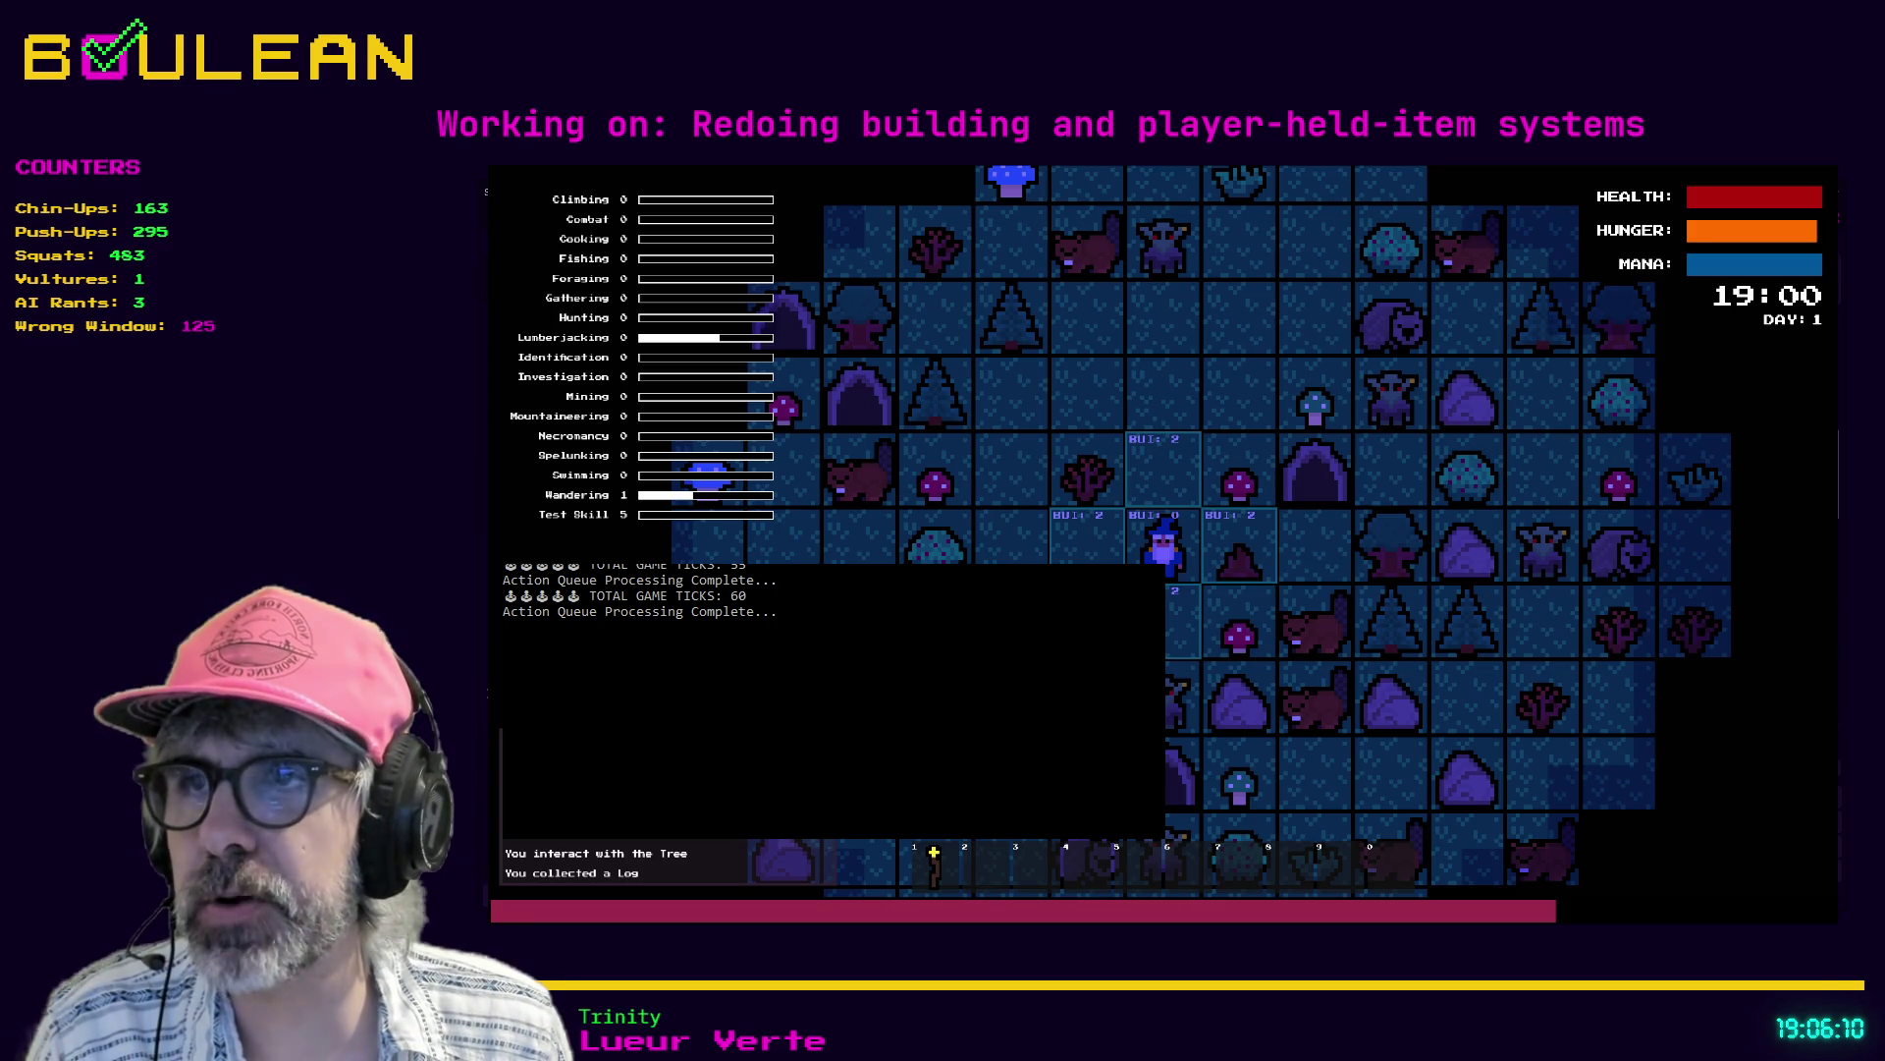
- Switch the running game from build mode back to MOVE, review the console, and stop the test run
scroll(638, 609, up, 1)
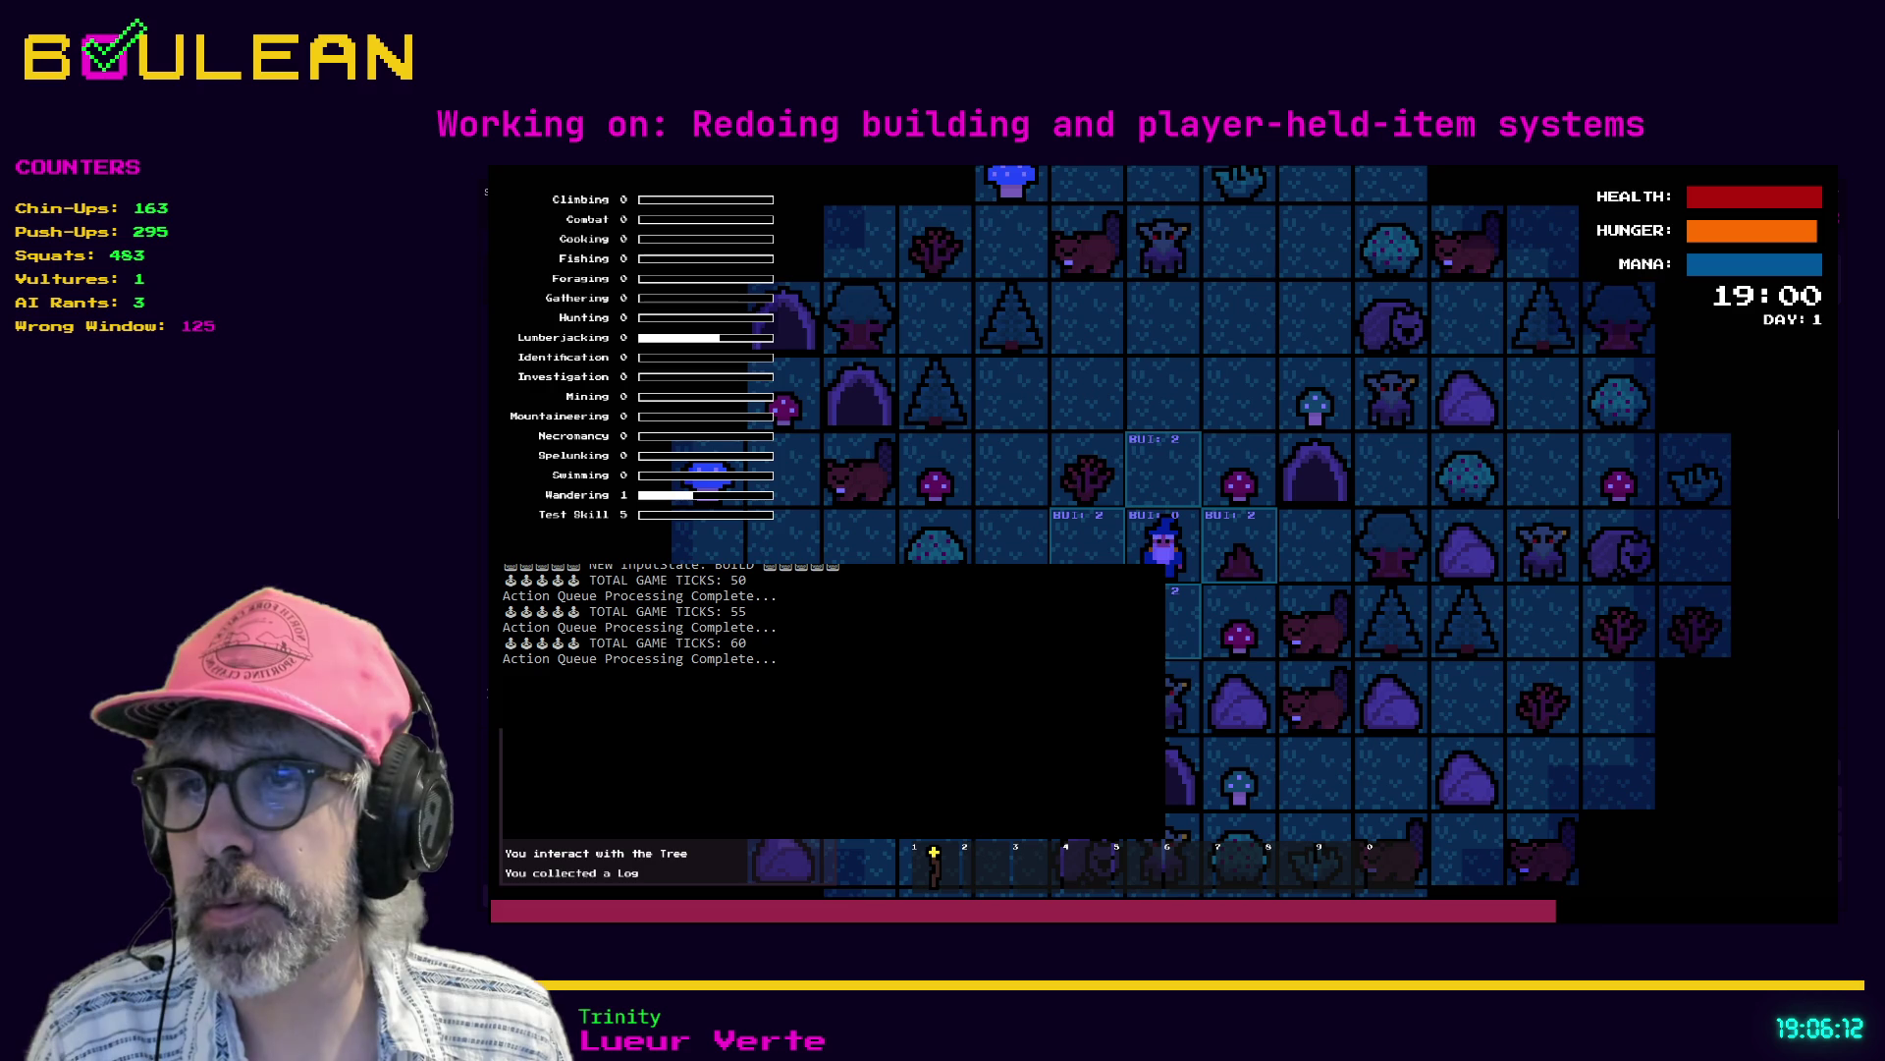
key(Escape)
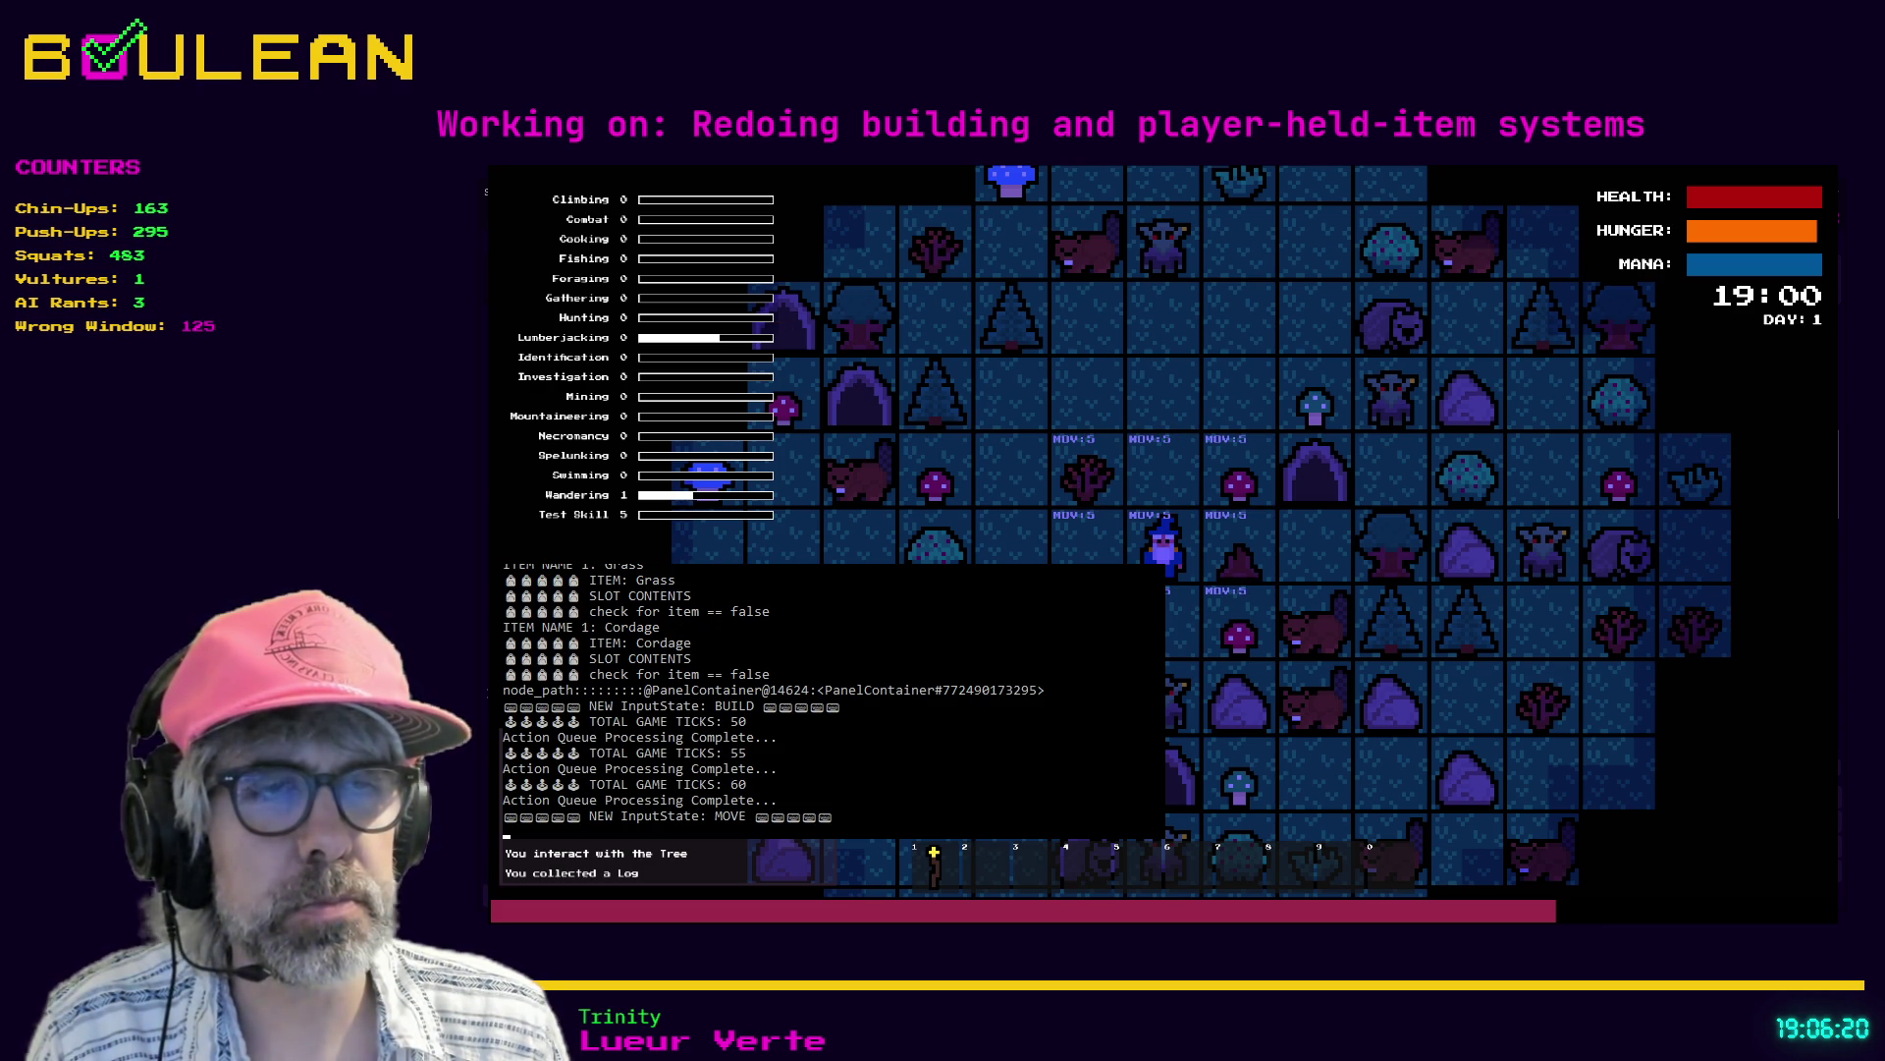
scroll(835, 697, down, 3)
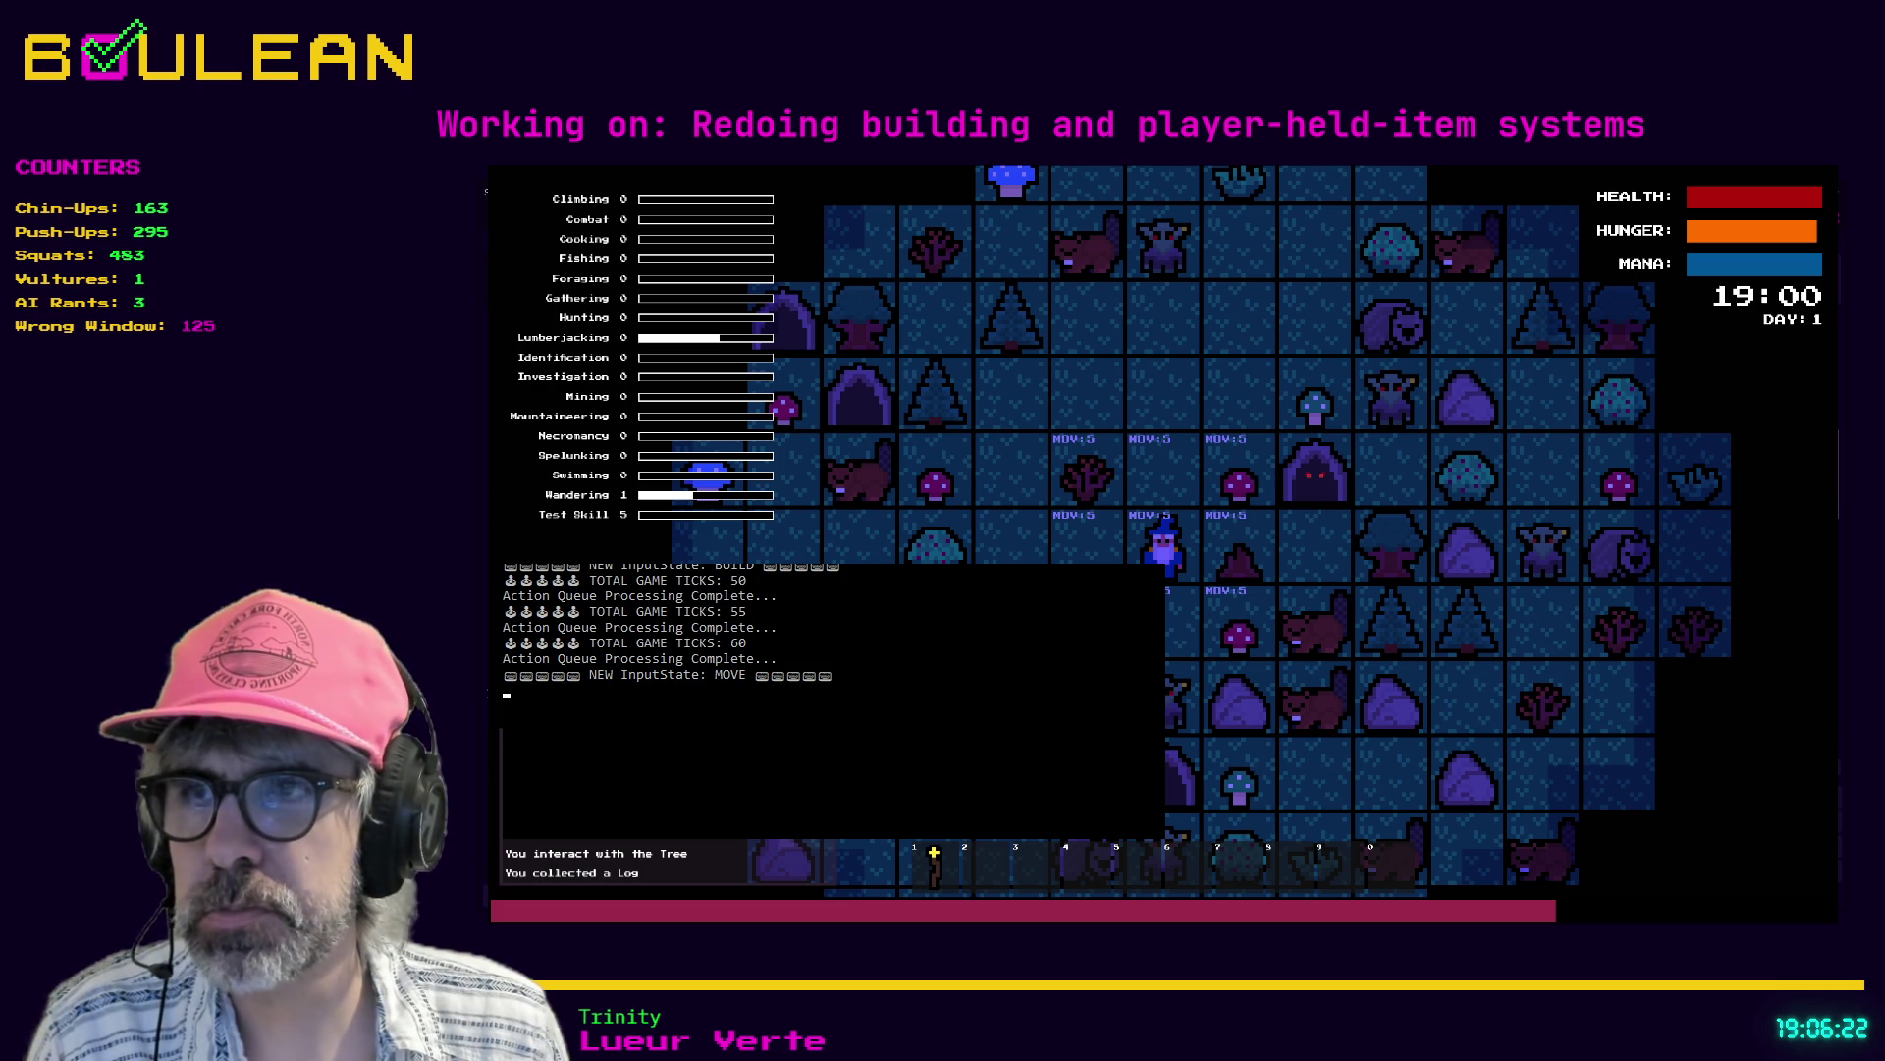
scroll(835, 697, up, 1)
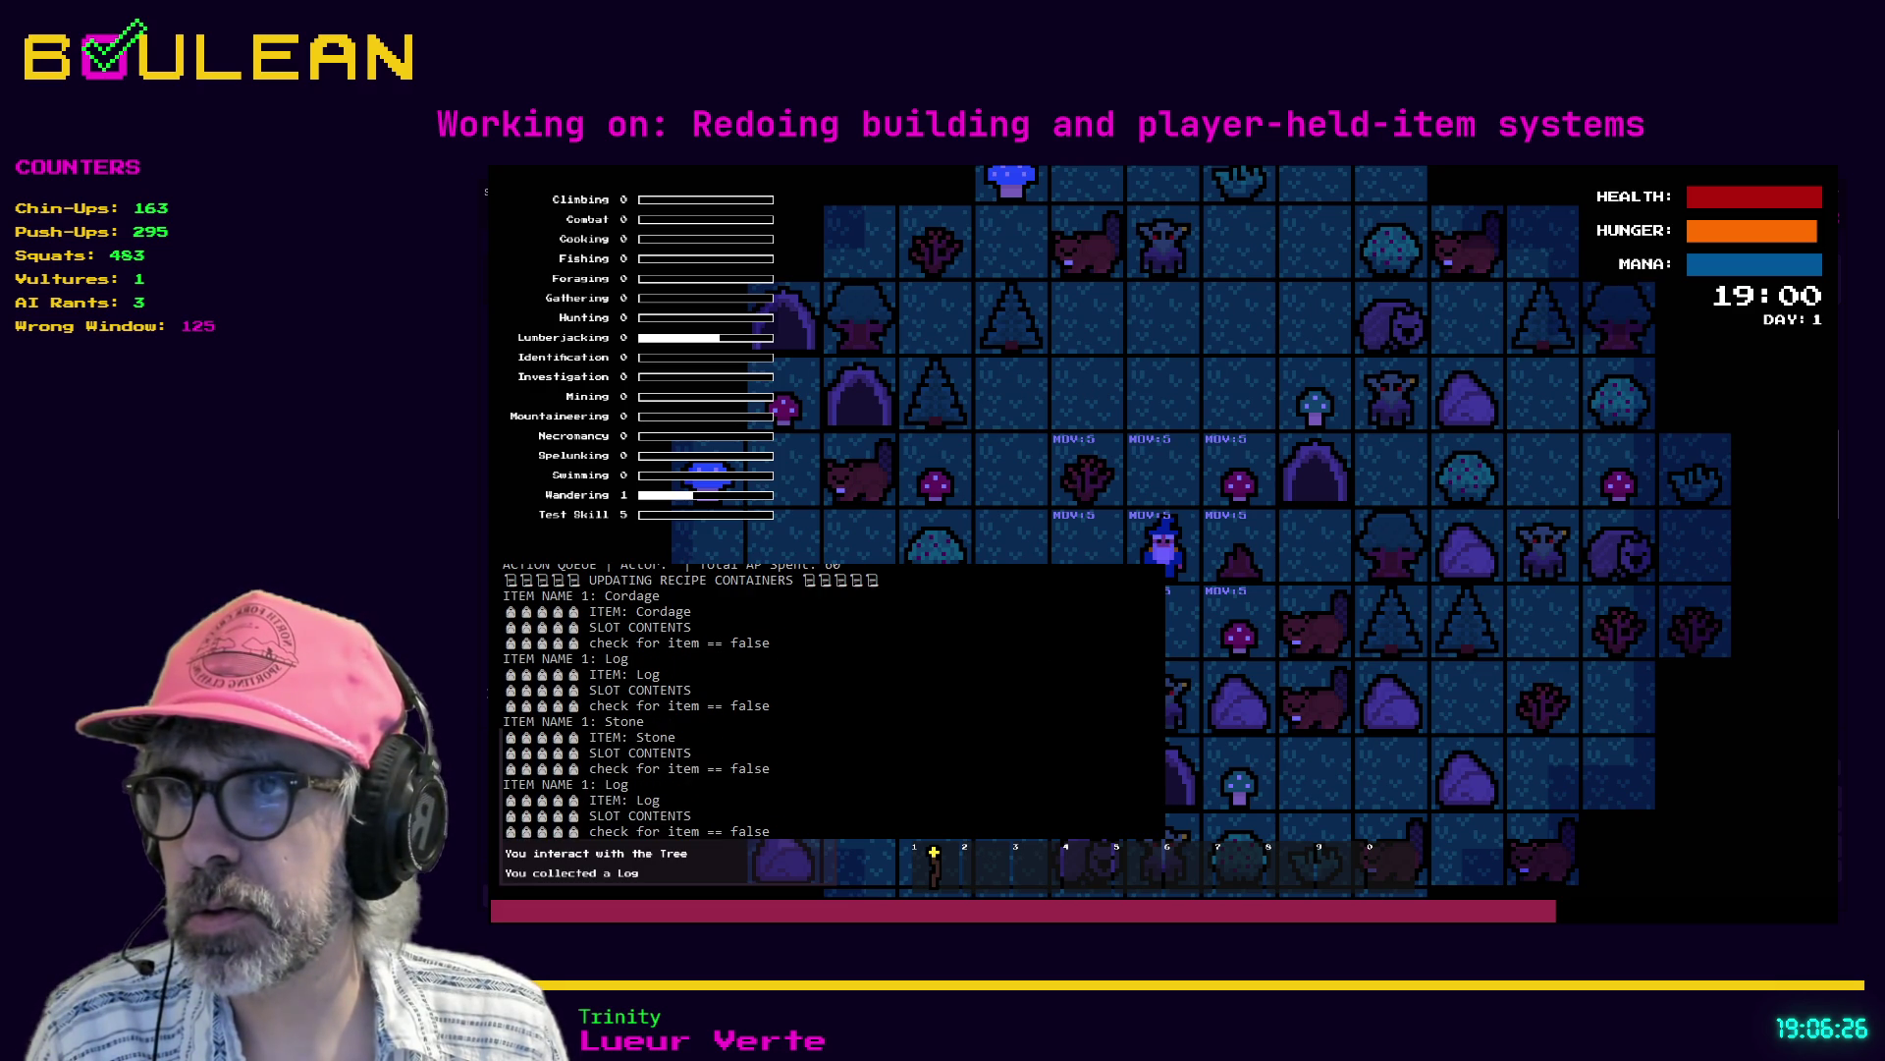
scroll(496, 721, up, 3)
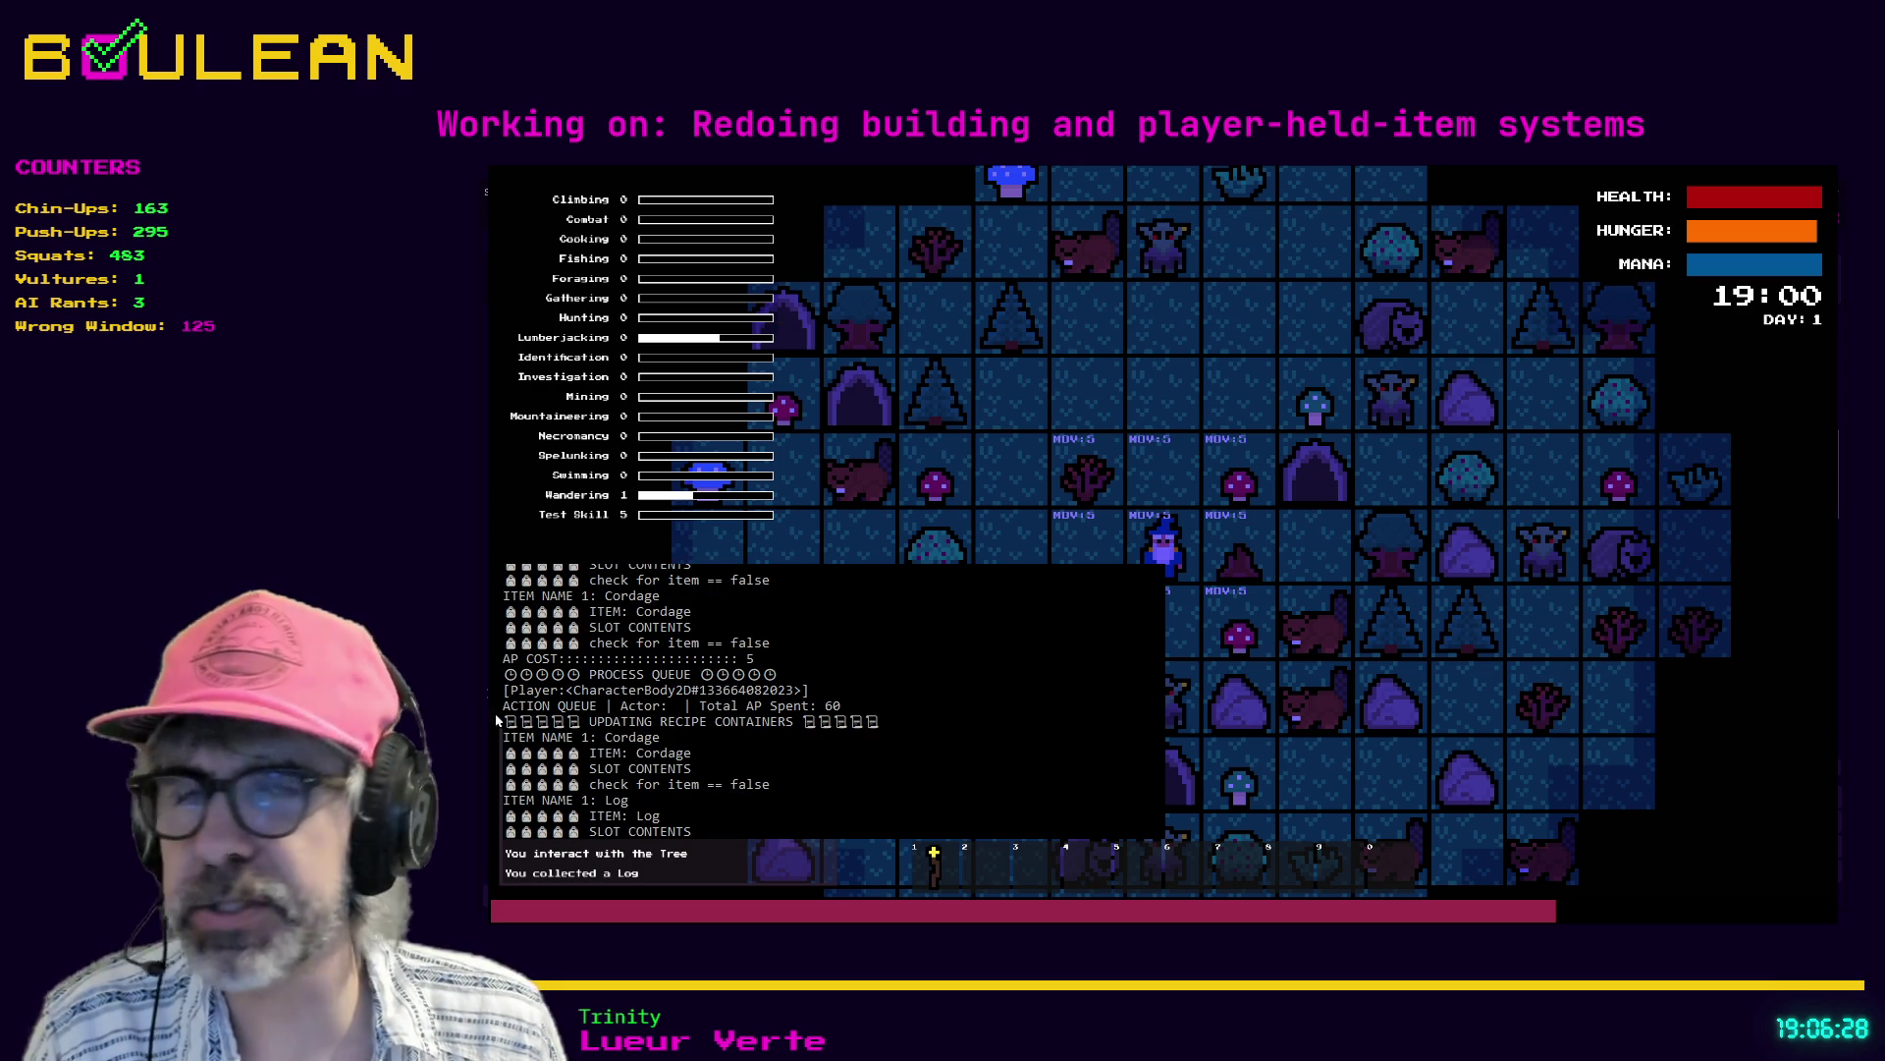
key(F8)
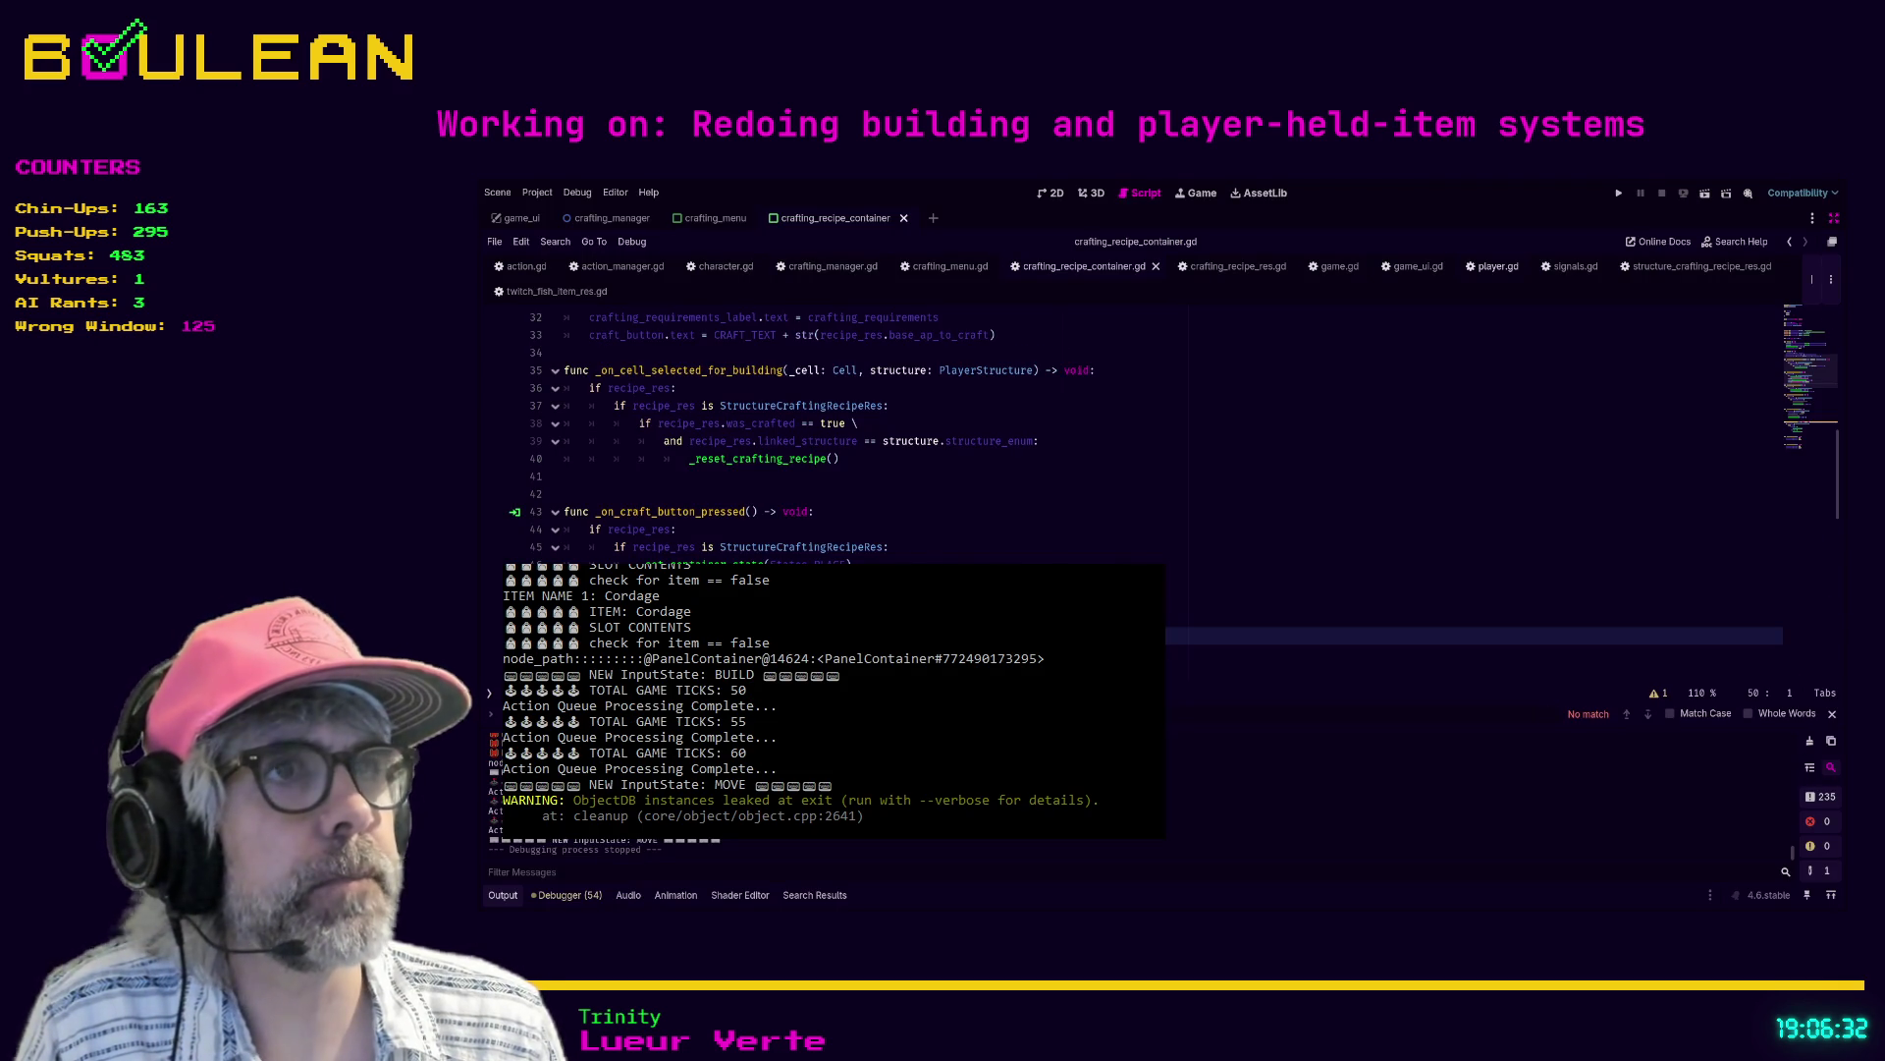
- Look through player.gd, then jump back to process_queue in action_manager.gd
click(1493, 266)
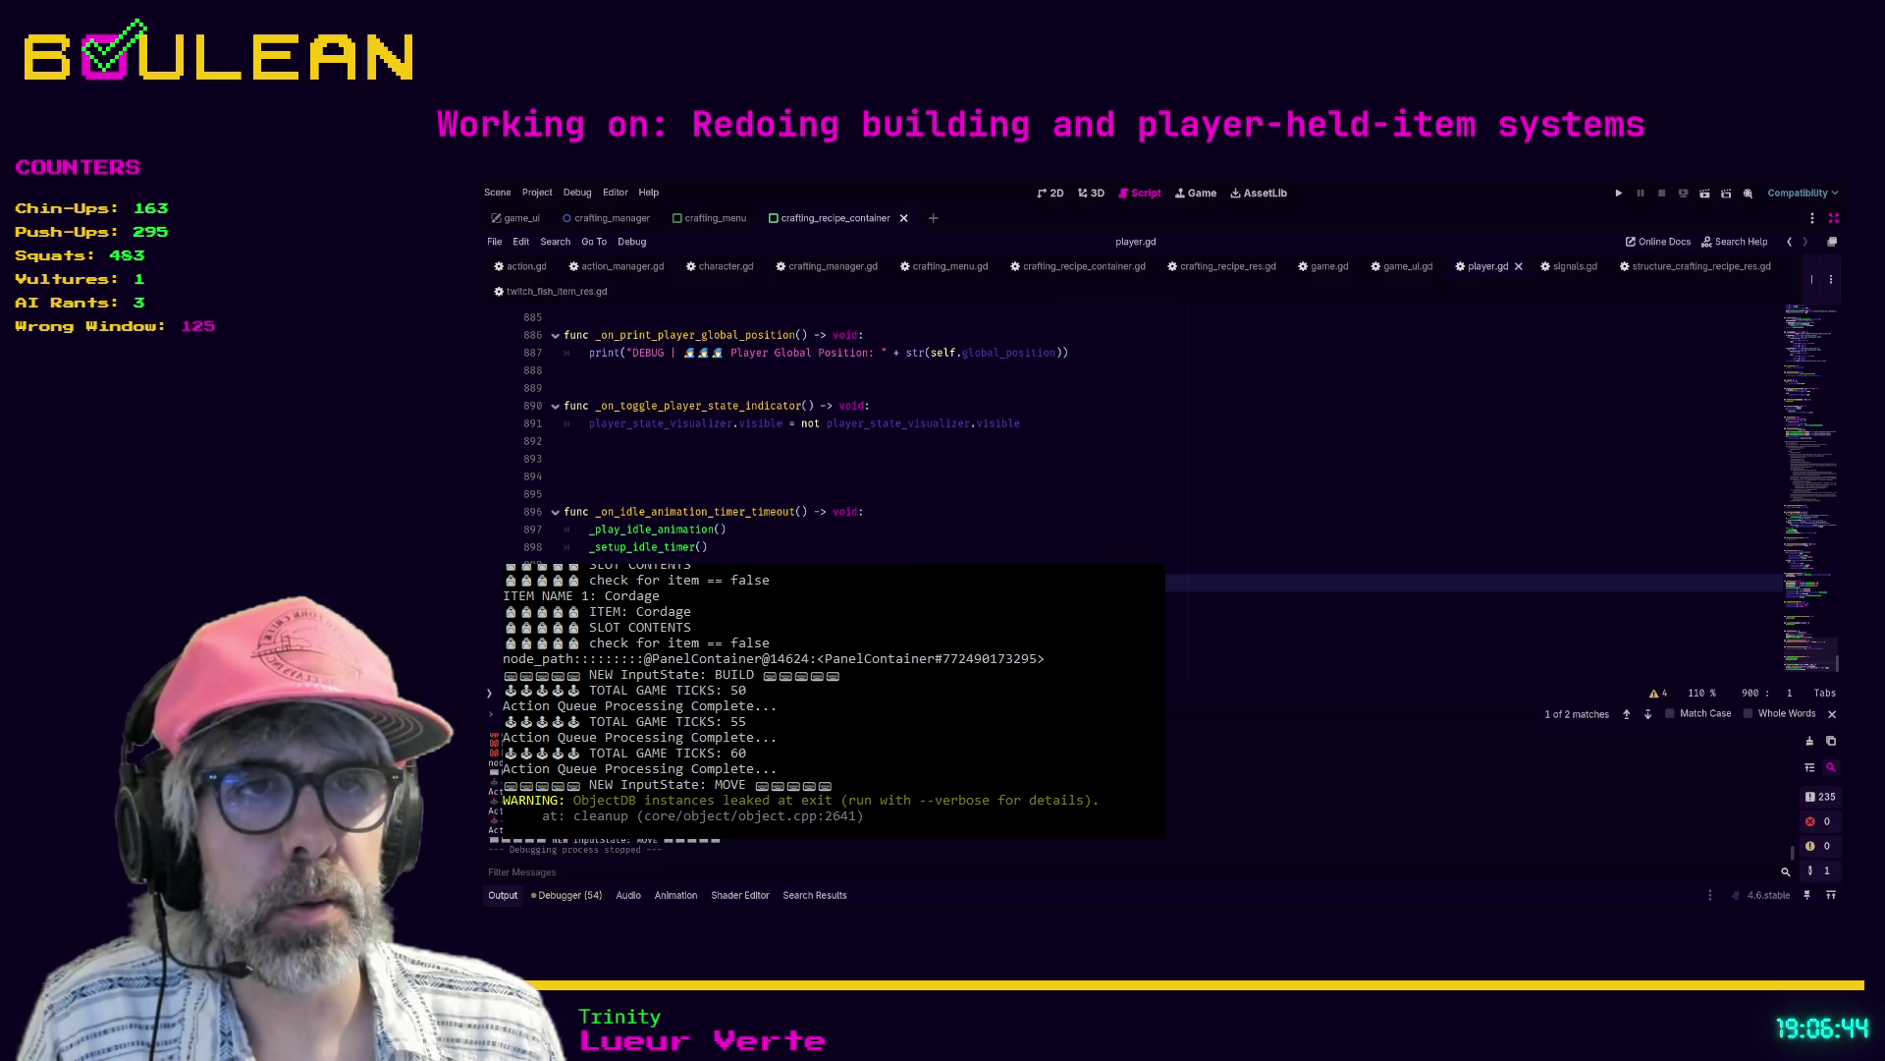
click(685, 619)
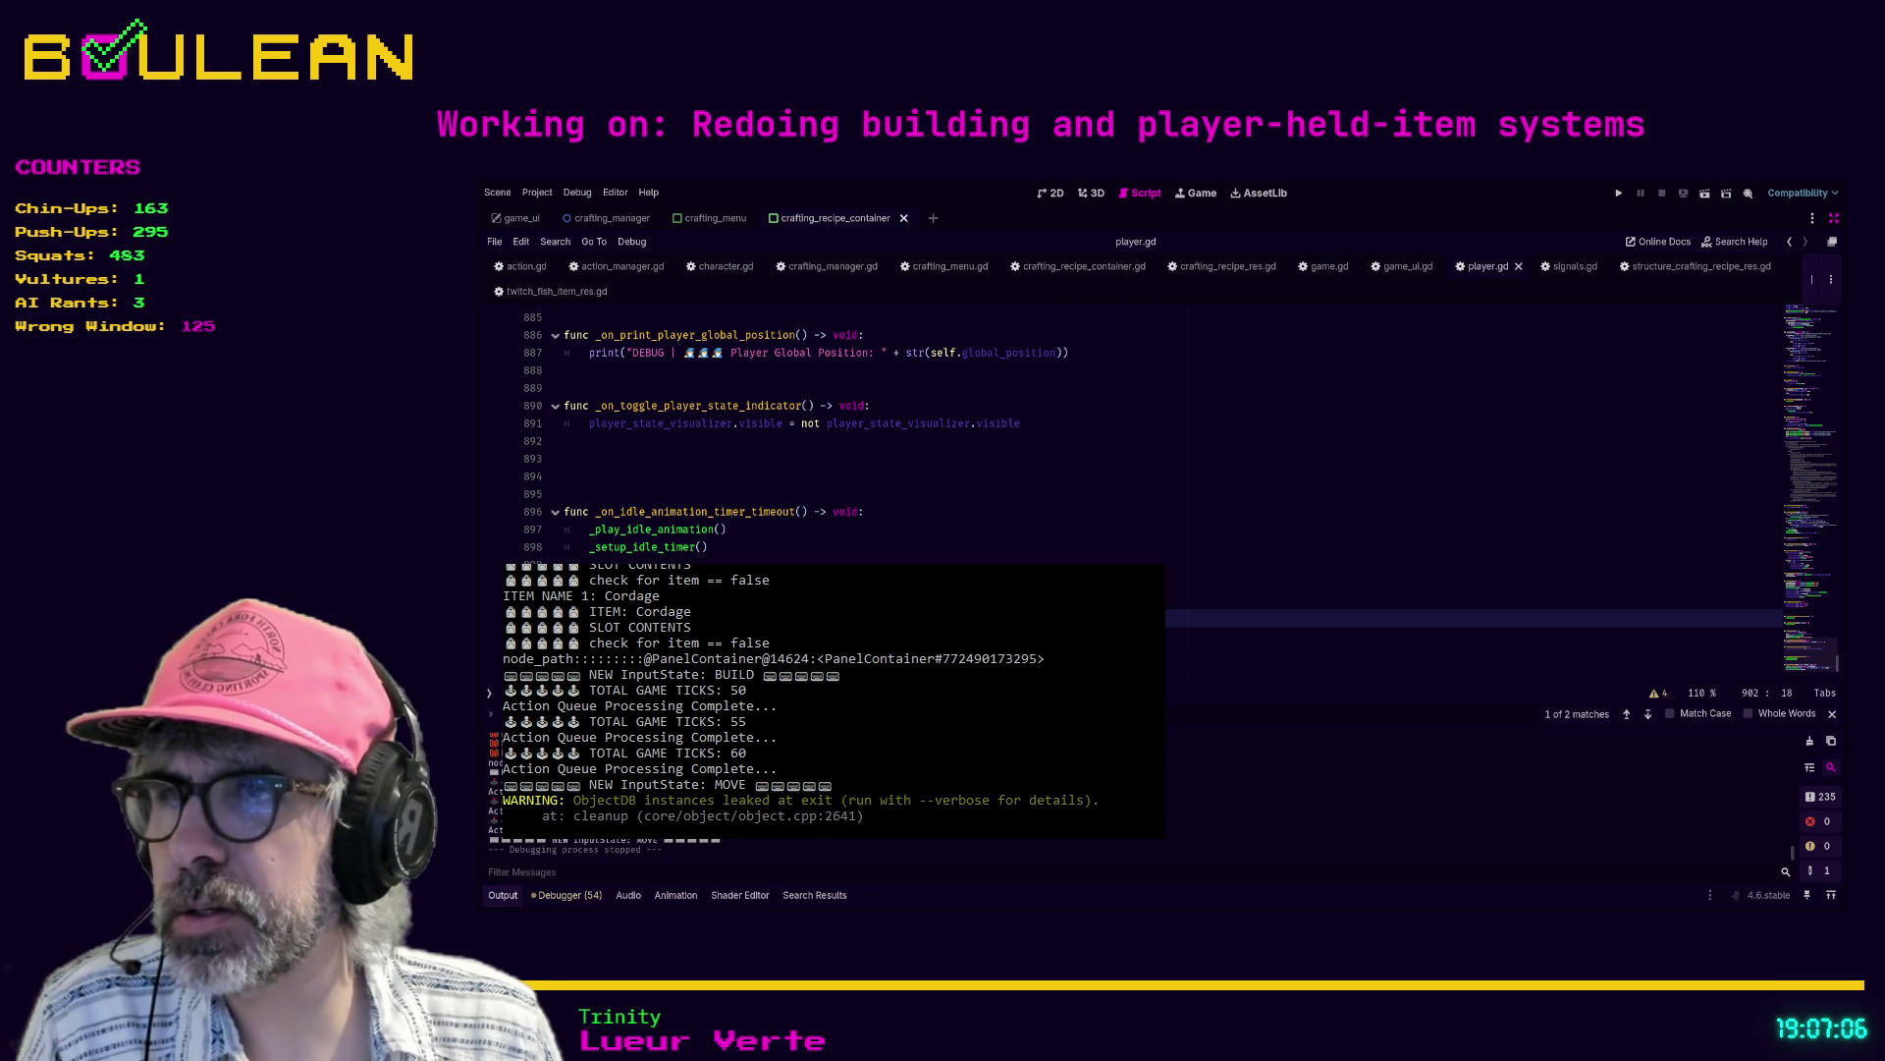
key(alt+Left)
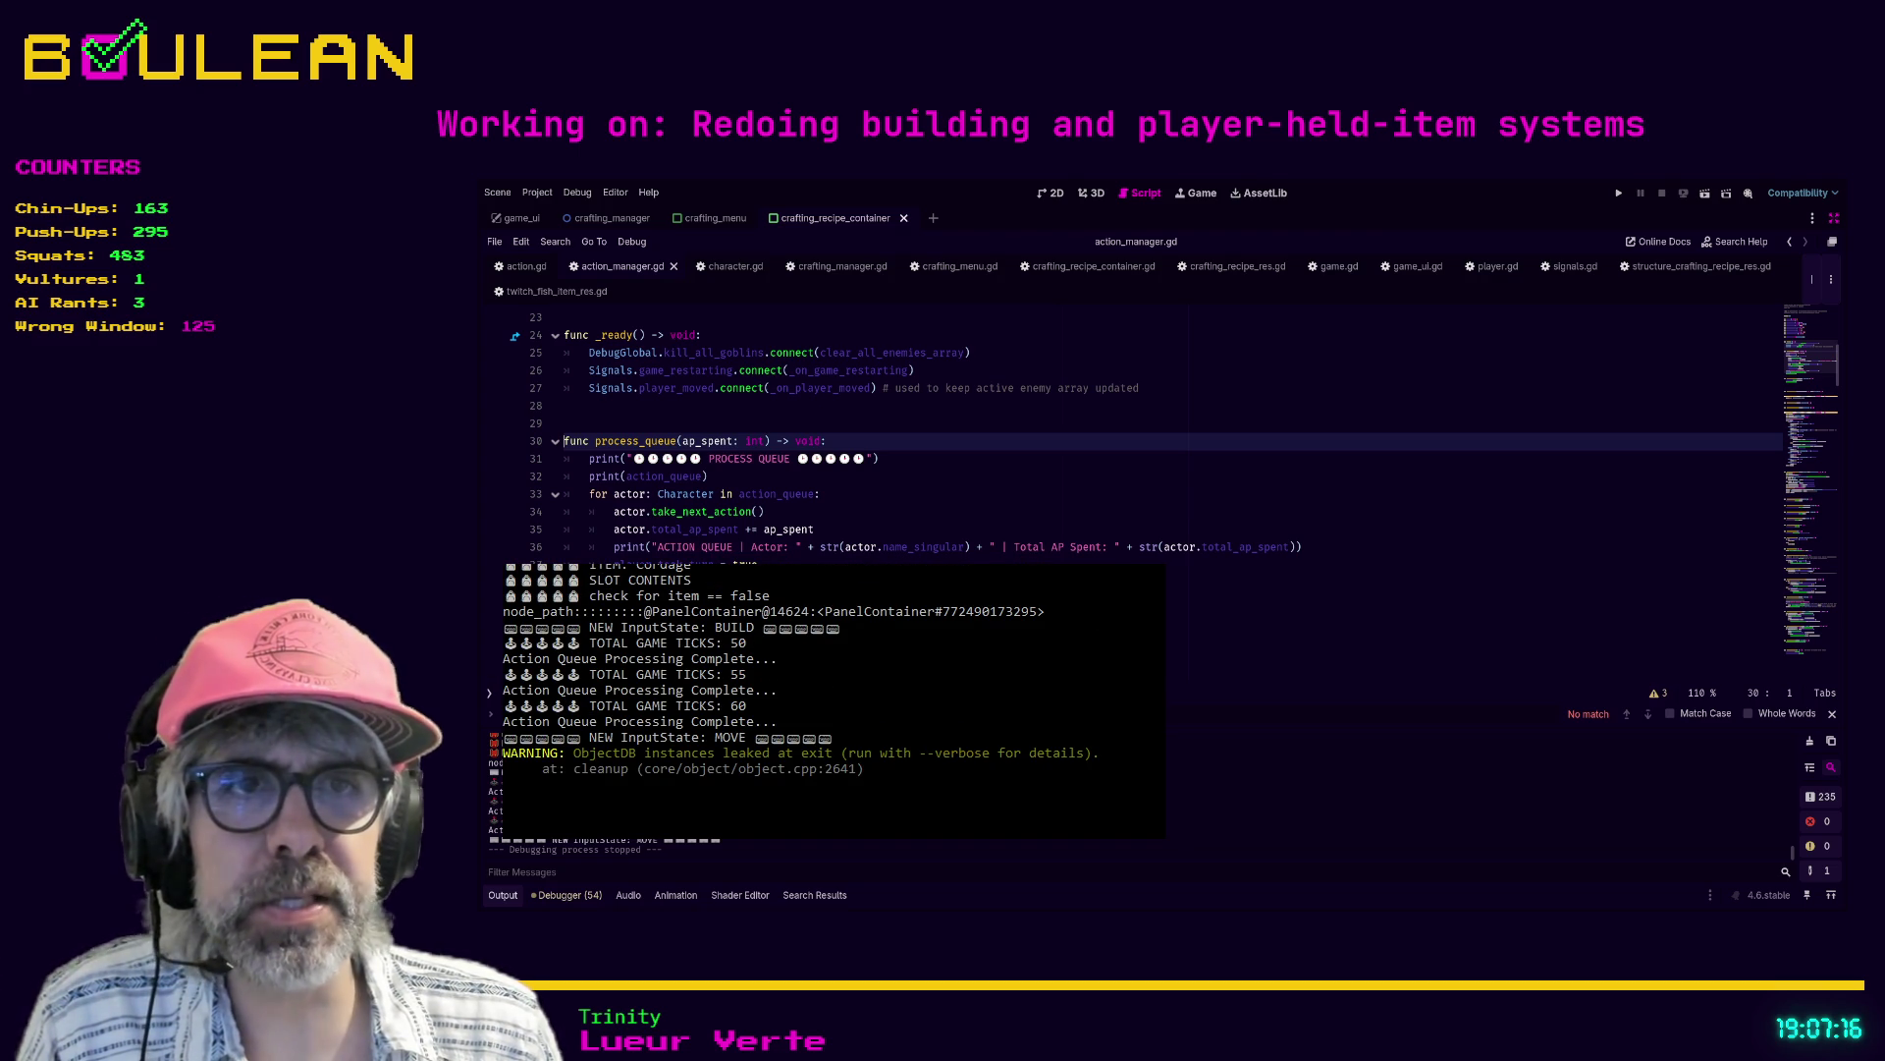
- Select and review the two print lines opening process_queue around line 42
click(1277, 654)
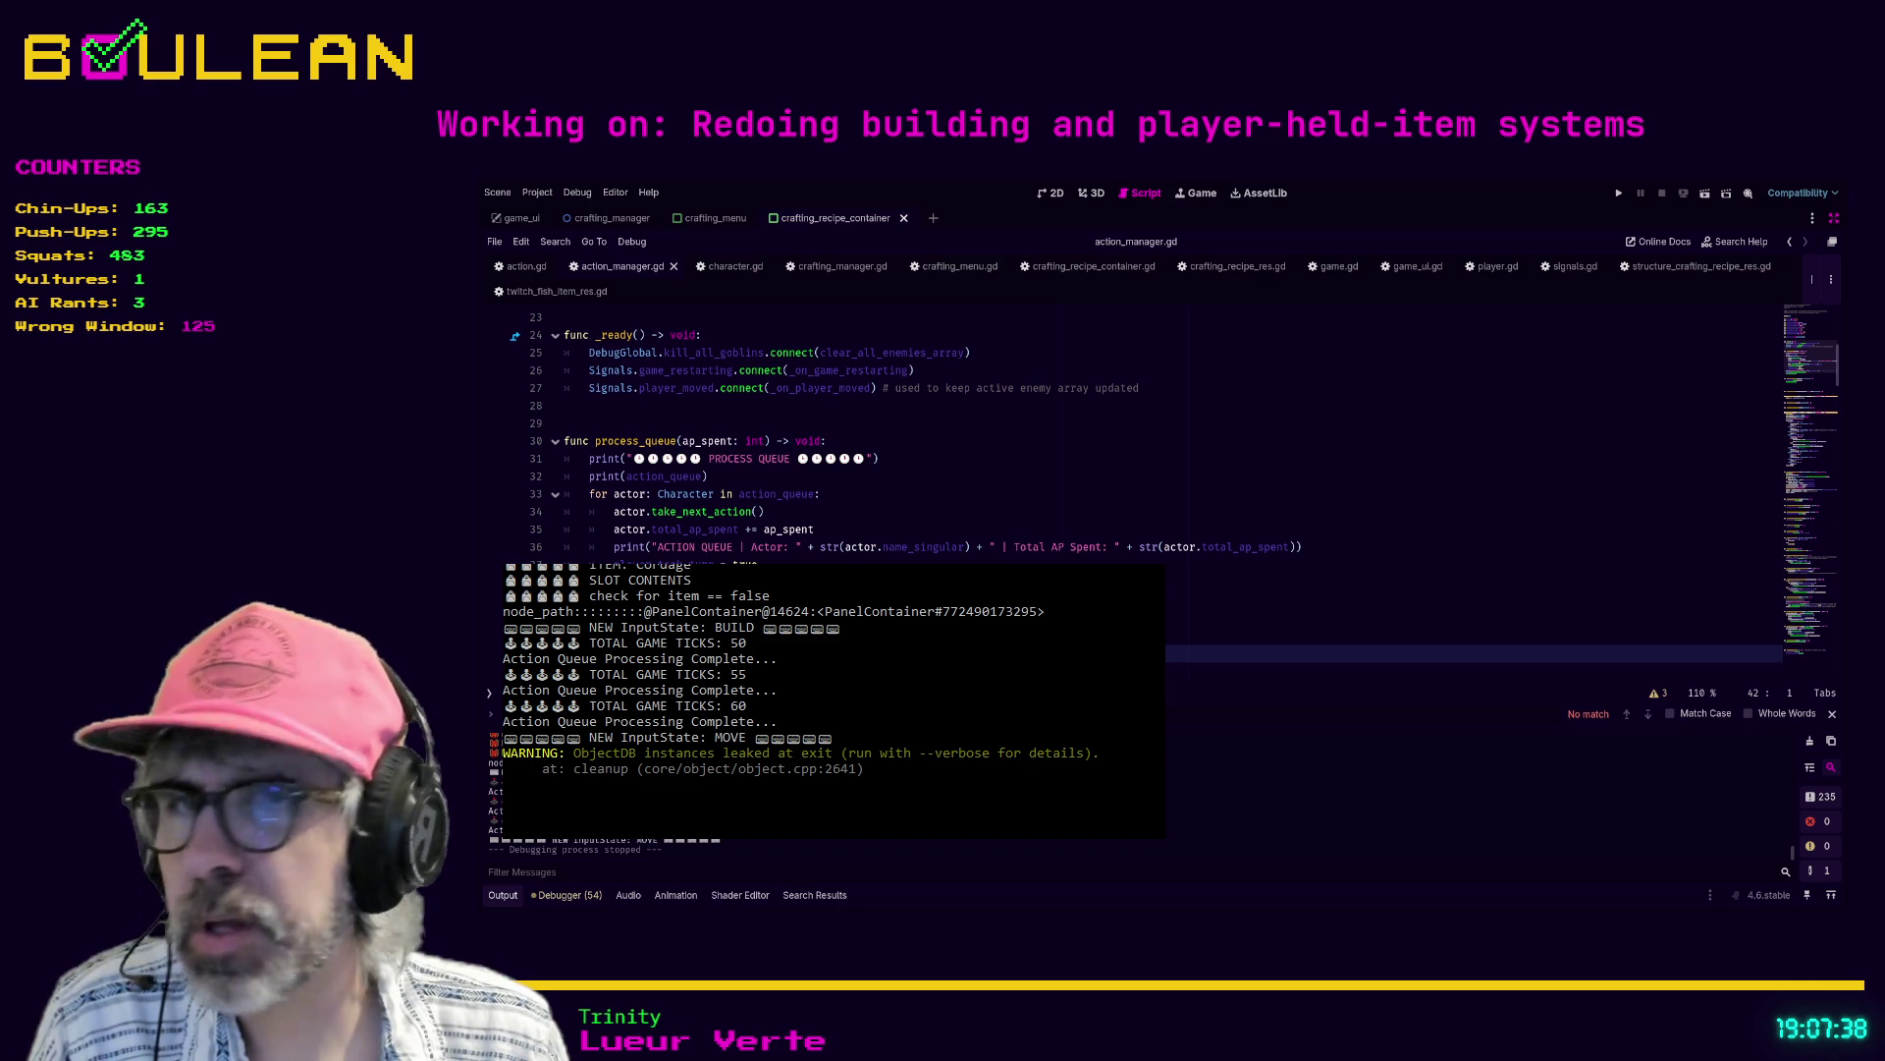
drag(708, 477, 513, 464)
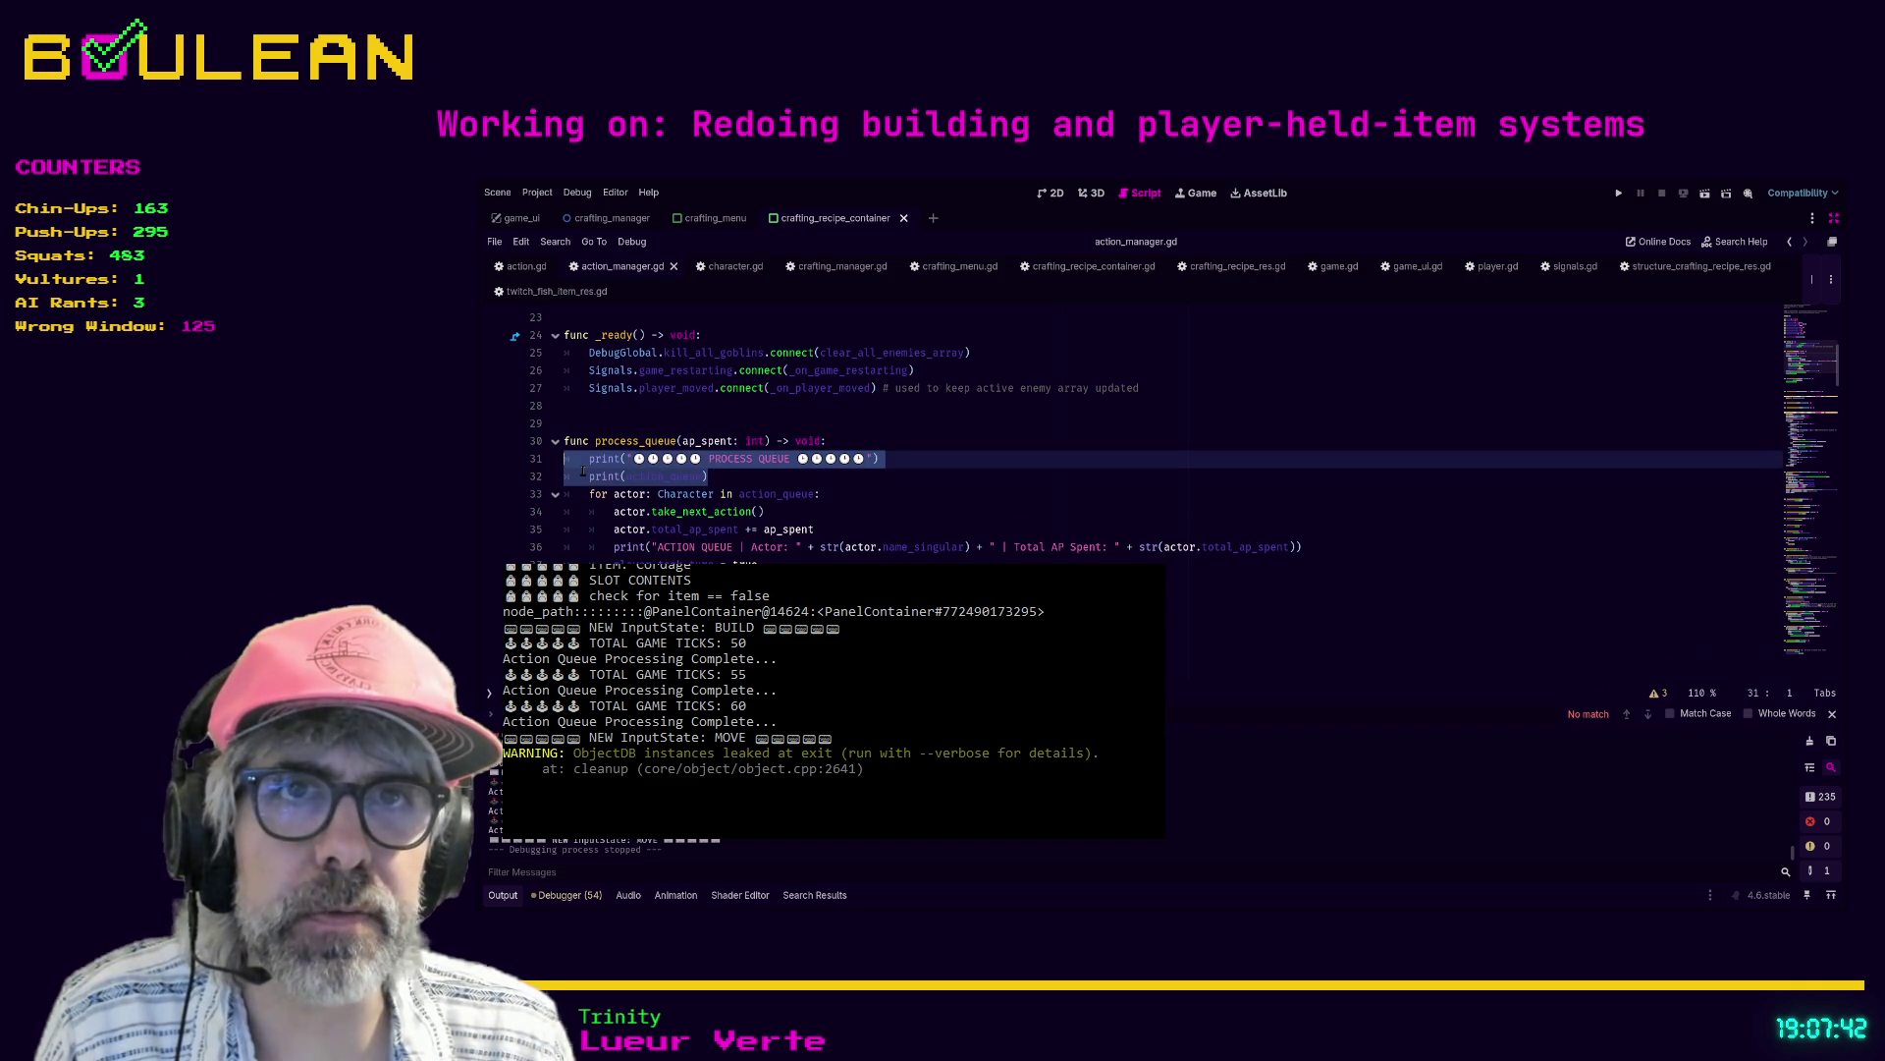
click(1375, 654)
ctrl+scroll(1375, 654, up, 1)
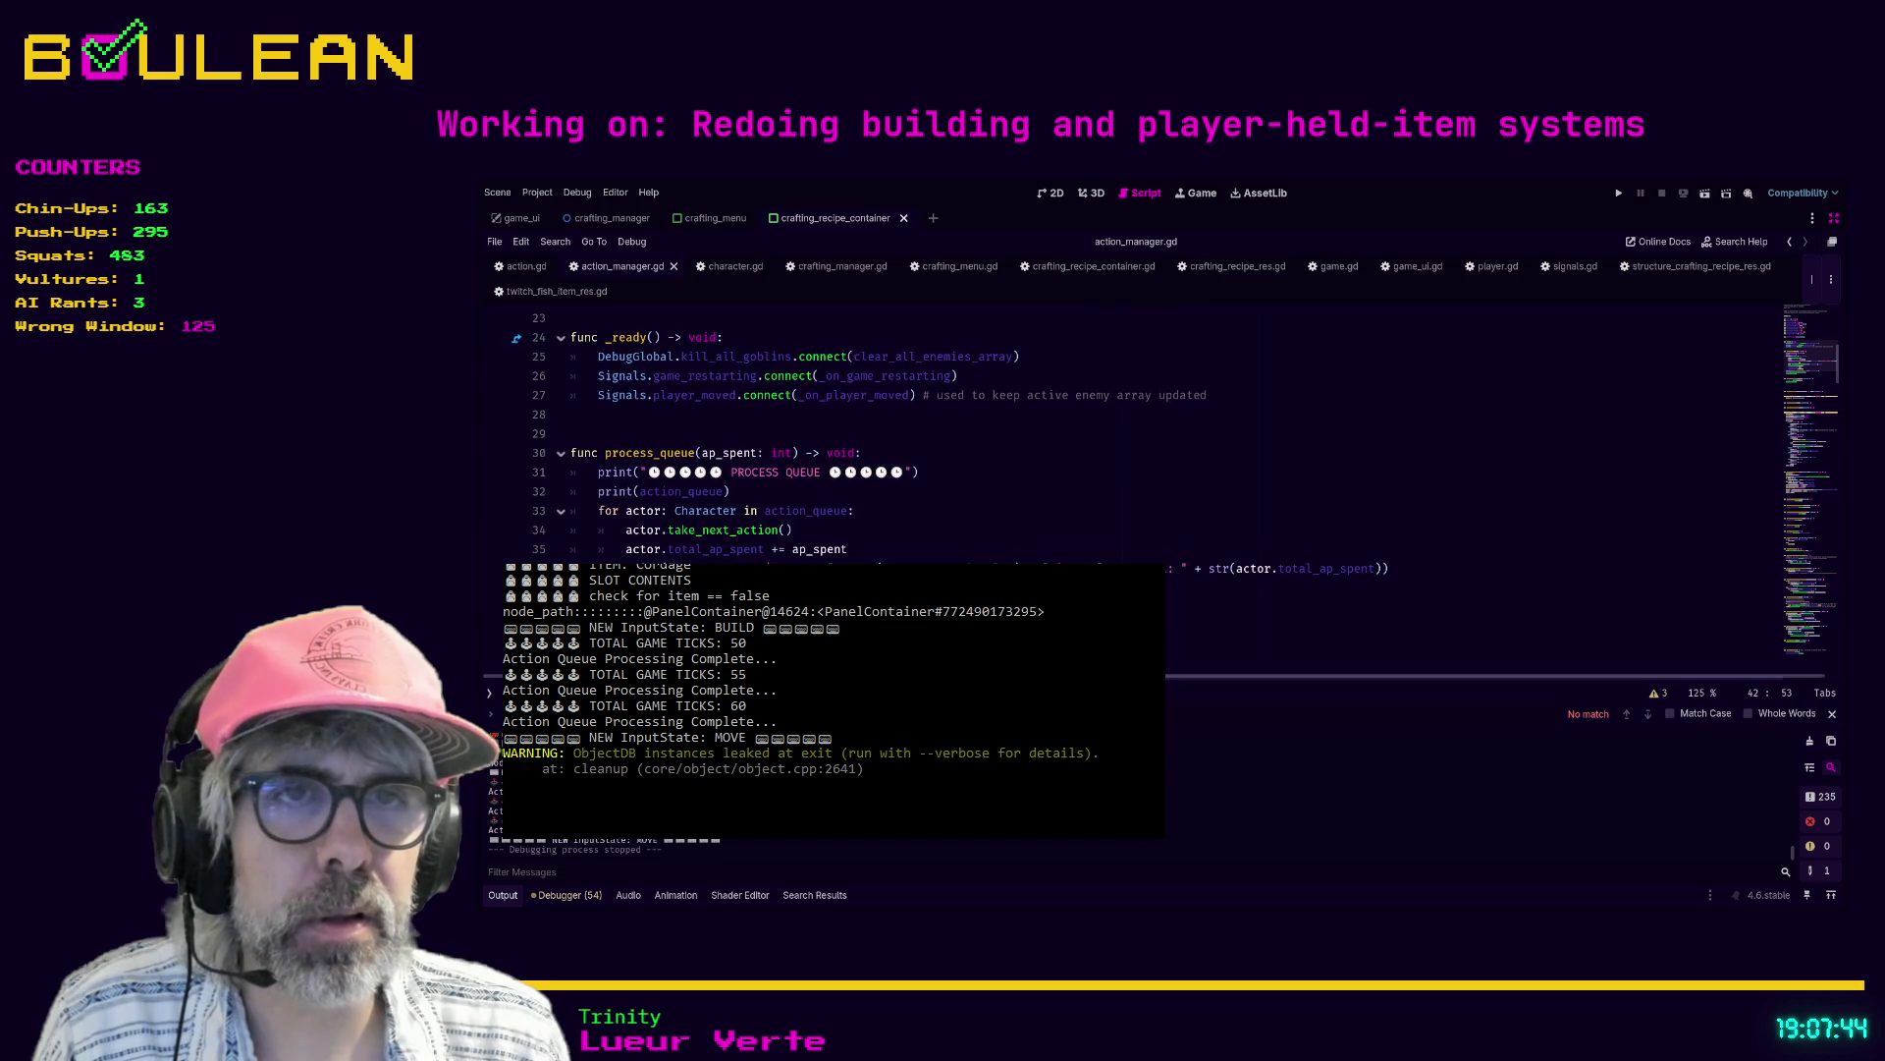
scroll(1129, 432, down, 1)
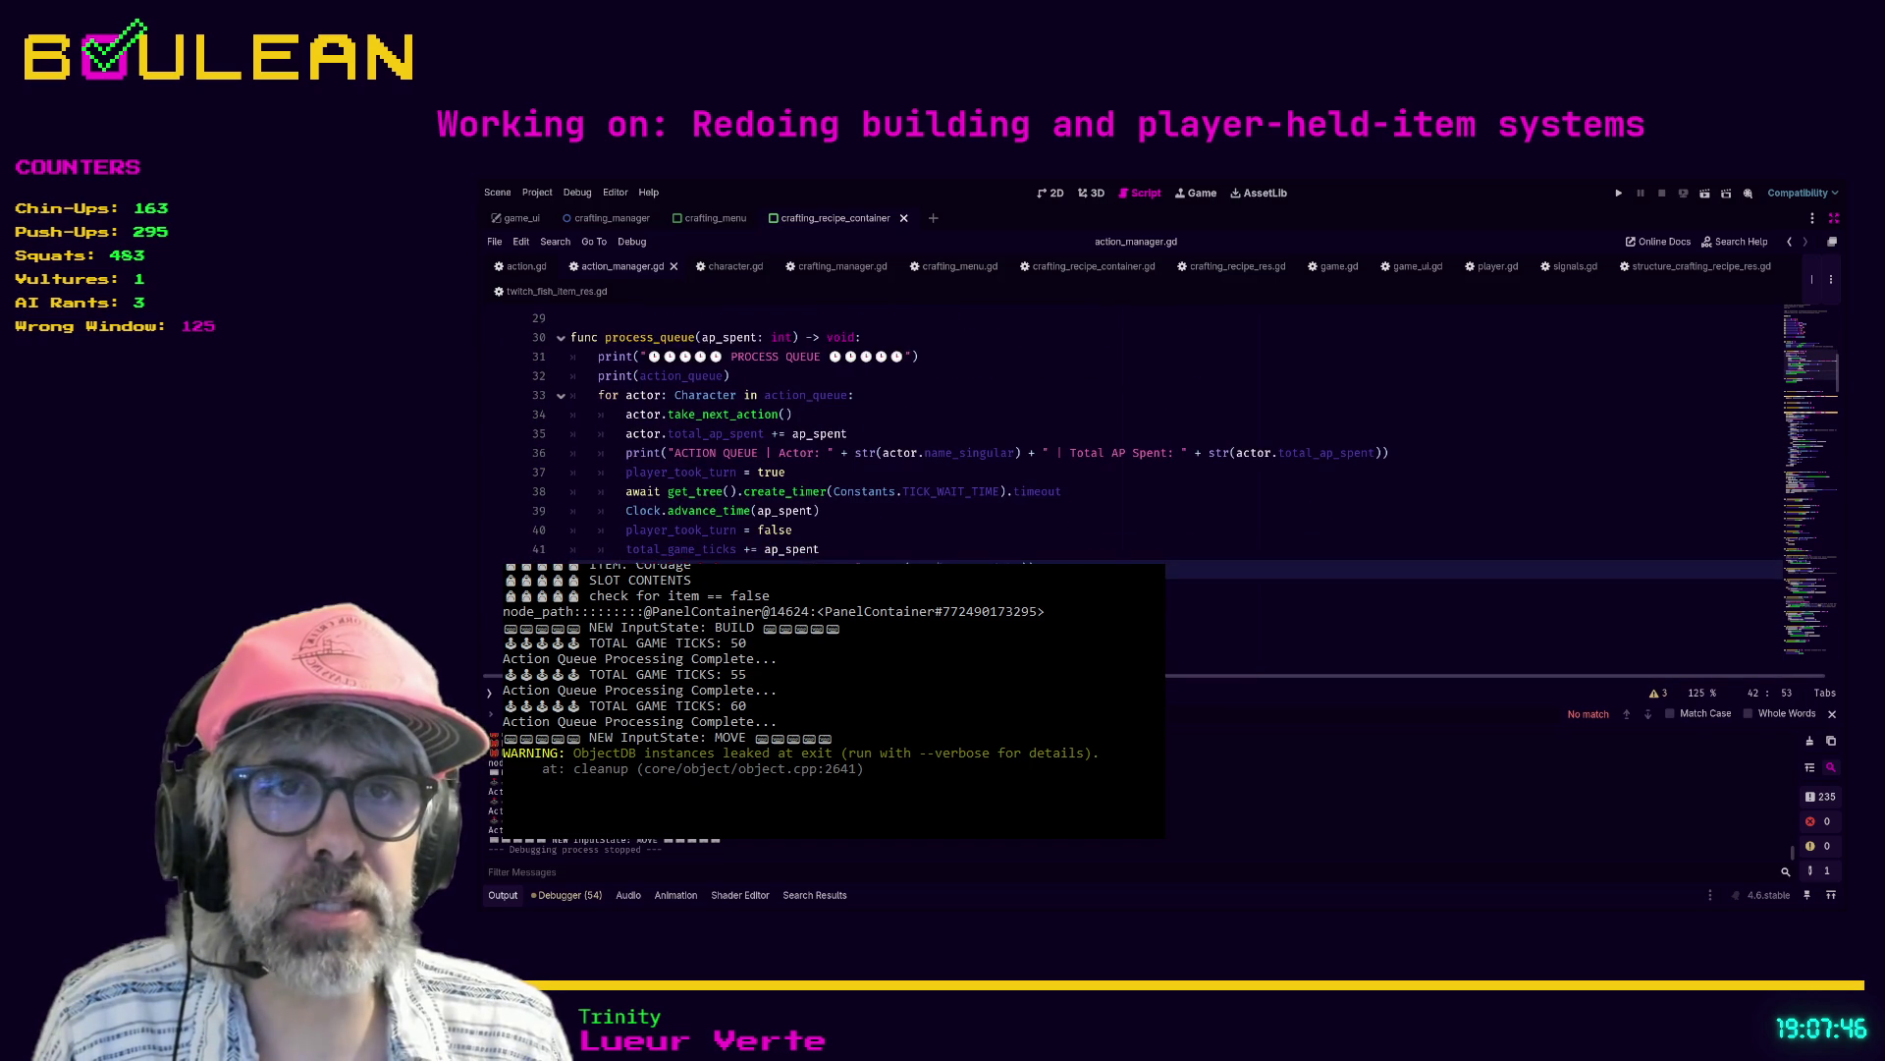
click(776, 607)
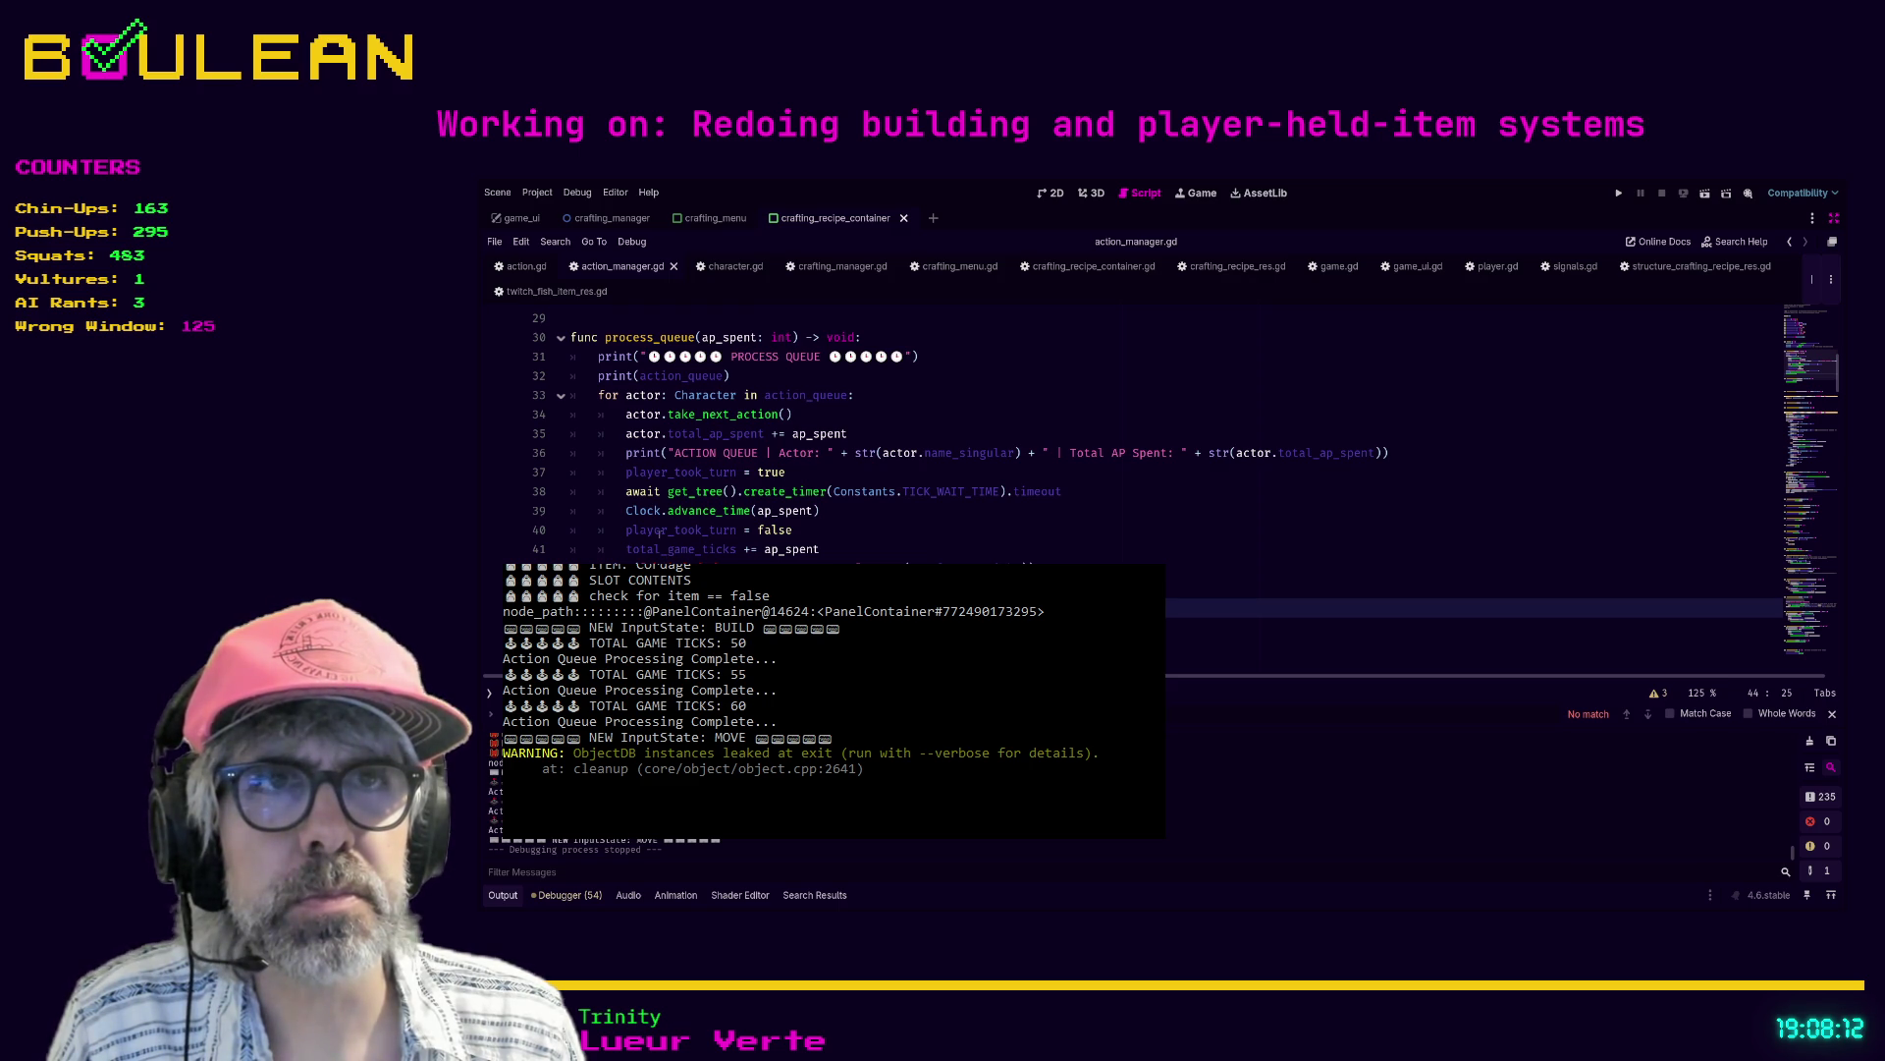
- Search the whole project for the TICK print lines, finding 8 matches in 2 files
click(761, 357)
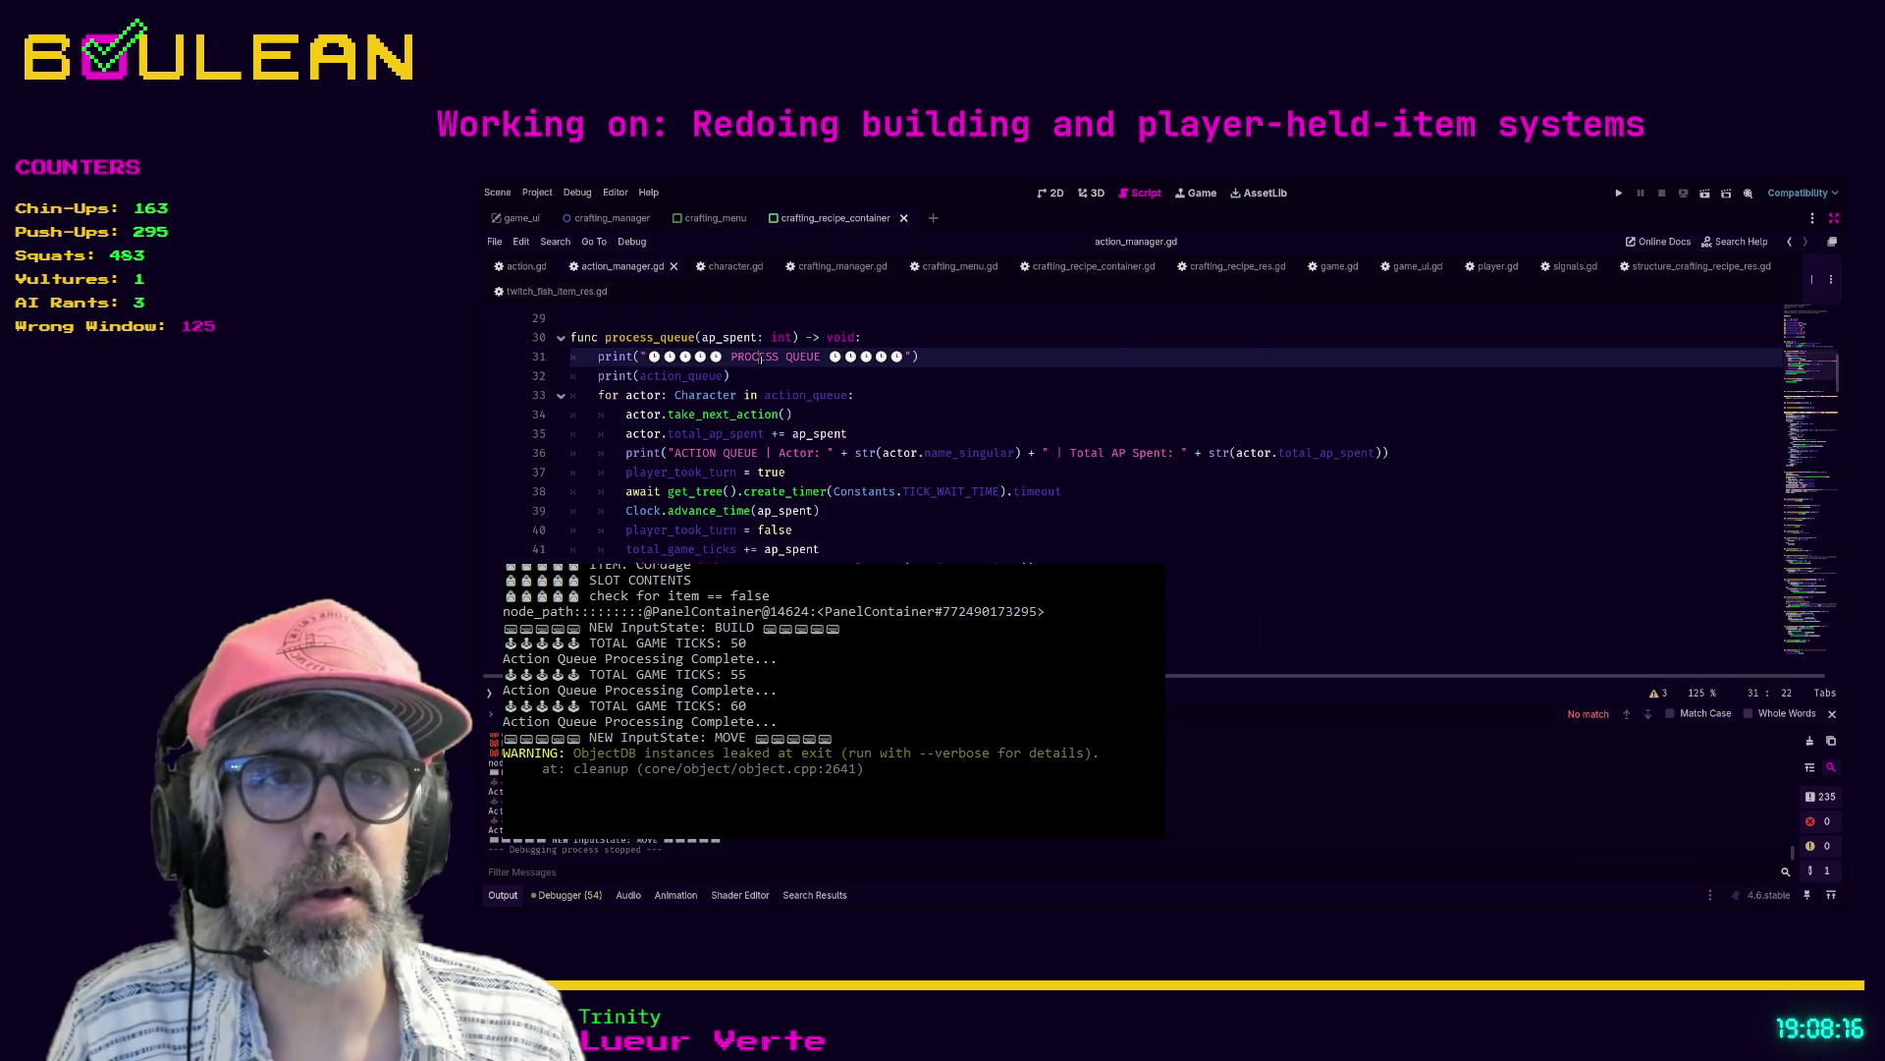
key(Down)
key(Down)
key(Down)
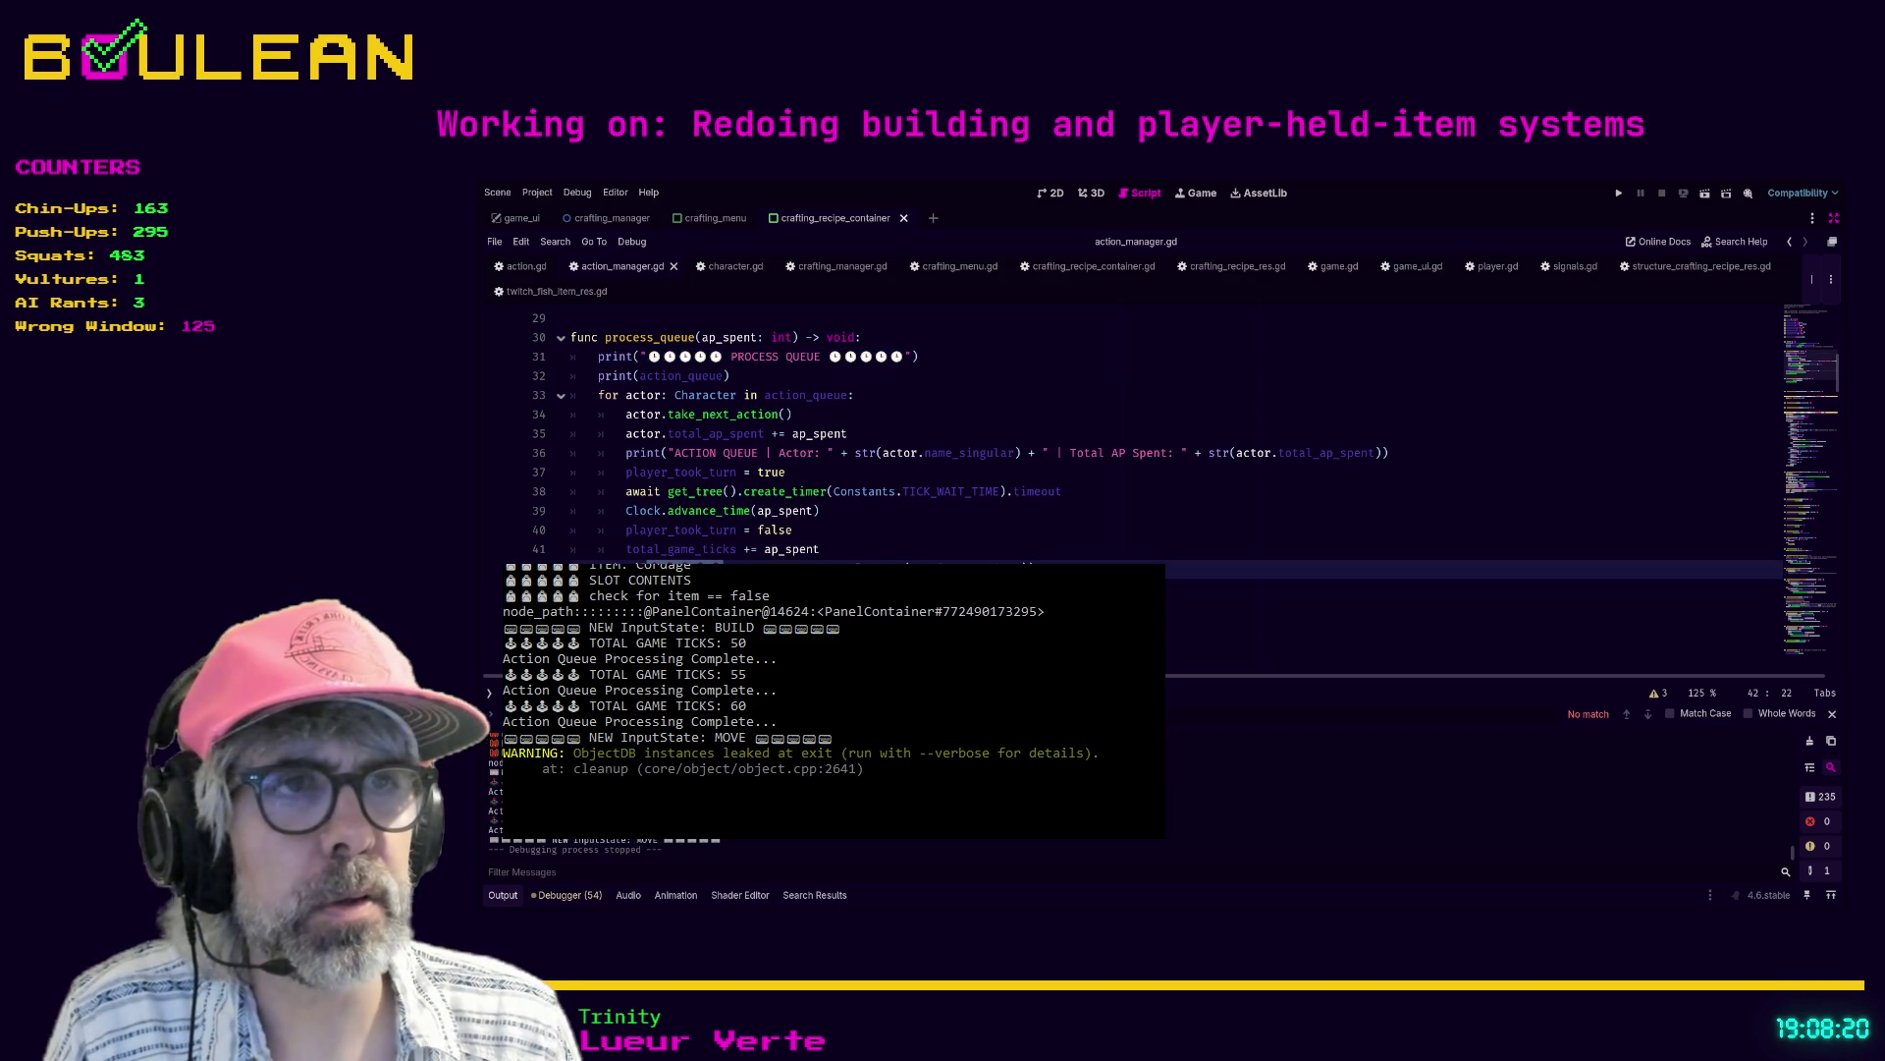
key(ctrl+shift+f)
key(Return)
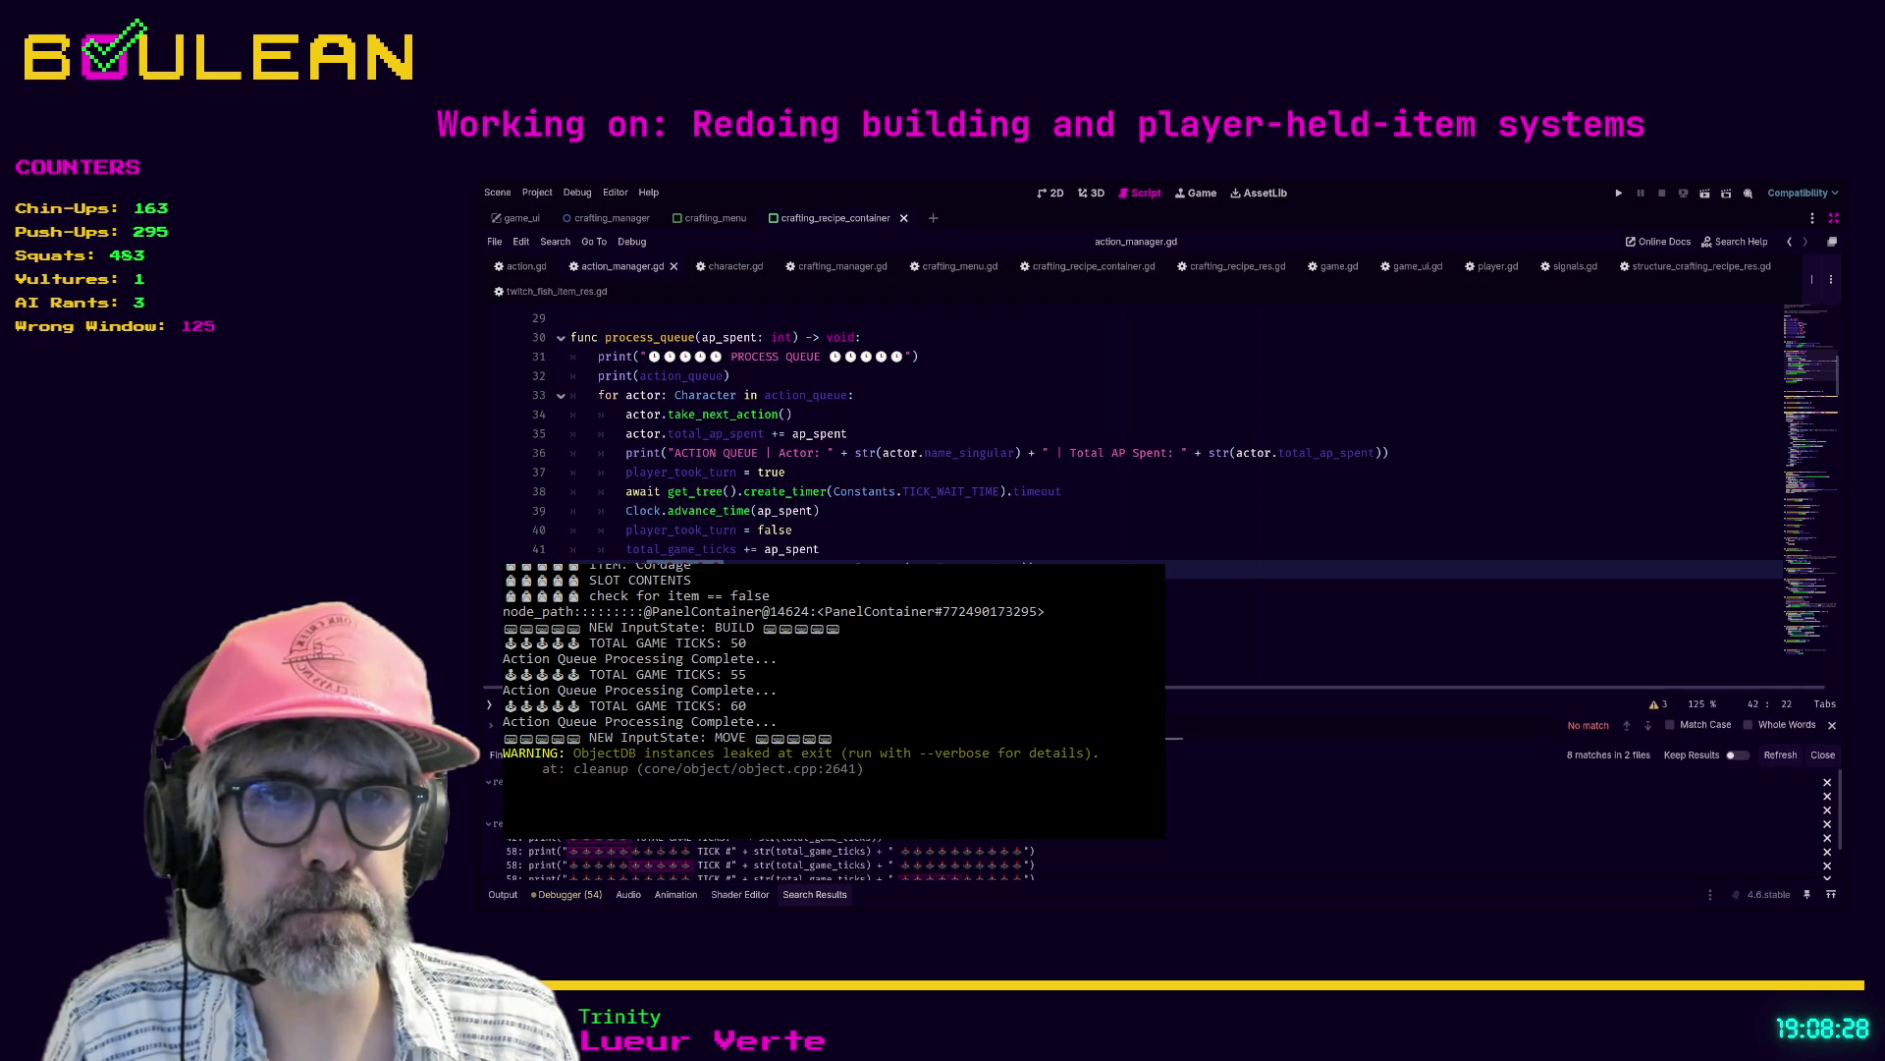
- Enlarge the search results and open the line-70 match in increment_actions
drag(1473, 687, 1473, 647)
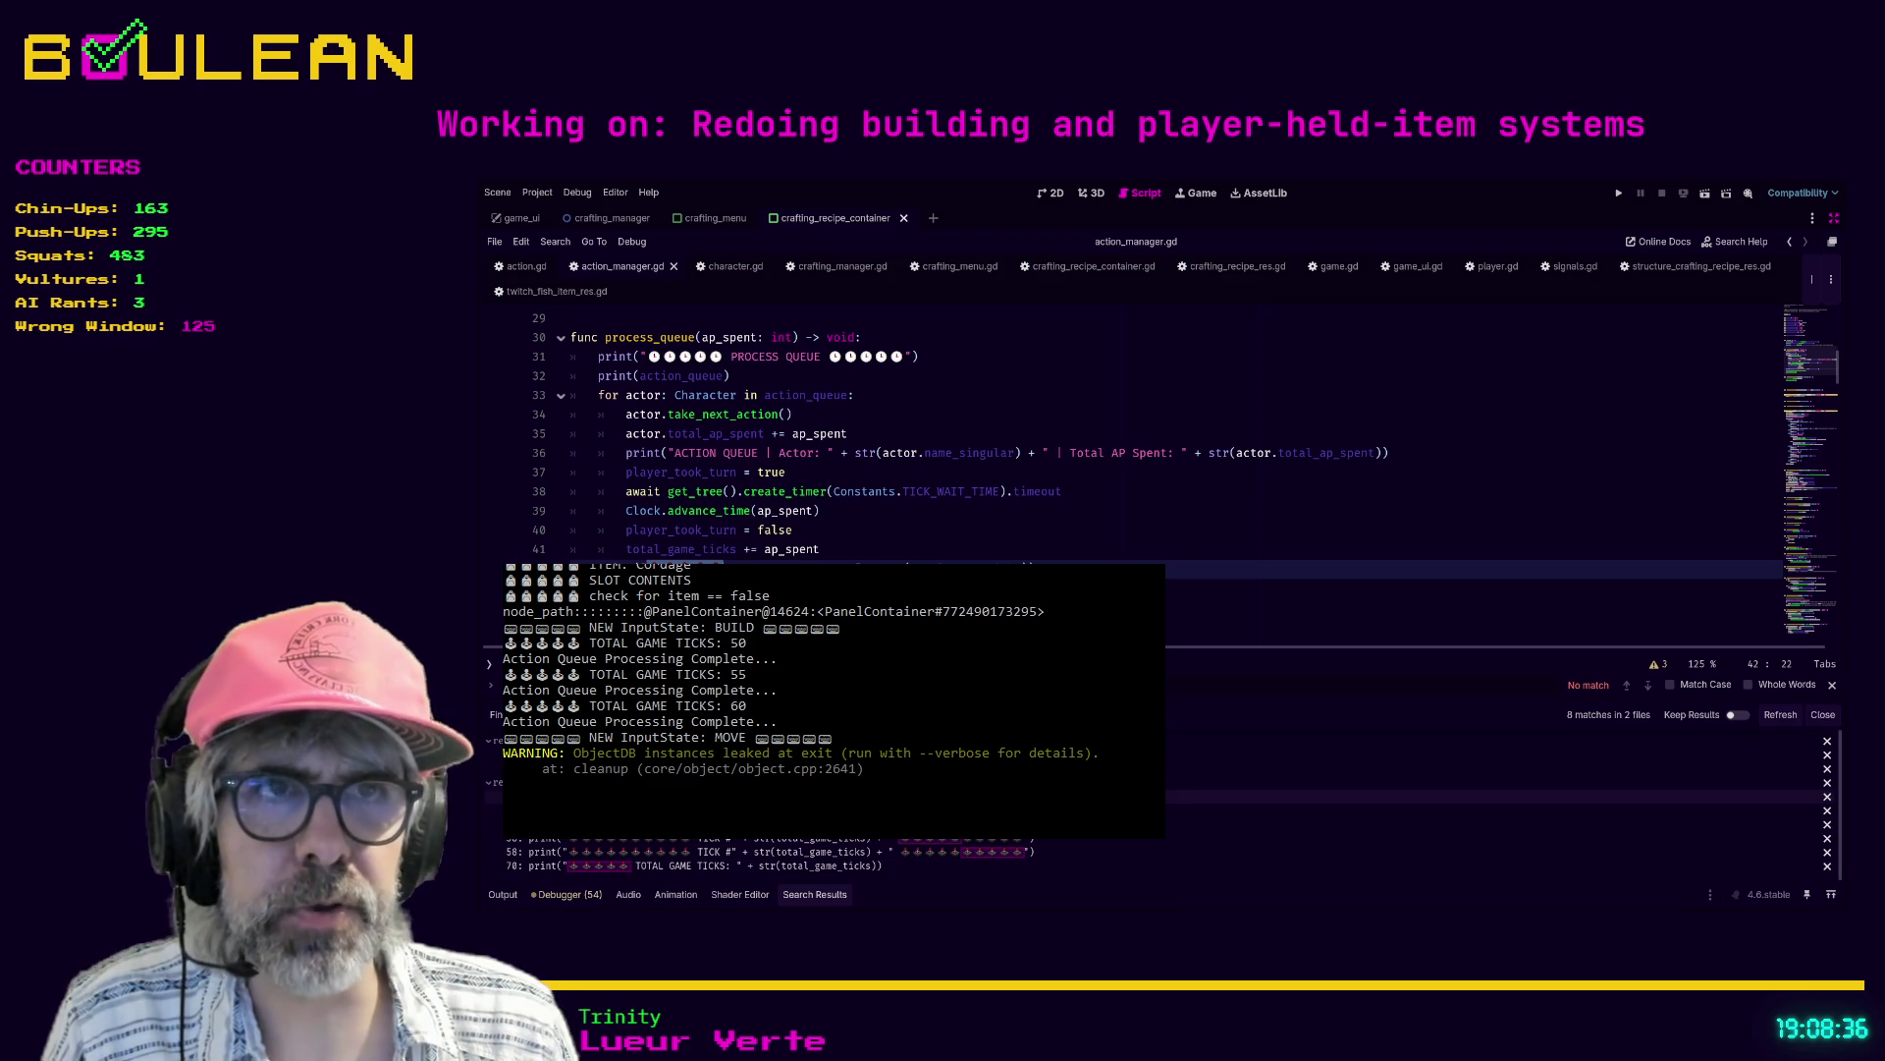
click(638, 866)
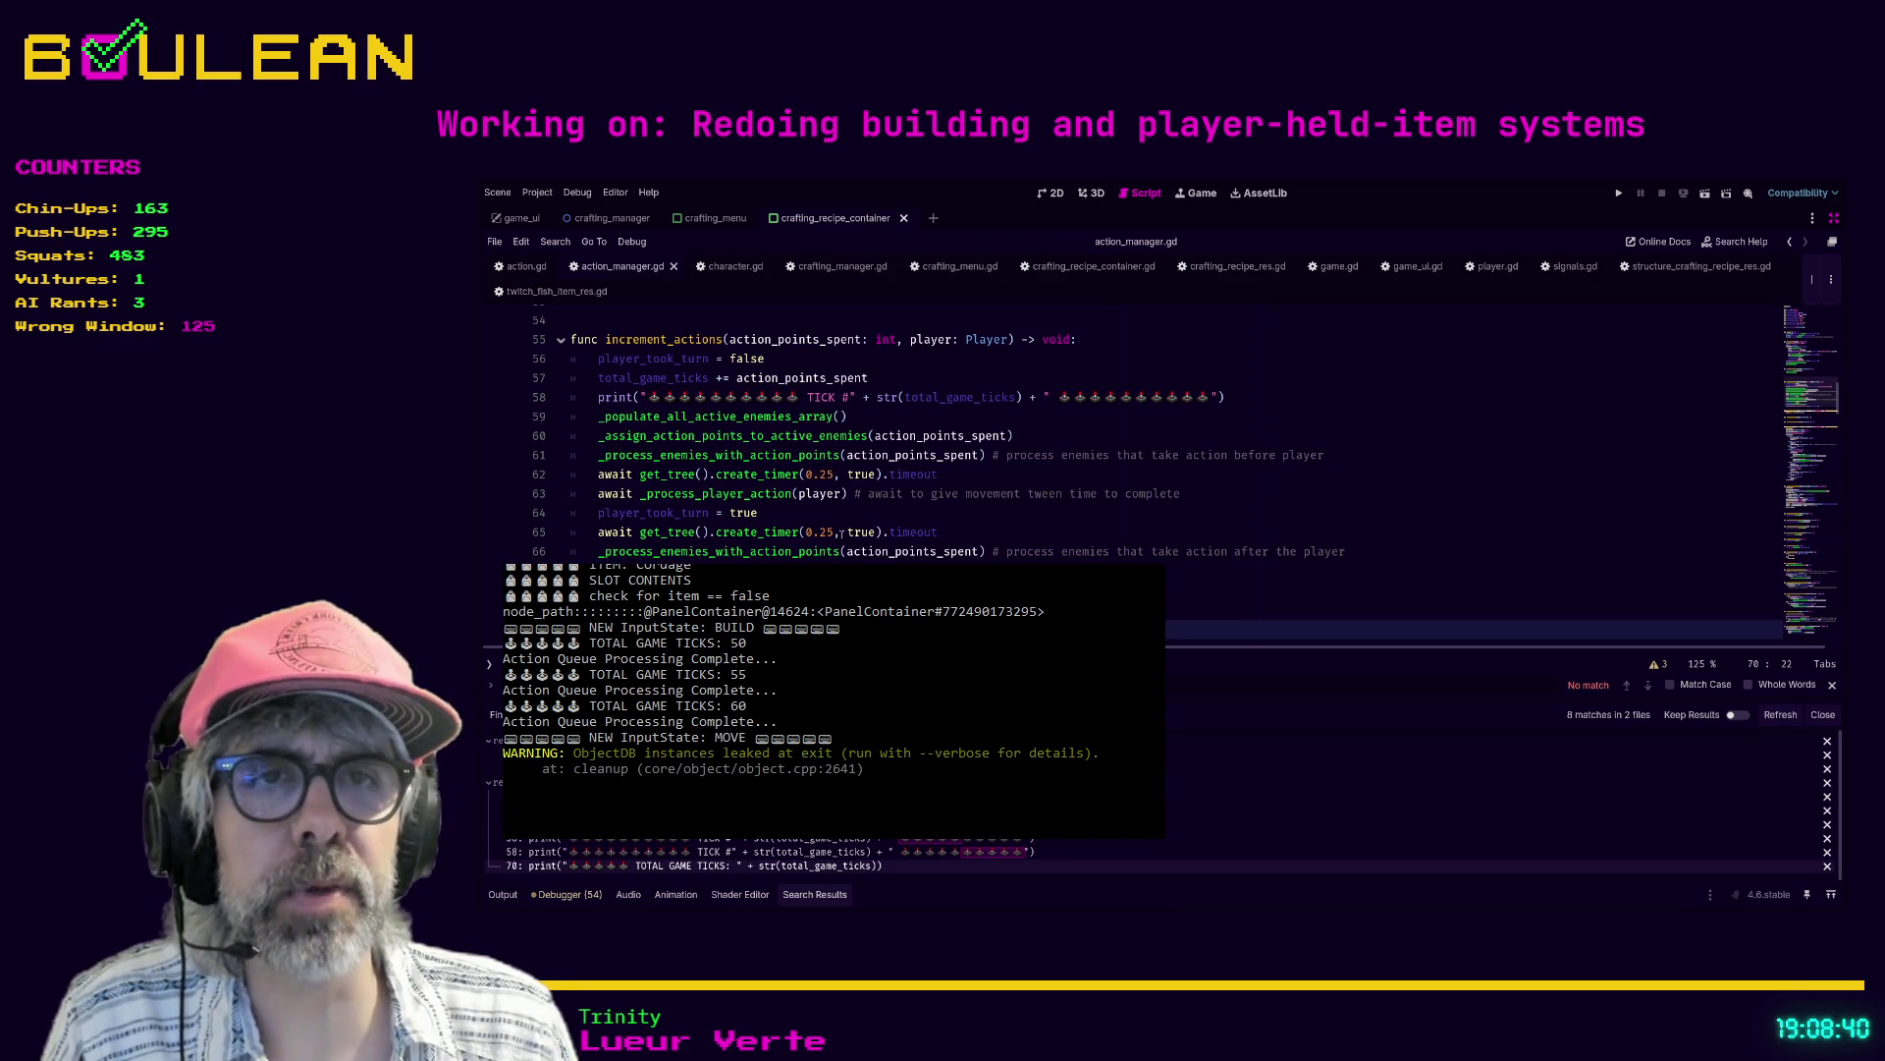
scroll(842, 533, down, 1)
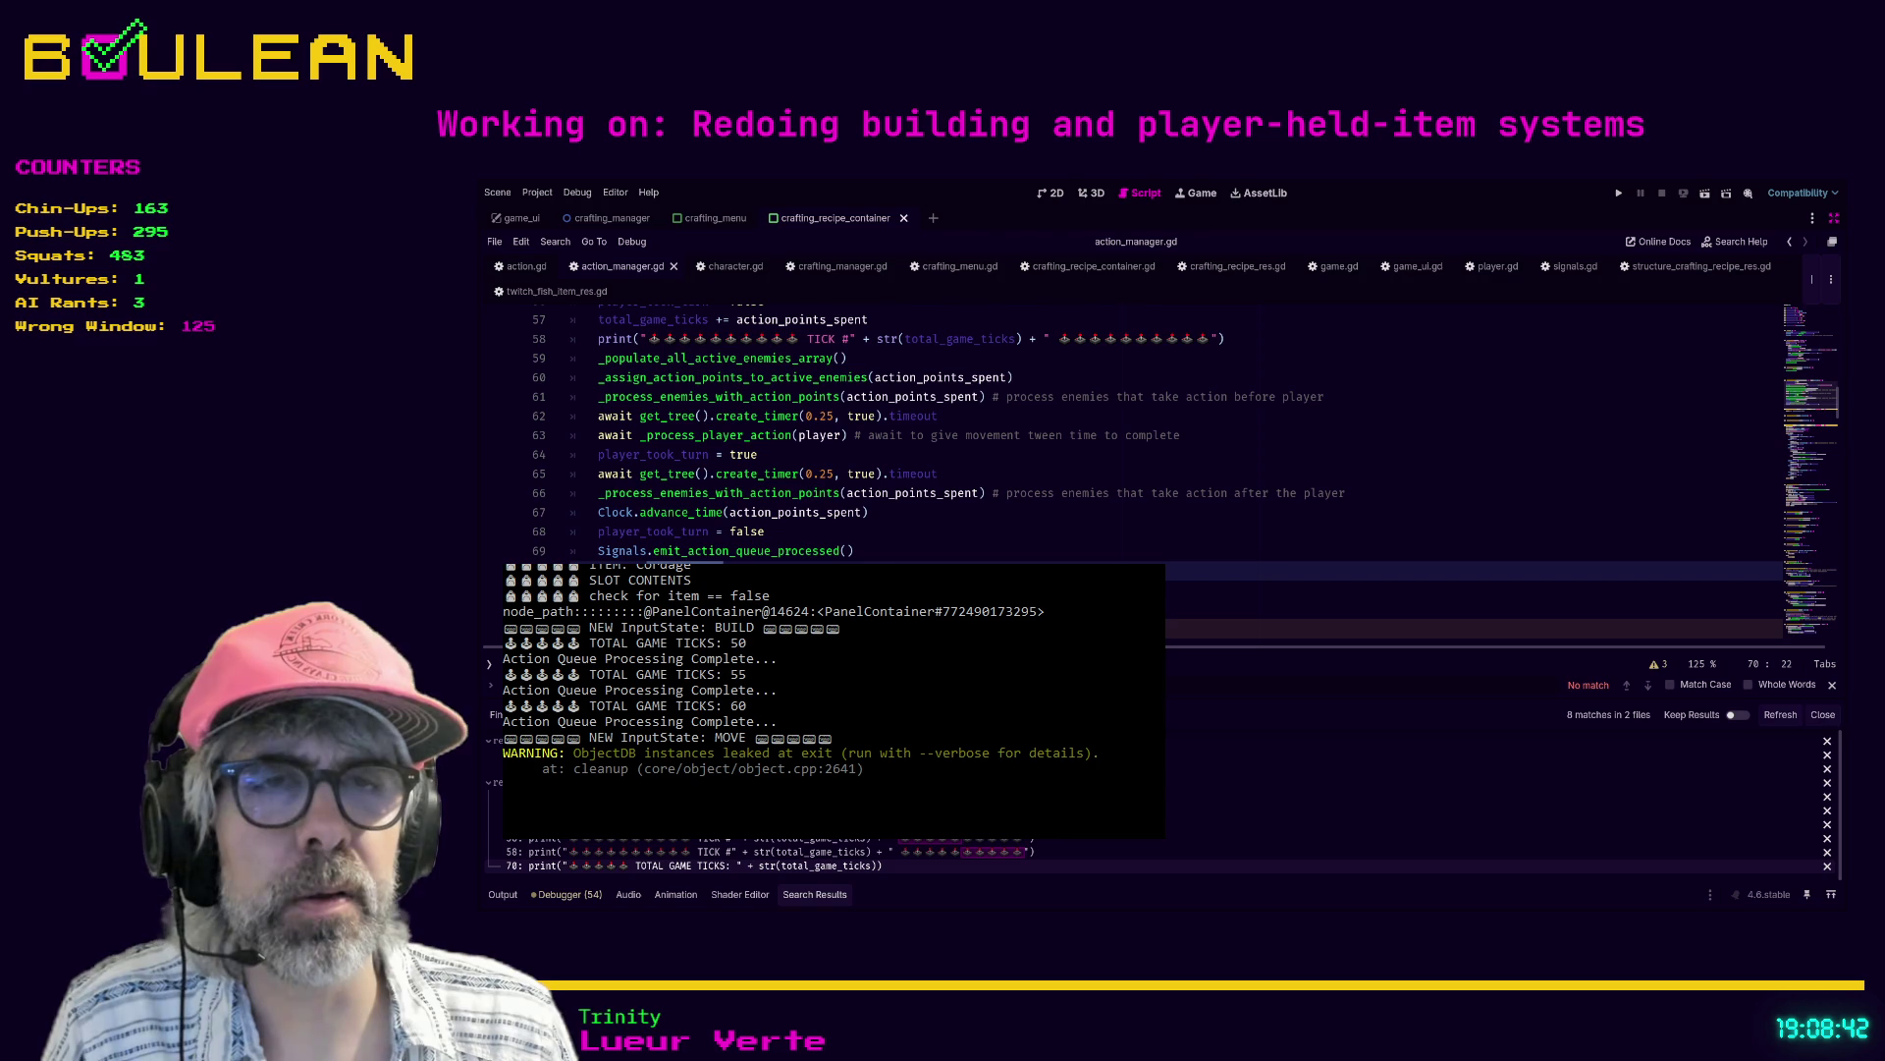
scroll(842, 534, up, 1)
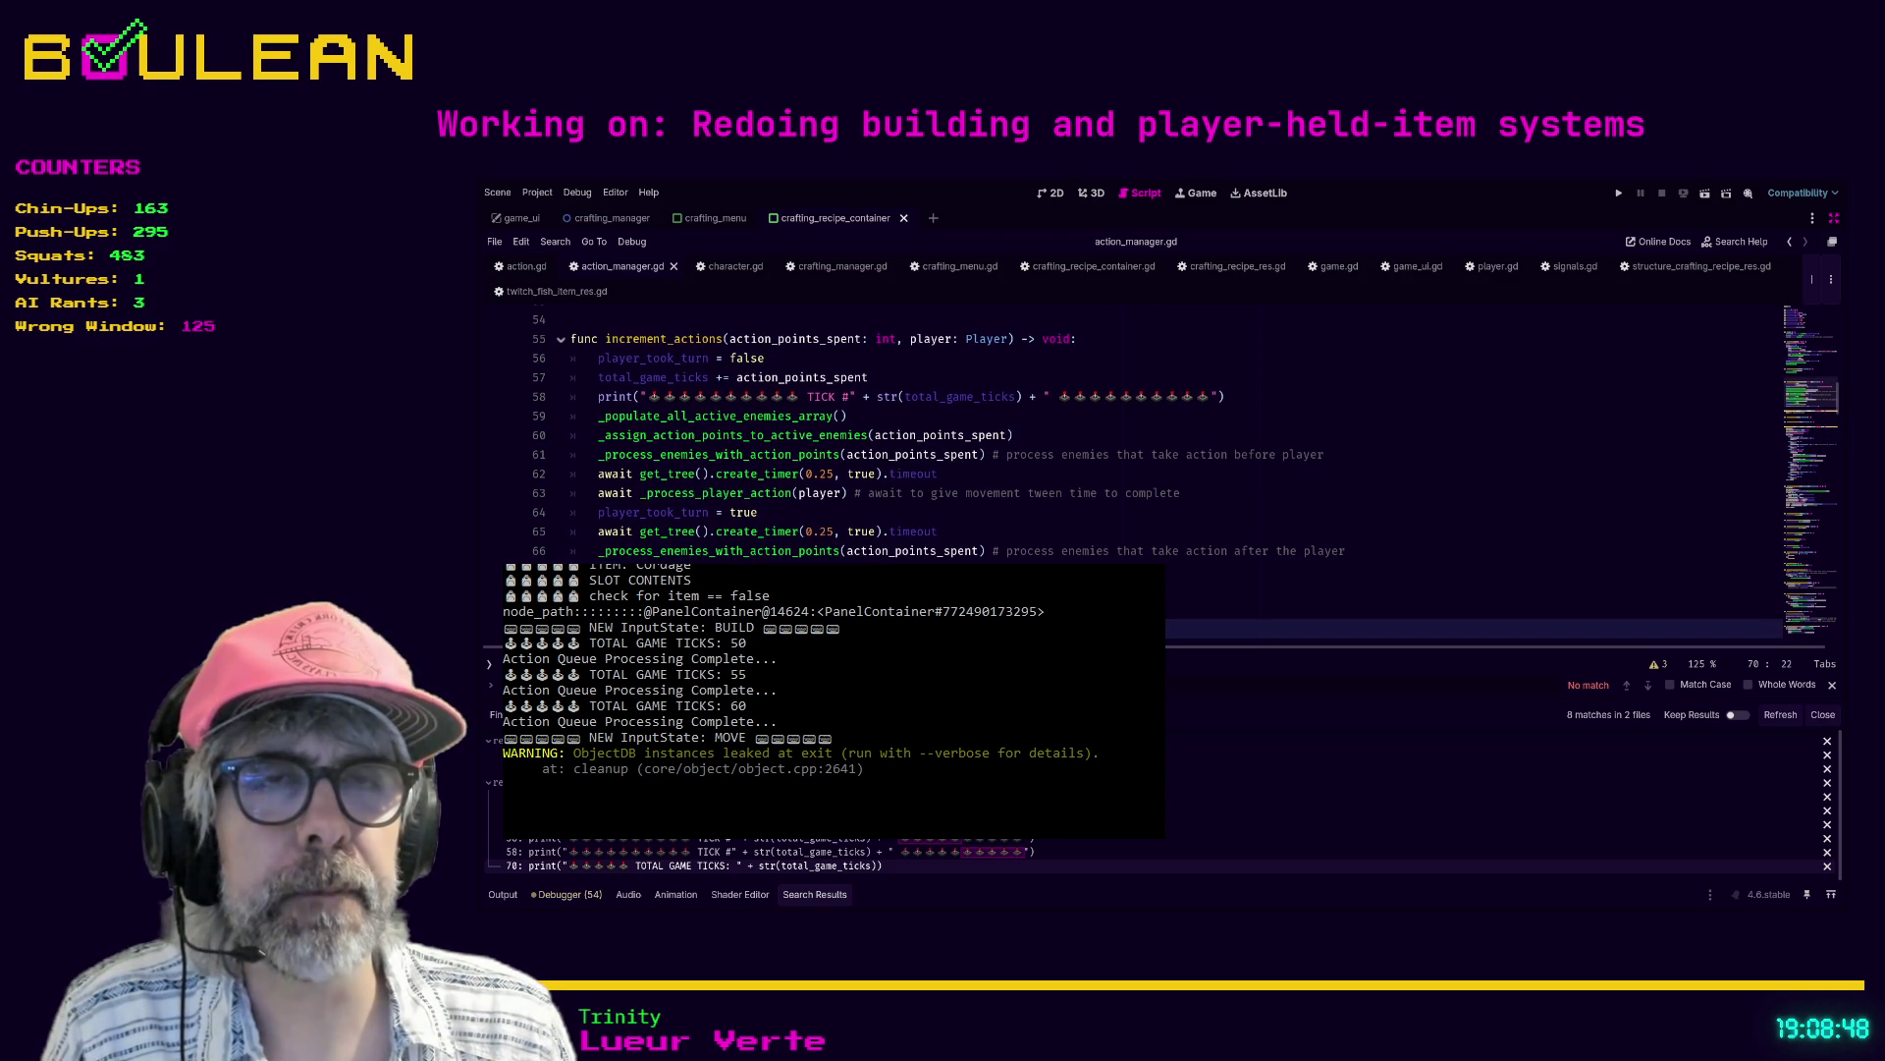
- Check the tick printing on lines 66–70, then run the game for a fresh test
drag(1351, 568, 914, 568)
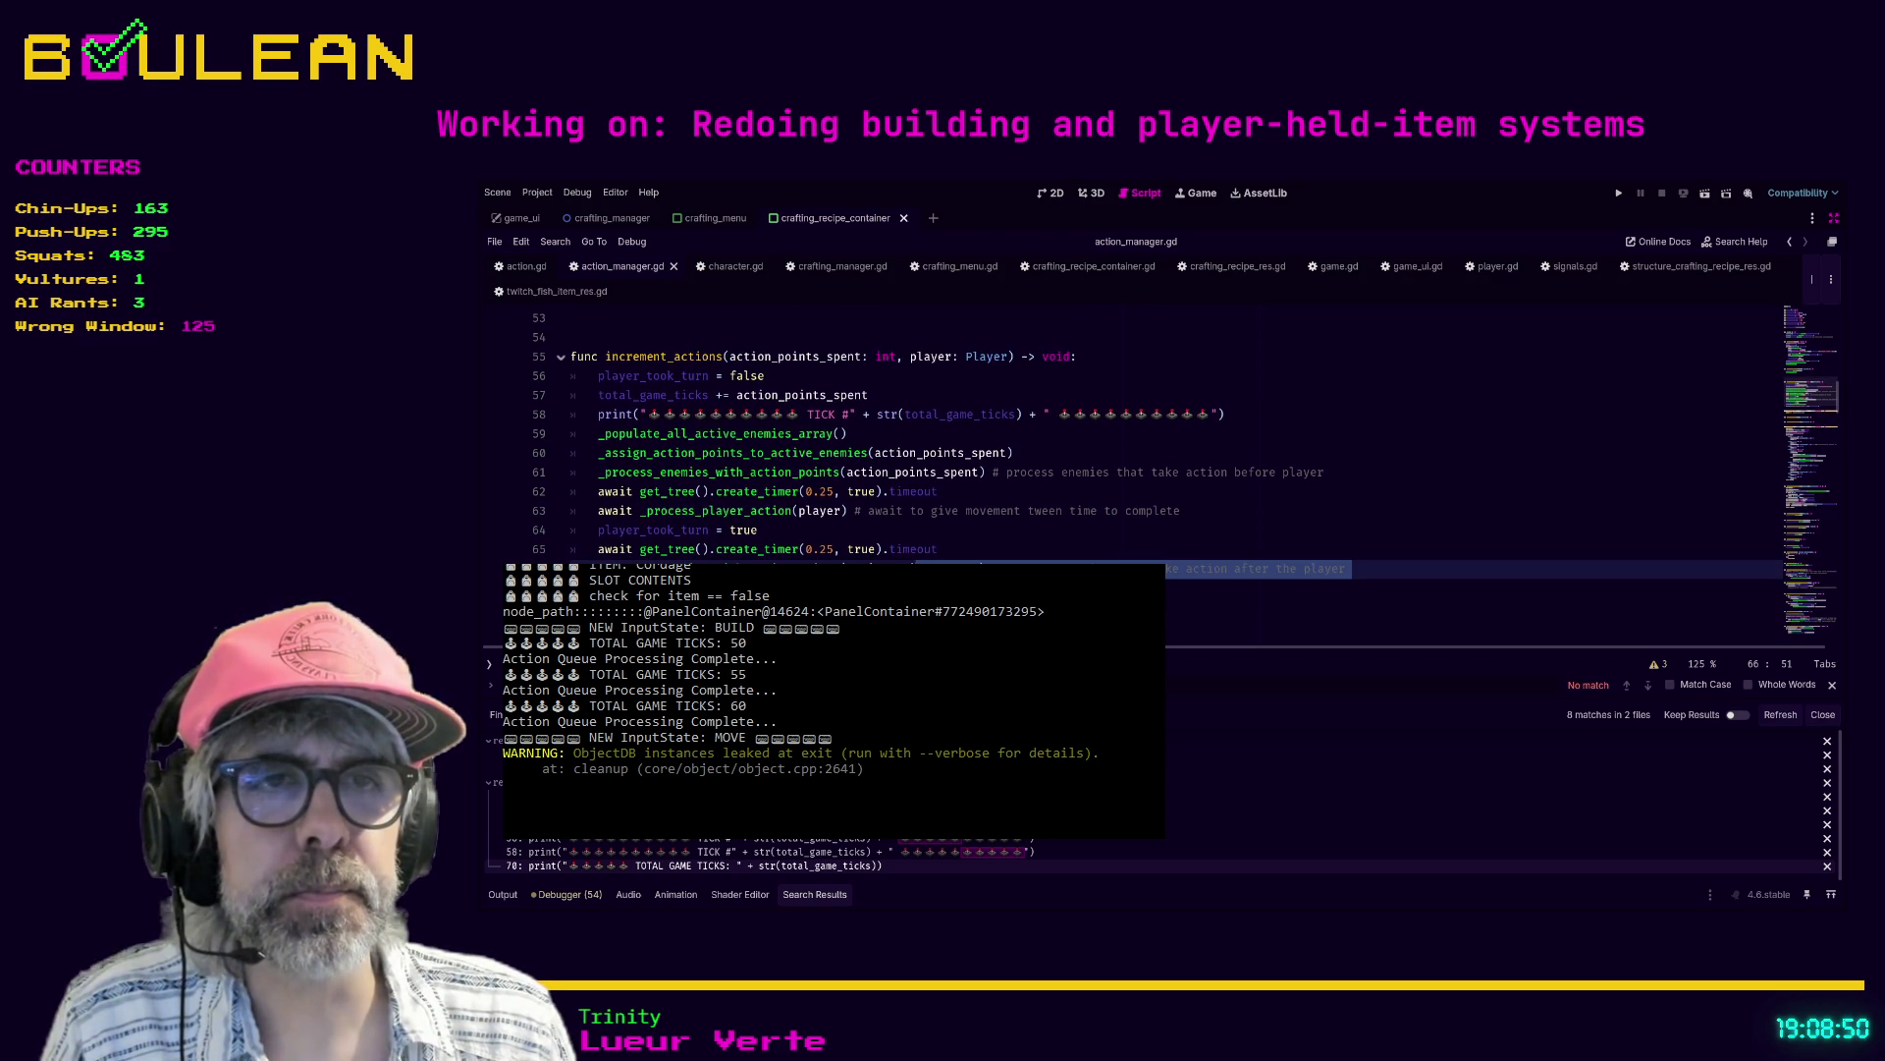
click(776, 606)
scroll(1129, 472, down, 1)
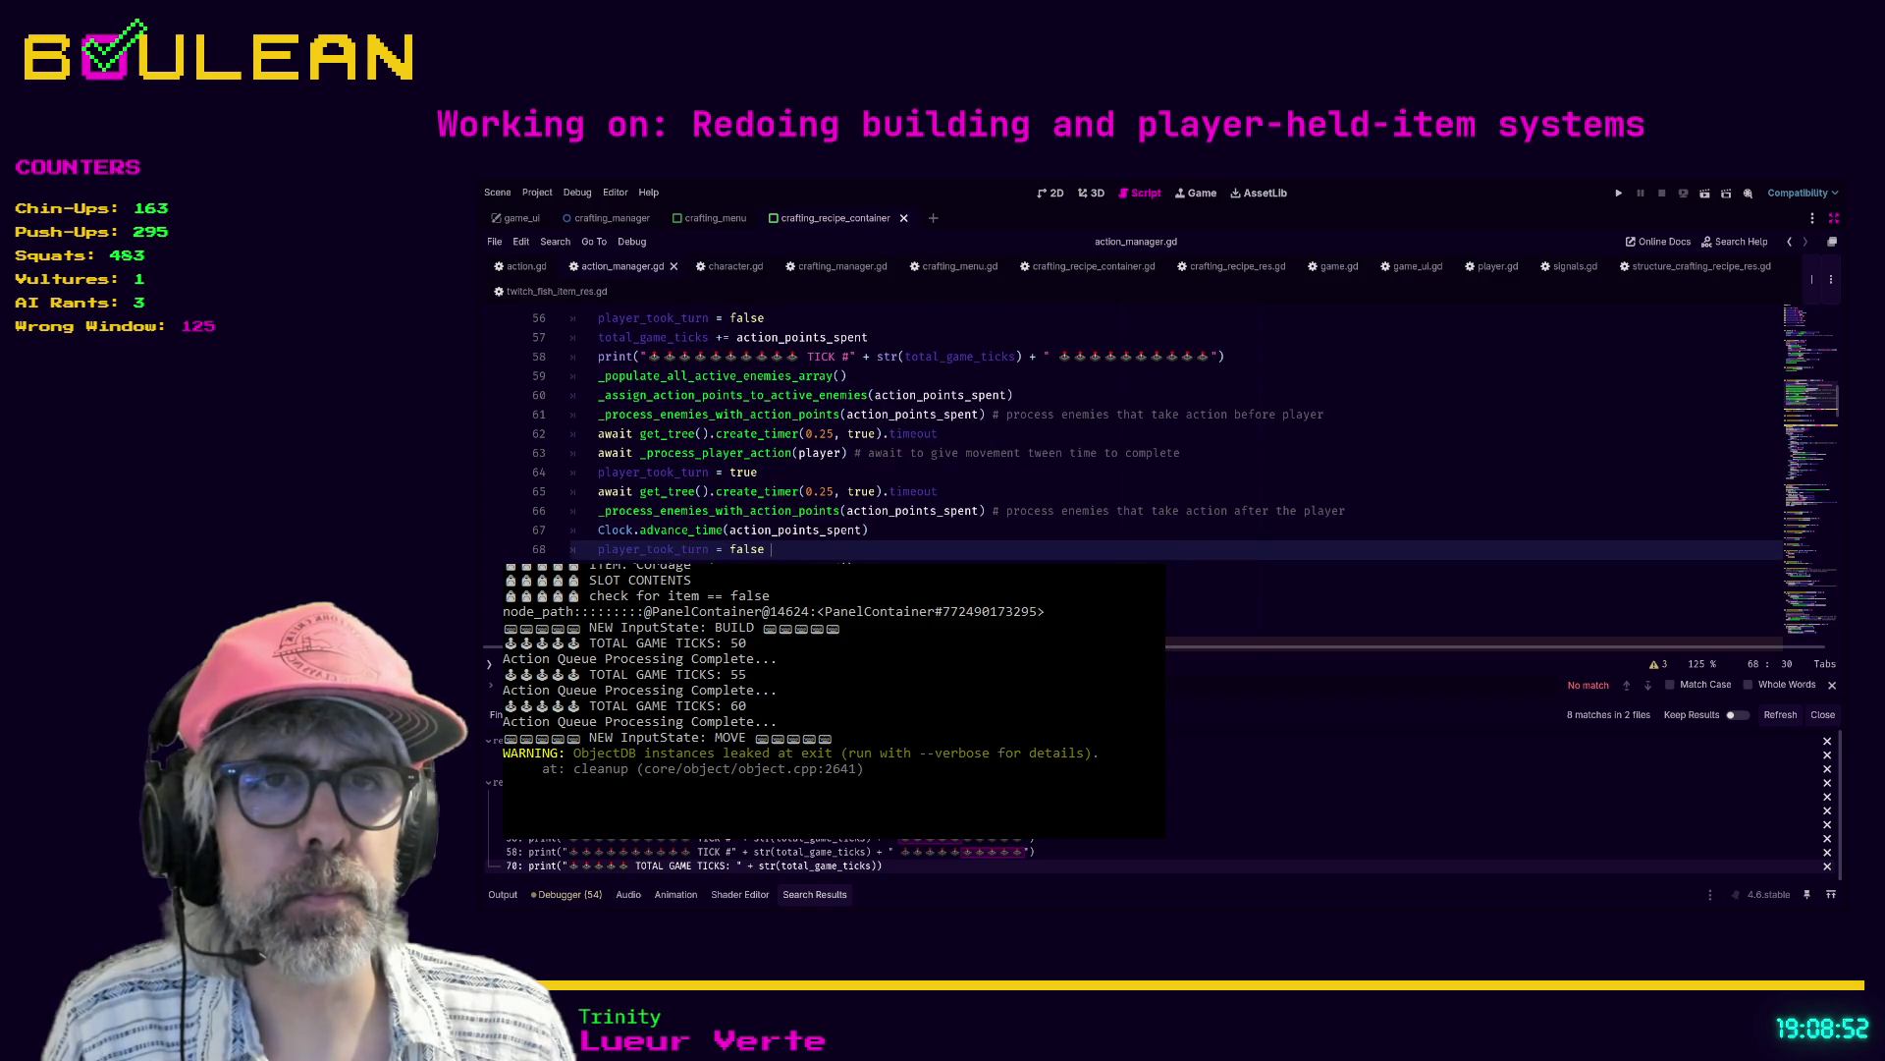
click(667, 587)
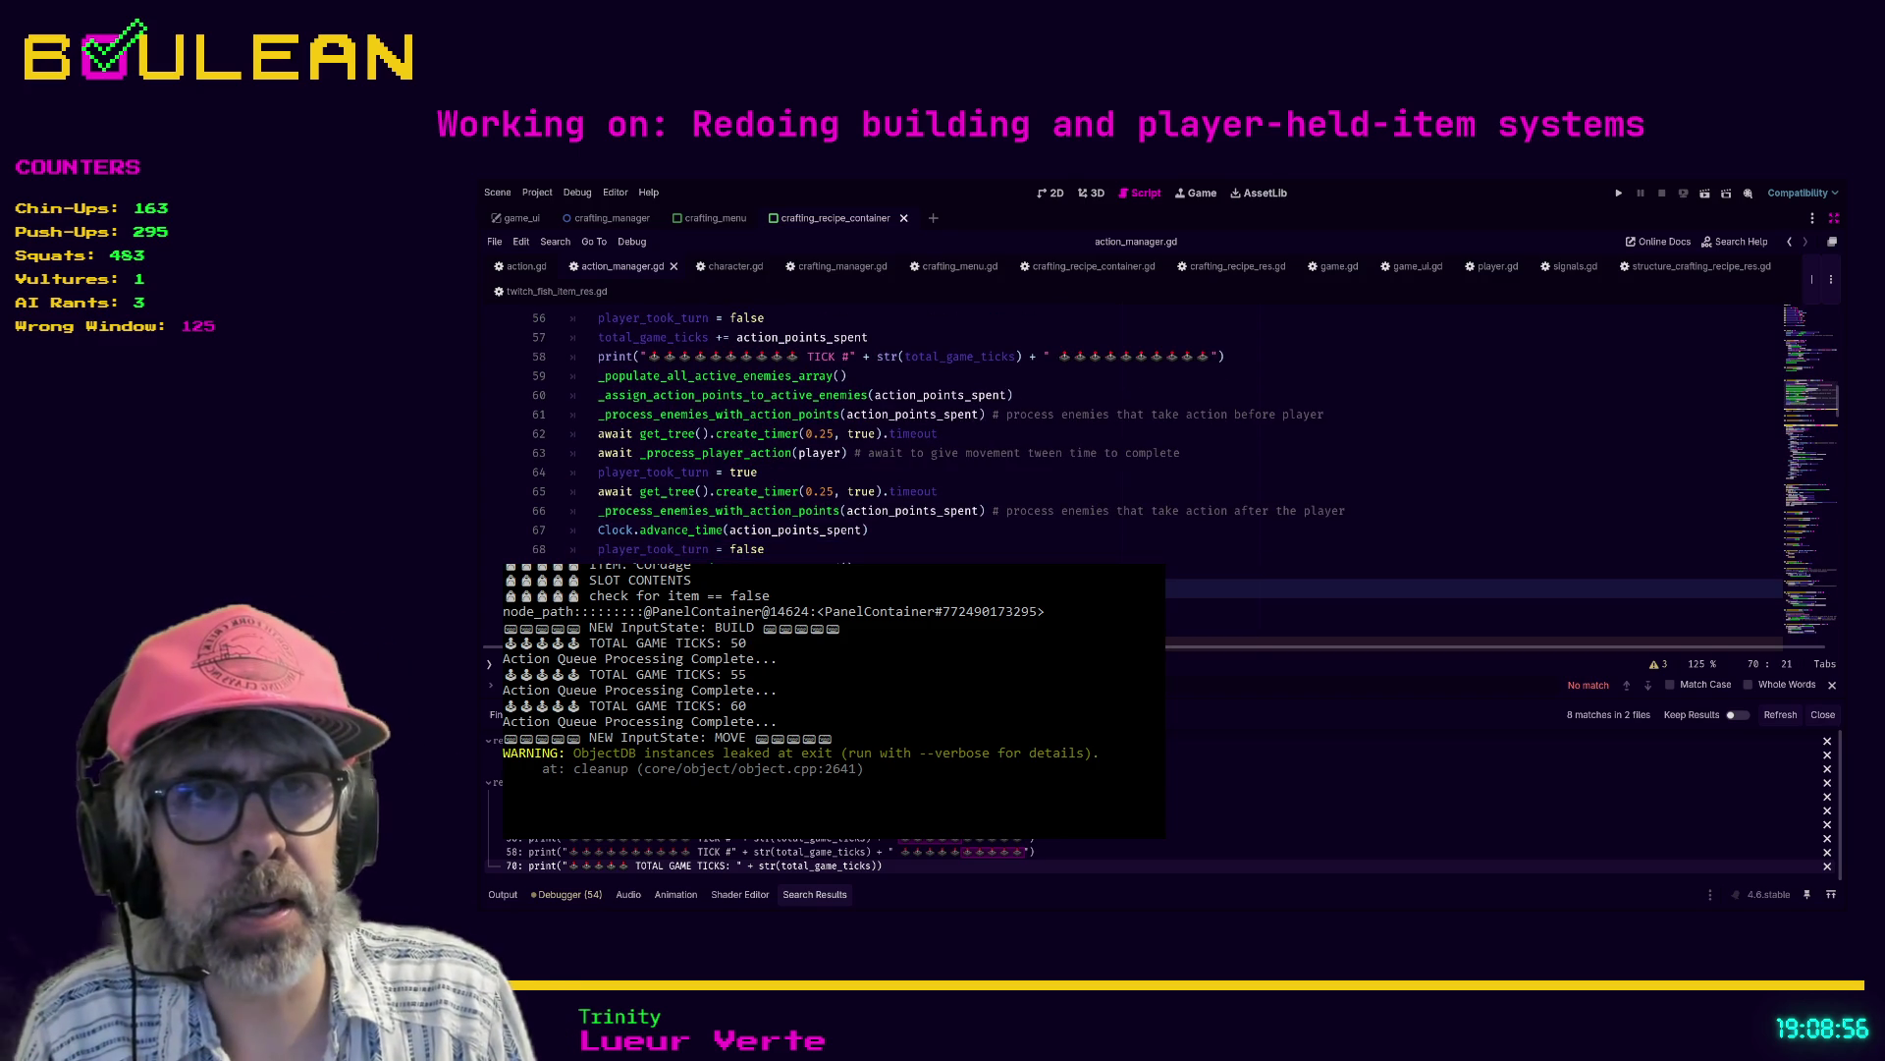
key(Right)
key(Right)
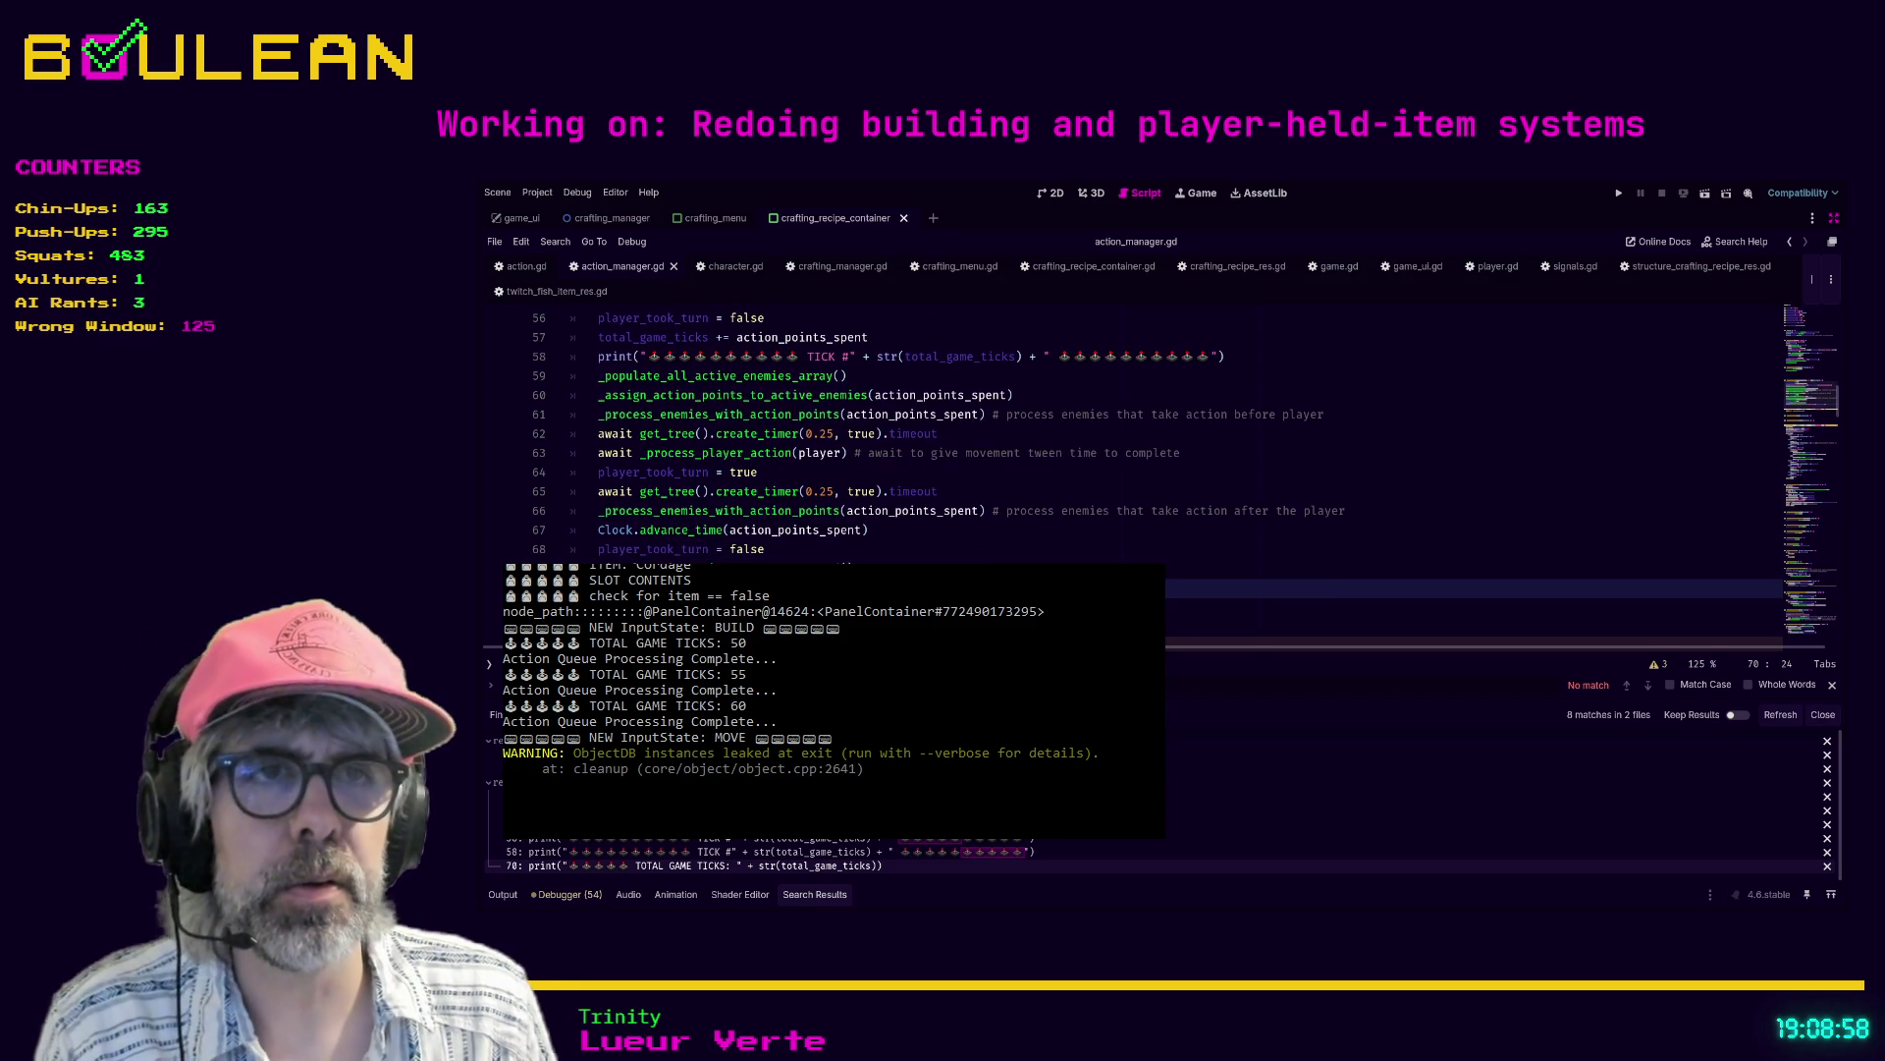
key(F5)
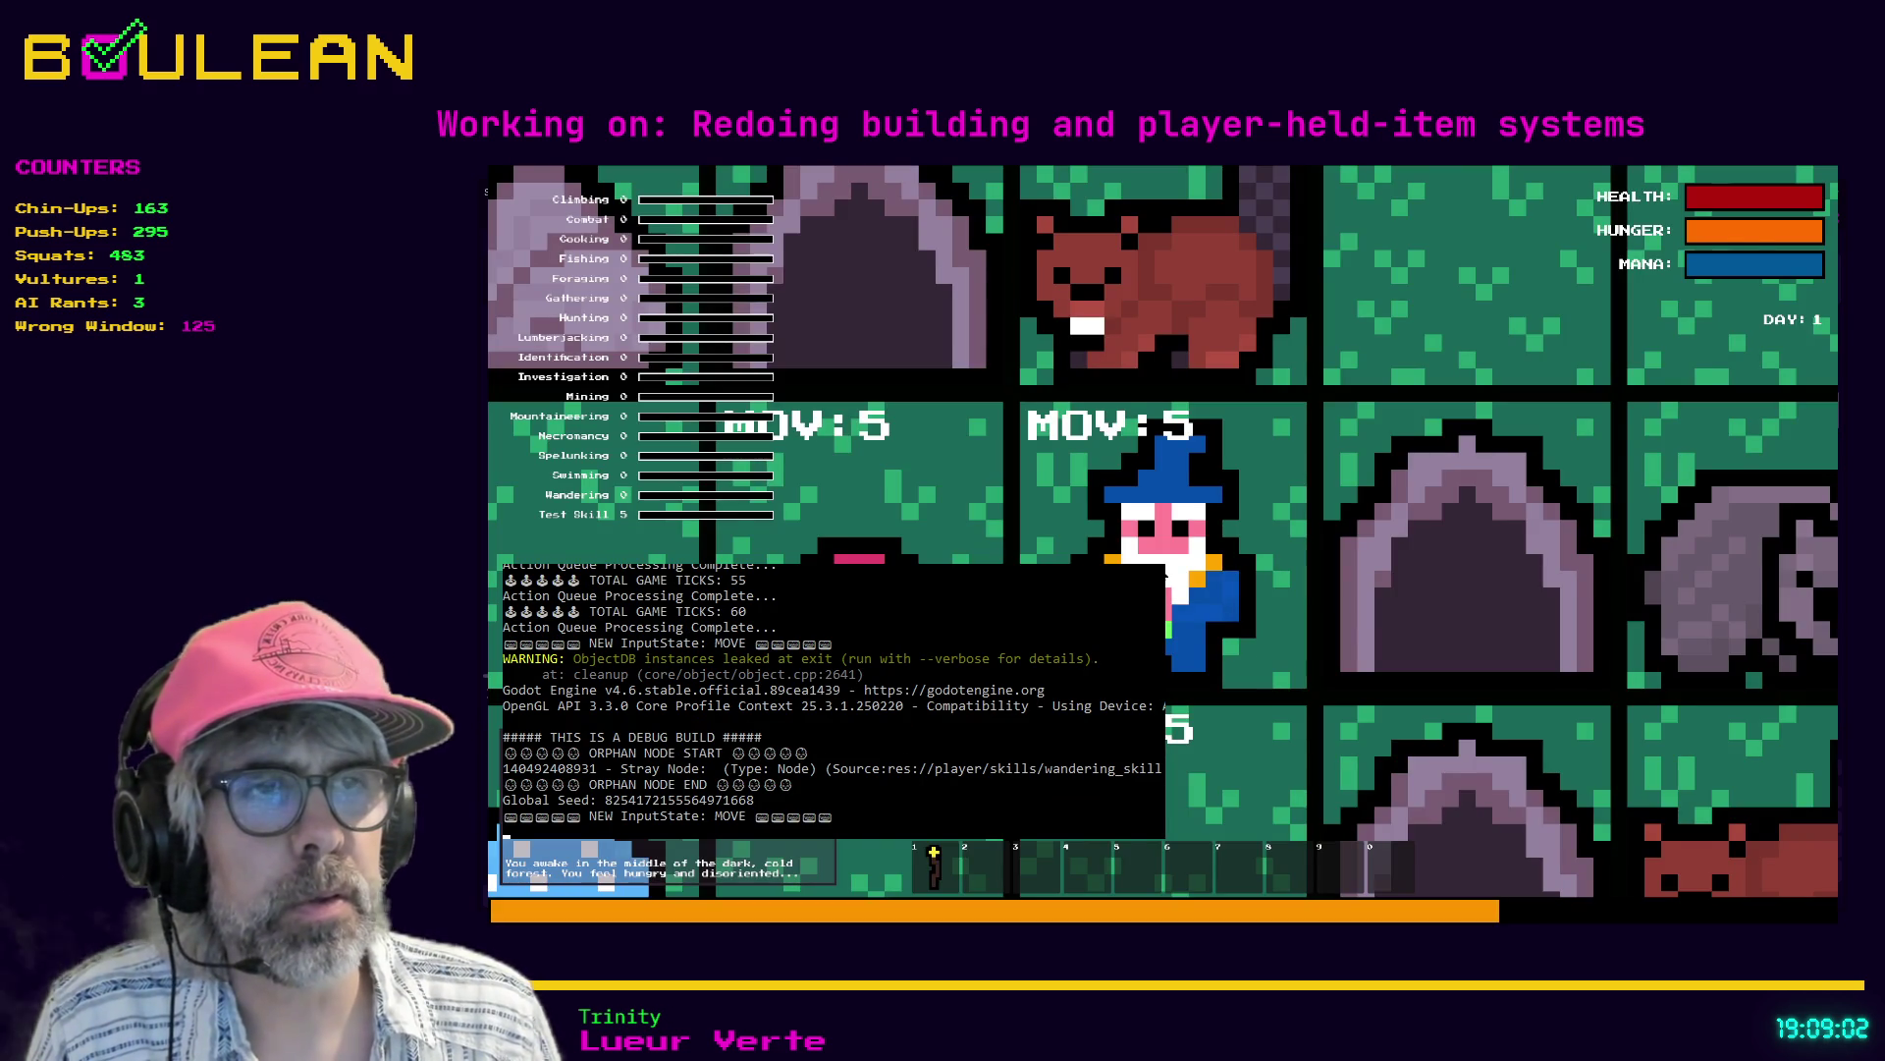
- Move the wizard left and chop the adjacent tree into a log
scroll(1164, 571, down, 5)
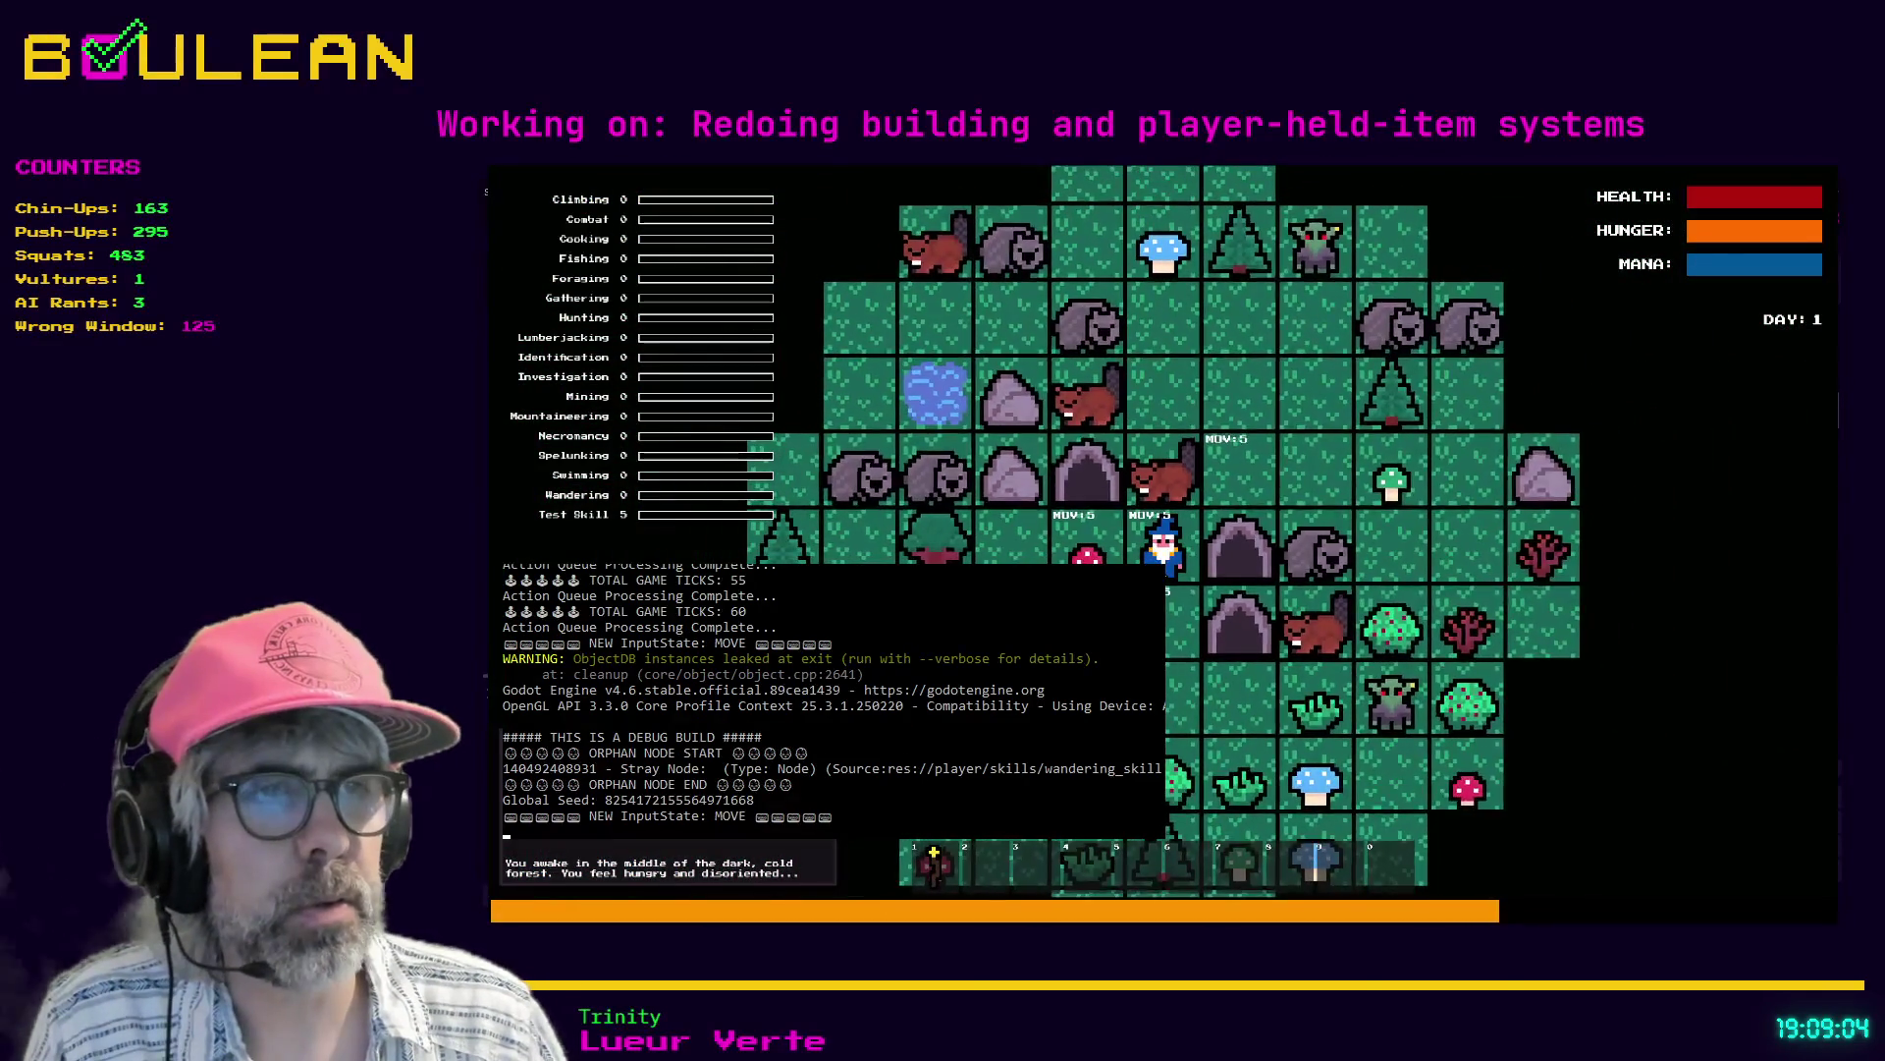
key(Left)
key(Left)
key(Left)
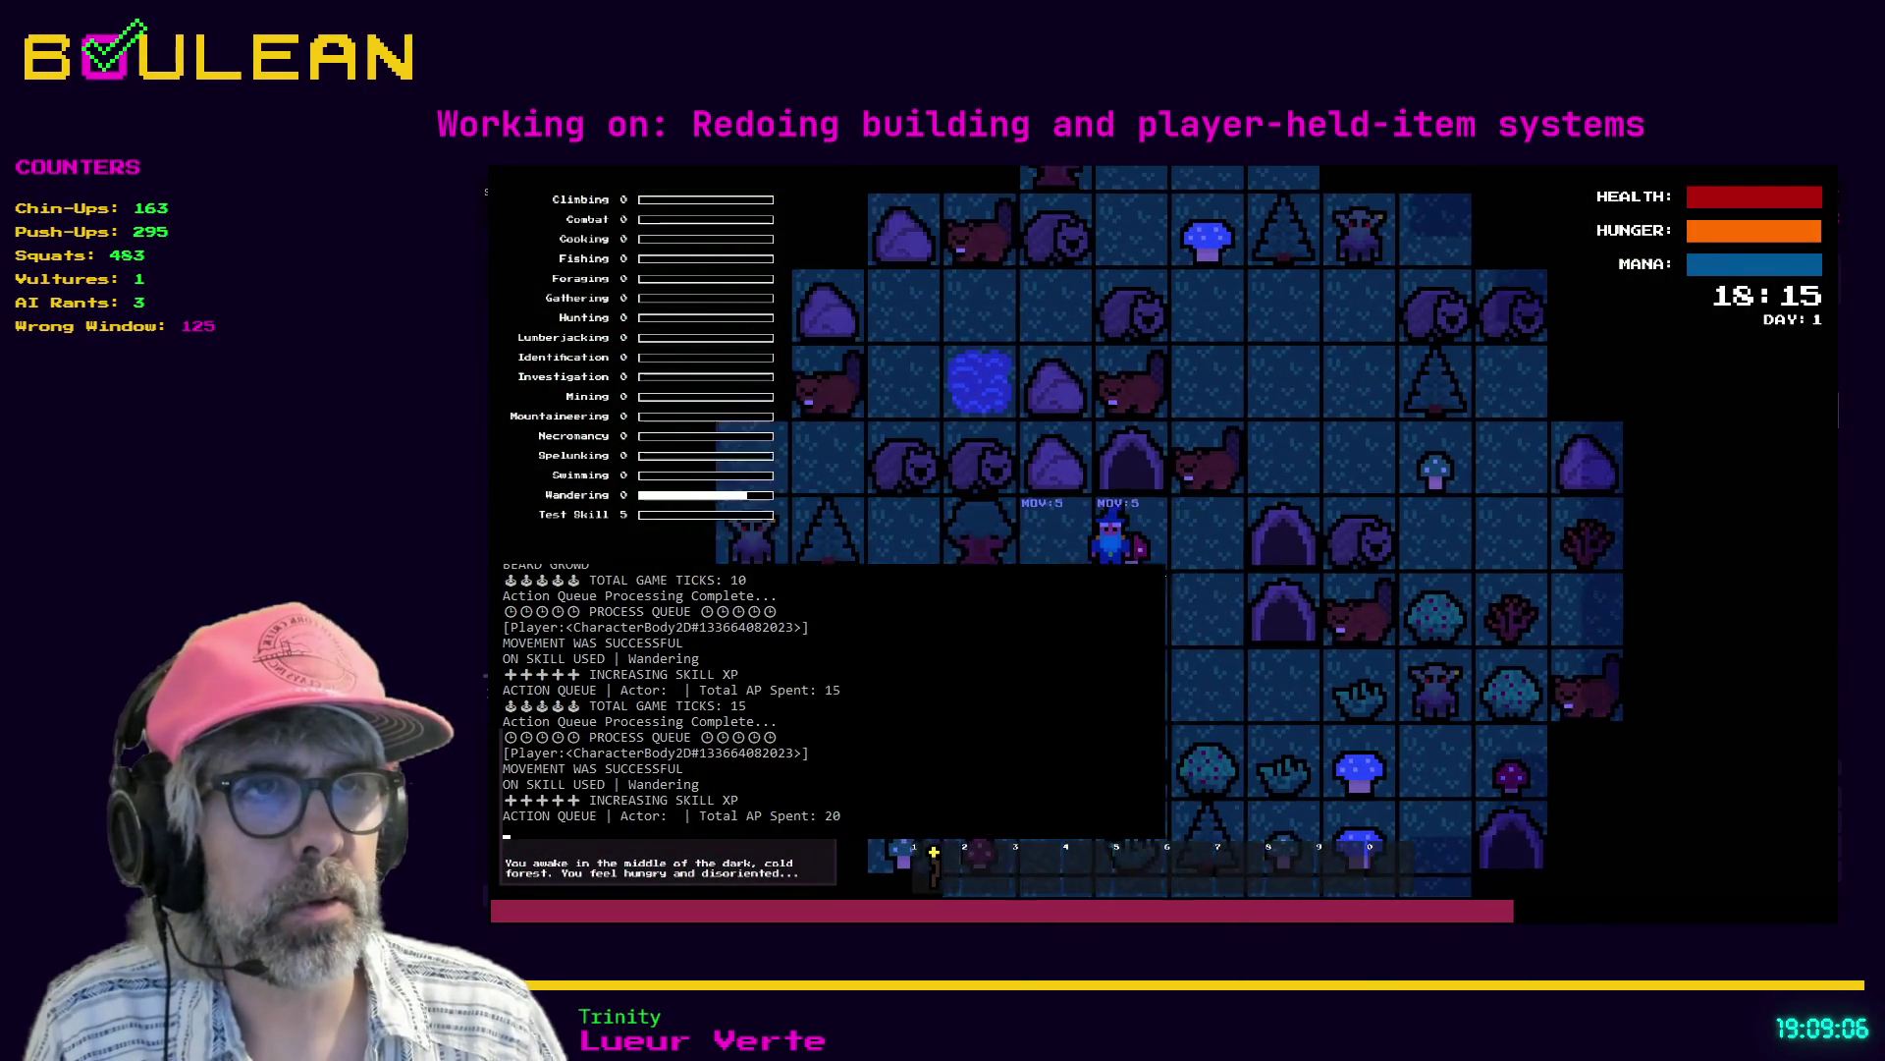
key(e)
key(Left)
key(Left)
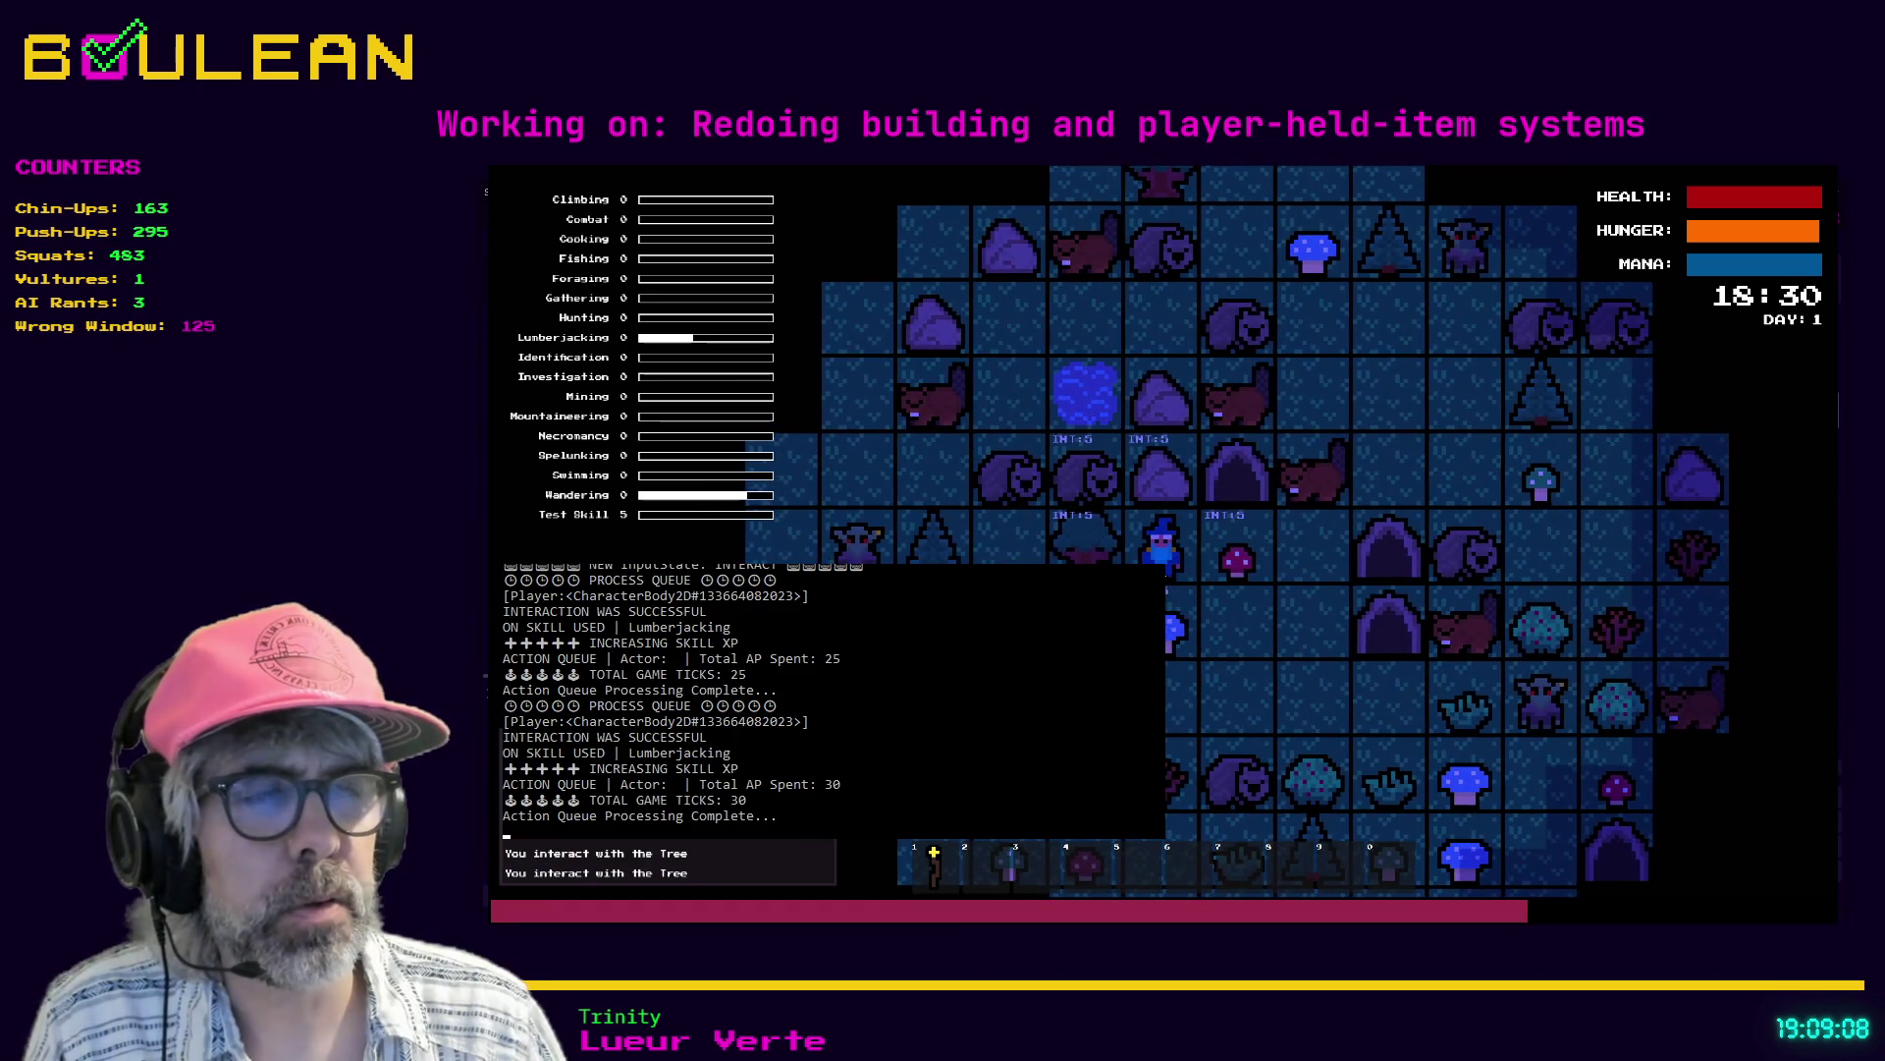
key(Left)
key(m)
- Walk onto the log to collect it and open the crafting menu
key(Left)
key(Left)
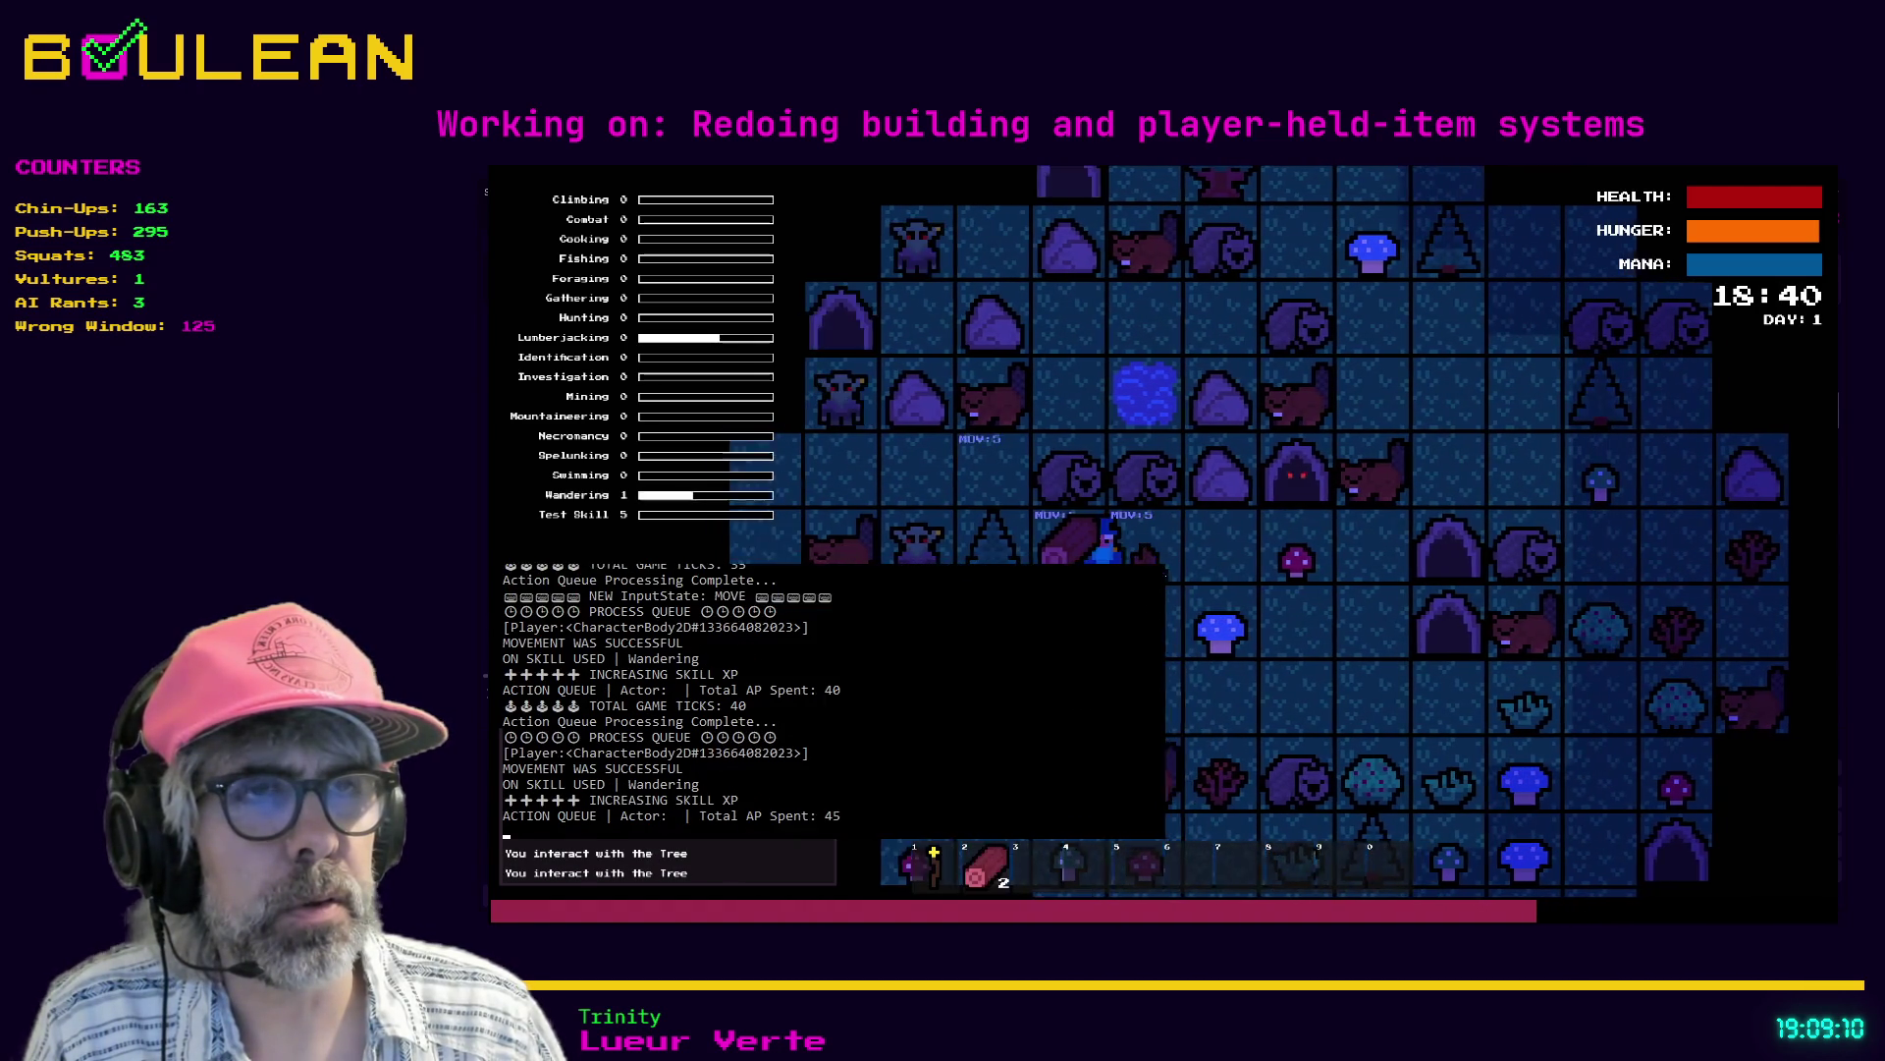
key(Left)
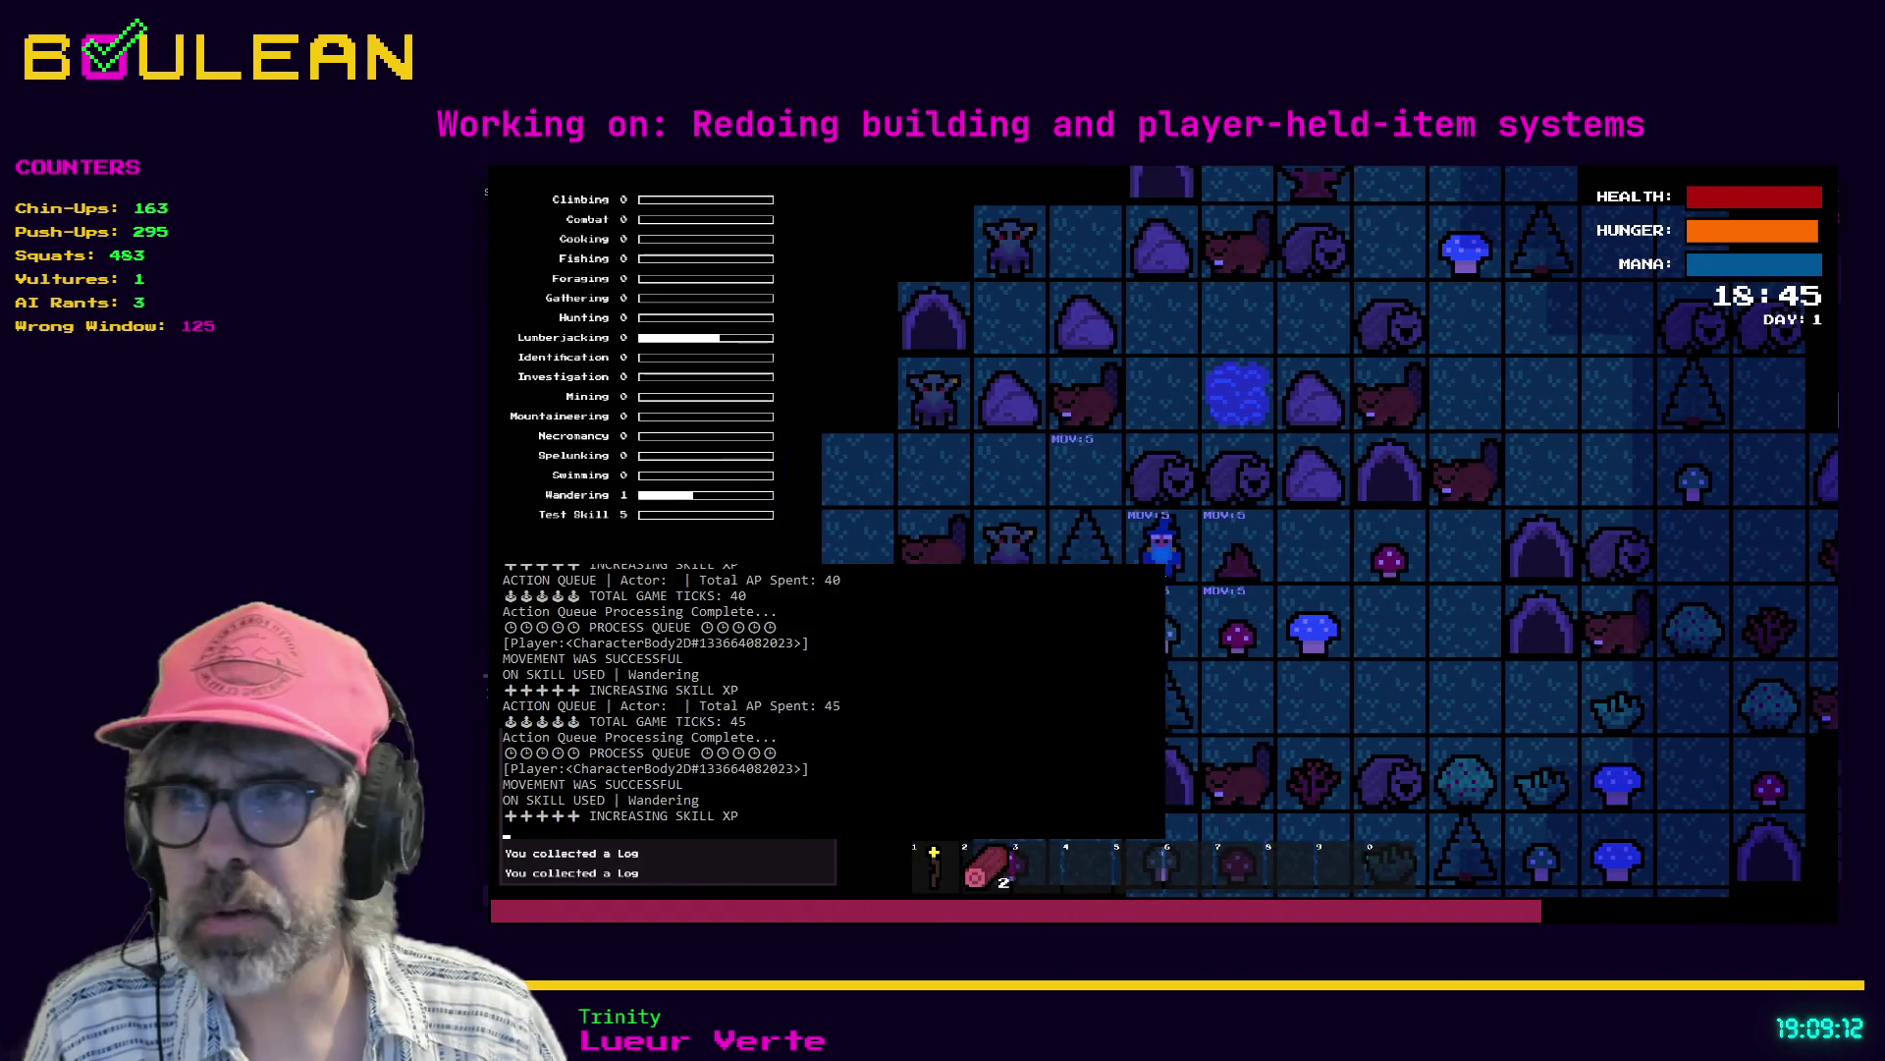
key(Left)
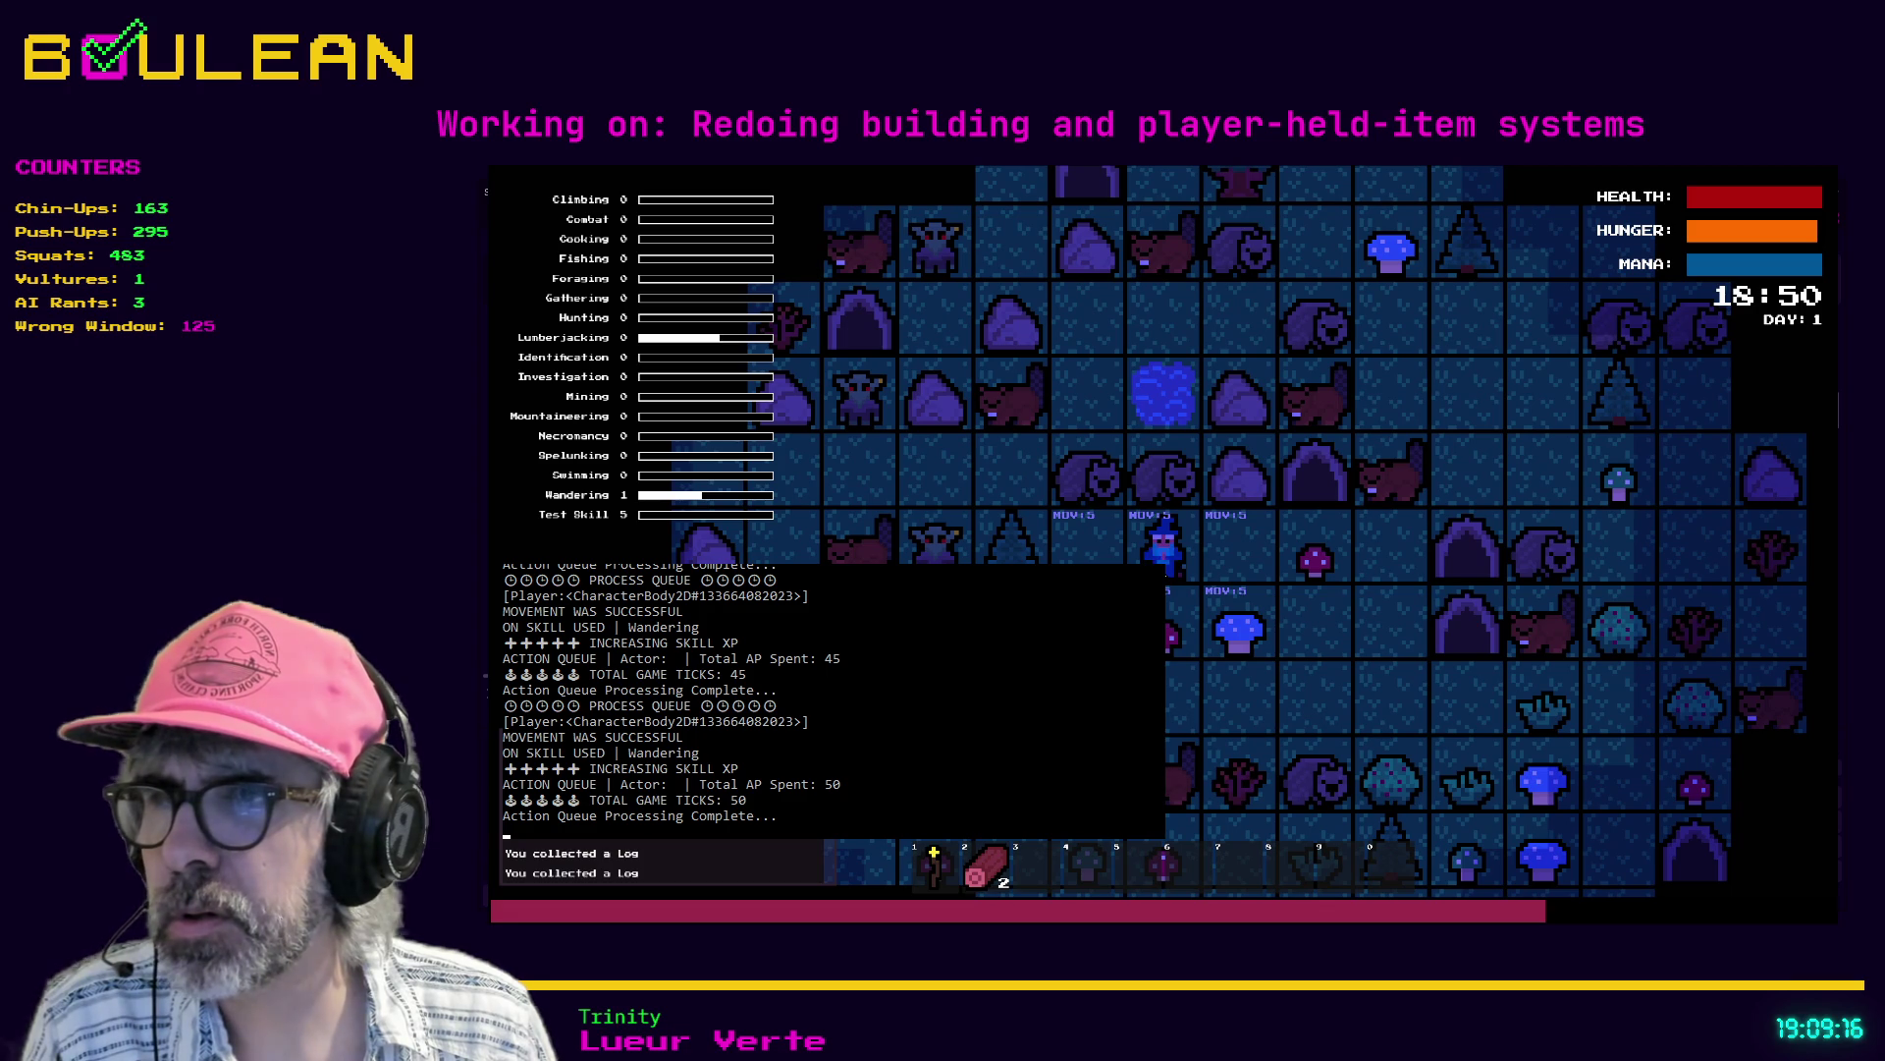
key(c)
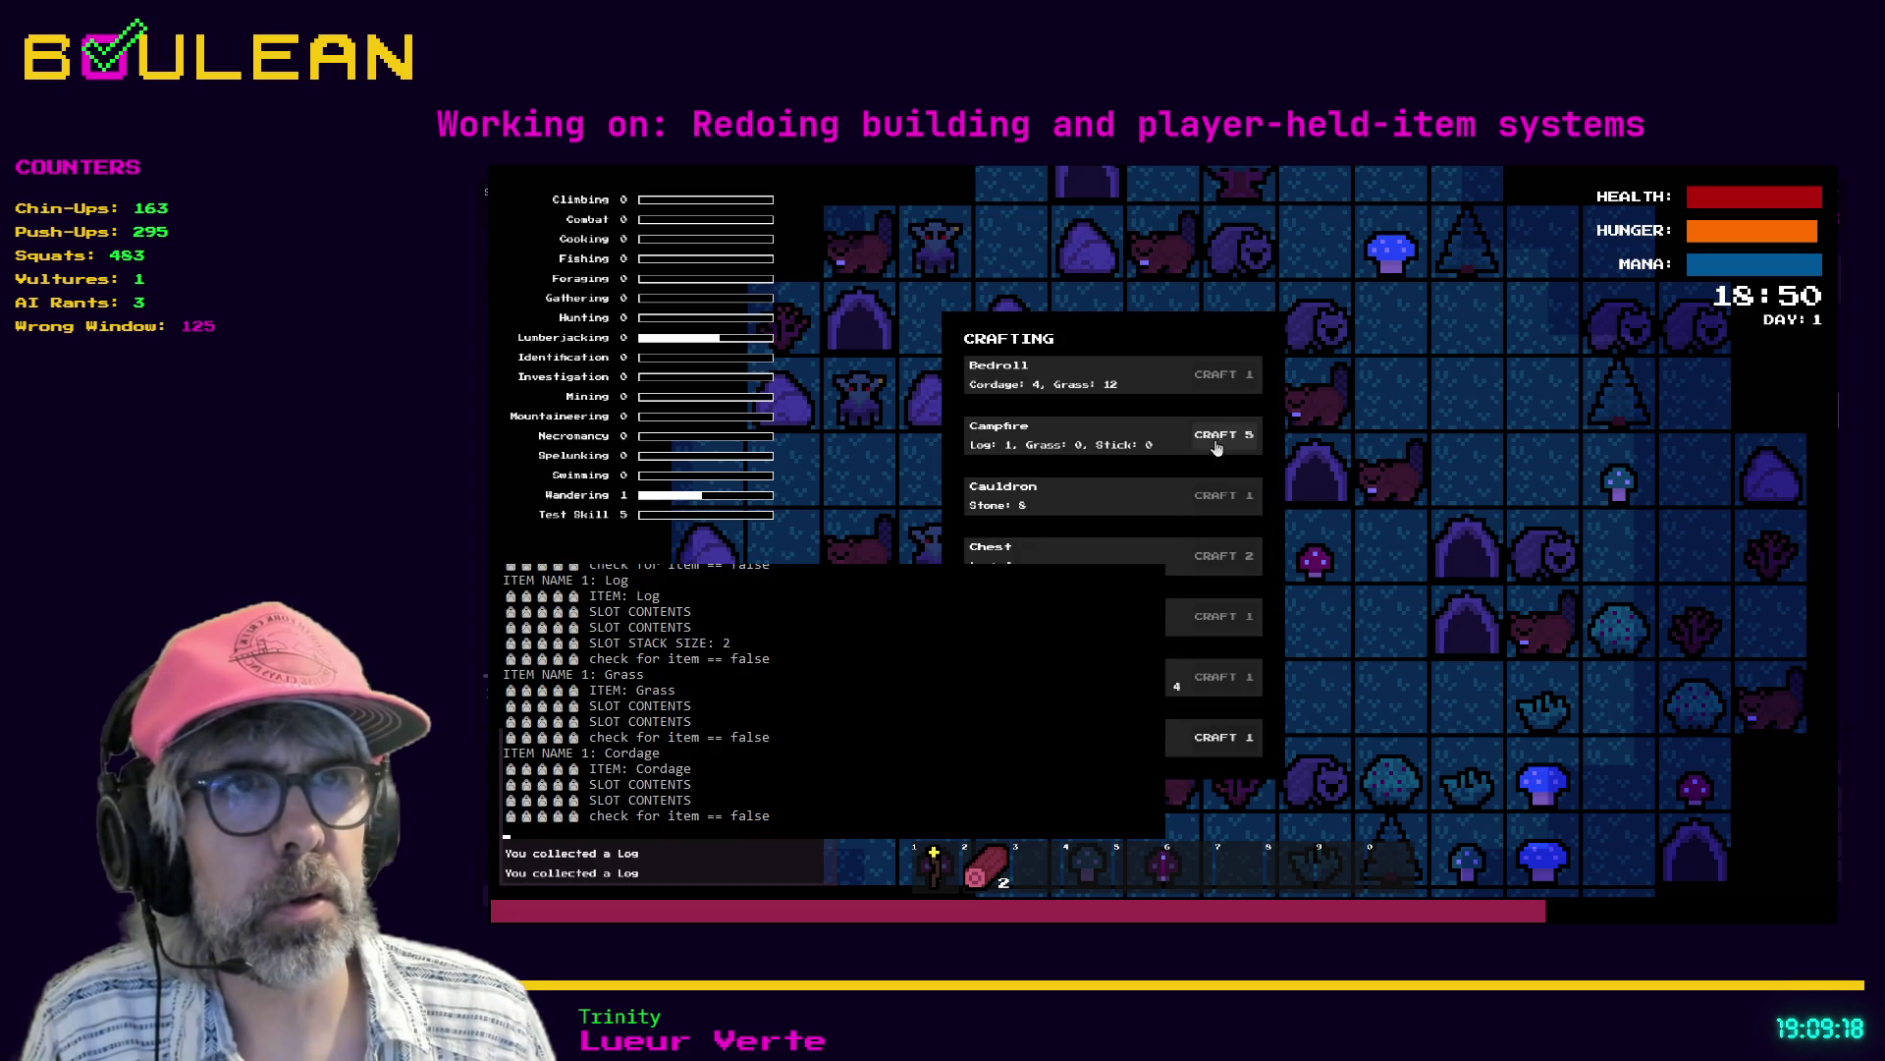
- Craft a Campfire, cancel placing it, and stop the game
click(1235, 437)
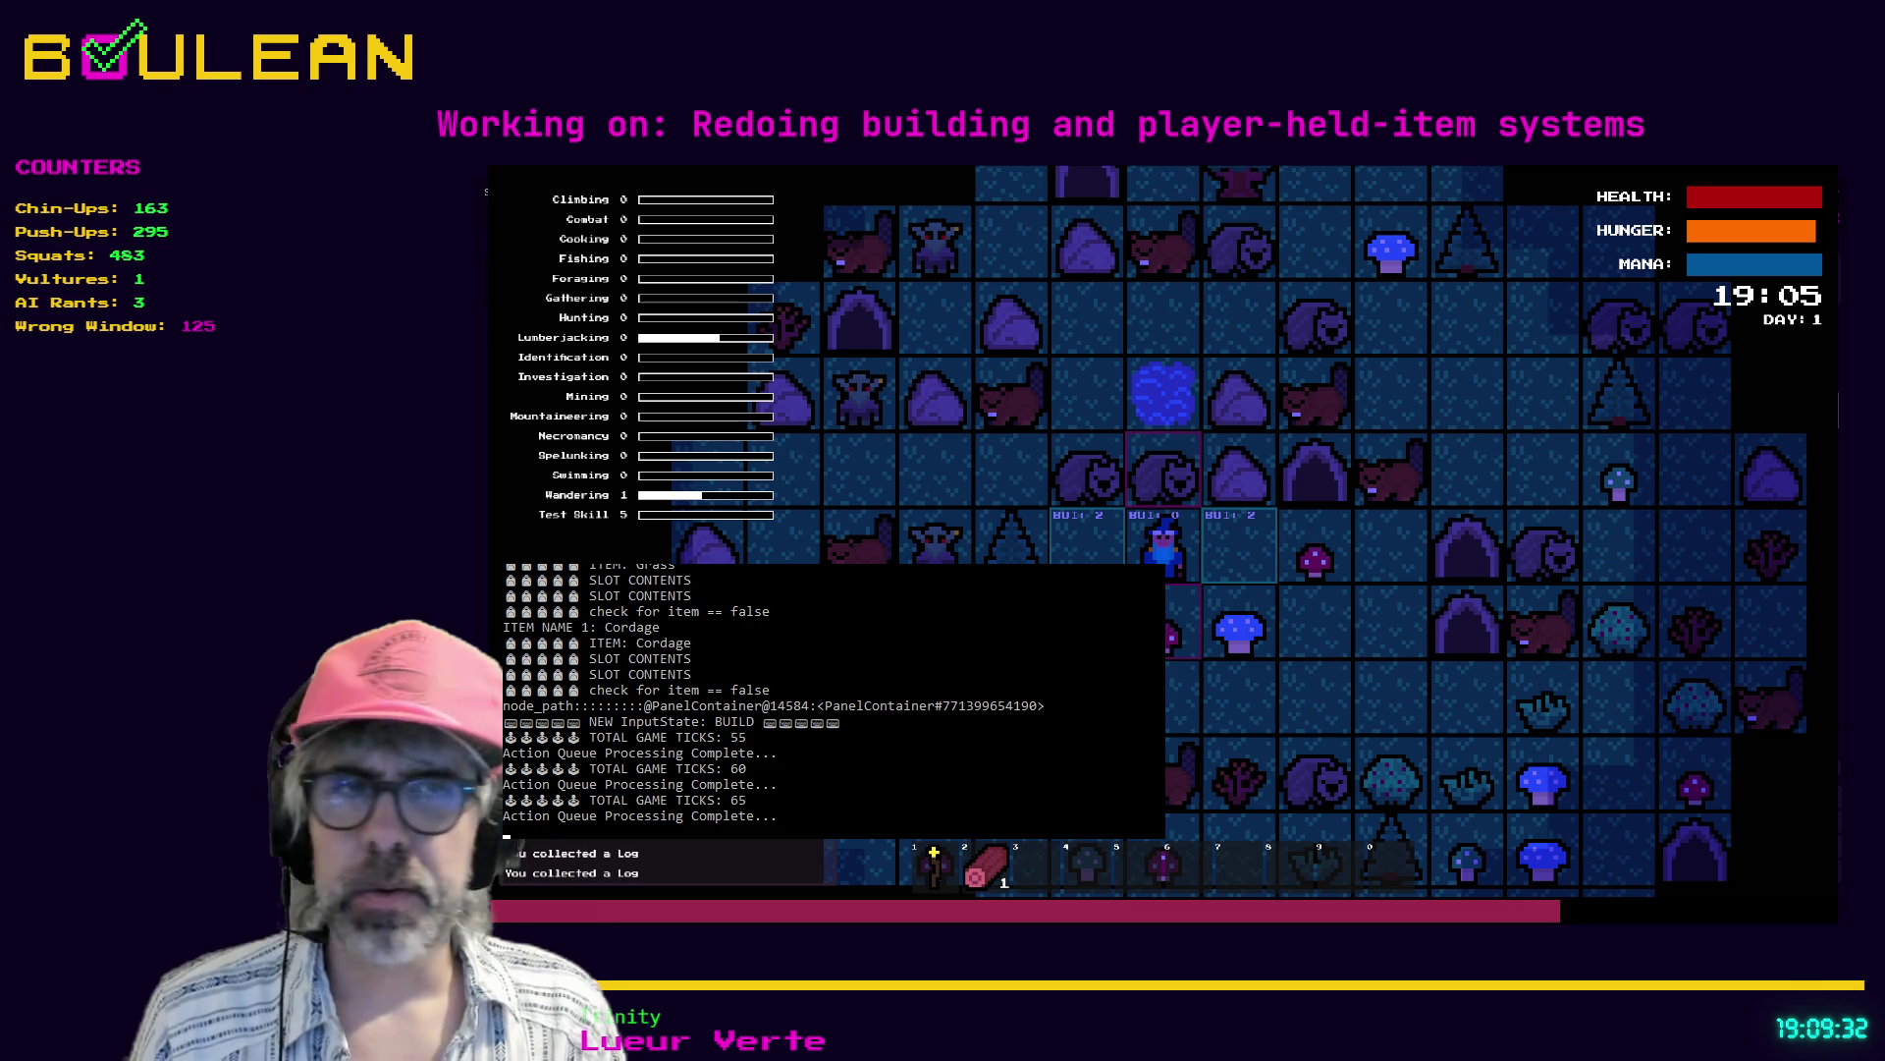
key(Escape)
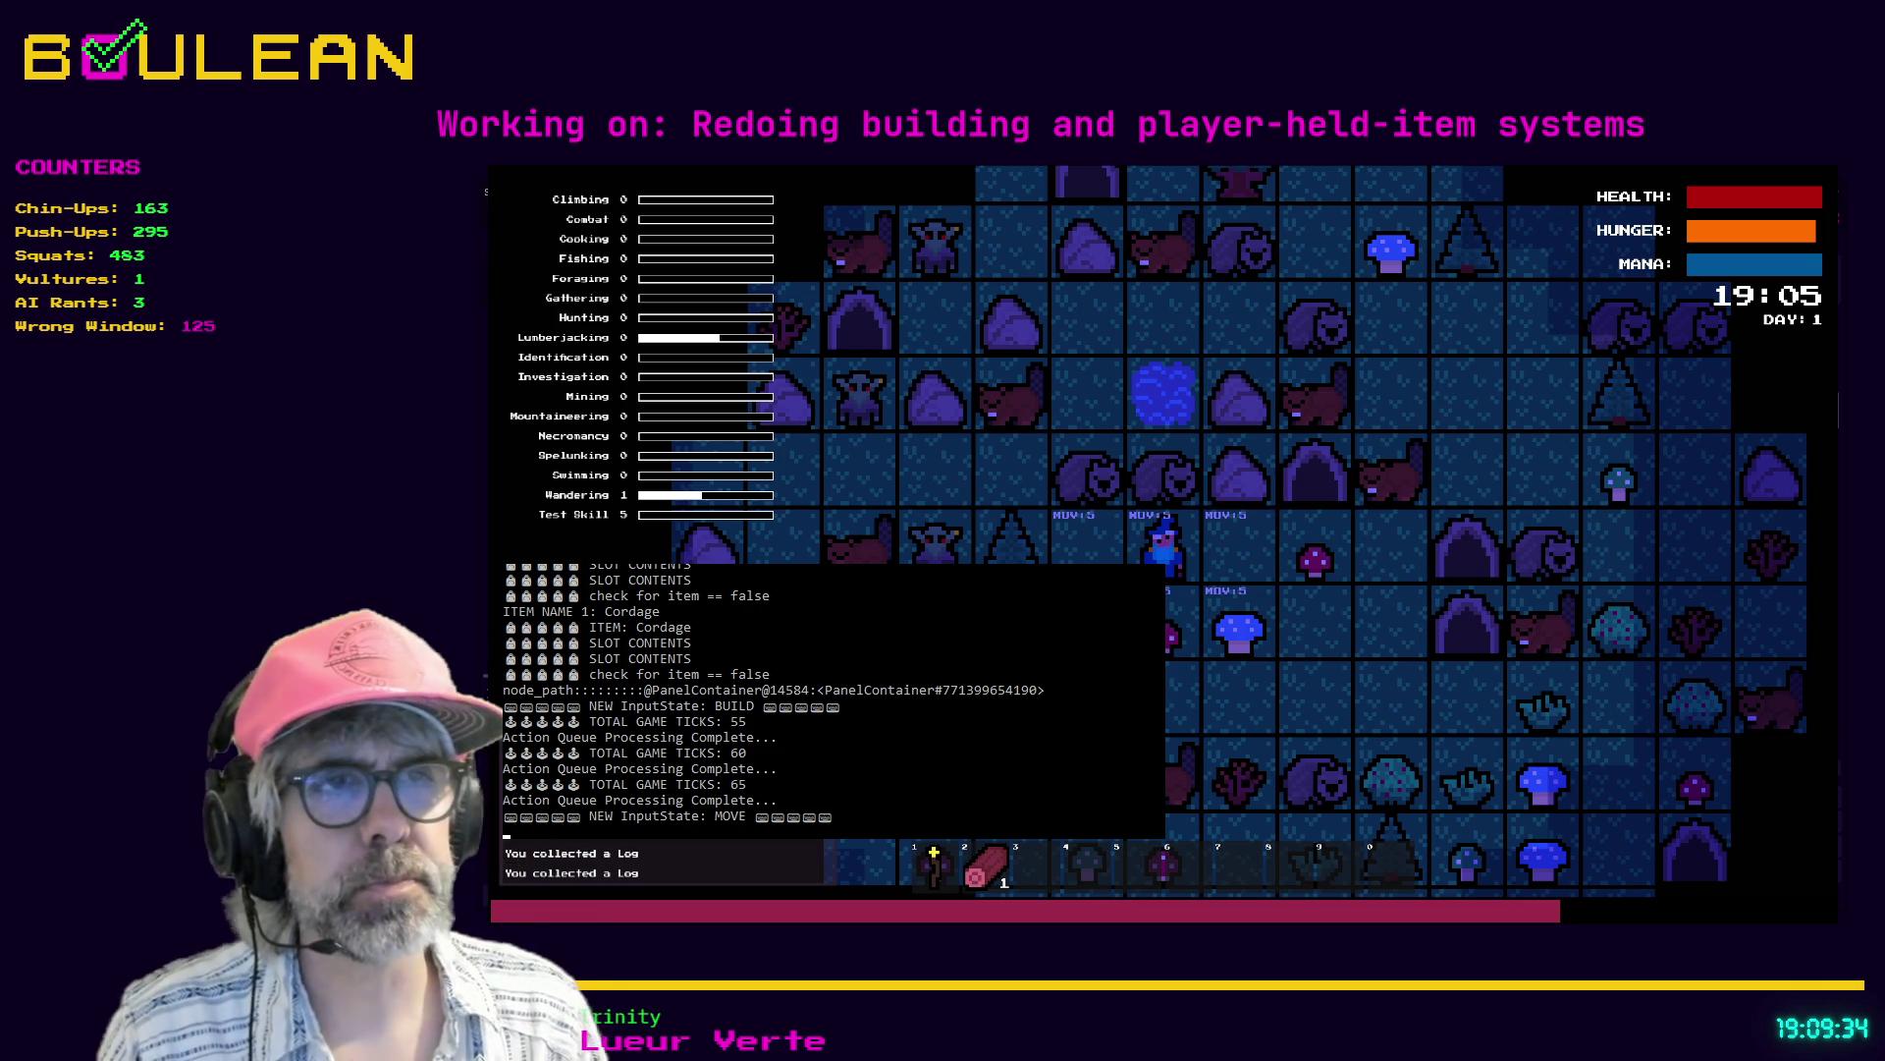
key(F8)
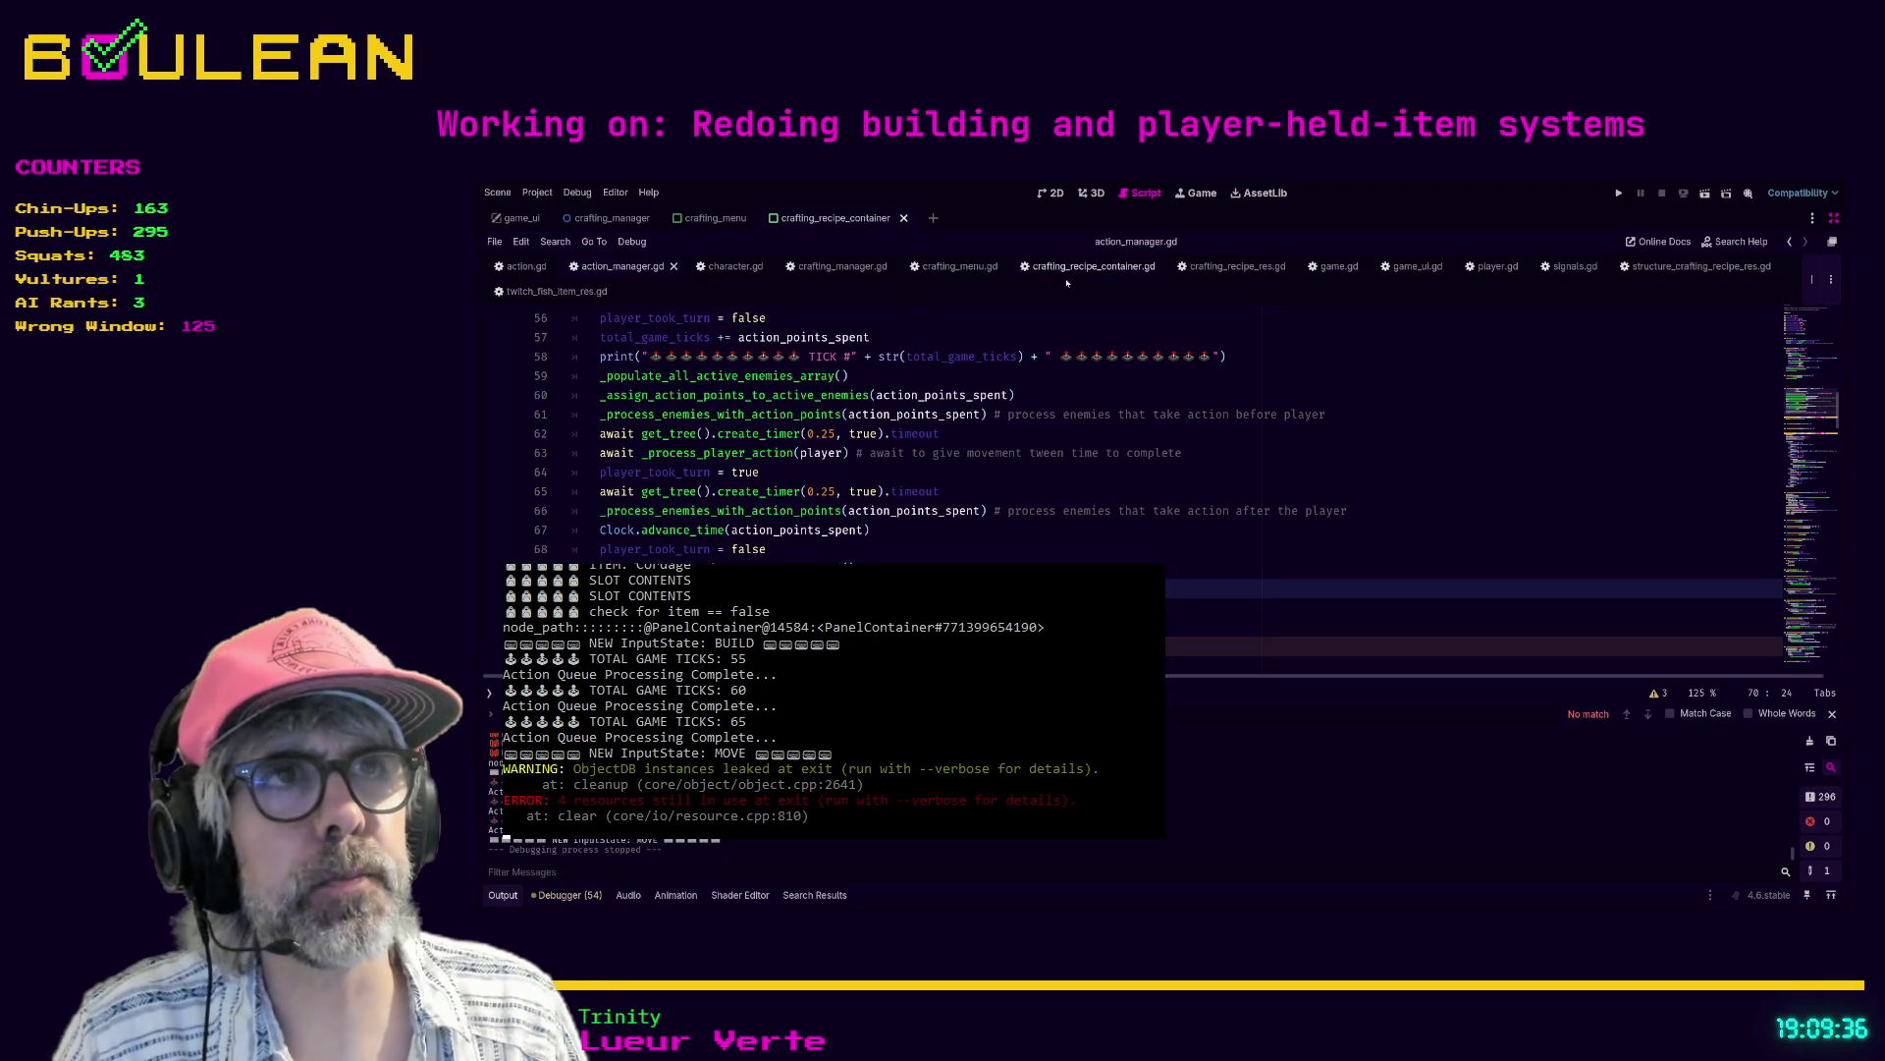
- Look over line 49 in crafting_recipe_container.gd
click(1104, 269)
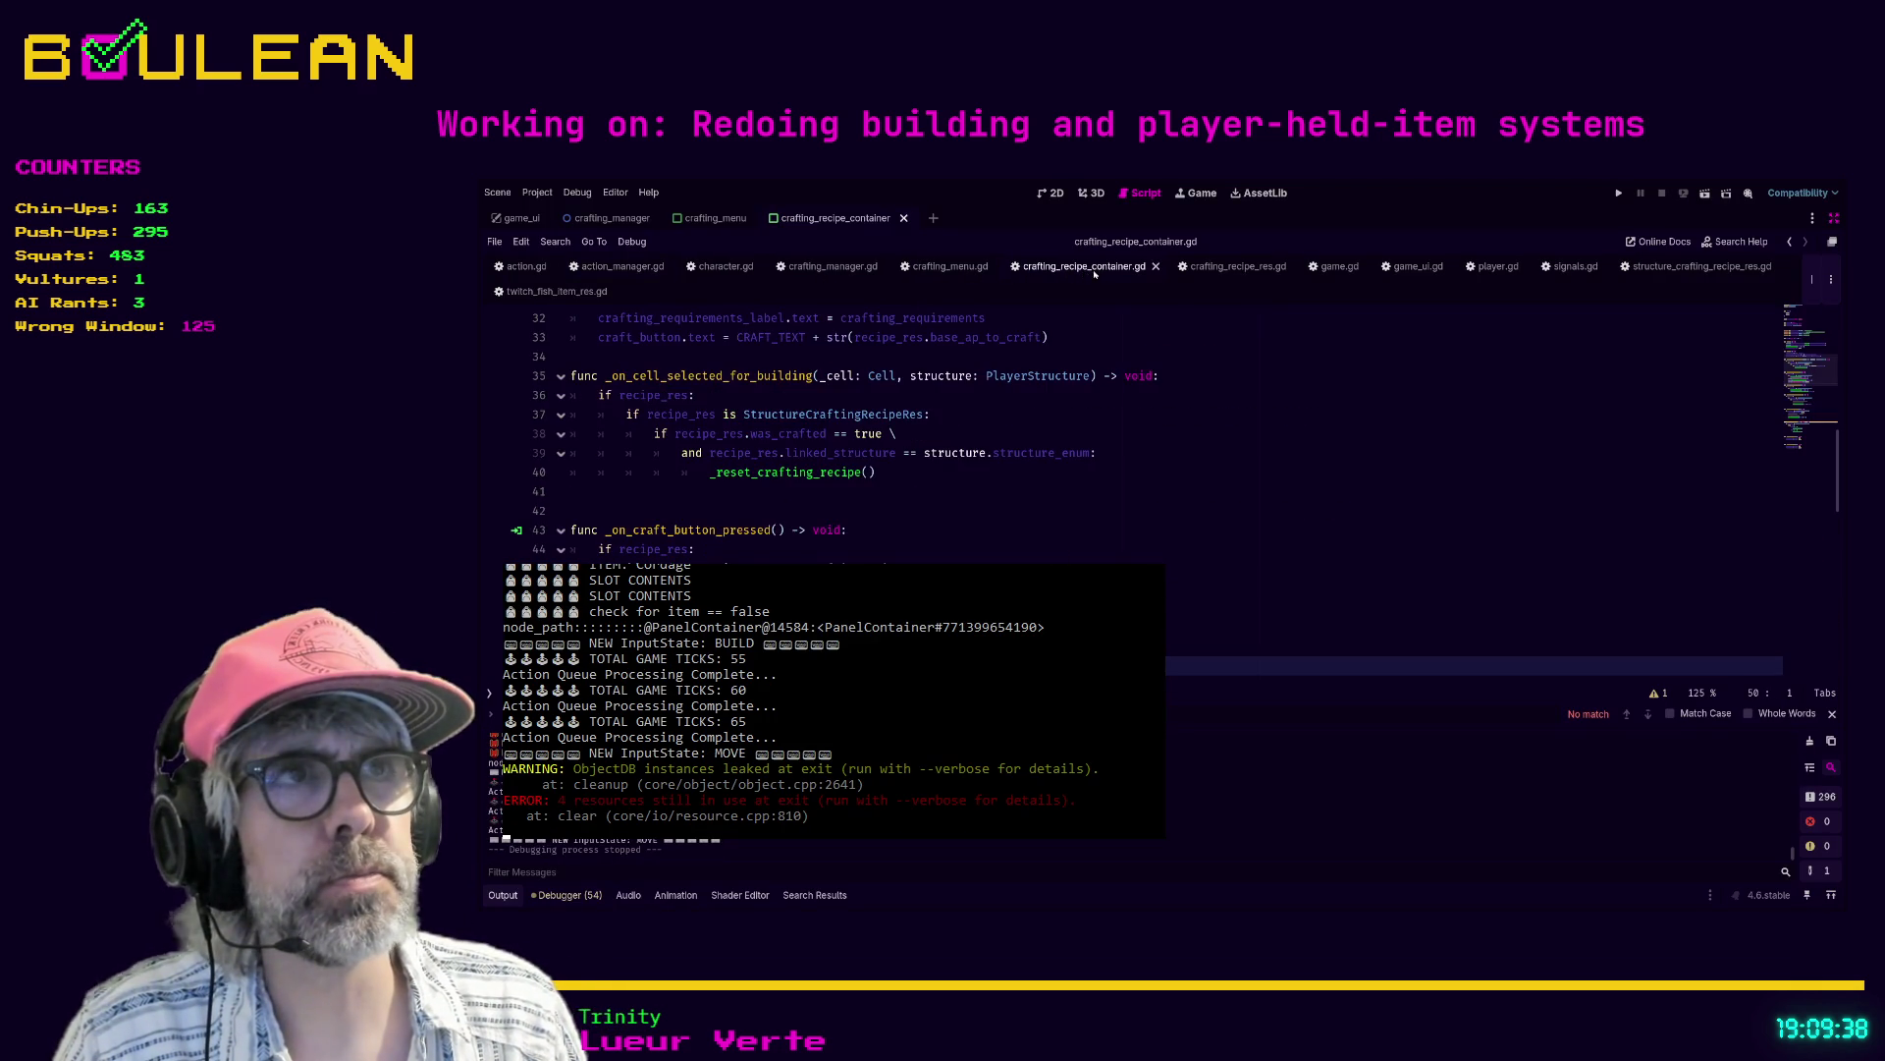
scroll(1036, 488, down, 1)
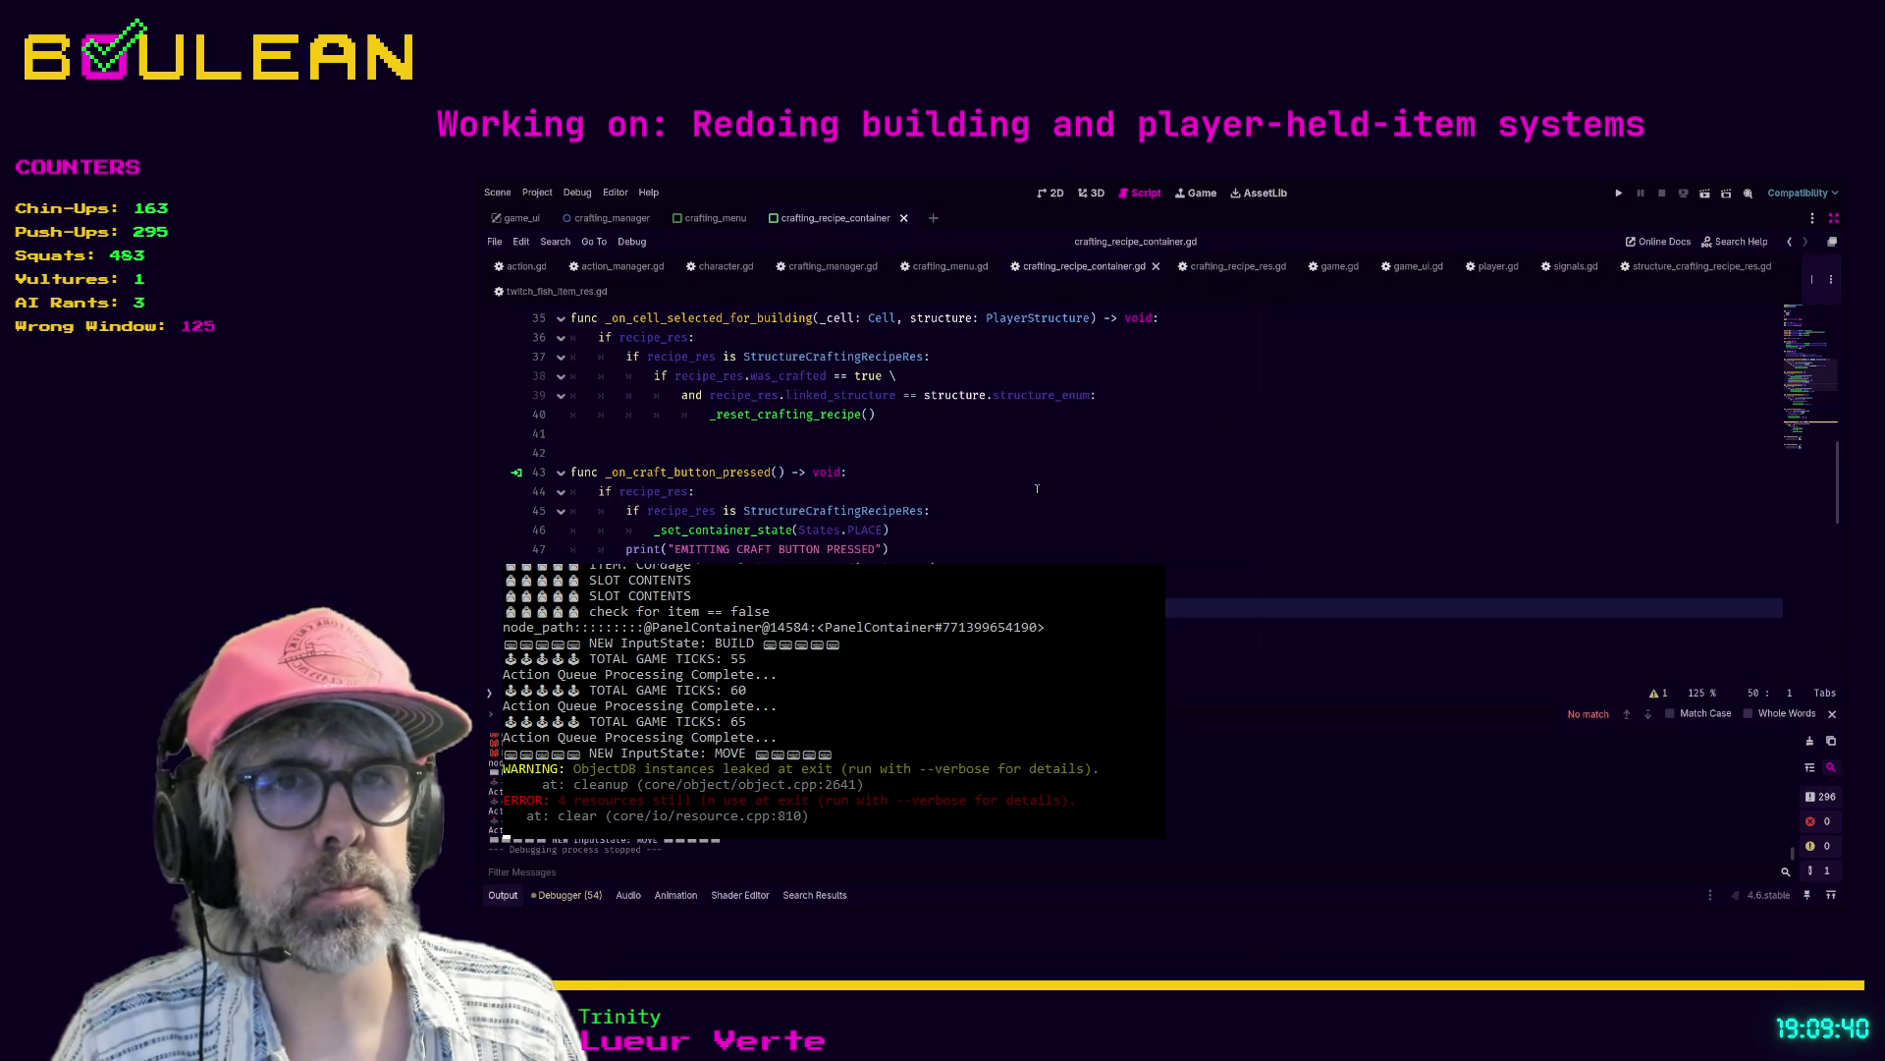
scroll(1036, 488, up, 1)
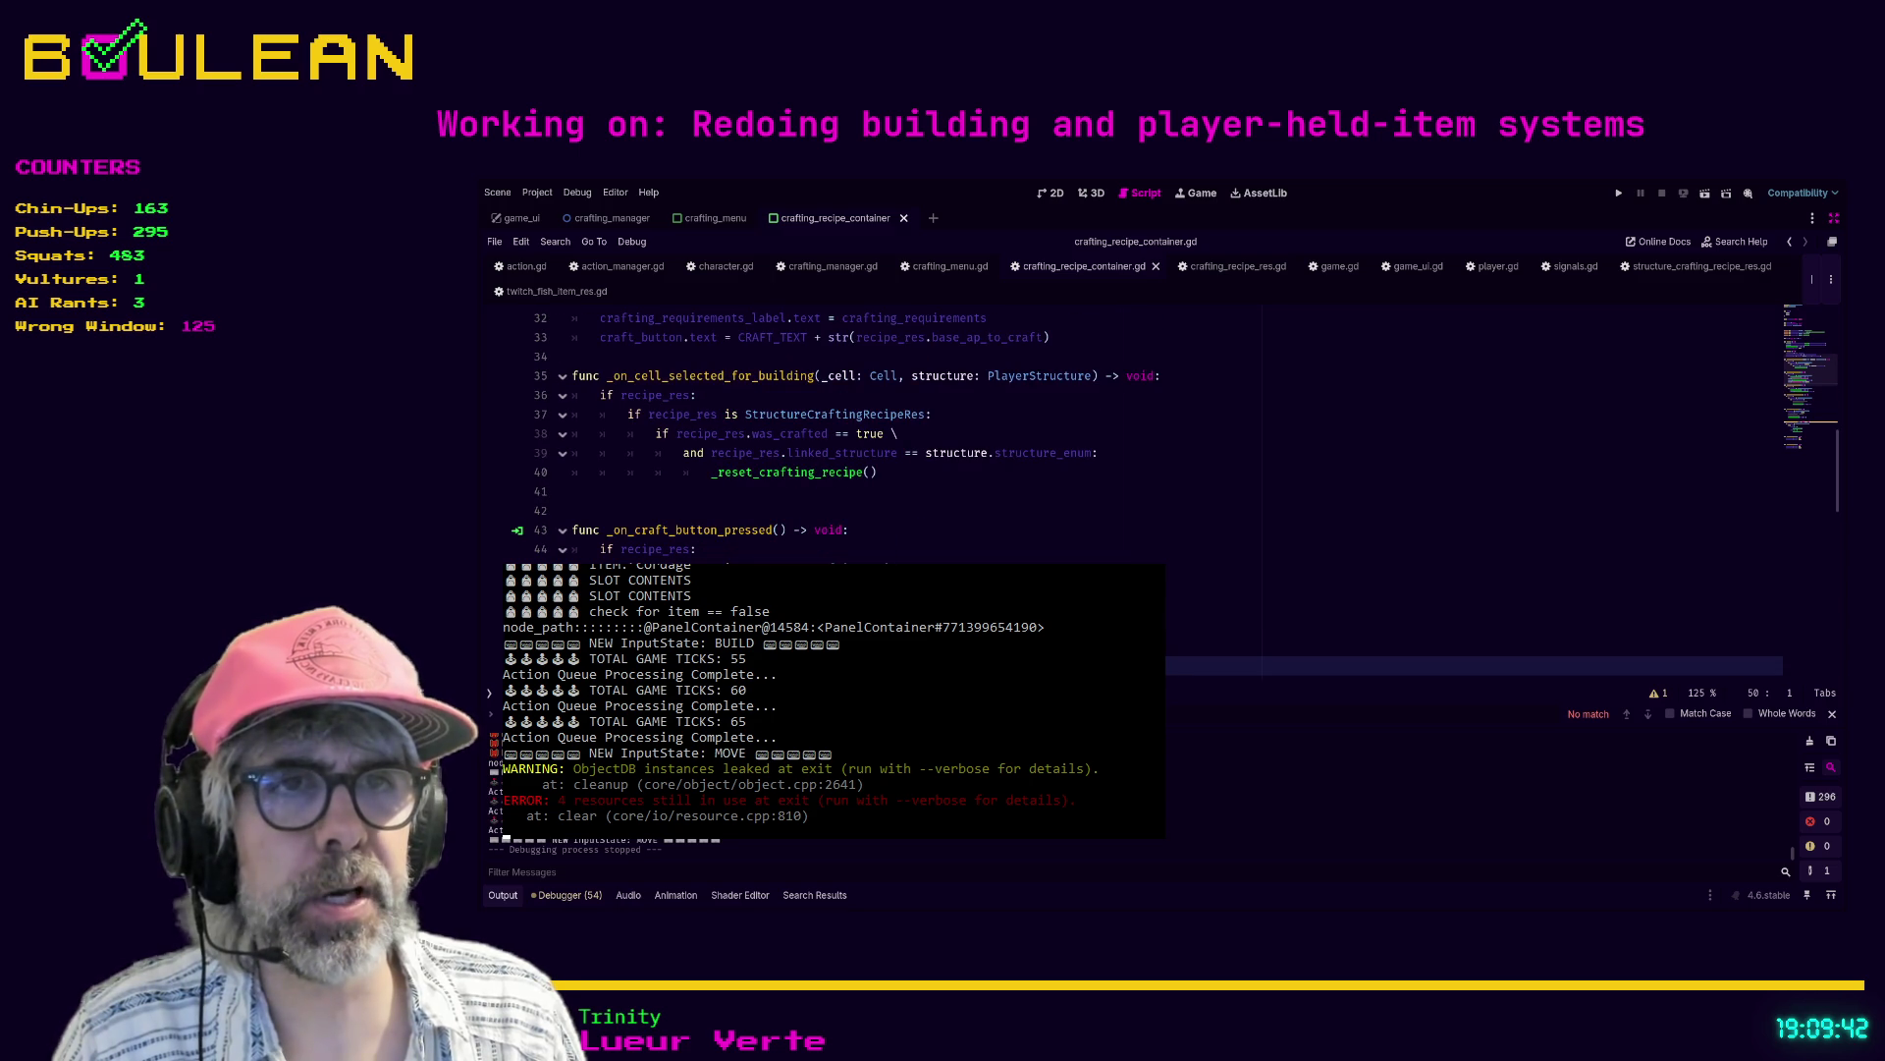
key(BackSpace)
key(Home)
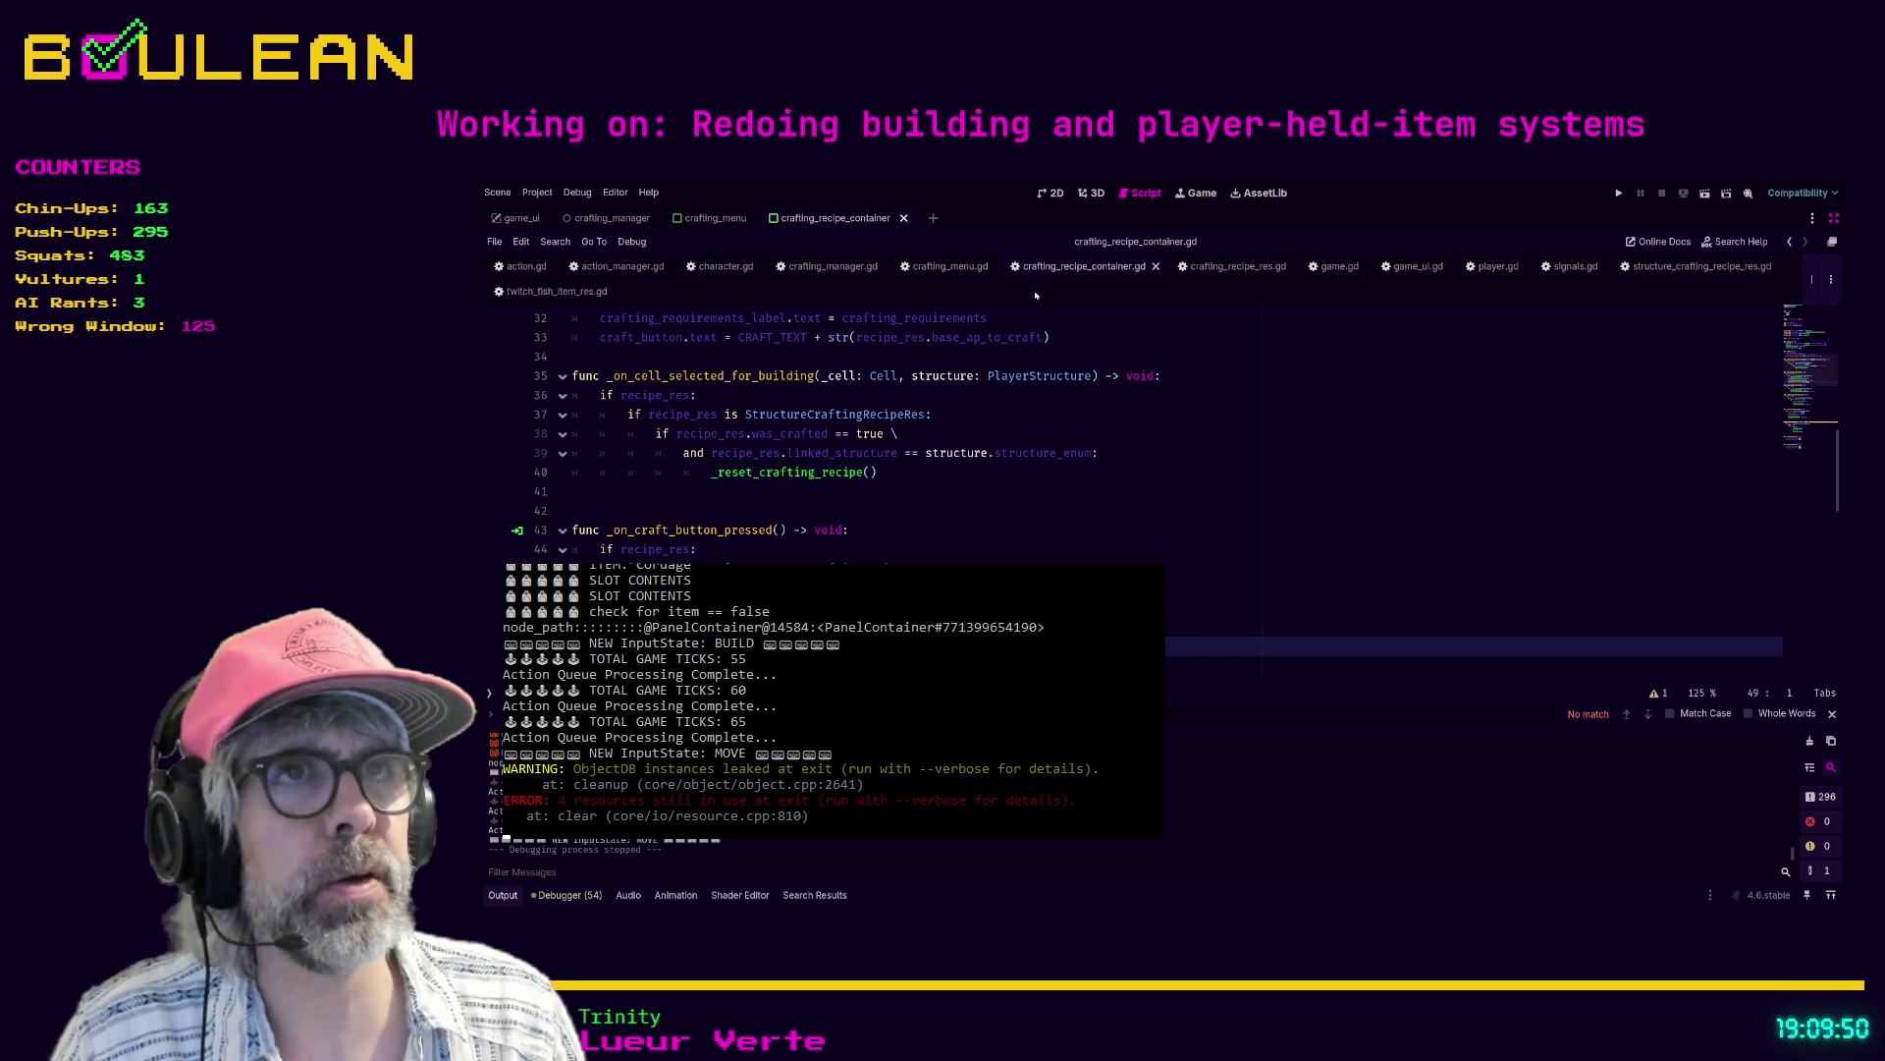
- In player.gd, go through _ready to the _on_item_crafted handler definition
click(1488, 267)
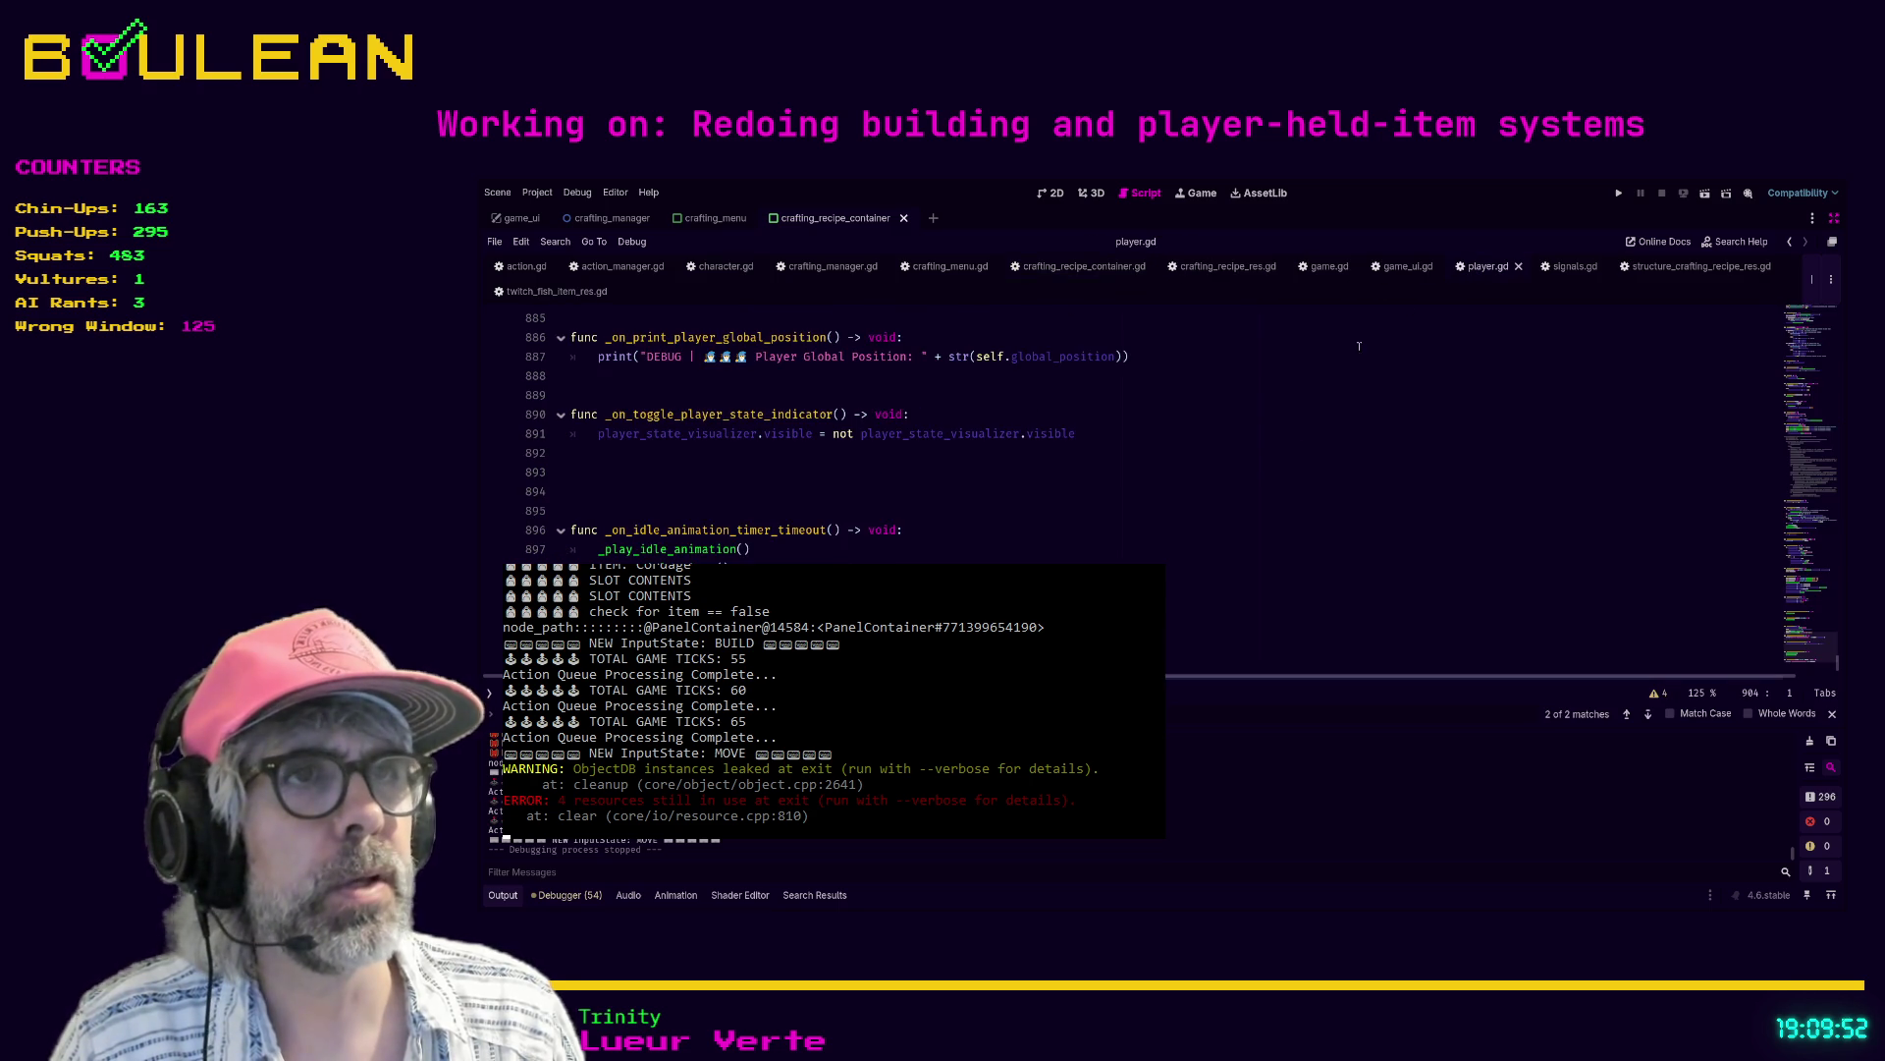
scroll(1359, 346, up, 12)
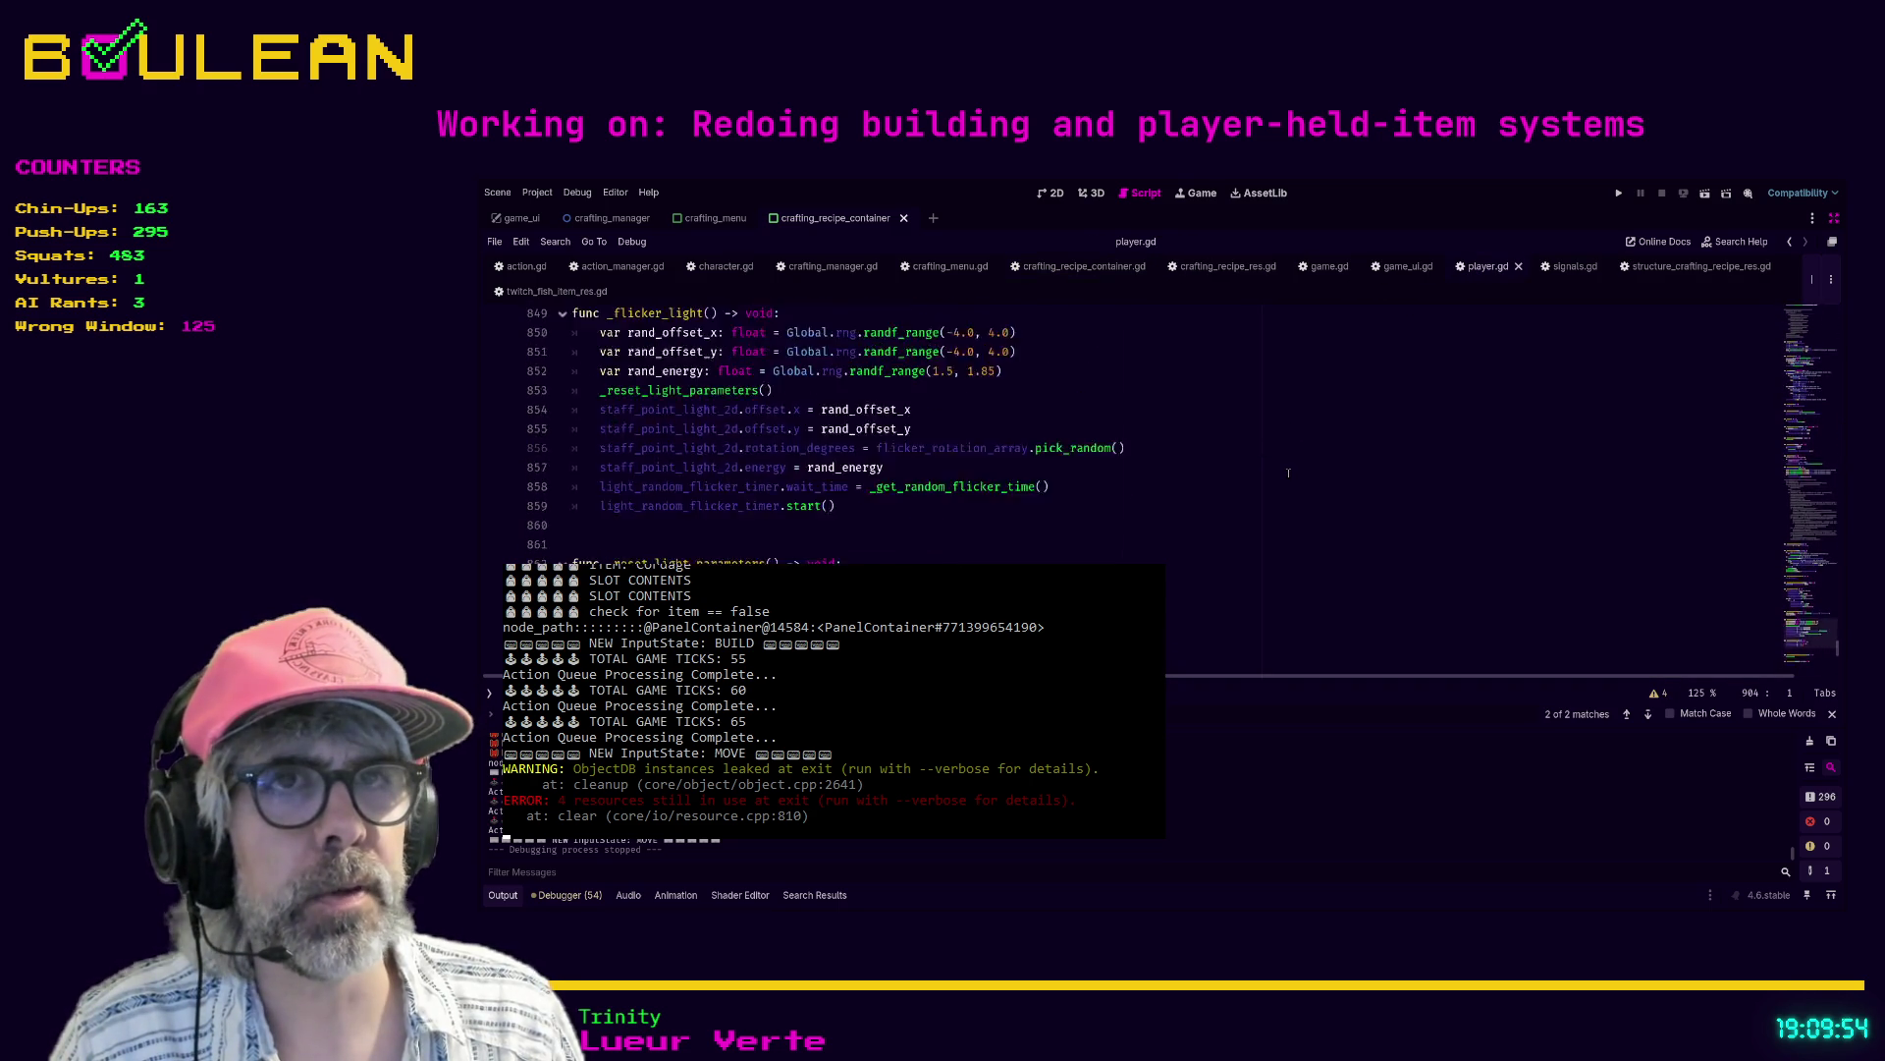
scroll(1289, 472, up, 20)
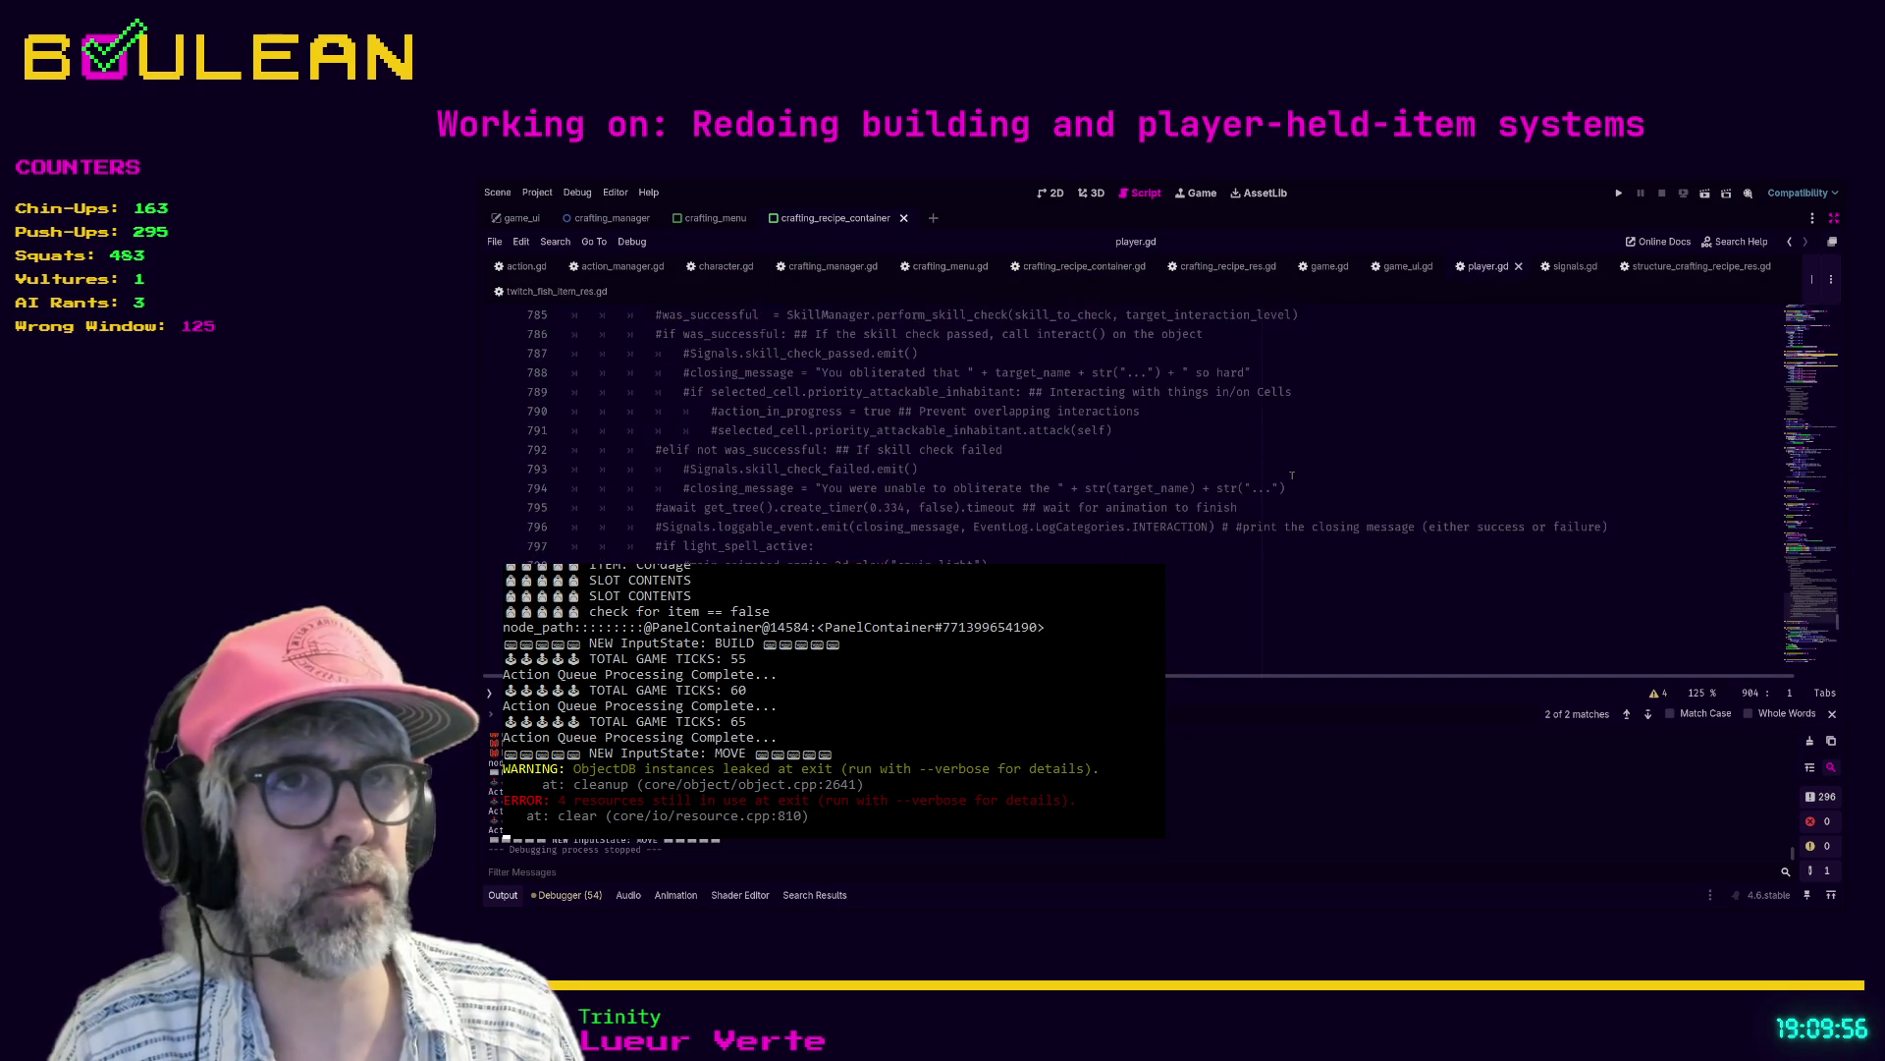
key(ctrl+backslash)
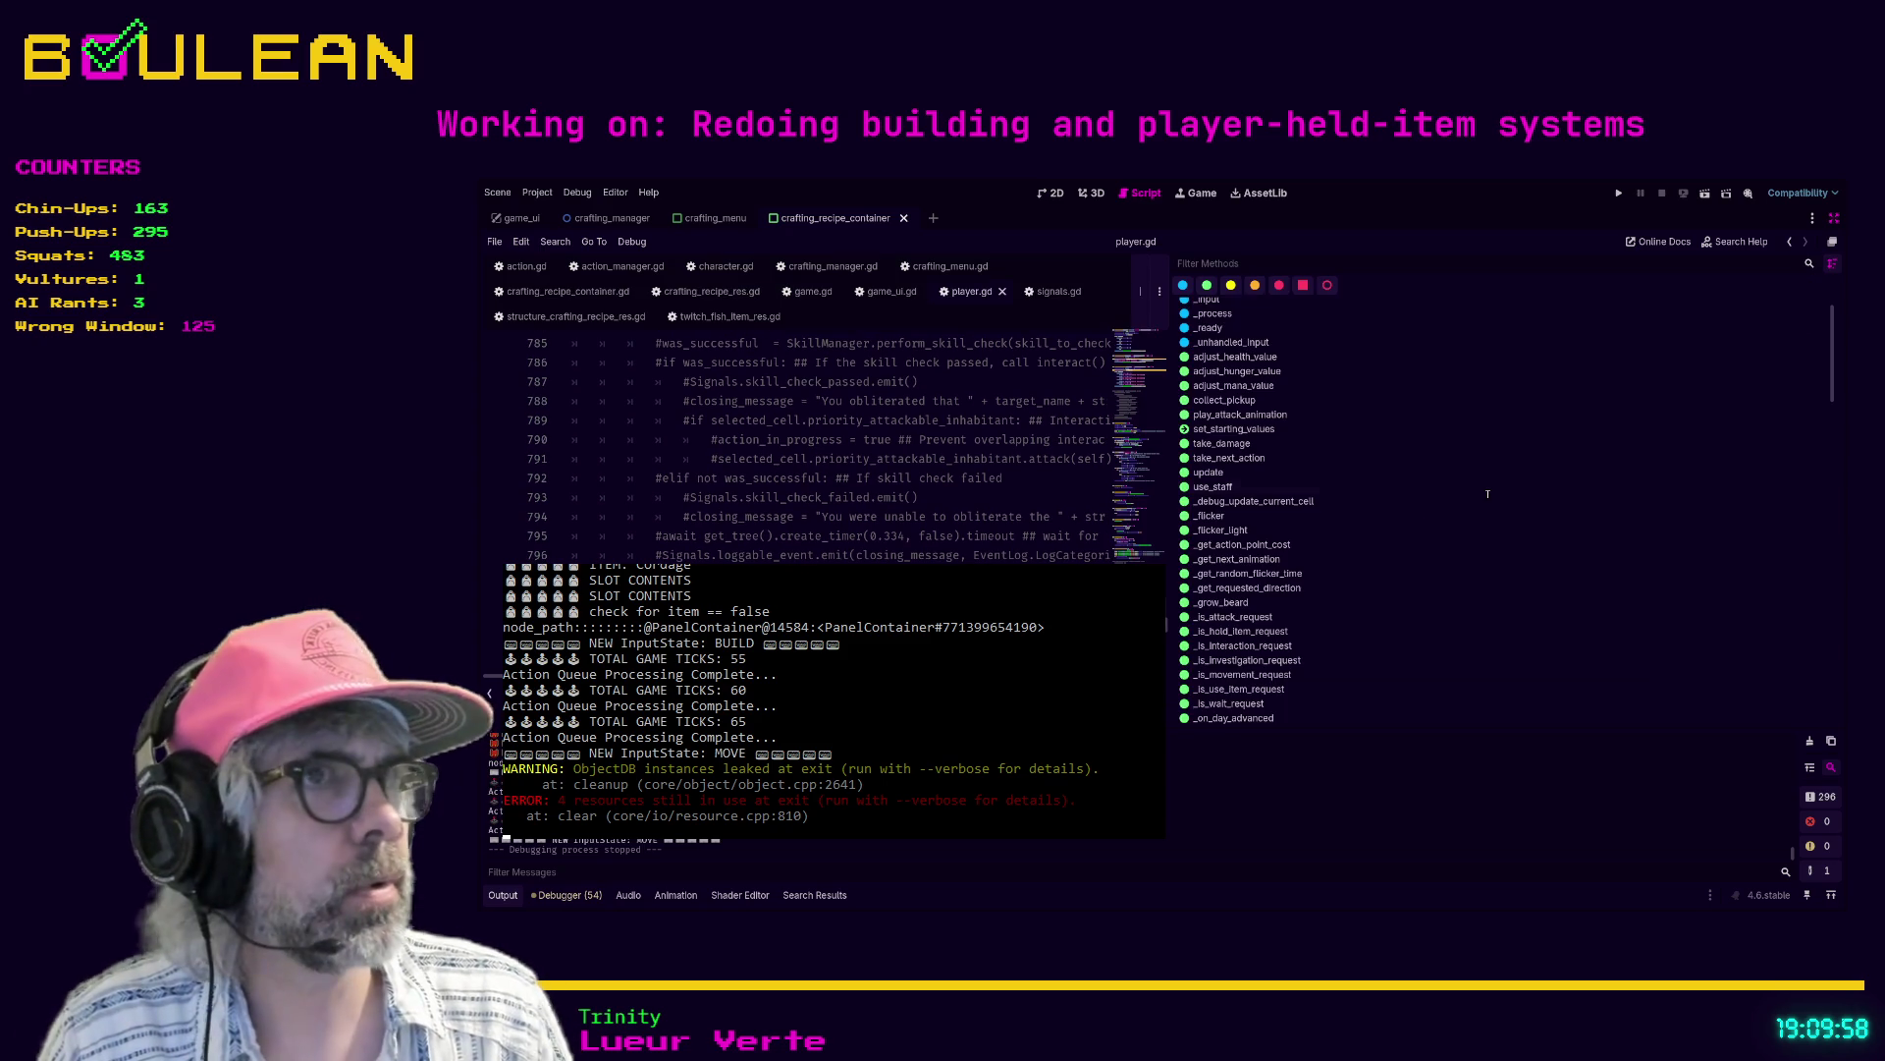
click(1276, 332)
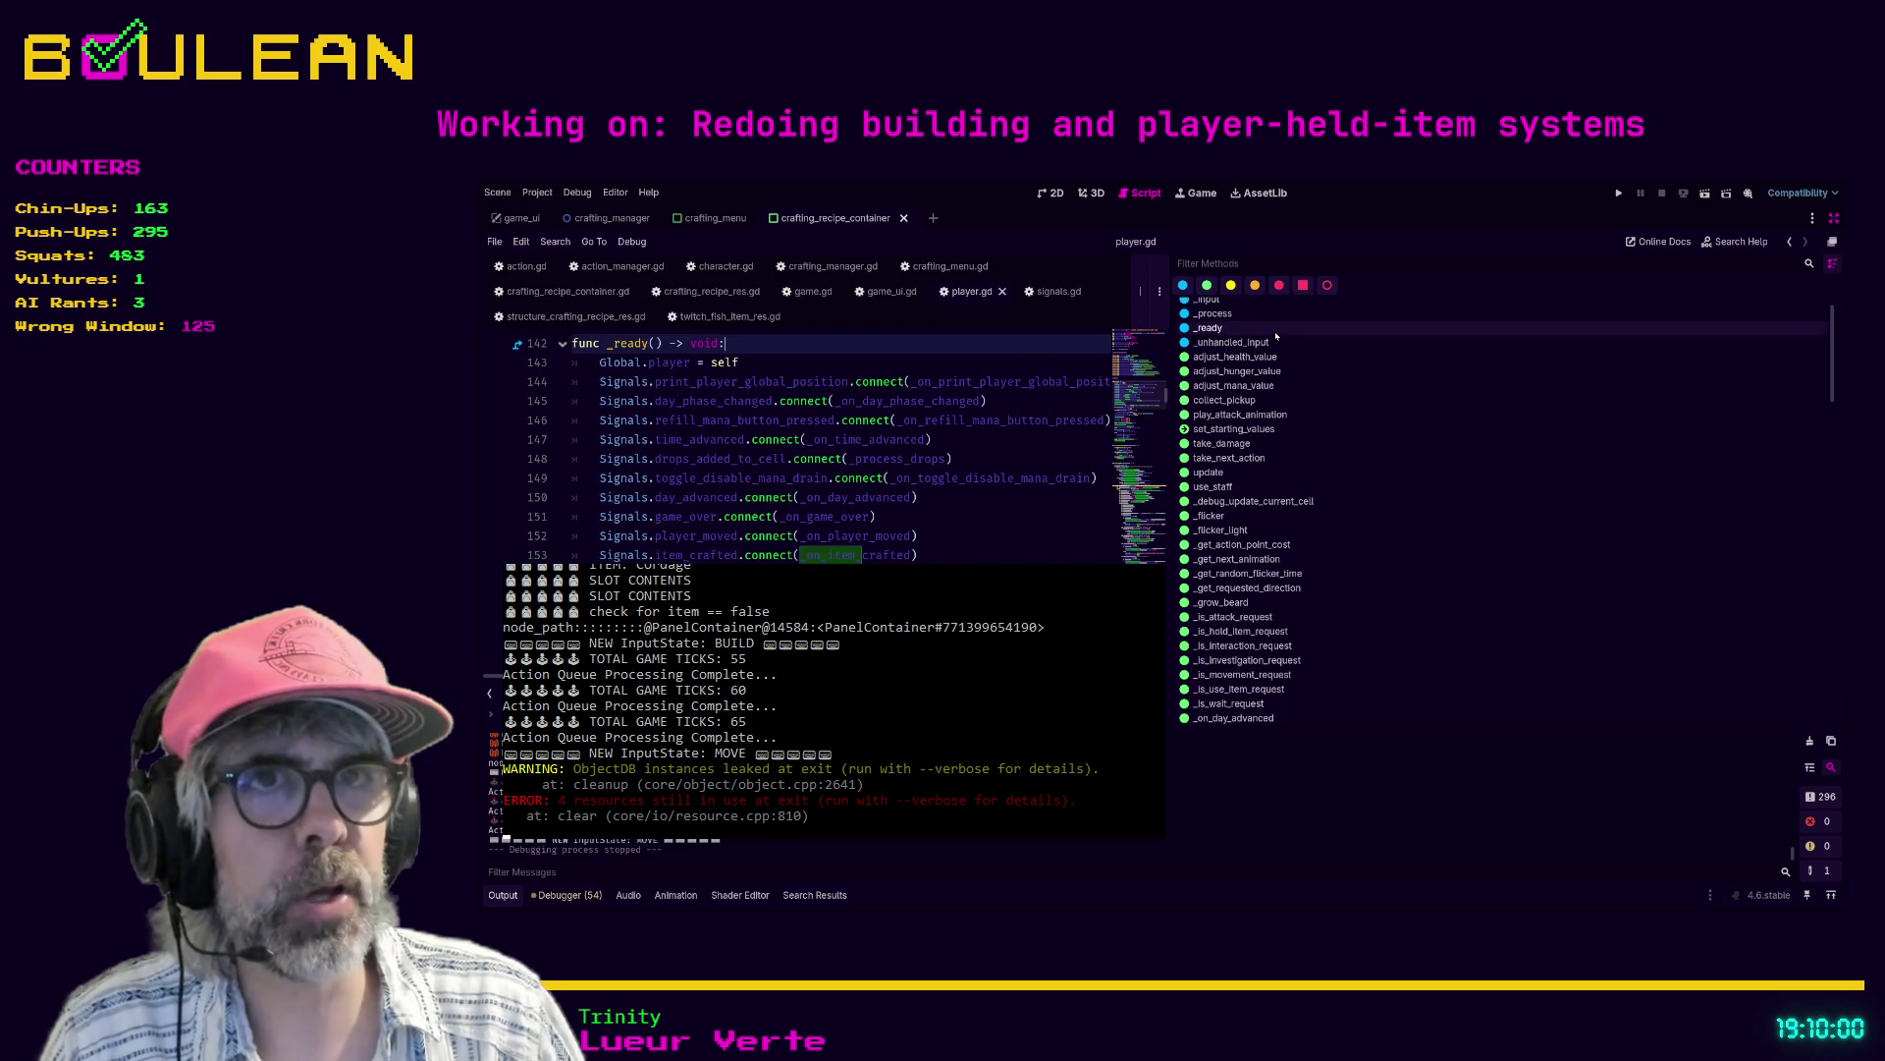
key(ctrl+backslash)
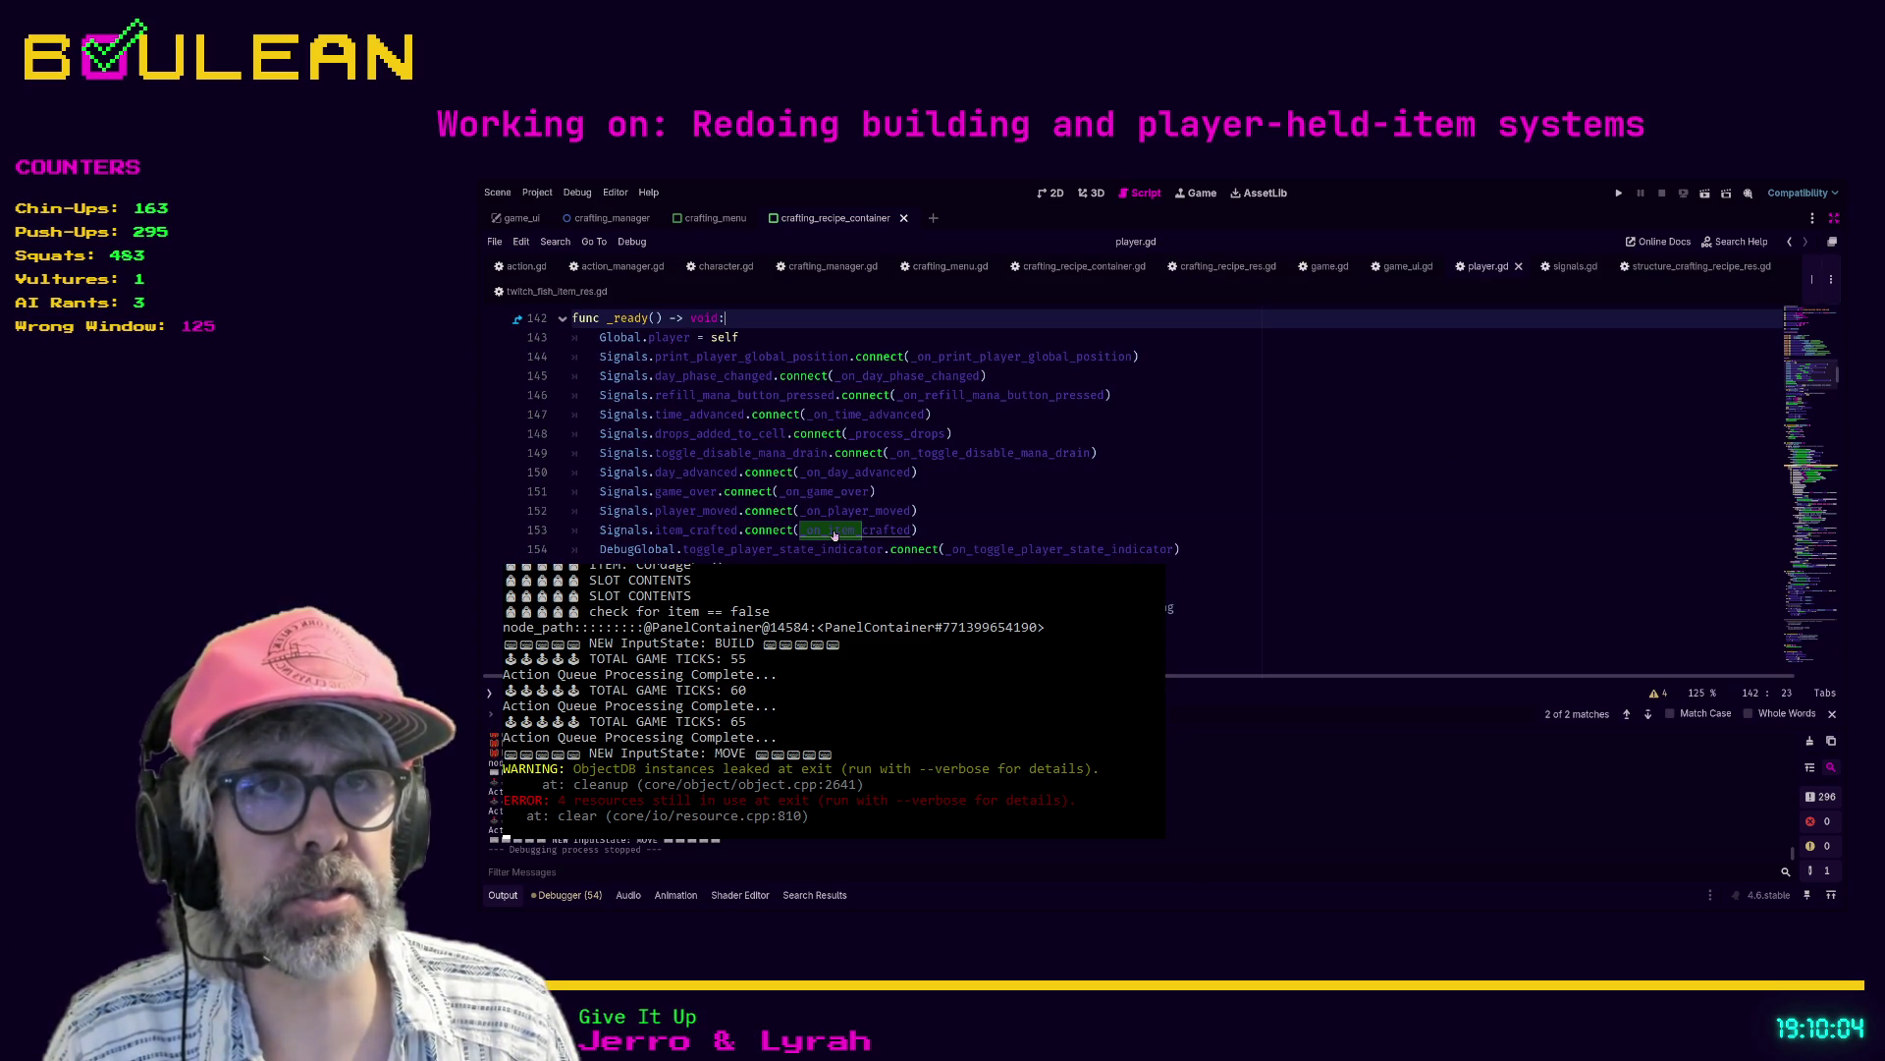
ctrl+click(835, 536)
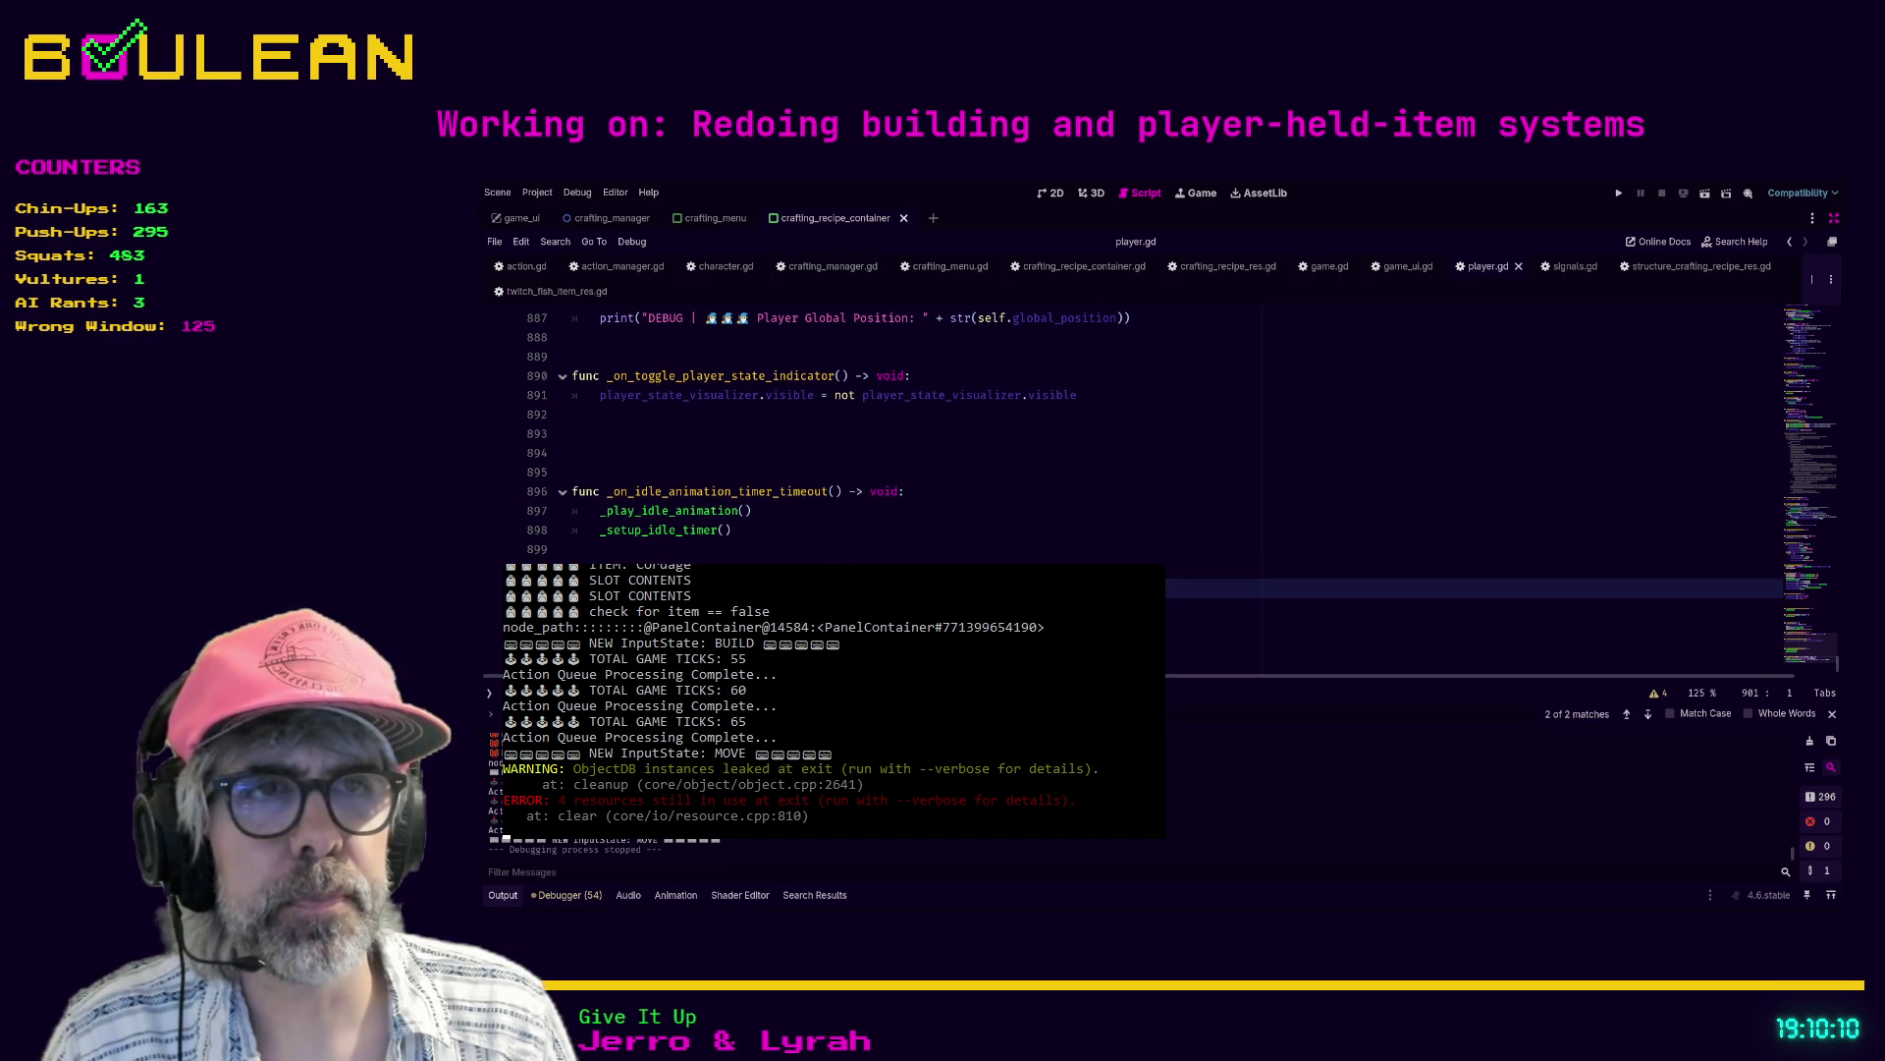
- Insert print( at the start of line 902, then save and run the project
key(End)
key(Down)
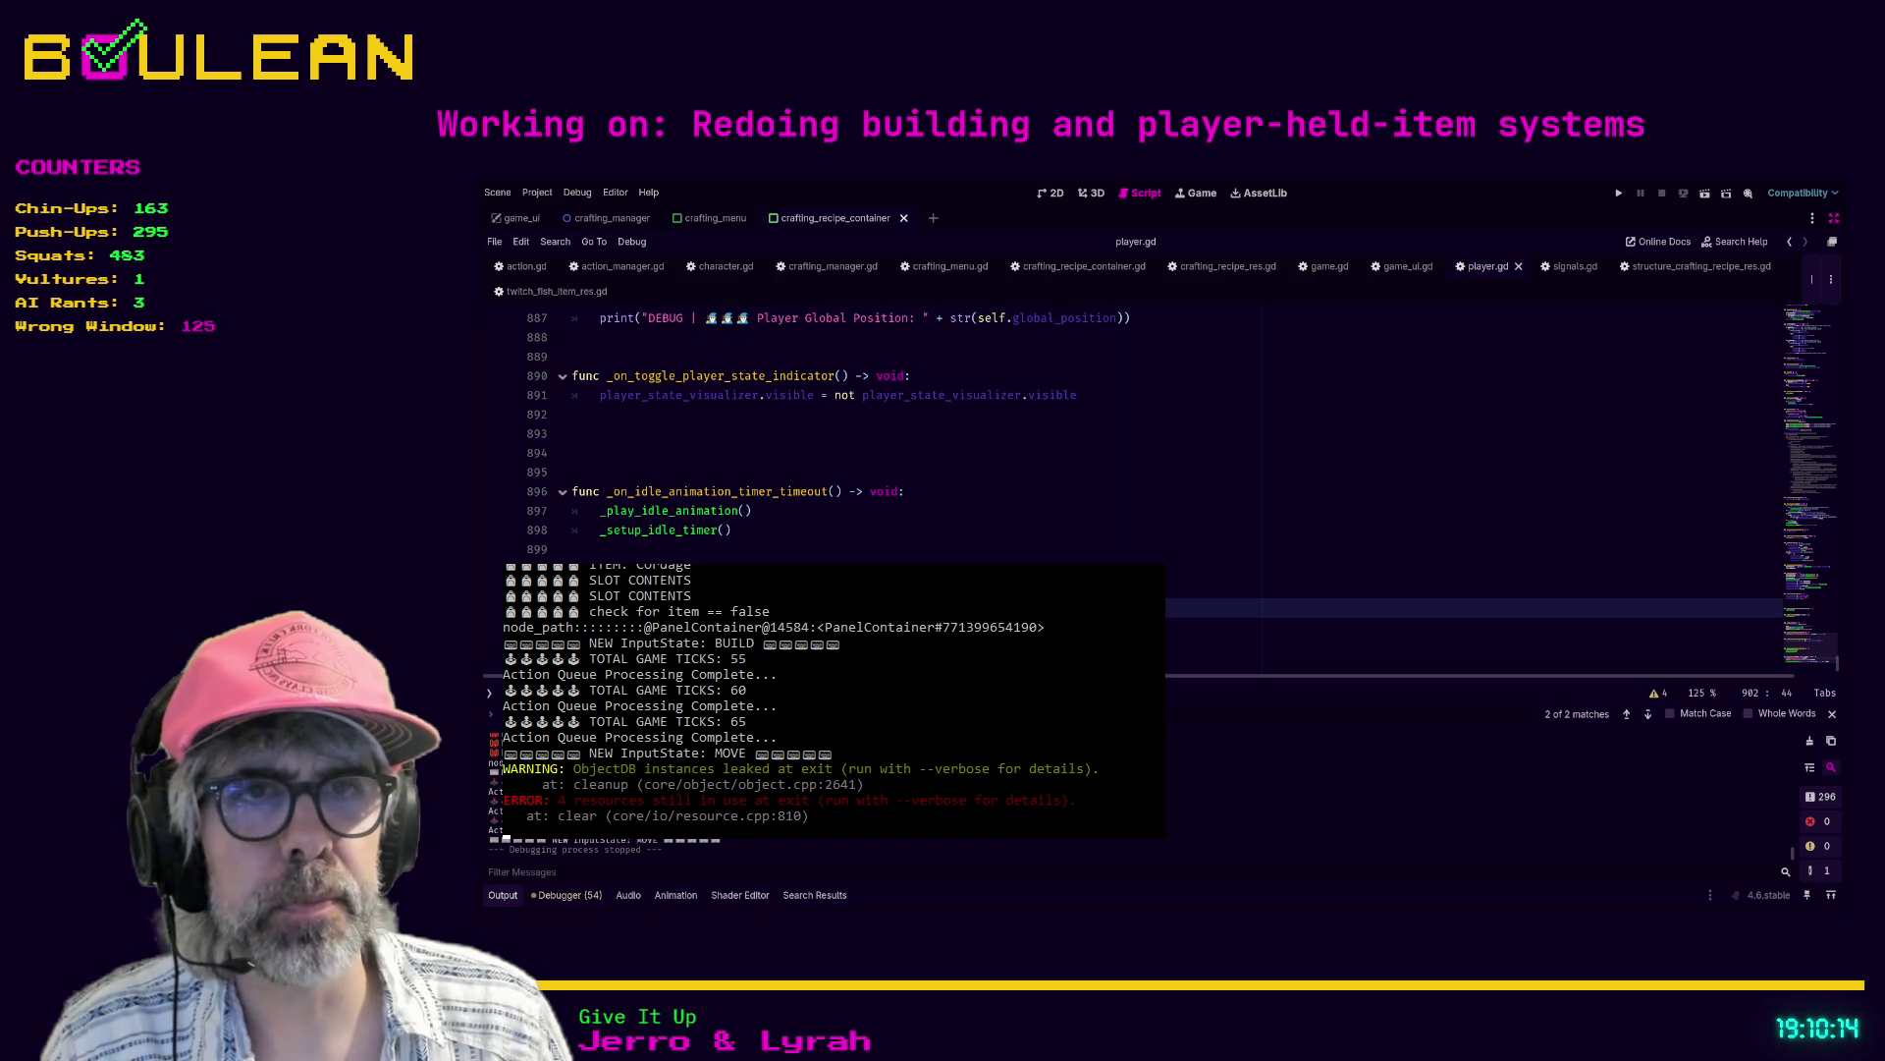
key(Down)
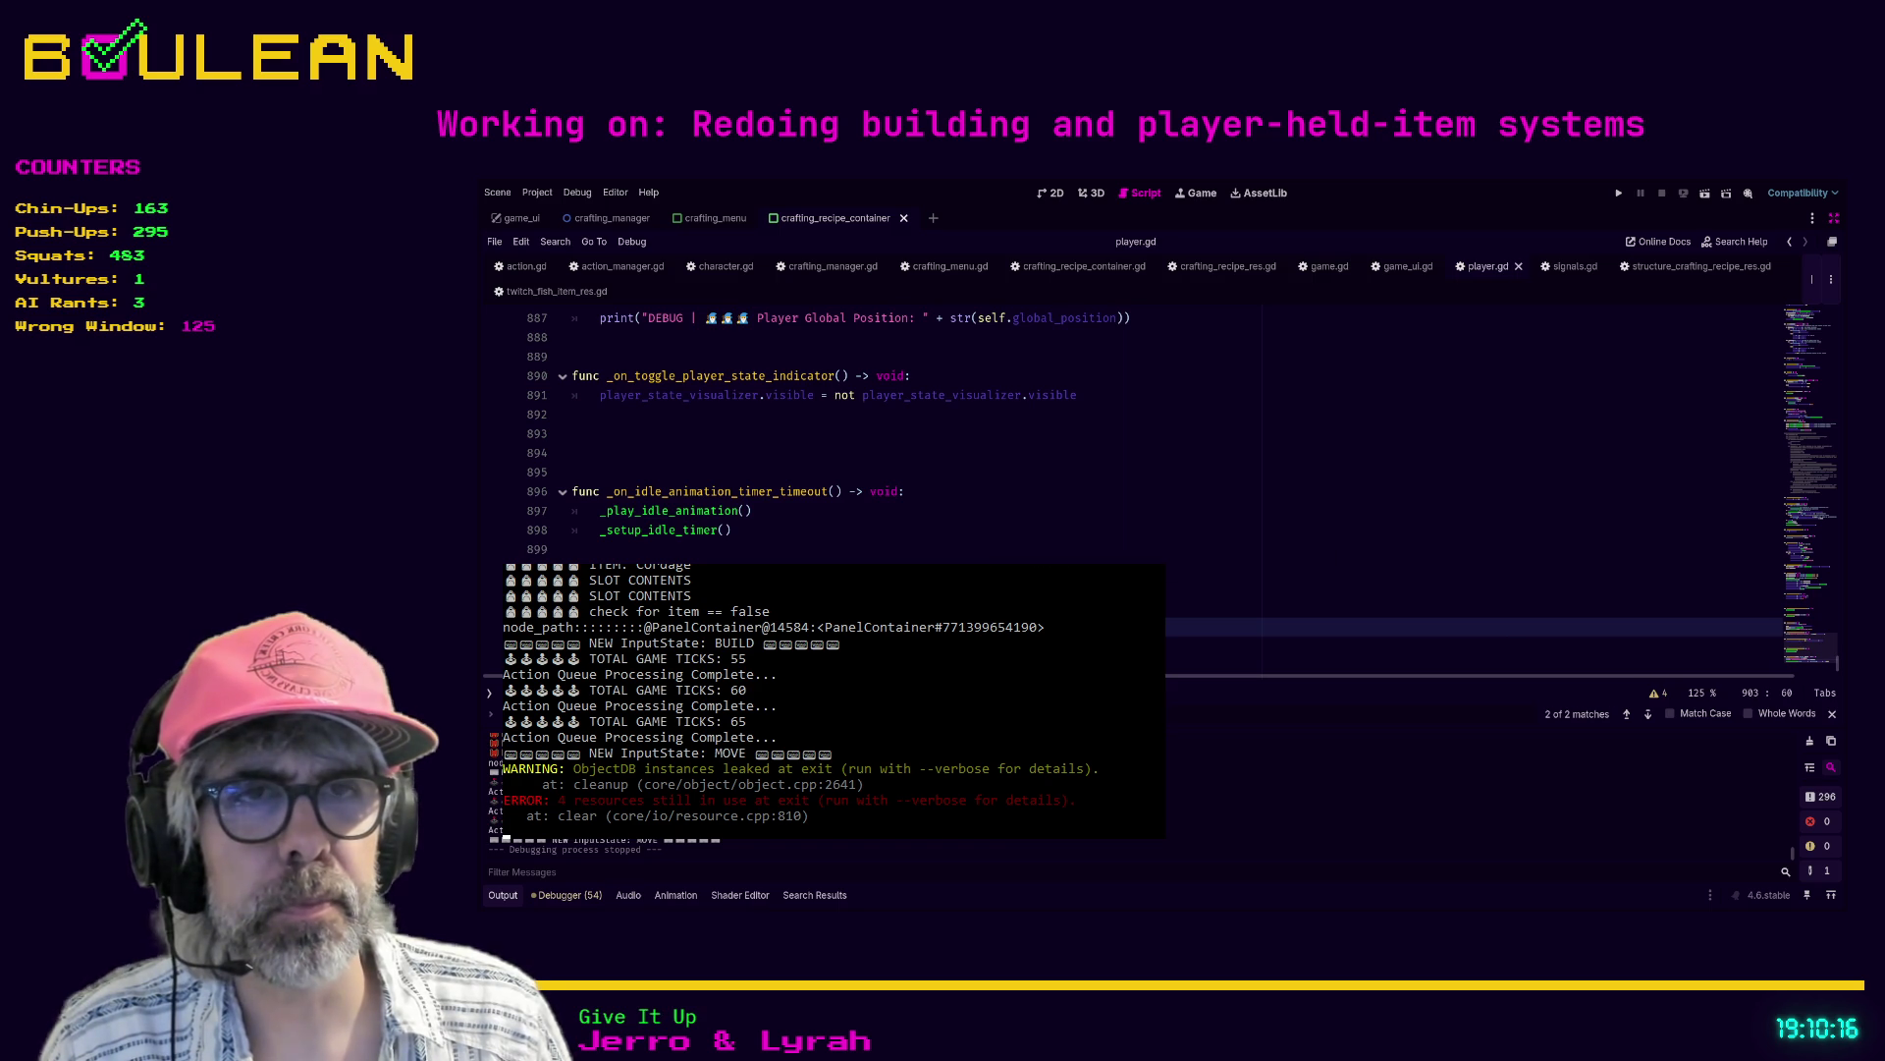
key(ctrl+Down)
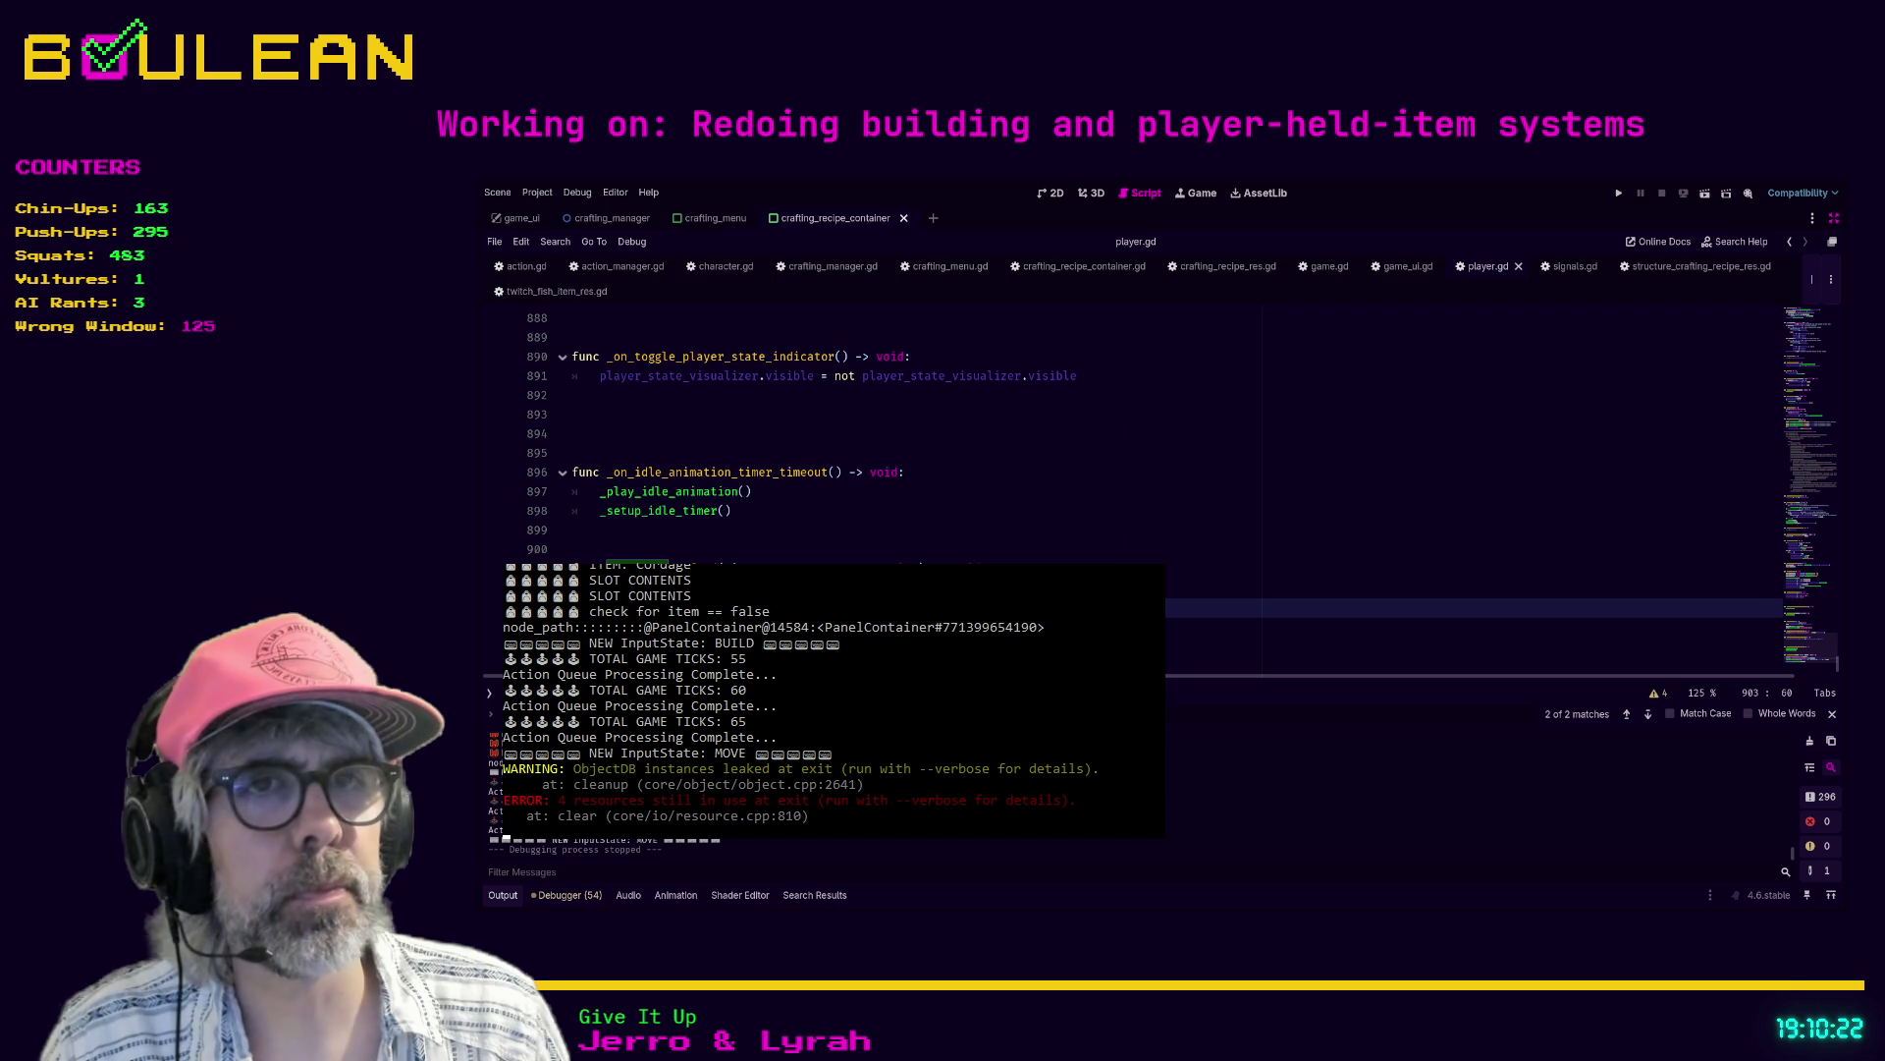
click(913, 587)
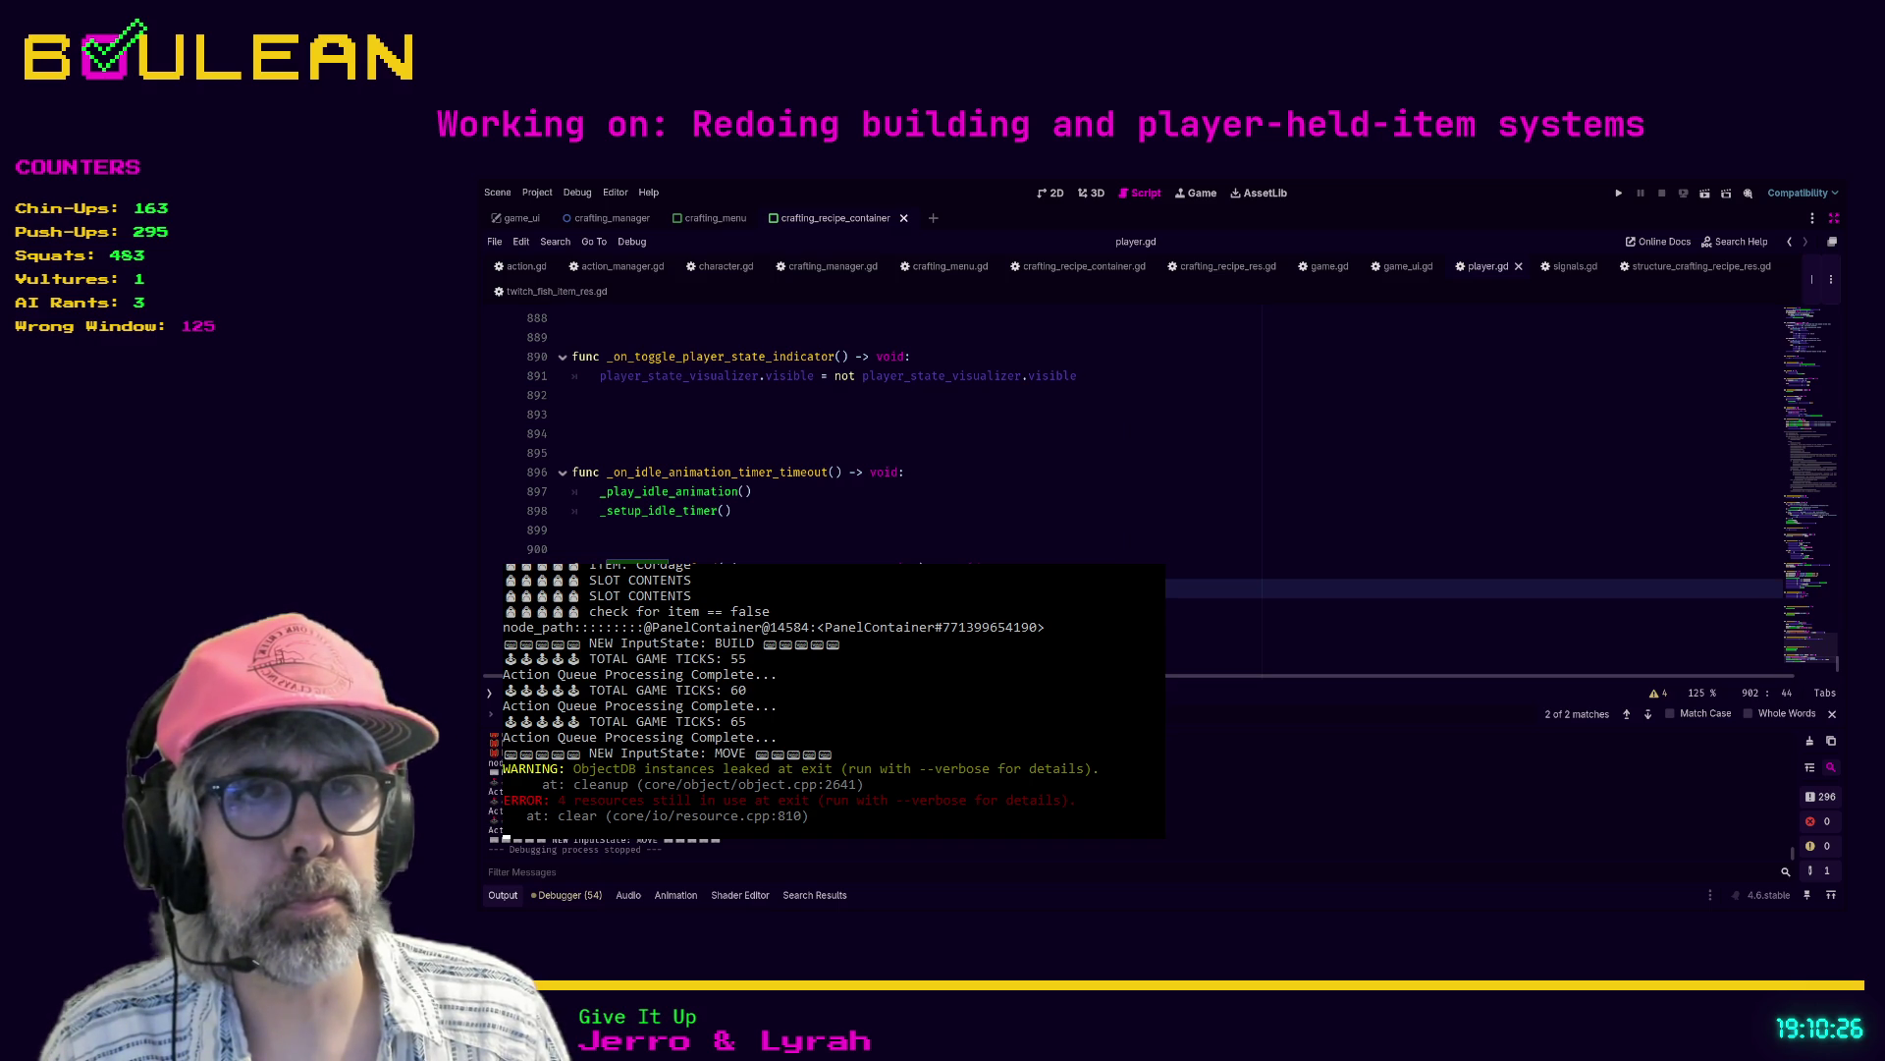
key(Home)
text(print()
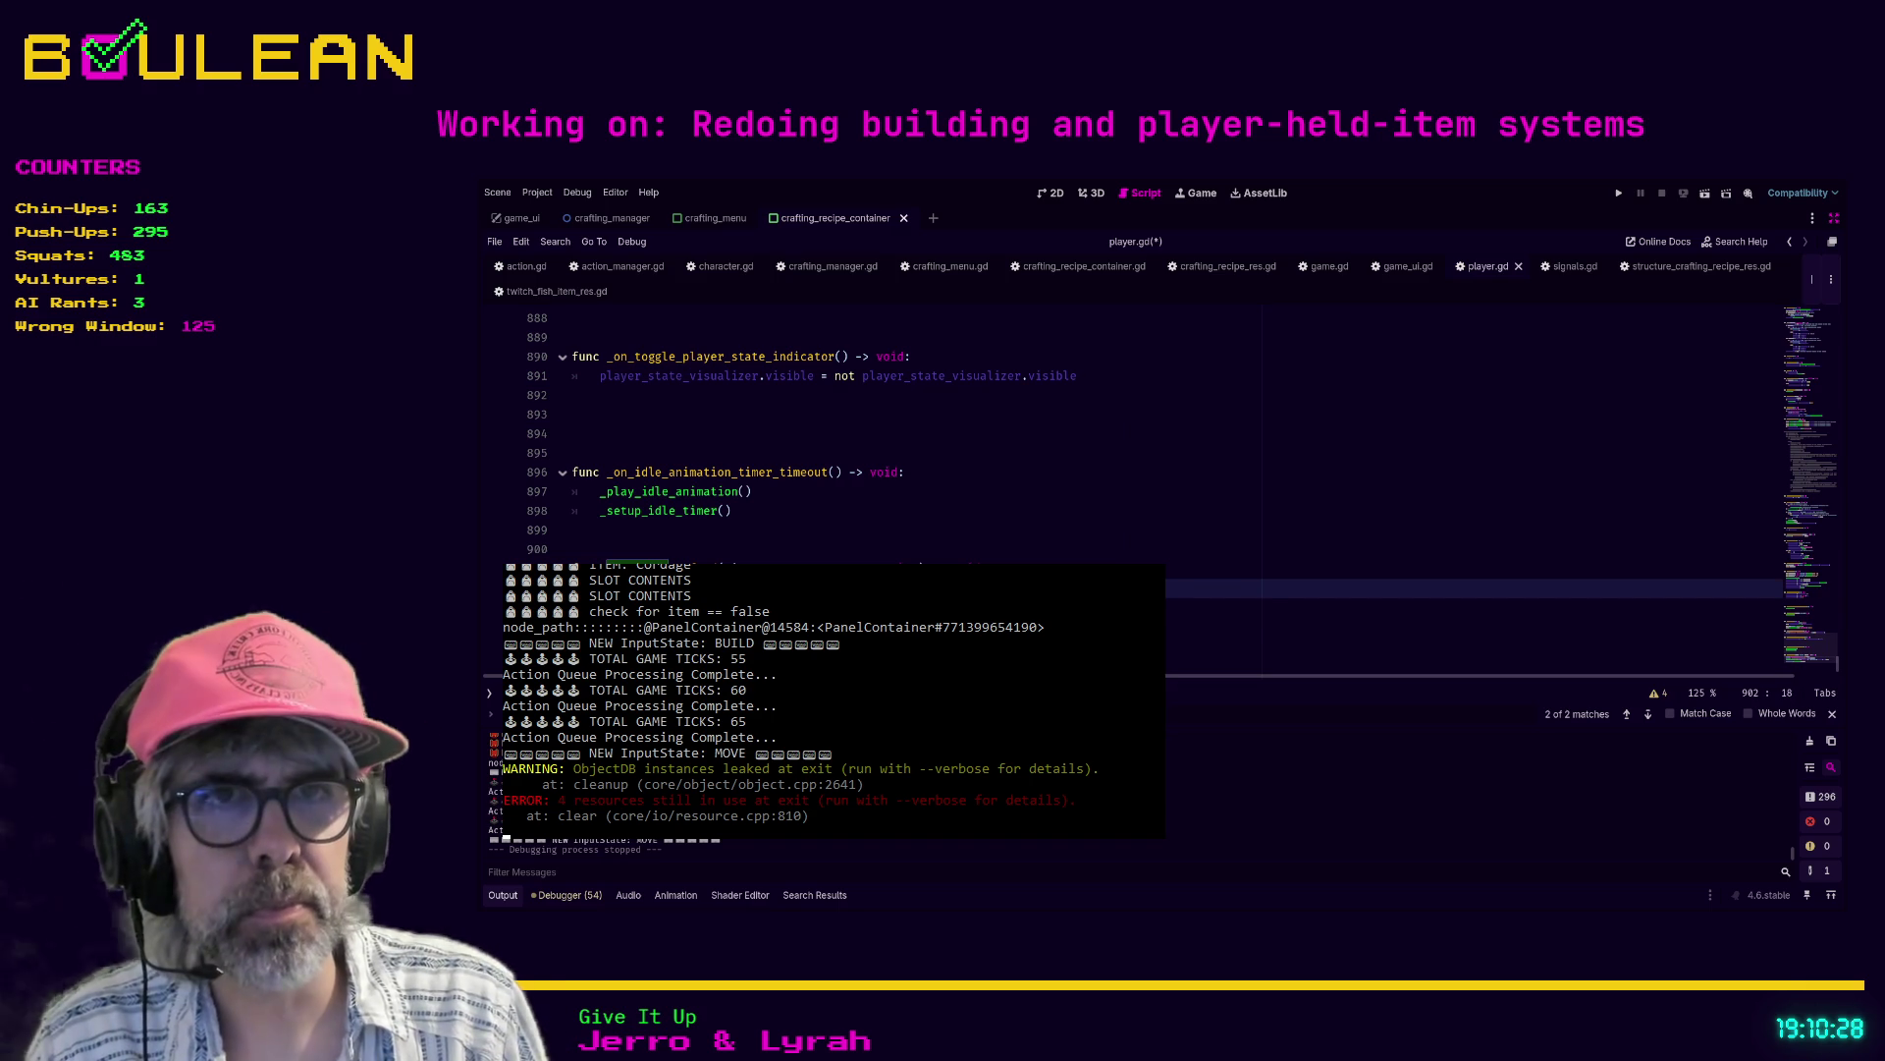
key(F5)
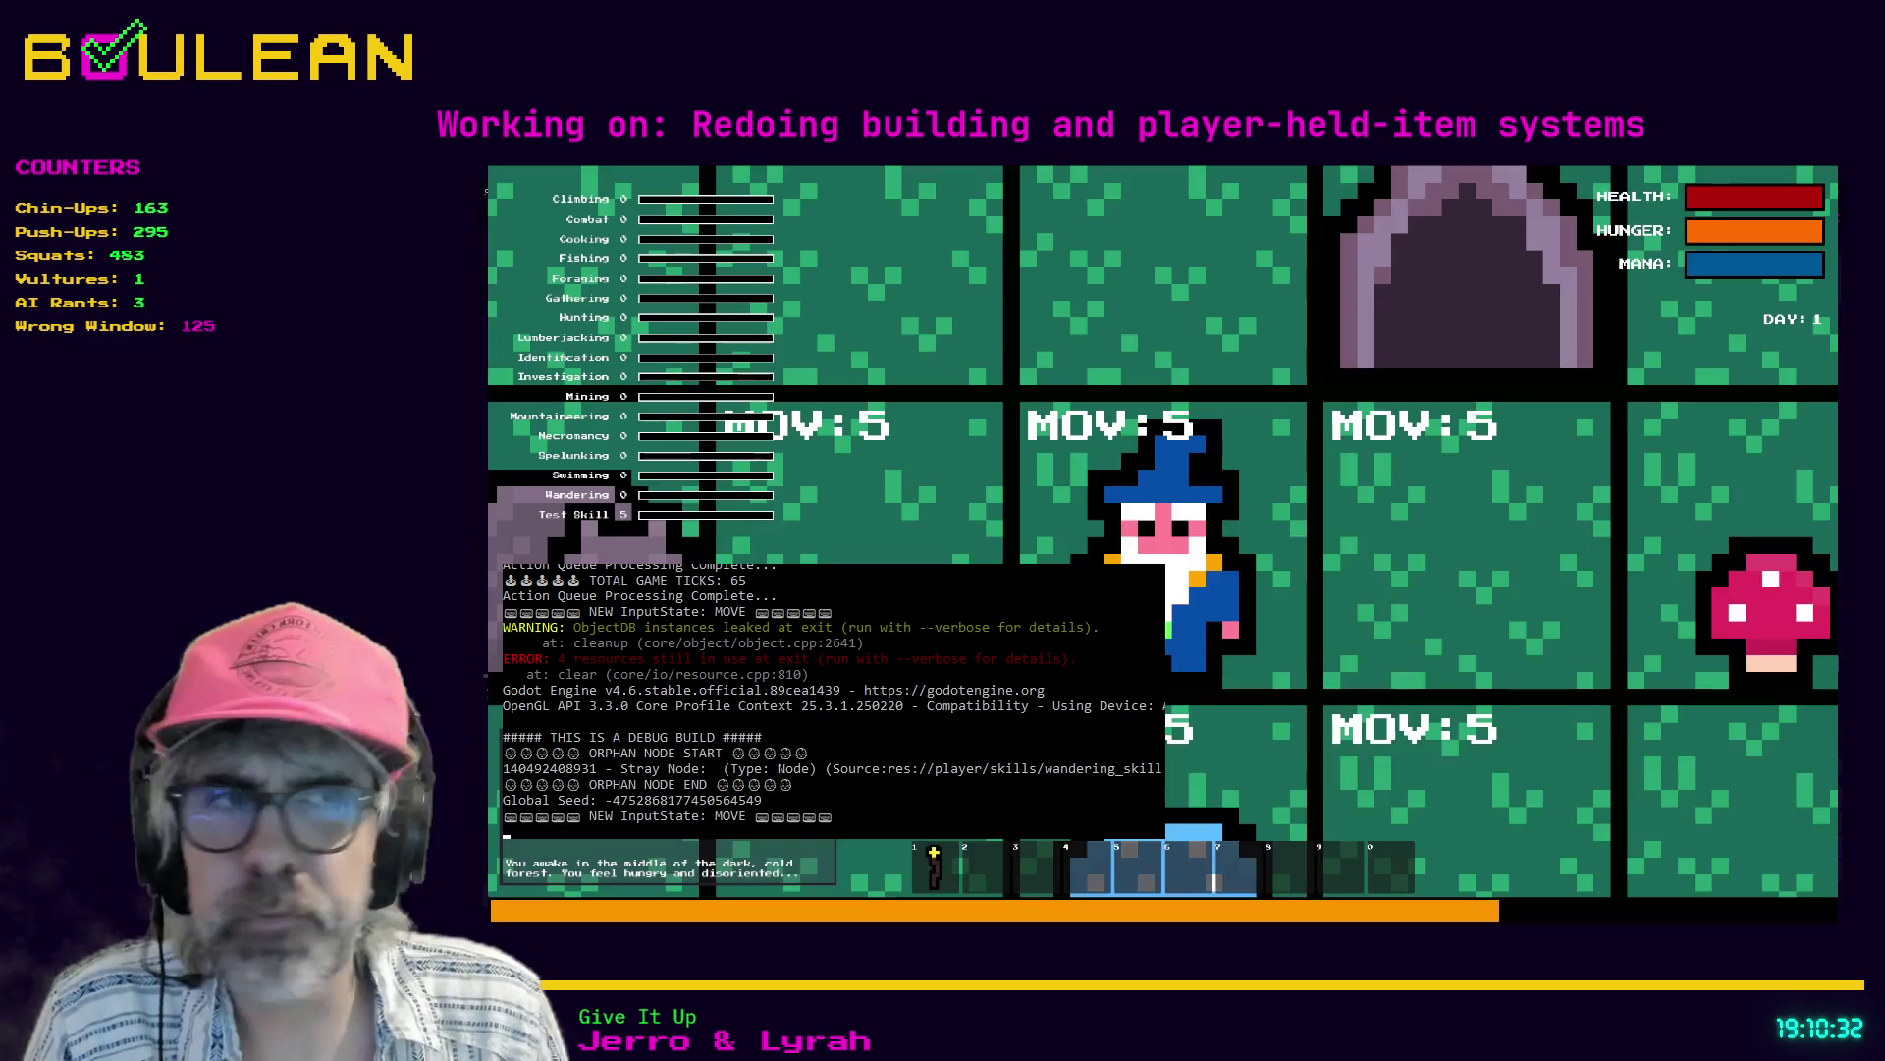
- Zoom out, walk the wizard to a tree and chop it down into a log
scroll(1163, 531, down, 3)
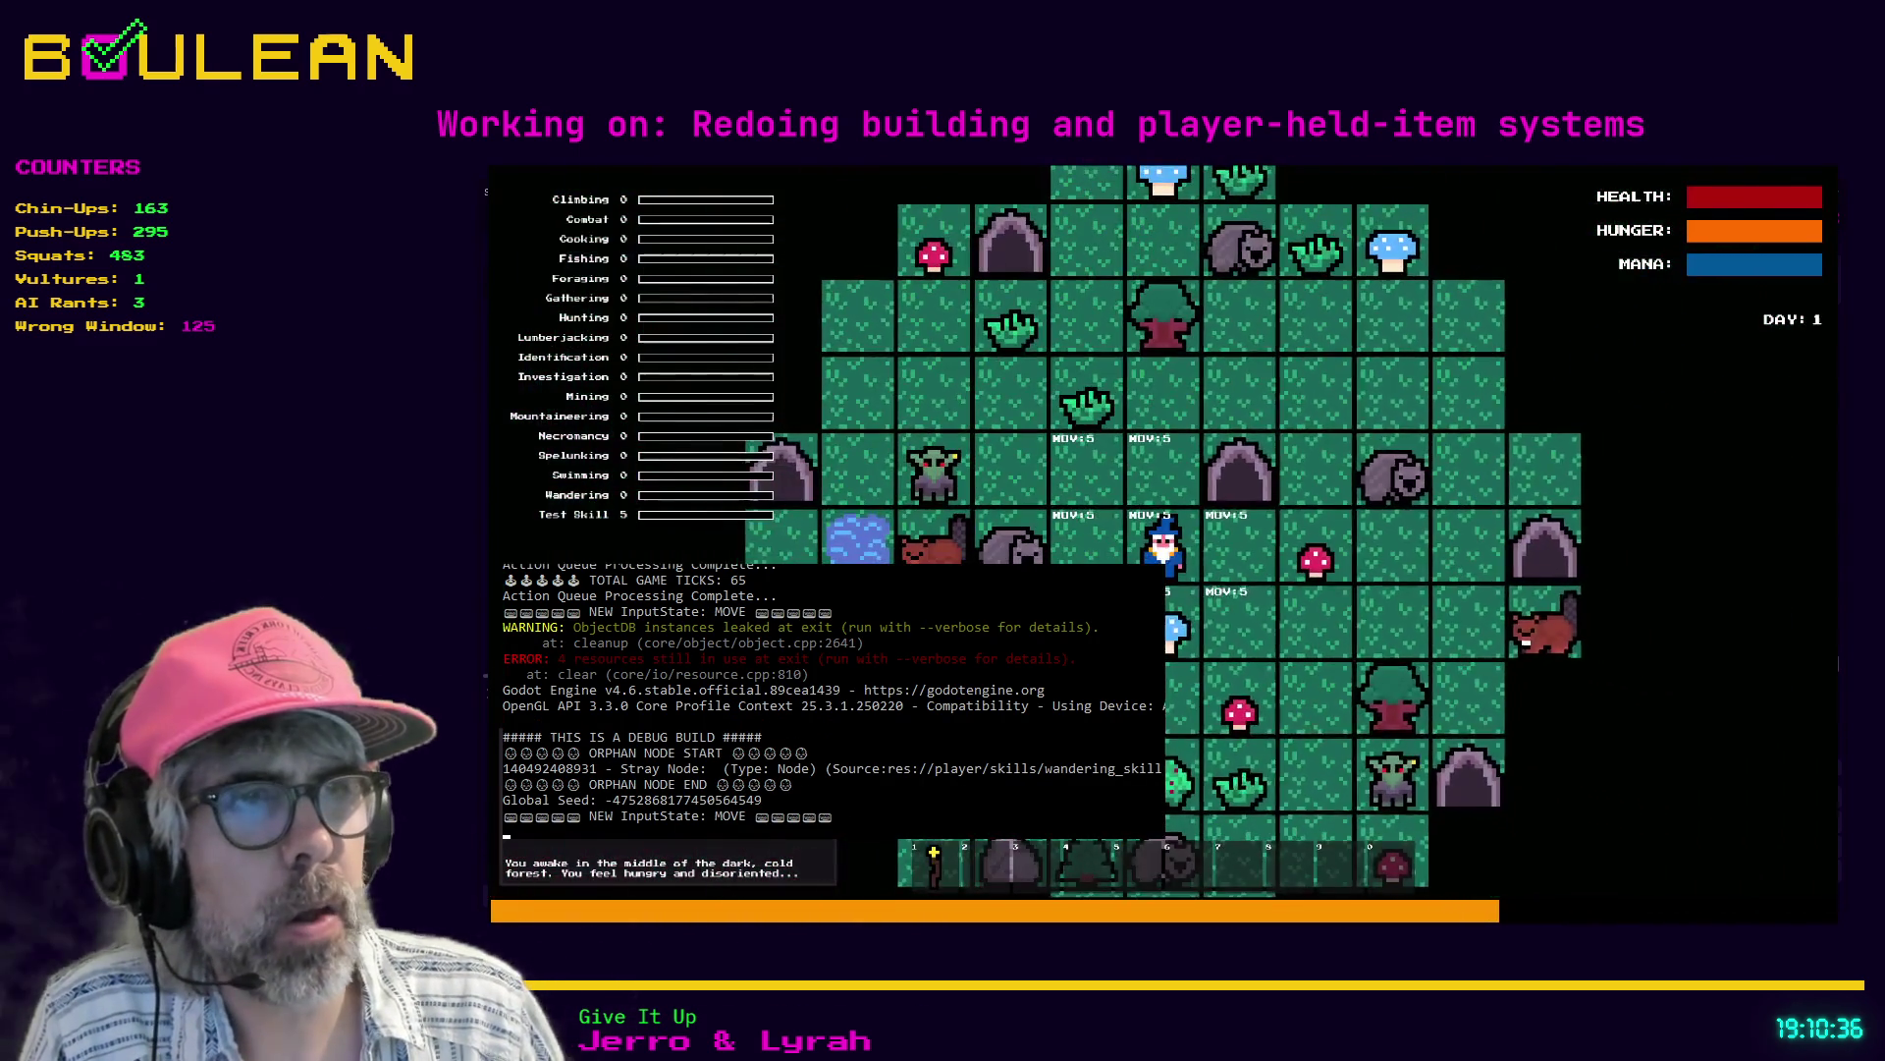
key(Right)
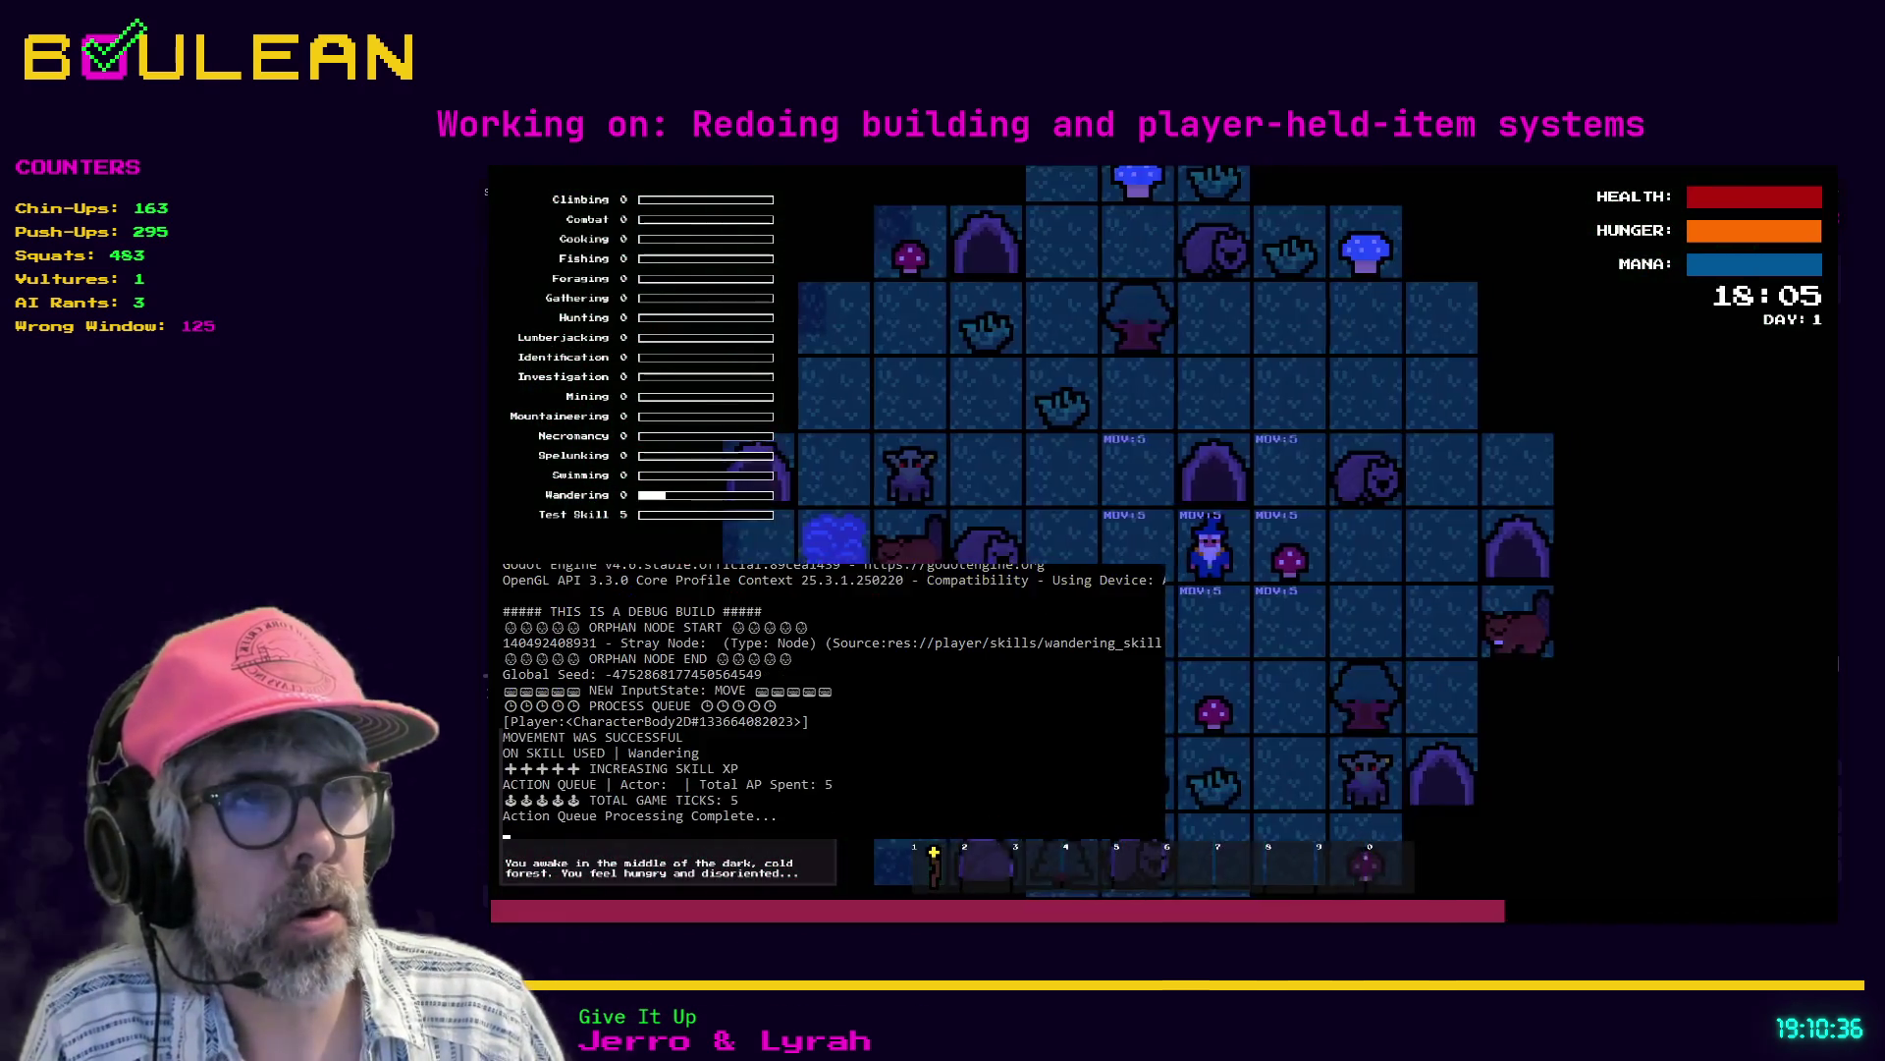
key(Down)
key(Right)
key(Down)
key(e)
key(Right)
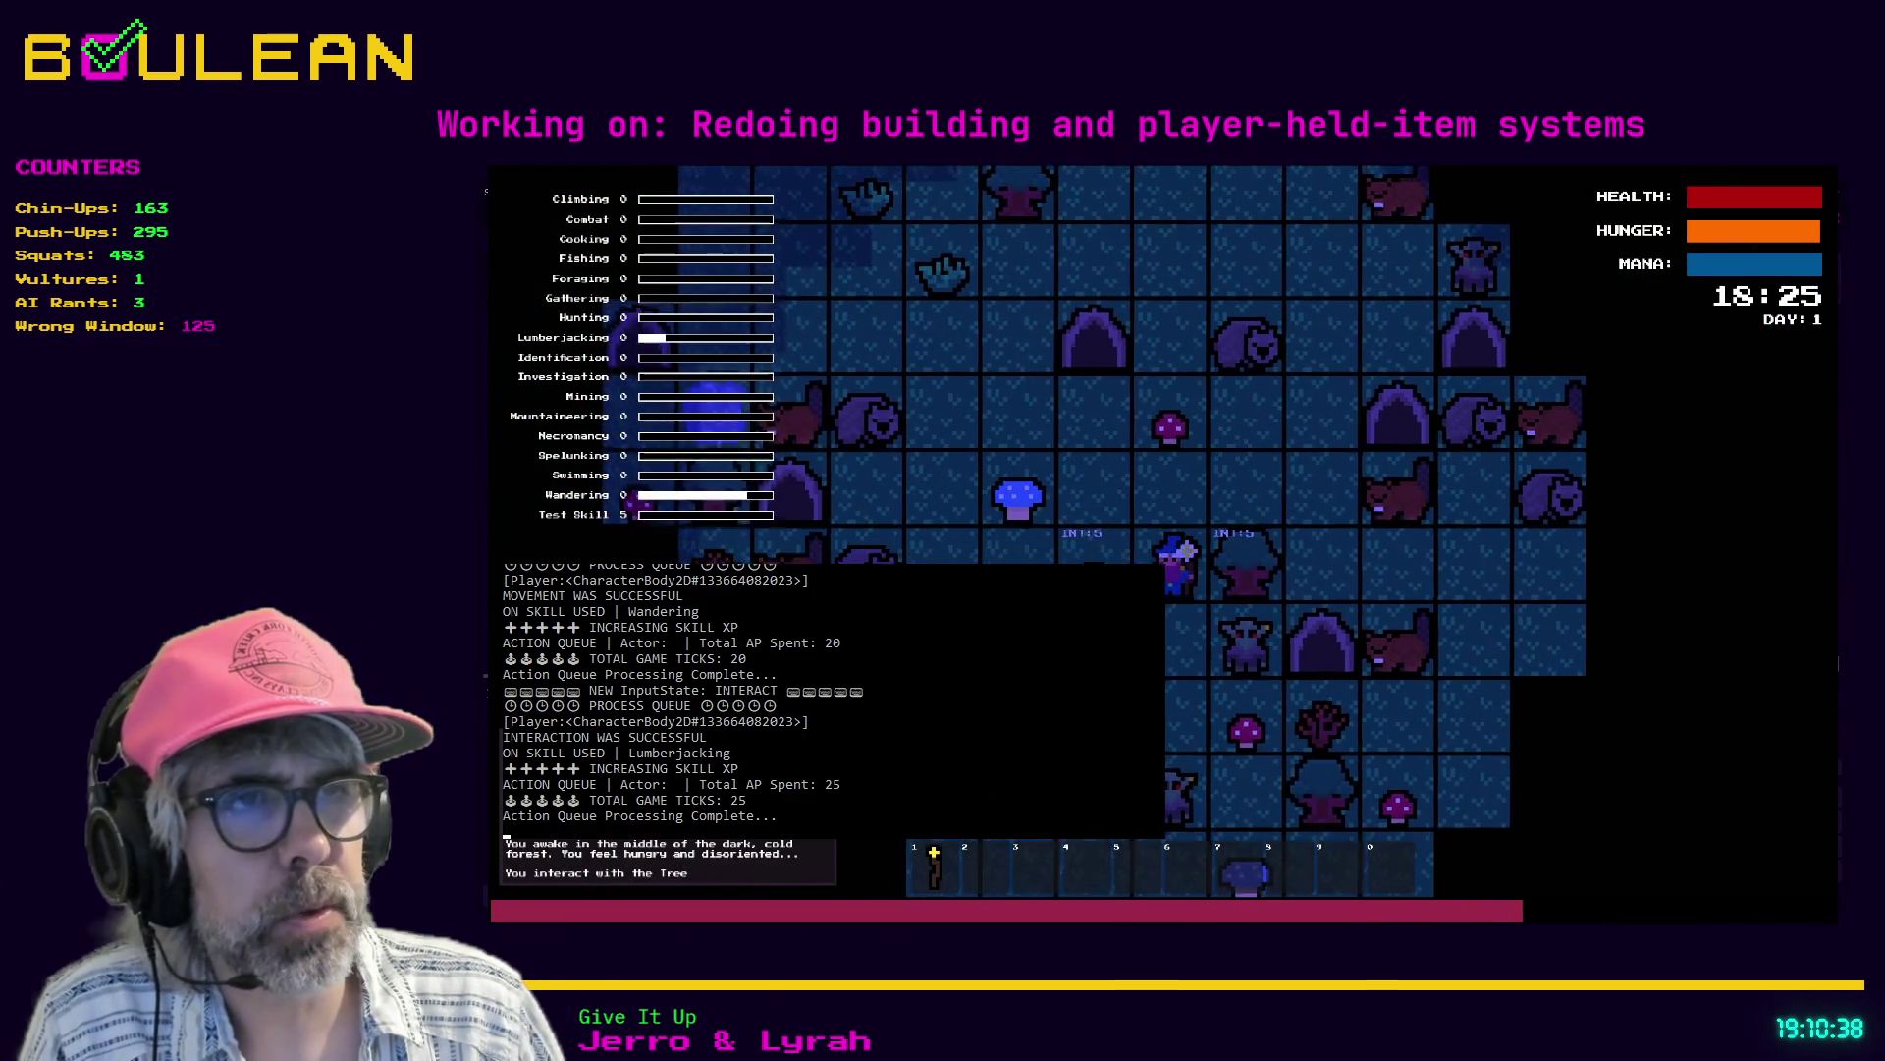
key(Right)
- Pick up the dropped log and craft a Campfire from the crafting menu
key(Right)
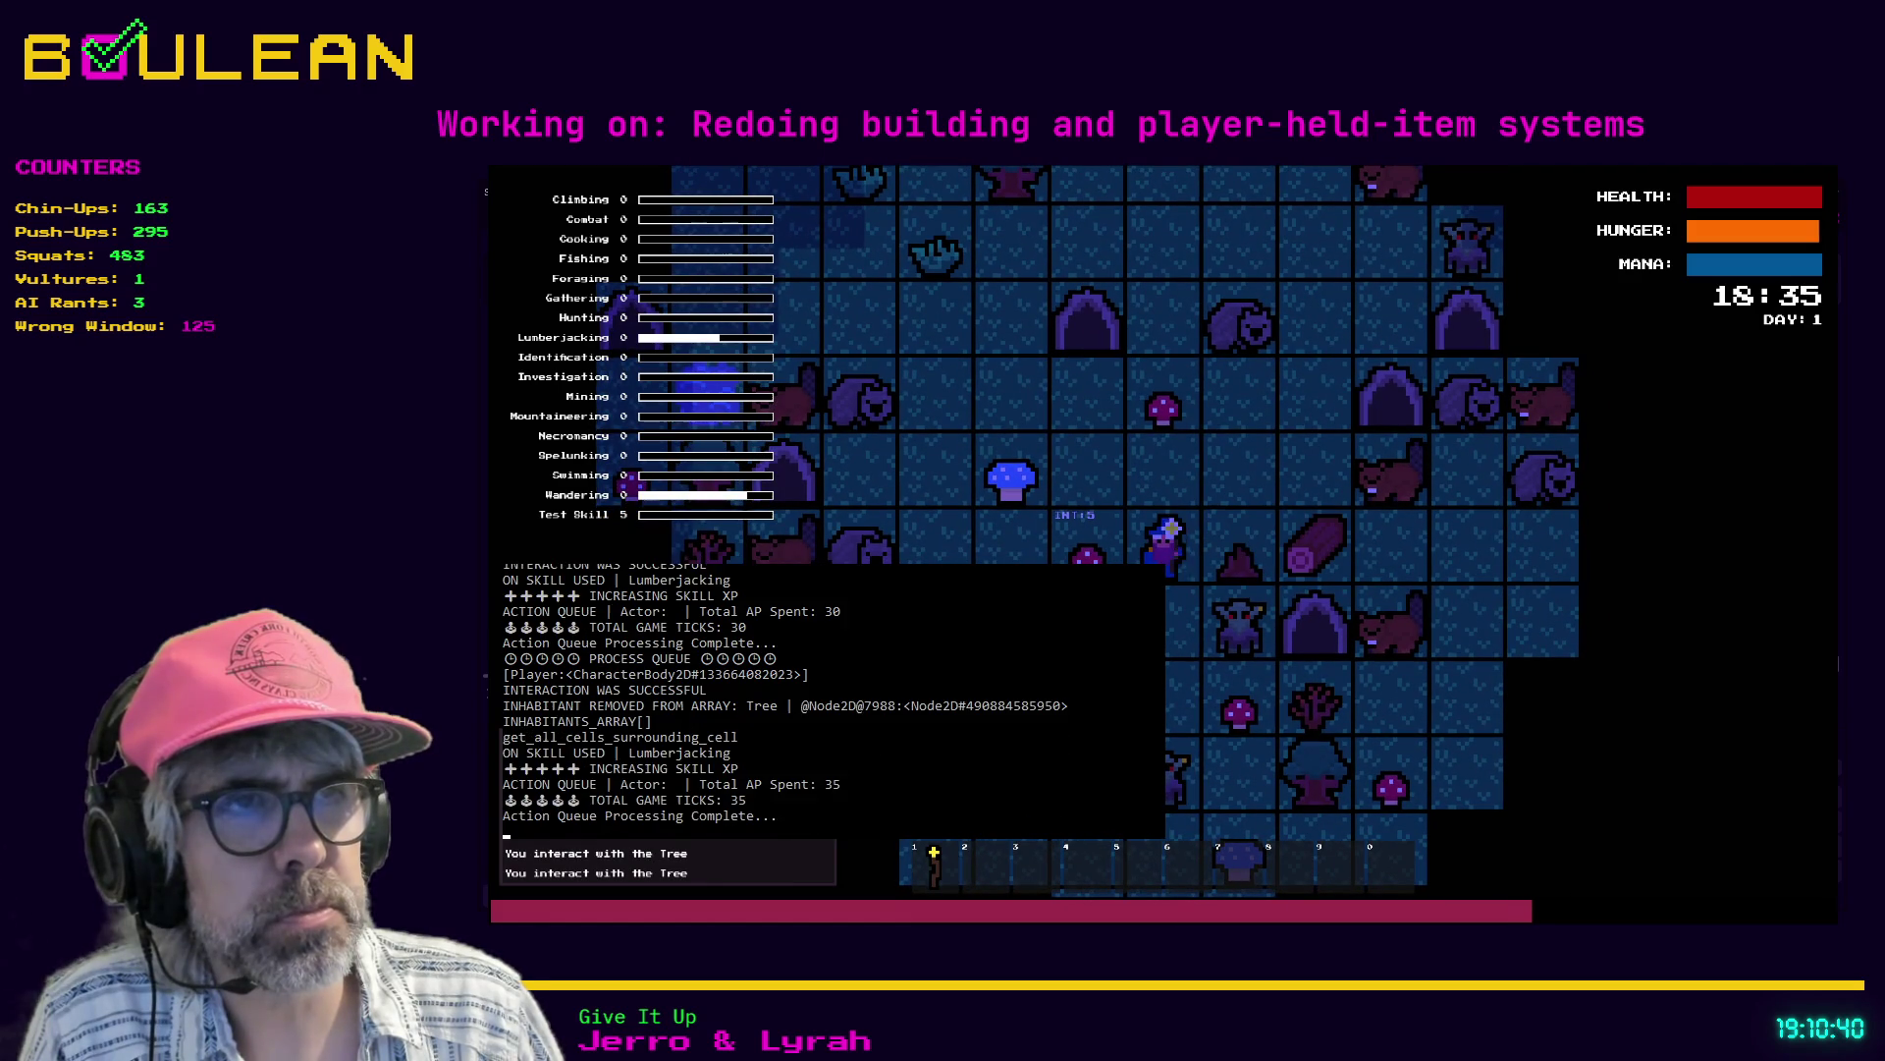
key(e)
key(Up)
key(Right)
key(Right)
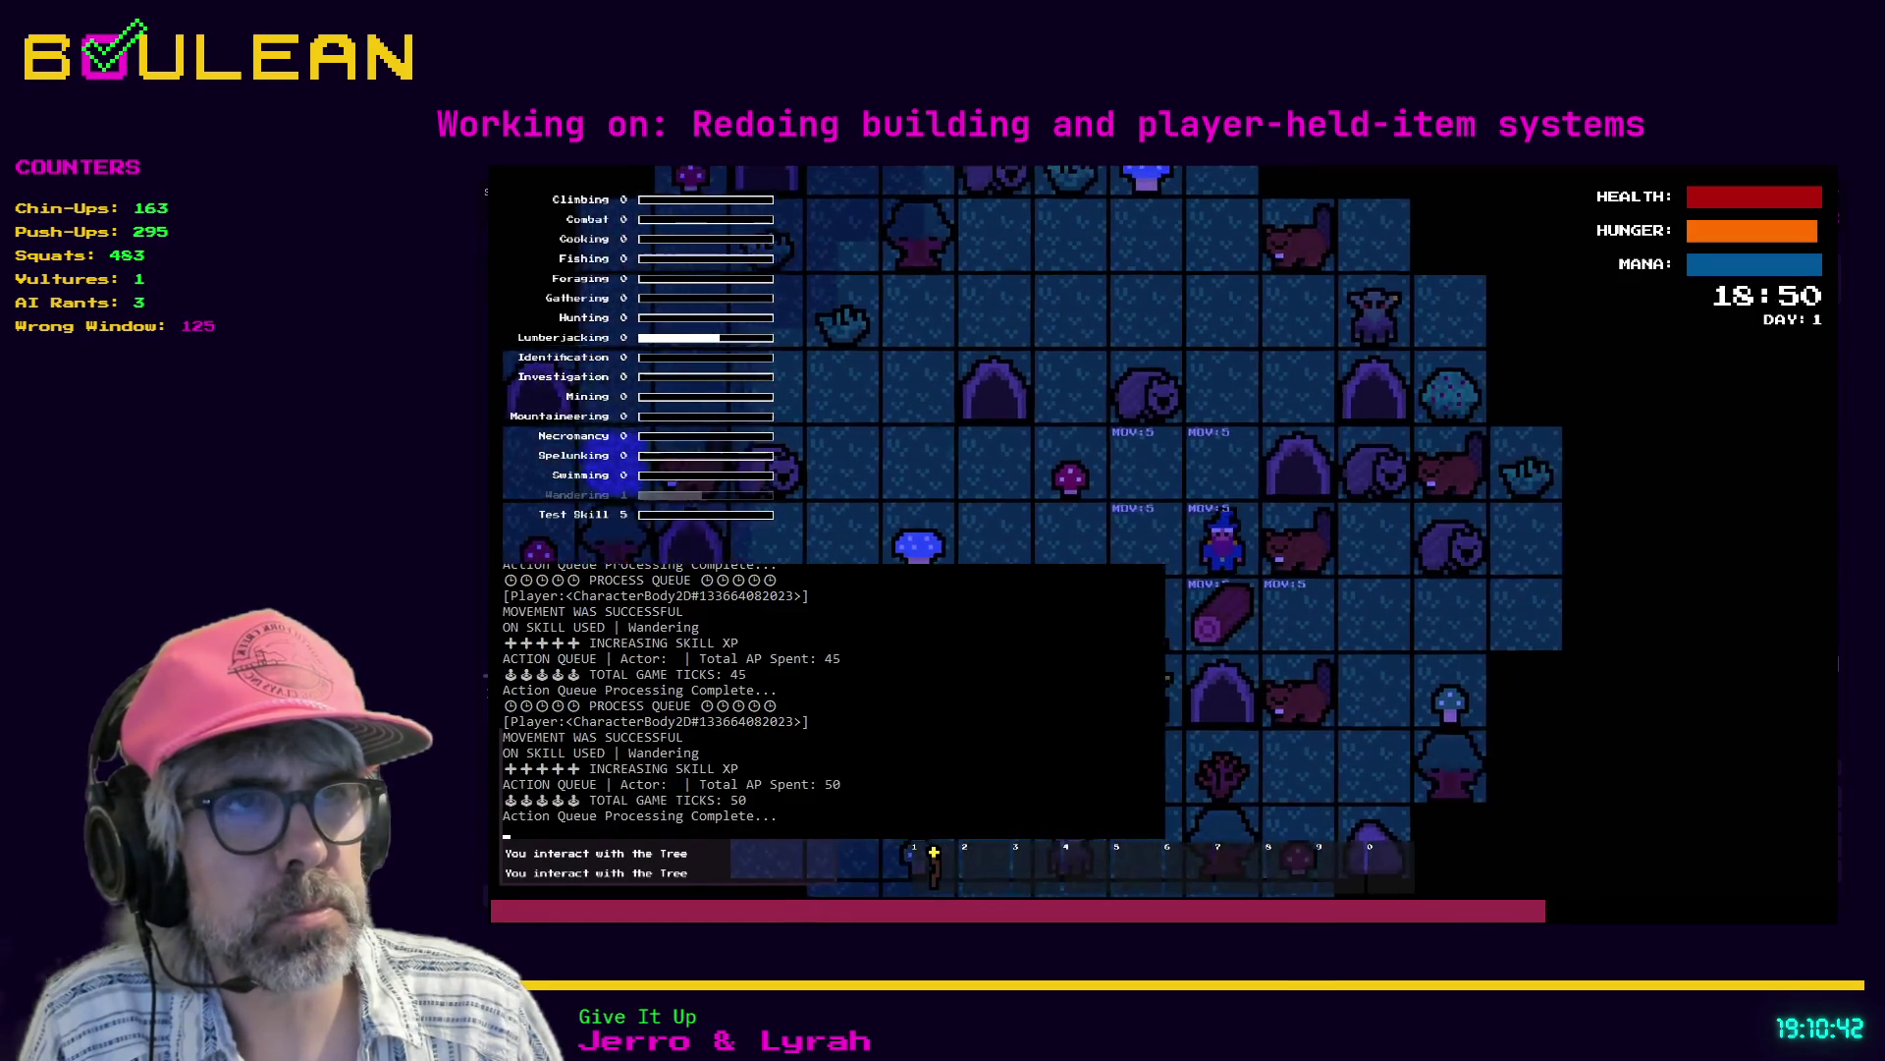
key(Down)
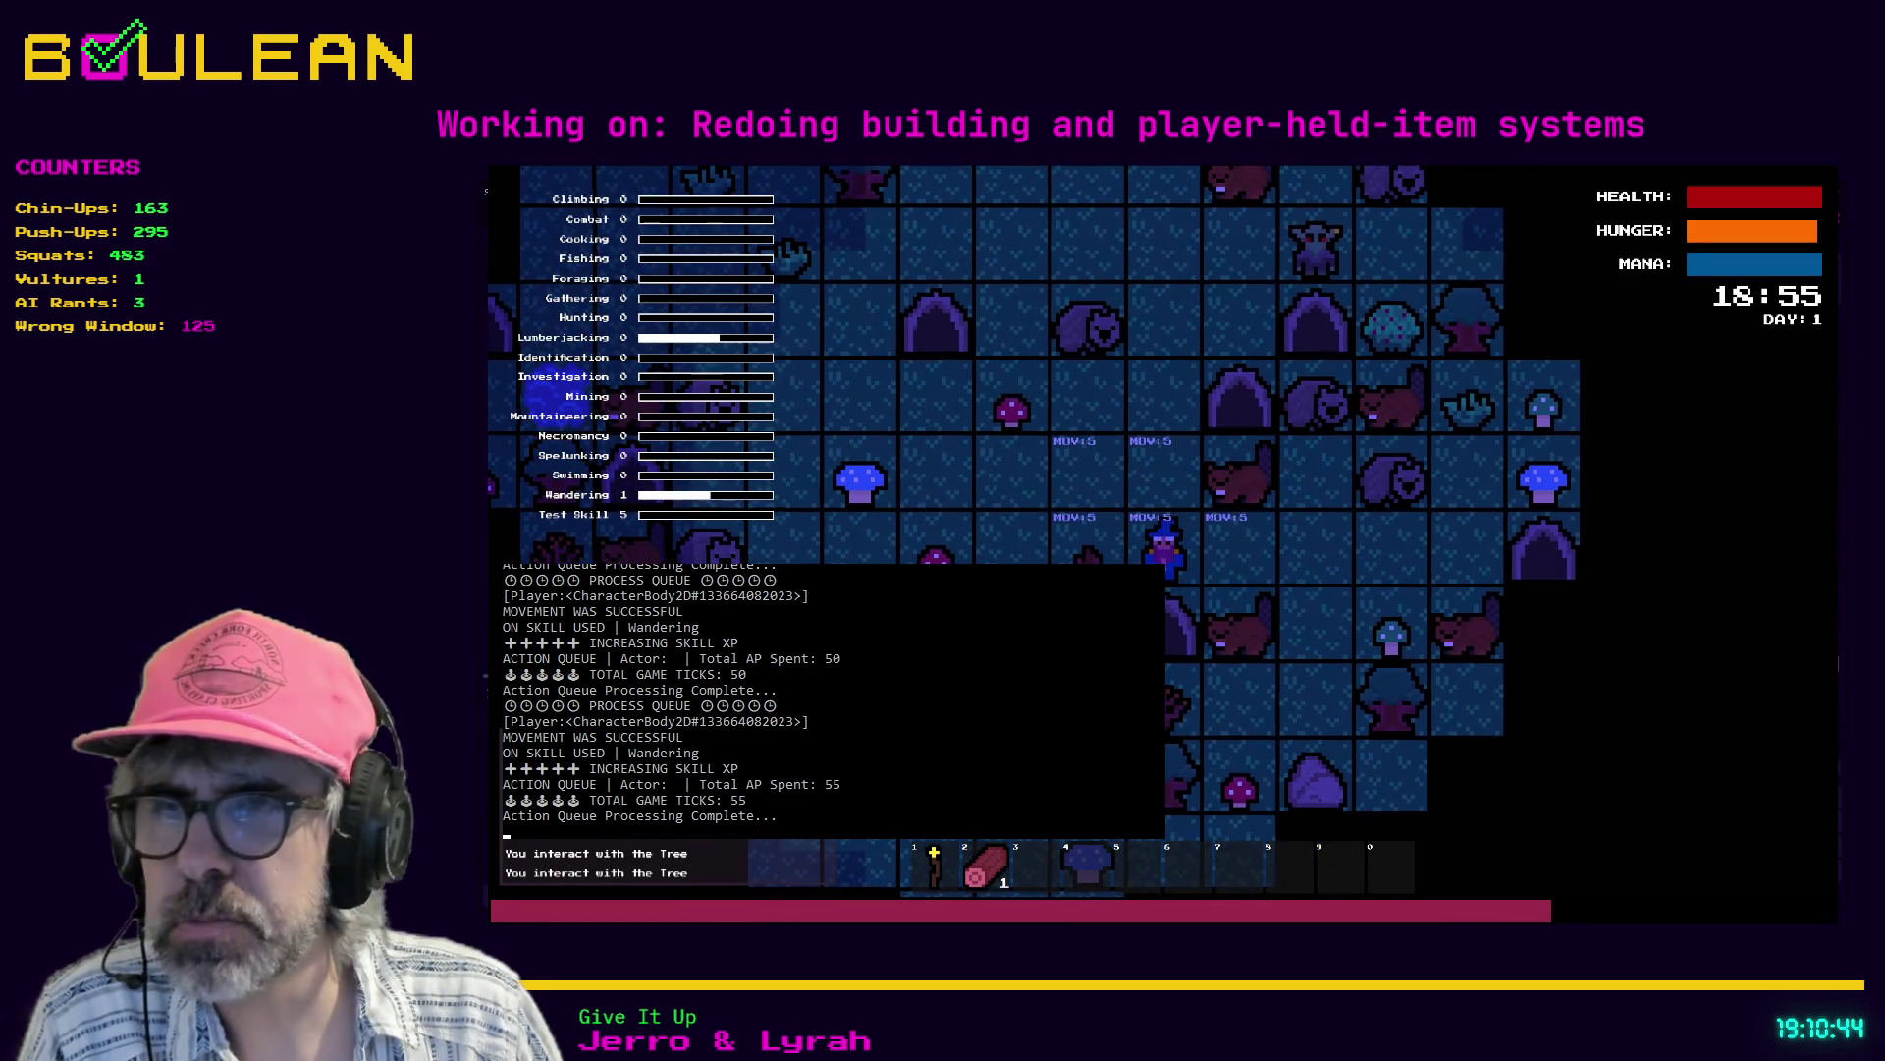
key(c)
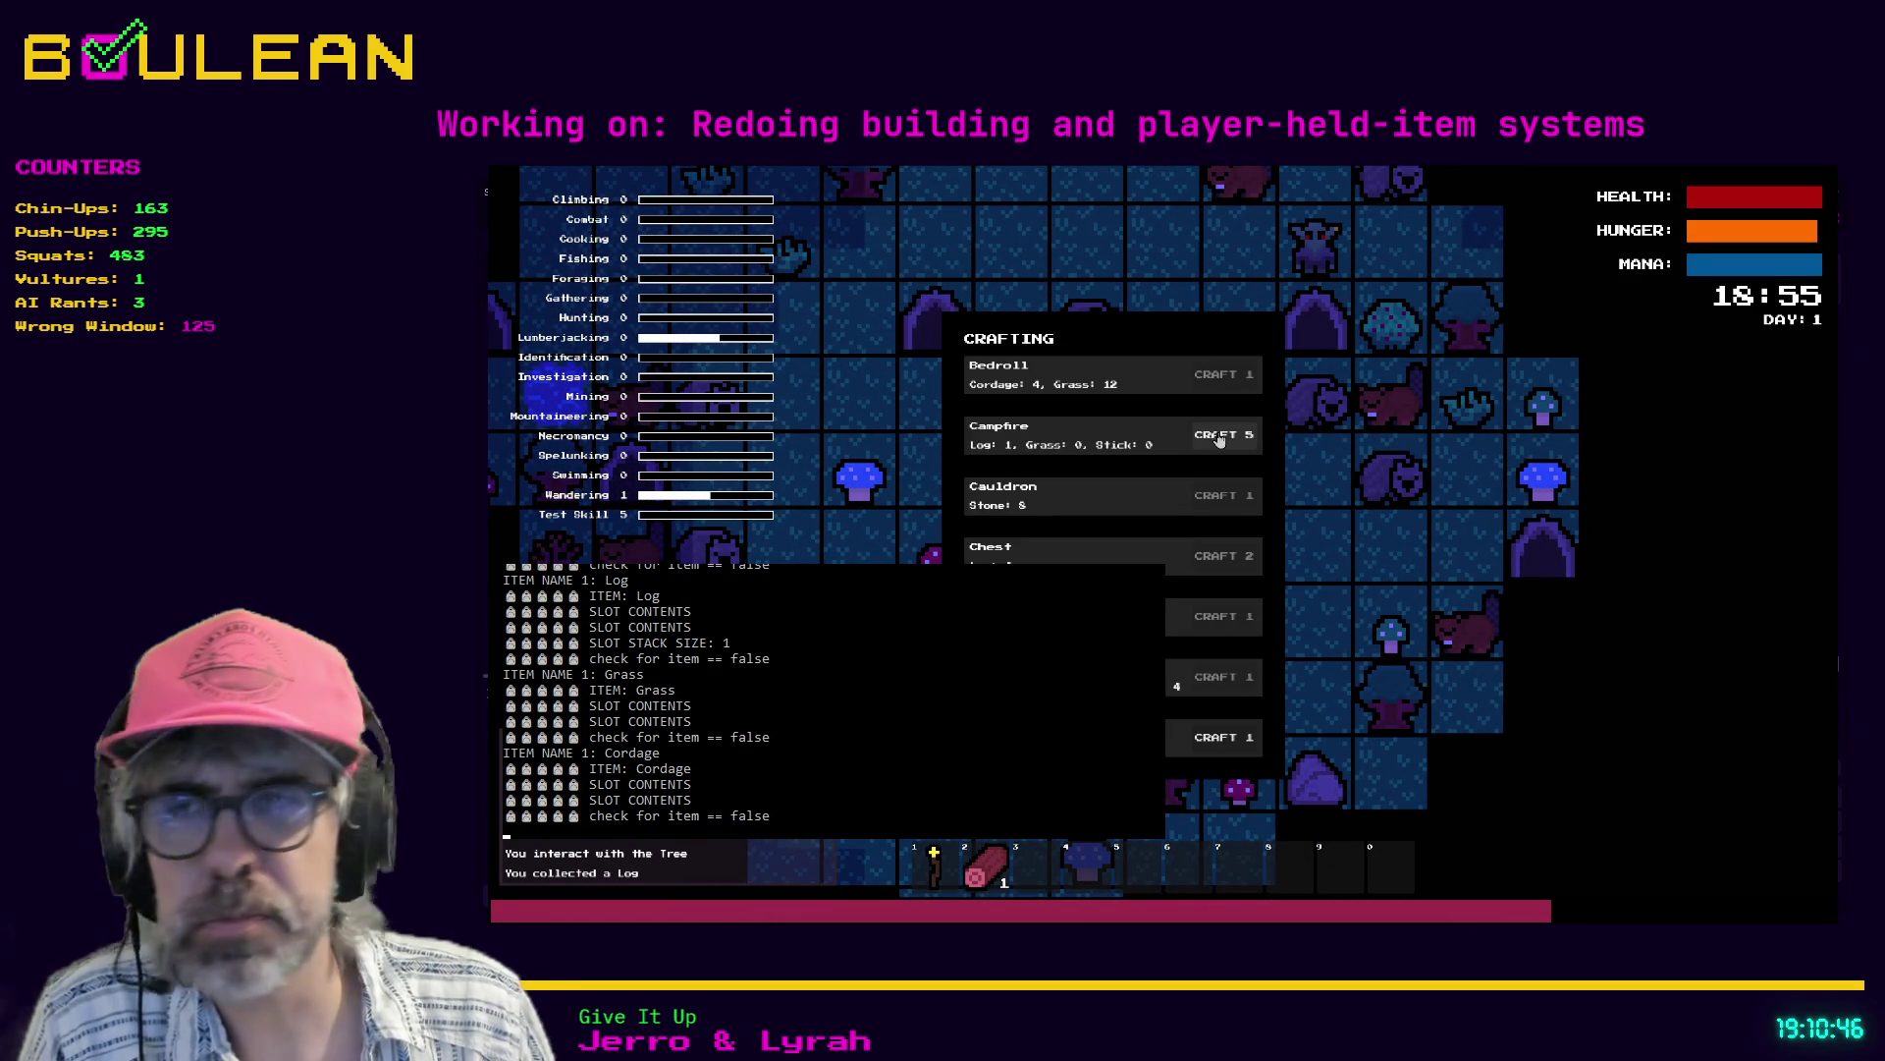
click(1219, 441)
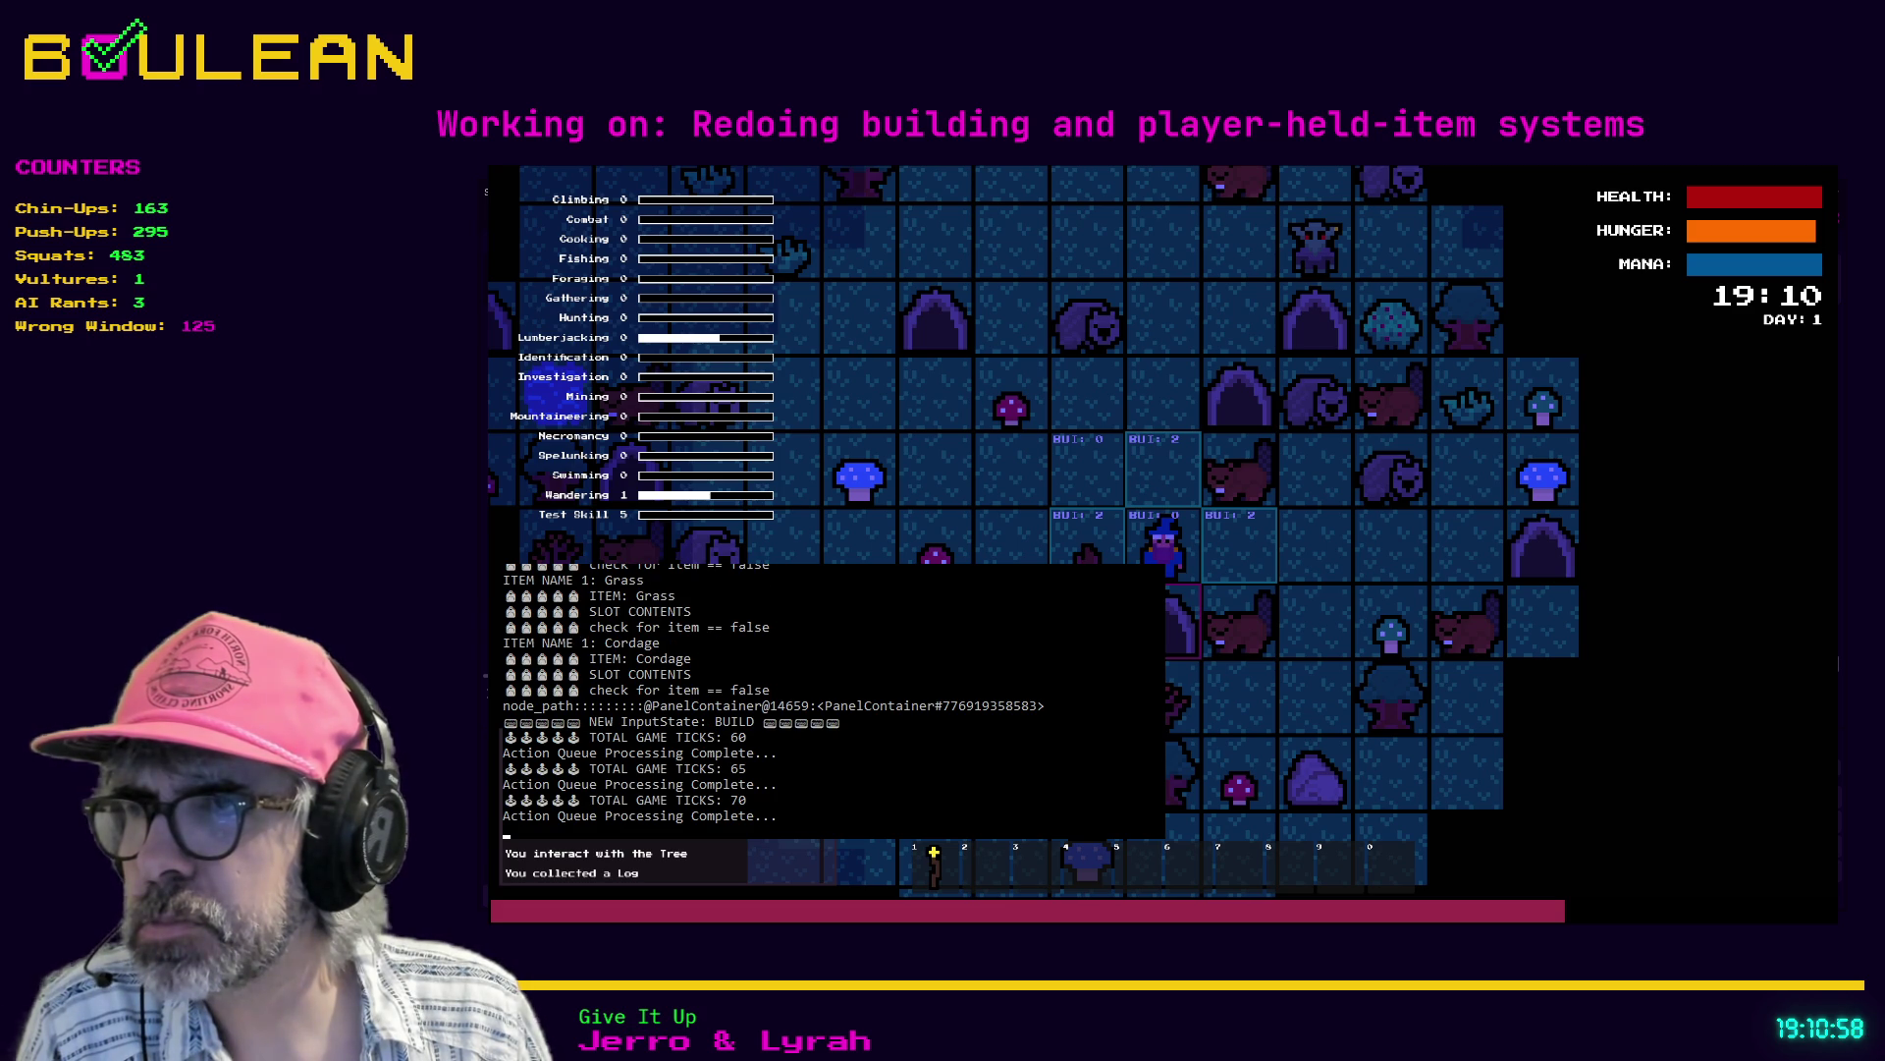
- Scroll through the Output log to review the crafting prints, then stop the test run
scroll(833, 702, up, 3)
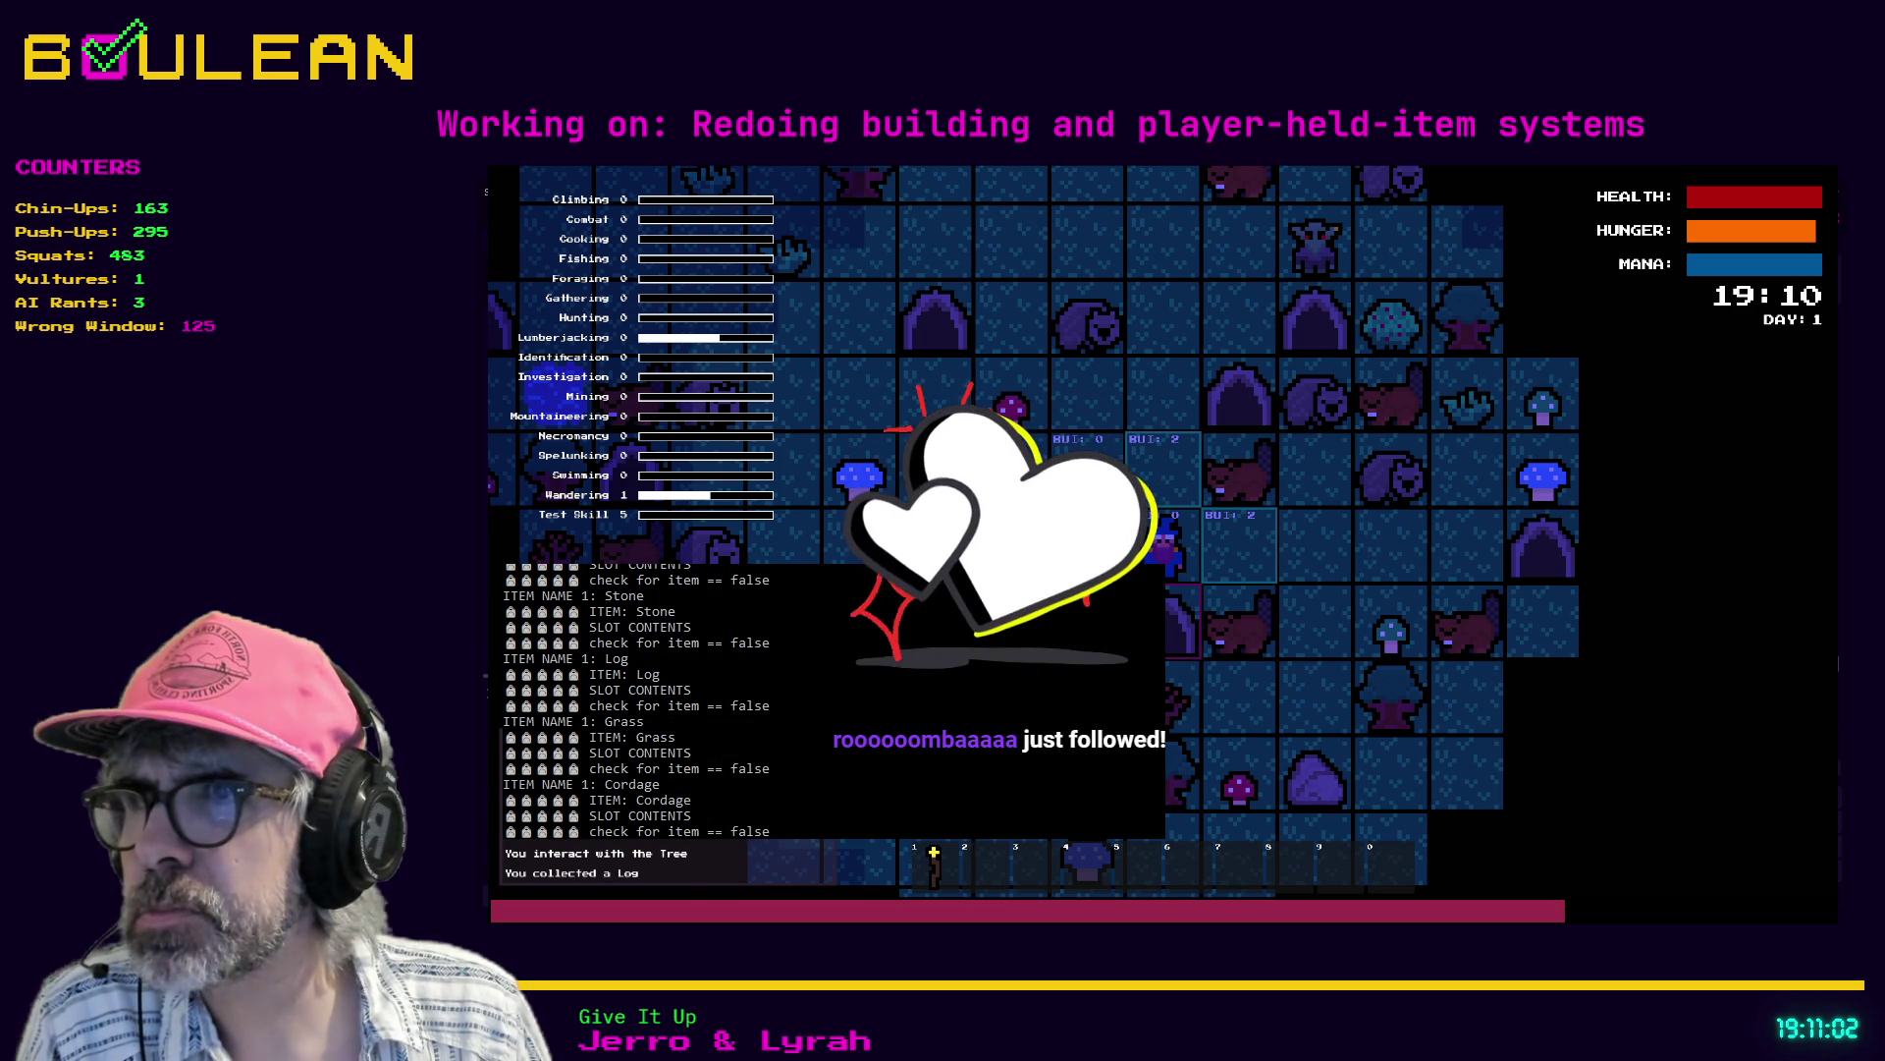
scroll(636, 702, up, 1)
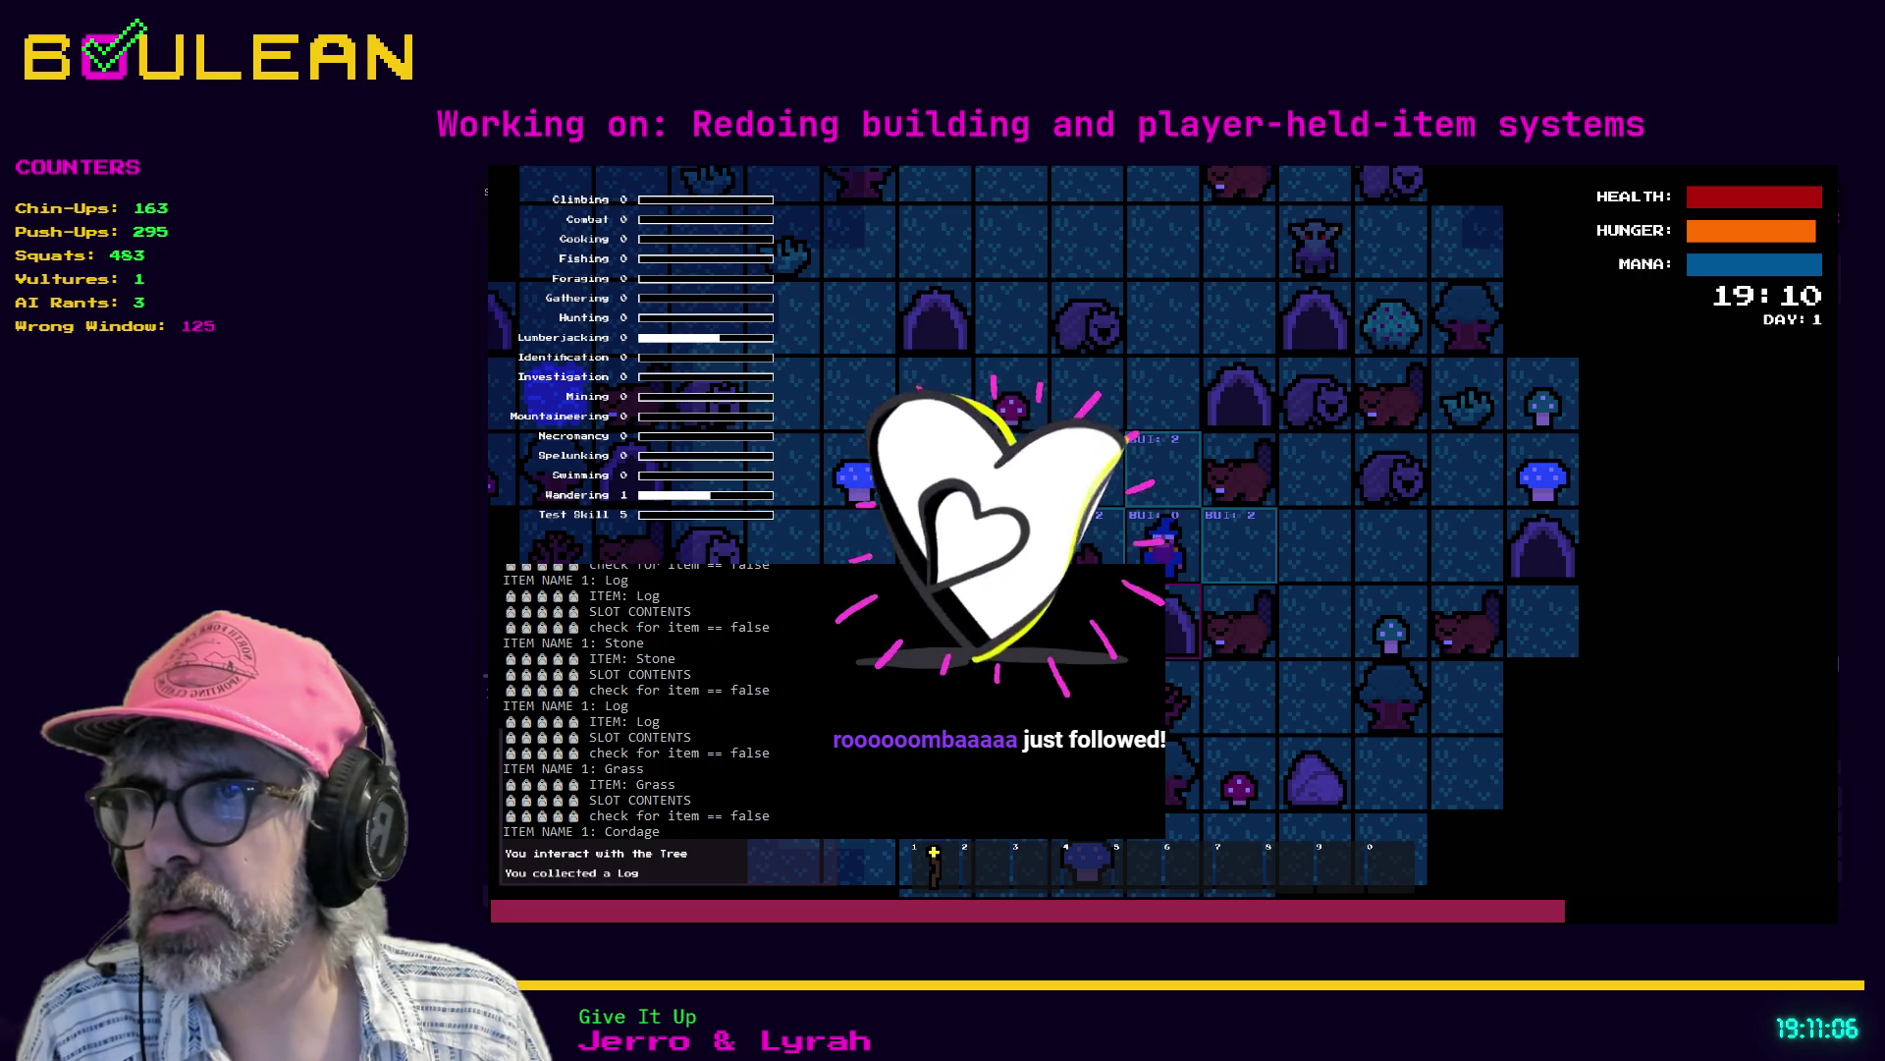
scroll(637, 702, up, 1)
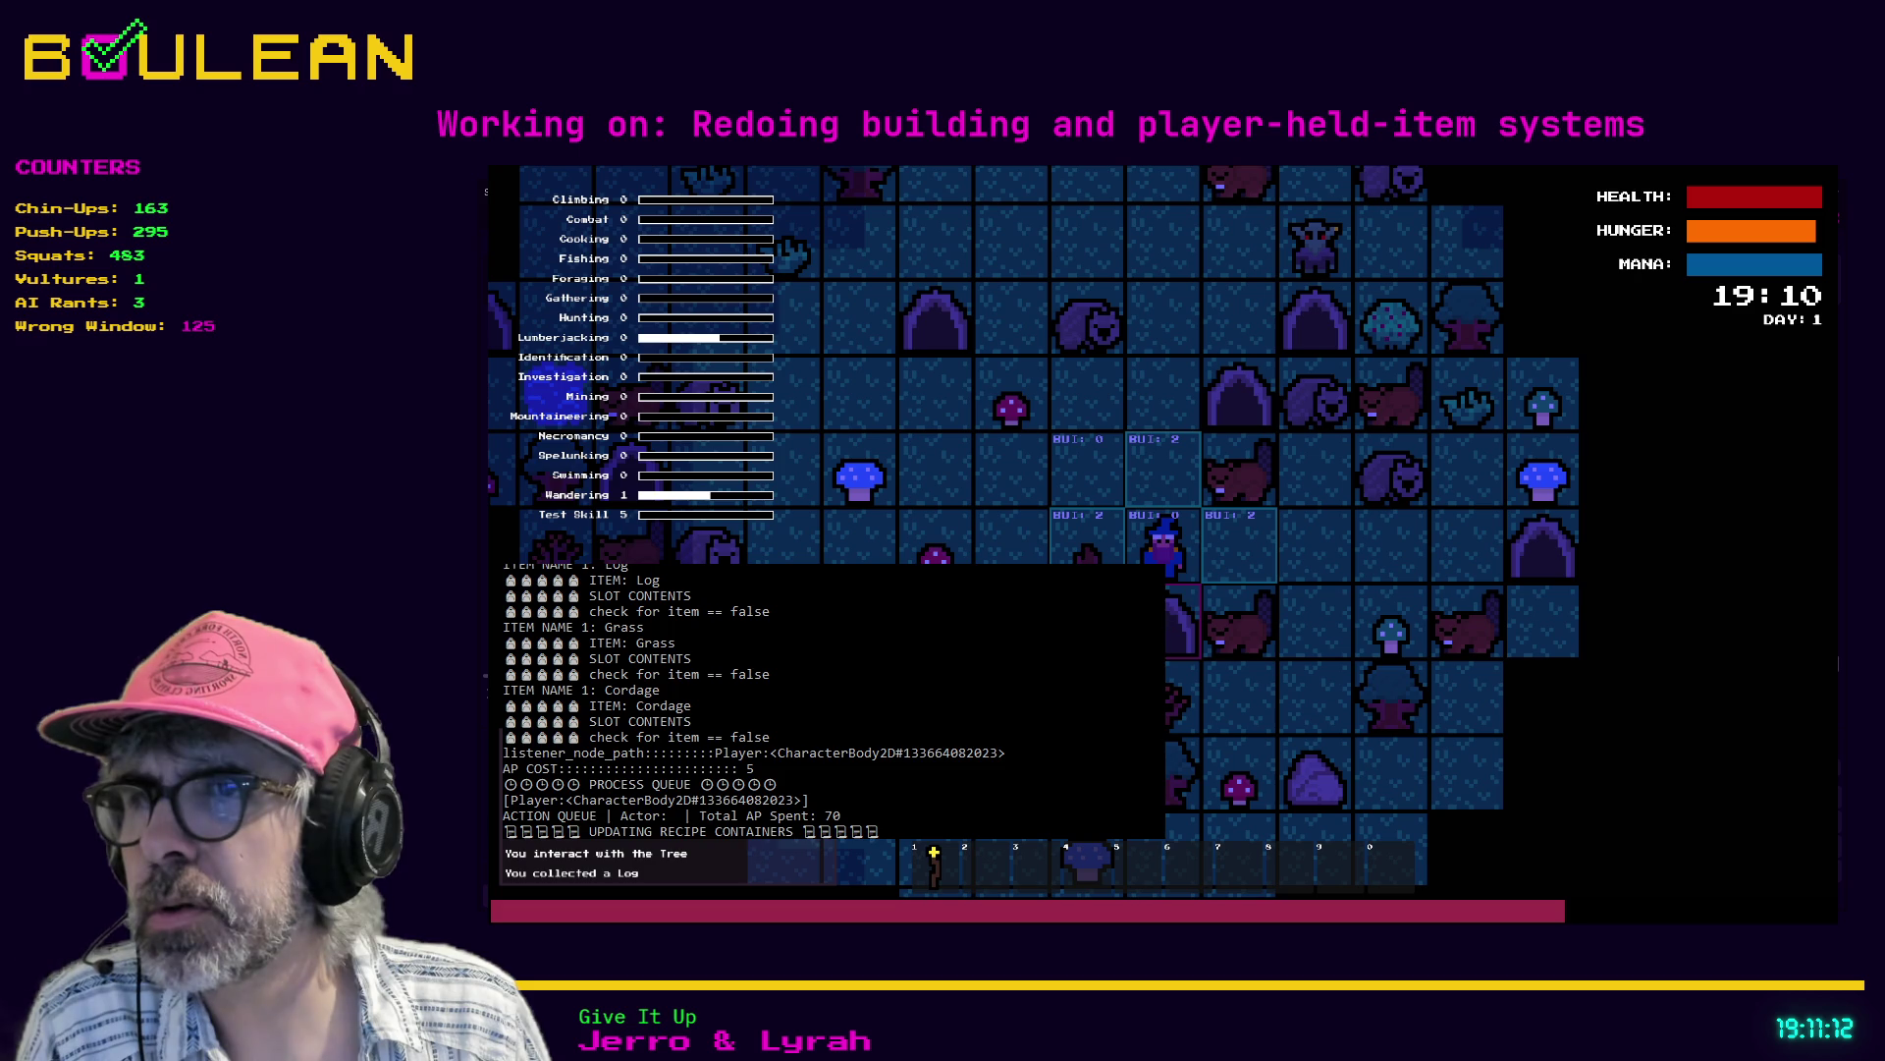
scroll(752, 701, up, 1)
scroll(833, 701, down, 3)
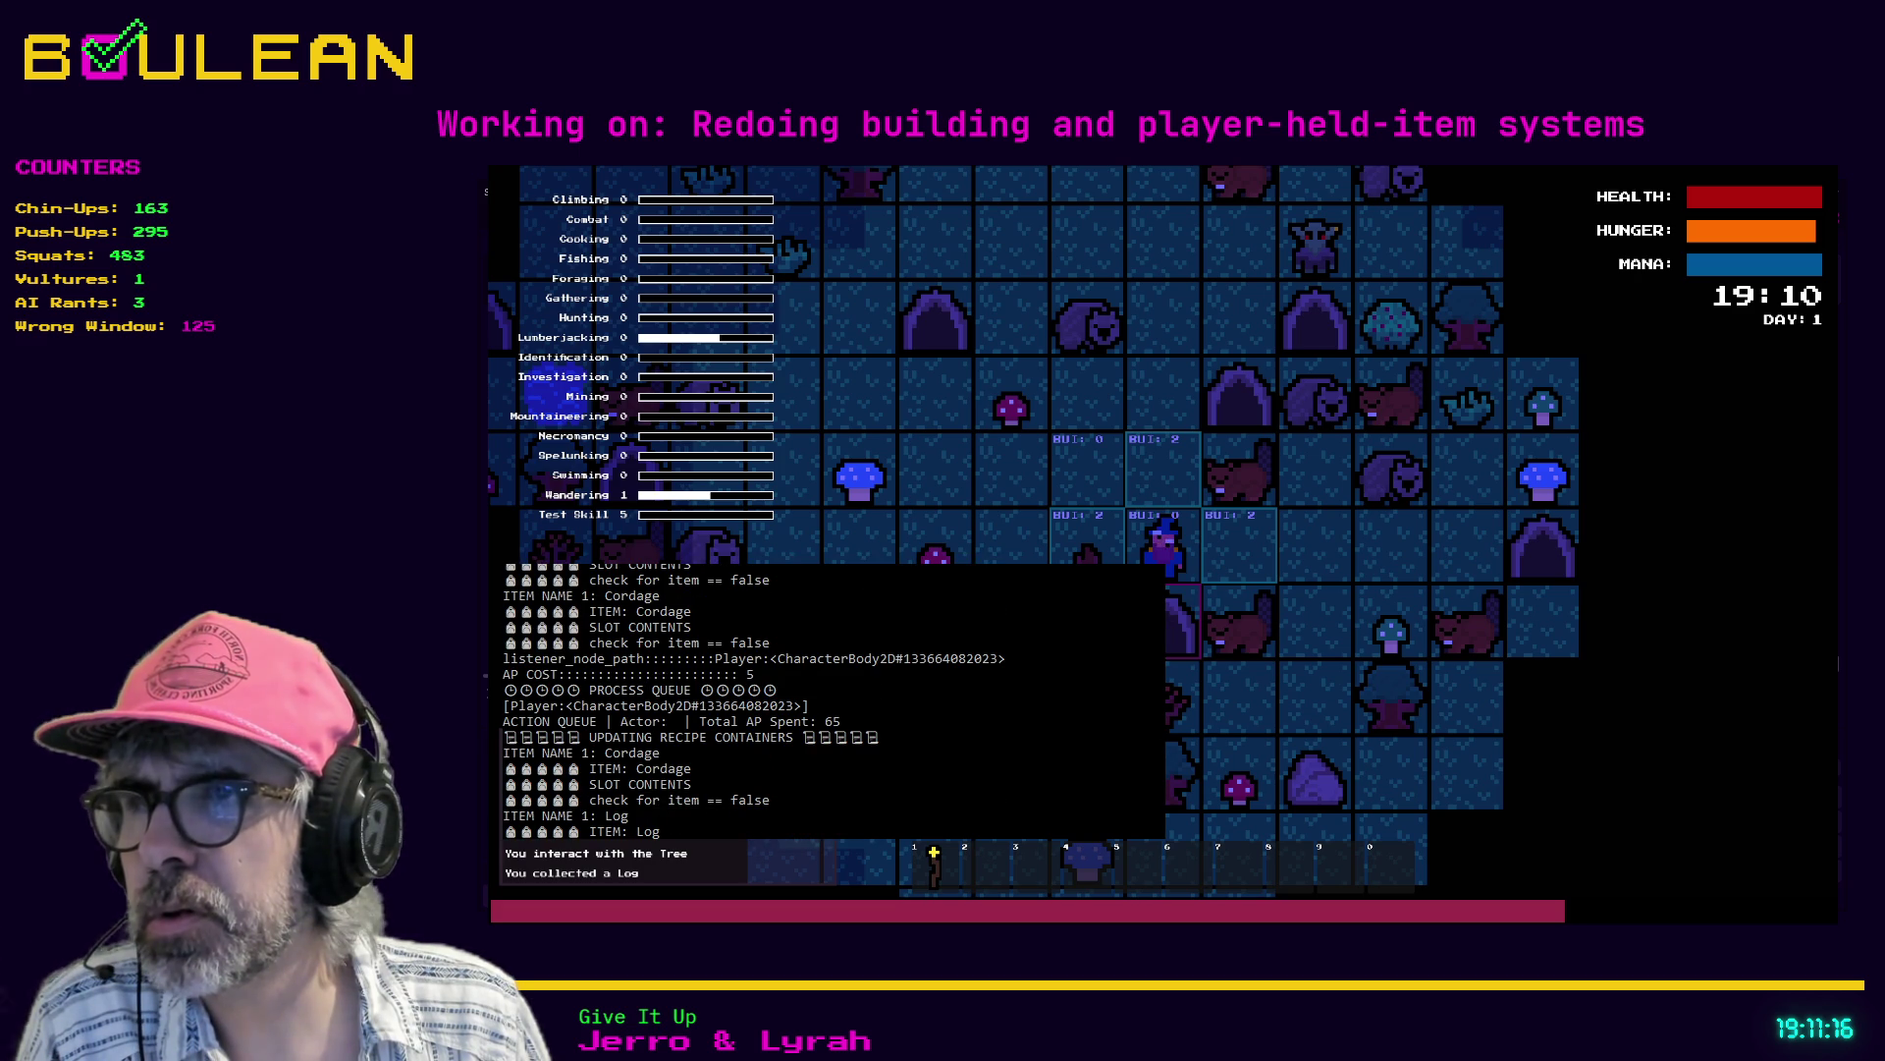
scroll(833, 701, up, 4)
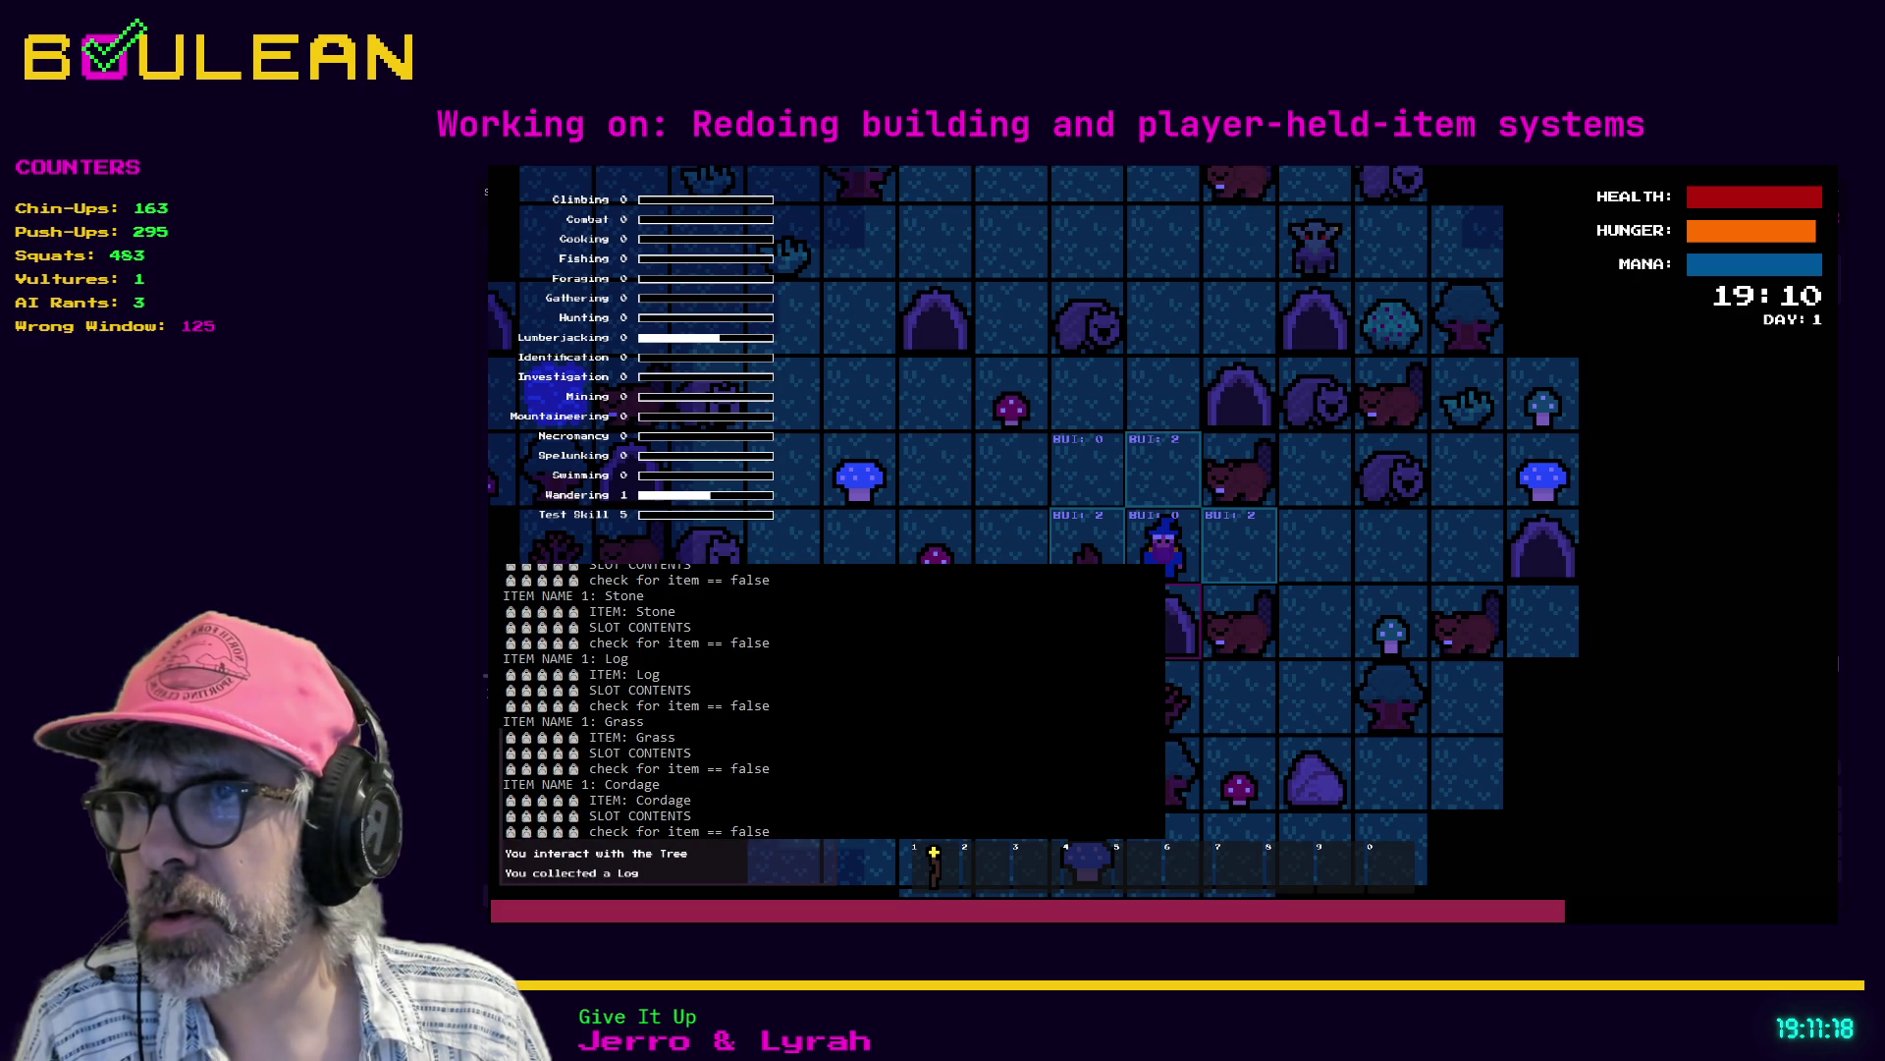
scroll(832, 701, up, 1)
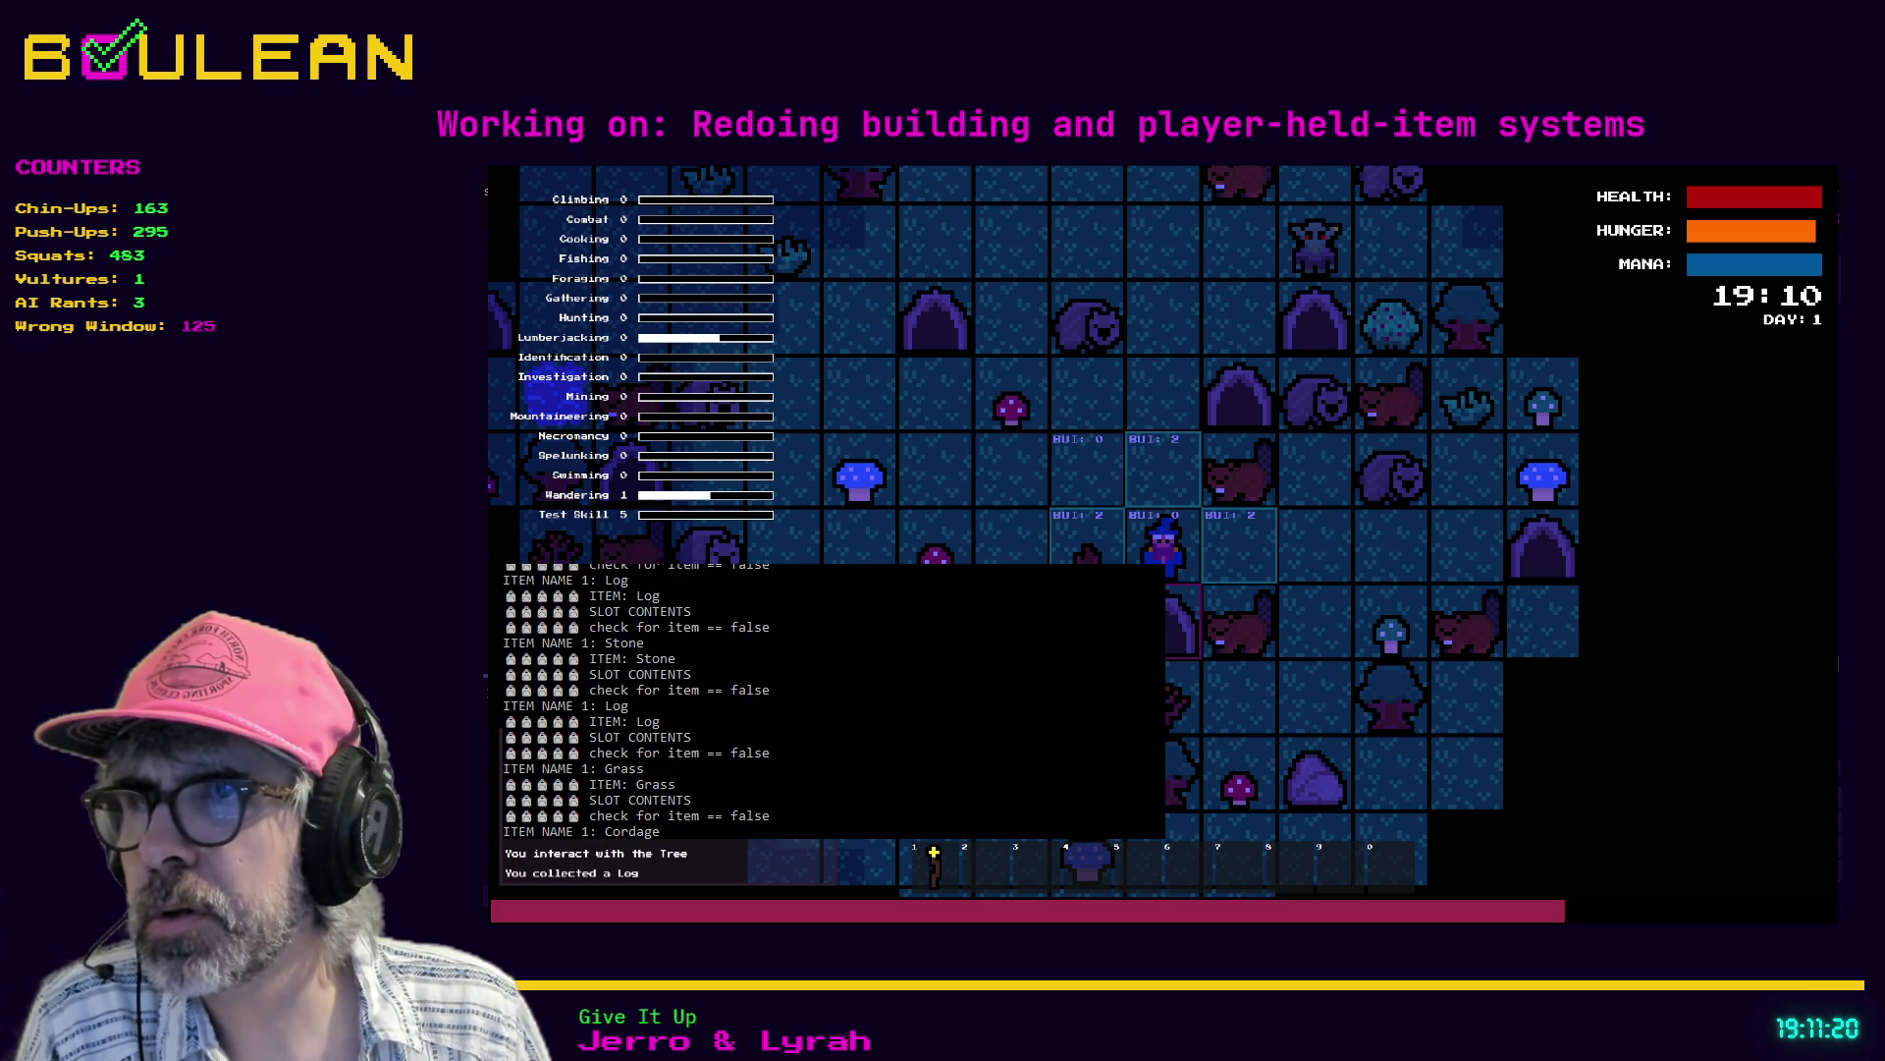
scroll(832, 701, down, 6)
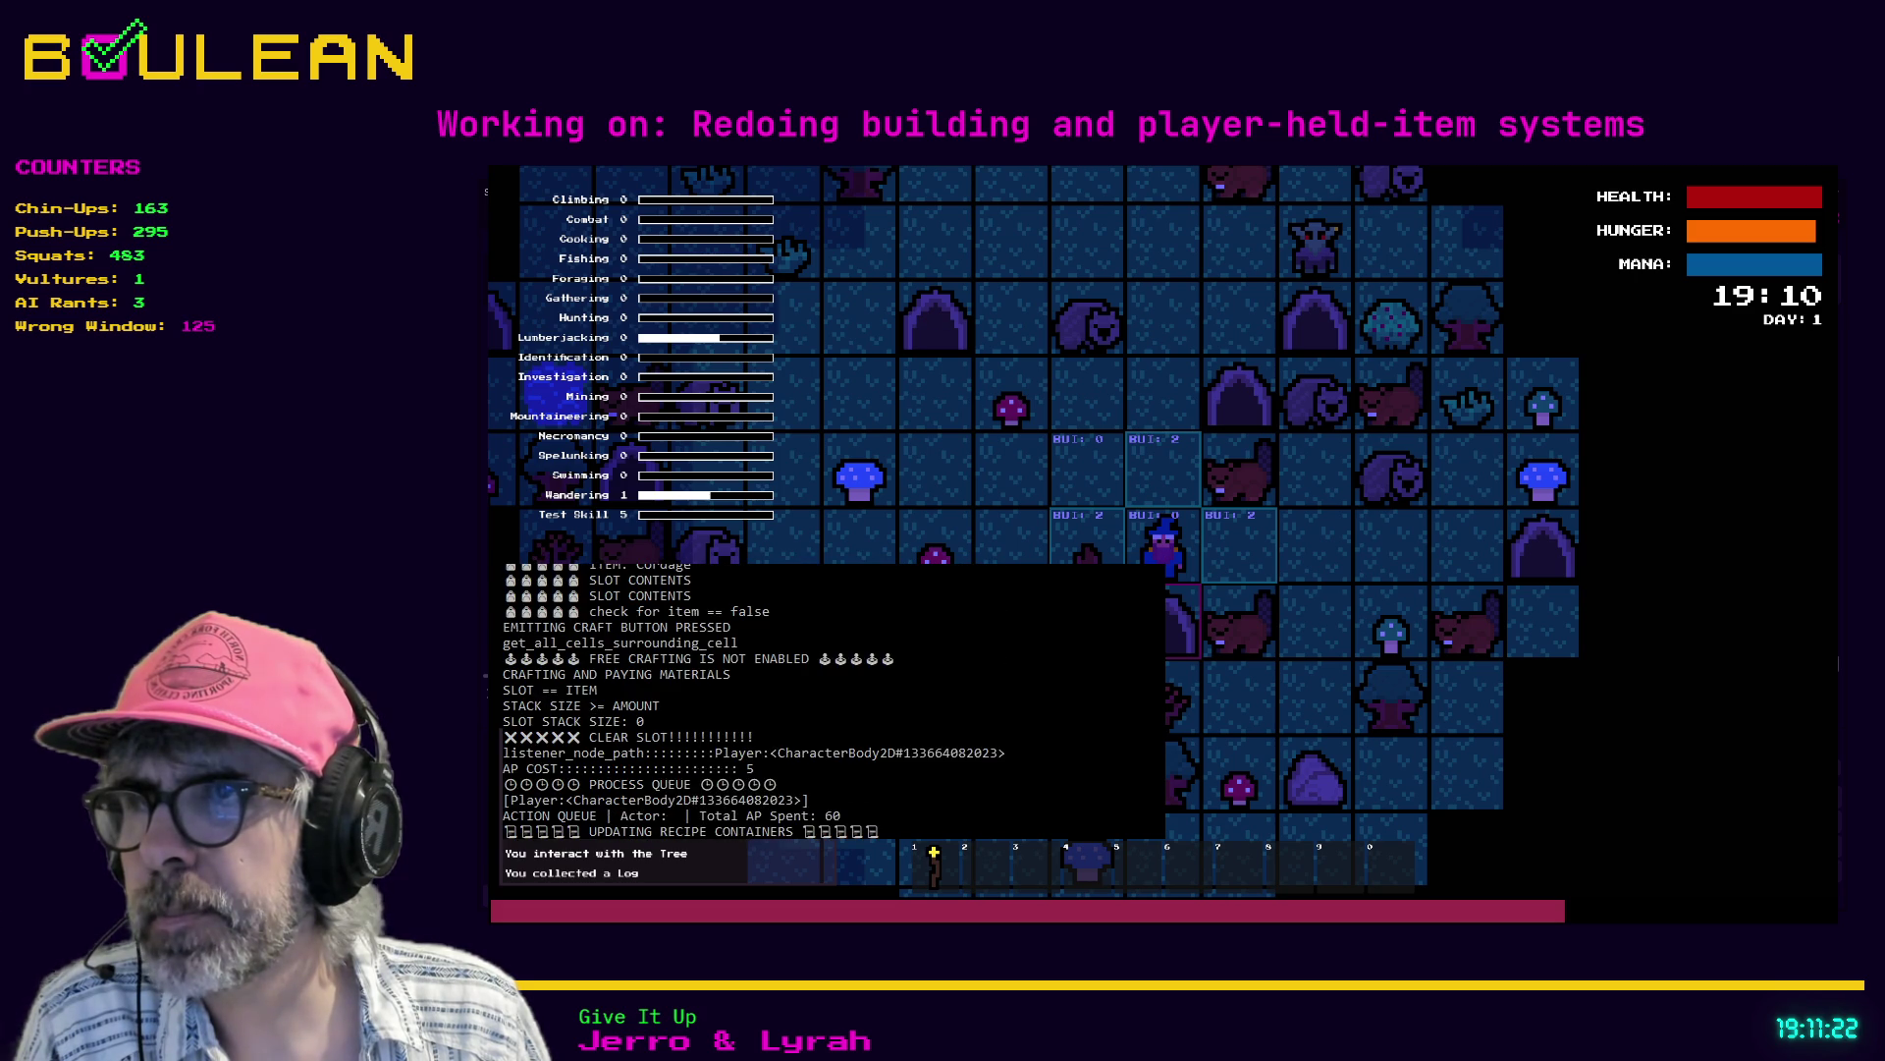
scroll(833, 701, up, 5)
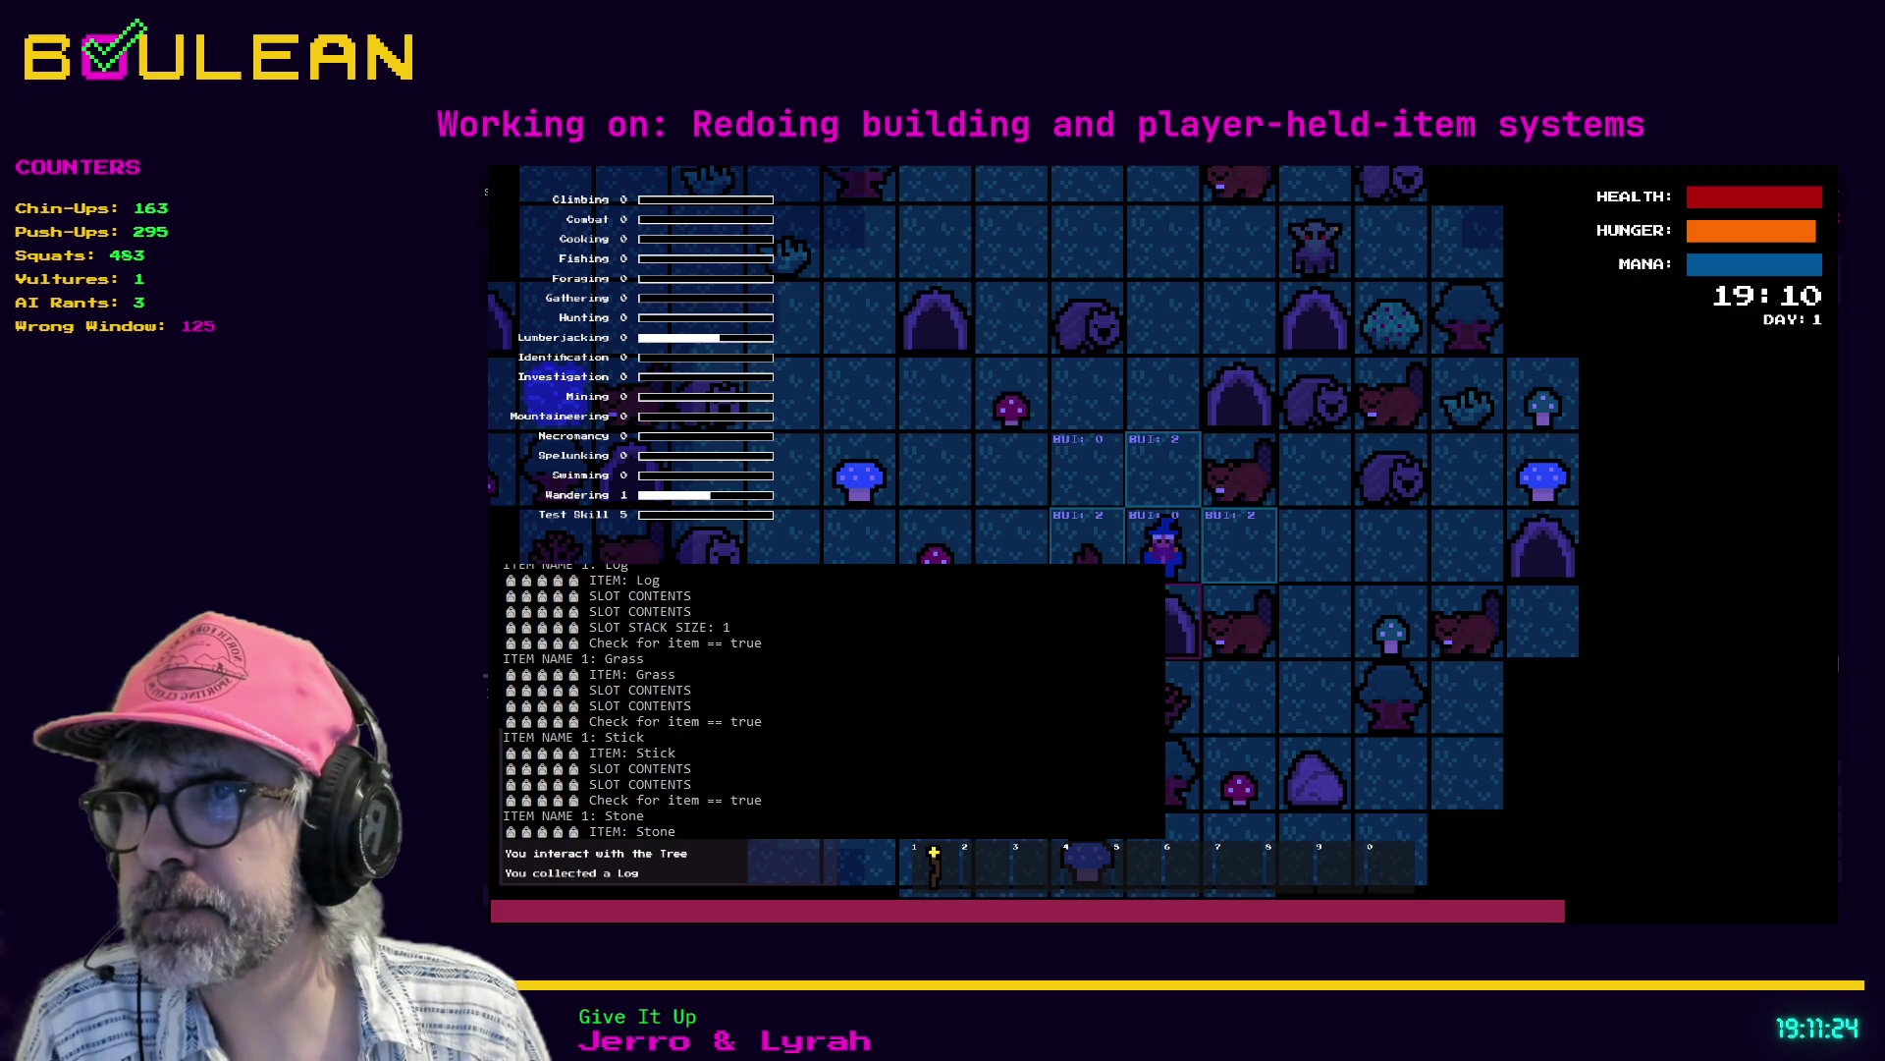
scroll(832, 701, up, 3)
scroll(832, 701, down, 5)
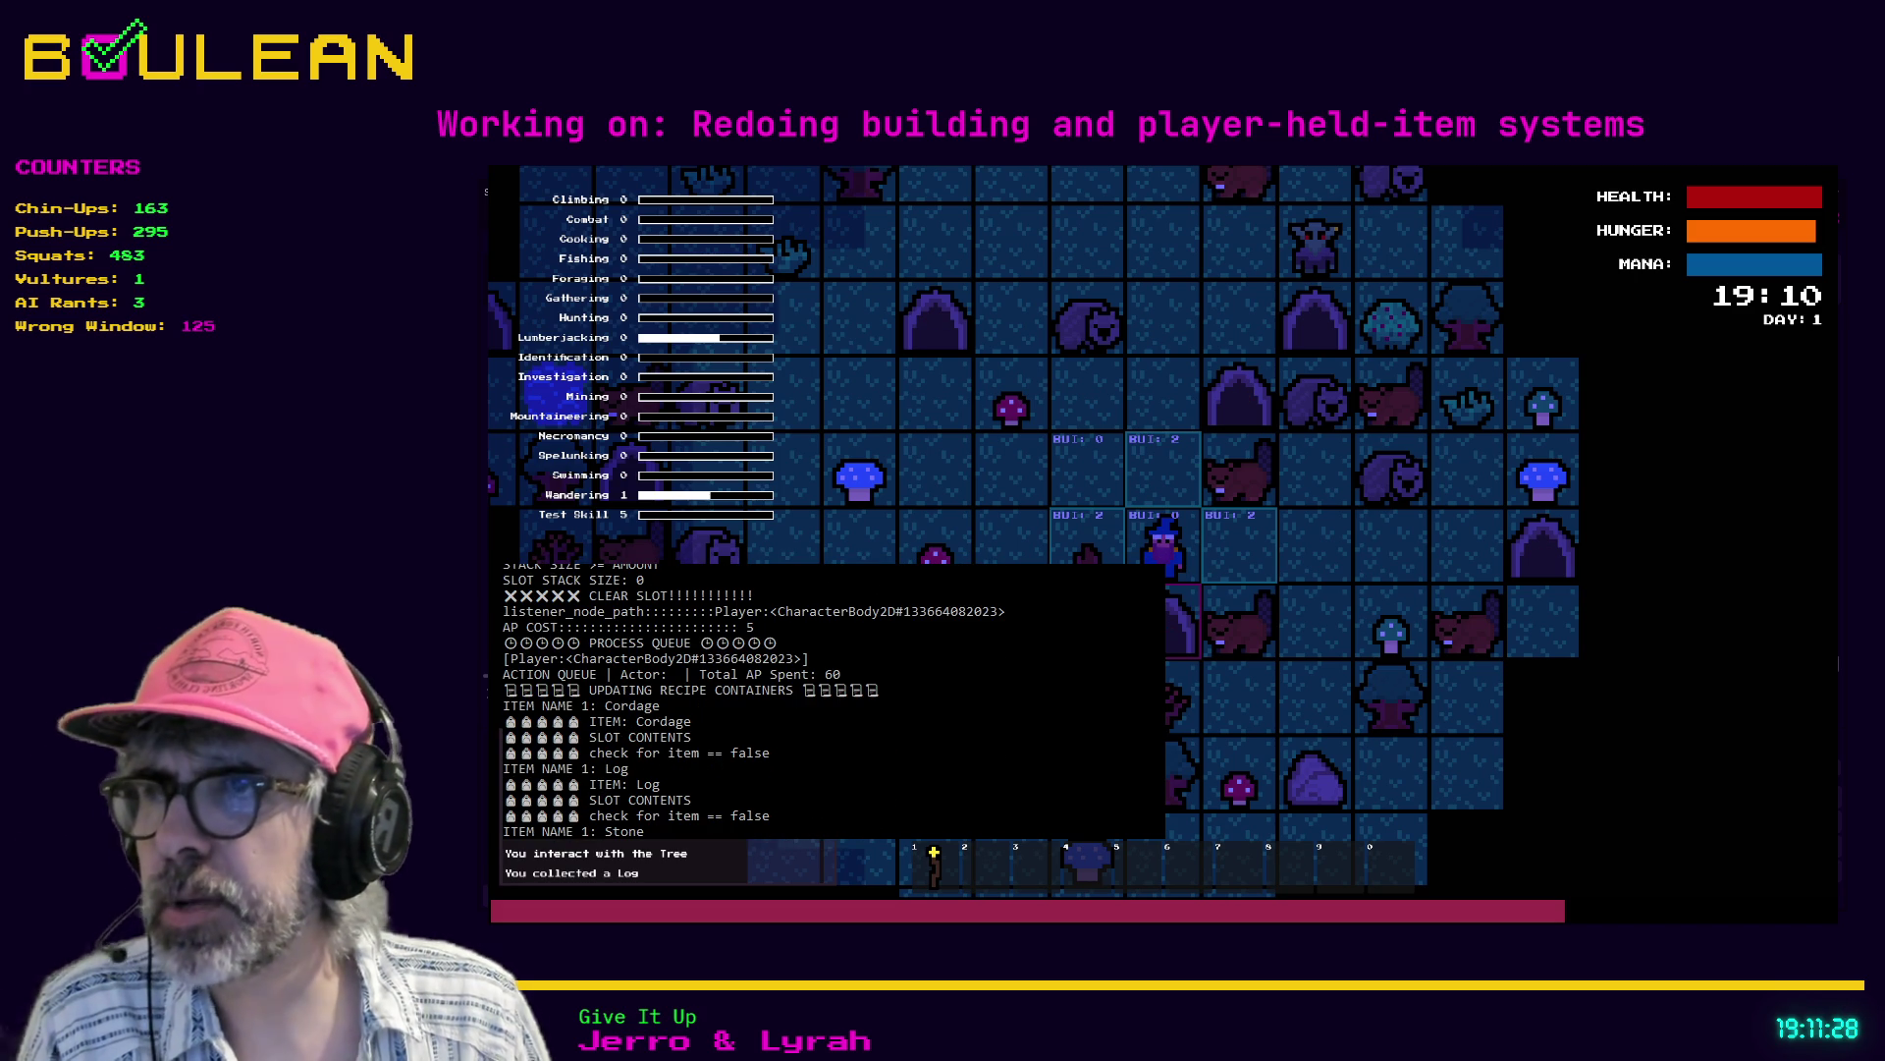
scroll(833, 701, down, 3)
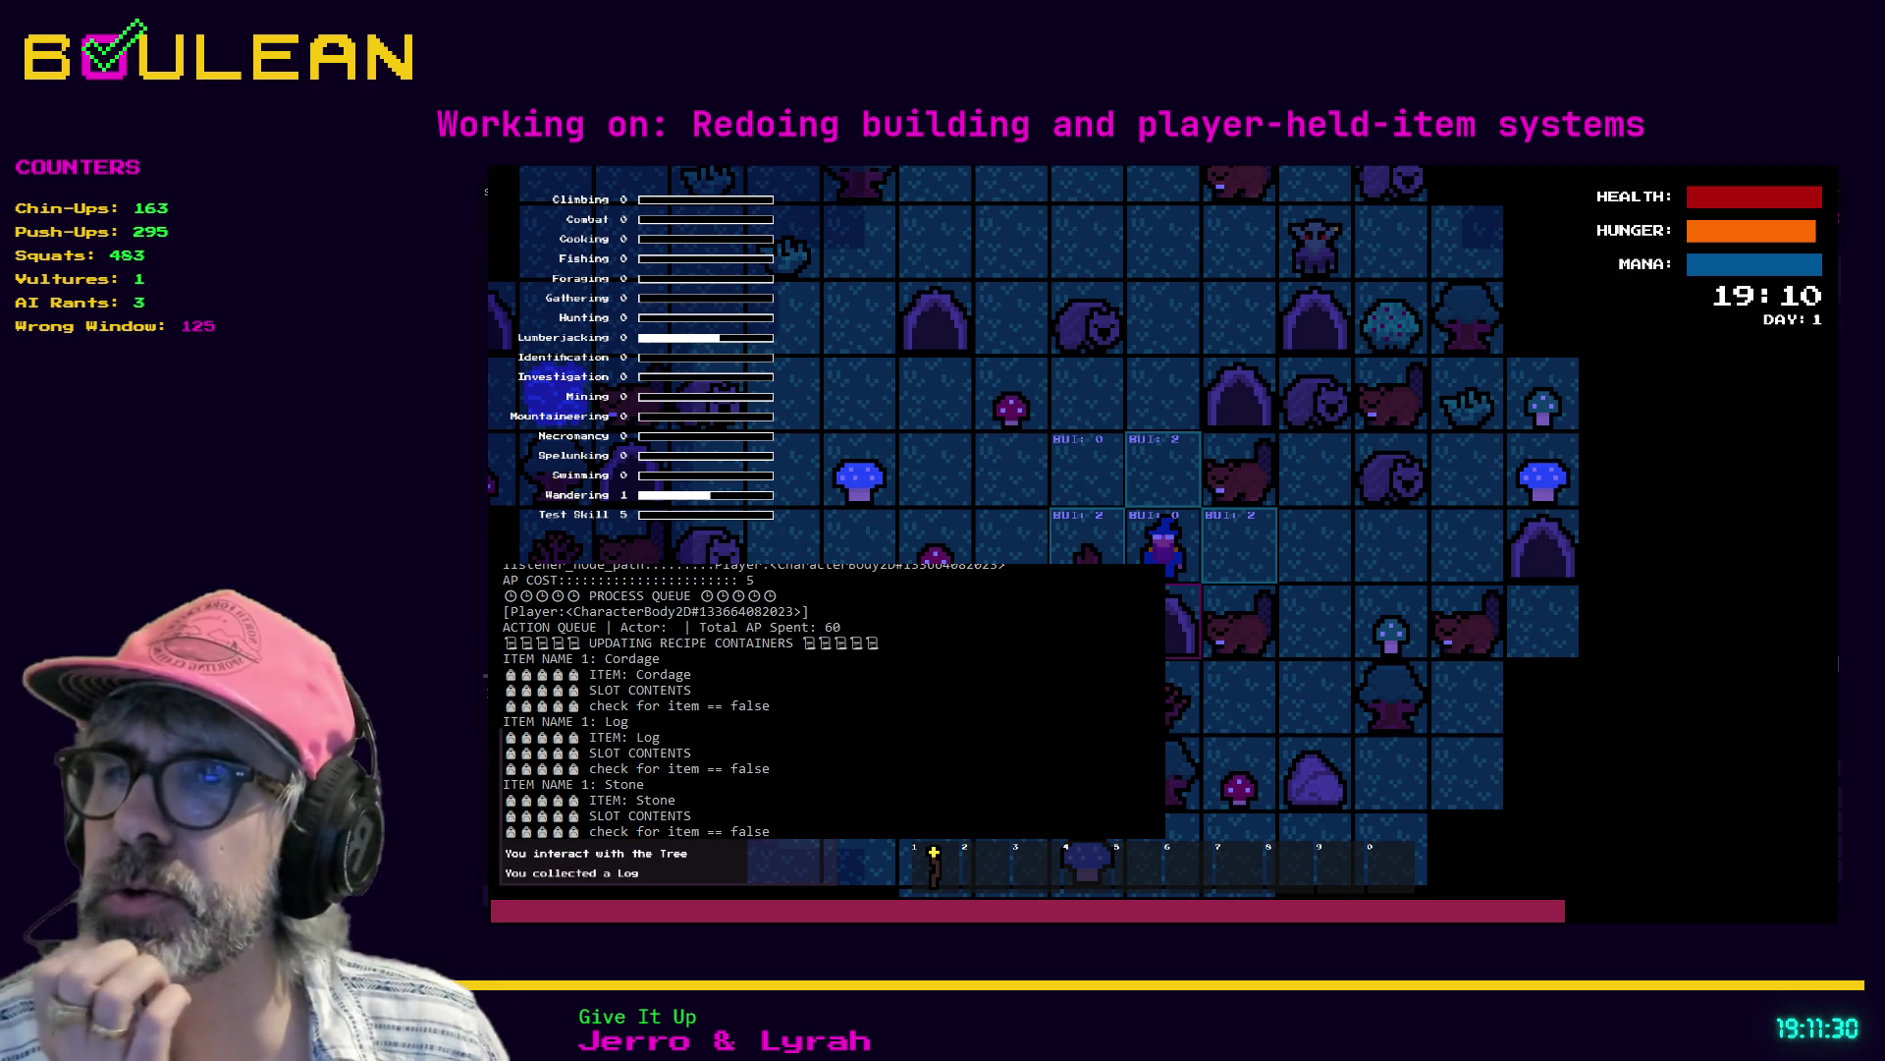
scroll(833, 702, down, 1)
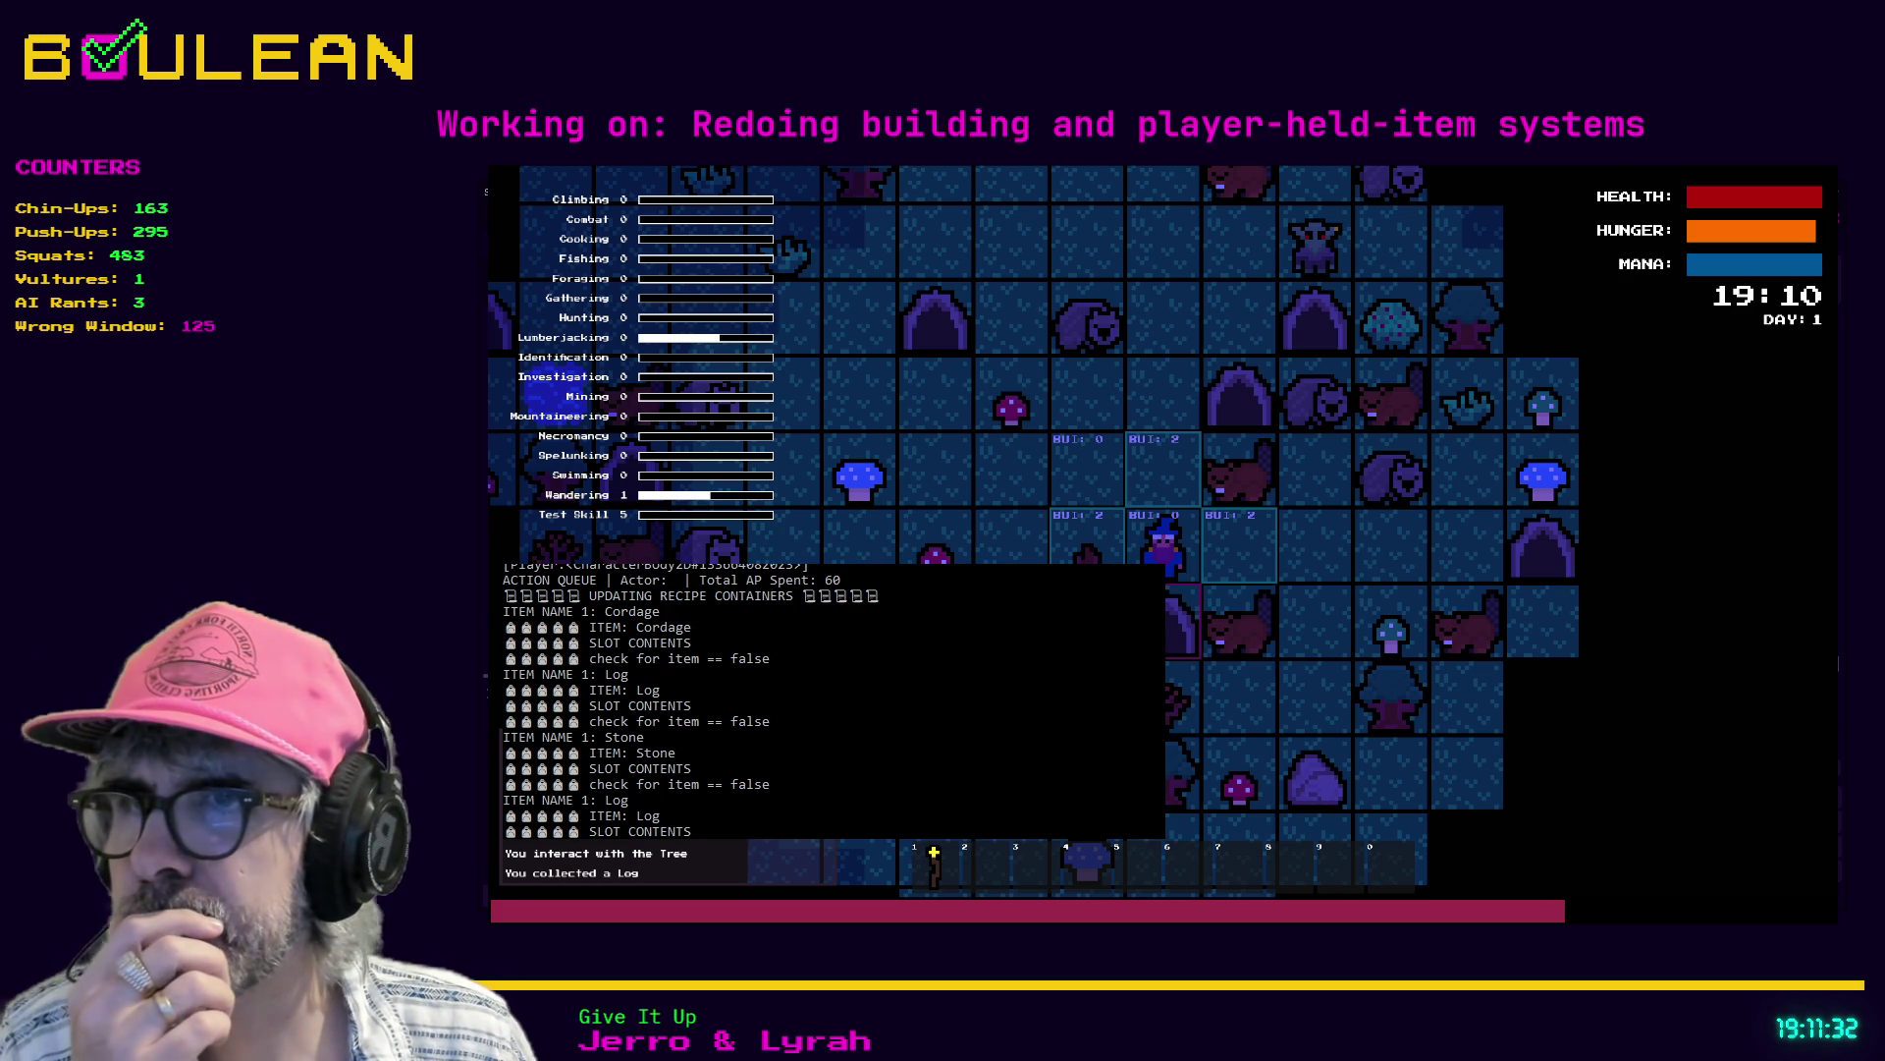
scroll(833, 701, down, 1)
scroll(833, 701, down, 4)
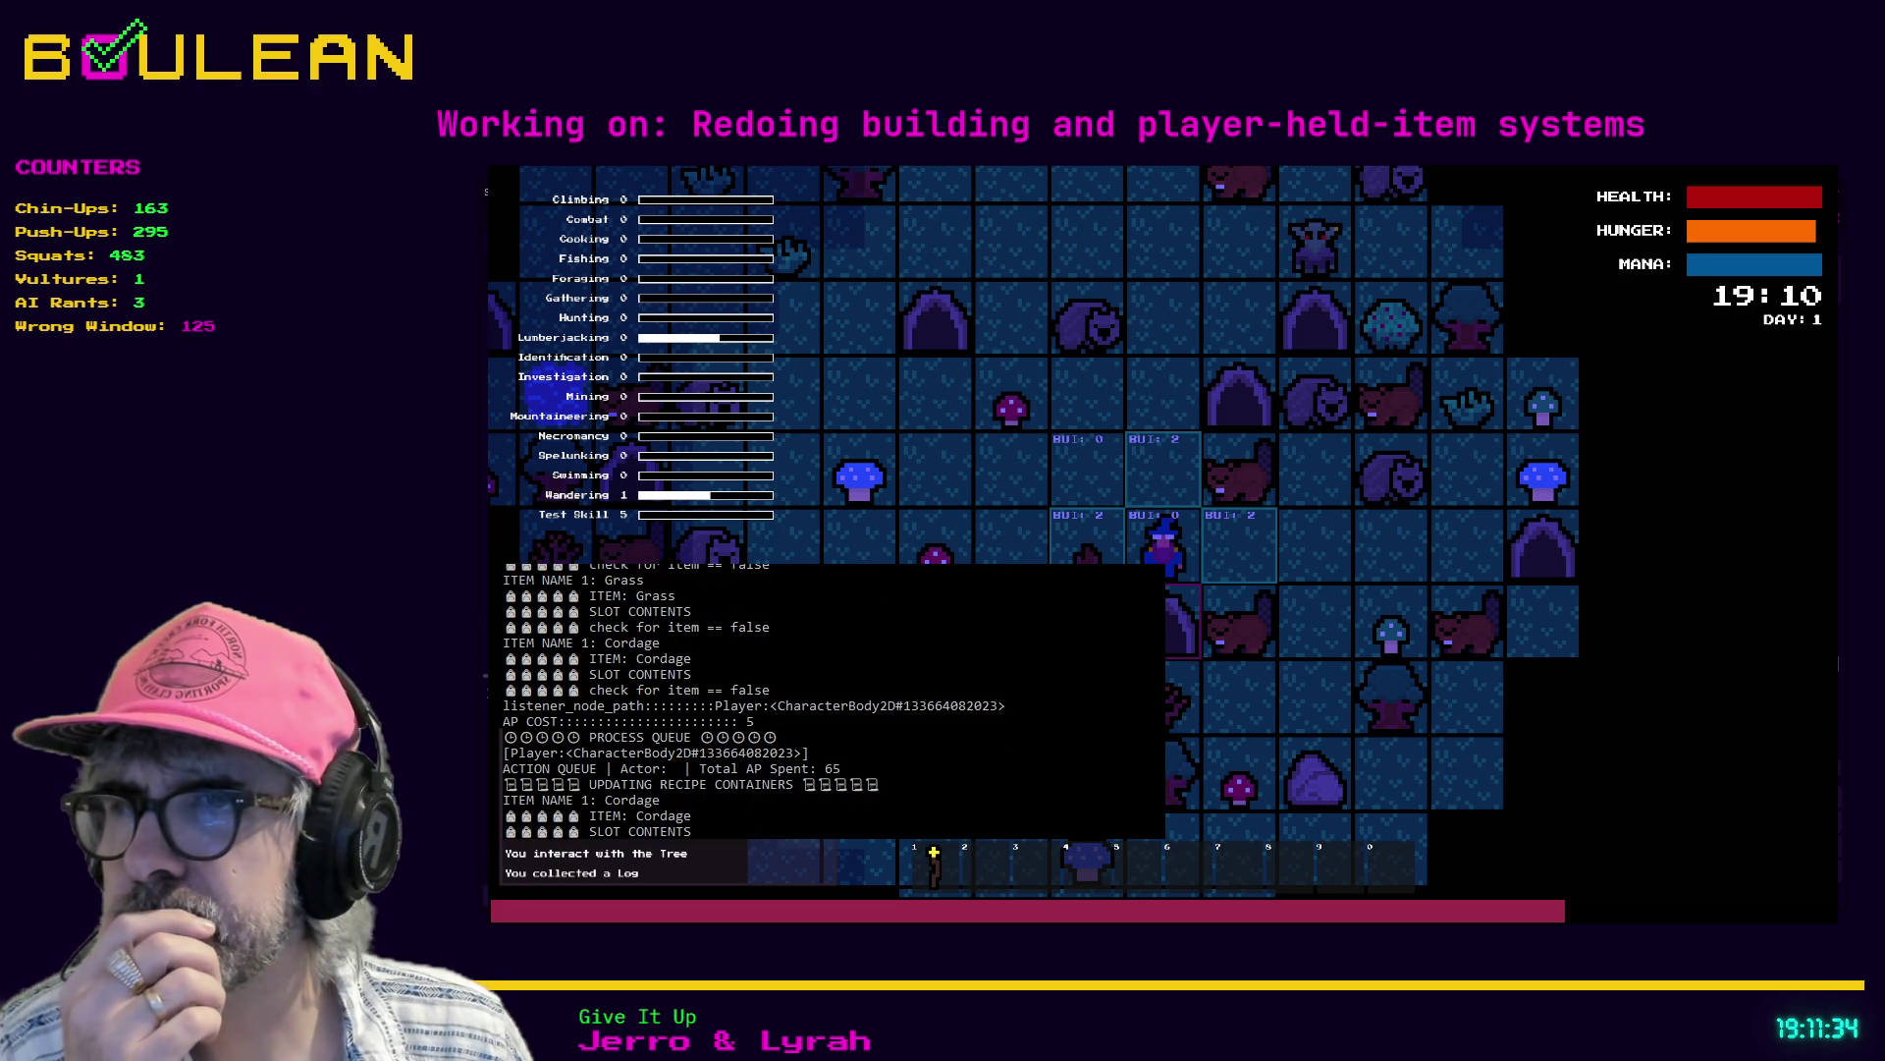
scroll(832, 701, down, 6)
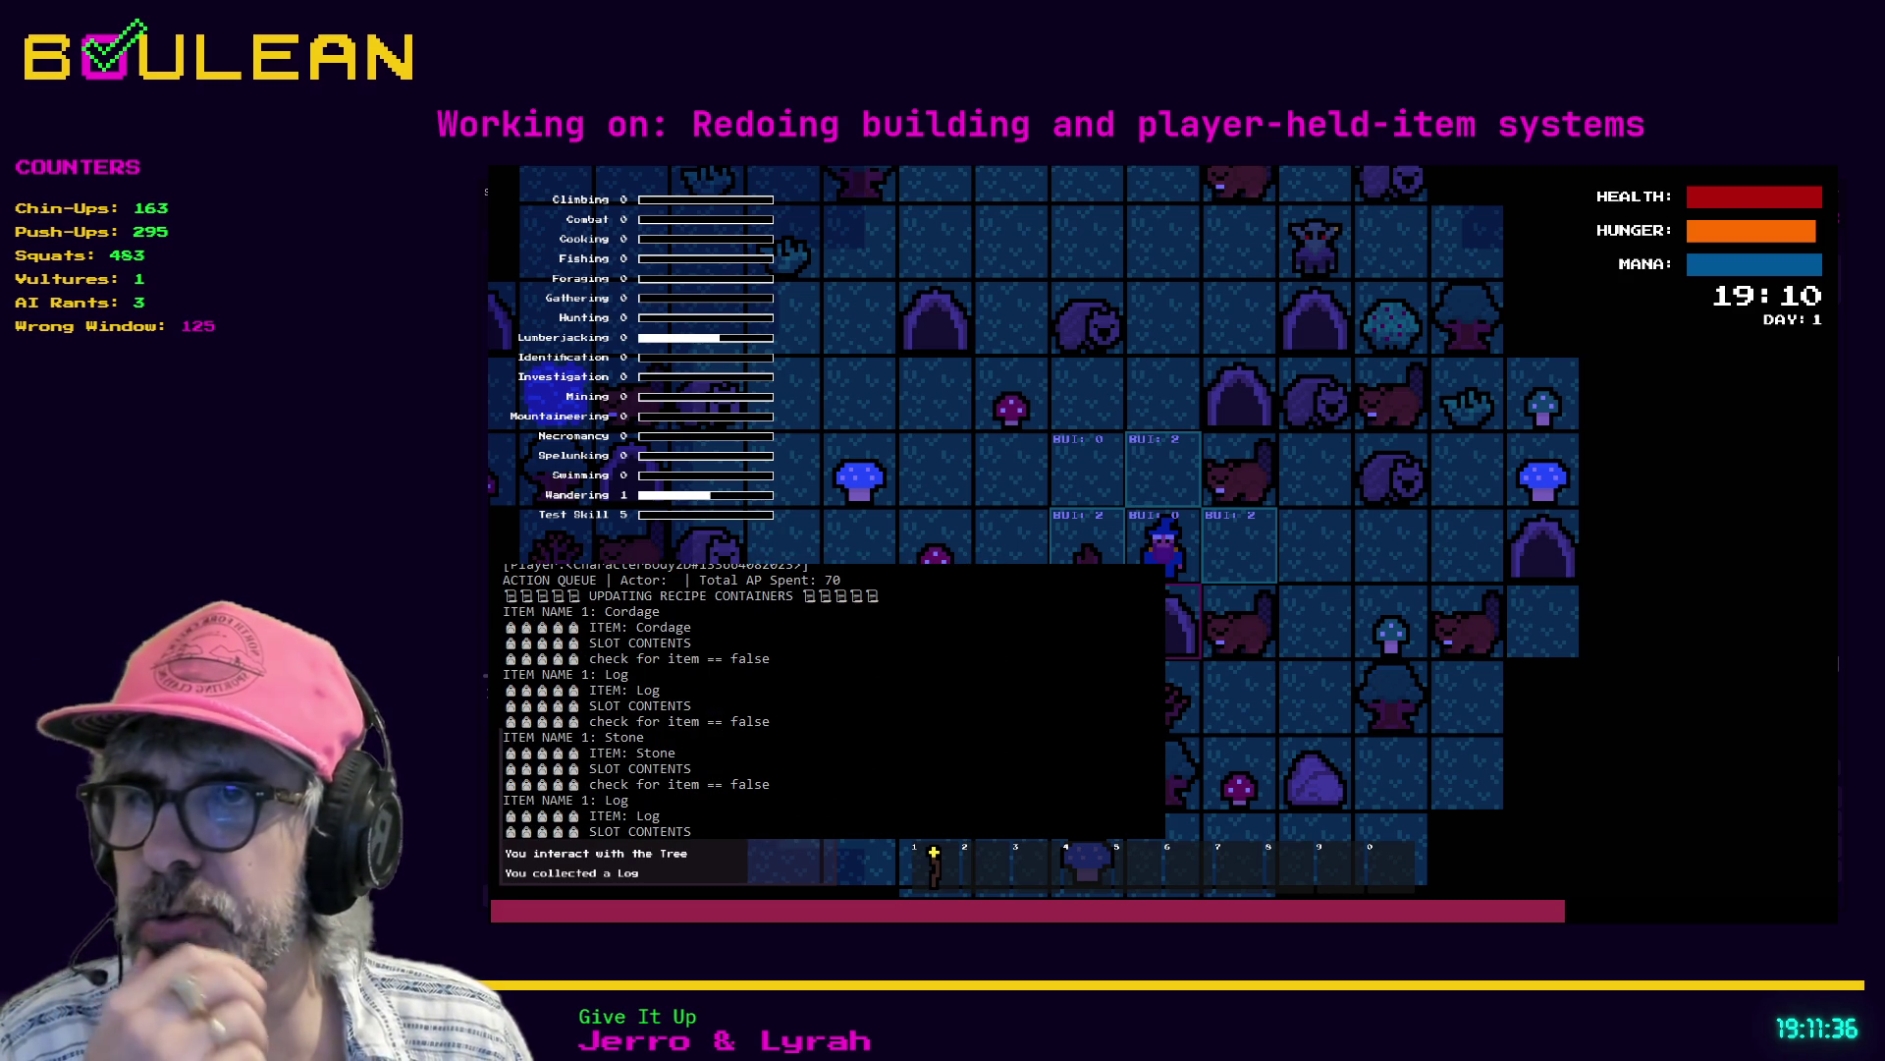
key(F8)
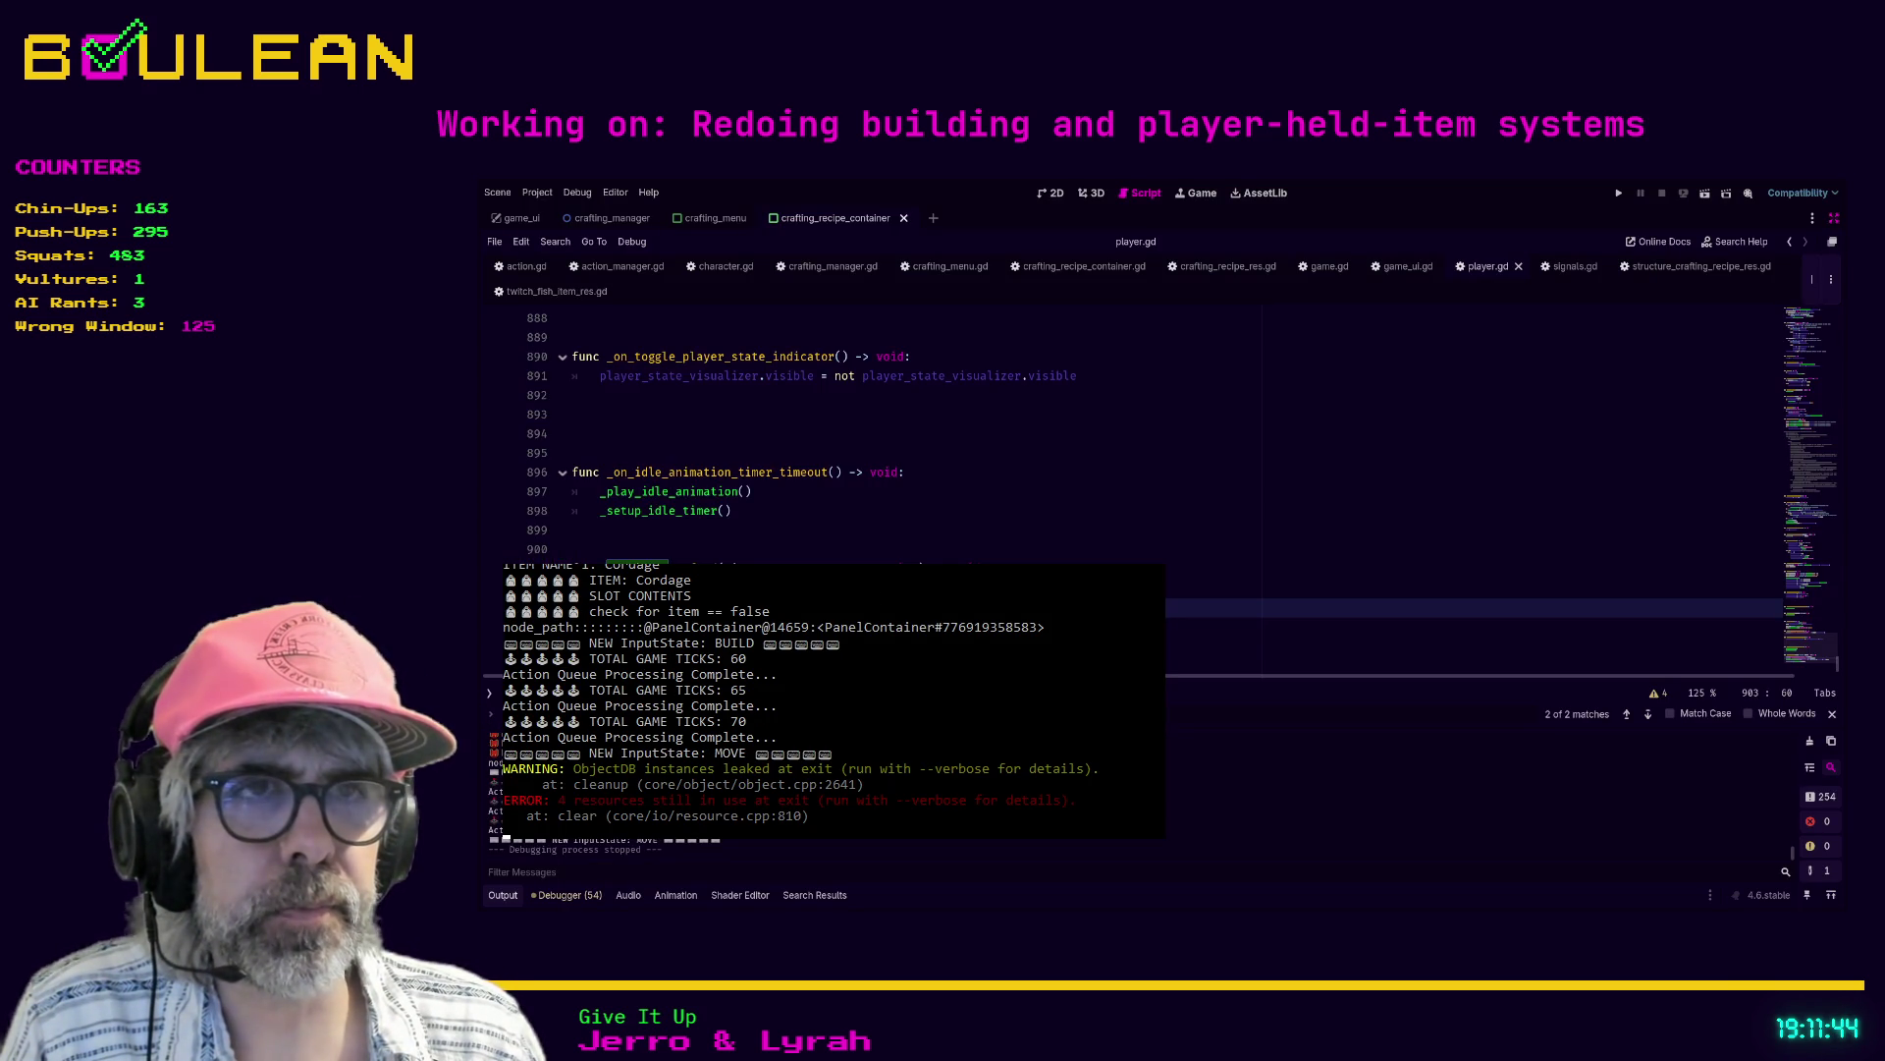
- Start a new line below _on_idle_animation_timer_timeout in player.gd for the new function
key(Return)
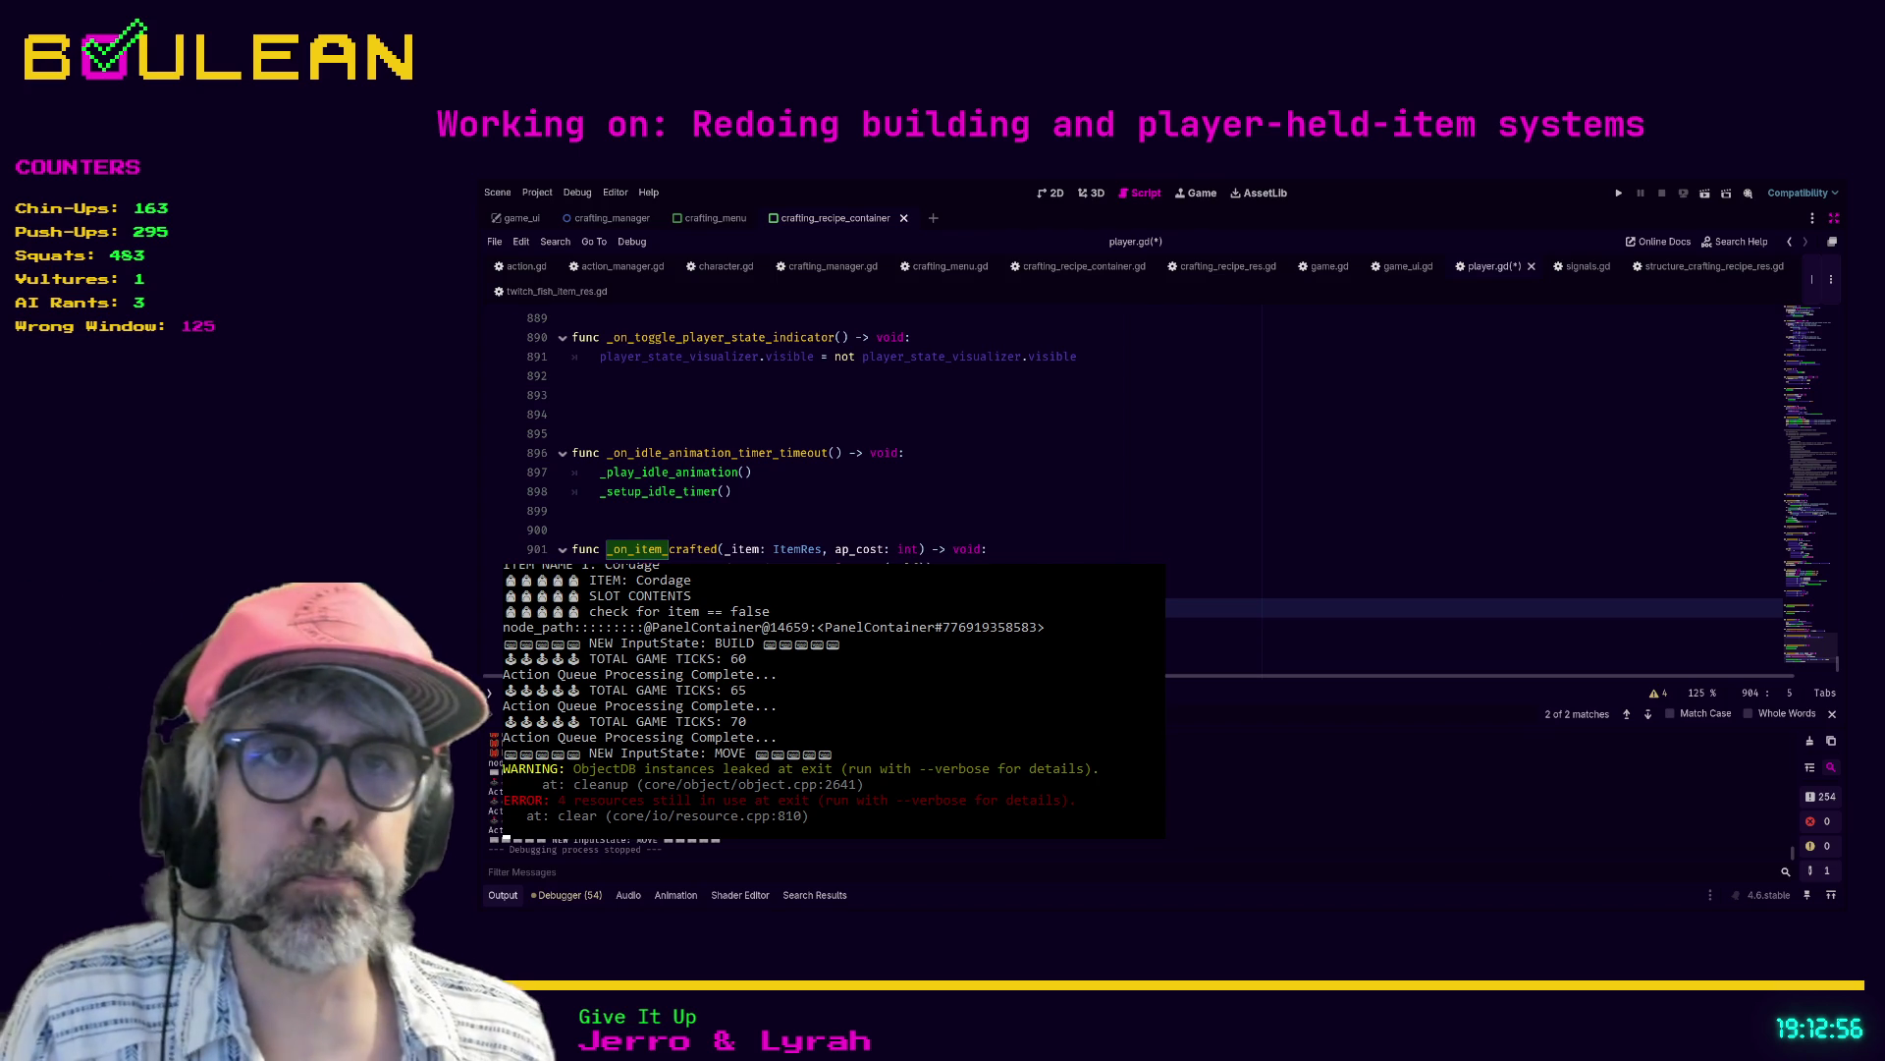
- Open crafting_recipe_container.gd and review the _on_craft_button_pressed body with its EMITTING CRAFT BUTTON PRESSED print
click(1090, 267)
scroll(1177, 473, down, 1)
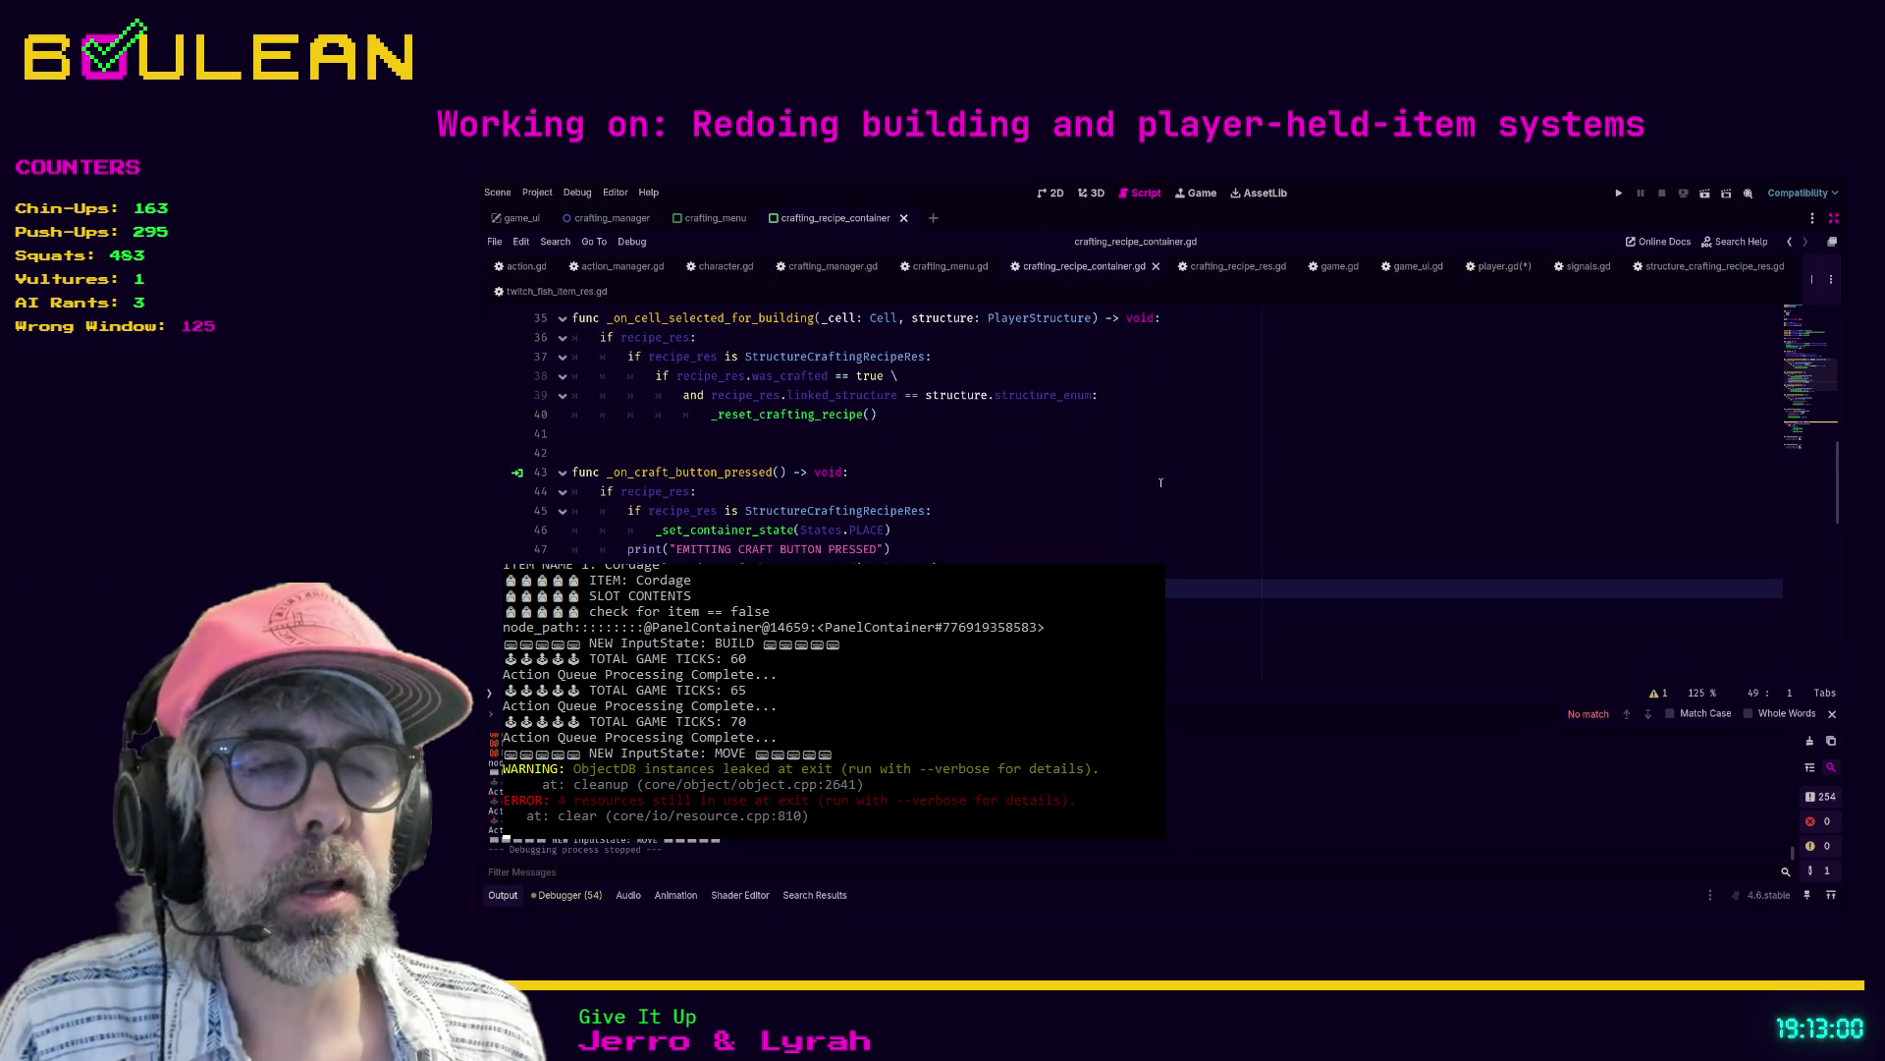
click(707, 551)
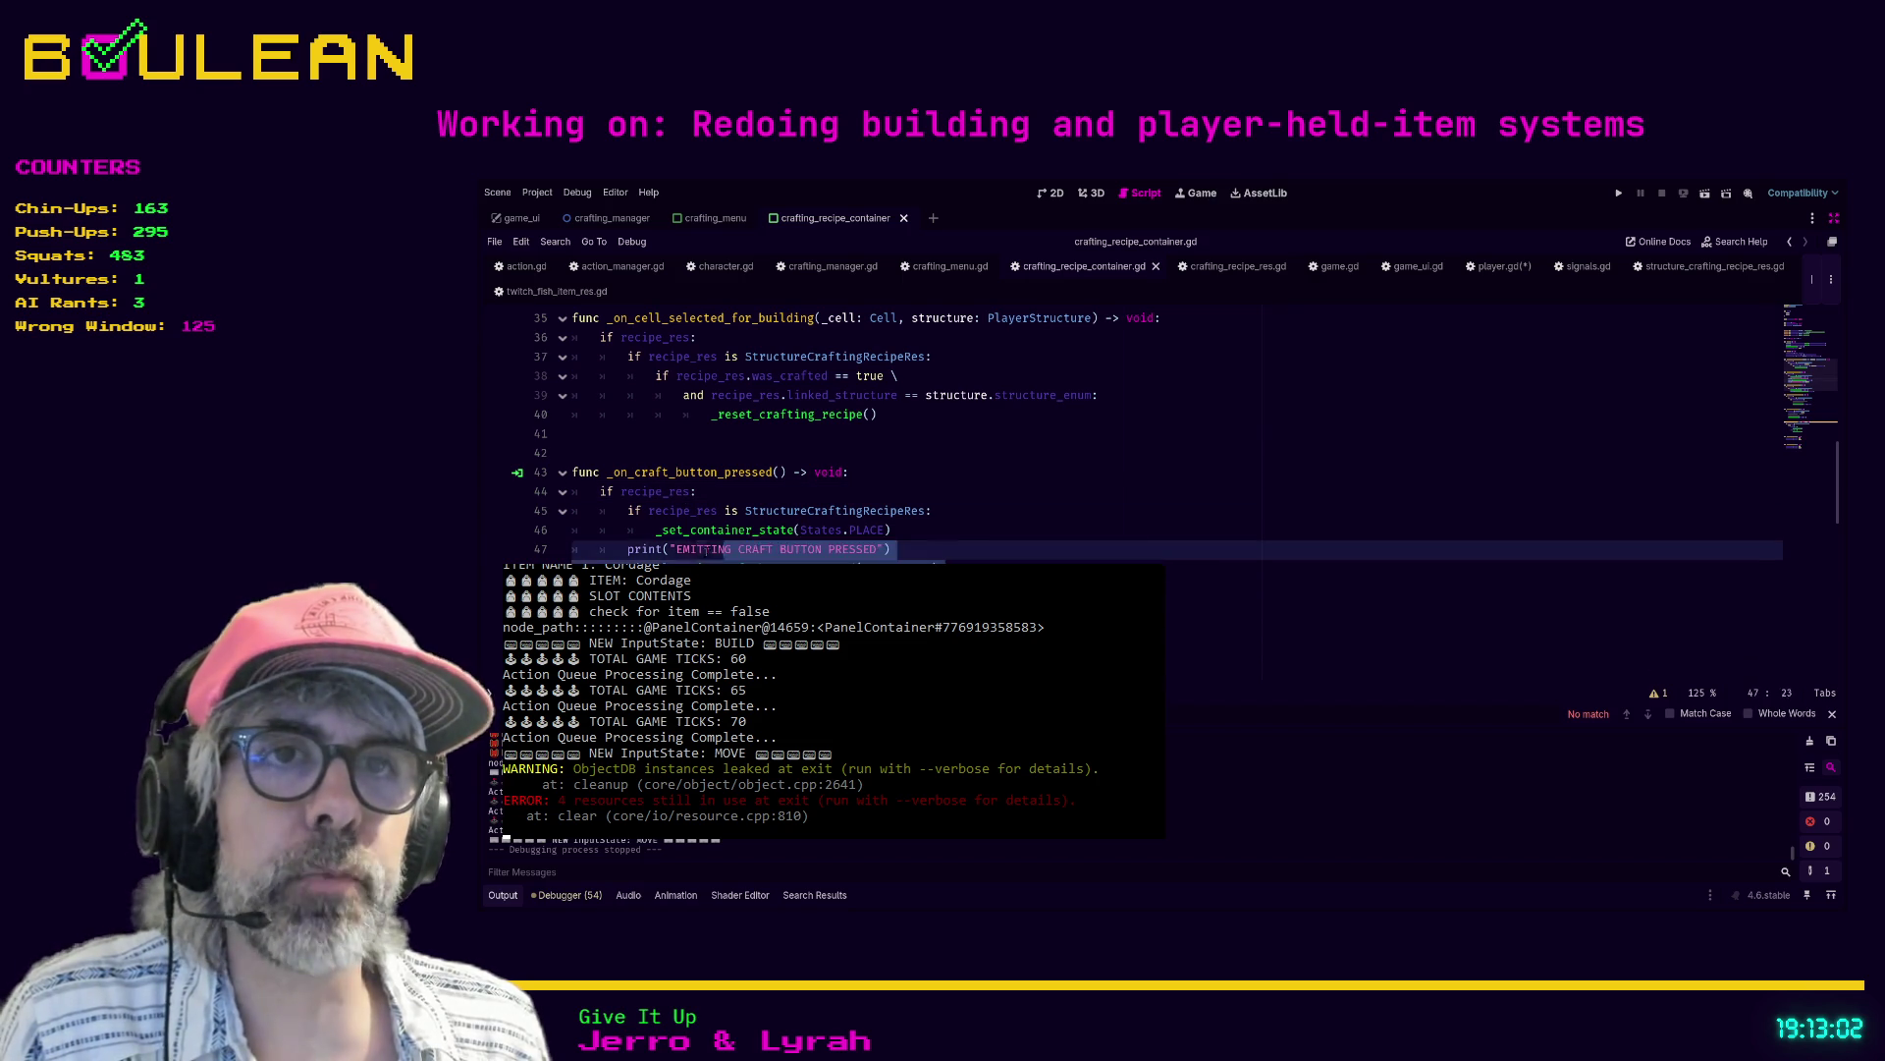
drag(706, 551, 568, 491)
click(991, 527)
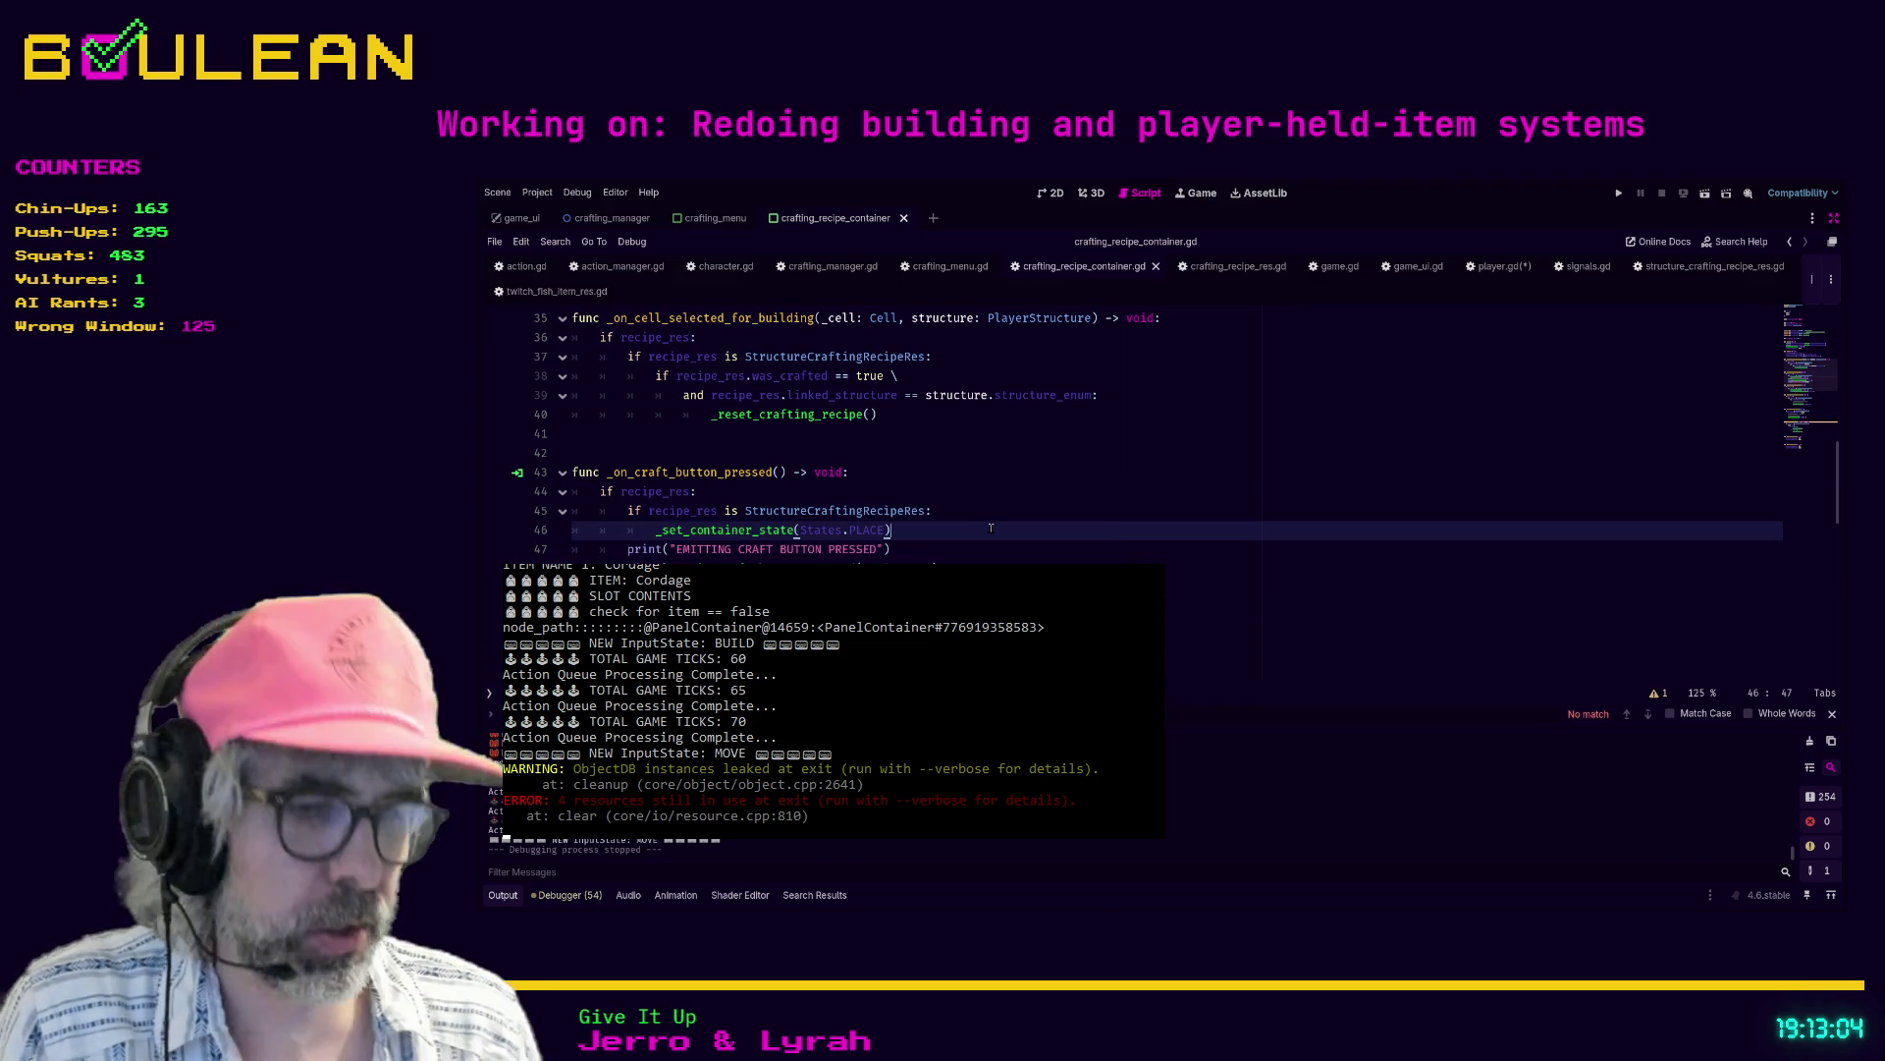
- Leave distraction-free mode, select CraftButton and view its signal connections in the Node dock
key(ctrl+shift+F11)
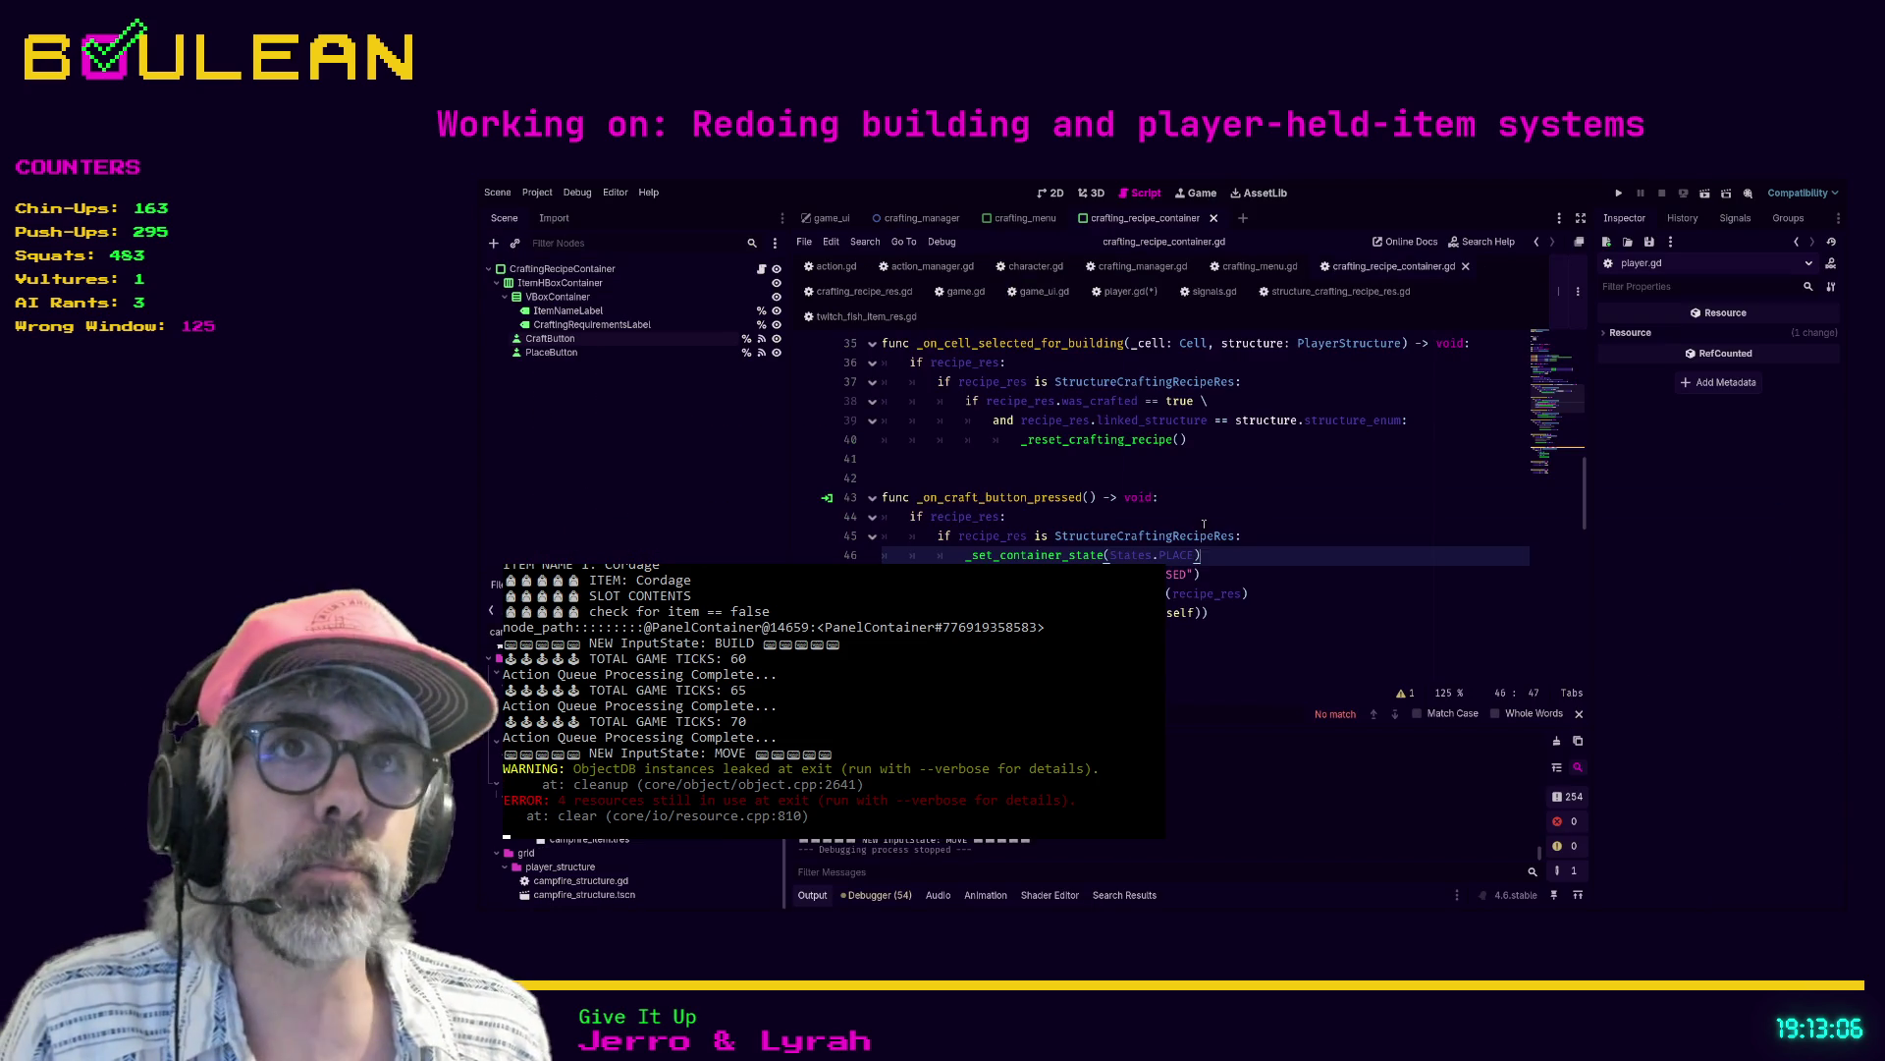
click(590, 351)
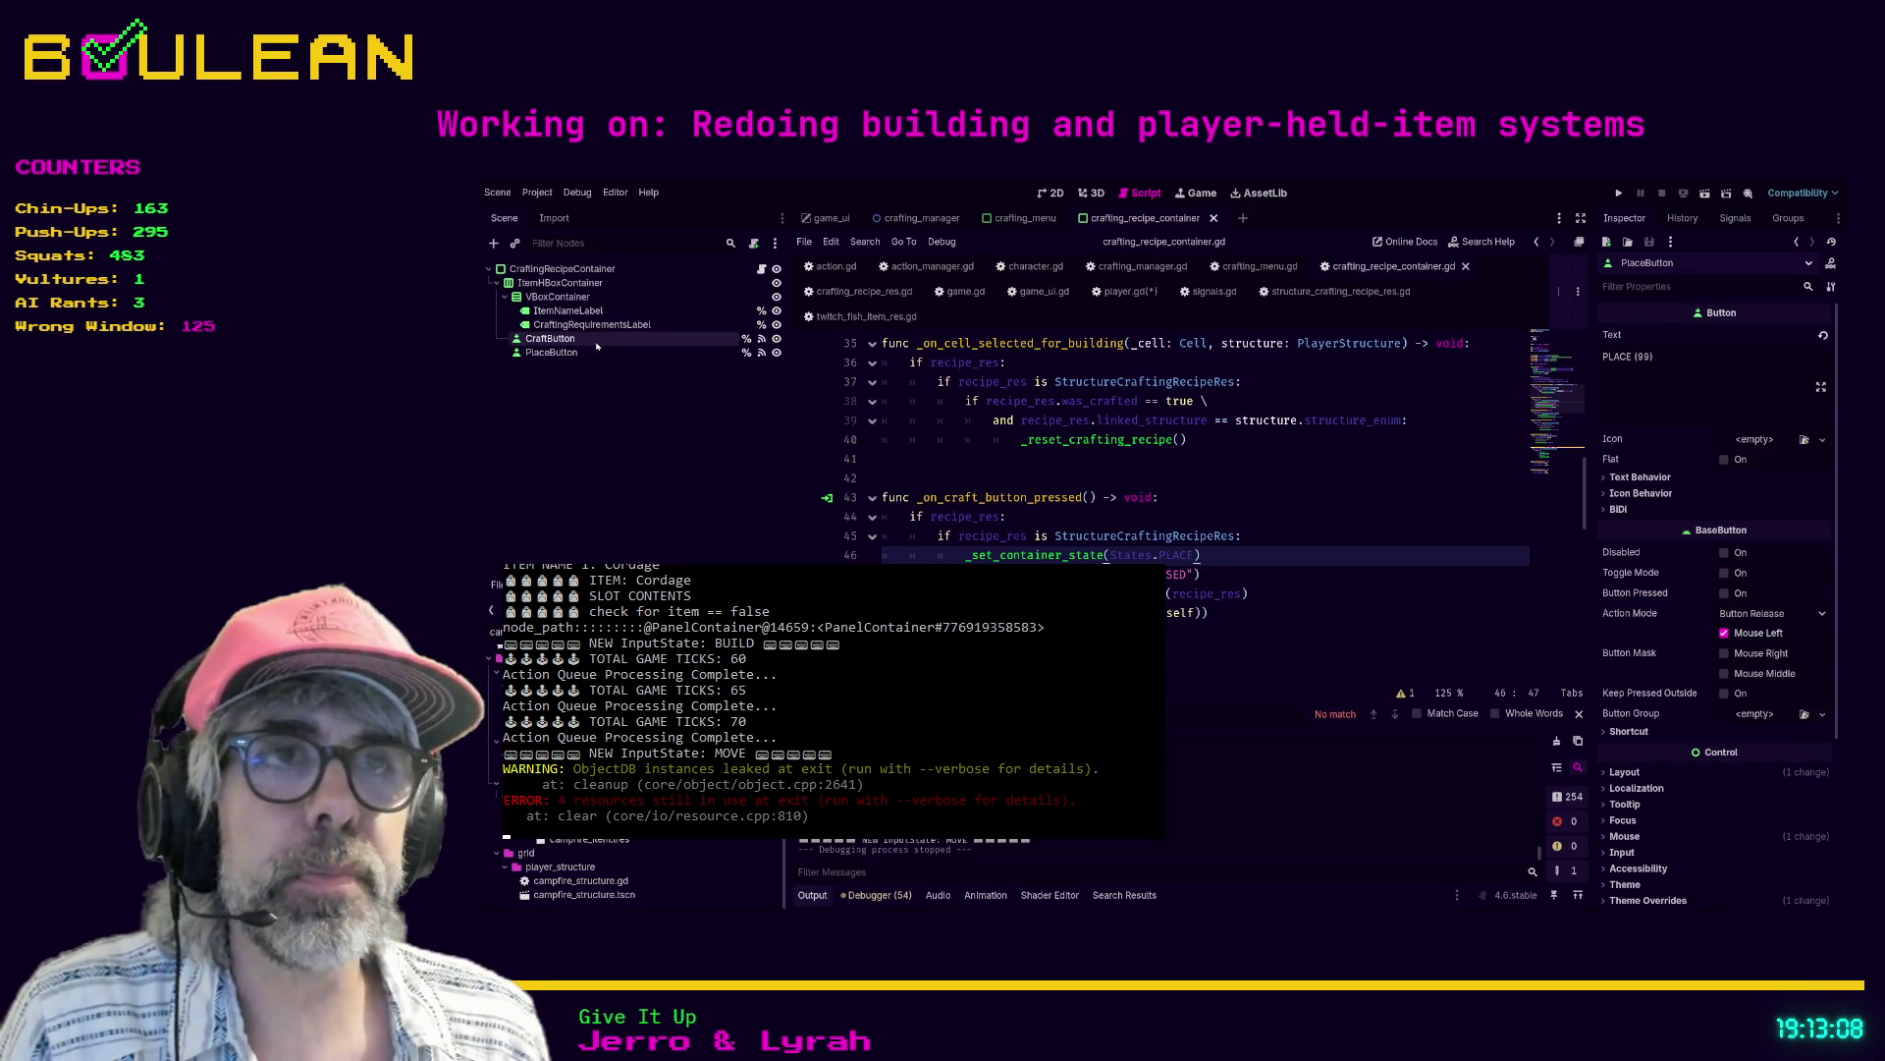
click(596, 341)
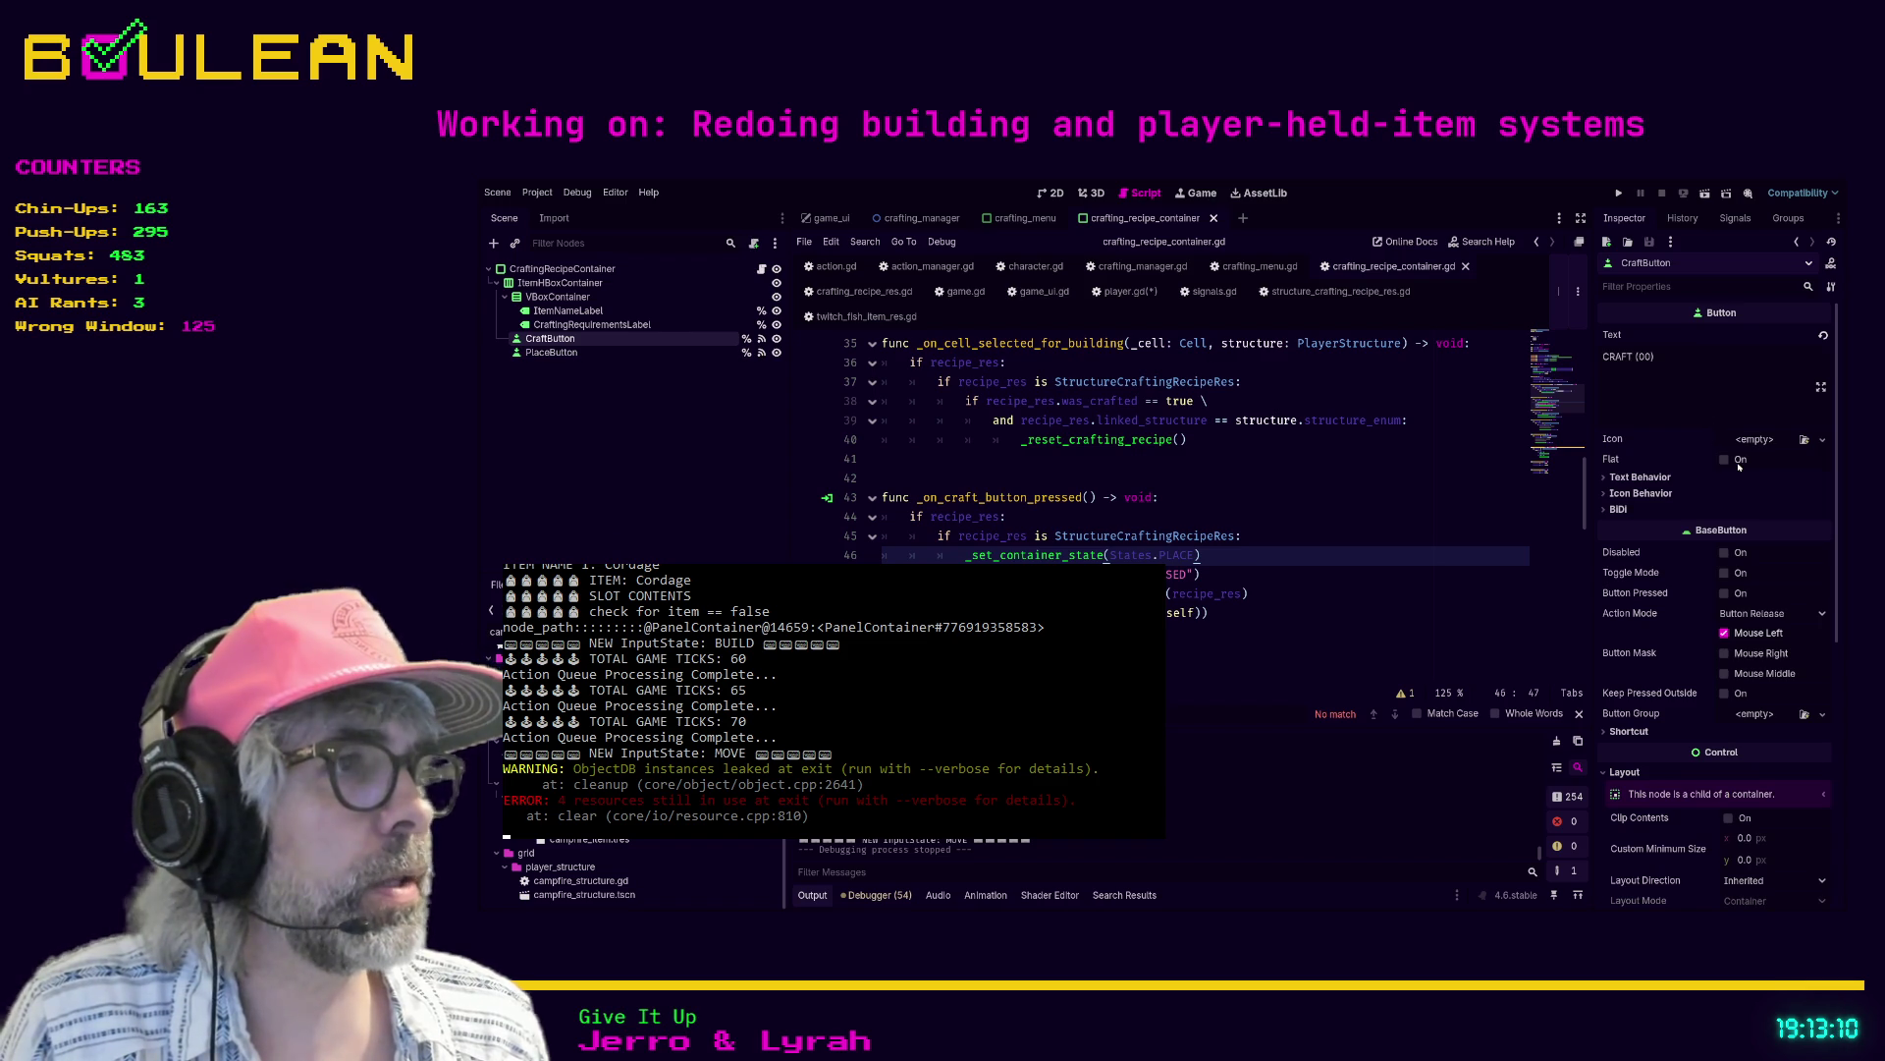
click(1730, 224)
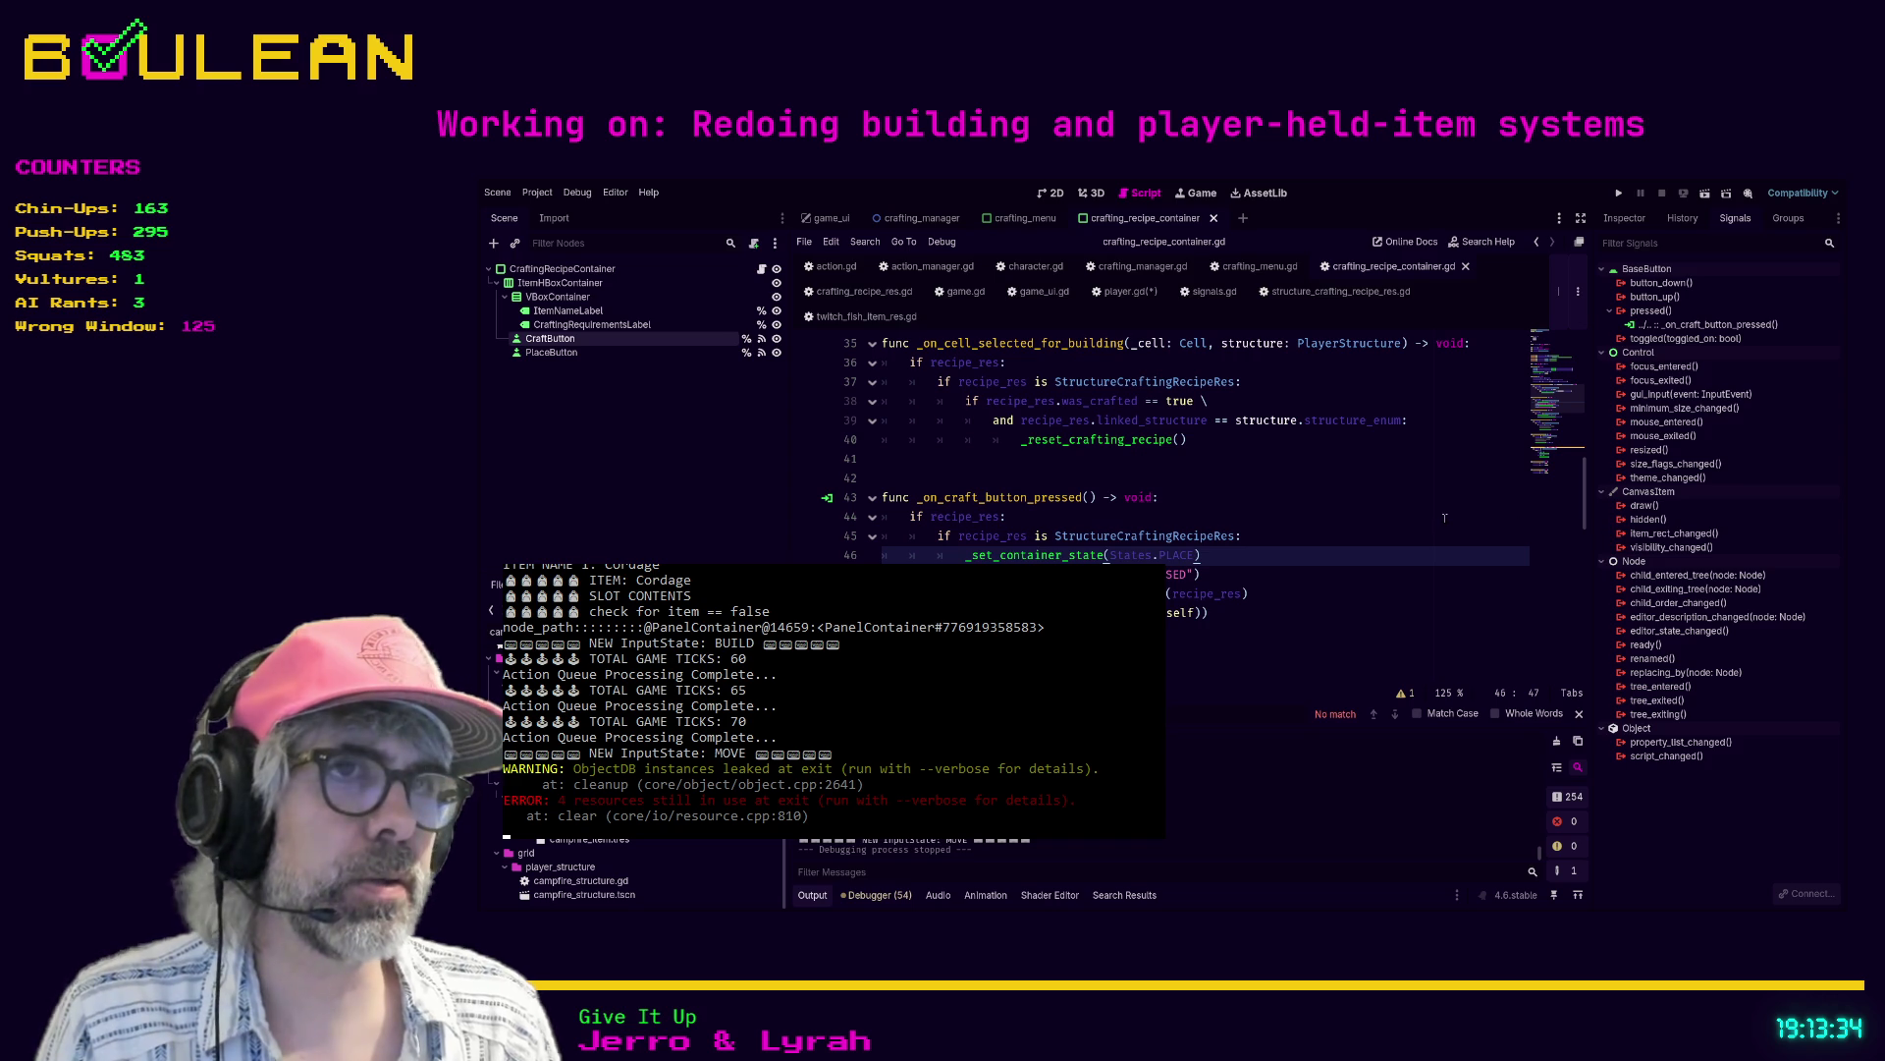
scroll(1293, 514, down, 1)
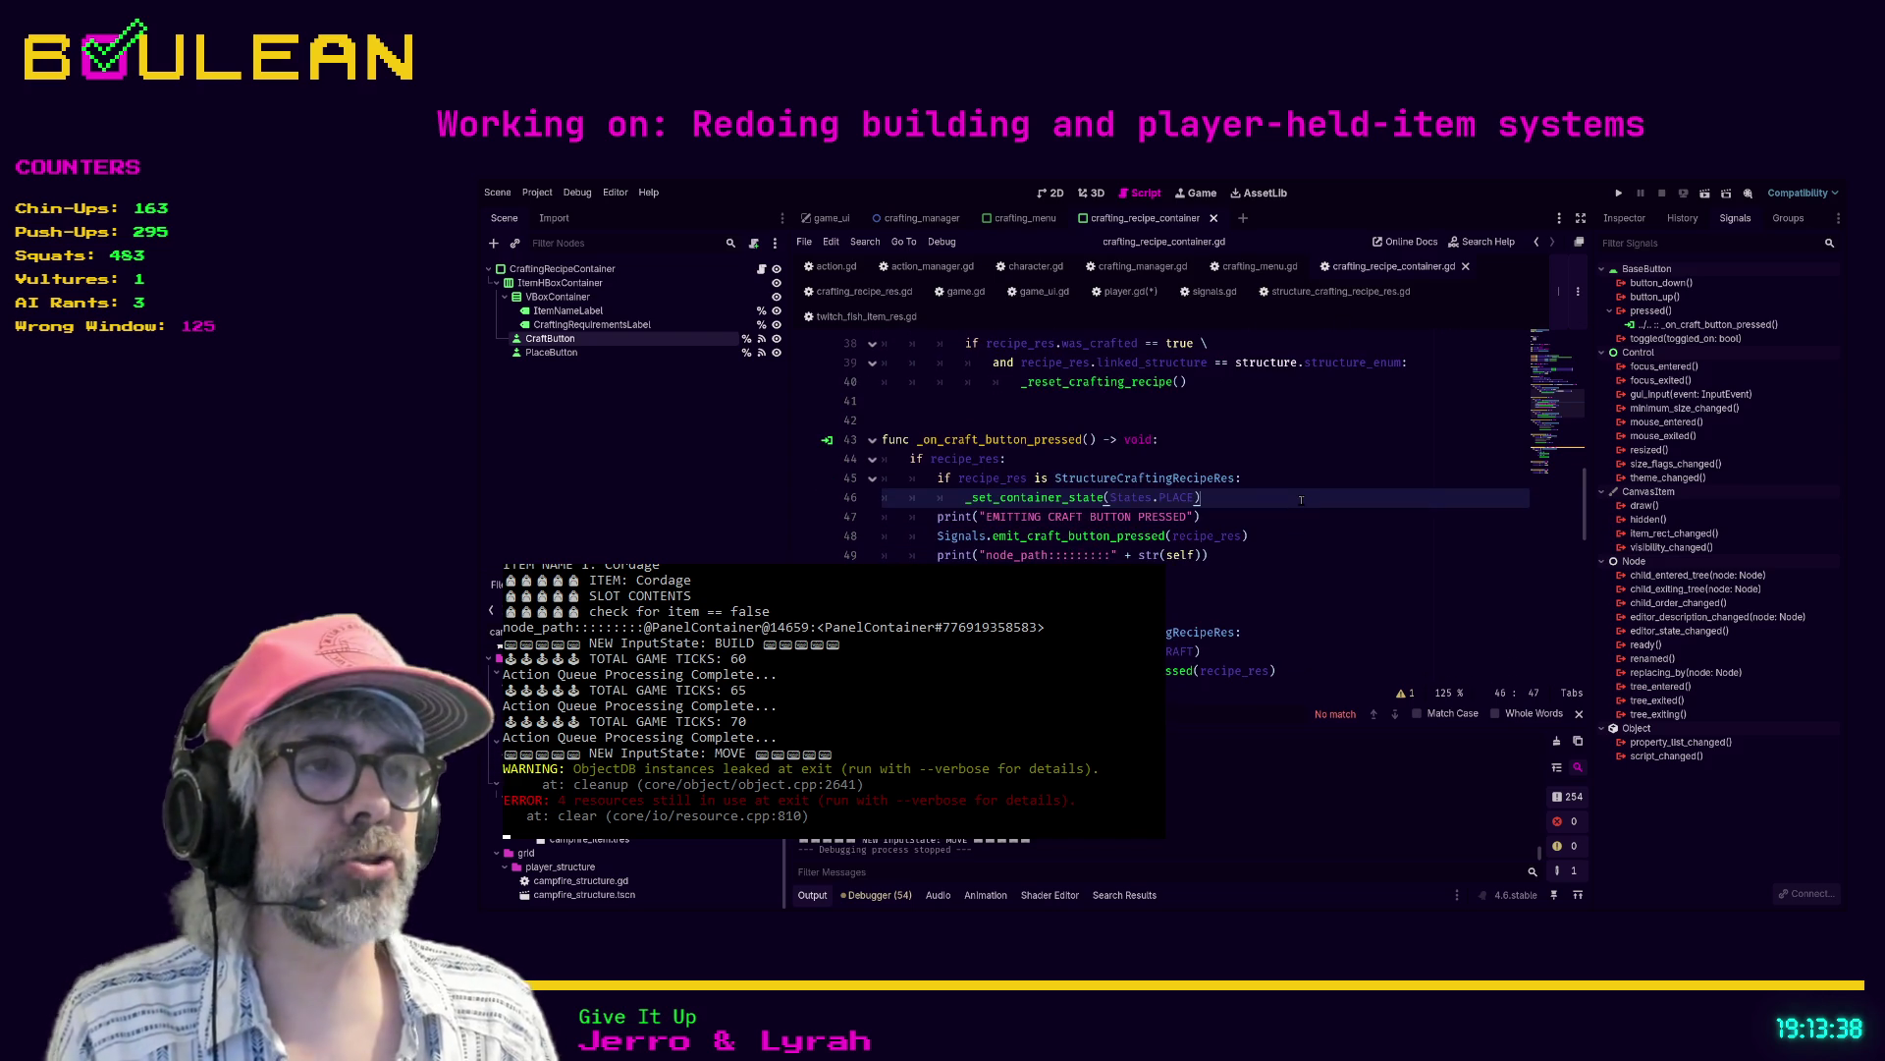
- Launch the game and fight the goblin and gravestone west of the wizard
key(F5)
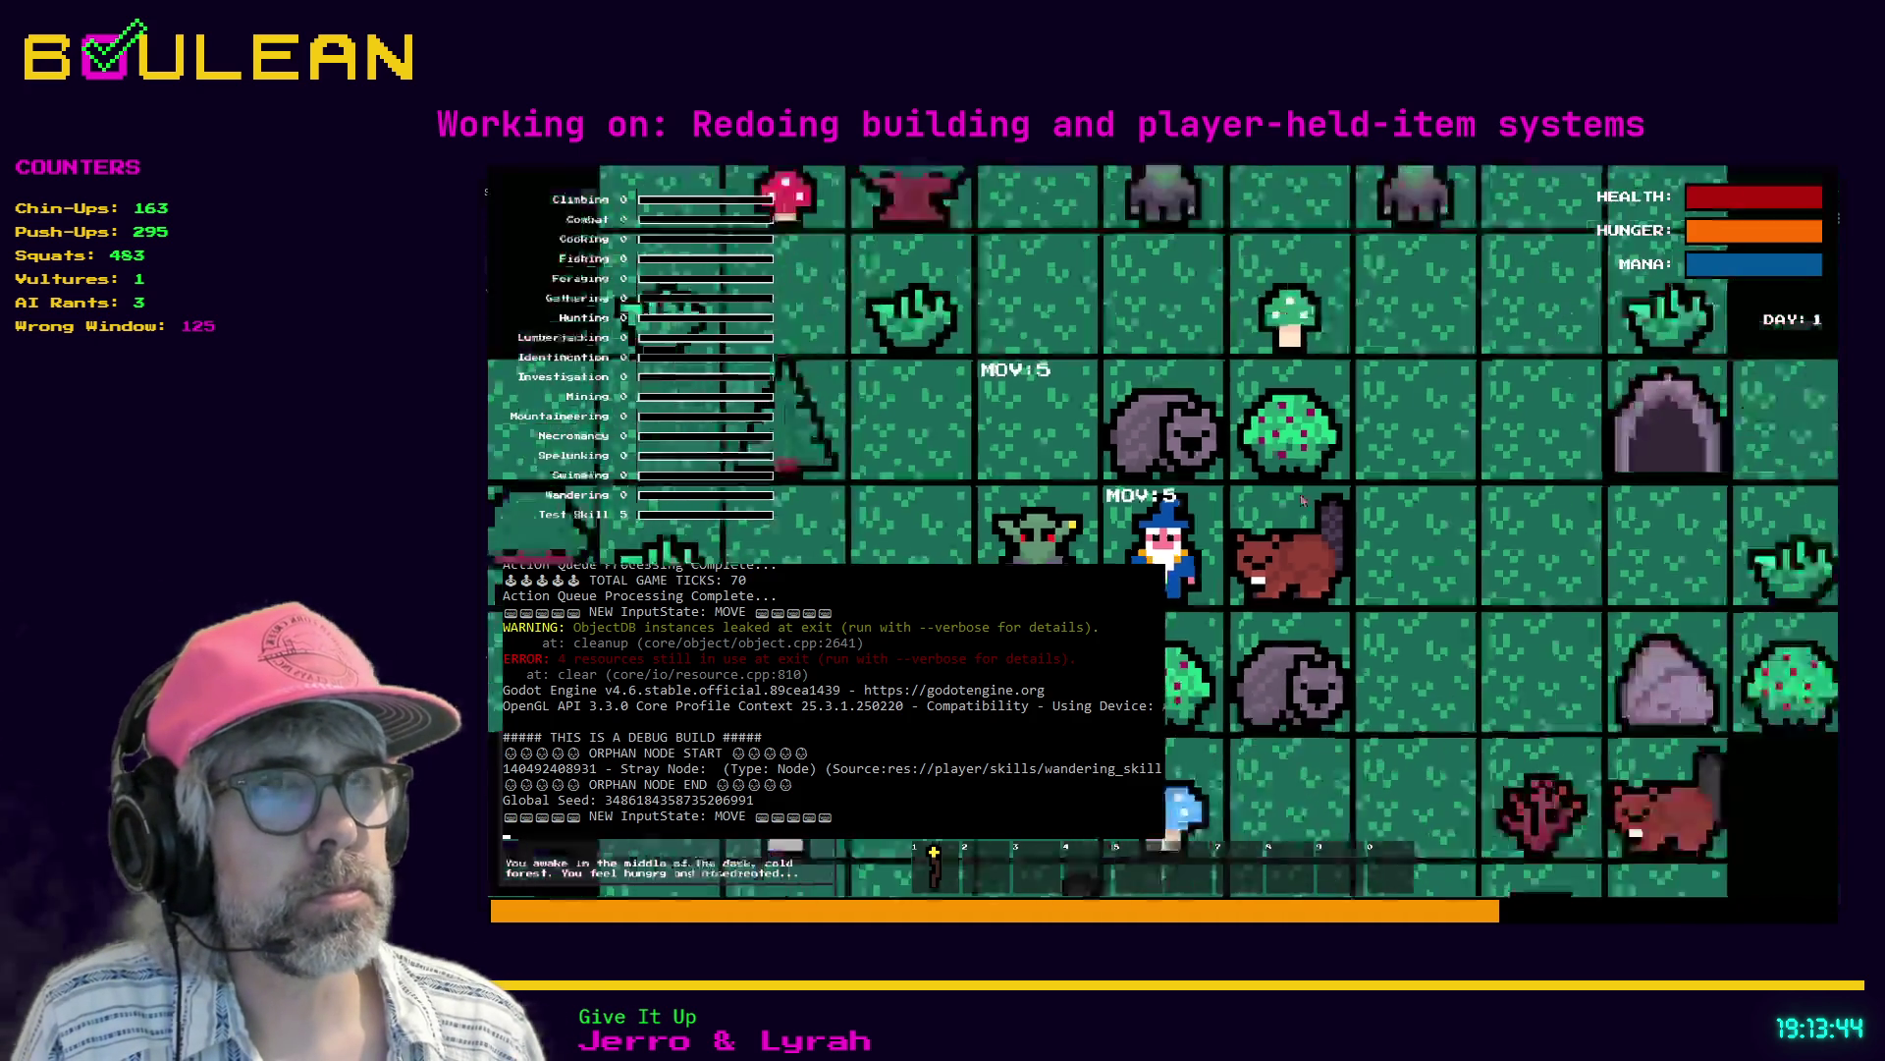
key(Left)
key(Left)
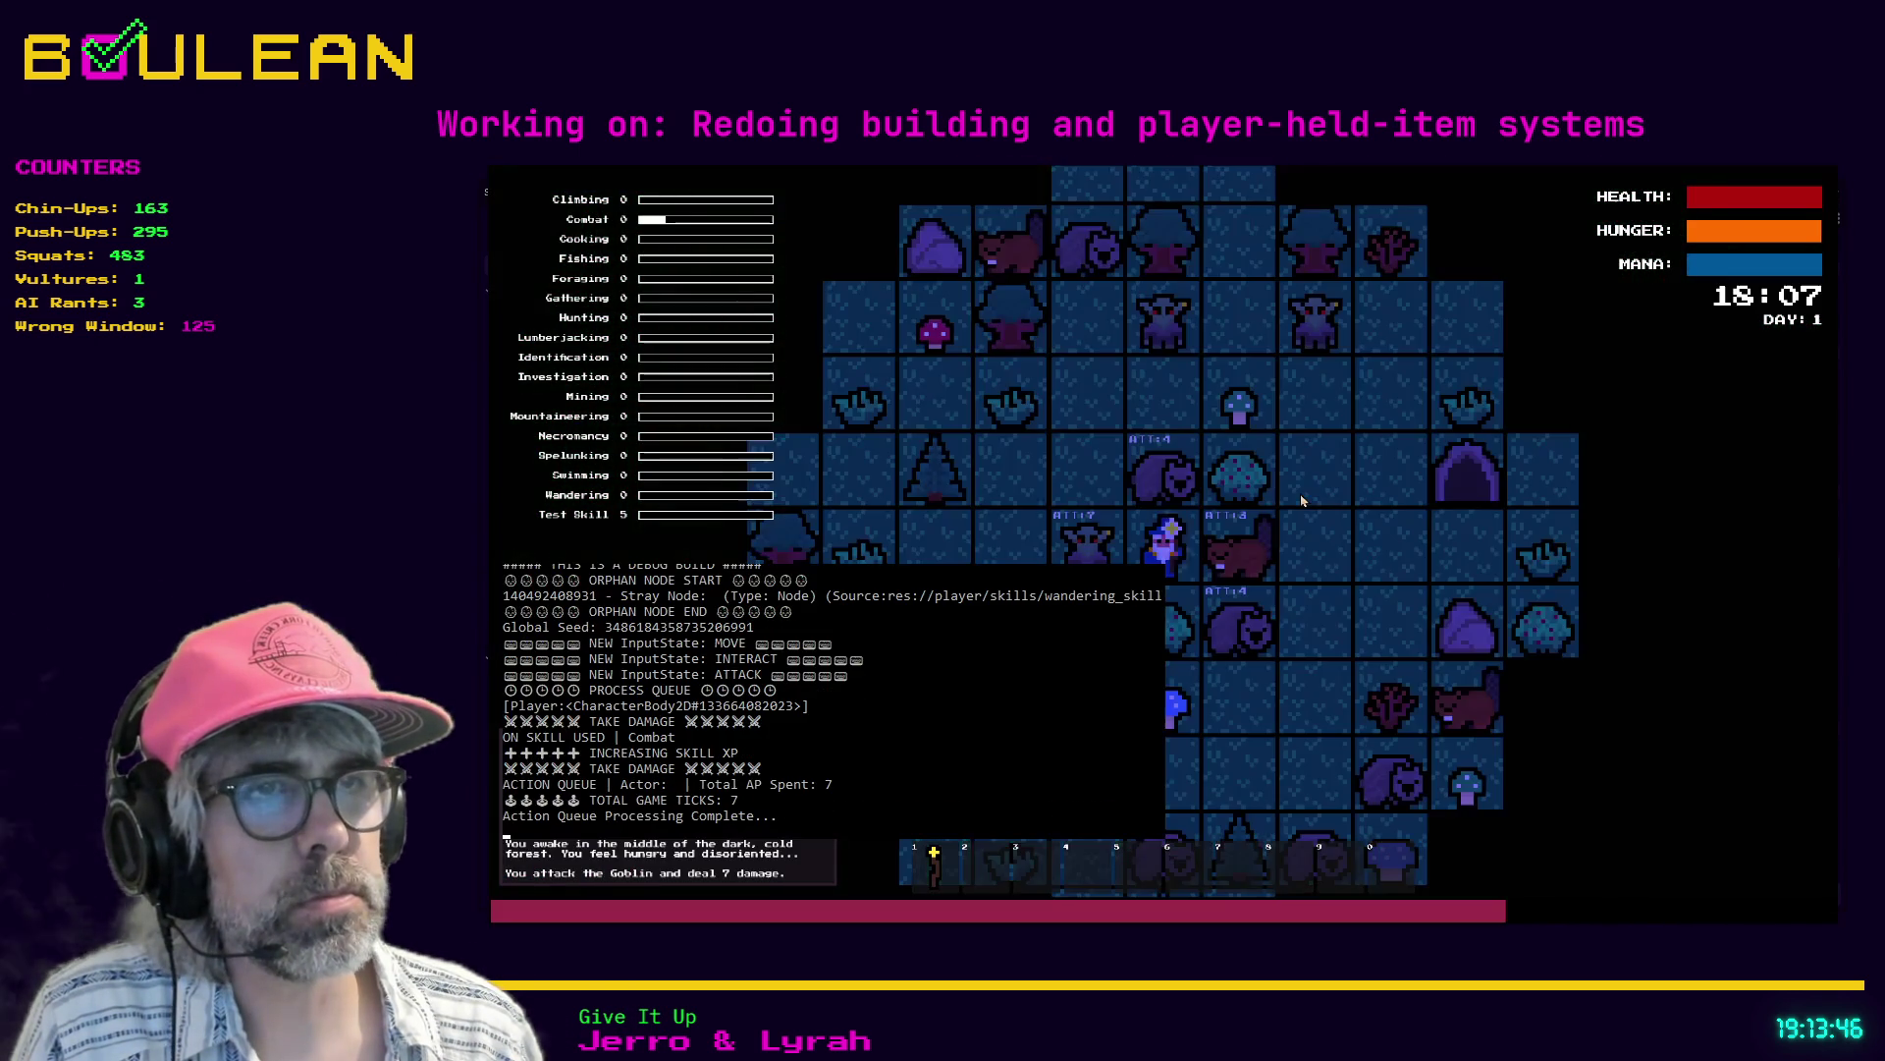
key(Left)
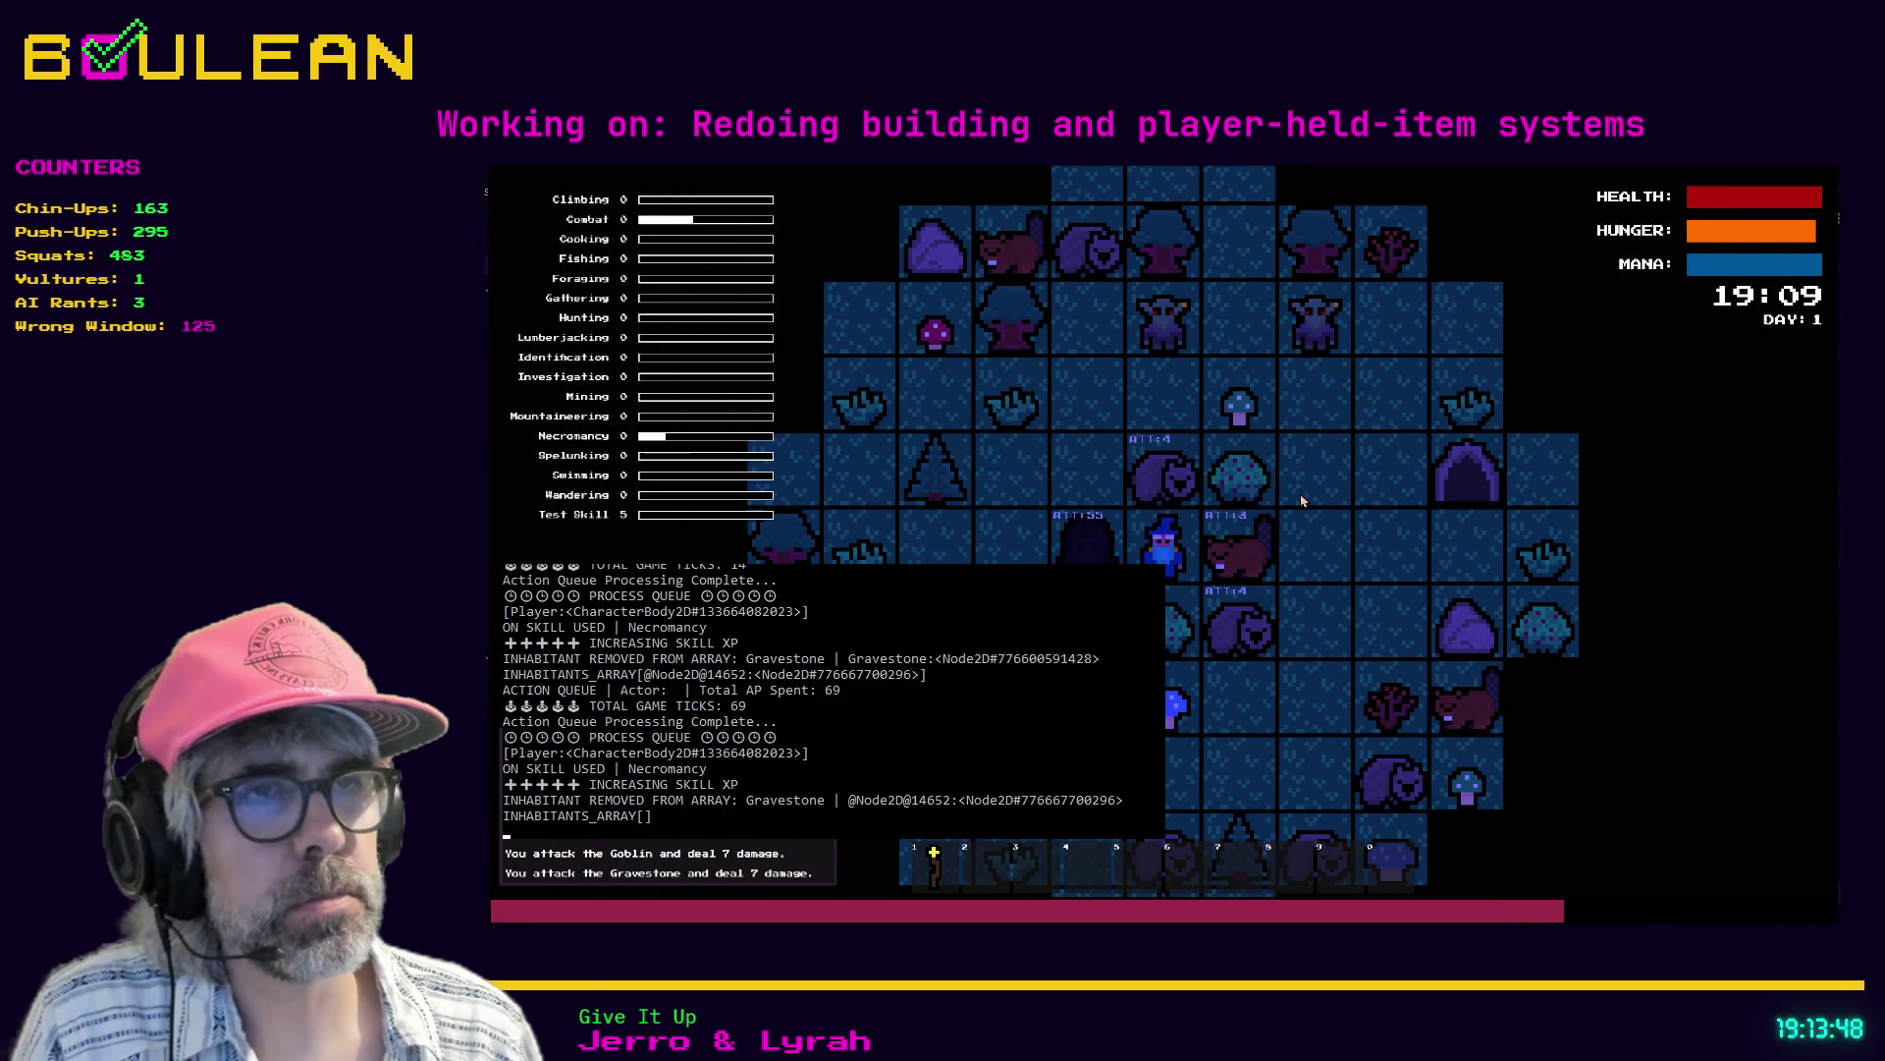
key(Left)
- Chop the pine tree, pick up its log, and open the crafting panel
key(Left)
key(Up)
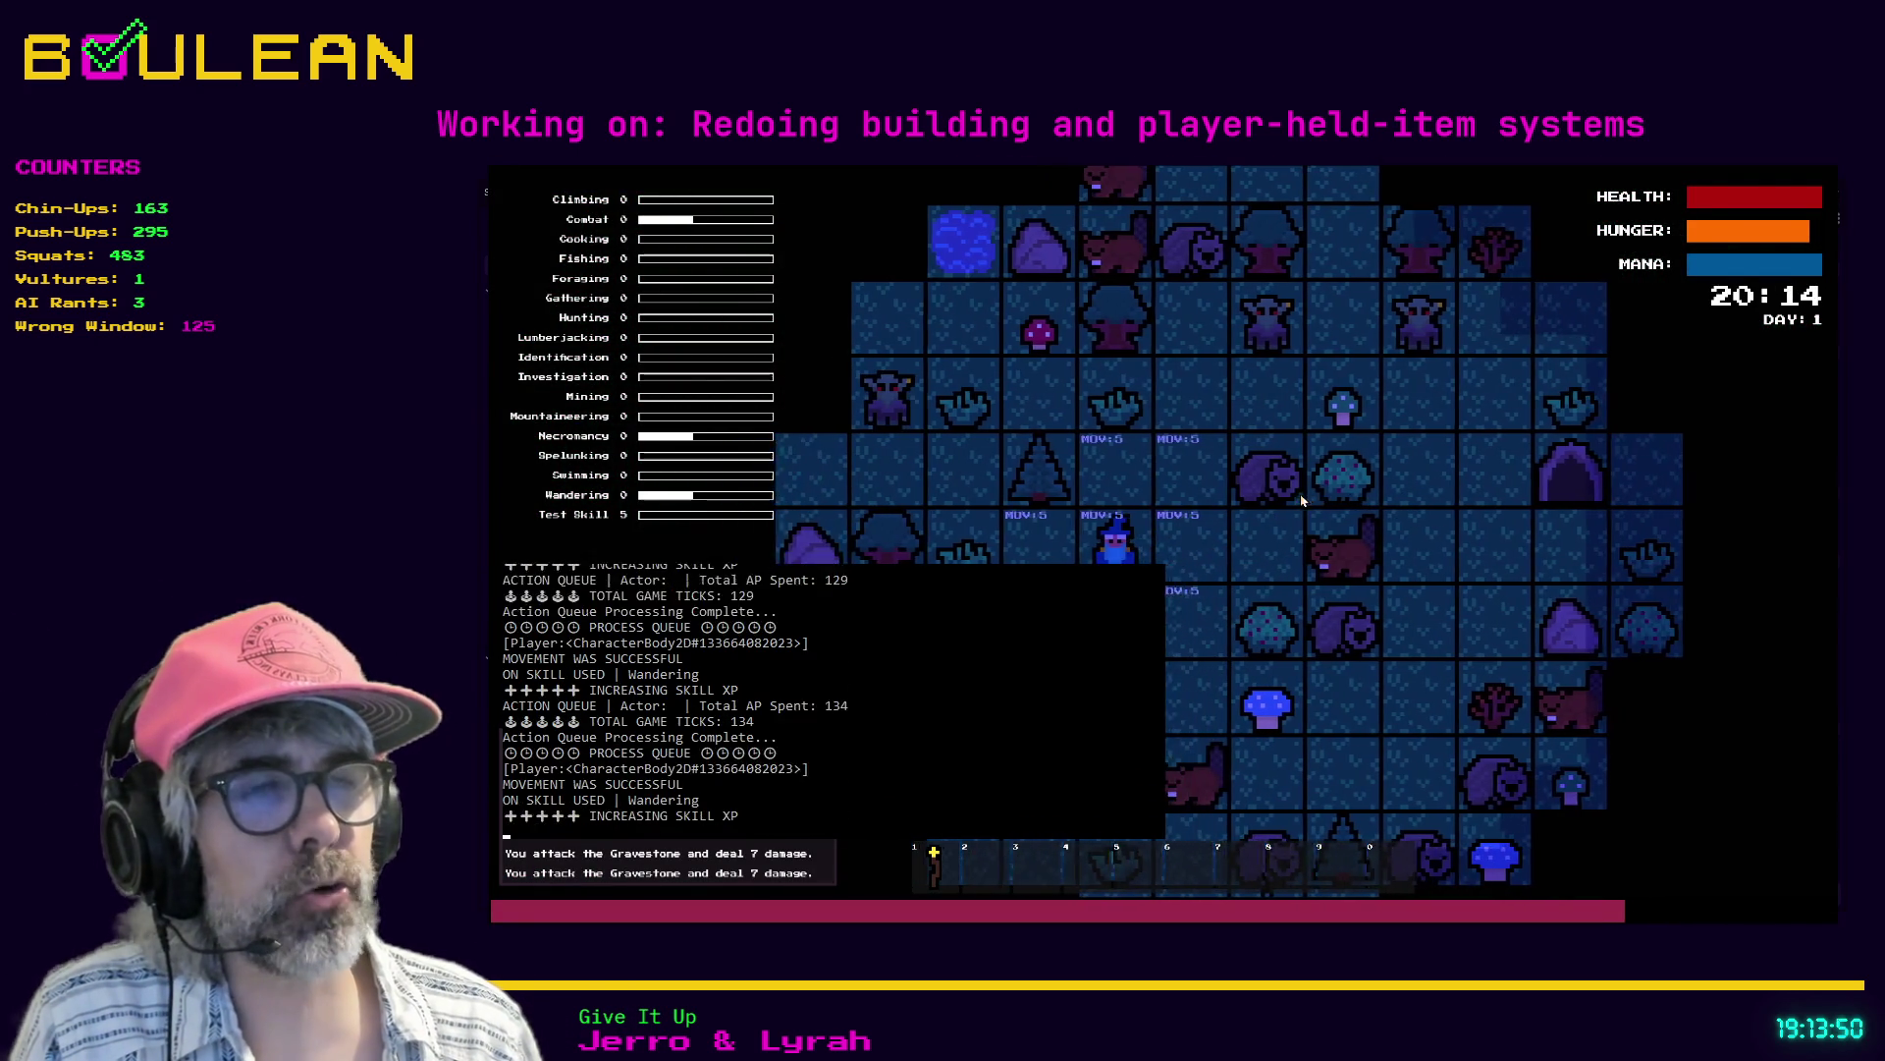
key(Left)
key(Left)
key(Left)
key(Left)
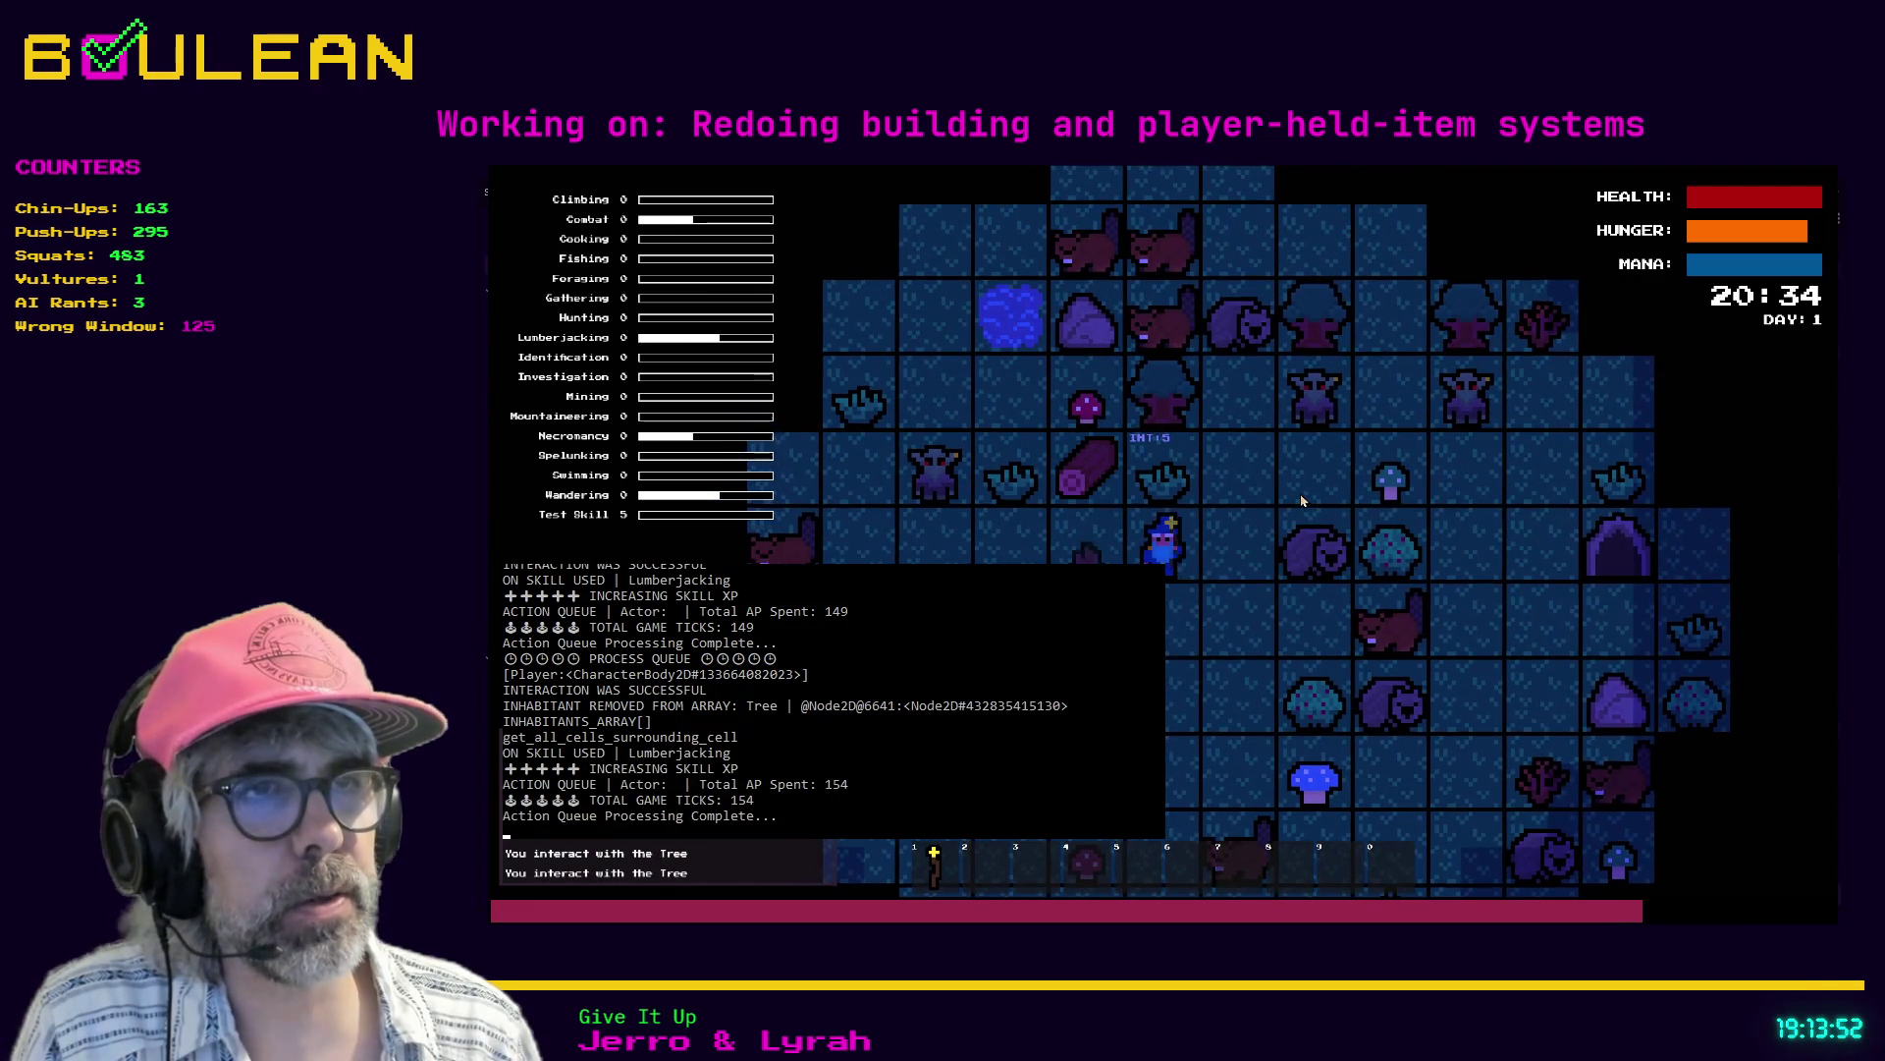
key(Left)
key(Up)
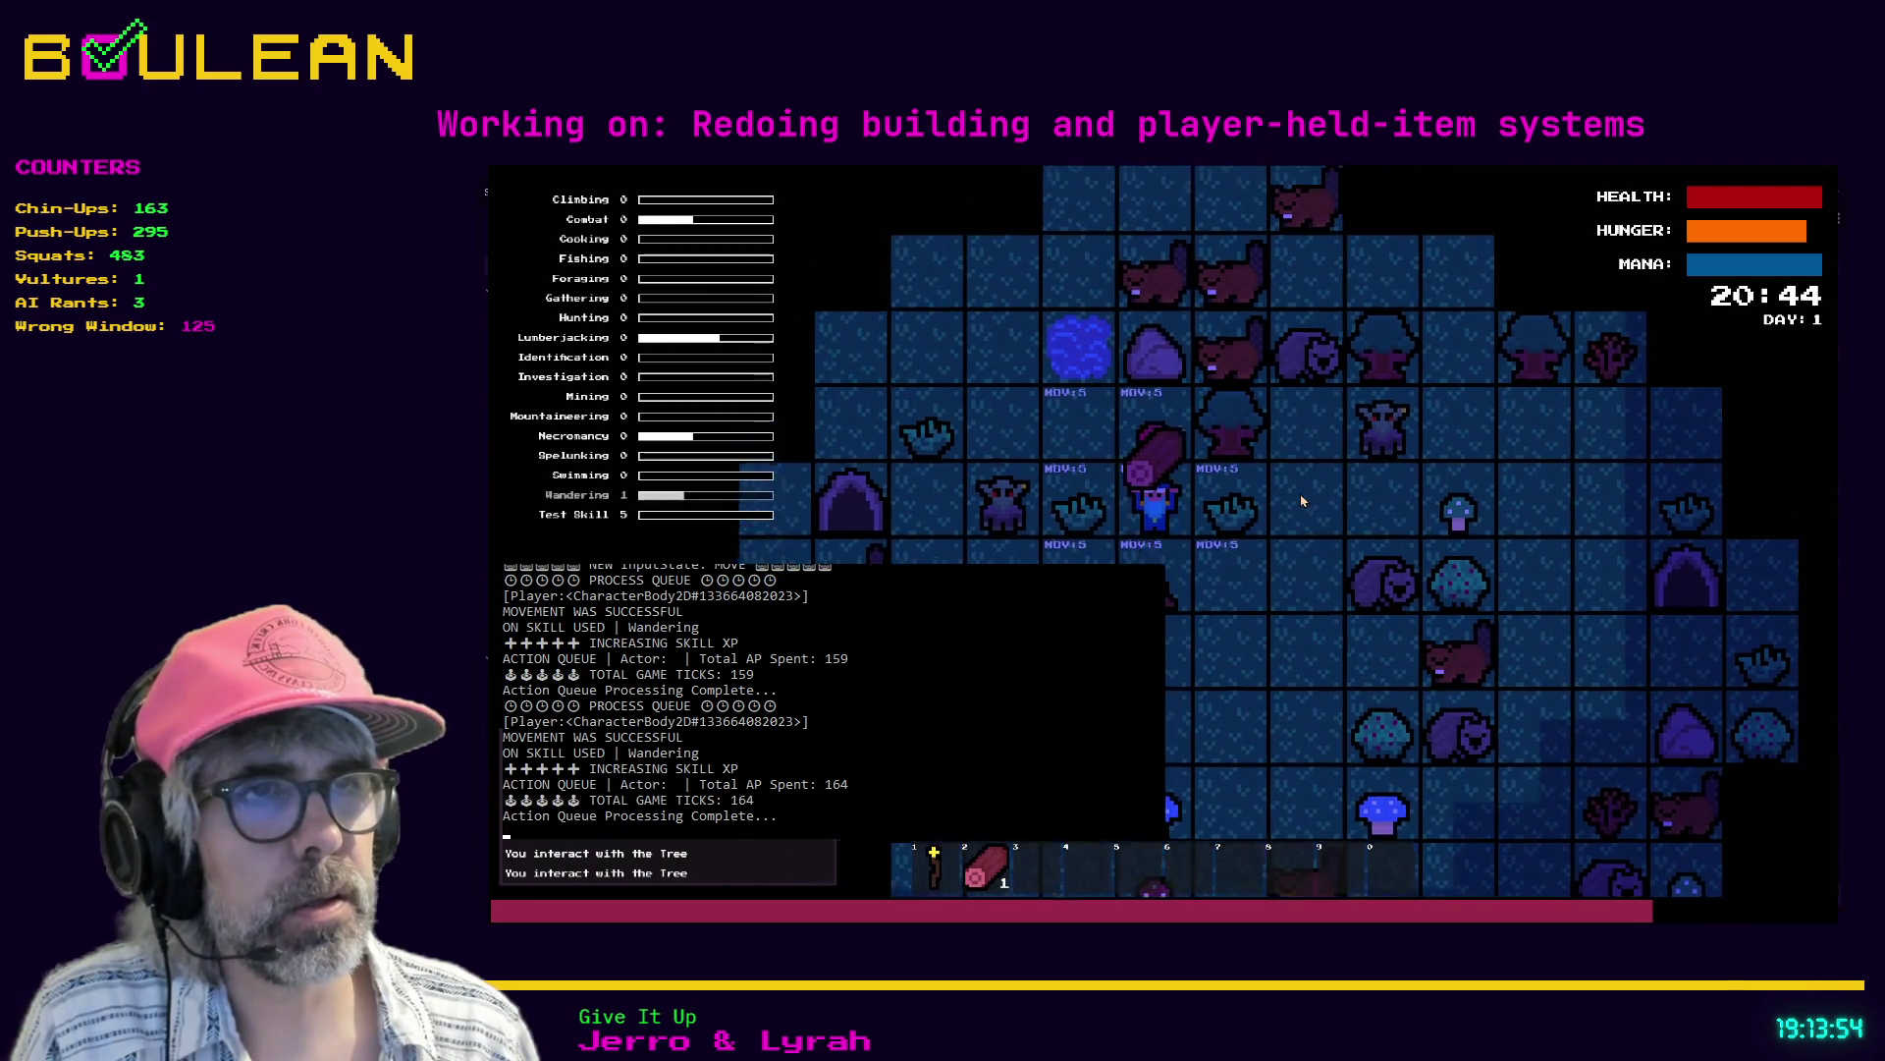
key(Down)
key(Down)
key(Right)
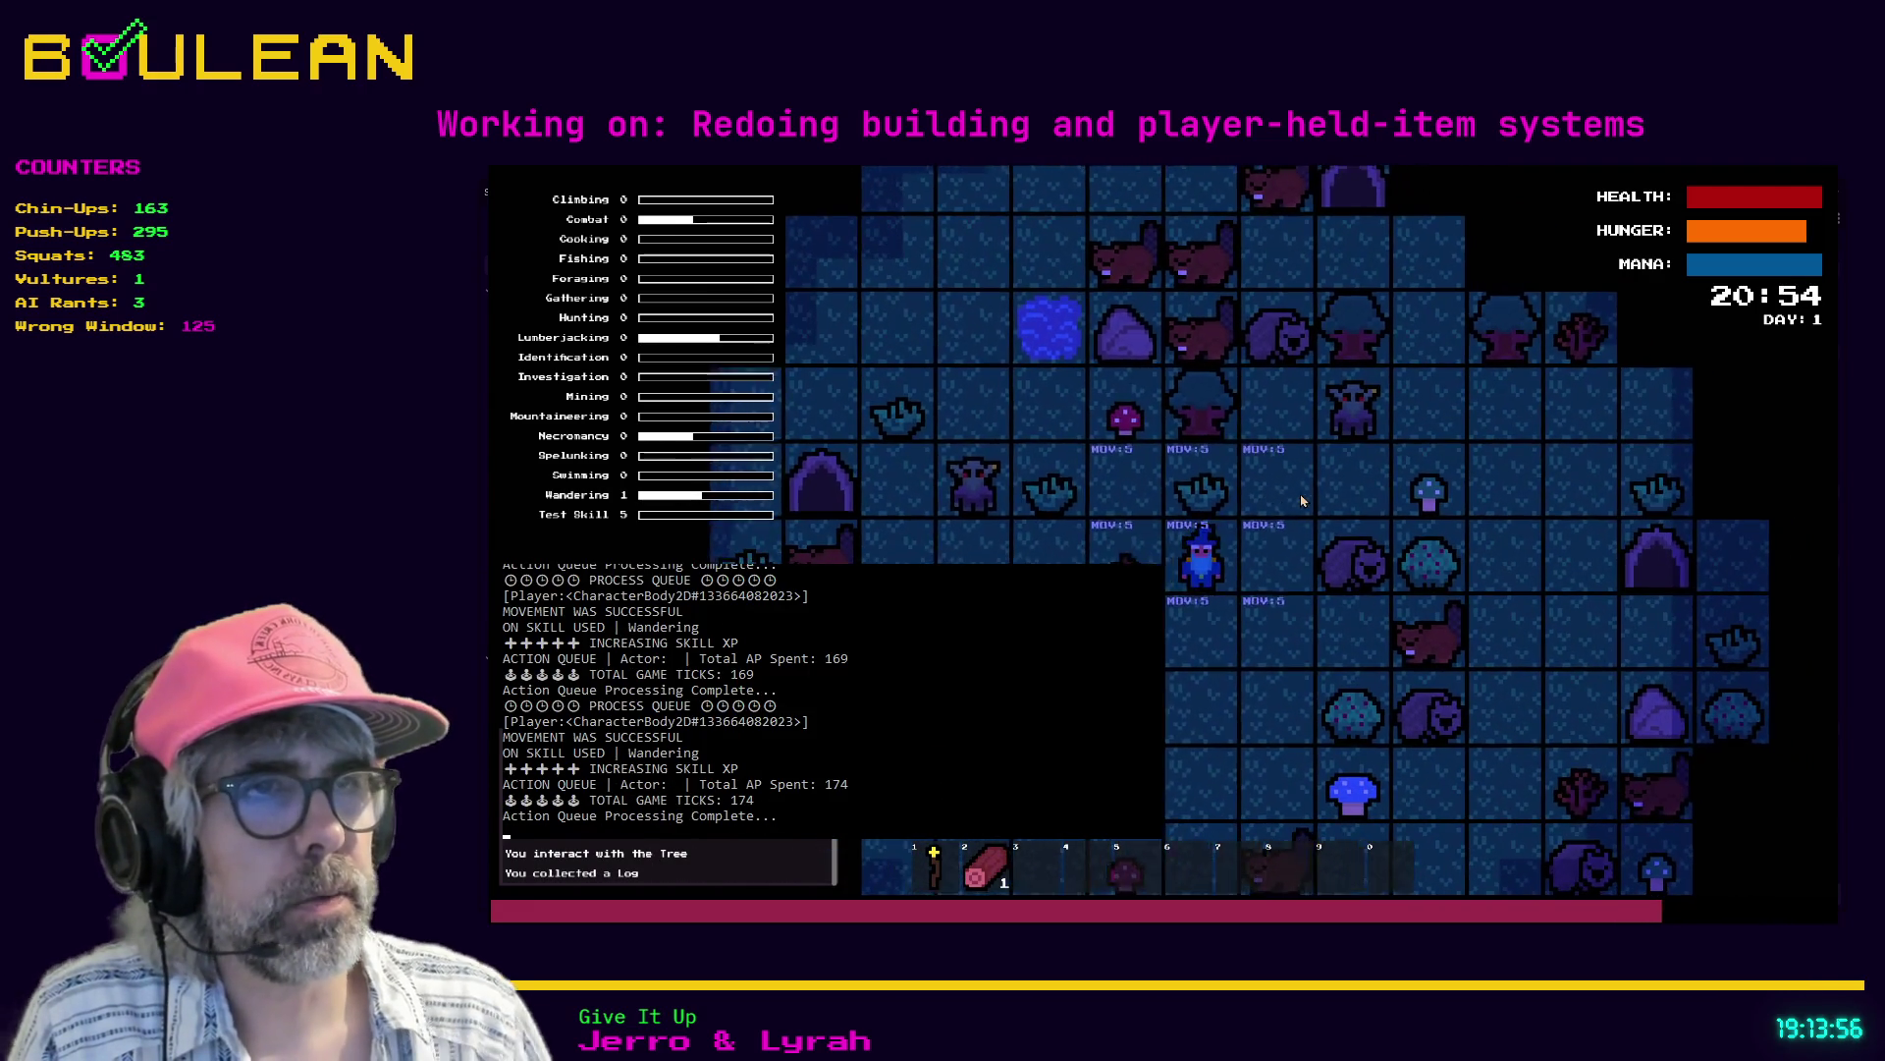
key(c)
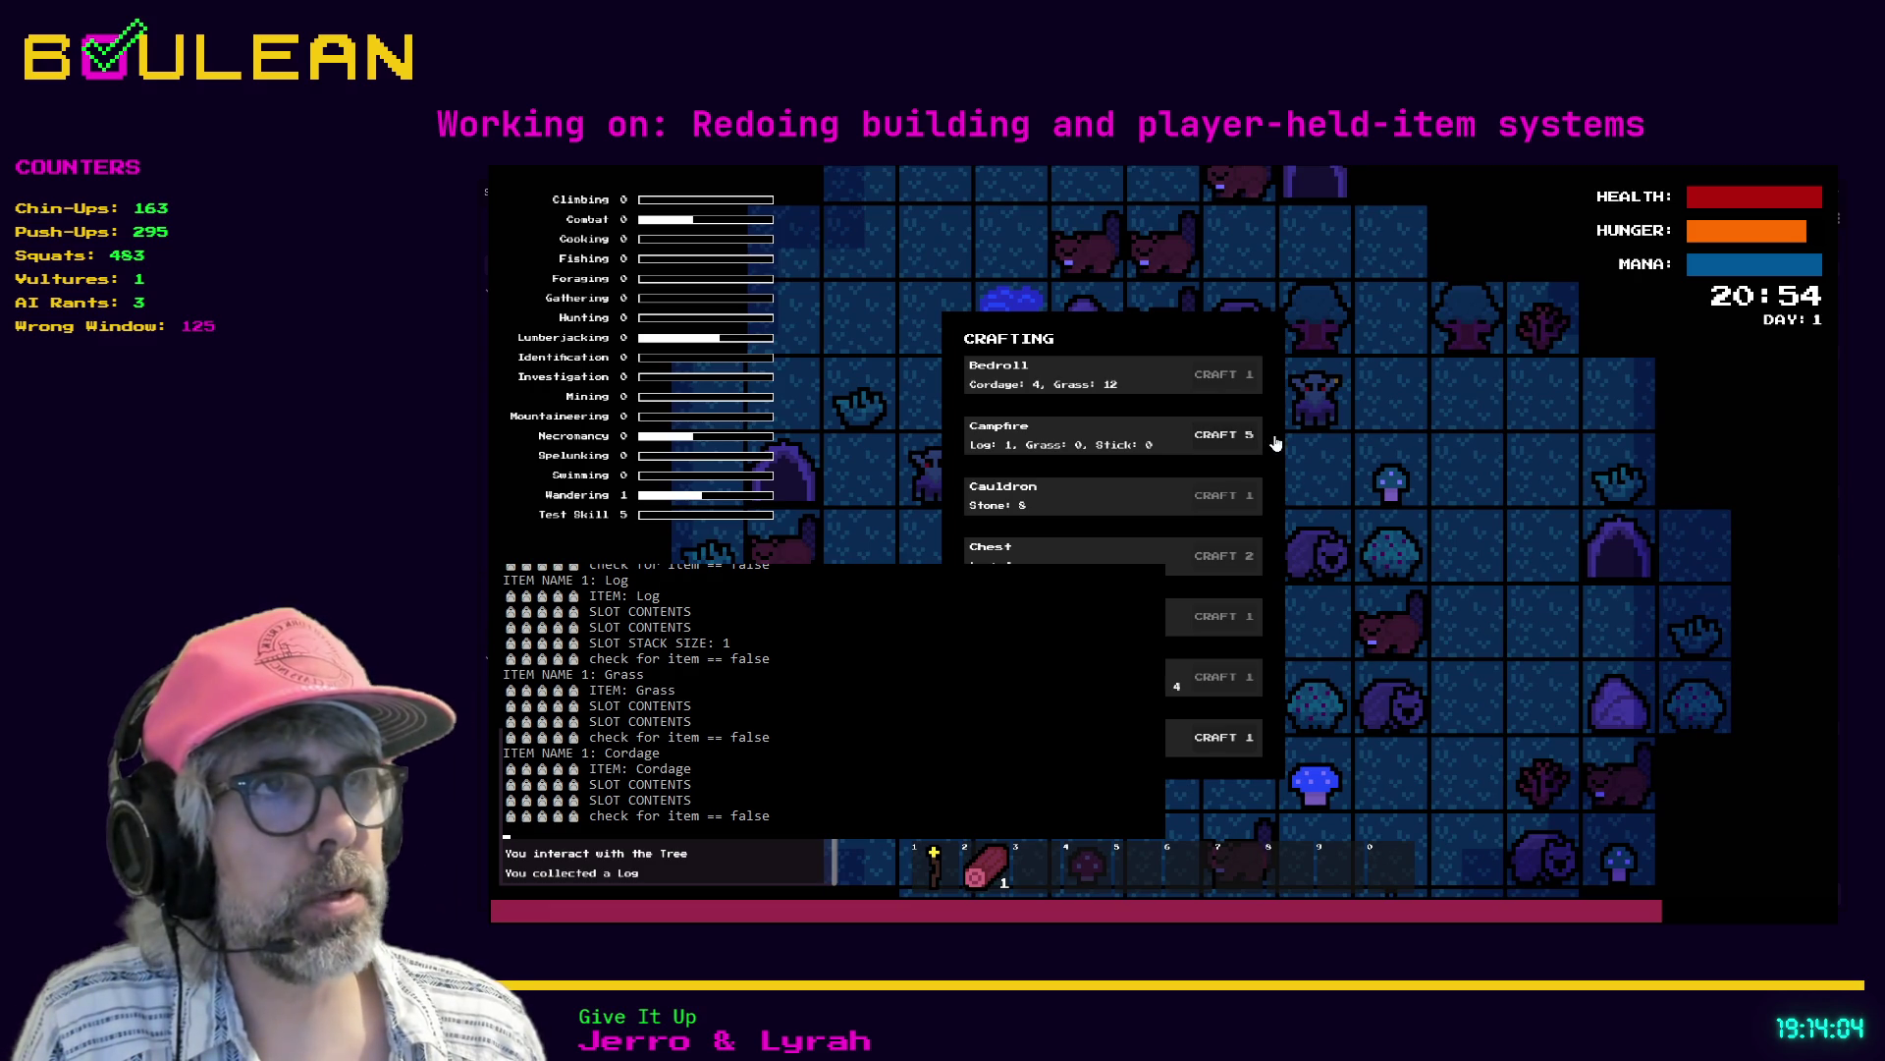
- Craft a Campfire, place it right of the player, and chop the nearby tree
click(1233, 436)
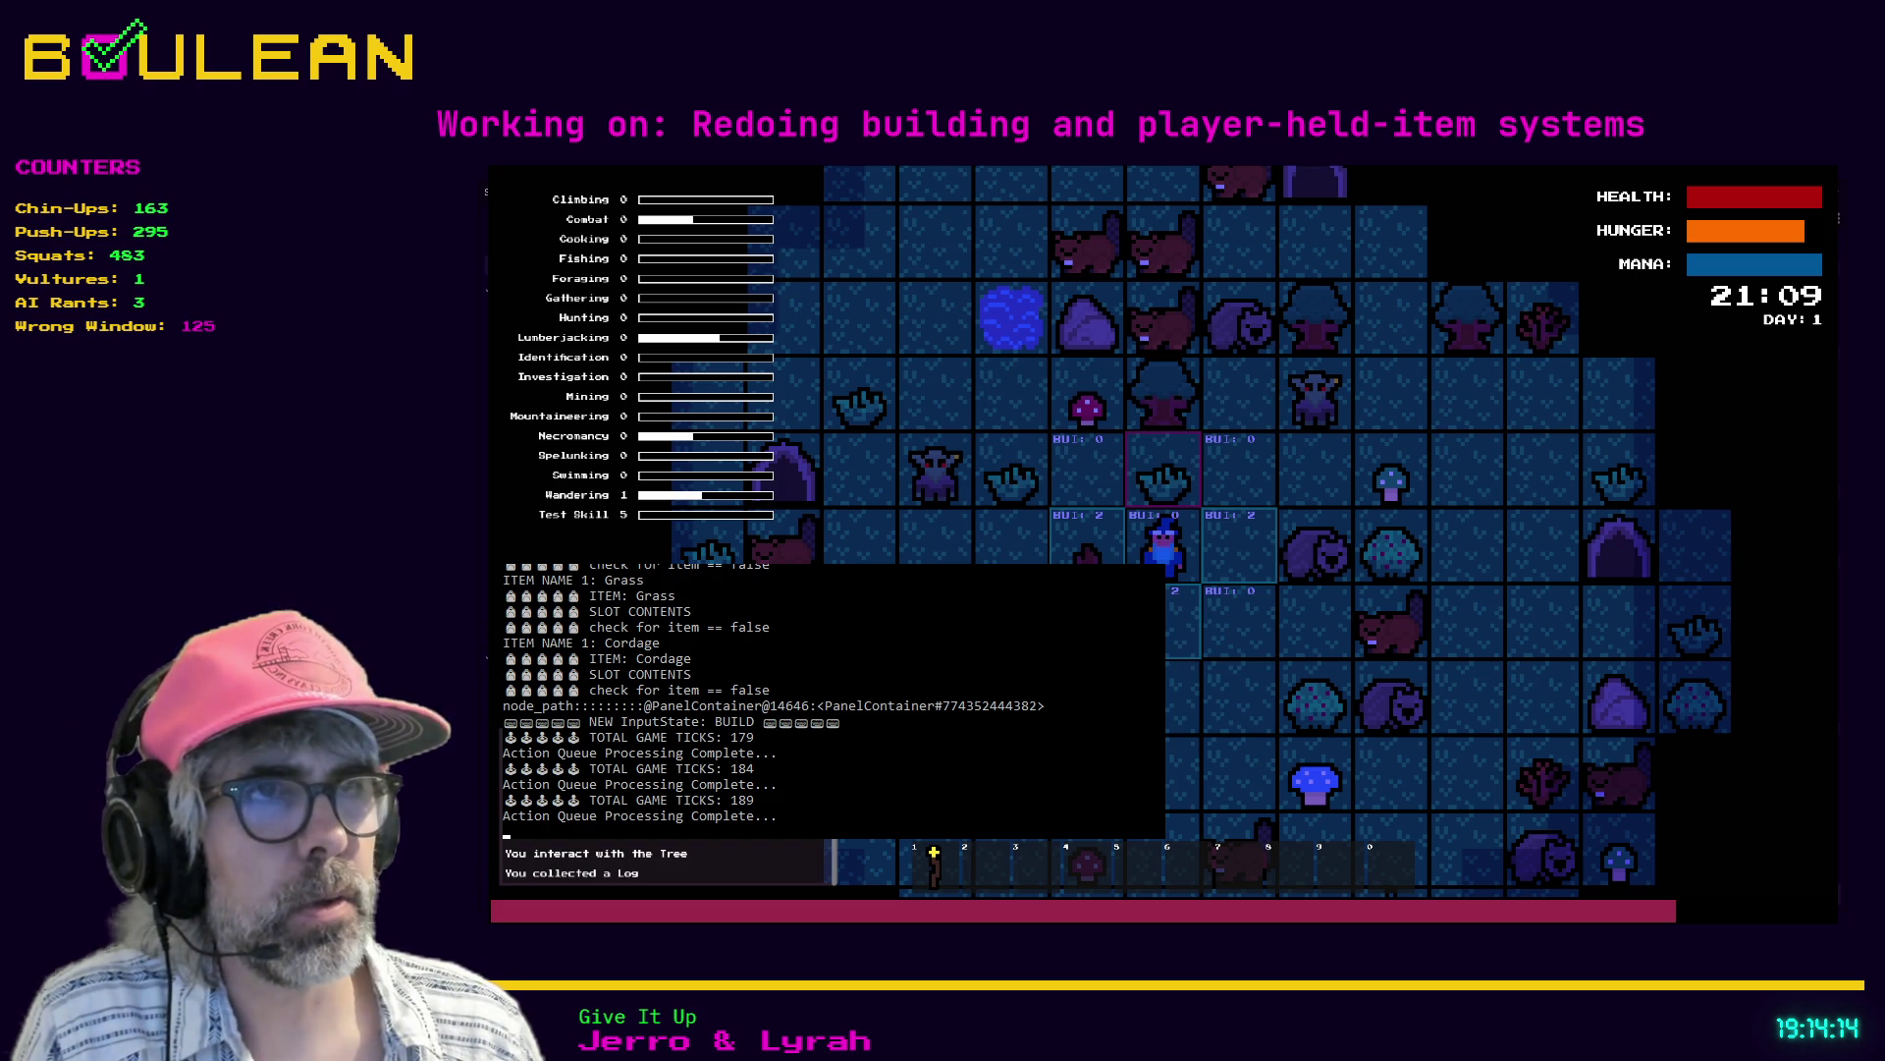
key(Right)
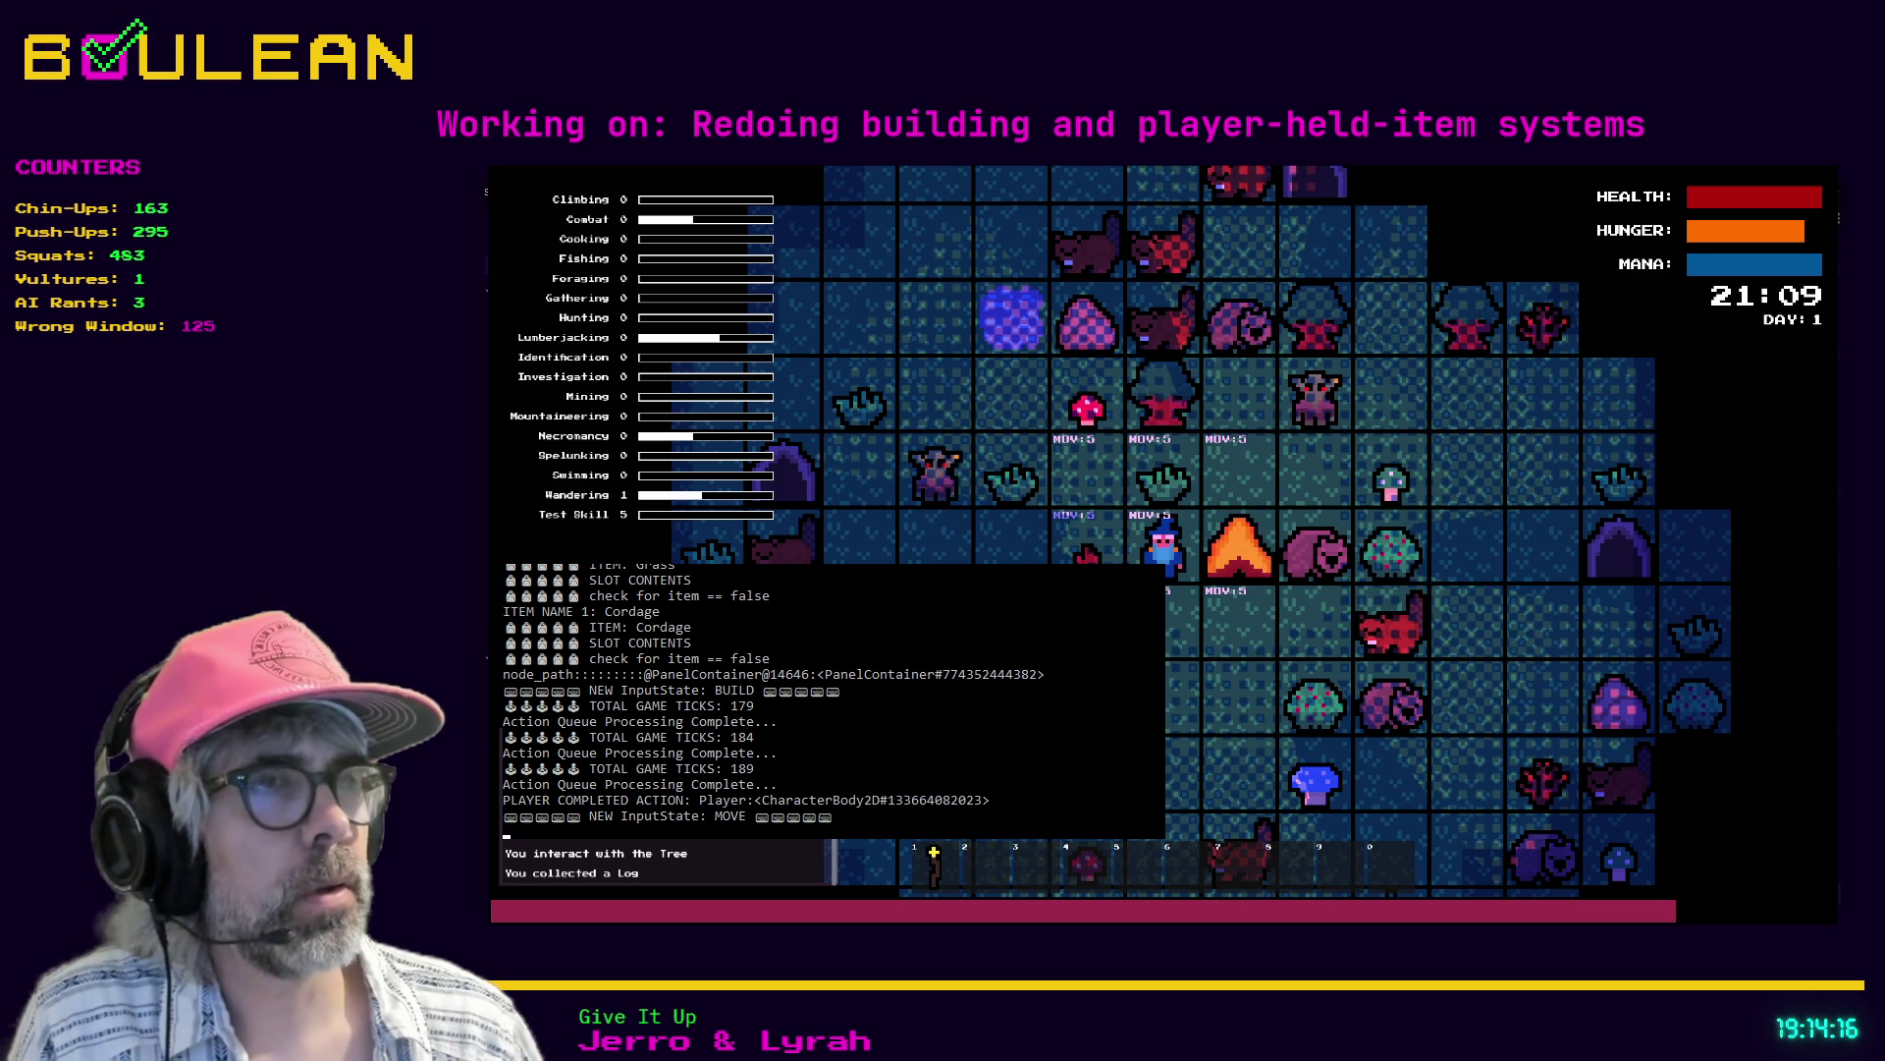
key(Up)
key(i)
key(Up)
key(Up)
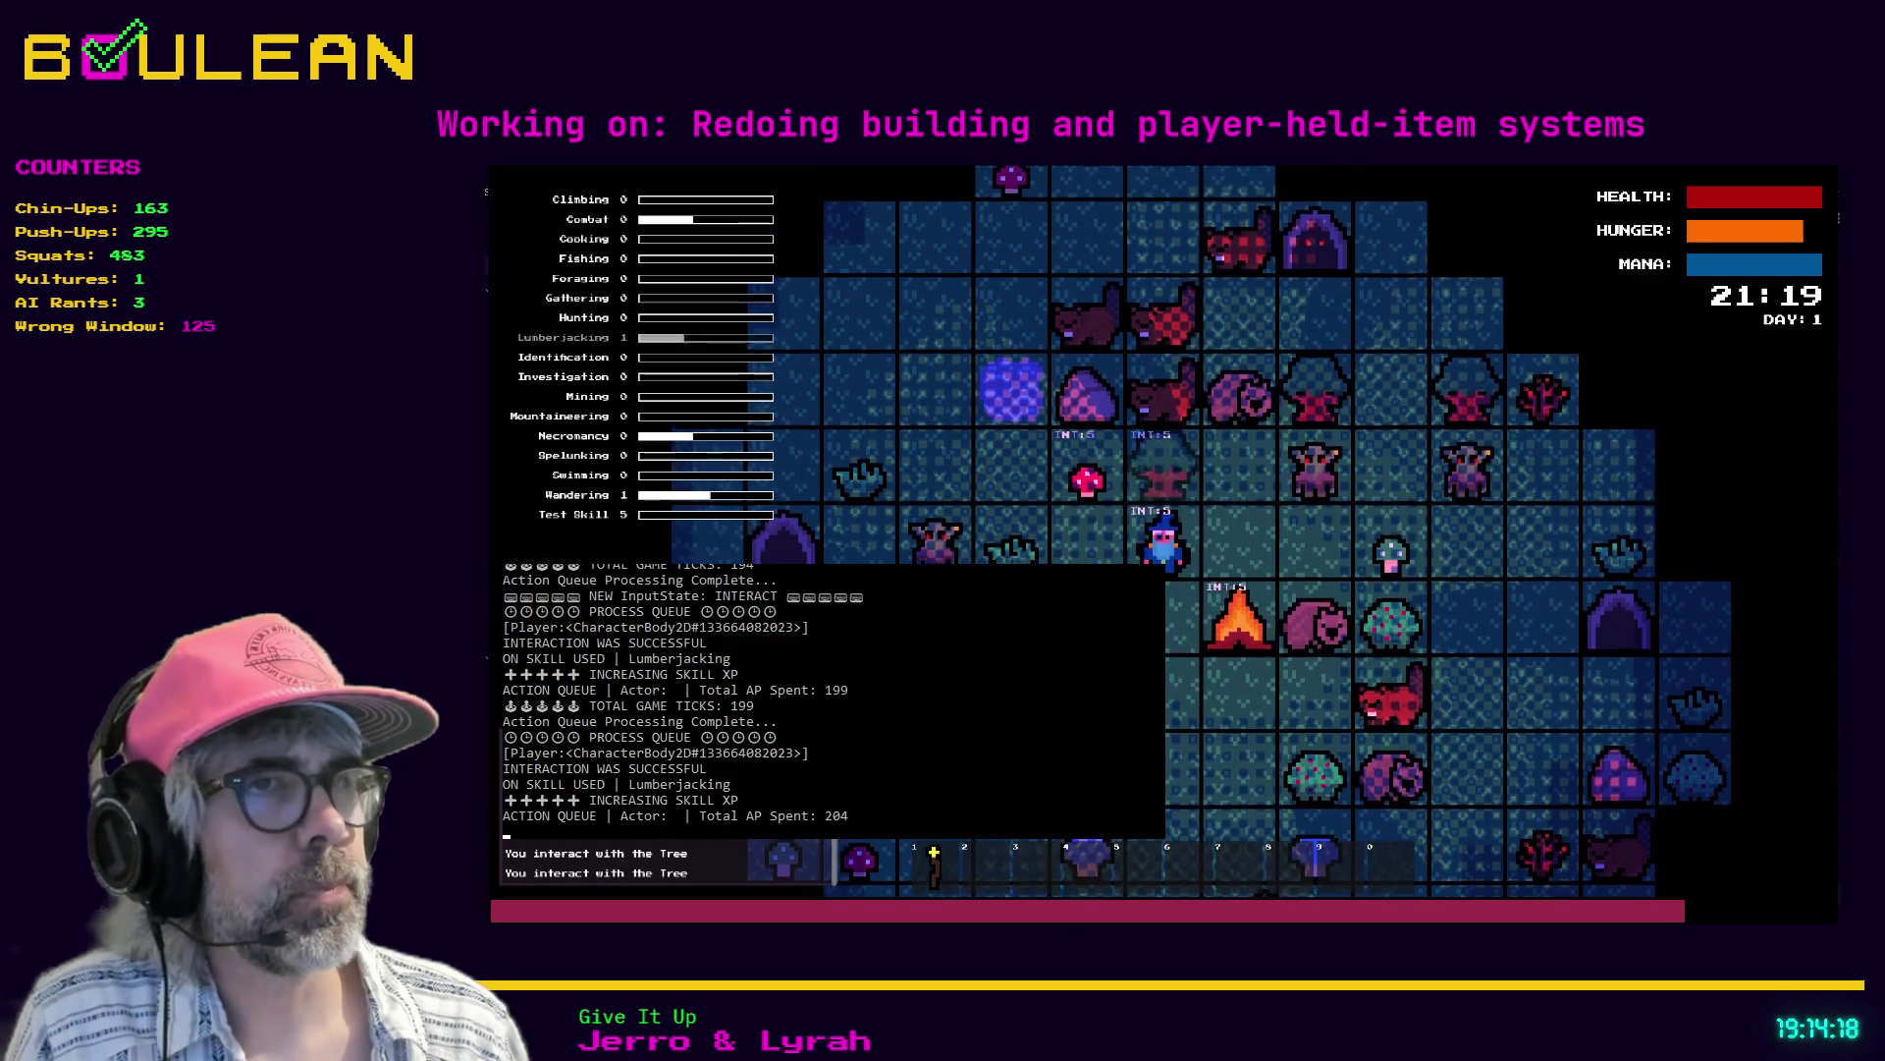
key(Up)
- Move up and right, craft another Campfire from the recipes, then step west and south
key(m)
key(Up)
key(Right)
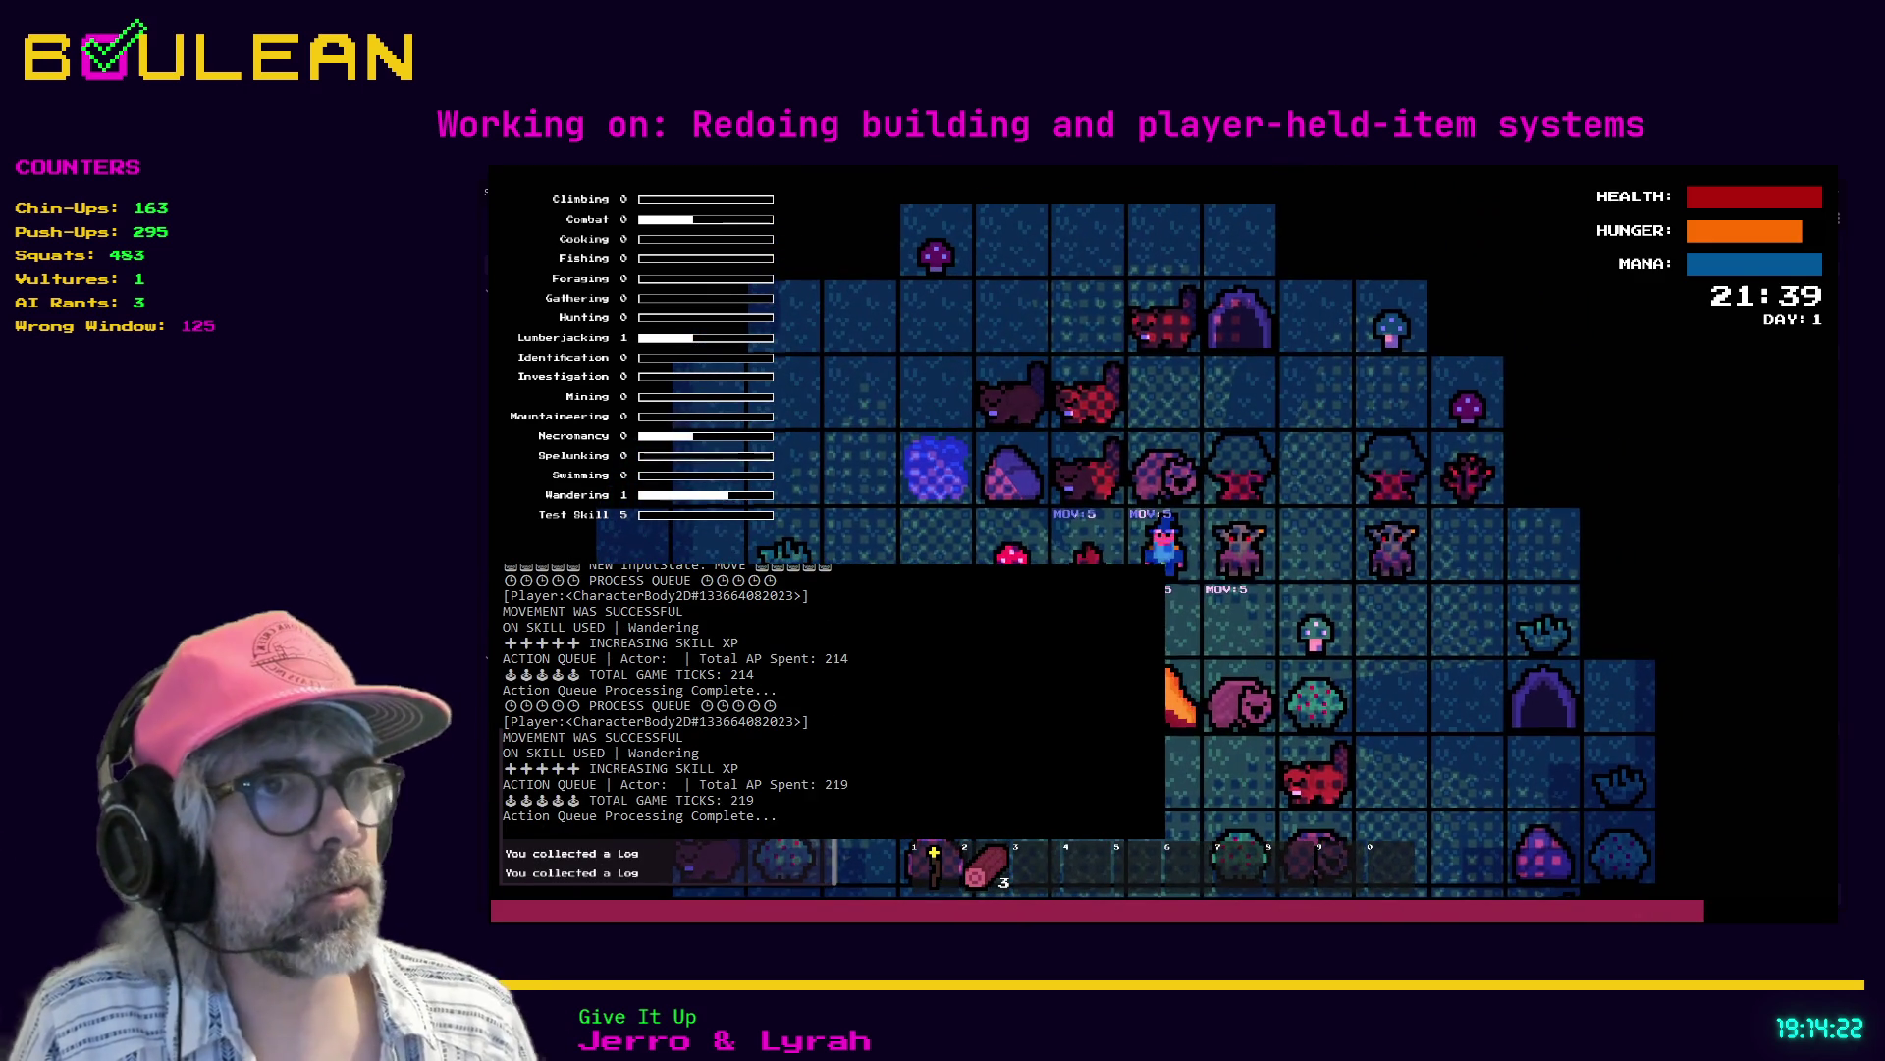
key(c)
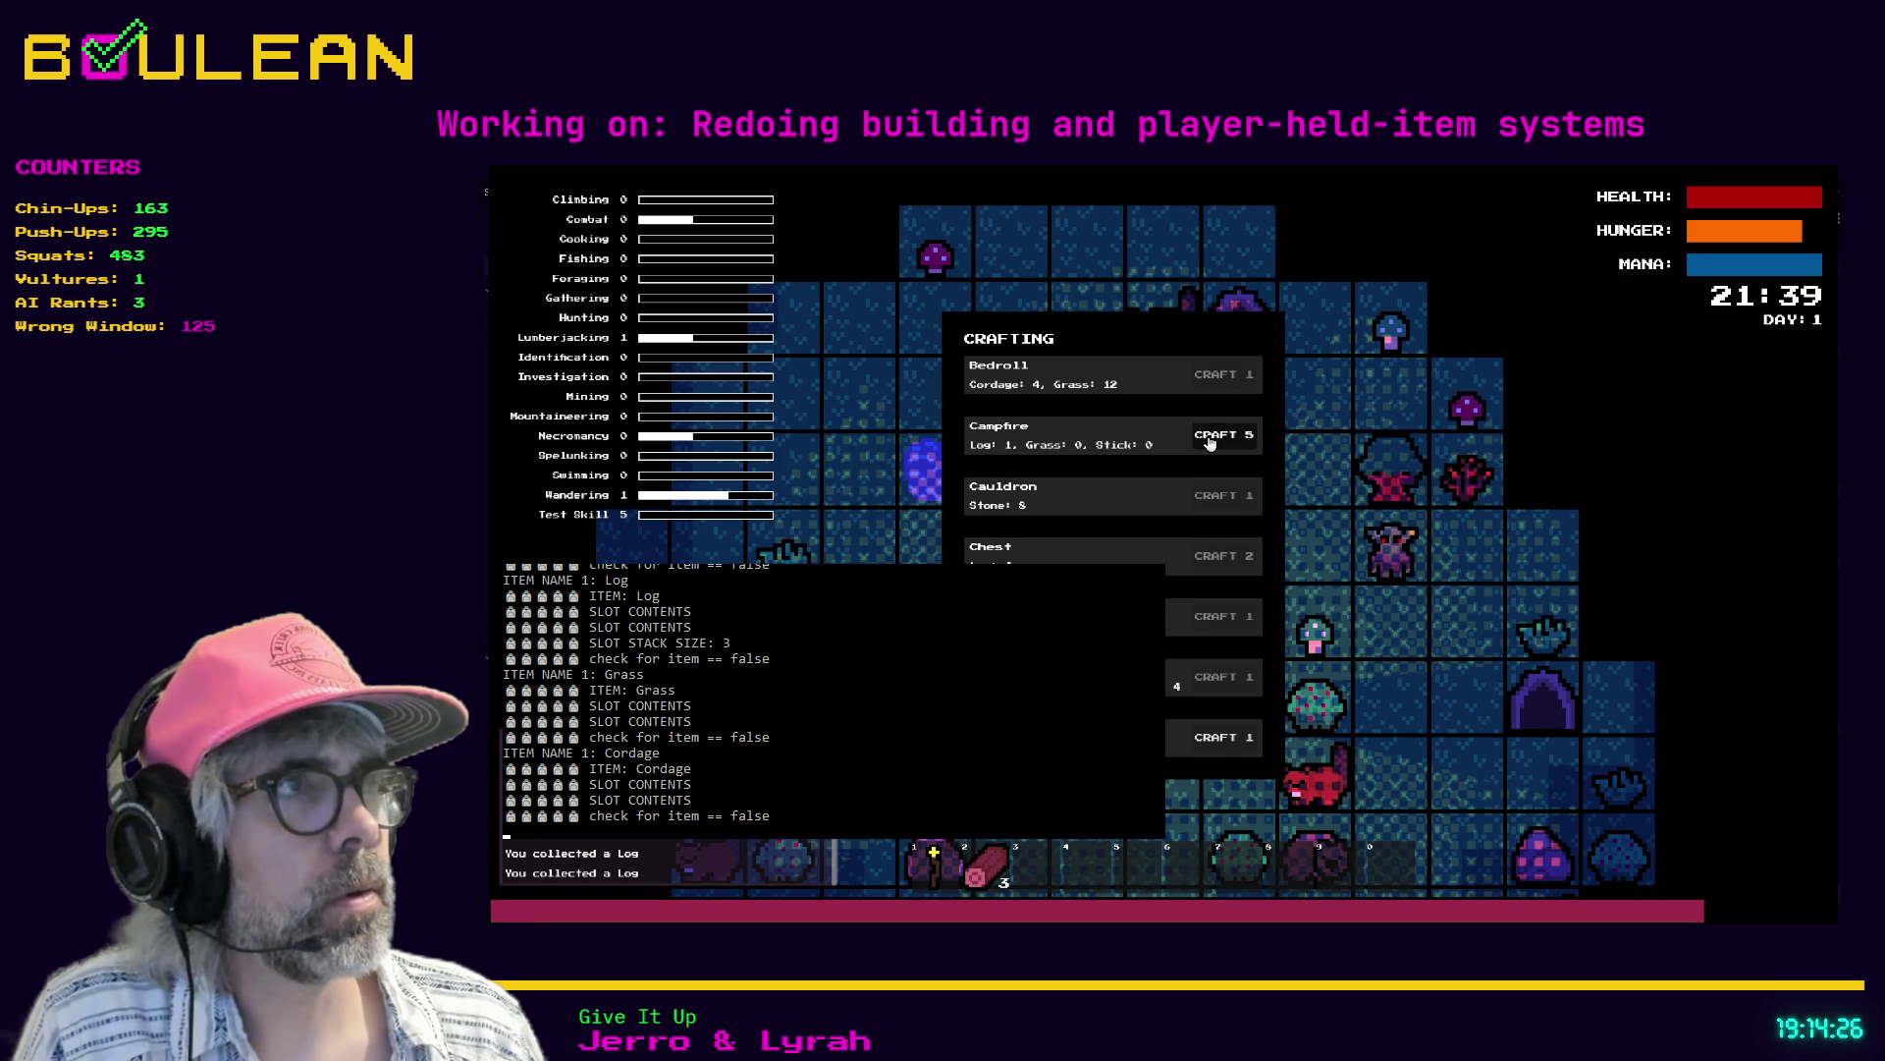
click(1210, 441)
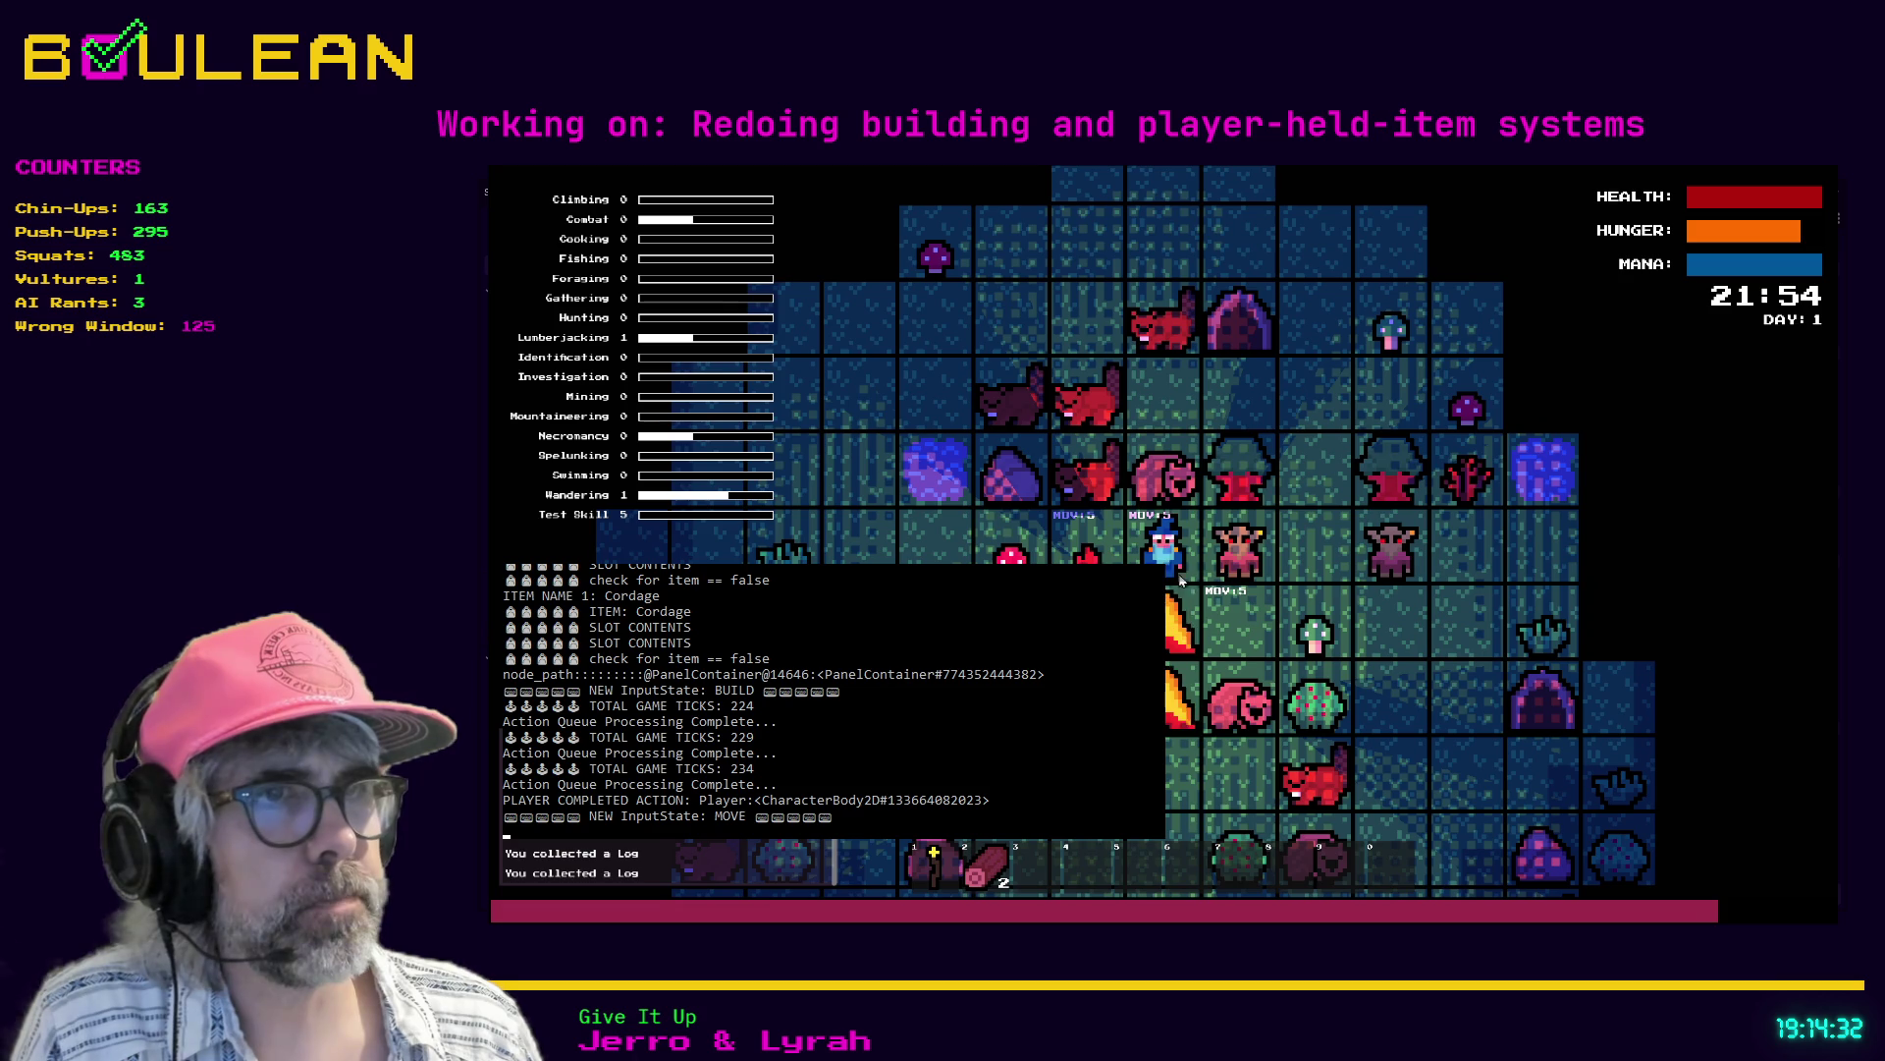
key(a)
key(s)
key(s)
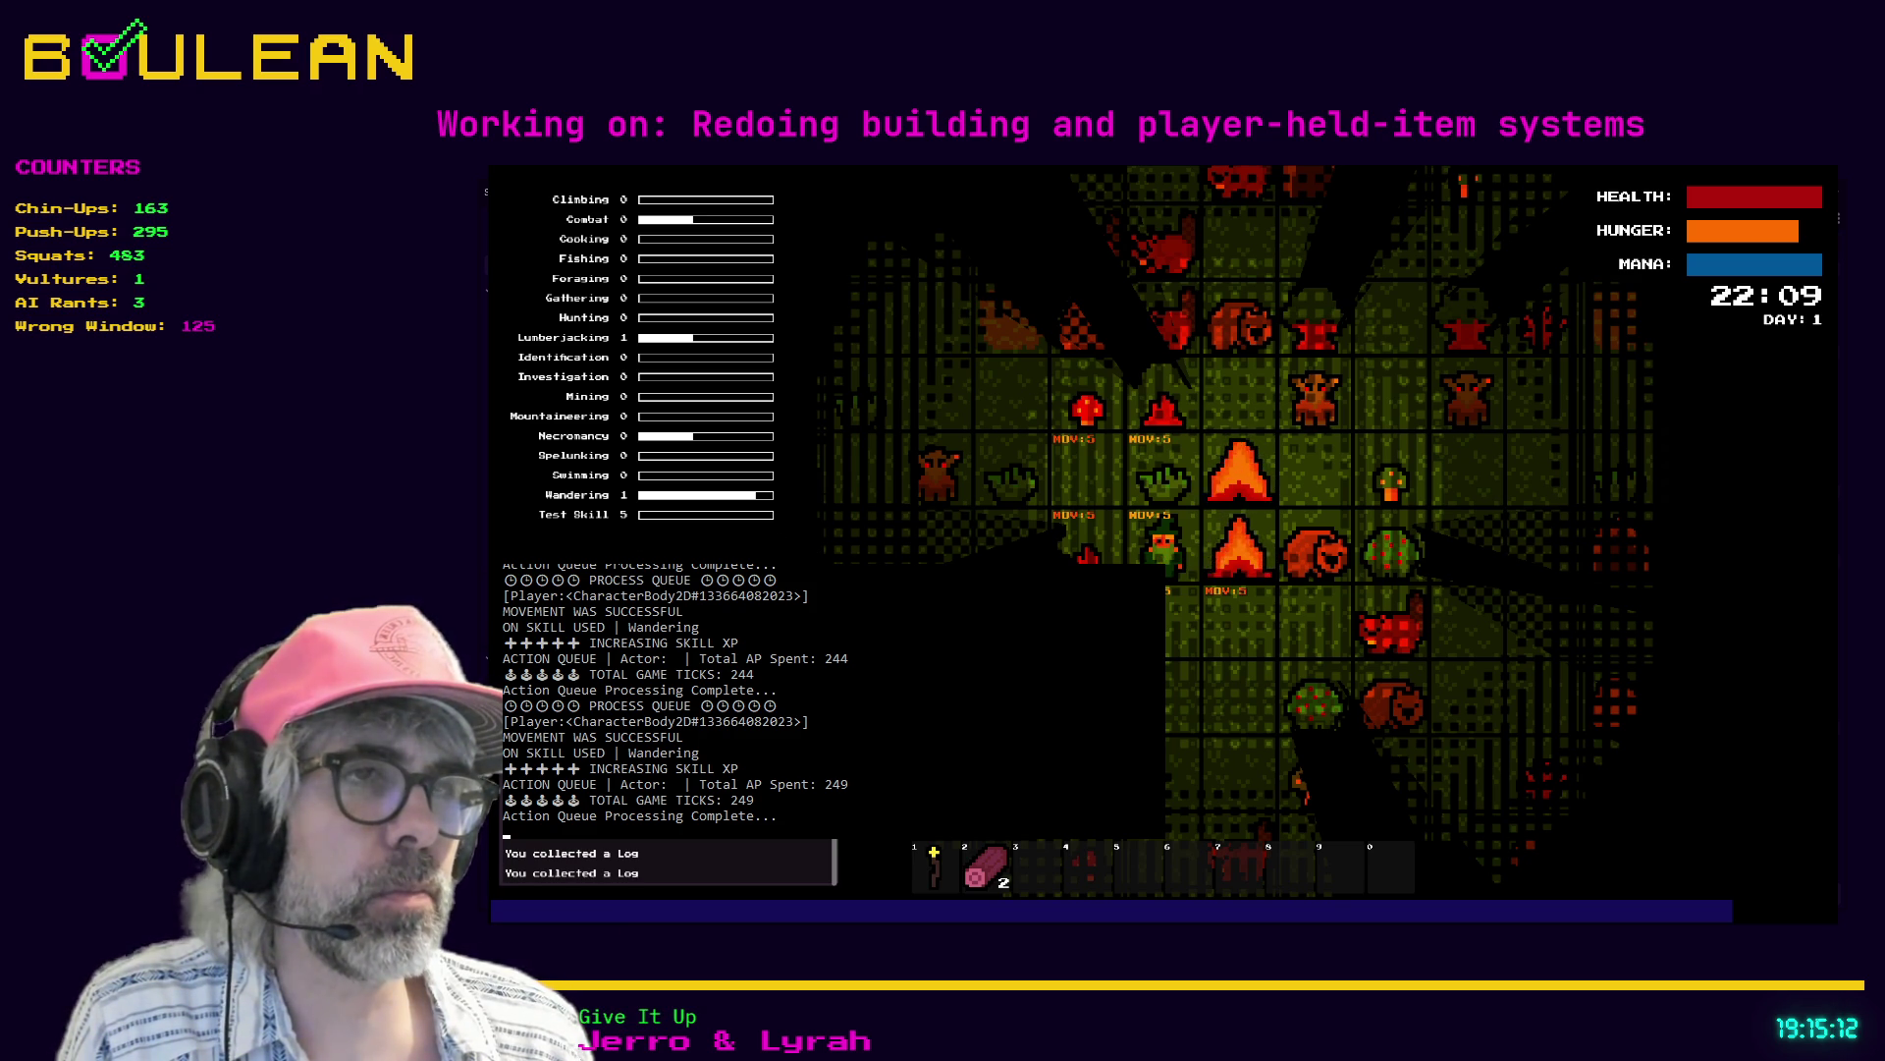
- Stop the game, open player.gd, run a project-wide search and jump into the _toggle_staff_light code
key(F8)
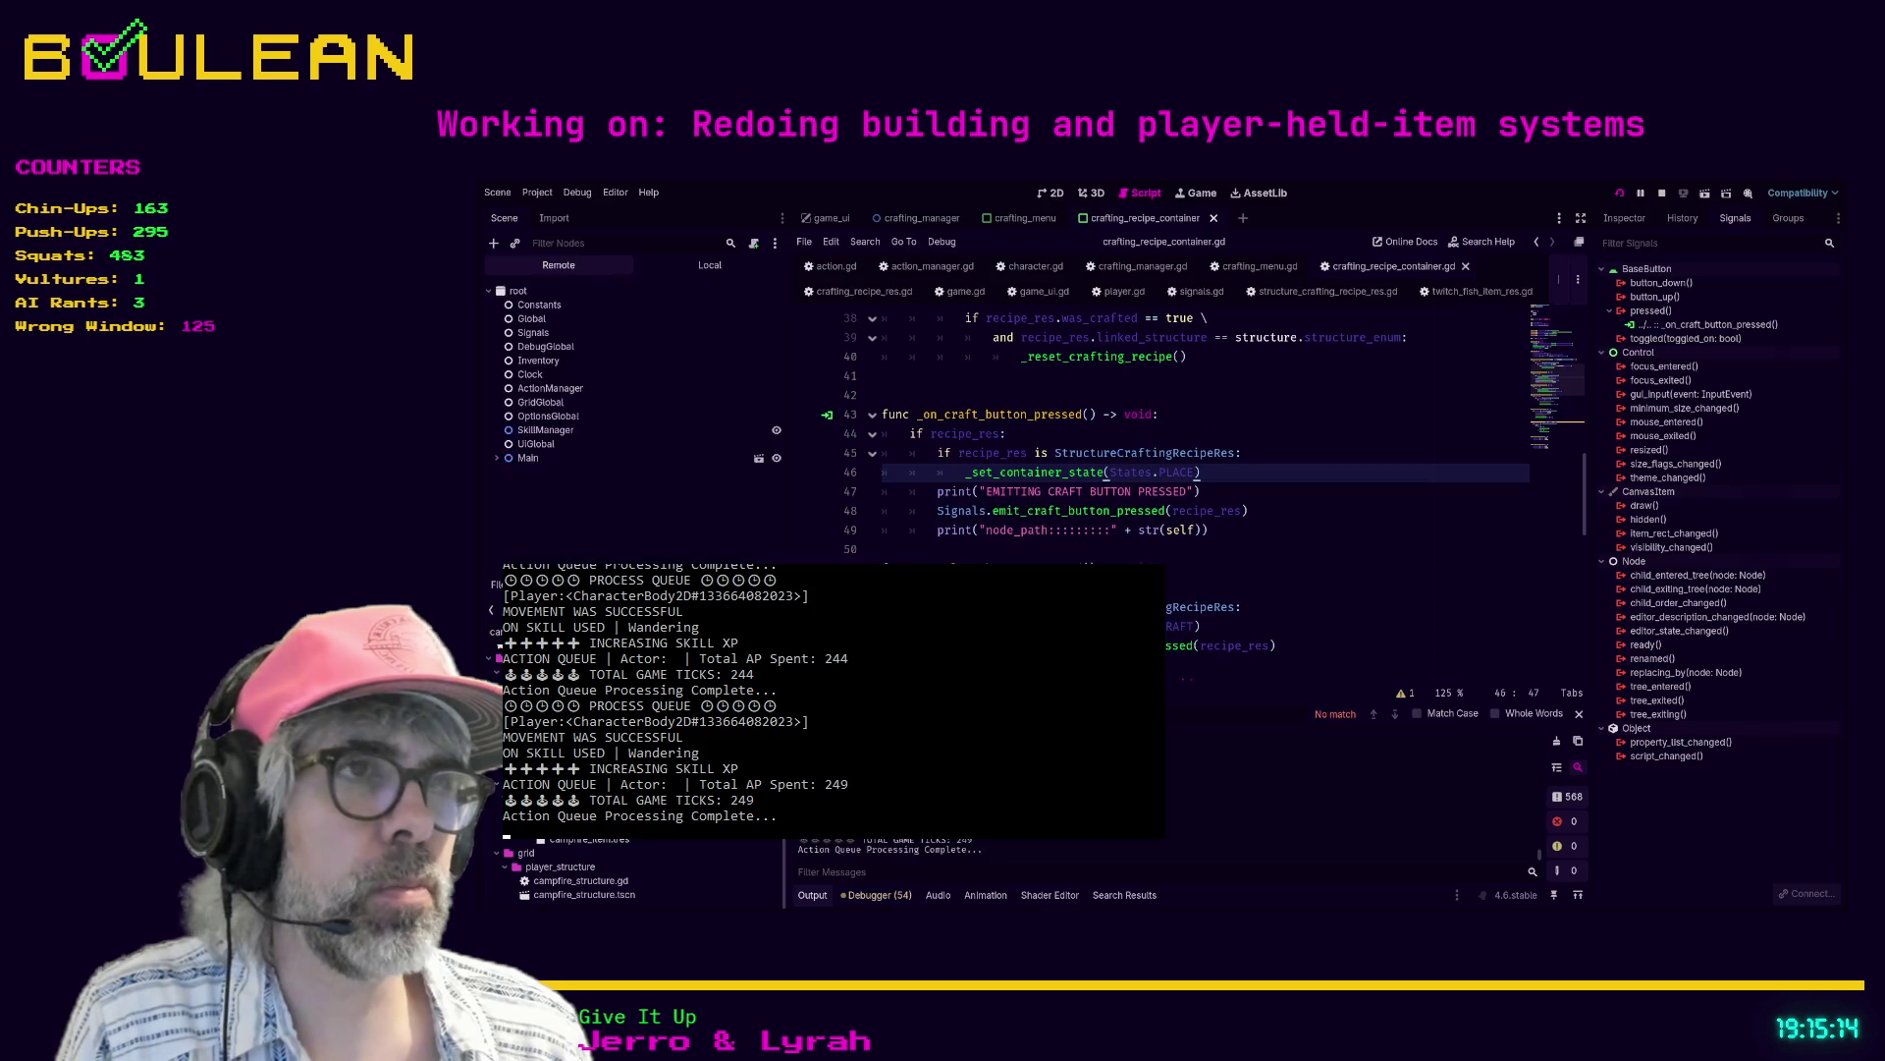
click(1125, 291)
click(1174, 431)
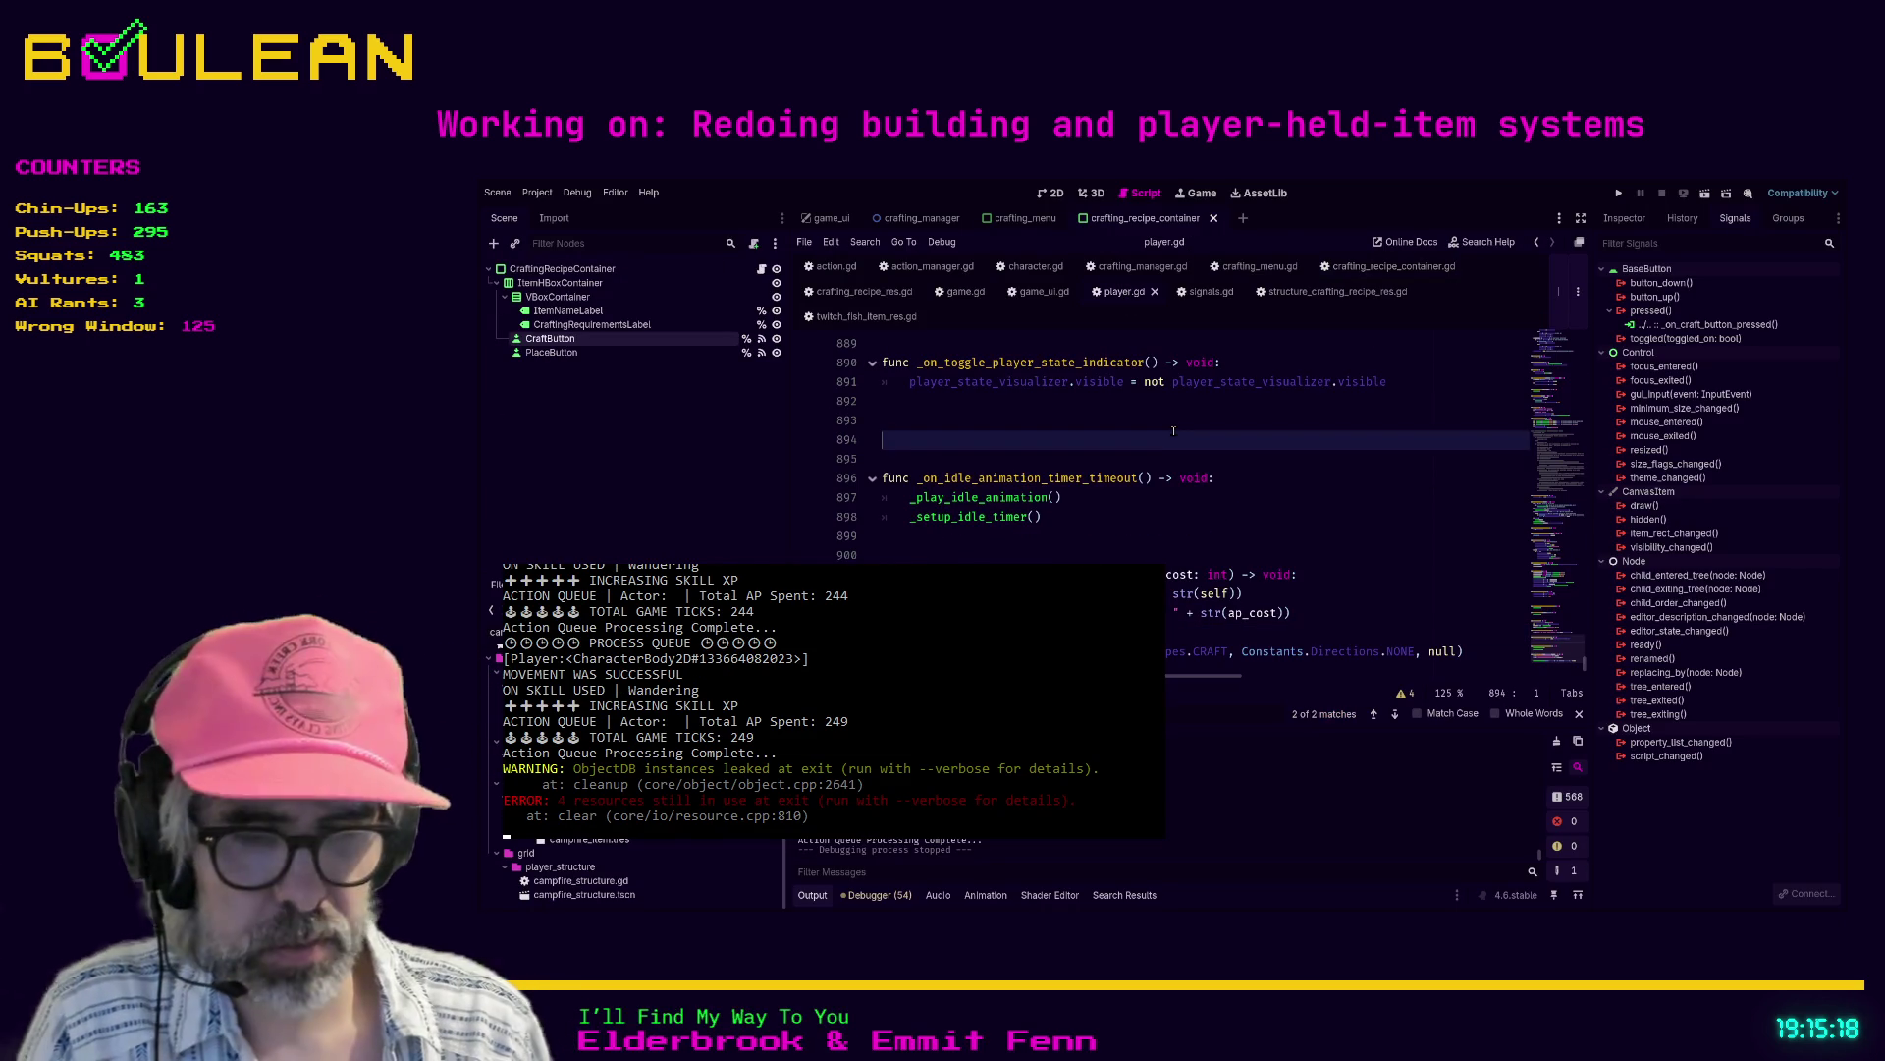
key(ctrl+shift+f)
key(Return)
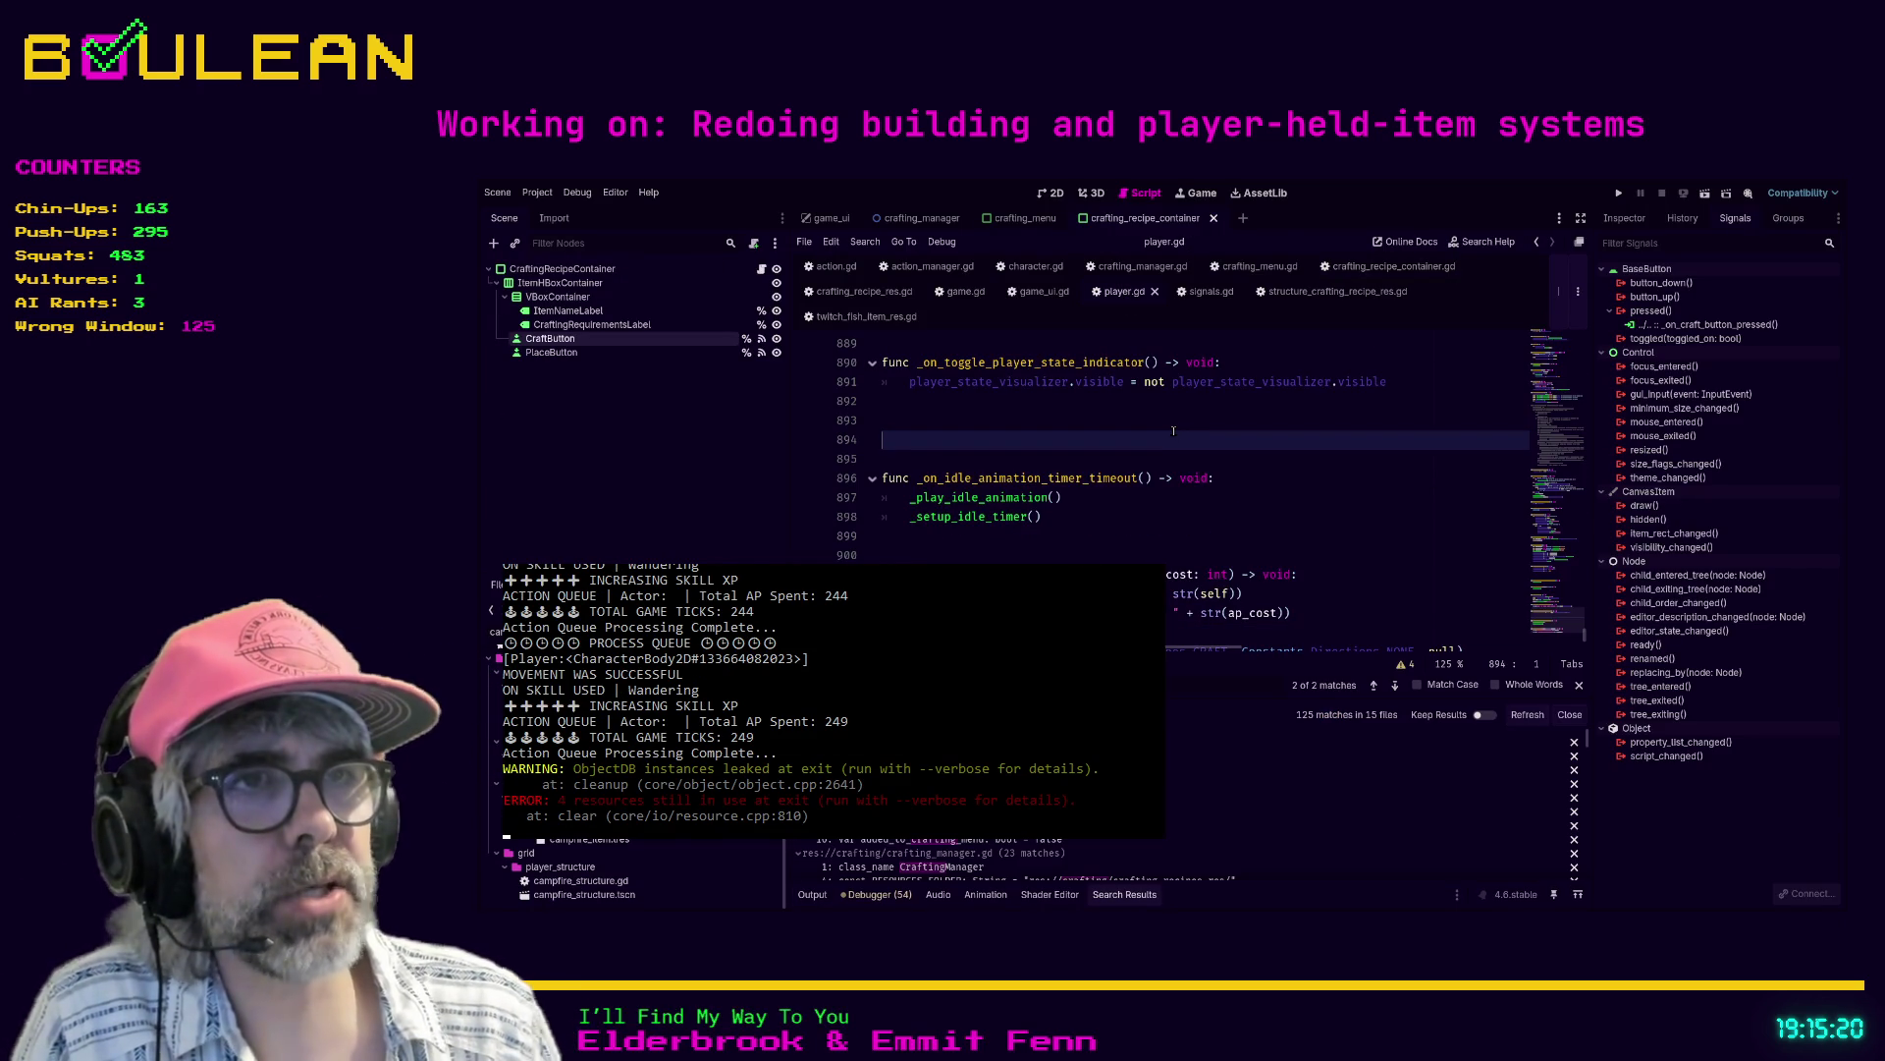
scroll(1173, 431, up, 5)
scroll(1173, 430, up, 15)
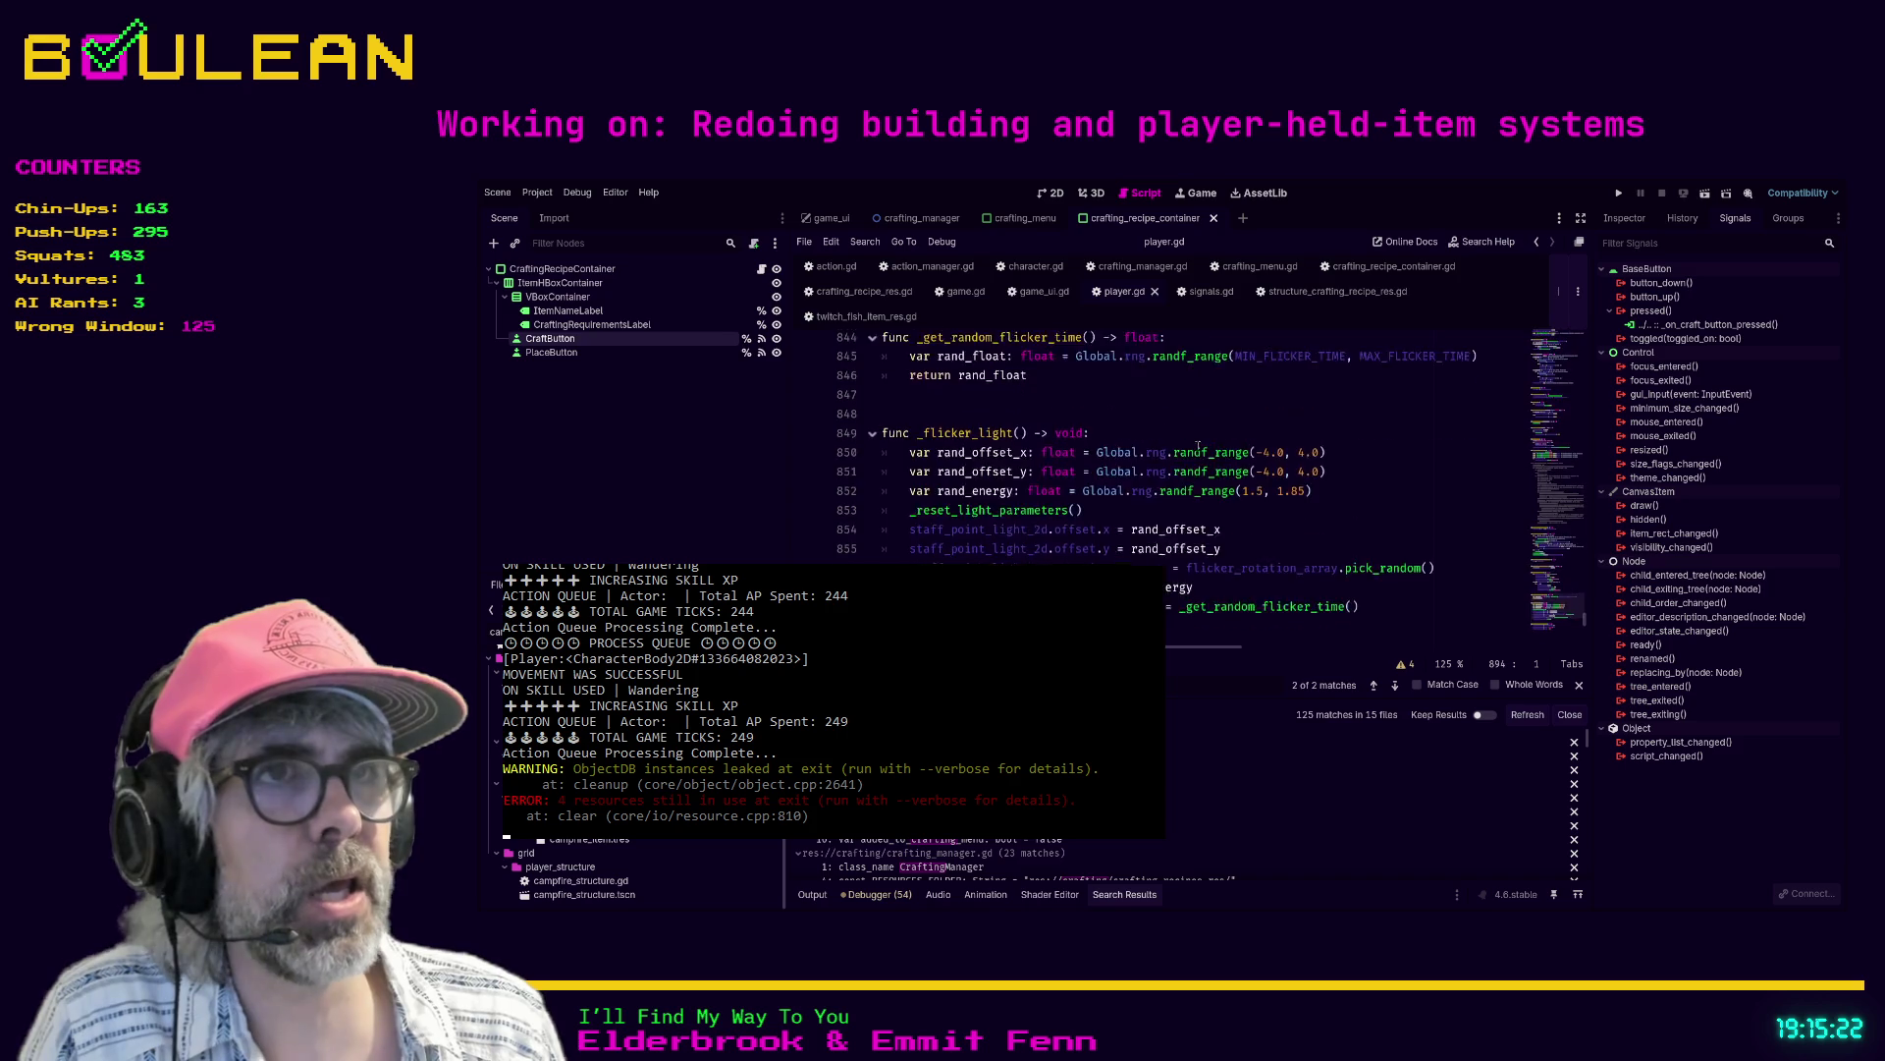
click(1295, 460)
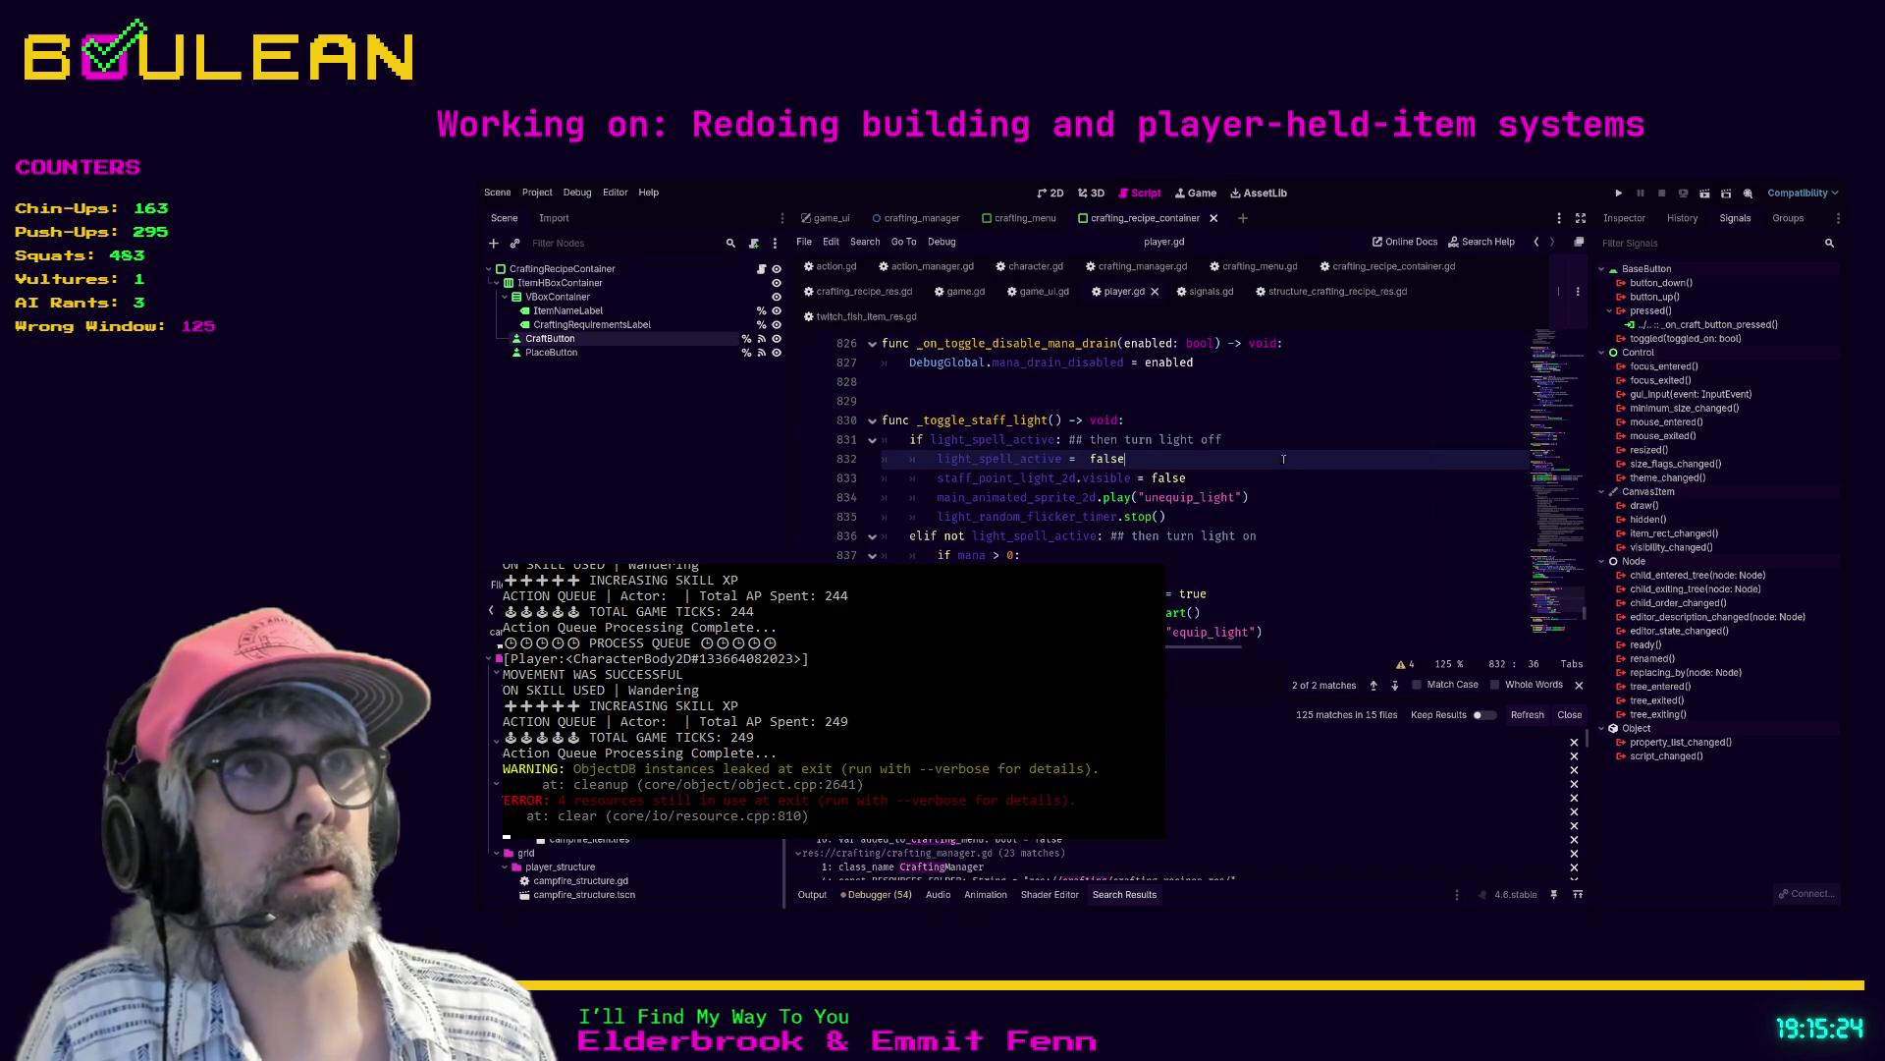
- Search player.gd for 'craftes' and '.NONE', stepping through matches at lines 620 and 351
key(ctrl+f)
text(craft)
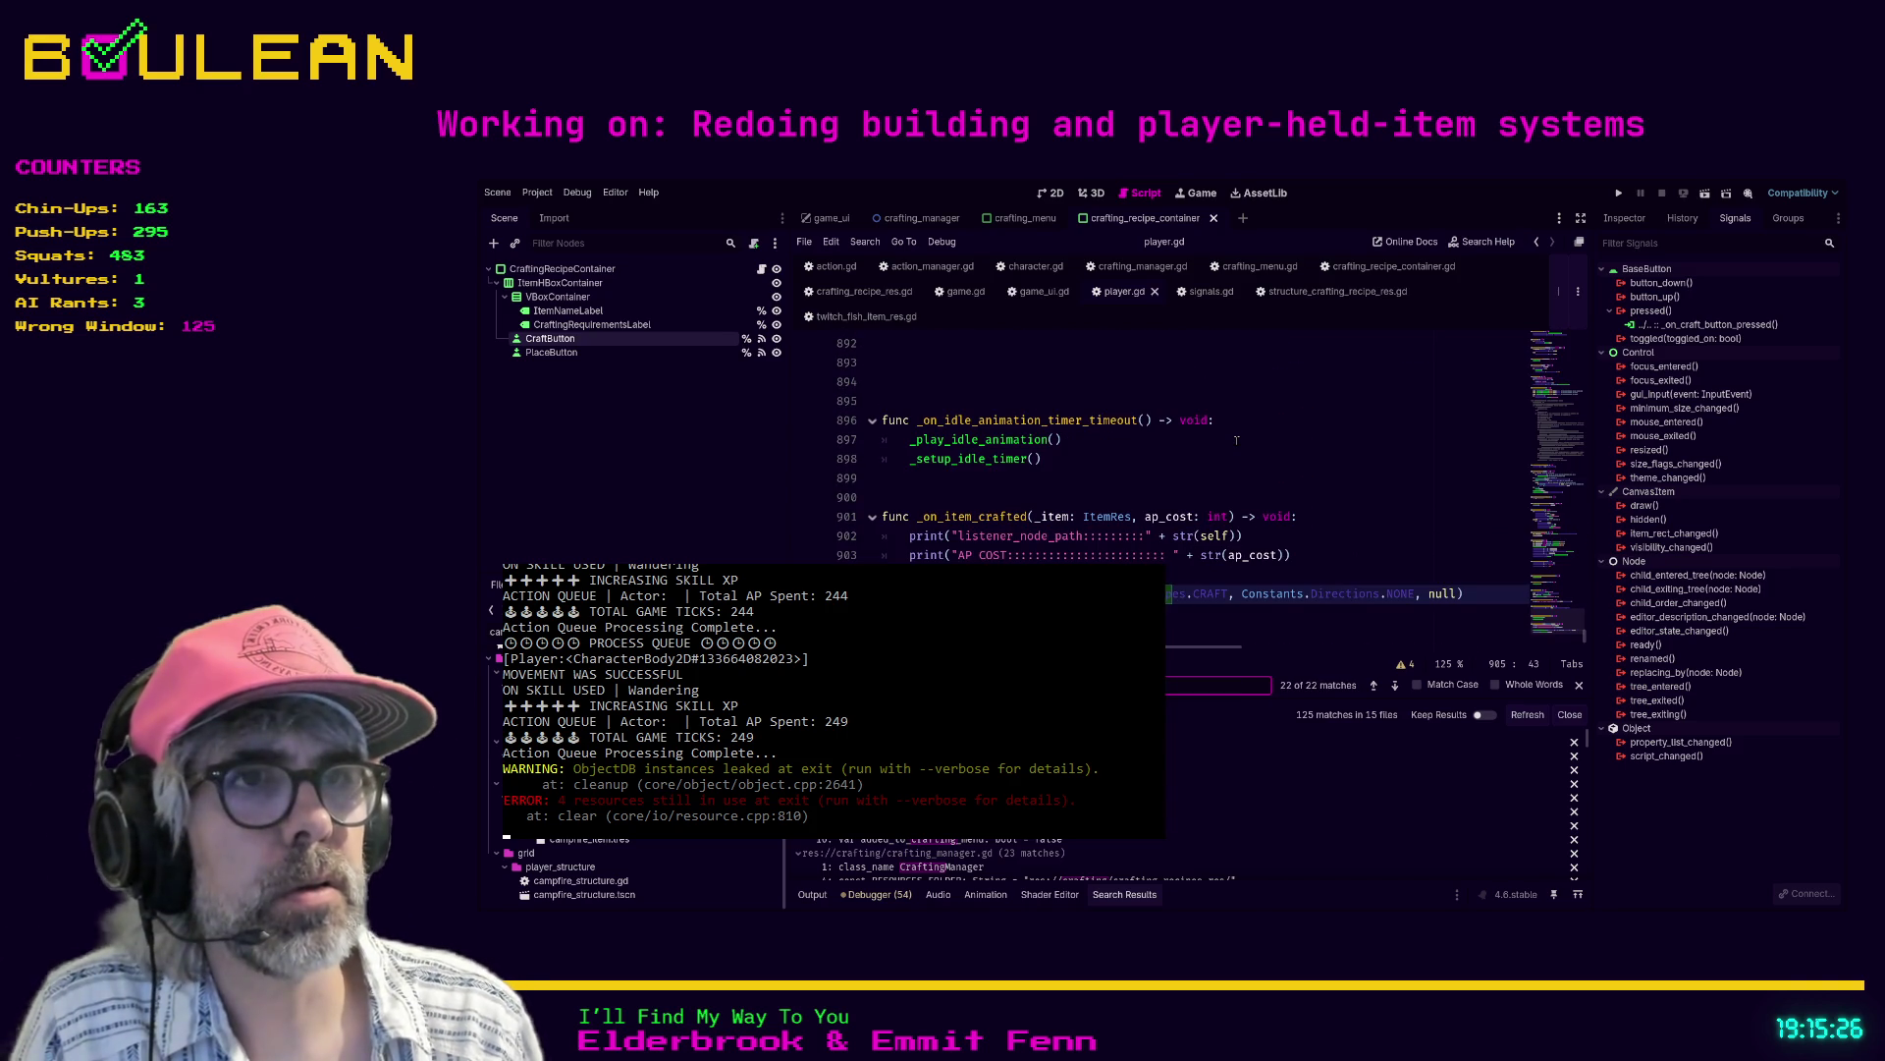
text(es)
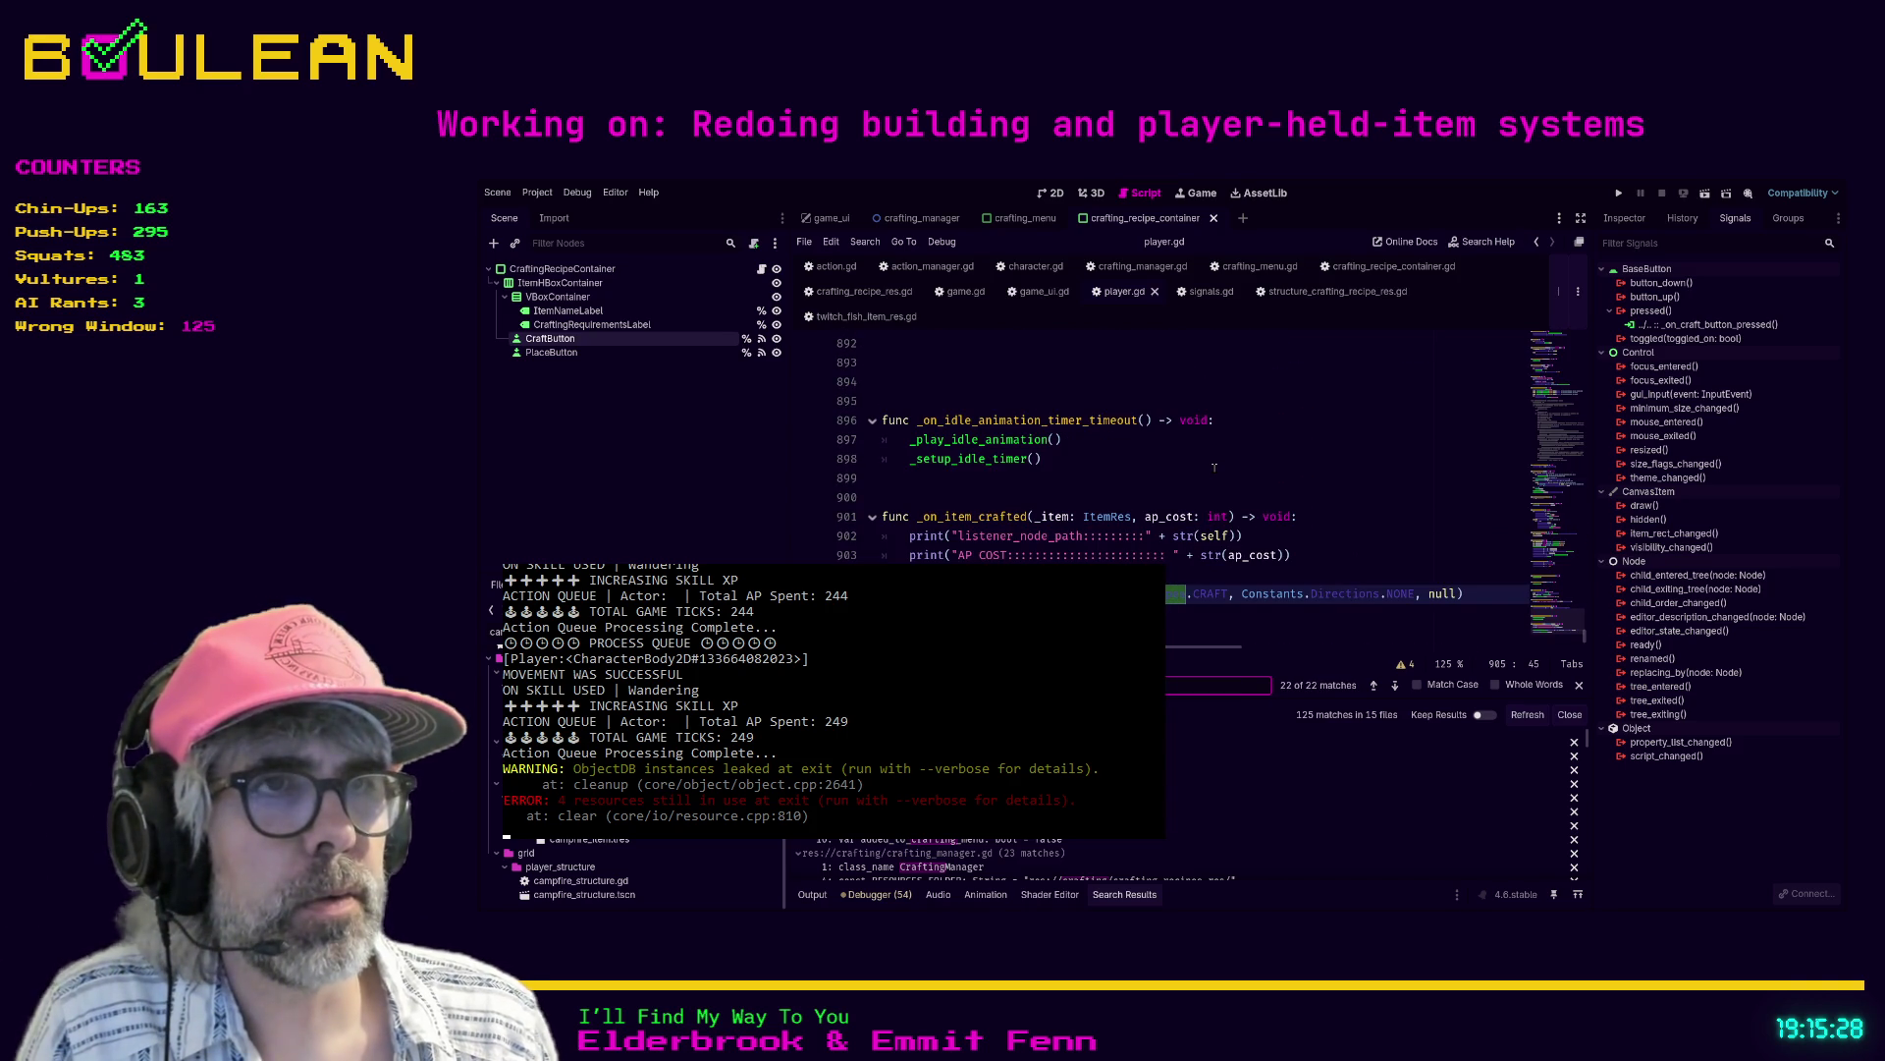
click(1373, 695)
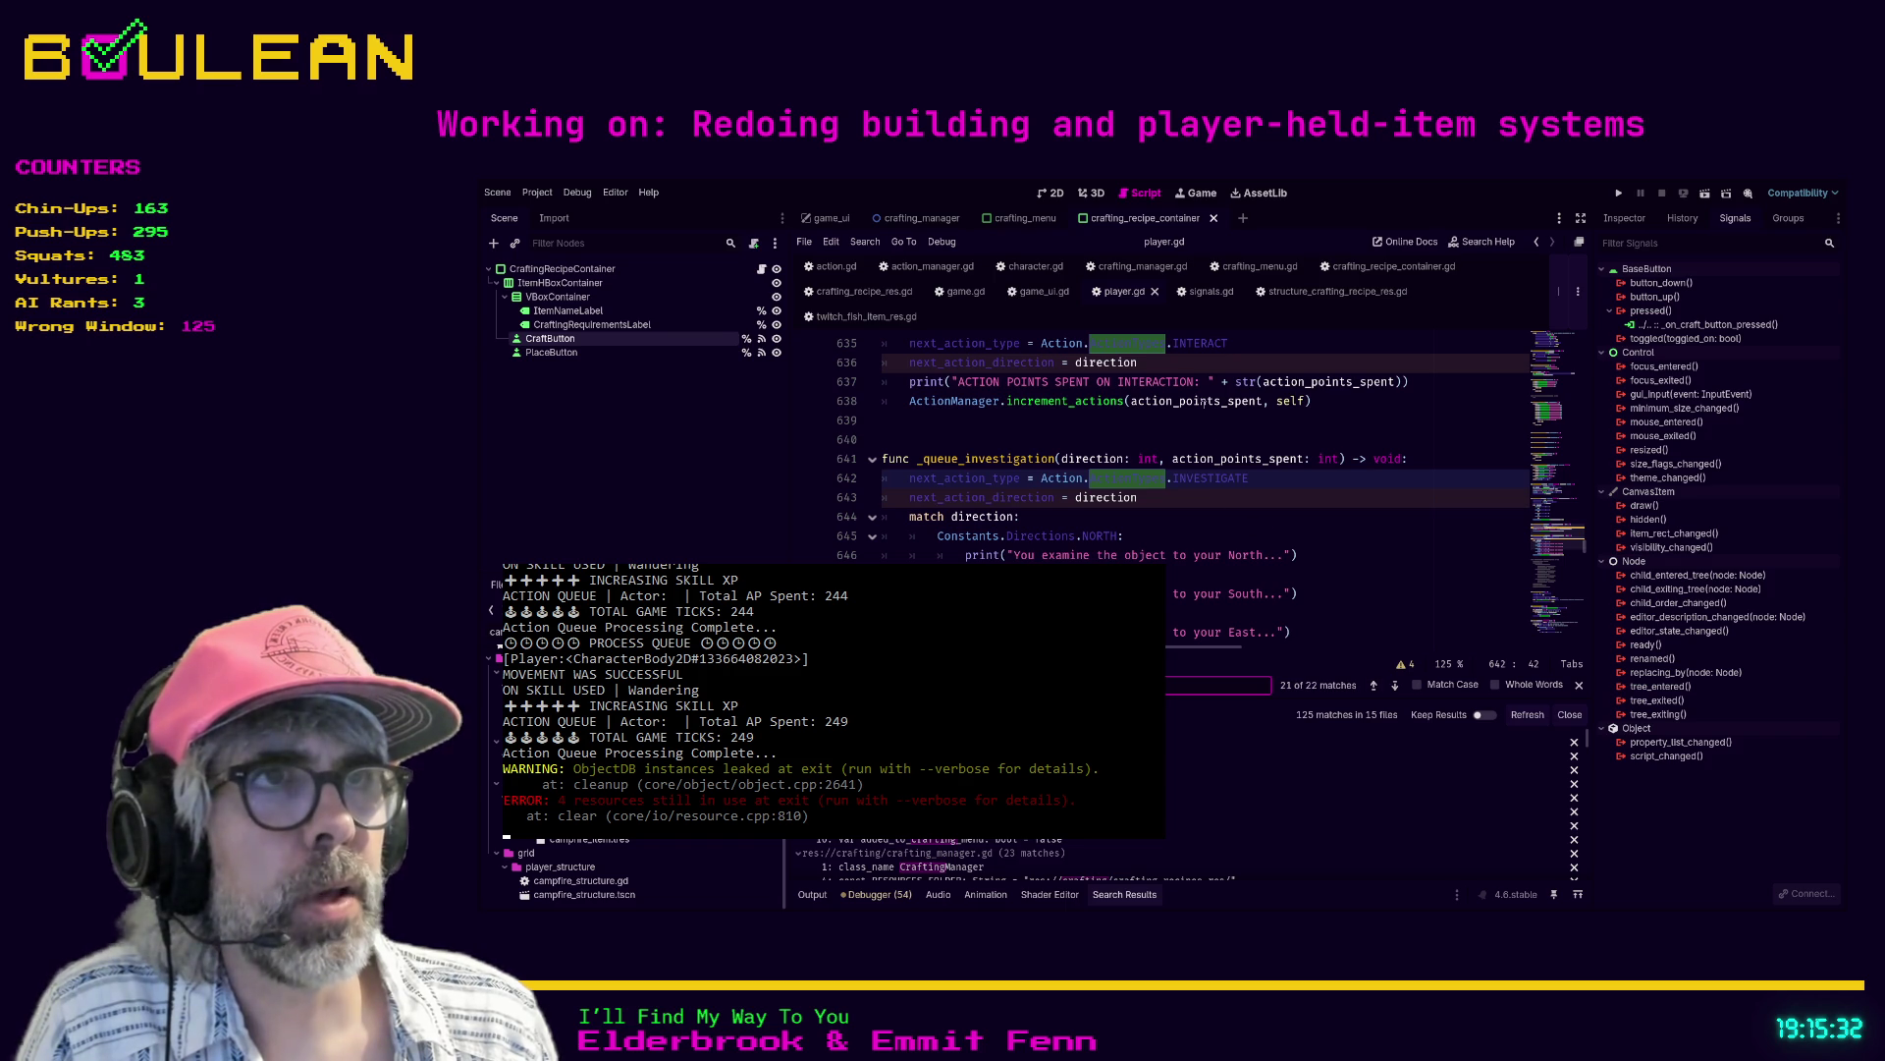
scroll(1202, 404, up, 6)
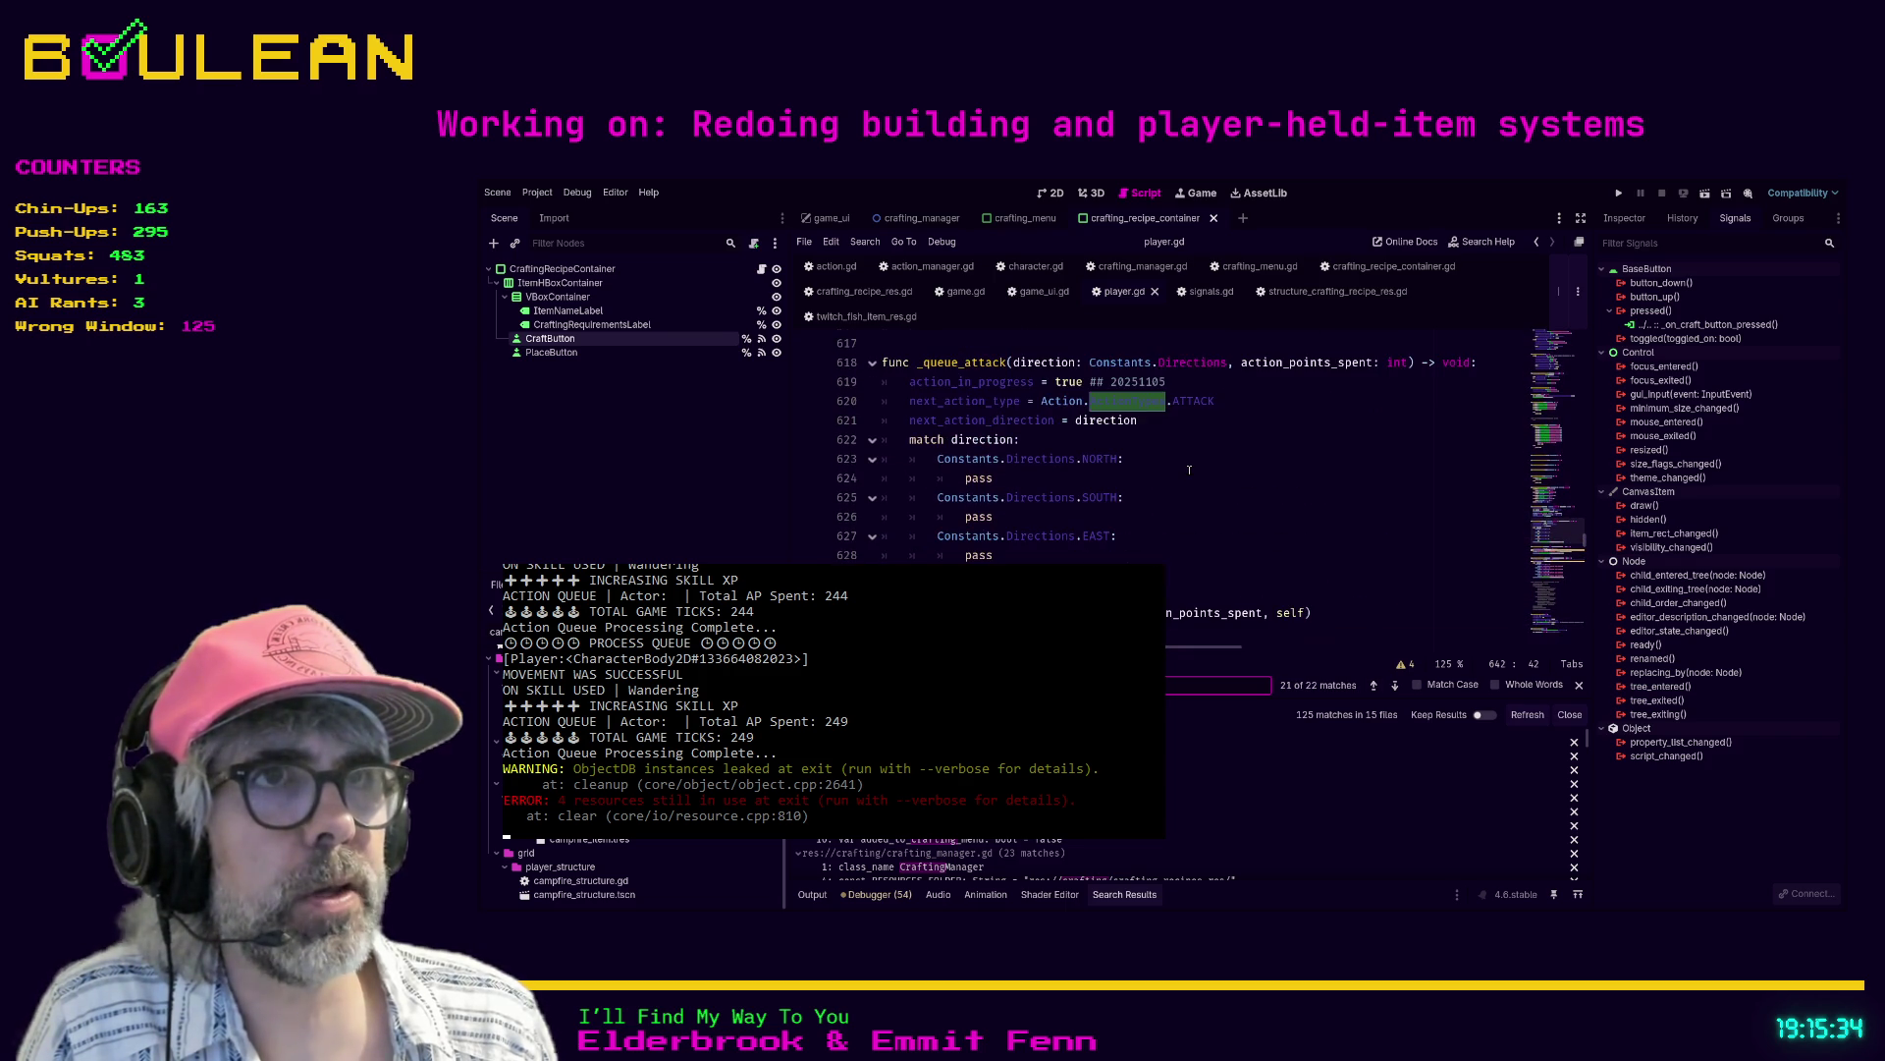
scroll(1189, 472, up, 3)
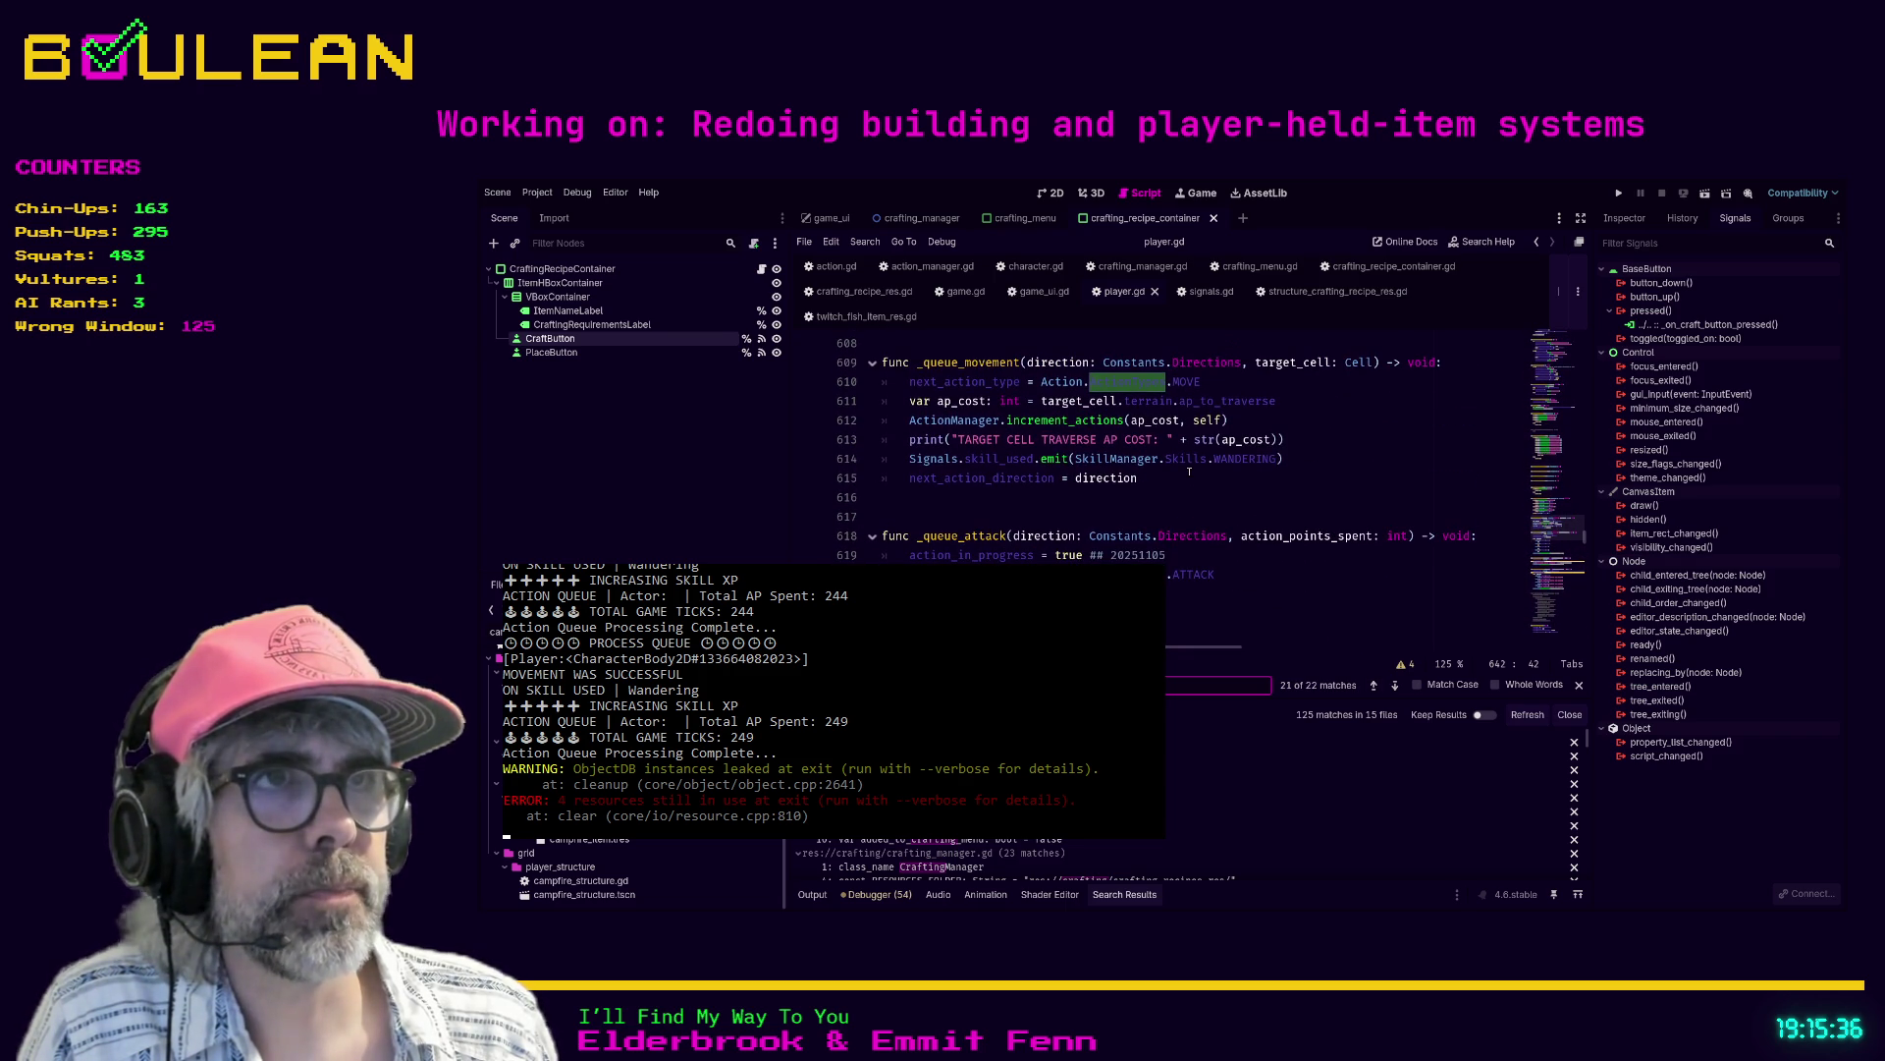
scroll(1189, 473, up, 5)
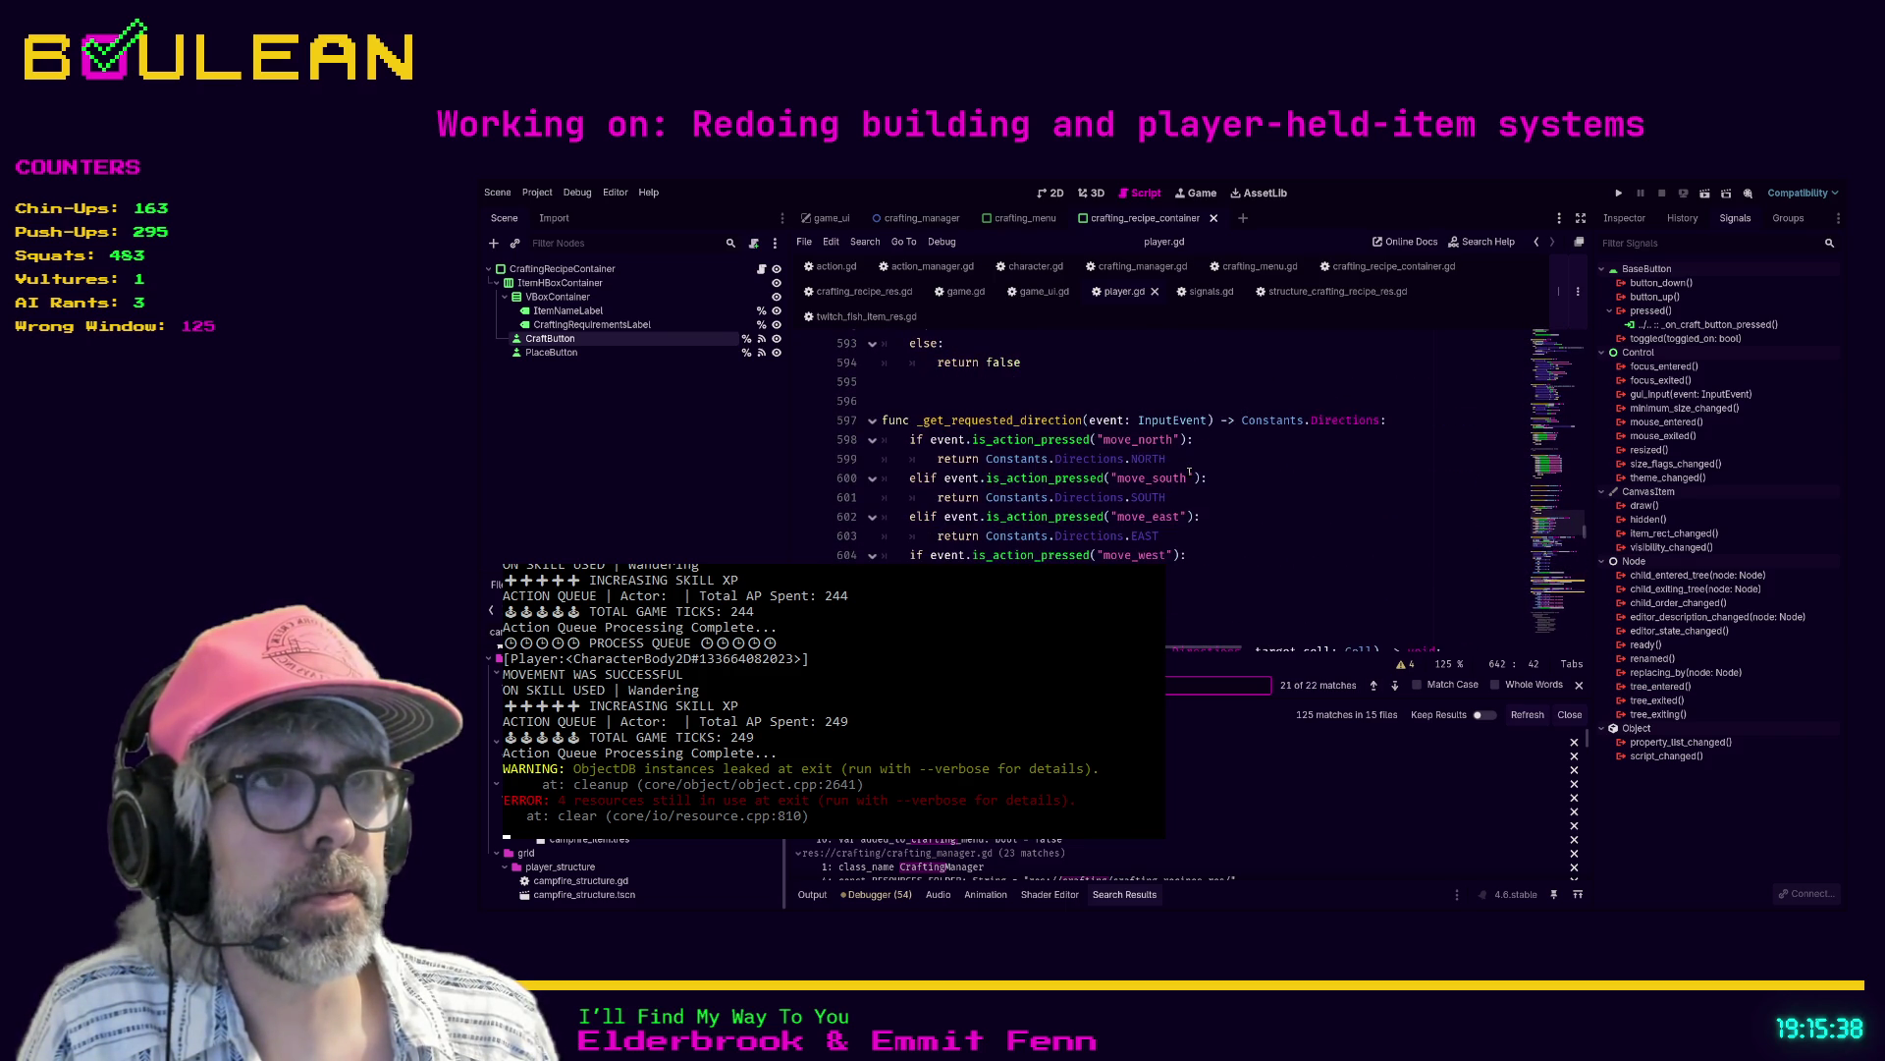
scroll(1189, 472, up, 4)
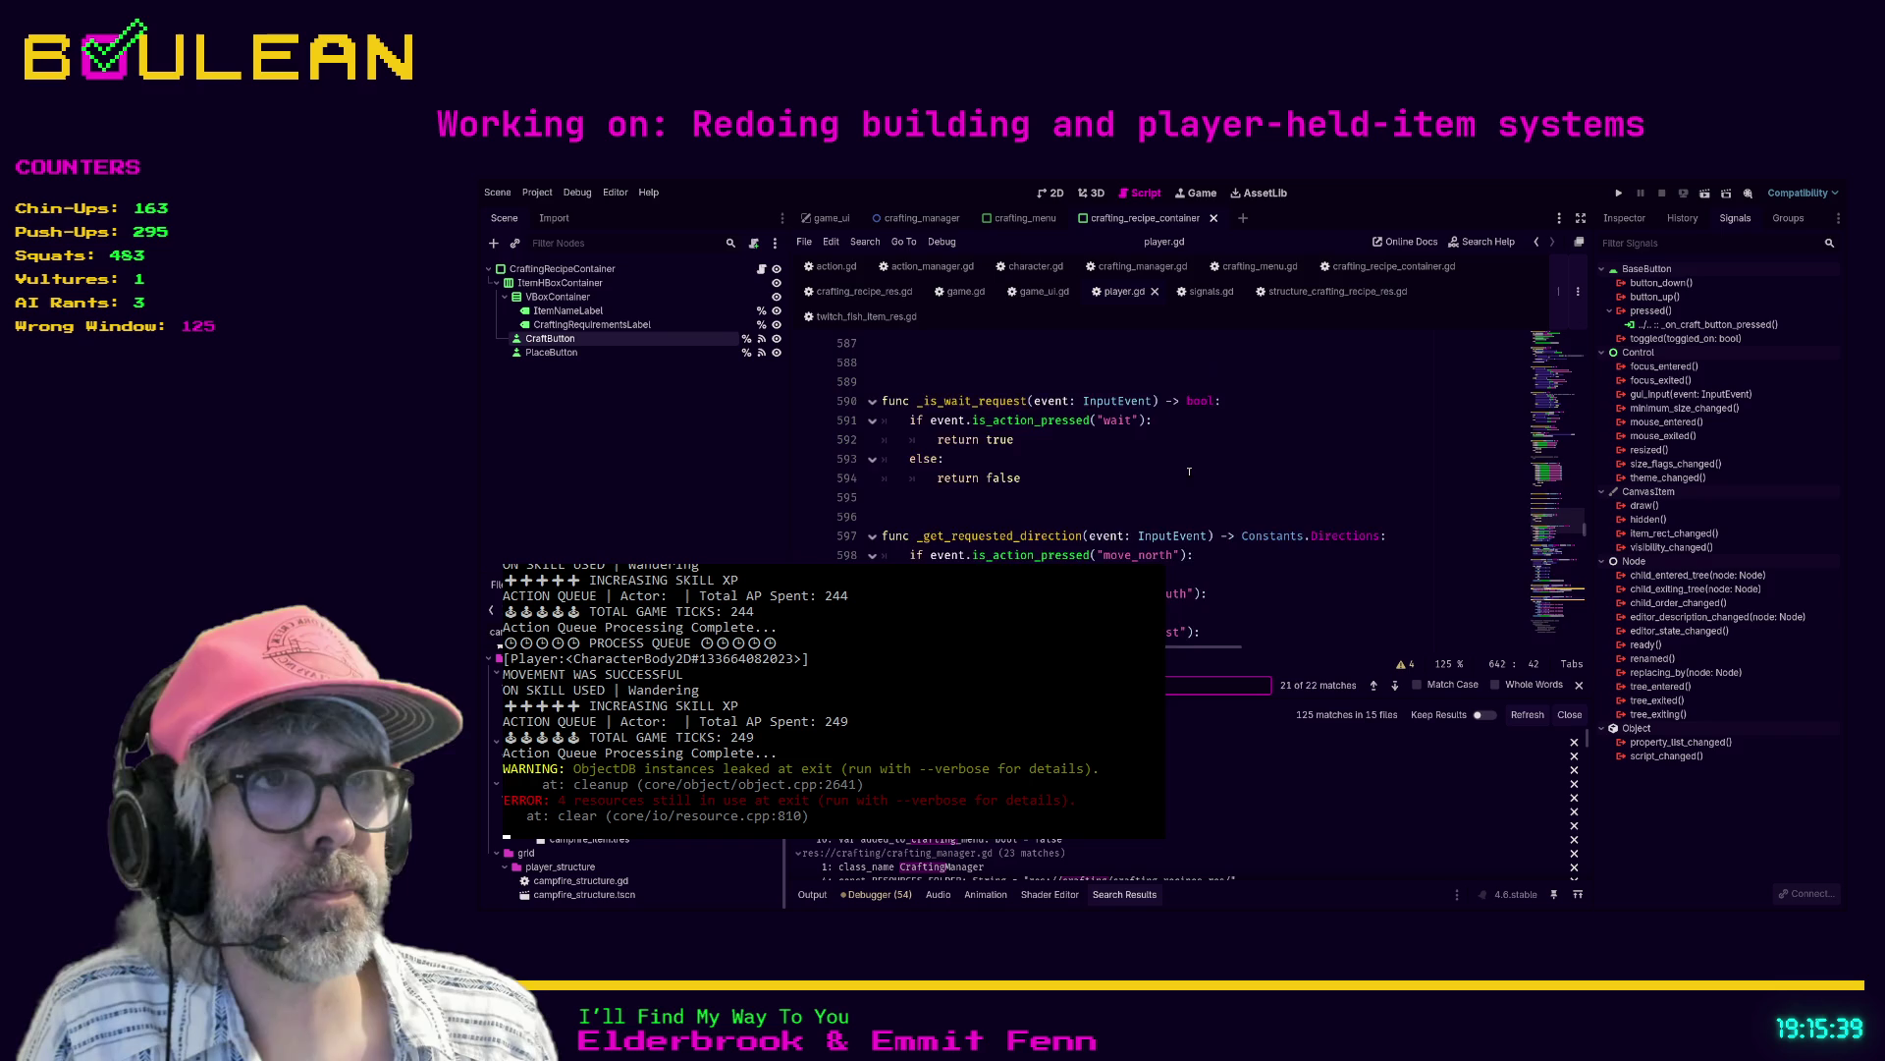
click(1376, 687)
click(1376, 688)
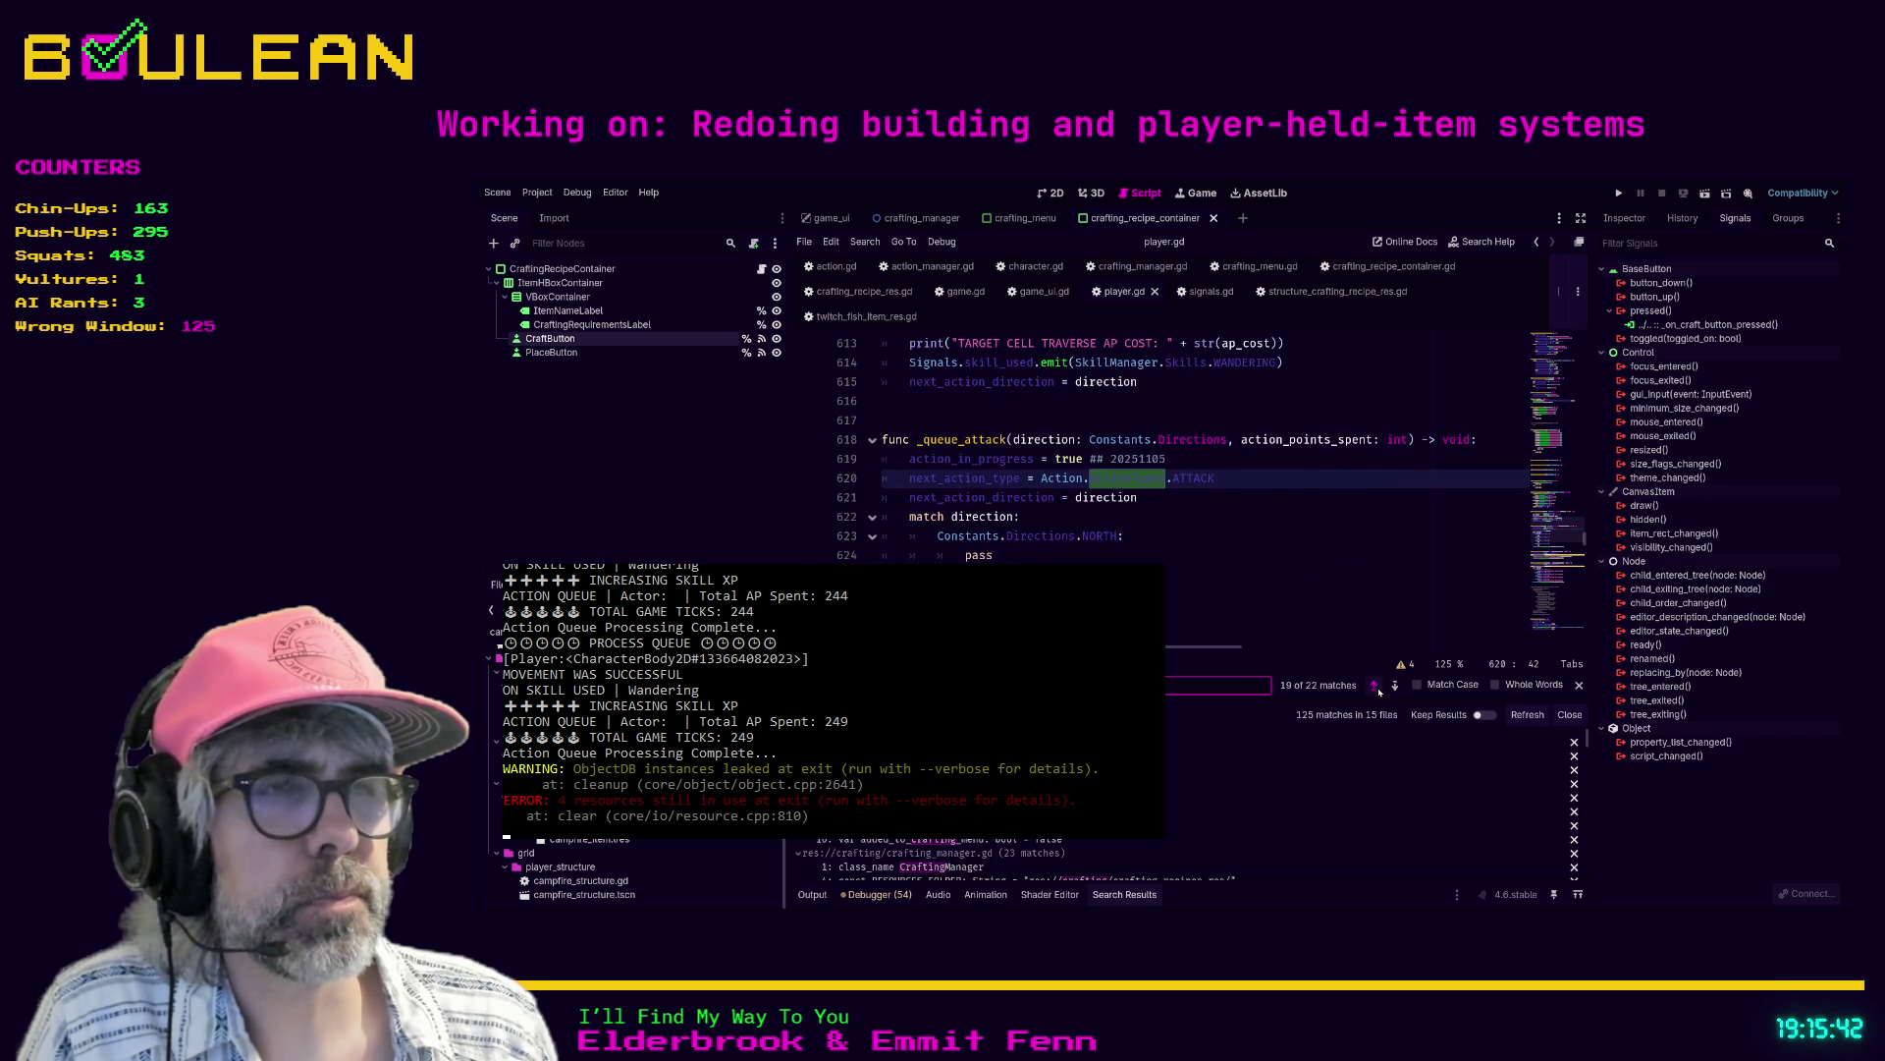
click(1376, 687)
click(1376, 687)
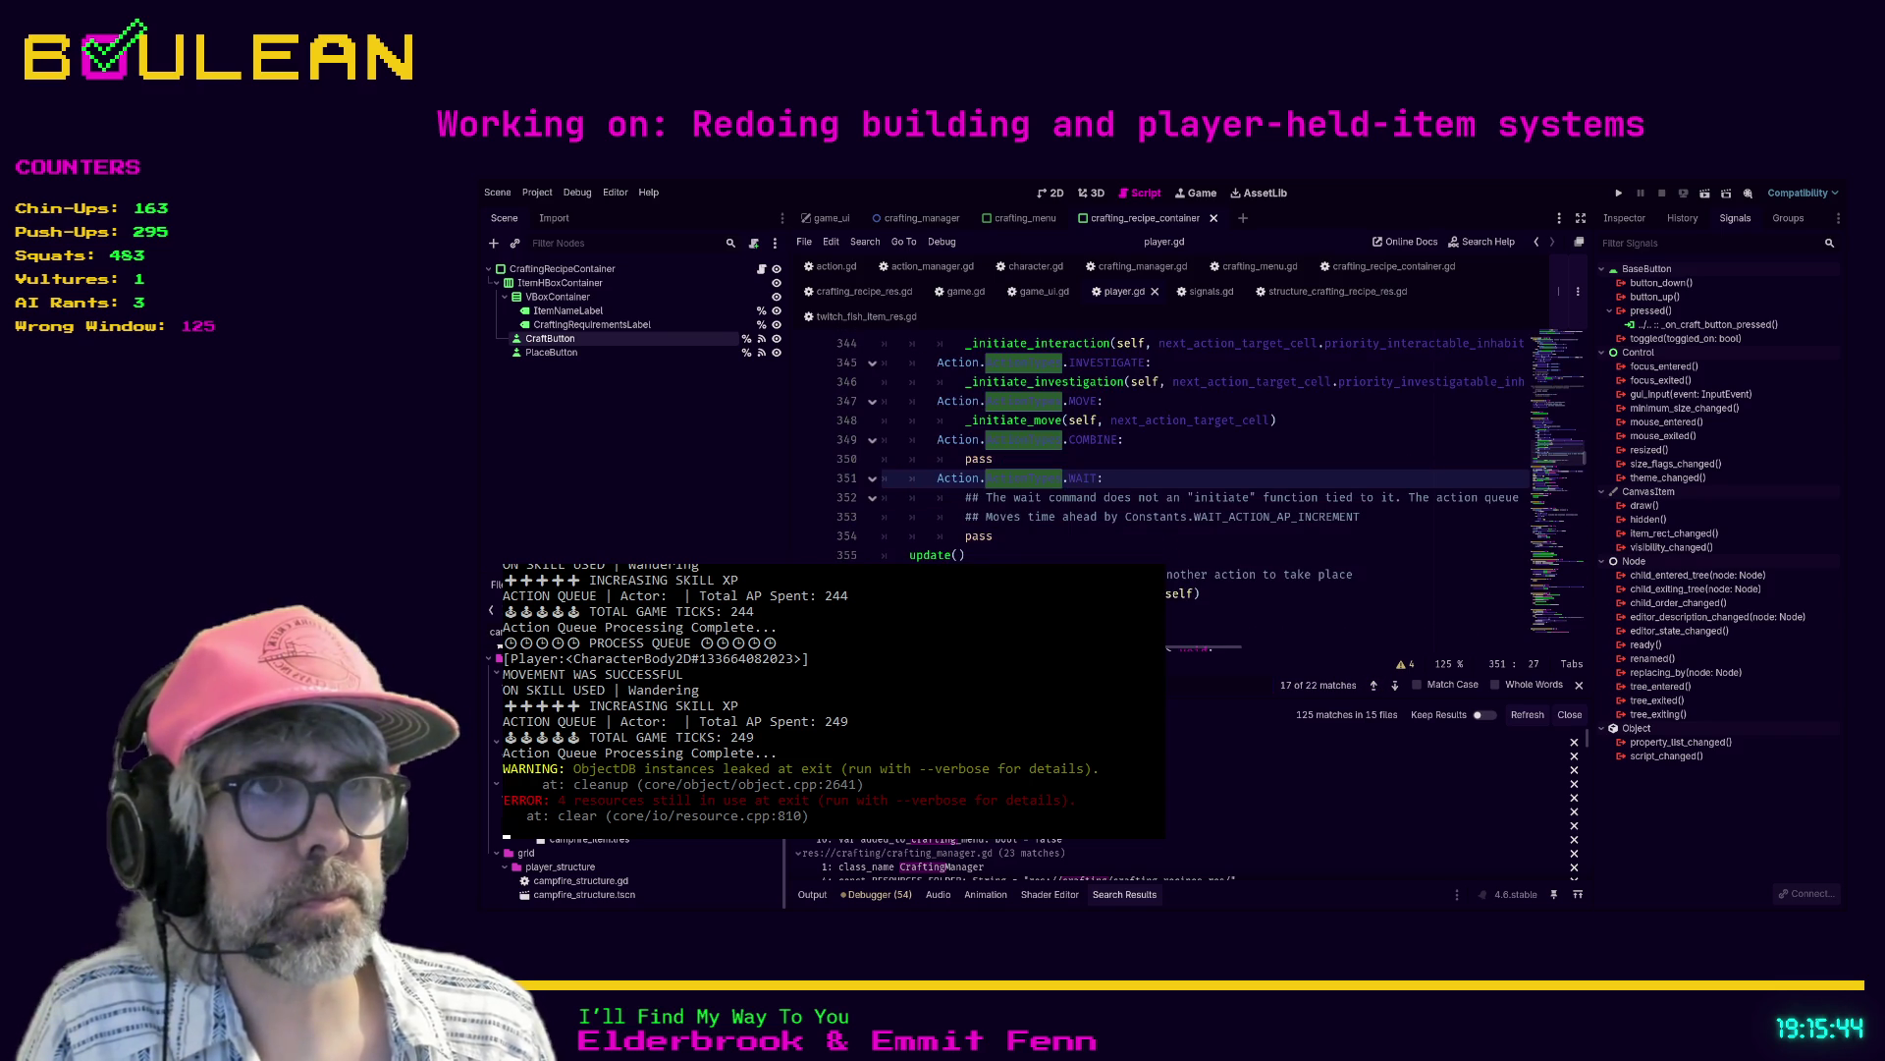
text(.)
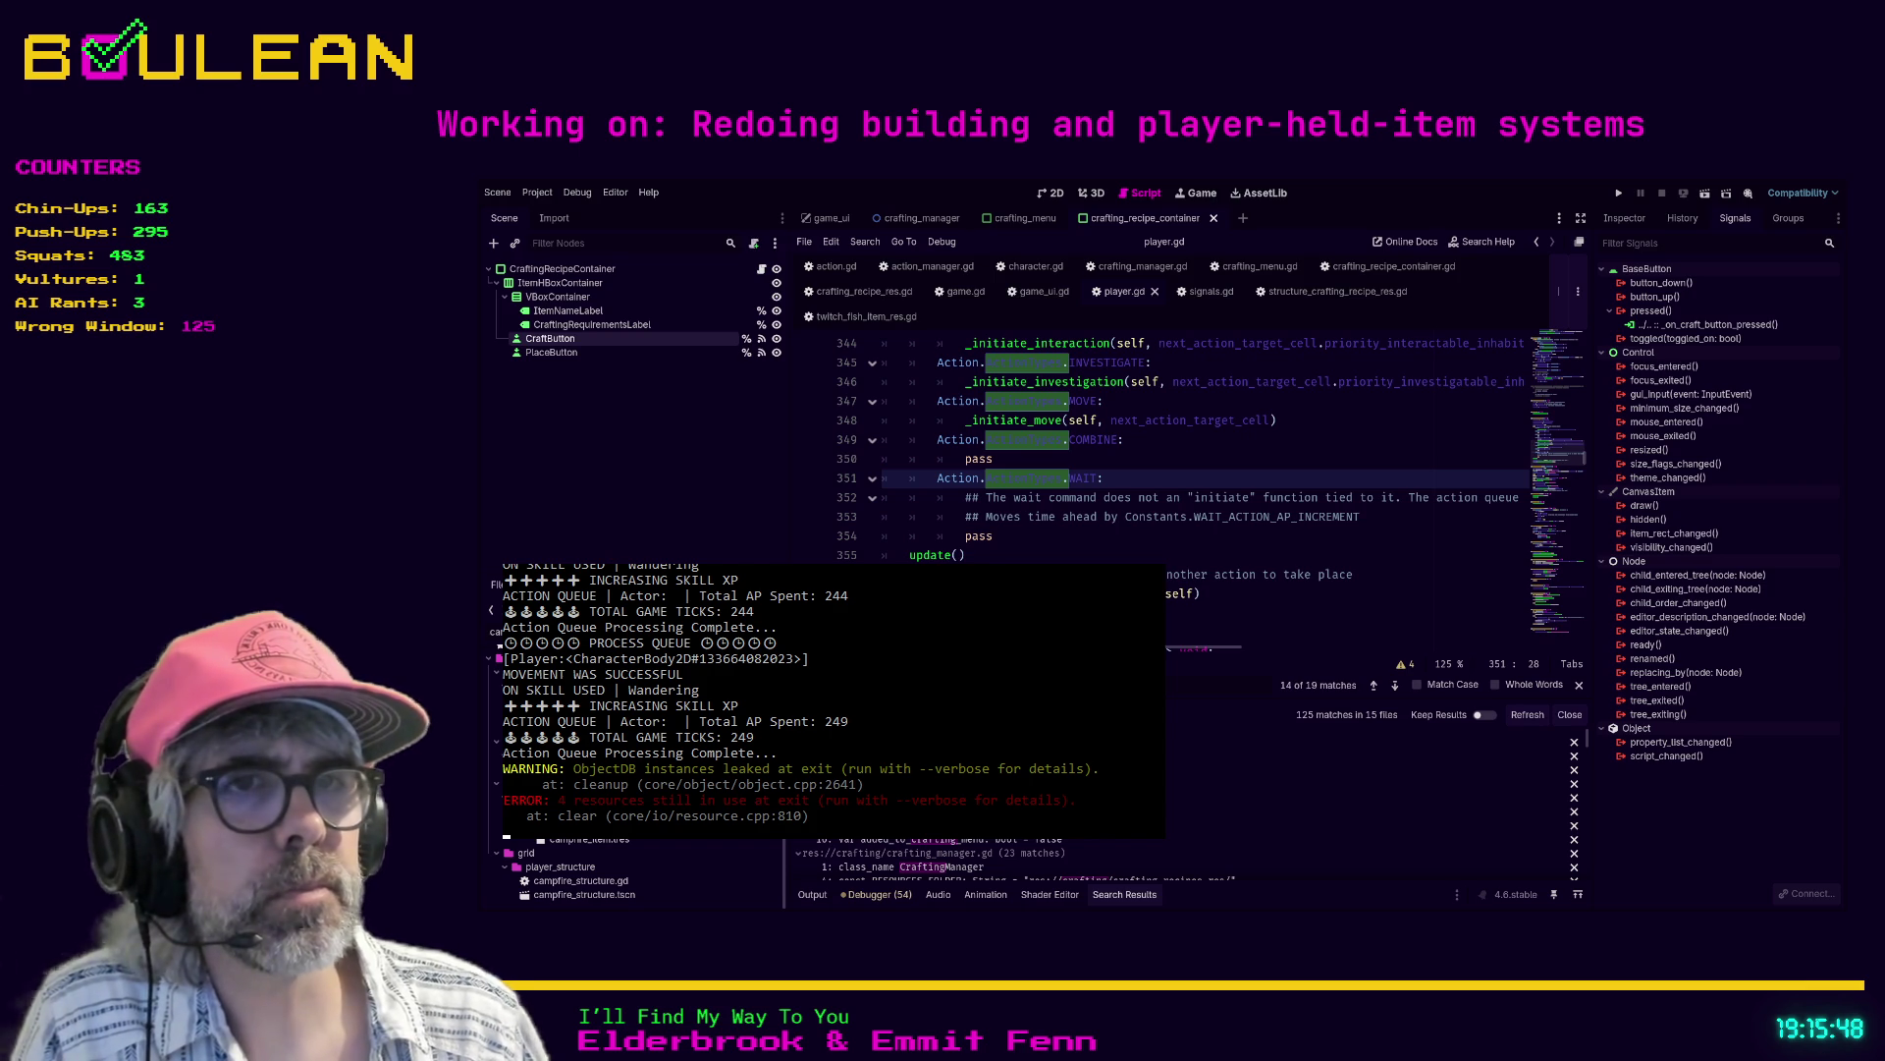
text(NONE)
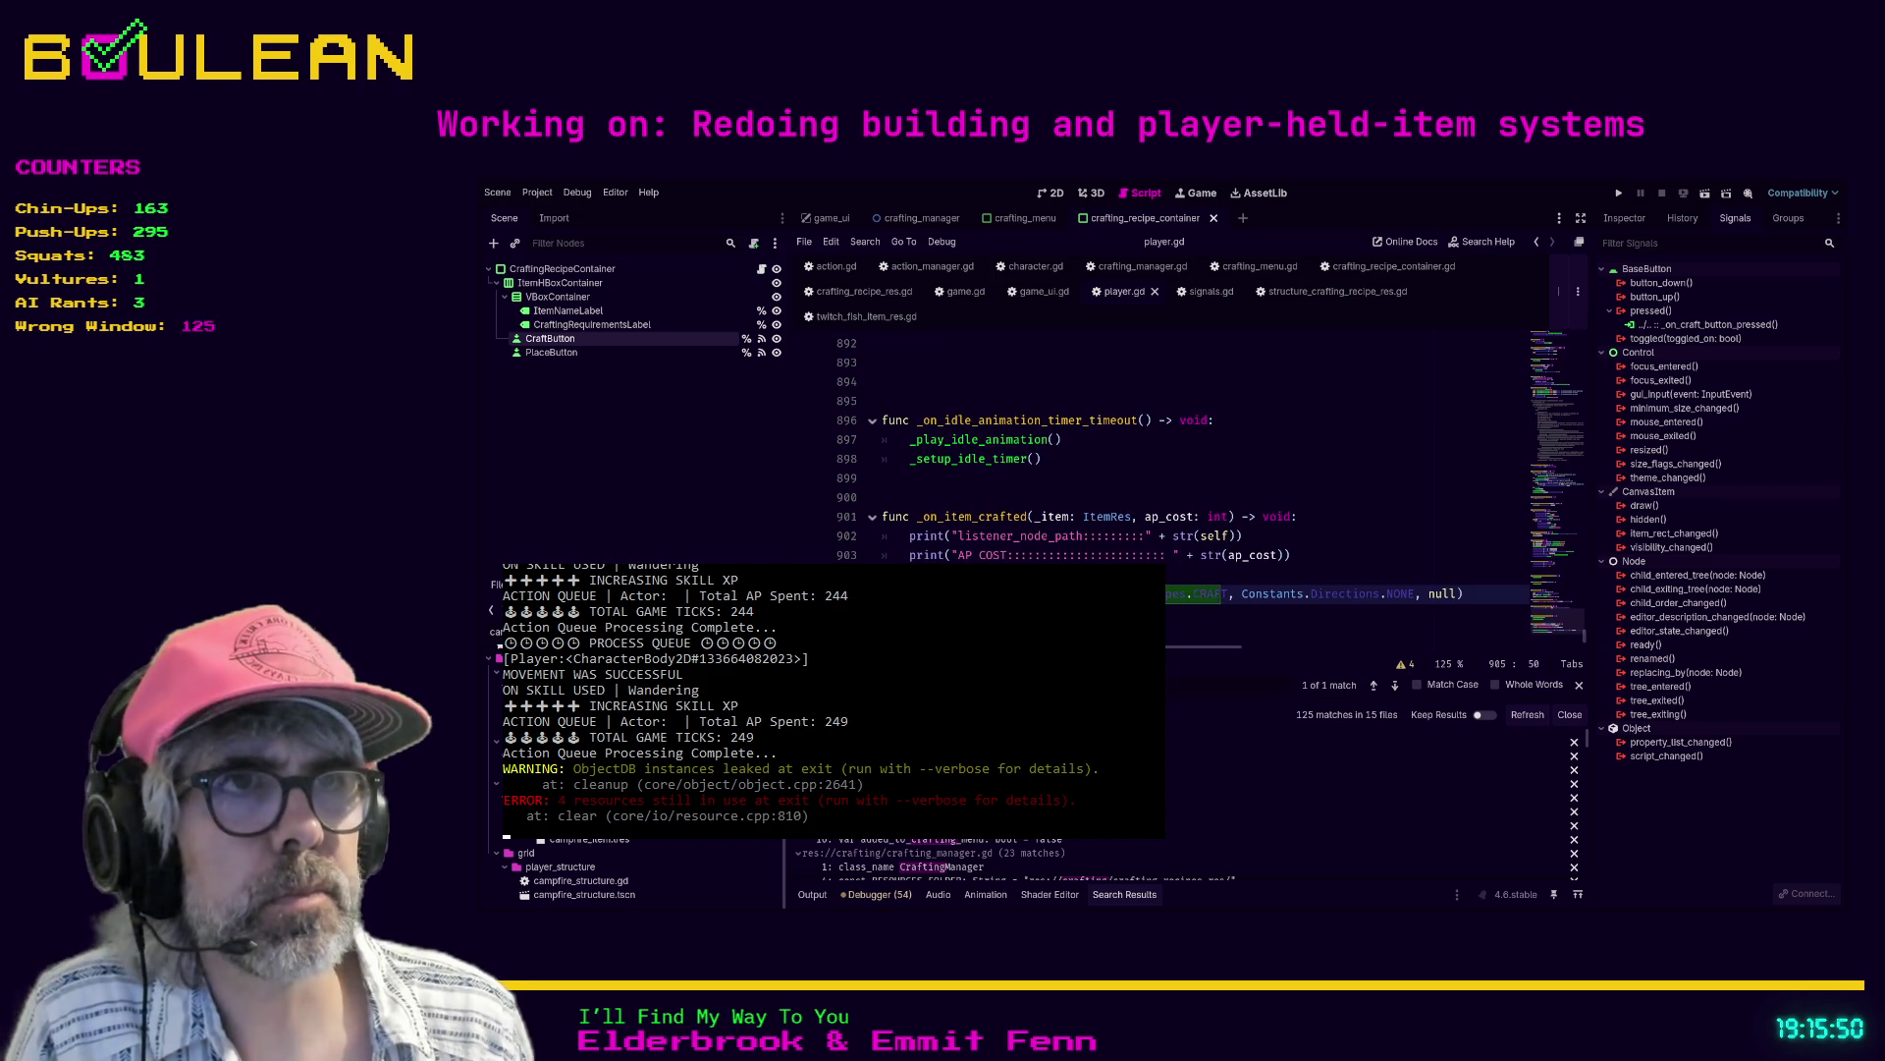
click(1395, 688)
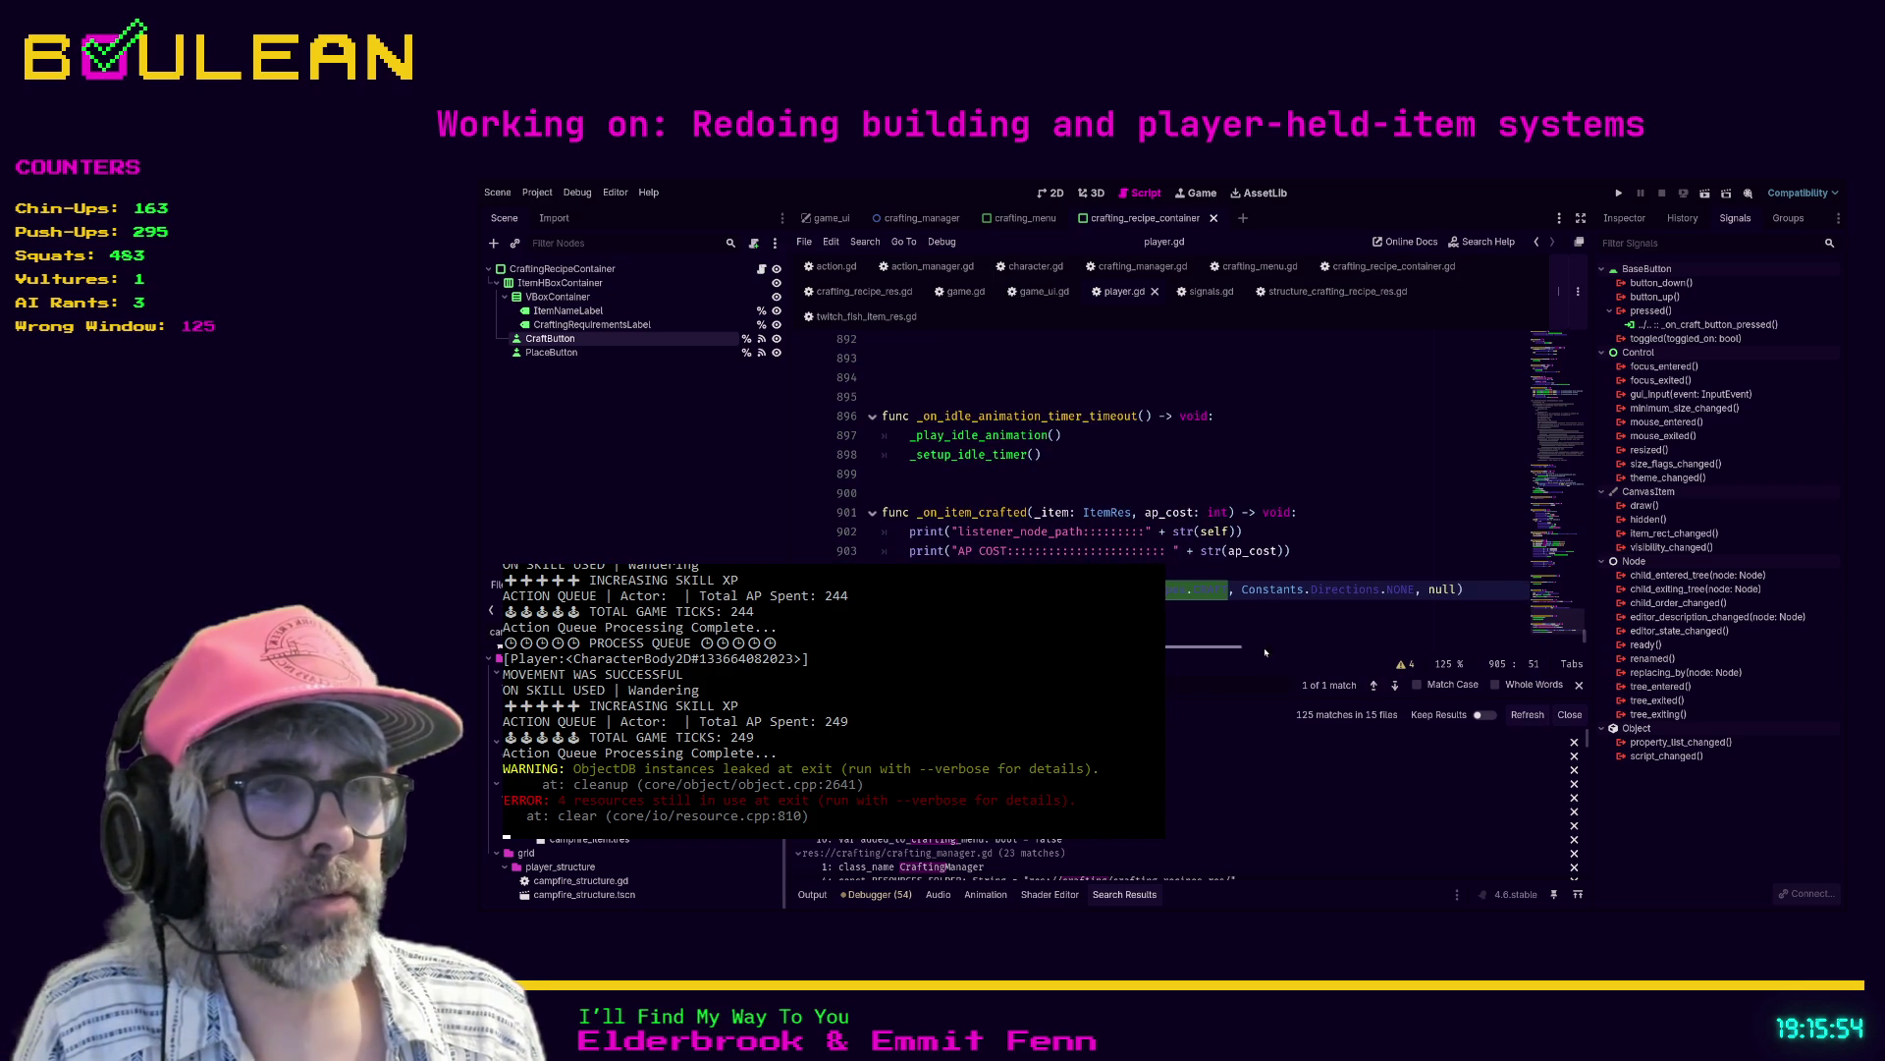
- Search player.gd for 'match' and step through matches at lines 622, 658 and 335
text(match)
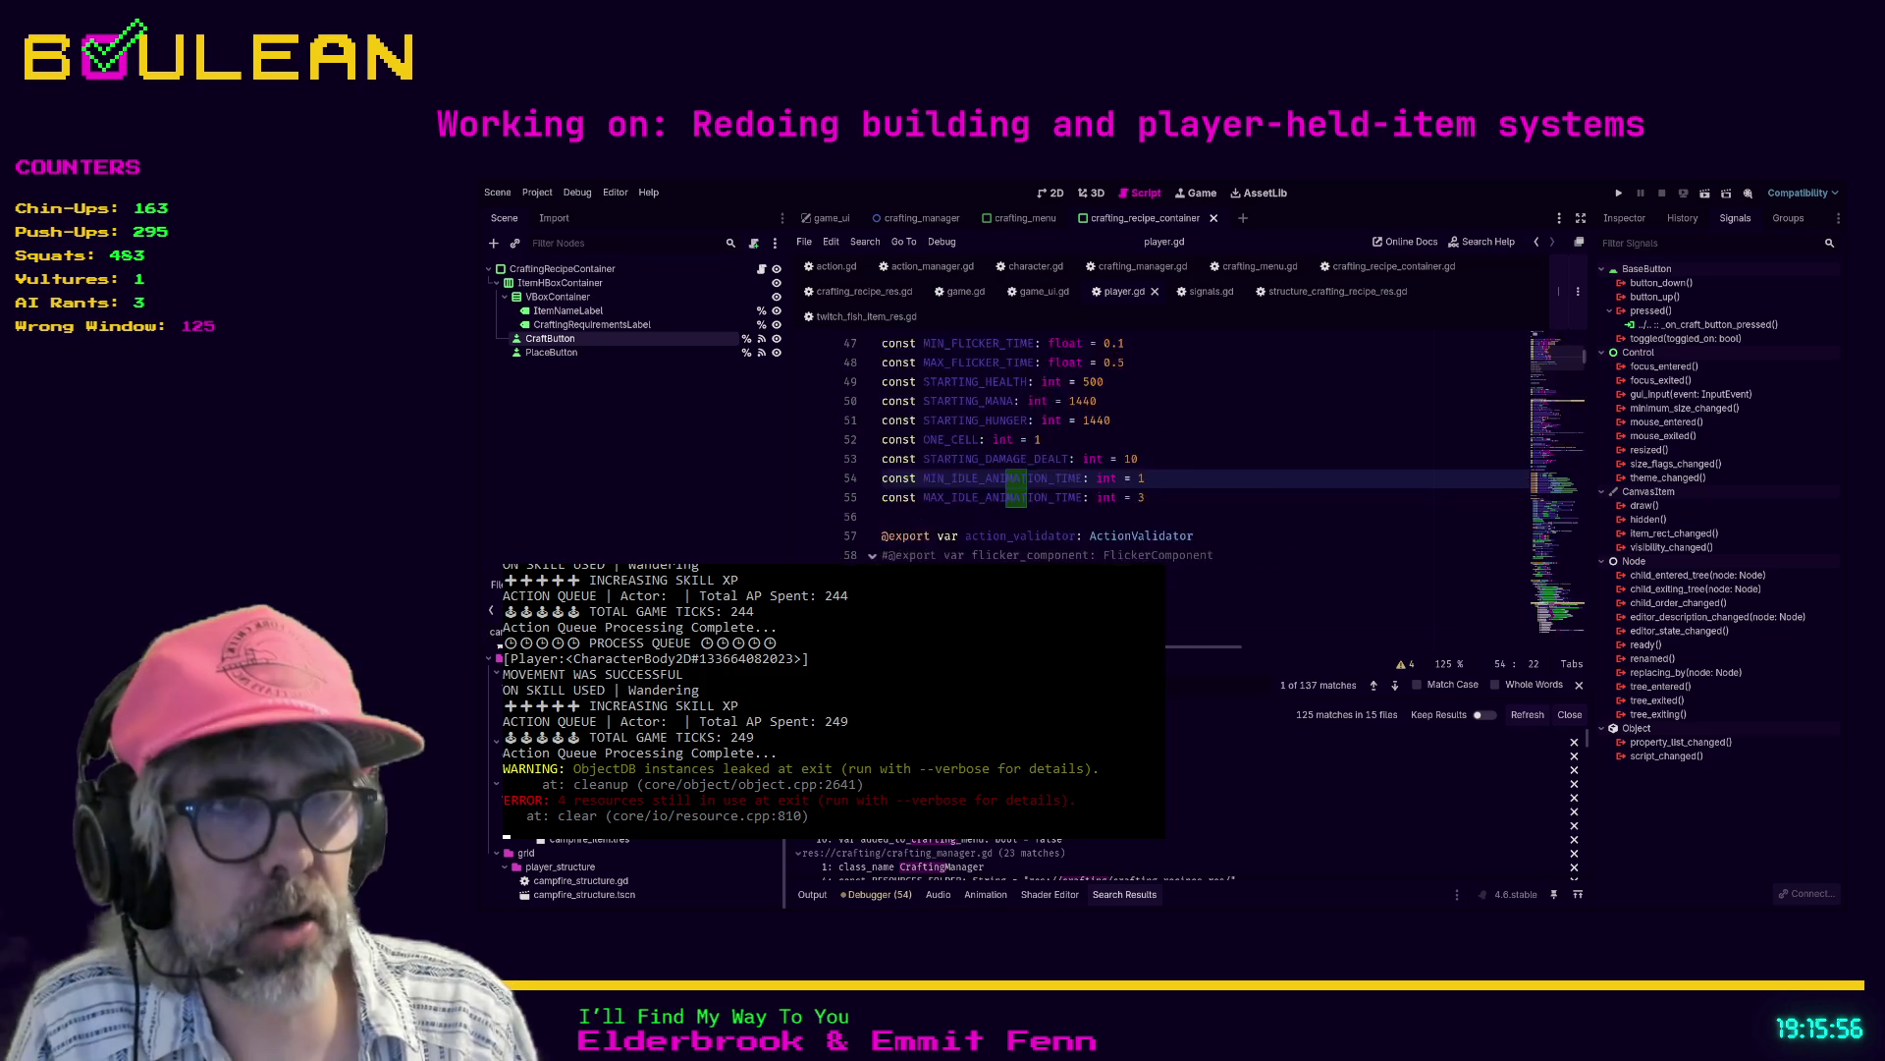
scroll(1053, 563, down, 5)
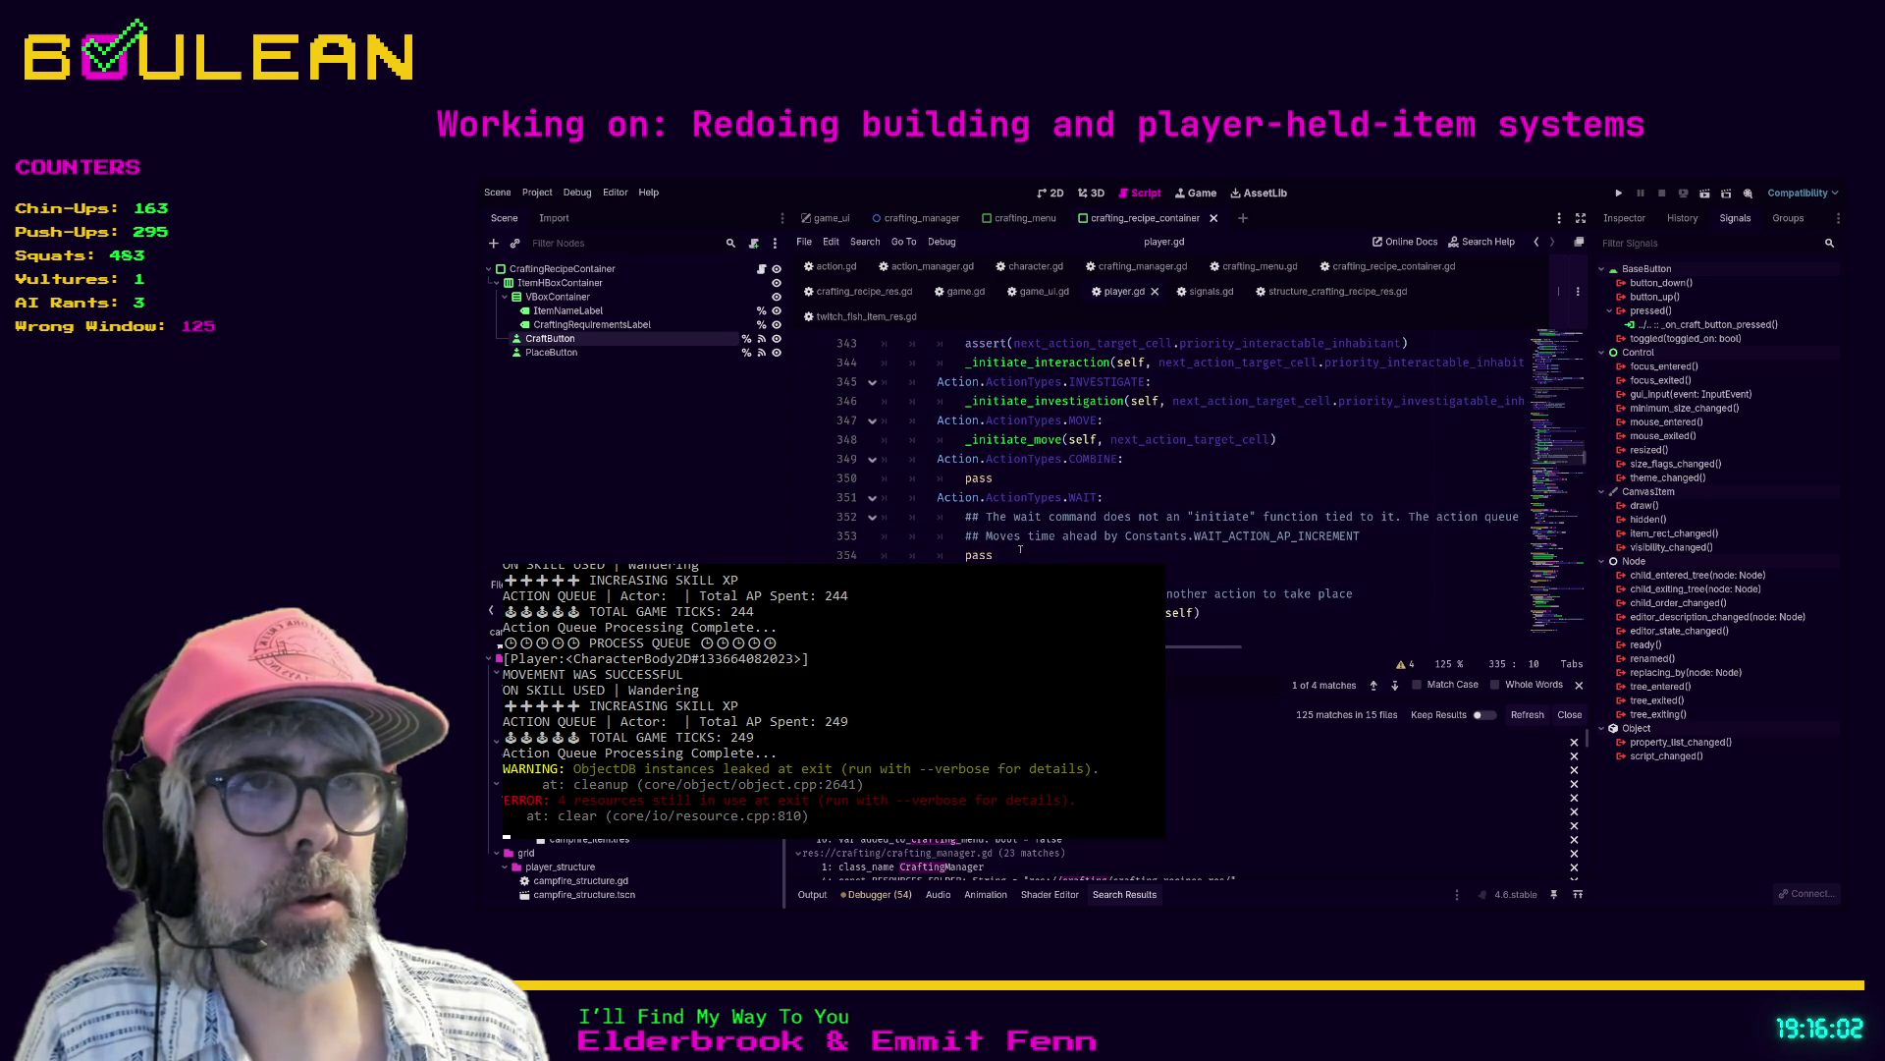
scroll(1024, 556, up, 3)
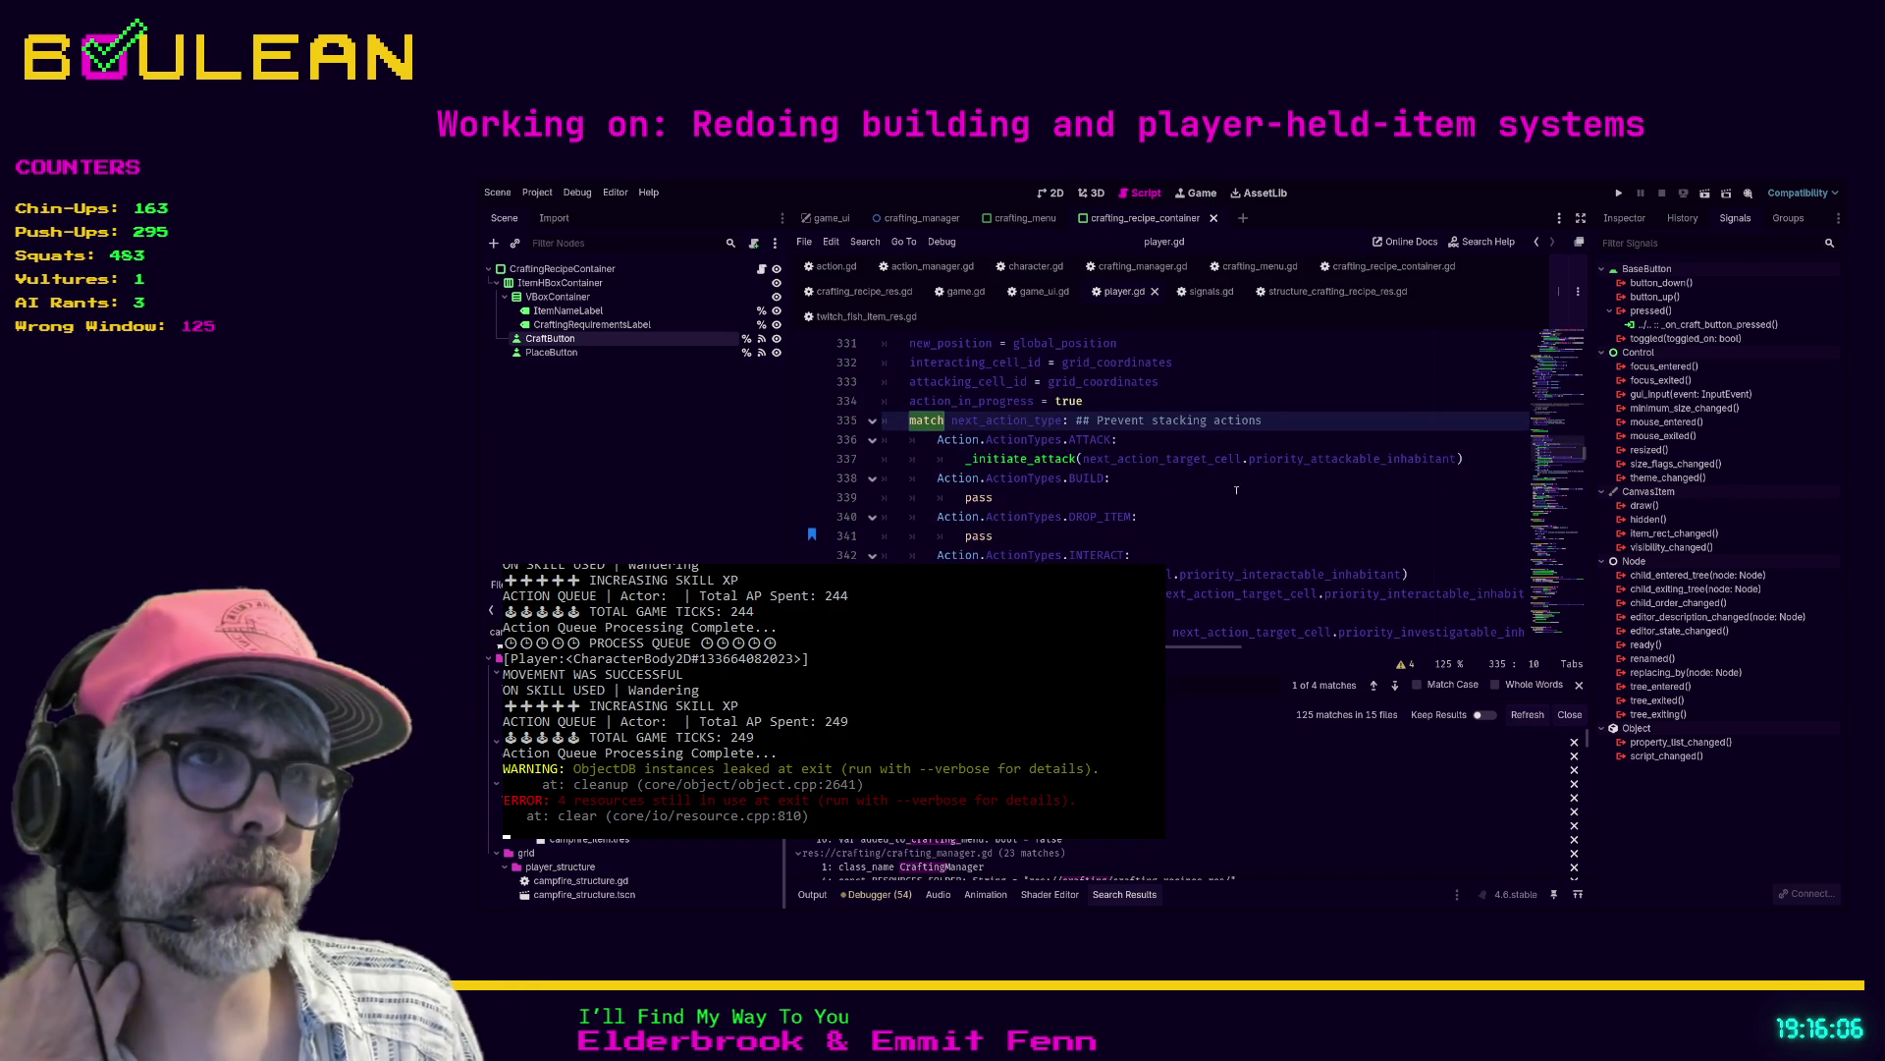
scroll(1134, 468, up, 2)
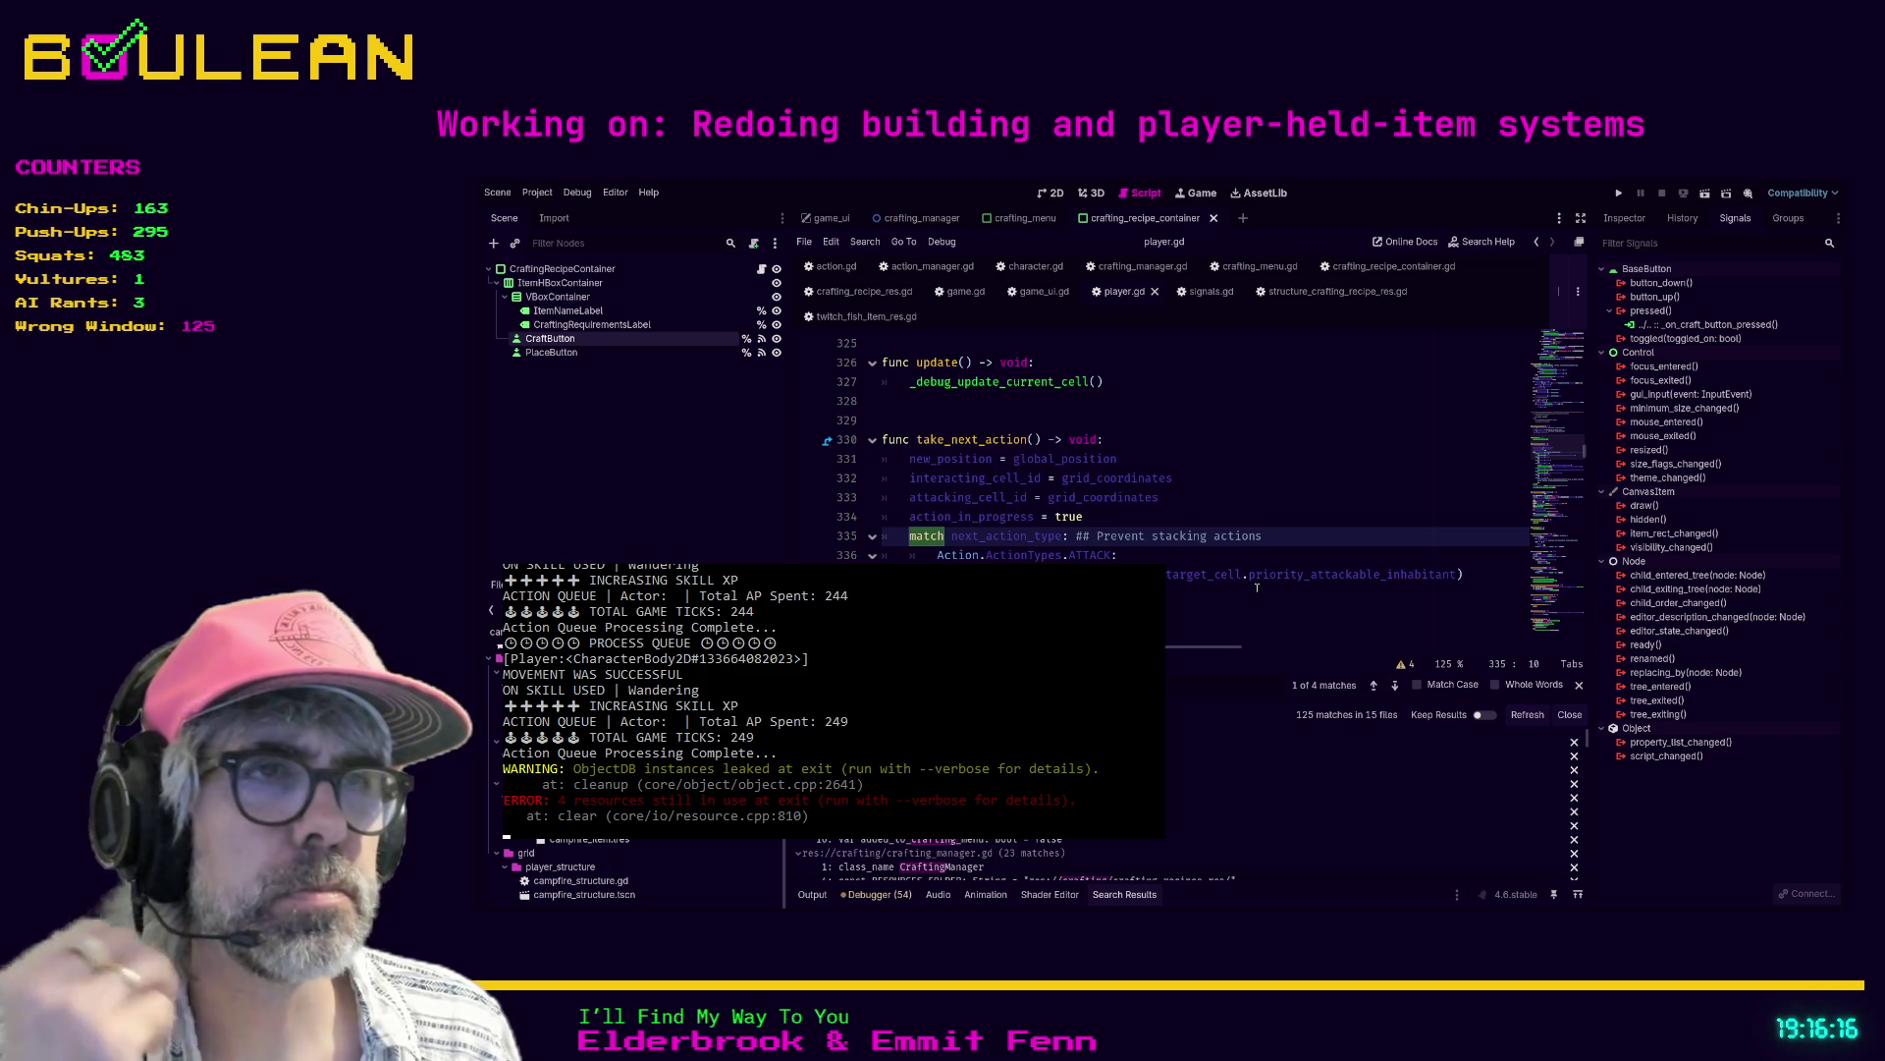
scroll(1257, 587, down, 2)
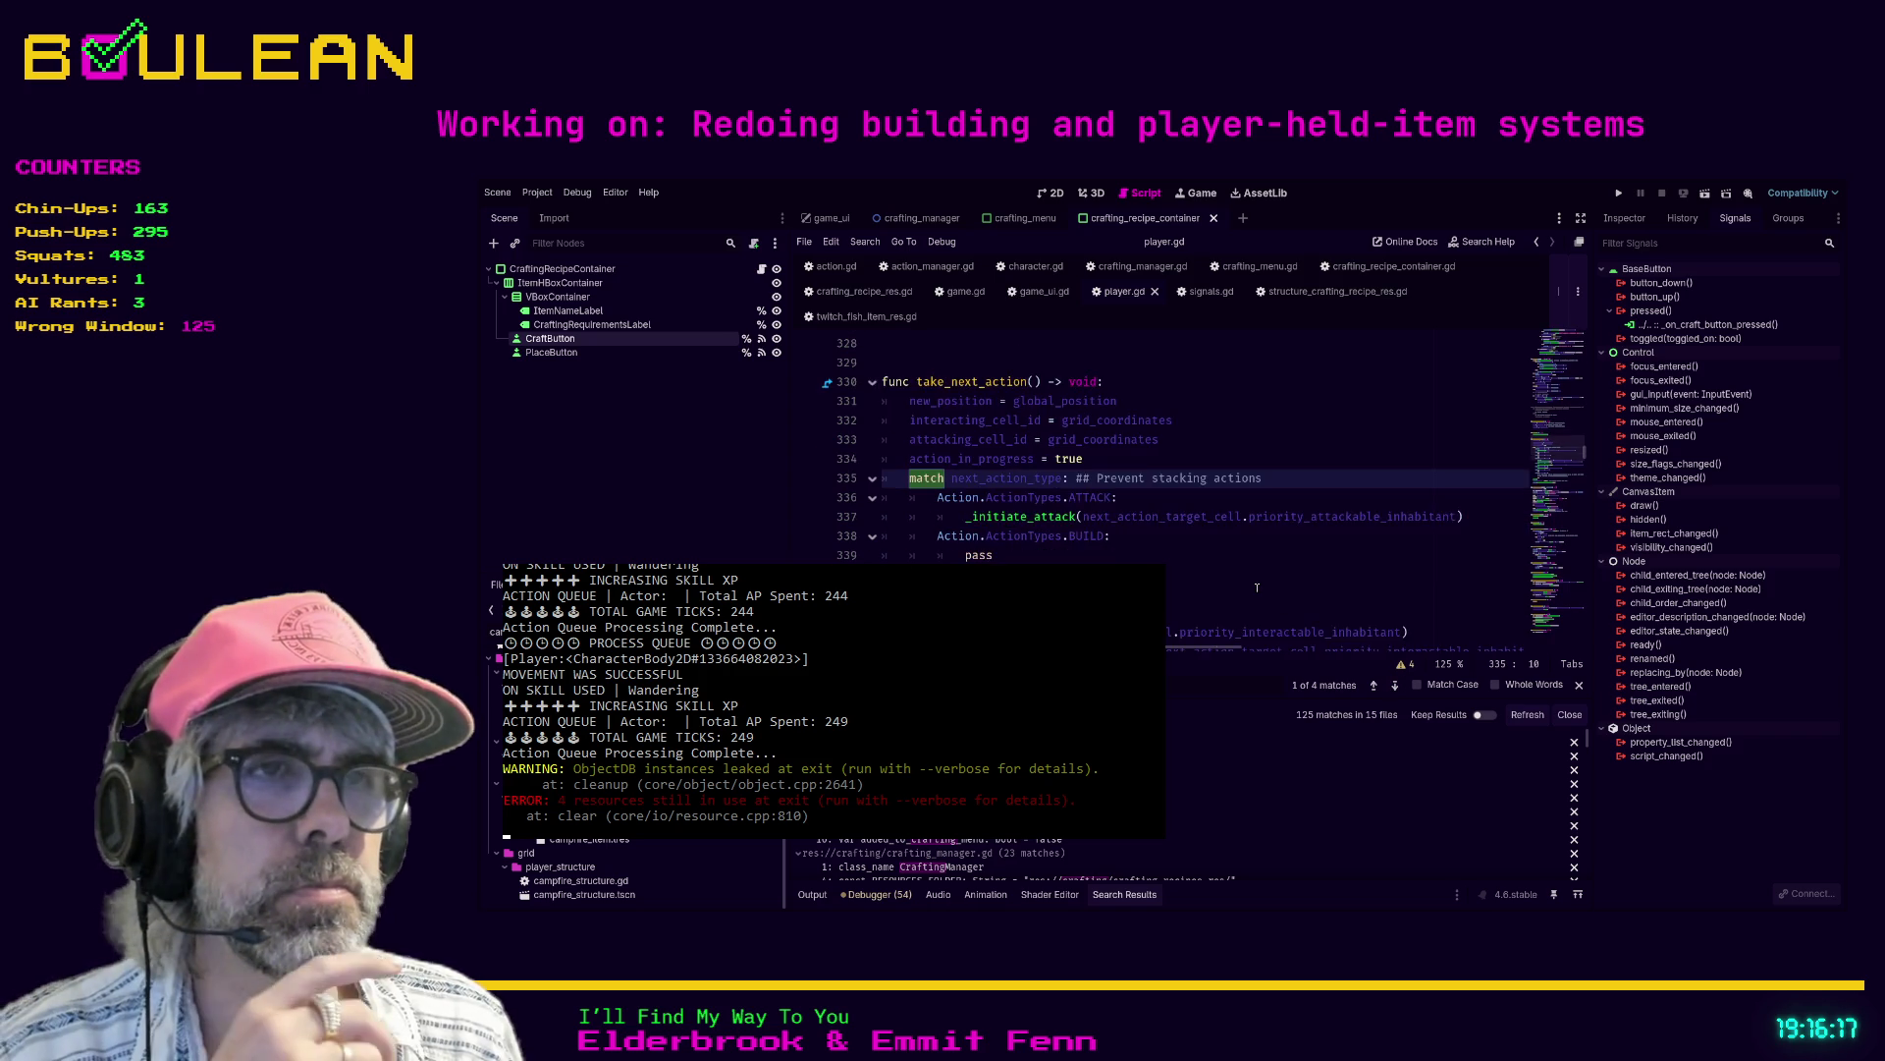
click(1395, 687)
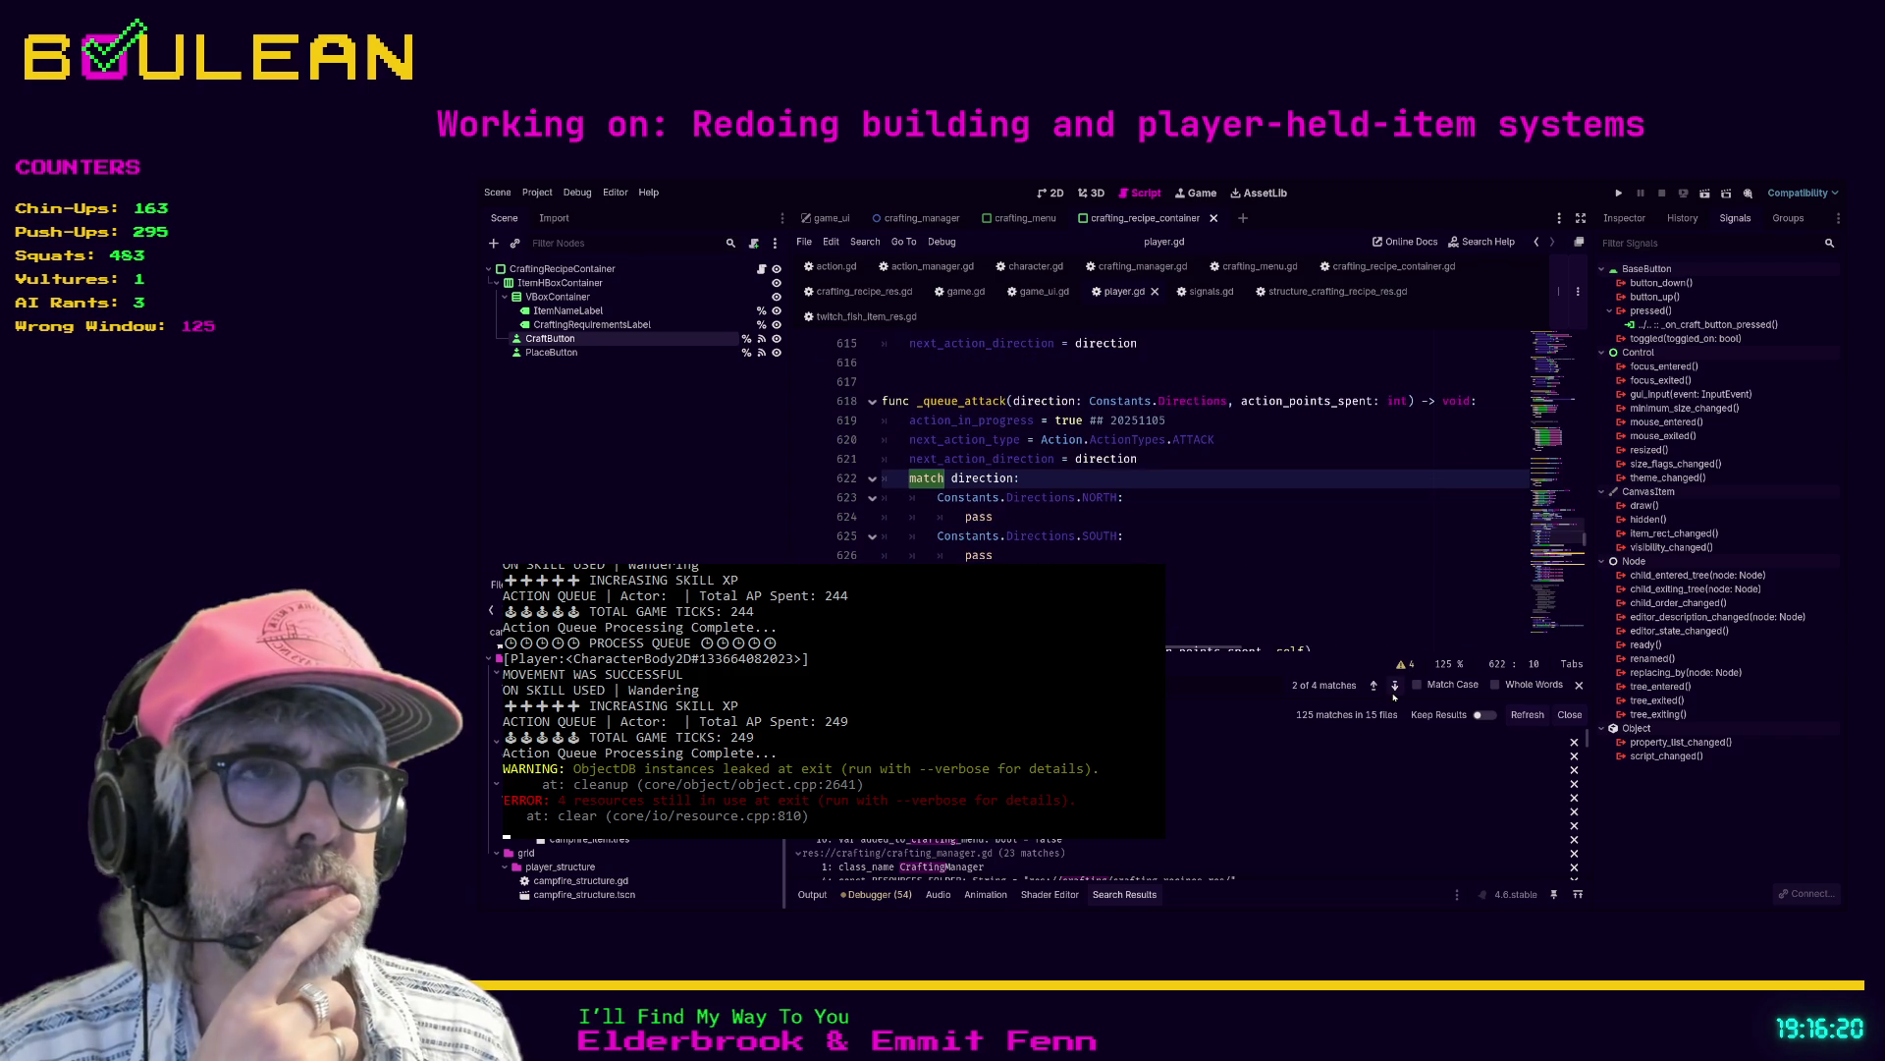
click(1395, 687)
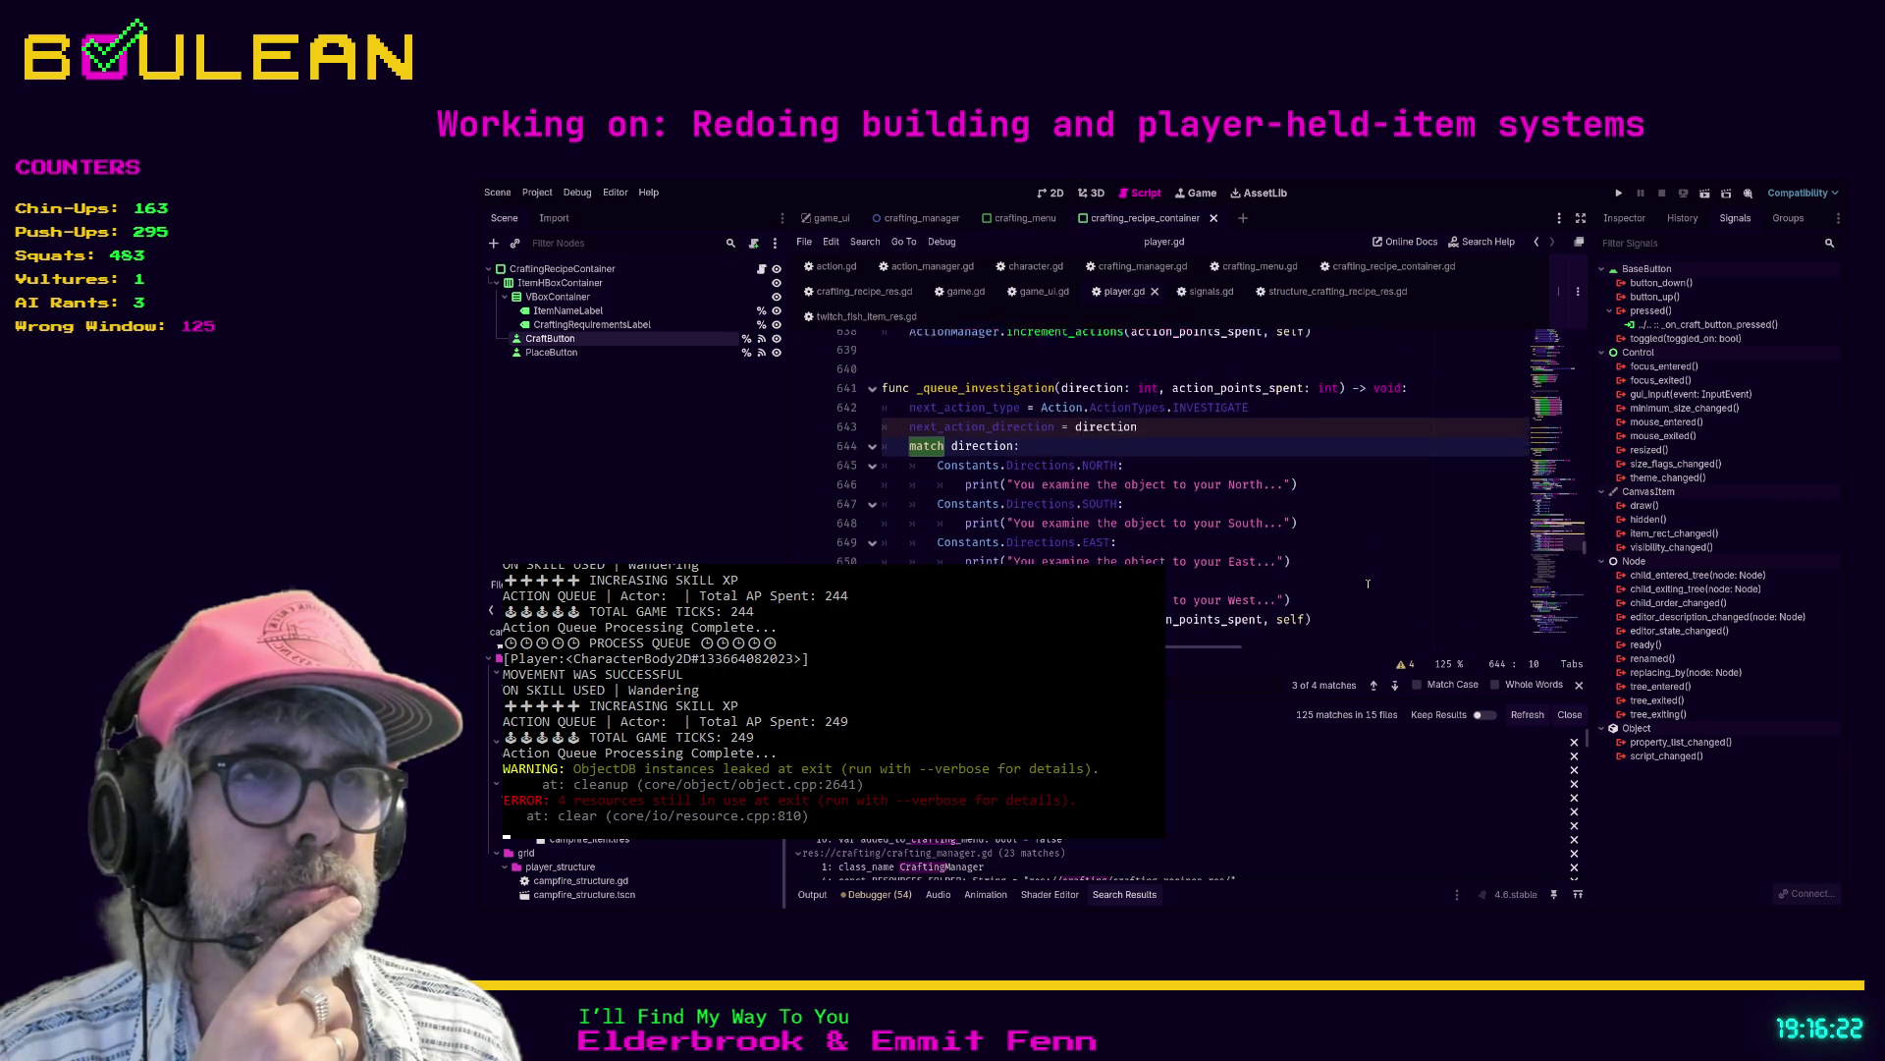
scroll(1368, 583, down, 2)
scroll(1368, 584, up, 2)
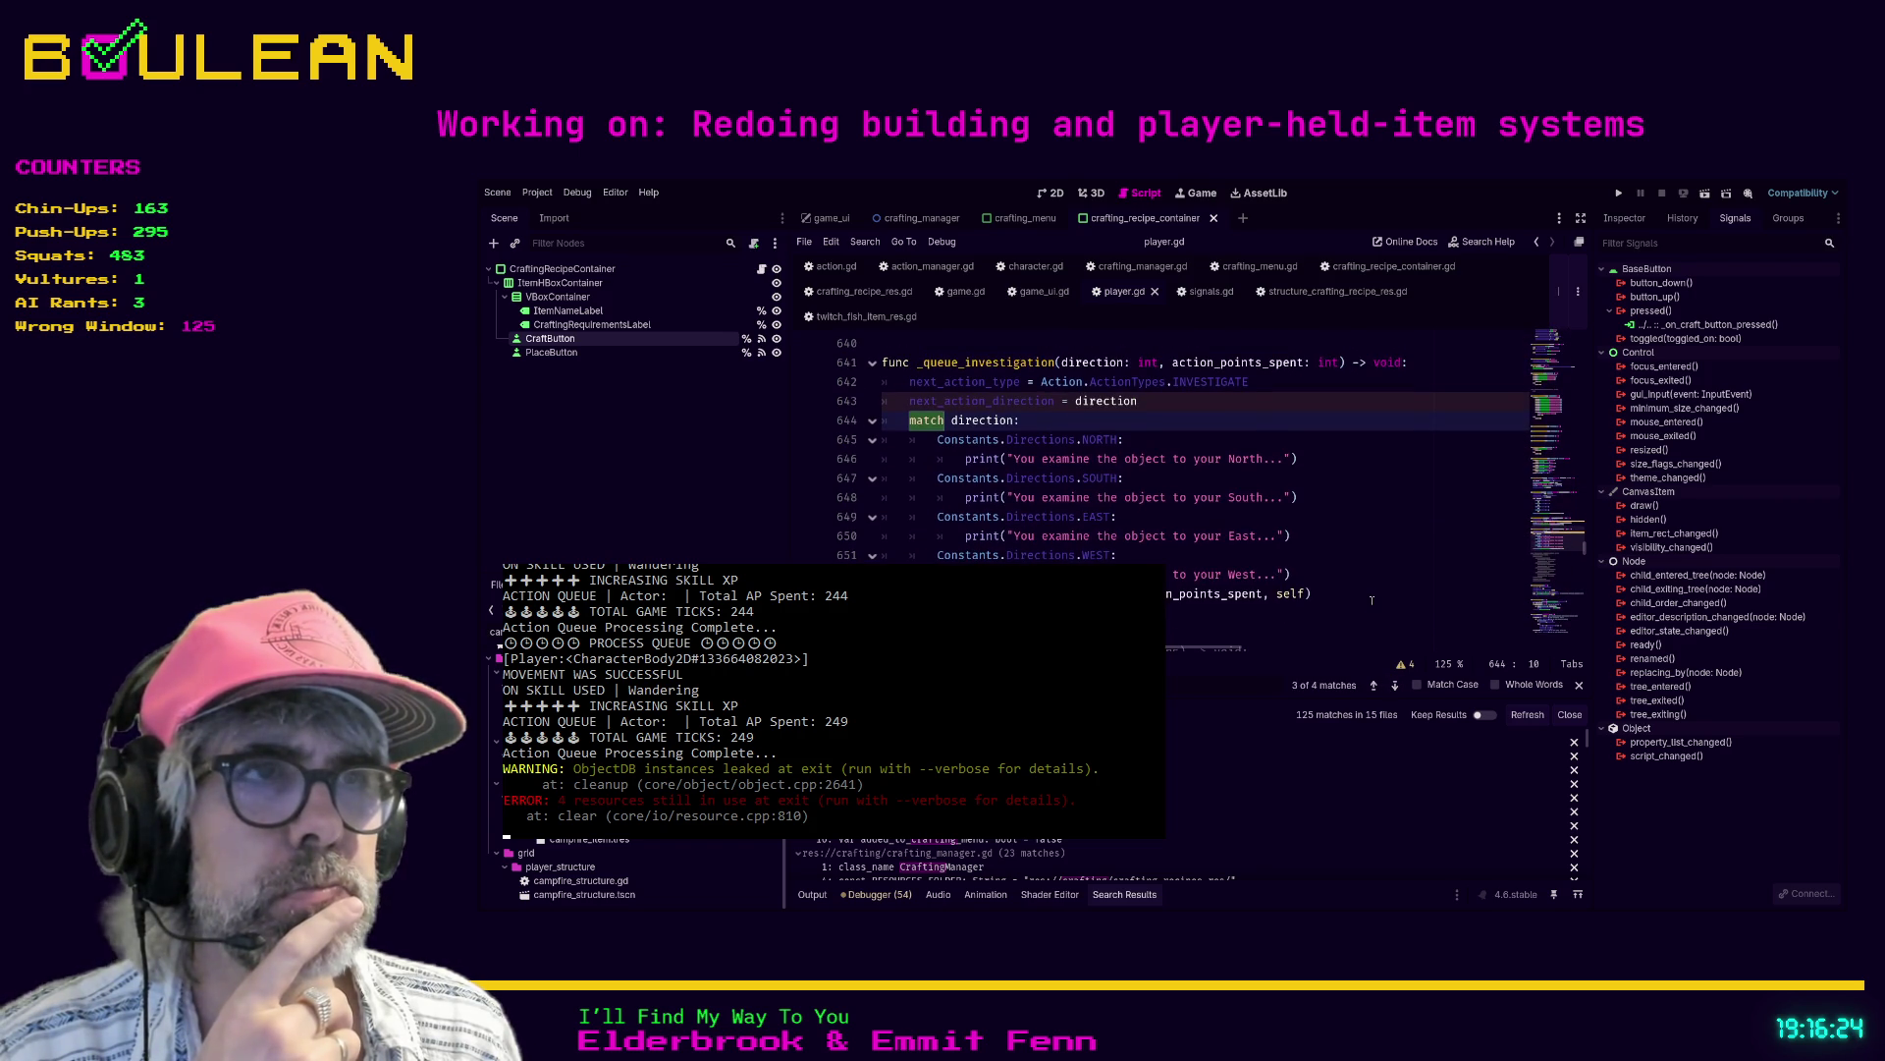
scroll(1371, 600, down, 1)
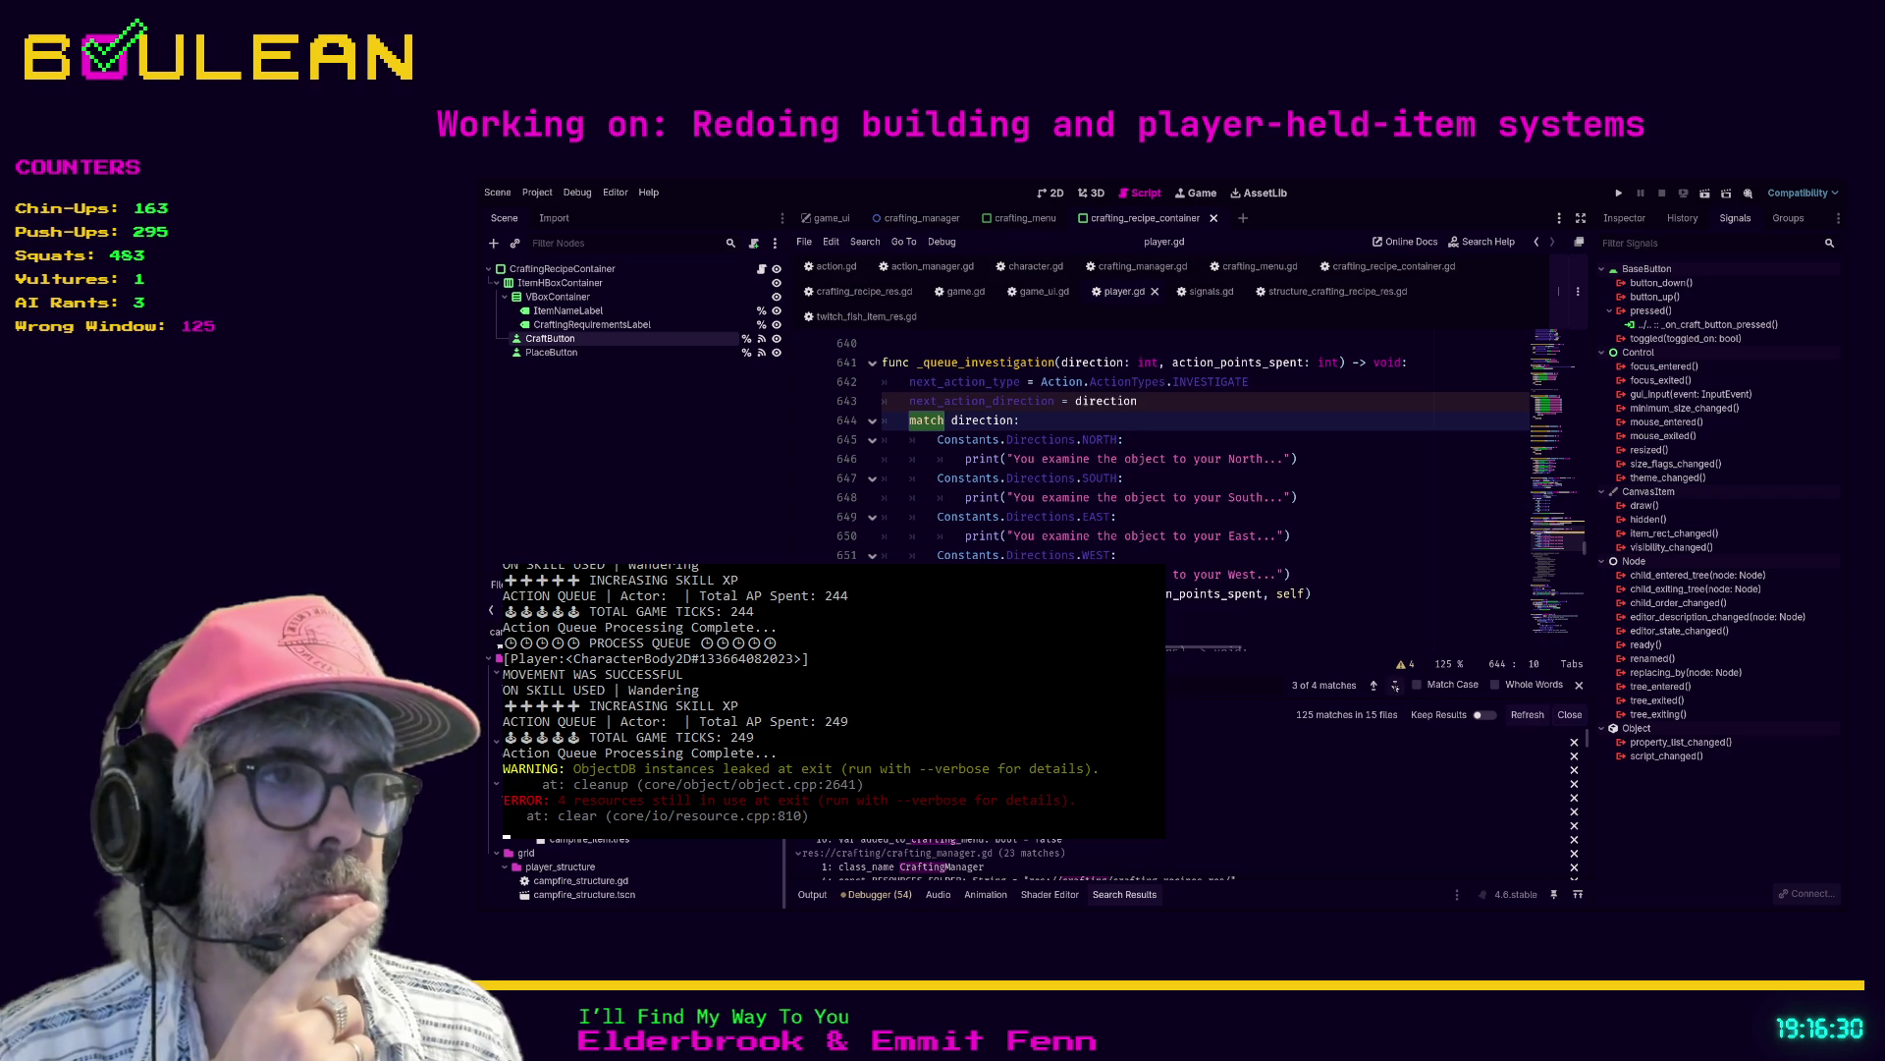
click(1394, 684)
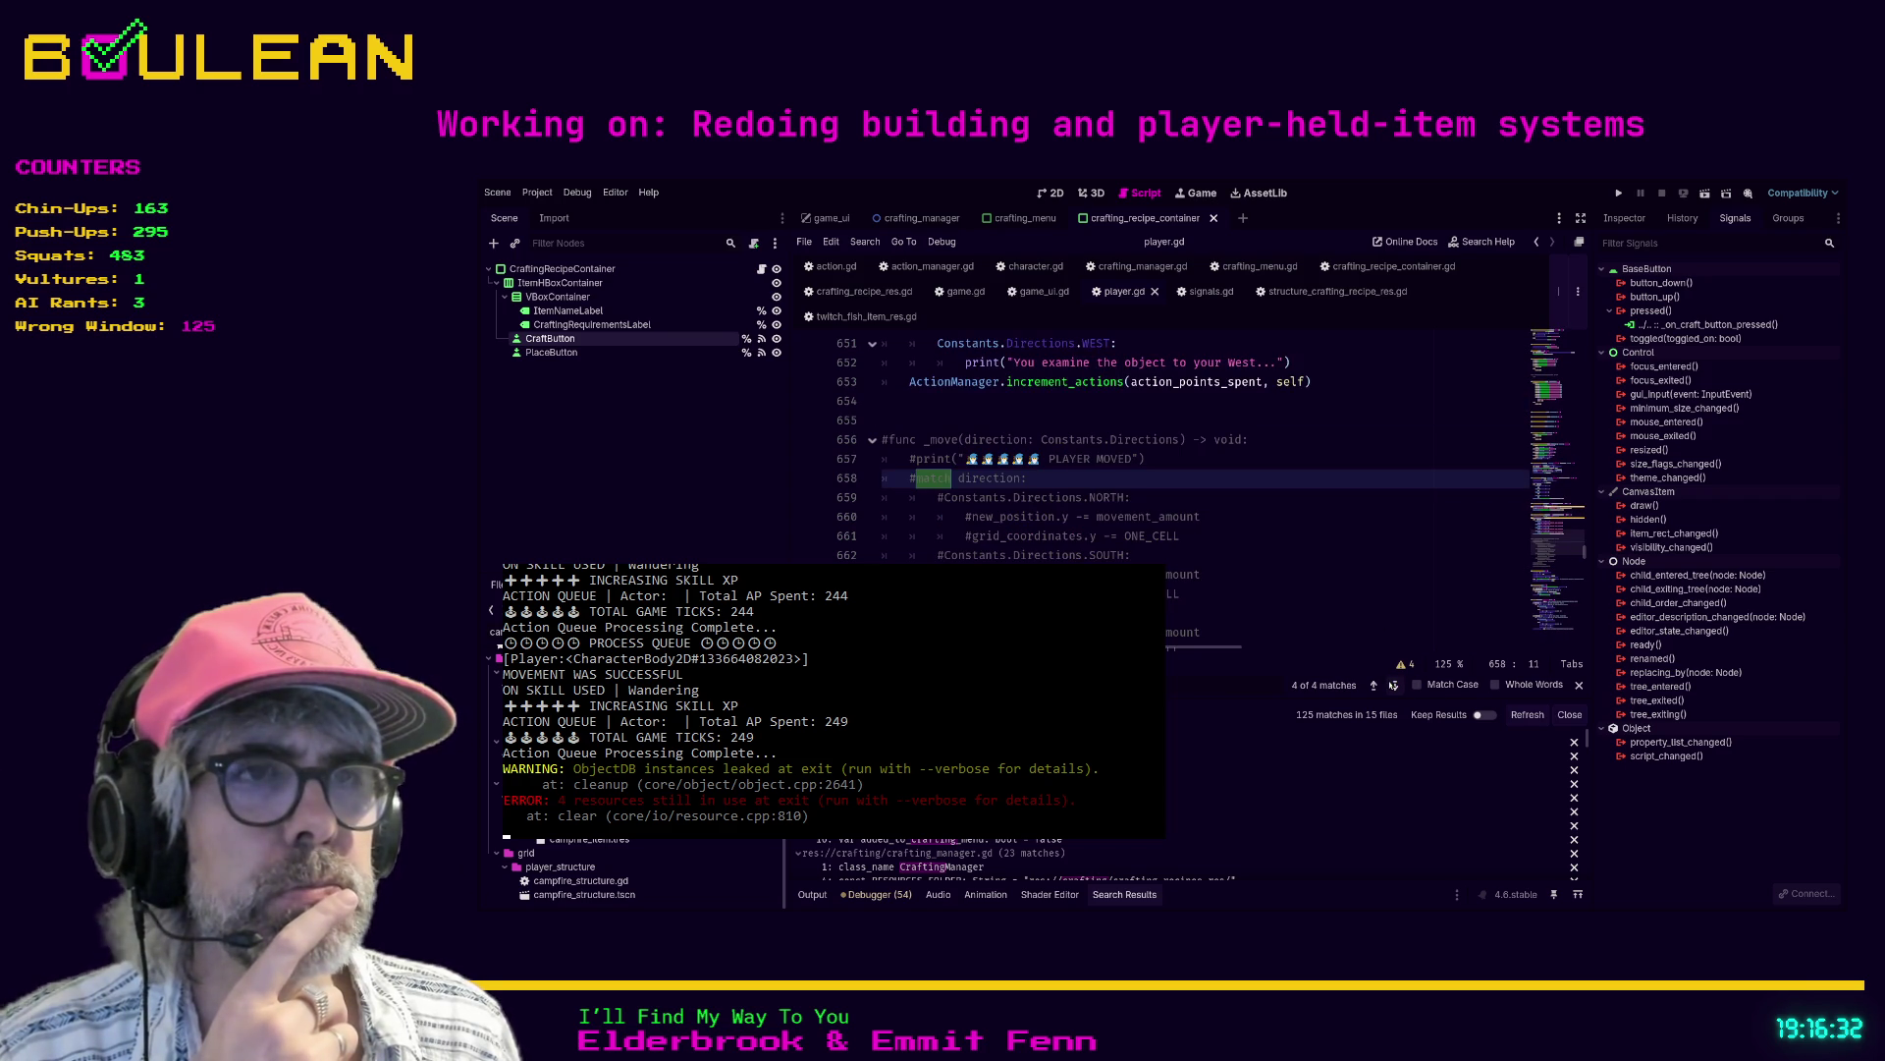
scroll(1307, 595, down, 4)
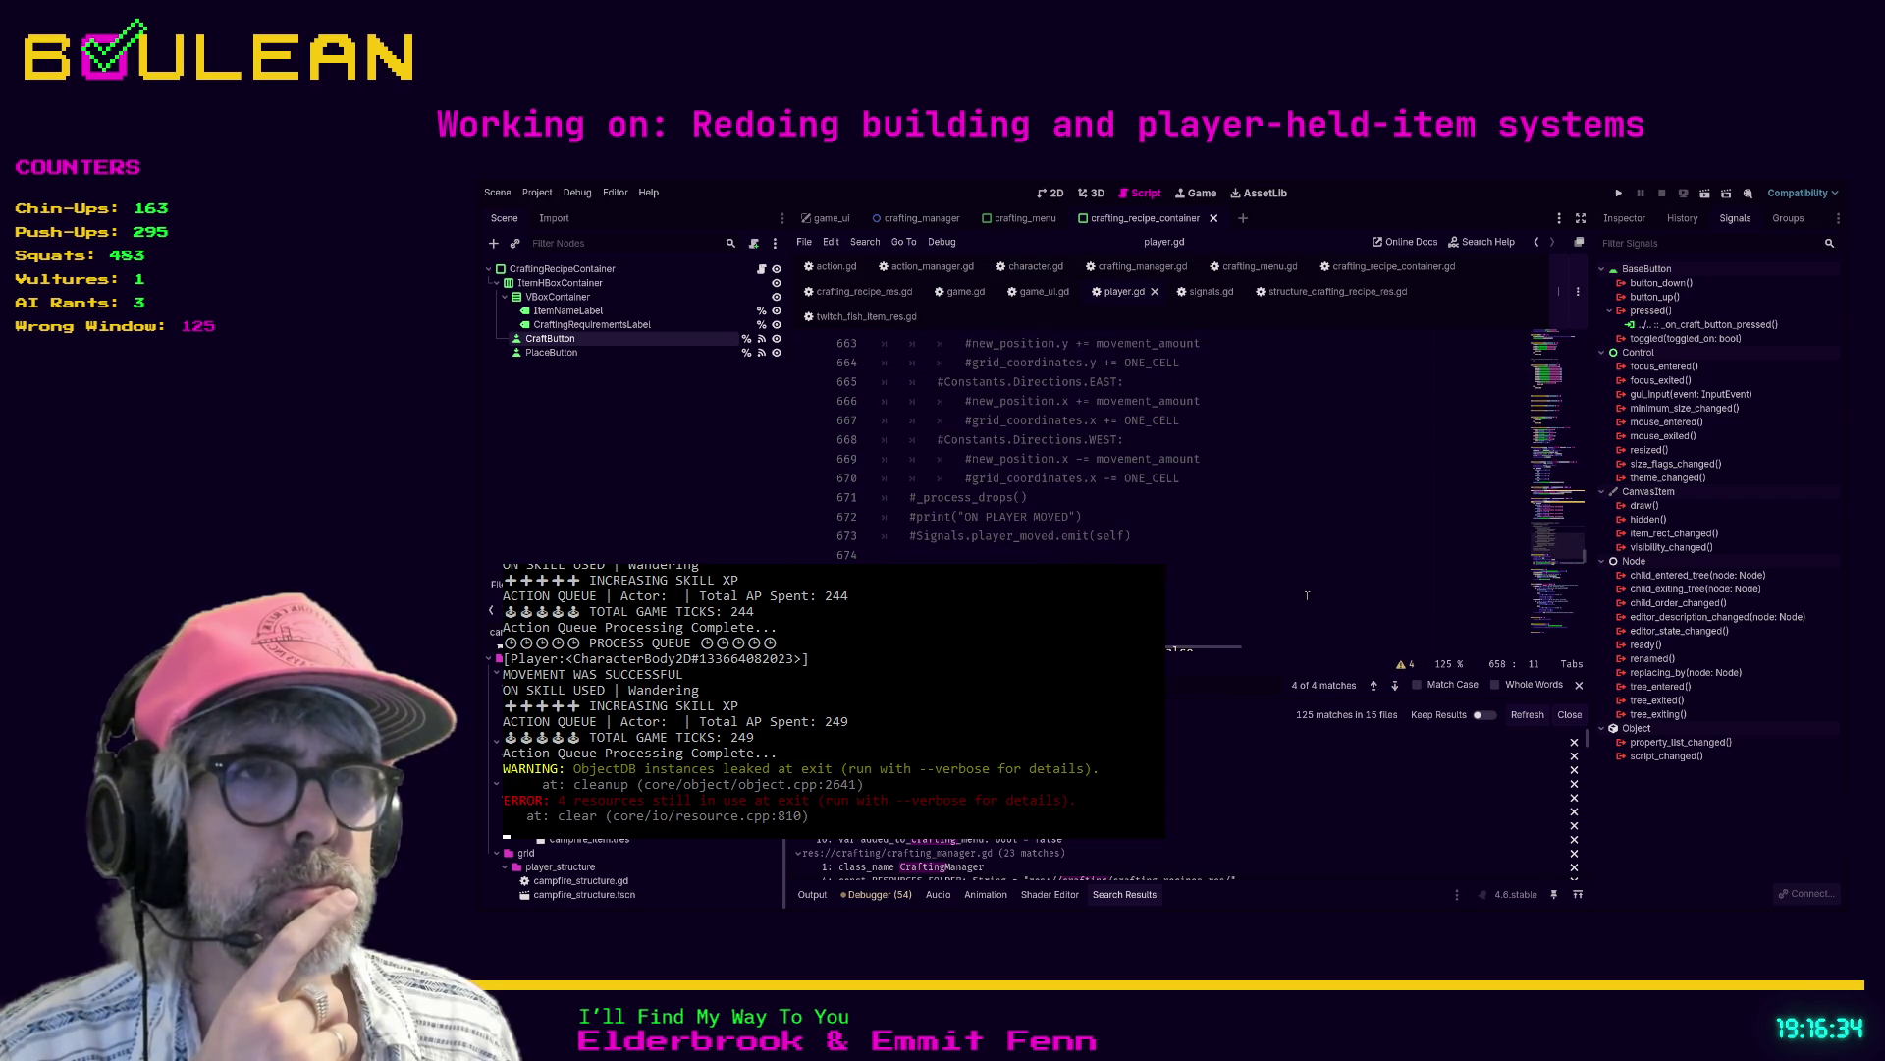
click(1395, 684)
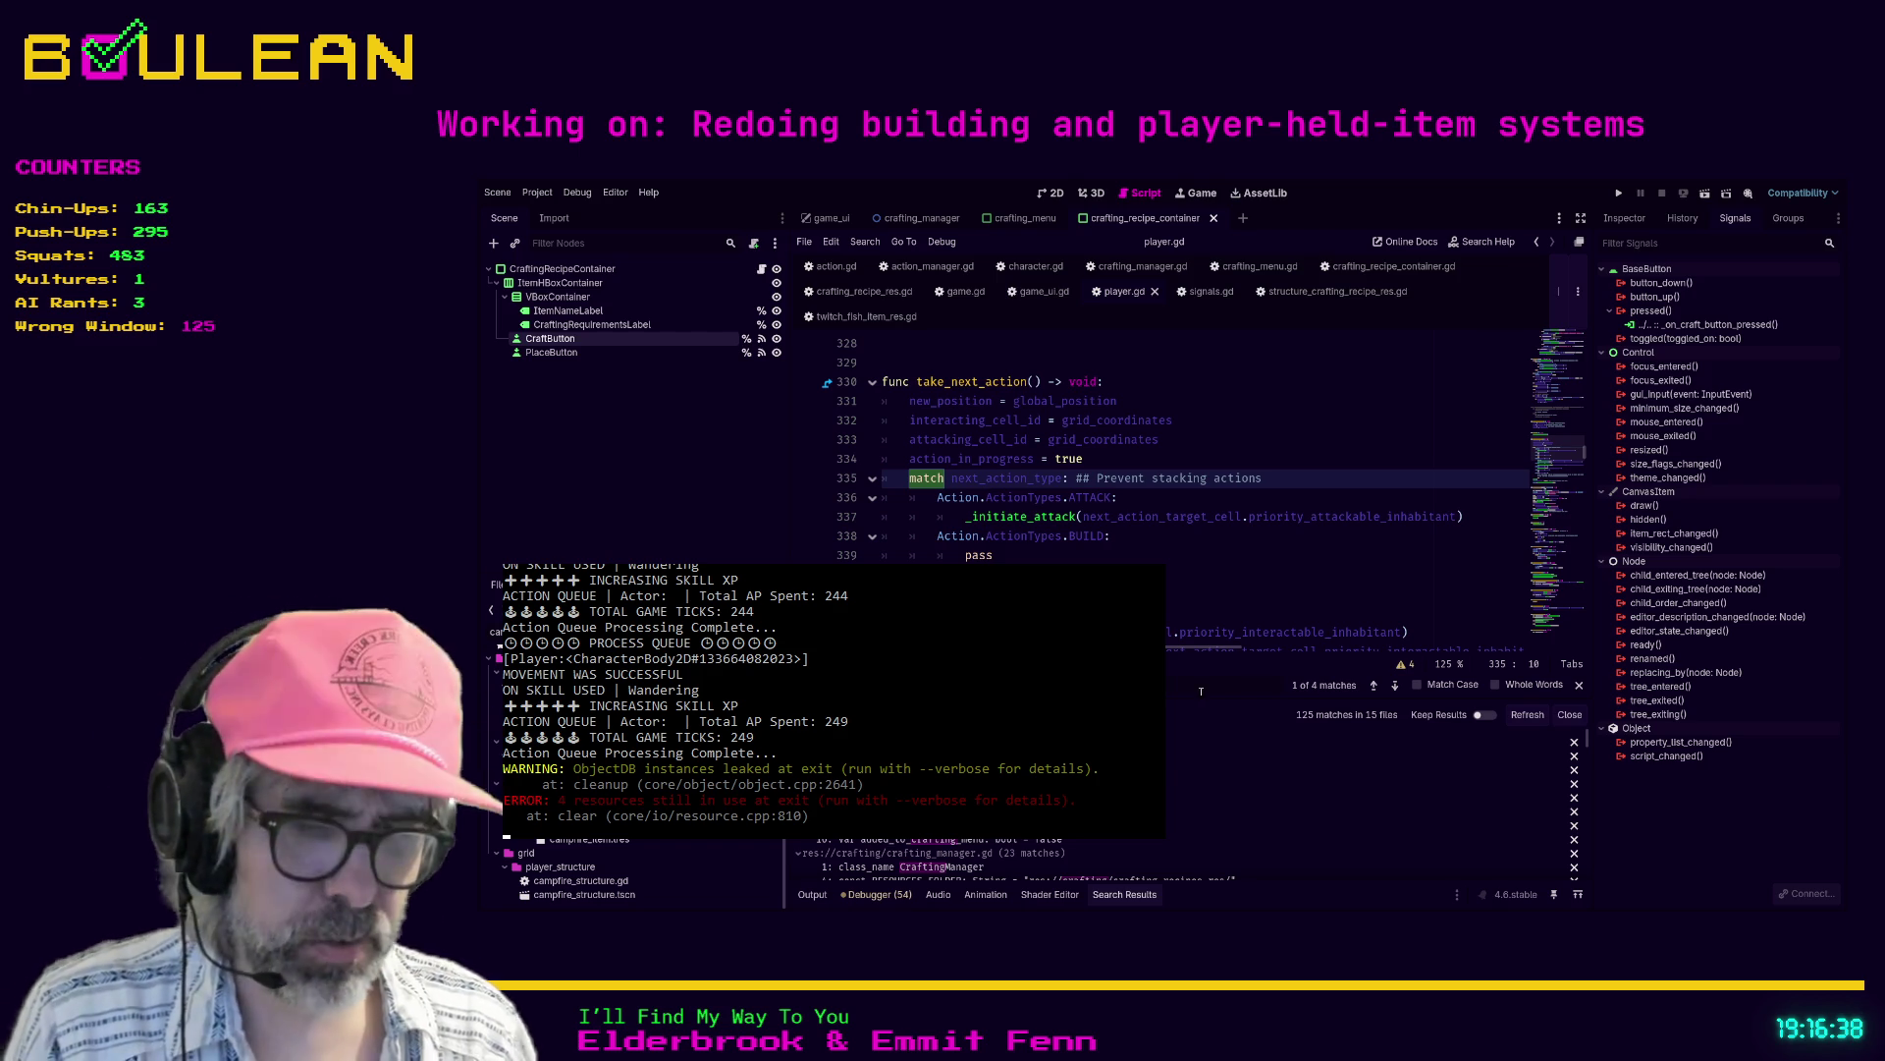
- Search for 'increment_action' and step to the last match, in _queue_investigation
text(increment_ac)
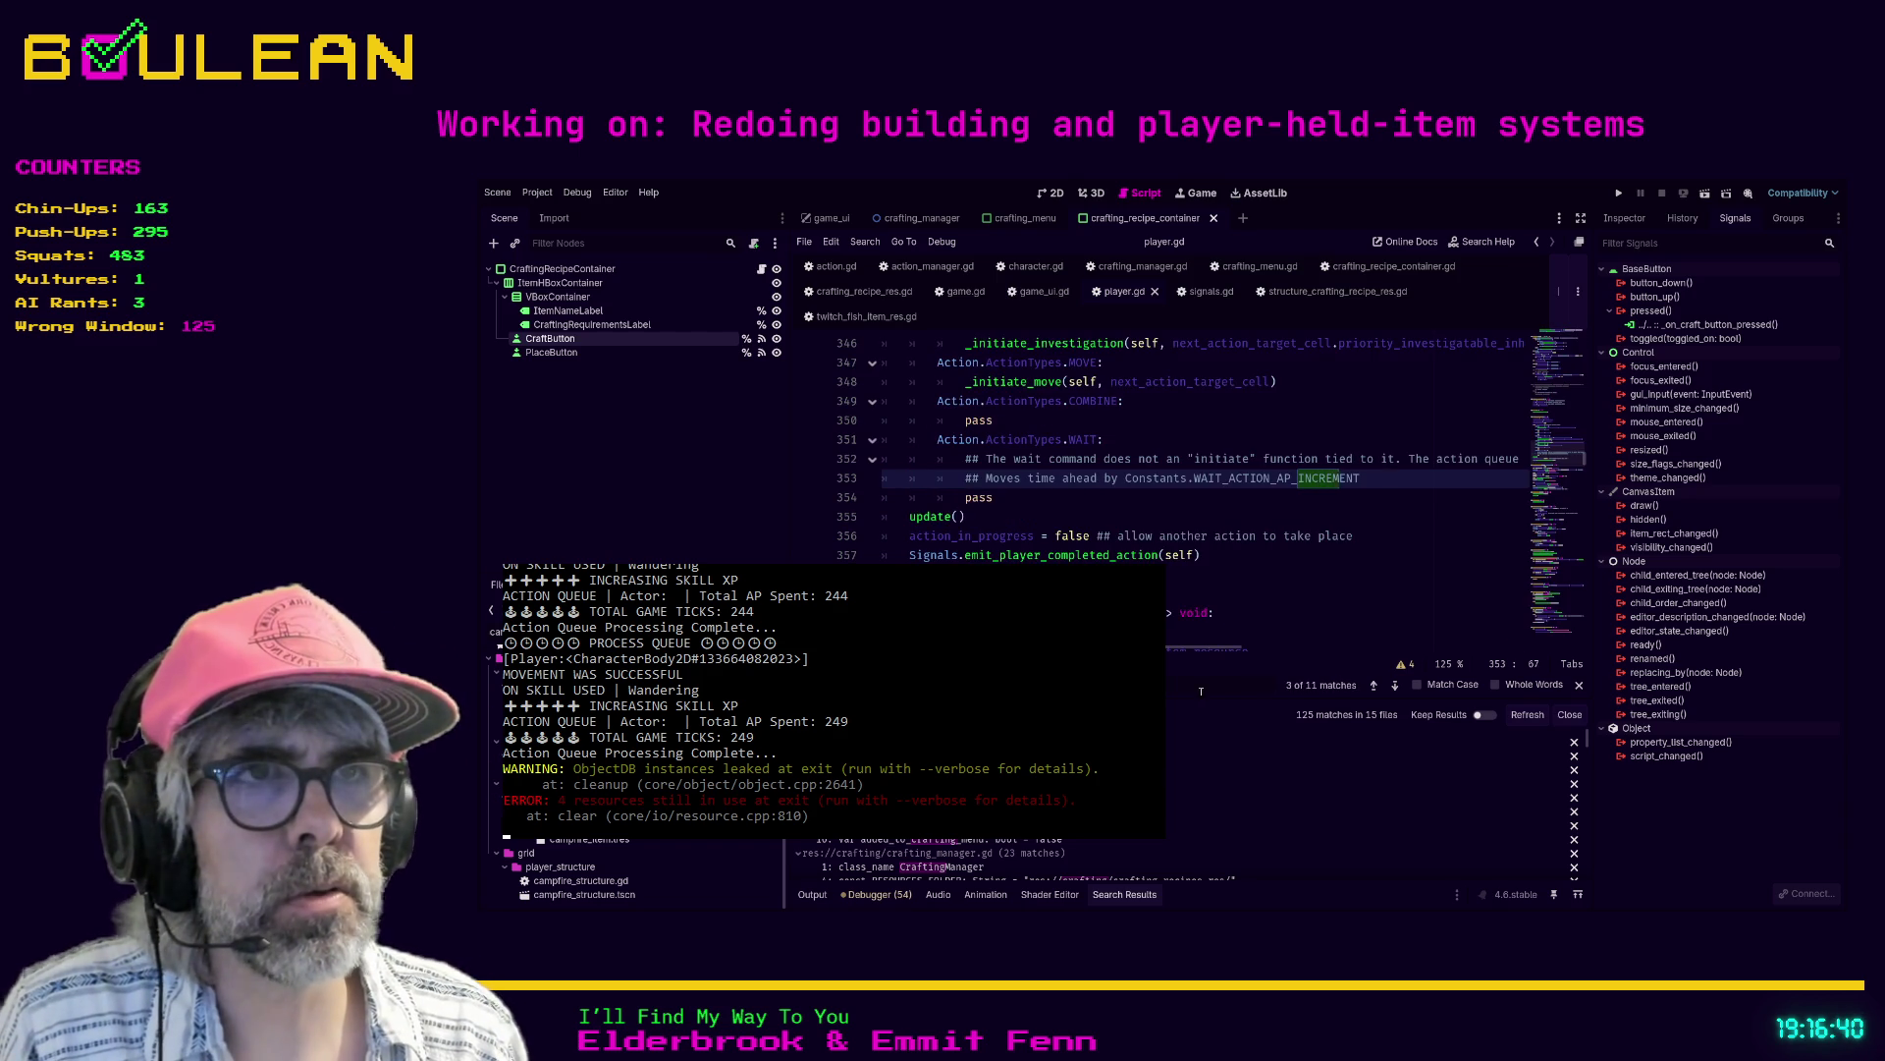
text(tion)
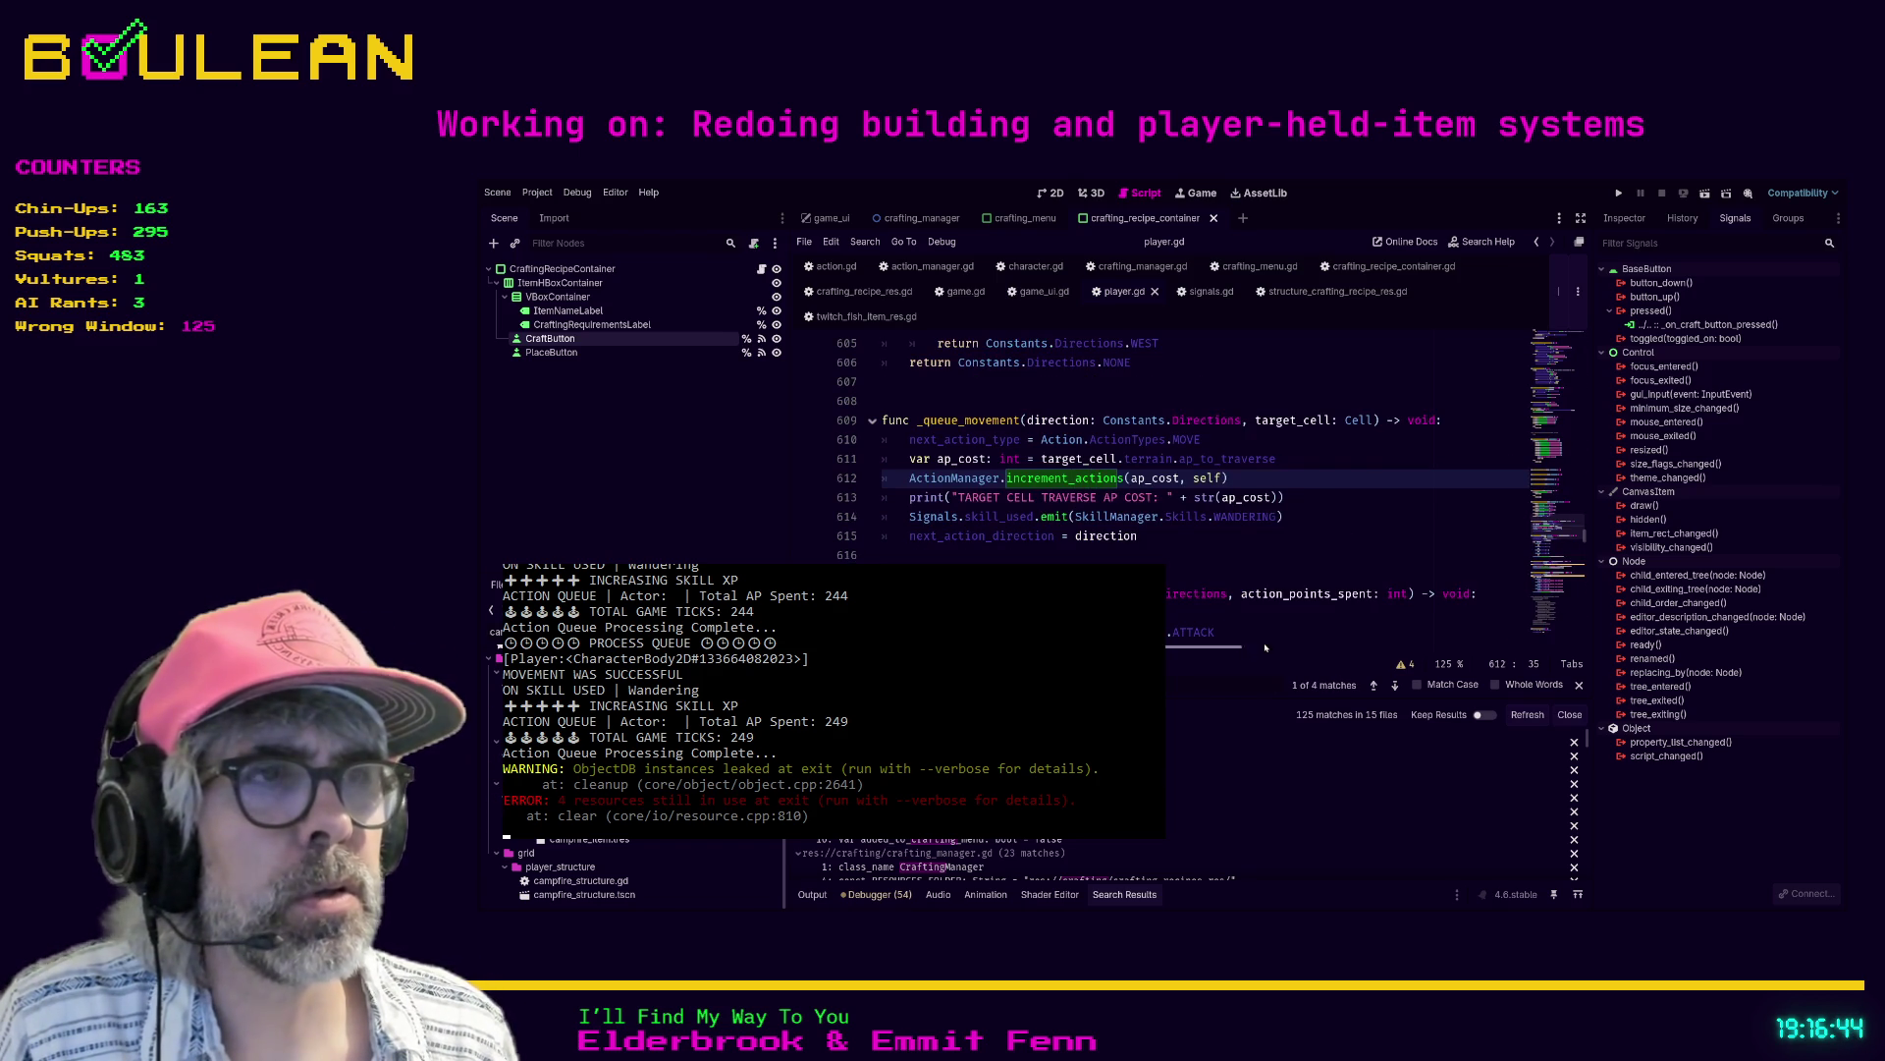
click(1398, 685)
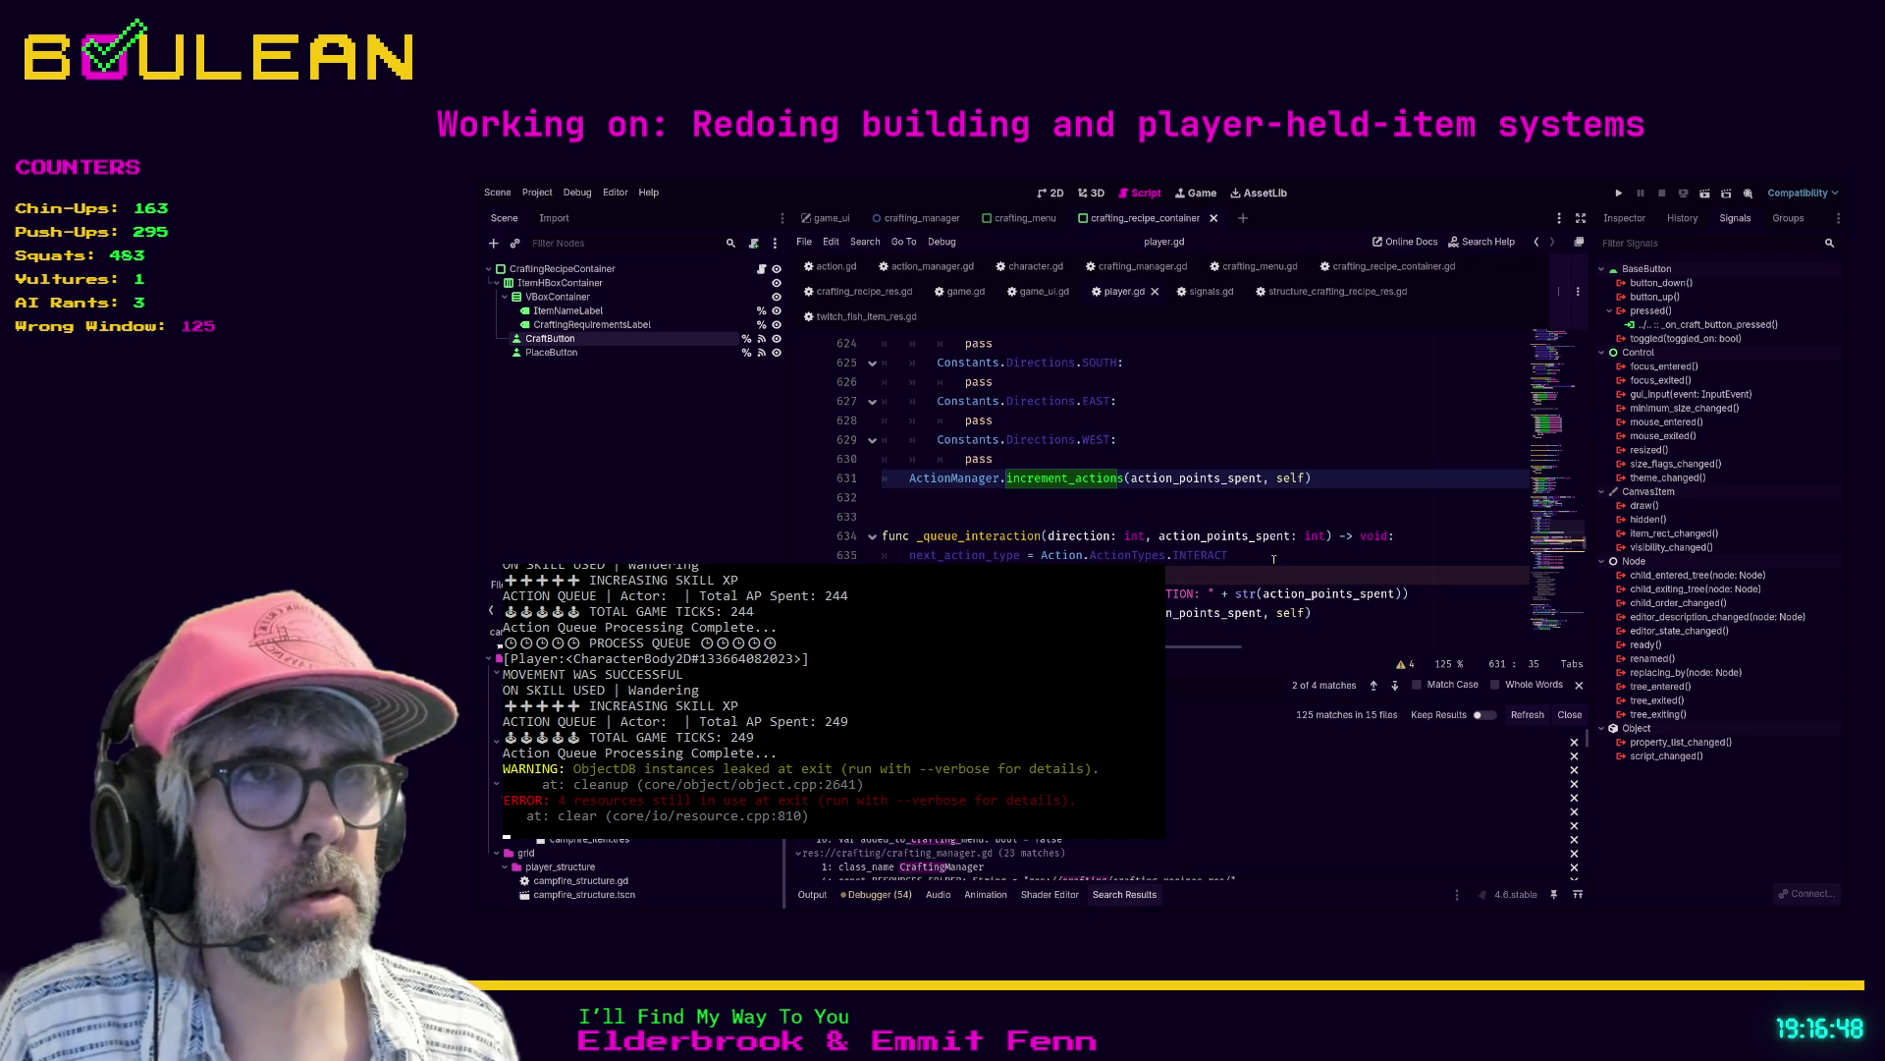
scroll(1274, 559, up, 3)
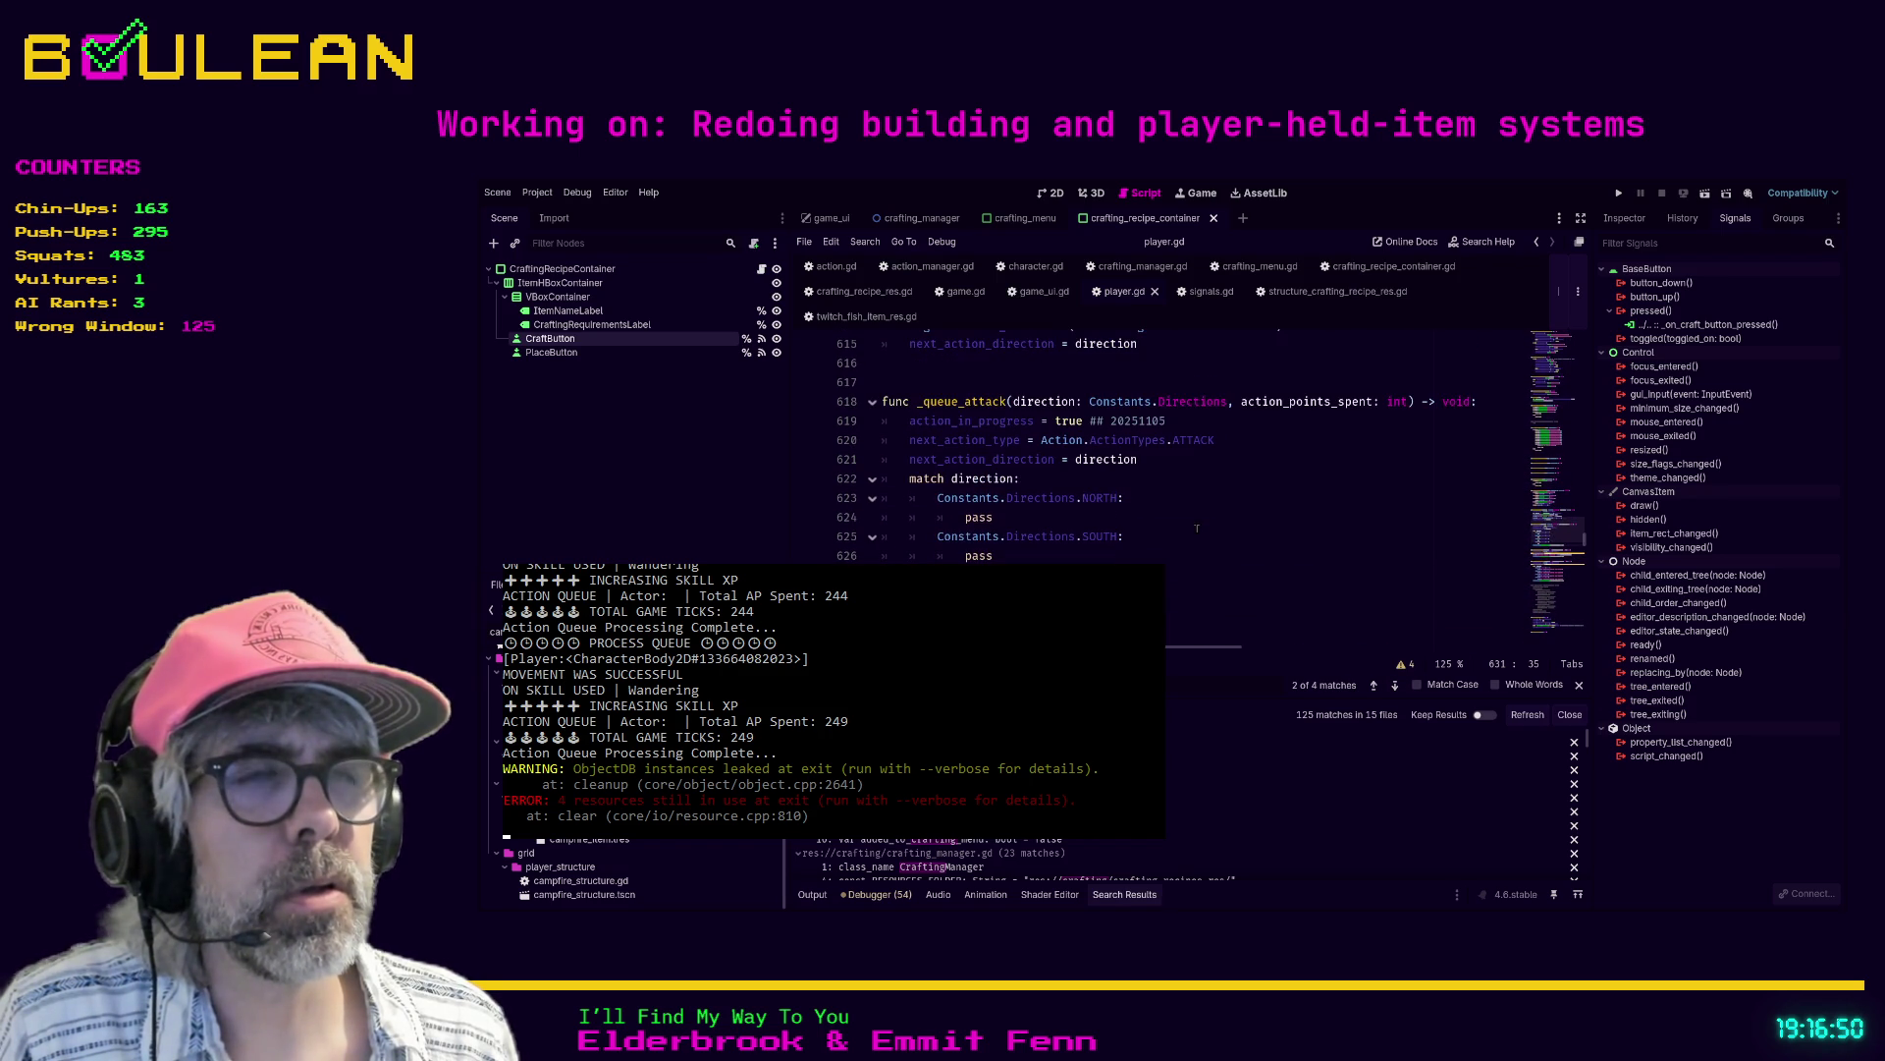
scroll(1196, 528, down, 2)
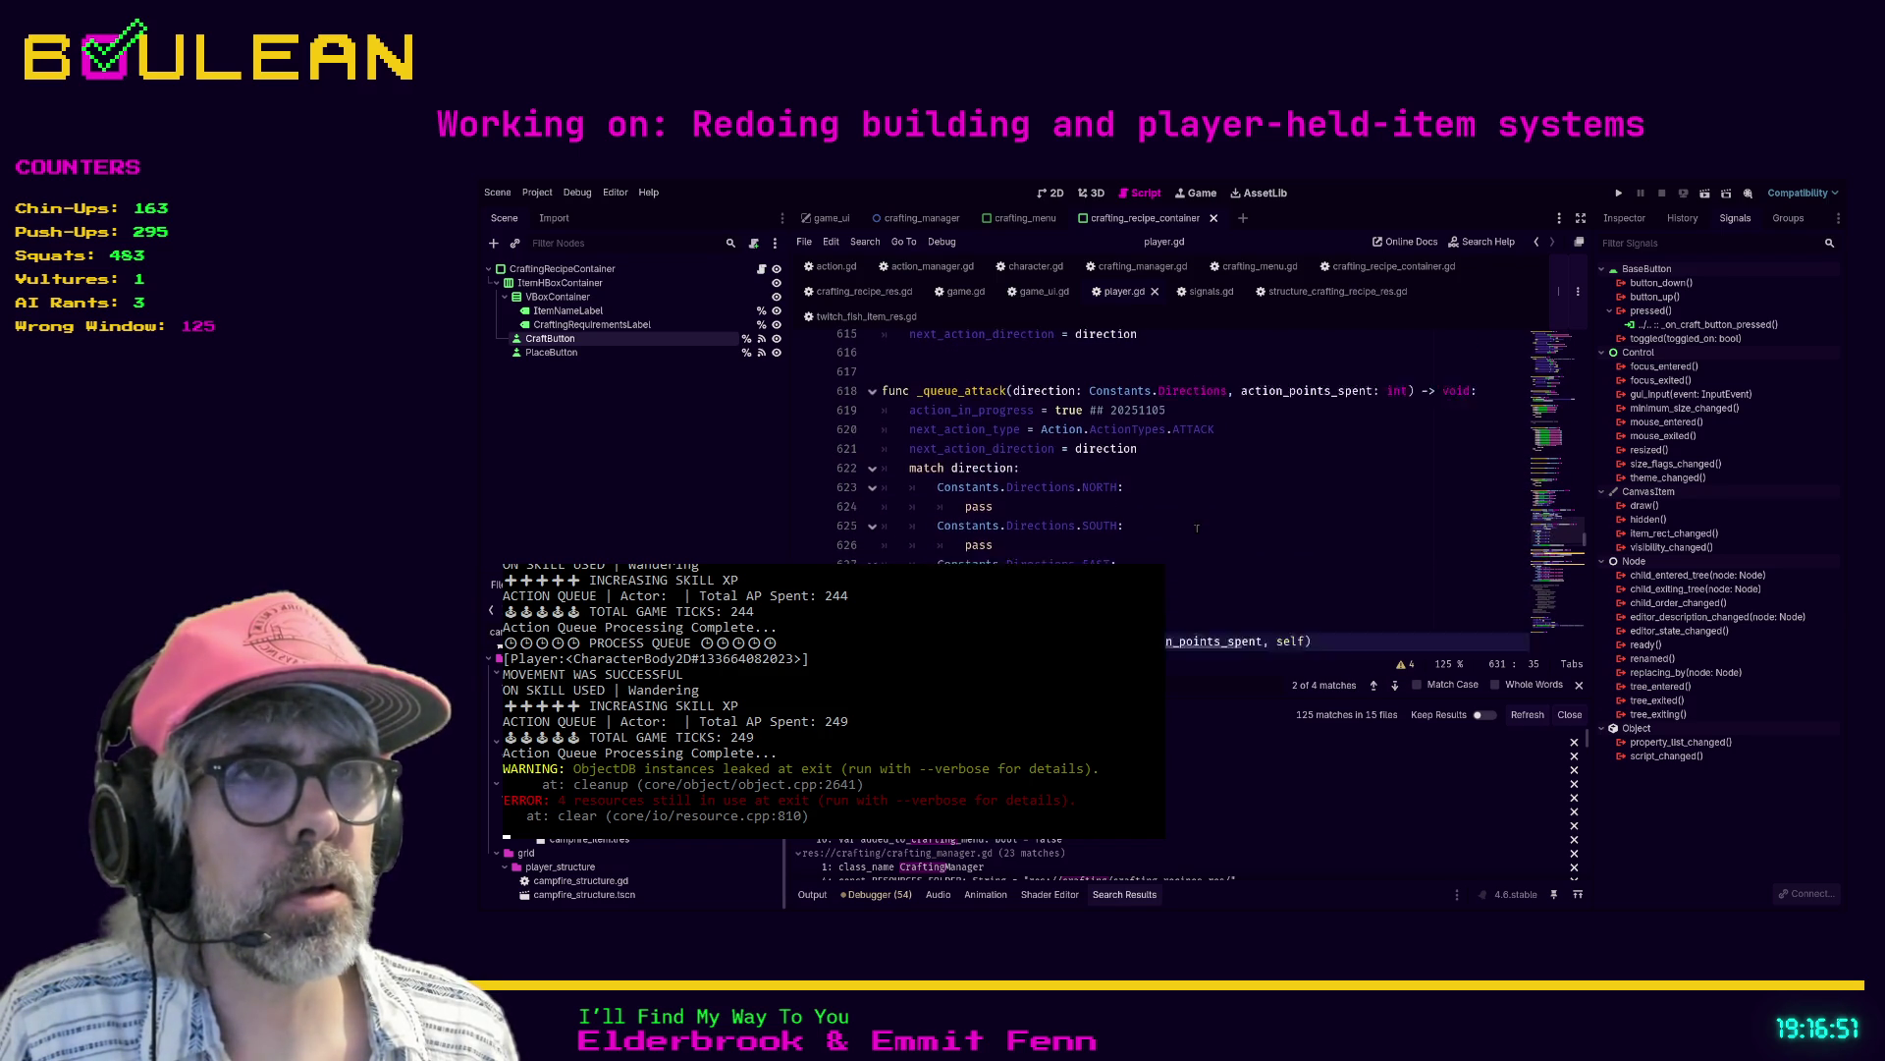
click(1396, 685)
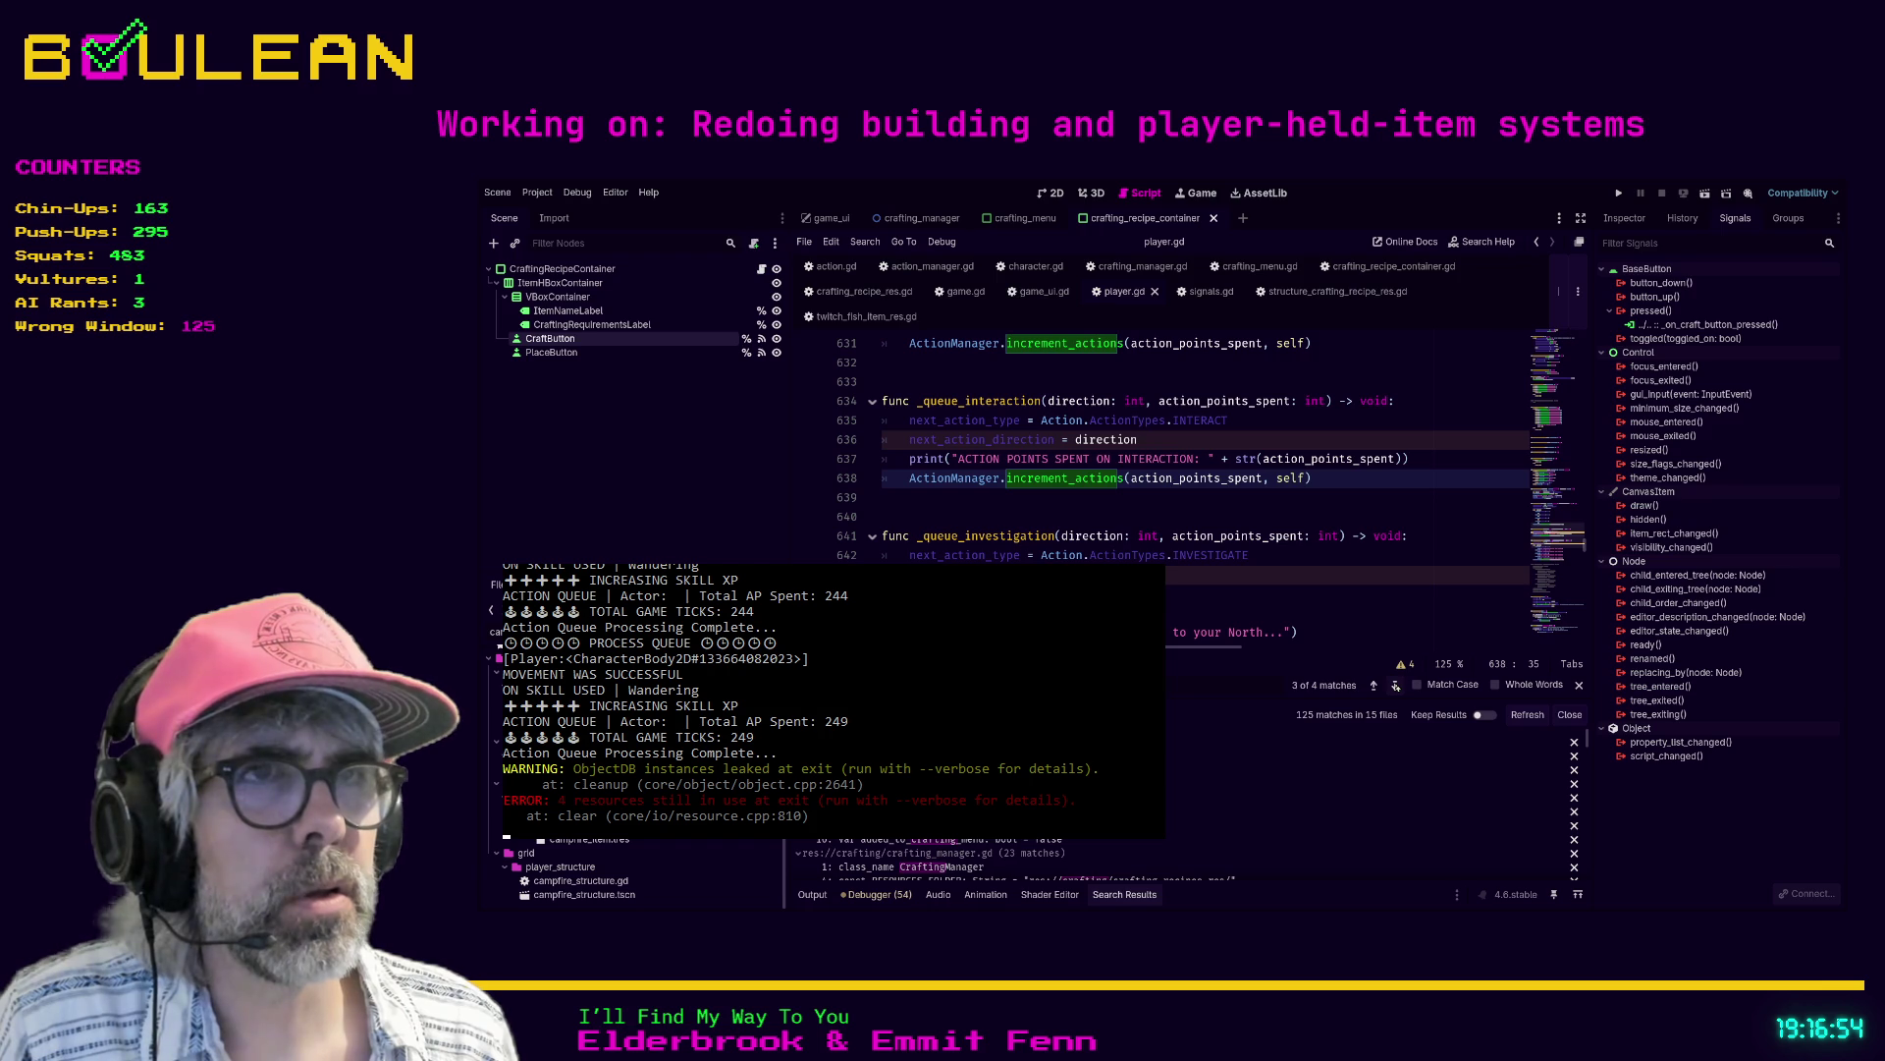
click(1395, 685)
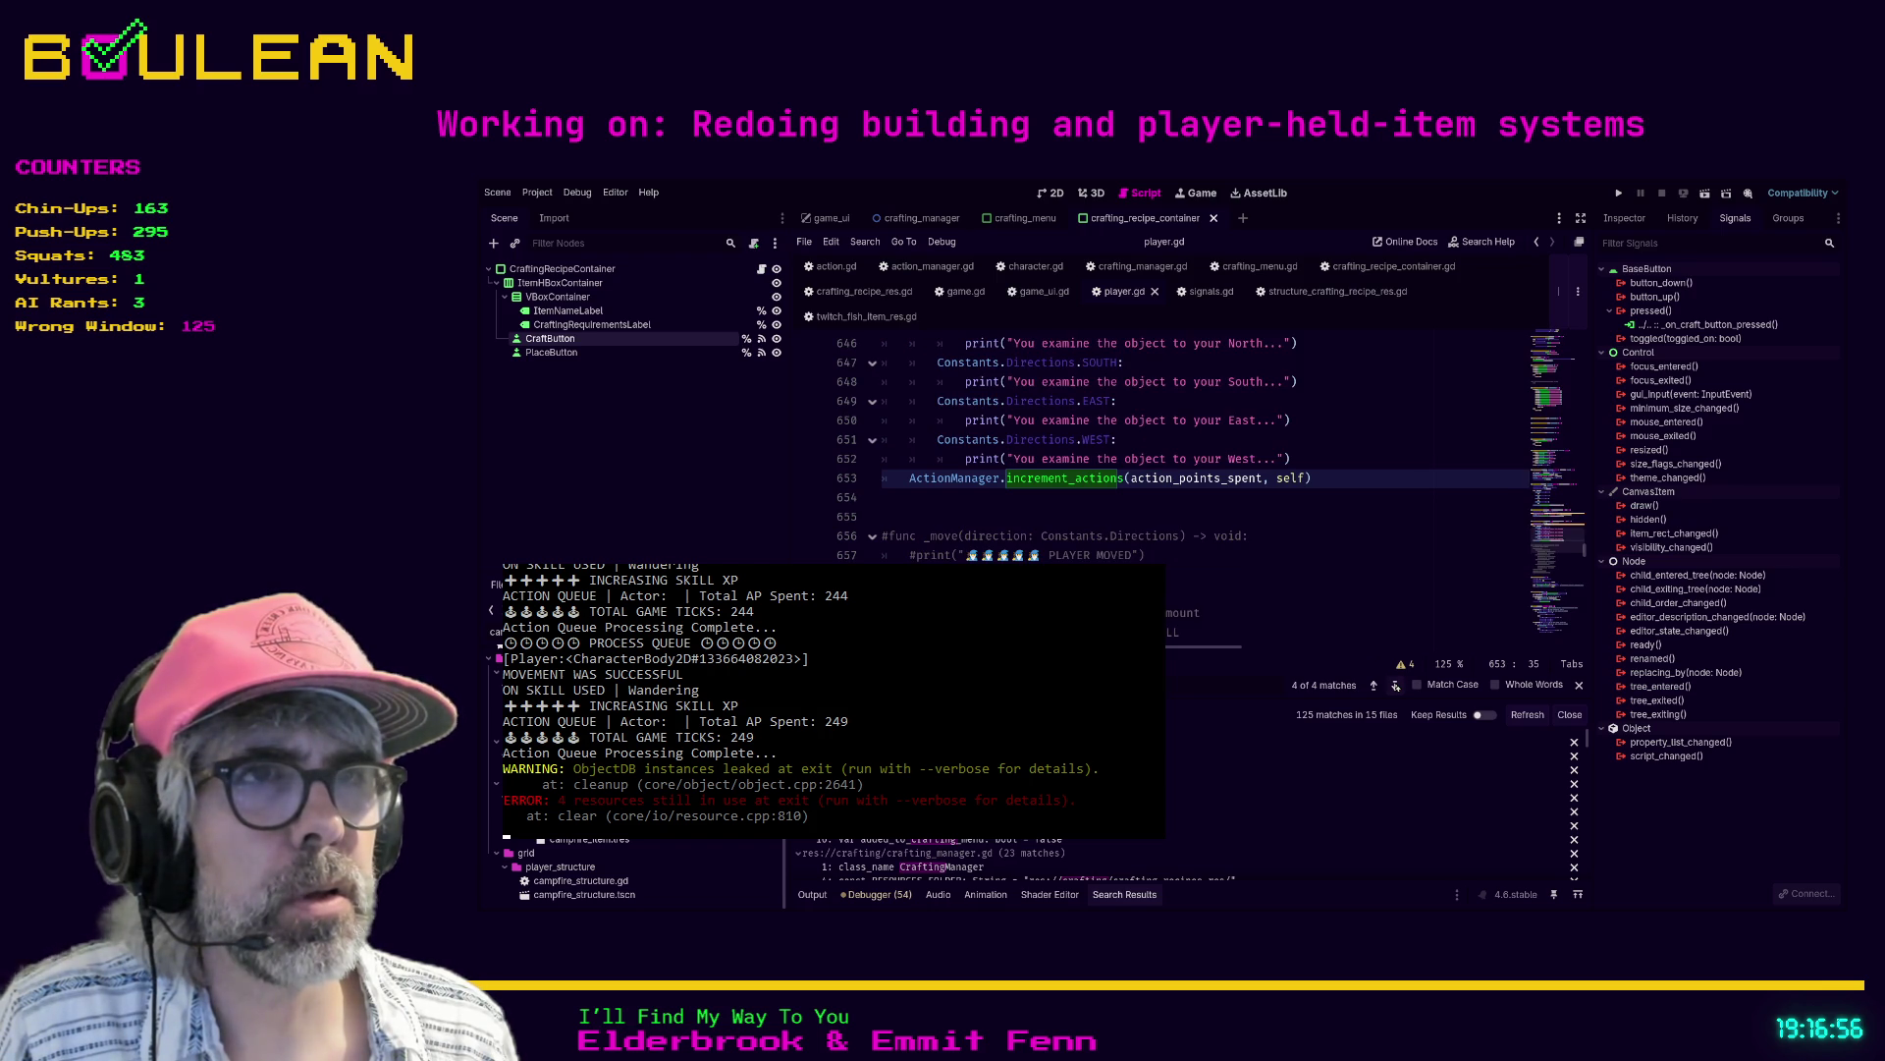
scroll(1288, 580, up, 2)
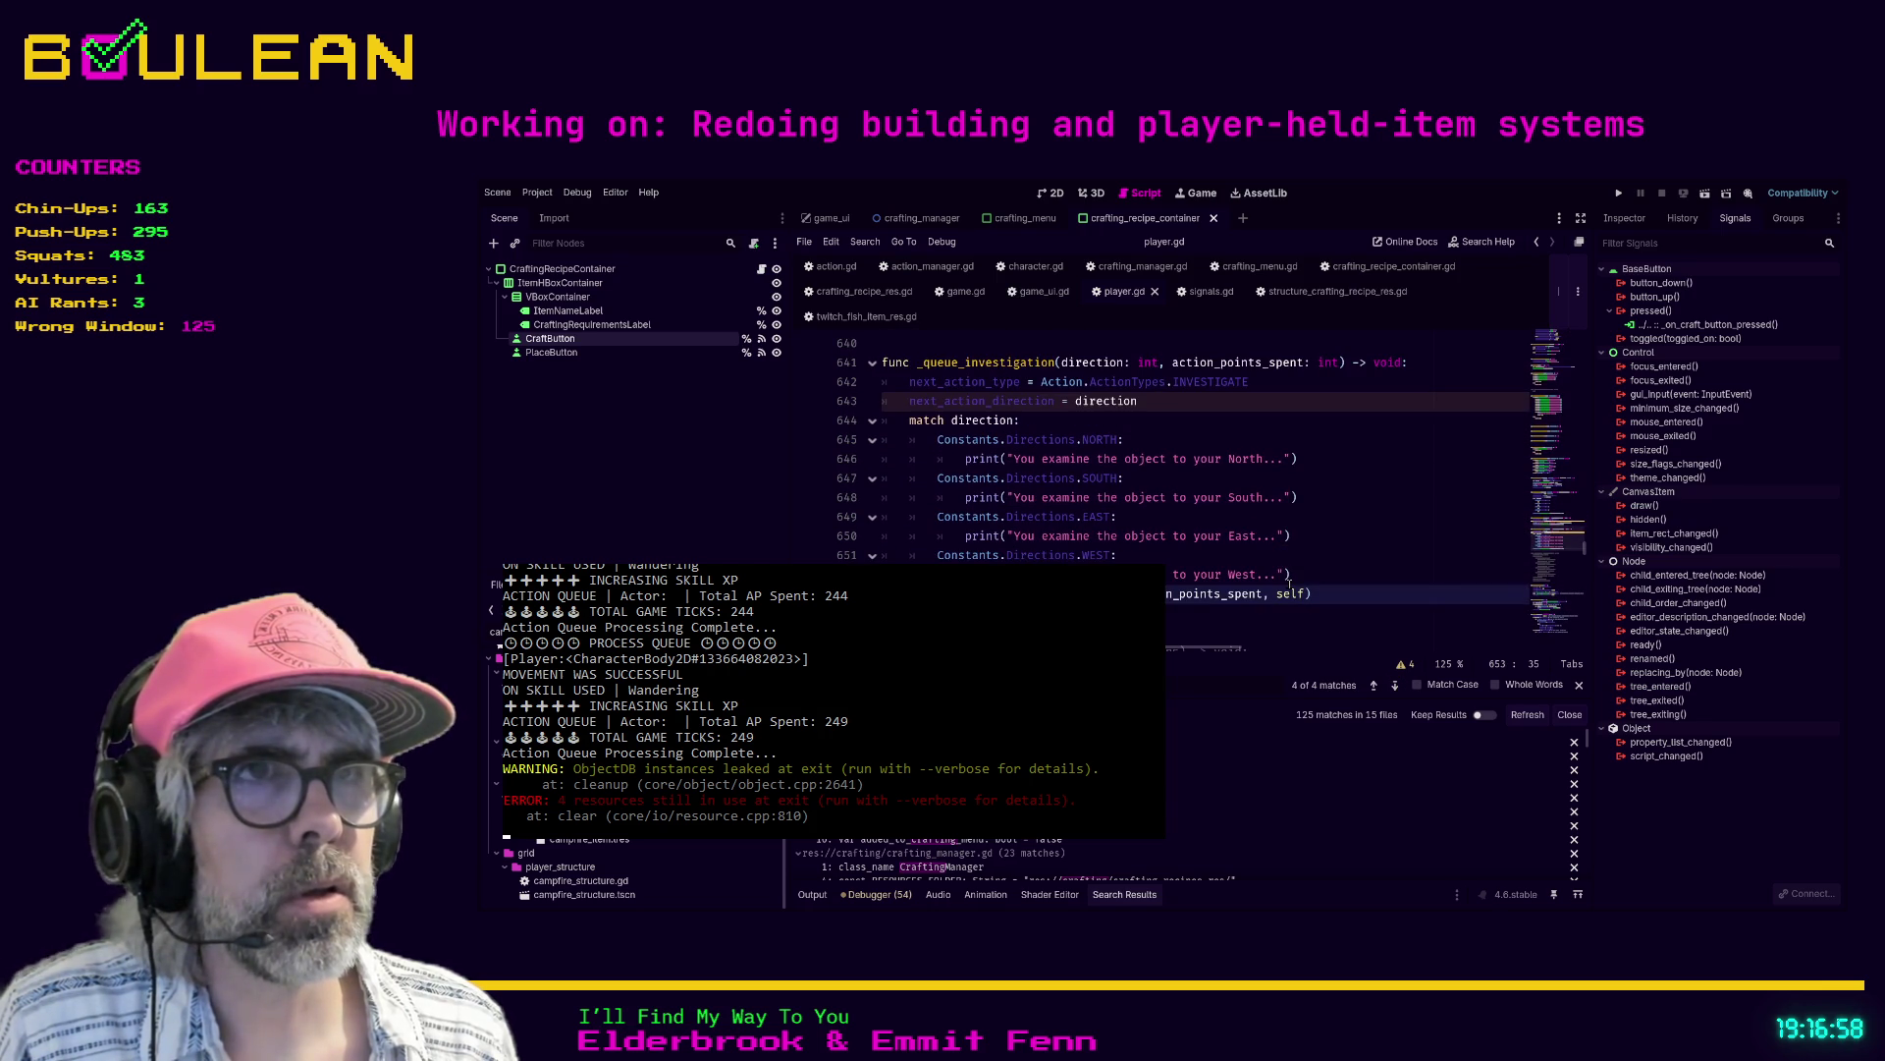
- Comment out the _queue_investigation and _queue_interaction functions with Ctrl+K
mouse_move(1343, 596)
mouse_down()
mouse_move(1031, 481)
mouse_move(882, 362)
mouse_up()
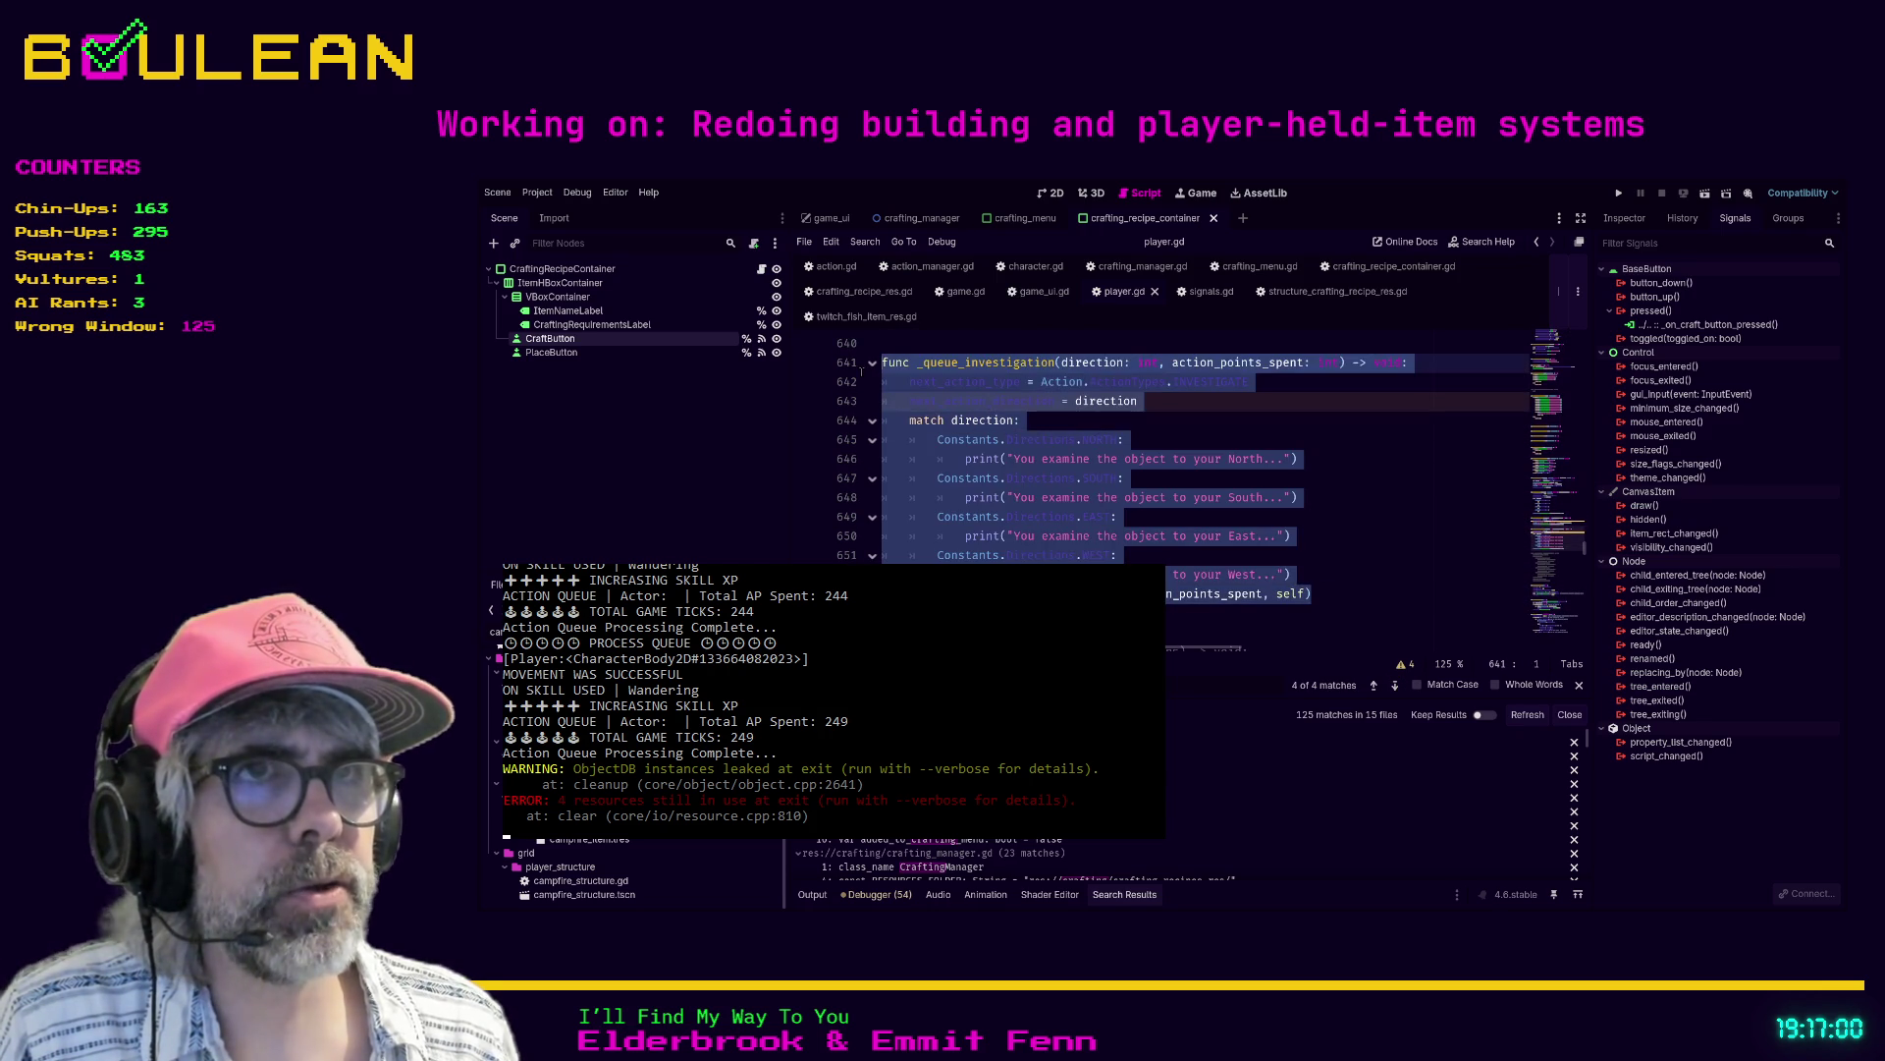
key(ctrl+k)
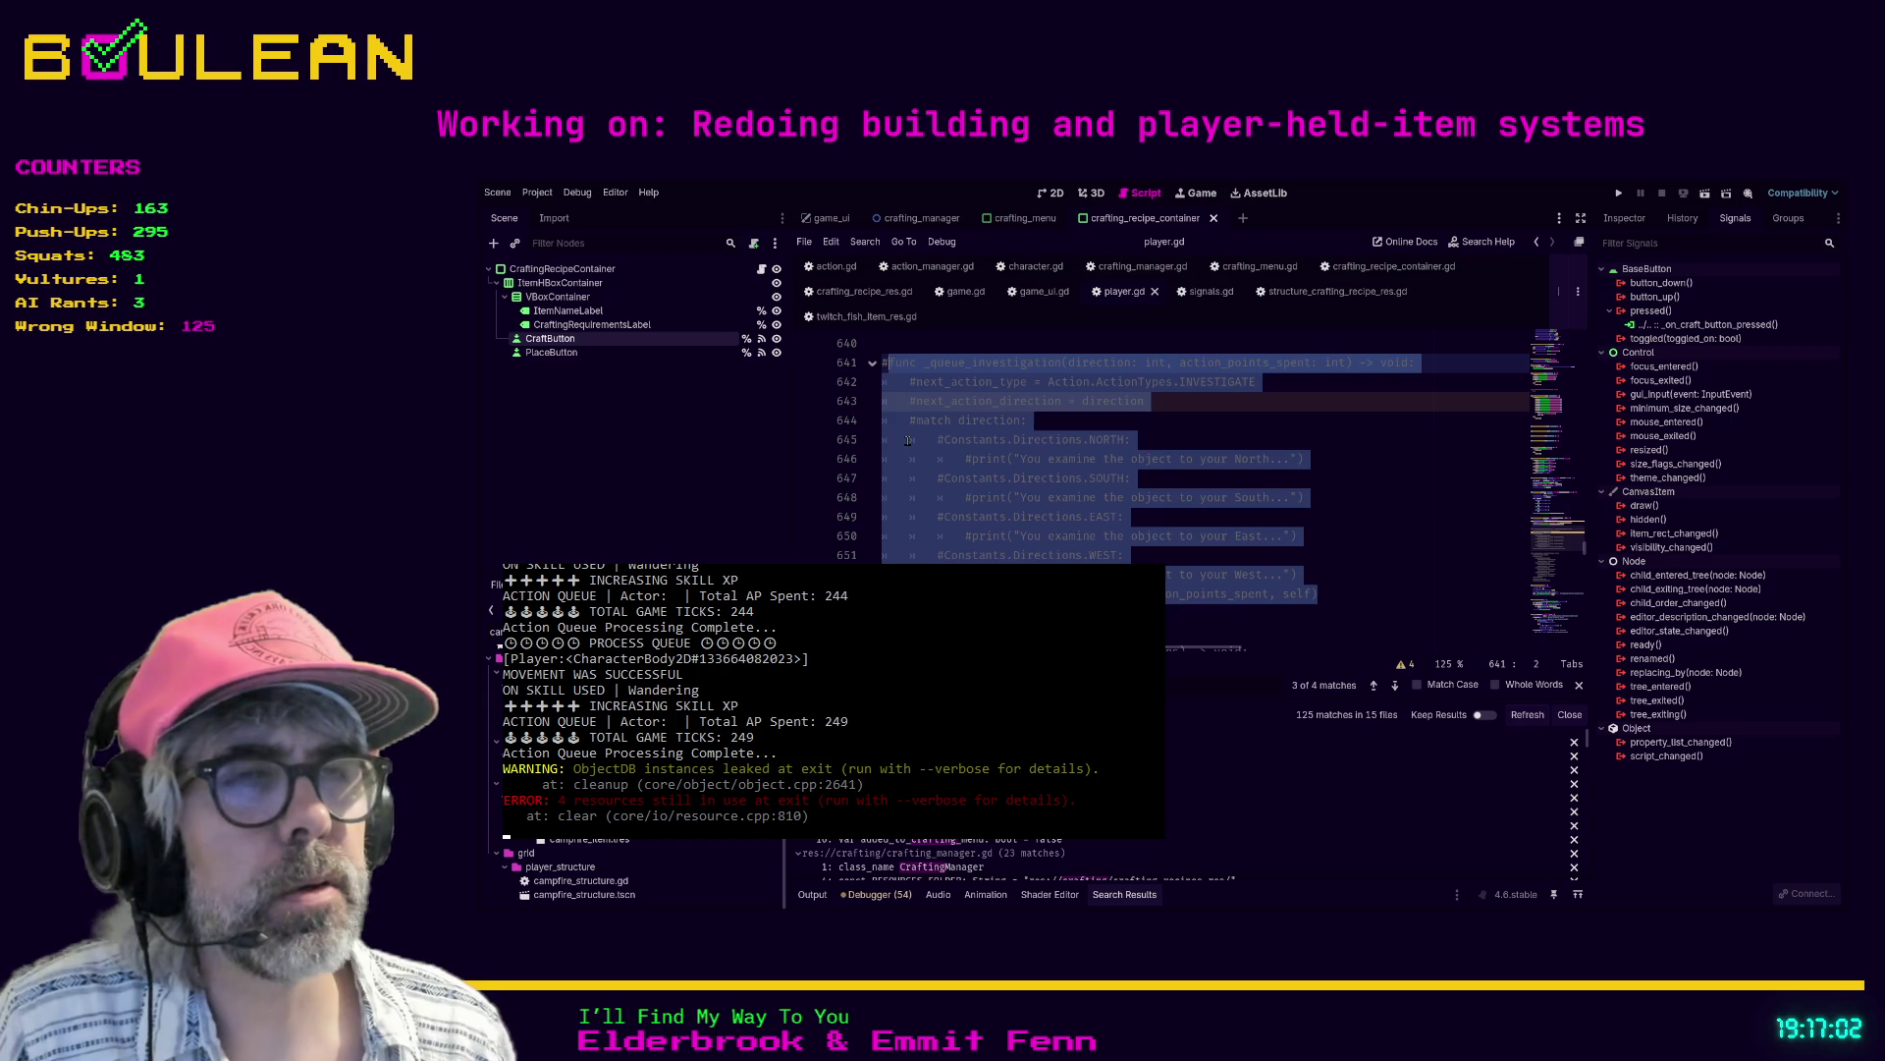
click(1365, 546)
scroll(1360, 546, up, 2)
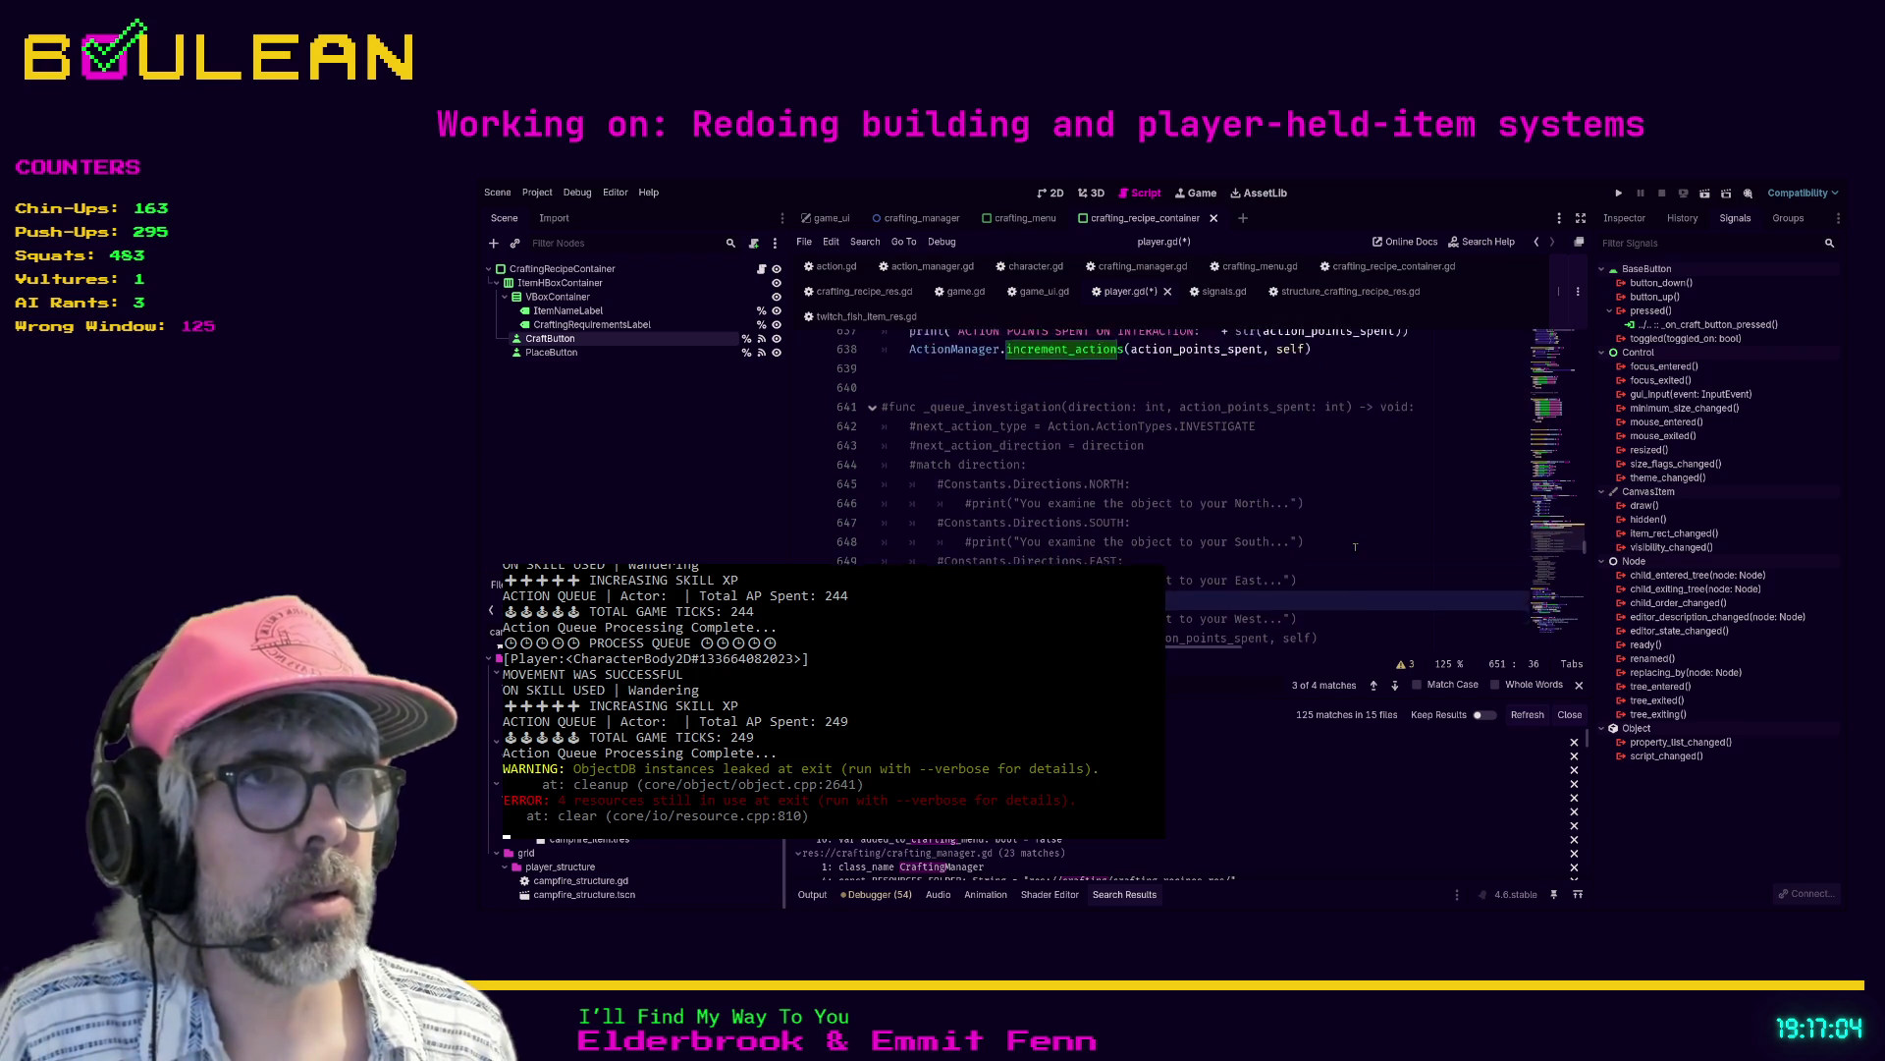
scroll(1356, 546, up, 1)
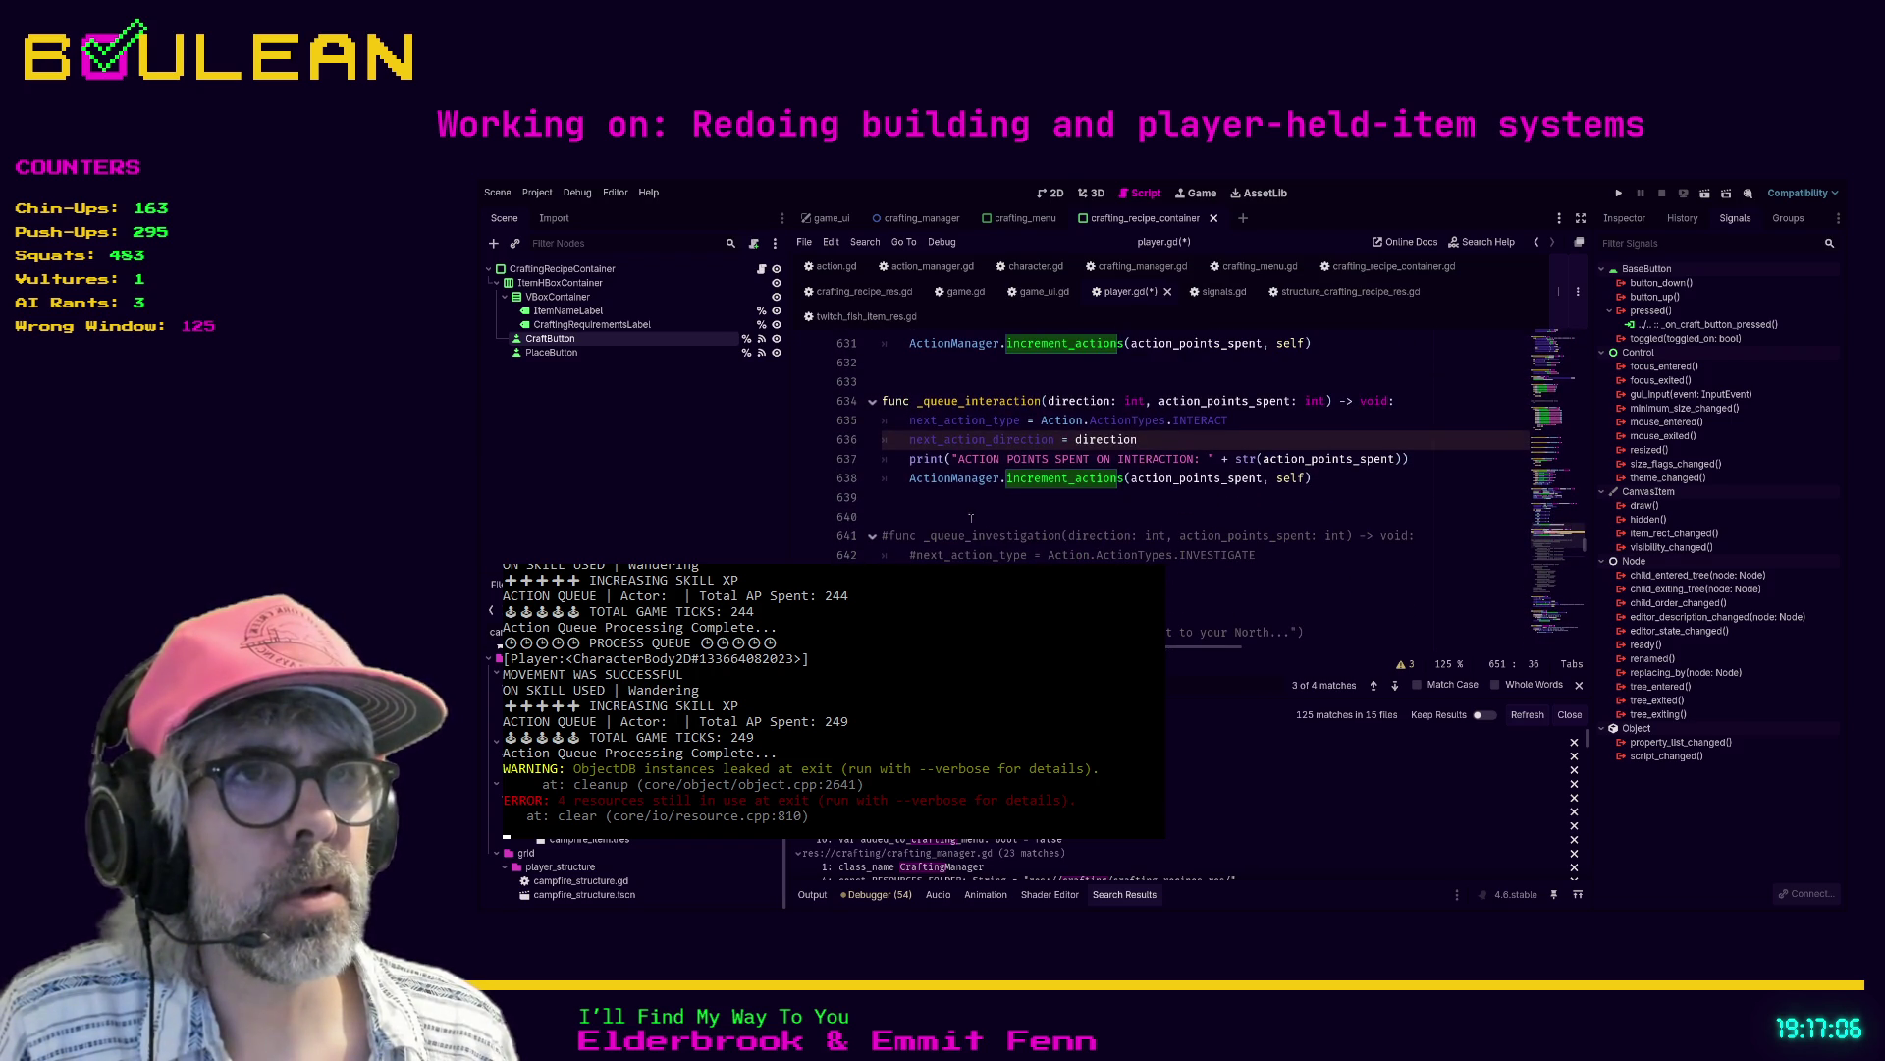
mouse_move(1321, 478)
mouse_down()
mouse_move(884, 439)
mouse_move(864, 402)
mouse_up()
key(ctrl+k)
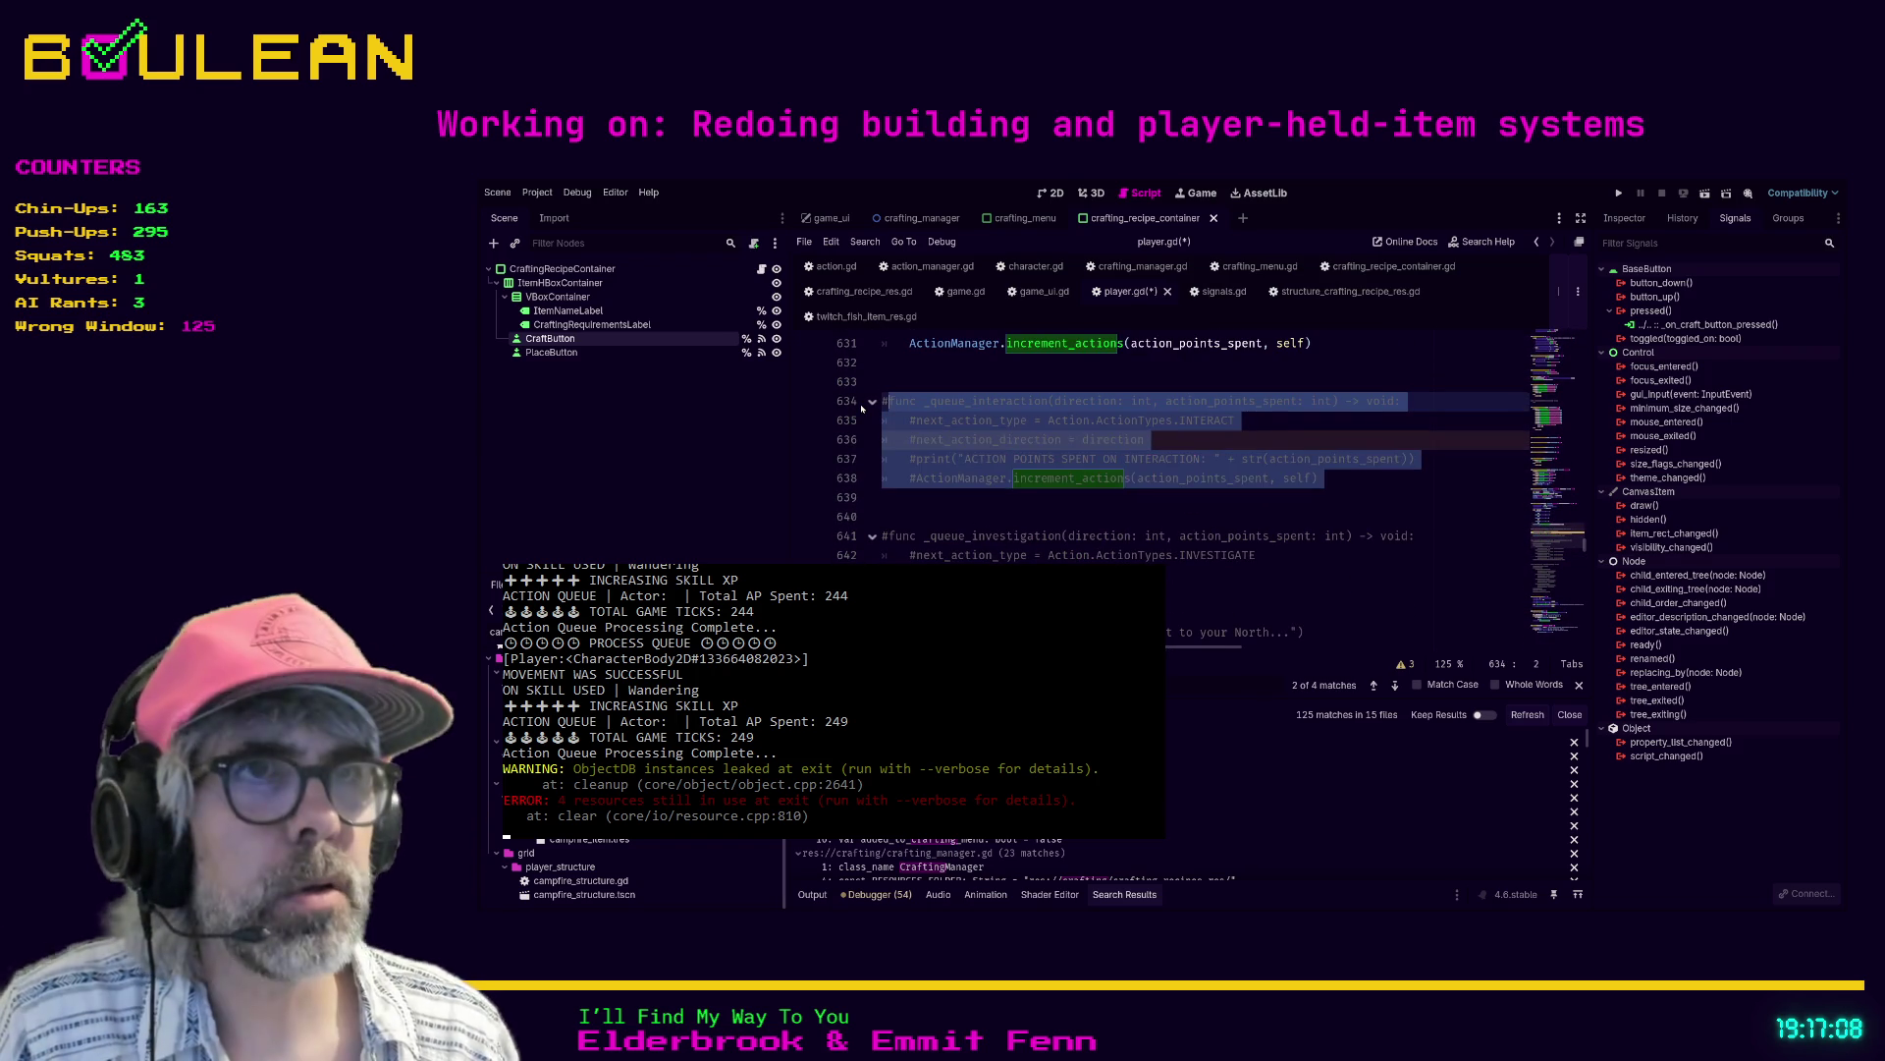
scroll(980, 502, up, 8)
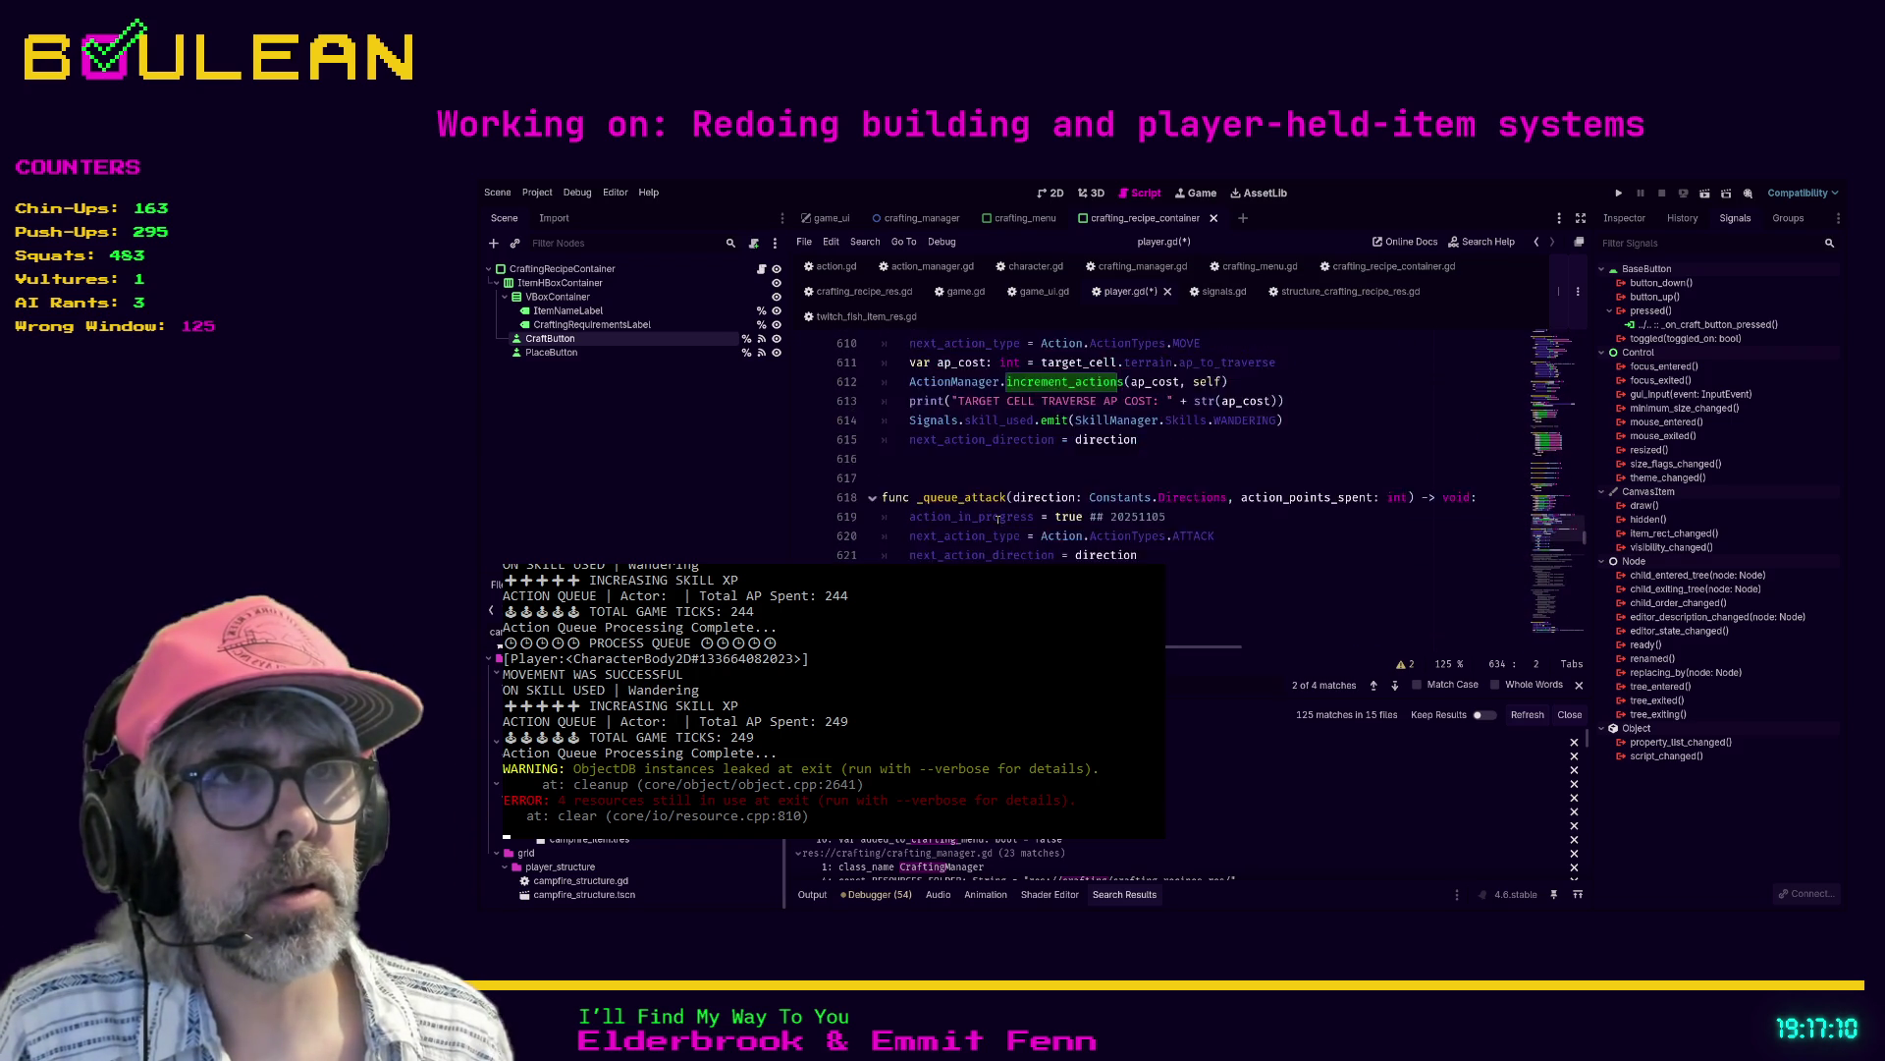
scroll(997, 519, down, 3)
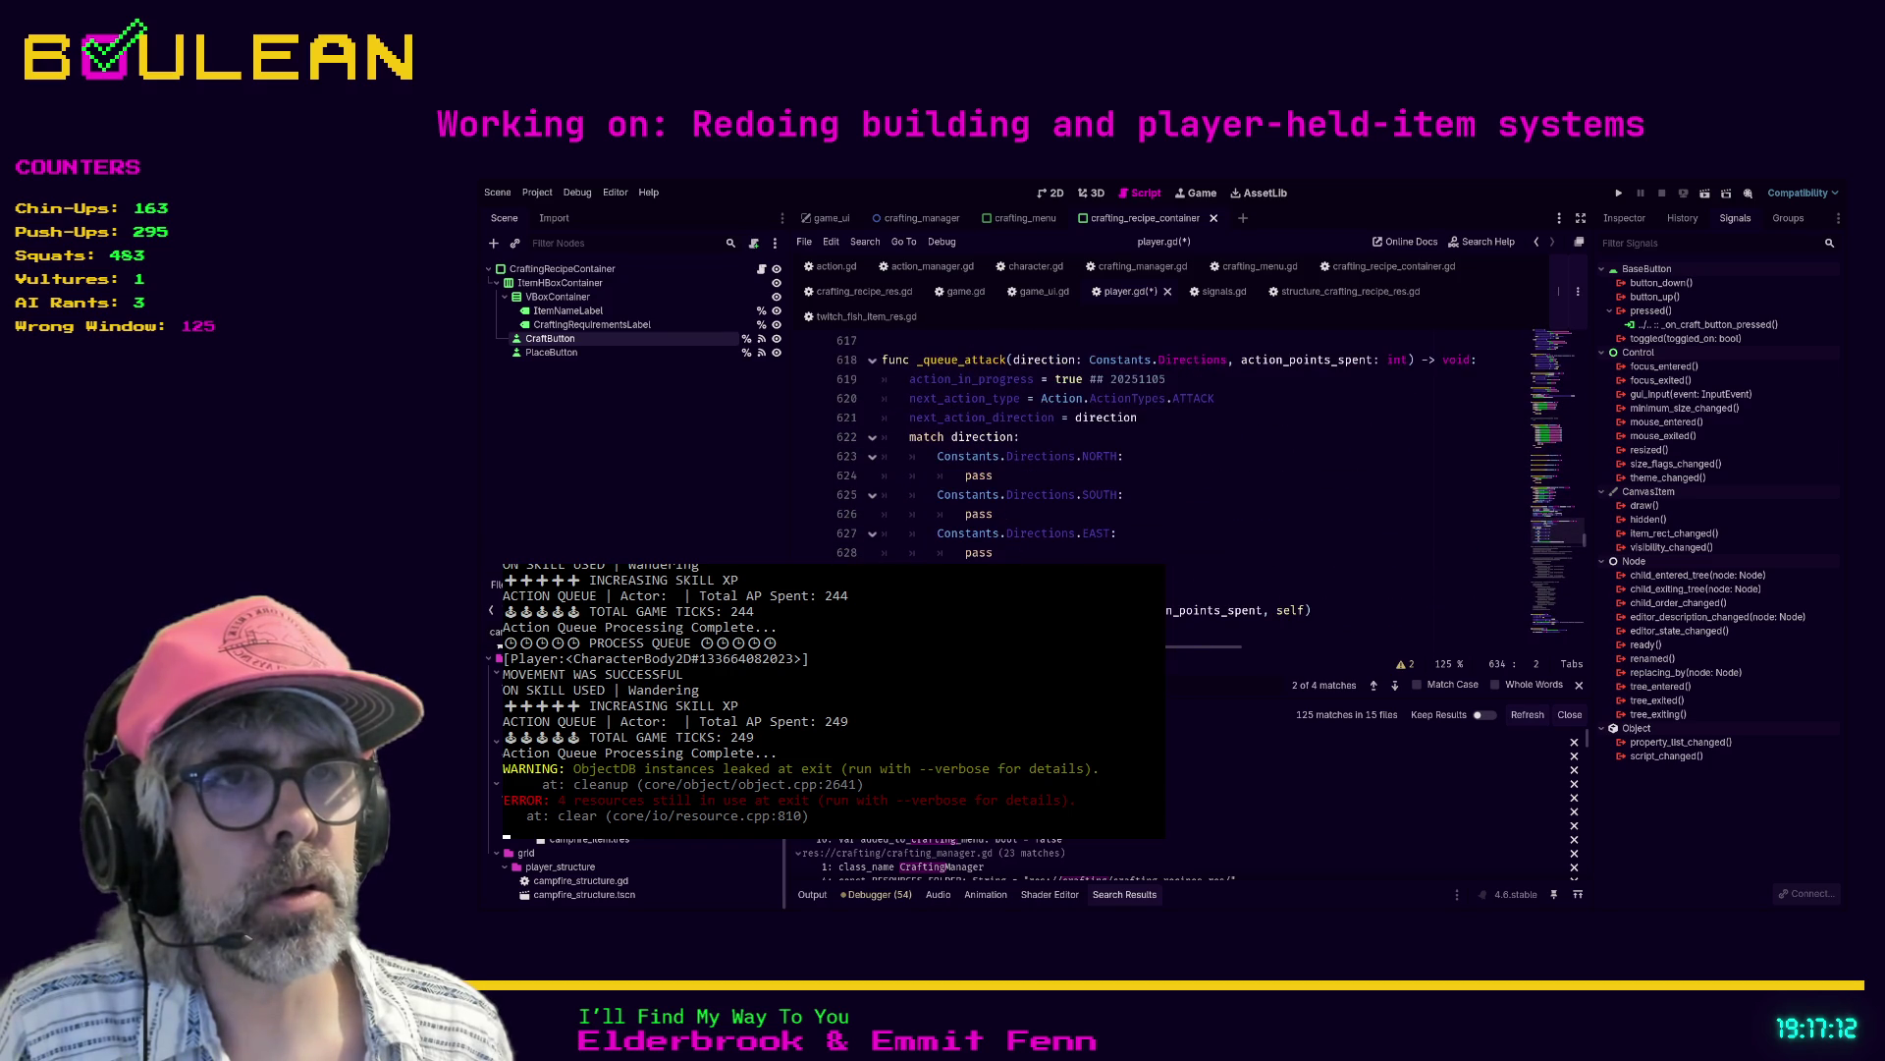
- Comment out _queue_attack and _queue_movement, then save and run the game
mouse_move(1315, 610)
mouse_down()
mouse_move(1168, 610)
mouse_move(884, 475)
mouse_move(857, 361)
mouse_up()
key(ctrl+k)
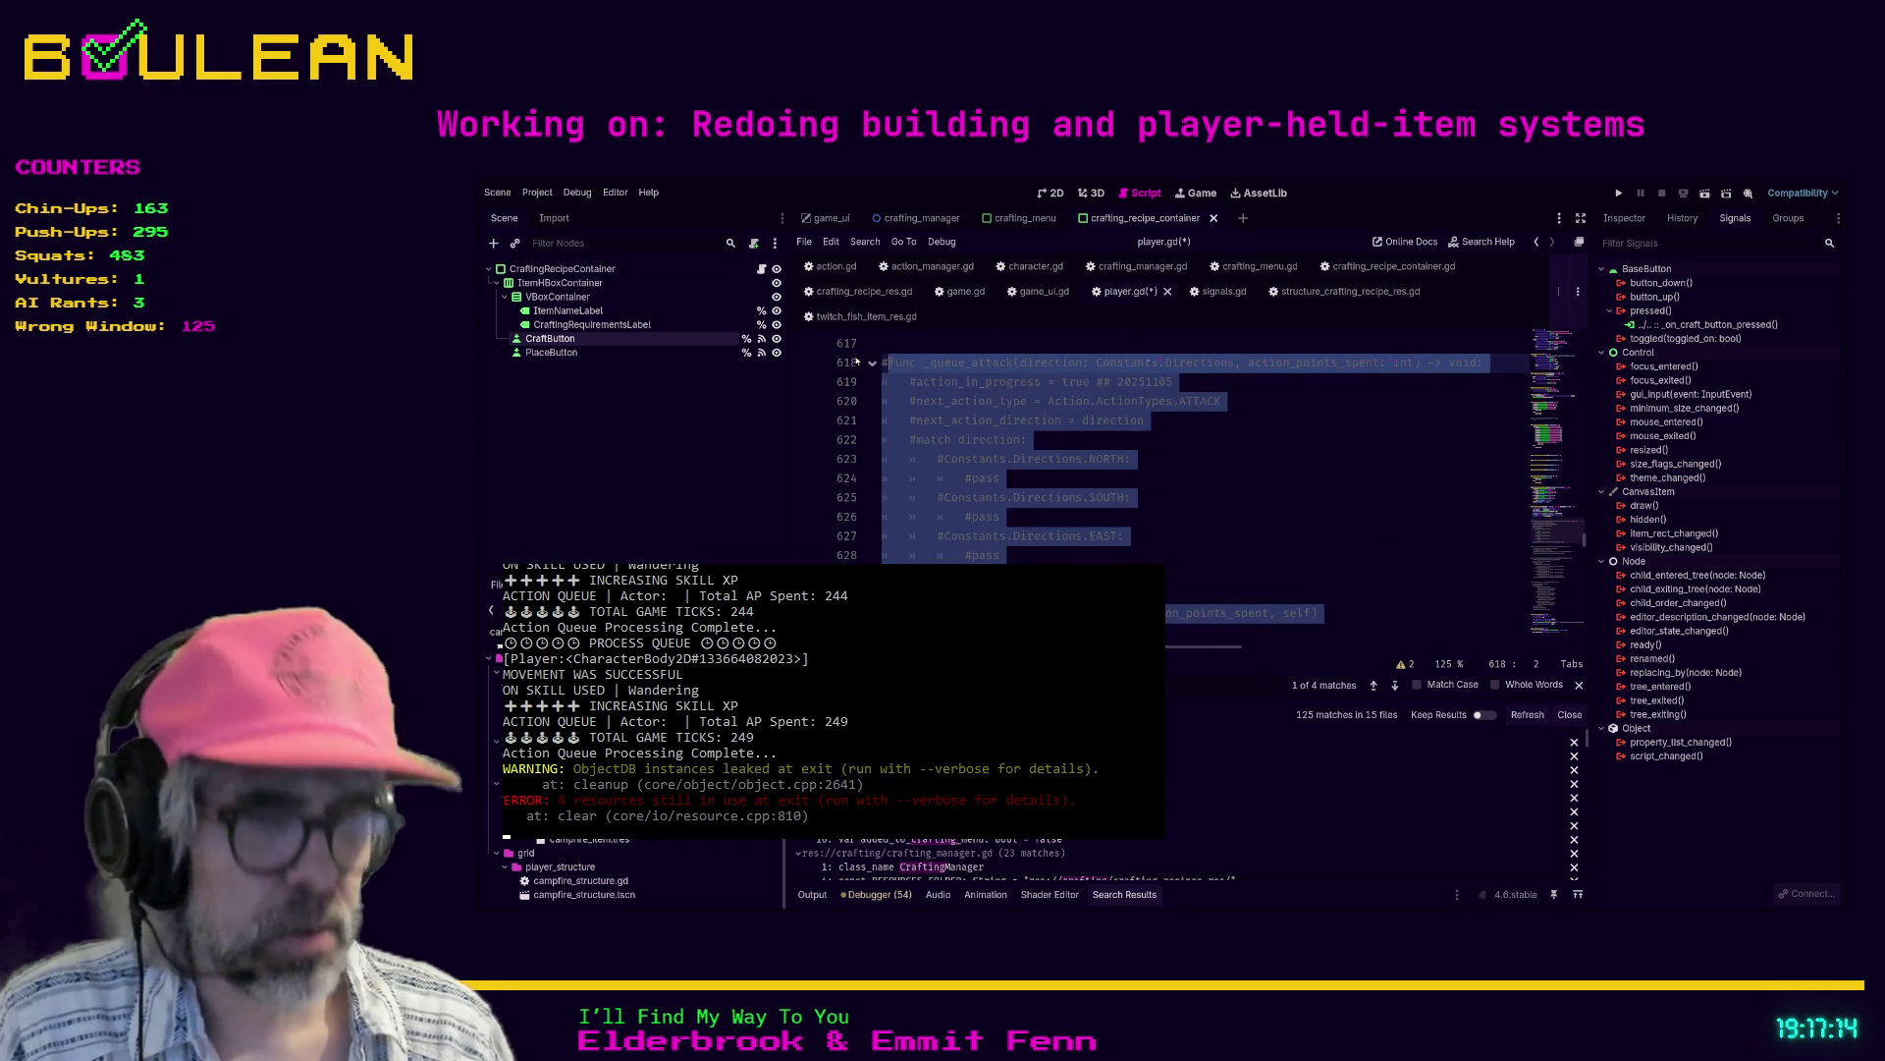
click(1215, 487)
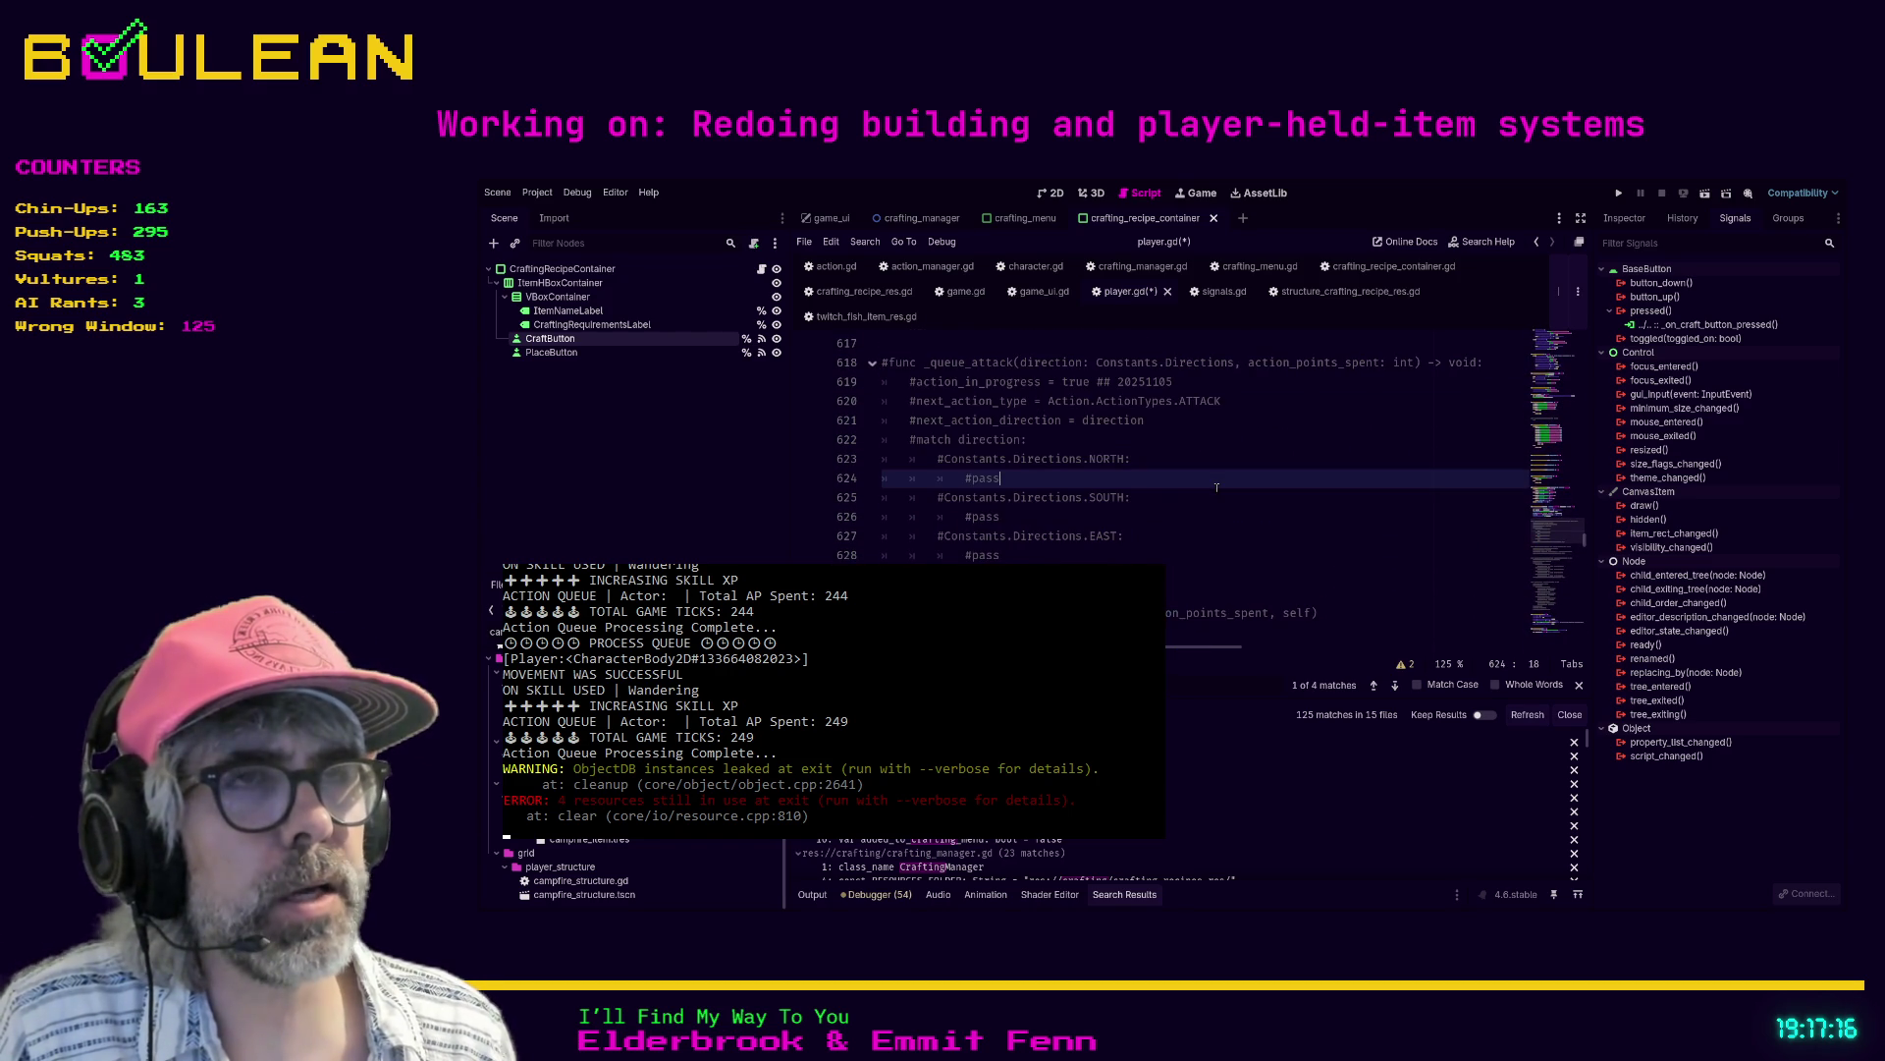
scroll(1216, 487, up, 5)
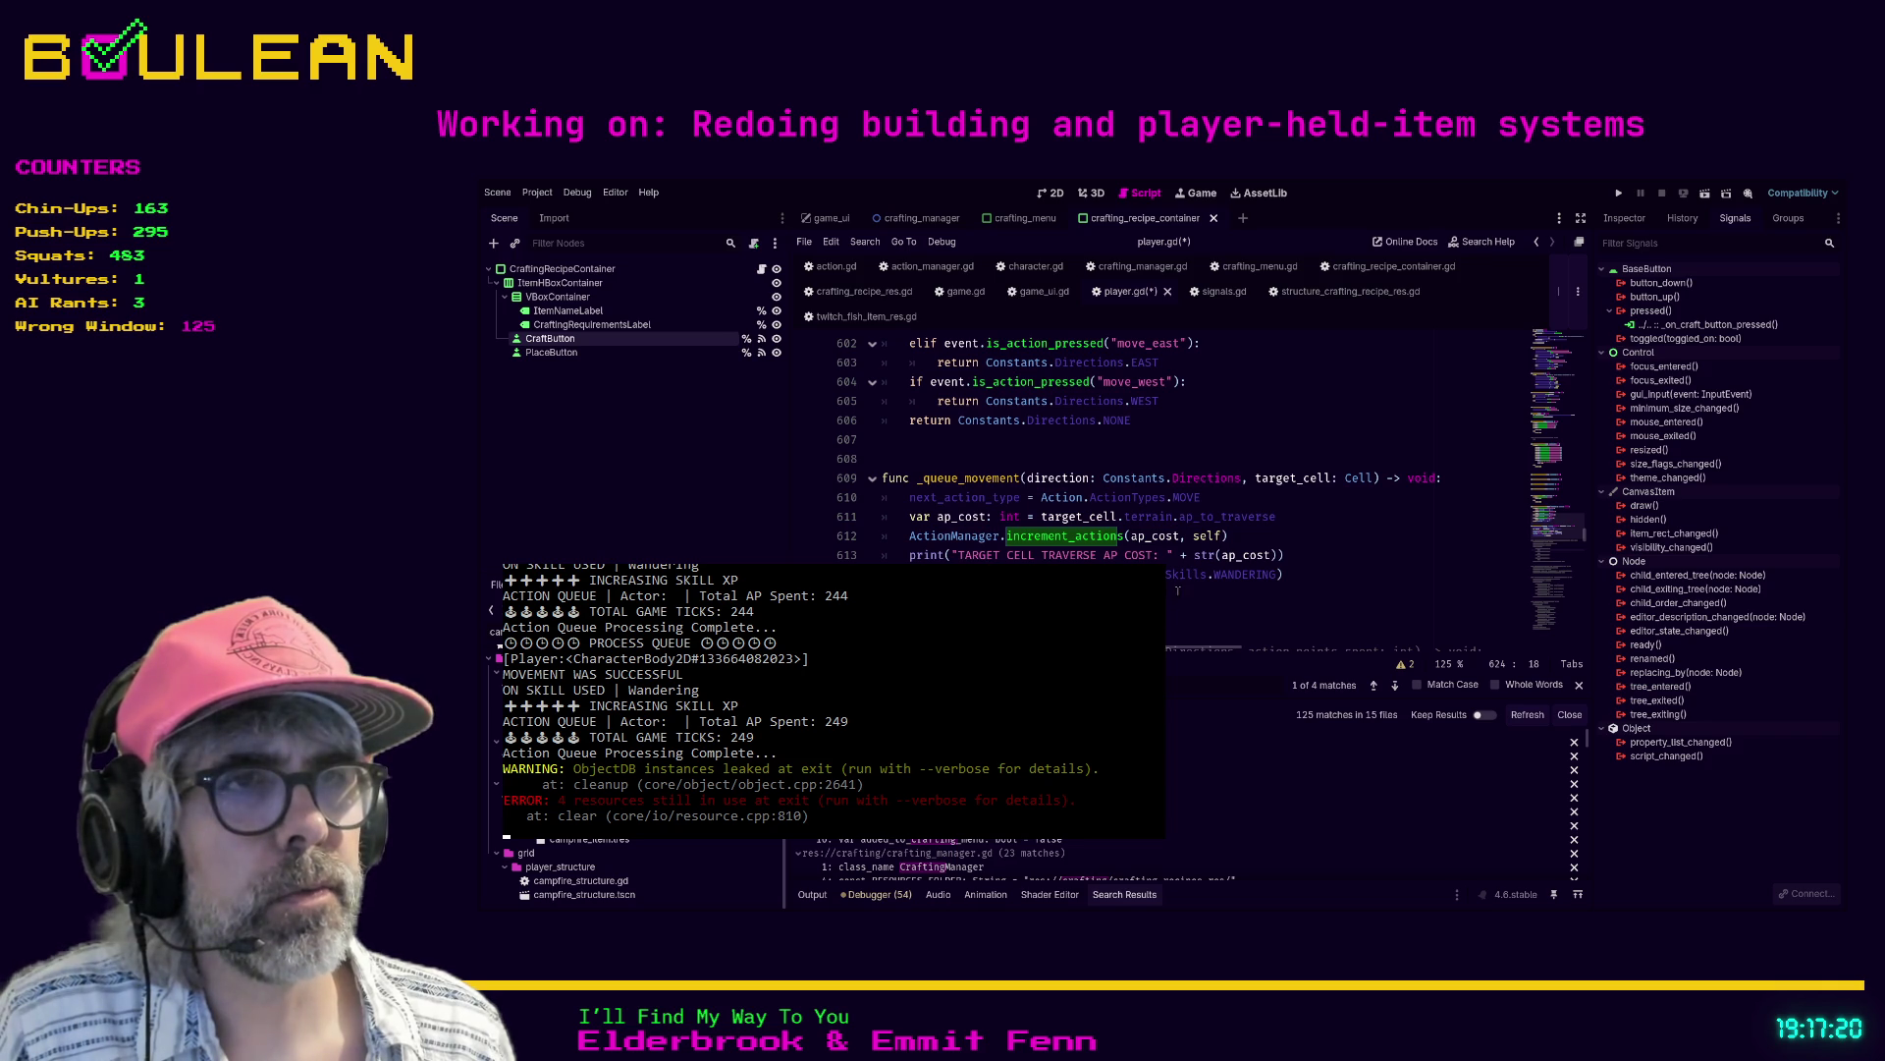
mouse_move(1178, 590)
mouse_down()
mouse_move(1080, 538)
mouse_move(864, 481)
mouse_move(797, 487)
mouse_up()
key(ctrl+k)
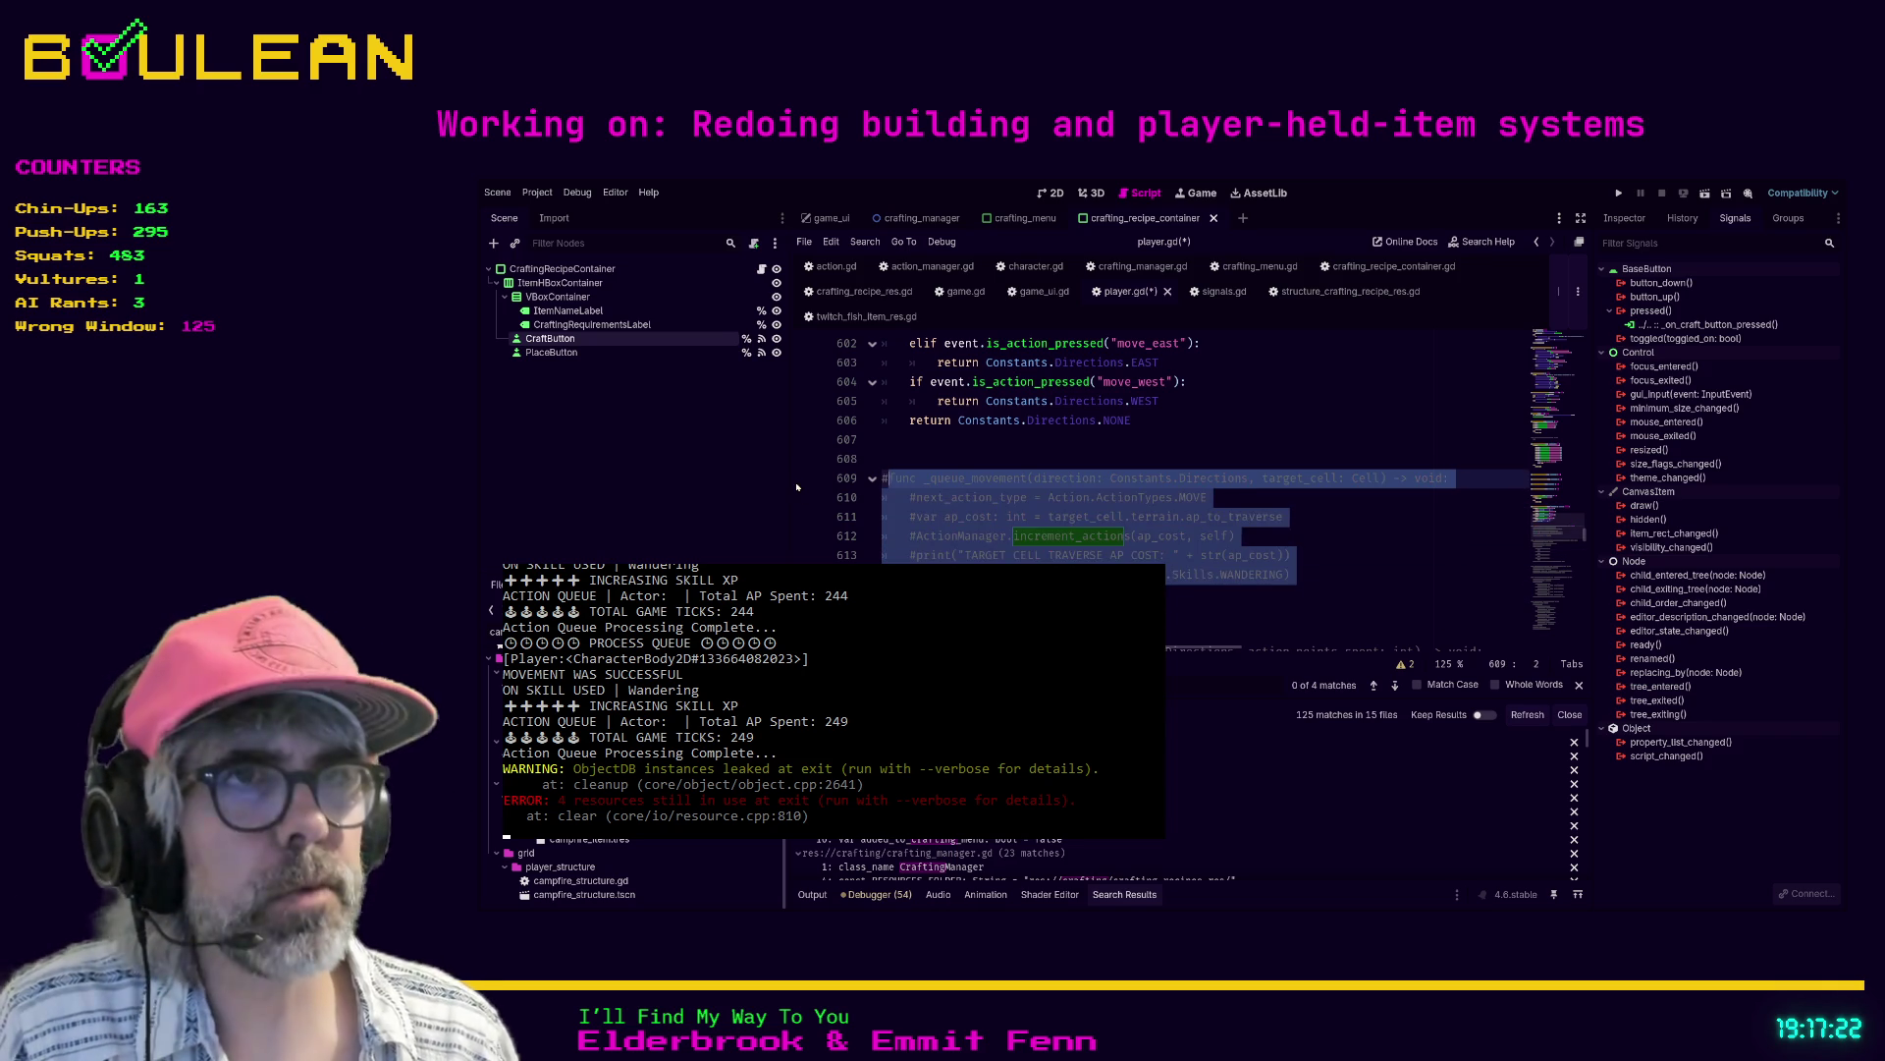
scroll(969, 494, up, 3)
click(1234, 552)
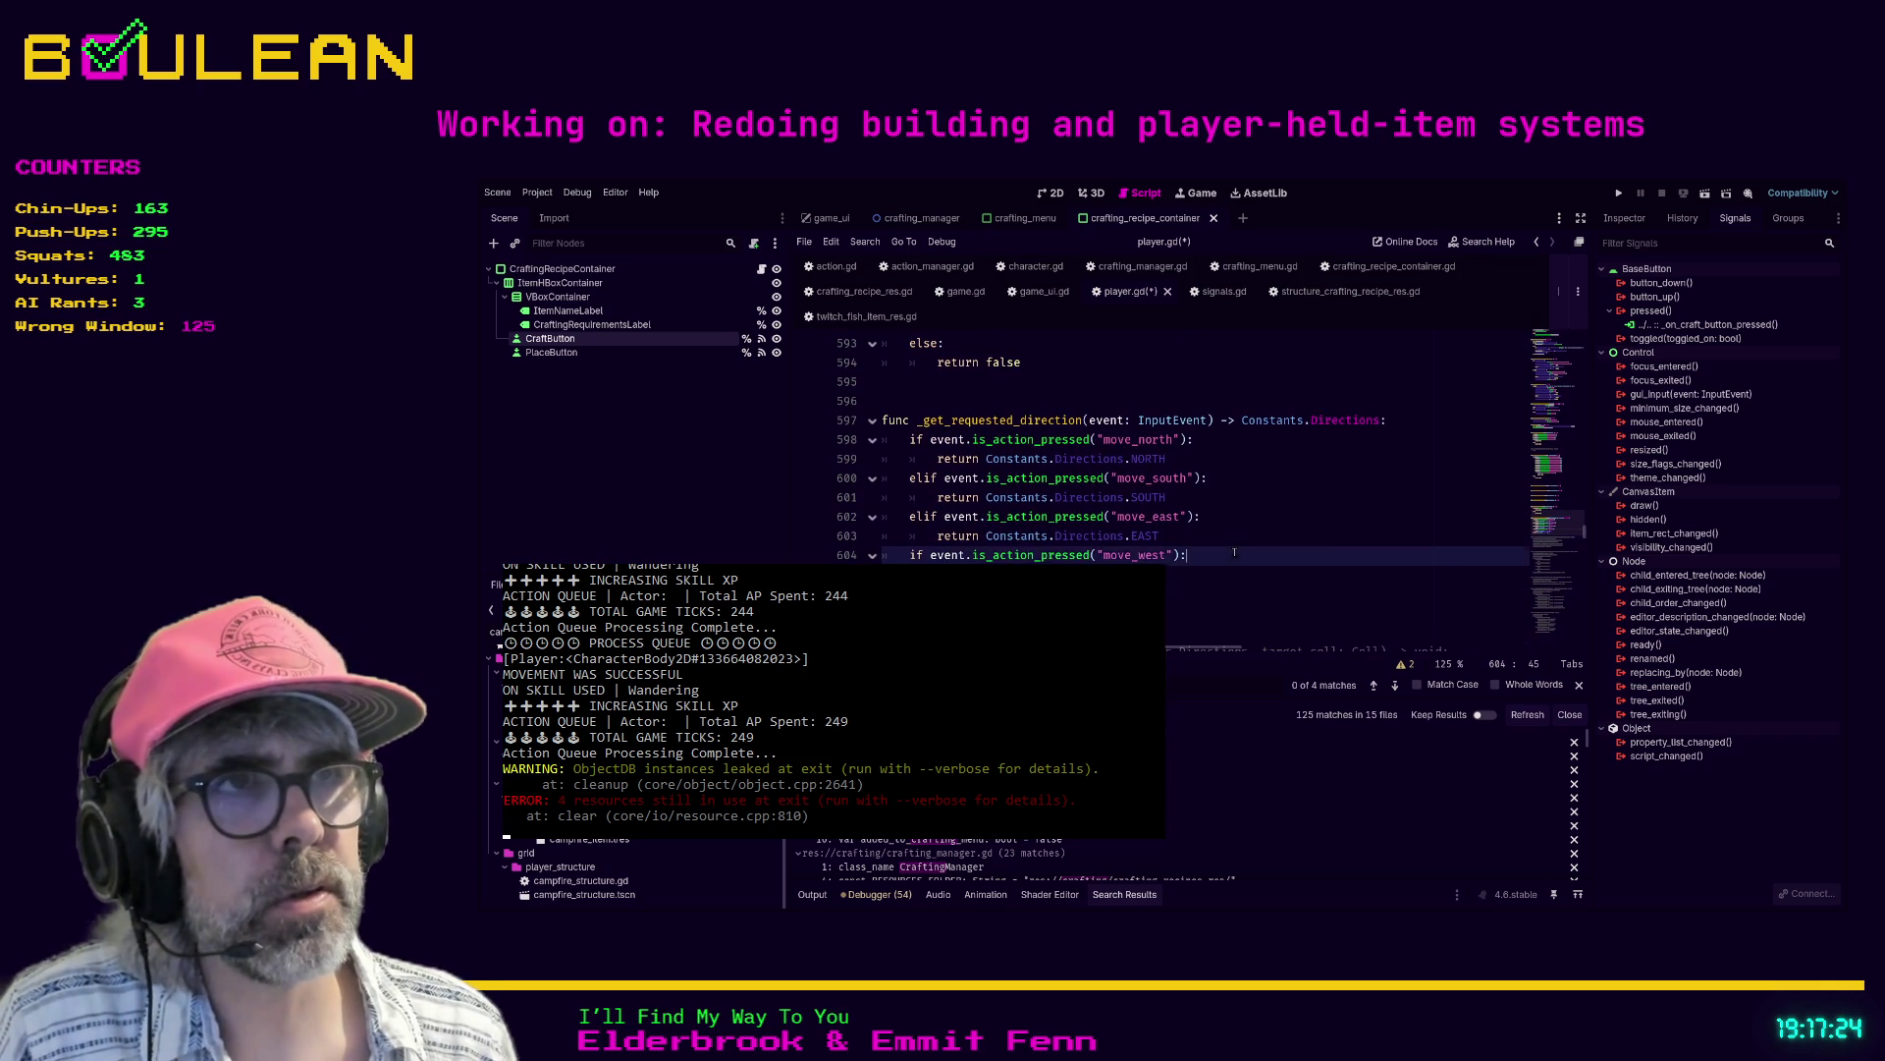
key(ctrl+s)
key(F5)
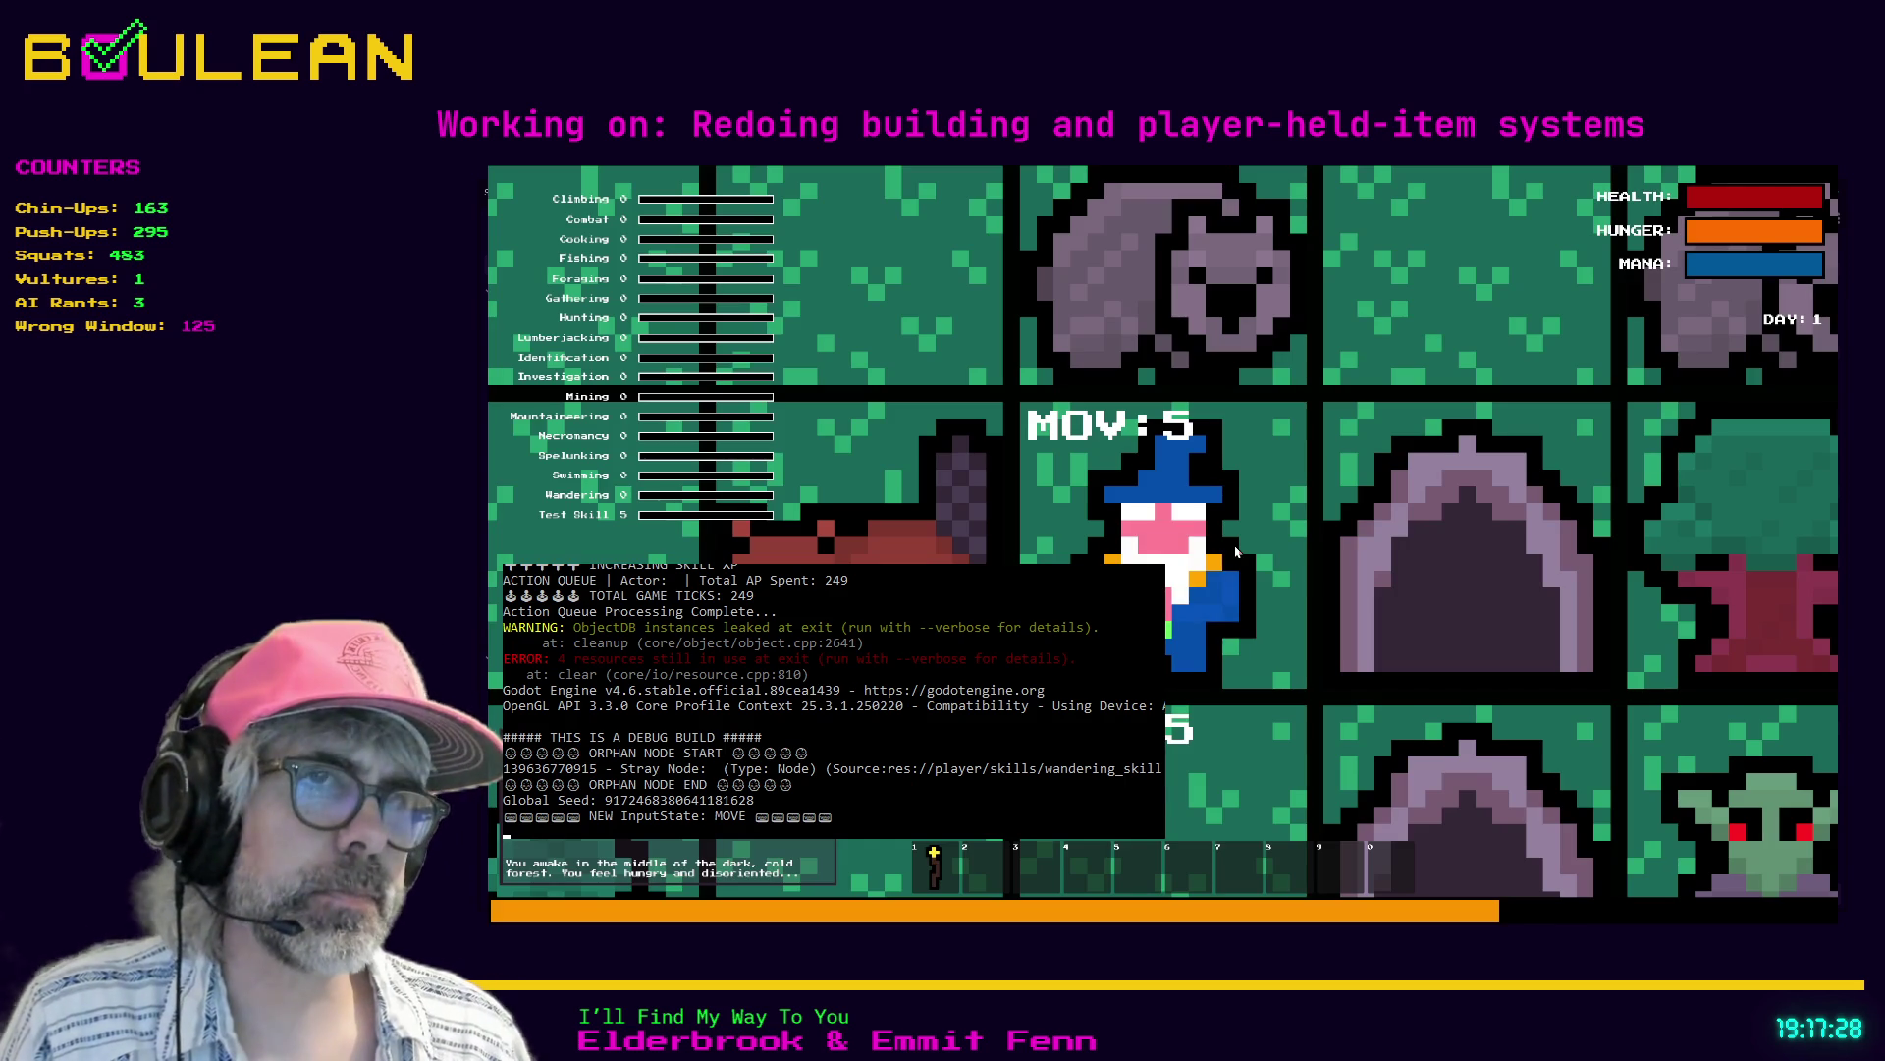
- Attack the beaver and wombats and collect the dropped raw meat
click(1235, 551)
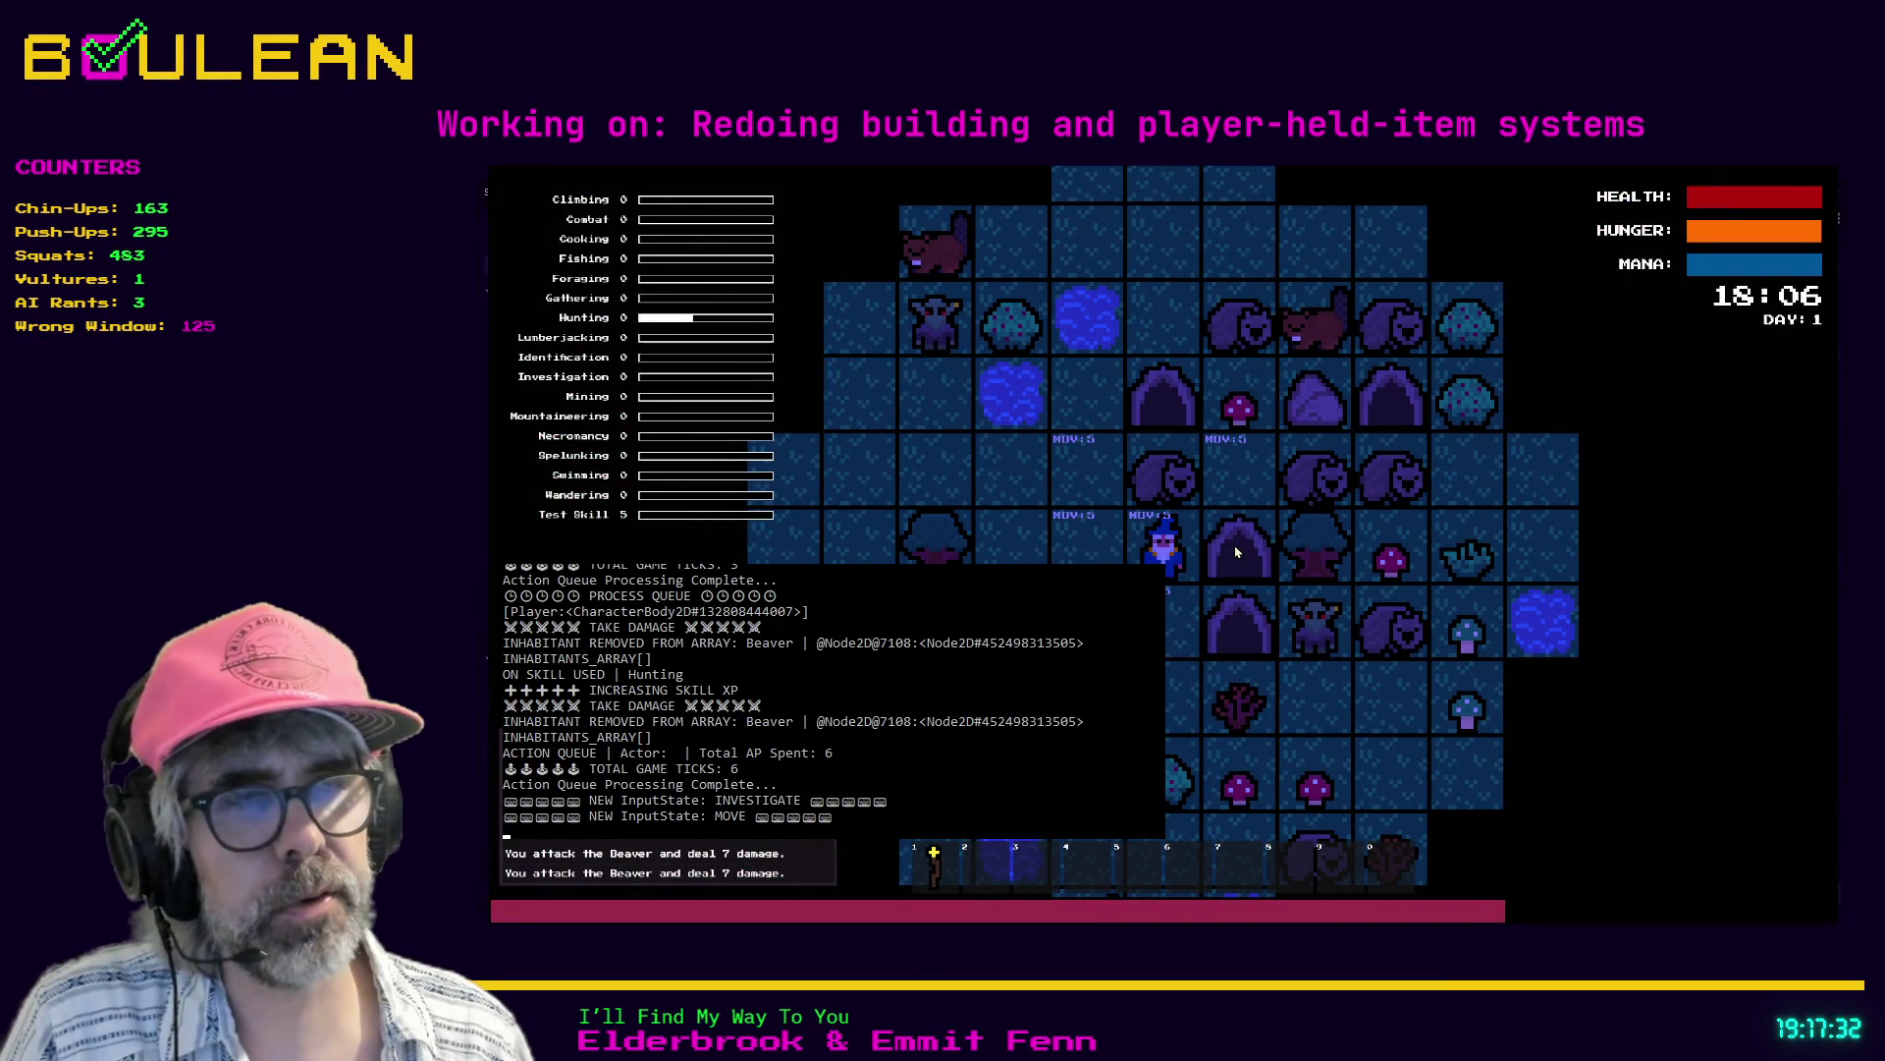
key(a)
click(1235, 552)
click(1235, 552)
click(1235, 552)
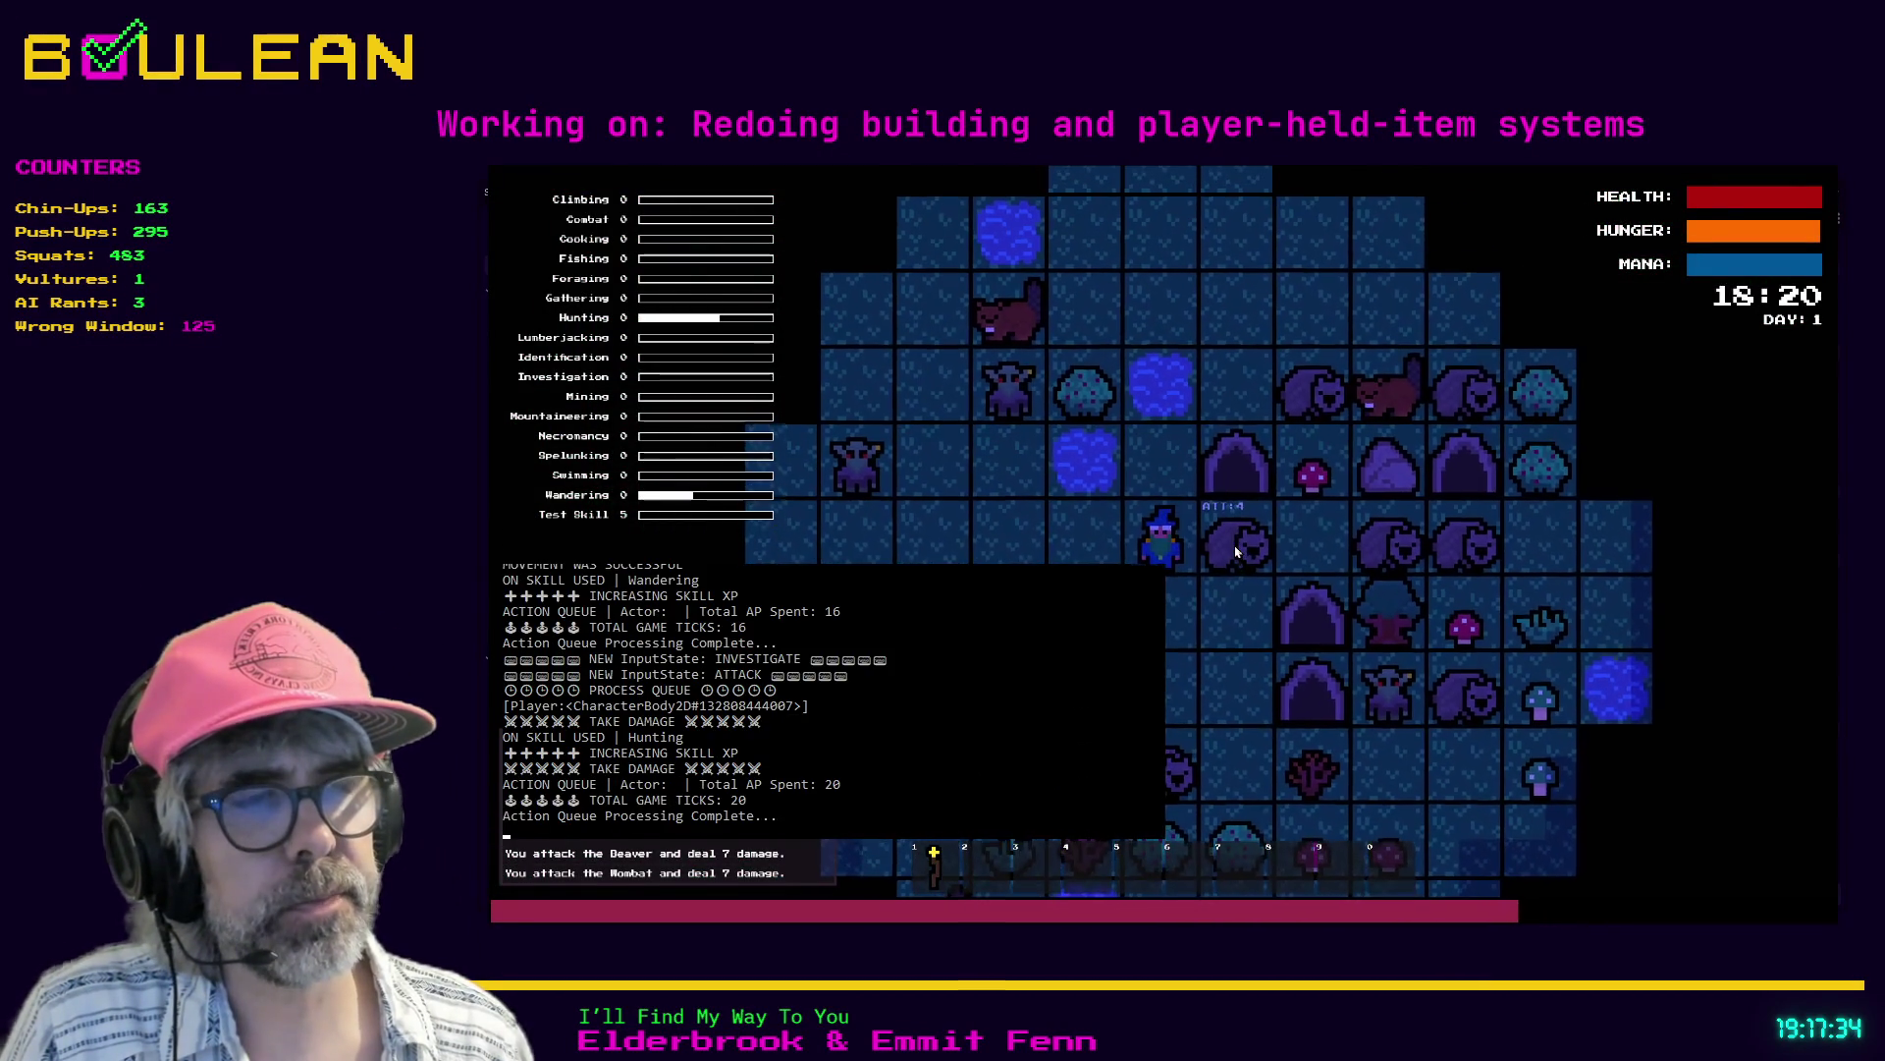
click(1235, 552)
key(a)
key(s)
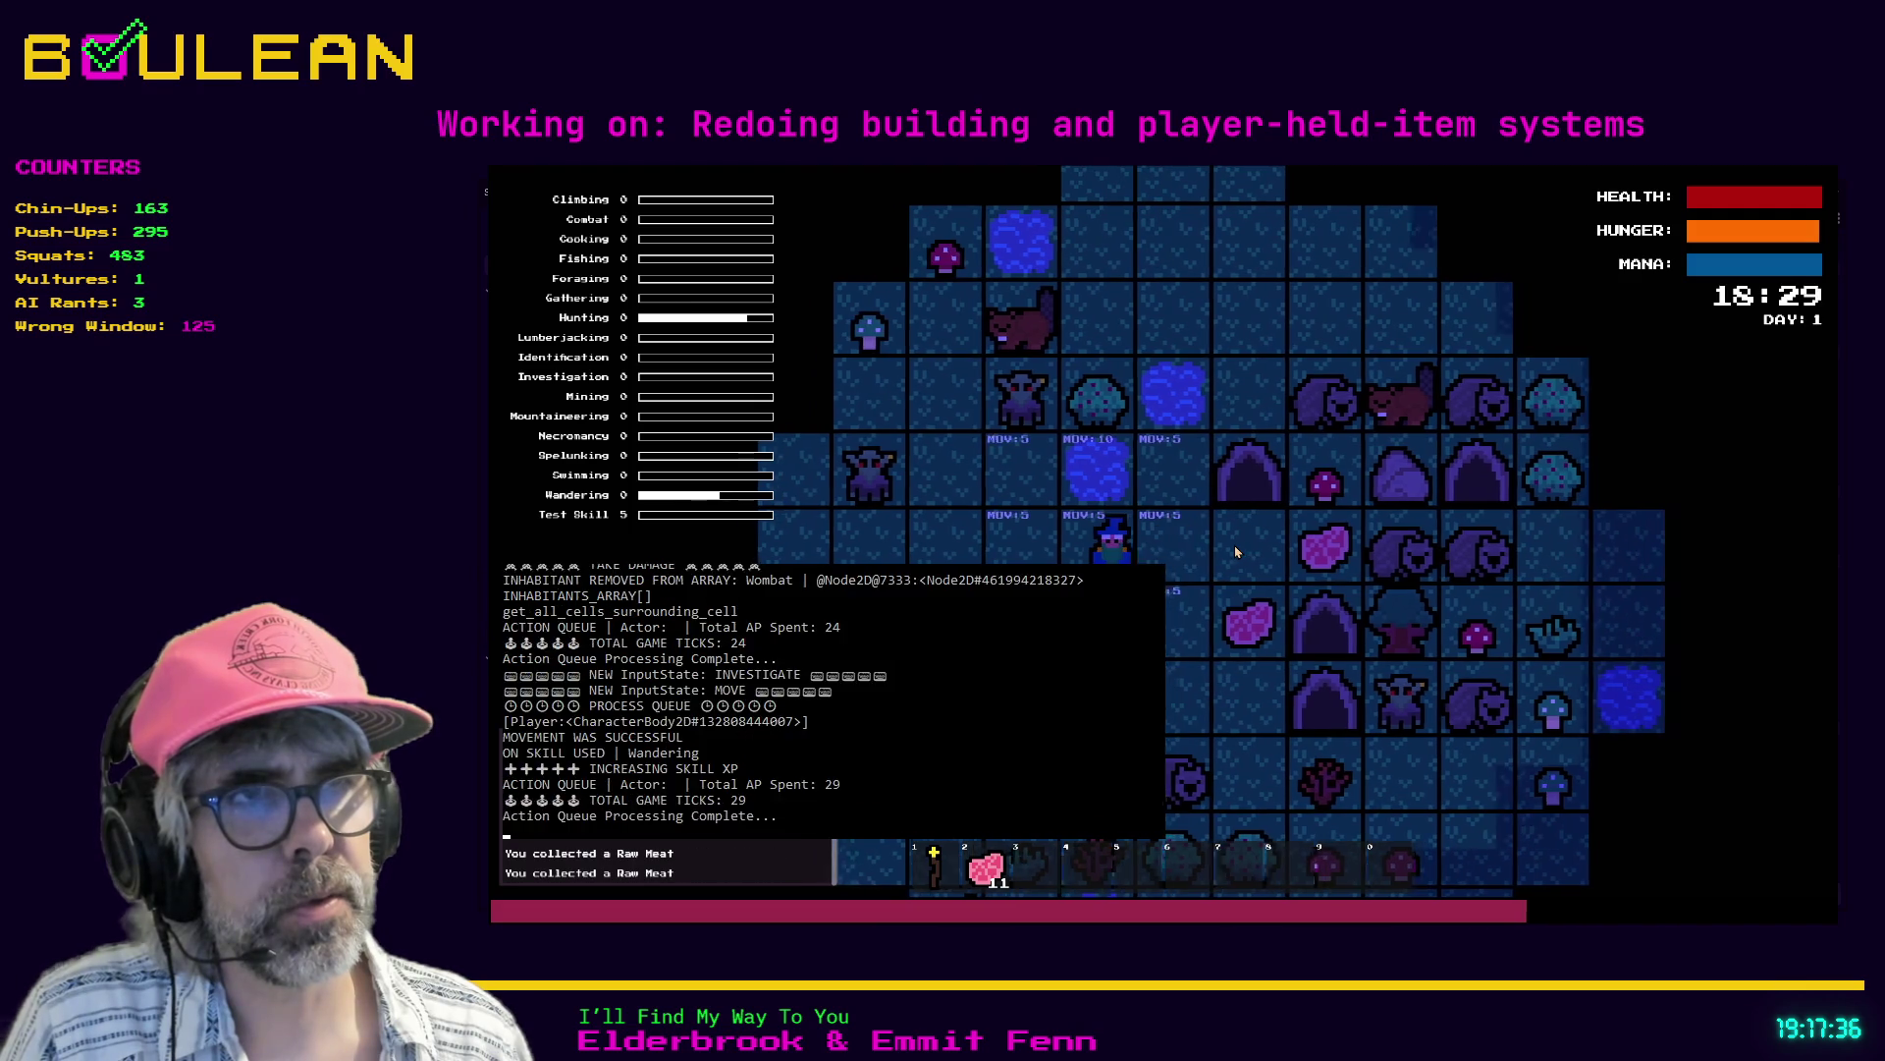
- Chop a tree for a log, craft and place a Campfire right of the player, then stop the game
click(1235, 552)
click(1235, 552)
click(1235, 552)
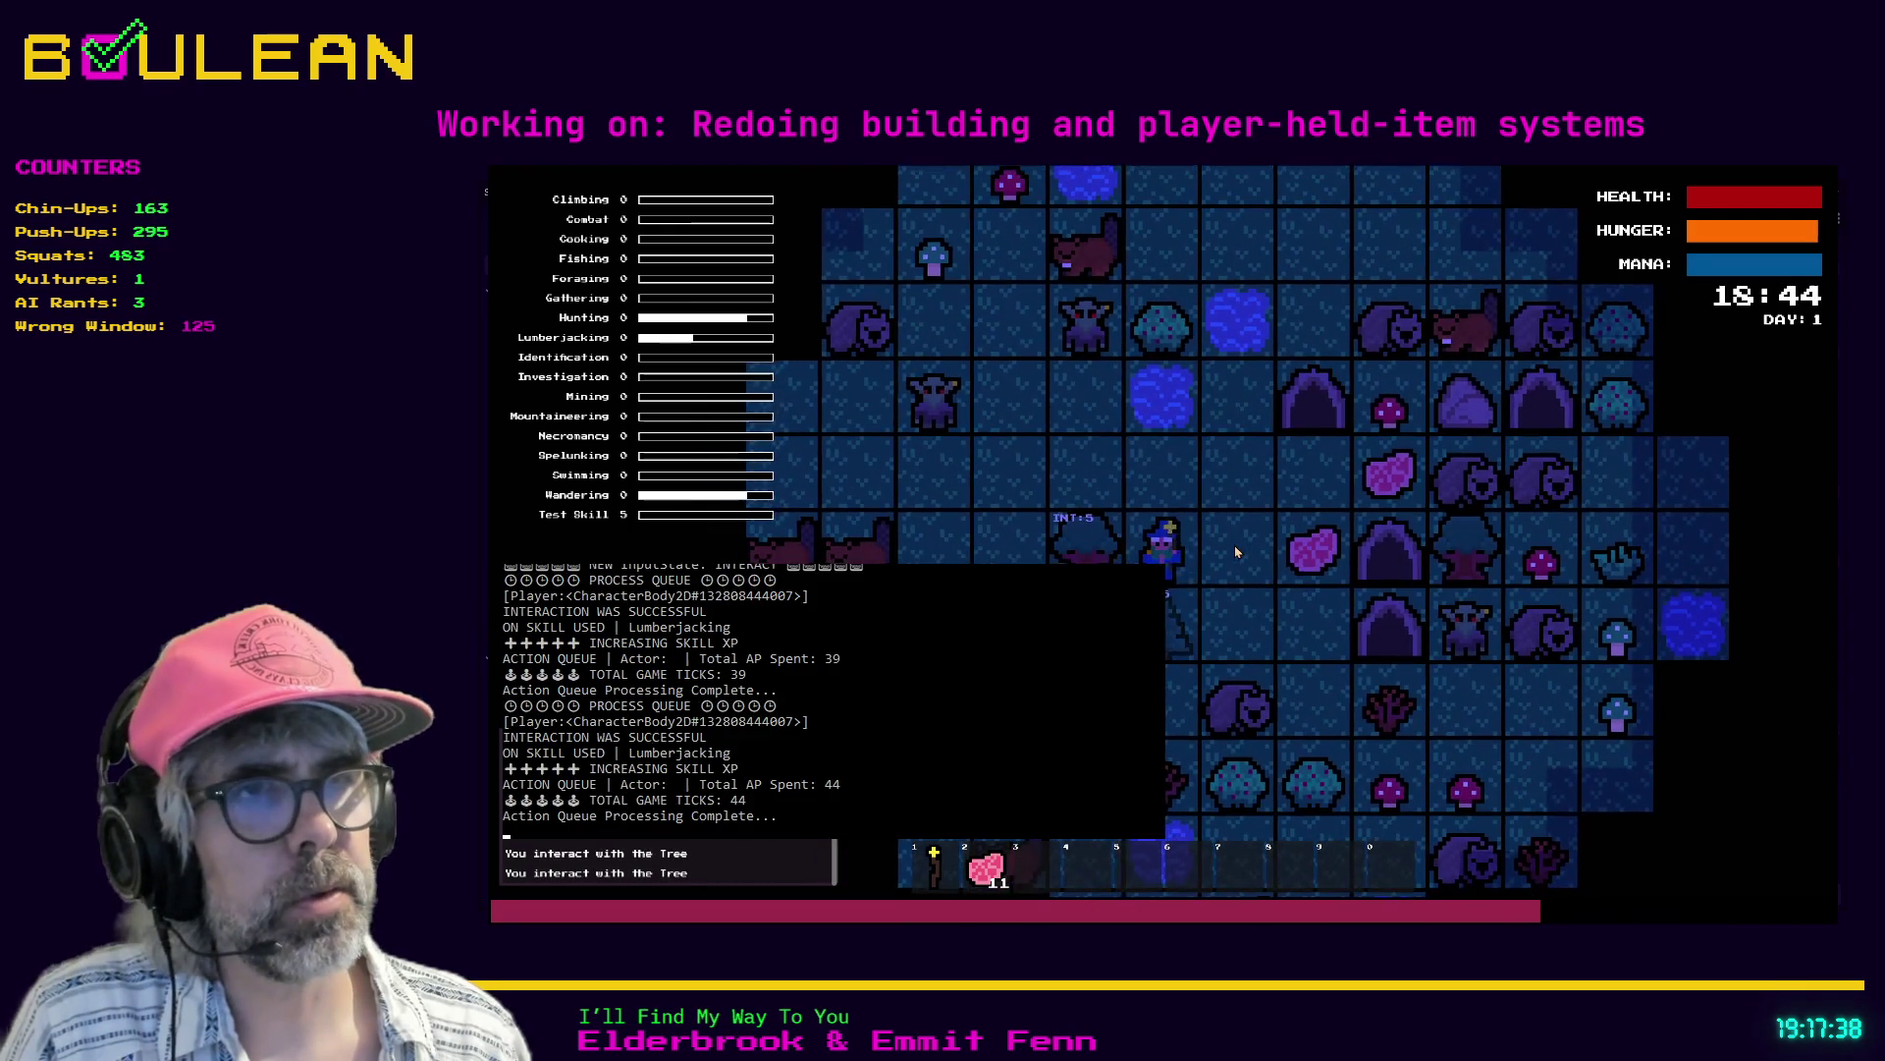
click(1236, 552)
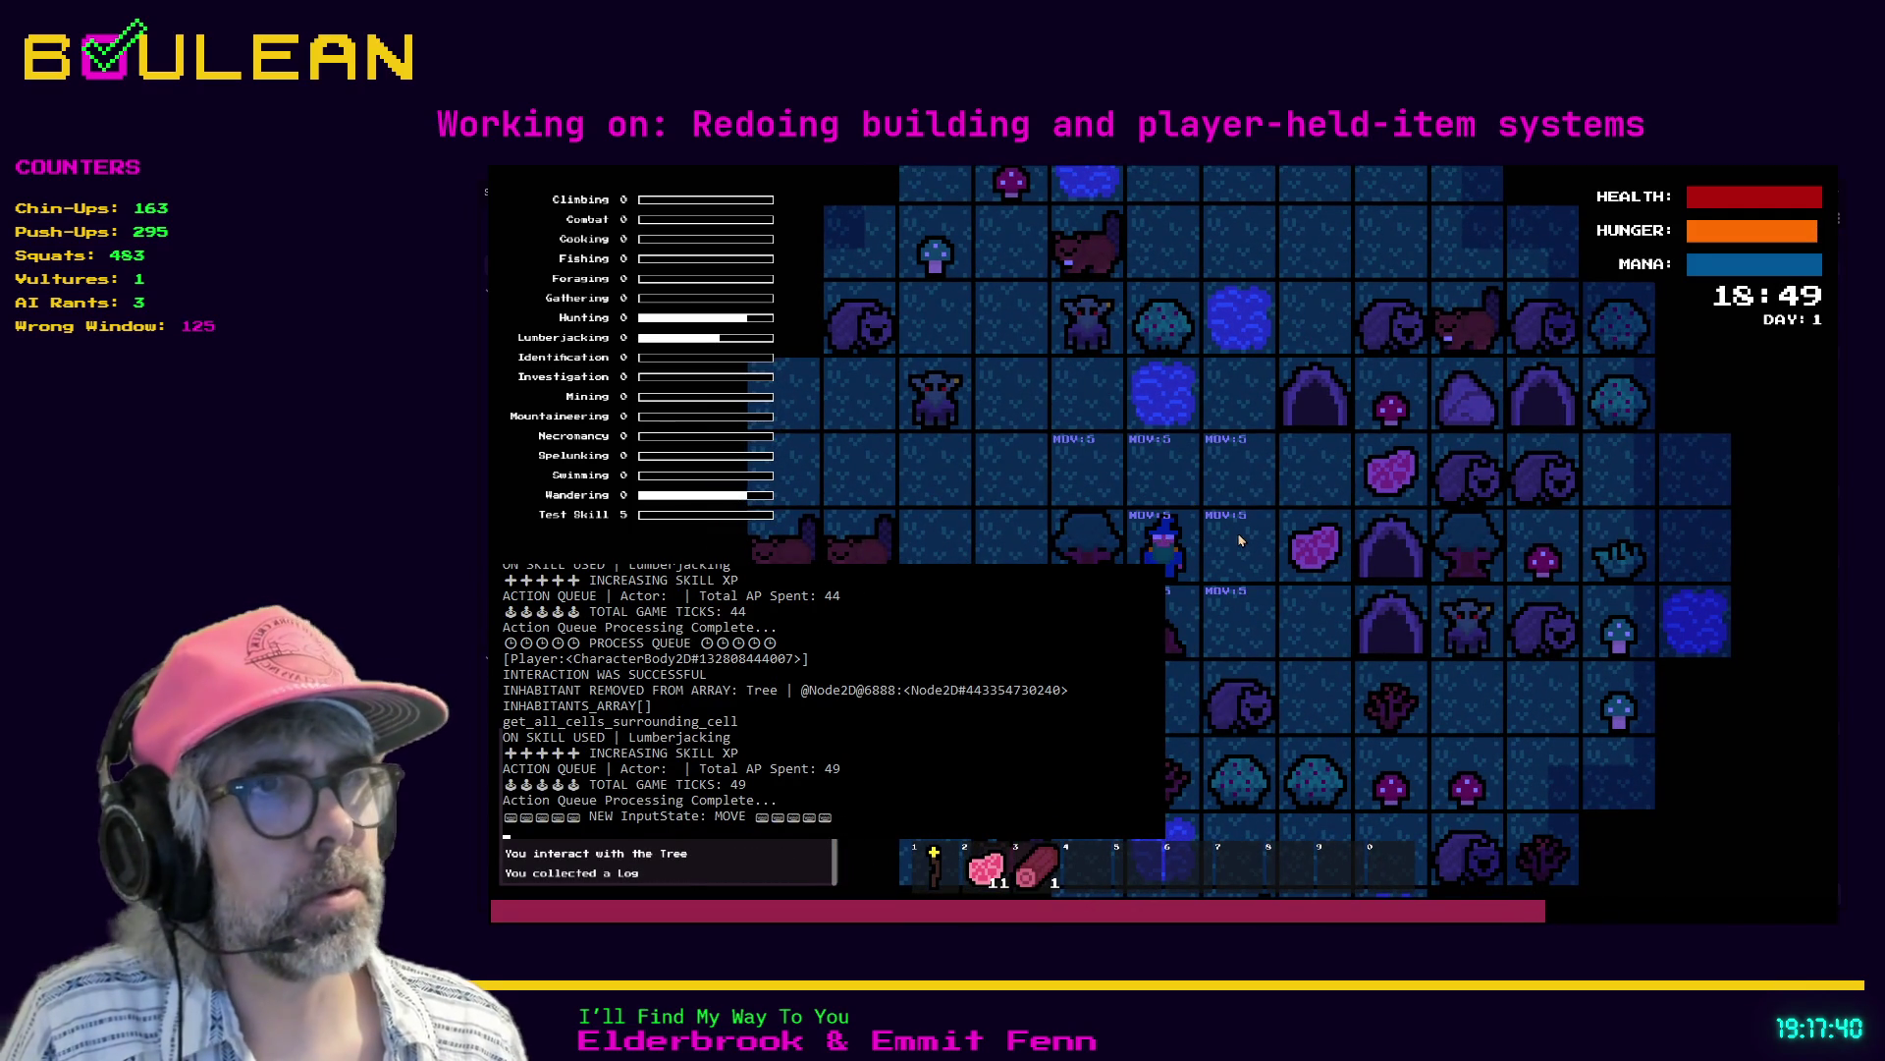
key(c)
click(1226, 436)
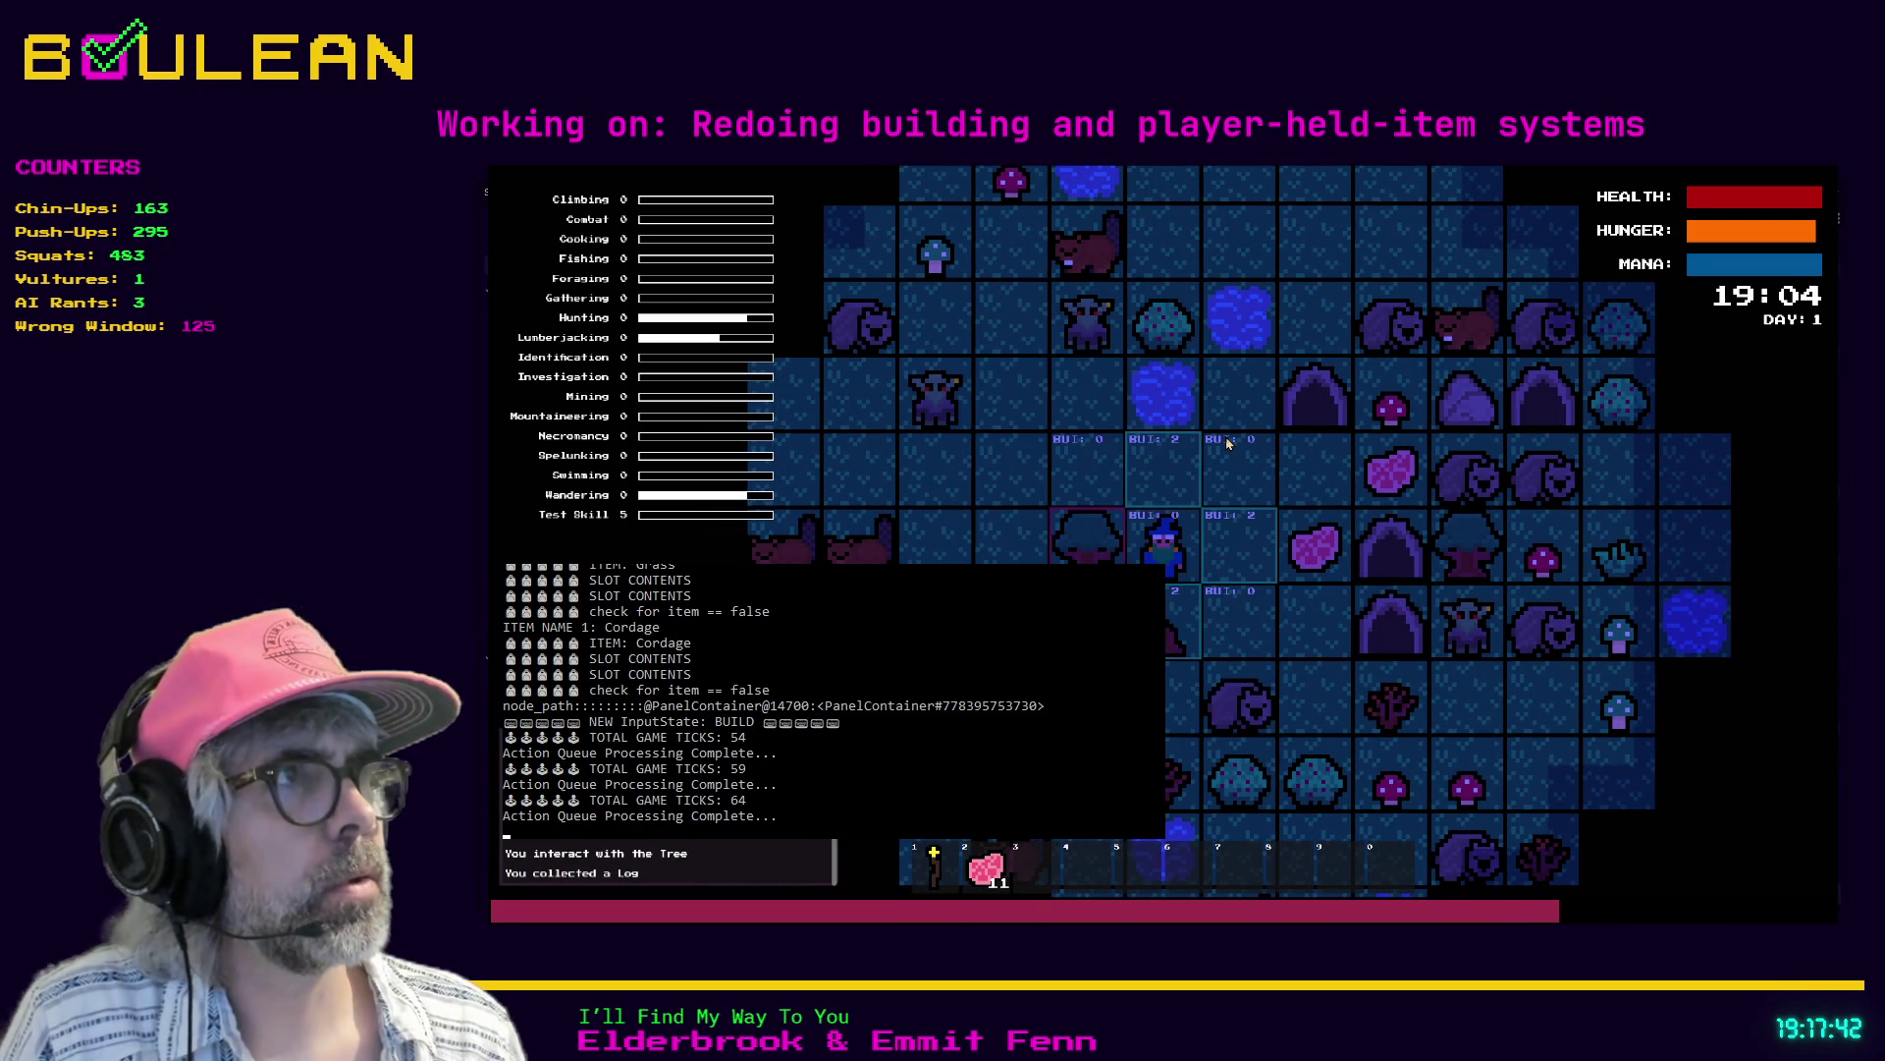
click(1258, 580)
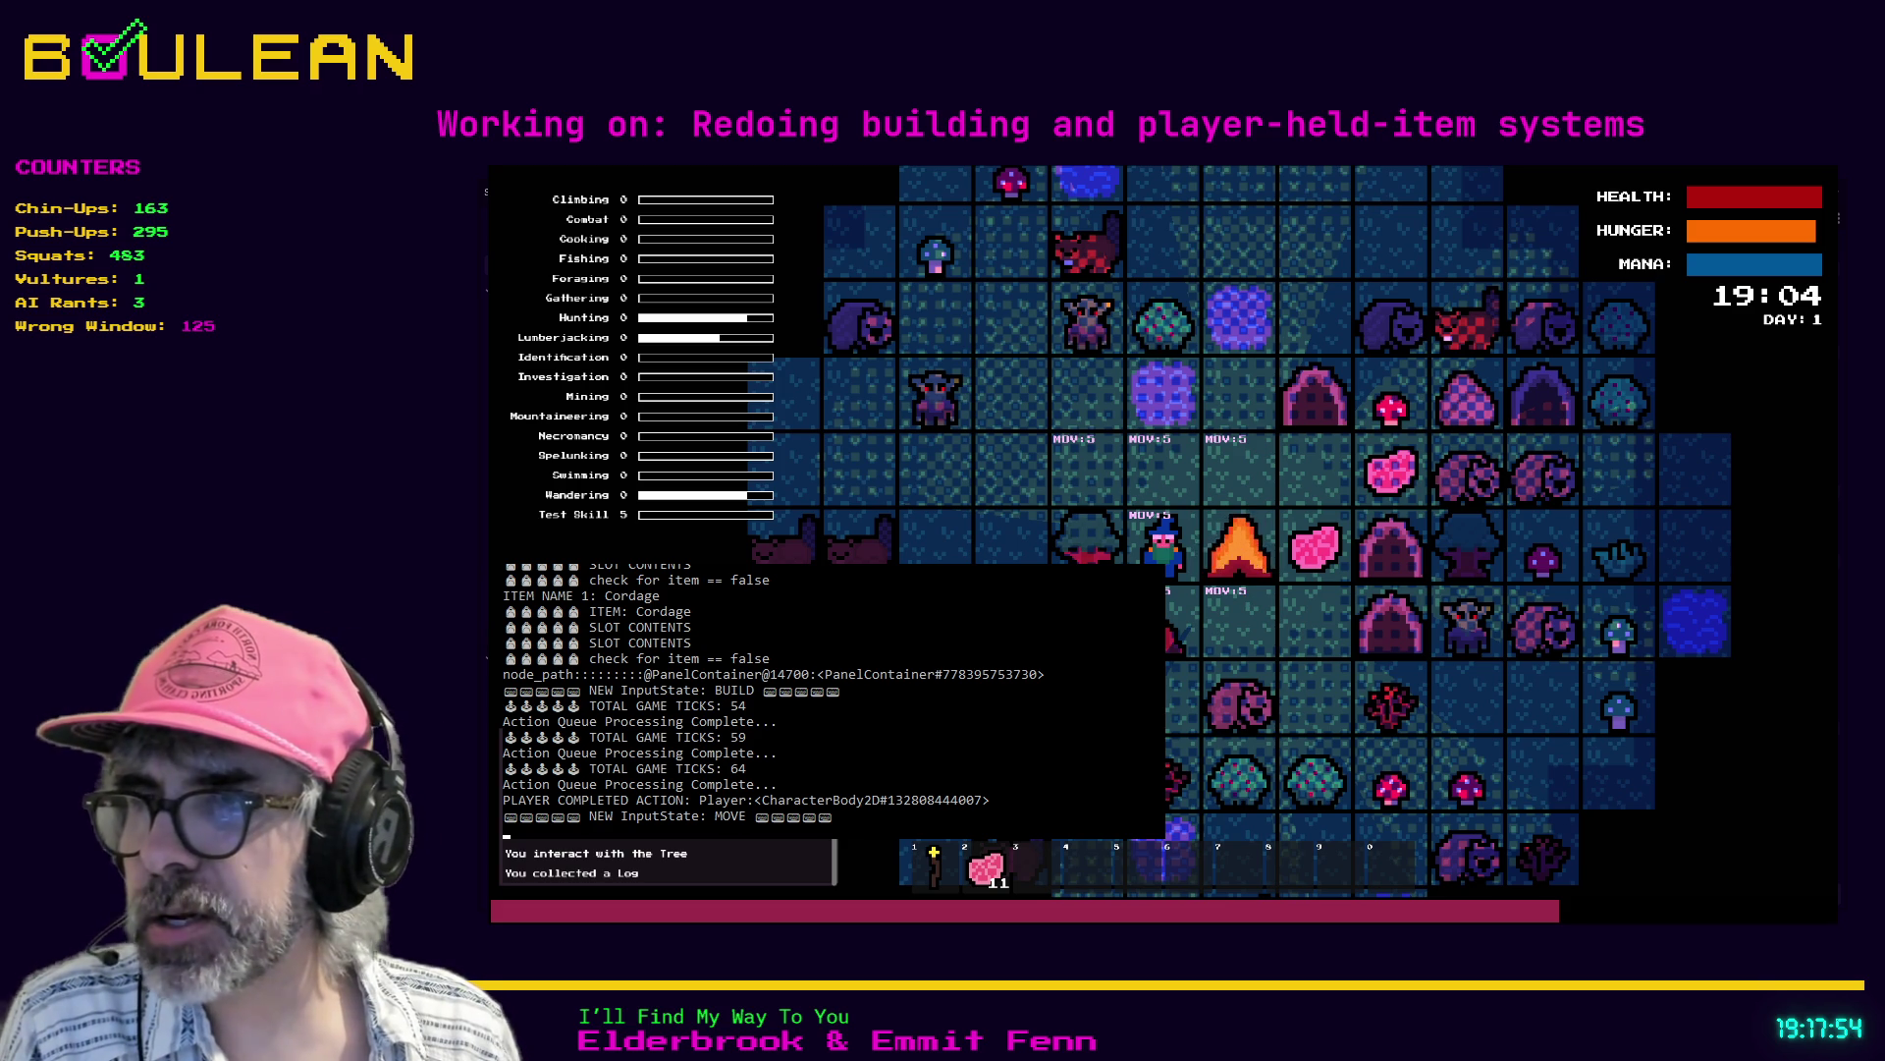
key(F8)
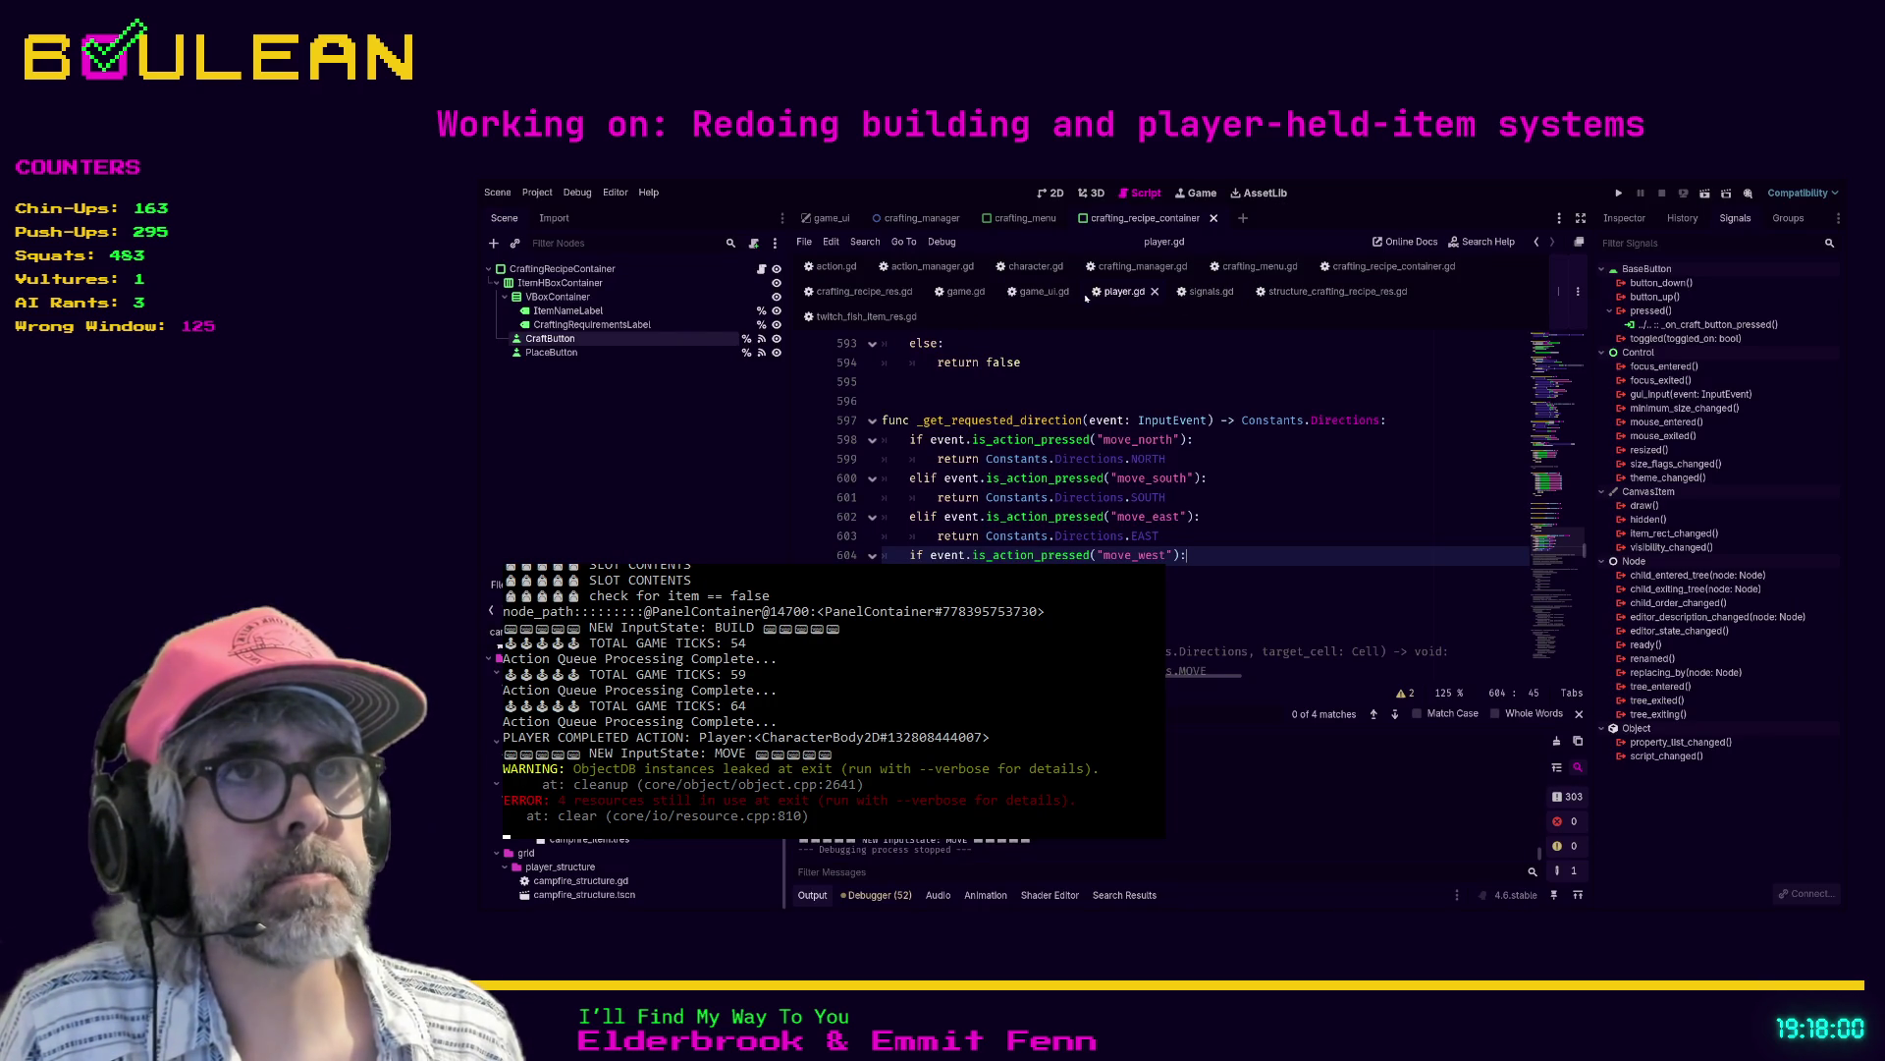
- In action_manager.gd, add a print("AFT… line after process_queue's action loop and run the game
click(931, 266)
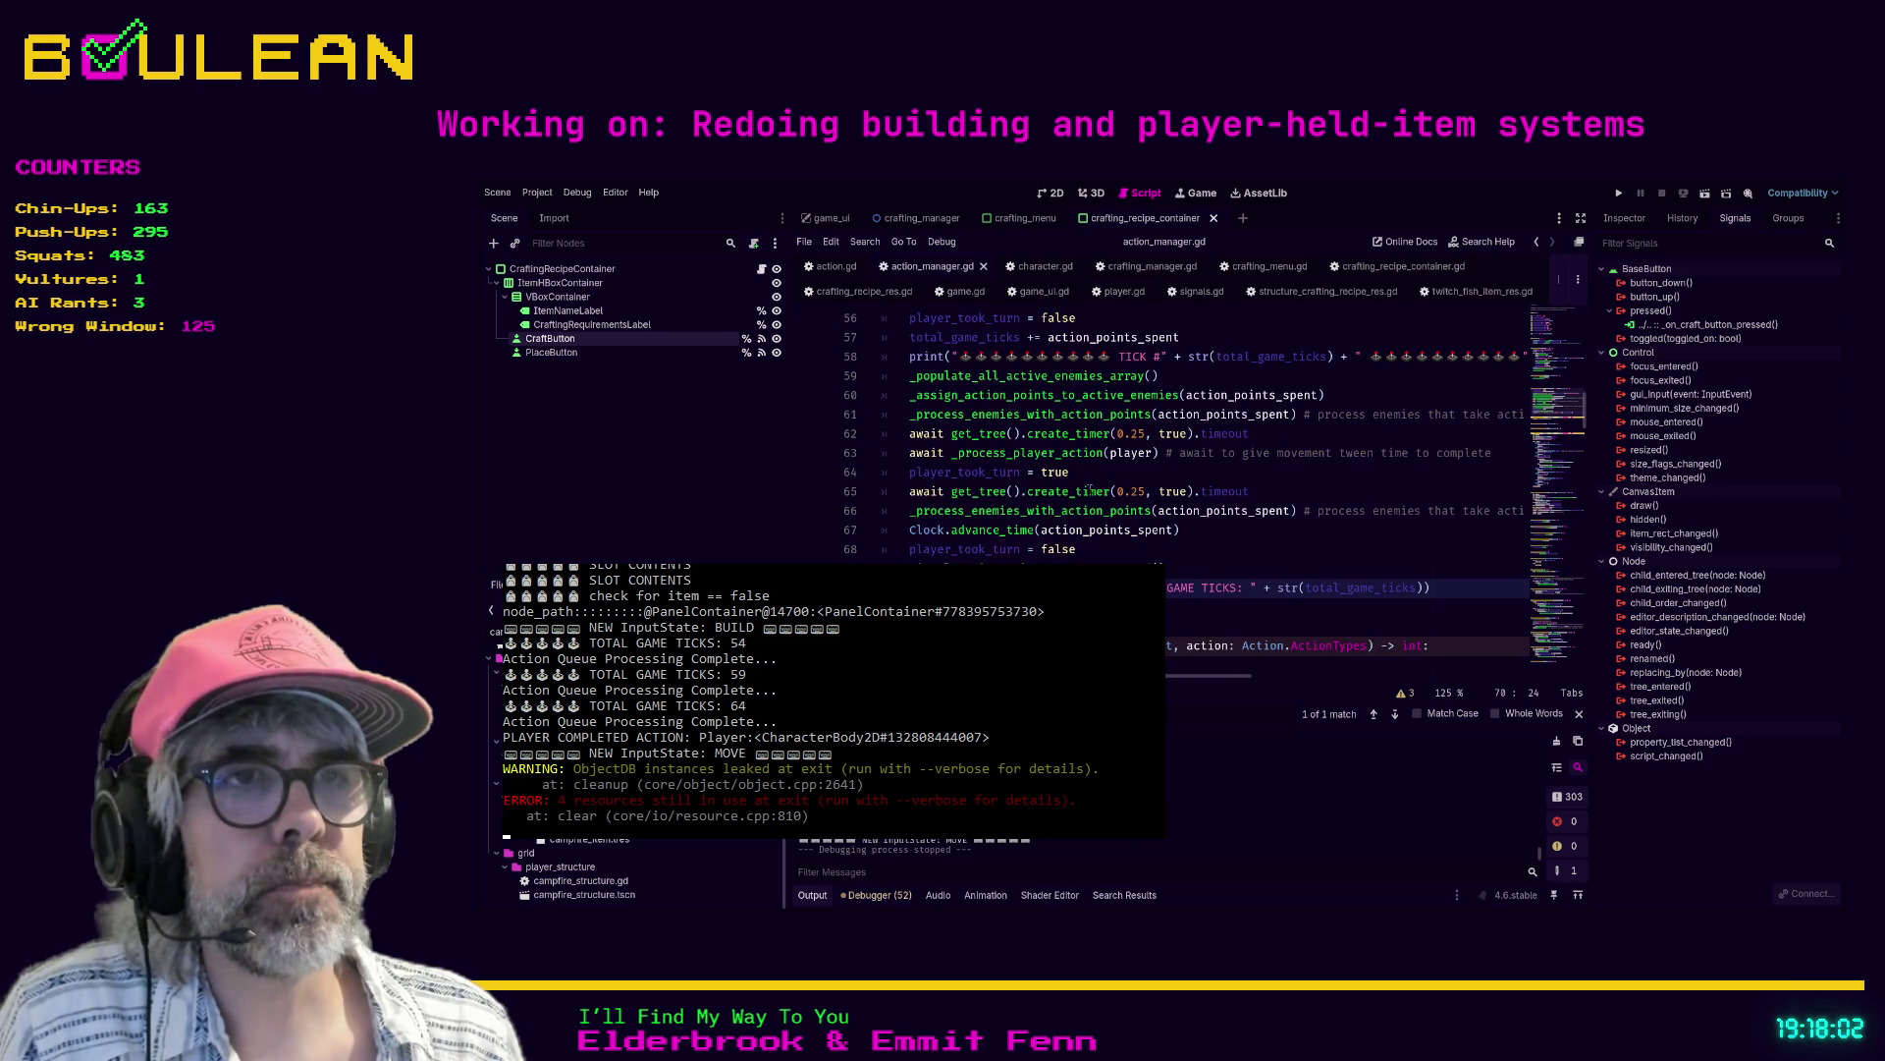
scroll(1089, 489, up, 10)
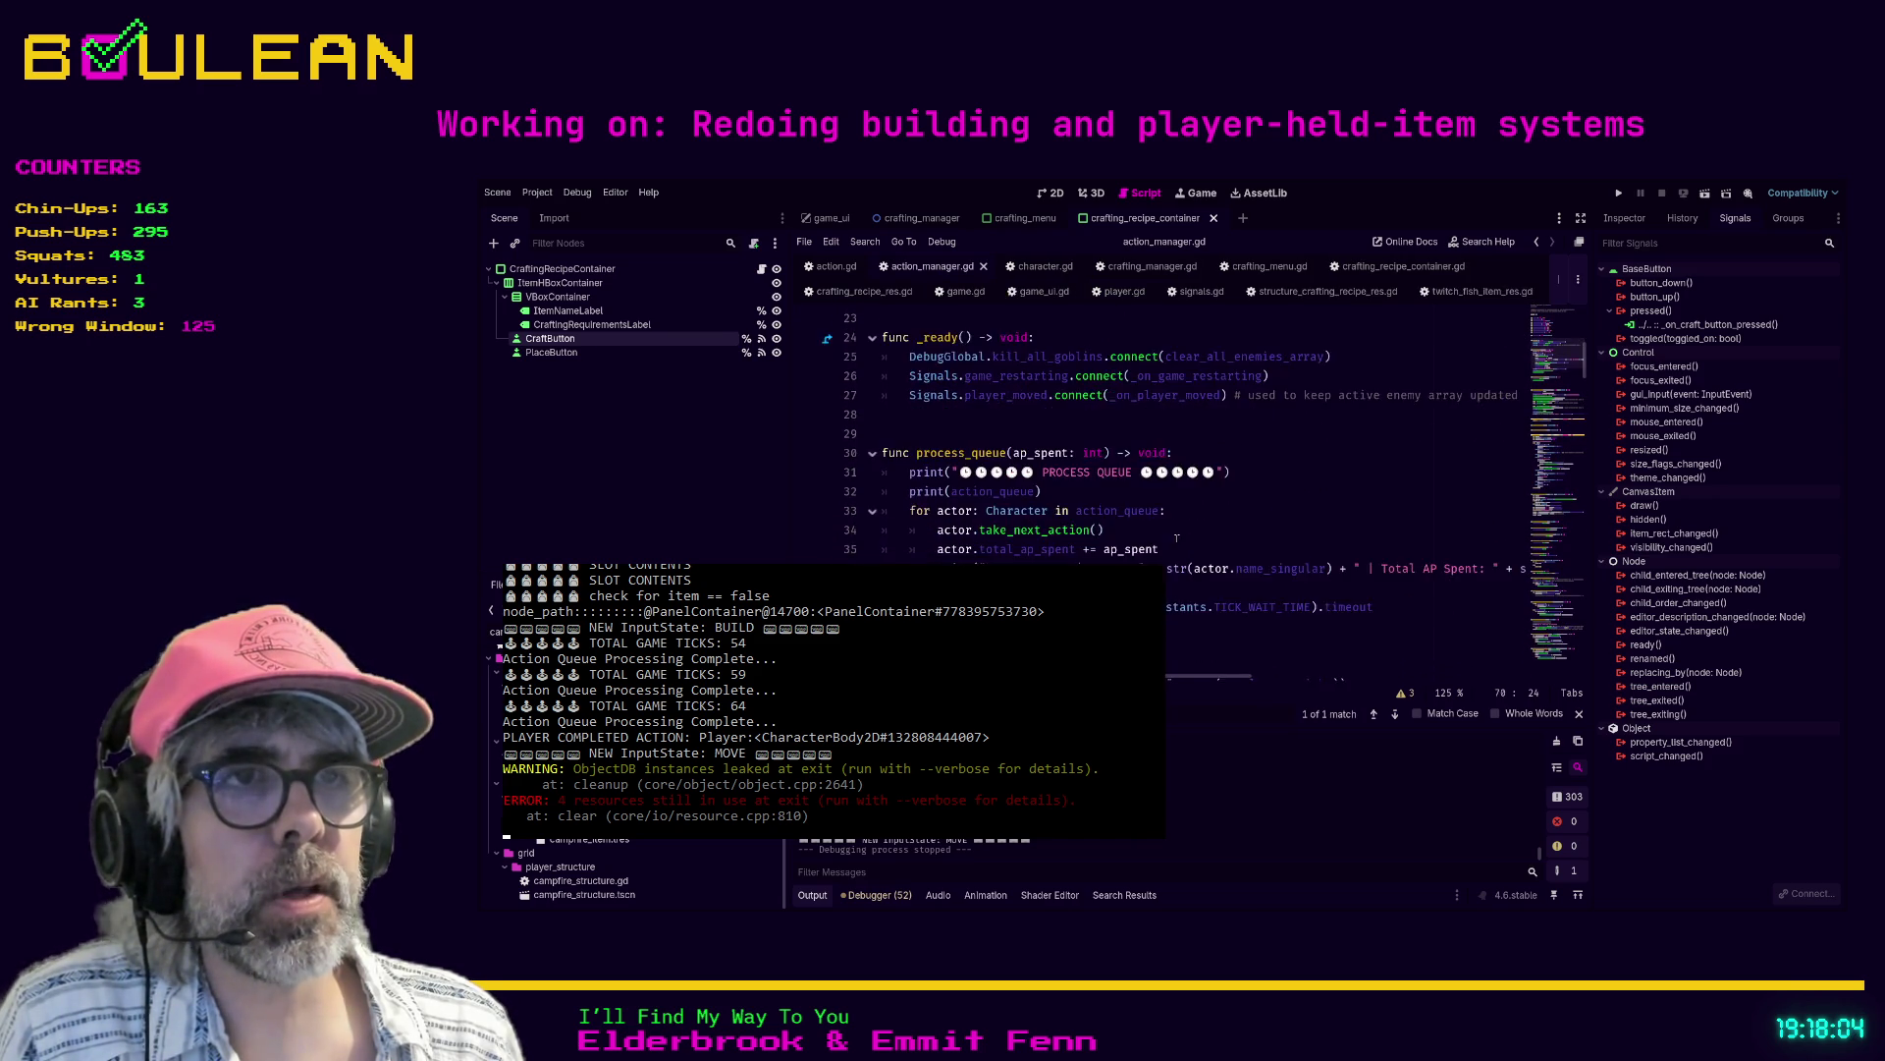
scroll(1168, 527, down, 2)
click(1100, 375)
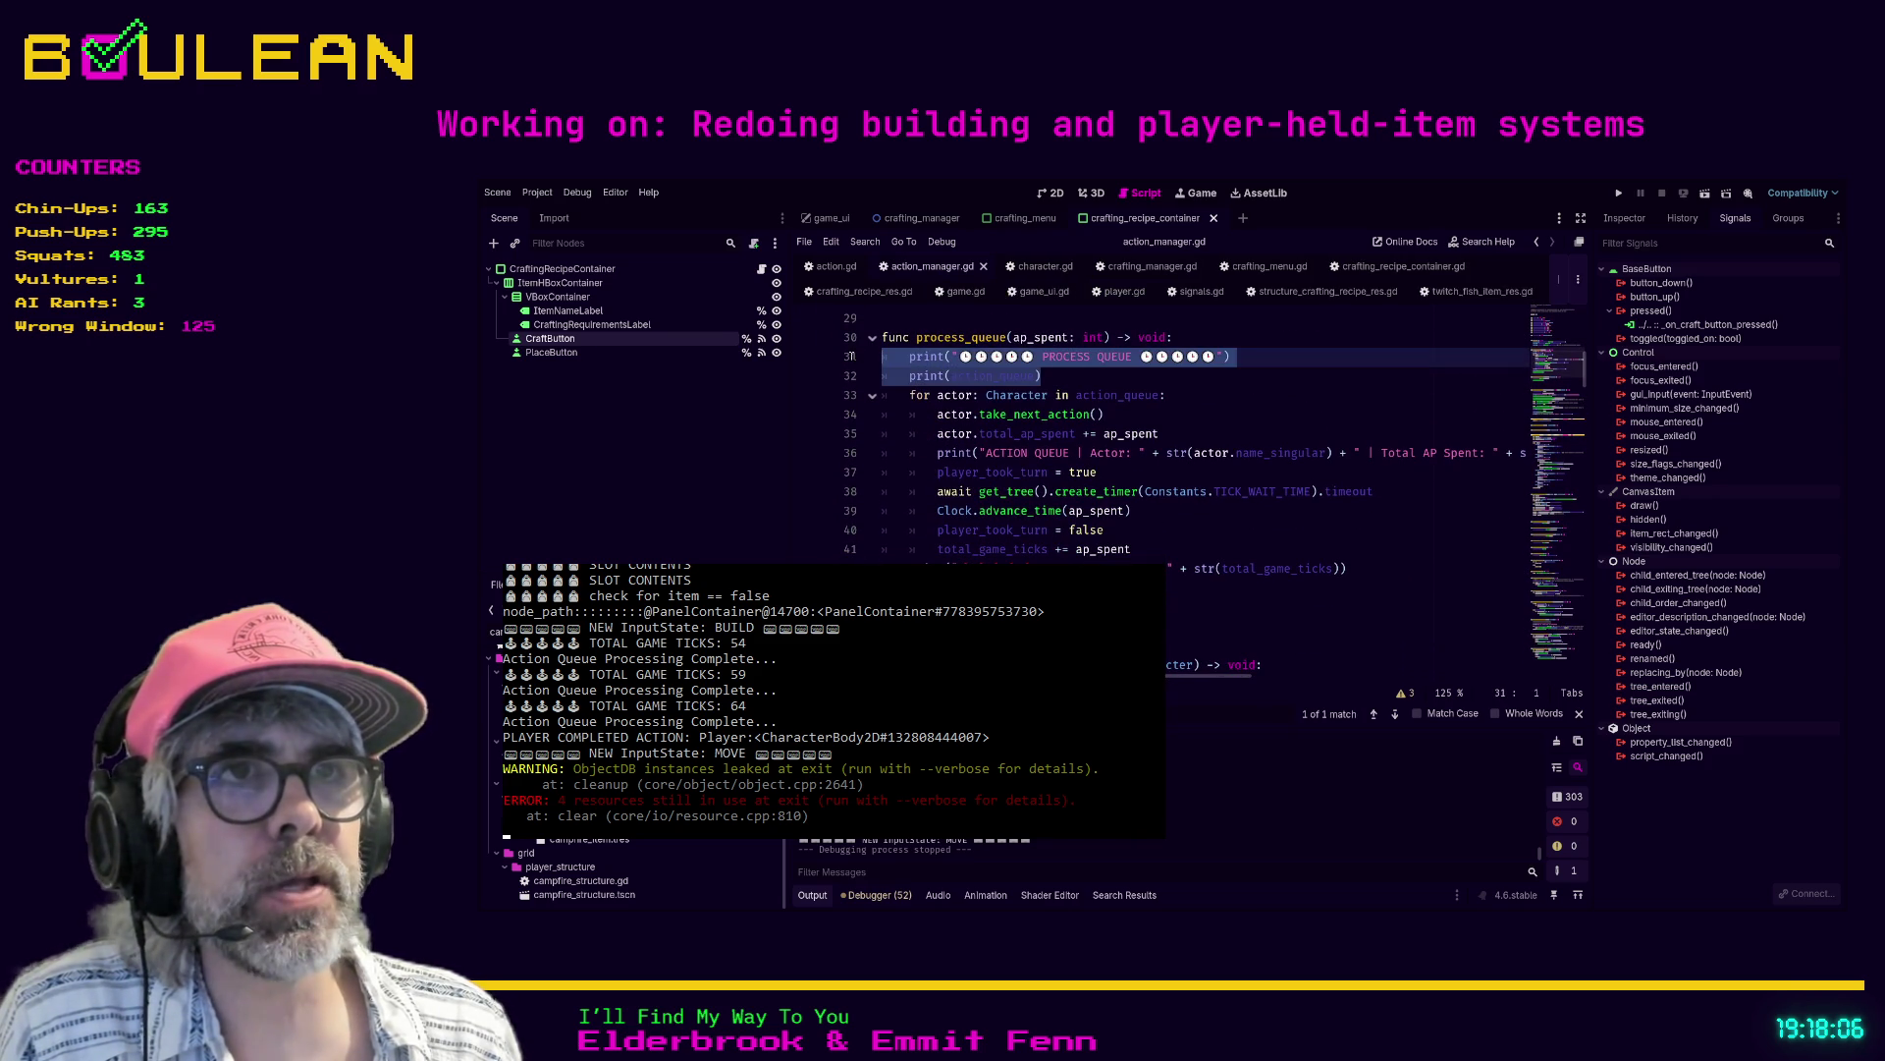
mouse_move(1085, 375)
mouse_down()
mouse_move(884, 378)
mouse_move(847, 359)
mouse_up()
click(1066, 375)
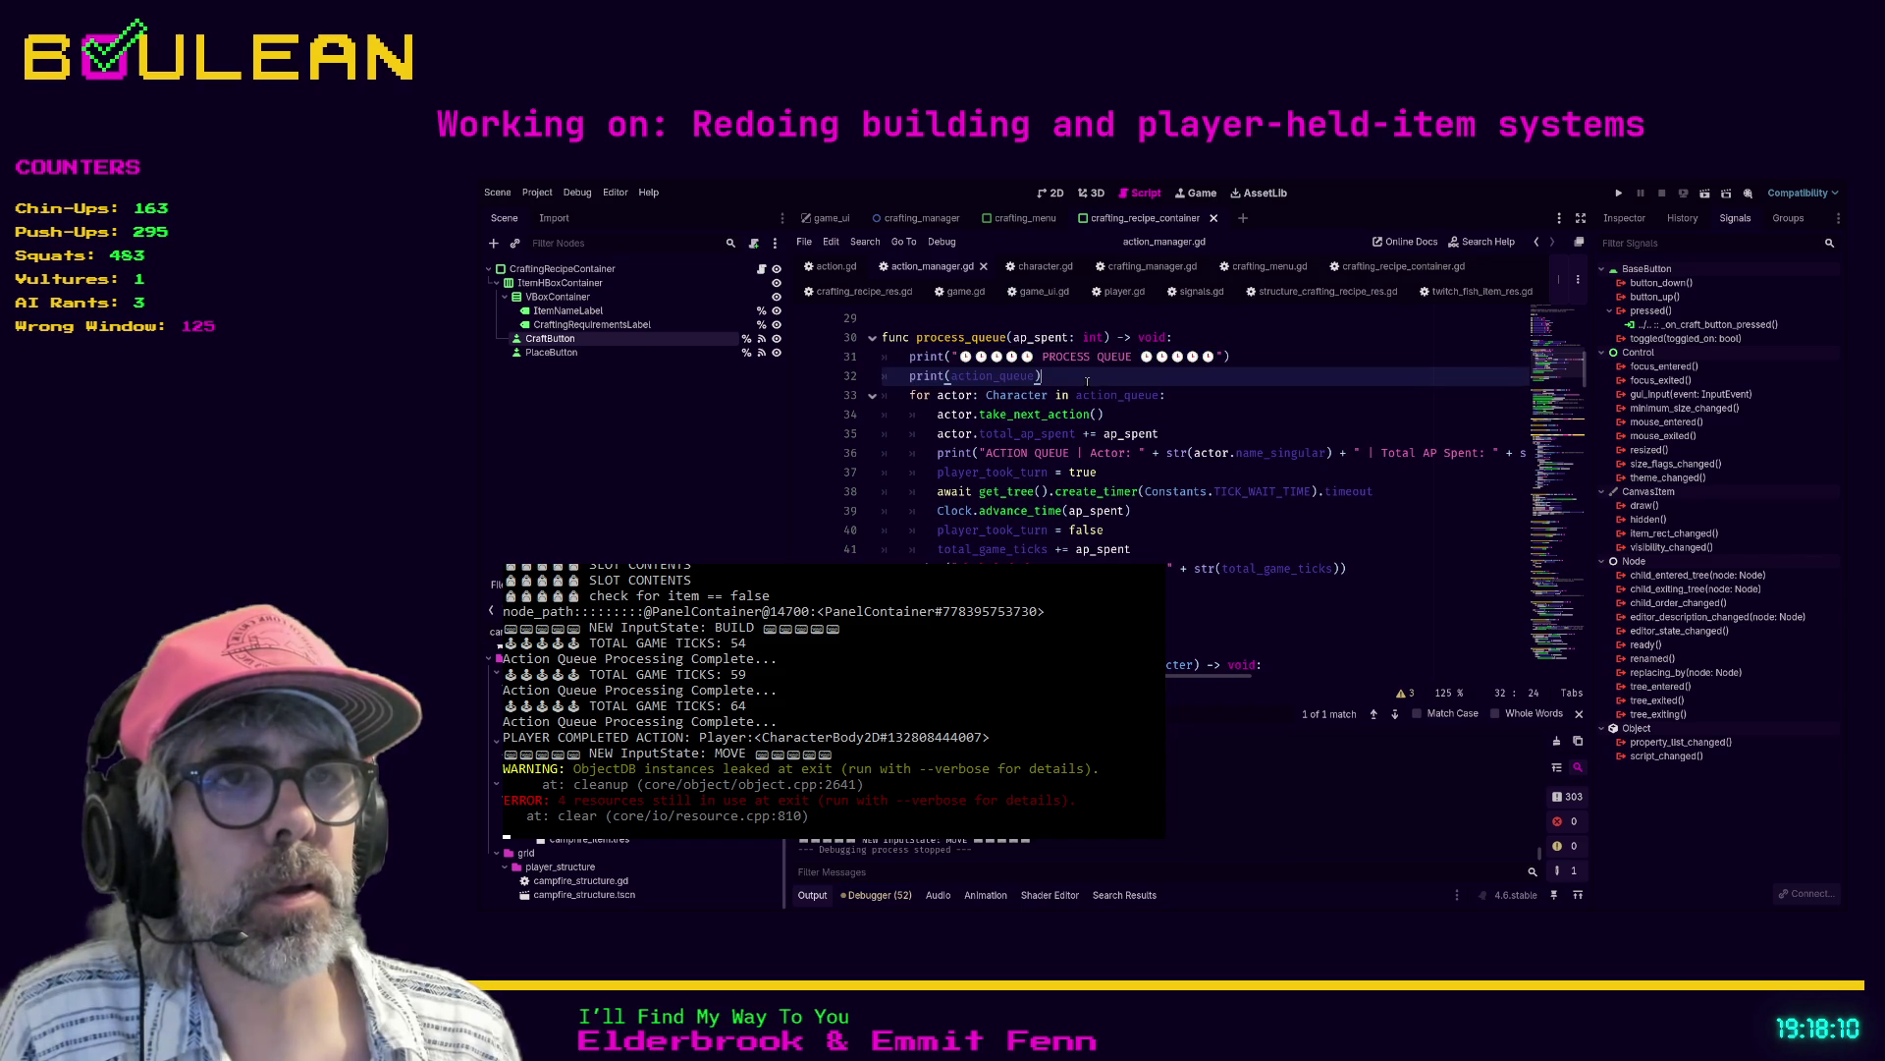
click(1196, 587)
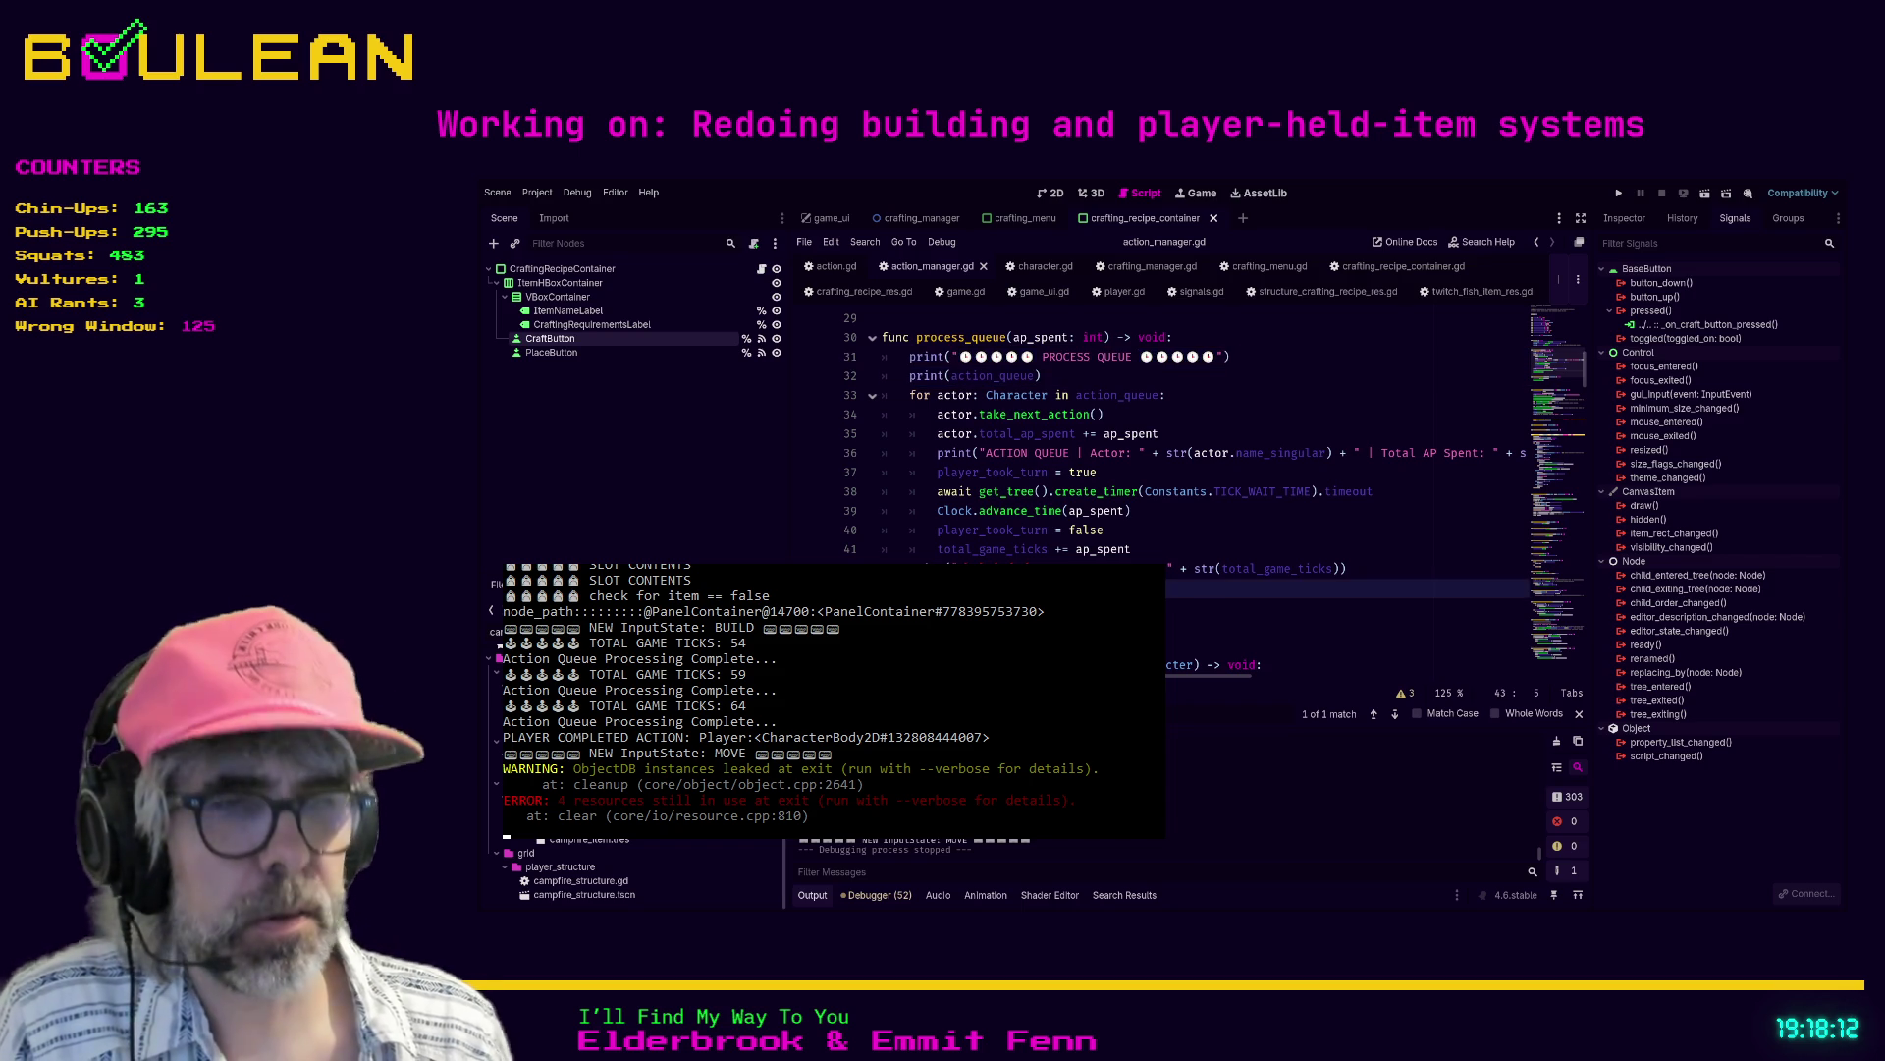
text(prin)
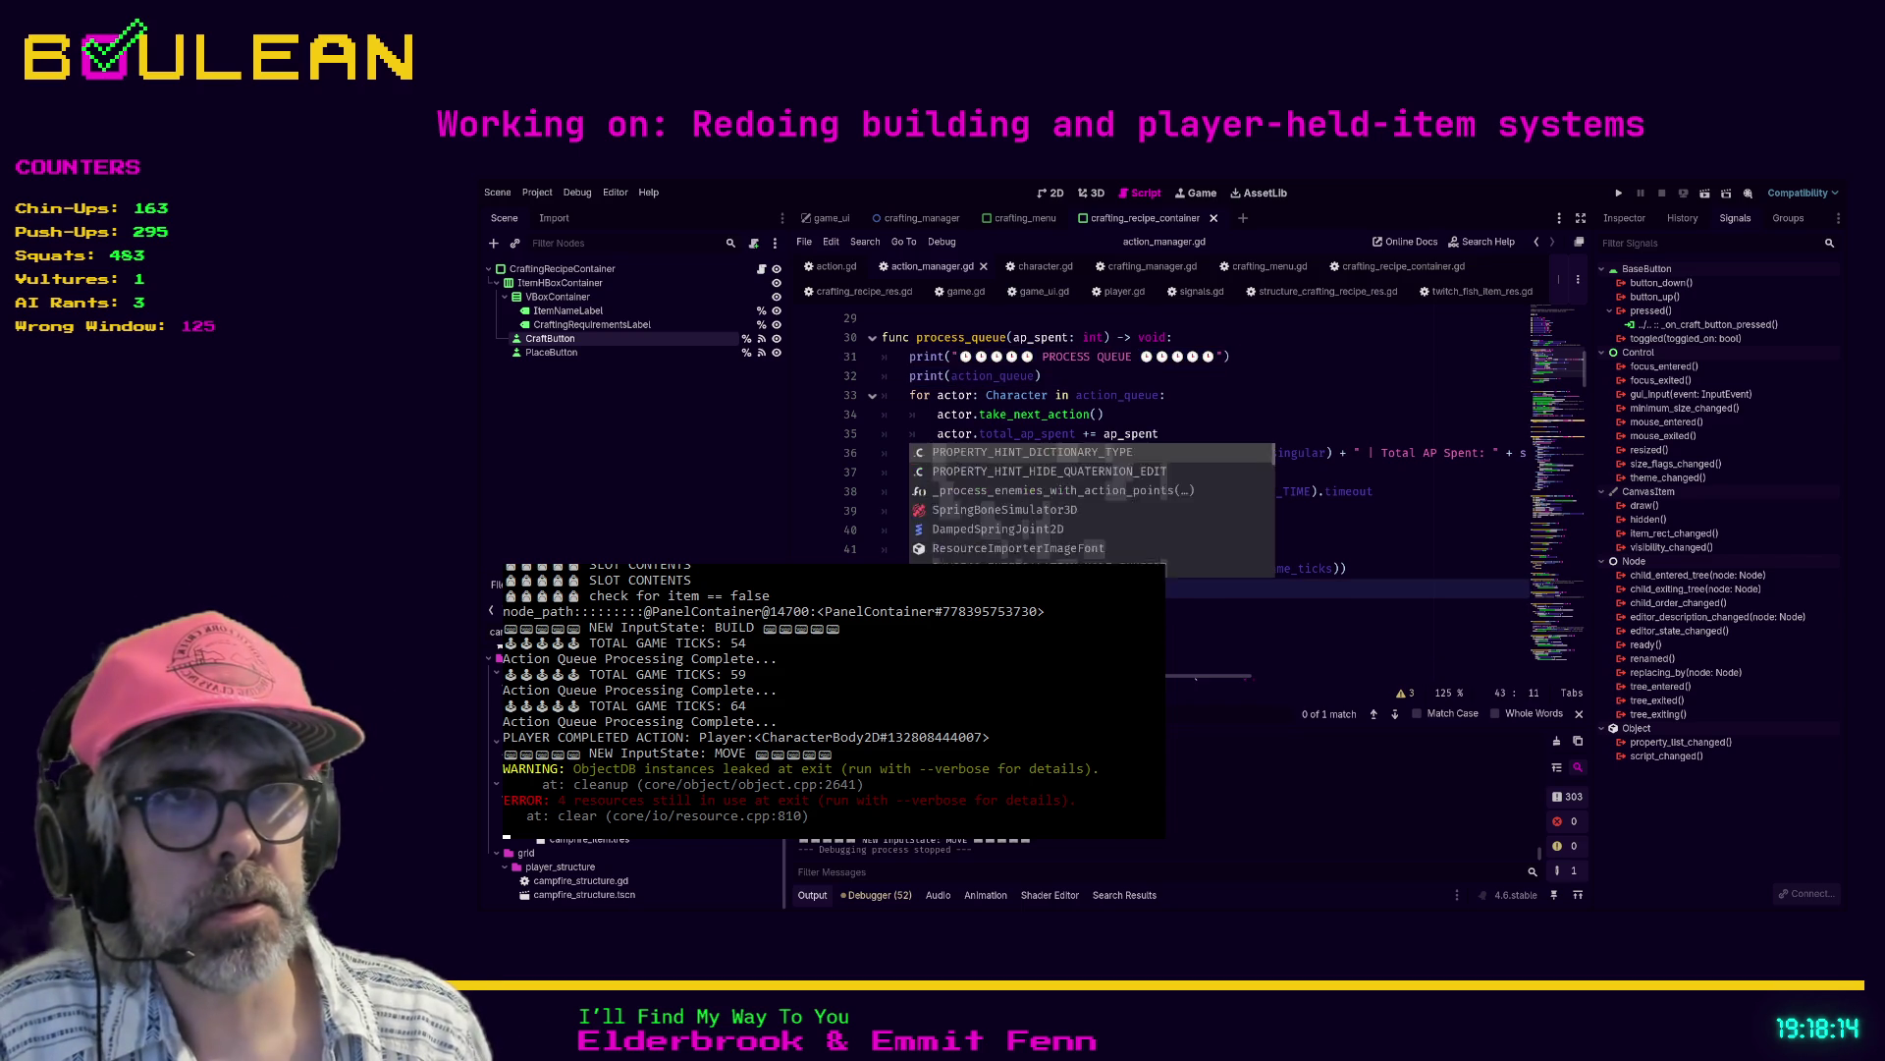
text(t()
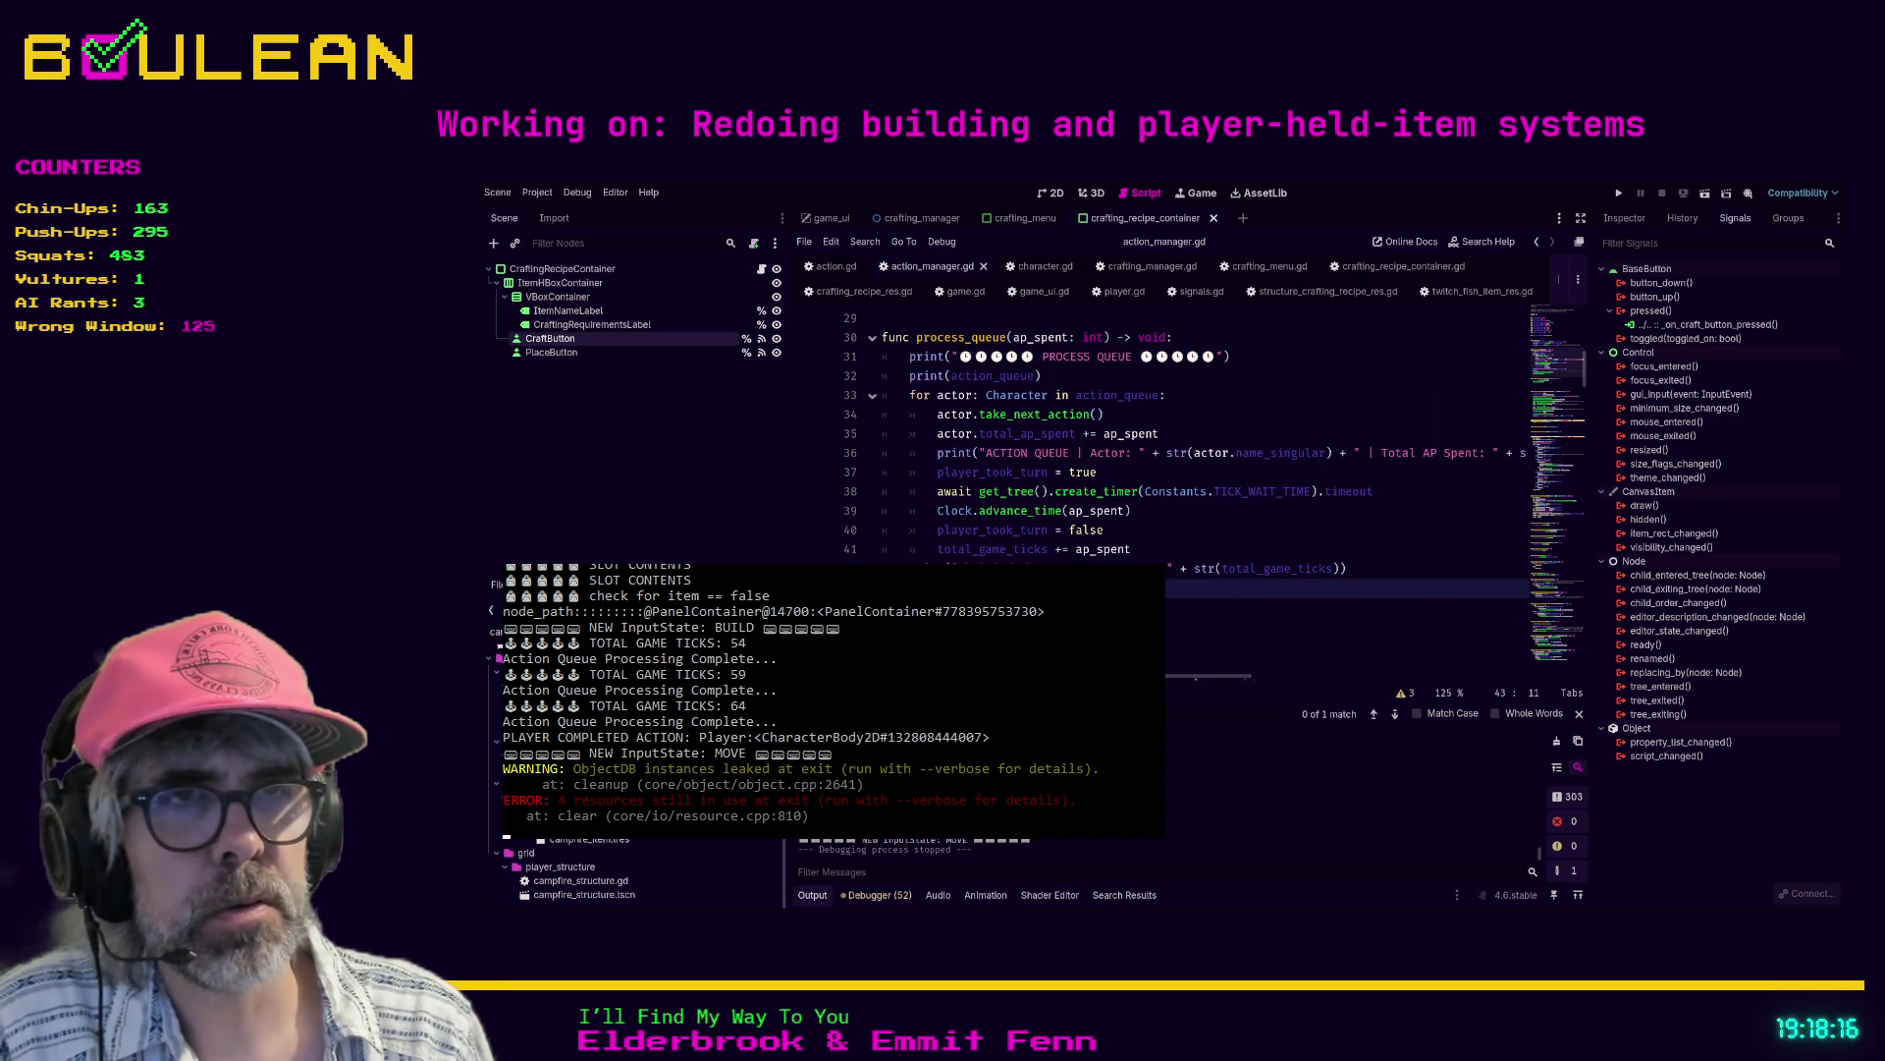
text("AFT)
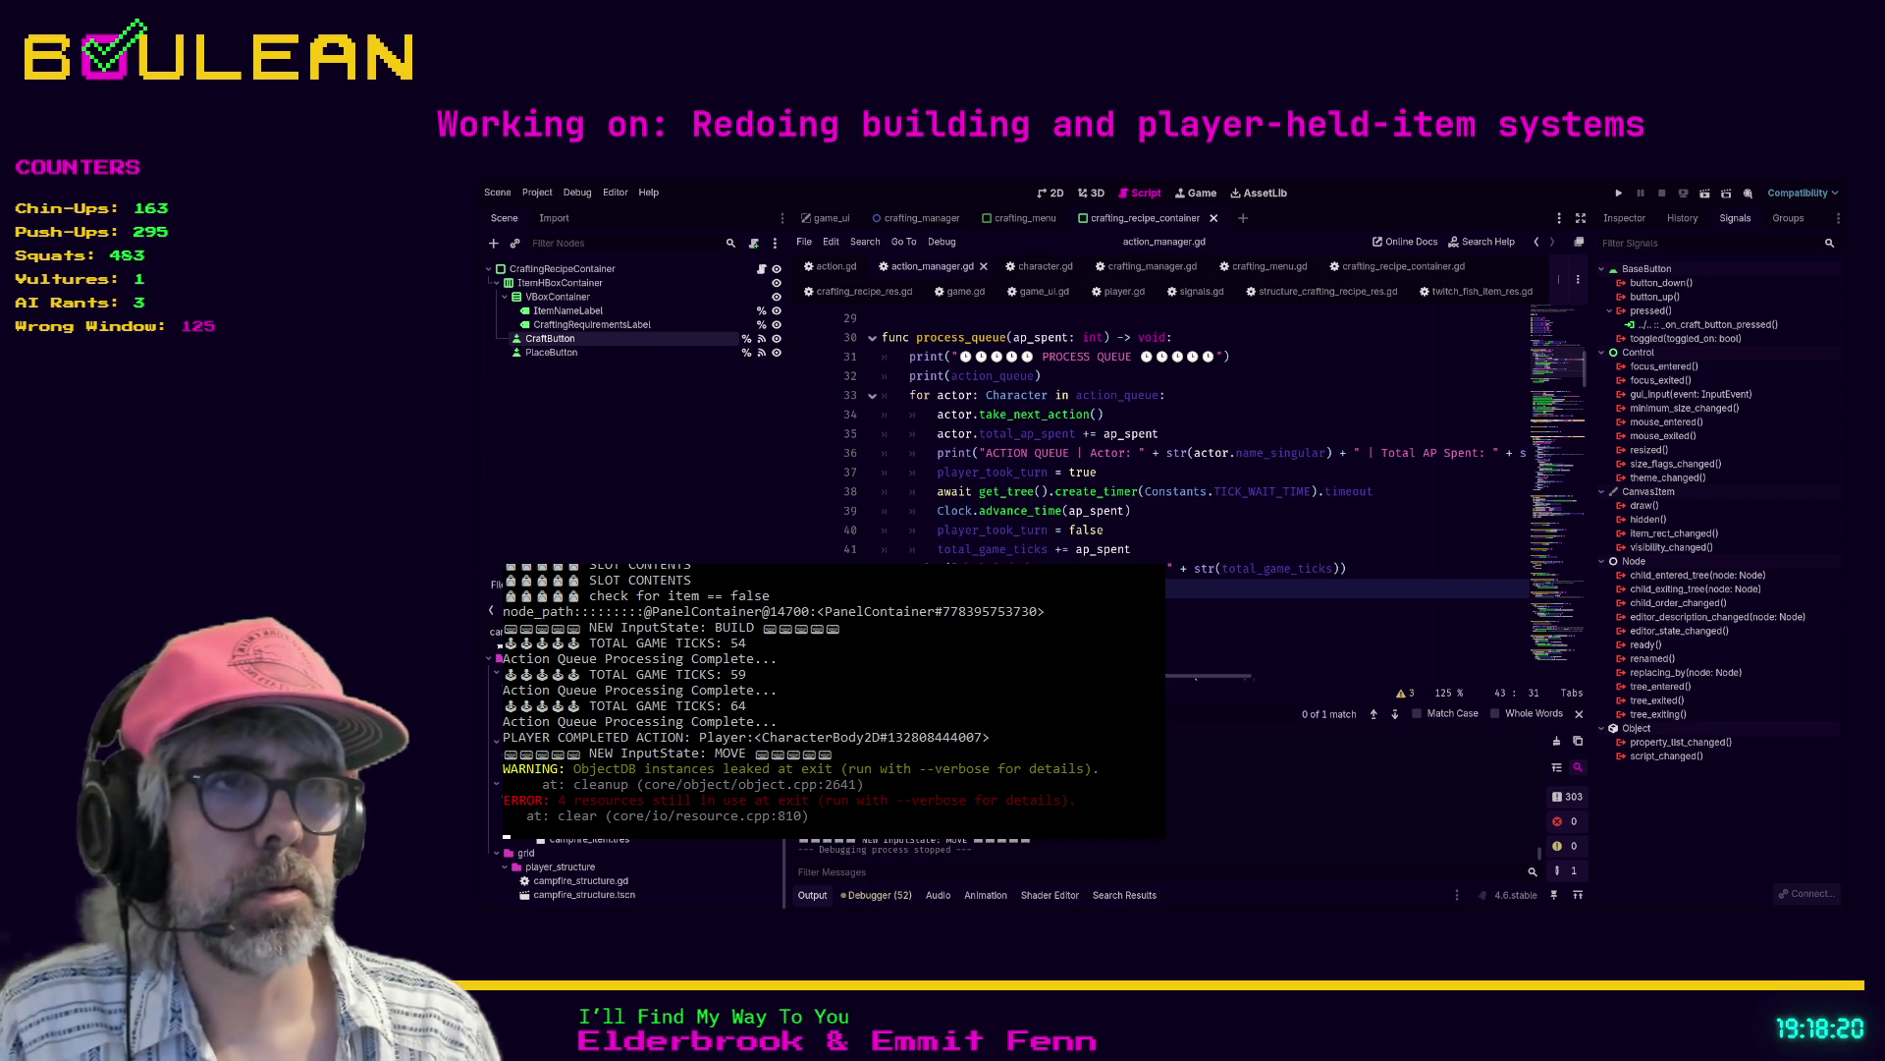
click(1238, 609)
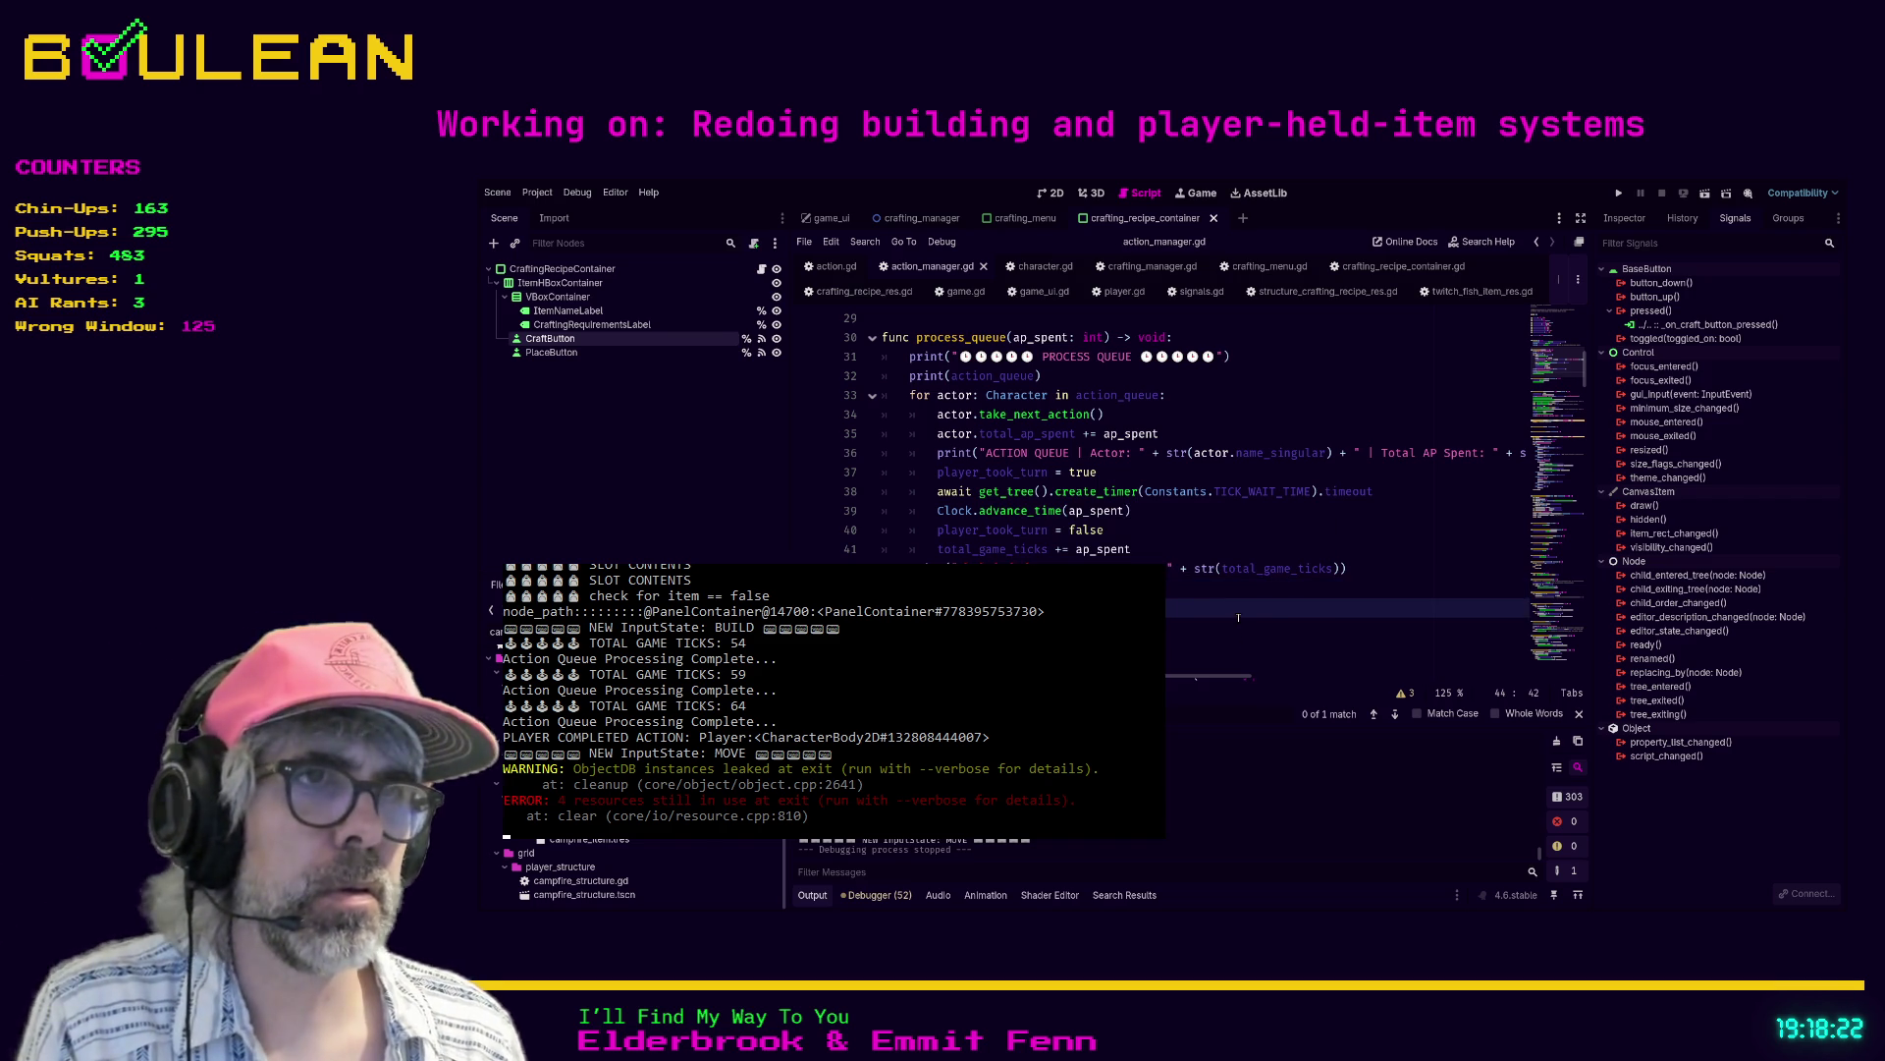
key(F5)
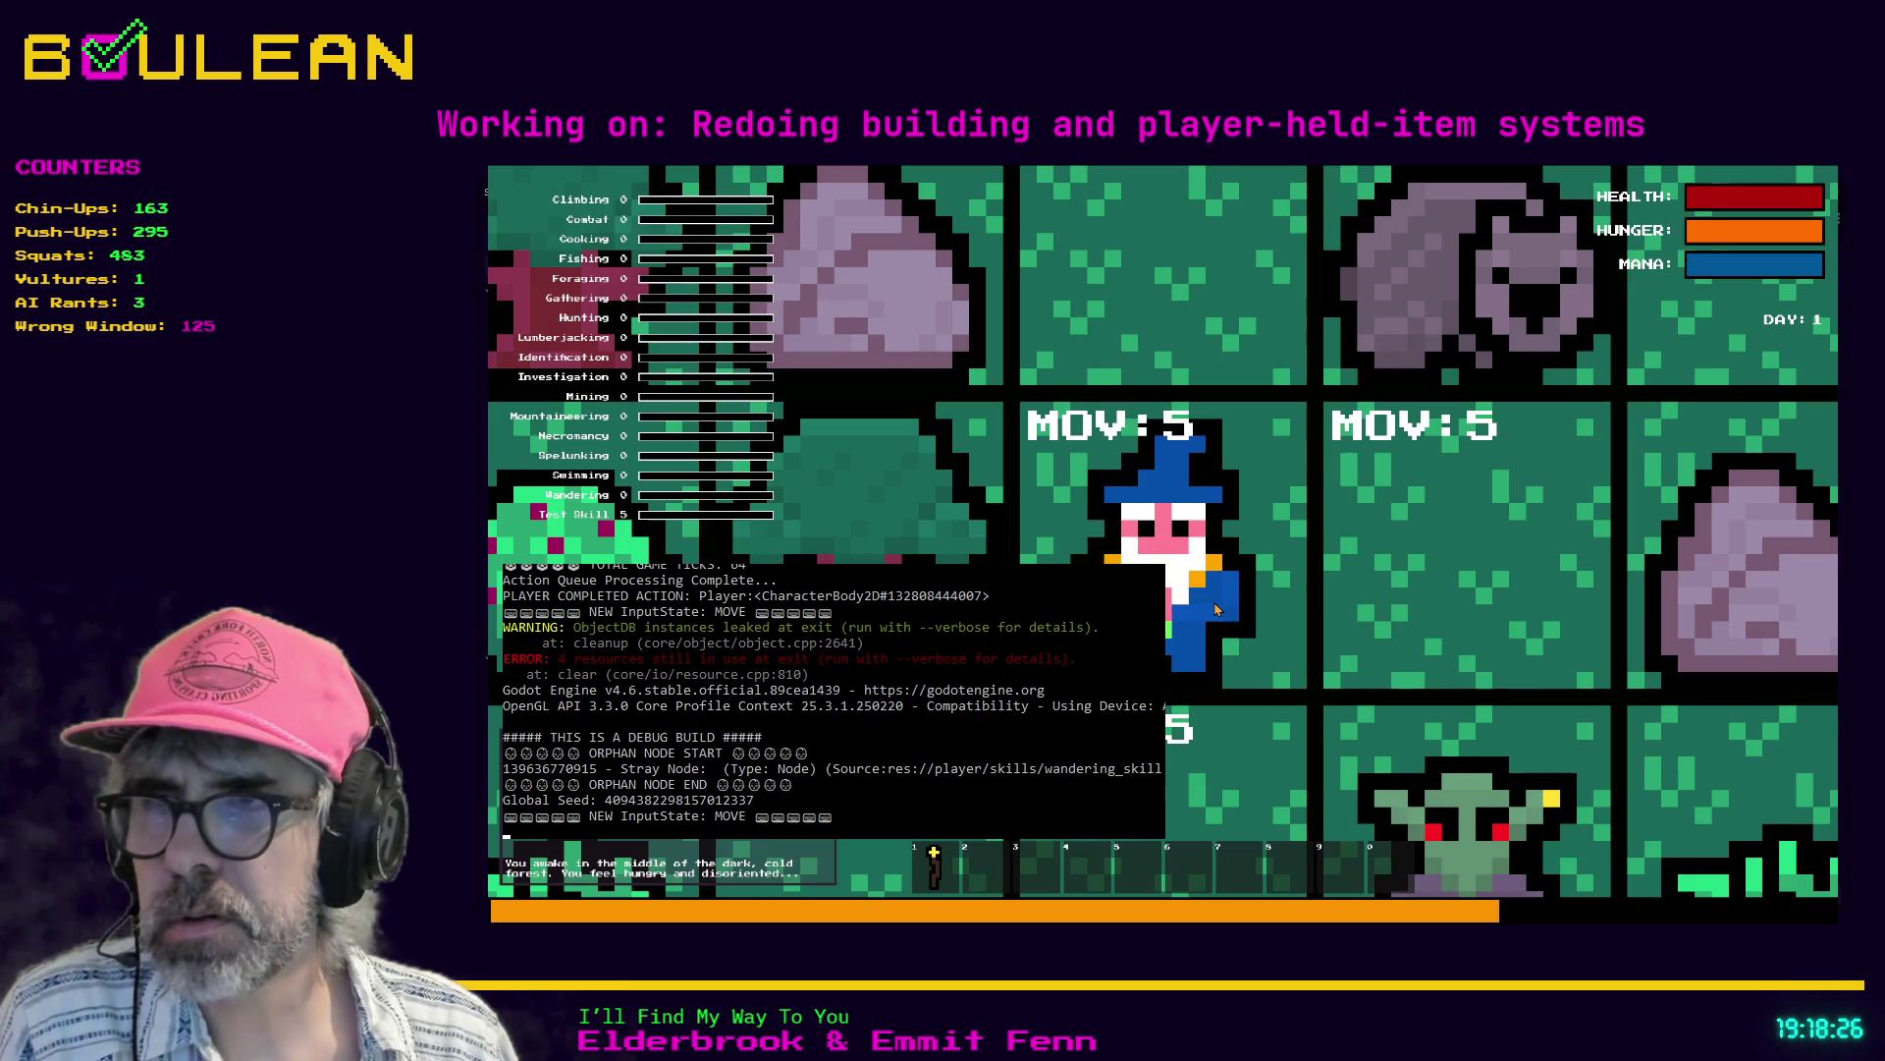
- Chop the tree three times for a Log, craft a structure into build mode, and walk down and right
key(e)
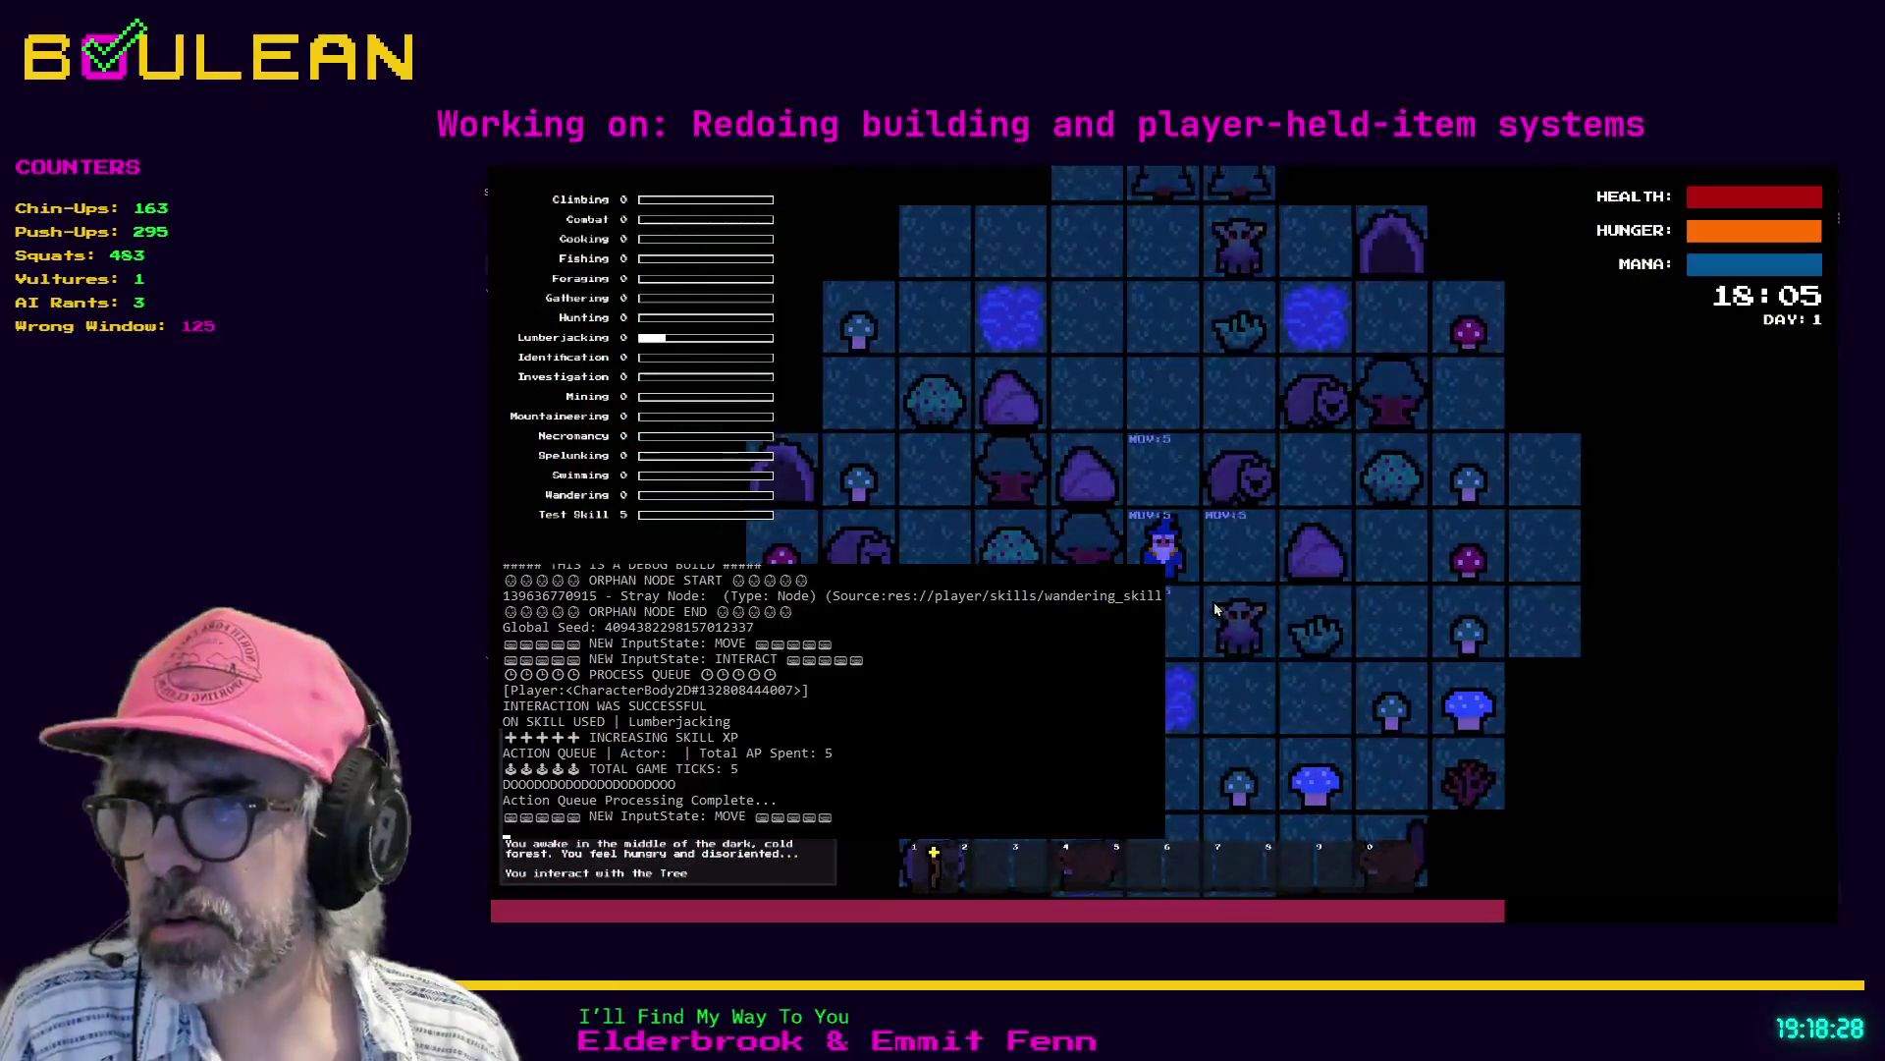
key(e)
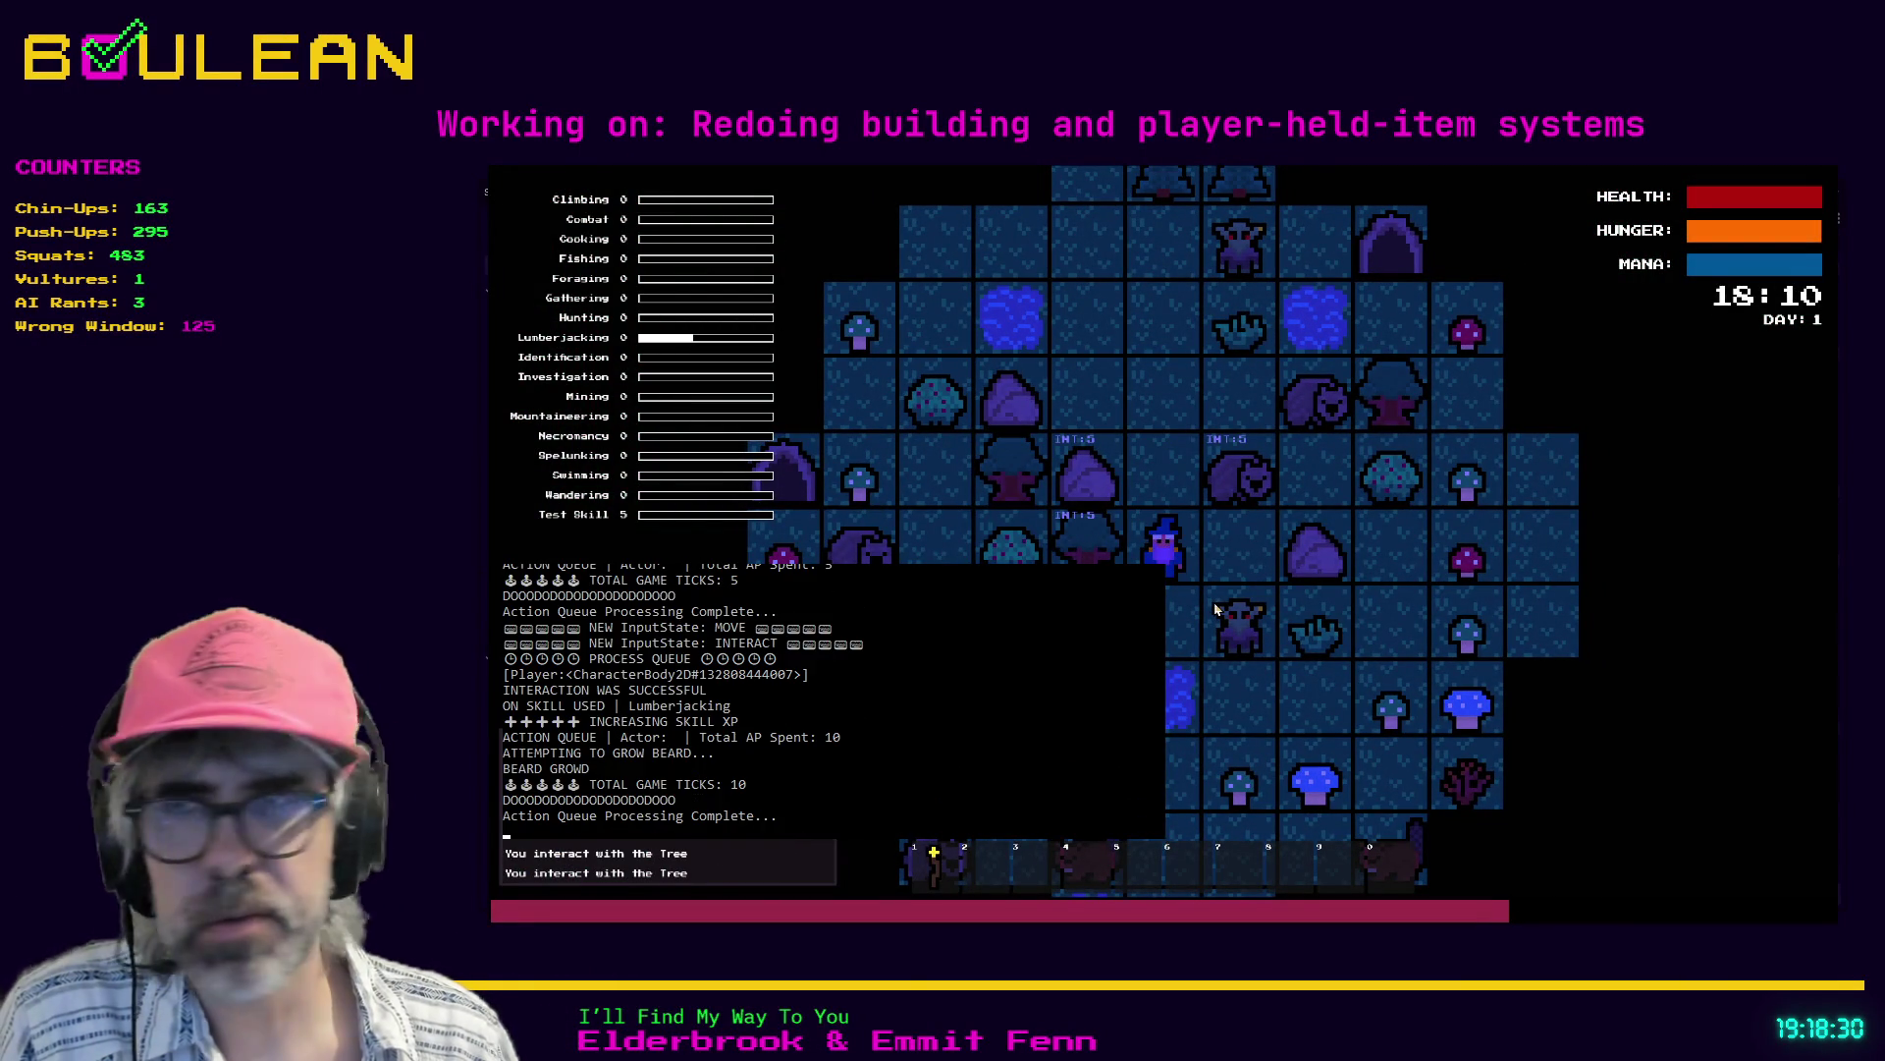
key(e)
key(c)
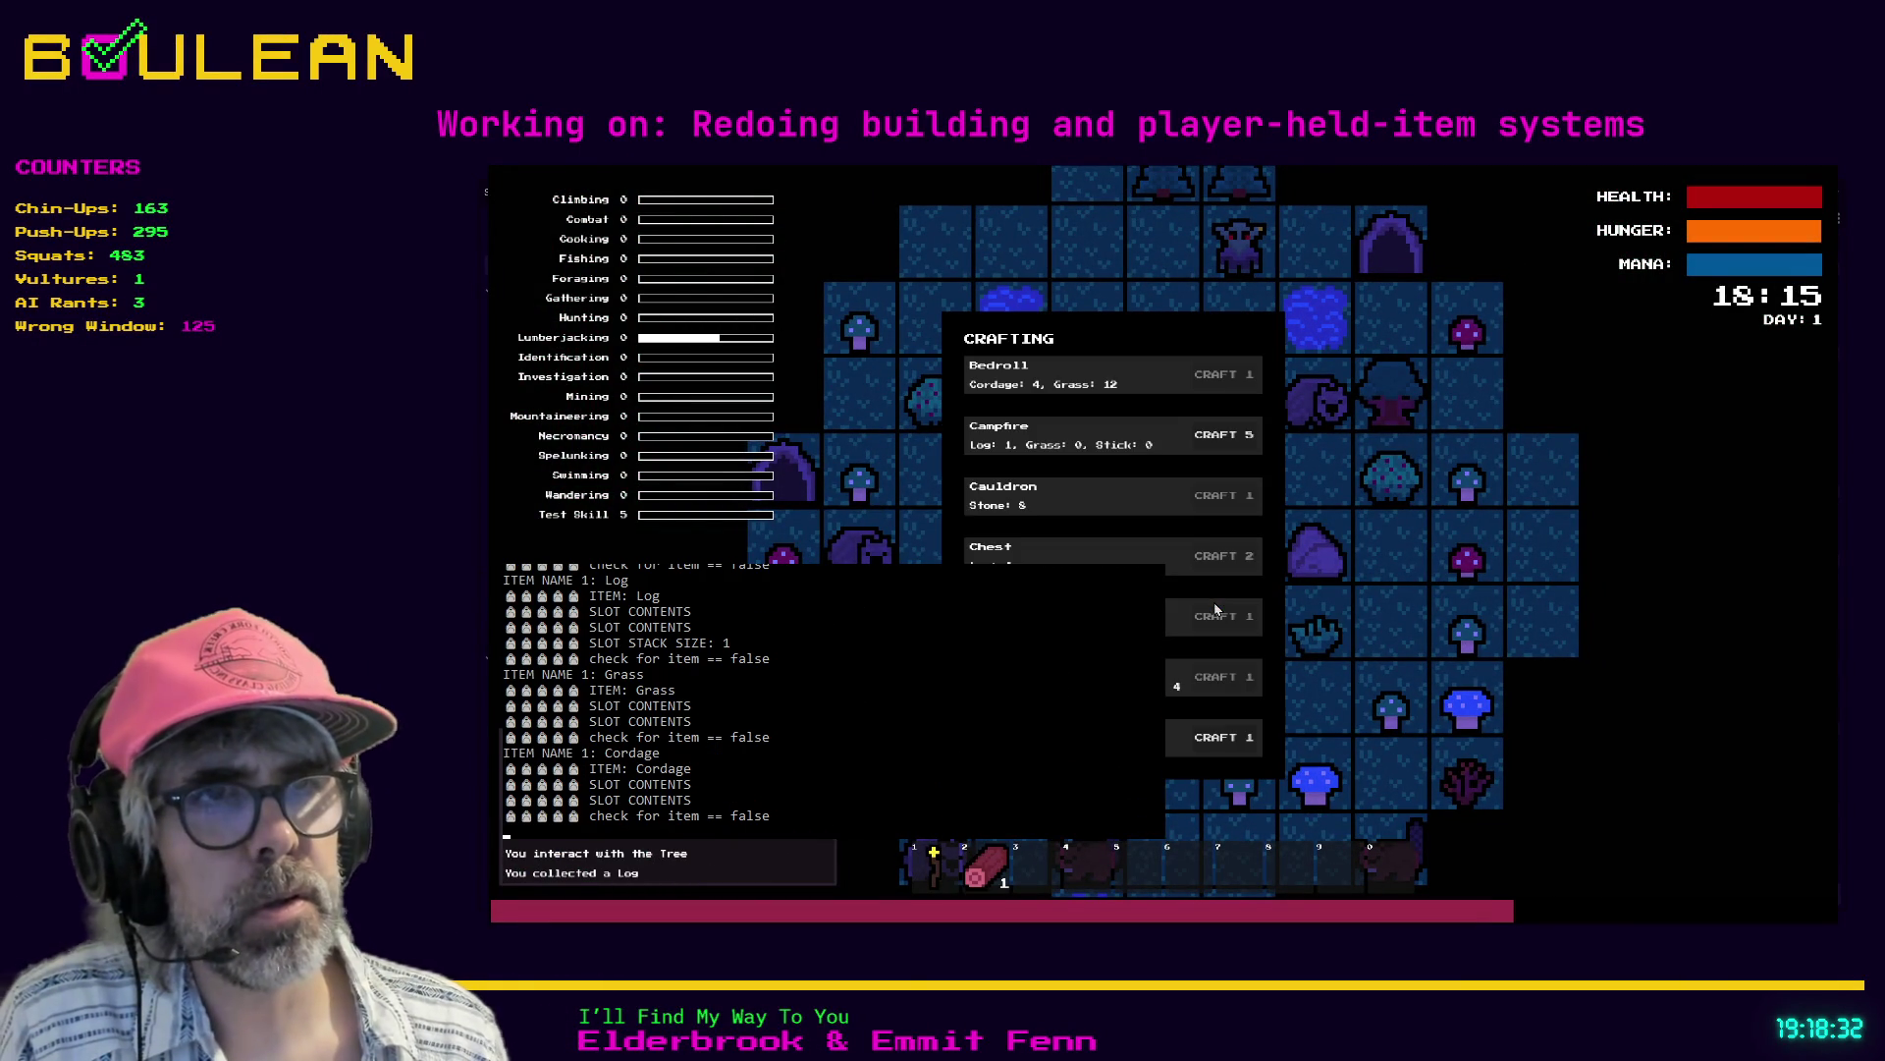
click(1230, 438)
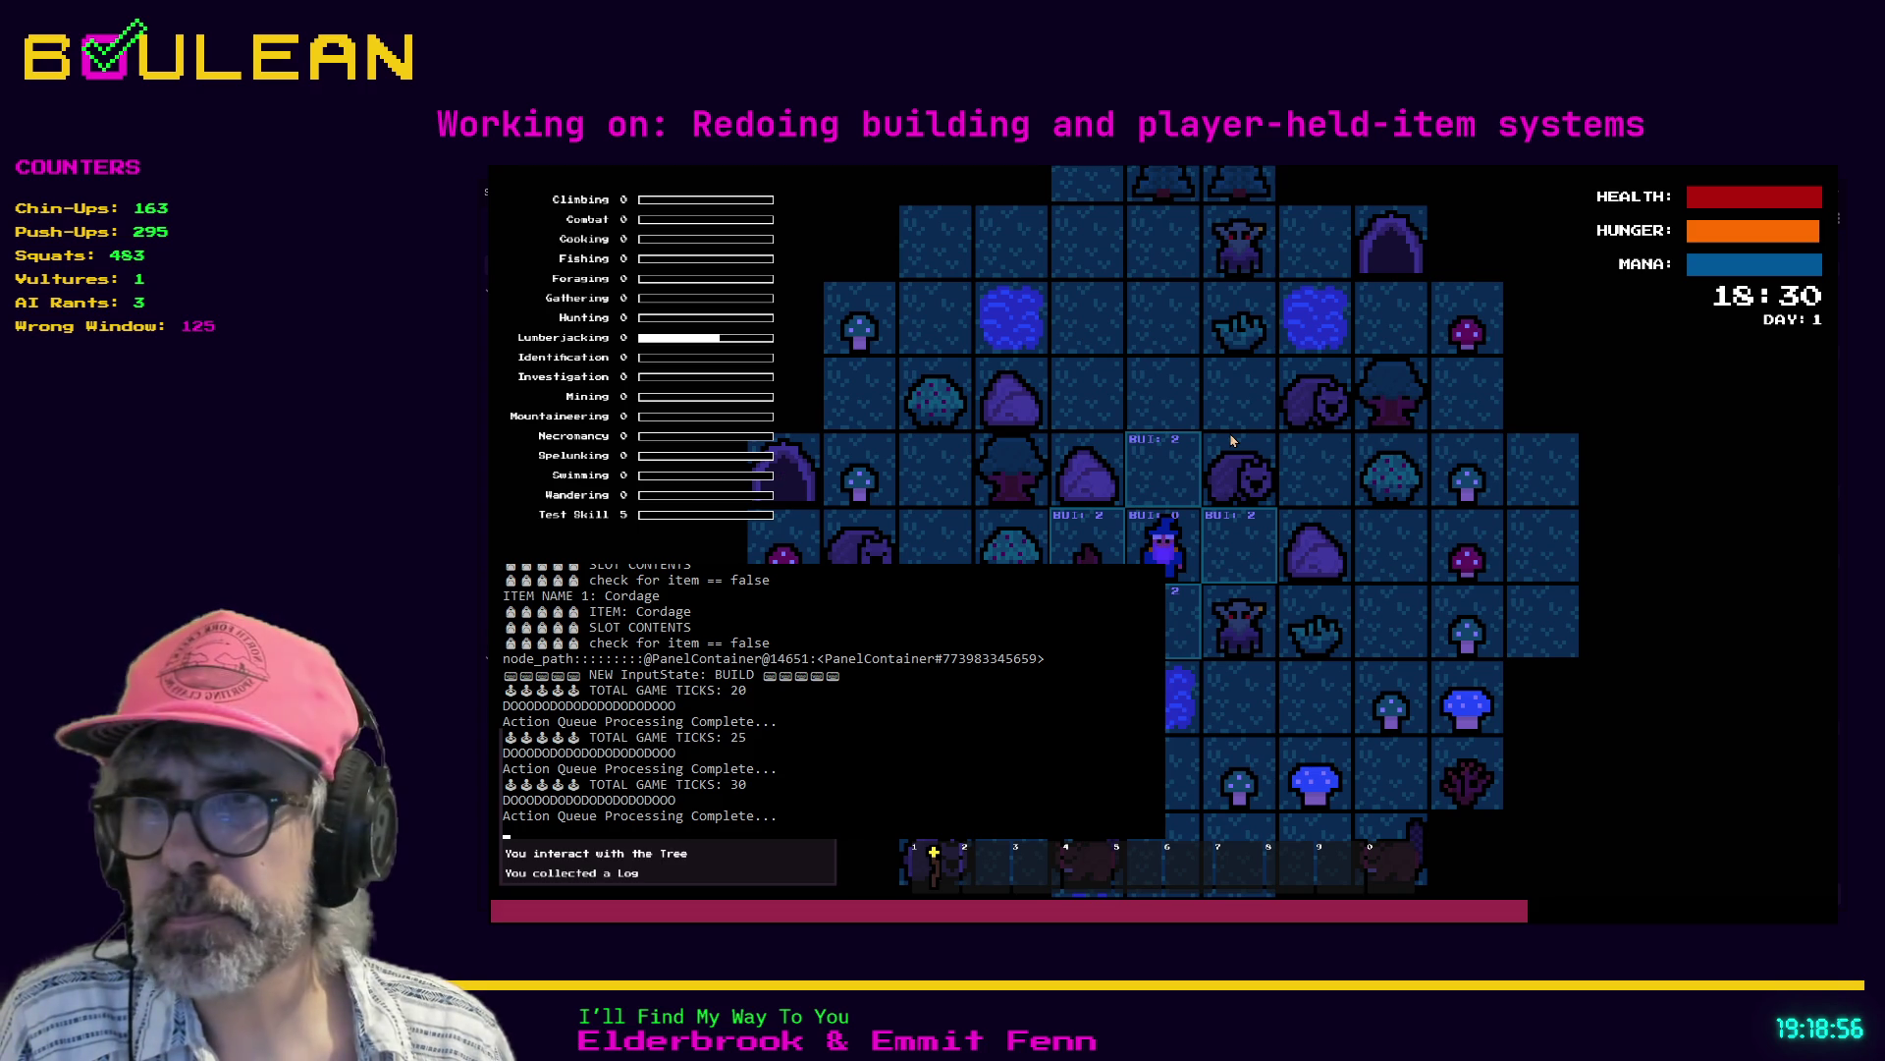
key(Down)
key(Down)
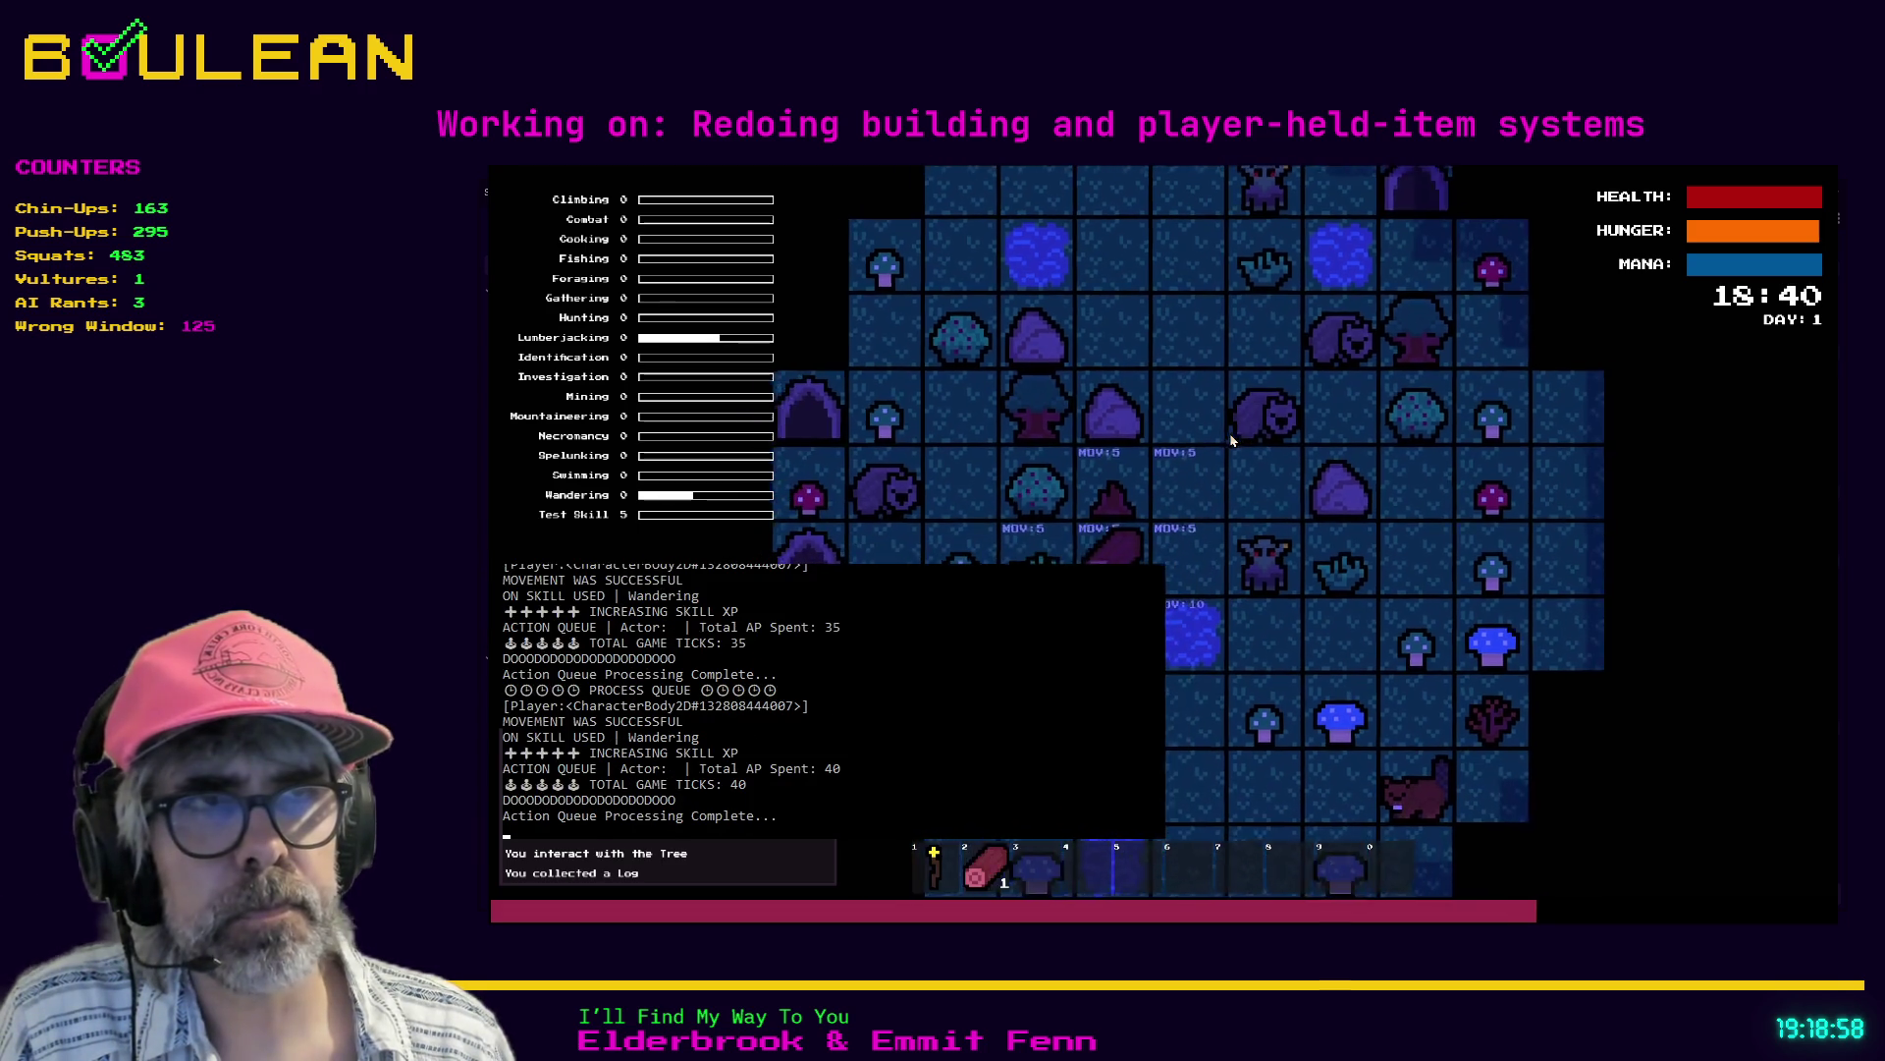
key(Right)
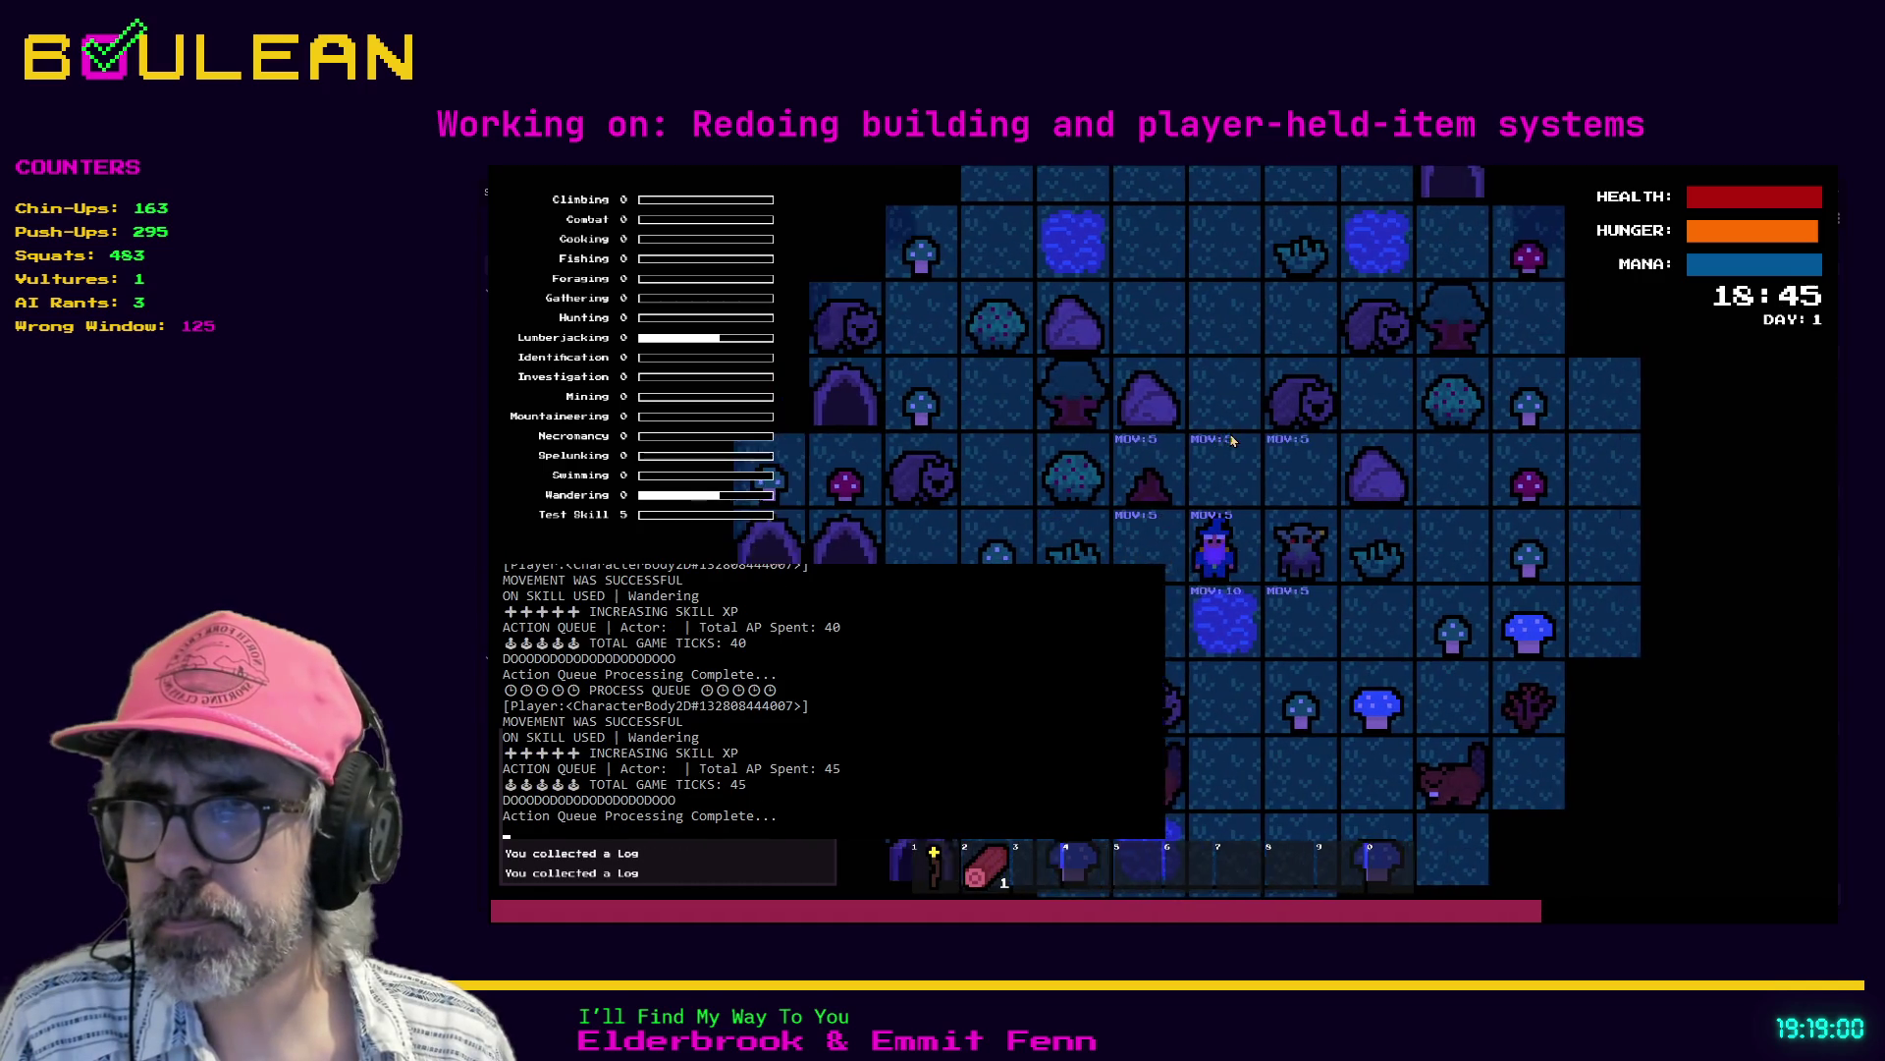
key(F8)
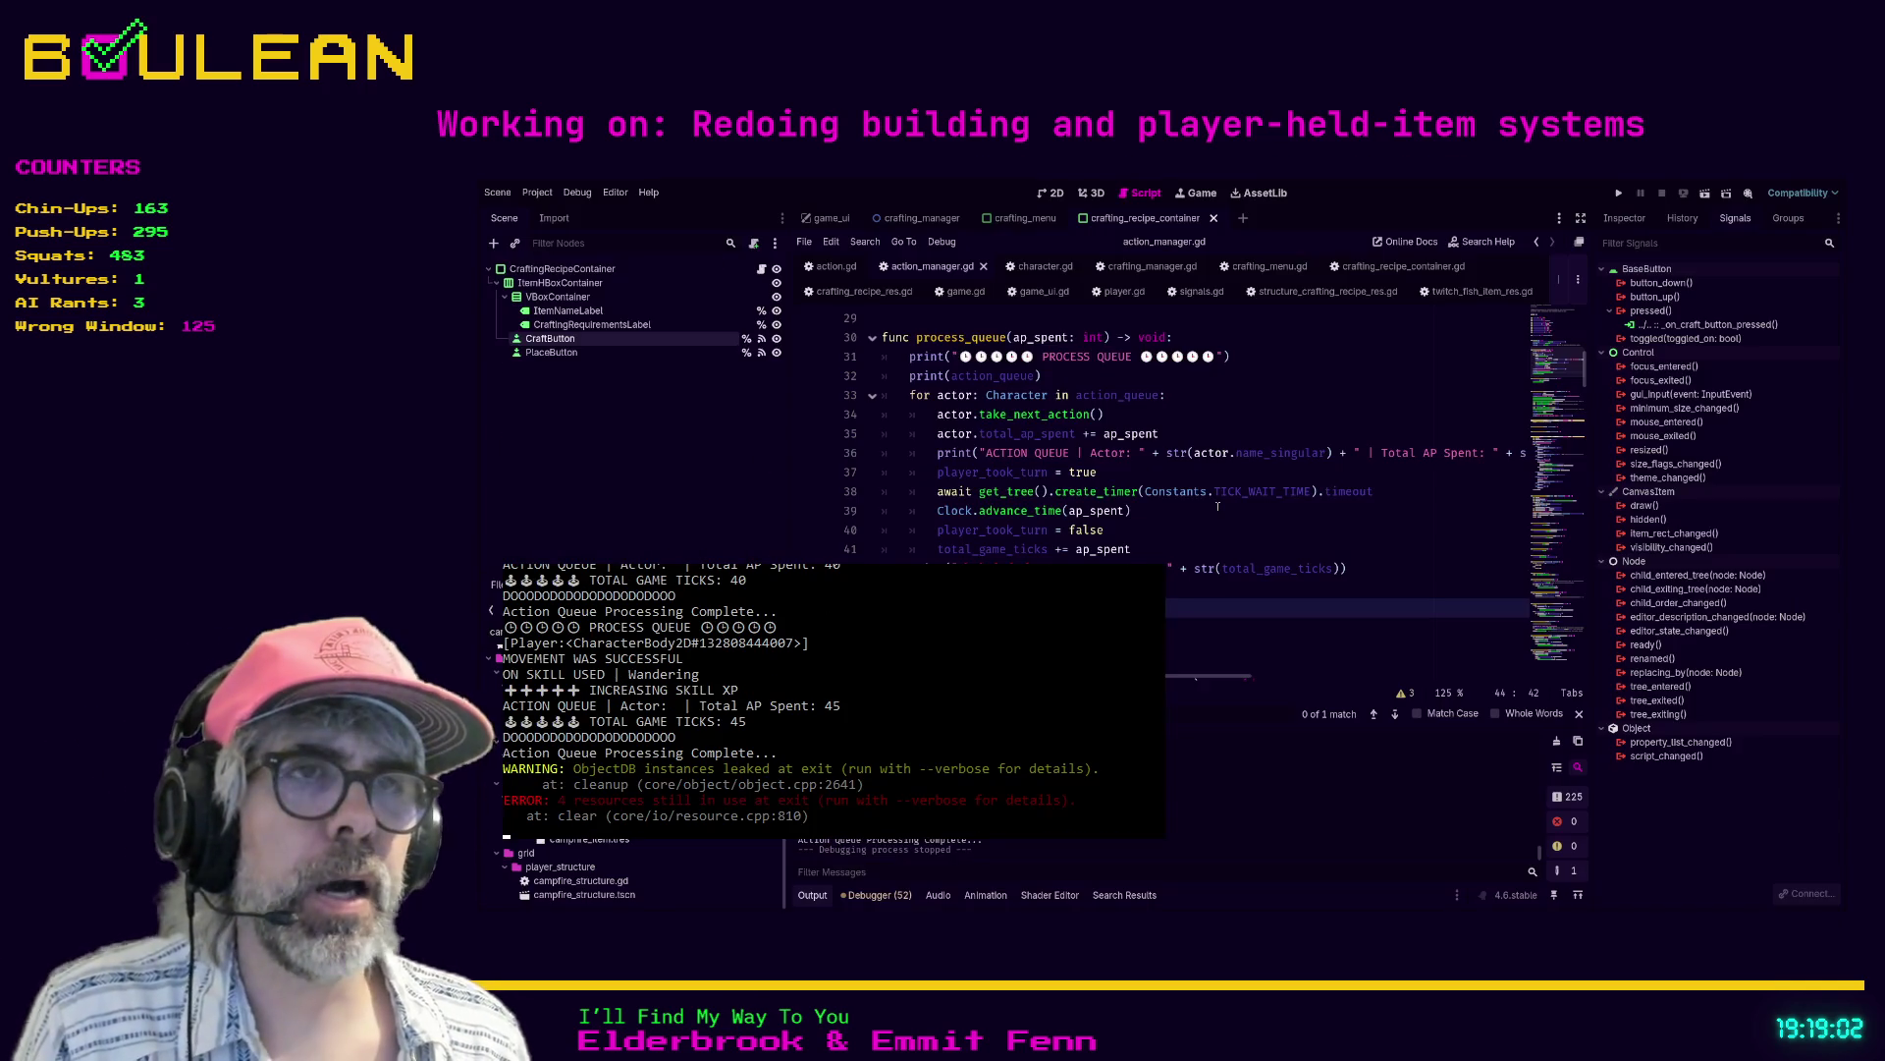
click(948, 376)
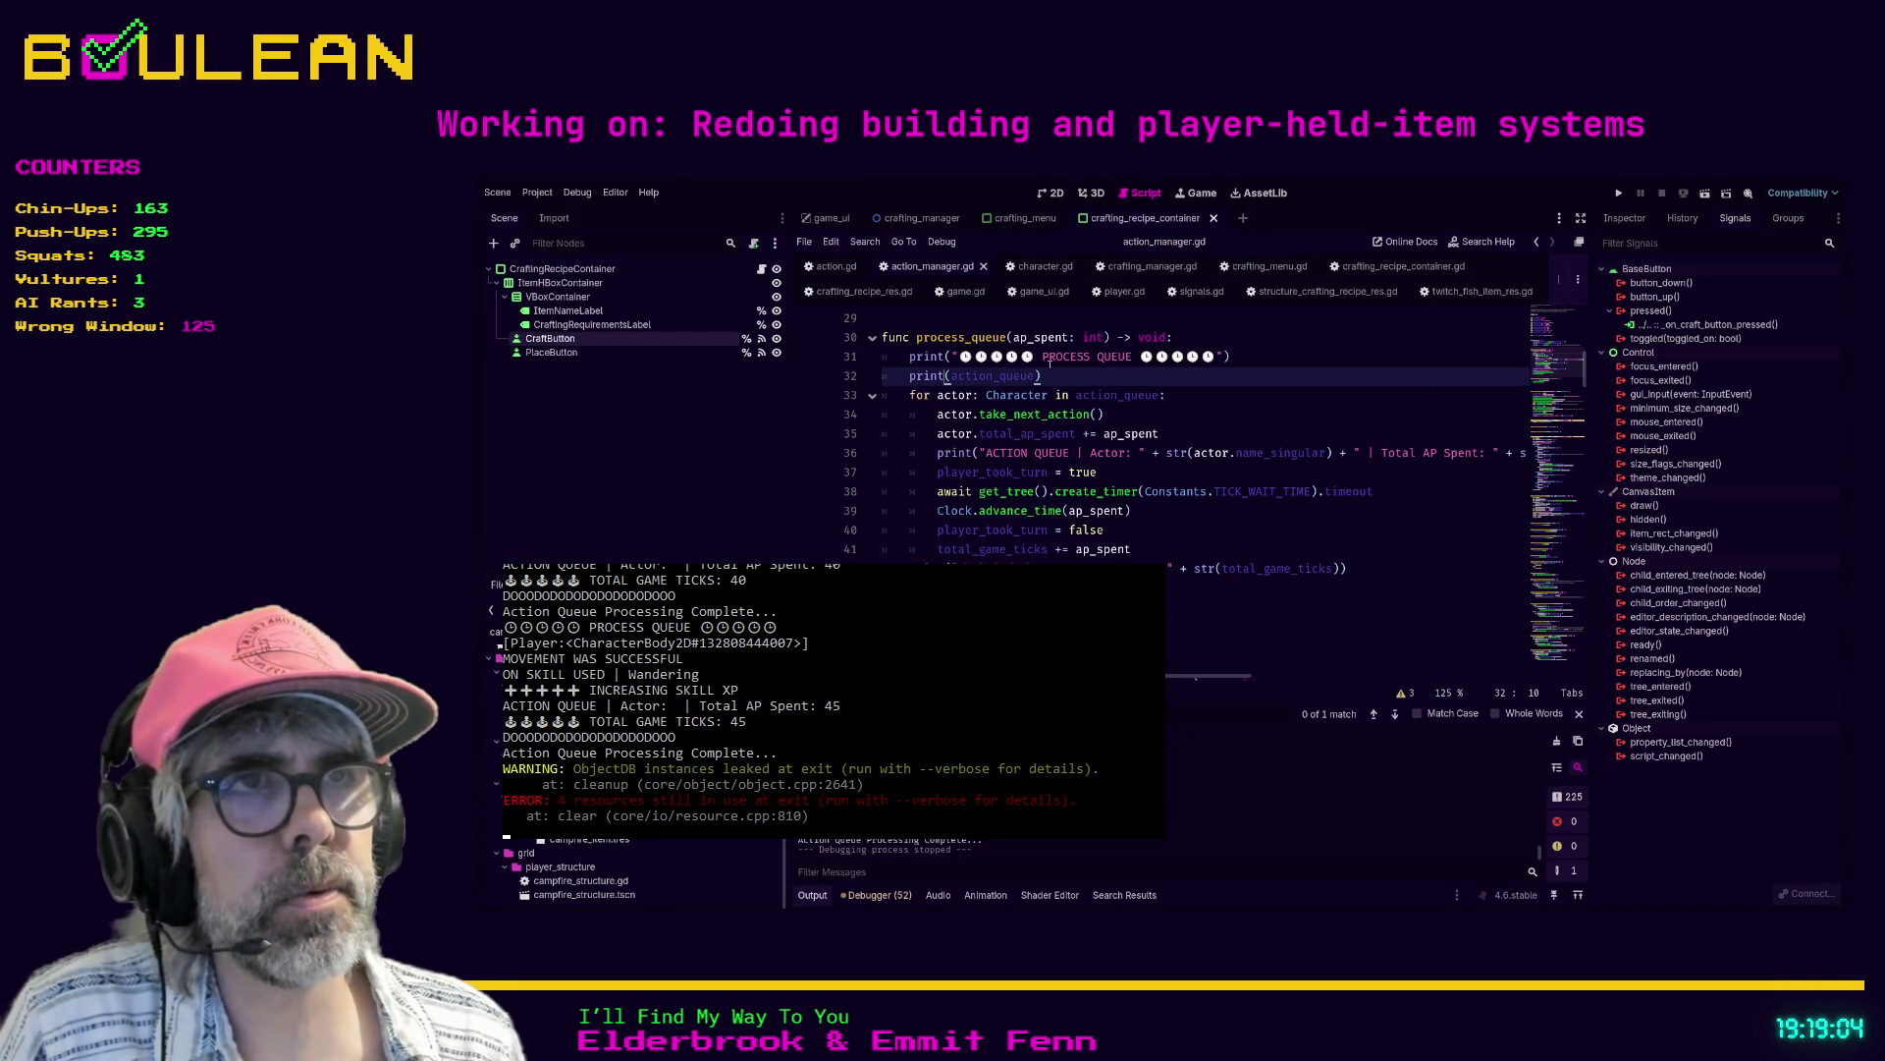
drag(1043, 357, 1091, 356)
drag(1264, 356, 881, 369)
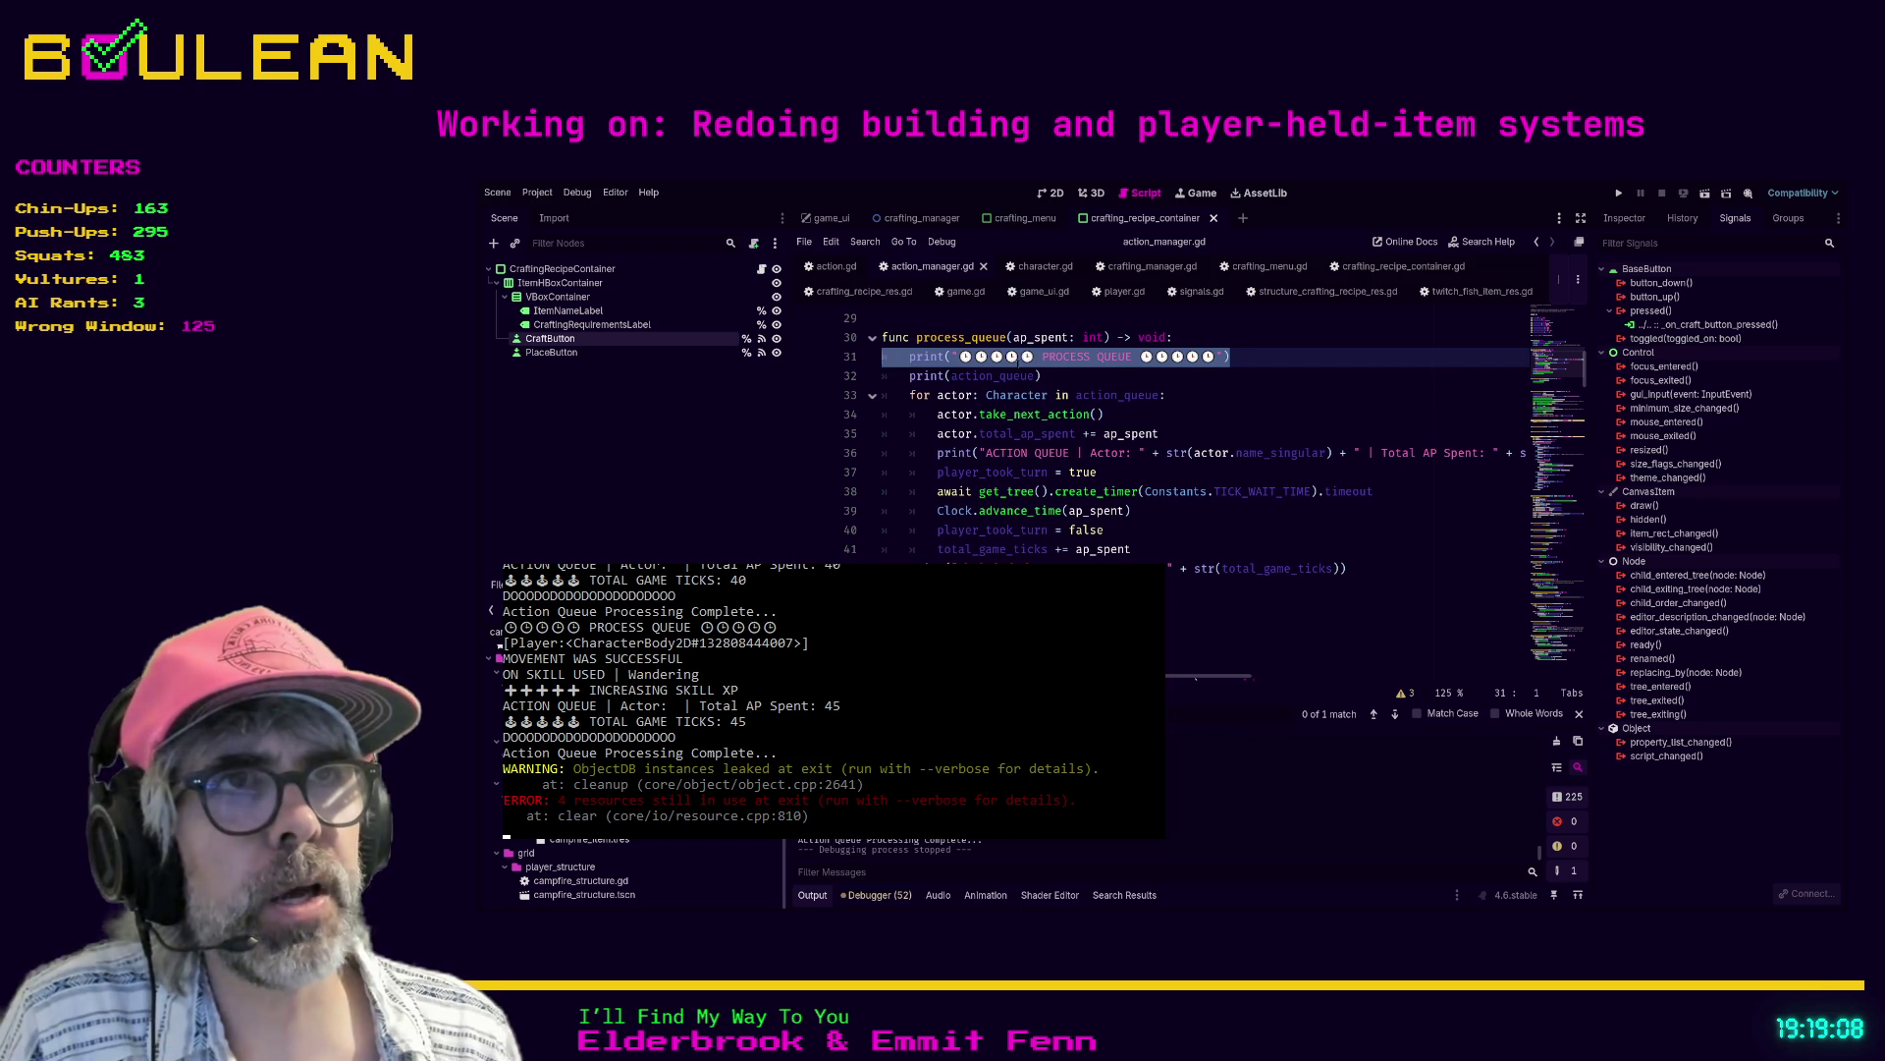
click(1082, 370)
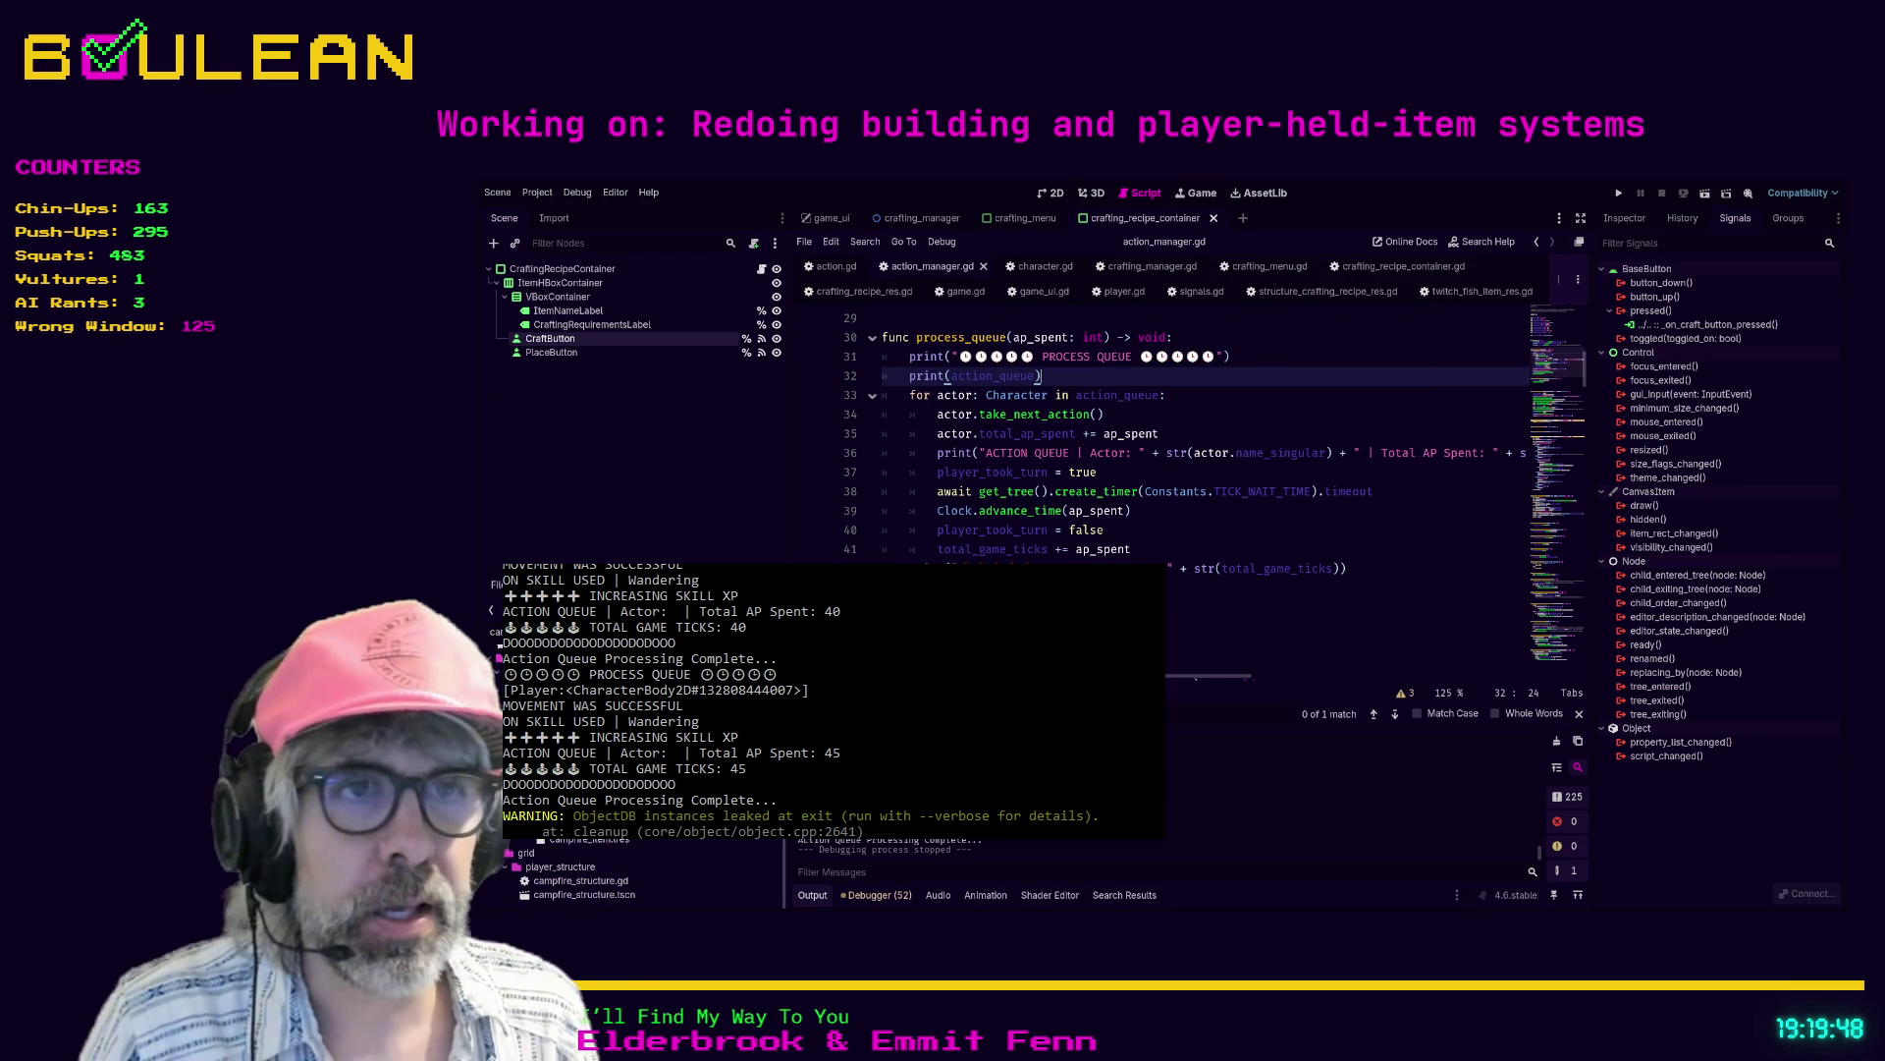
mouse_move(1012, 494)
mouse_down()
mouse_move(884, 626)
mouse_move(882, 569)
mouse_up()
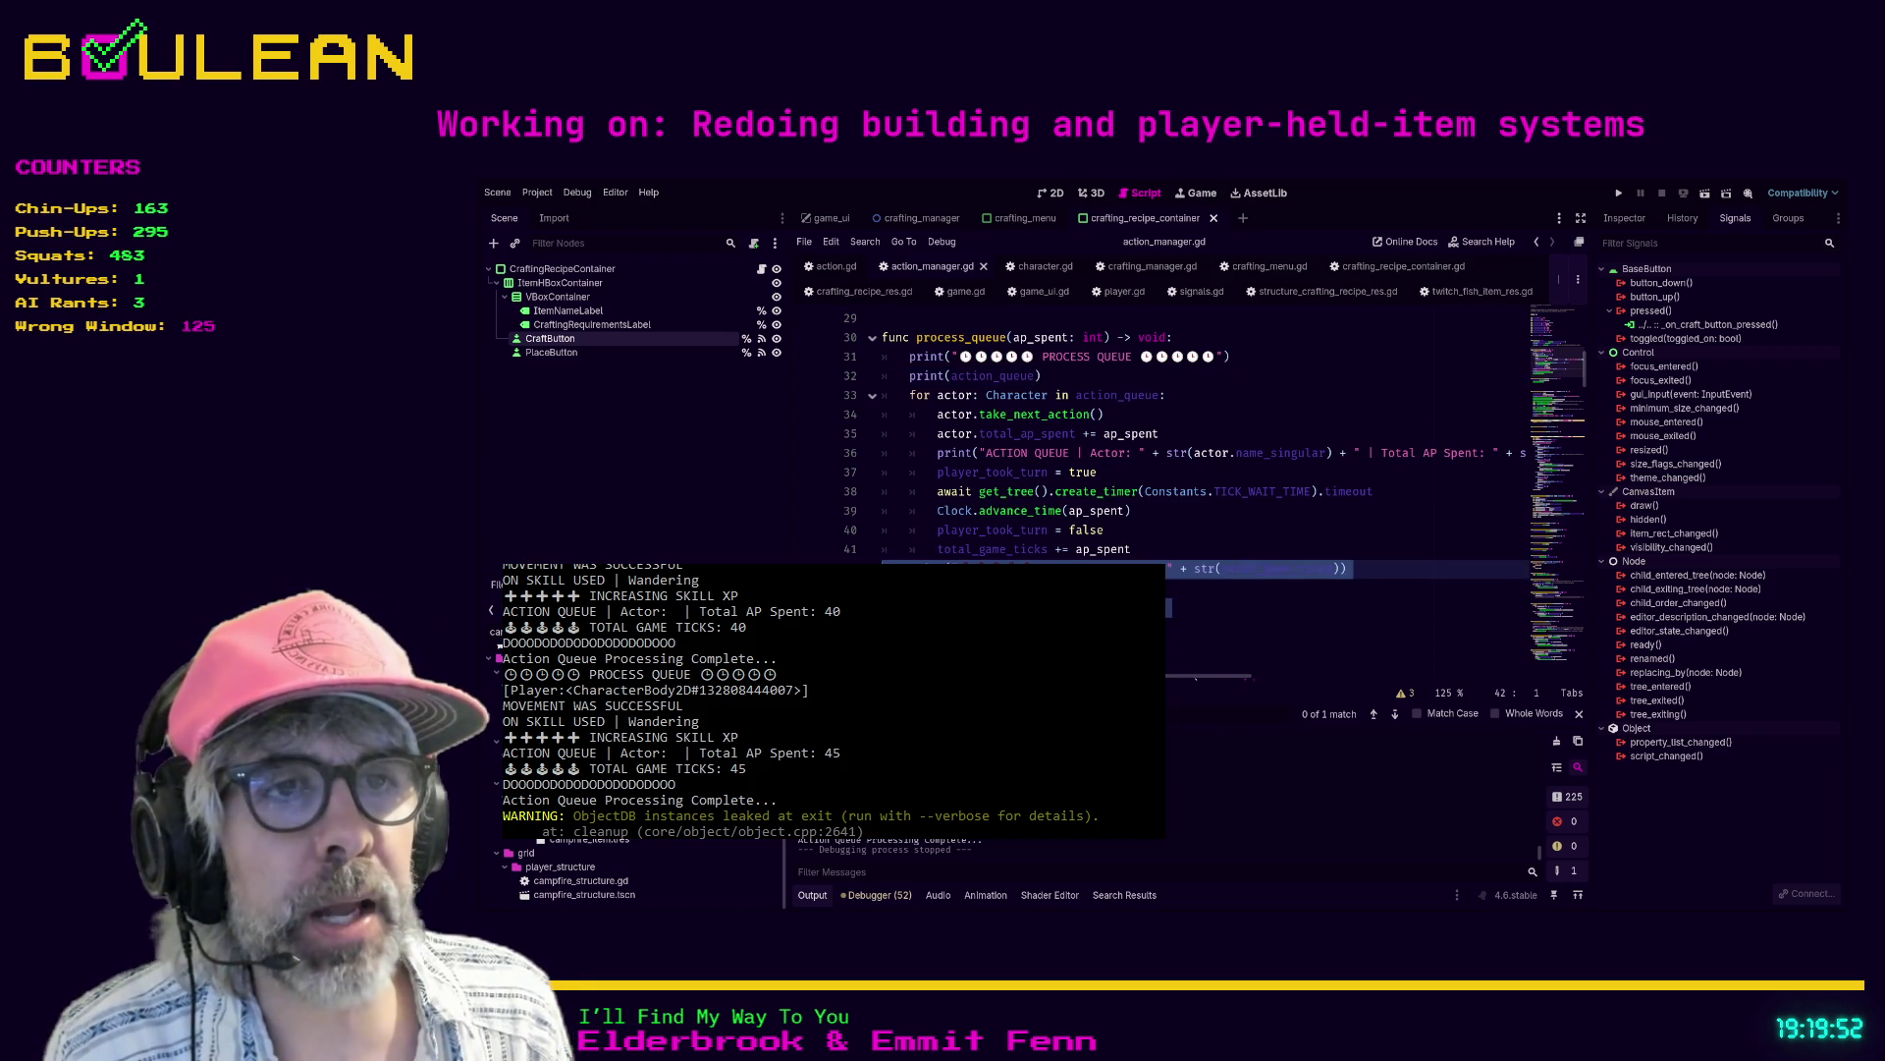
click(1086, 376)
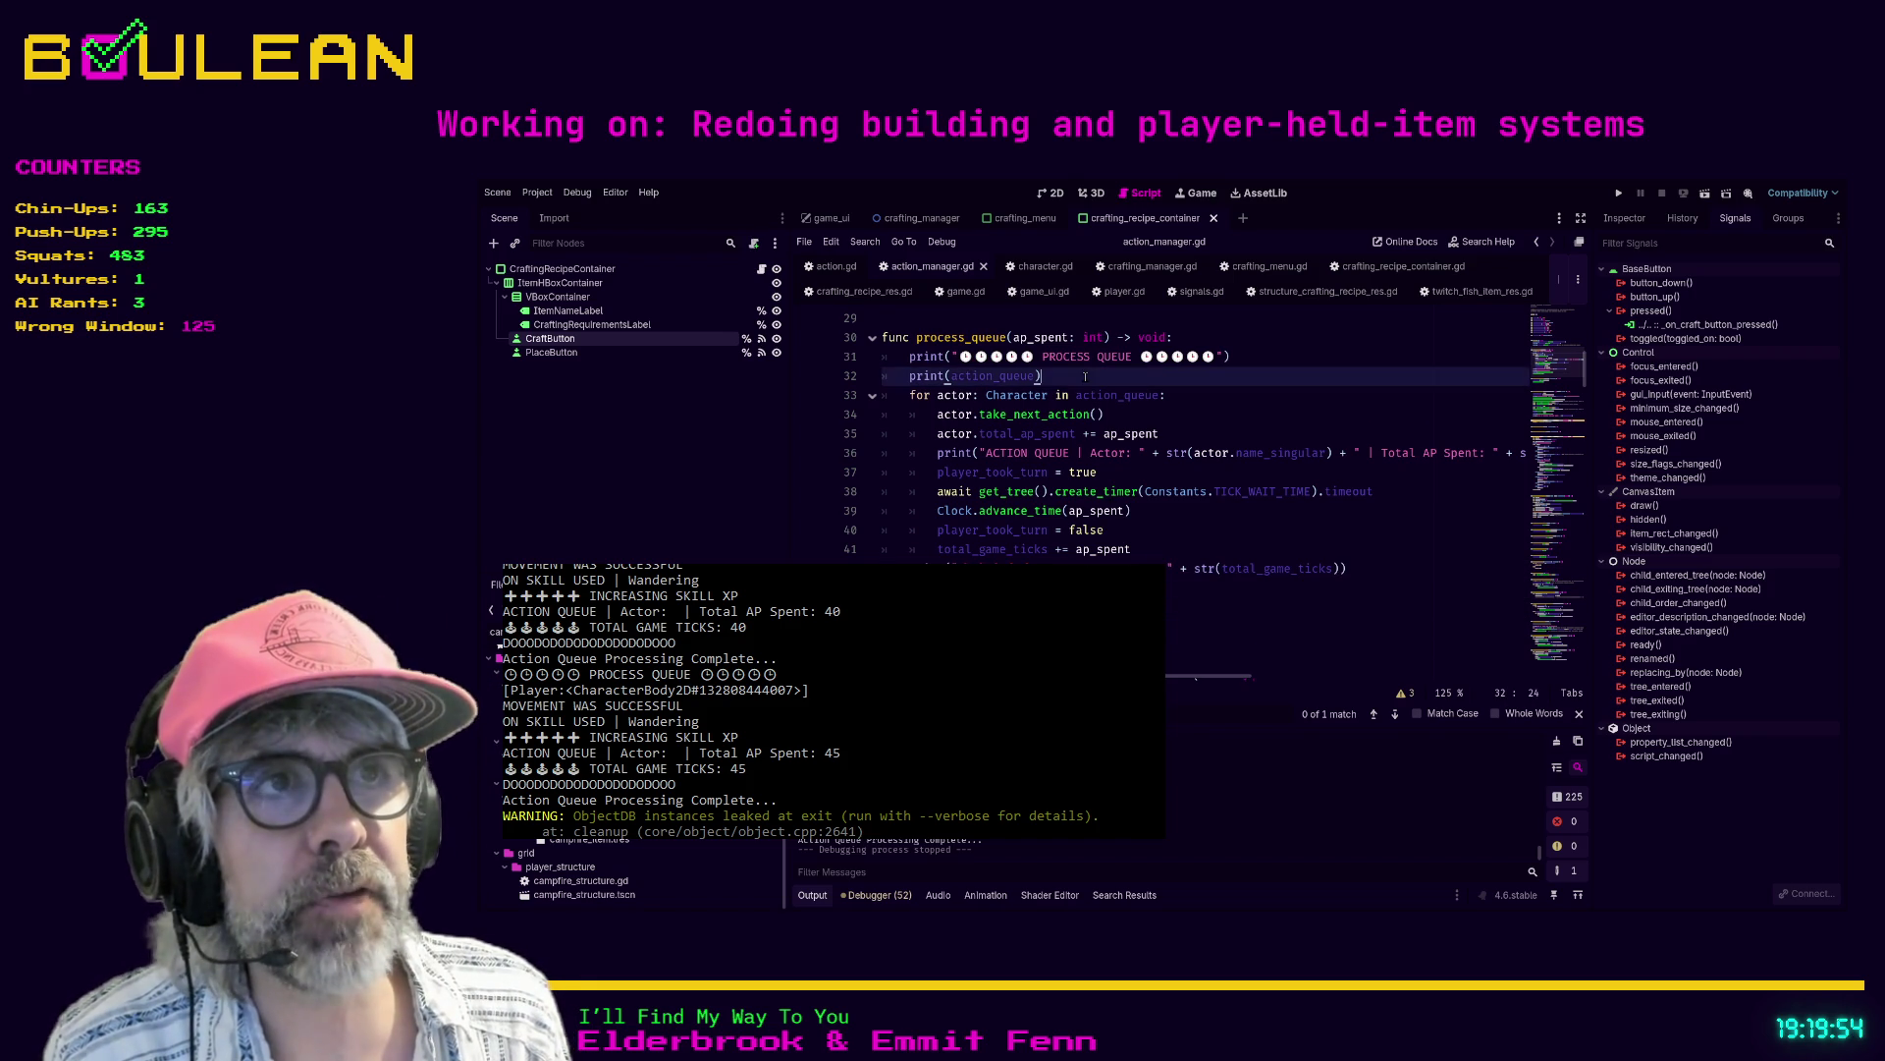
drag(1085, 376, 858, 364)
drag(1061, 381, 872, 366)
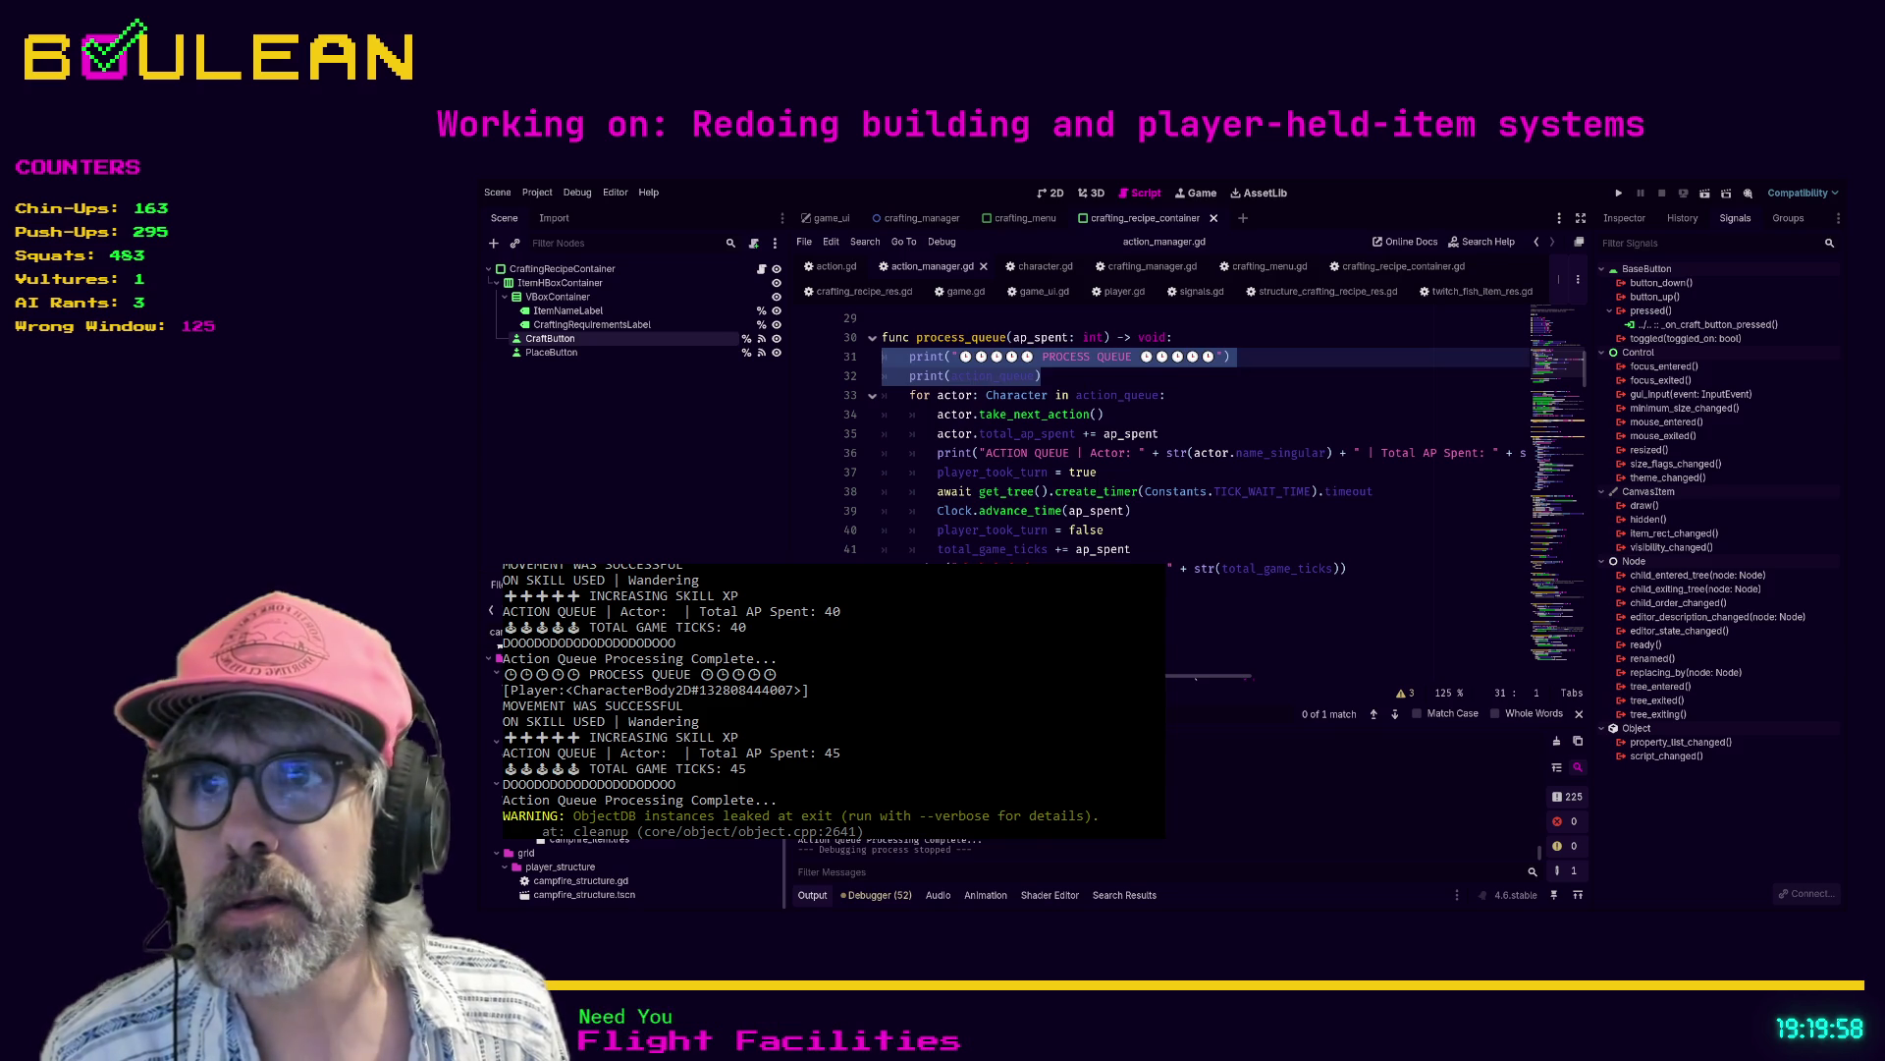
drag(1038, 378, 863, 354)
click(1179, 628)
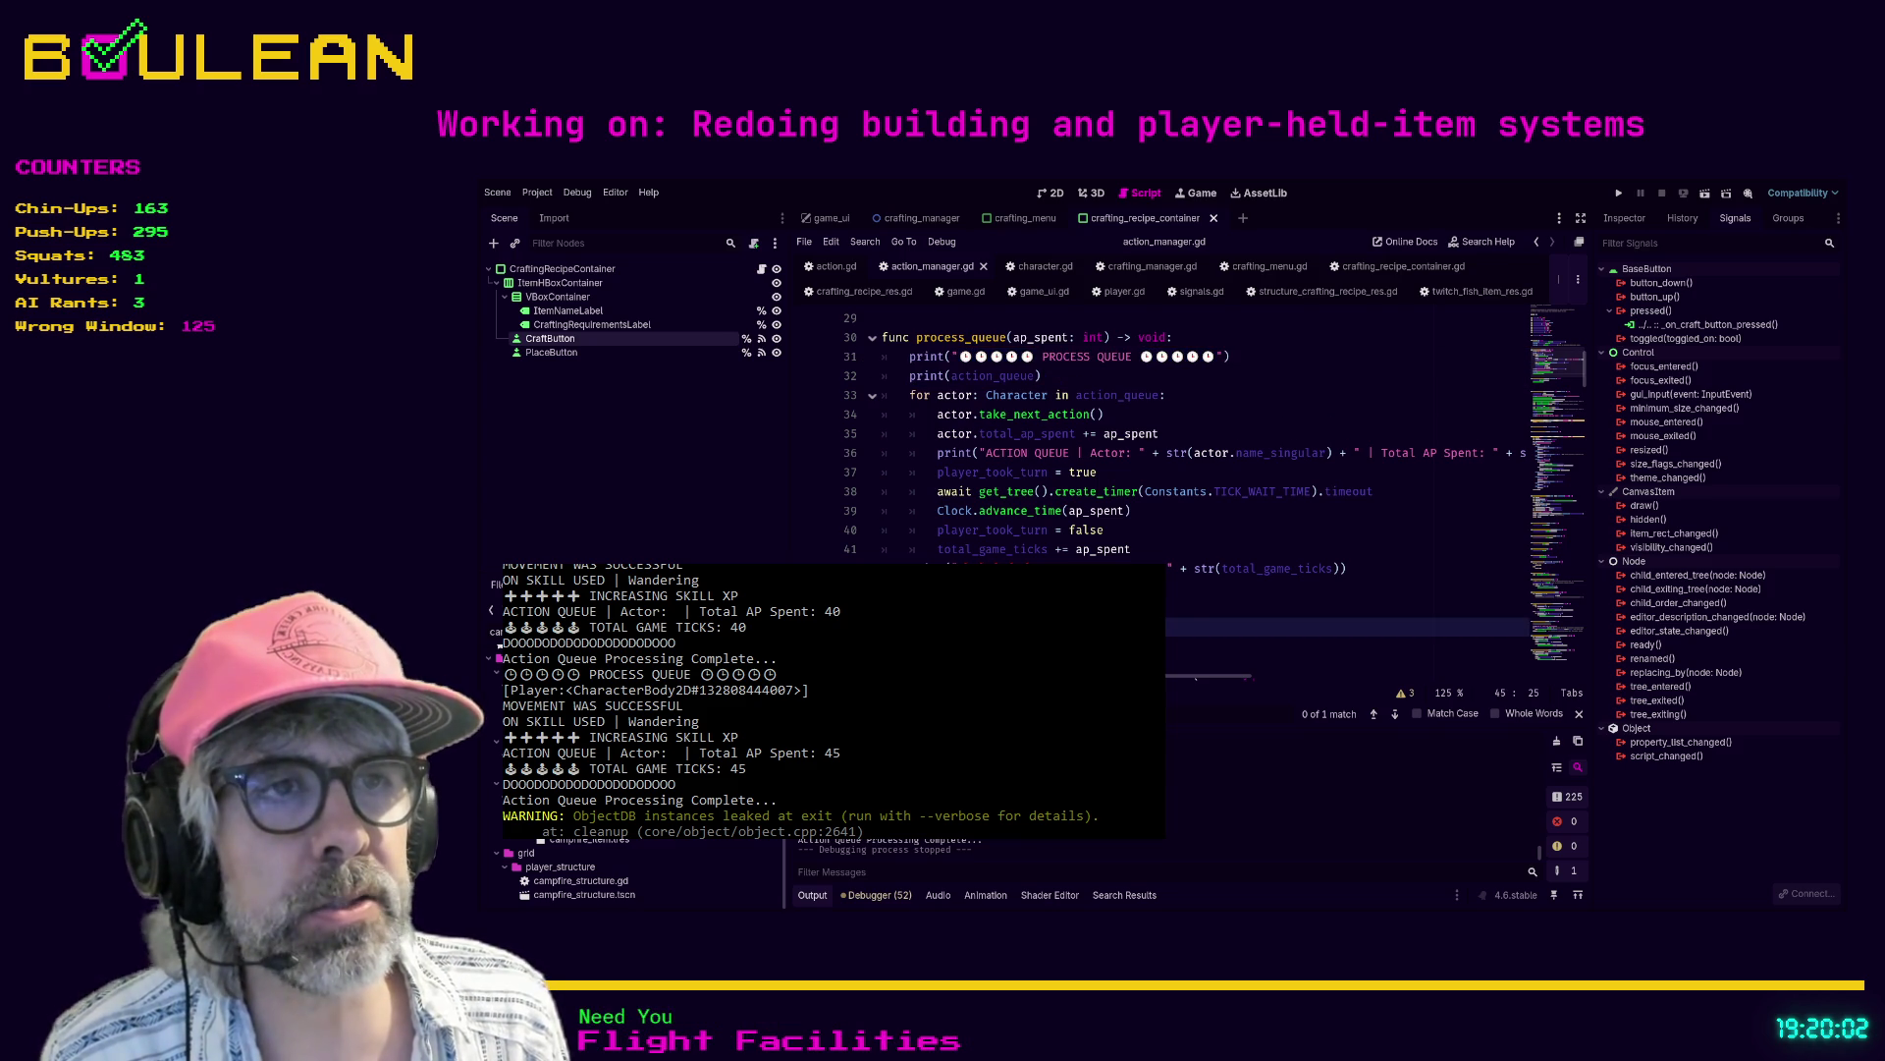
drag(1353, 569, 881, 568)
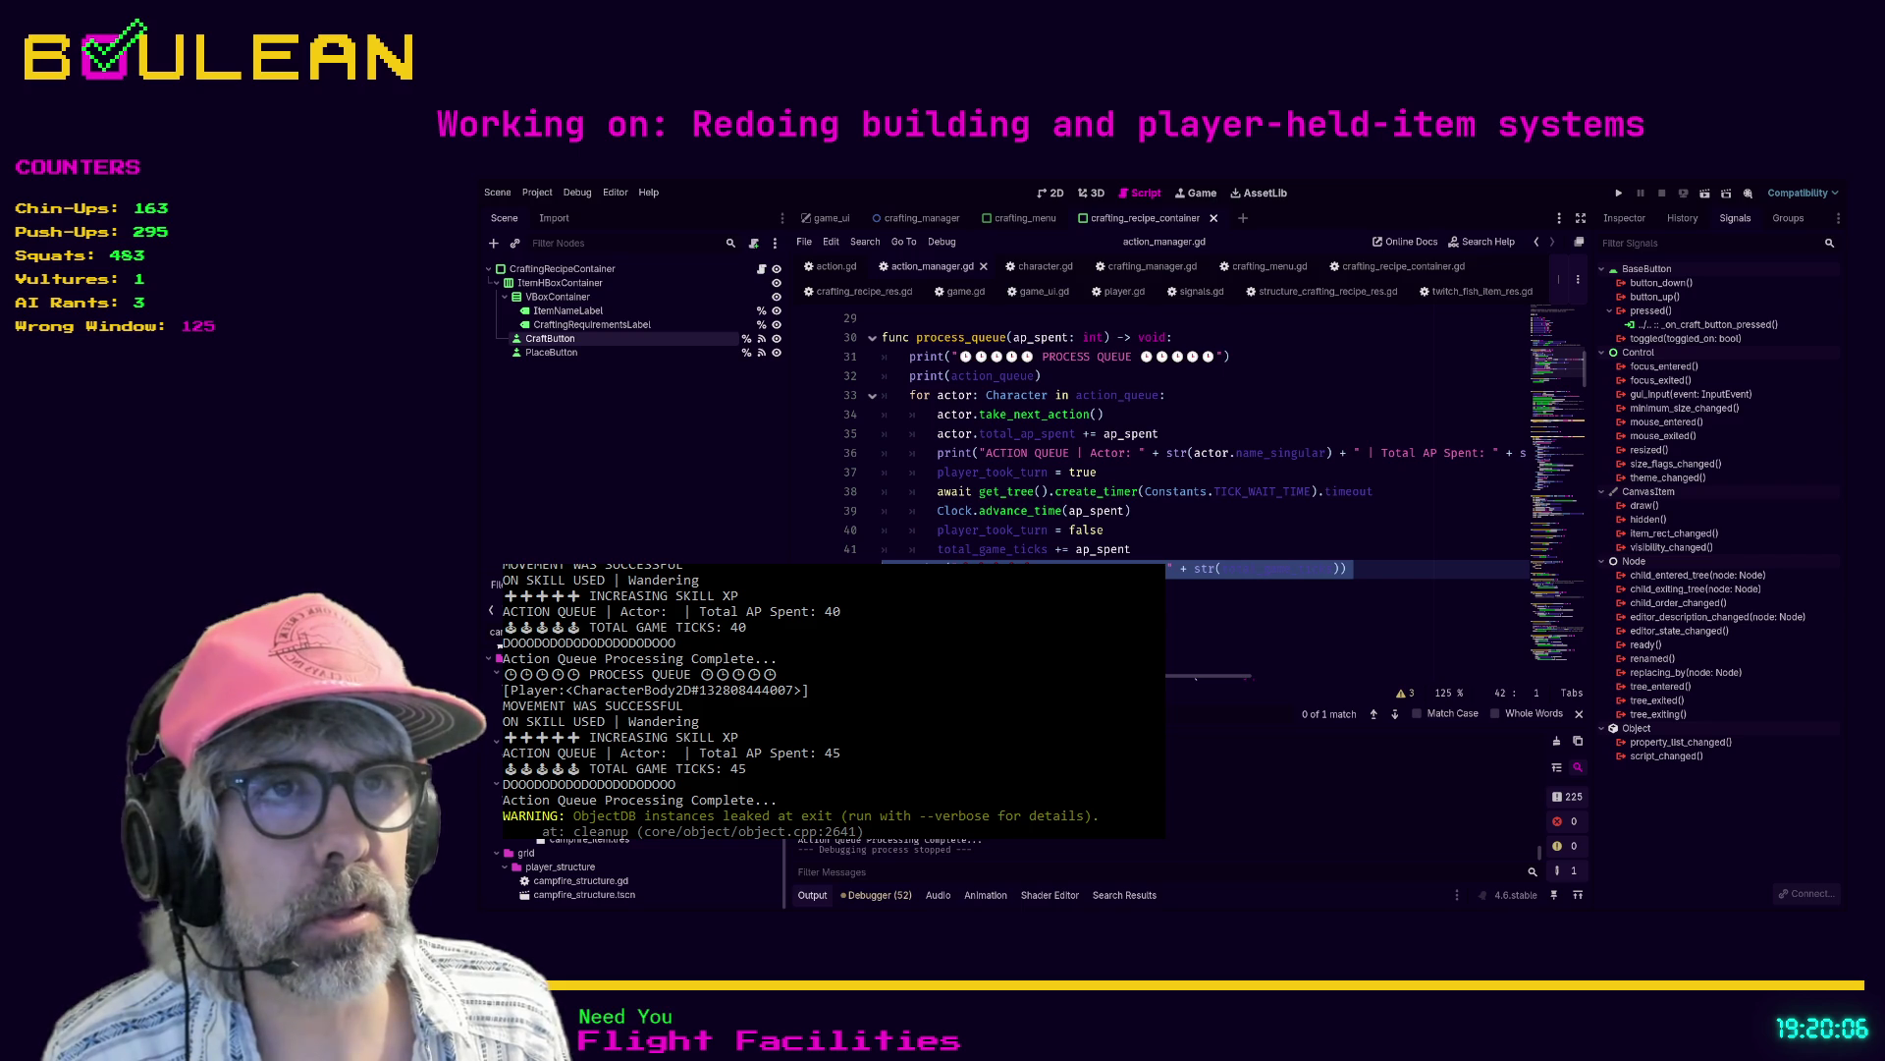
click(910, 511)
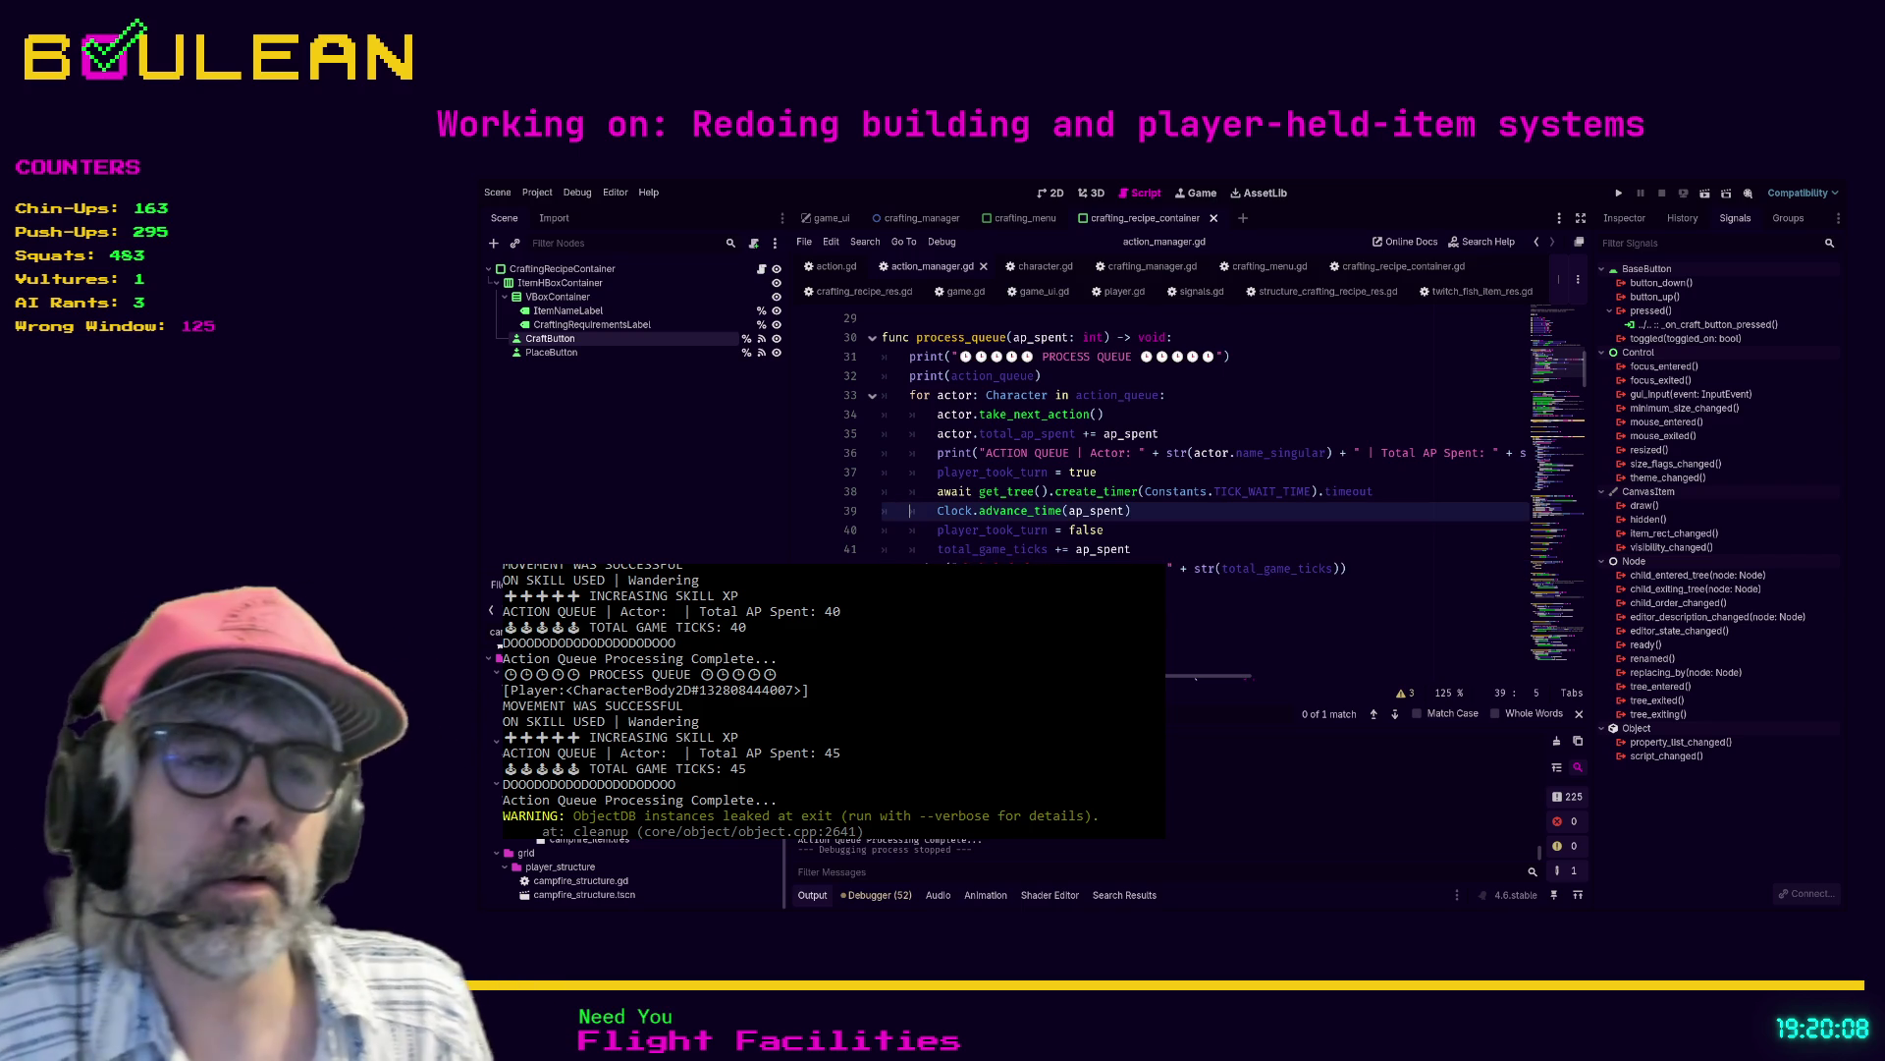
key(Down)
key(Down)
key(Down)
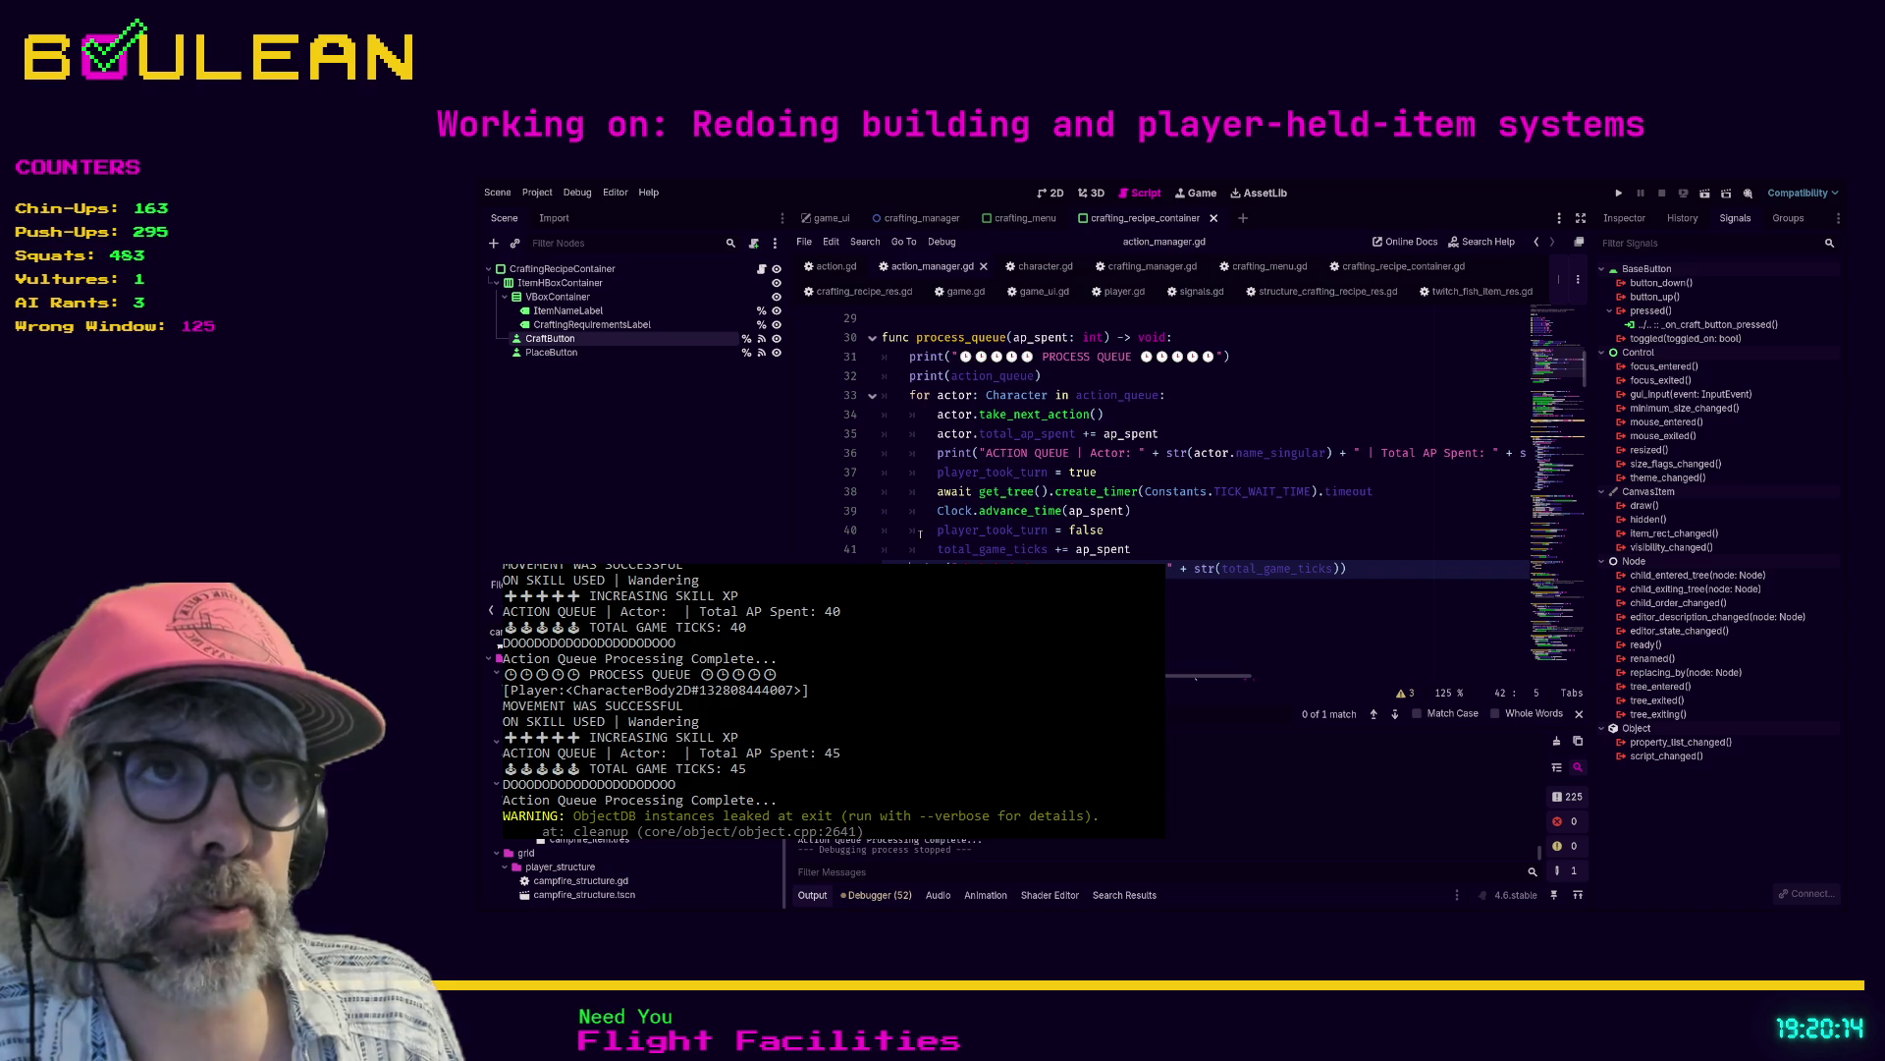
scroll(920, 533, down, 1)
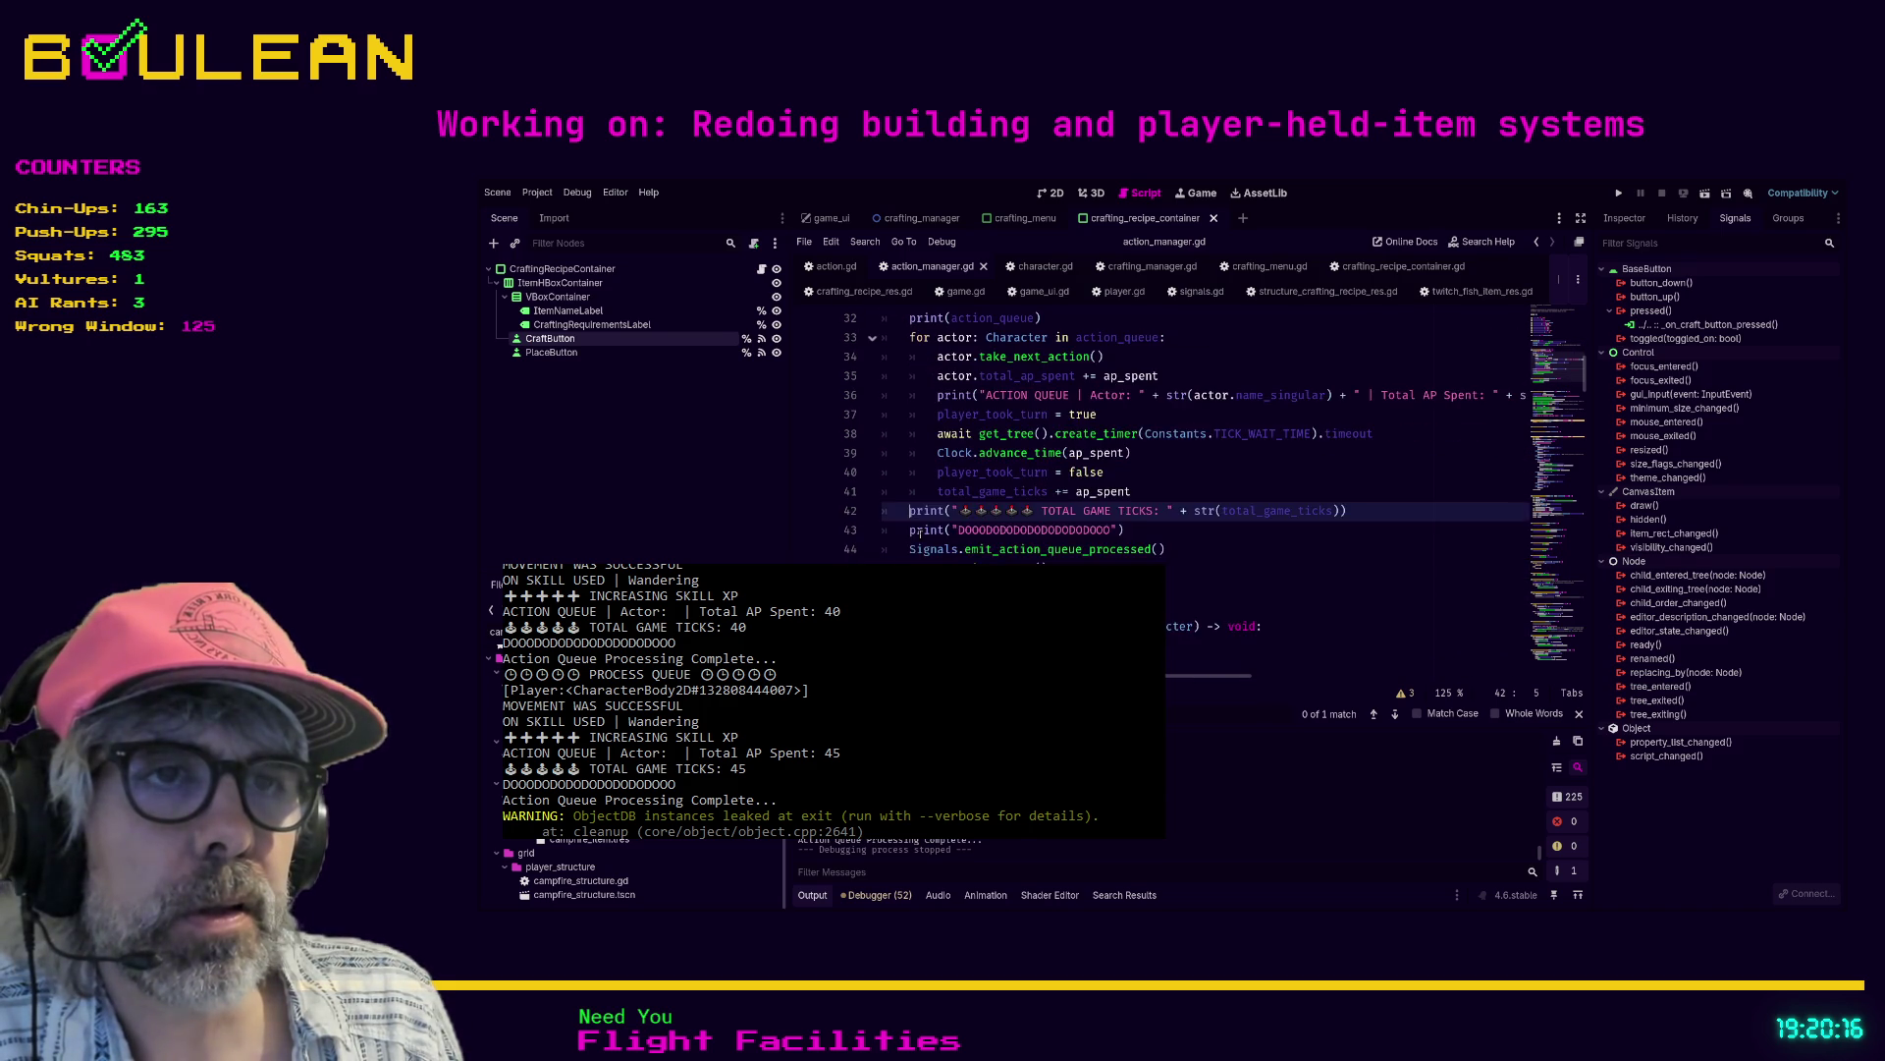
scroll(920, 533, up, 1)
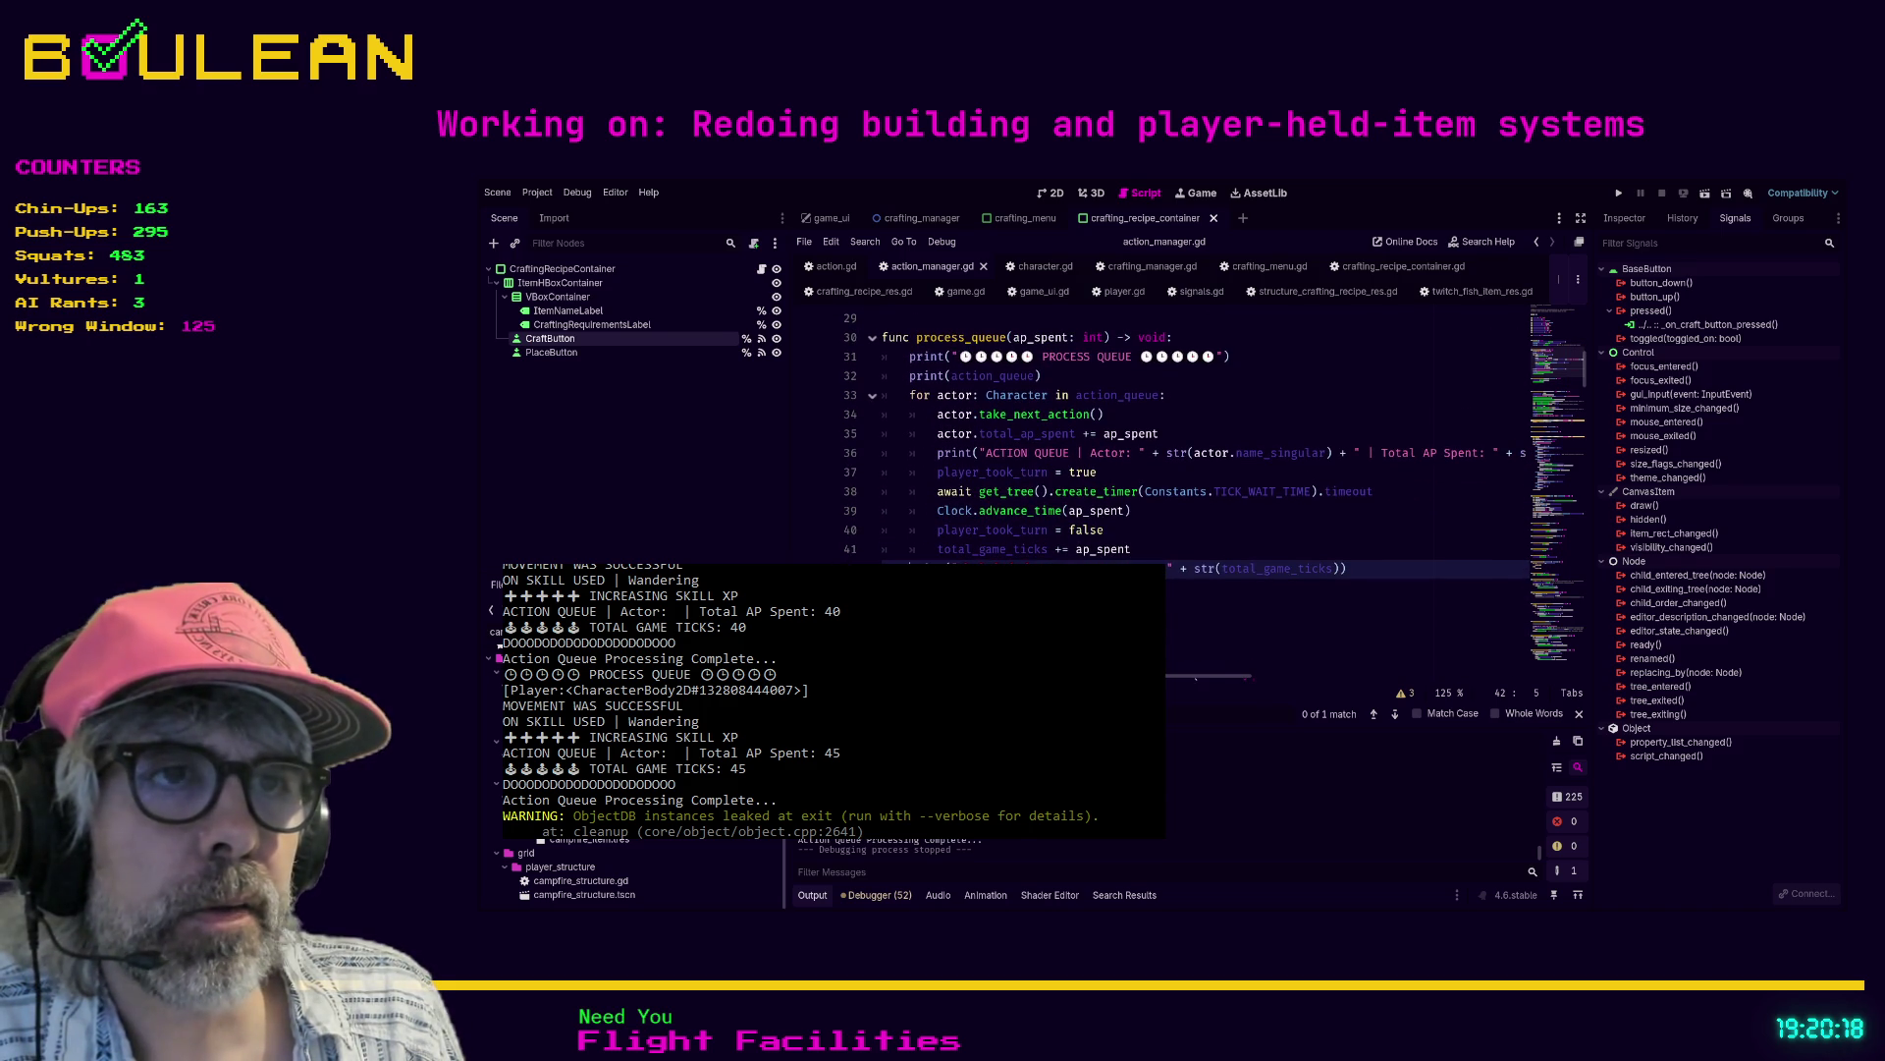
click(1173, 587)
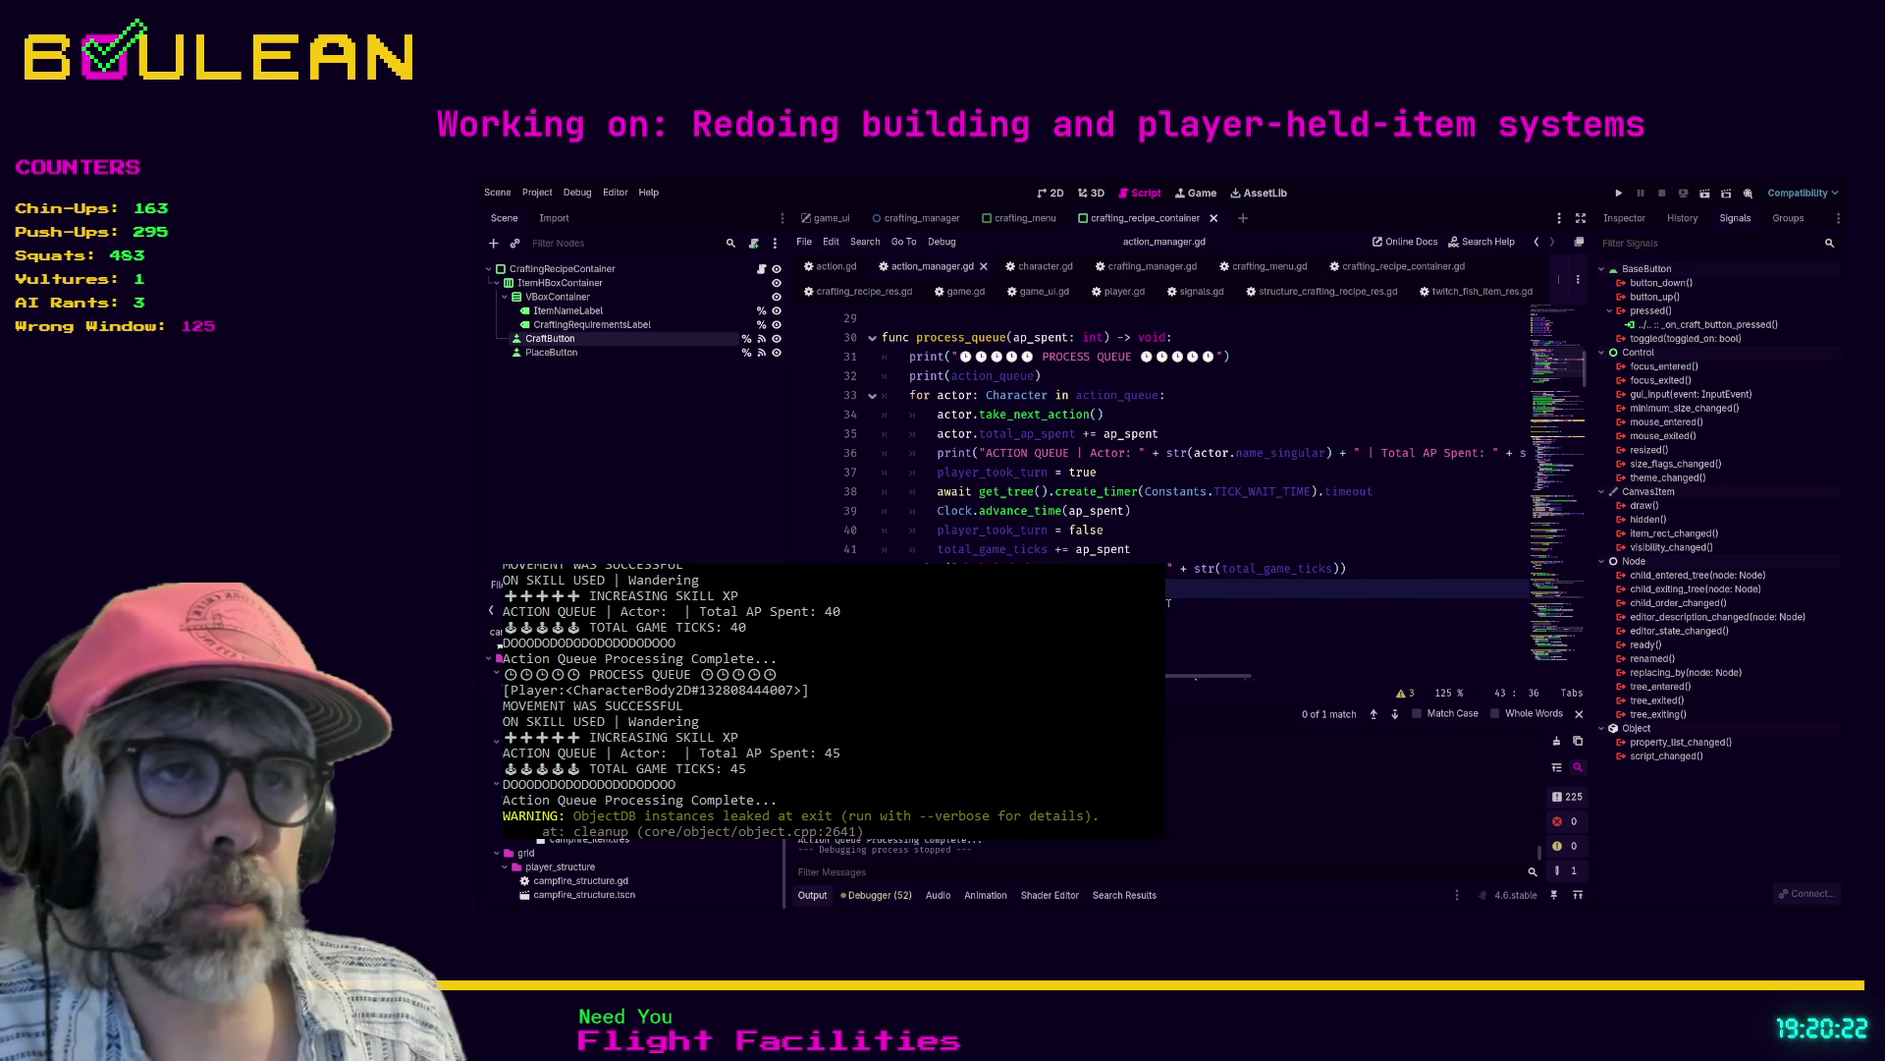
- Add a print("POPPPOPP…") line, move it above the action_queue print with Alt+Up, save and run
click(1089, 384)
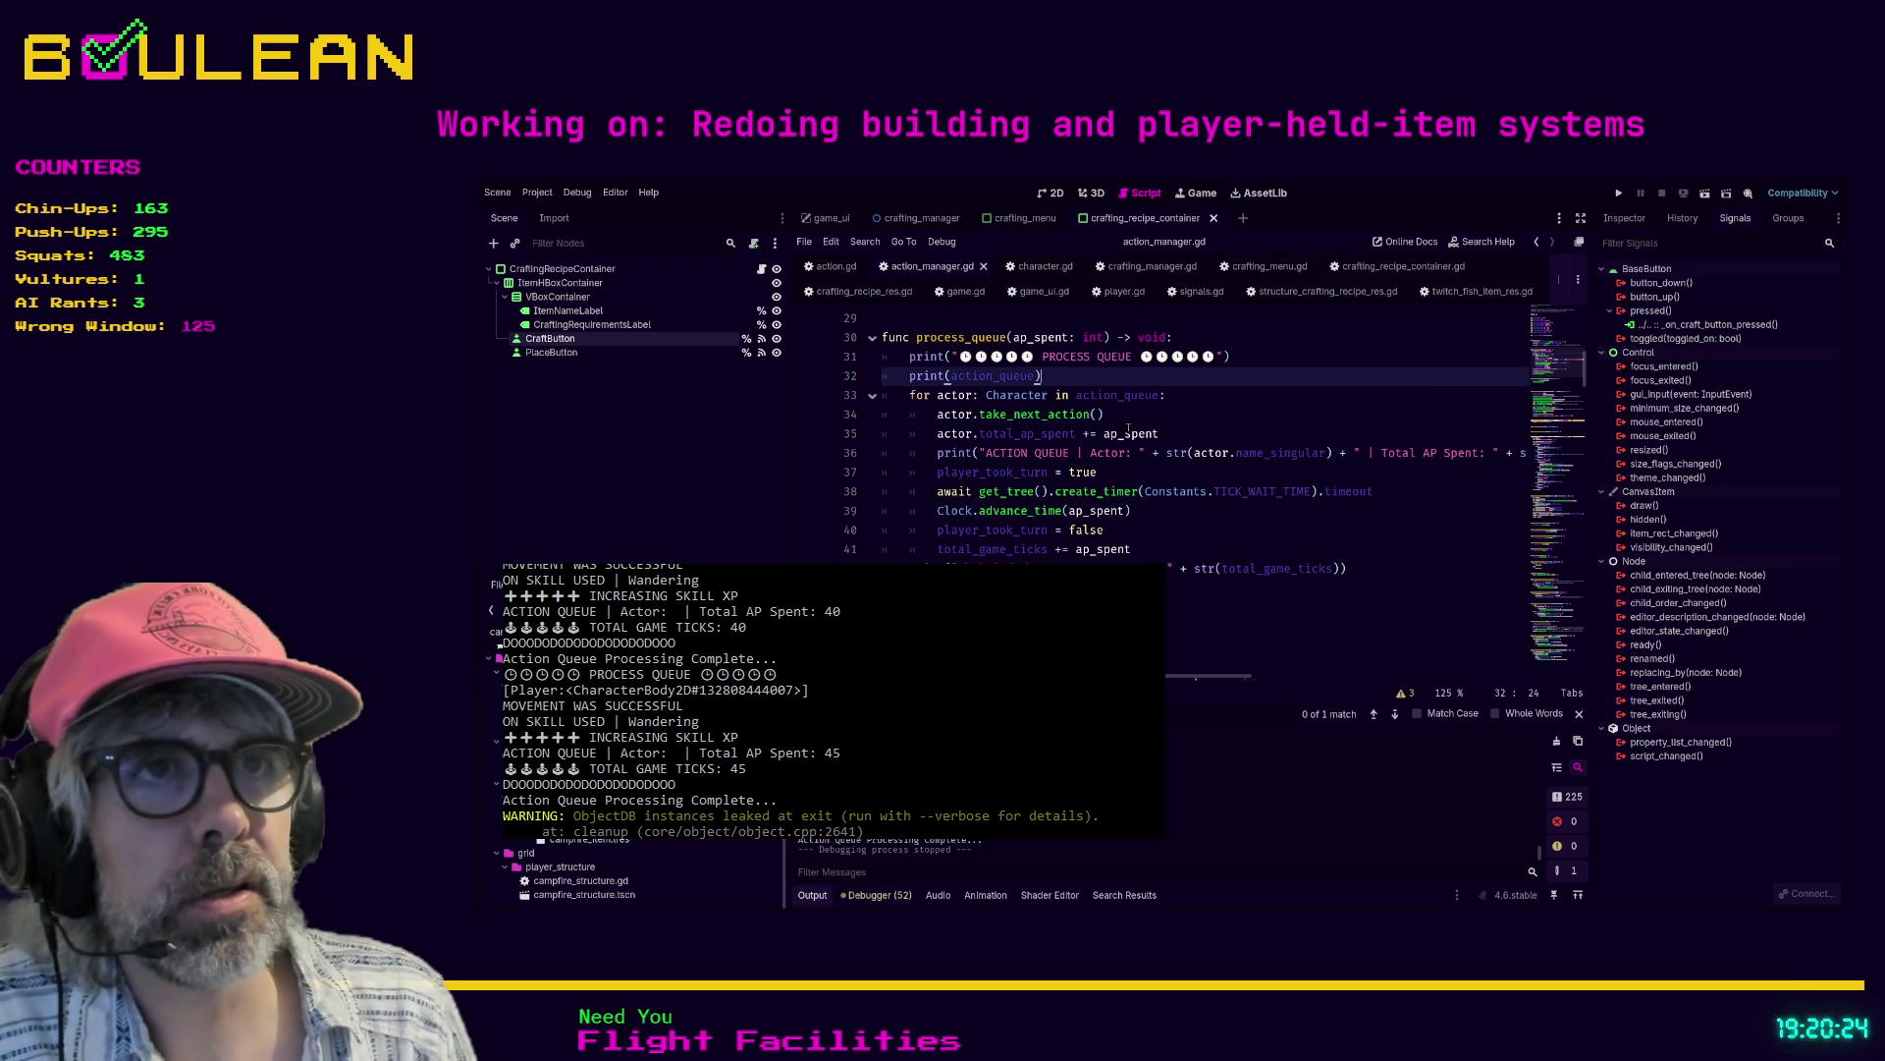
key(Return)
text(print(")
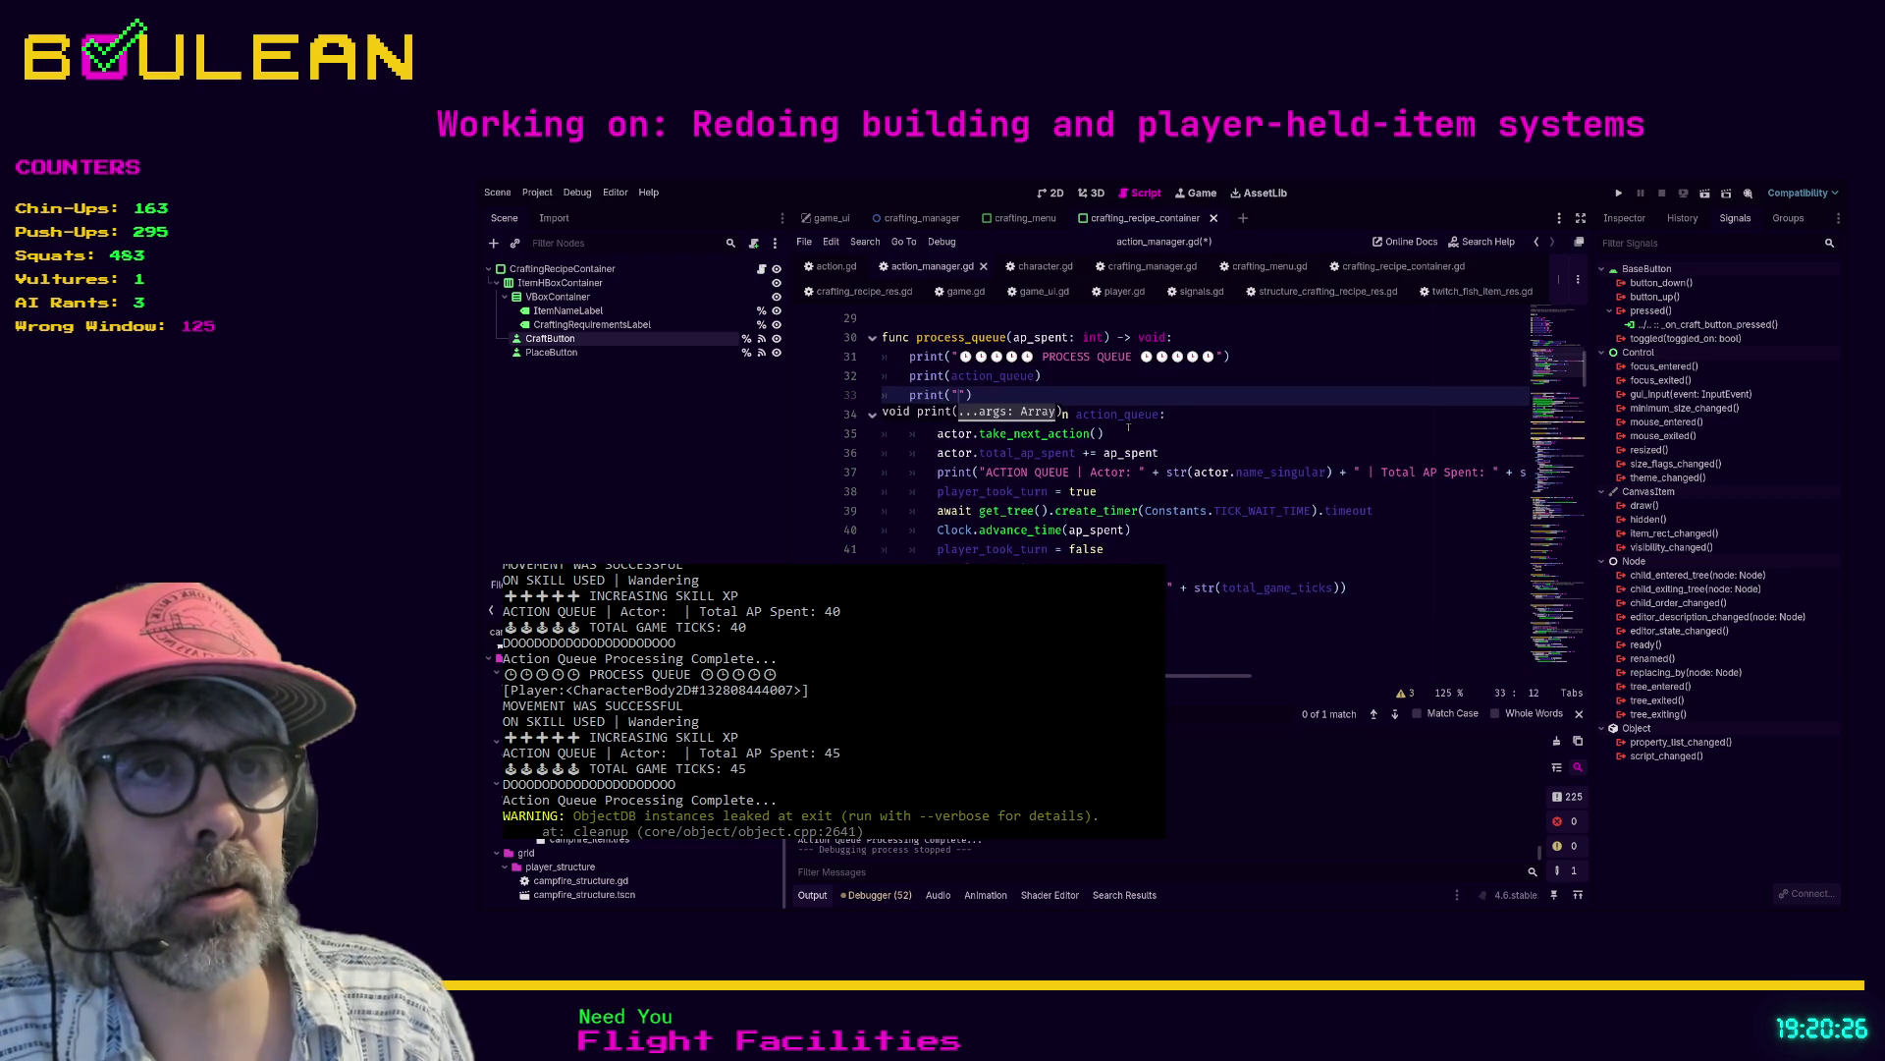
text(POPPPOPPOP)
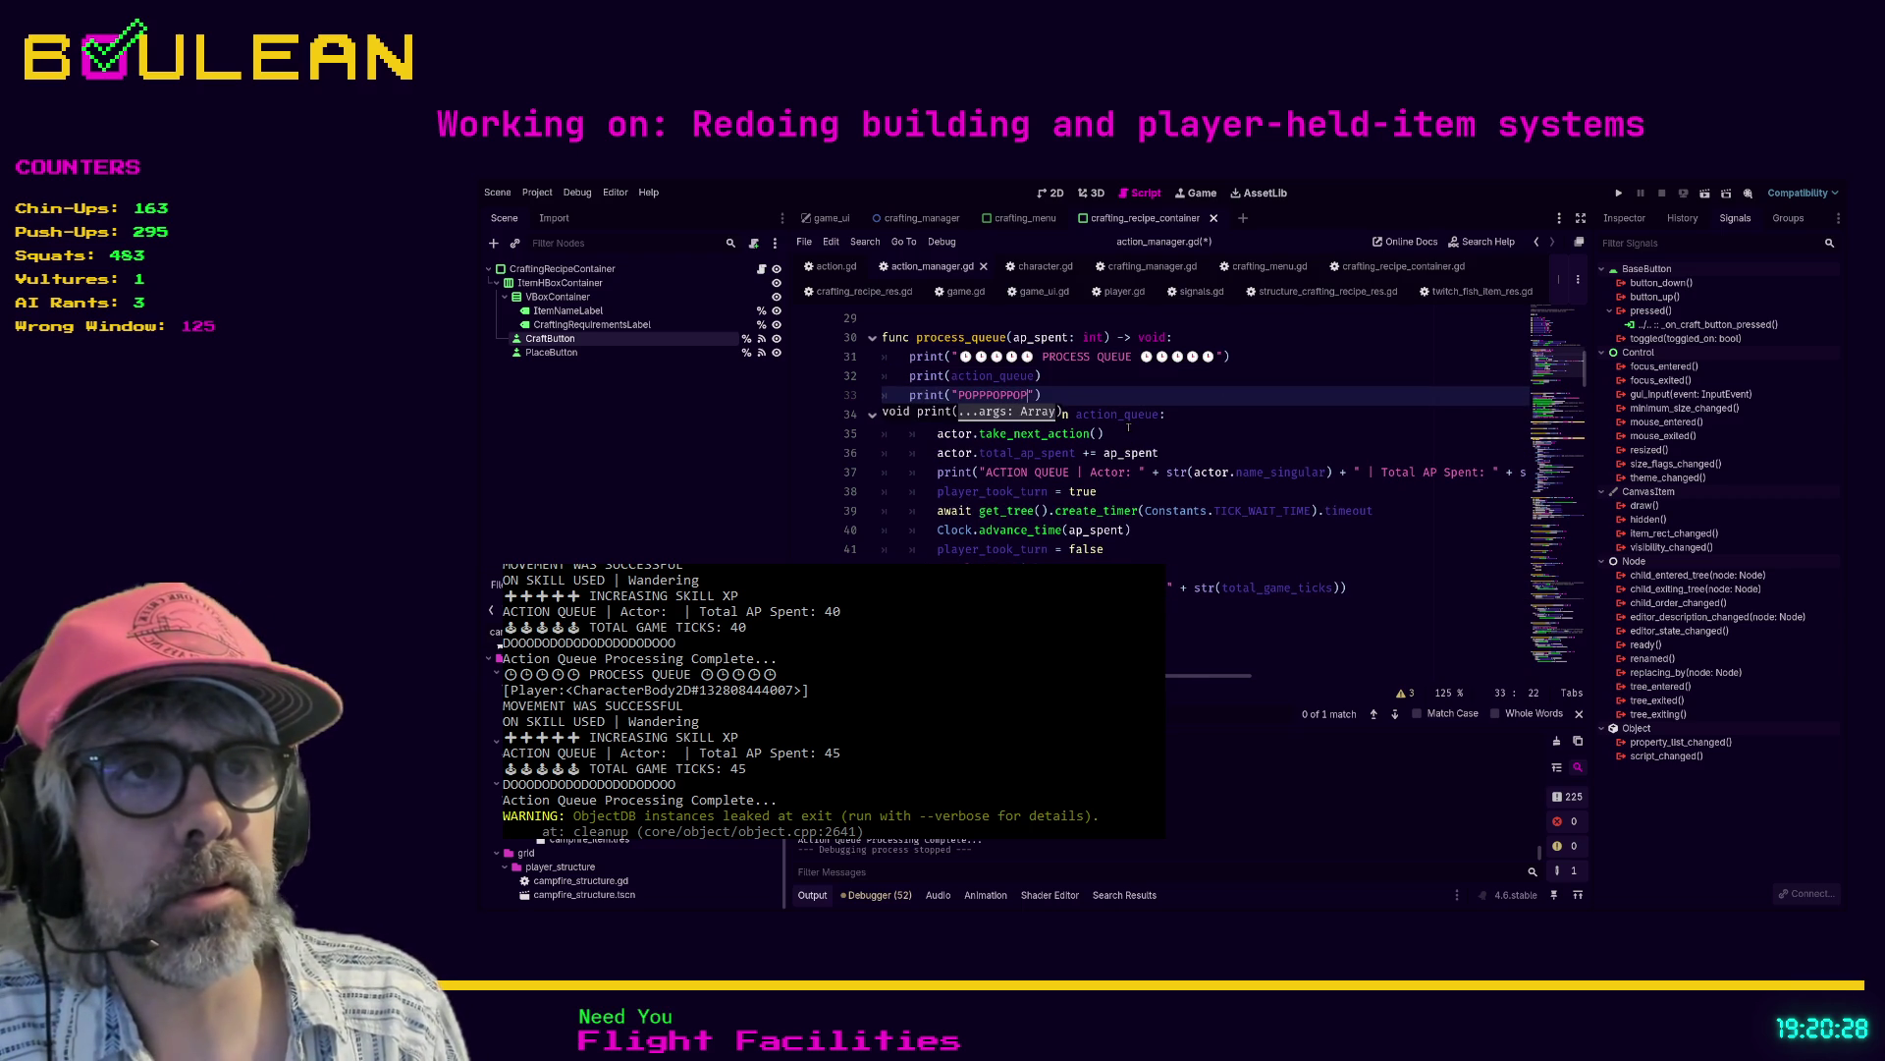
text(PPPOOOOPOO)
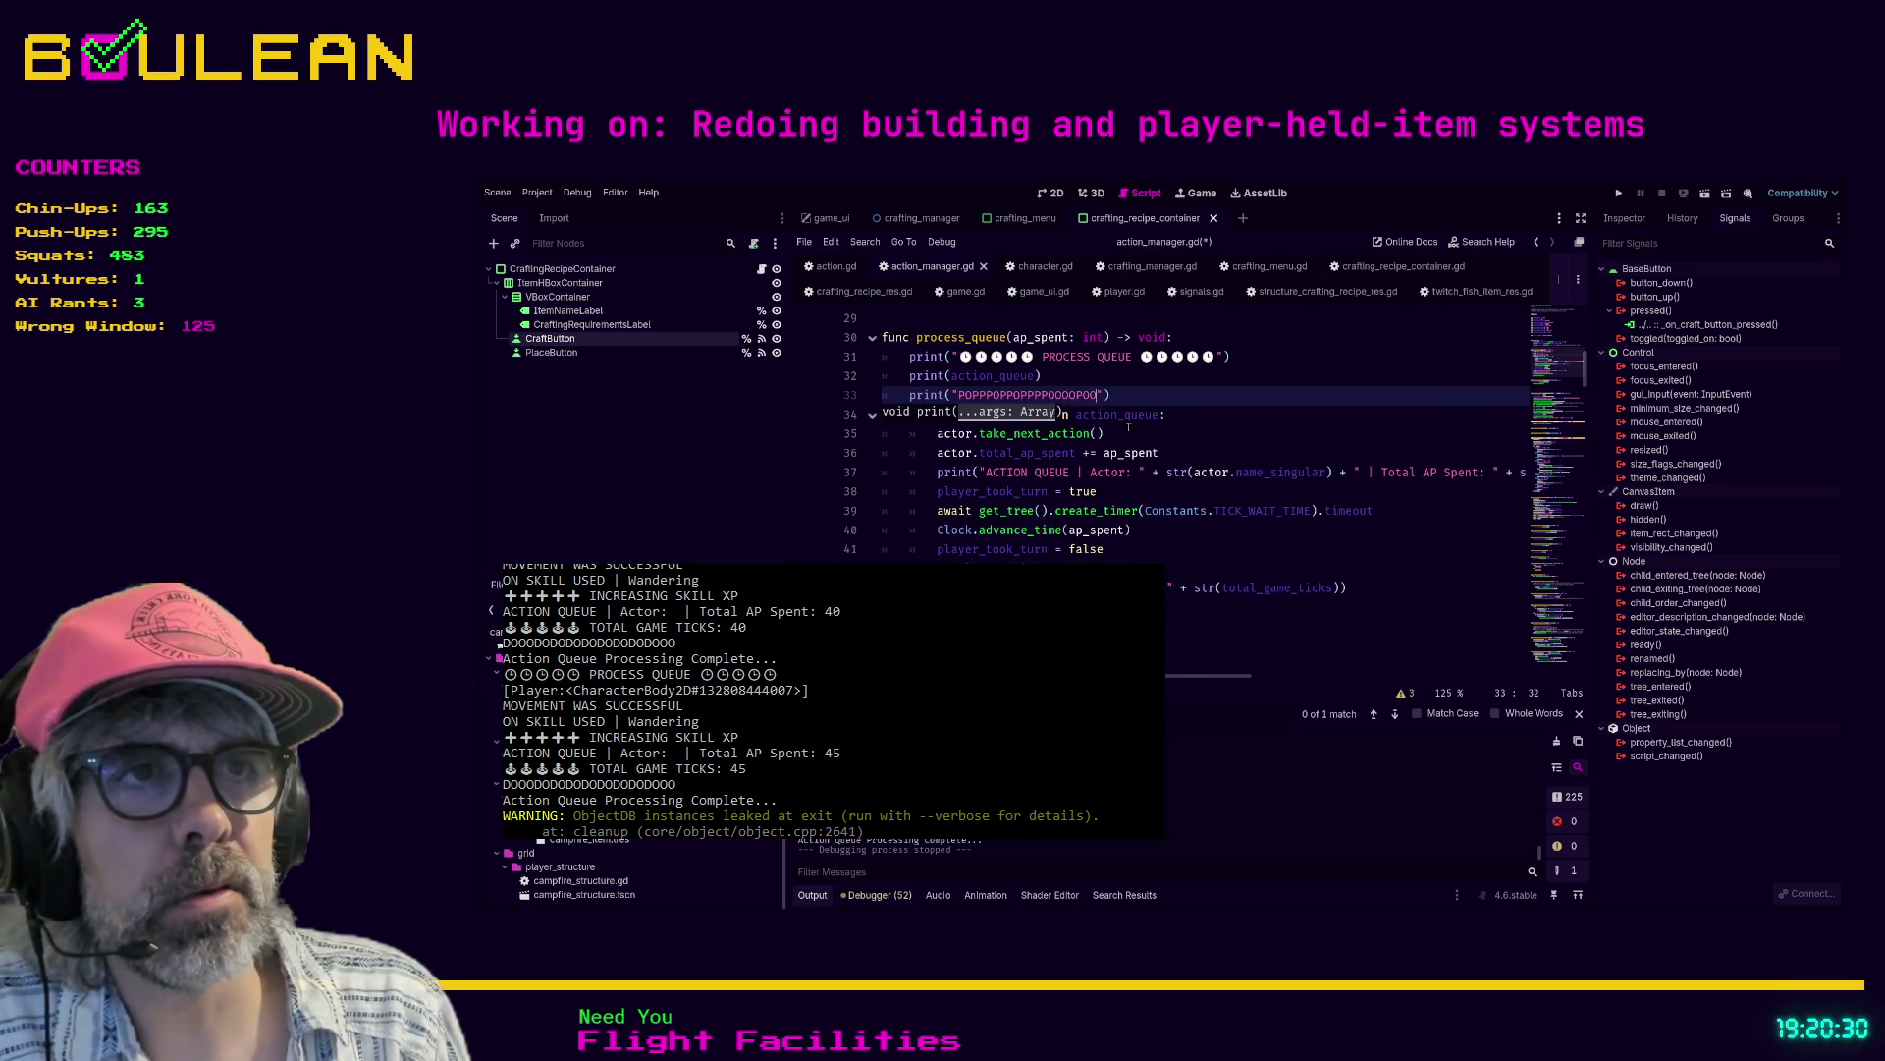
text(OOPOOOOPOOOO)
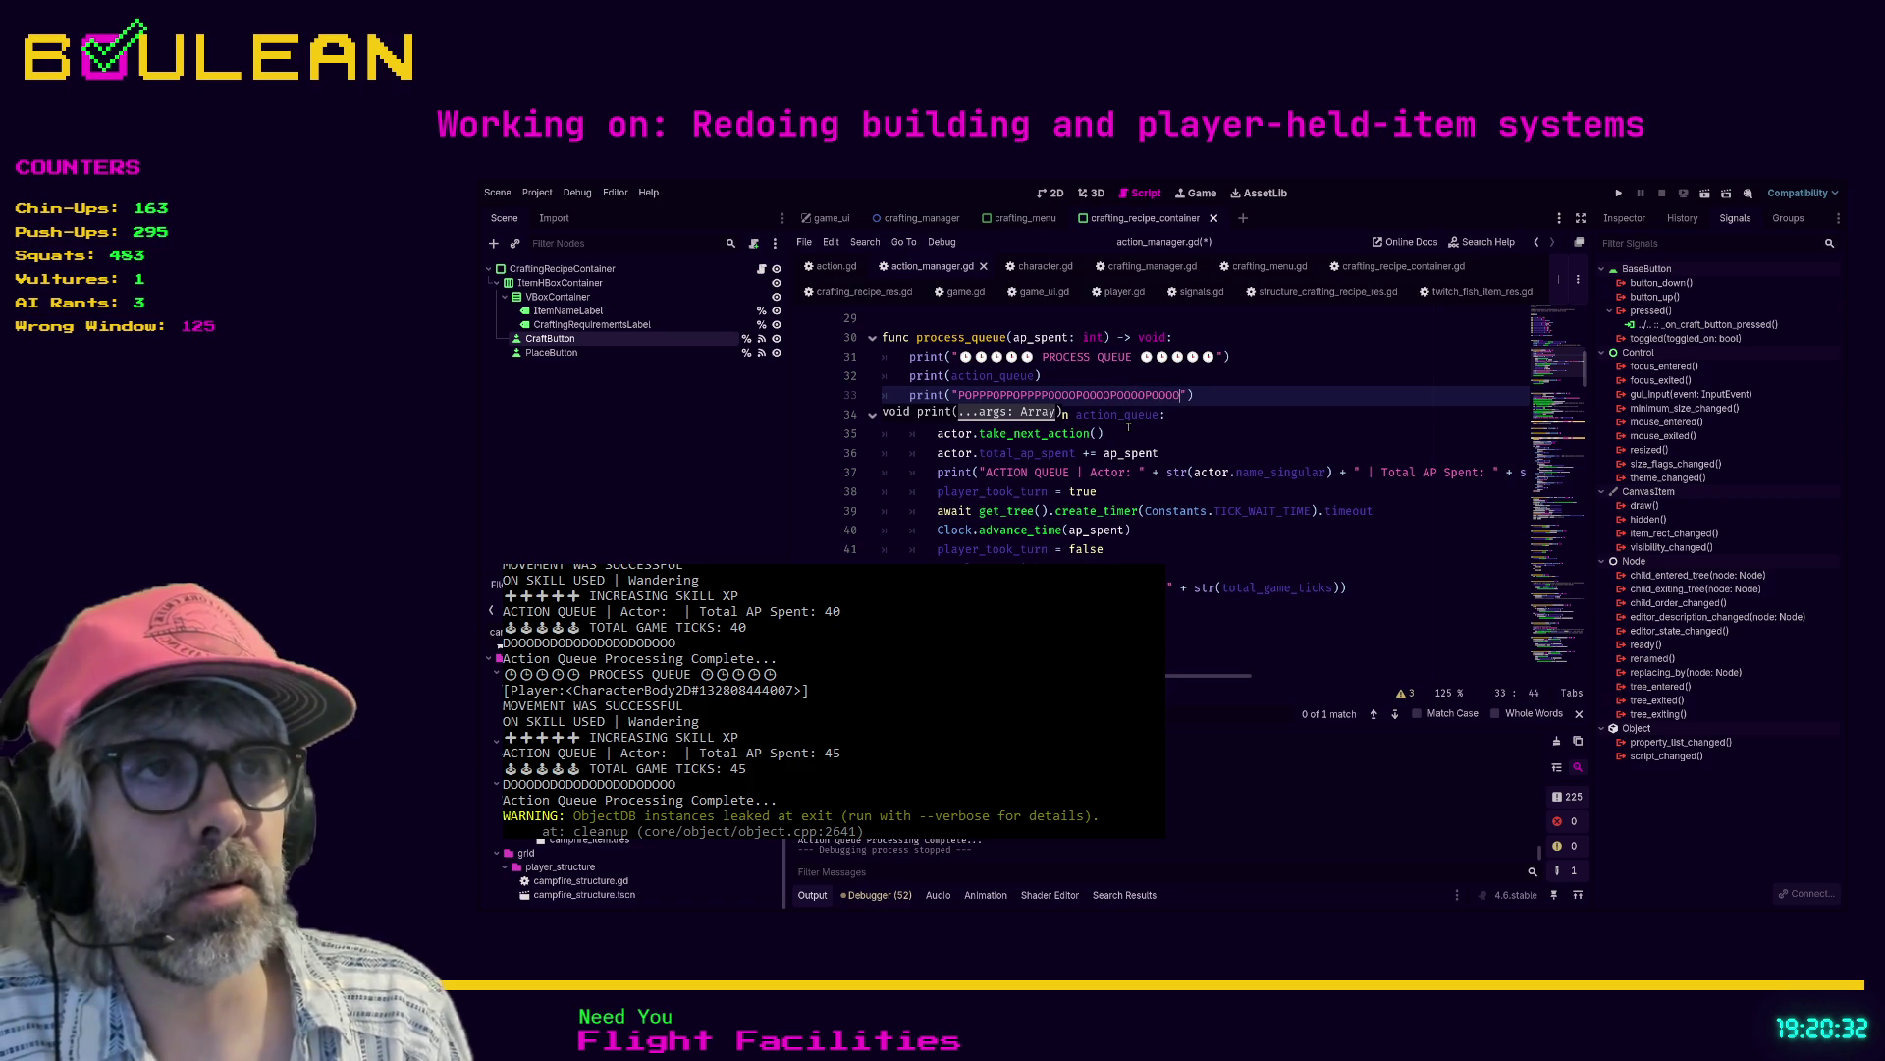
click(1255, 394)
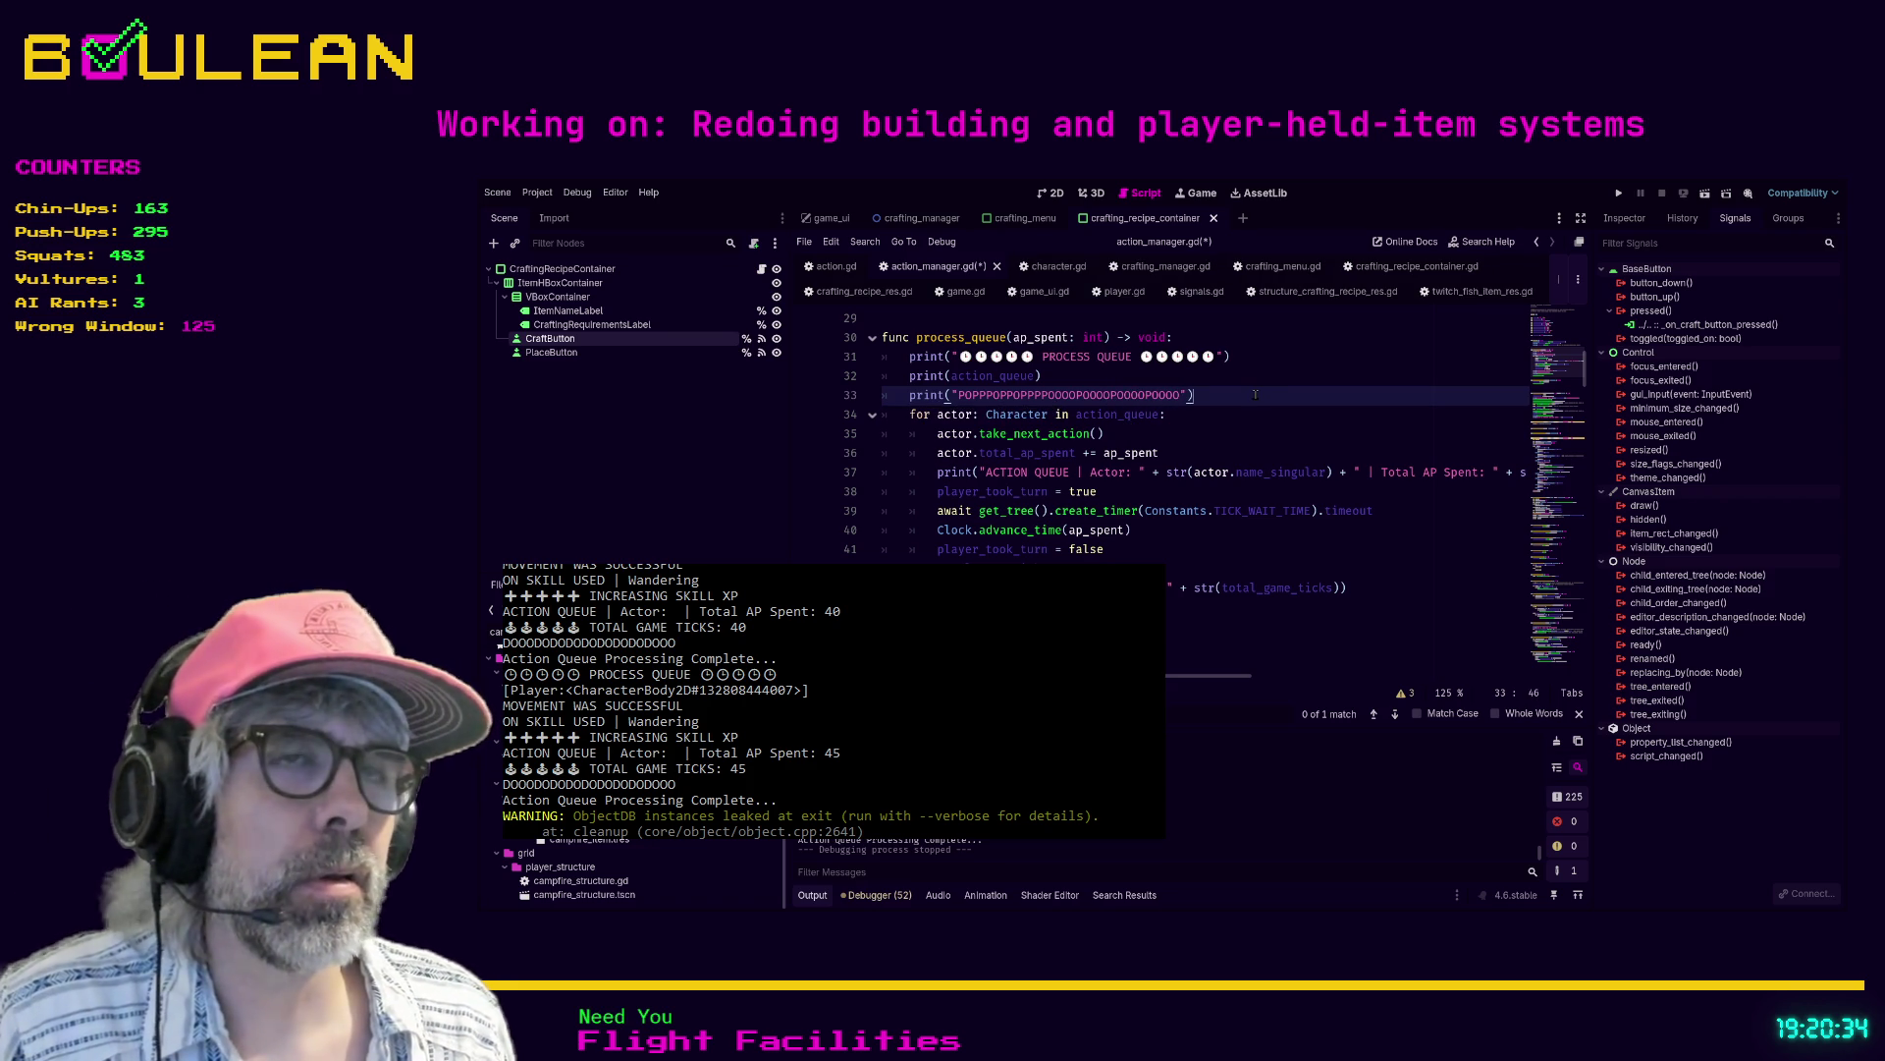
key(alt+Up)
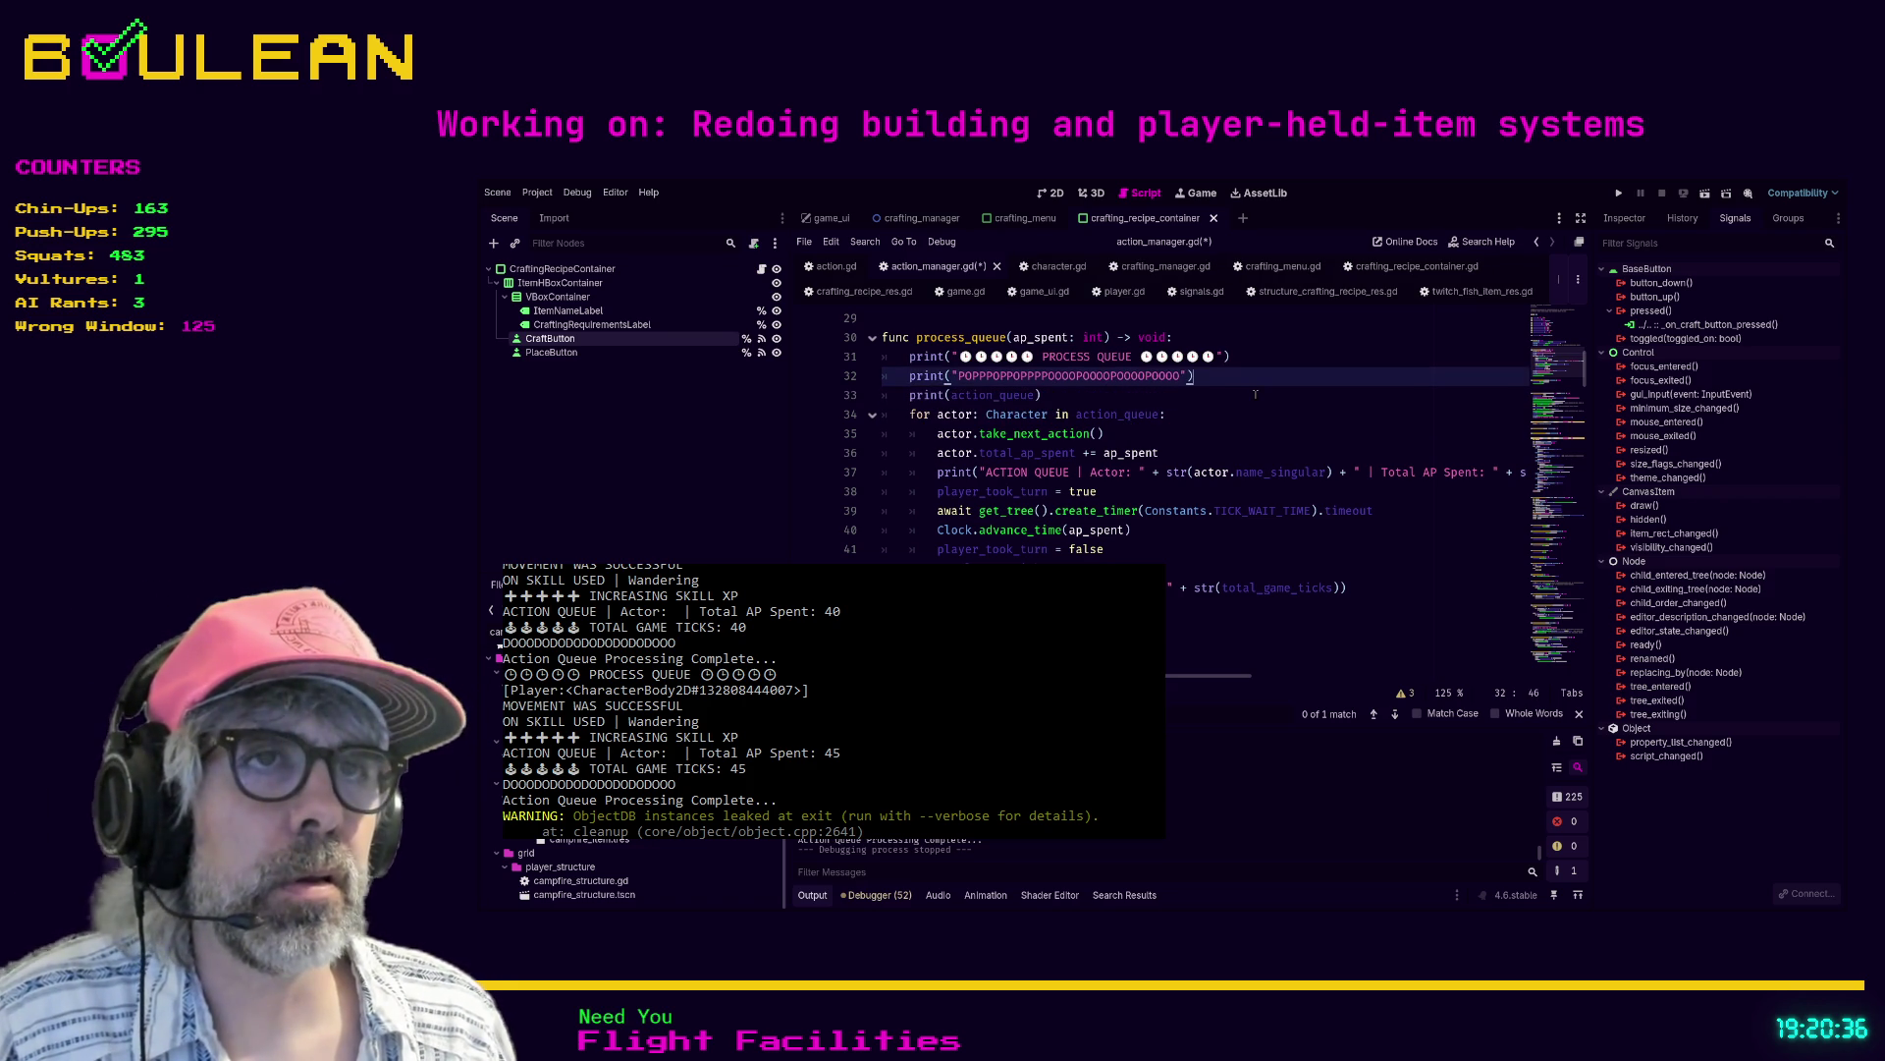
key(ctrl+s)
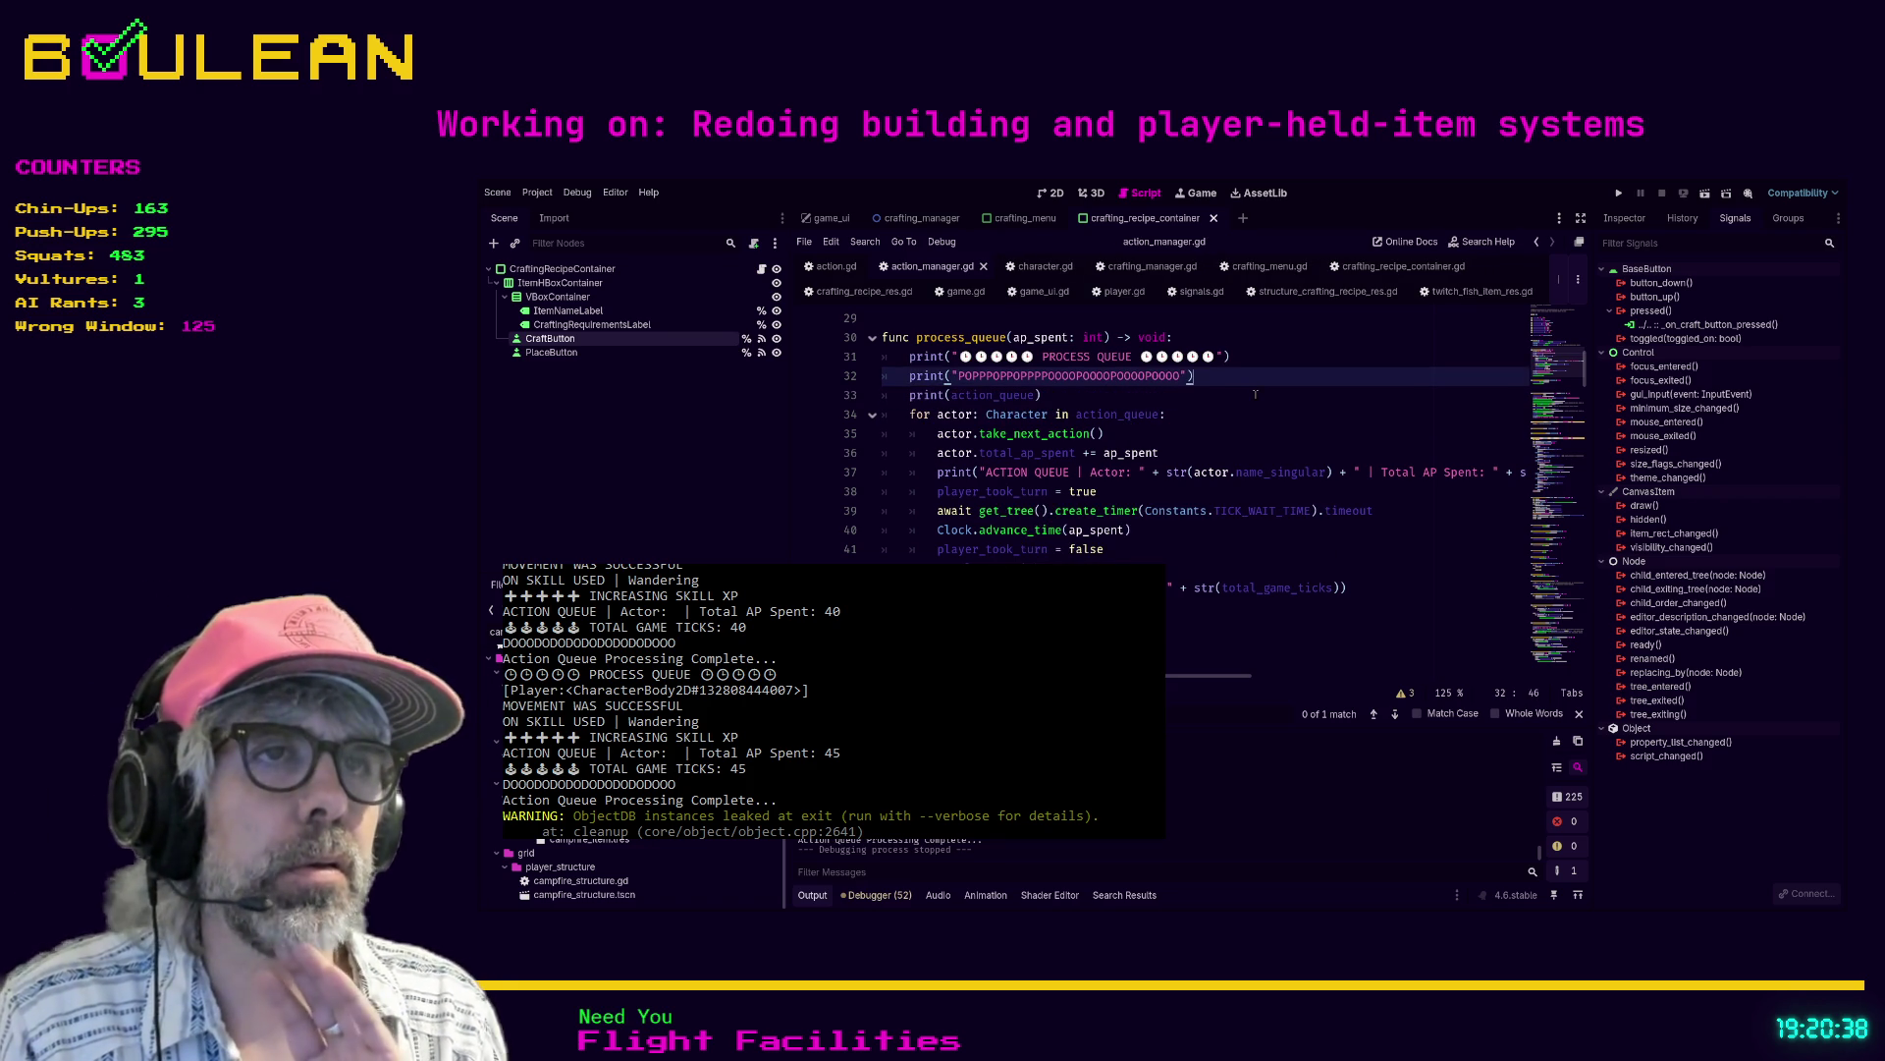
key(F5)
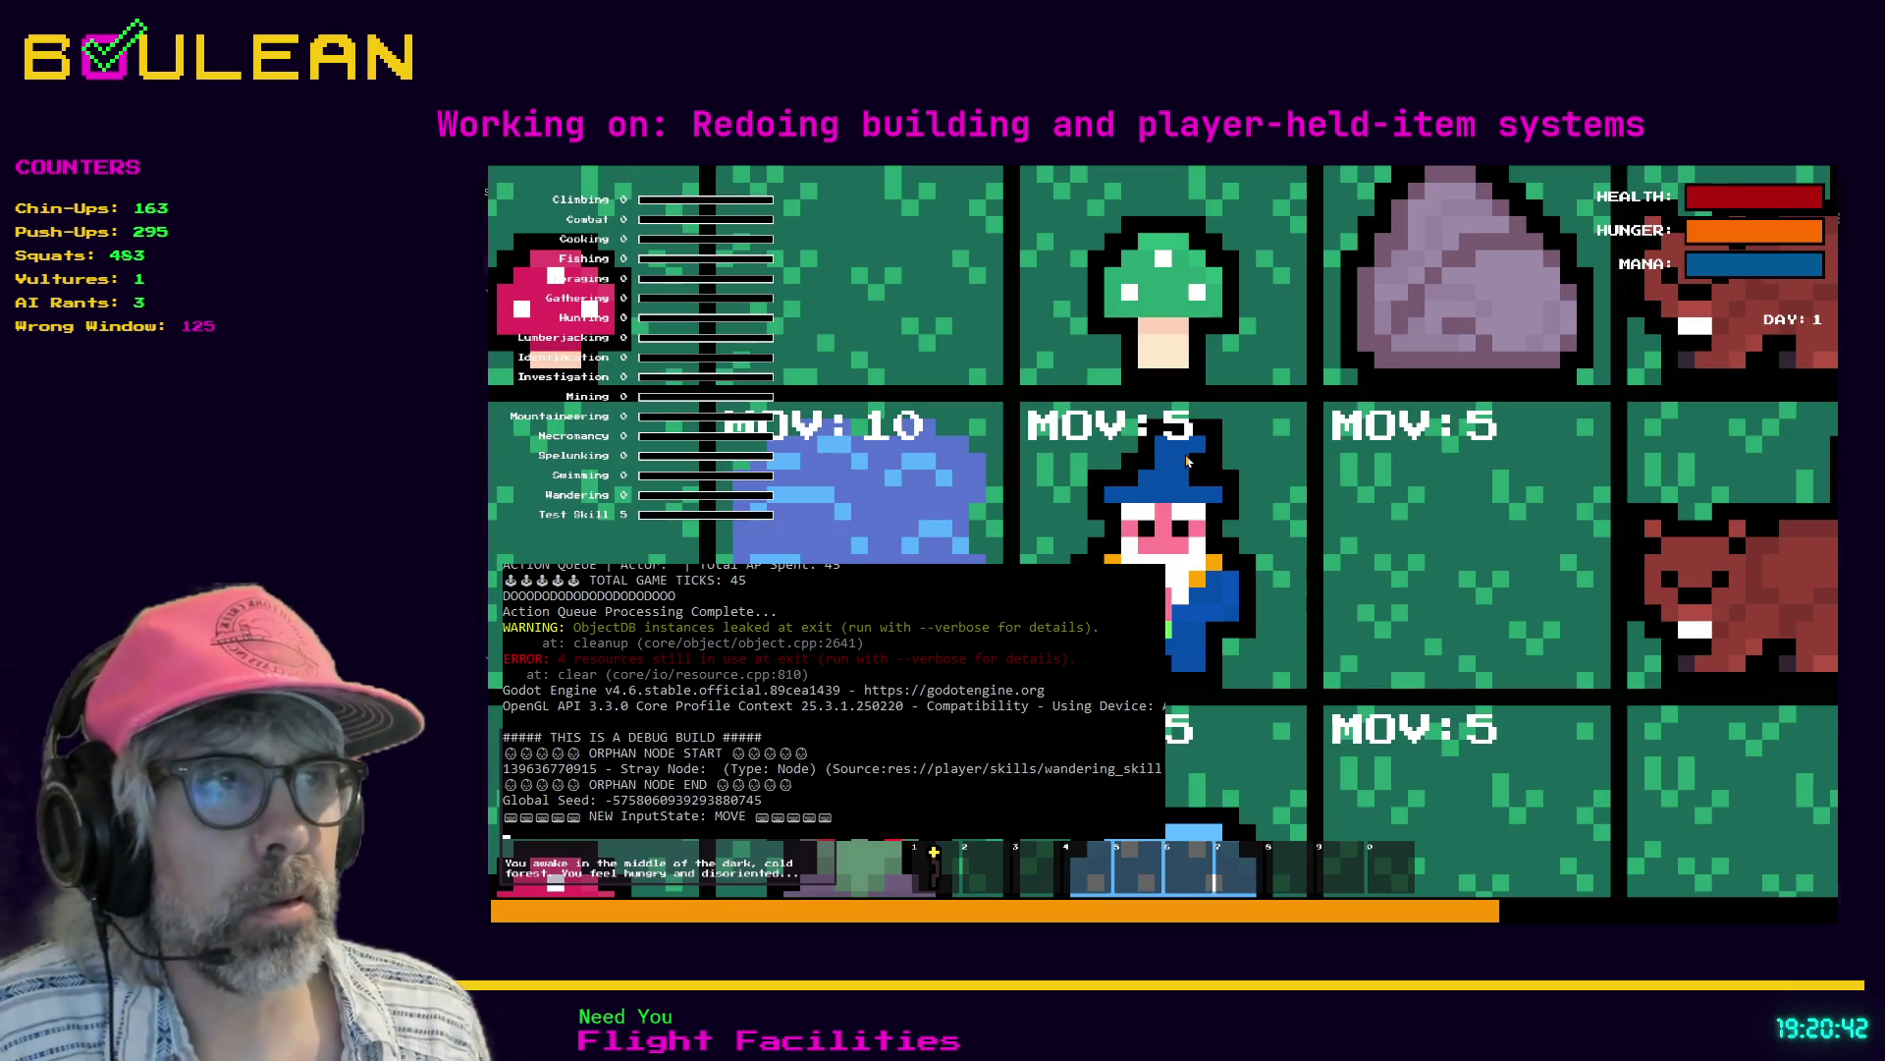
- Walk the wizard over to the tree and chop it into a log
scroll(1186, 462, down, 3)
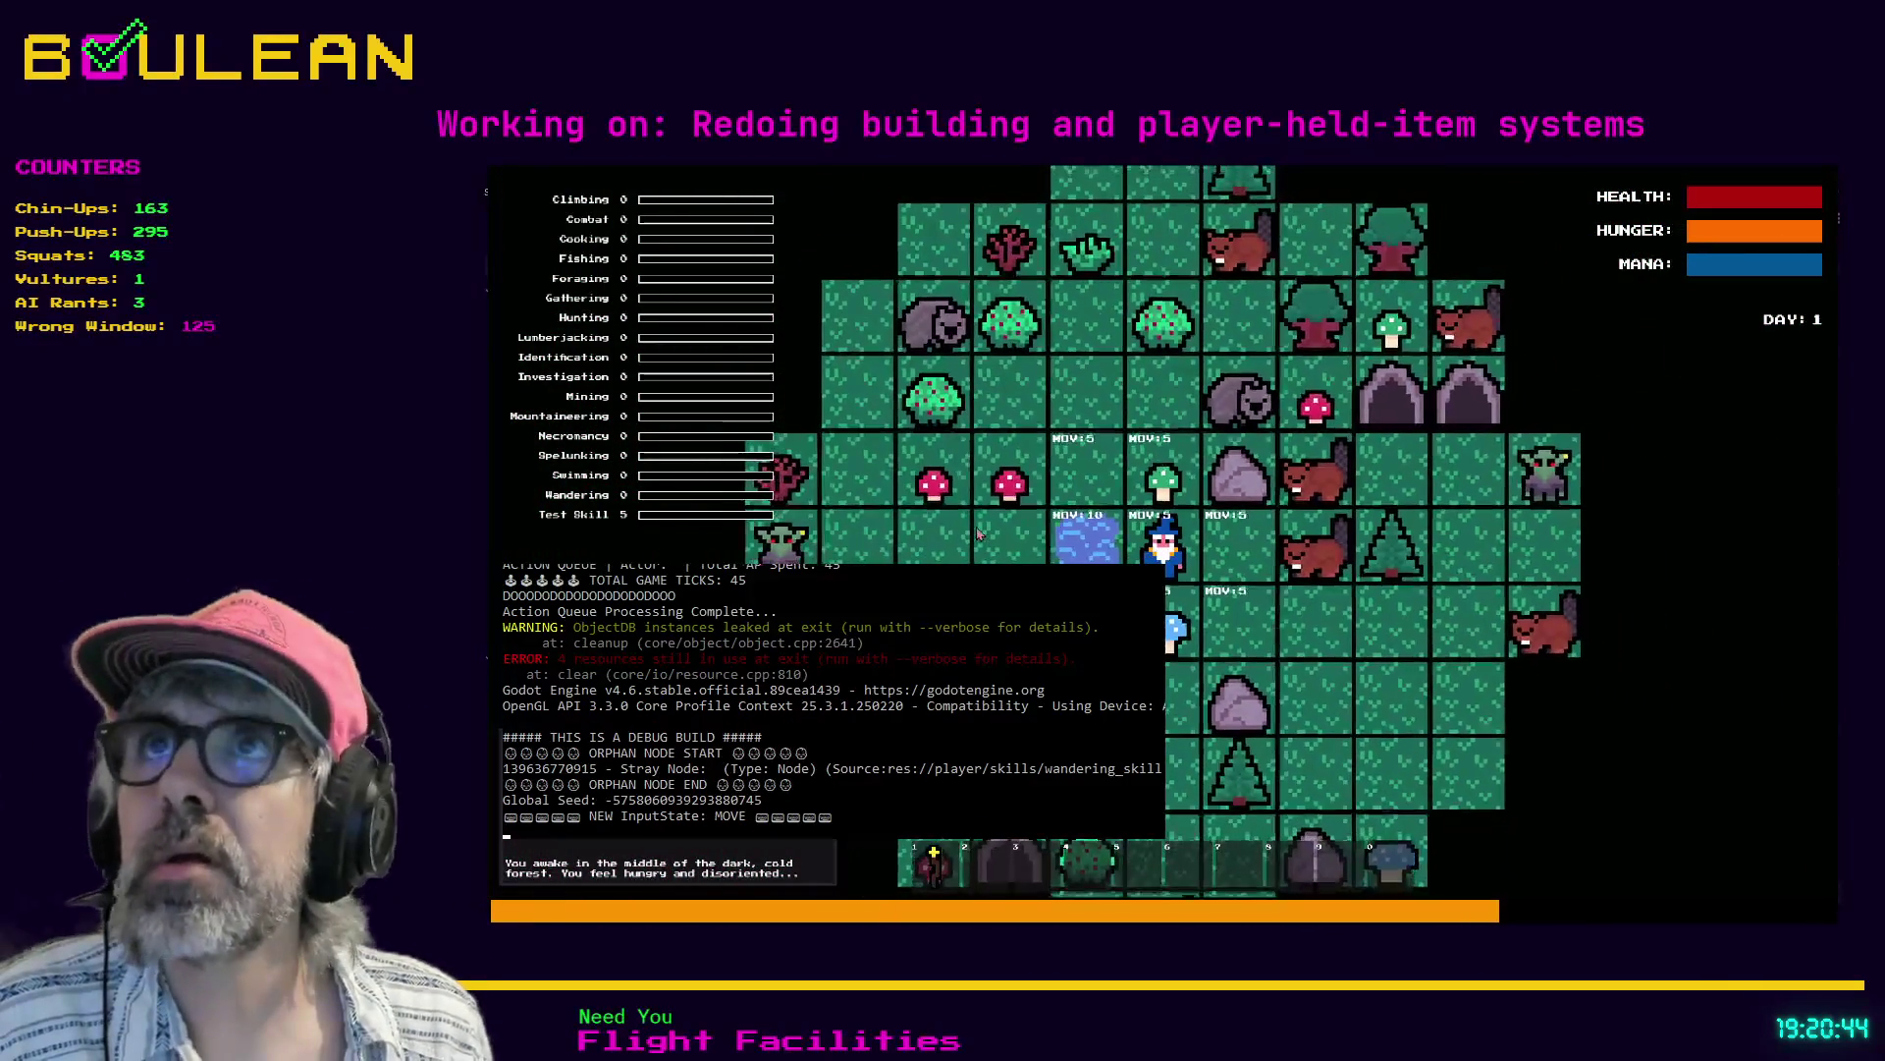
key(Right)
key(Down)
key(Right)
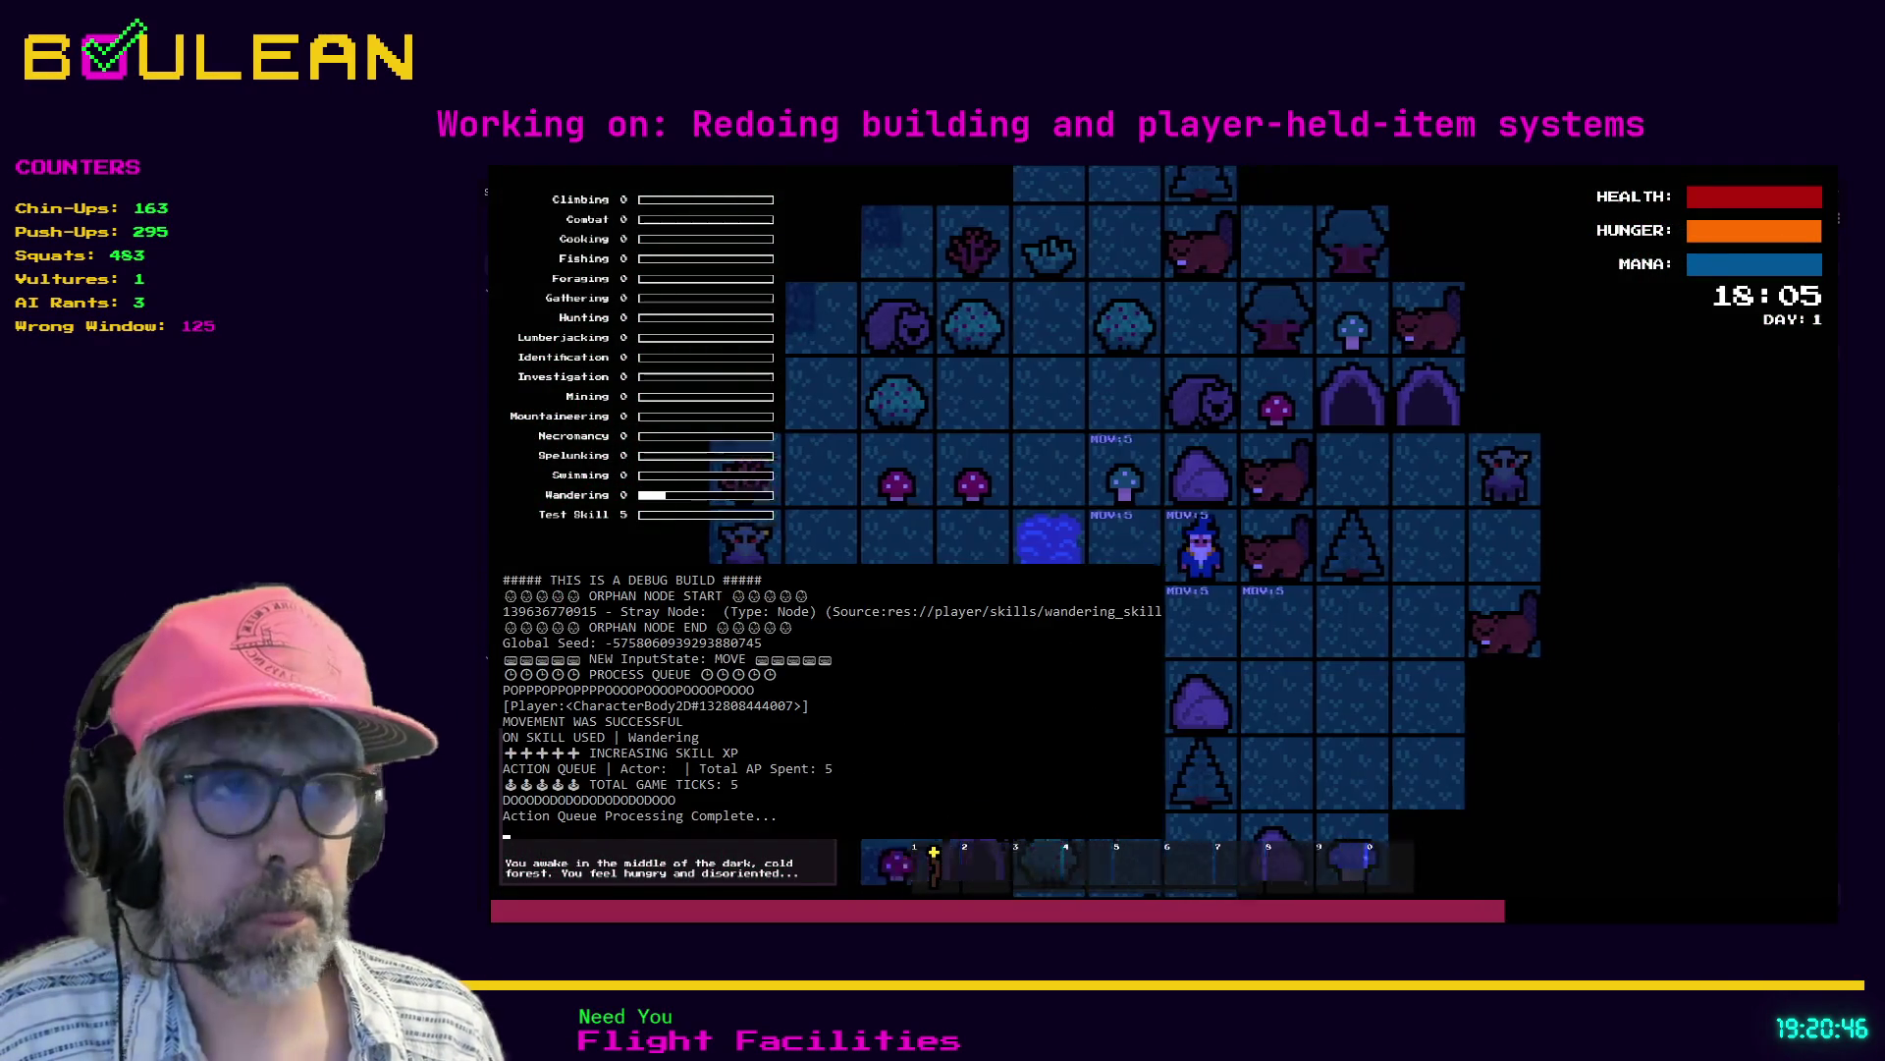
key(Right)
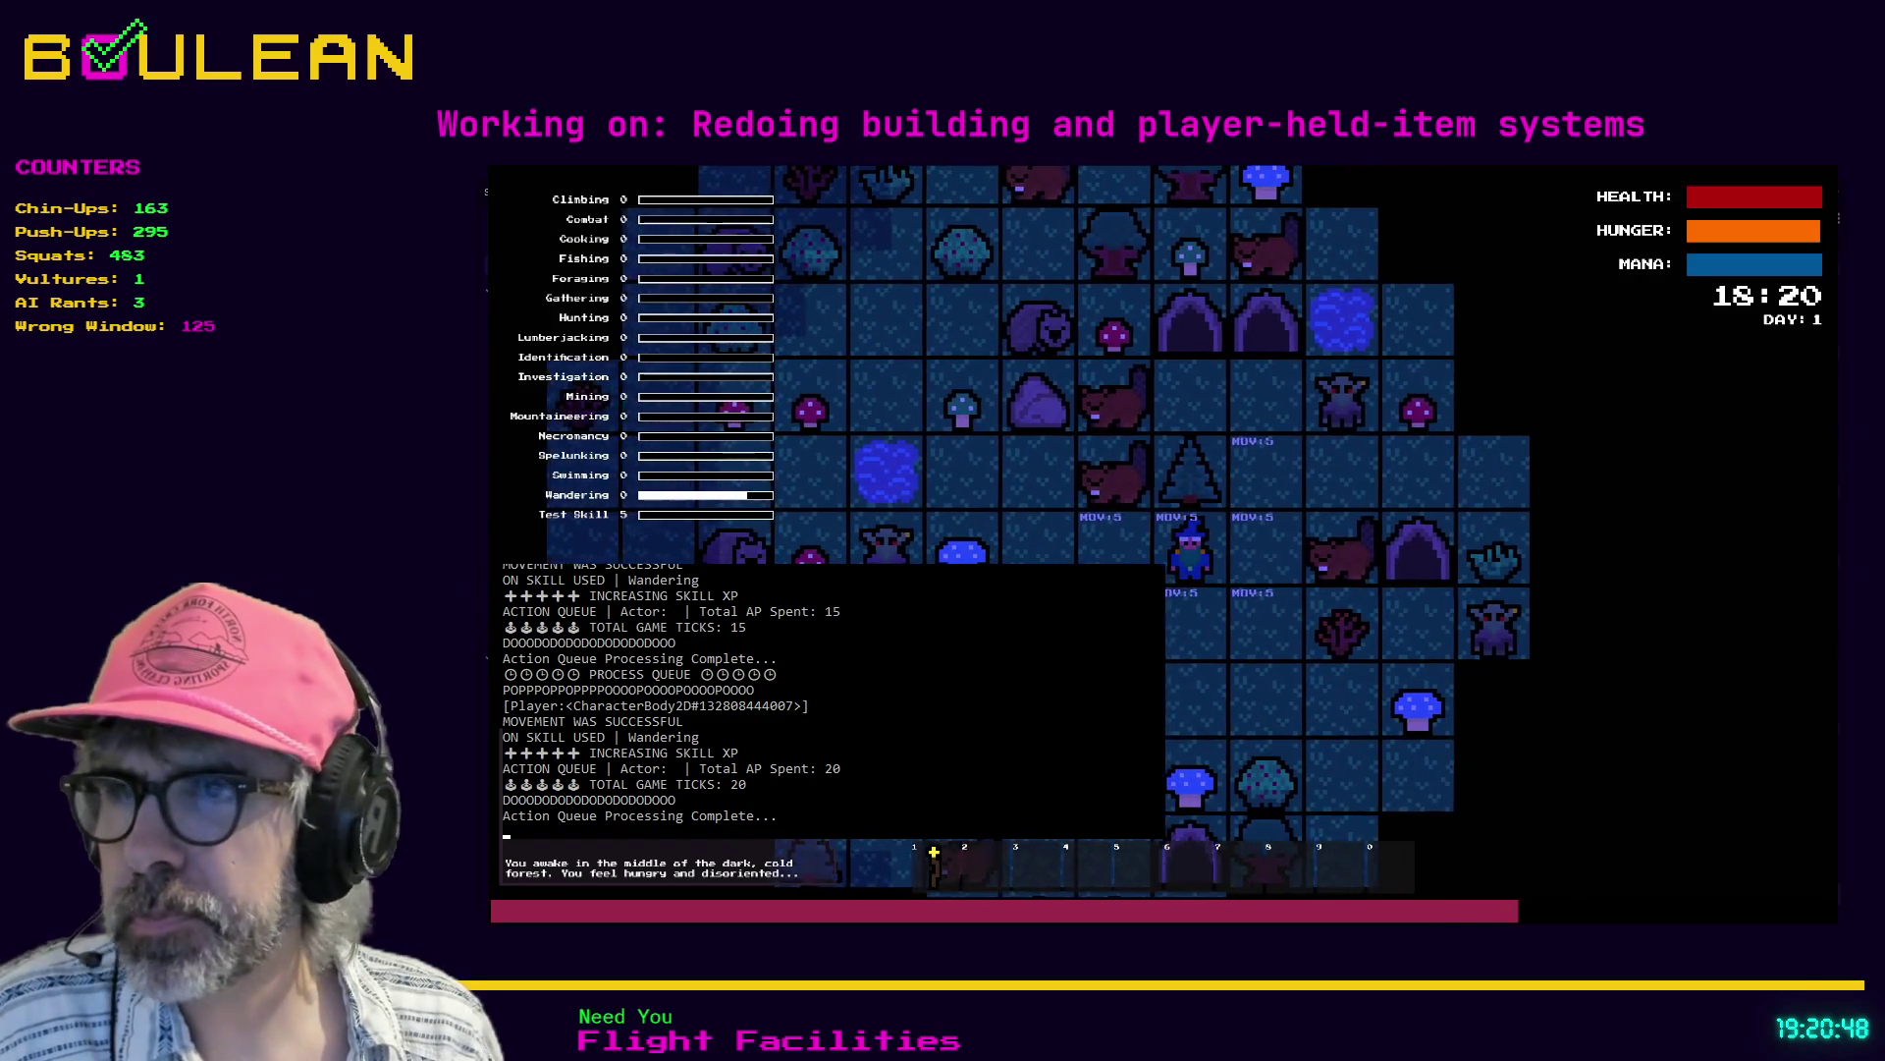
key(e)
key(Up)
key(Up)
key(Up)
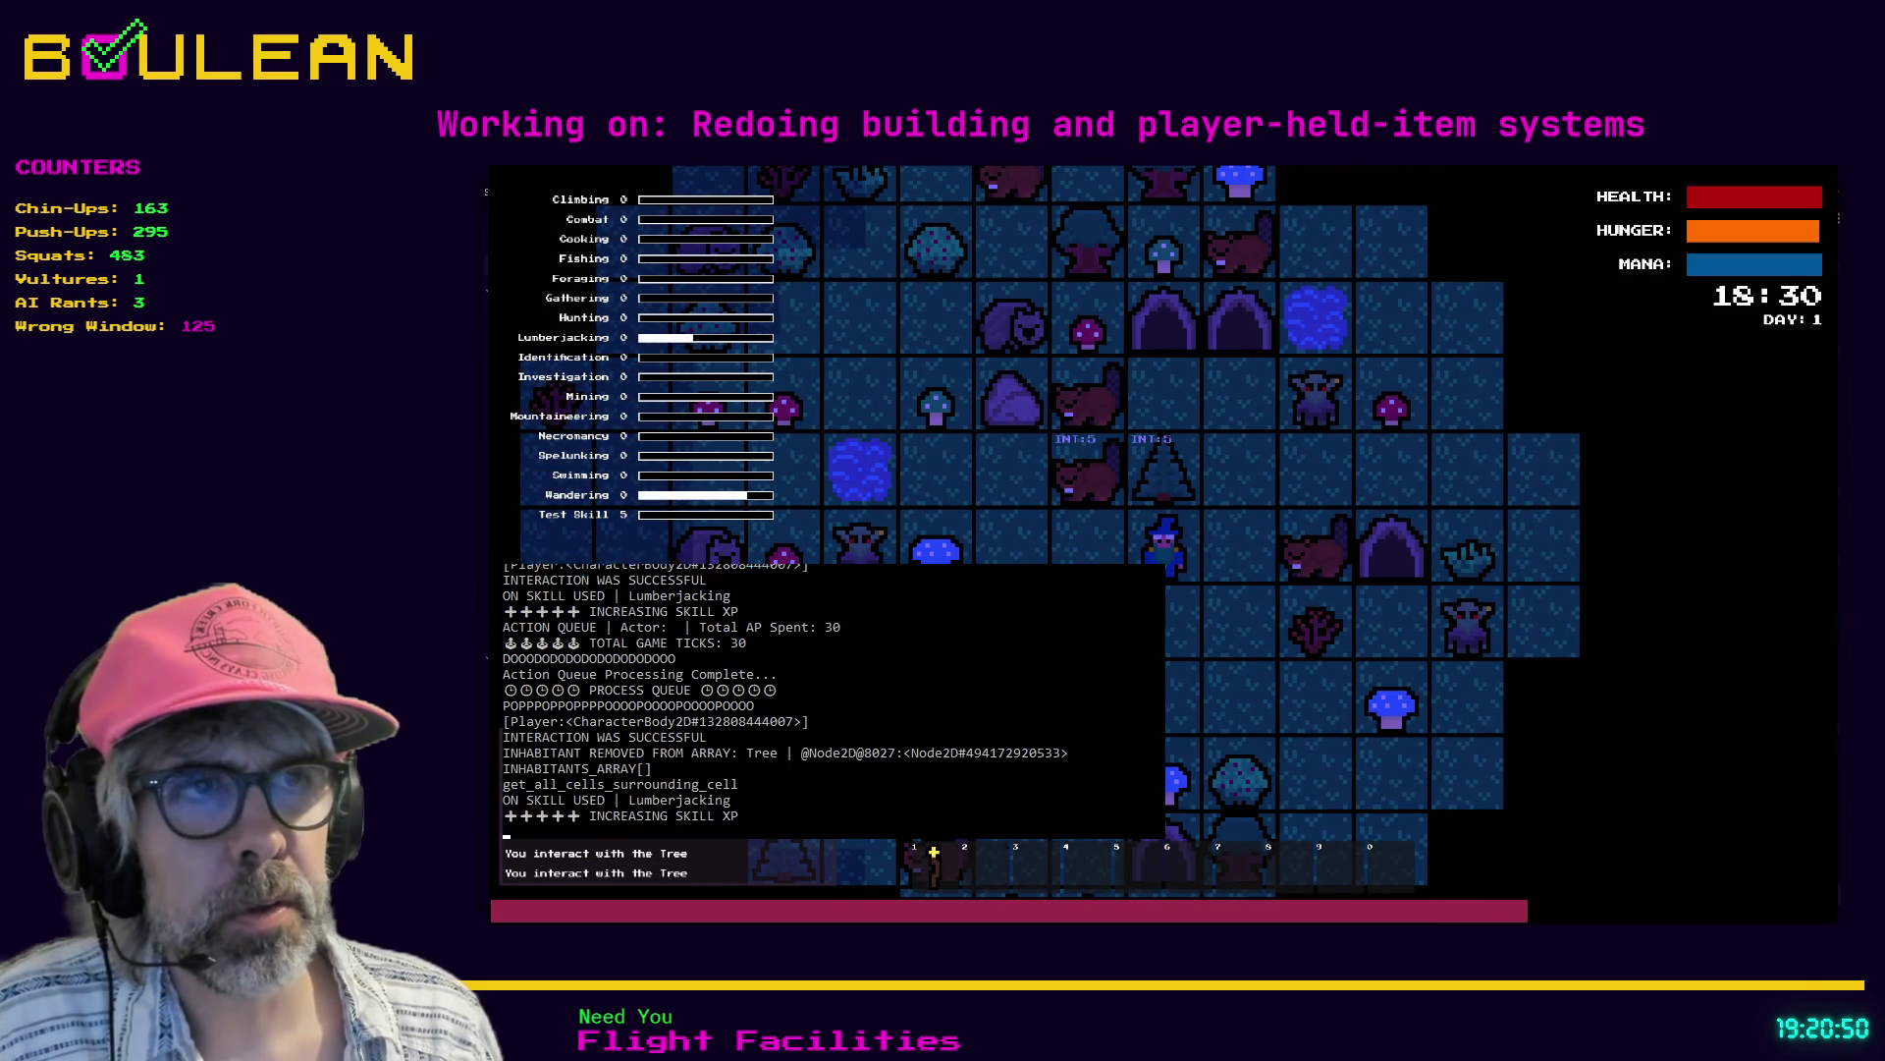
key(e)
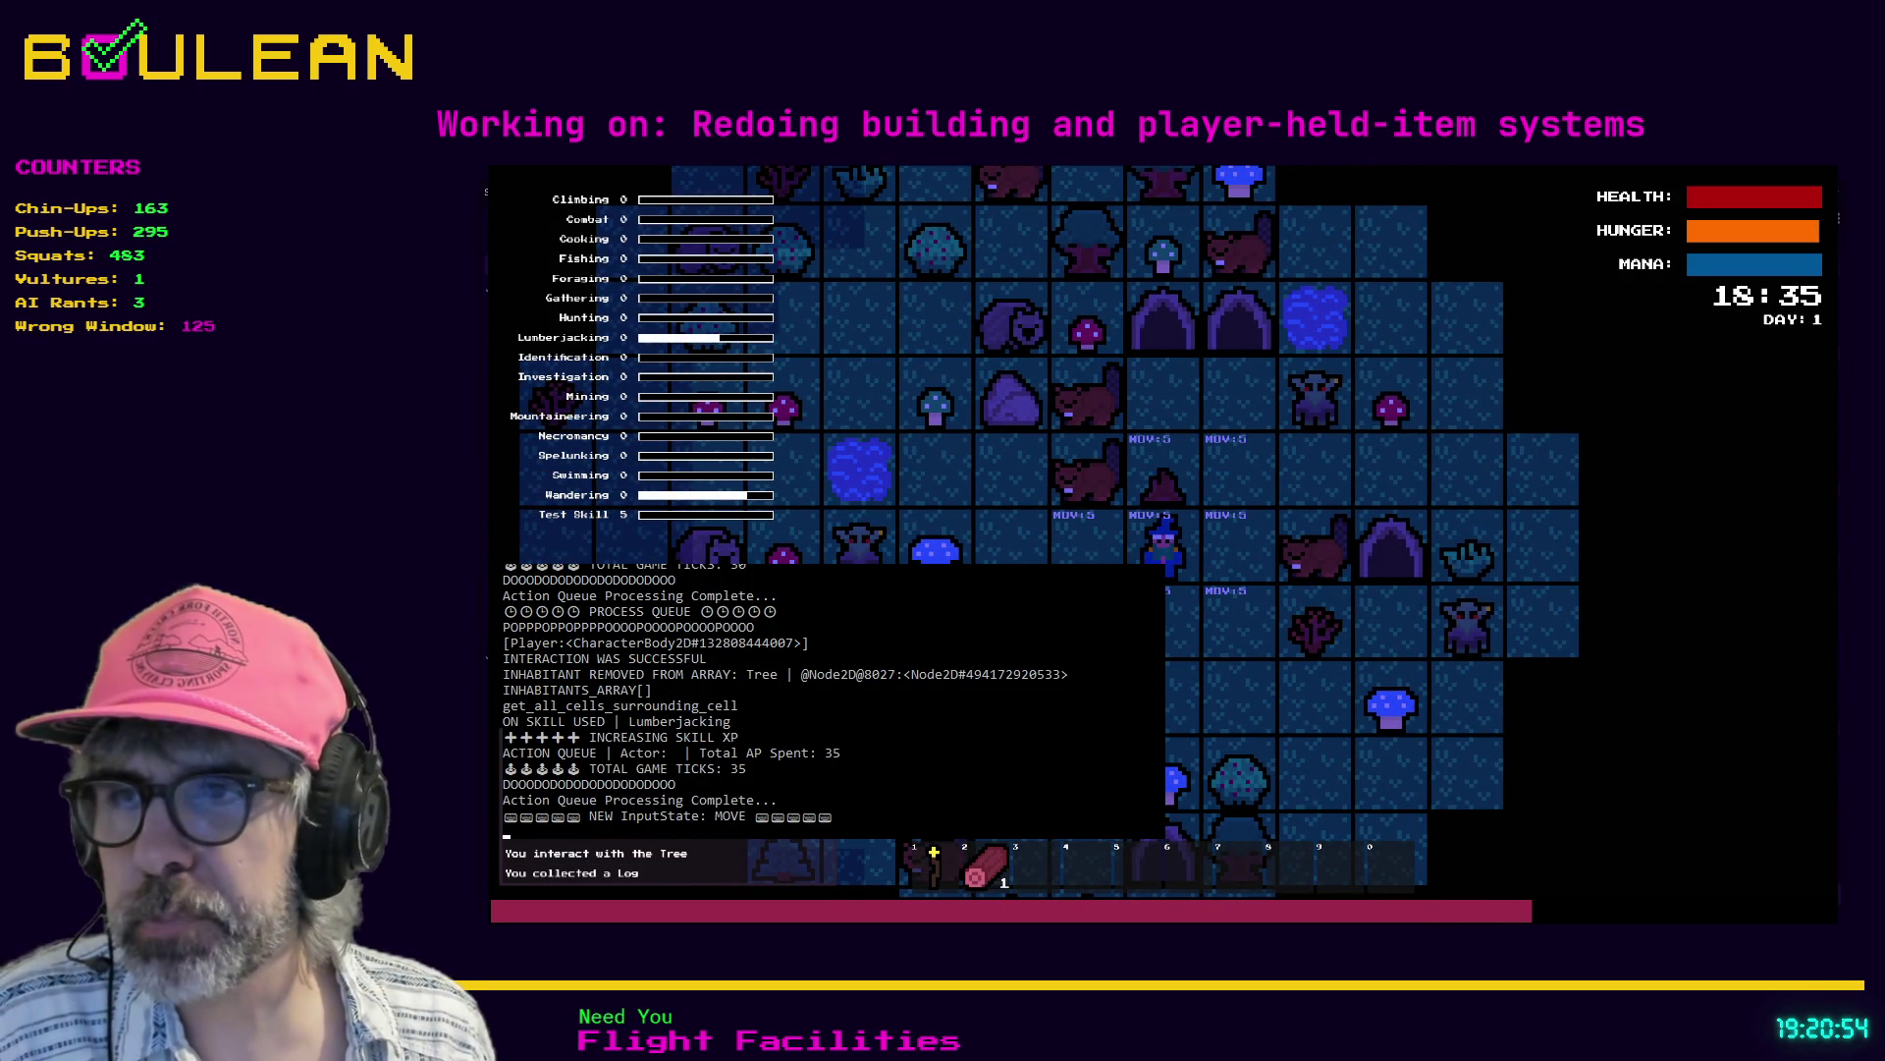
- Craft a Campfire from the crafting recipes list to enter build mode
key(c)
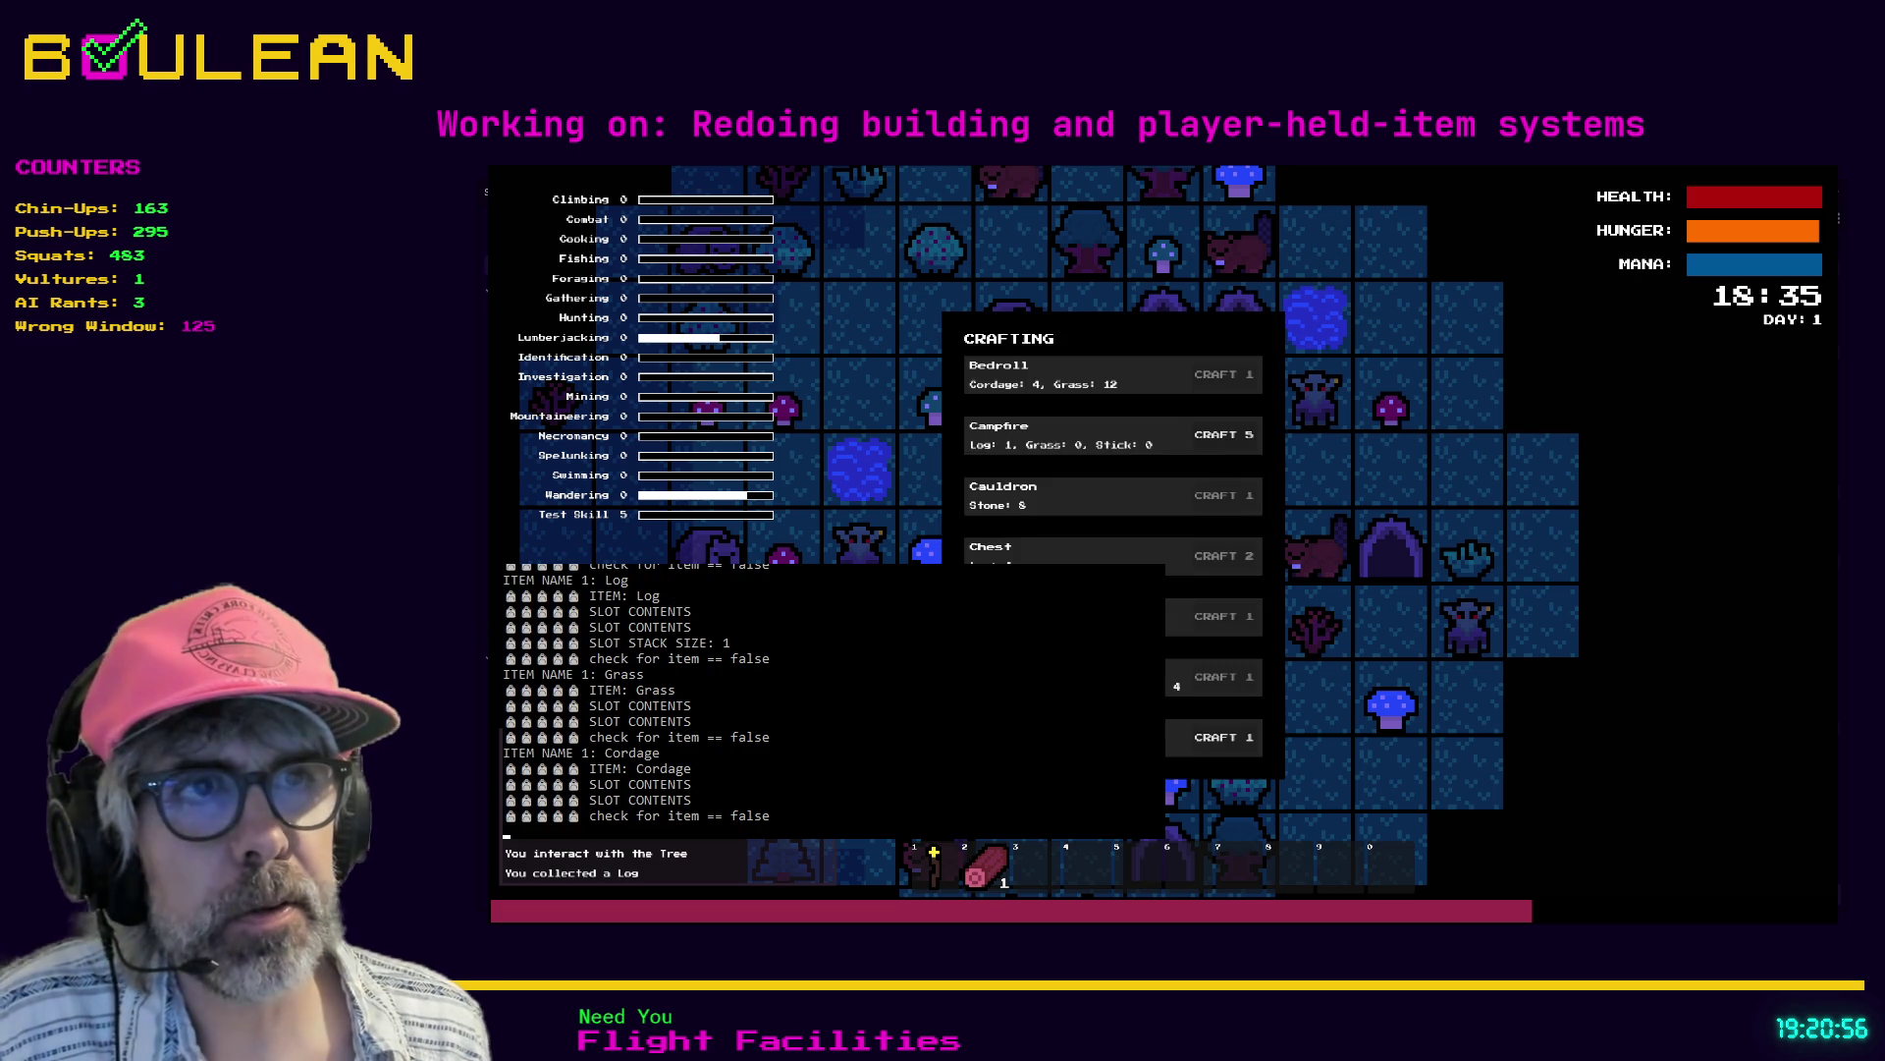
click(1228, 438)
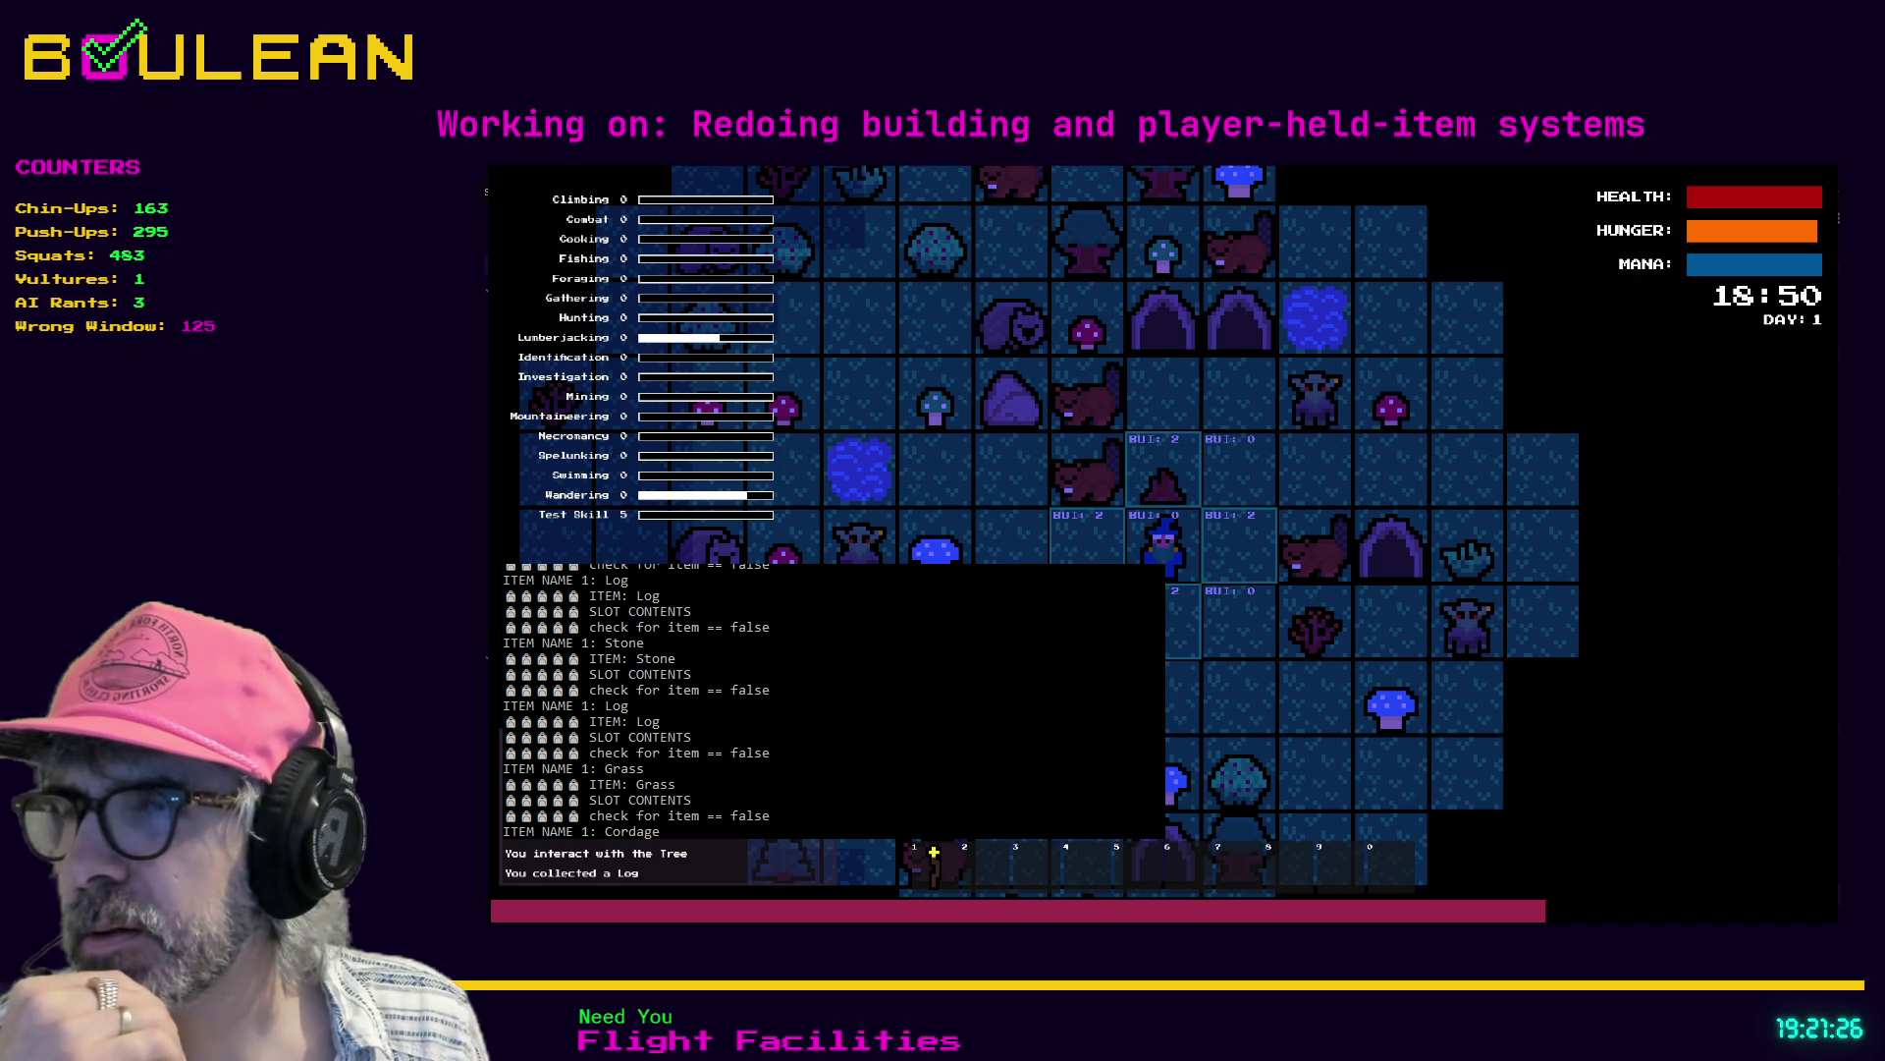
key(b)
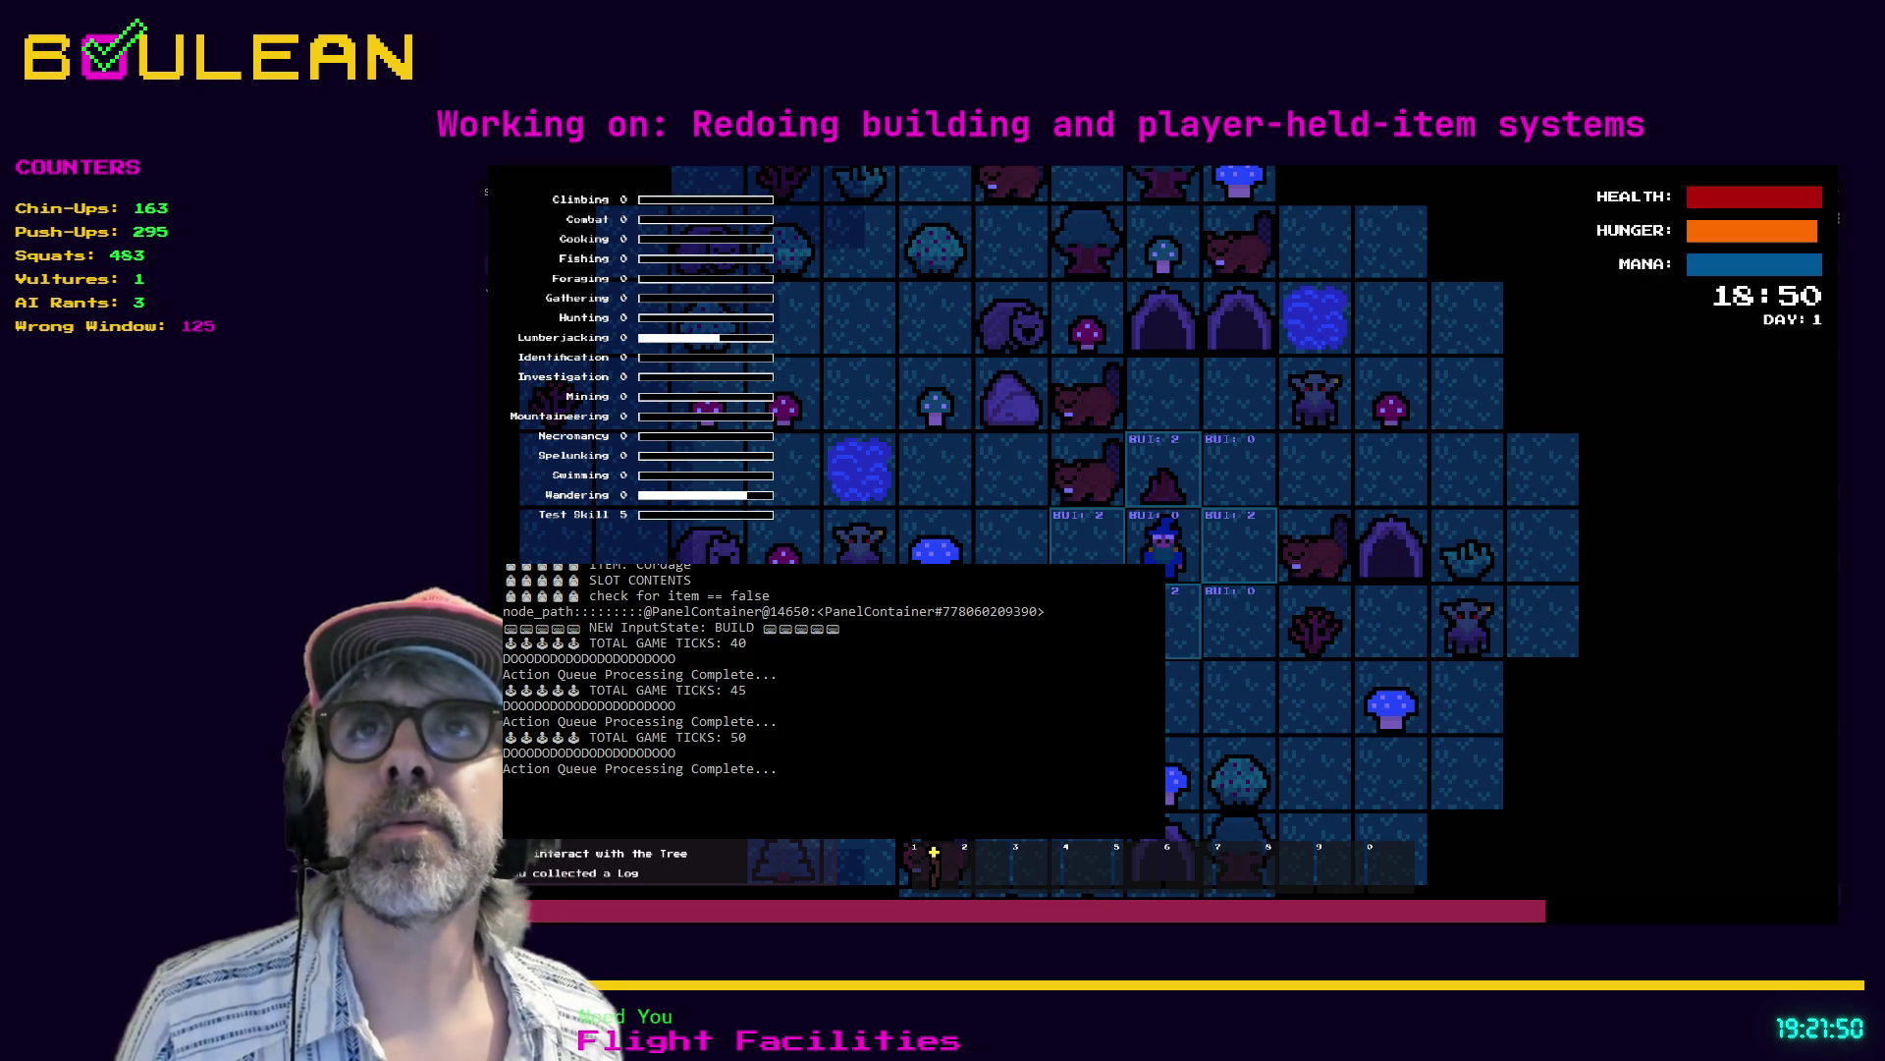
- Stop the running game and type '(' on the empty line 44 of the script
key(Escape)
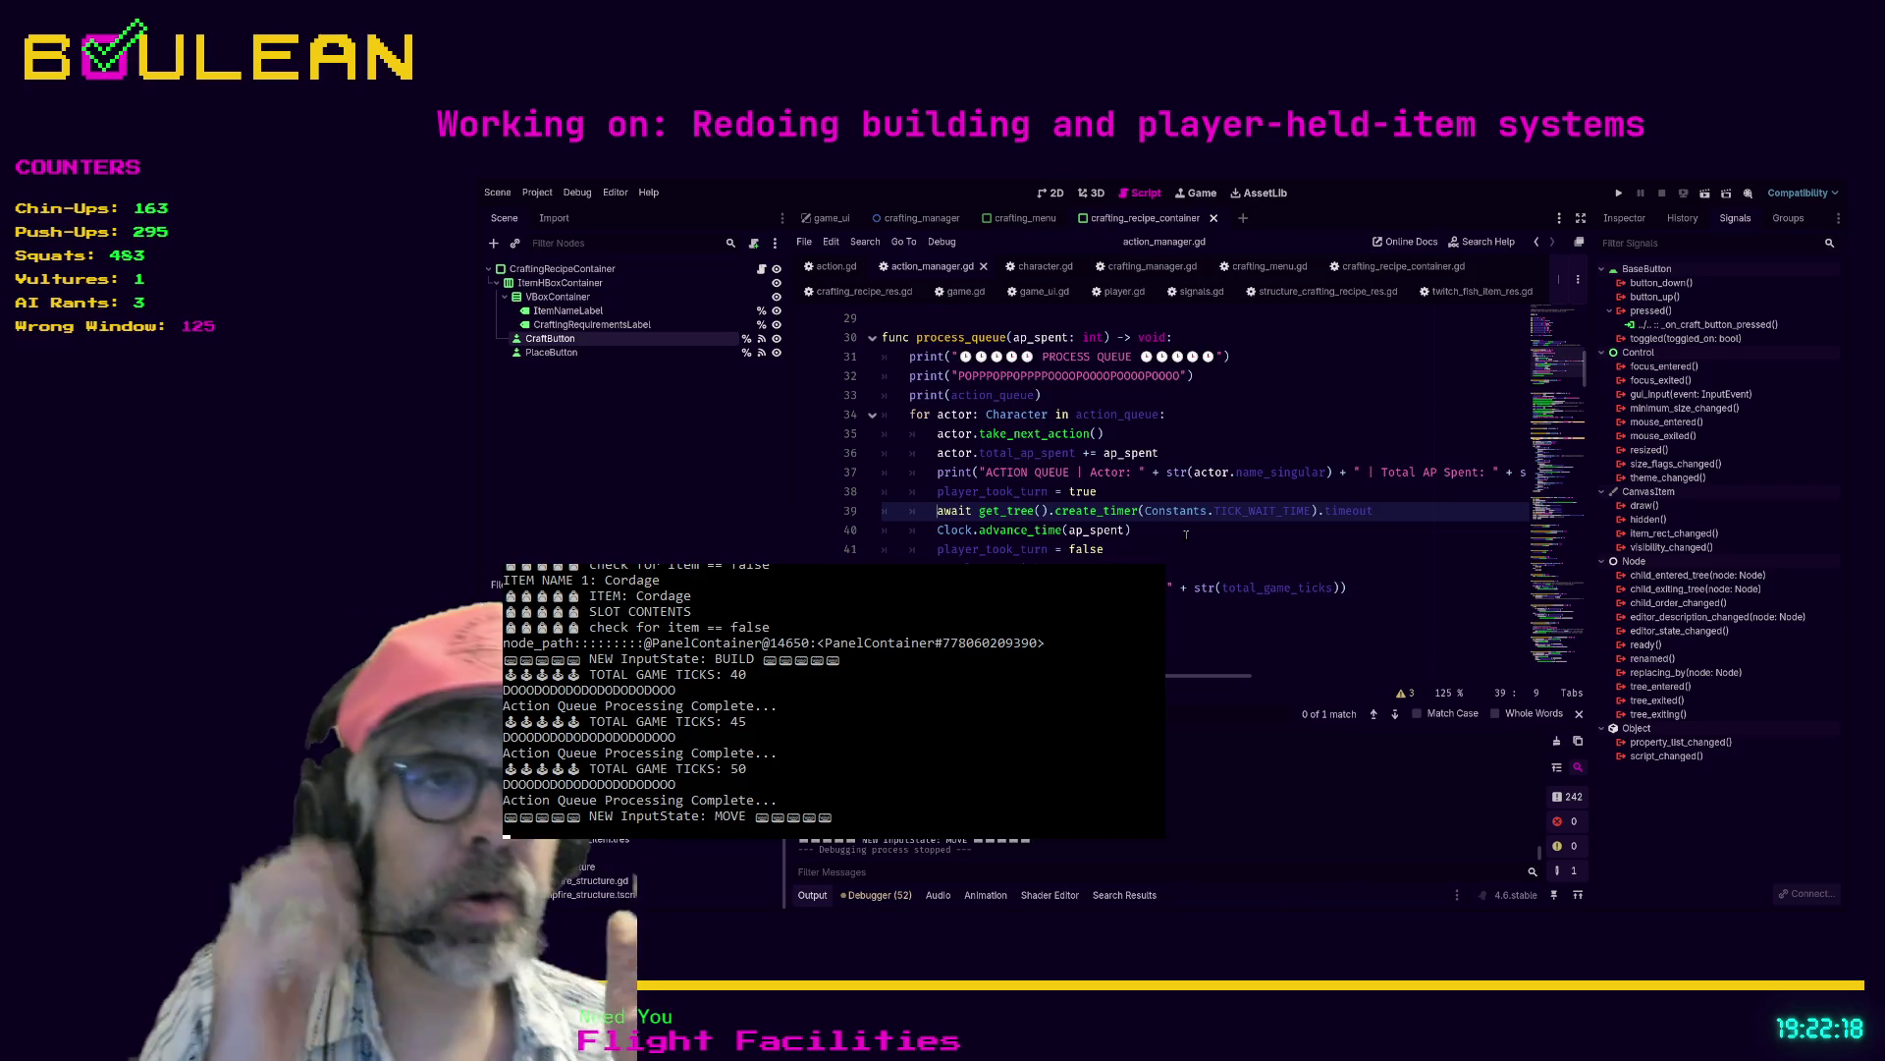
click(1189, 608)
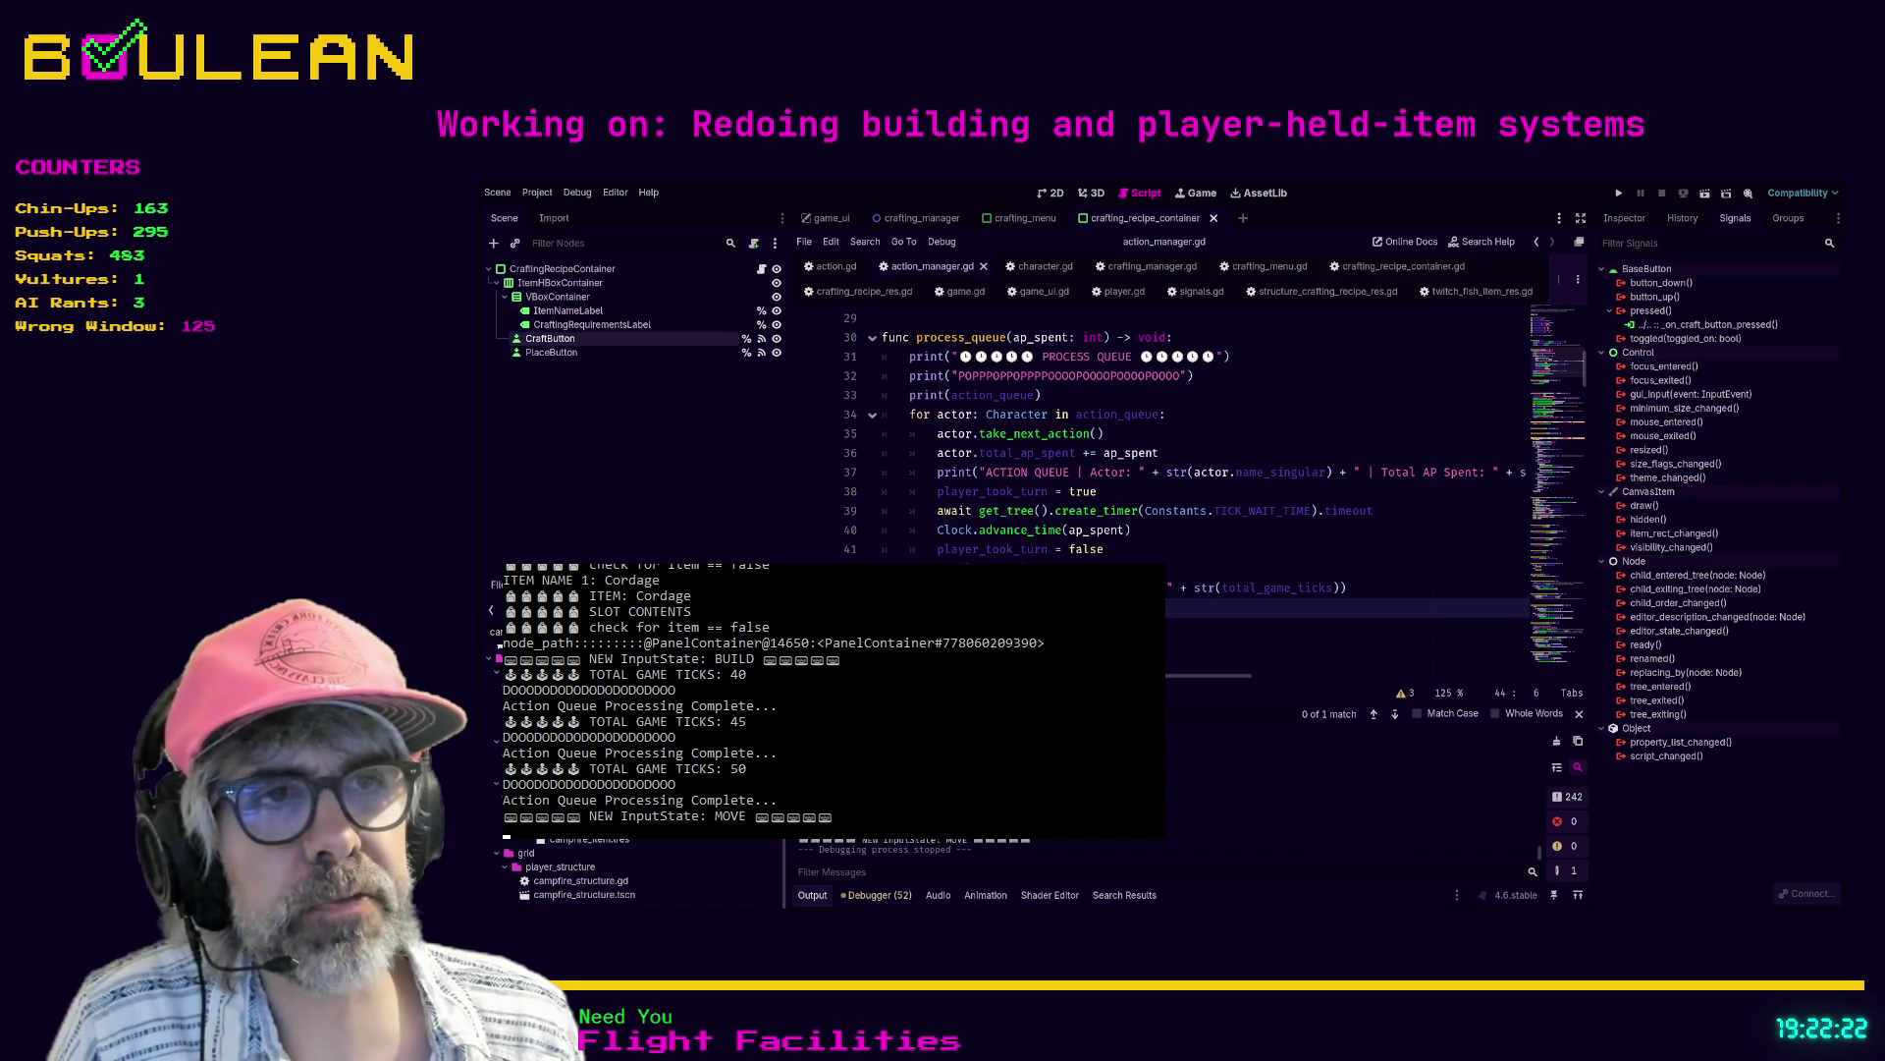
text(()
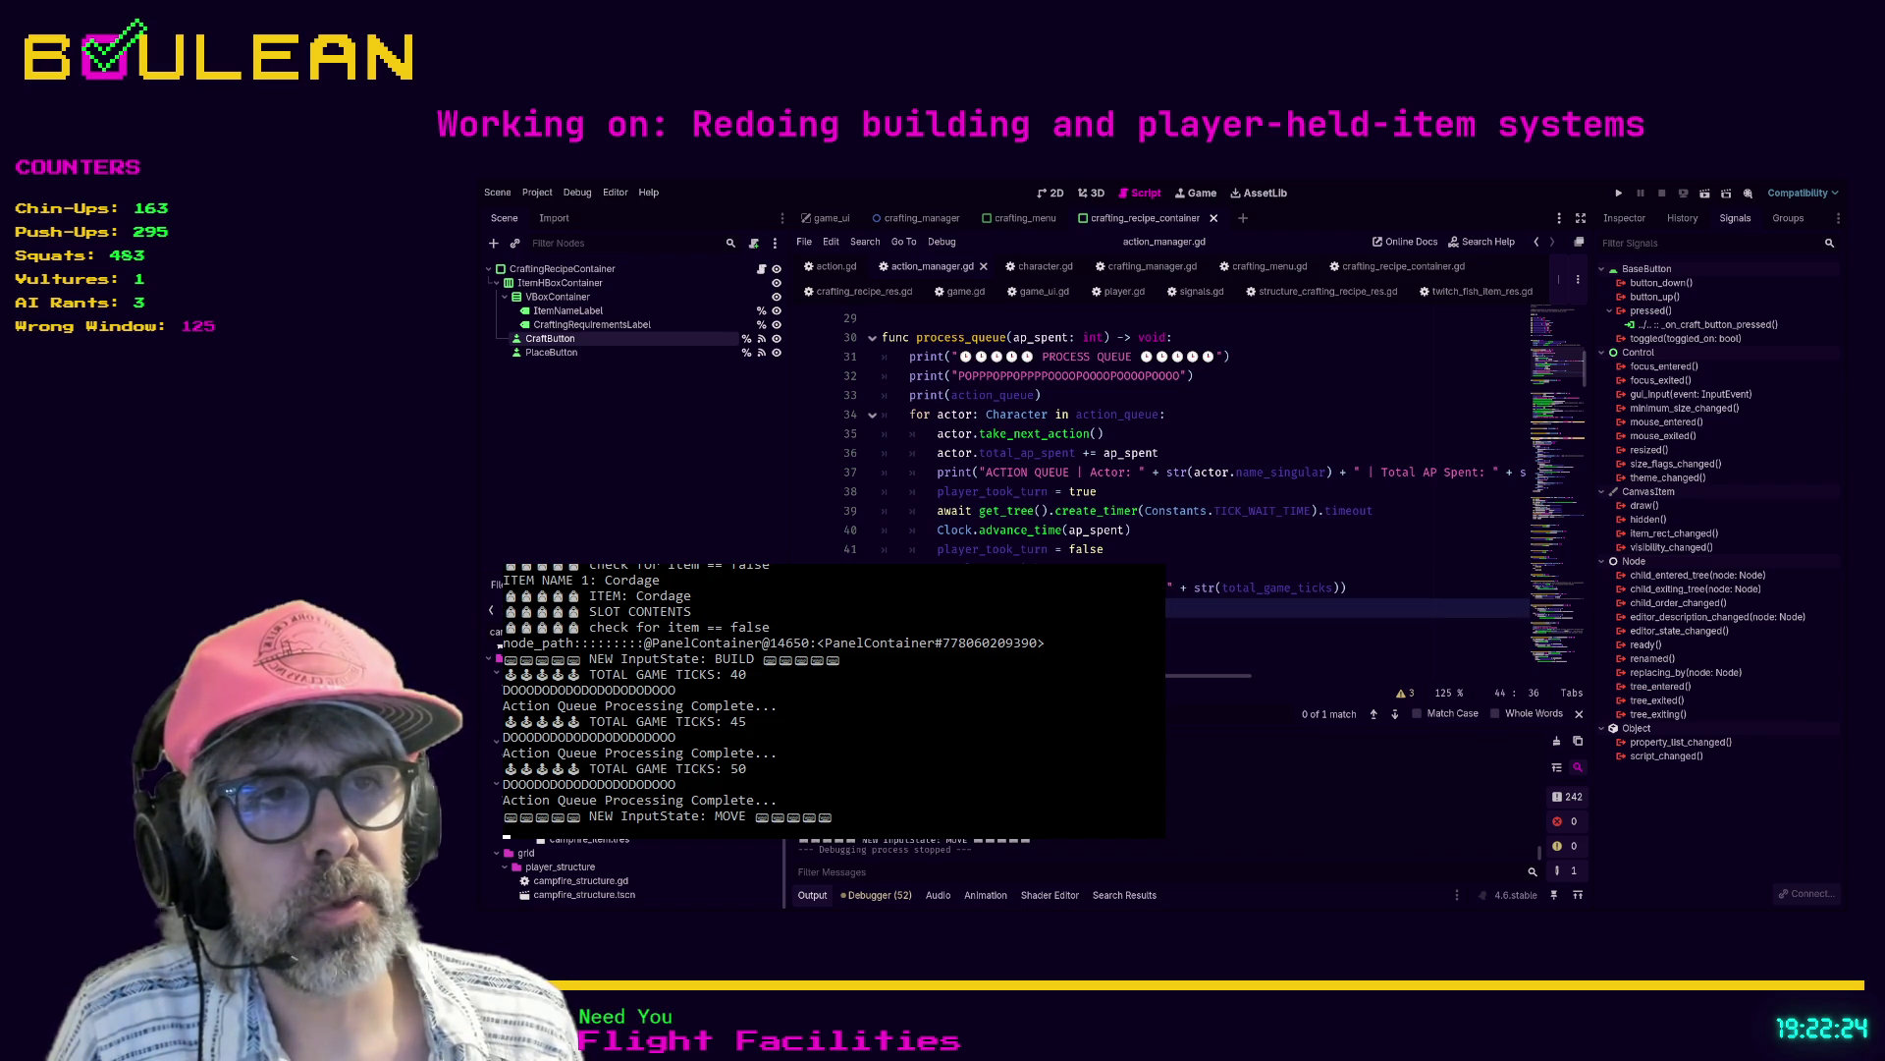
key(Home)
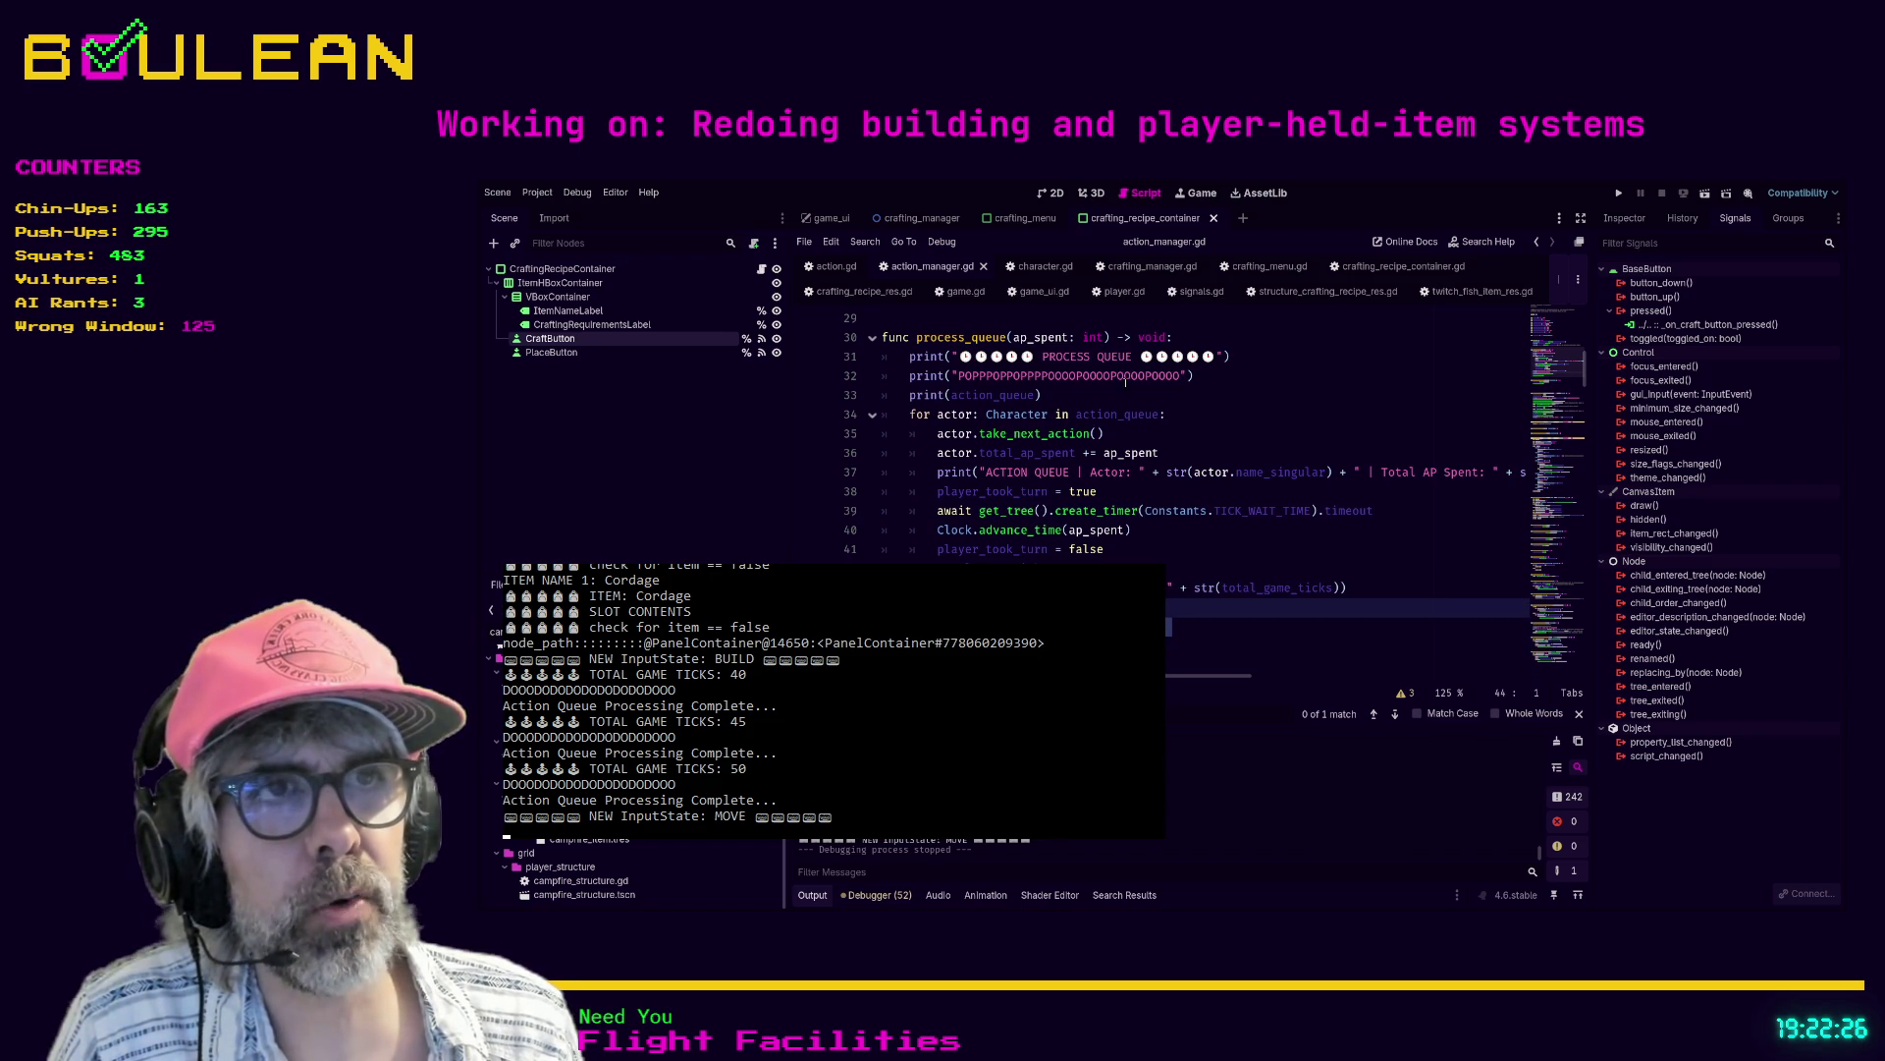
- Select the POPPP print line, then place the caret before await on line 39
click(1078, 397)
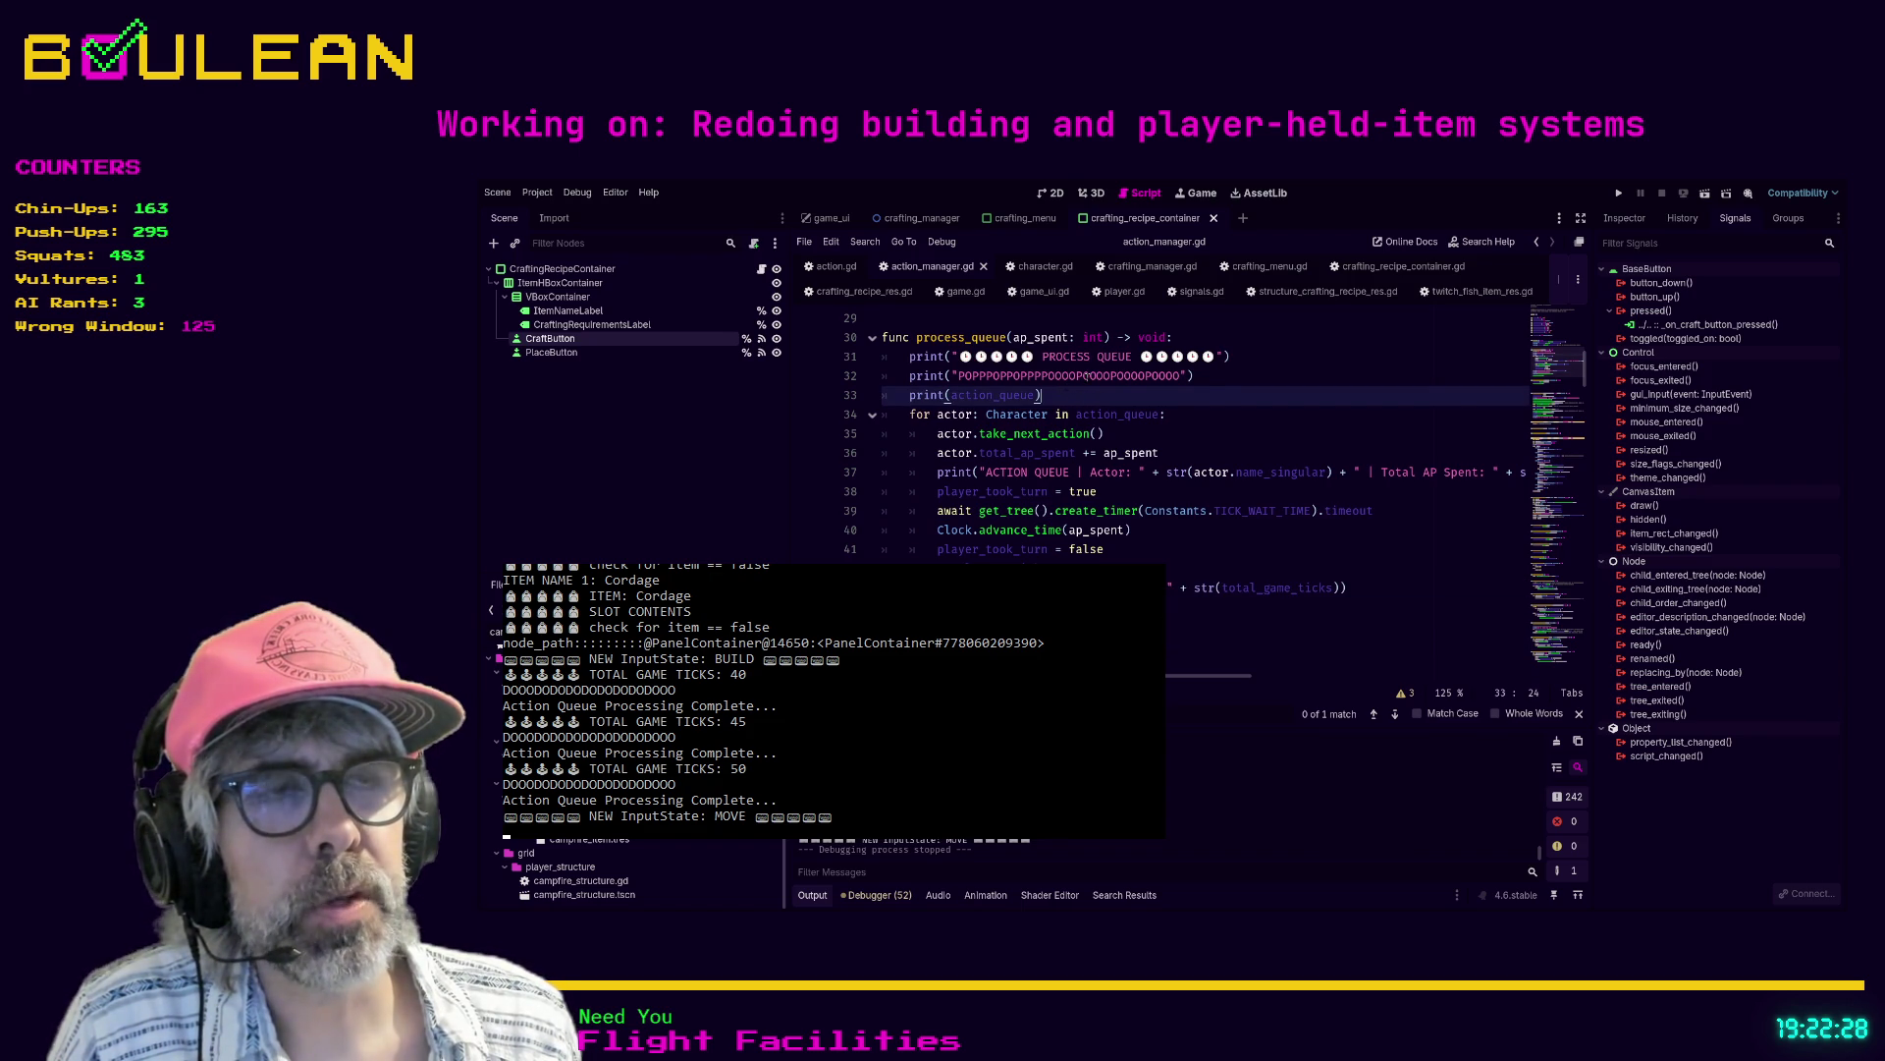
click(1089, 376)
drag(1196, 376, 886, 386)
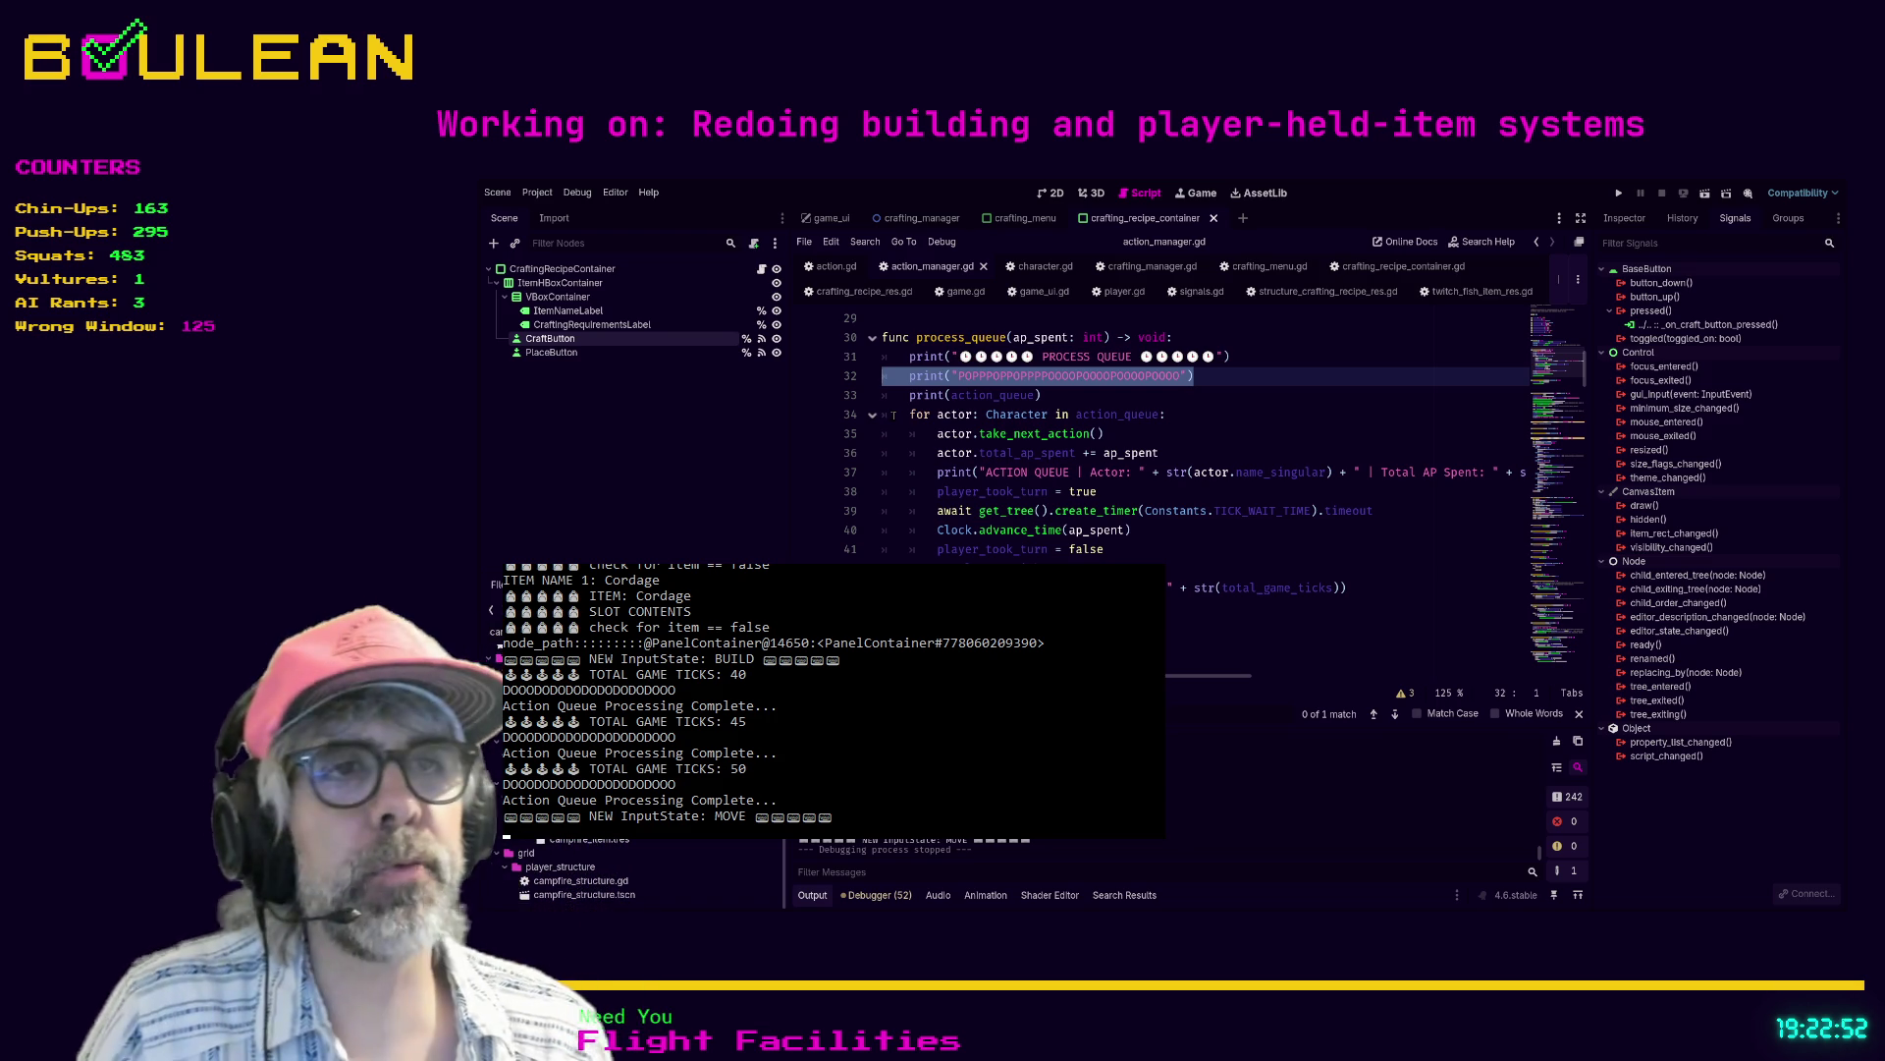
click(935, 511)
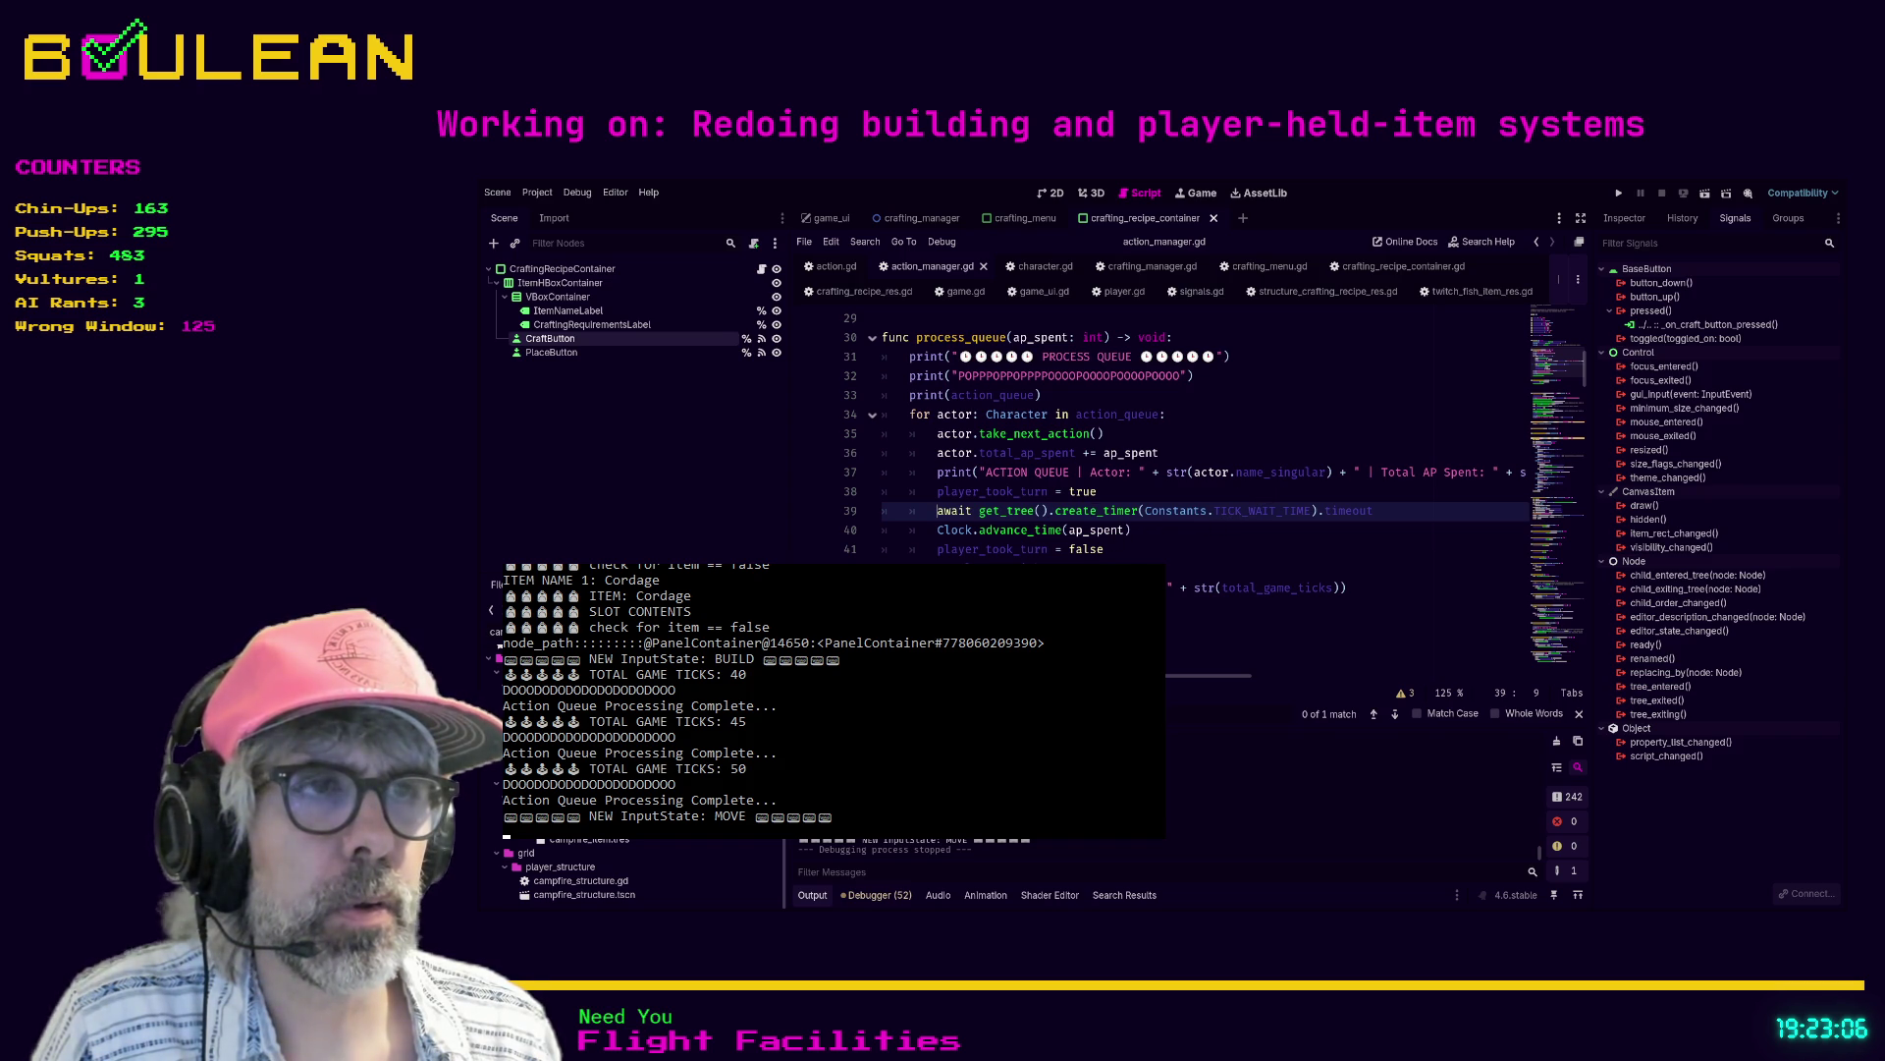
- Comment out the await line with # and run the game, chopping the adjacent tree into a log
text(#)
key(F5)
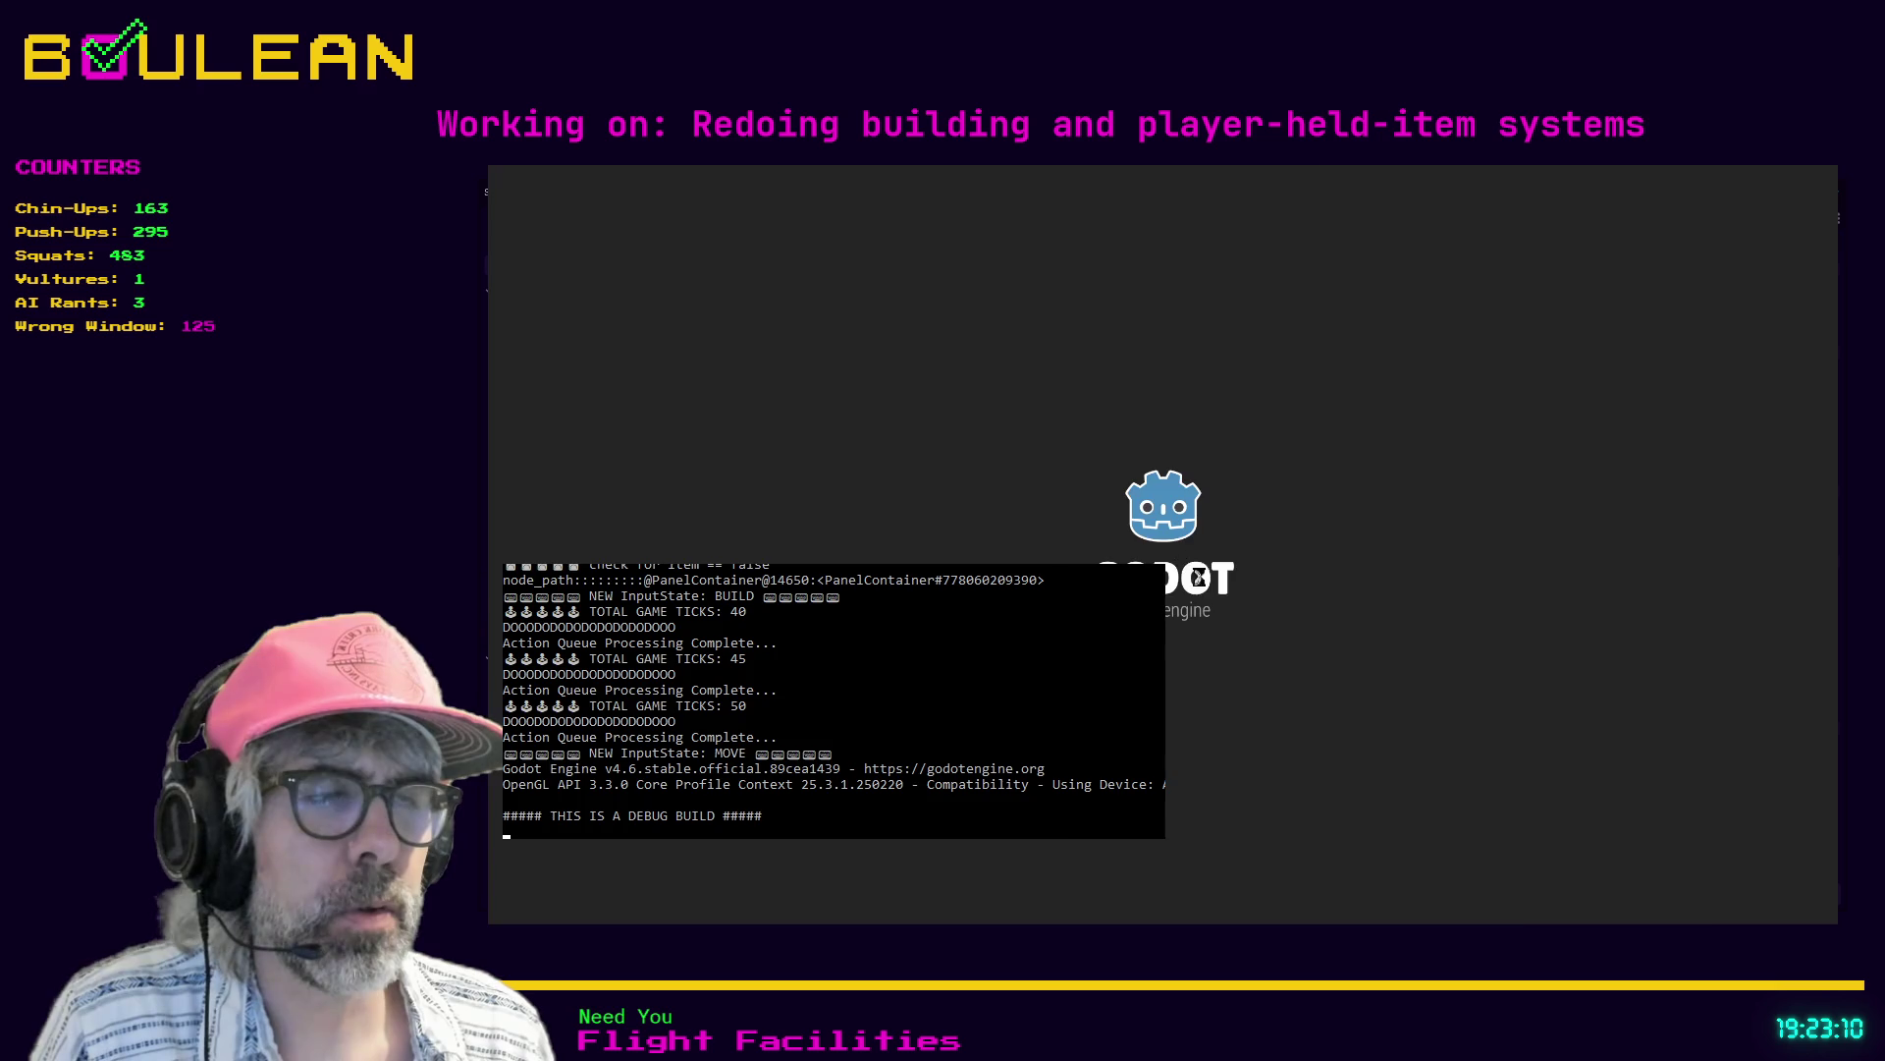
key(Left)
key(Left)
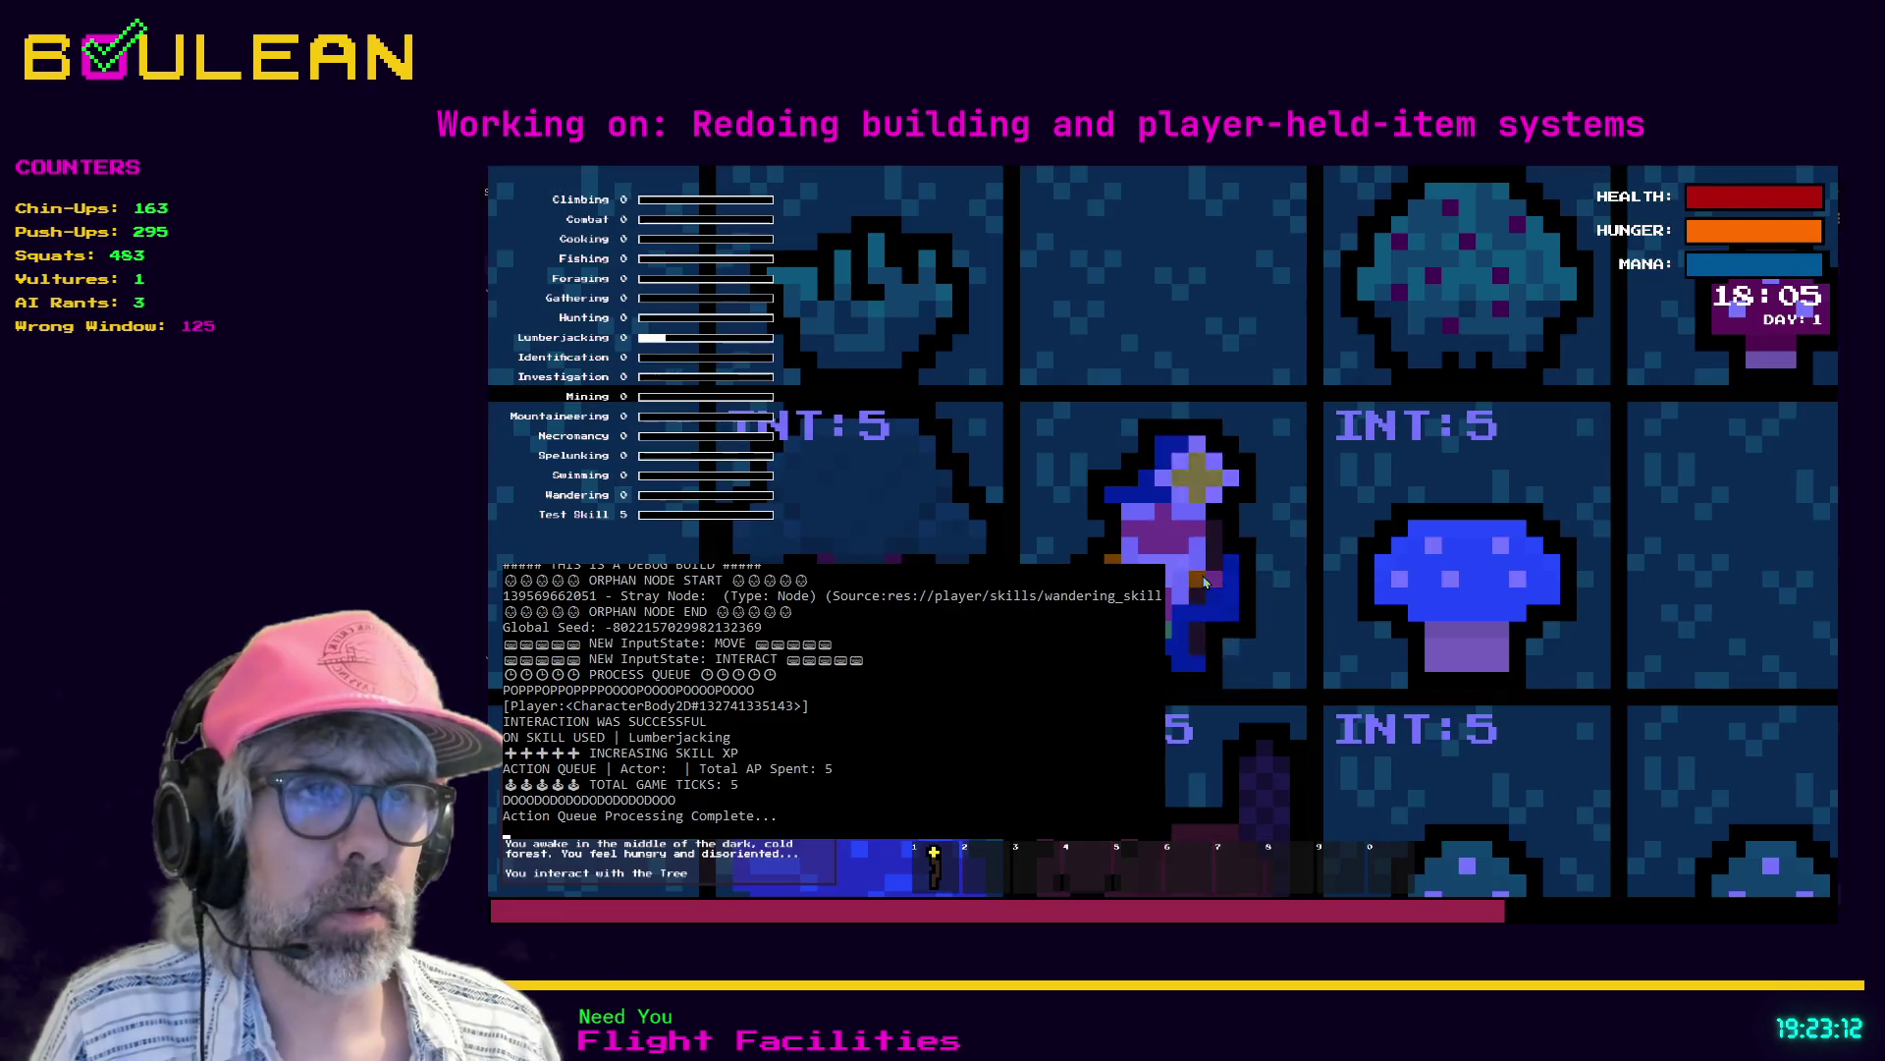
key(Left)
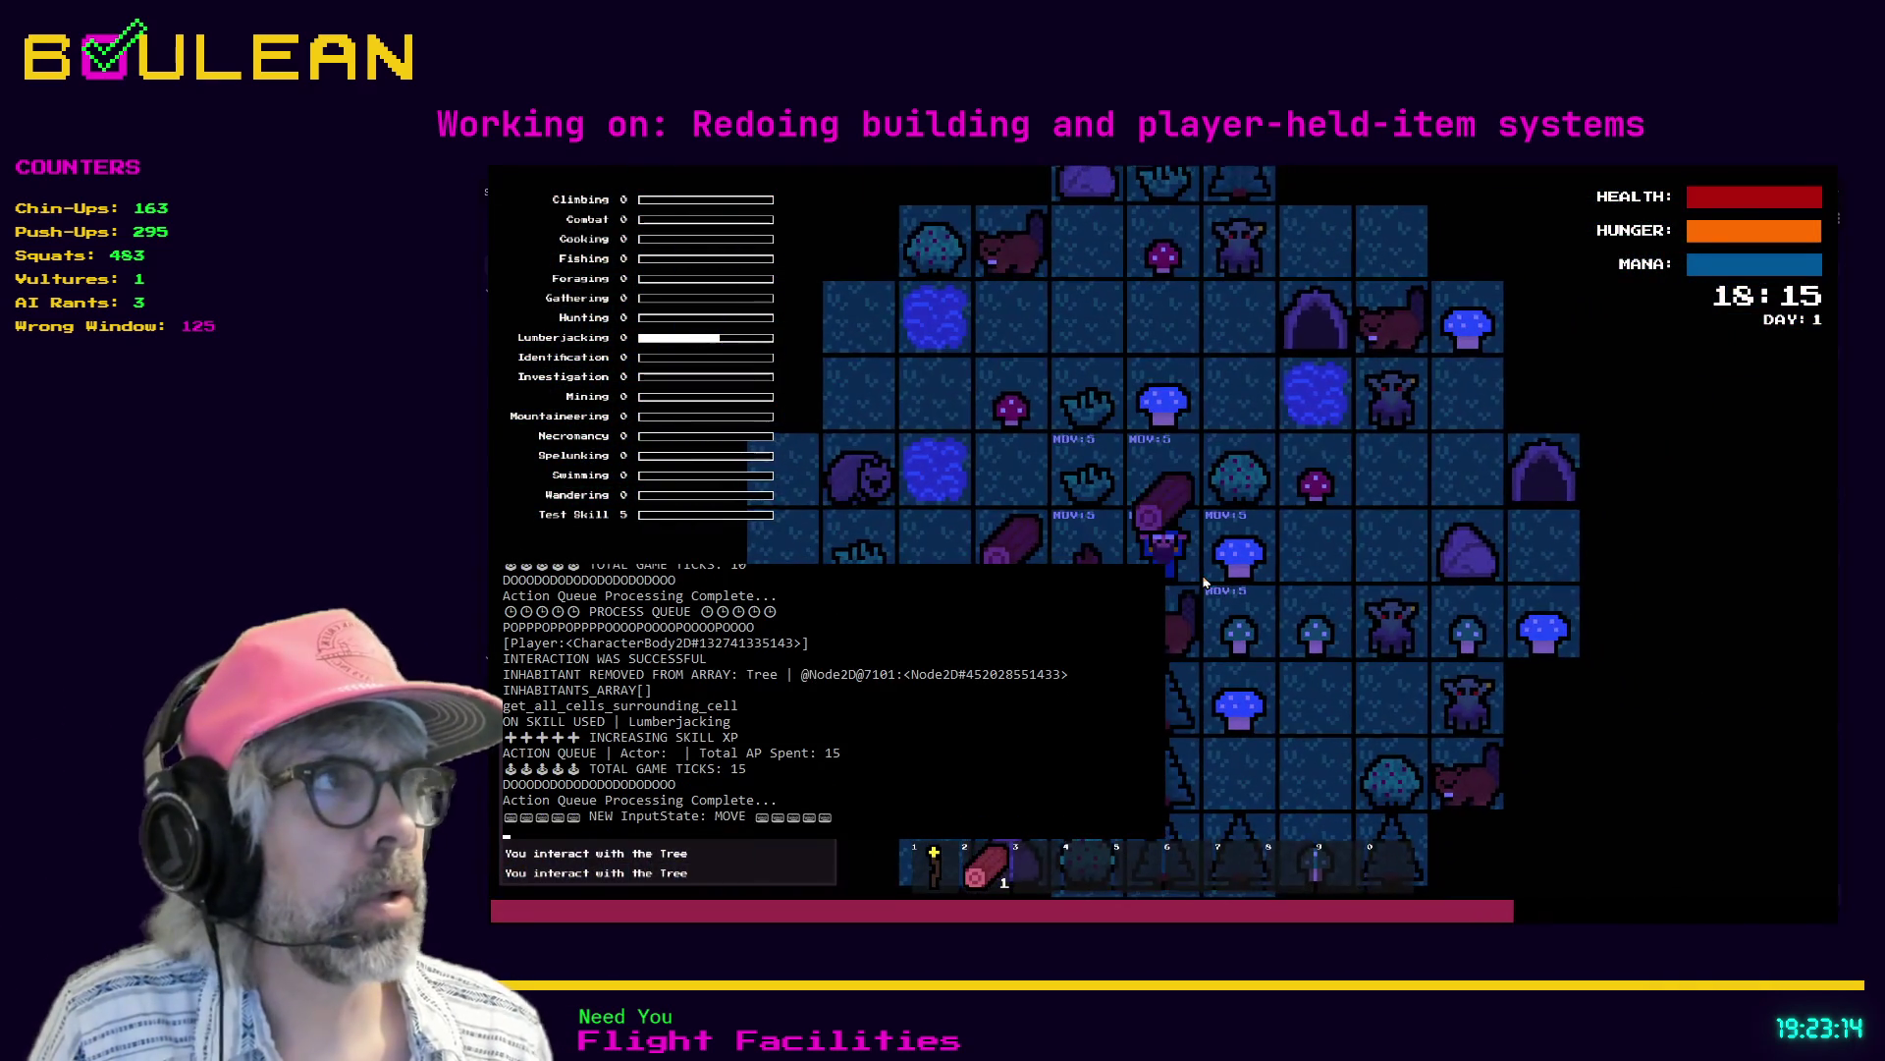
- Craft a Campfire, leave build mode, and stop the game with F8
key(c)
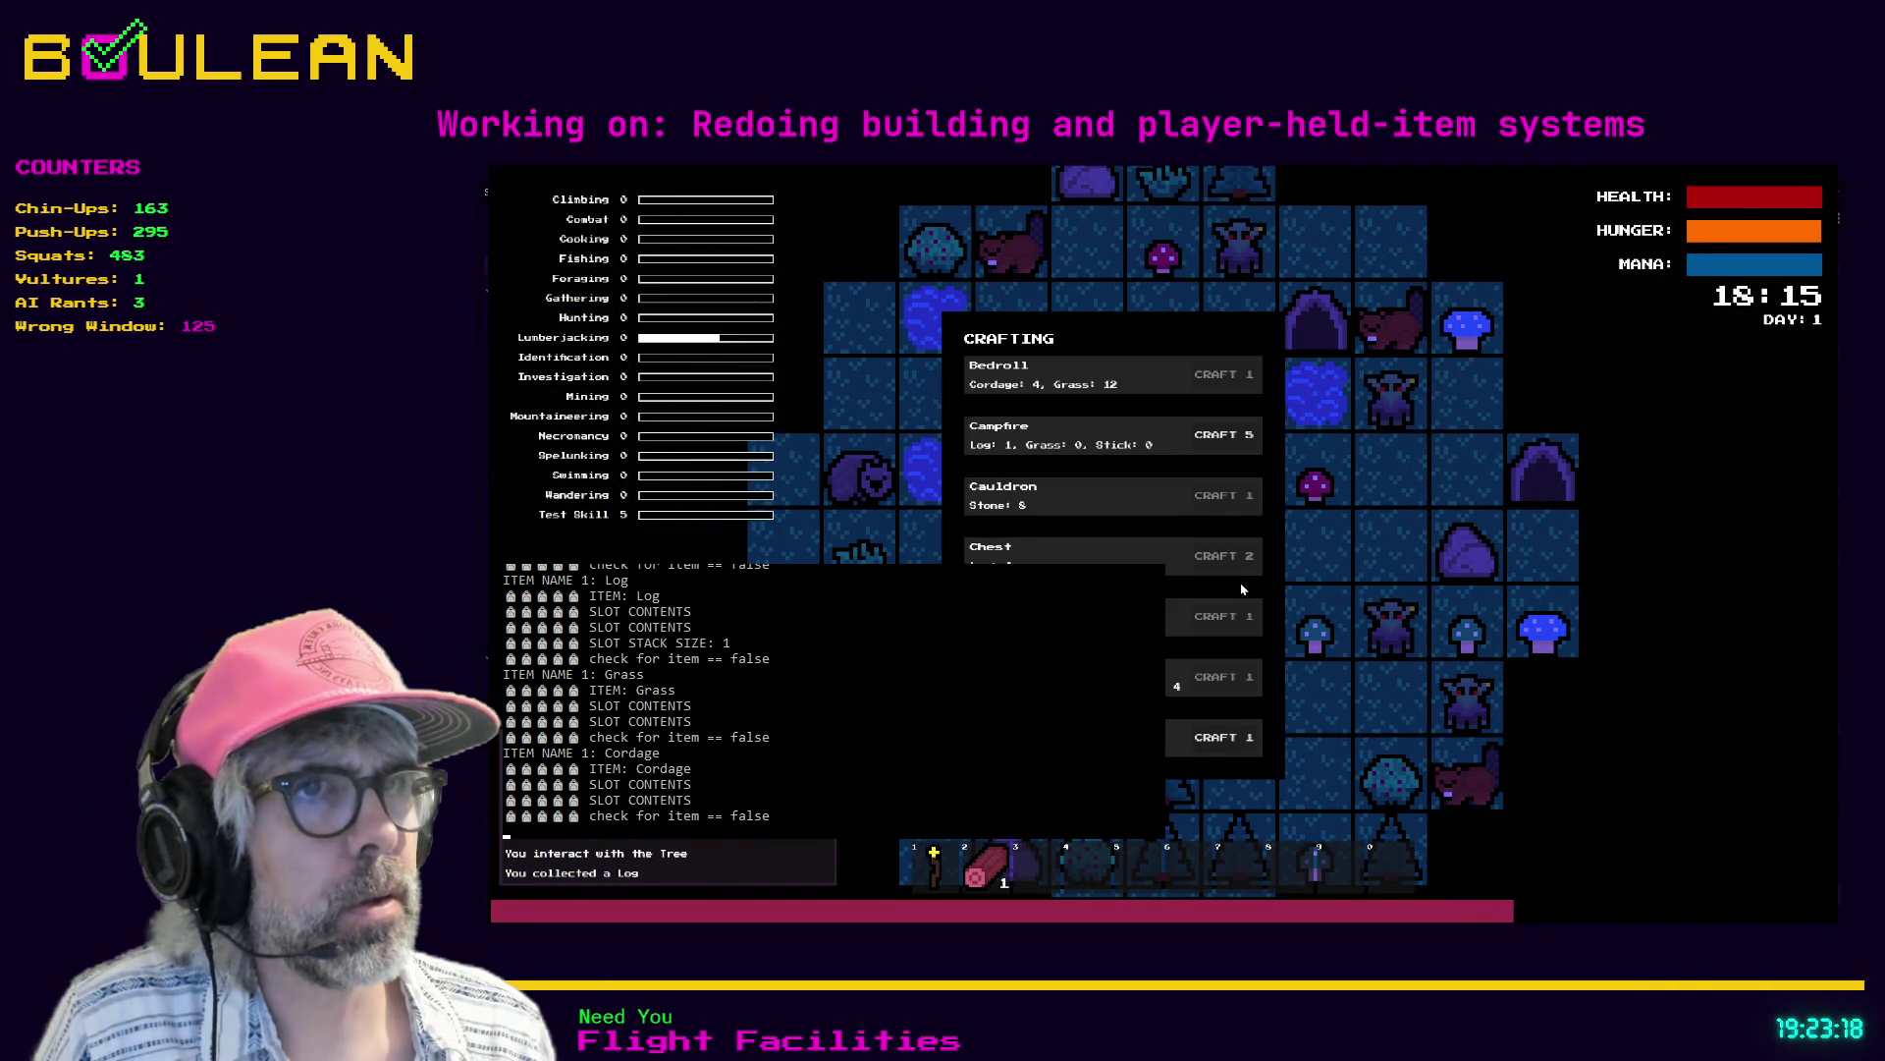
click(1217, 437)
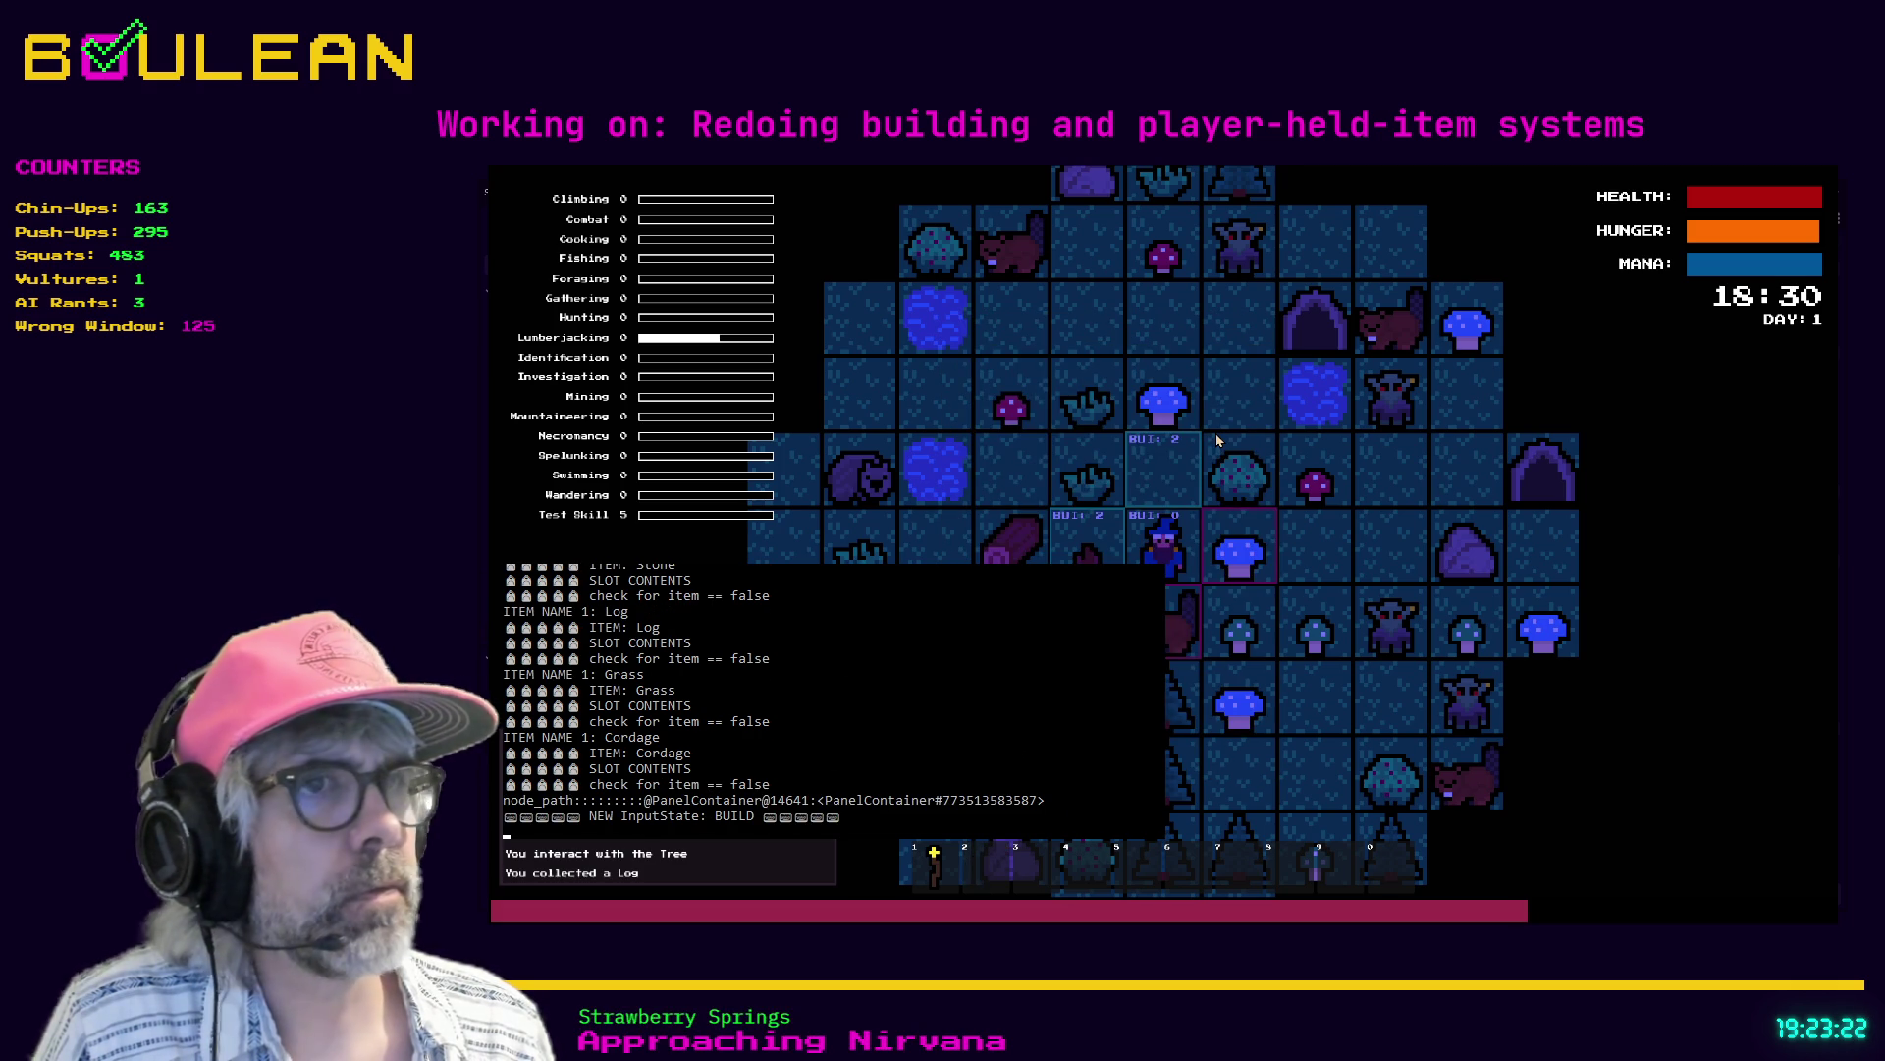
click(1193, 540)
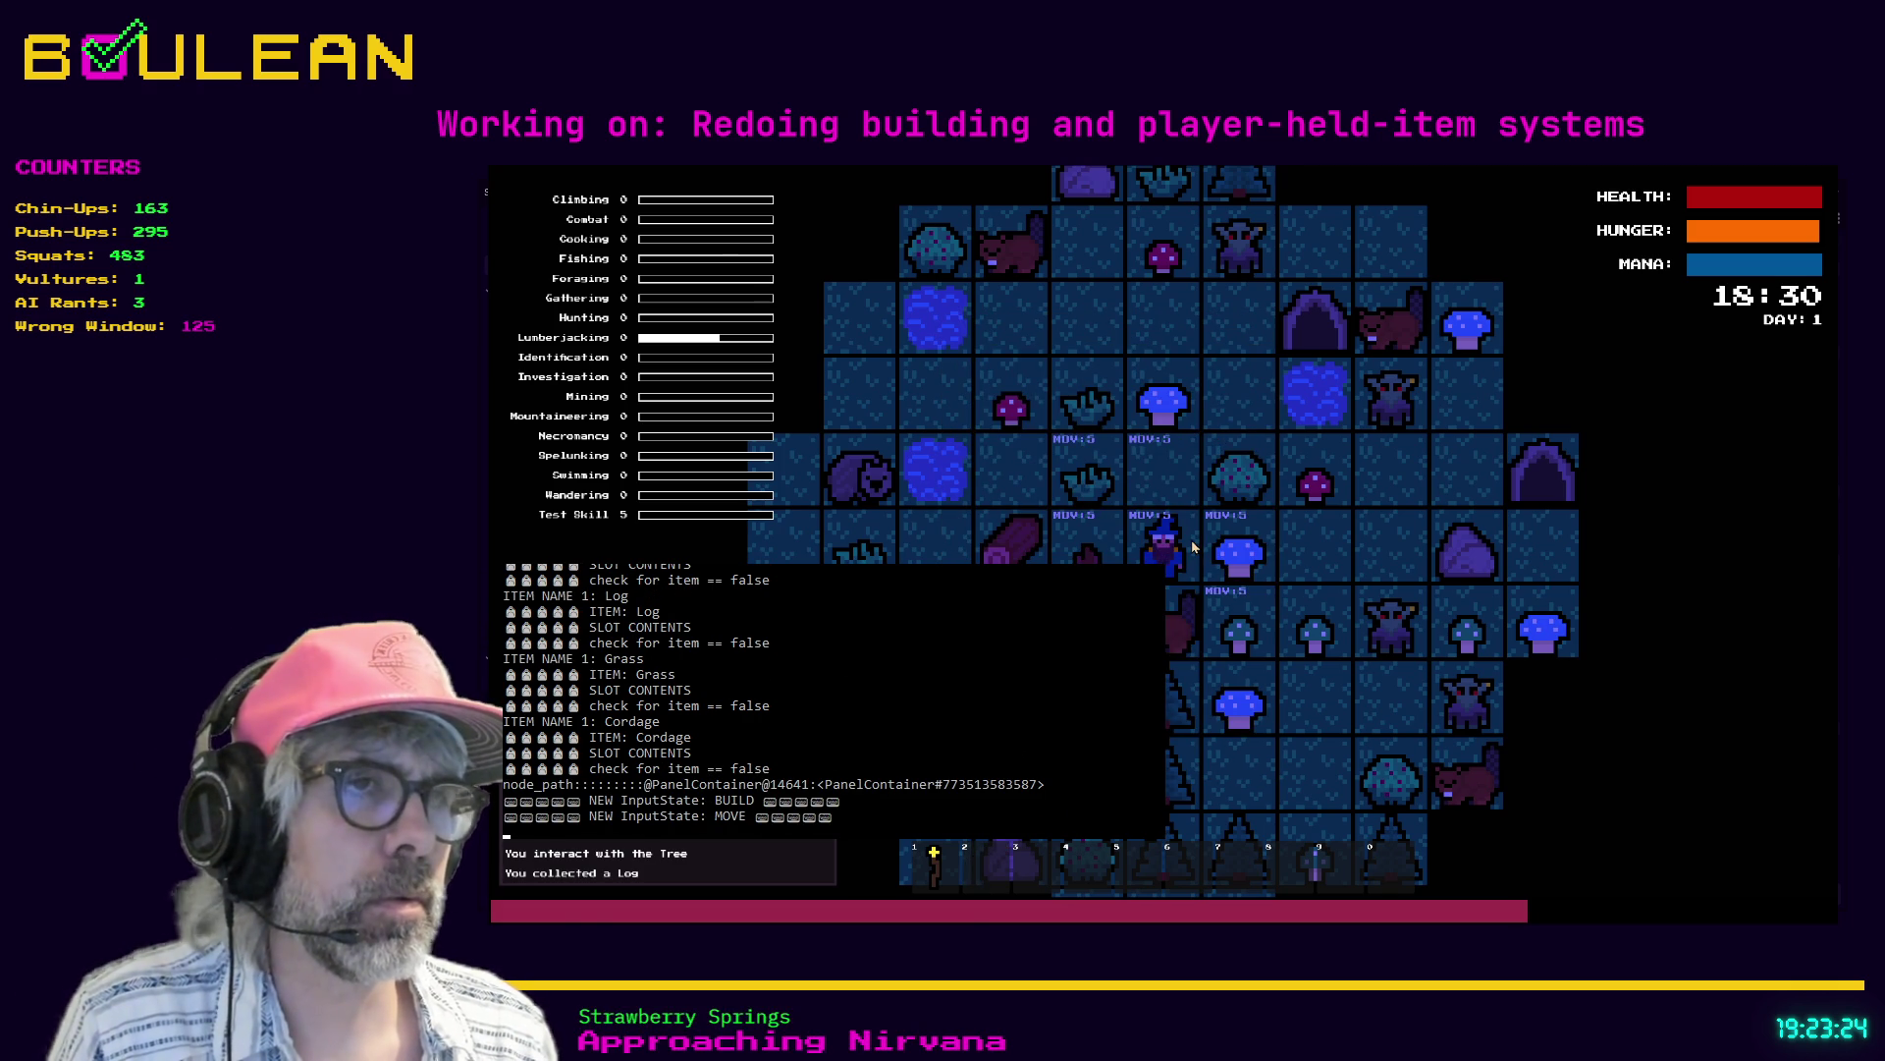
key(F8)
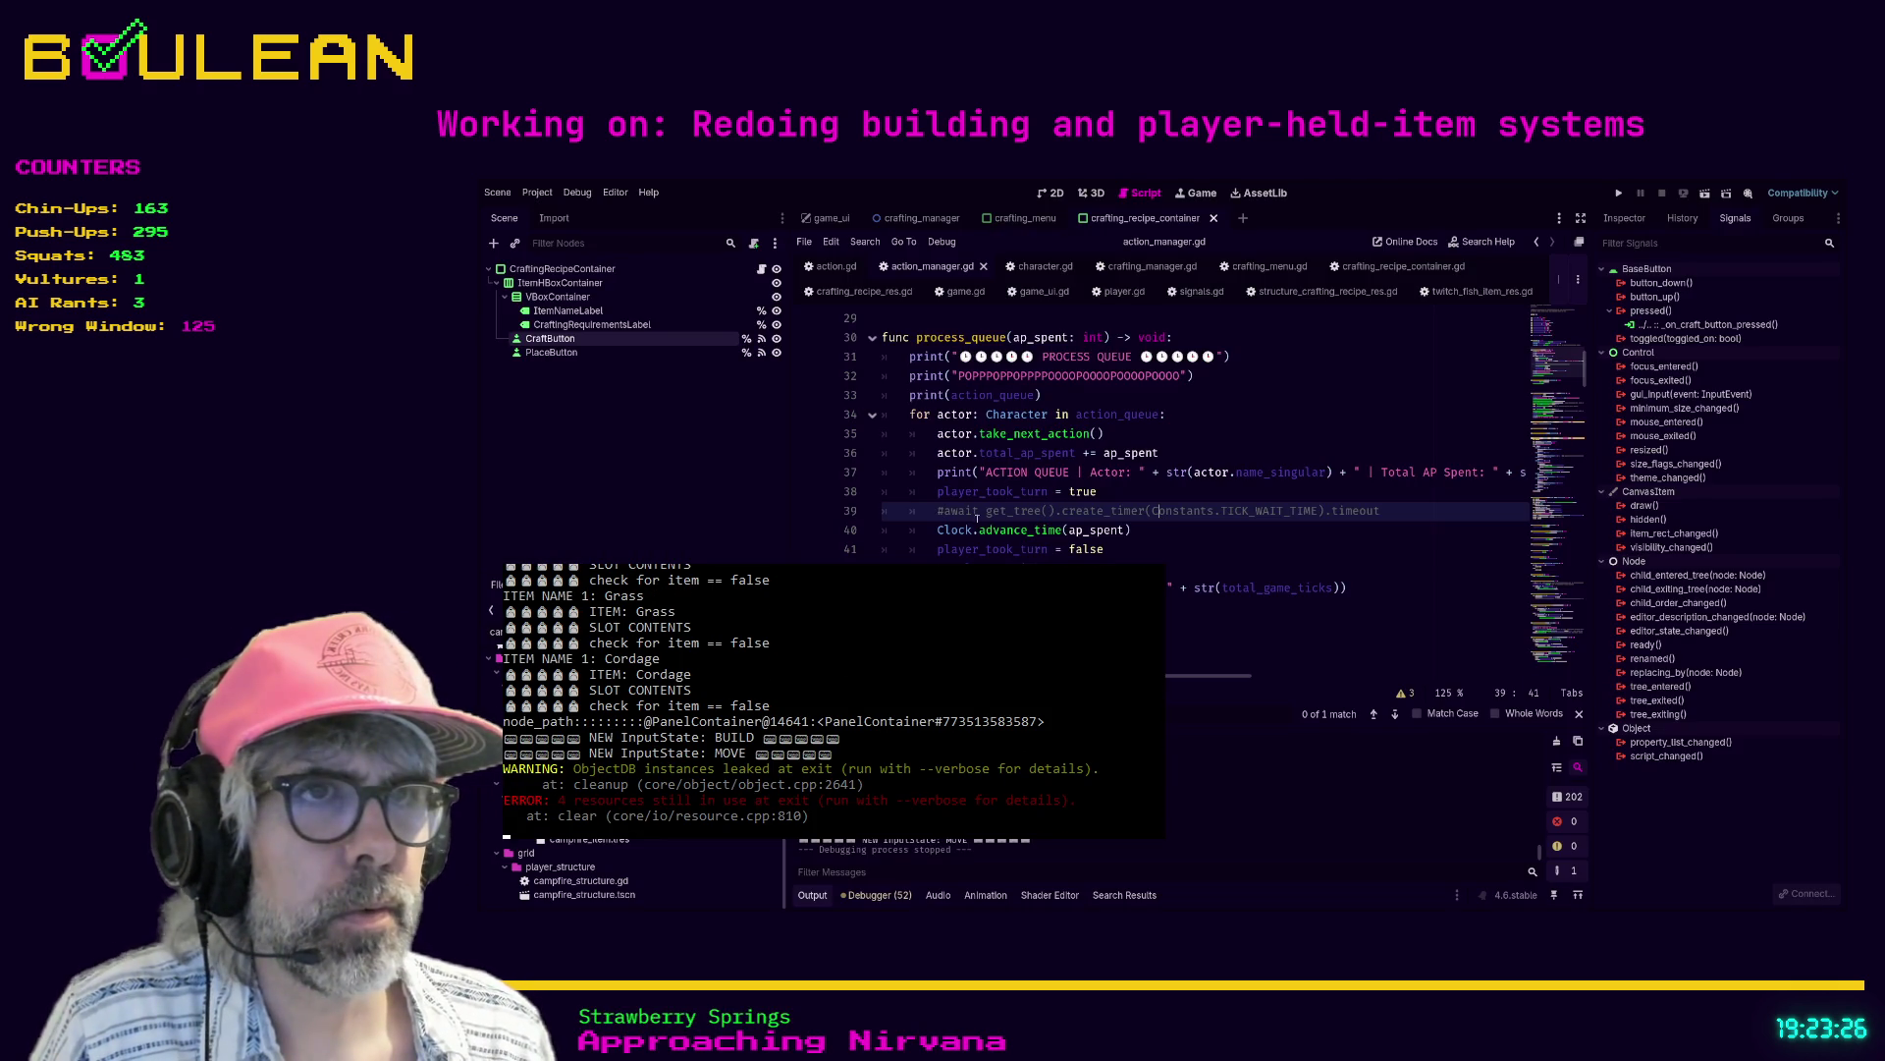
- Remove the # to restore the await timer line 39 and save the script
click(942, 510)
key(BackSpace)
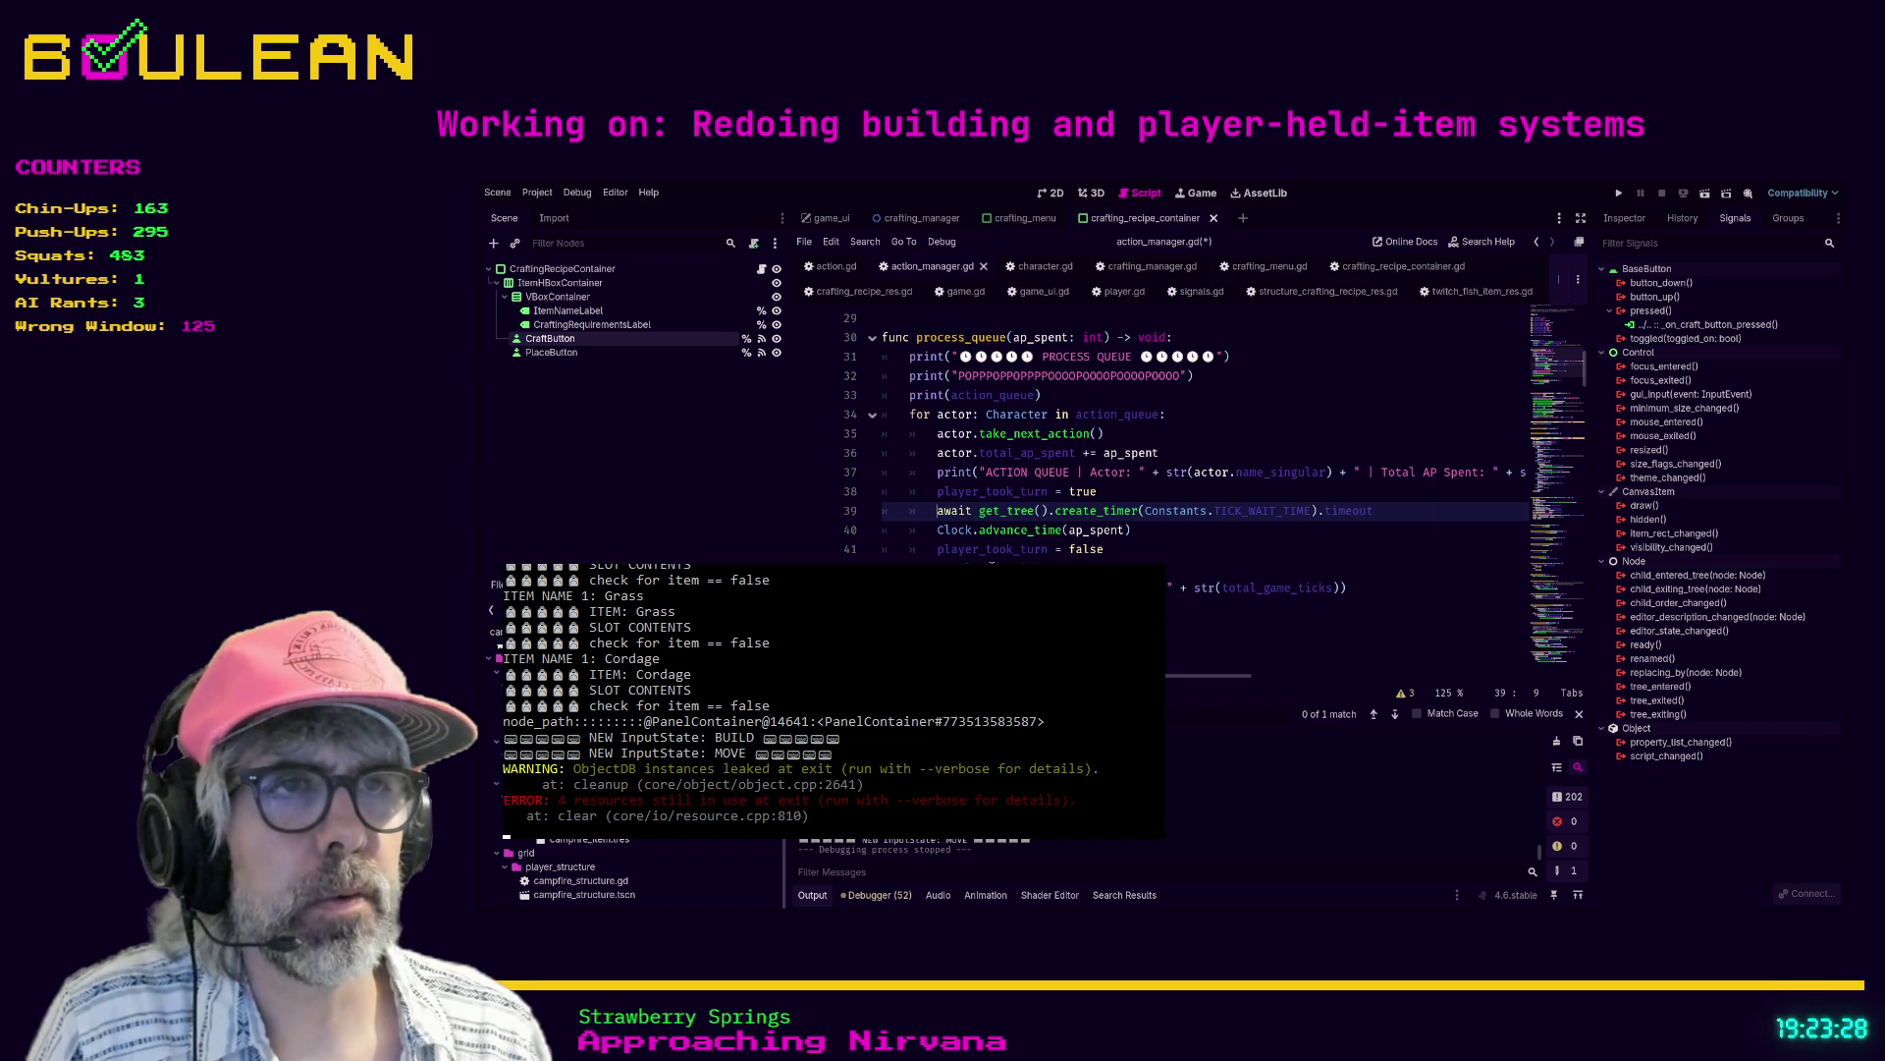
click(1154, 531)
key(ctrl+s)
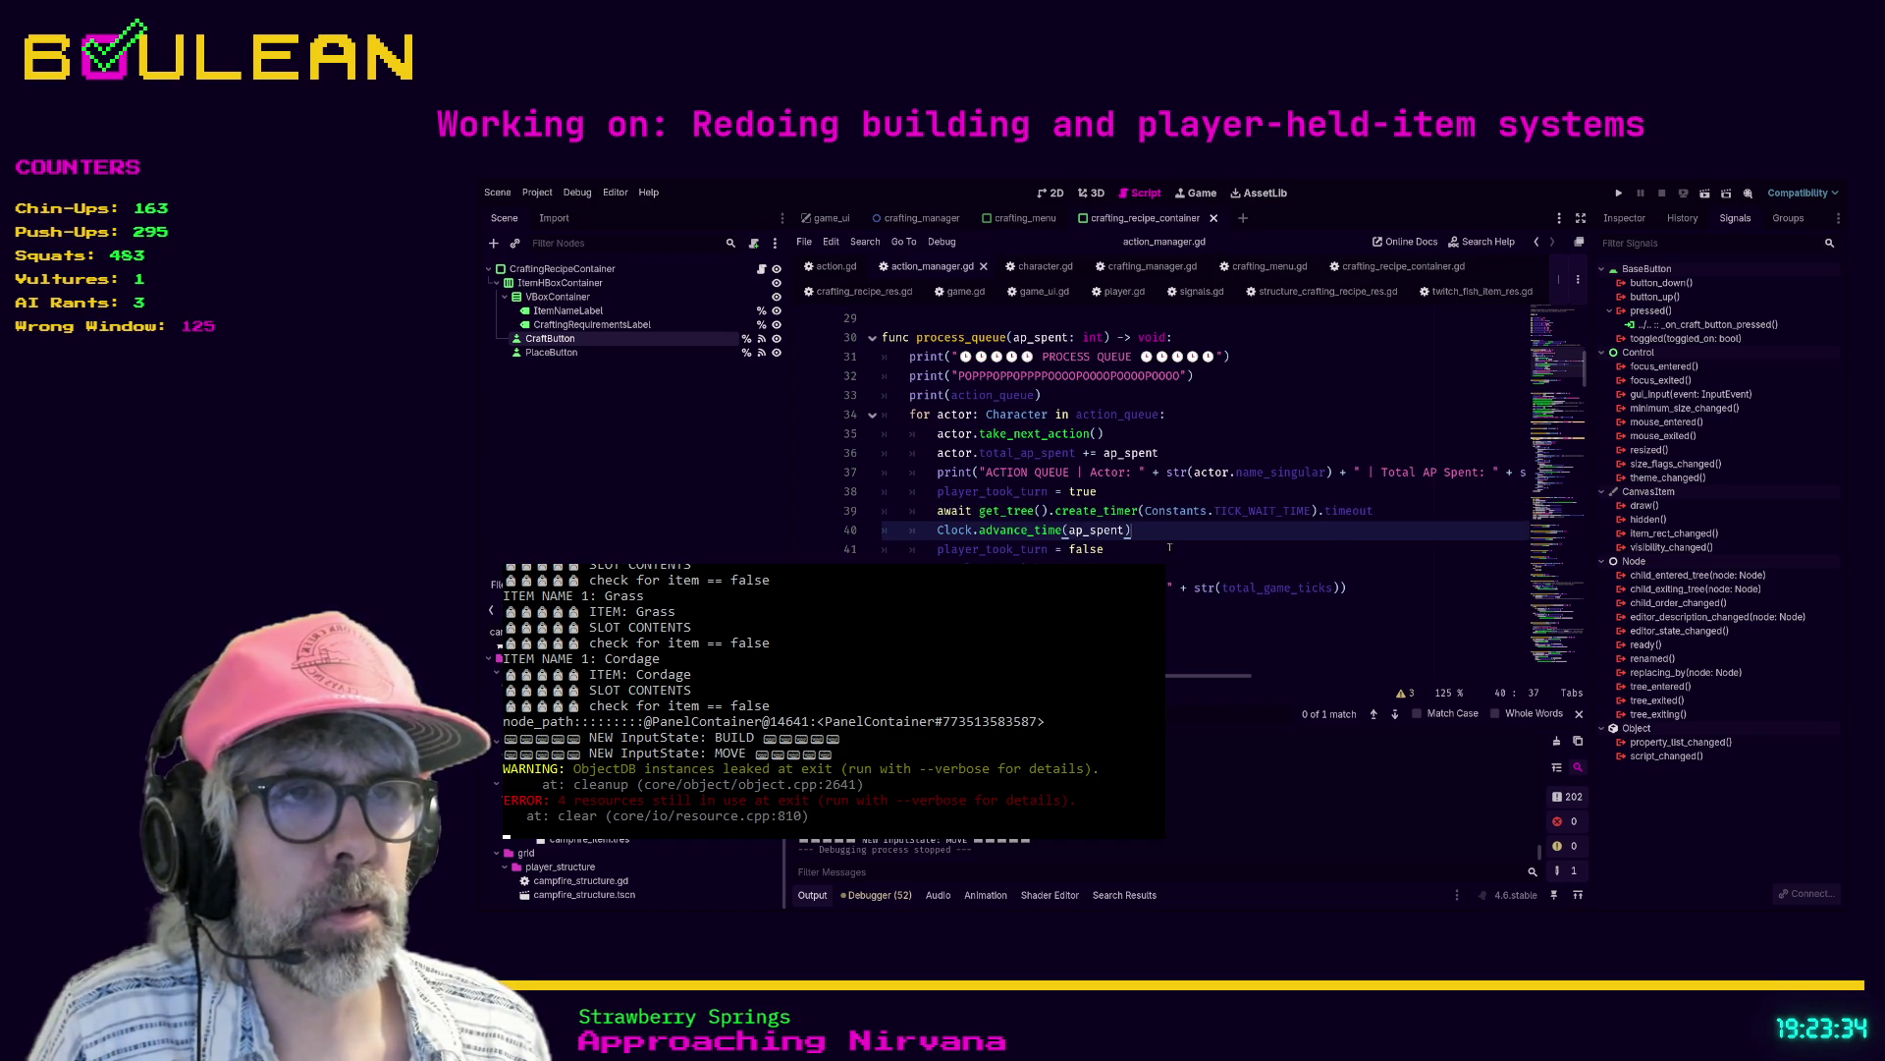
- Run a project-wide Find in Files search, listing 2 matches in 1 file
click(1169, 547)
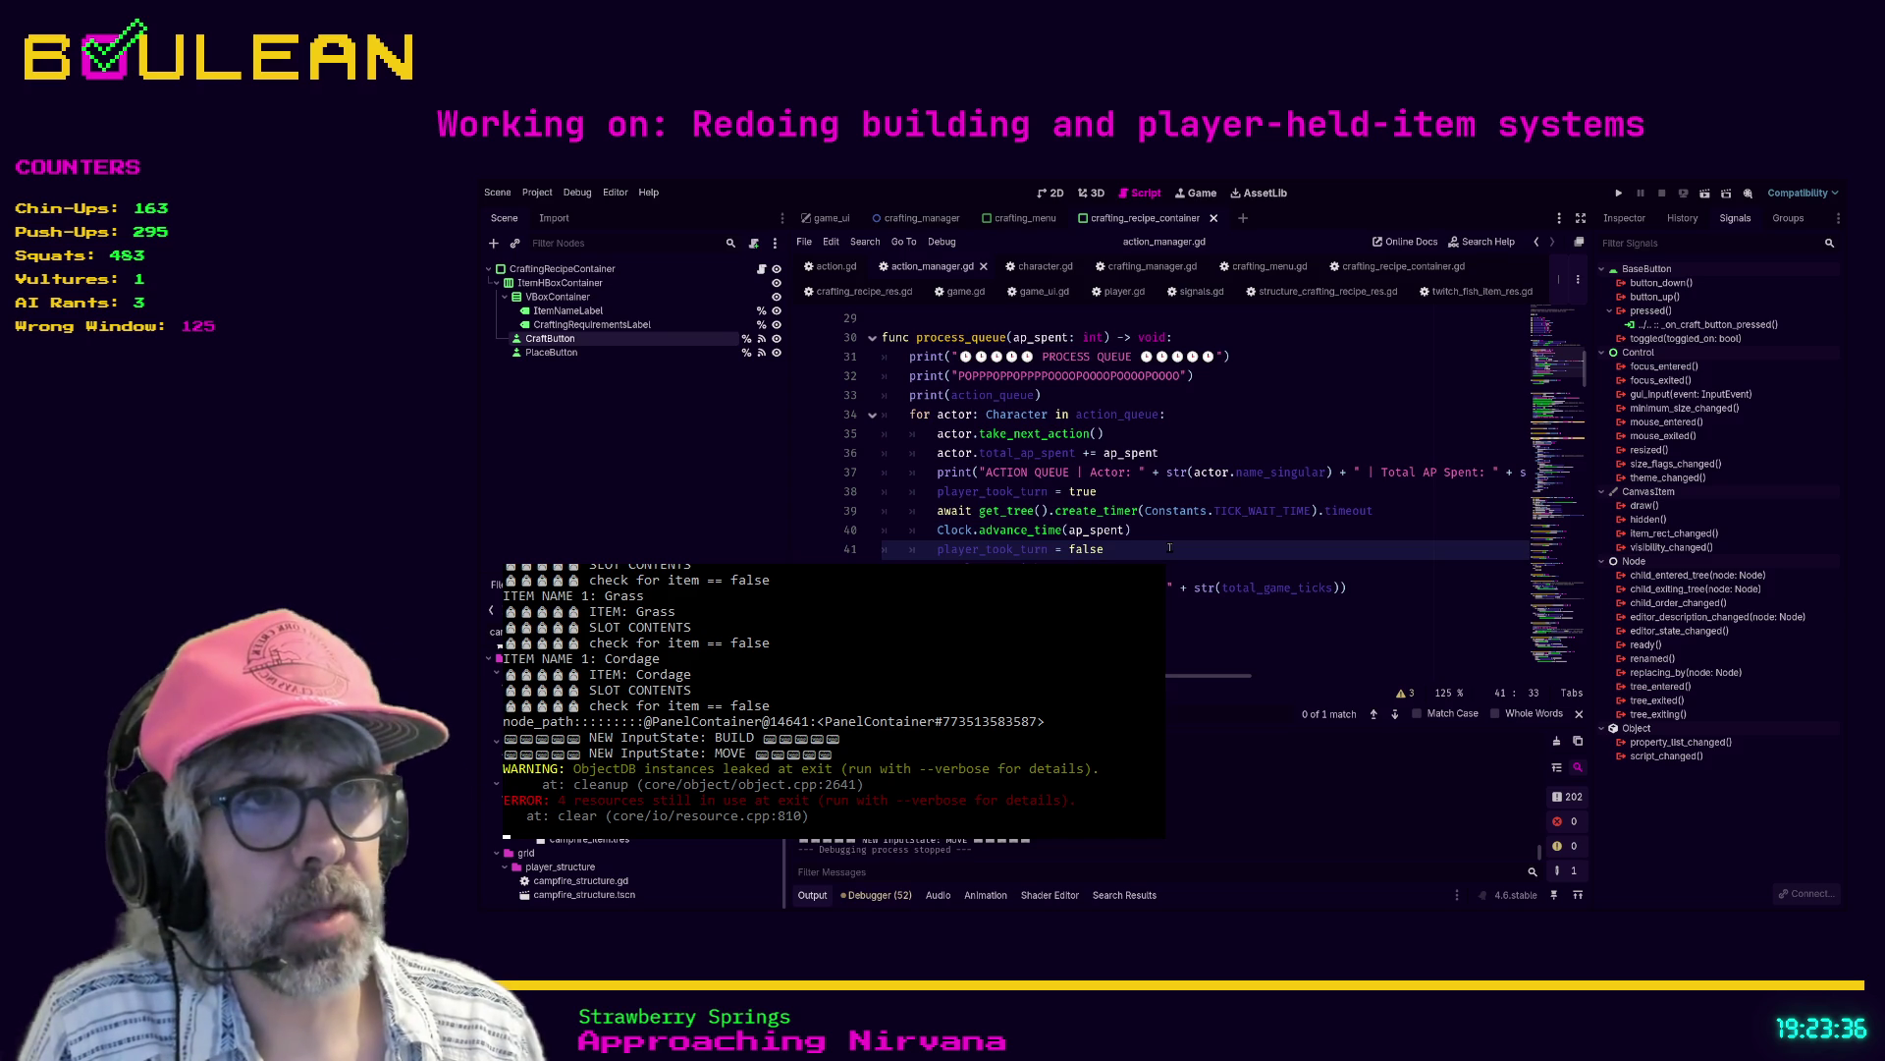
key(ctrl+shift+f)
key(Return)
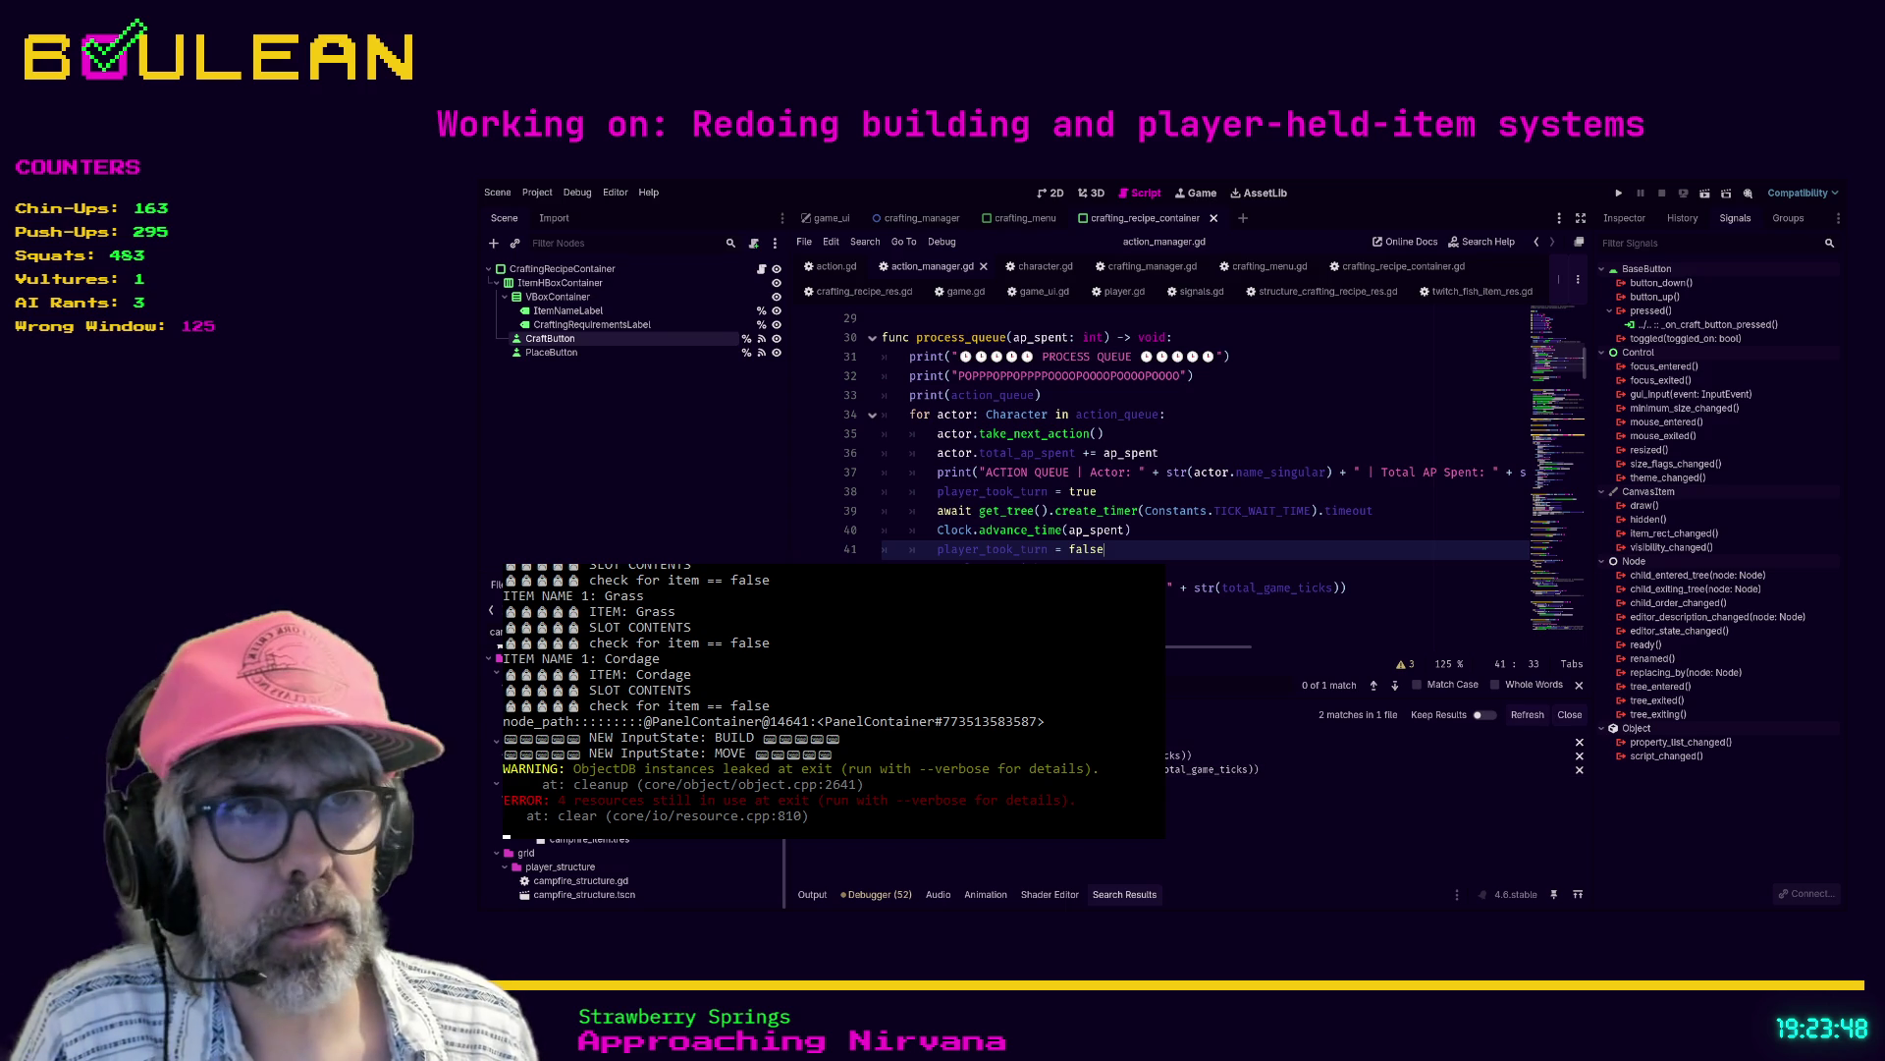
scroll(1198, 432, down, 2)
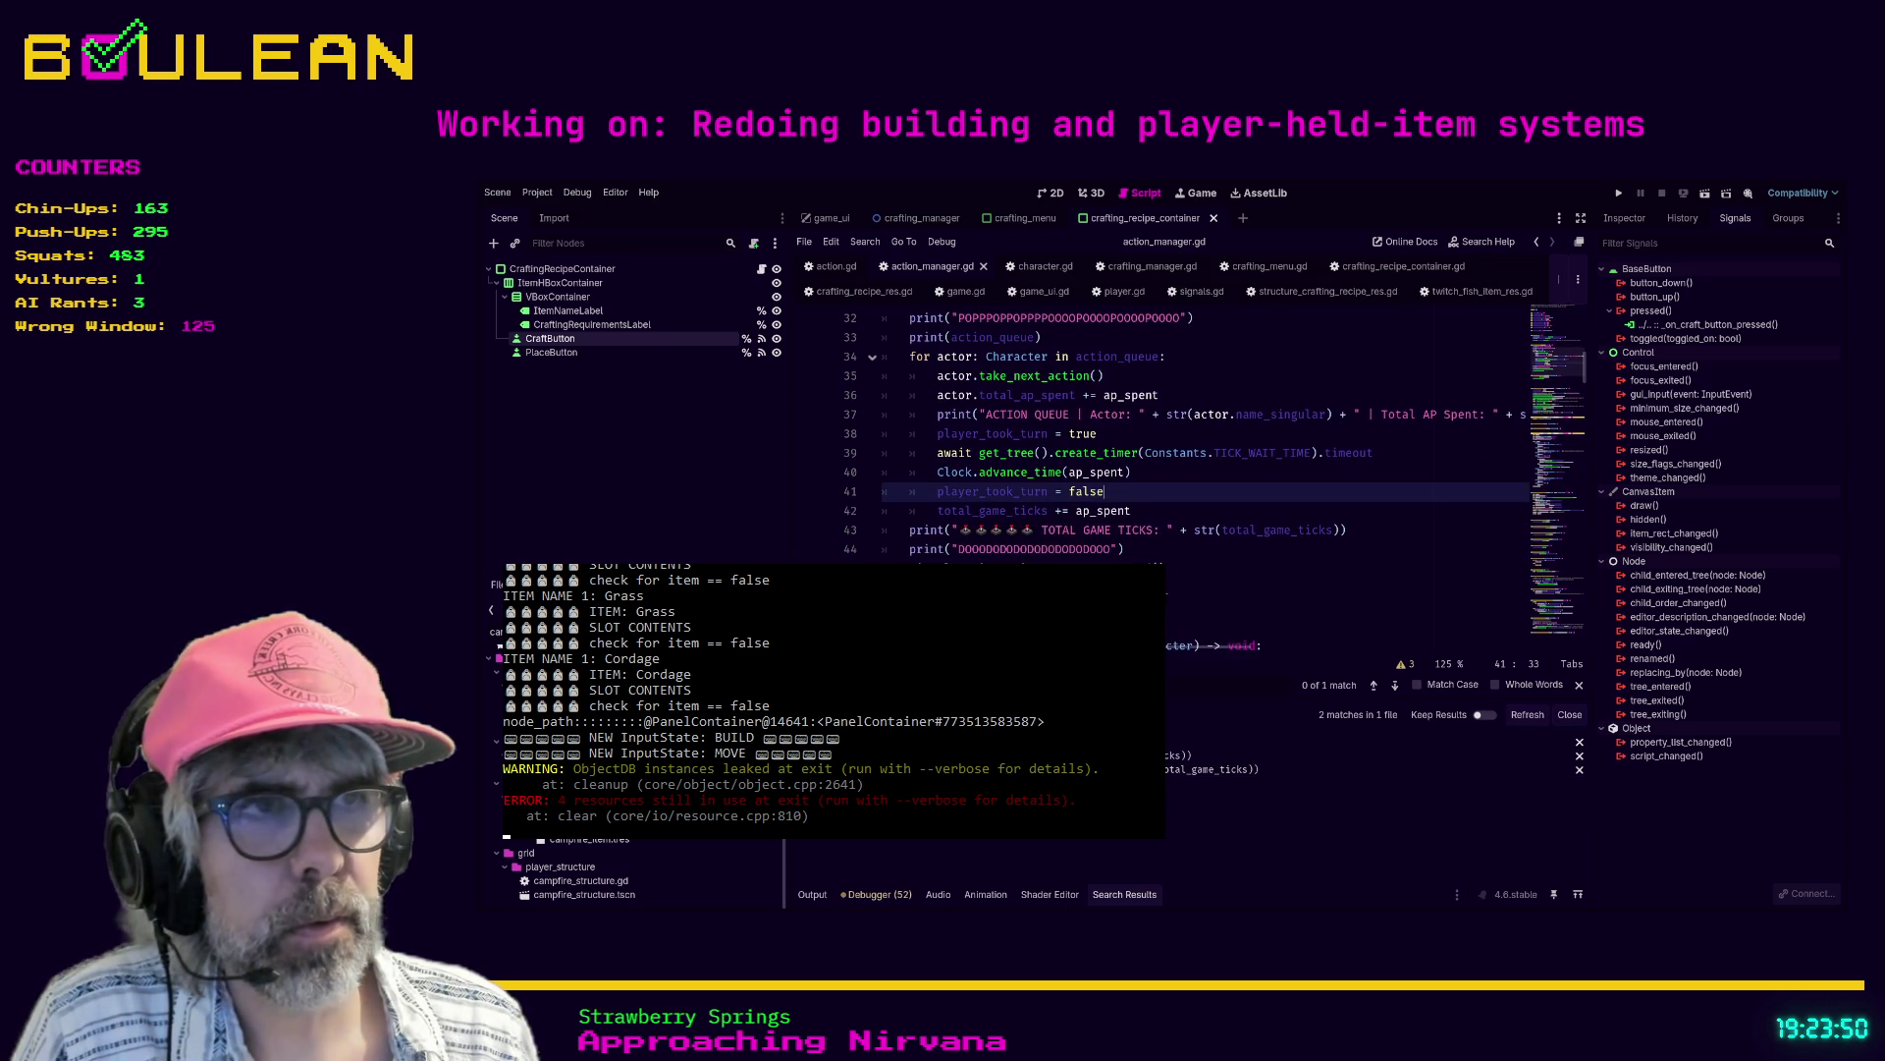
scroll(1198, 432, down, 3)
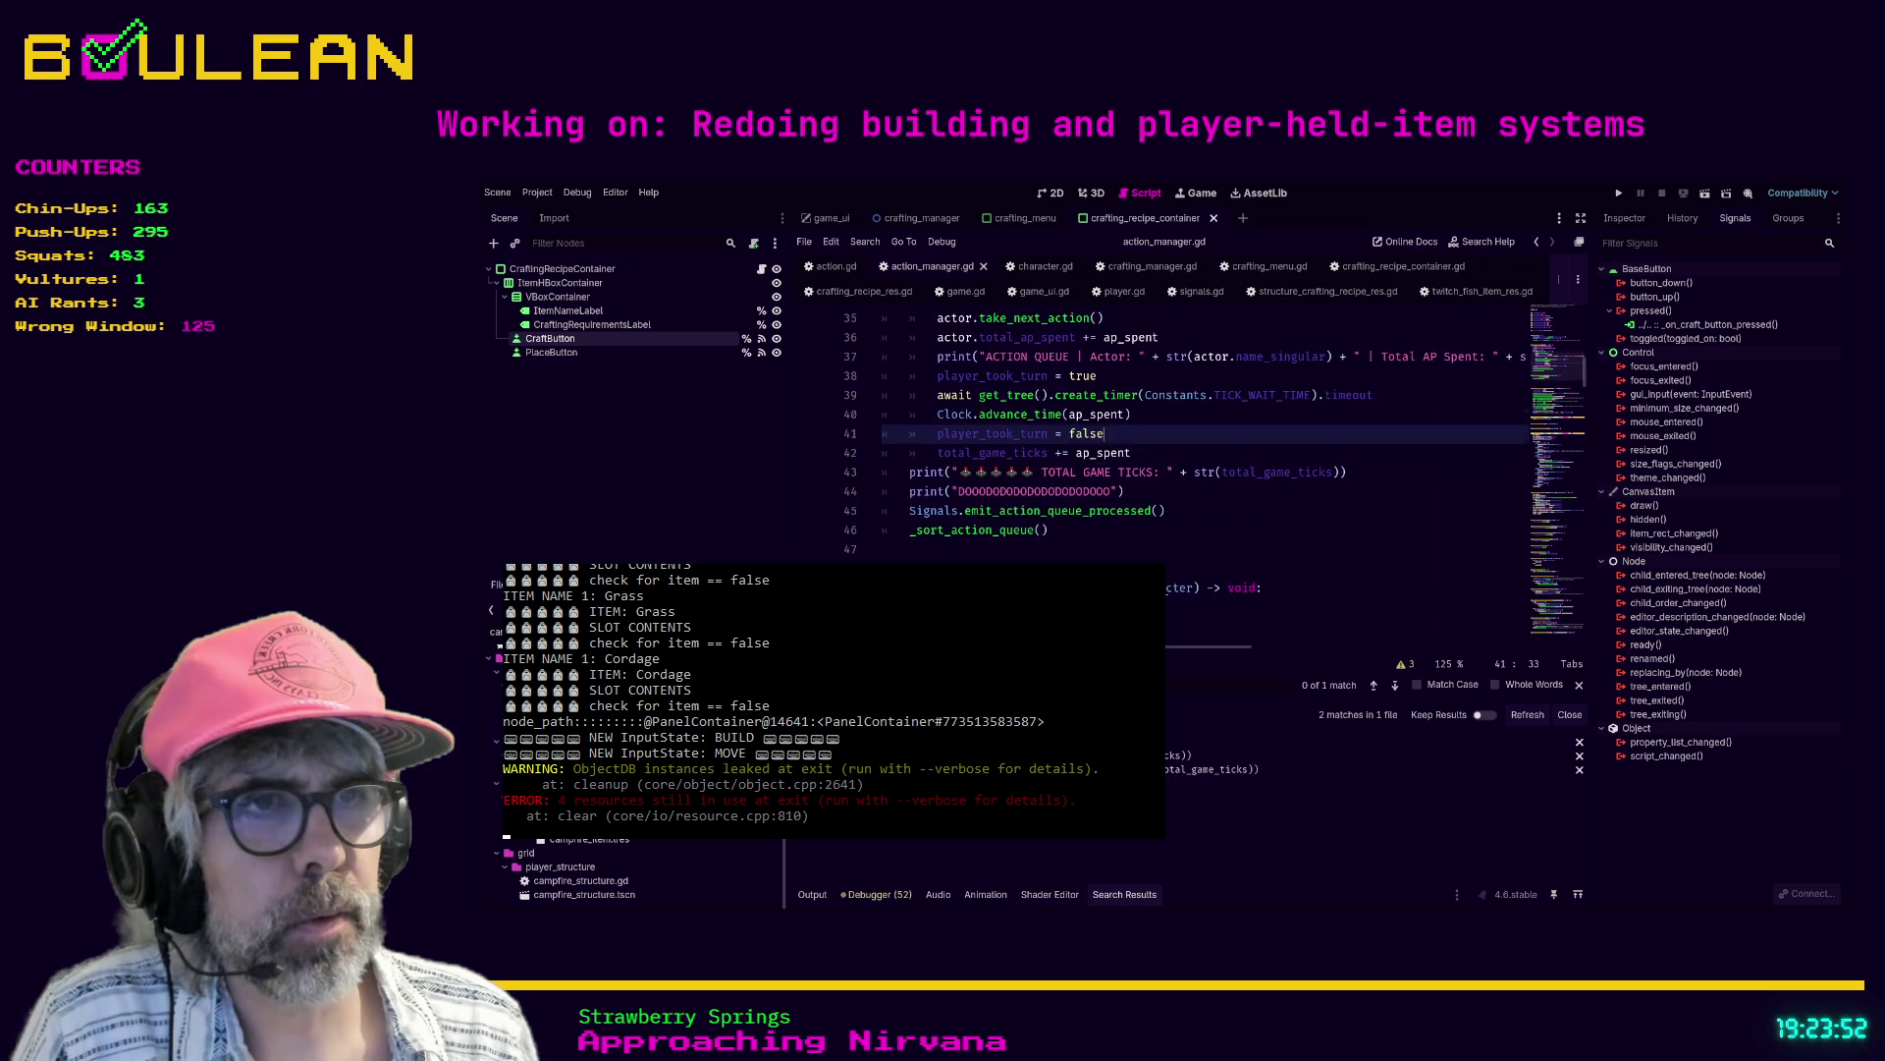
scroll(1198, 432, down, 2)
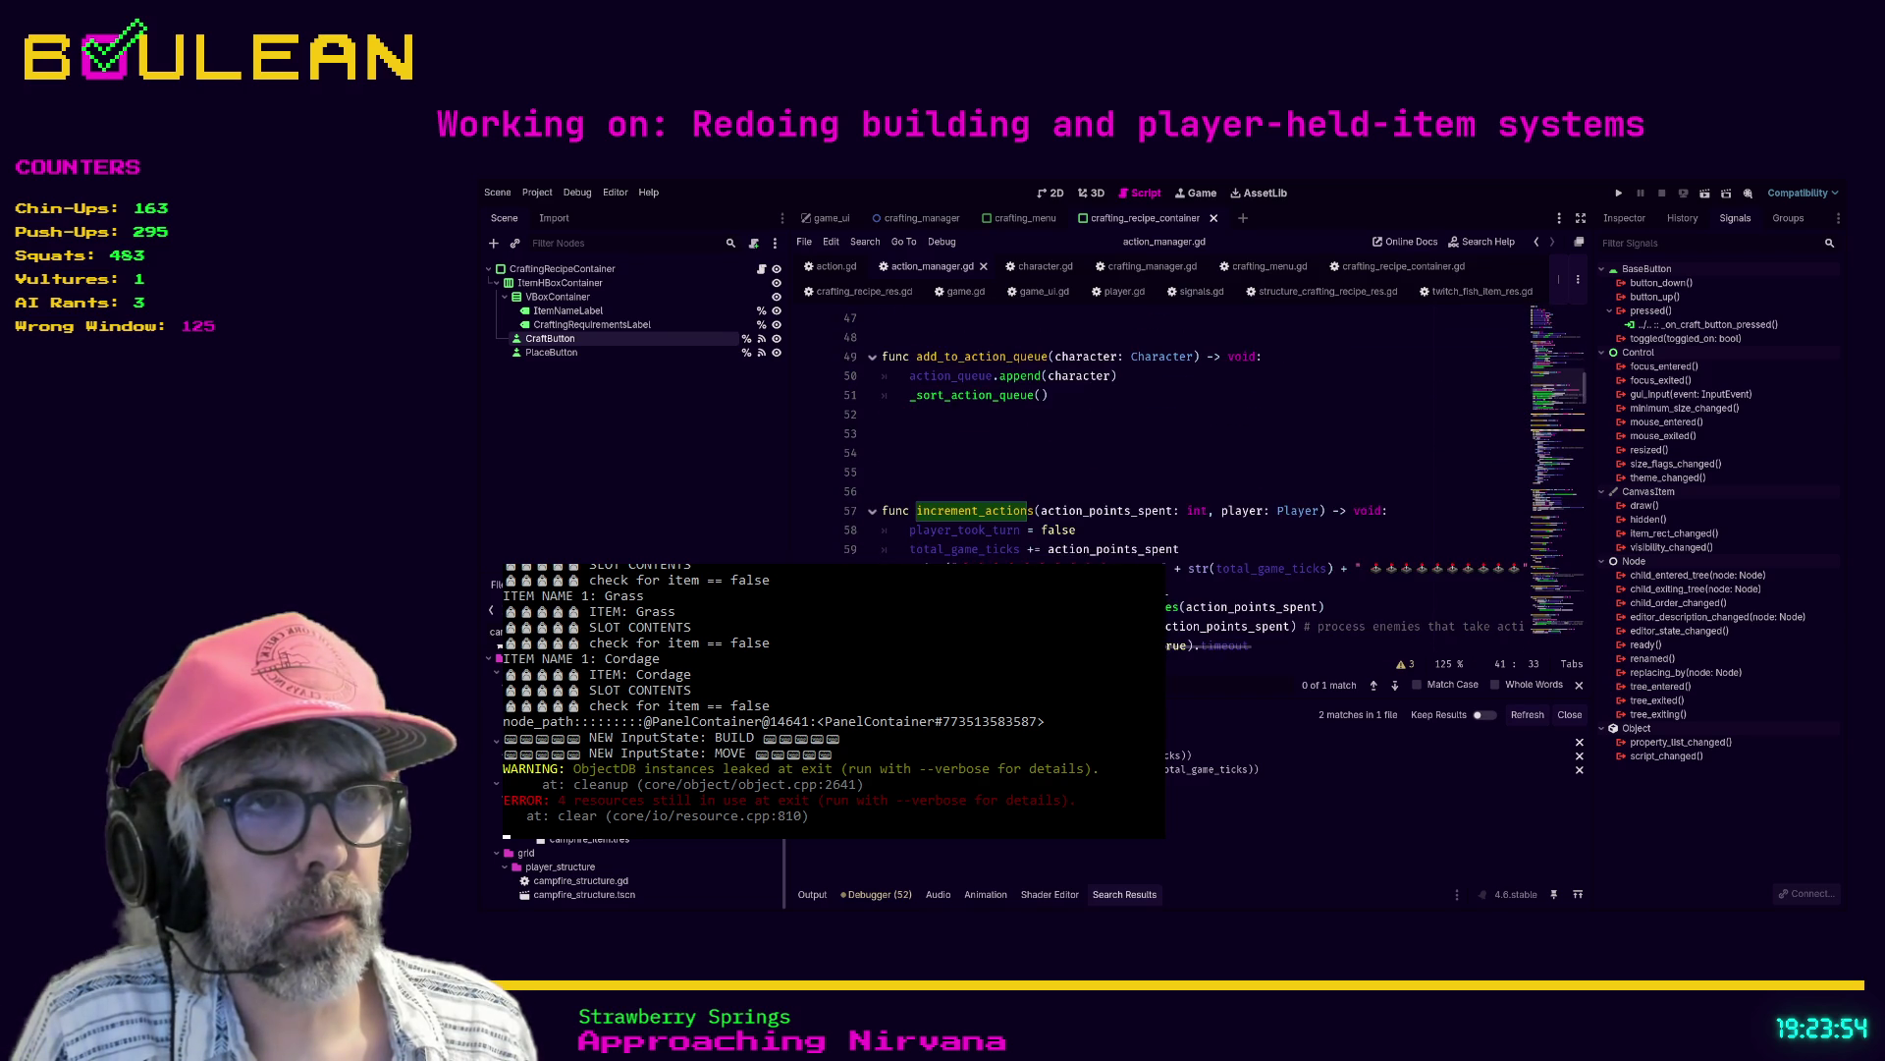
scroll(1198, 432, down, 1)
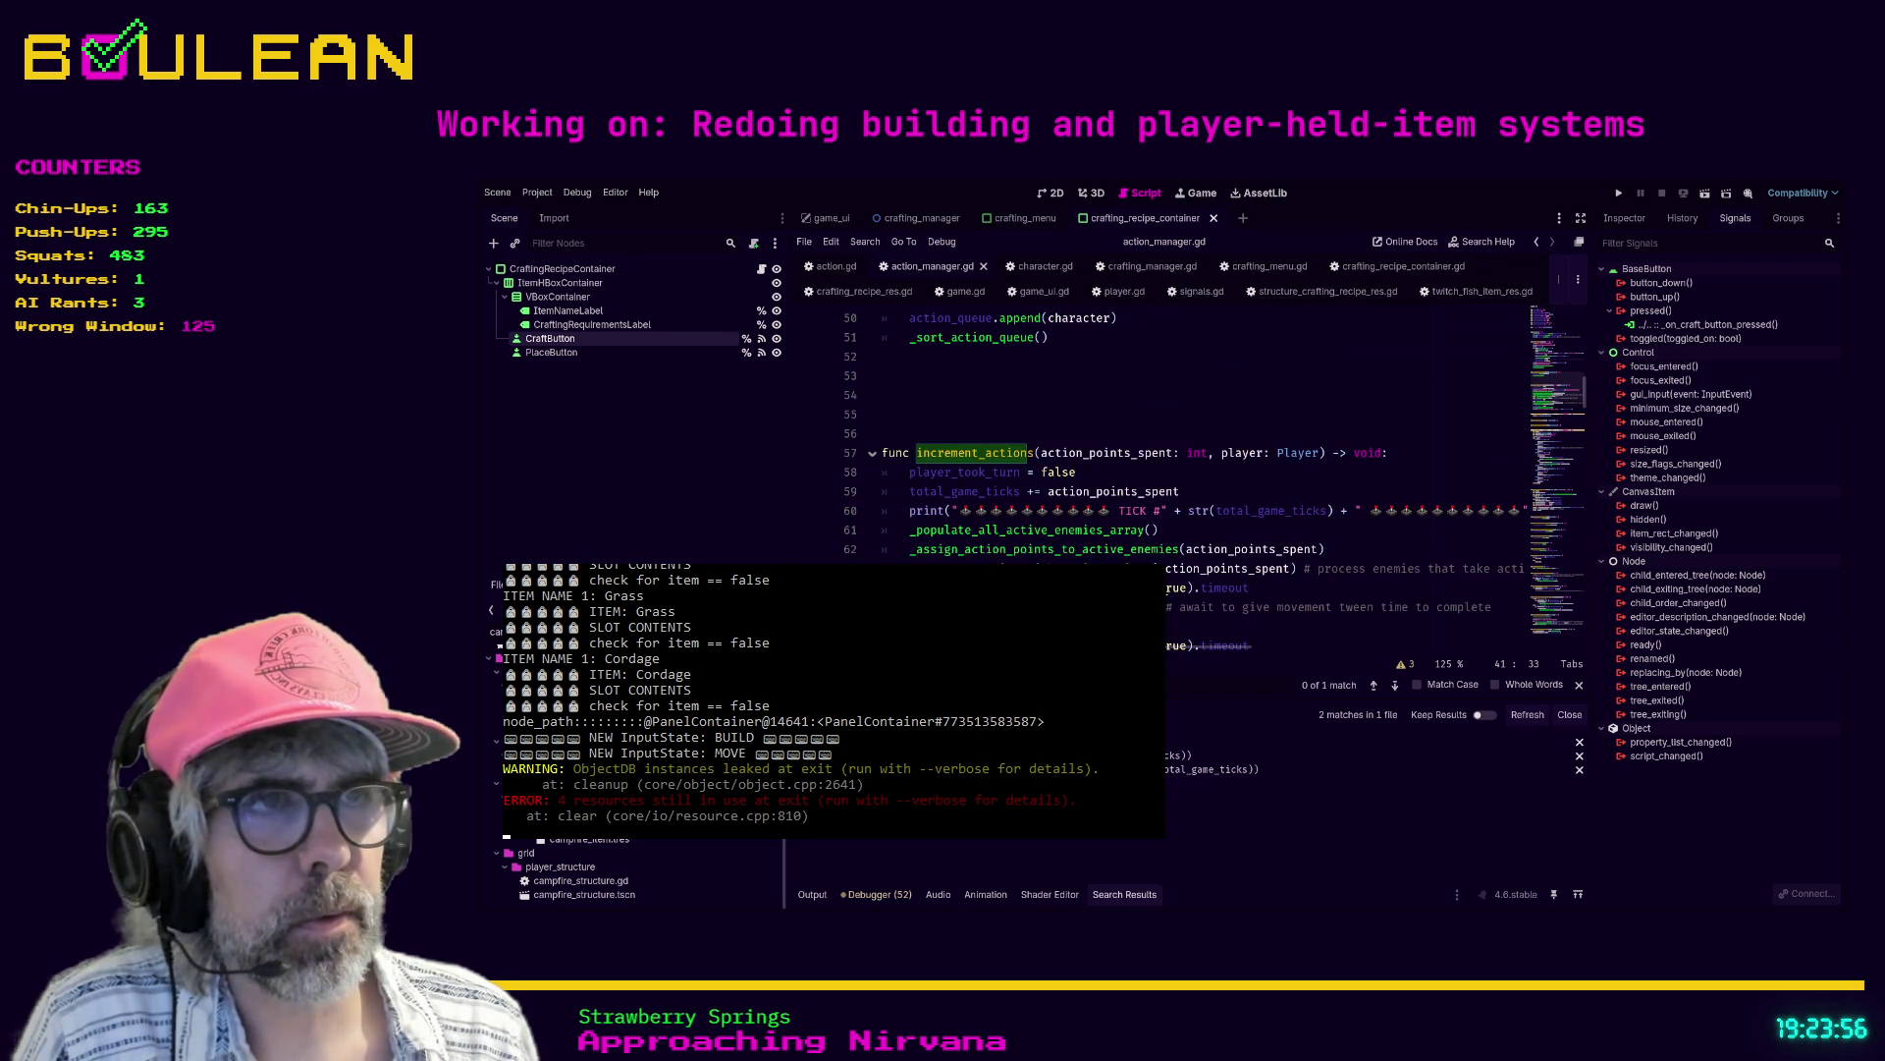
scroll(1199, 432, up, 1)
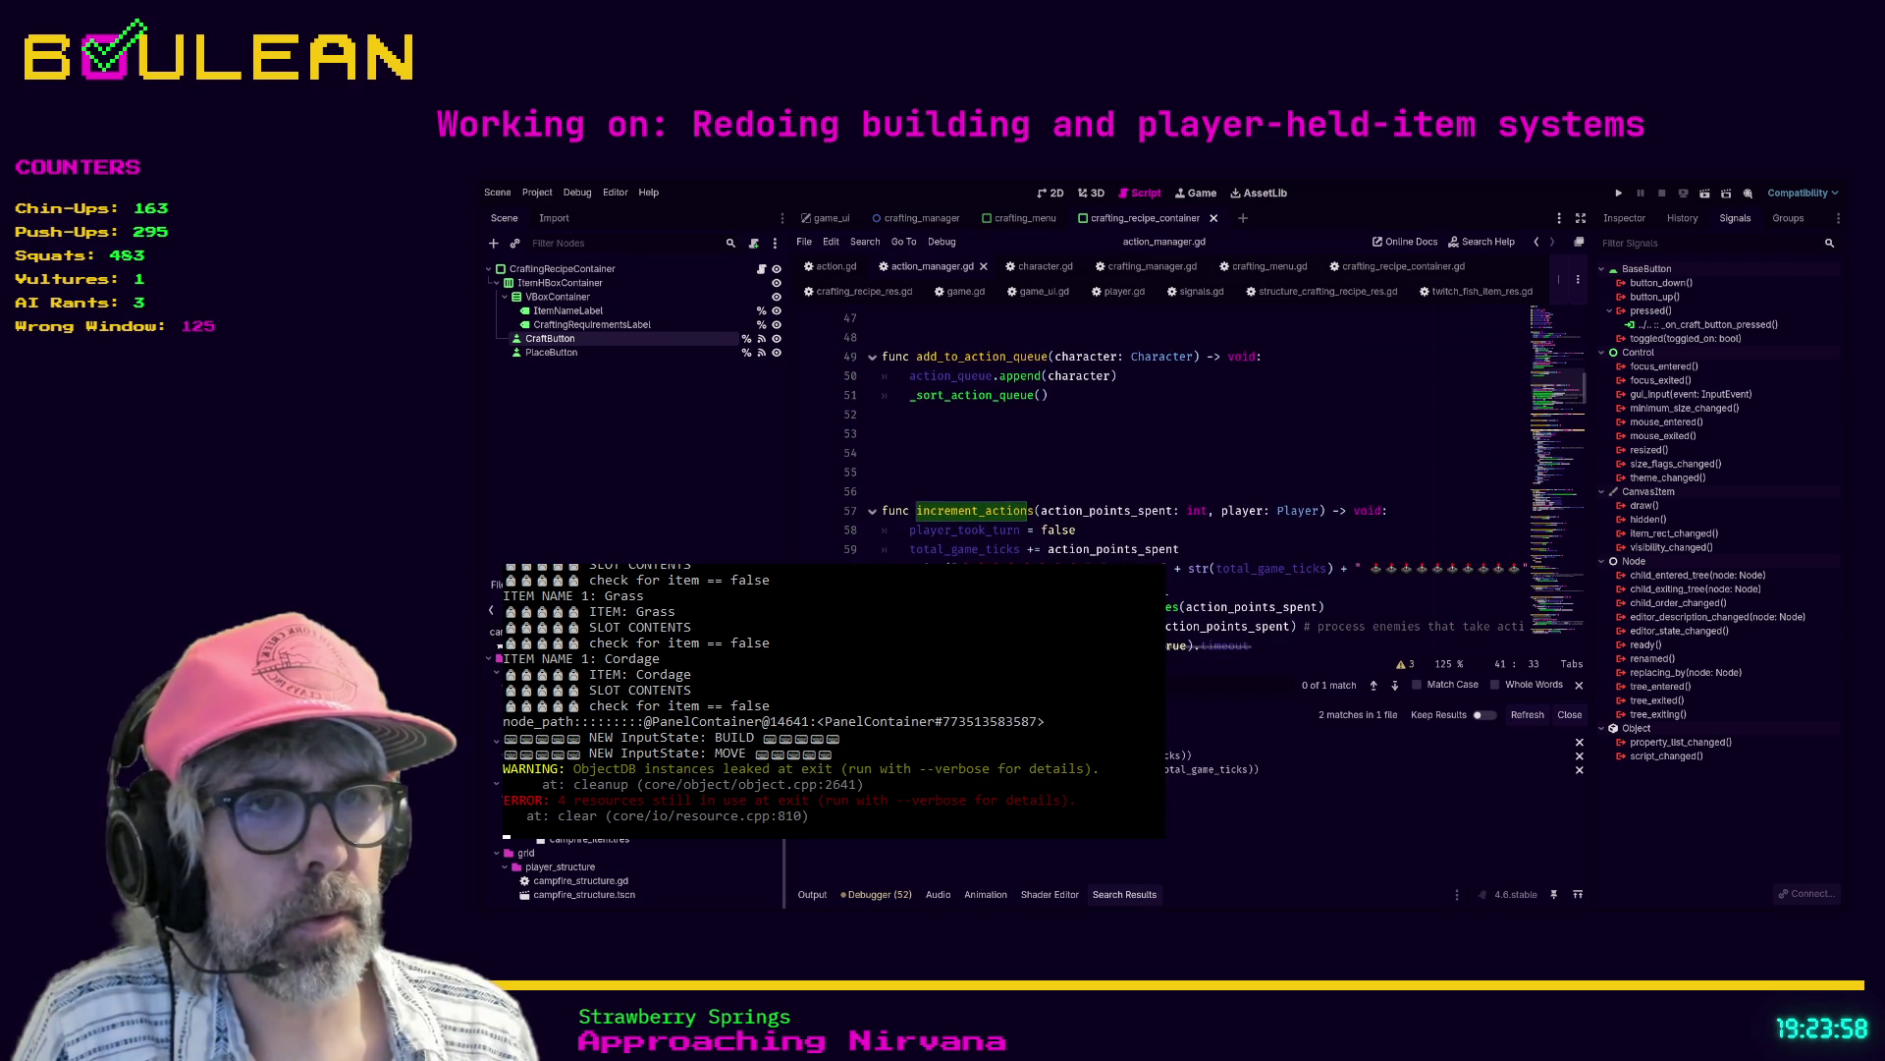
scroll(1198, 432, up, 1)
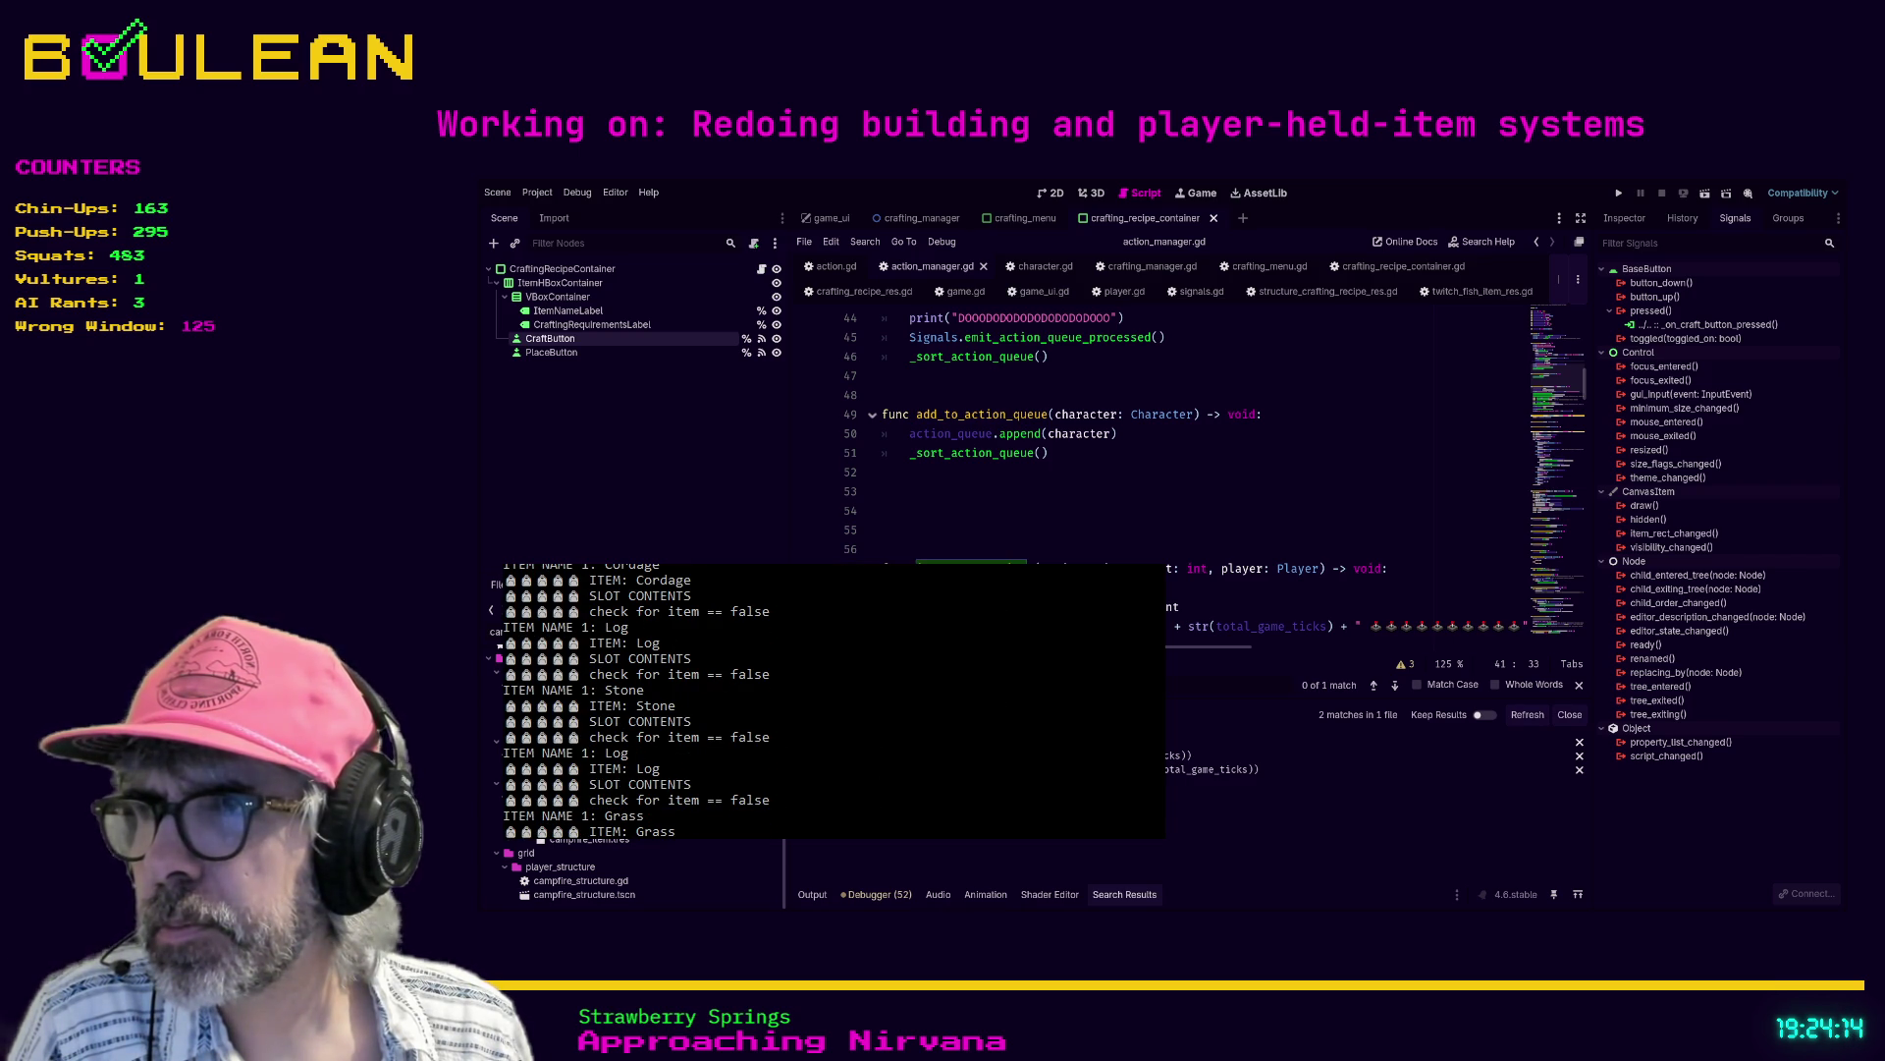
scroll(832, 699, up, 3)
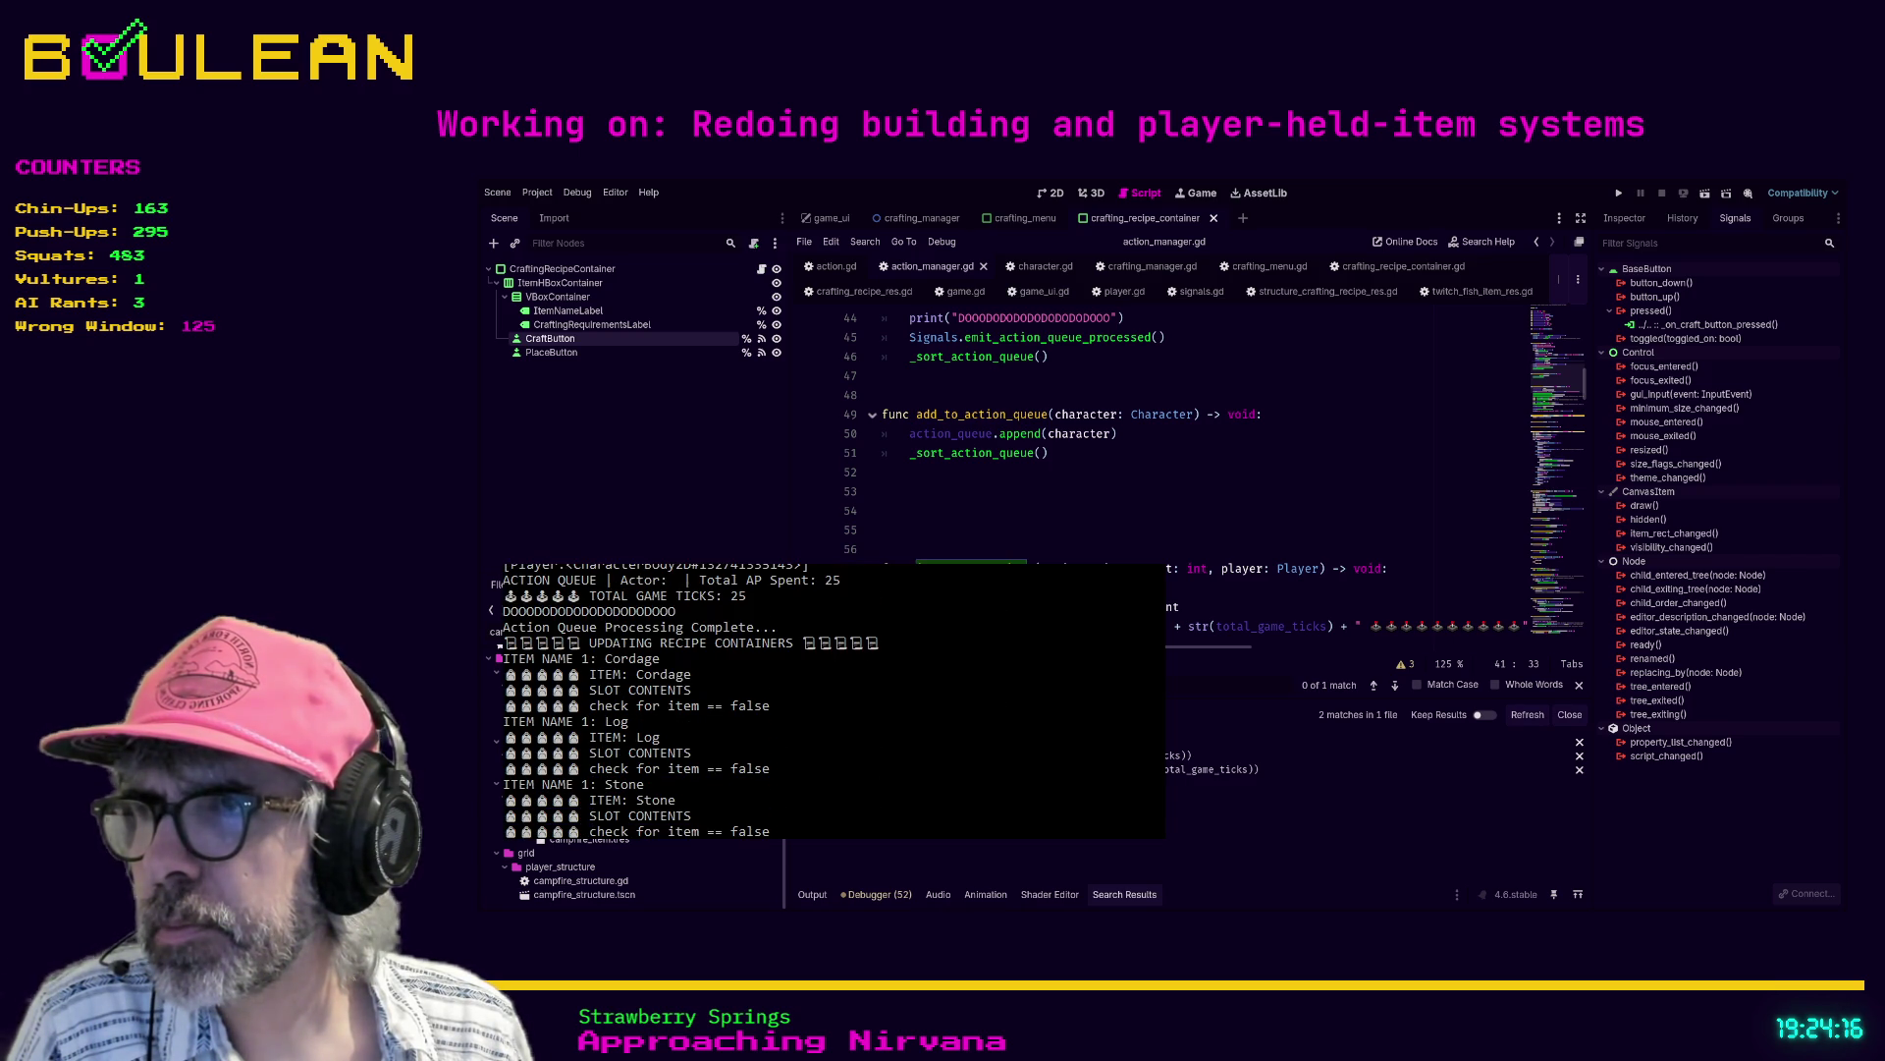
scroll(832, 699, up, 2)
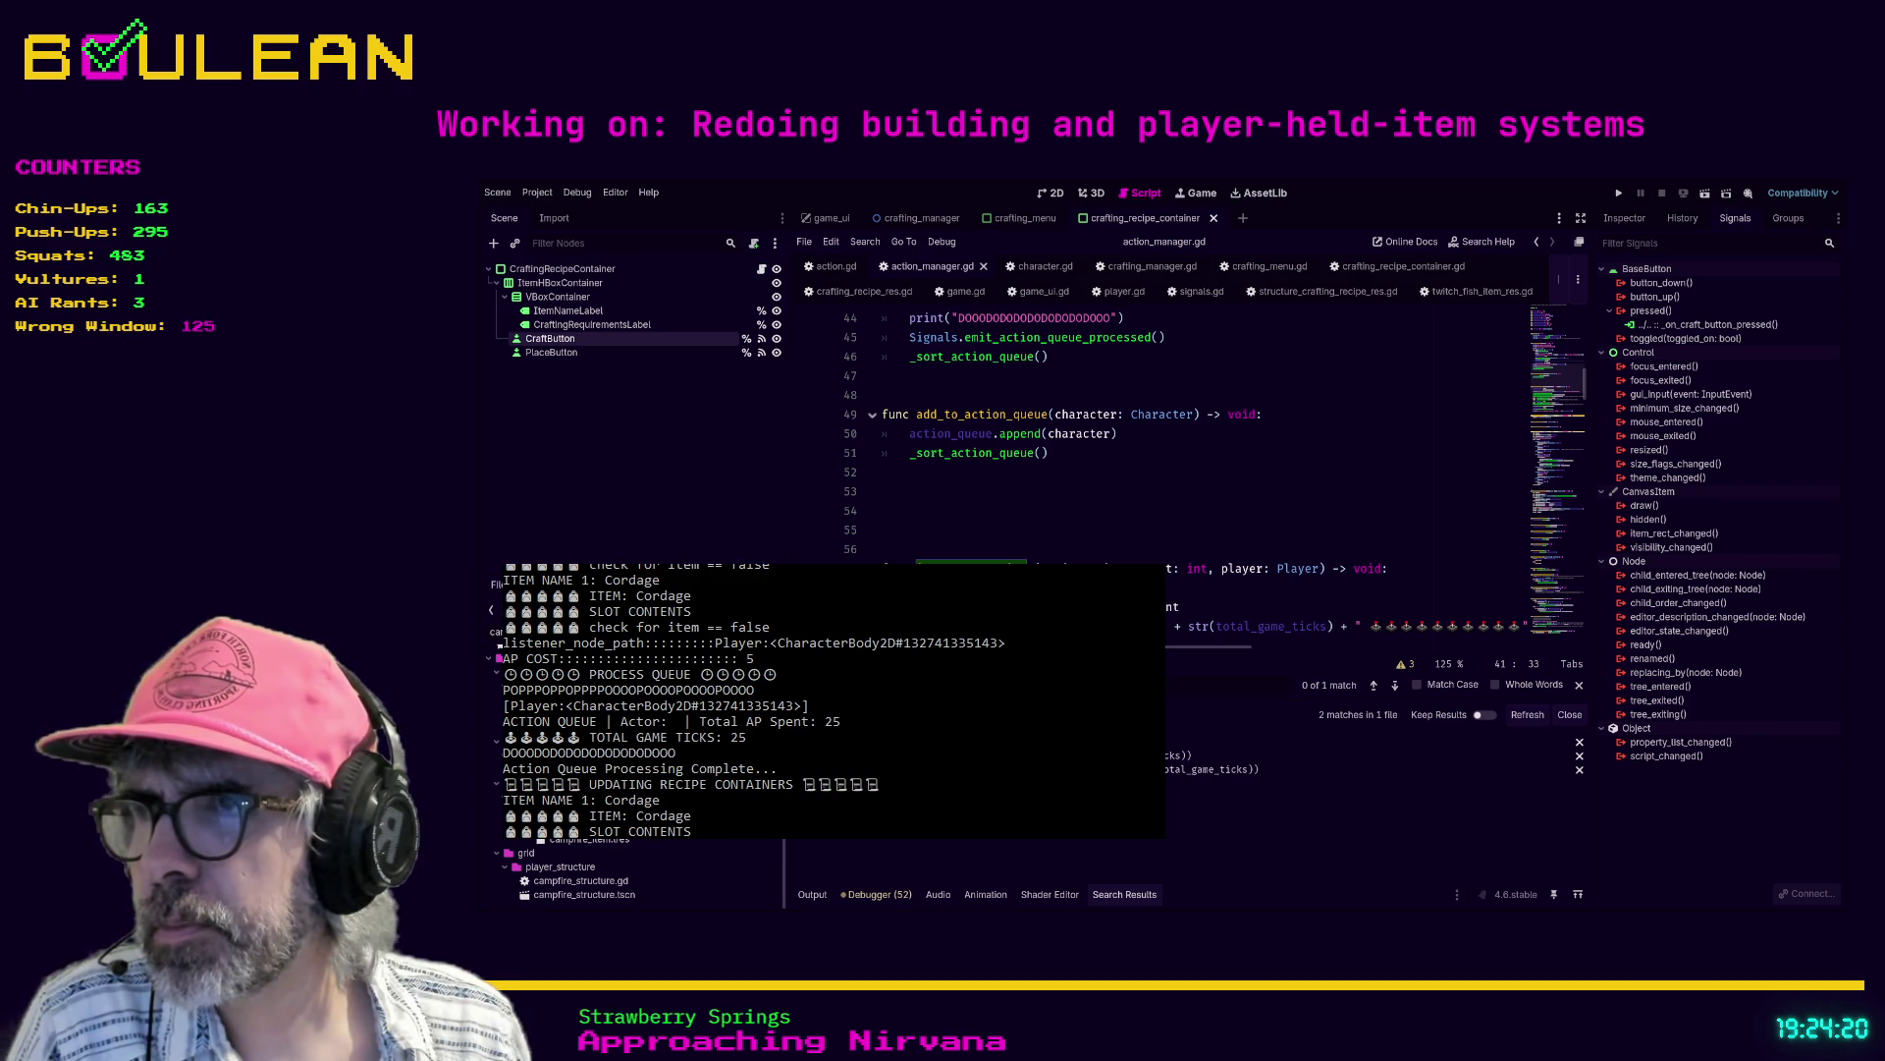
scroll(832, 700, down, 4)
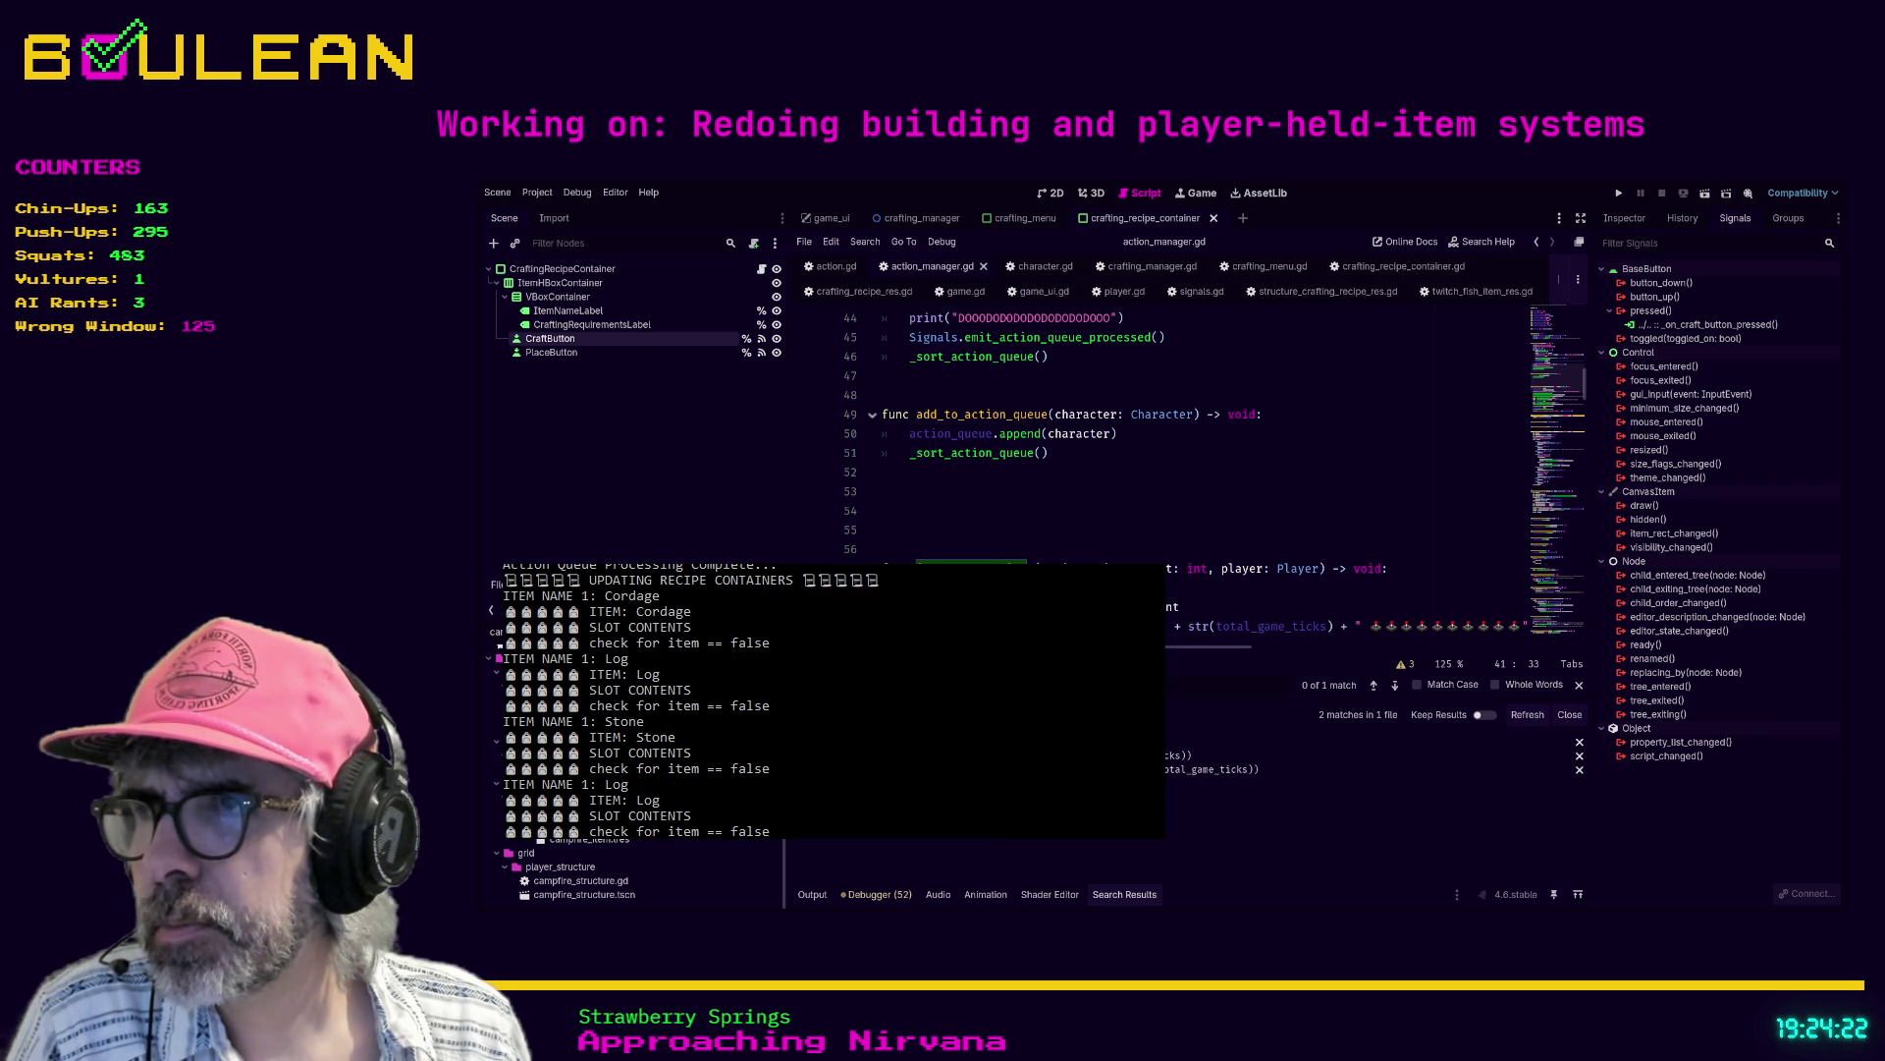
scroll(833, 699, up, 1)
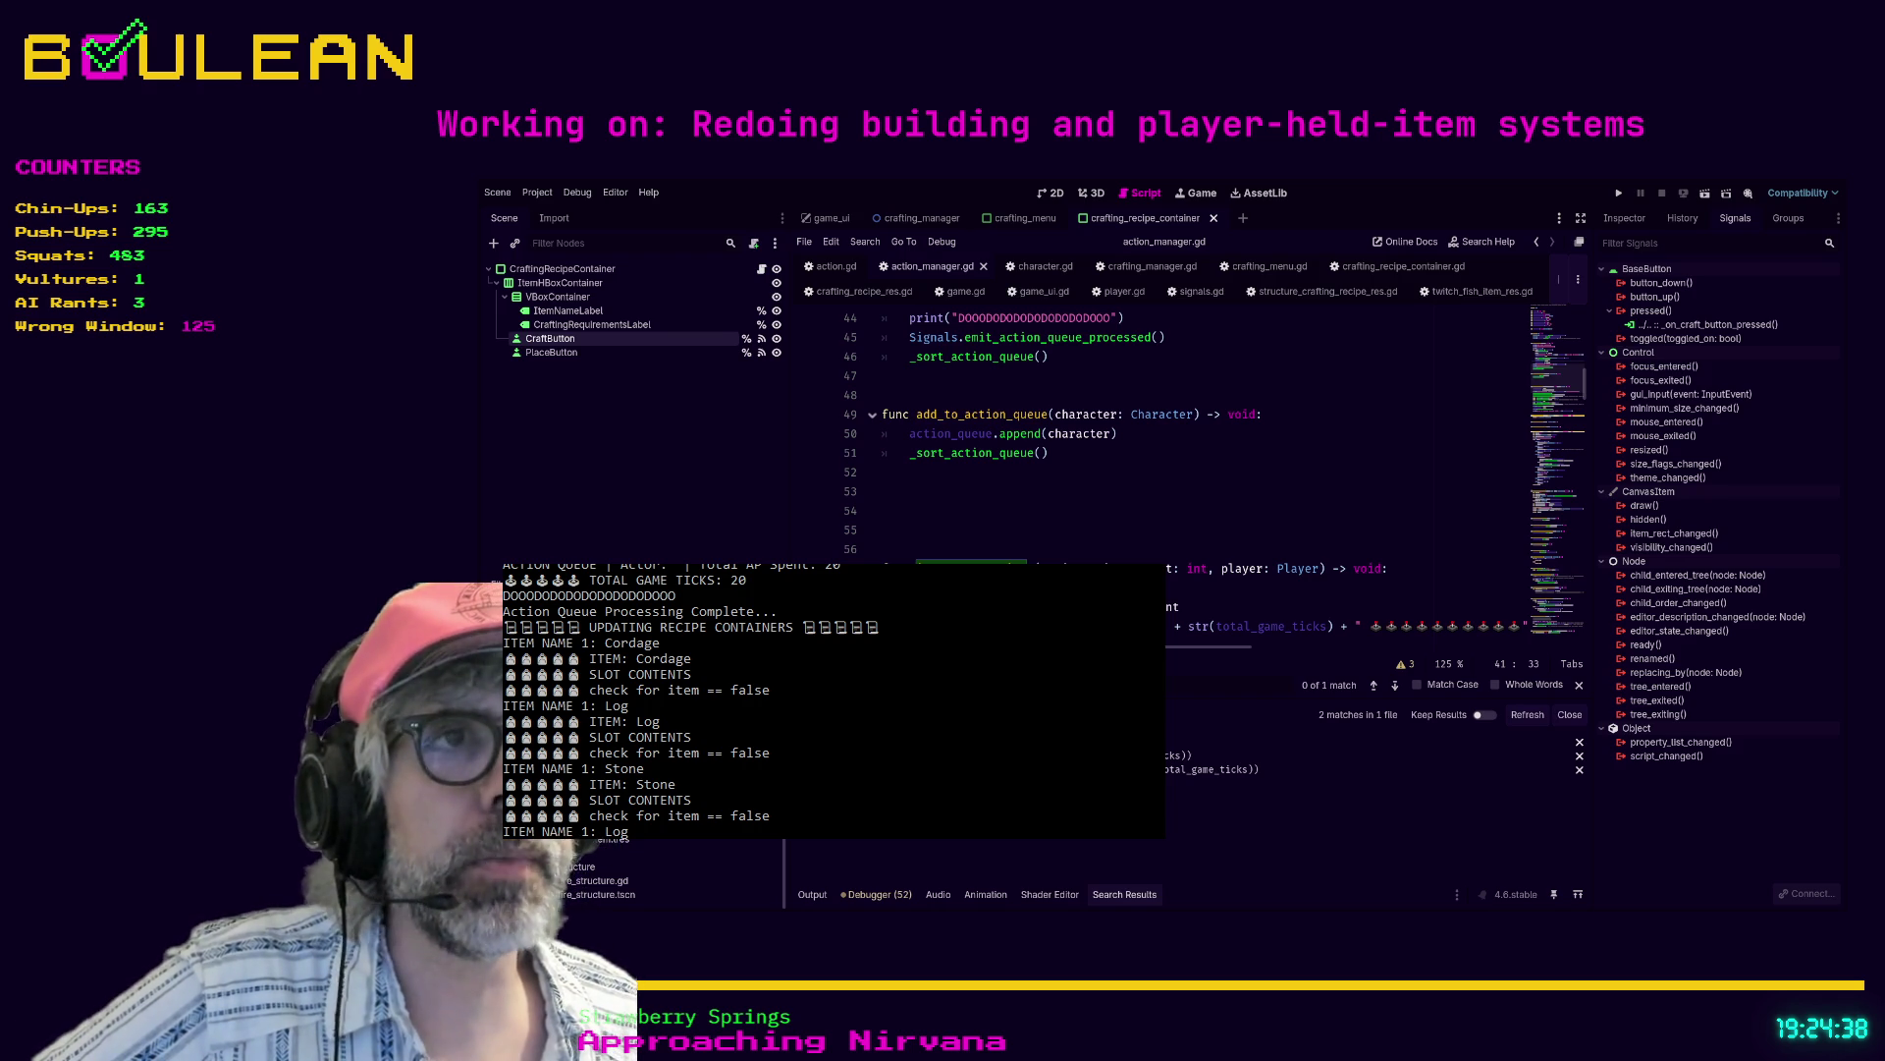
- Scroll up through action_manager.gd past the TOTAL GAME TICKS print to reach process_queue
click(1066, 543)
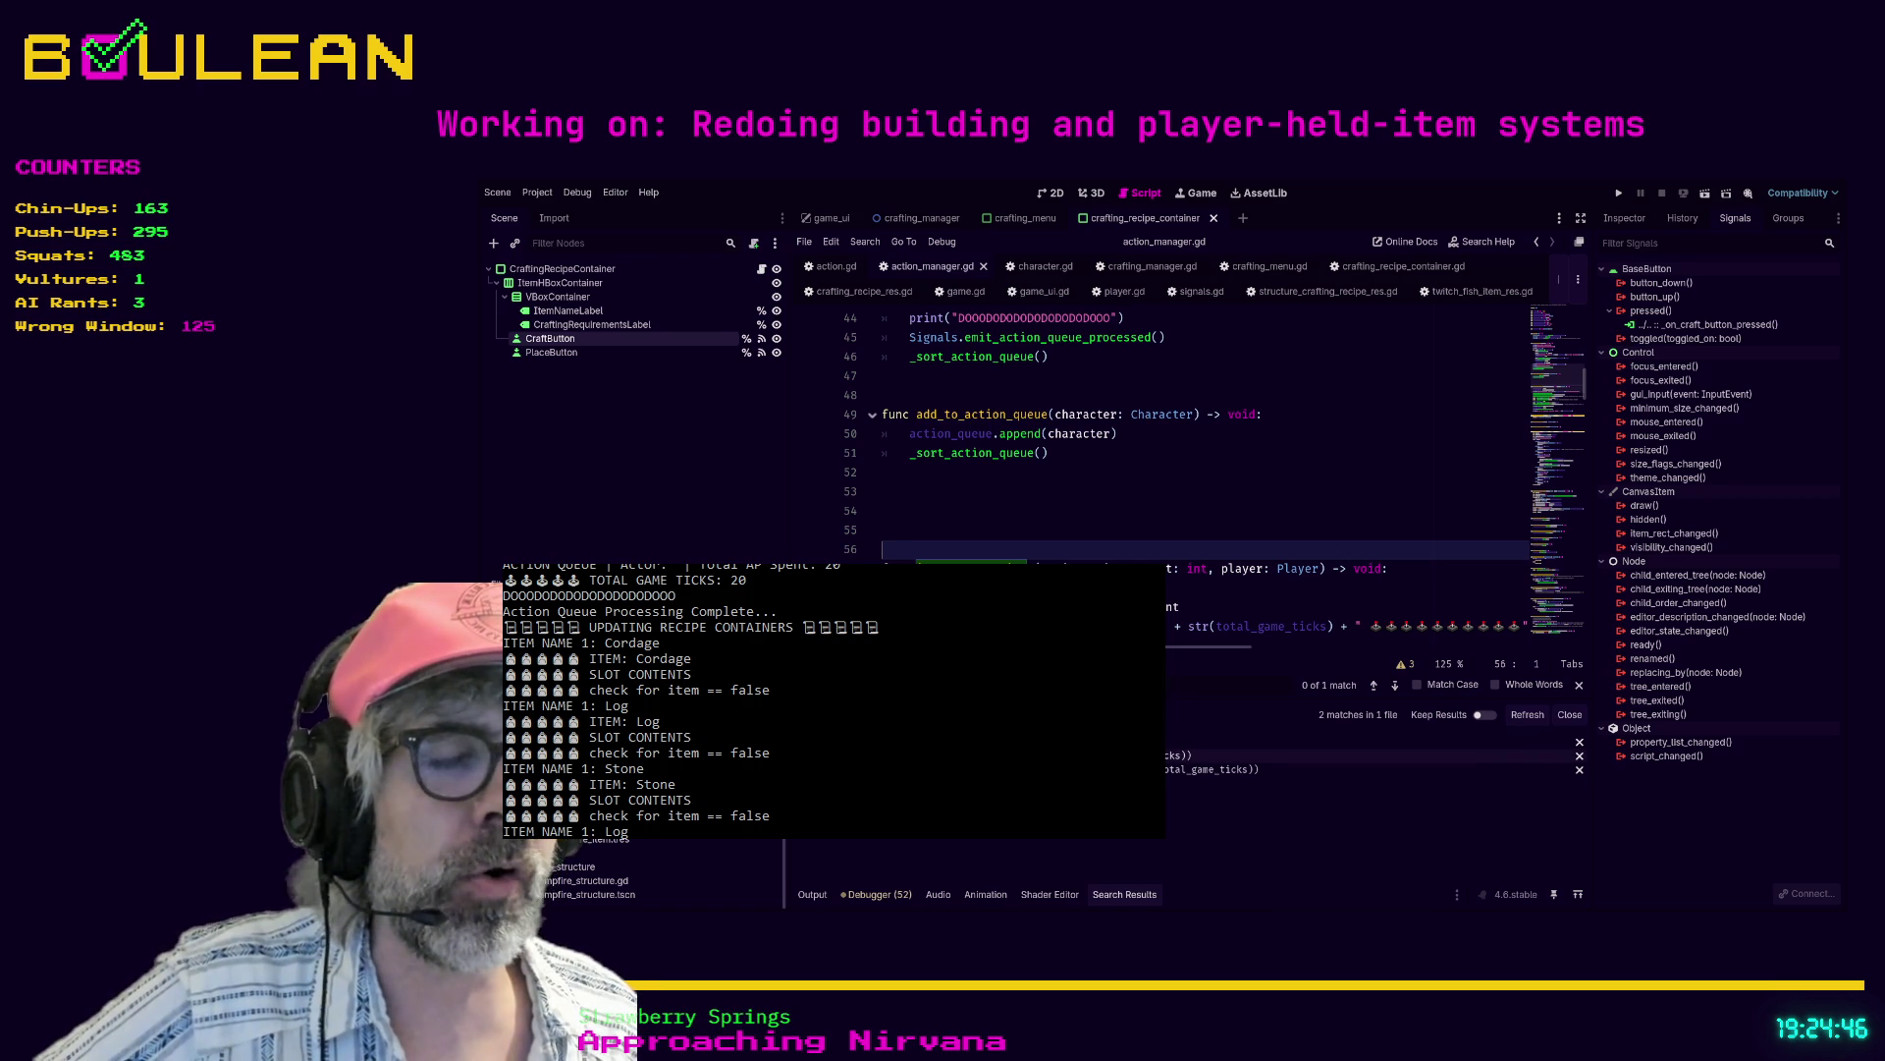
scroll(1046, 520, up, 1)
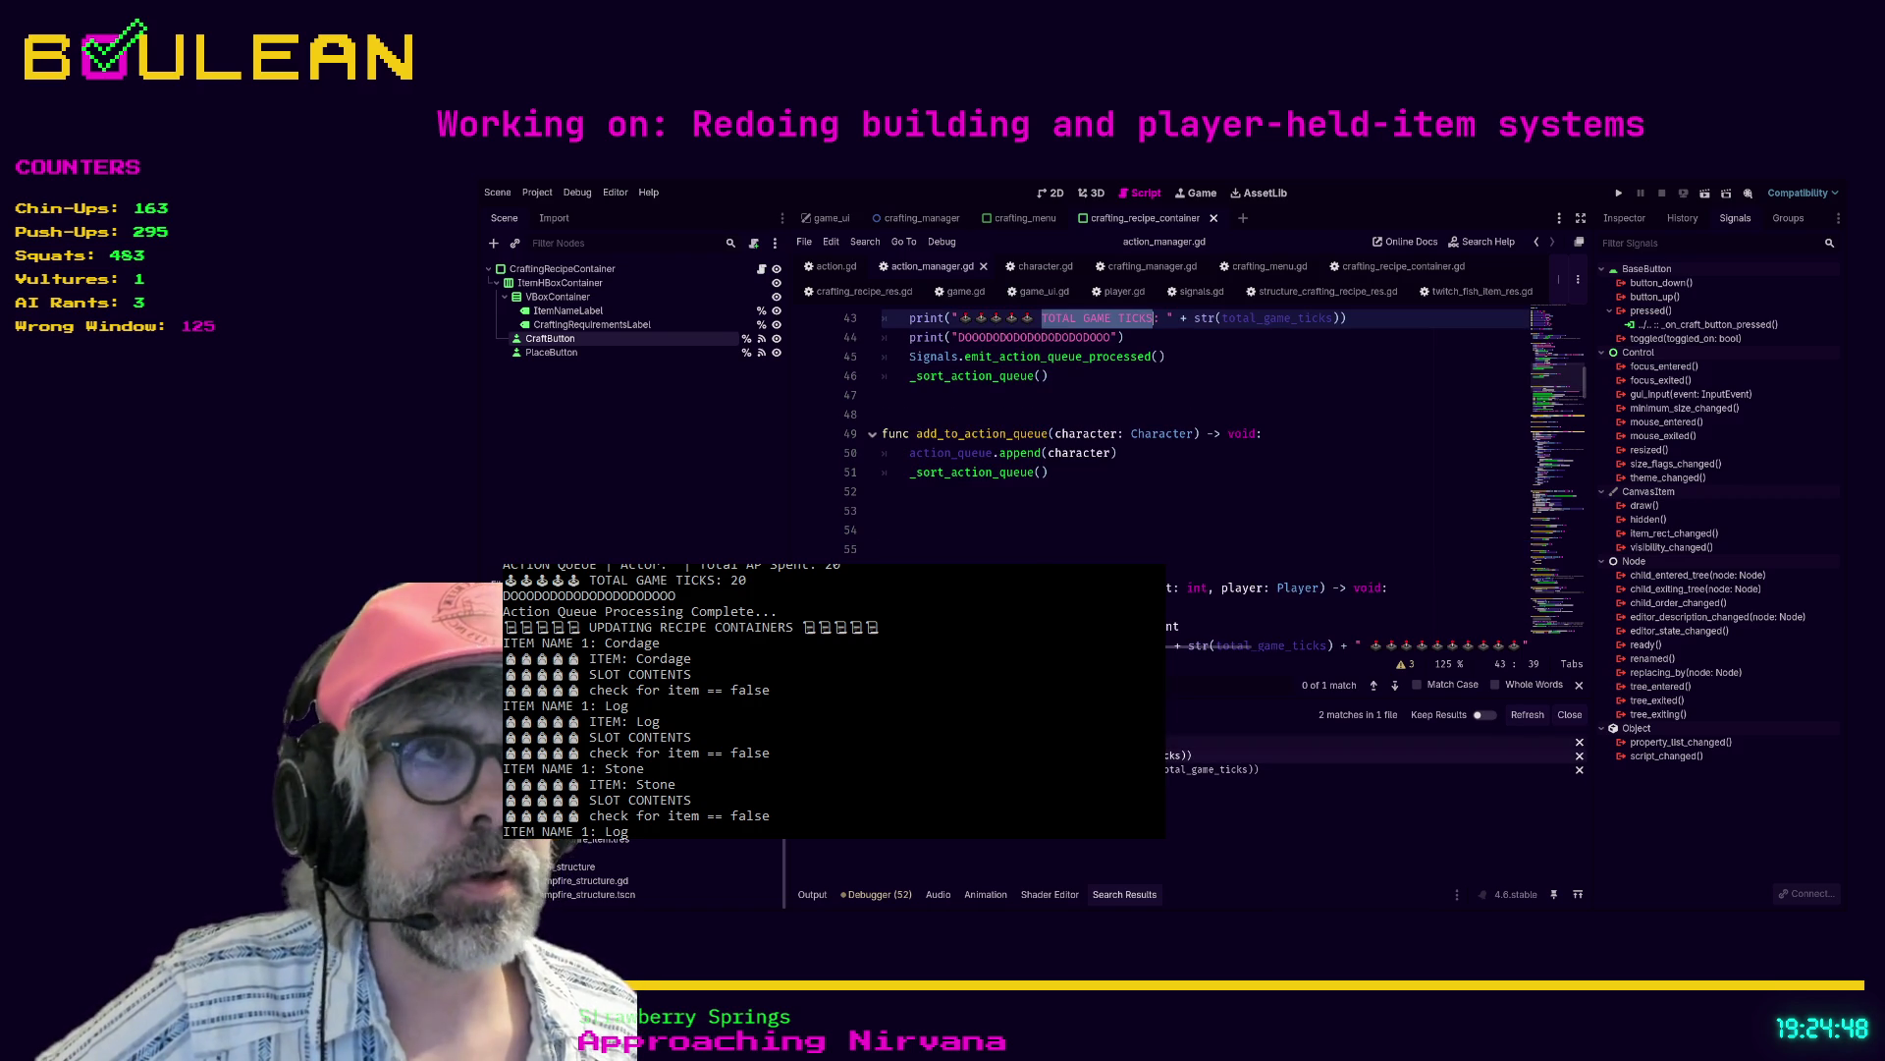
click(1046, 518)
scroll(1201, 499, up, 1)
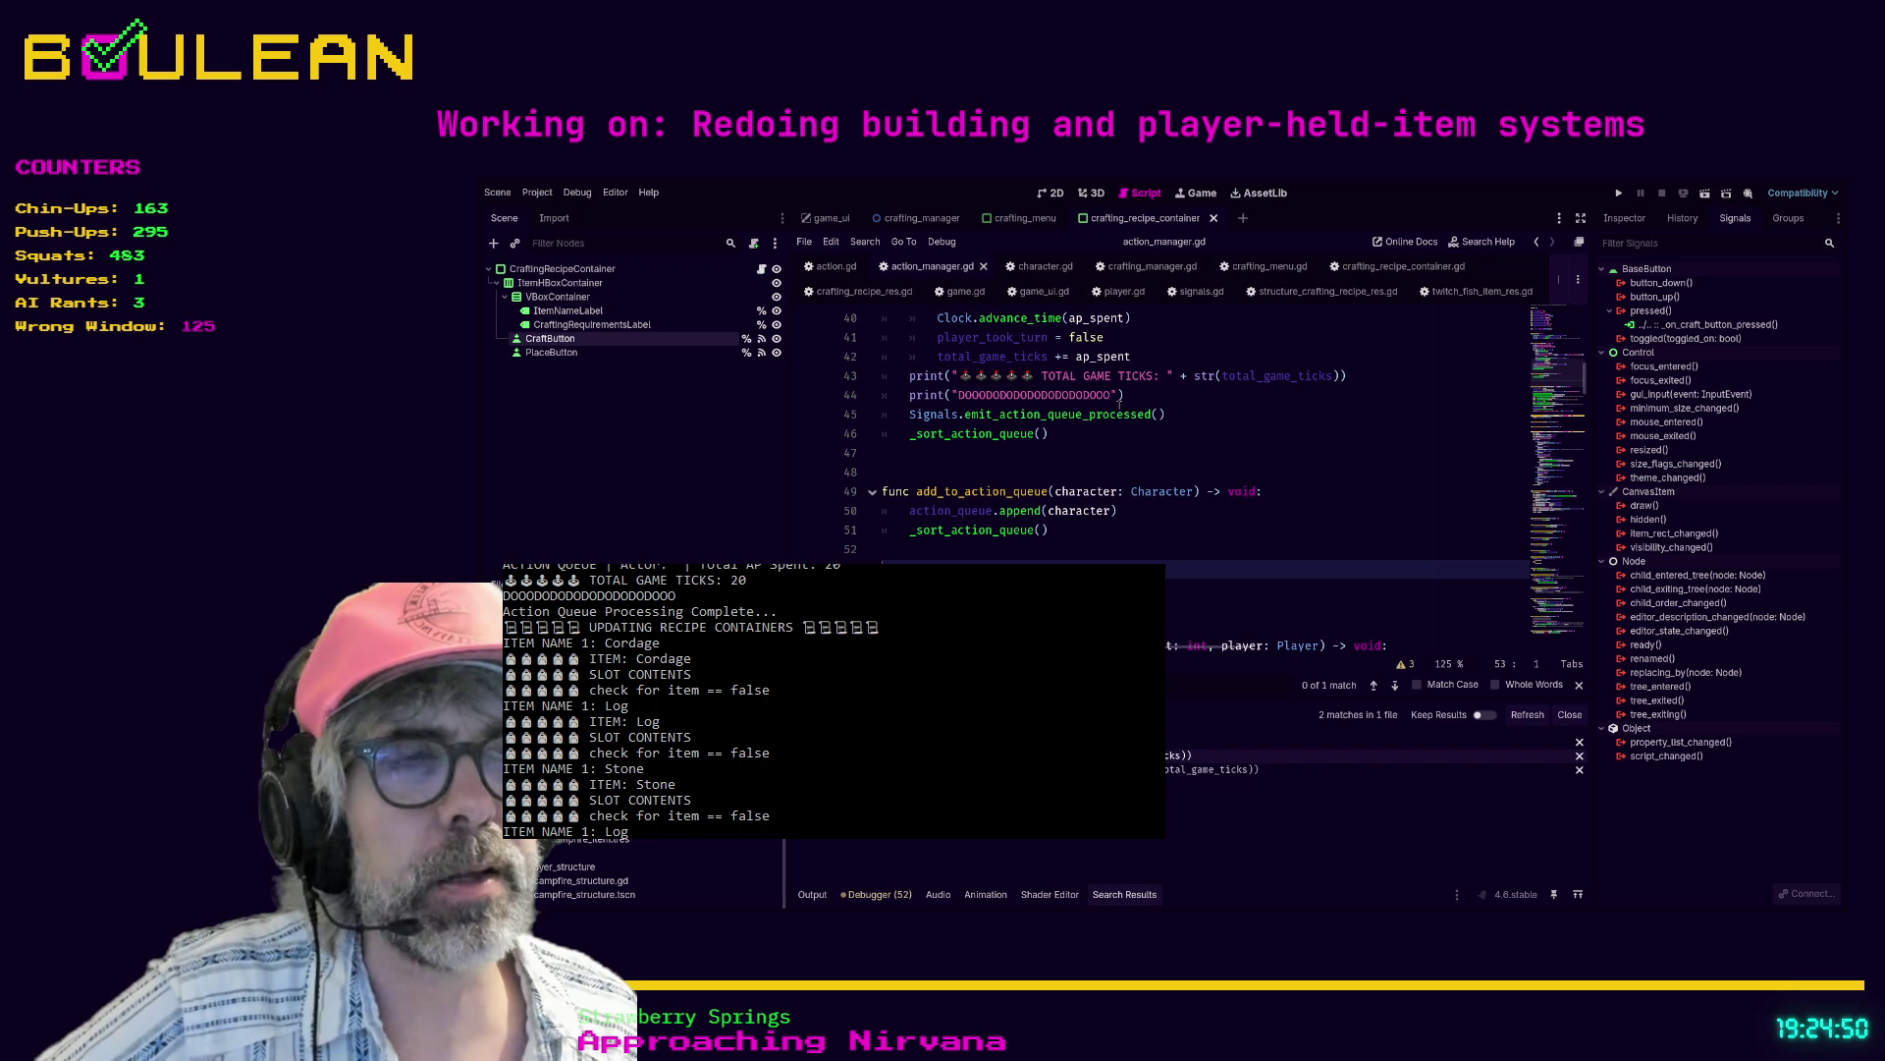
click(1356, 373)
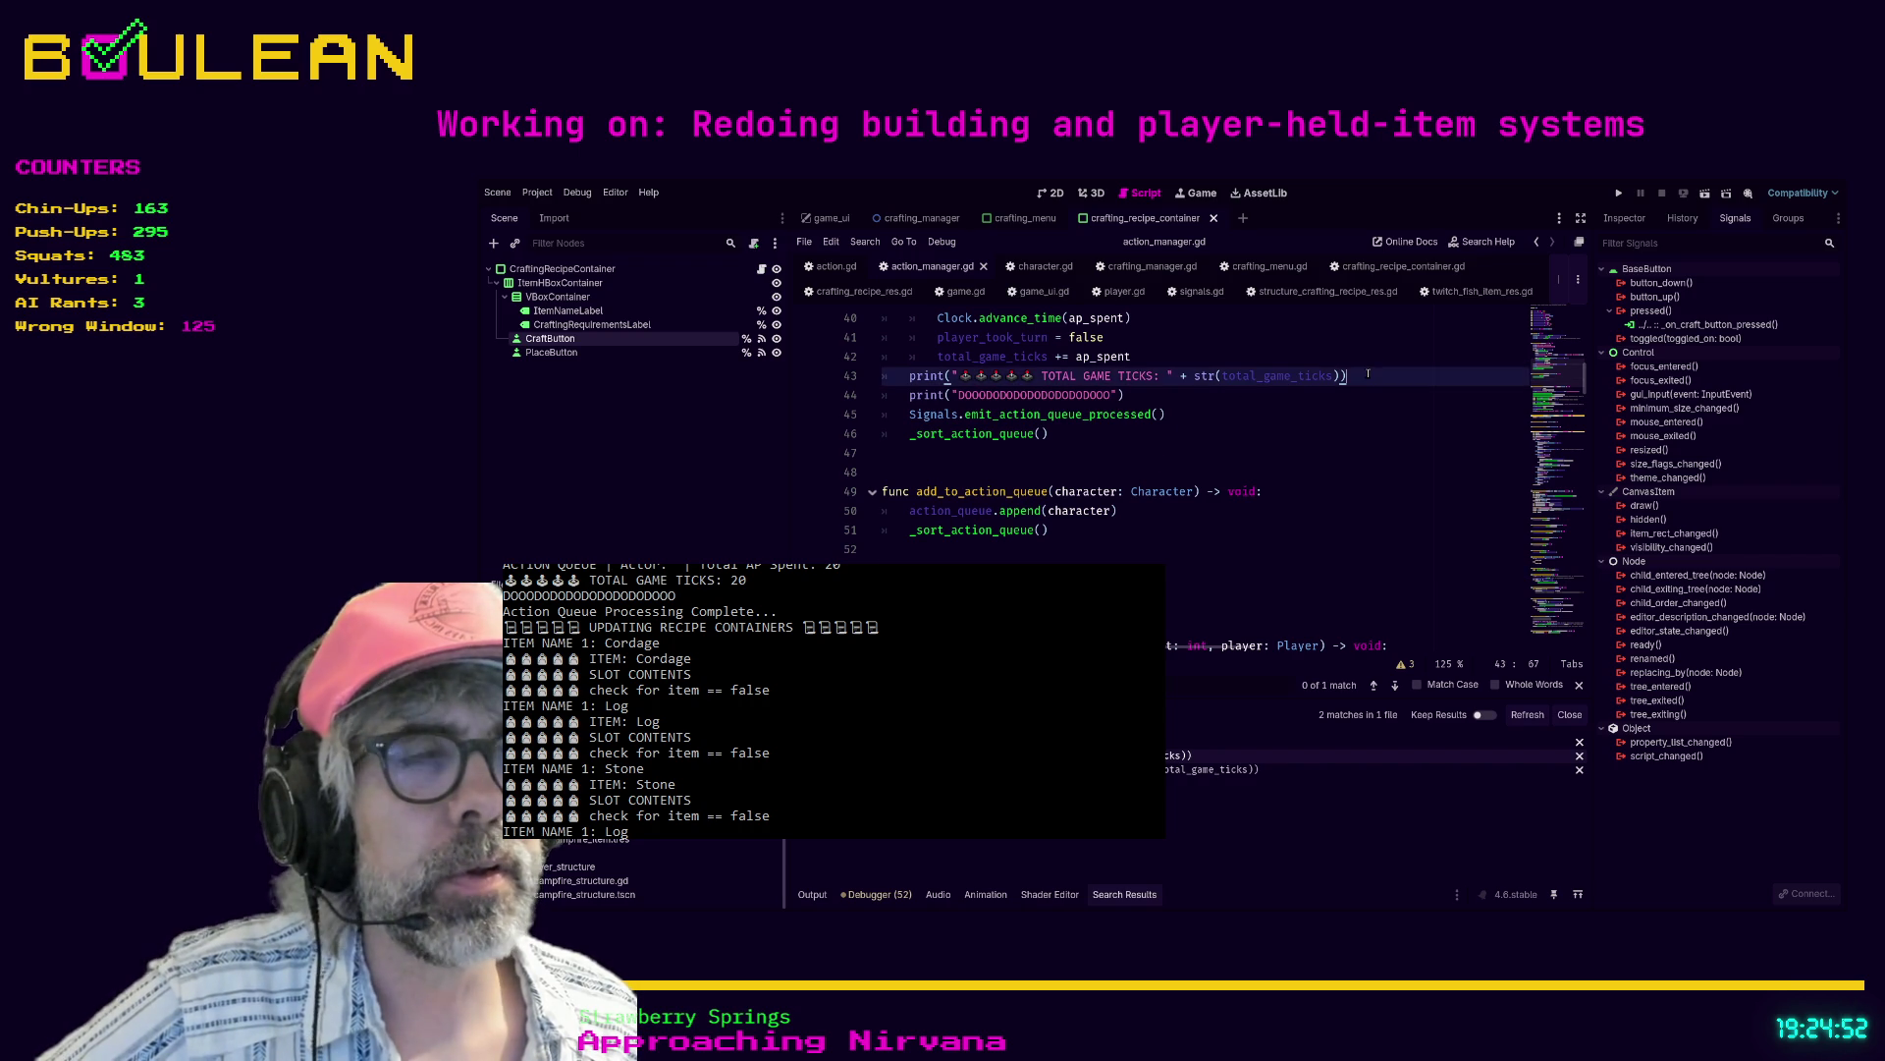
drag(1356, 373, 874, 376)
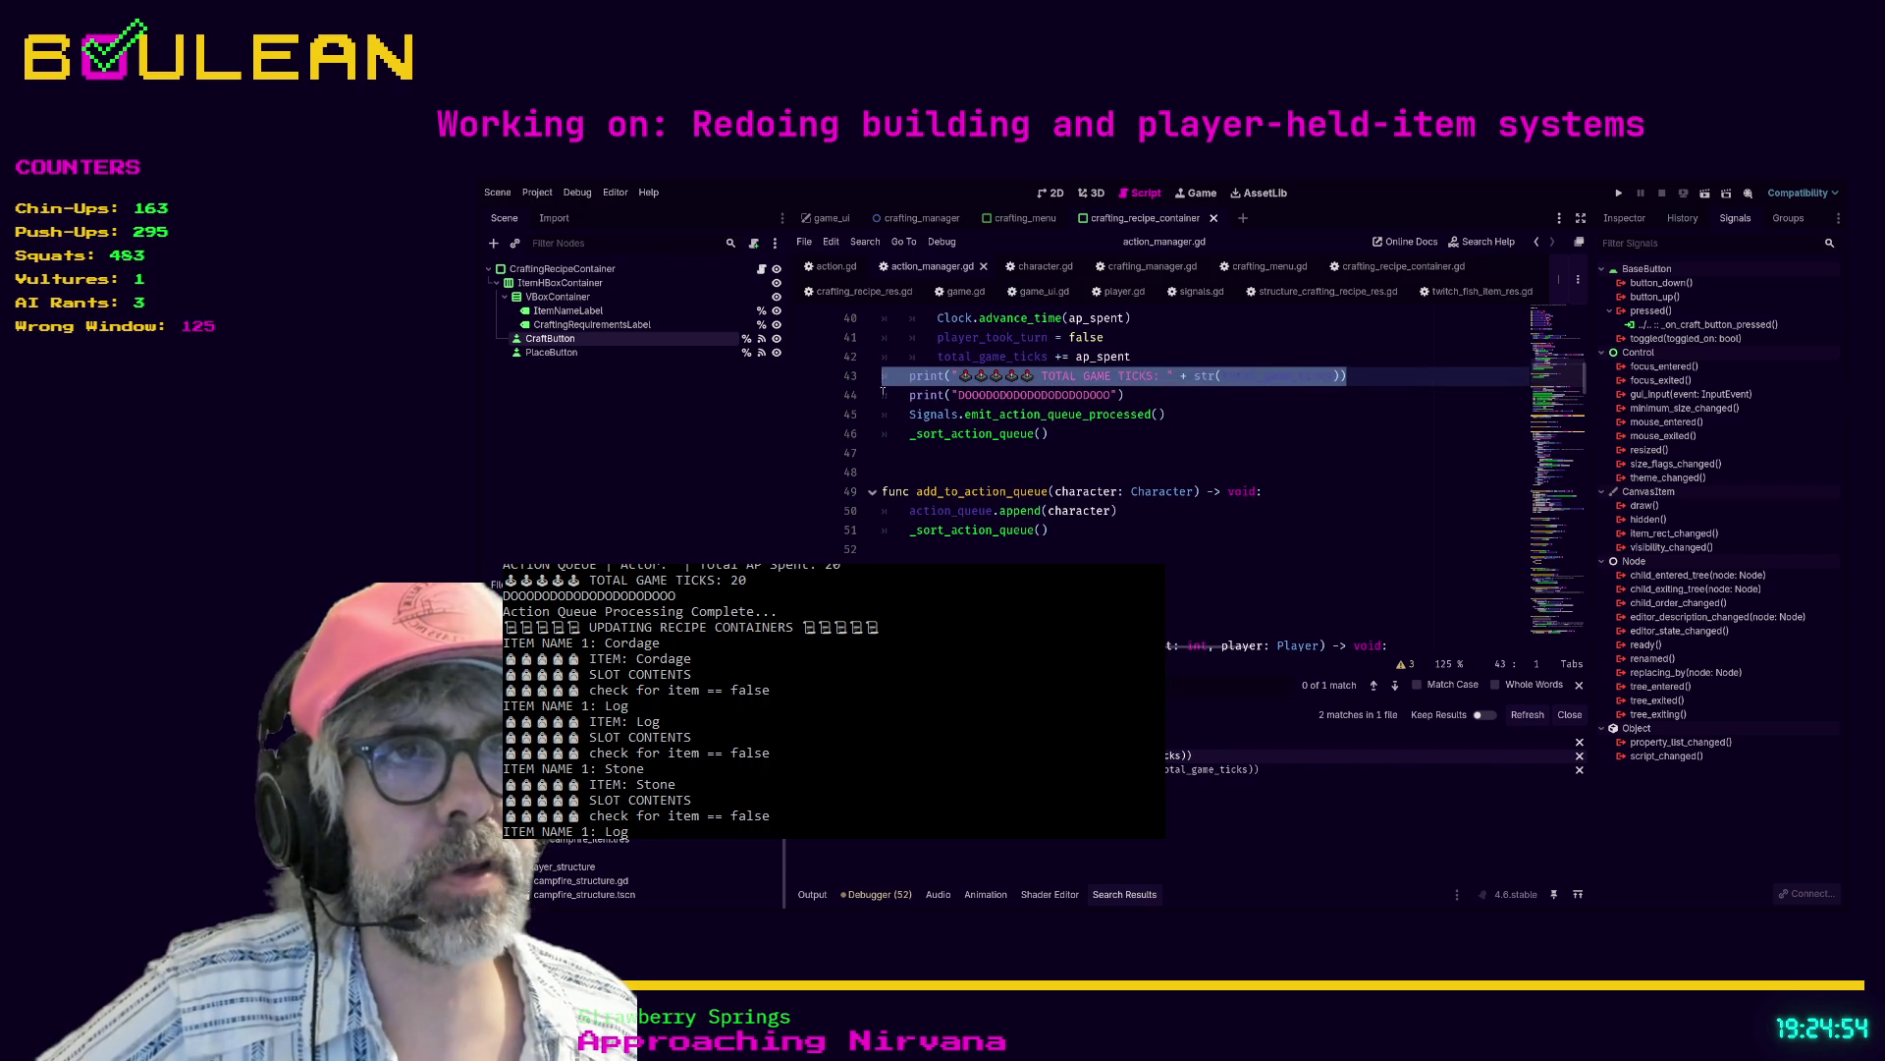
click(883, 393)
scroll(895, 495, up, 1)
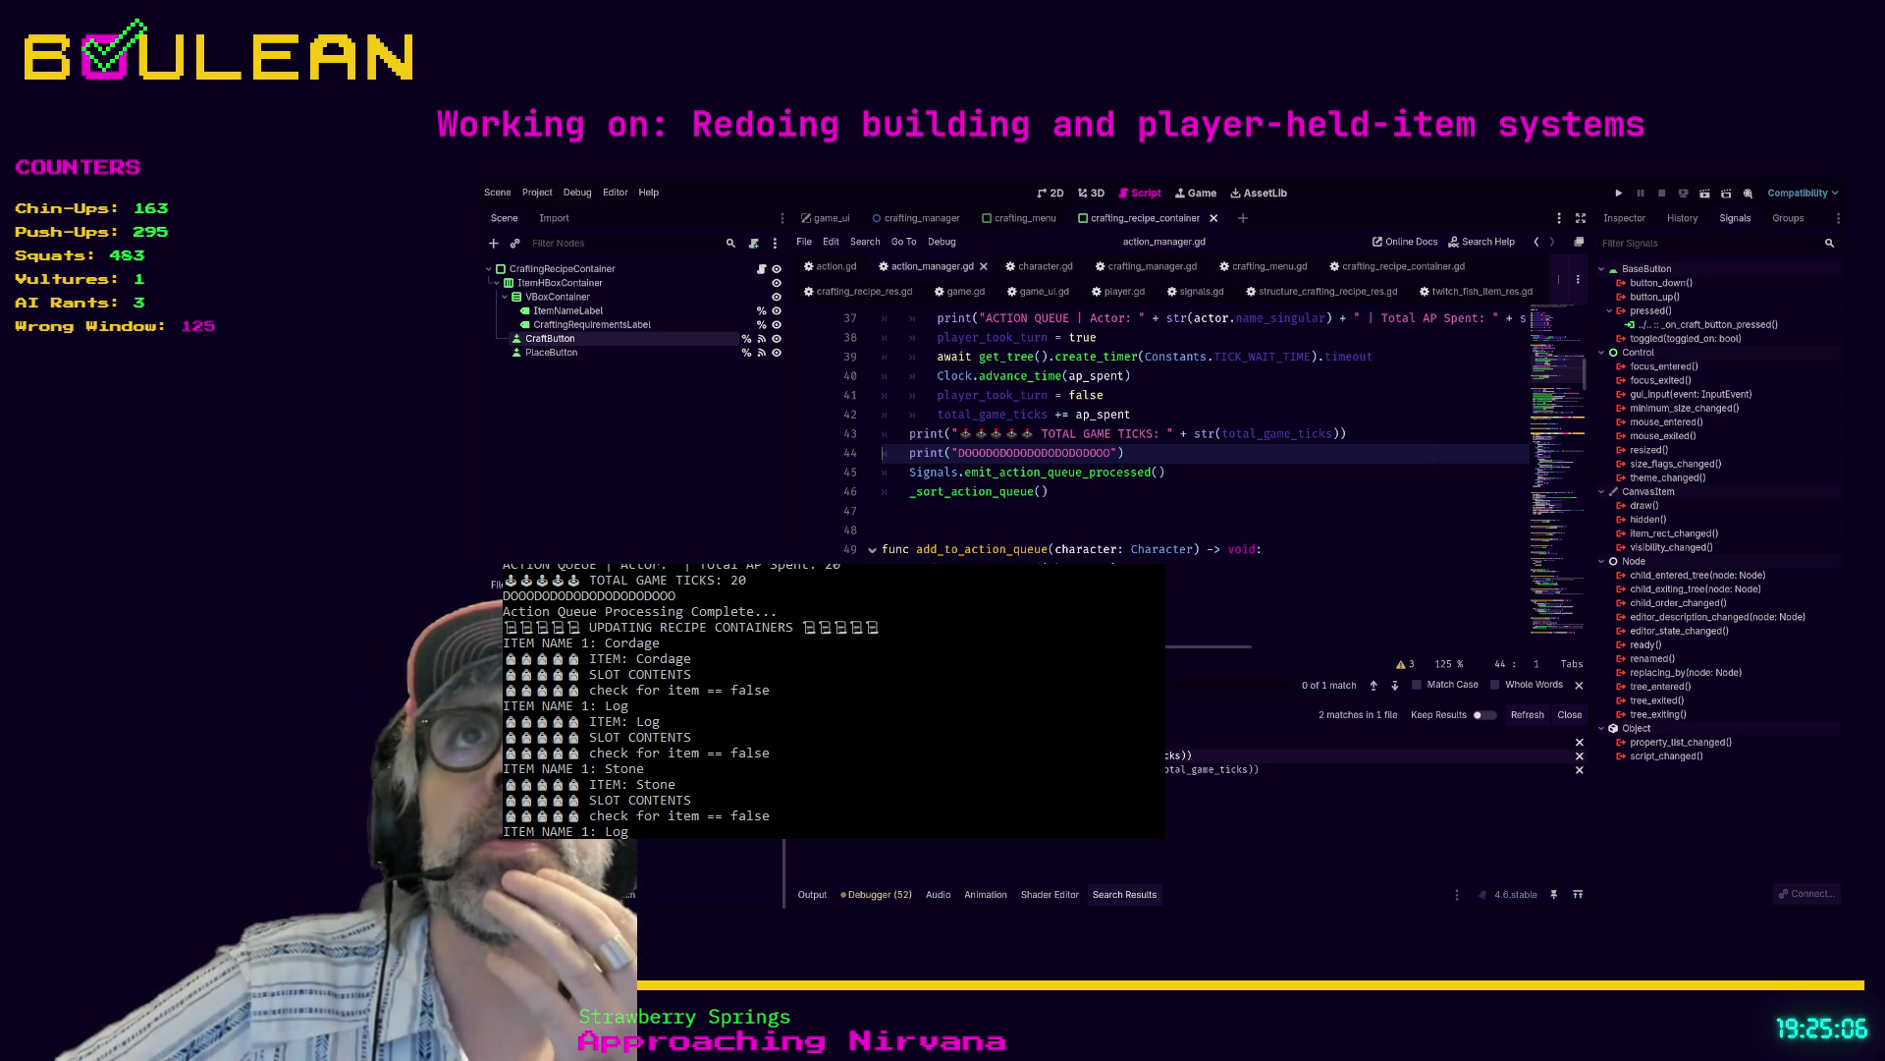
scroll(1059, 427, up, 1)
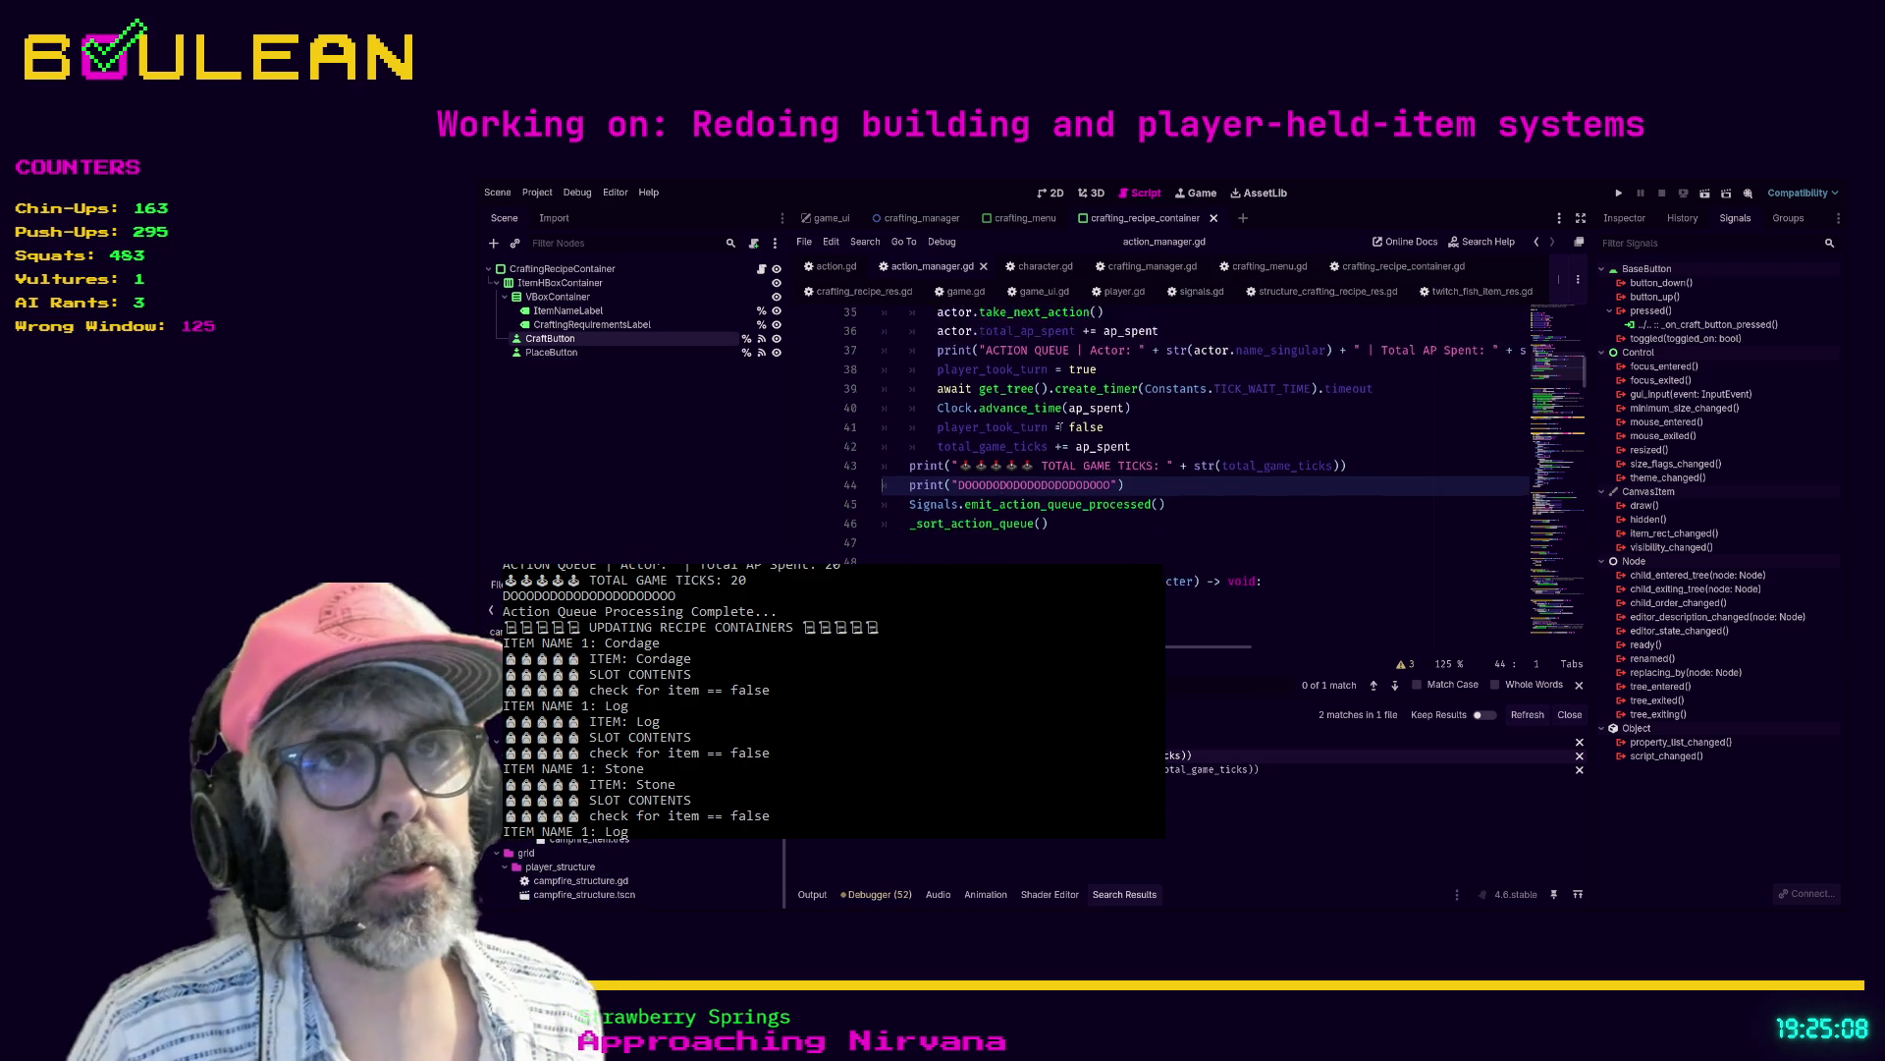
scroll(1060, 426, up, 3)
- Add a breakpoint on line 33's print(action_queue) in process_queue and run the game
click(884, 472)
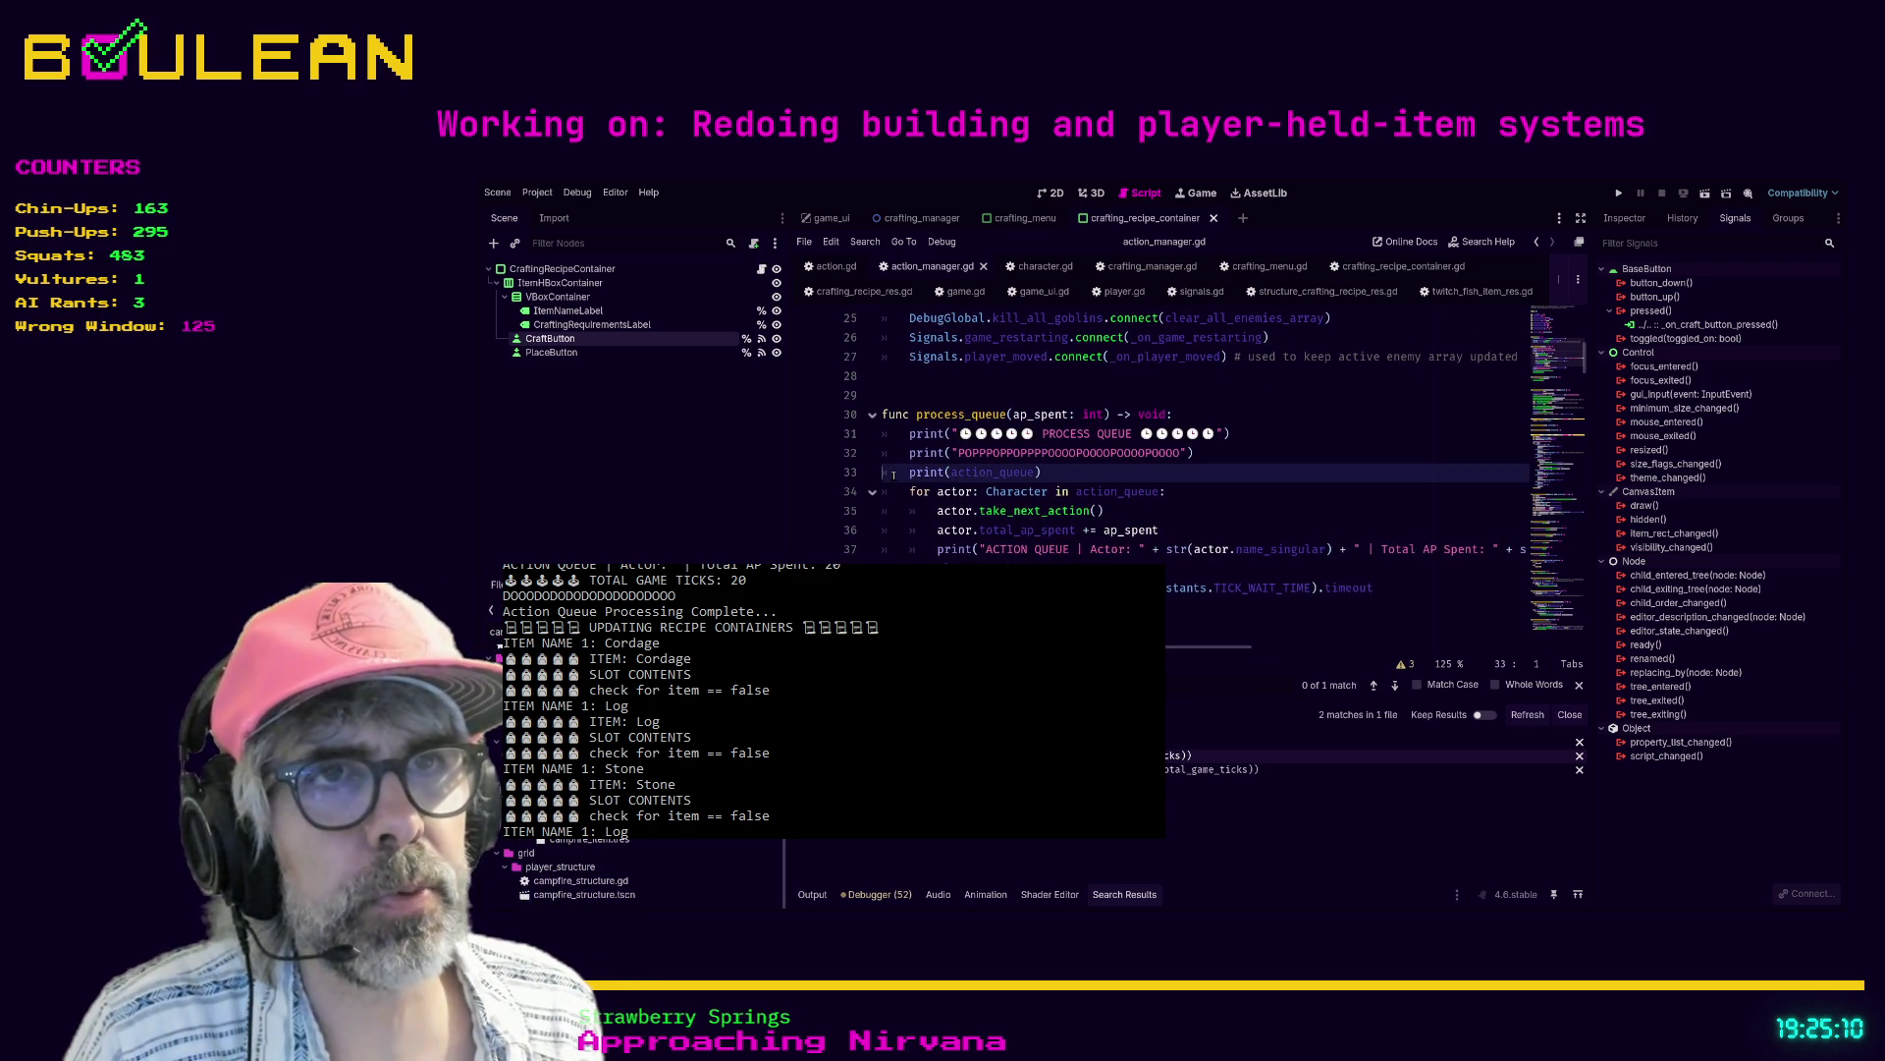
click(807, 472)
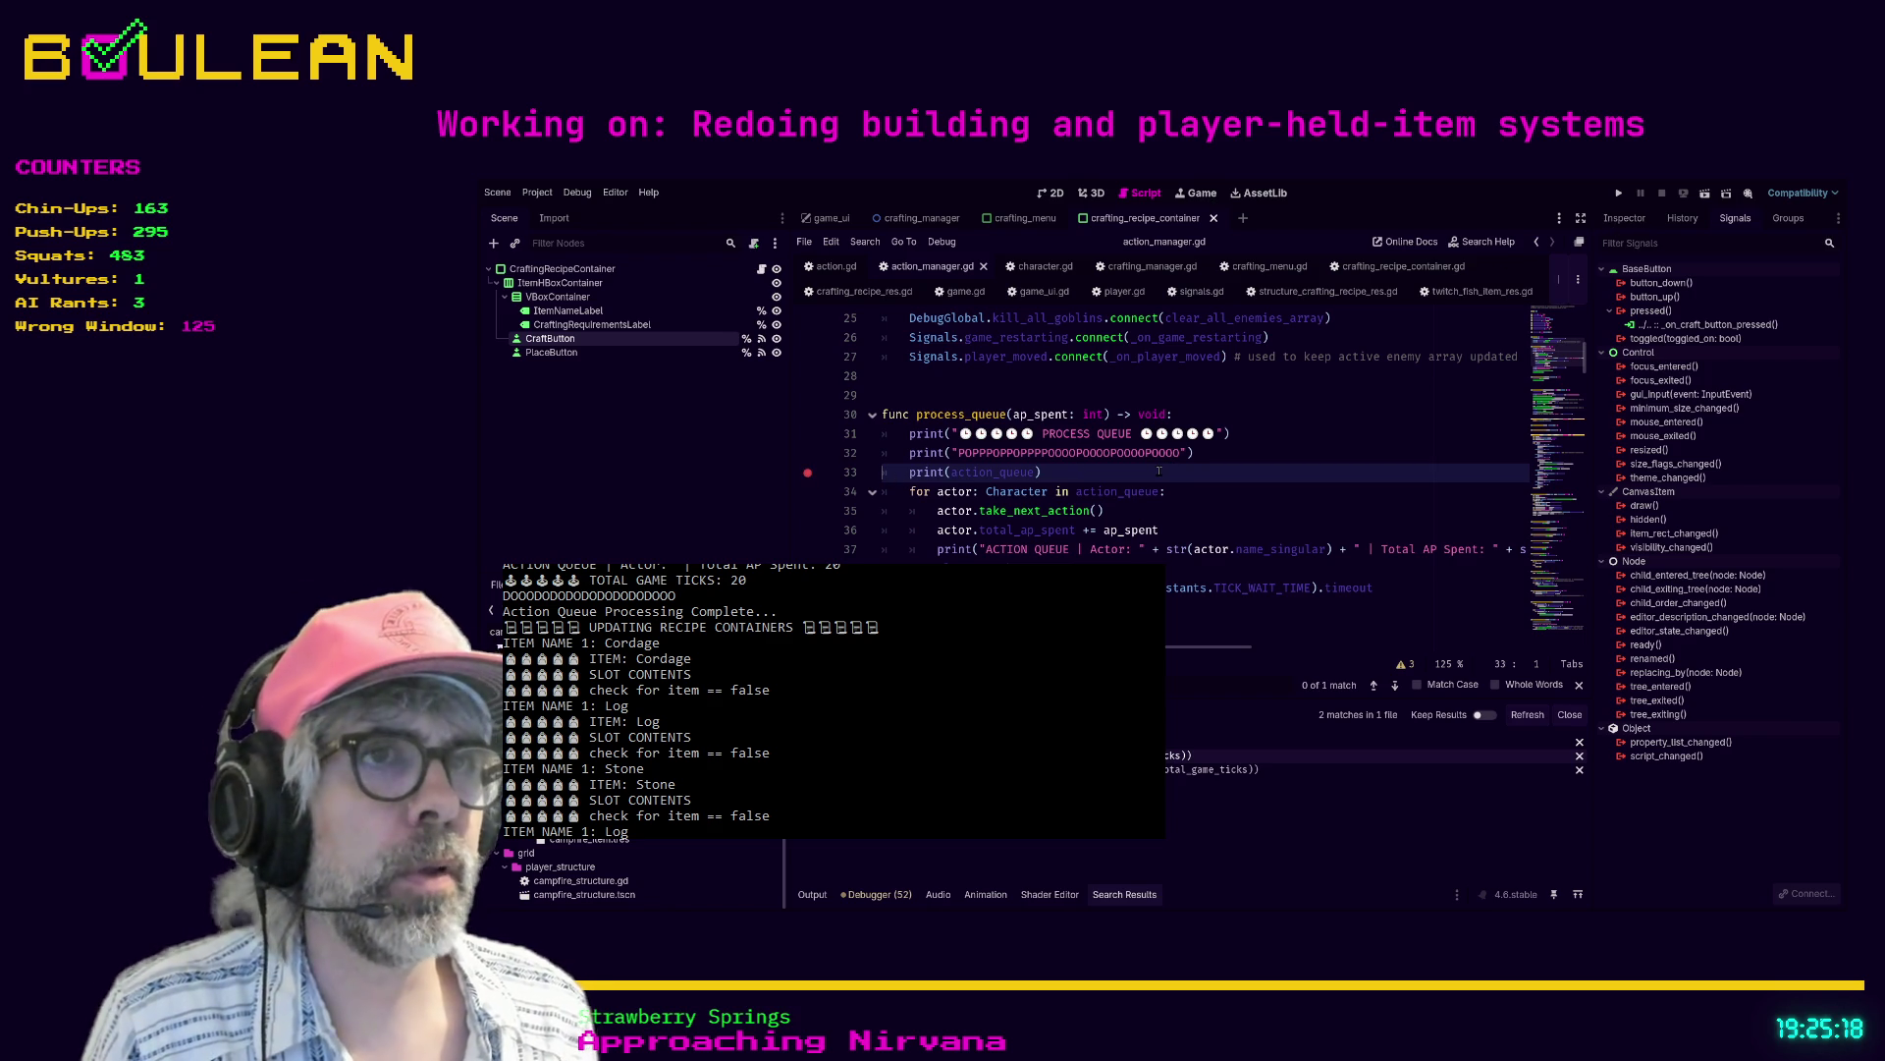
key(F5)
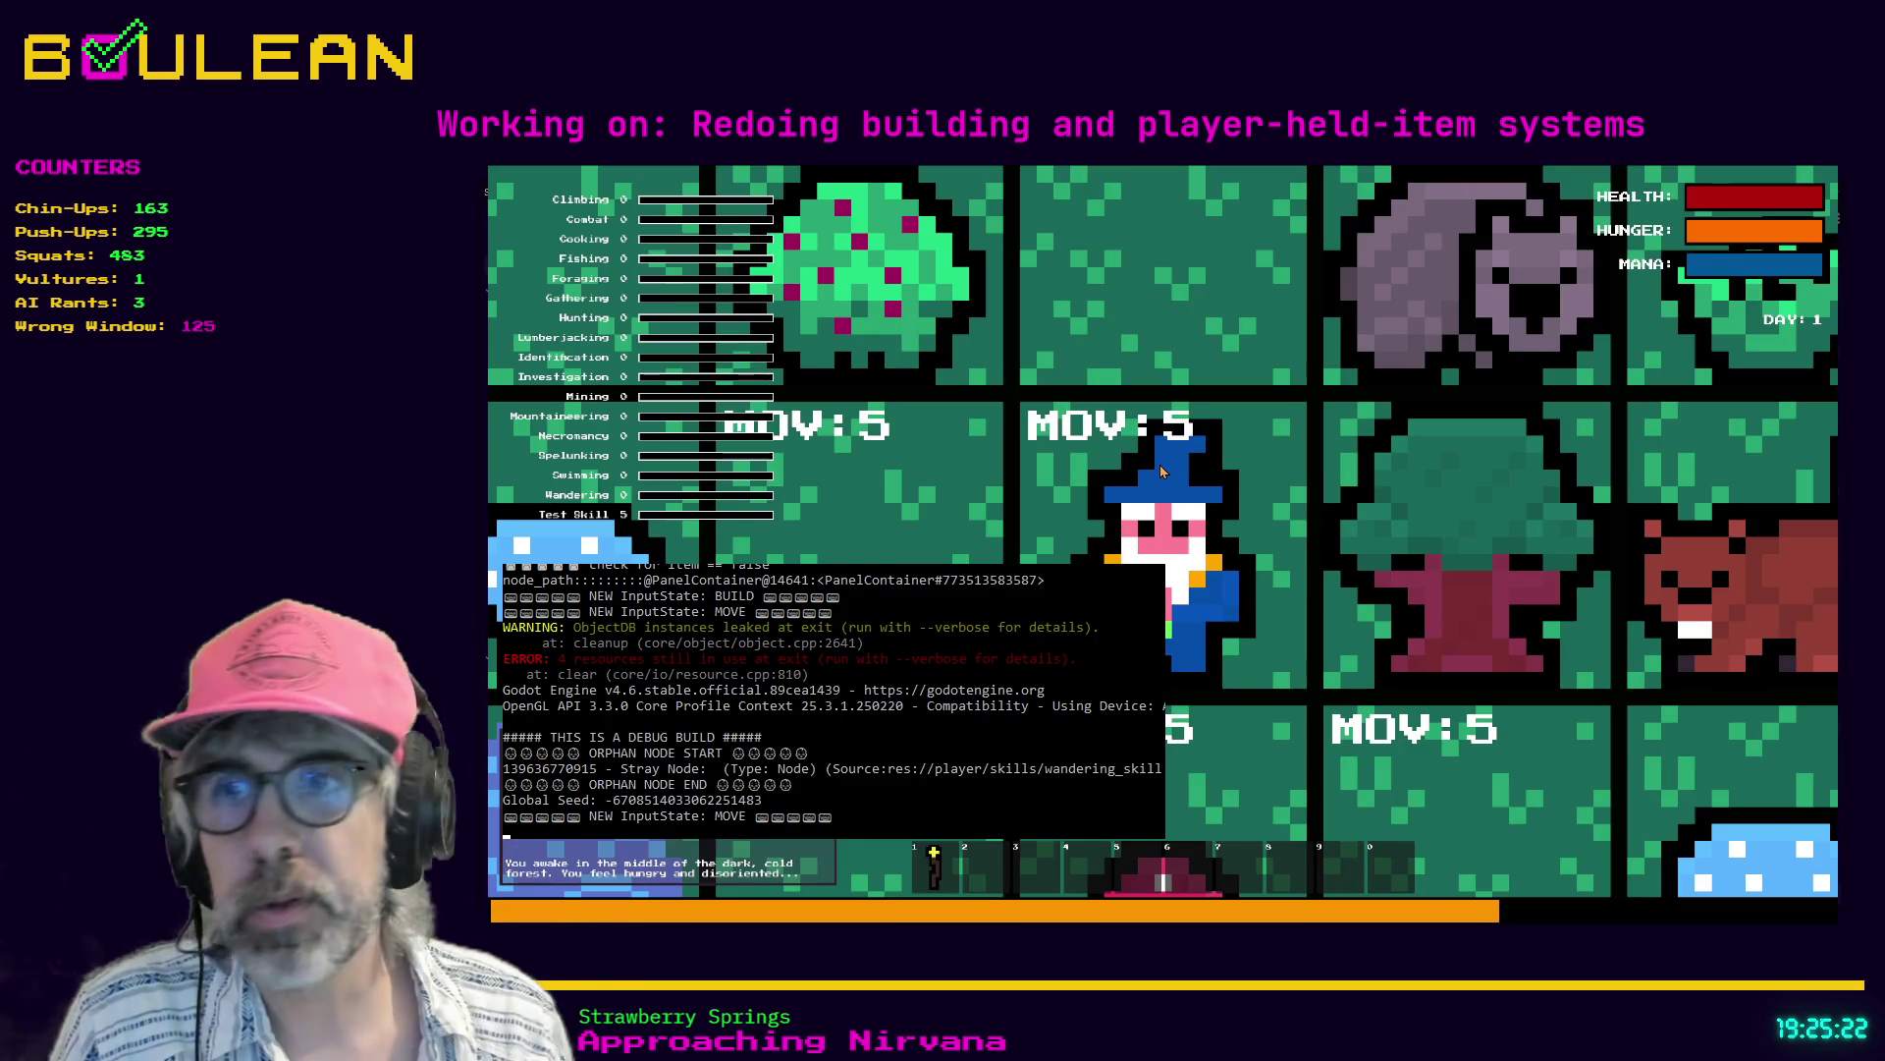
- Switch tile hints to interaction and move right so execution pauses at the breakpoint
scroll(1160, 471, down, 5)
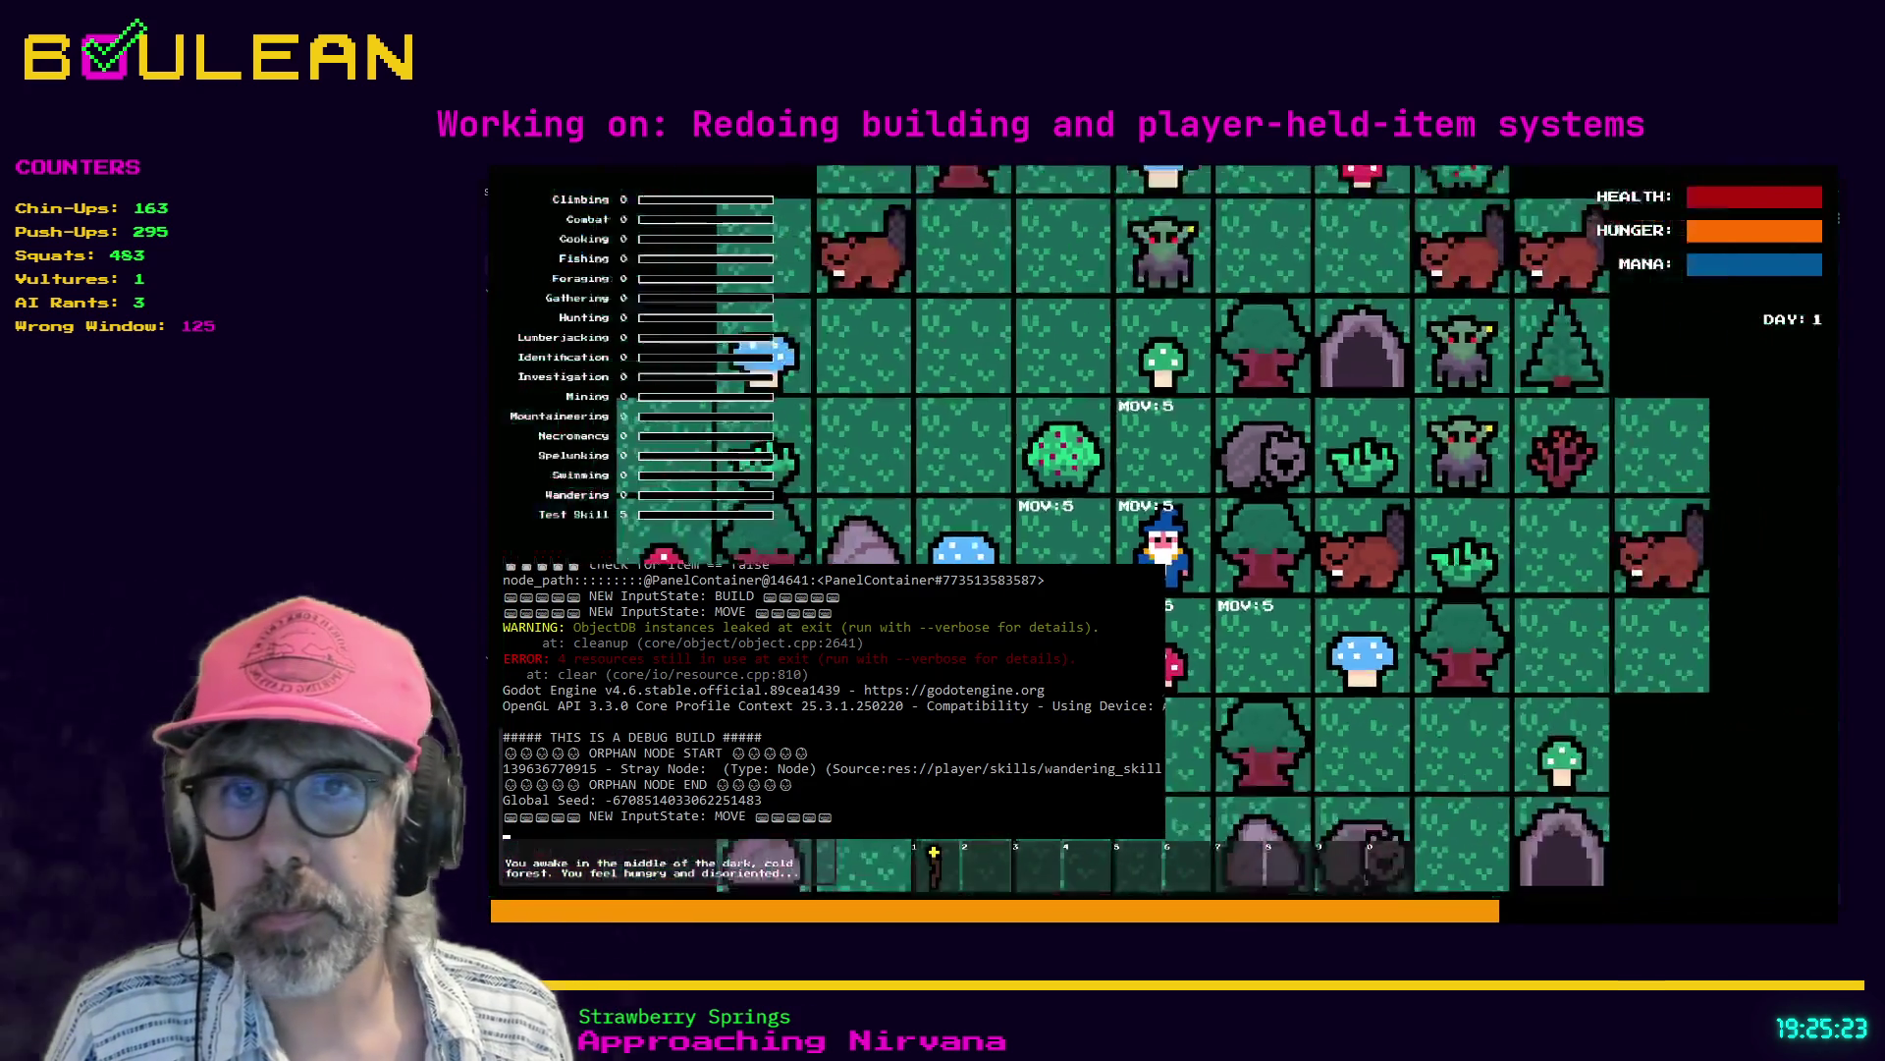
scroll(1165, 557, down, 3)
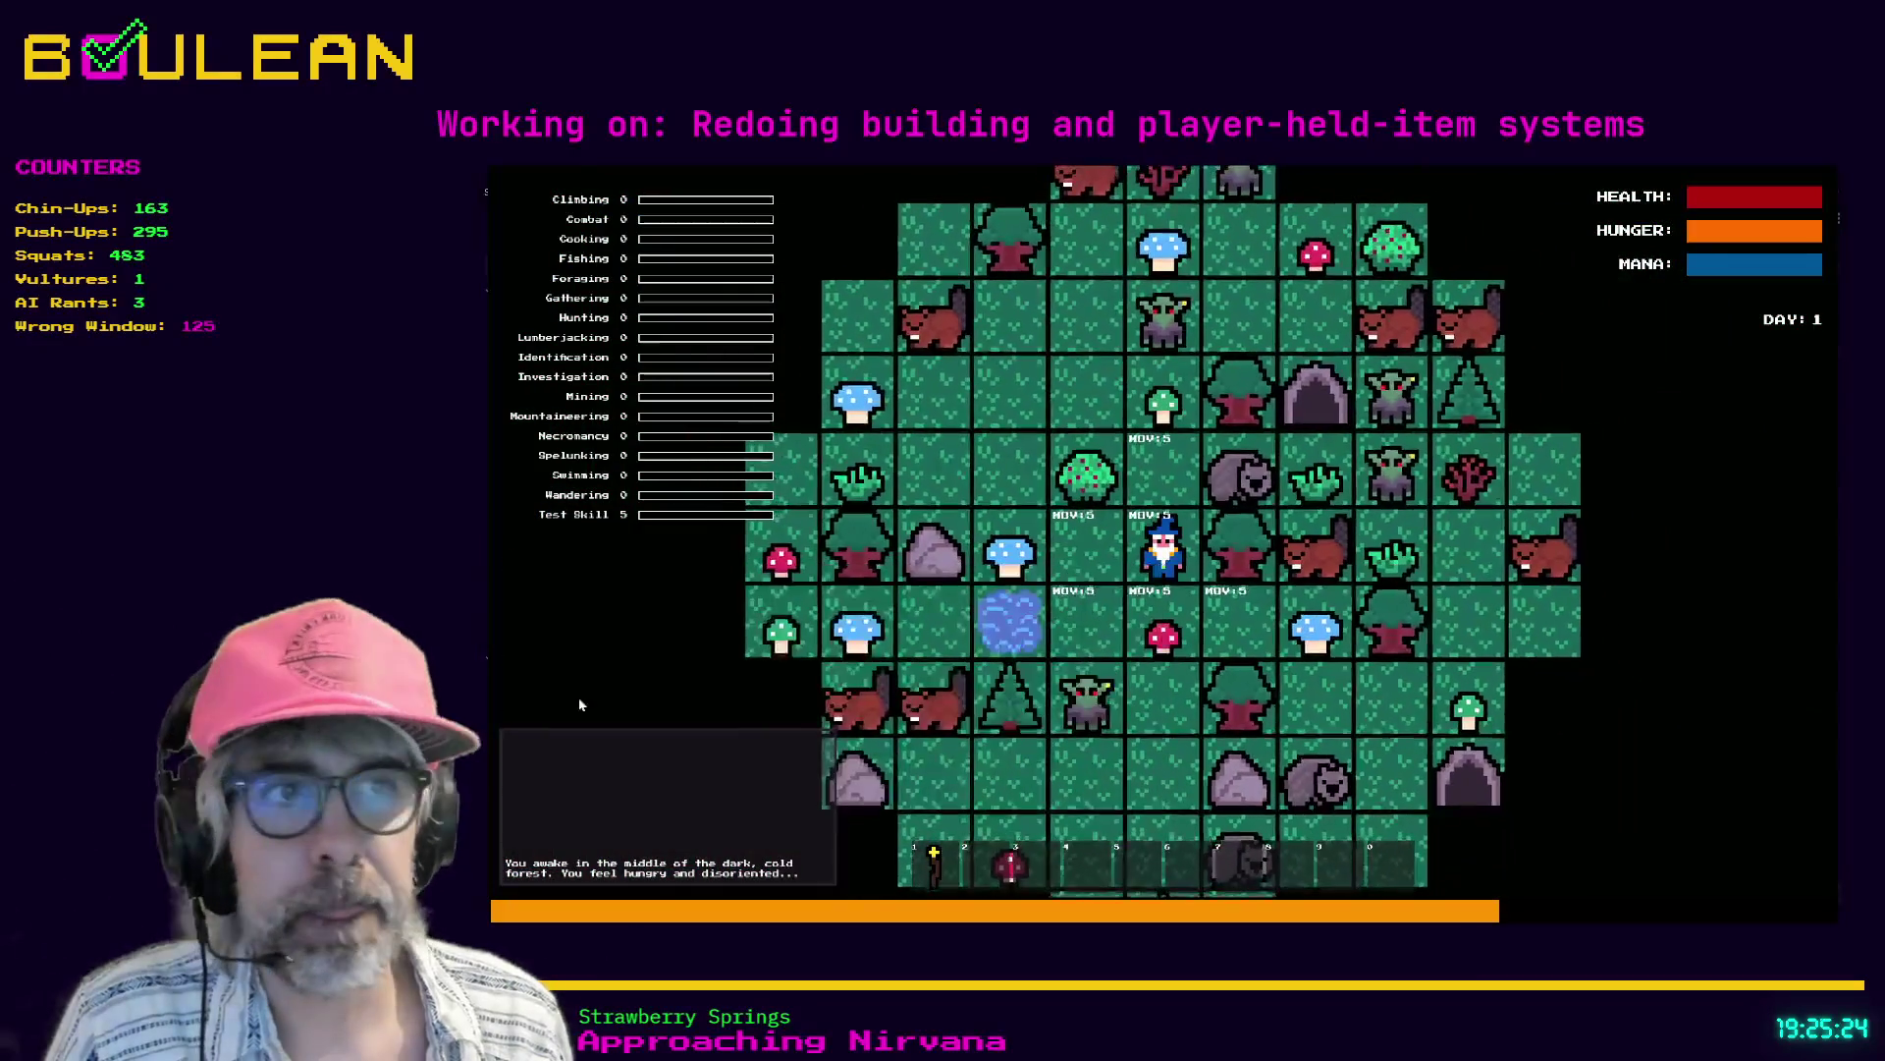
click(1167, 555)
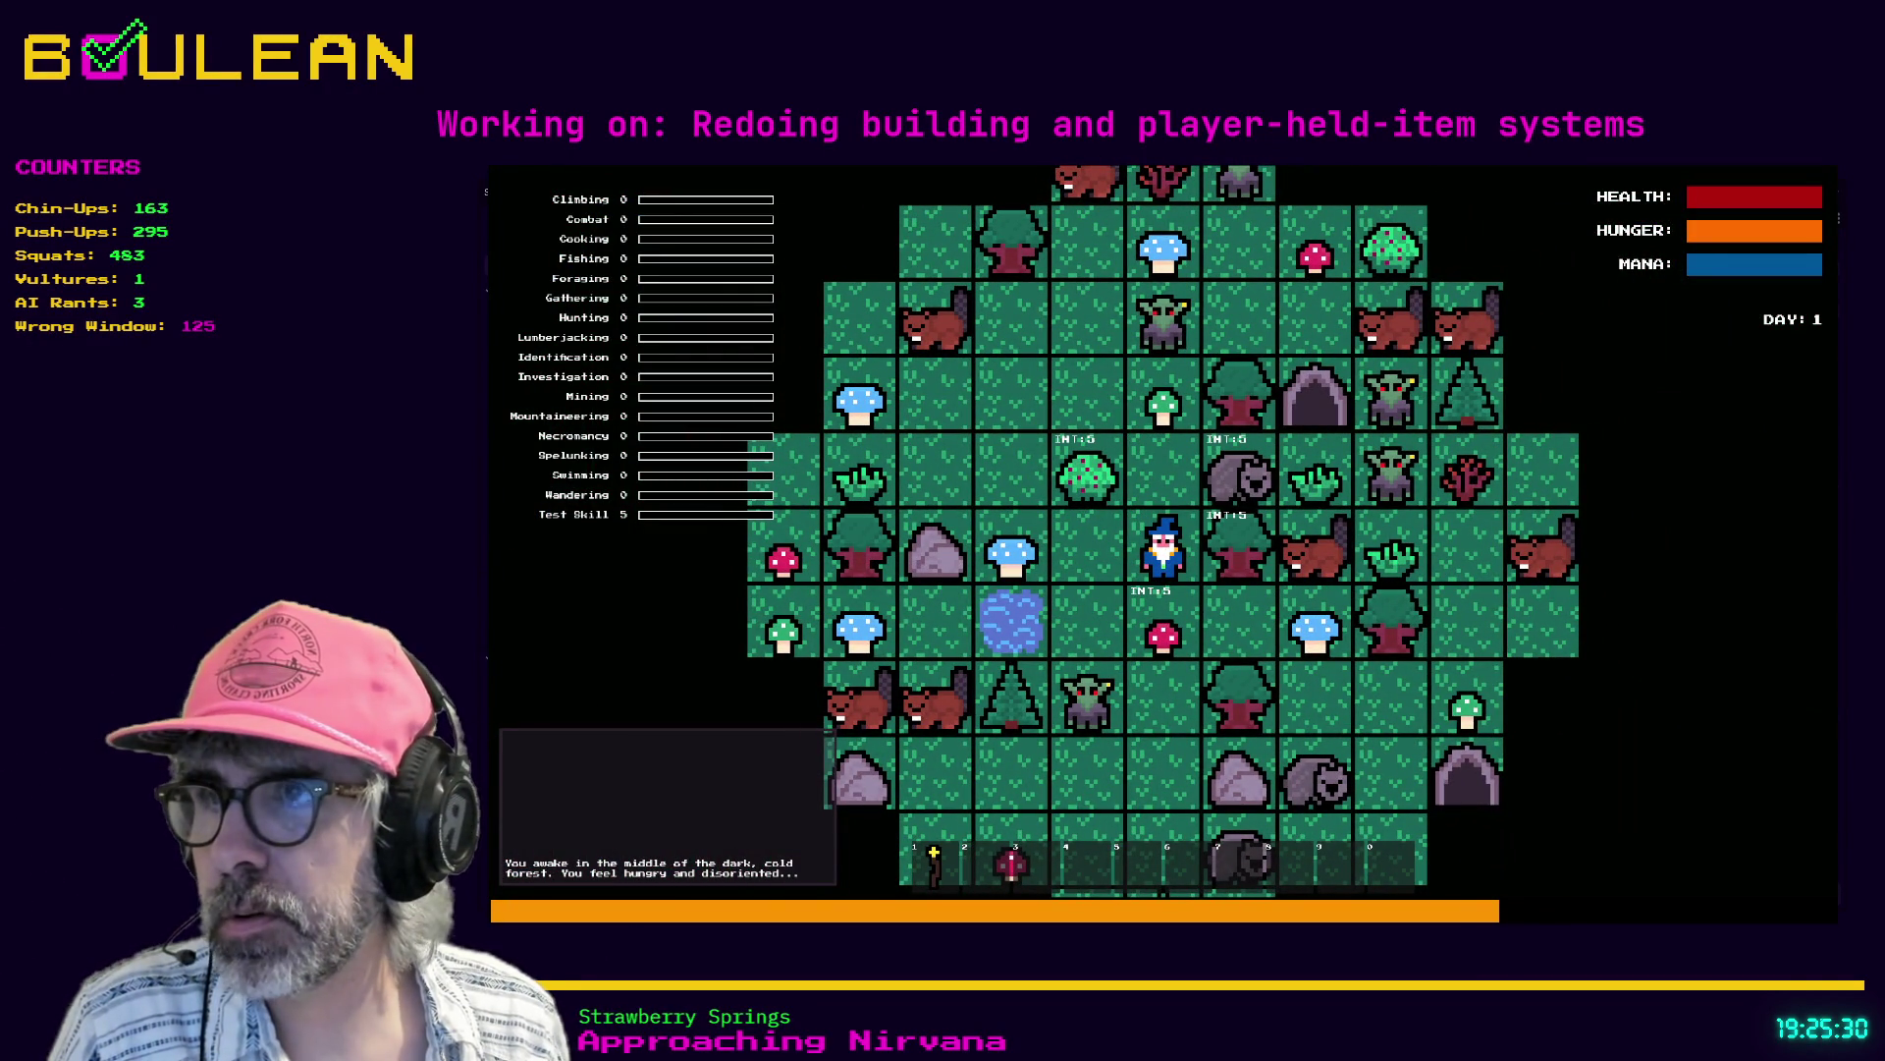
key(Right)
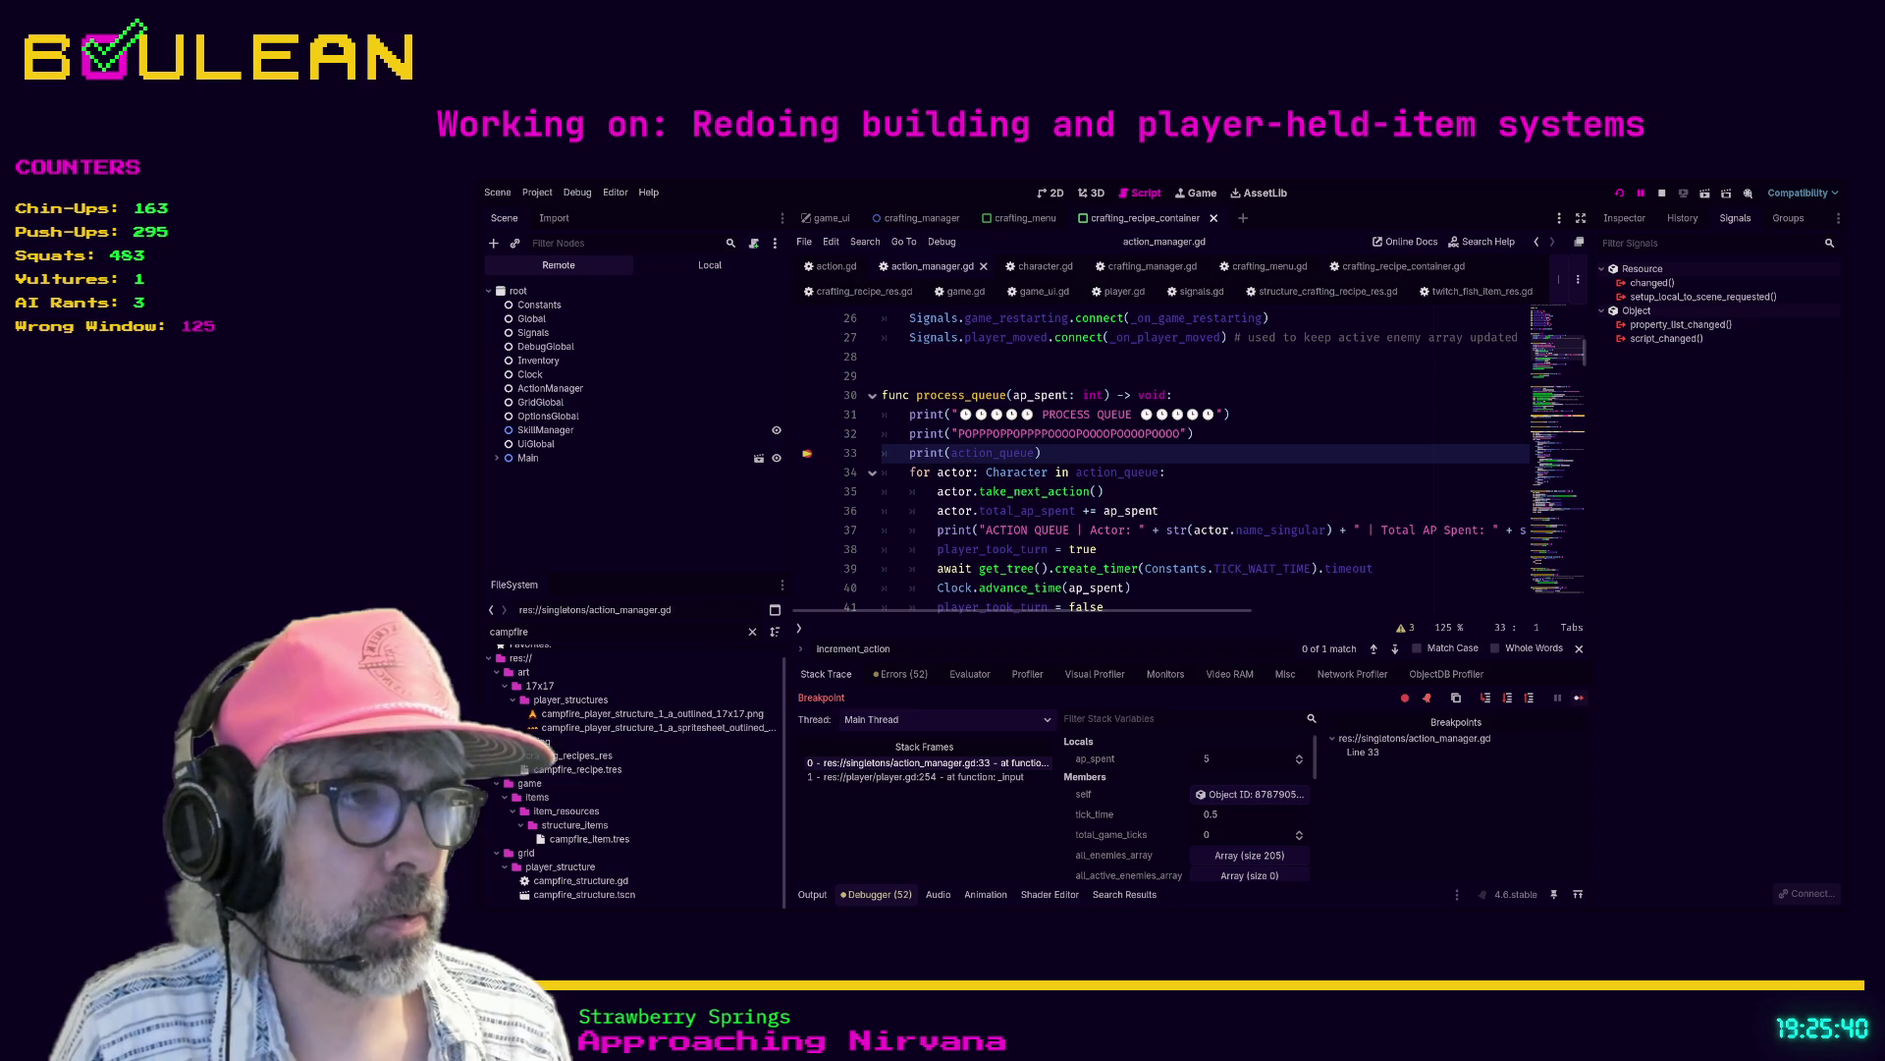
- Continue execution past the line 33 breakpoint three times until the debugger reports resumed
key(F12)
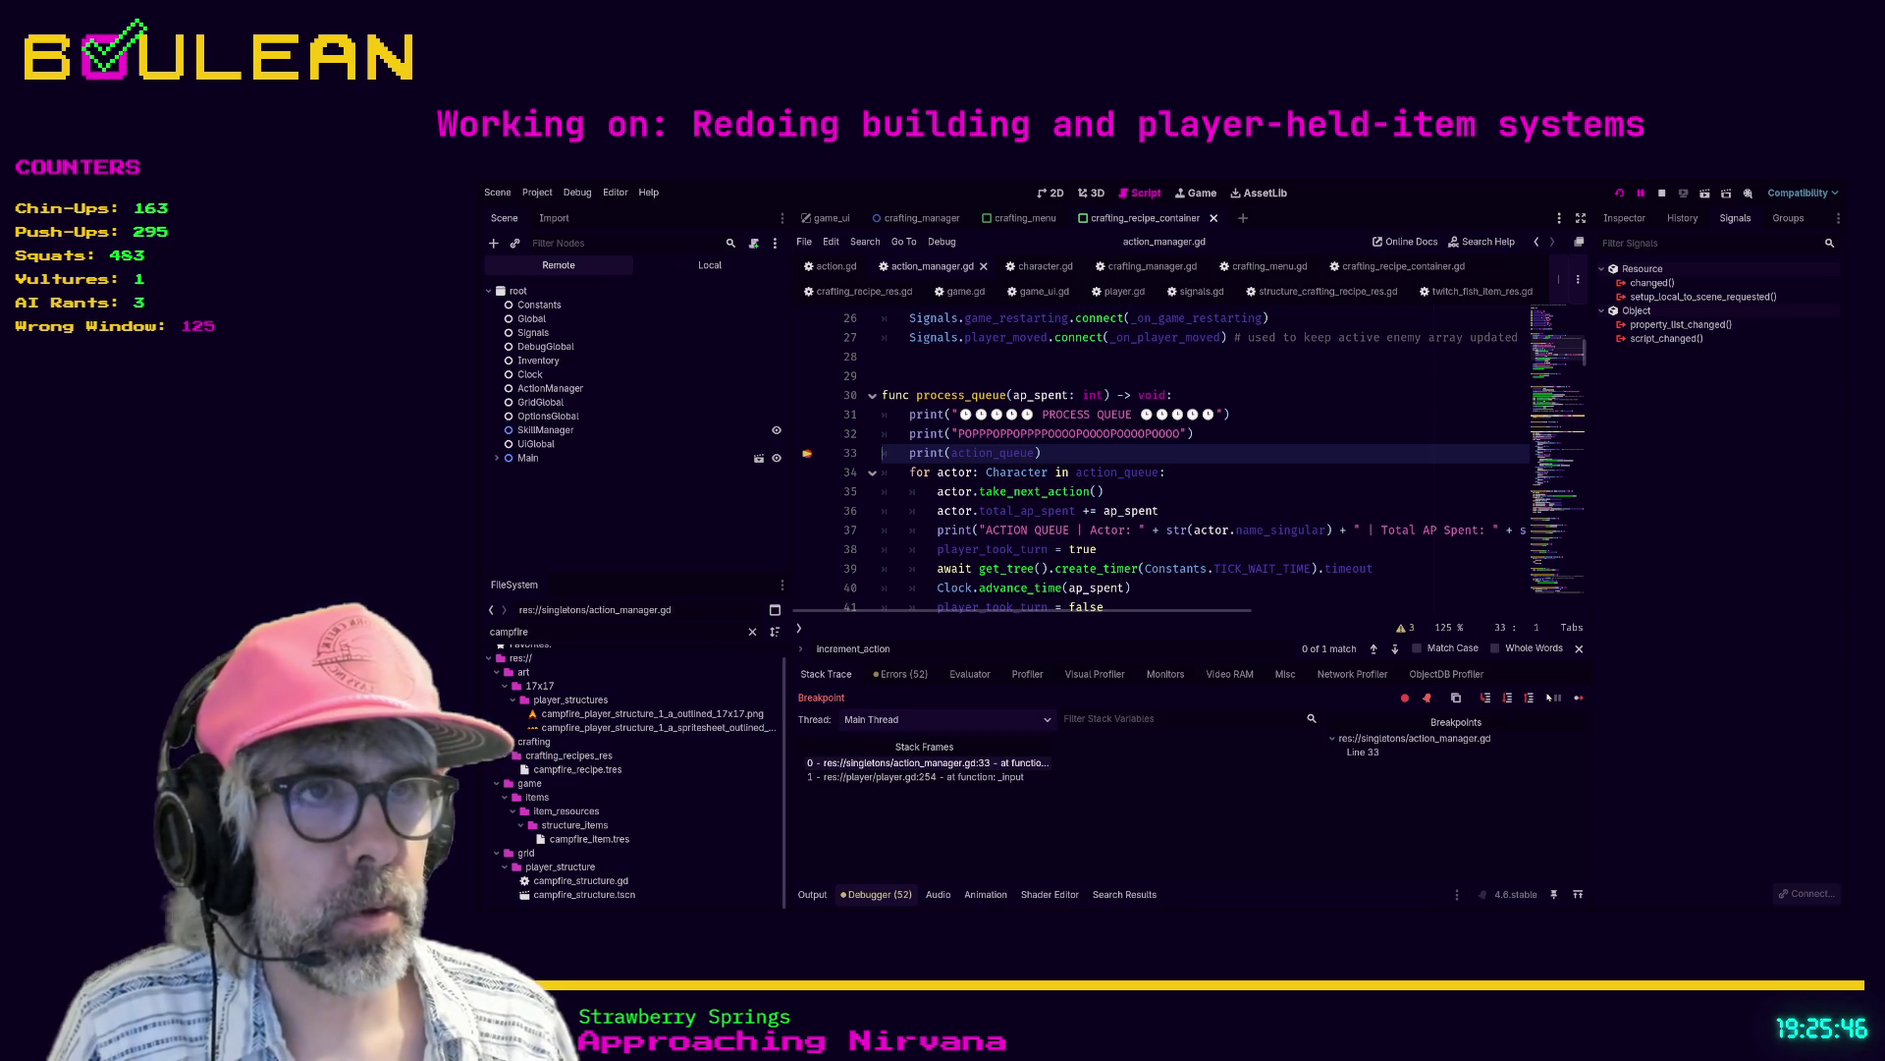
click(1580, 697)
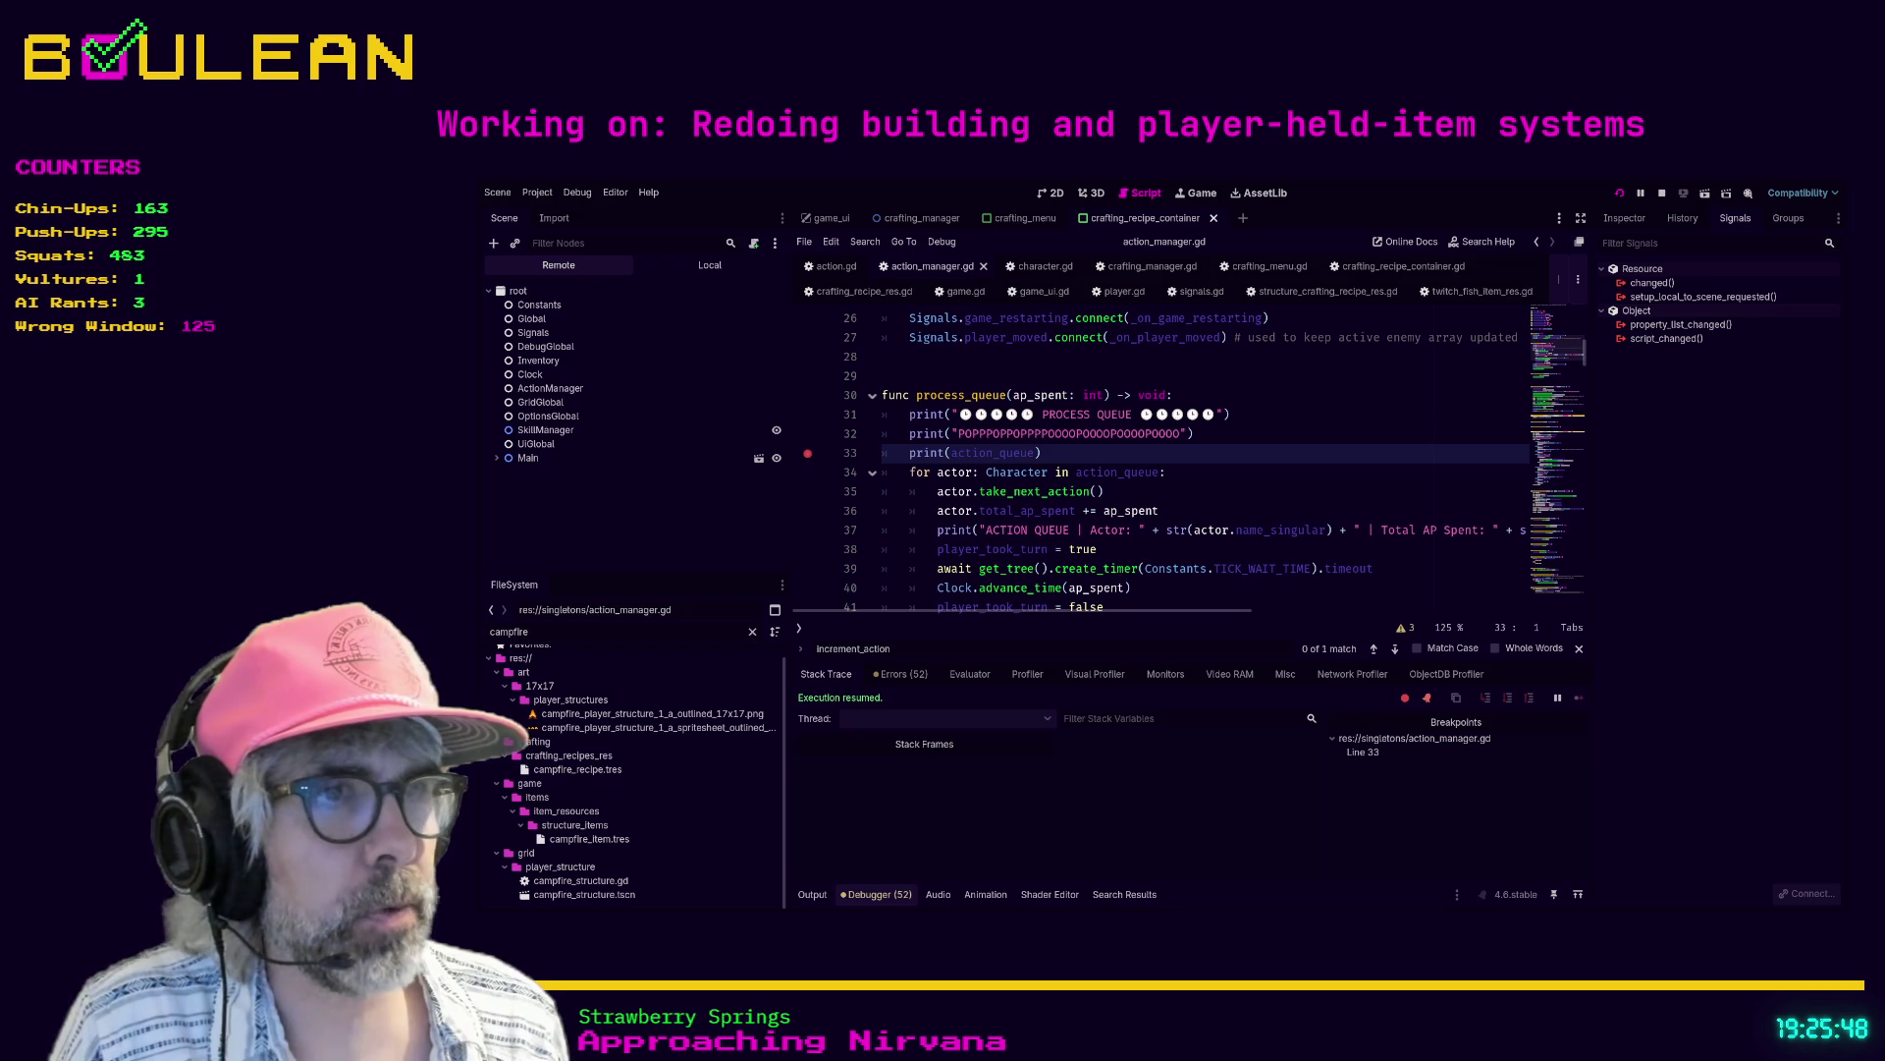
click(1580, 697)
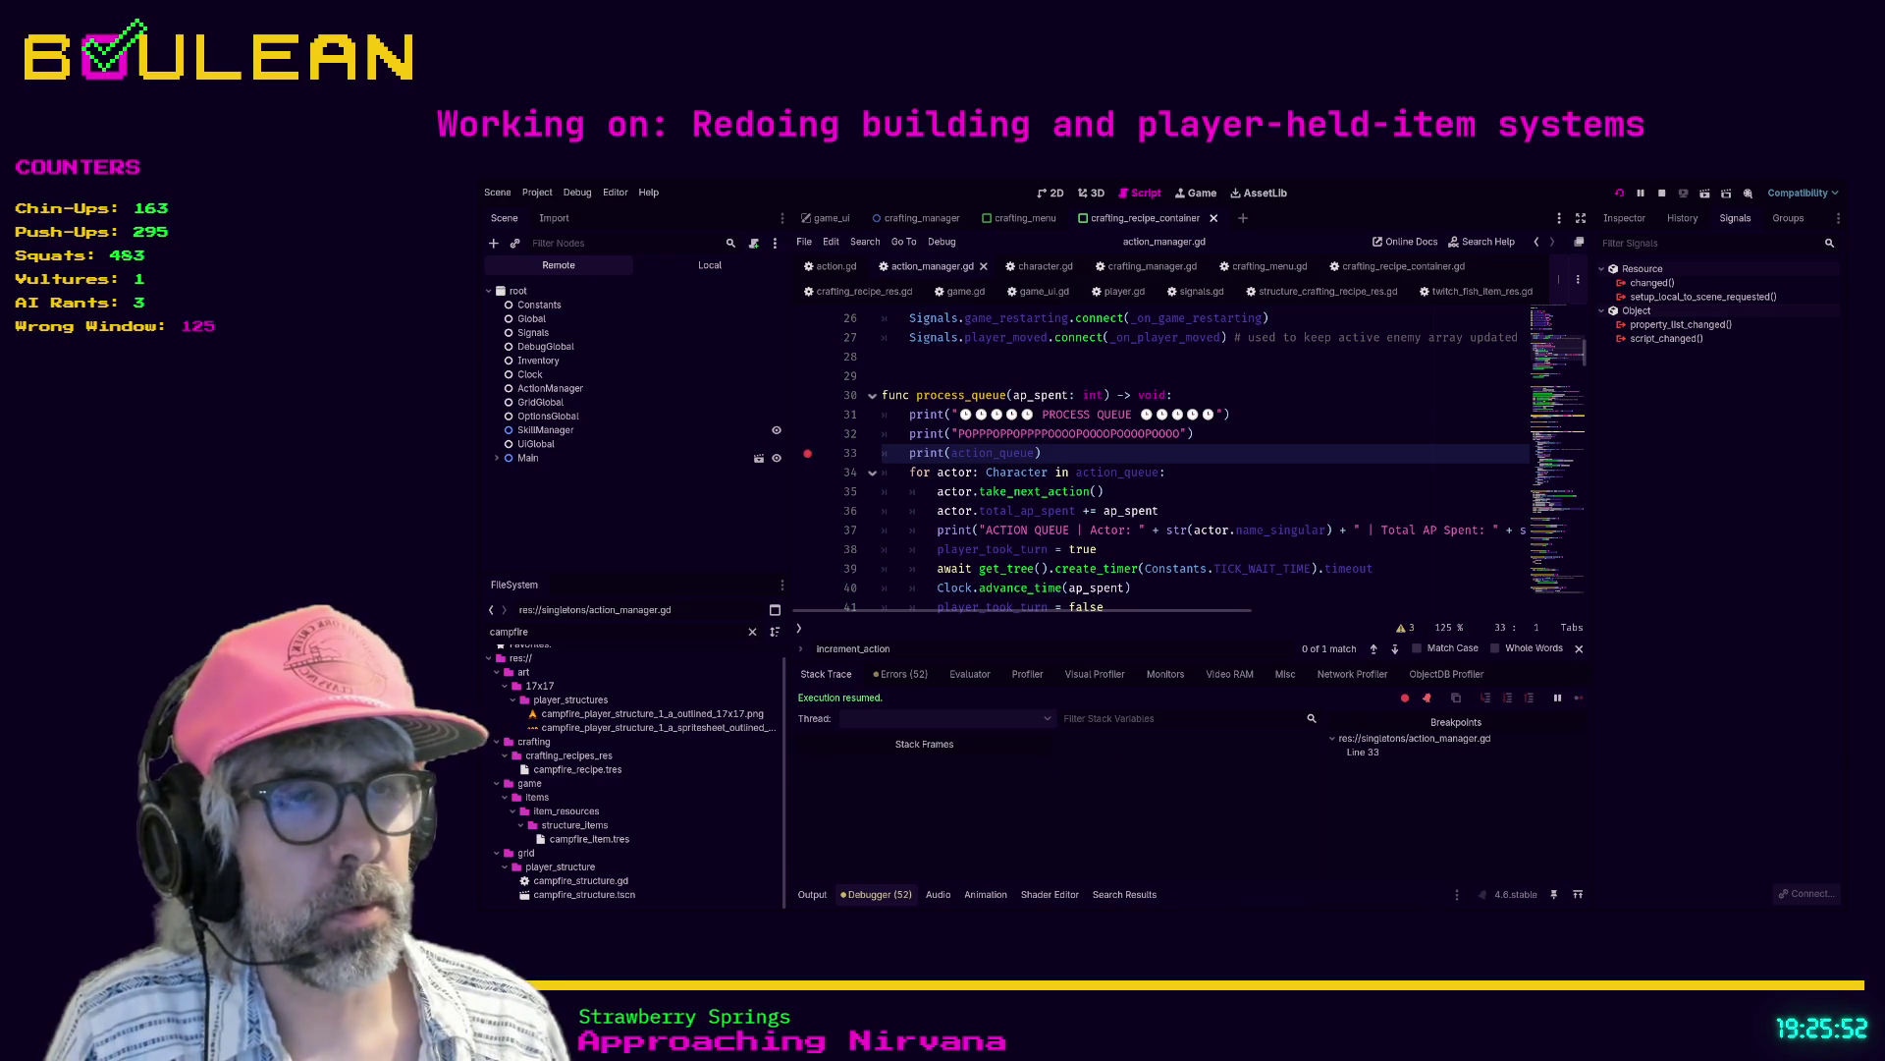
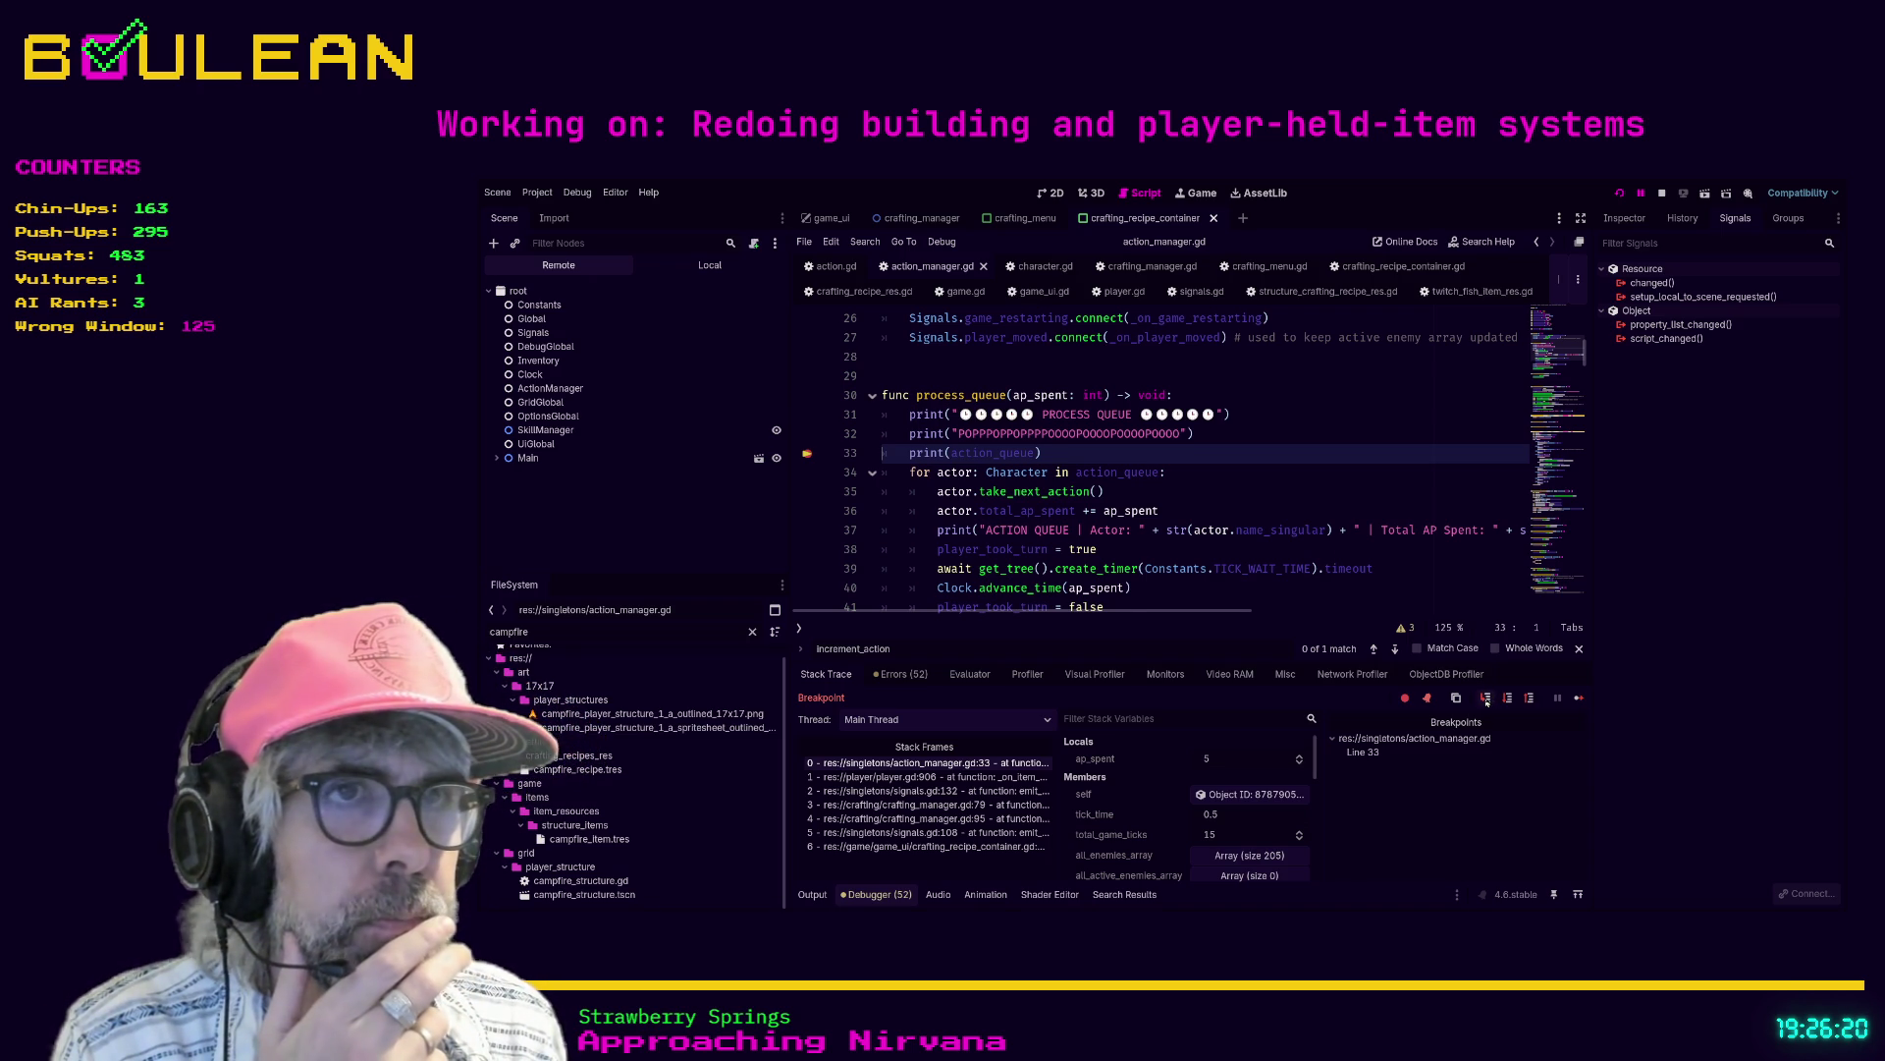
- Step from the process_queue for loop into take_next_action, pausing at player.gd line 331
click(1486, 699)
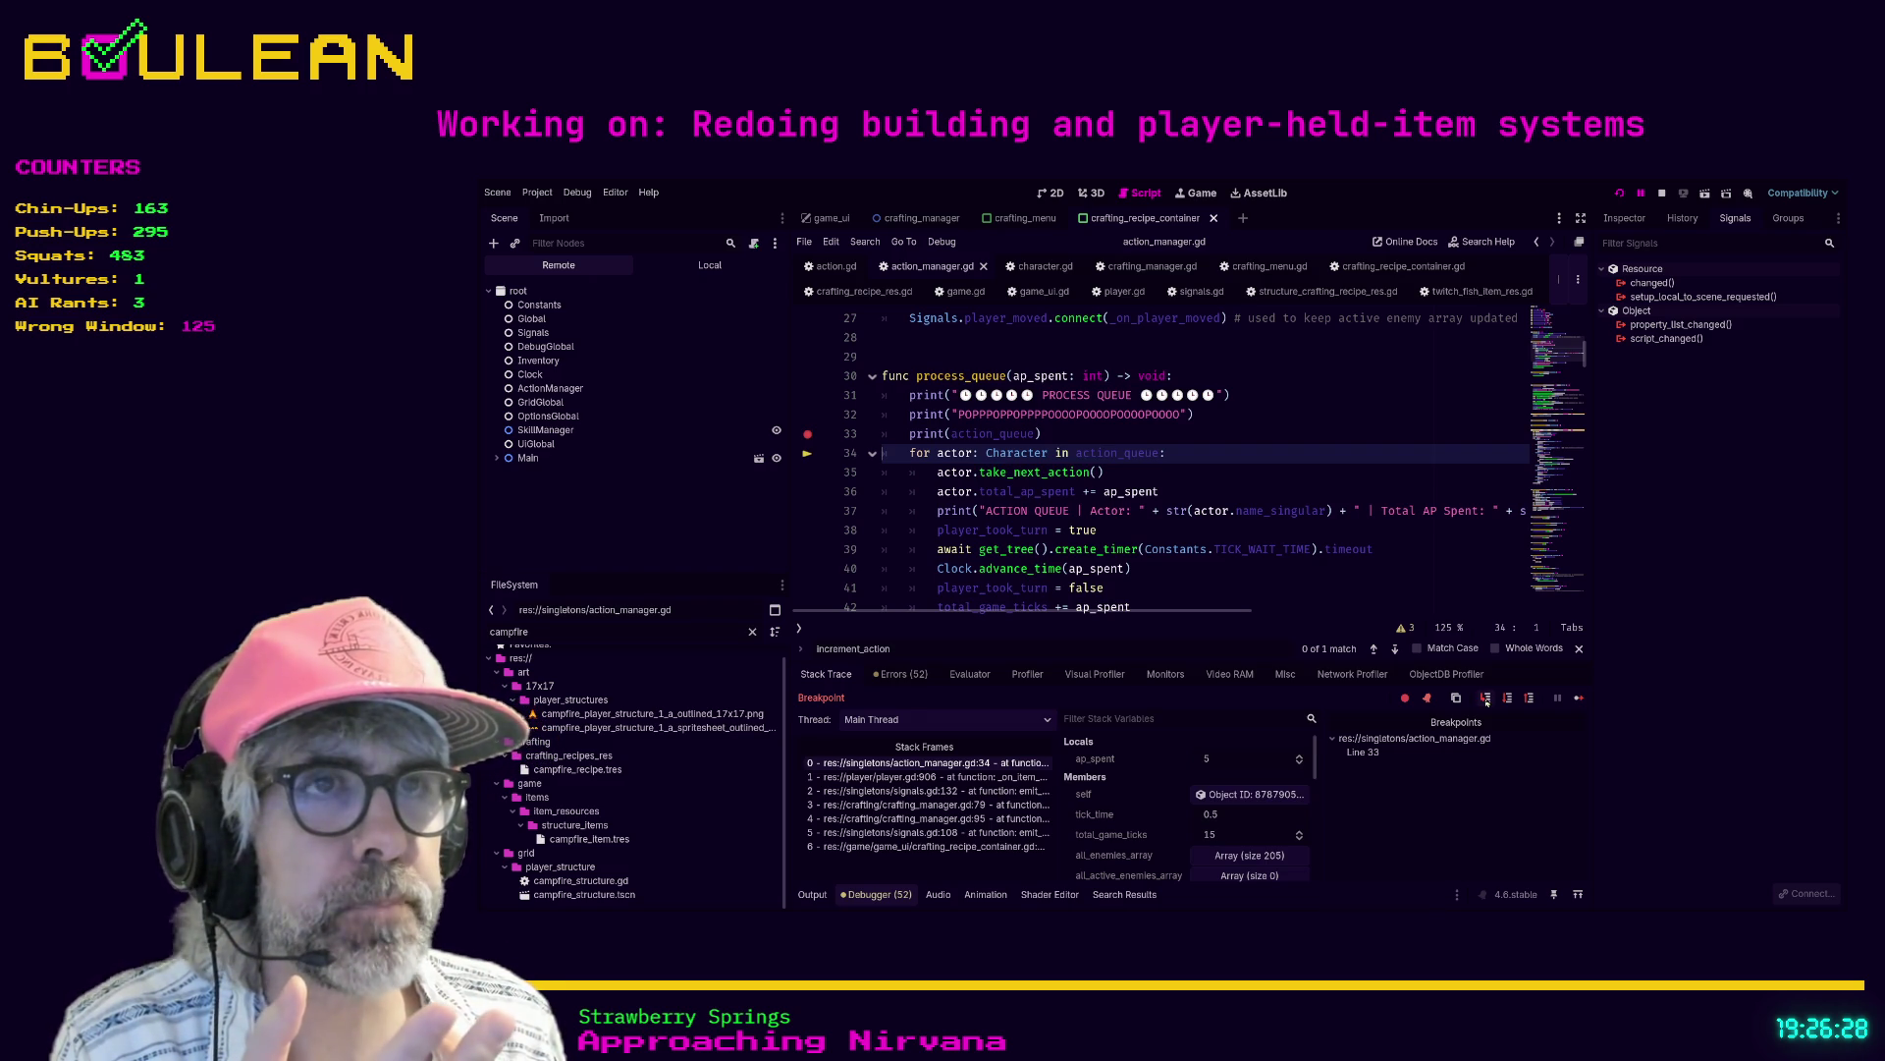
click(1486, 698)
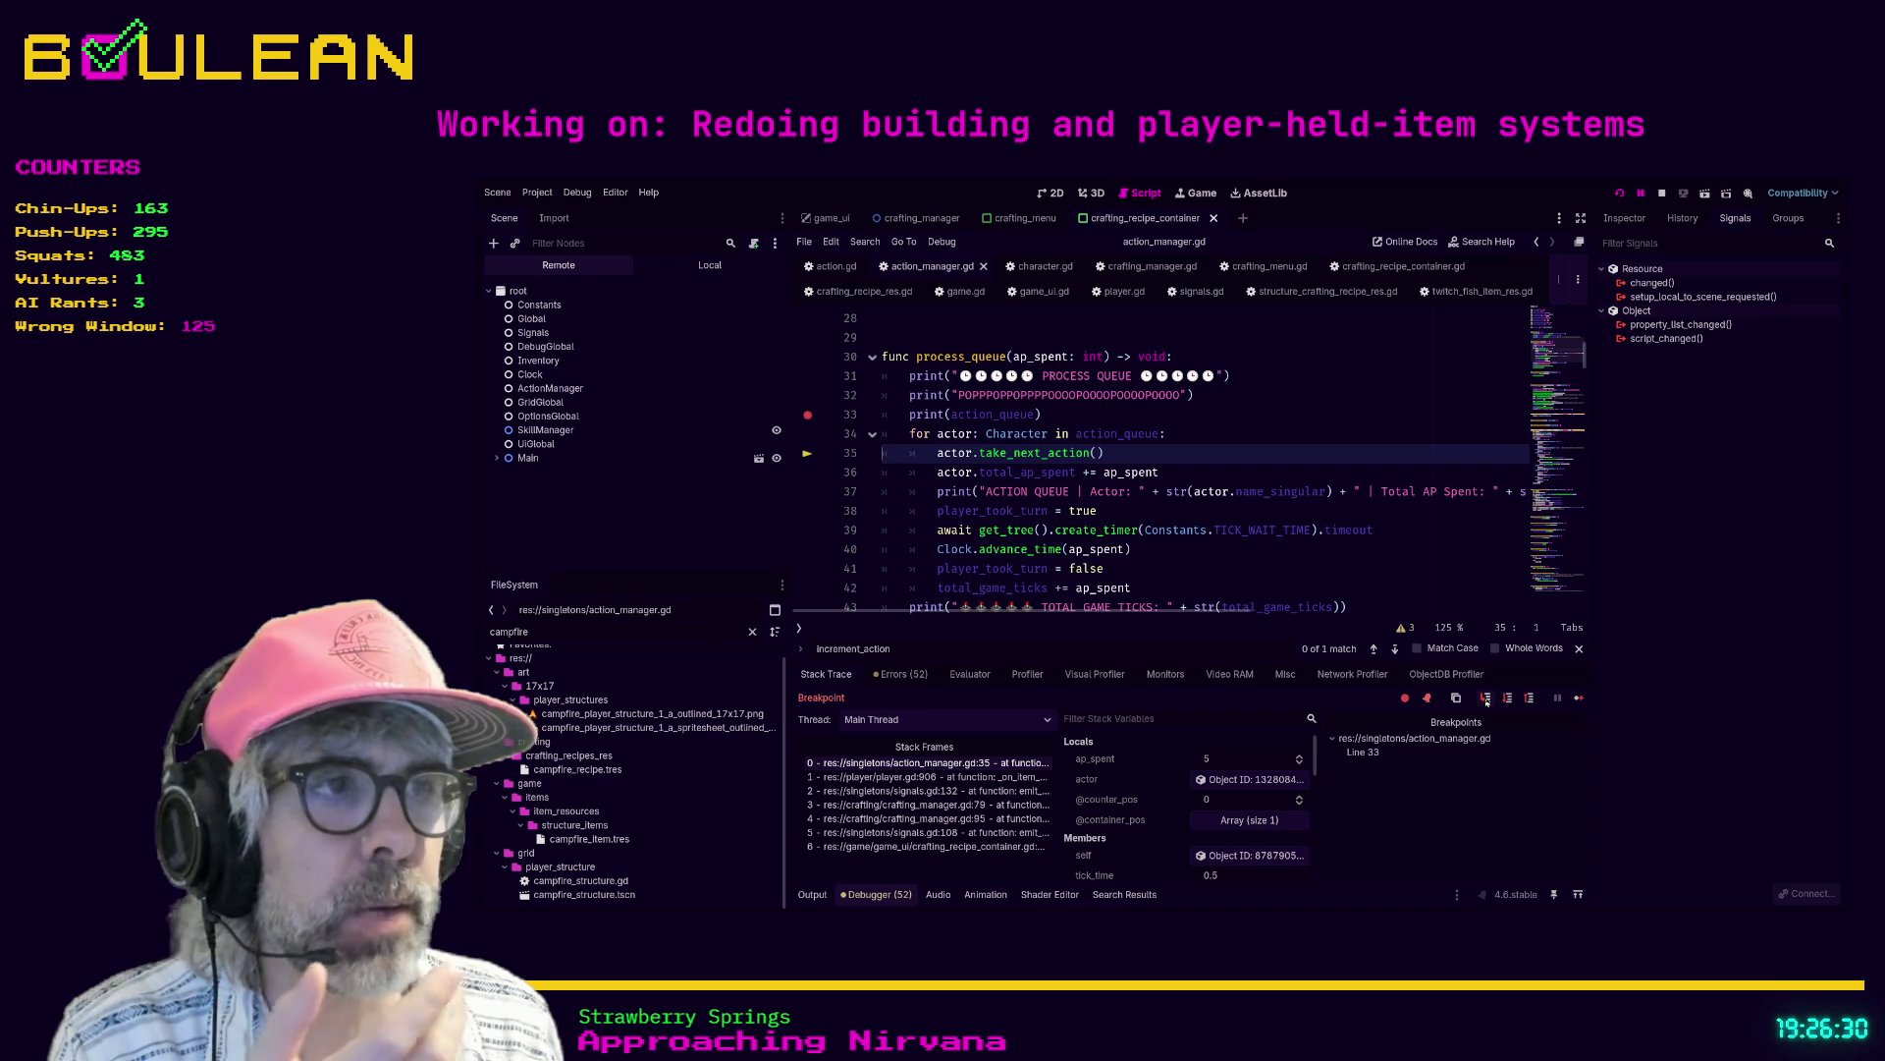
click(1486, 698)
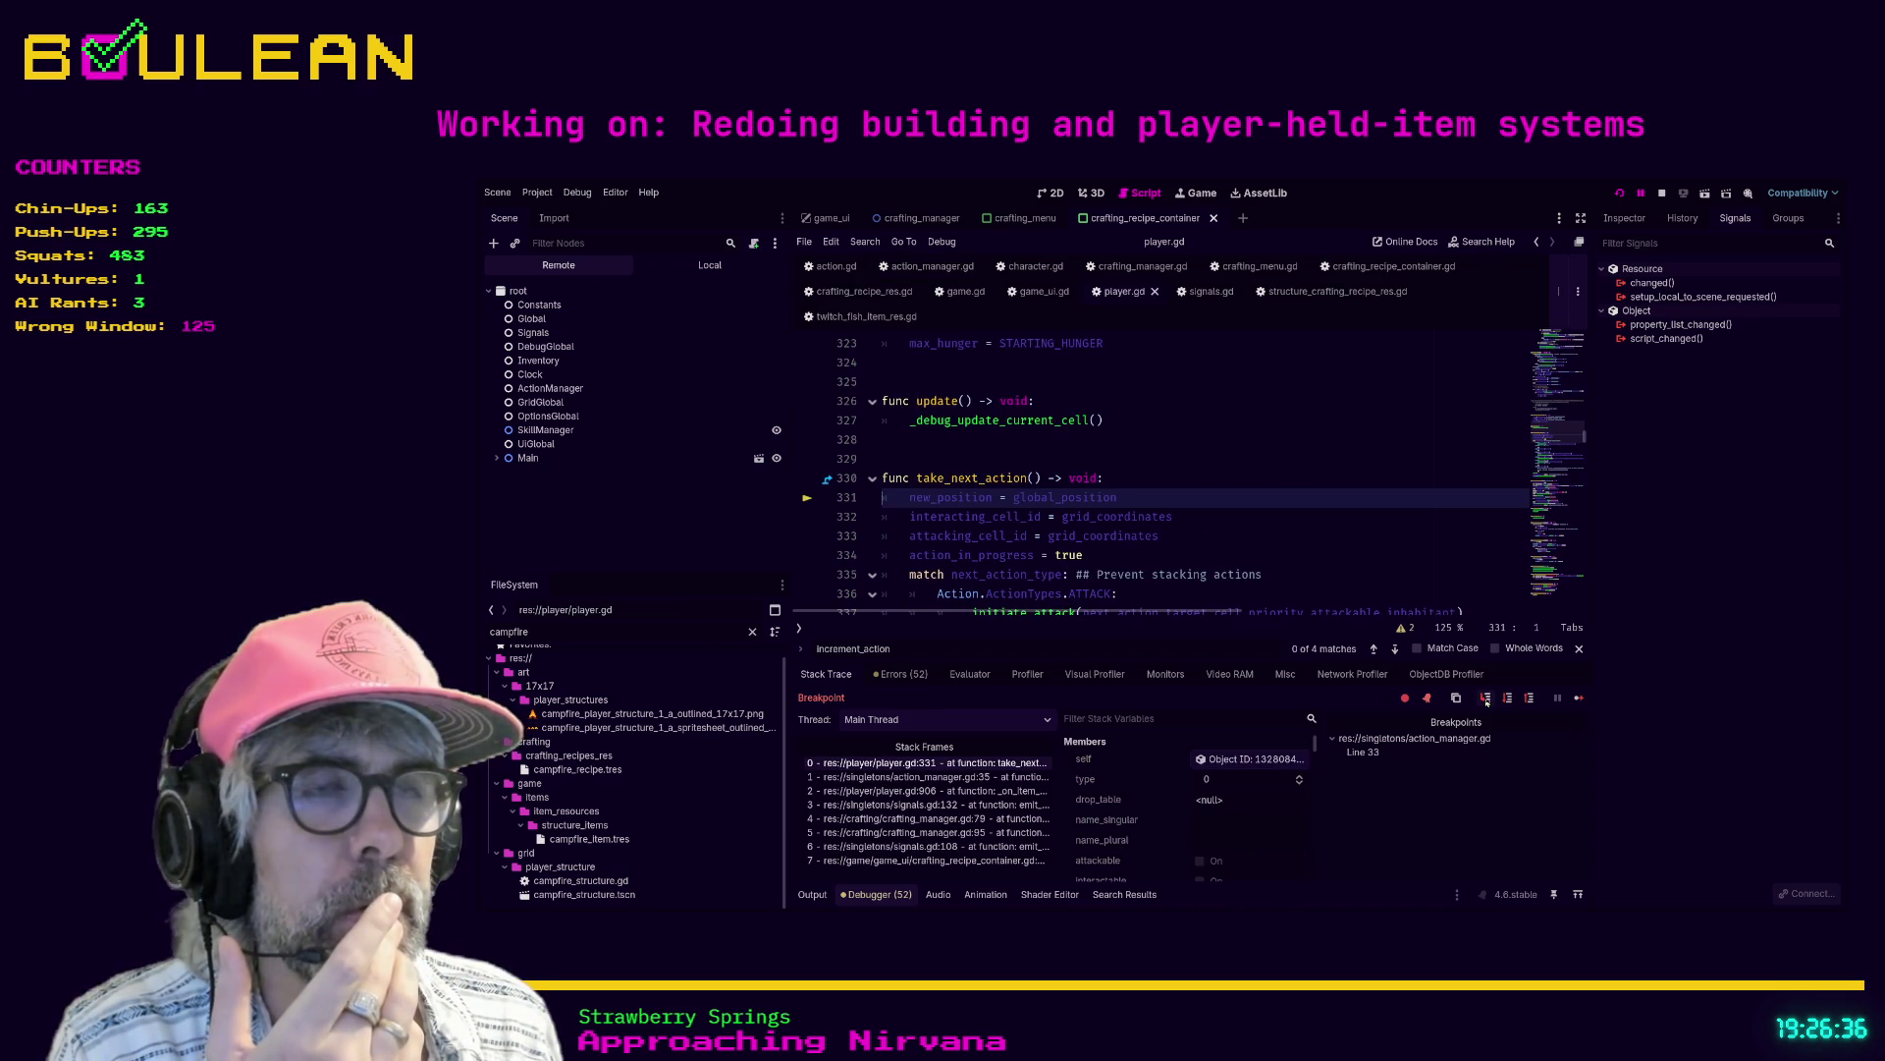
- Step through take_next_action to the action-type match and its ATTACK branch
click(1485, 698)
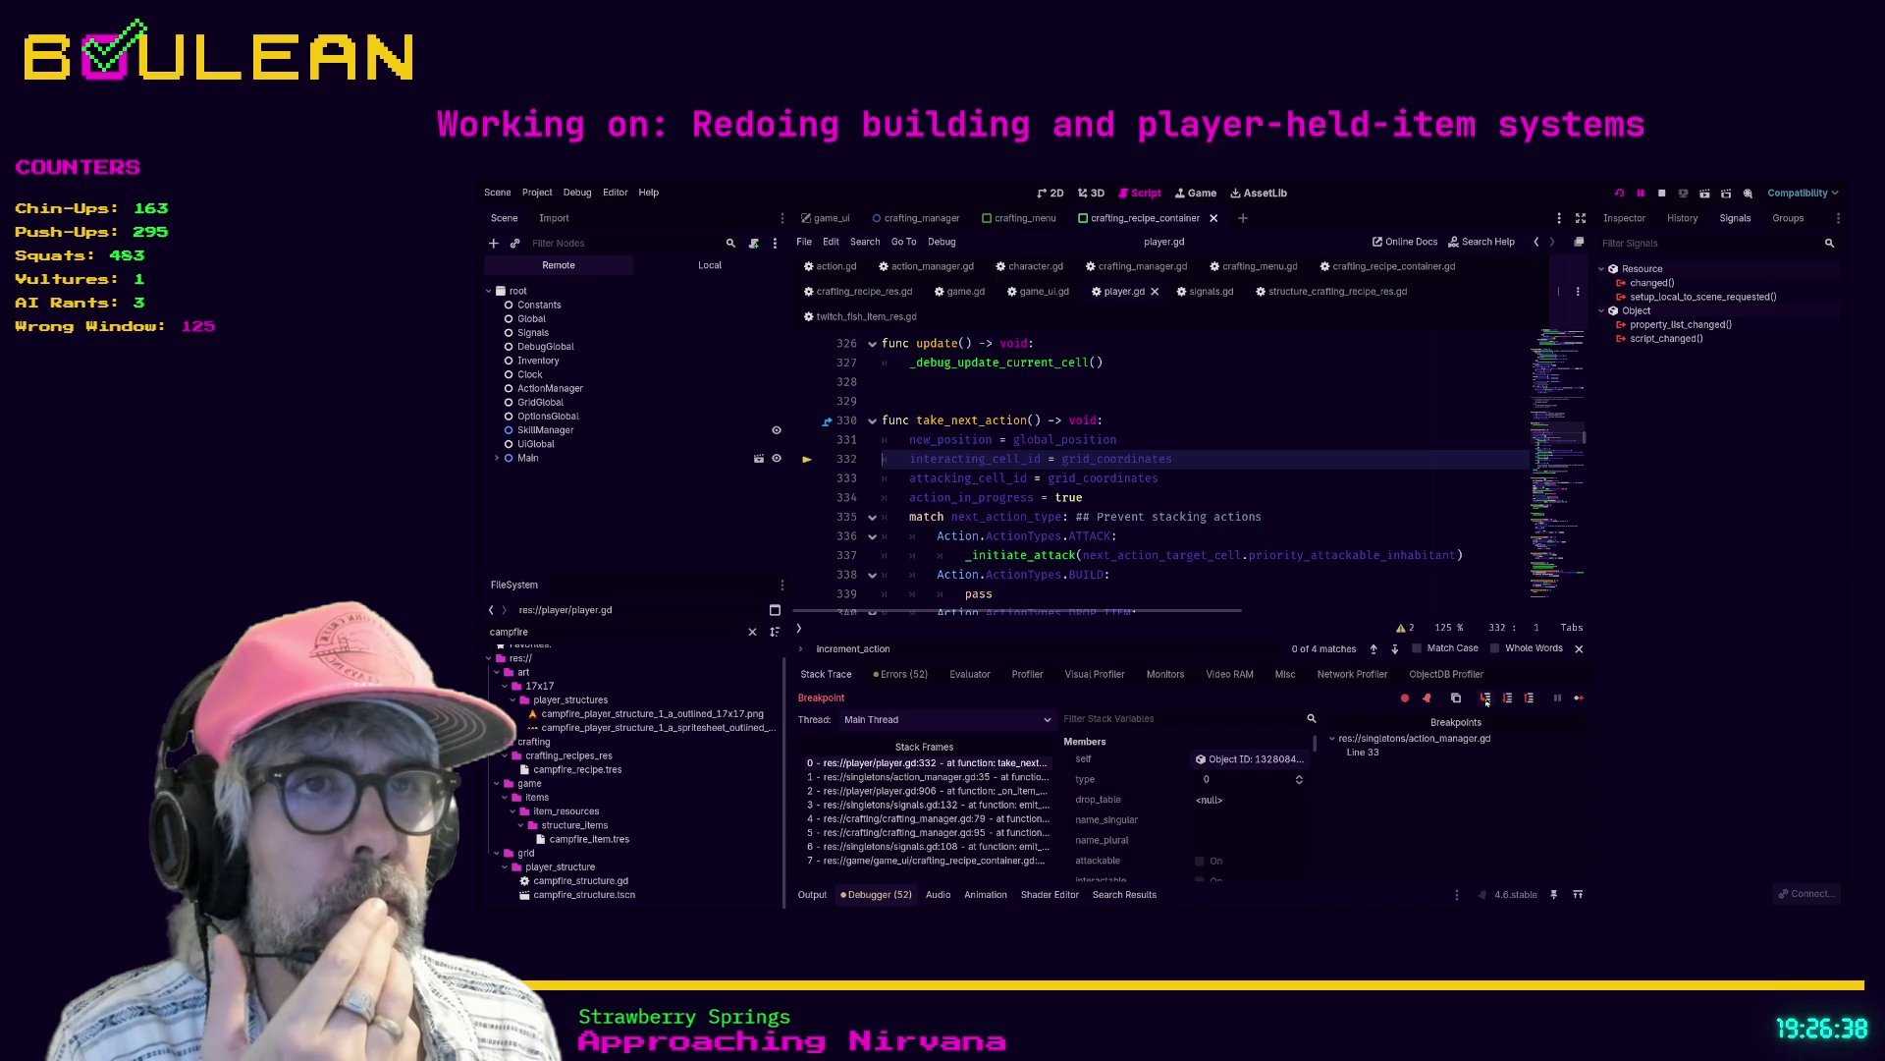
click(1486, 698)
click(1486, 699)
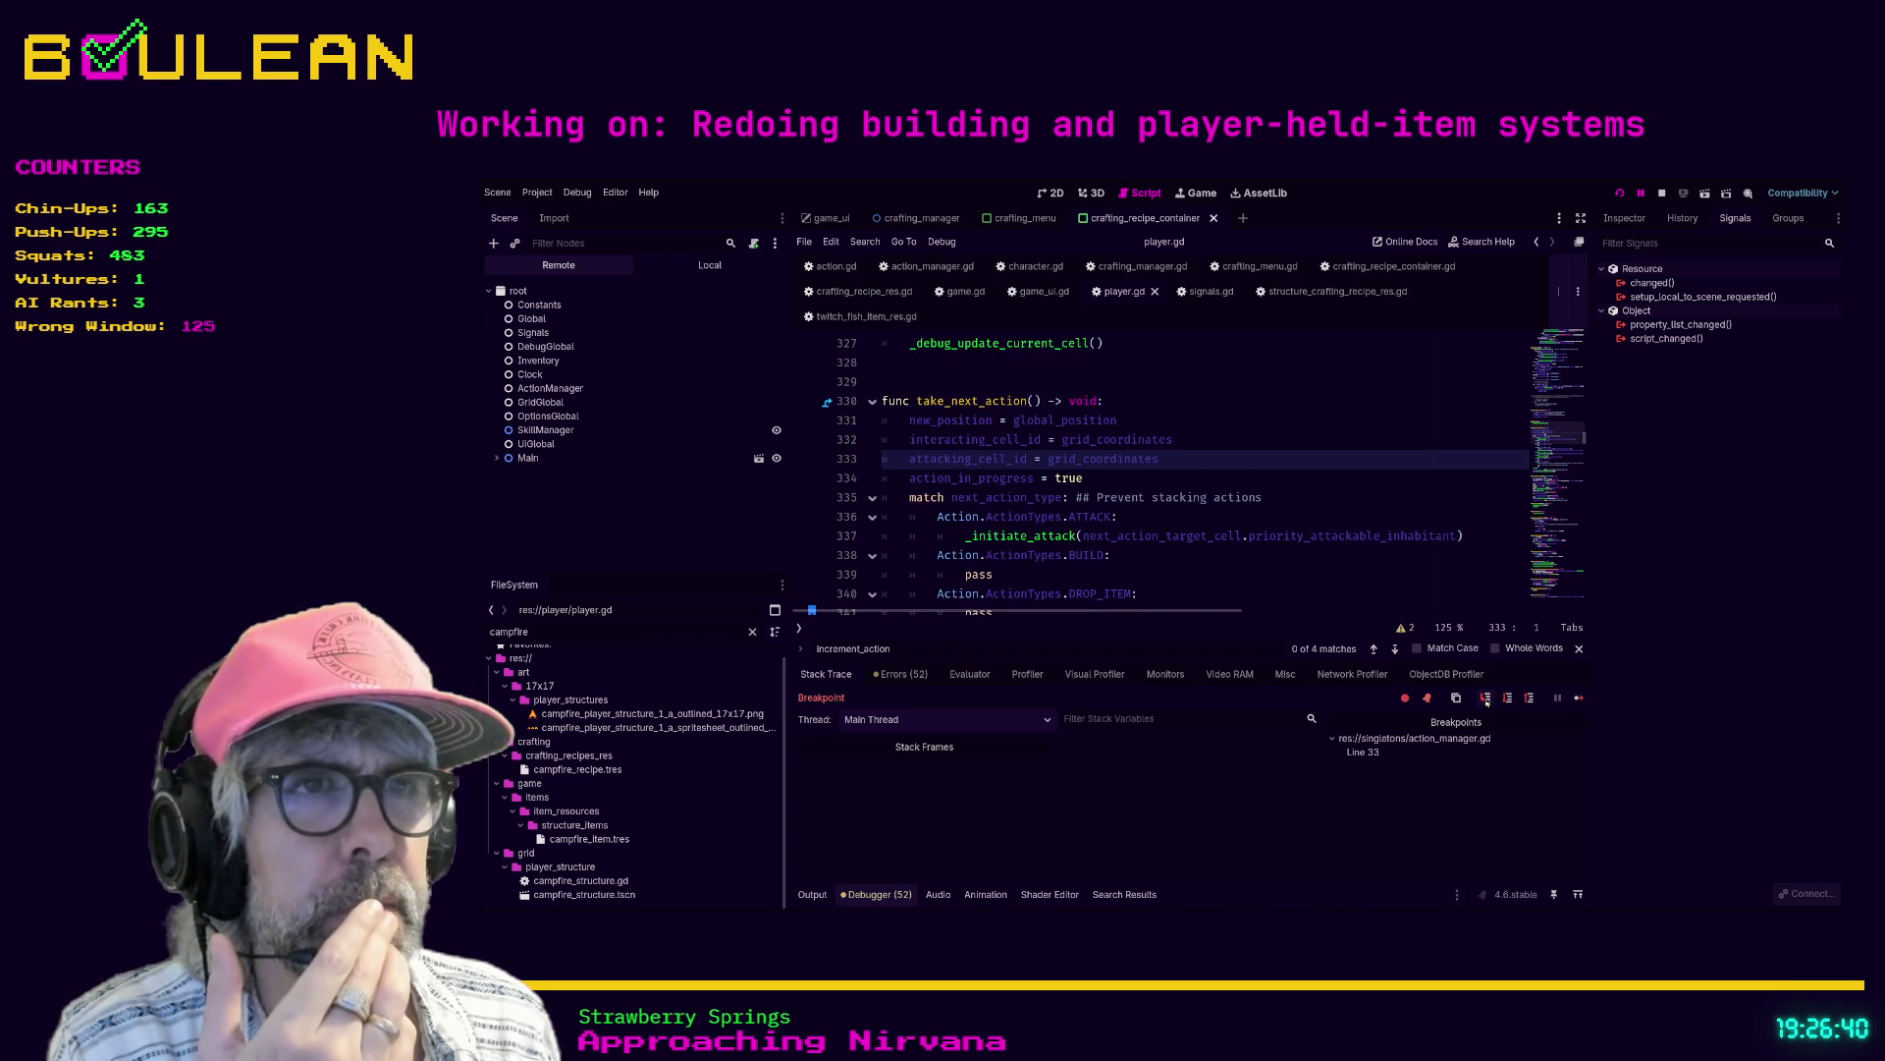
click(1485, 699)
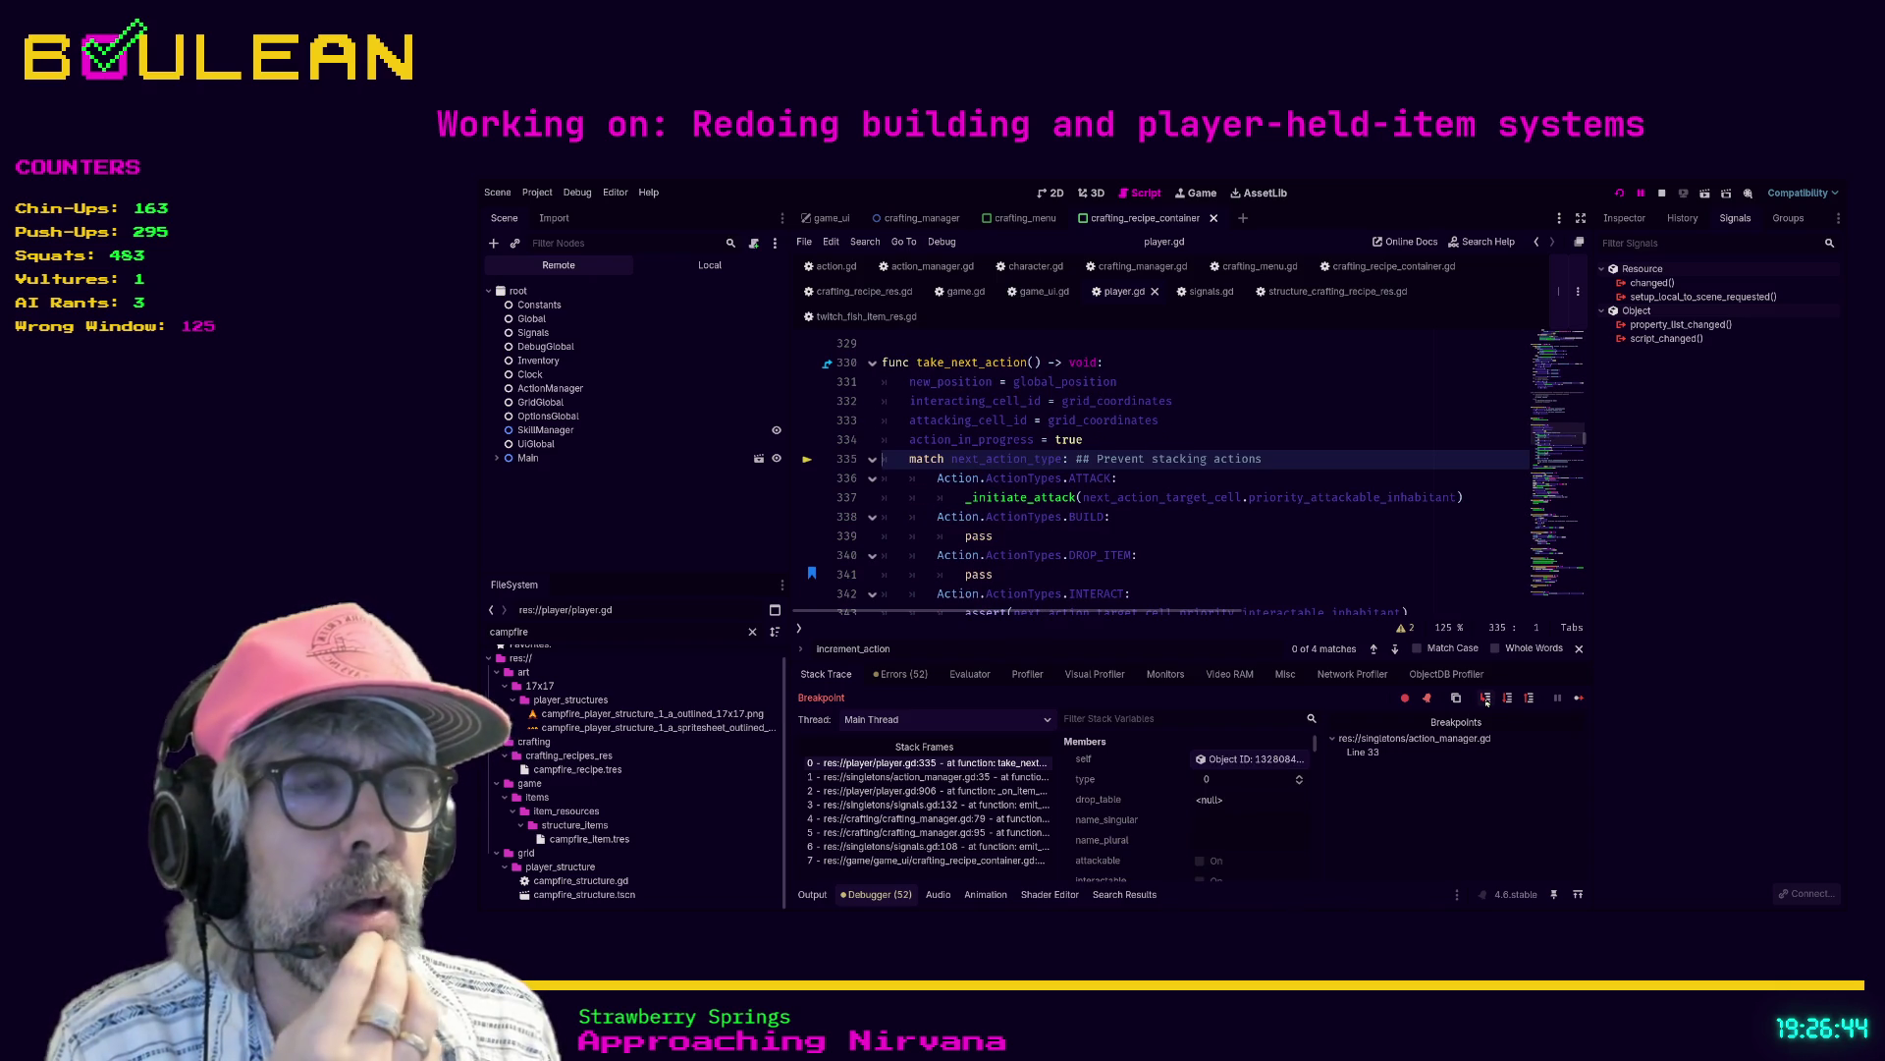
click(1486, 698)
scroll(1265, 557, down, 3)
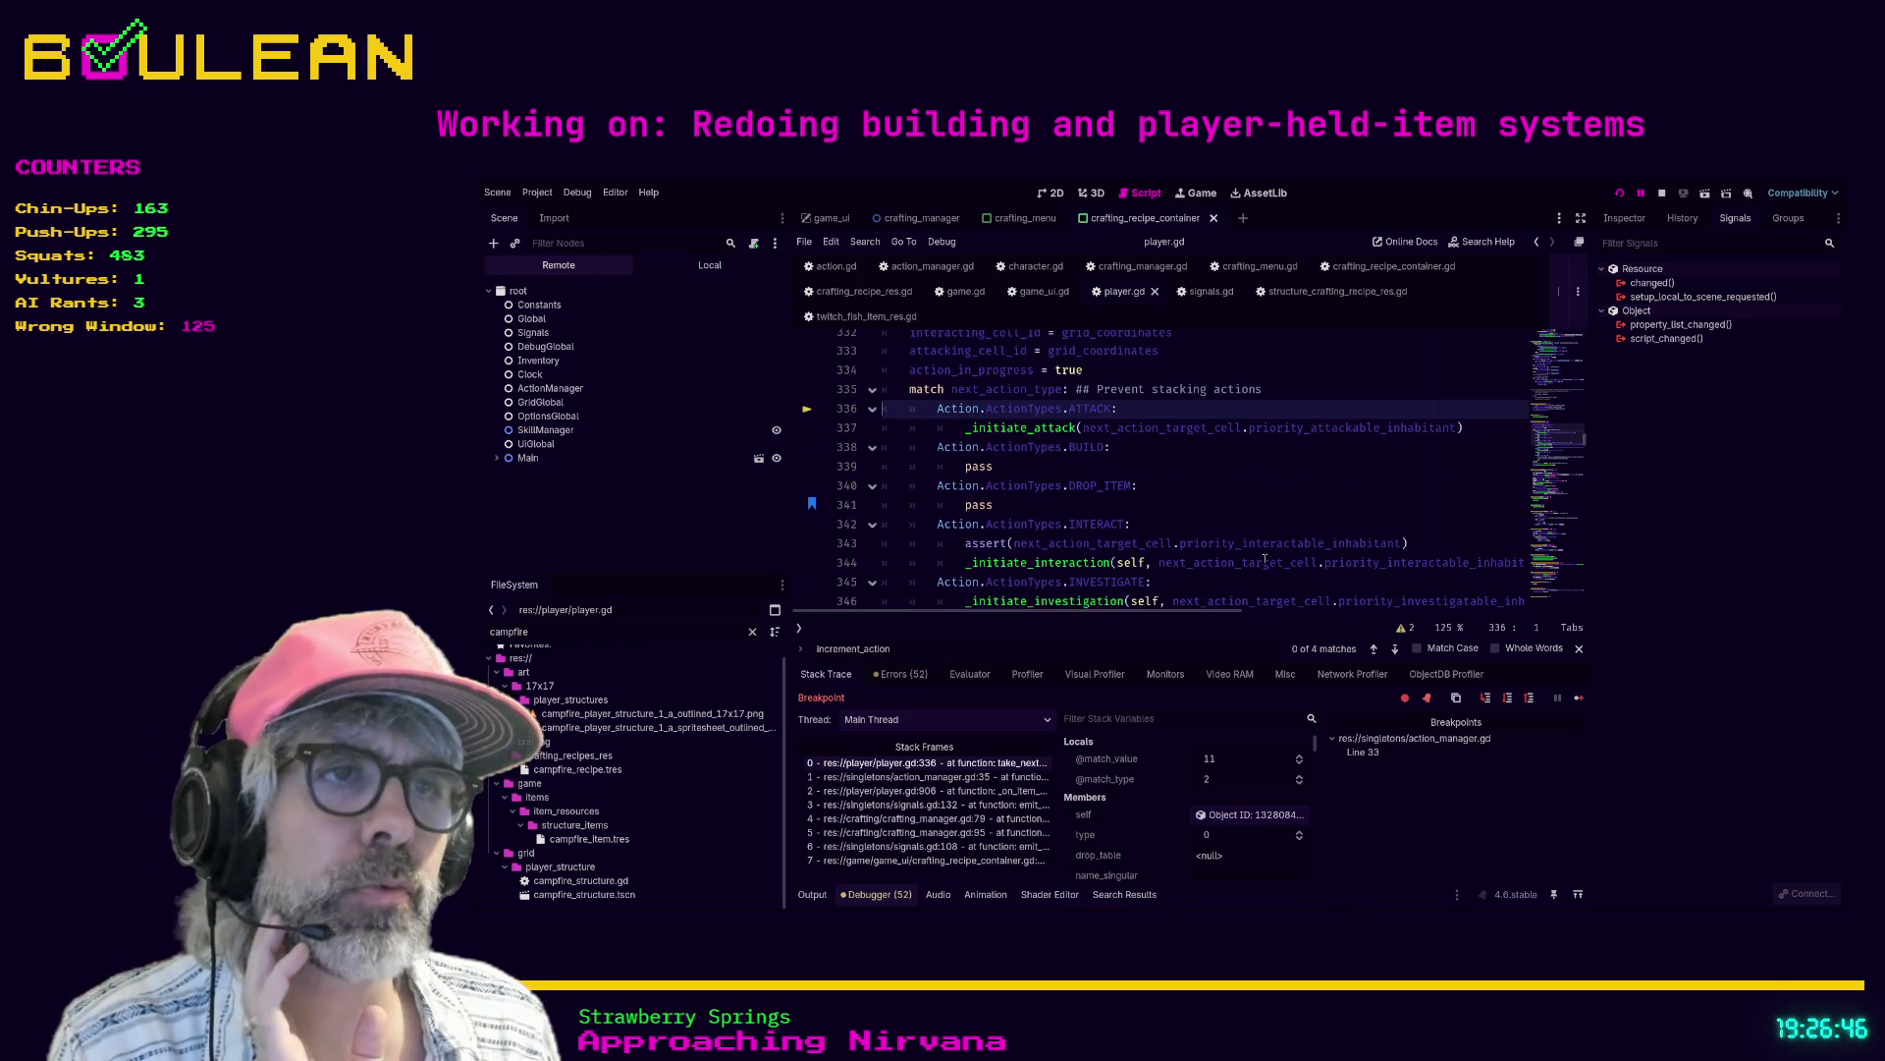
scroll(1265, 557, down, 1)
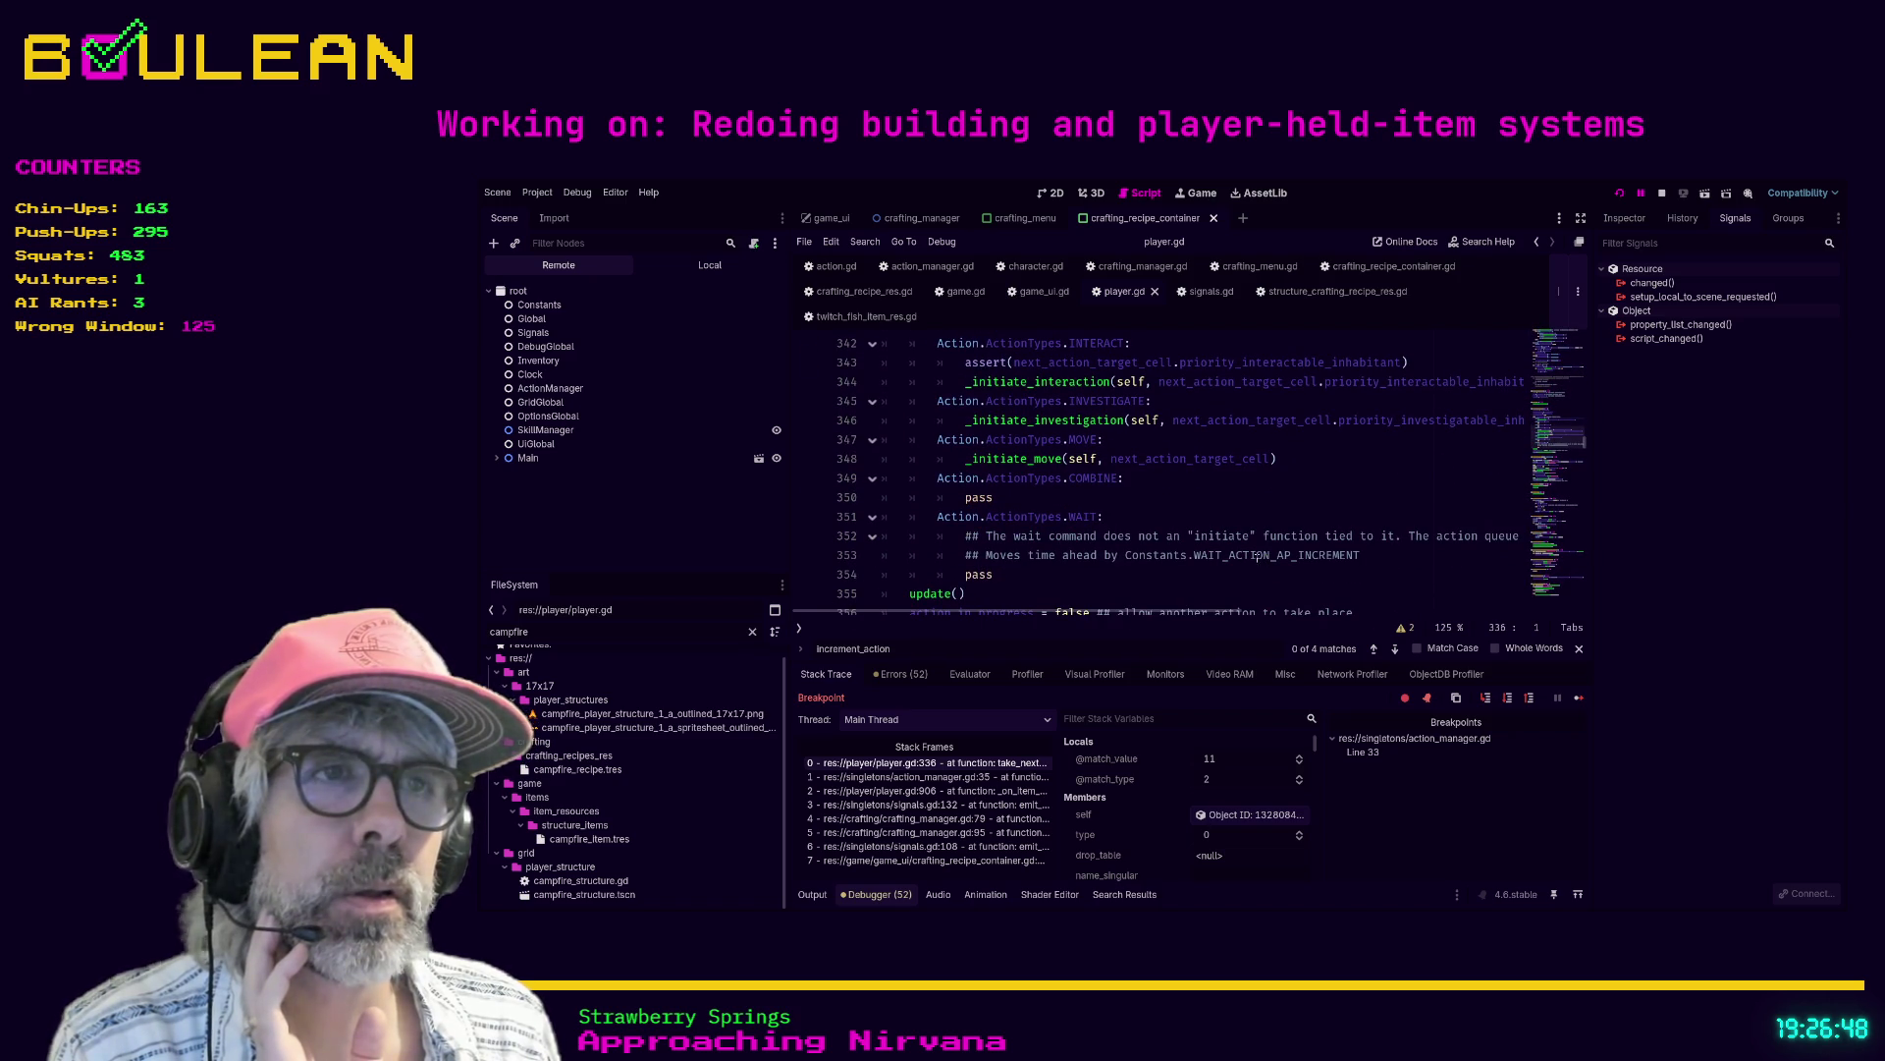
scroll(1035, 553, up, 3)
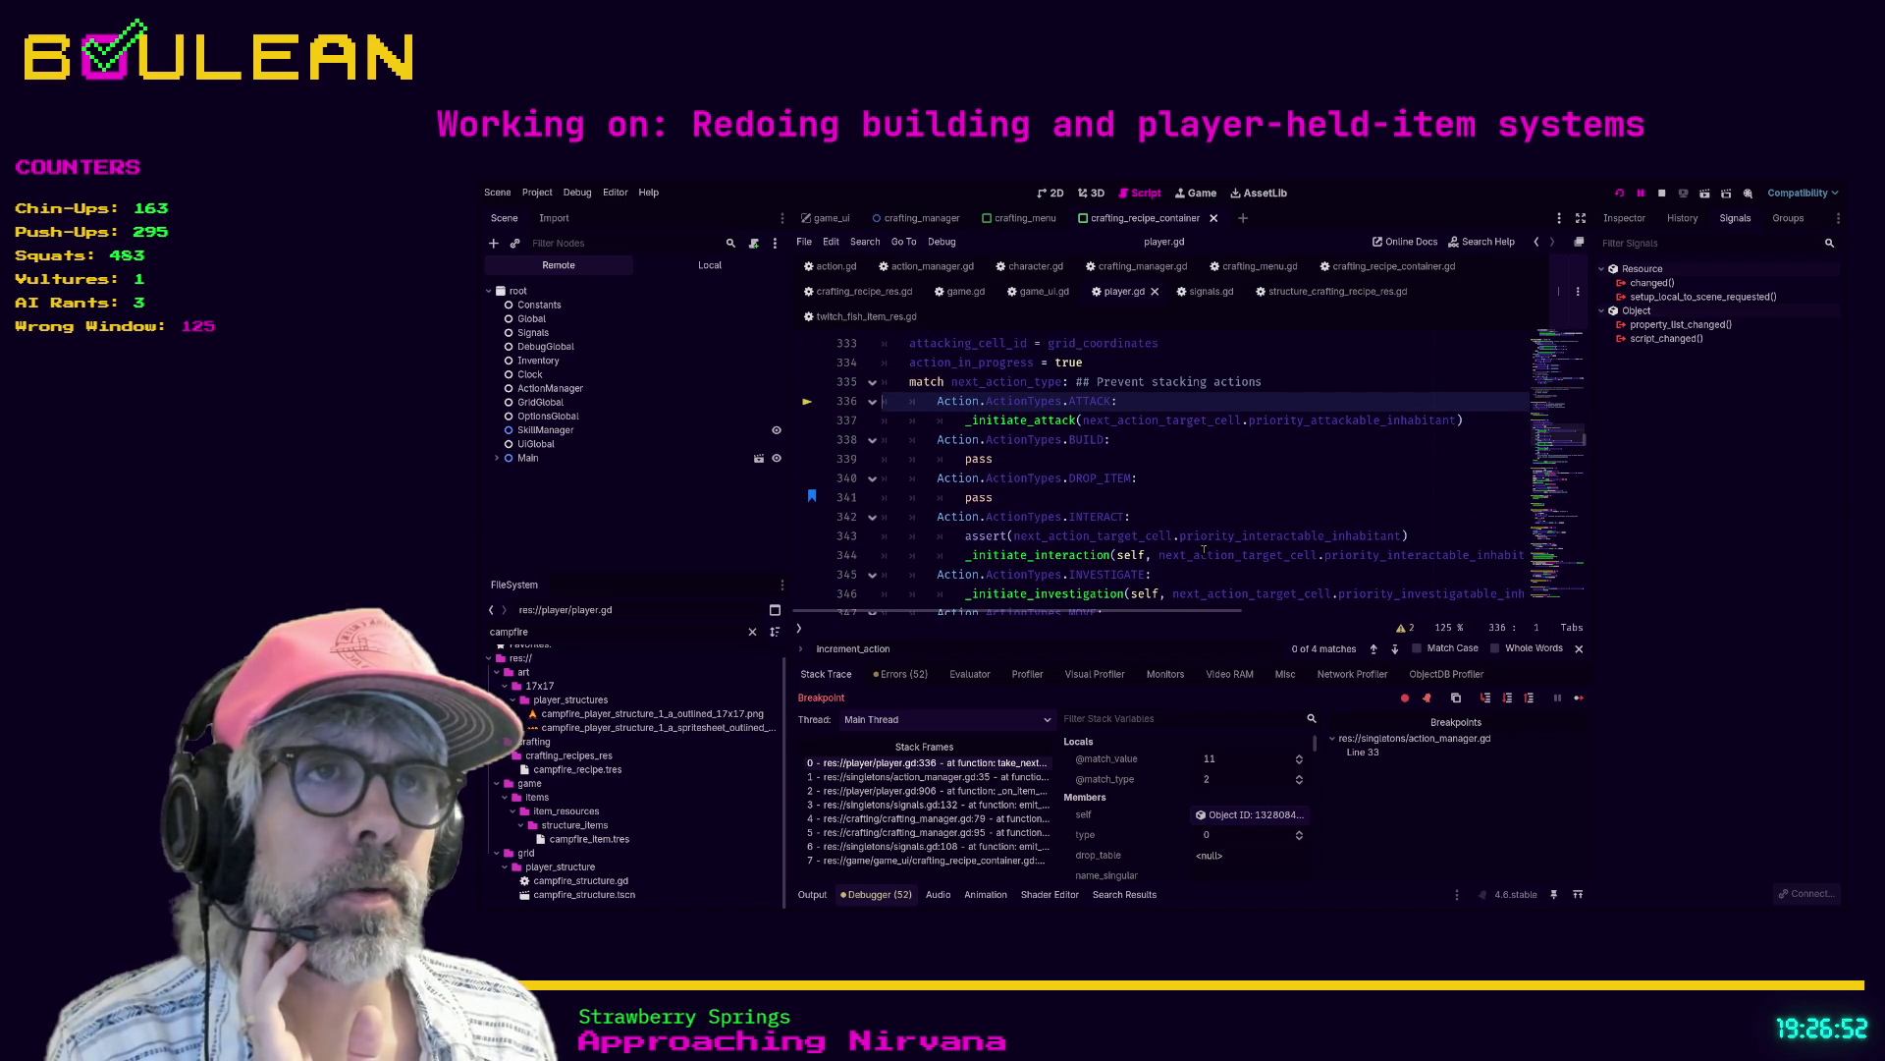
scroll(1204, 550, down, 1)
scroll(926, 441, up, 2)
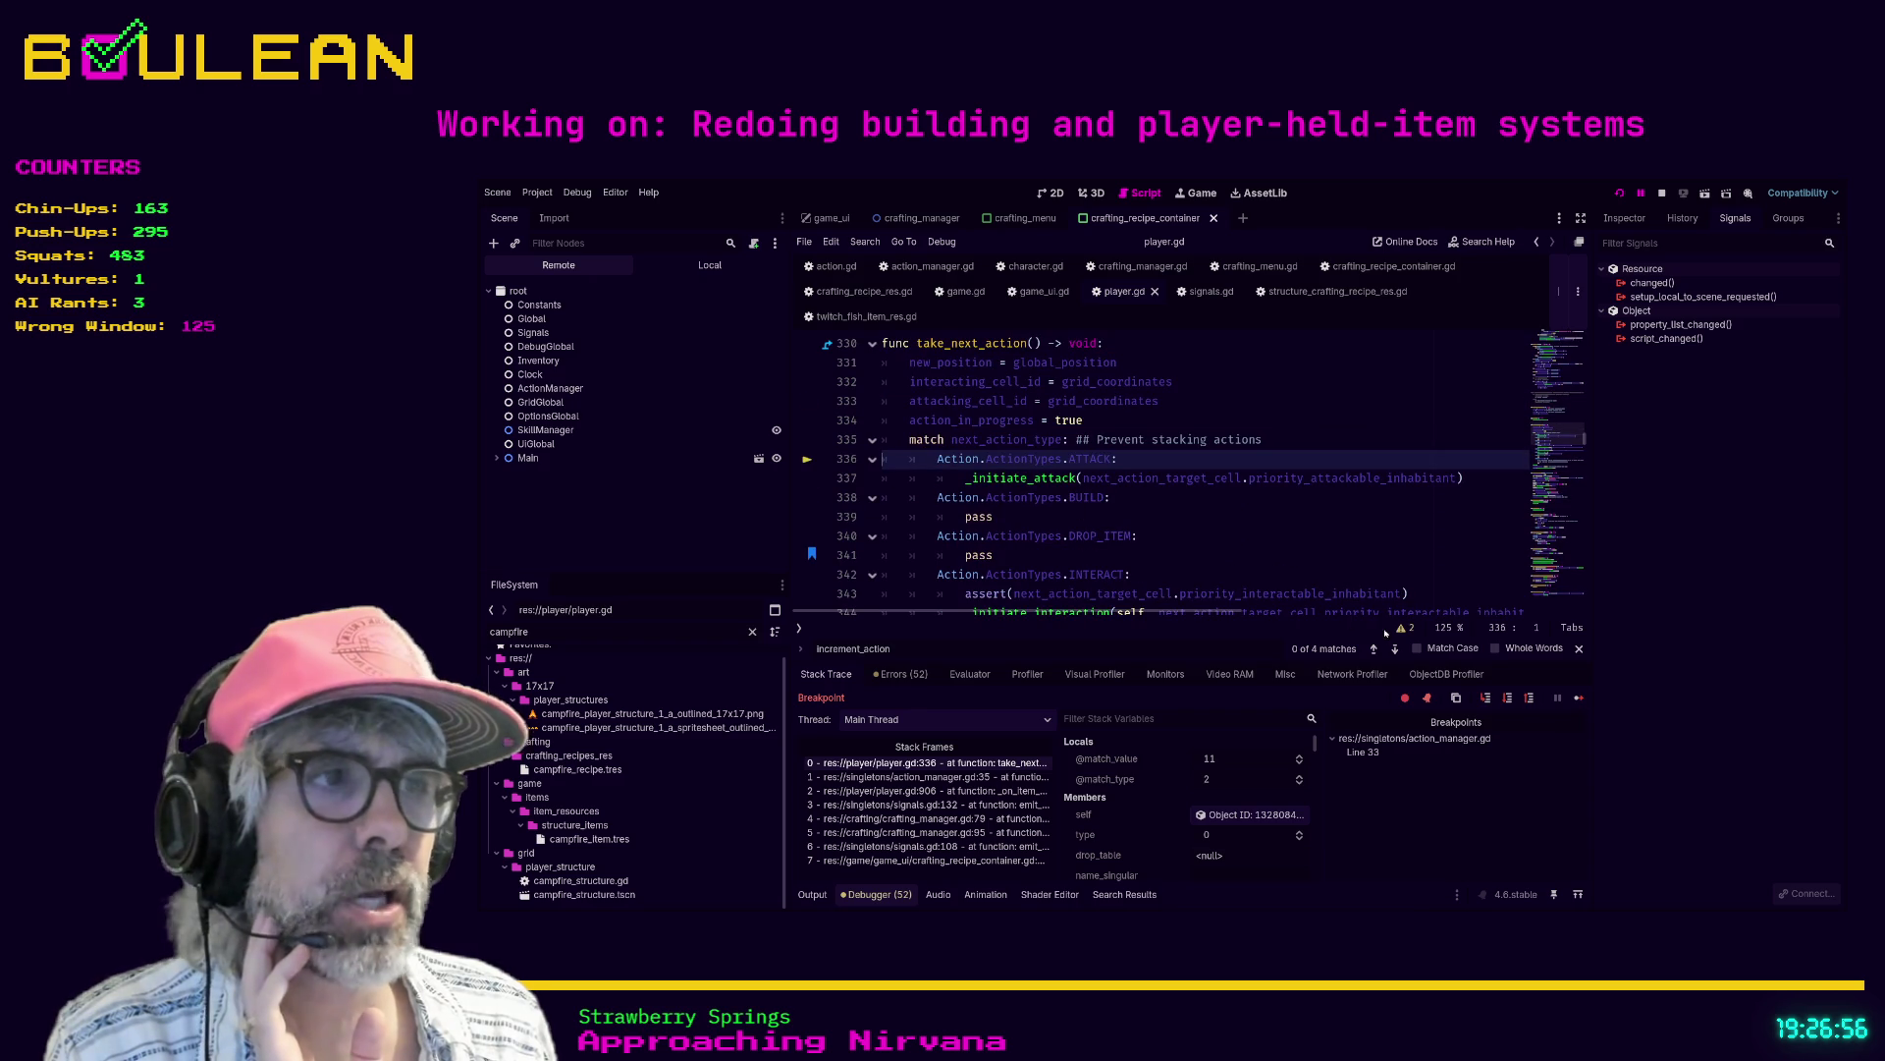
- Step past the attack, build, MOVE and WAIT branches to update() on line 355
click(1485, 697)
click(1484, 697)
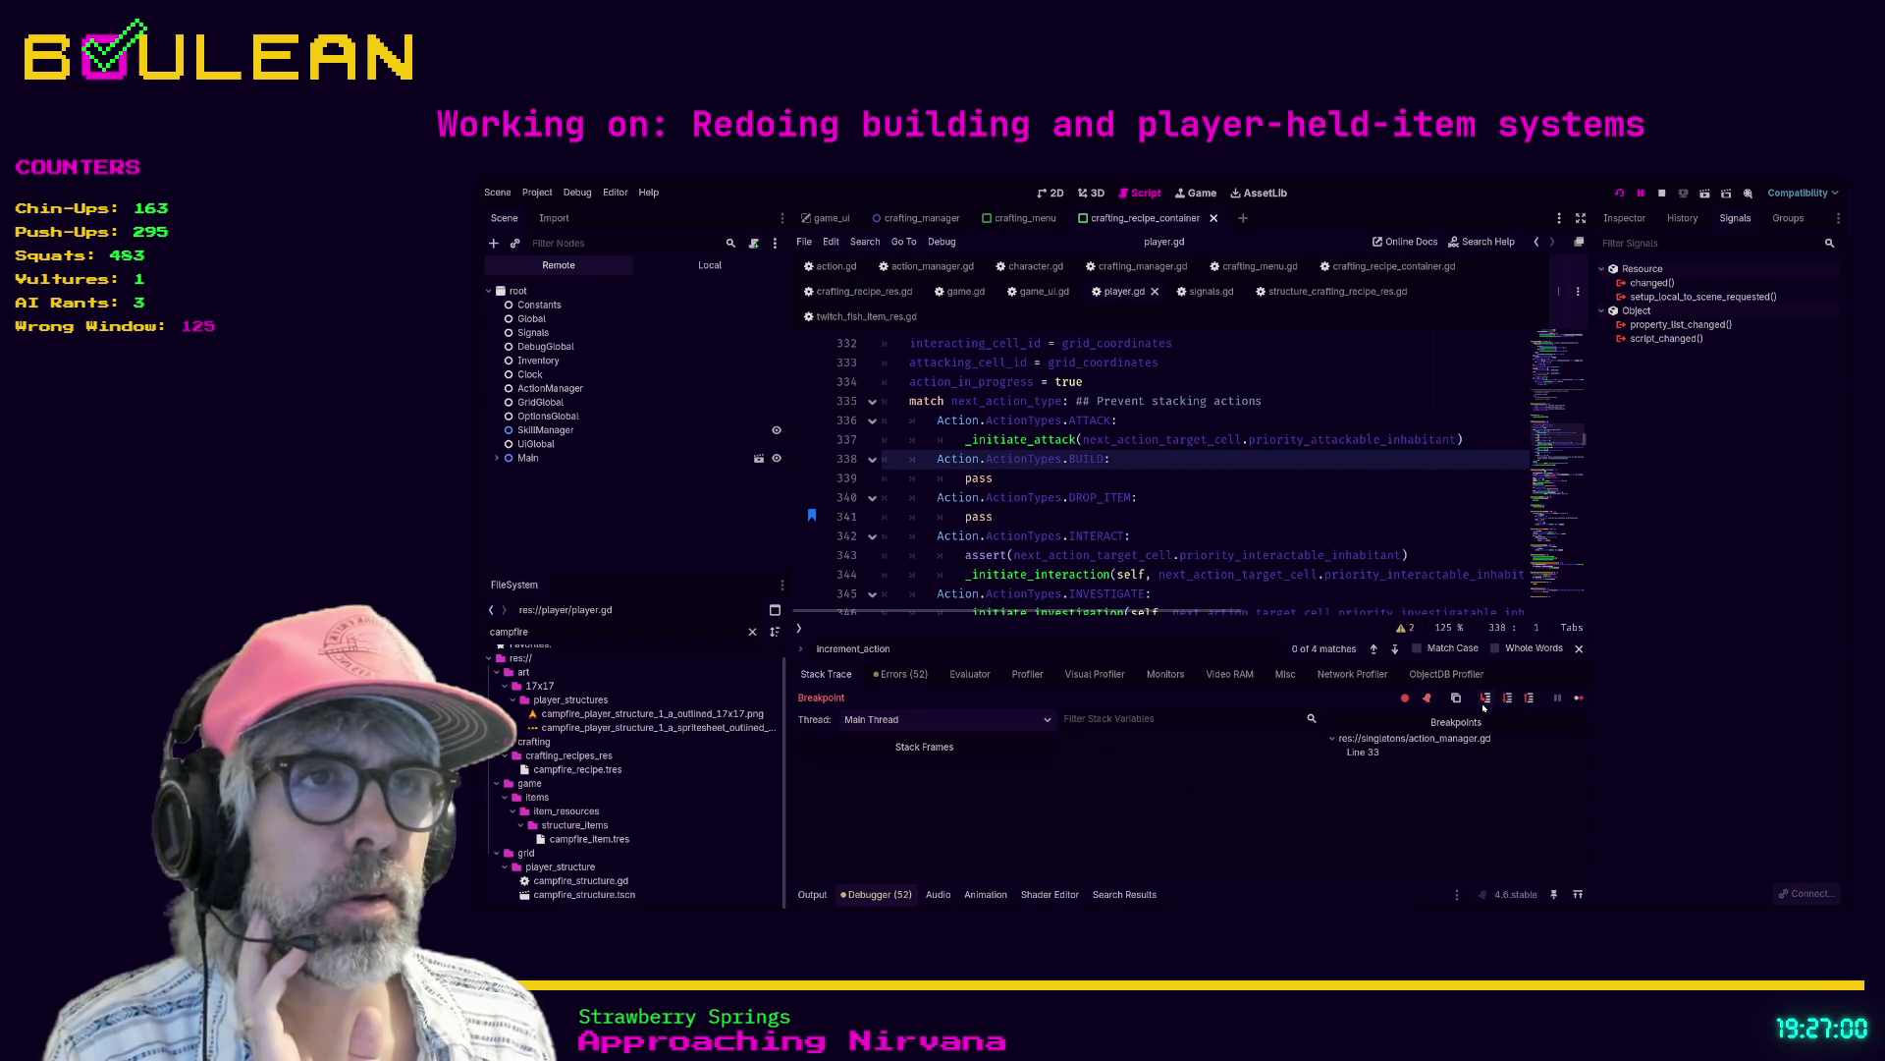
click(1485, 697)
click(1484, 704)
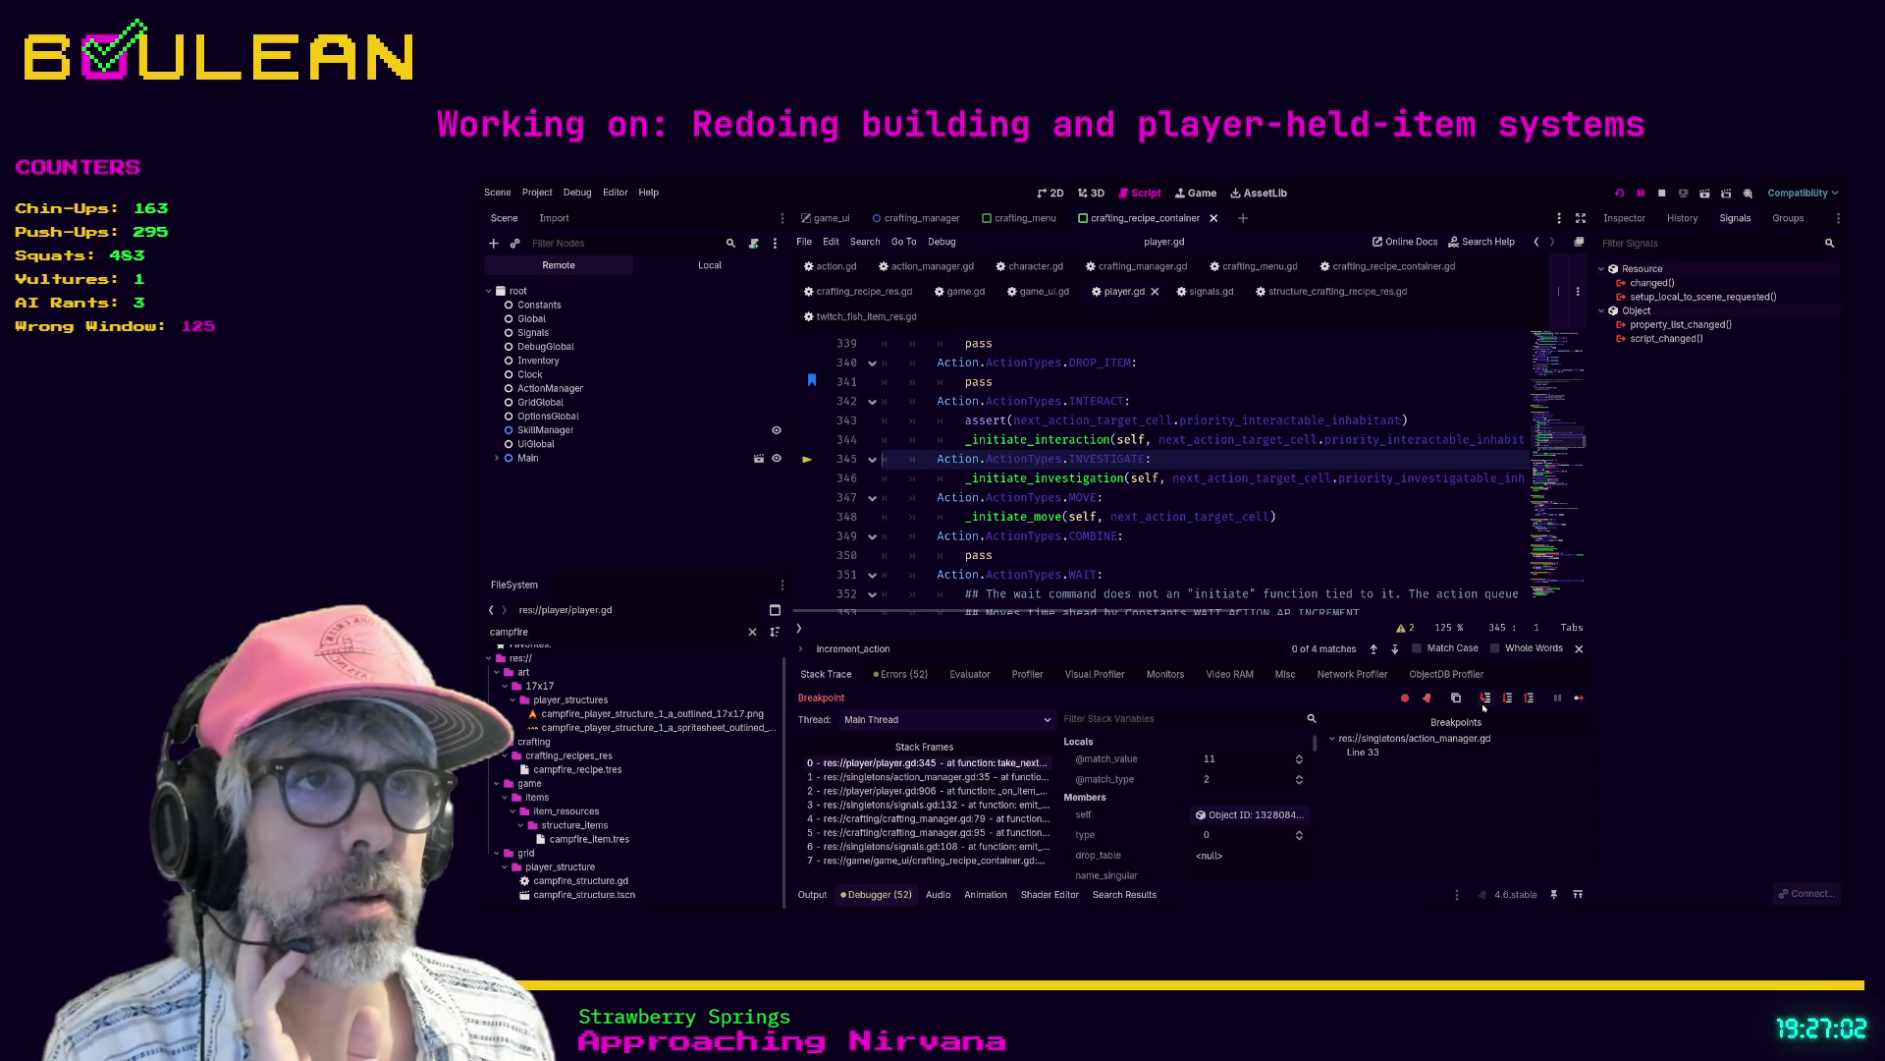
click(1484, 704)
click(1484, 704)
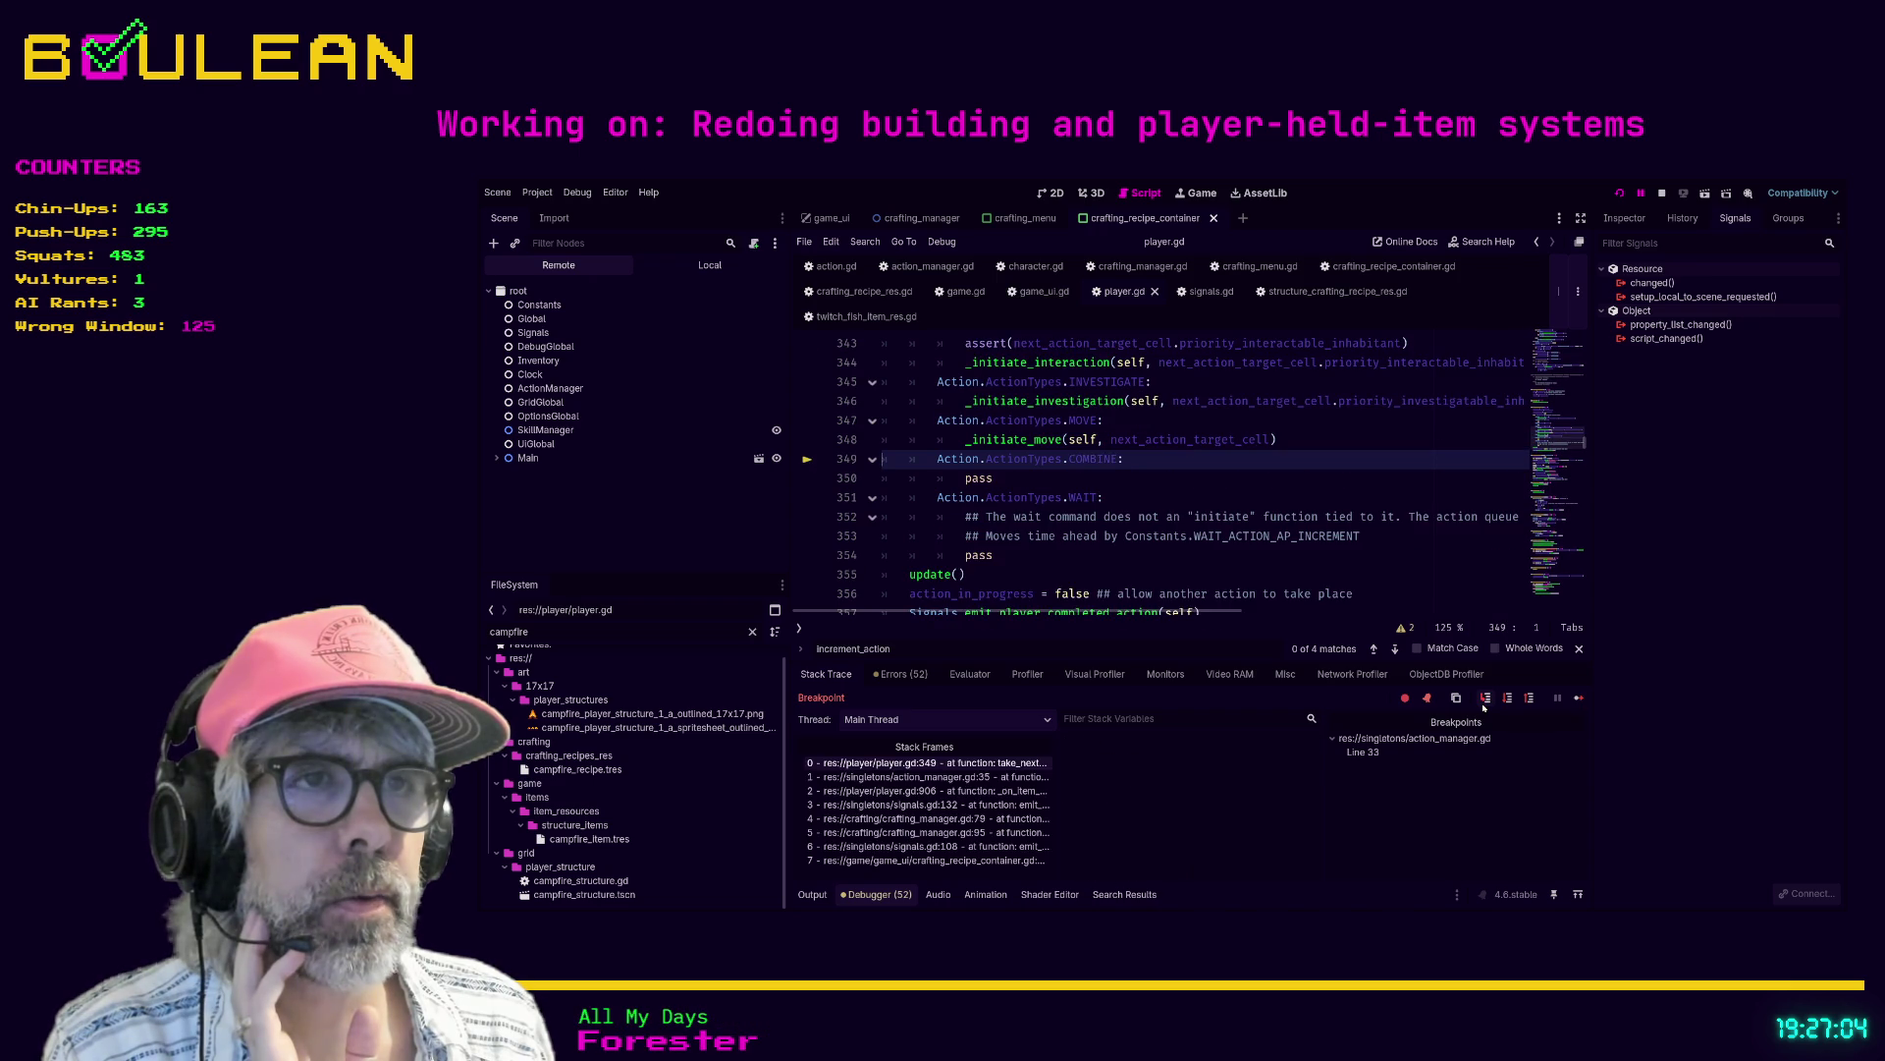
click(1484, 704)
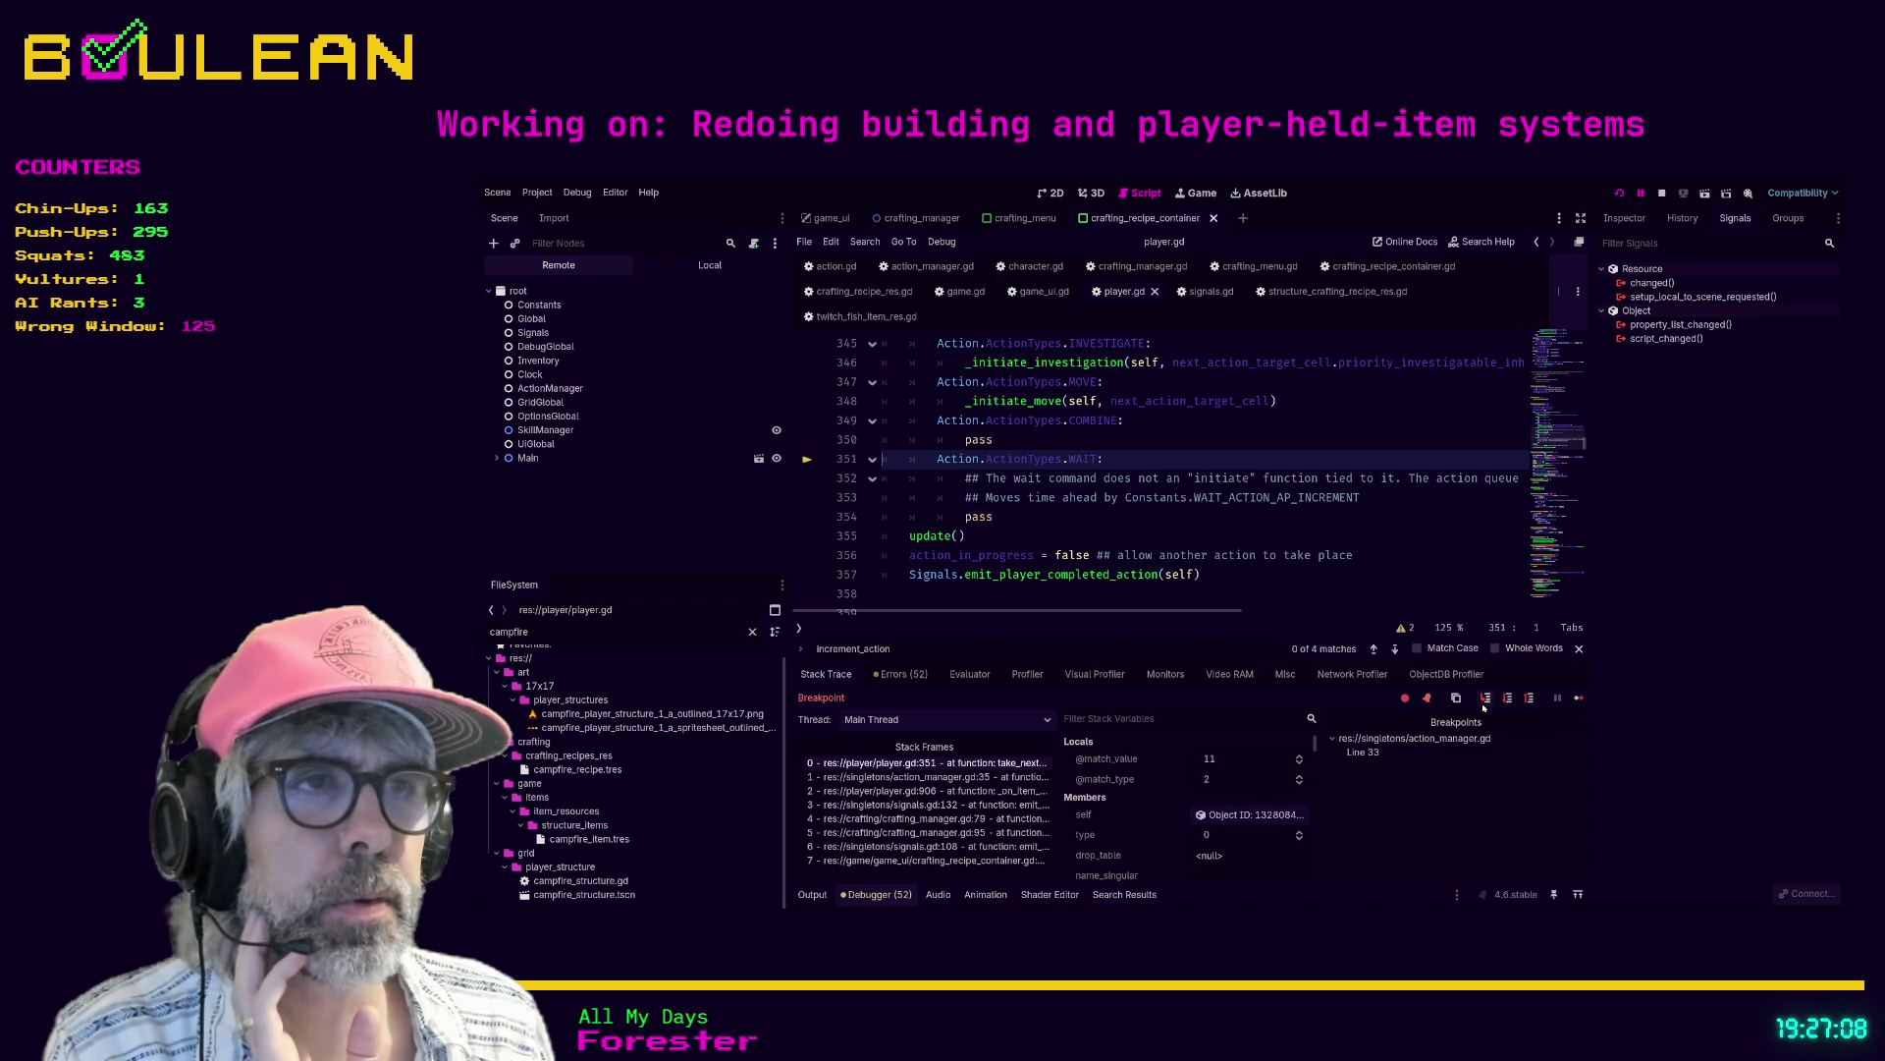
click(1484, 704)
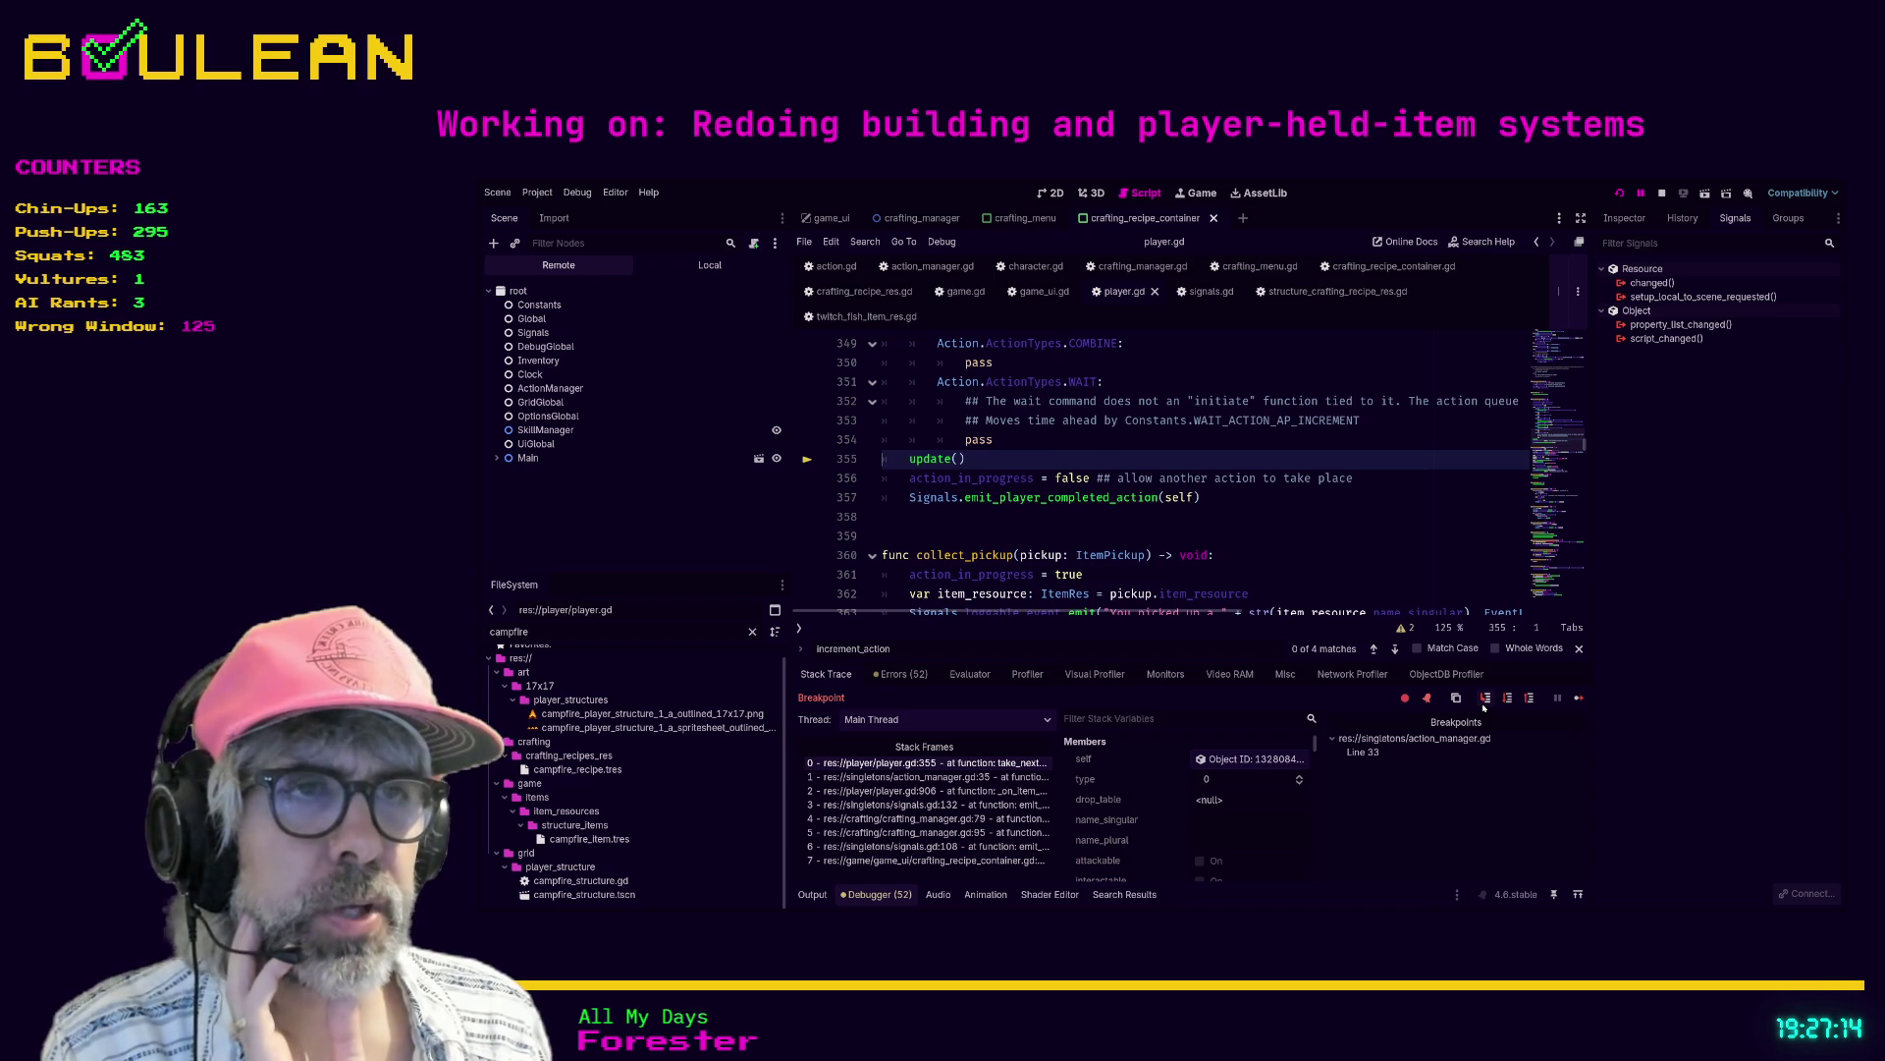
- Step through update() and _debug_update_current_cell into emit_player_completed_action at signals.gd line 150
click(1483, 705)
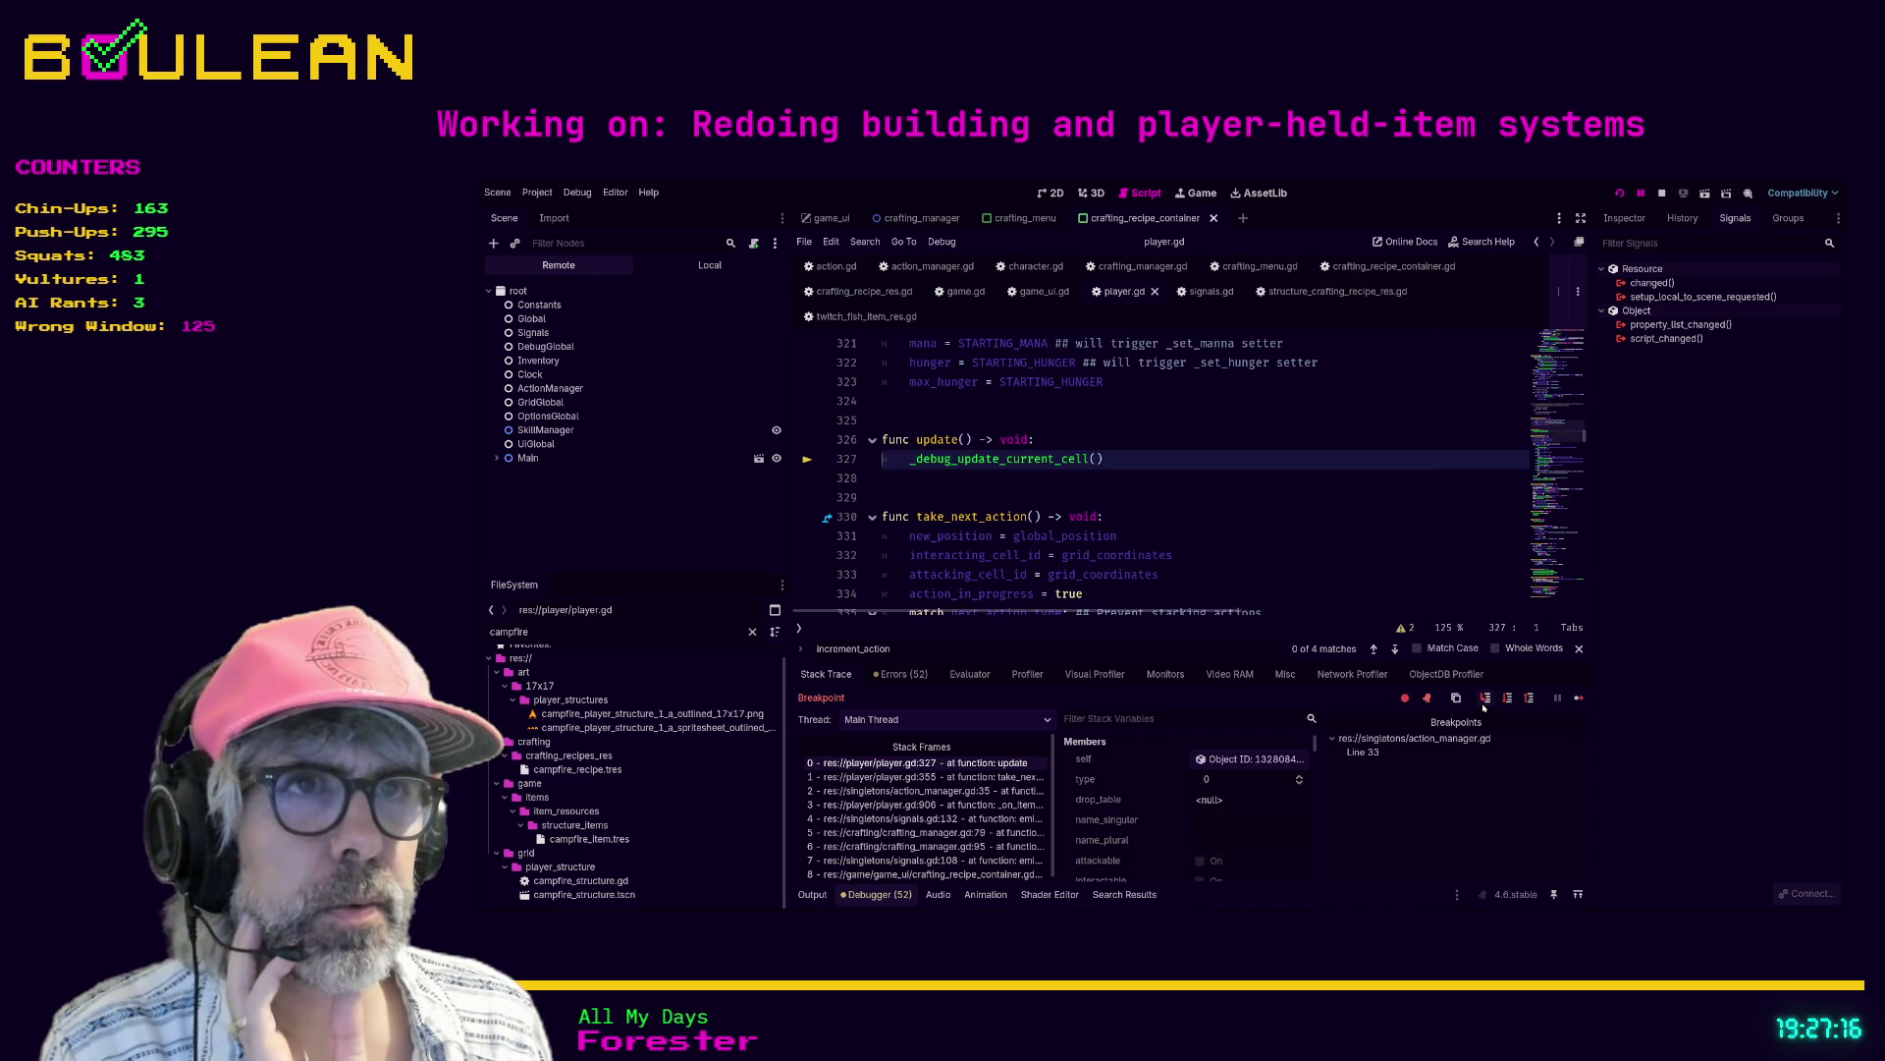
click(1484, 705)
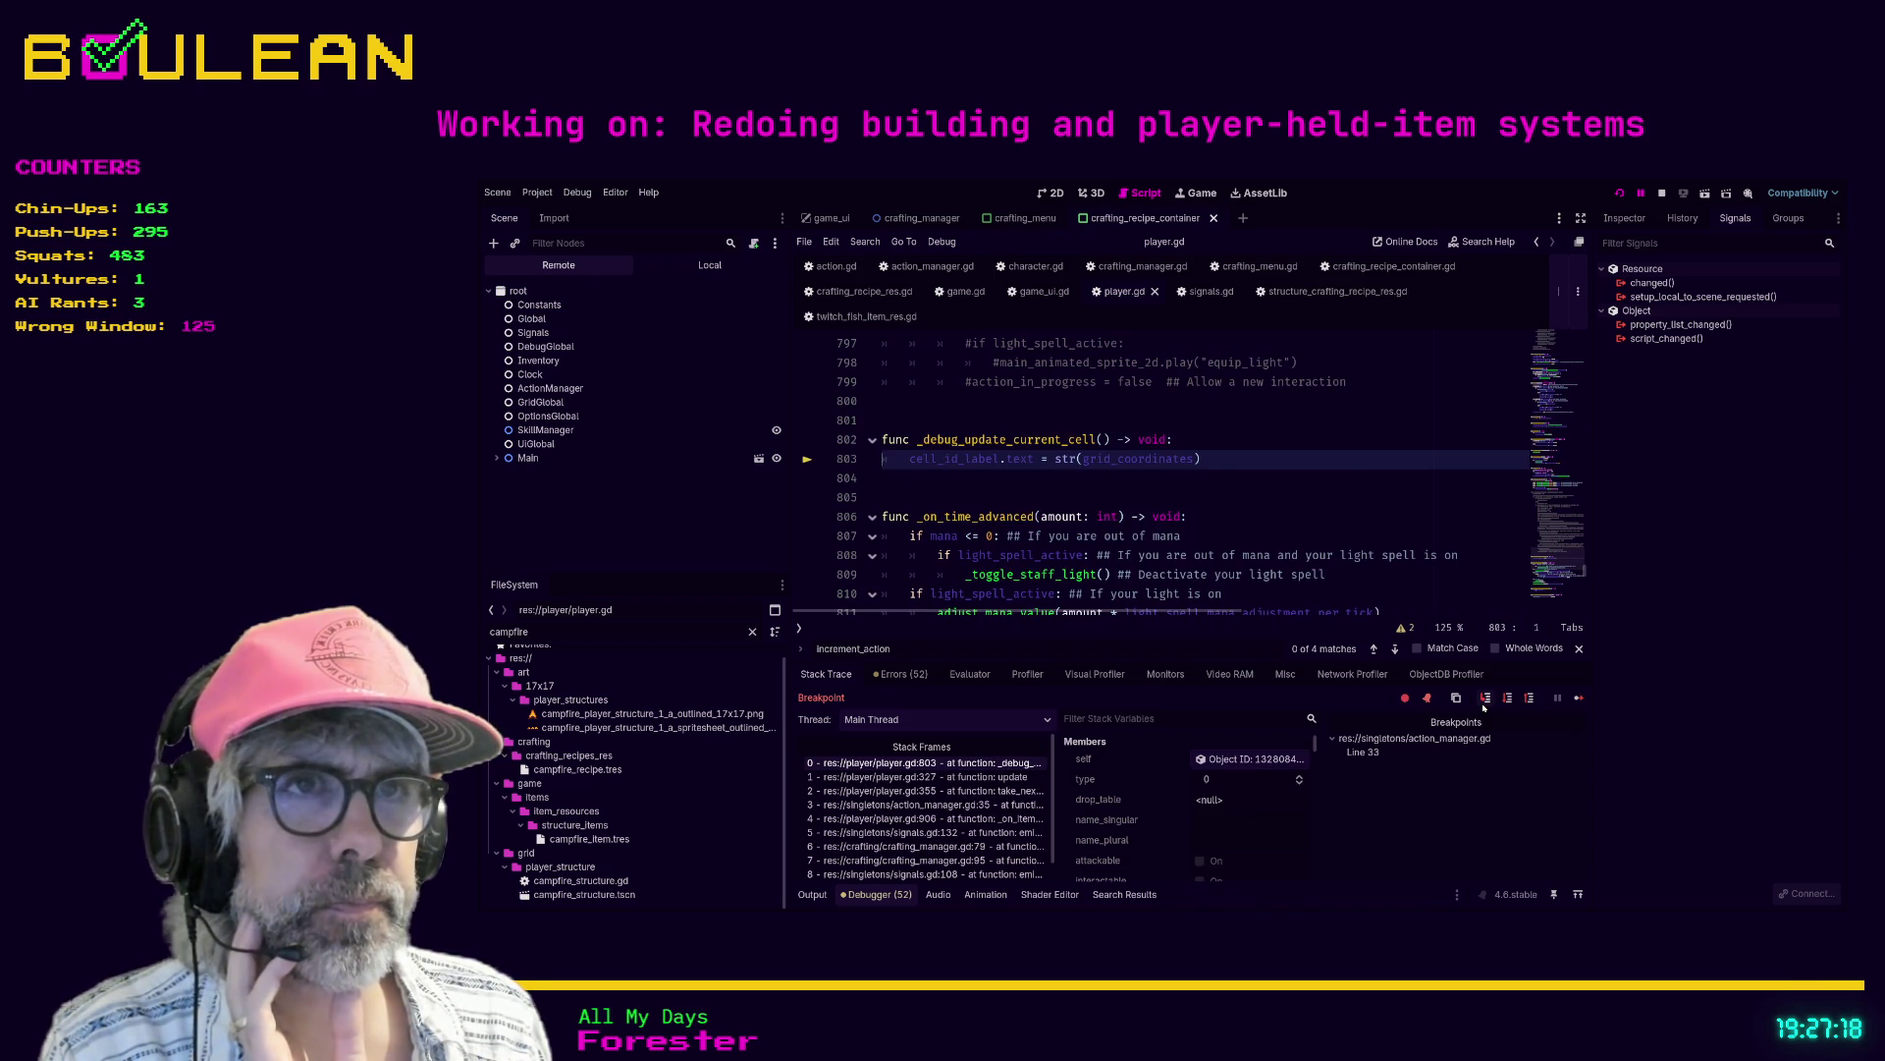
click(1484, 706)
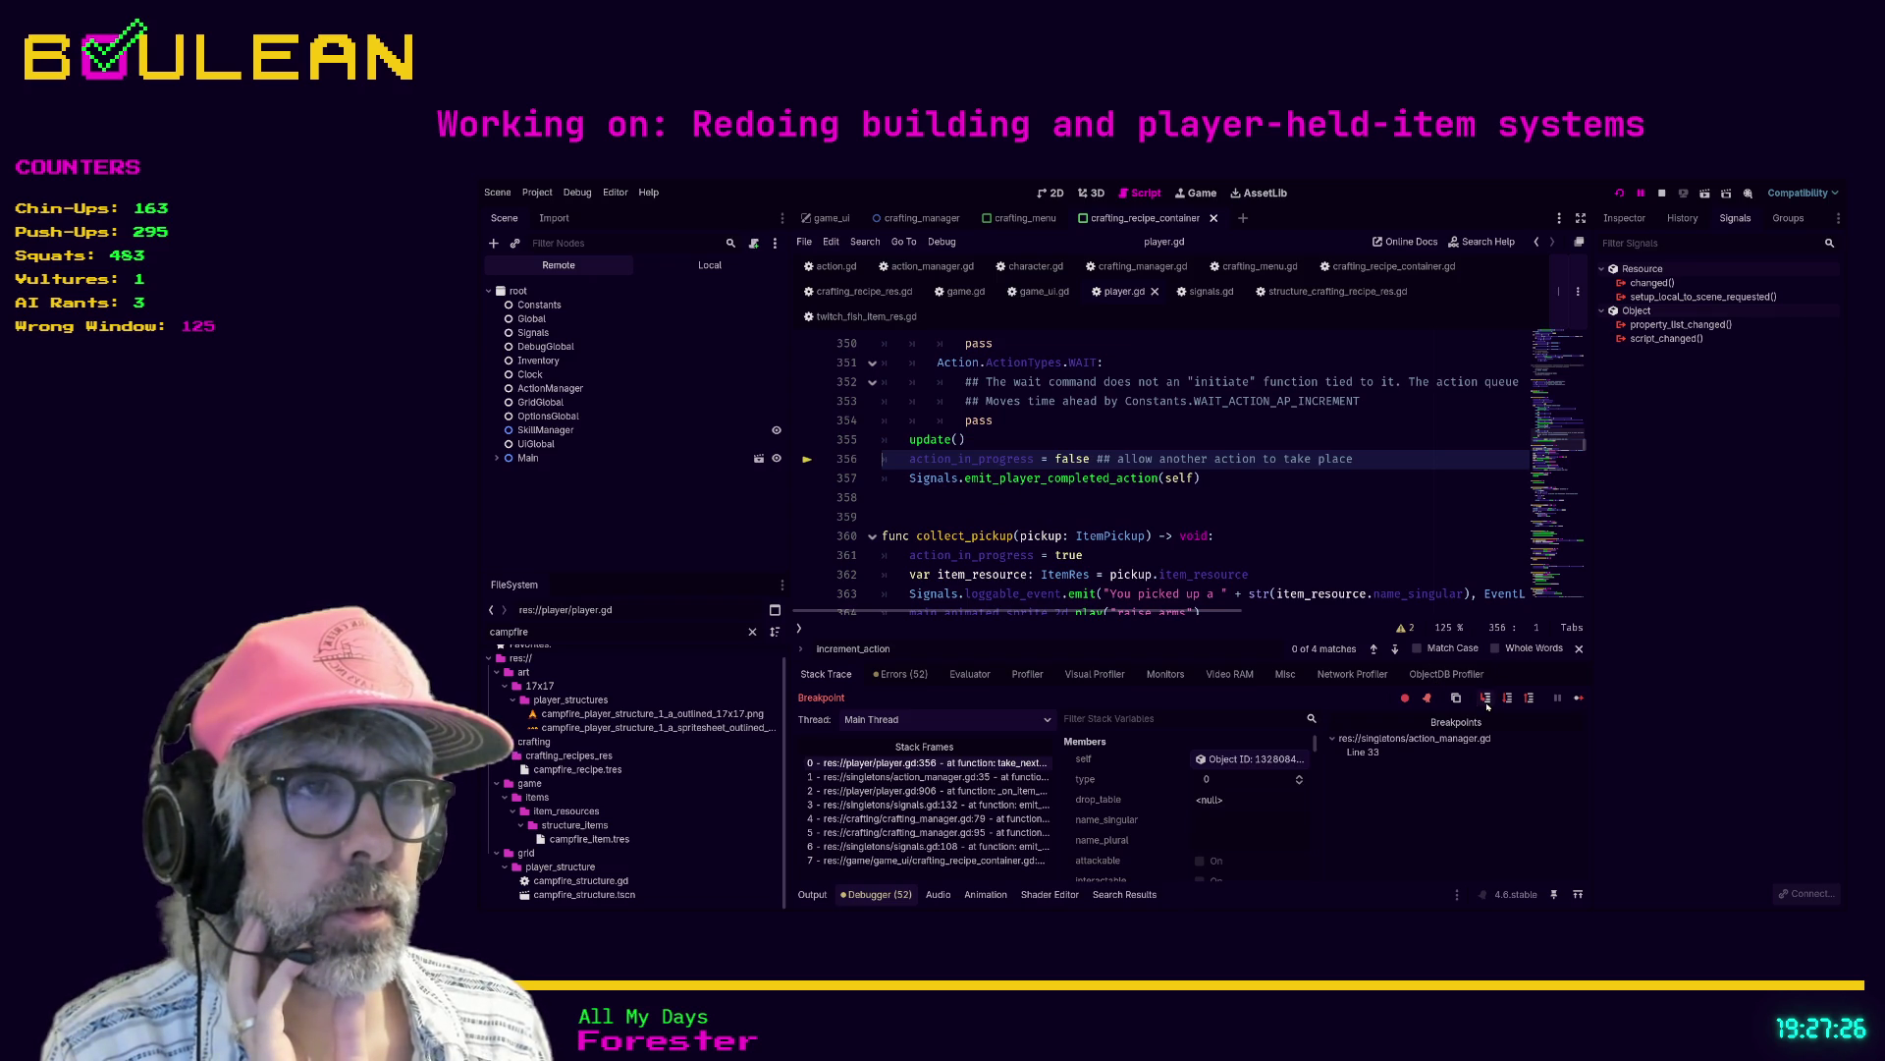
click(1487, 705)
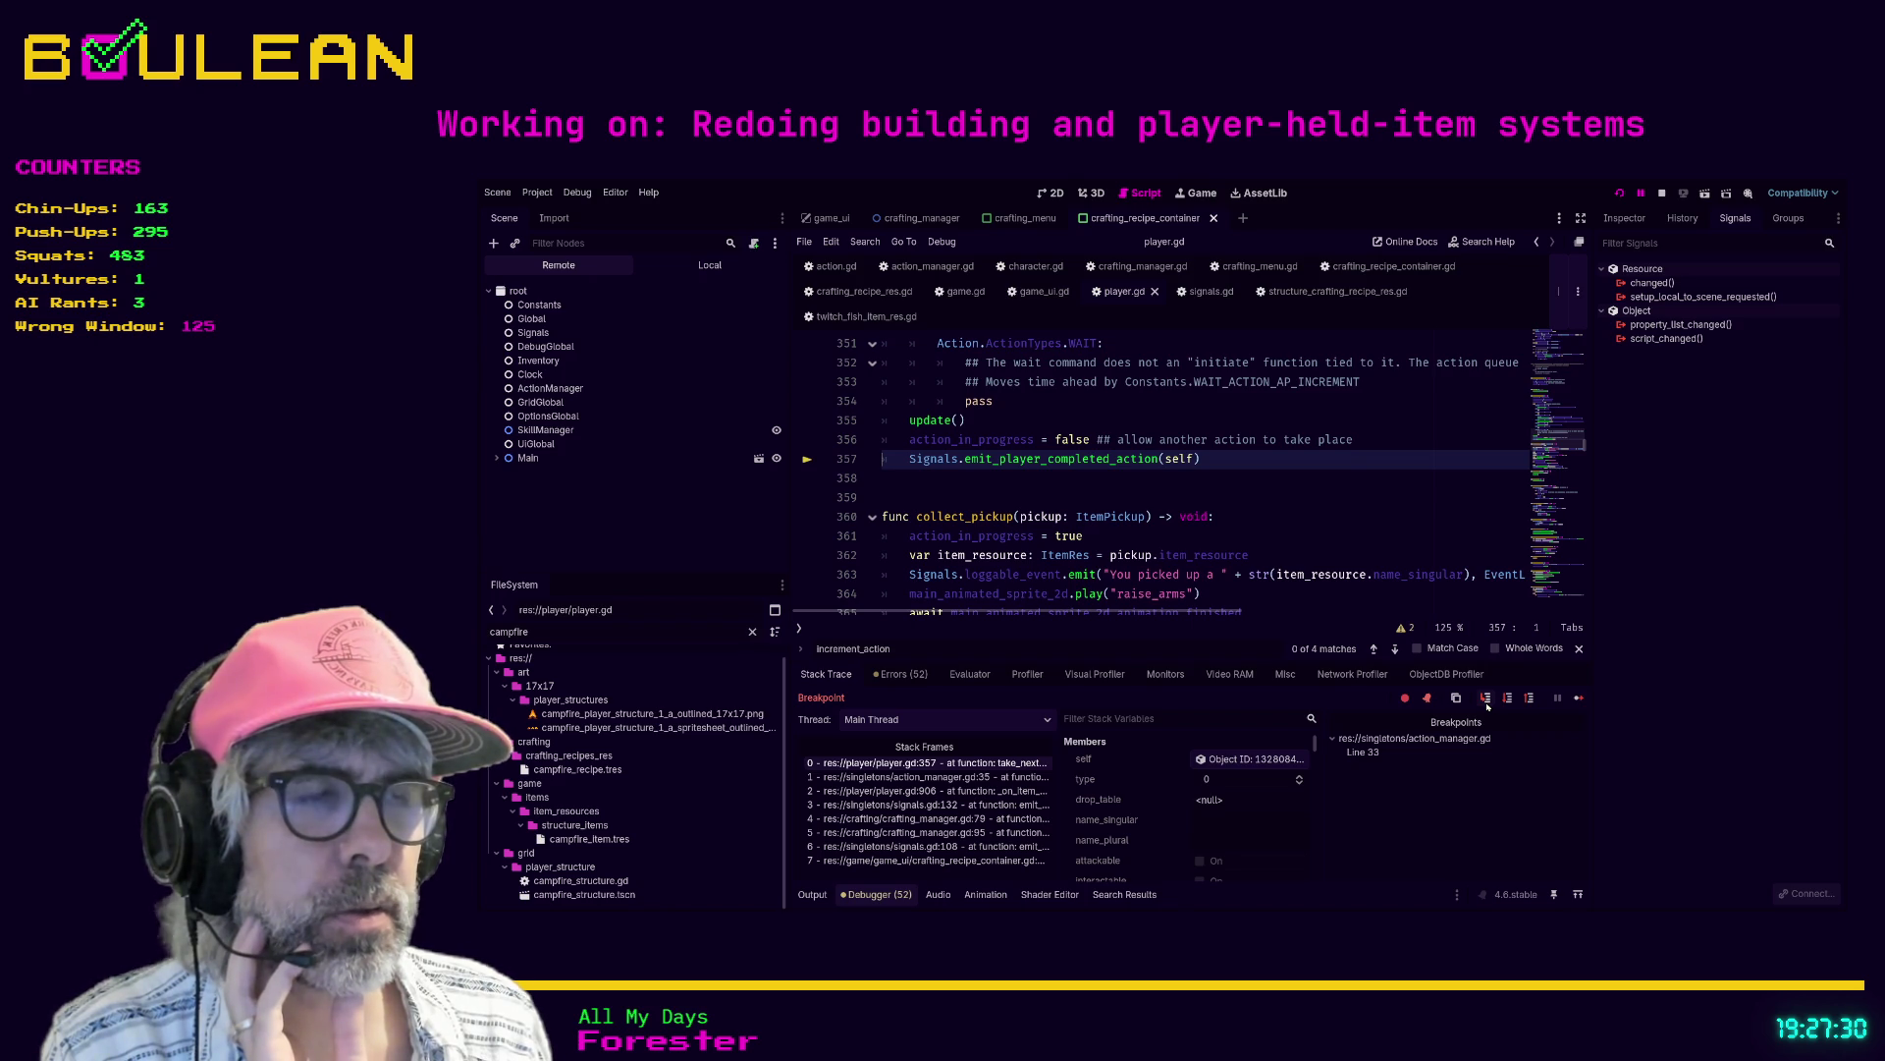
click(1488, 706)
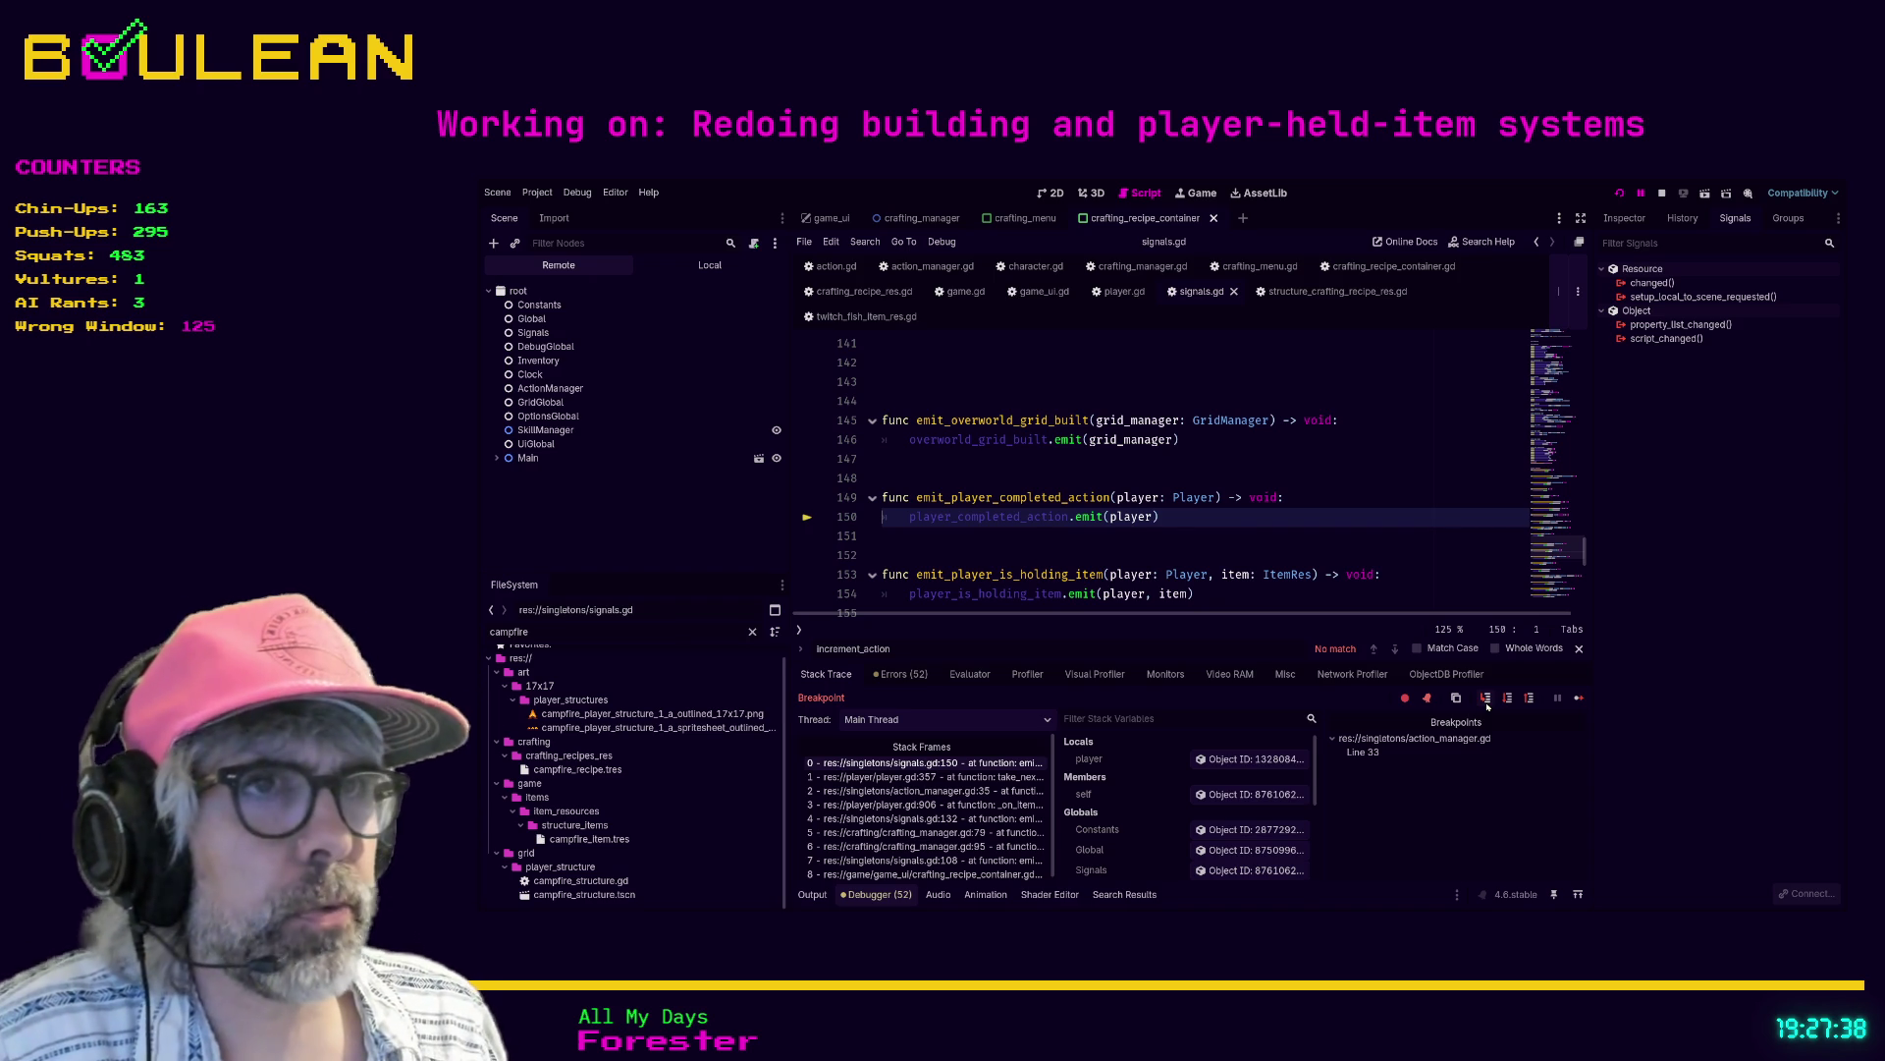
- Follow the signal into cell.gd's handler, then update_all, _set_default_values and _set_attack_info_defaults
click(1486, 699)
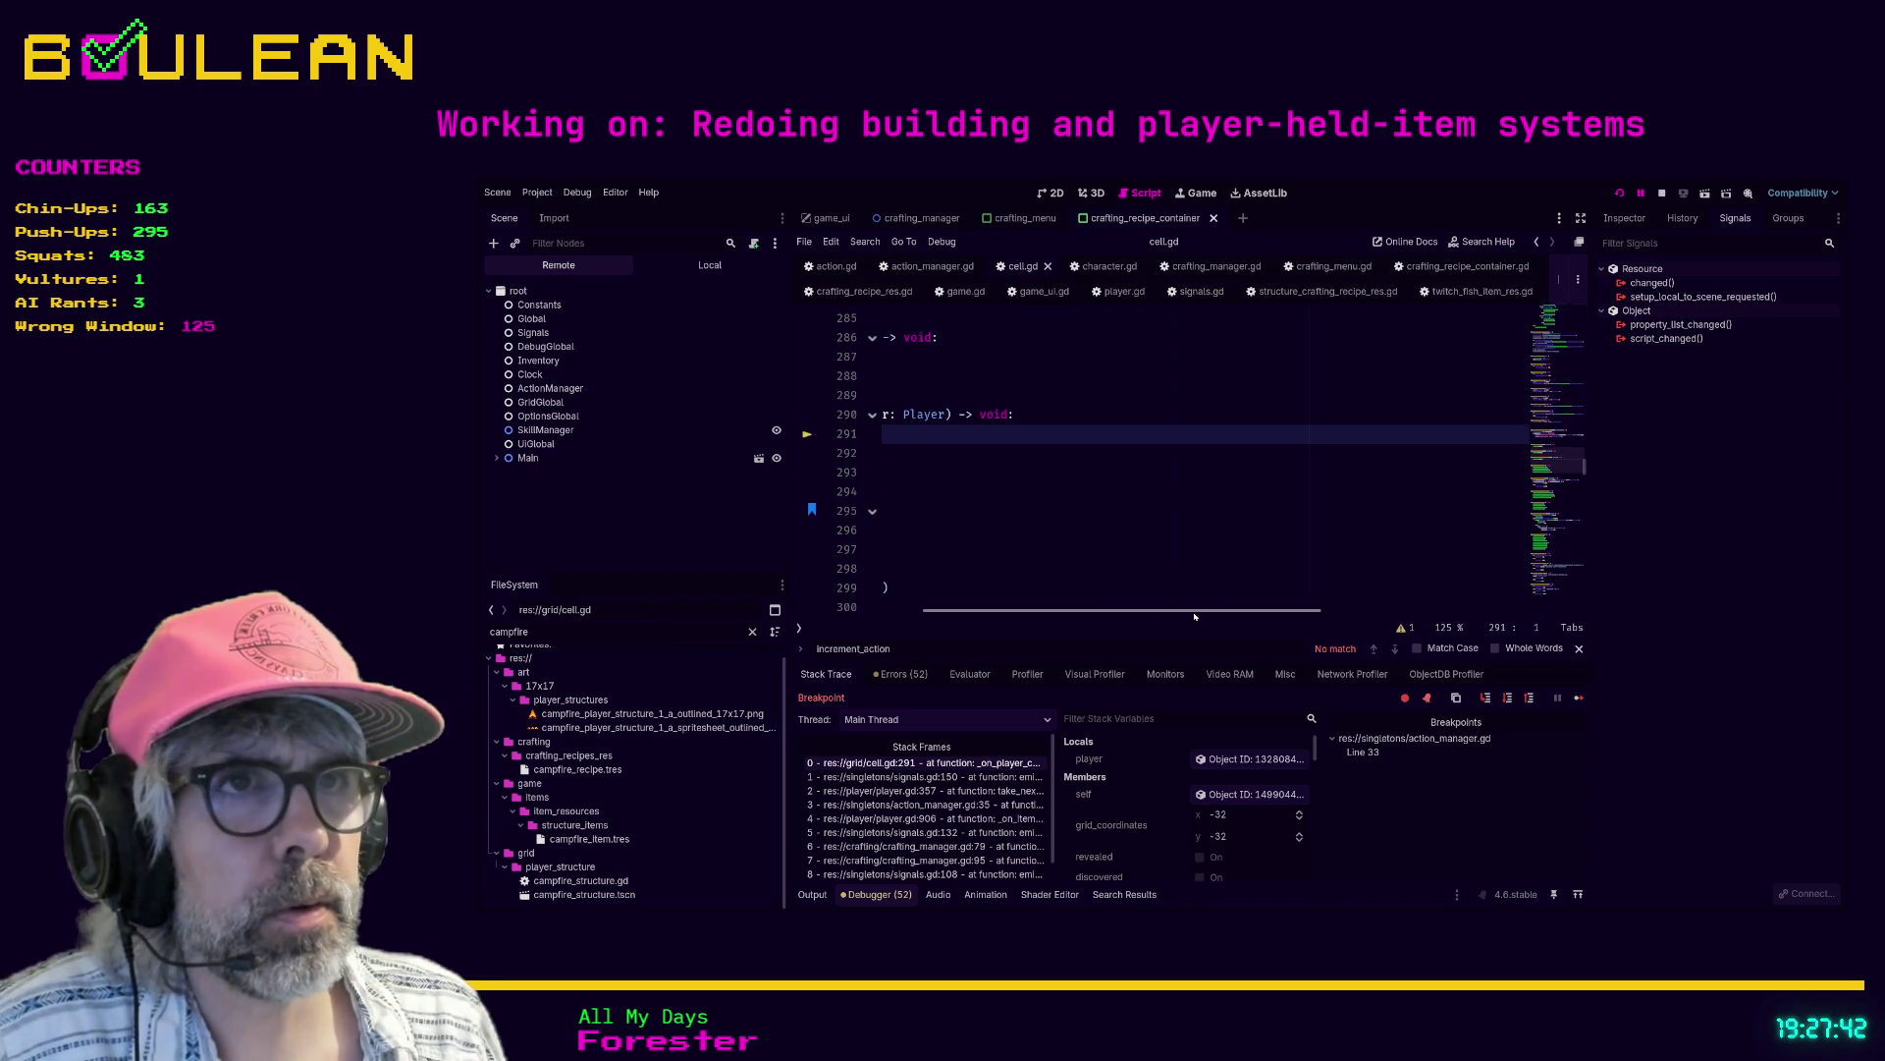
drag(1195, 615, 1054, 625)
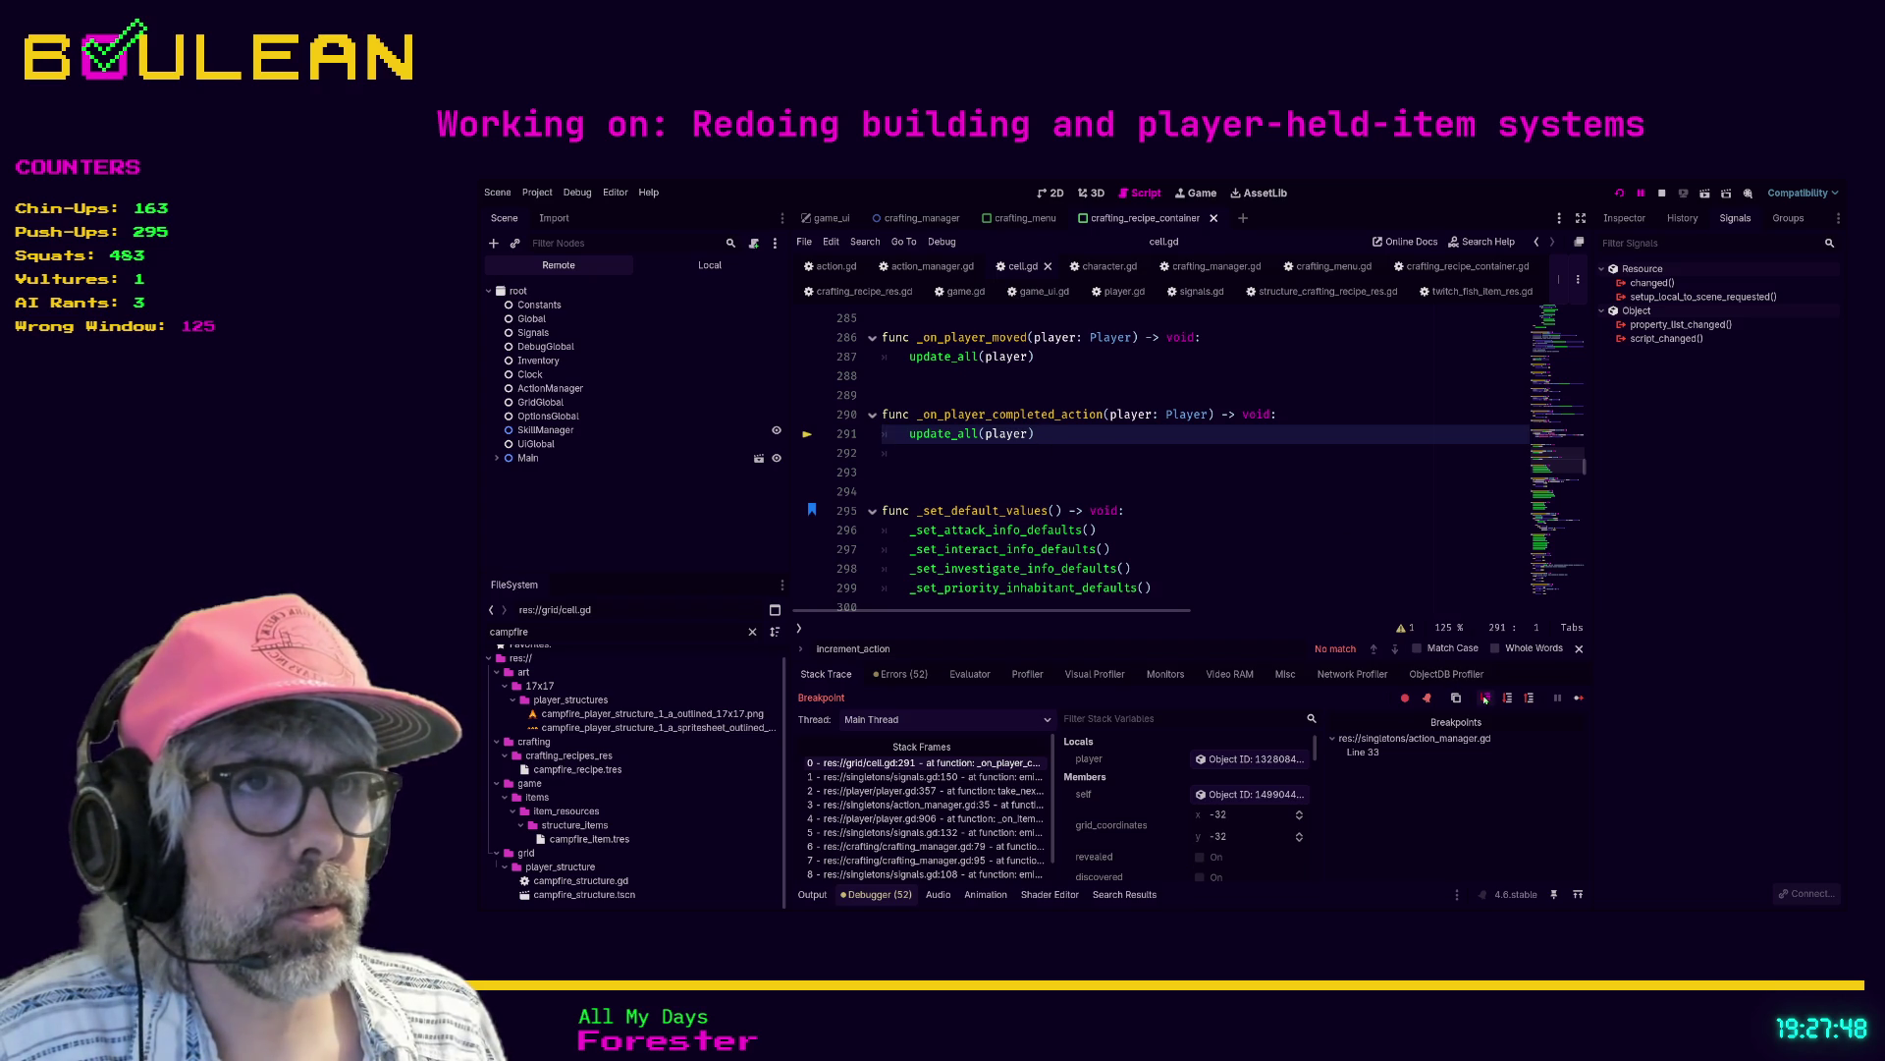
click(1485, 698)
click(1484, 698)
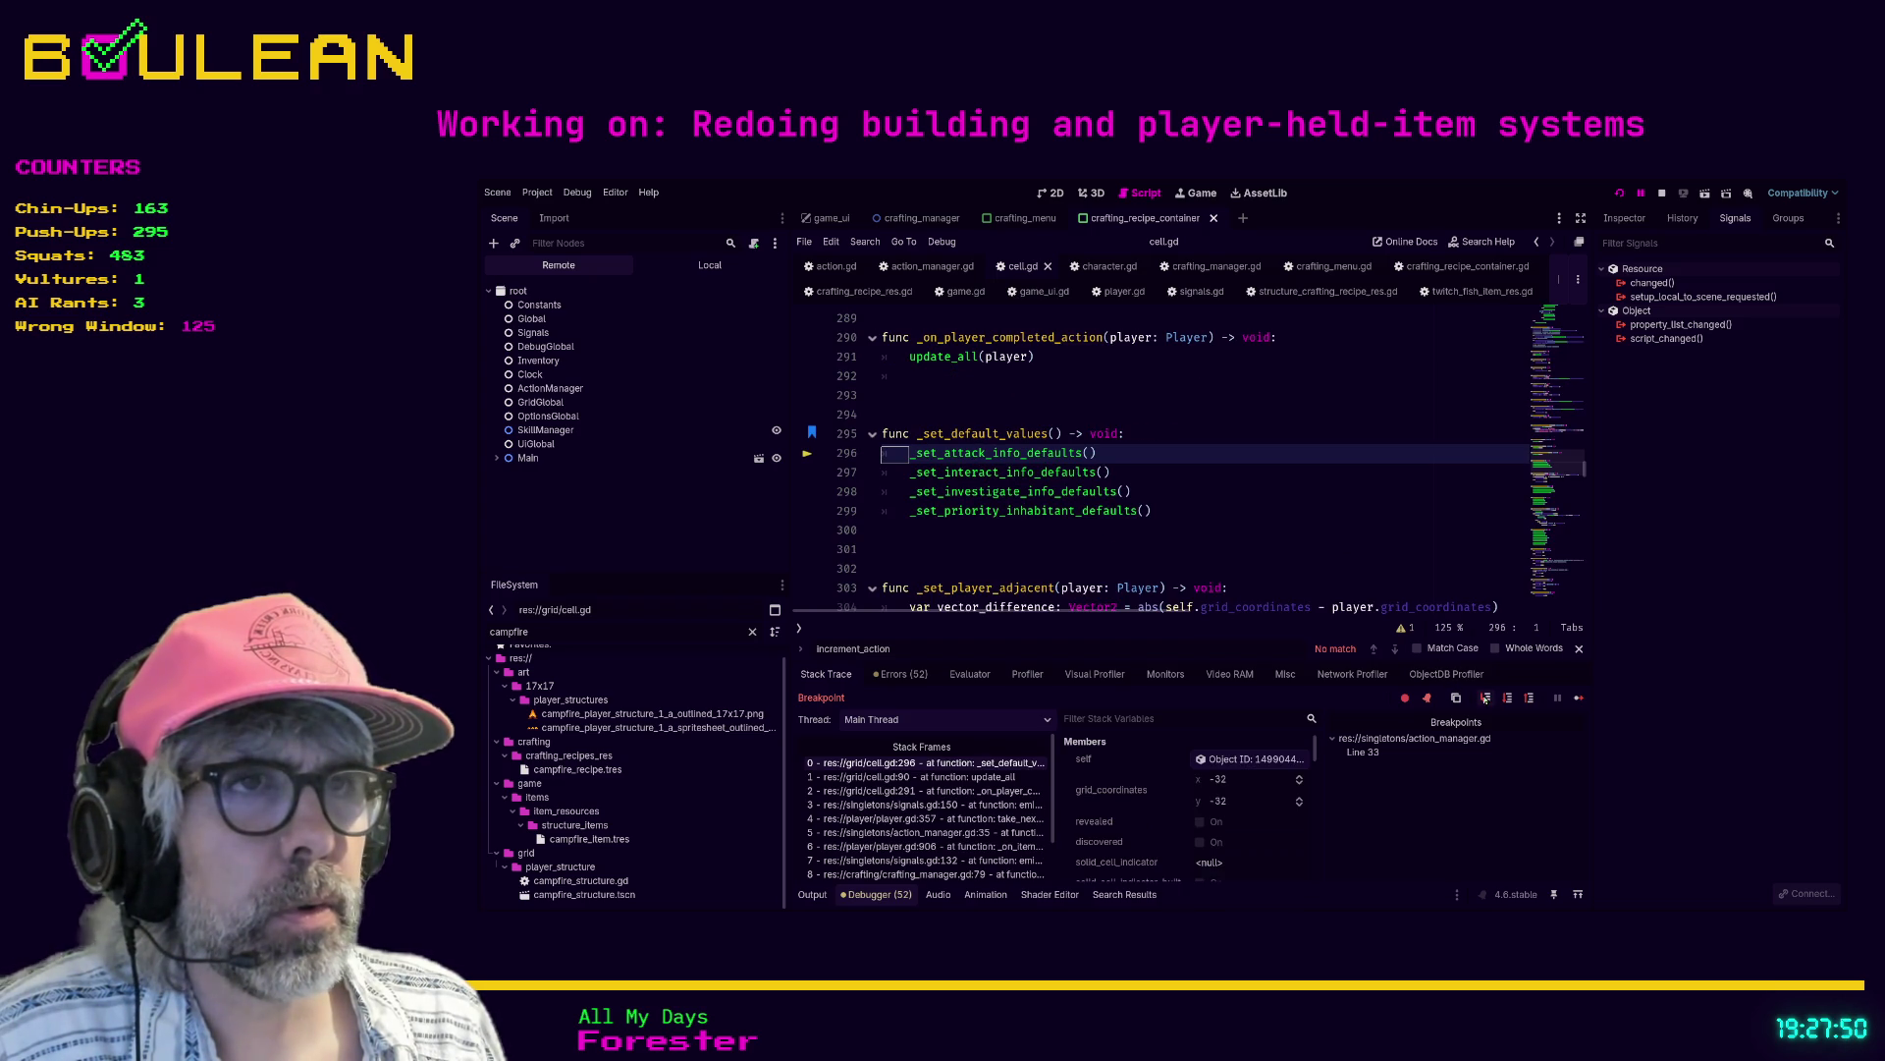
click(1485, 698)
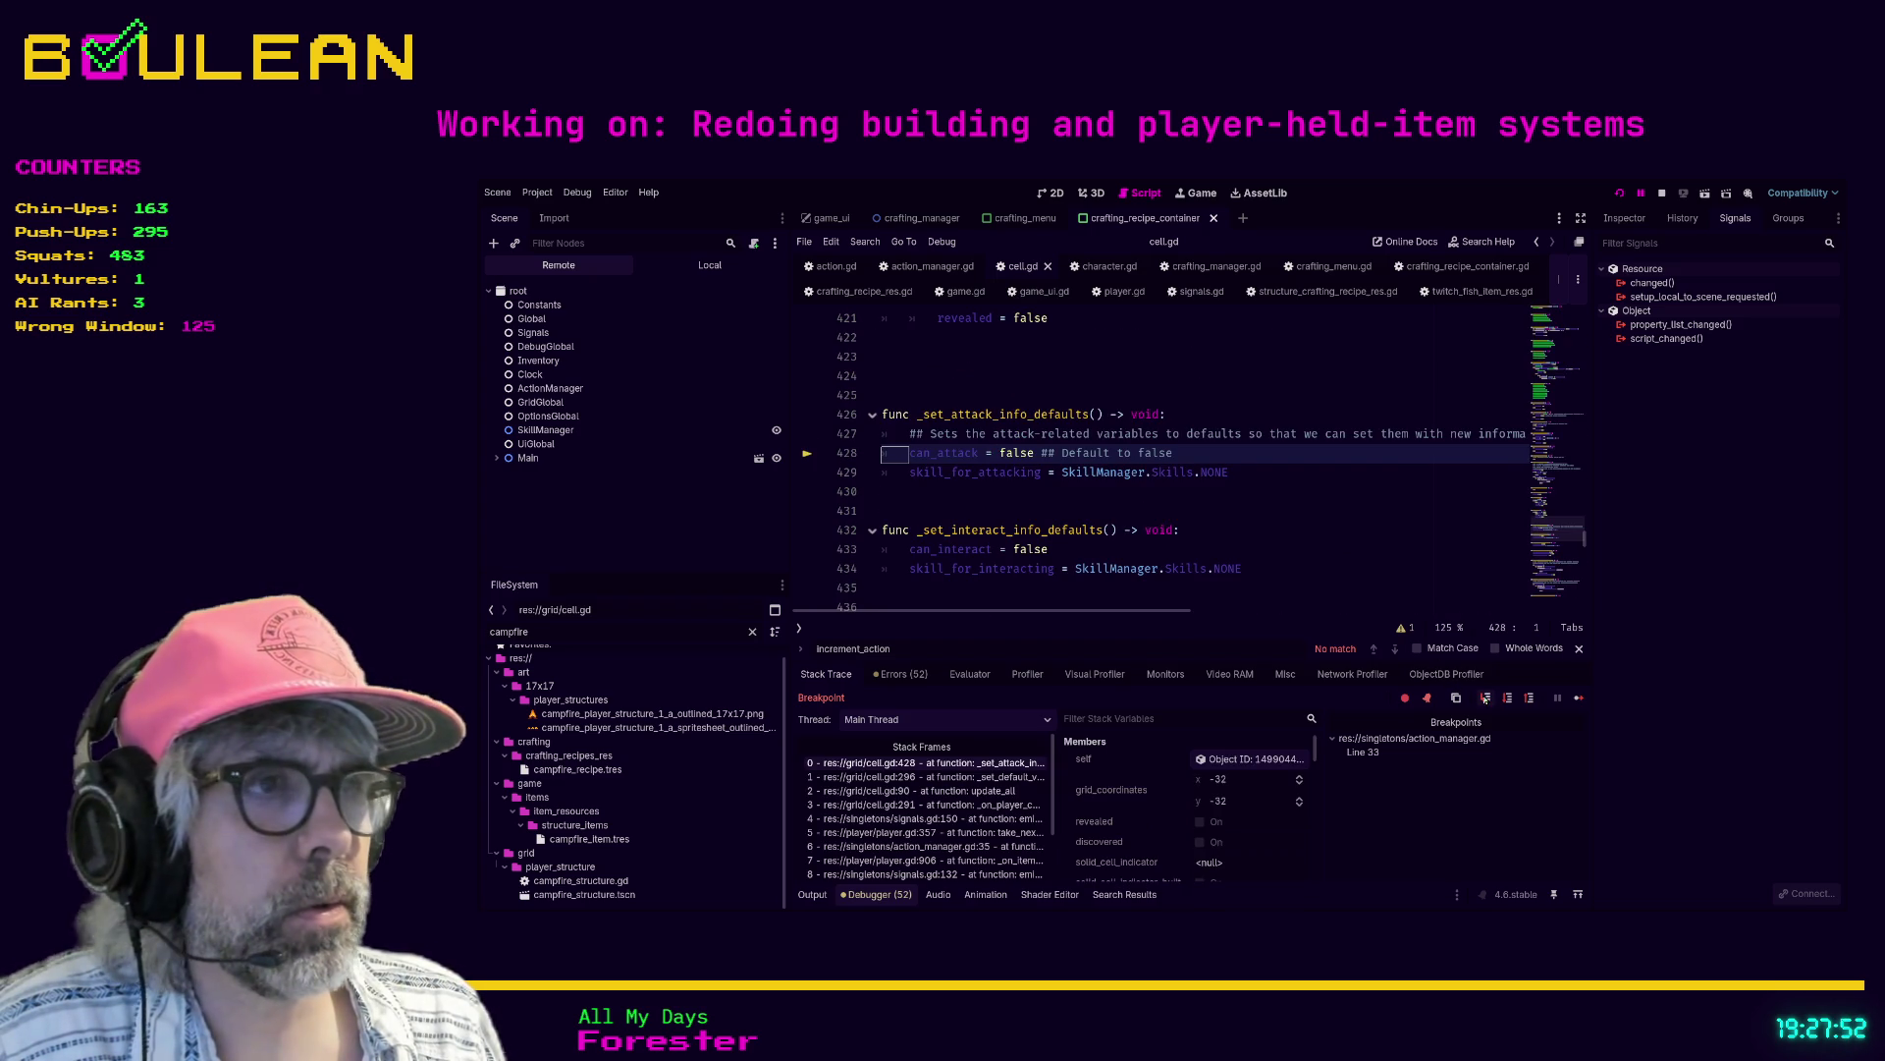
- Step through the interact, investigate and priority-inhabitant default helpers back to update_all line 91
click(1485, 698)
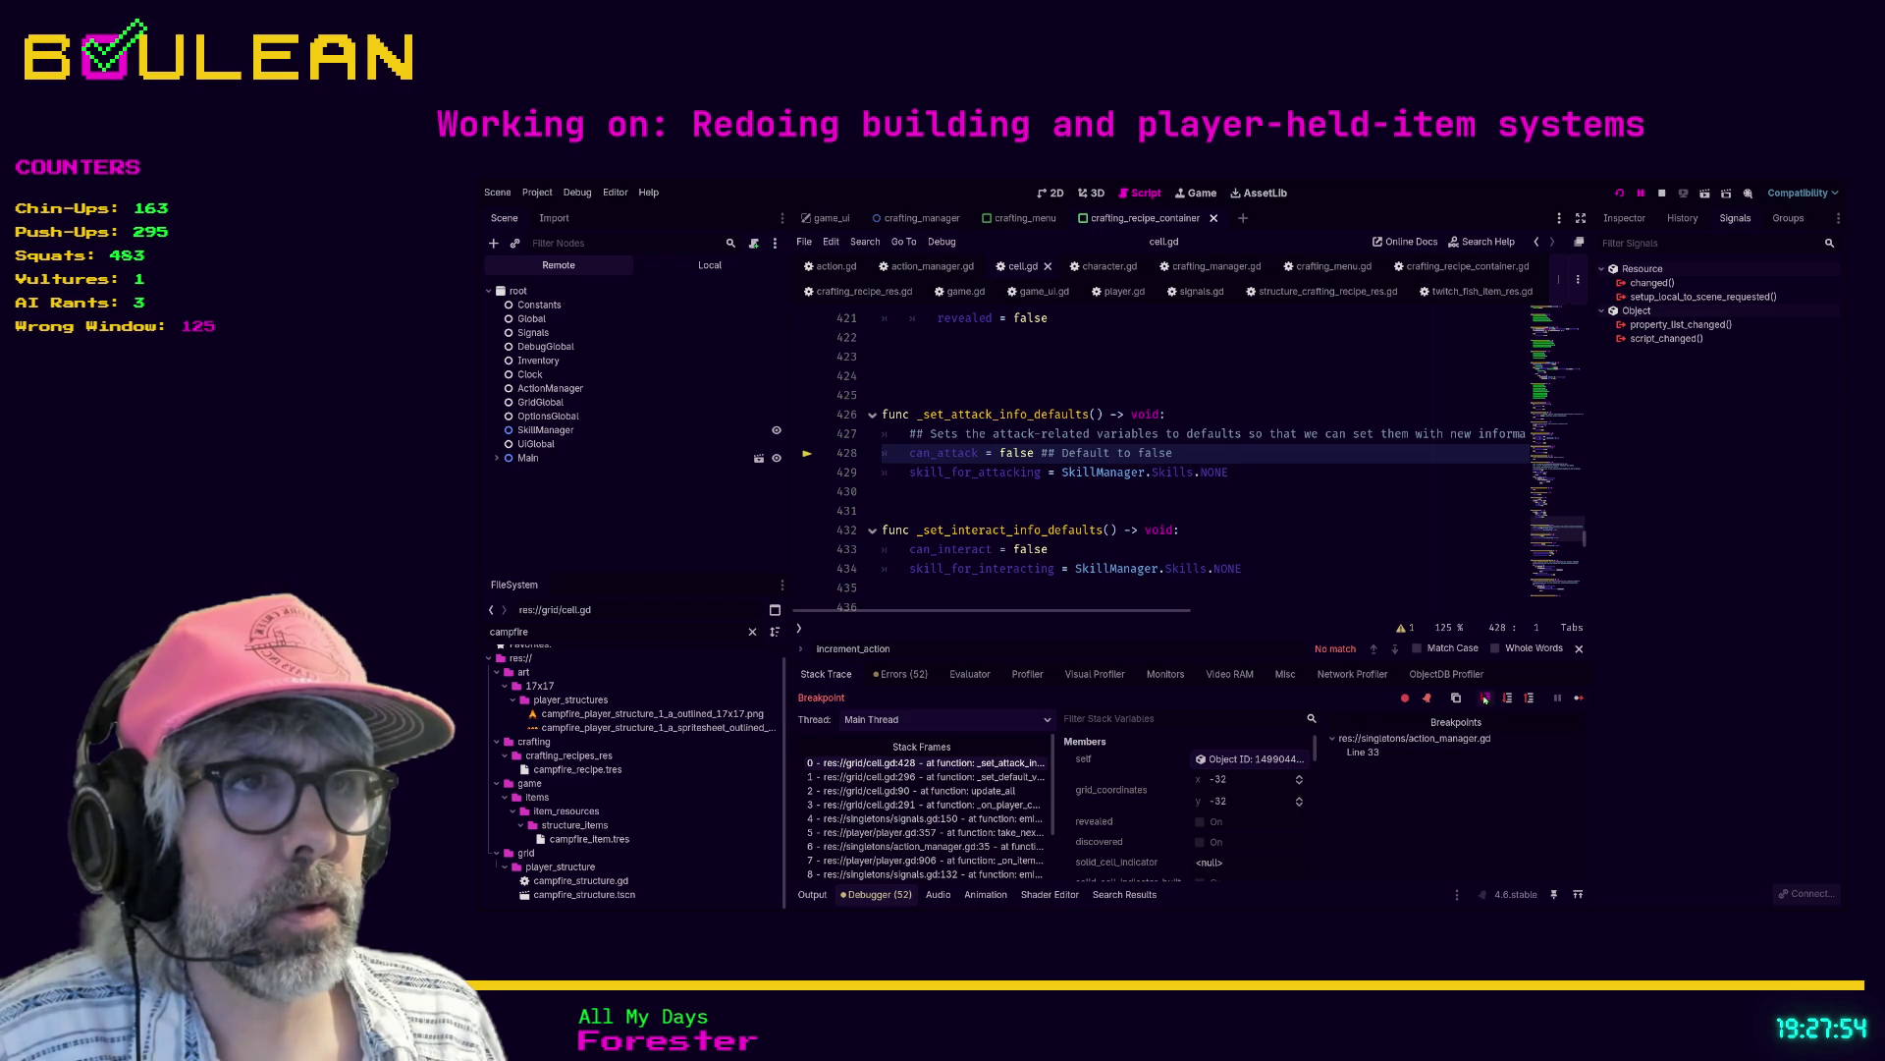
click(1485, 698)
click(1485, 699)
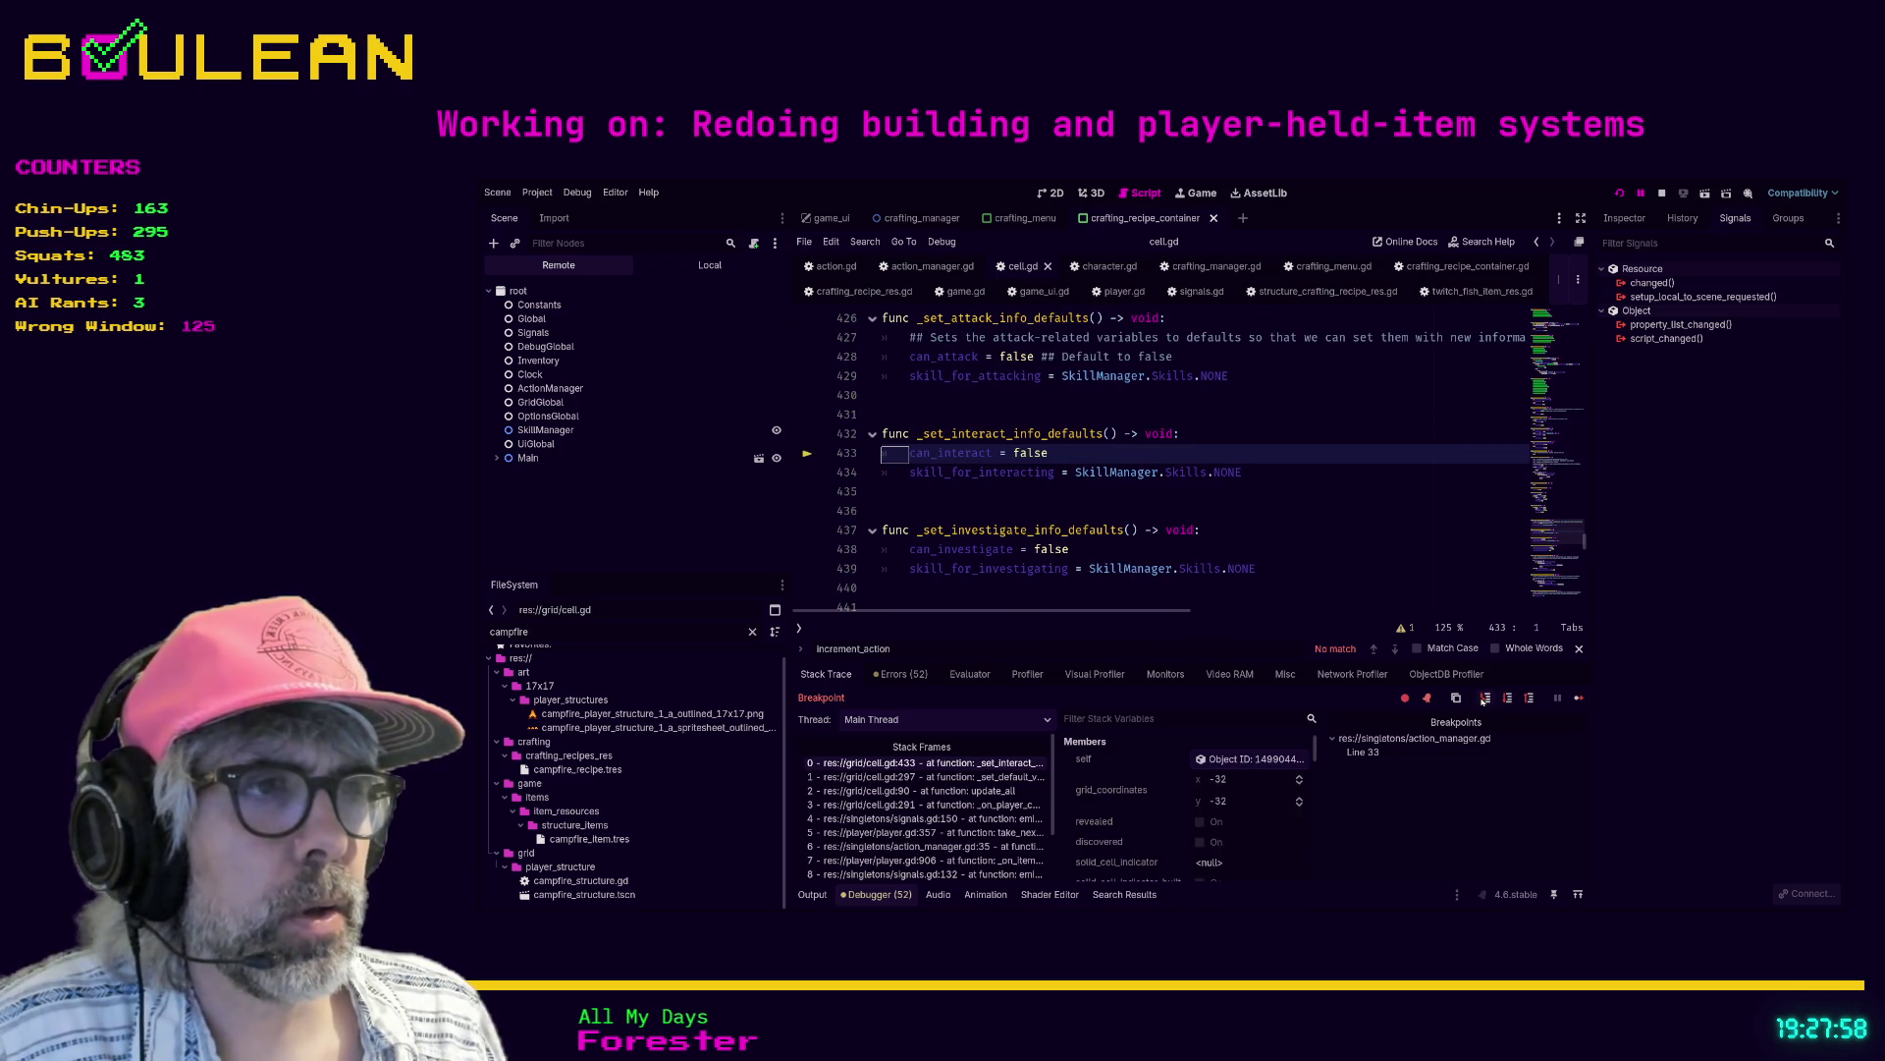
click(1485, 698)
click(1484, 698)
click(1485, 699)
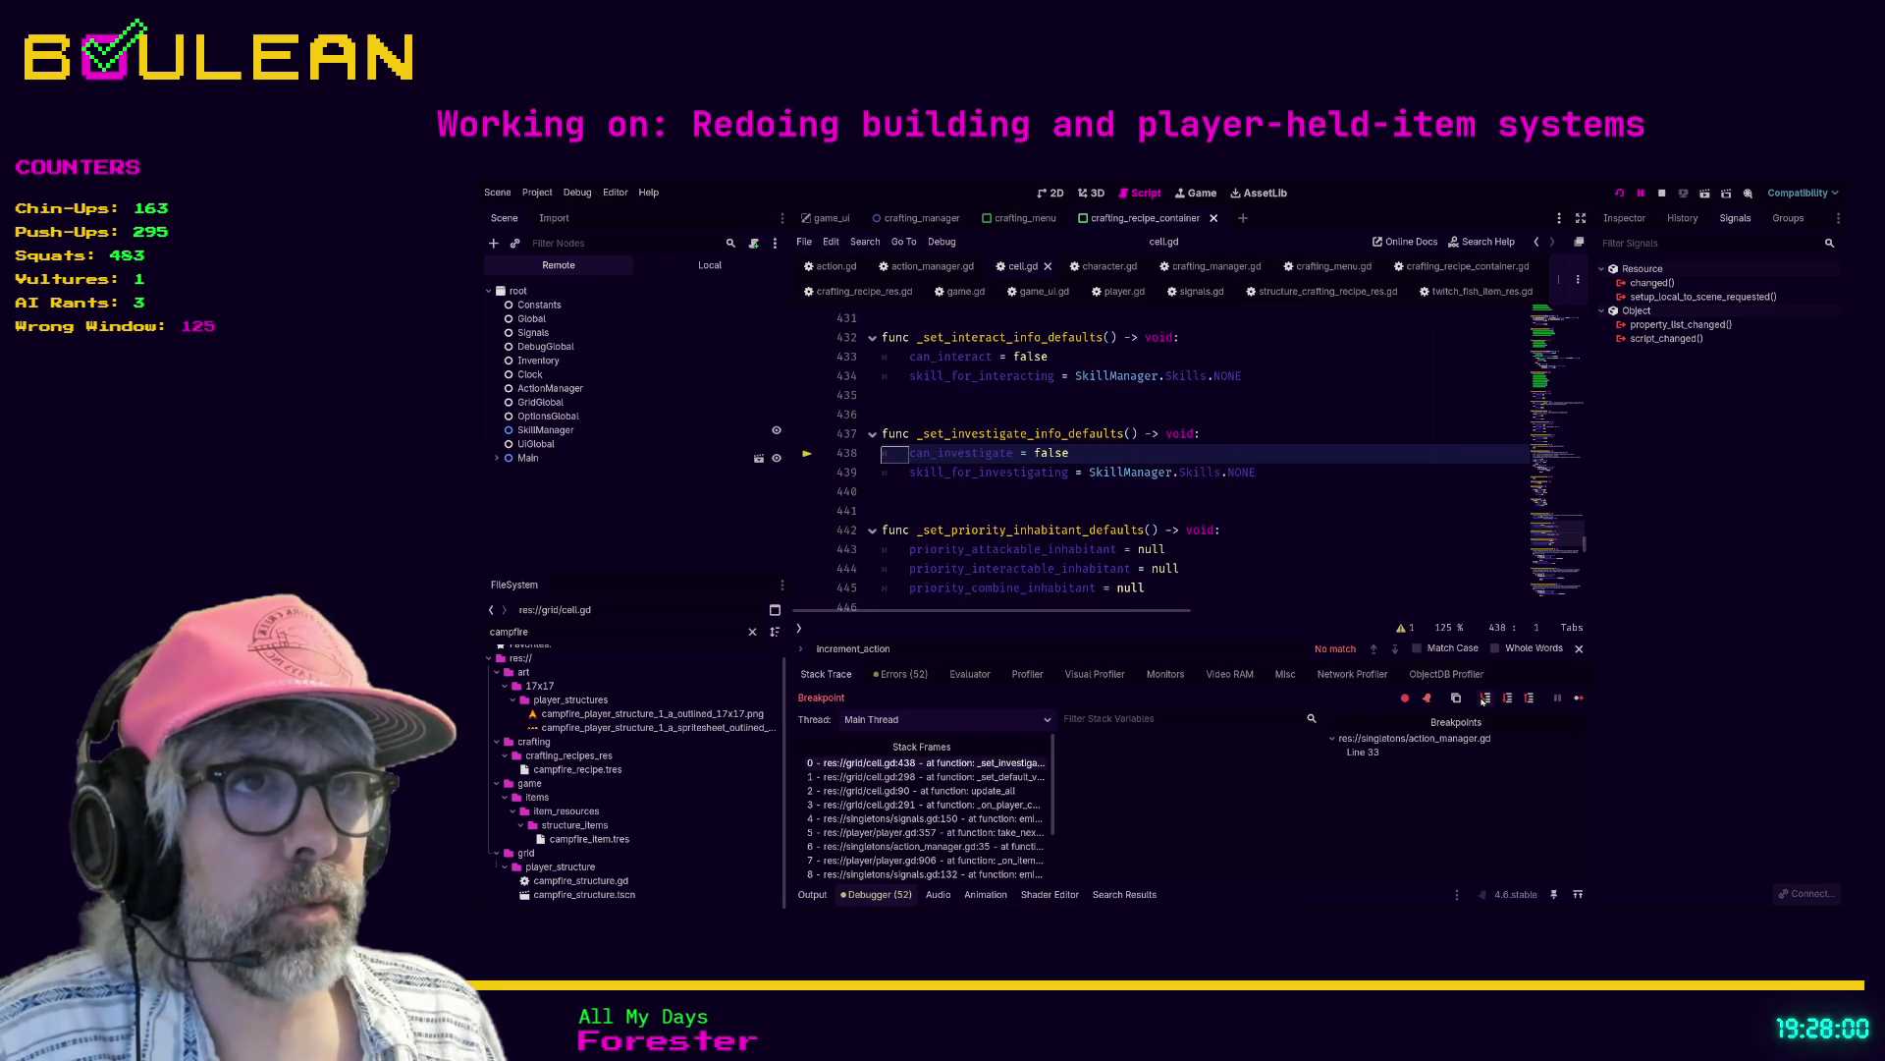
click(1484, 699)
click(1485, 698)
click(1485, 698)
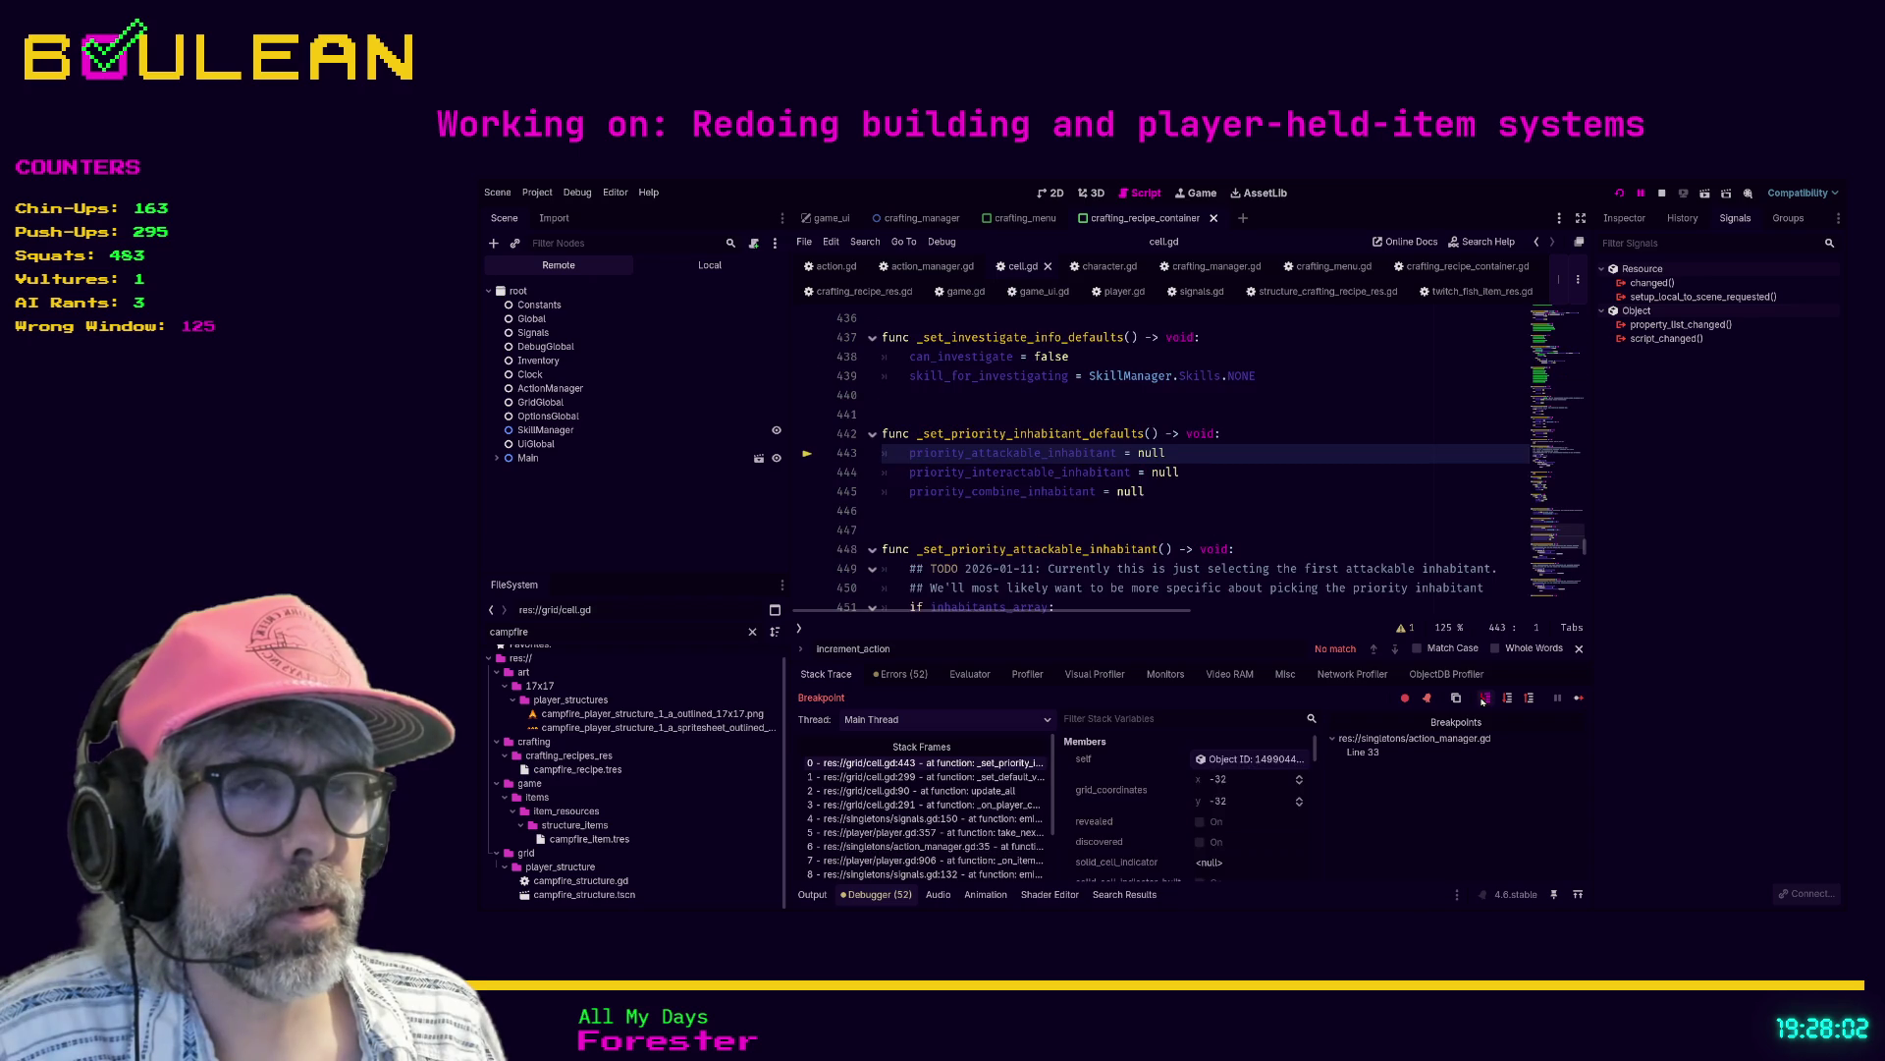
click(1485, 698)
click(1485, 698)
click(1485, 698)
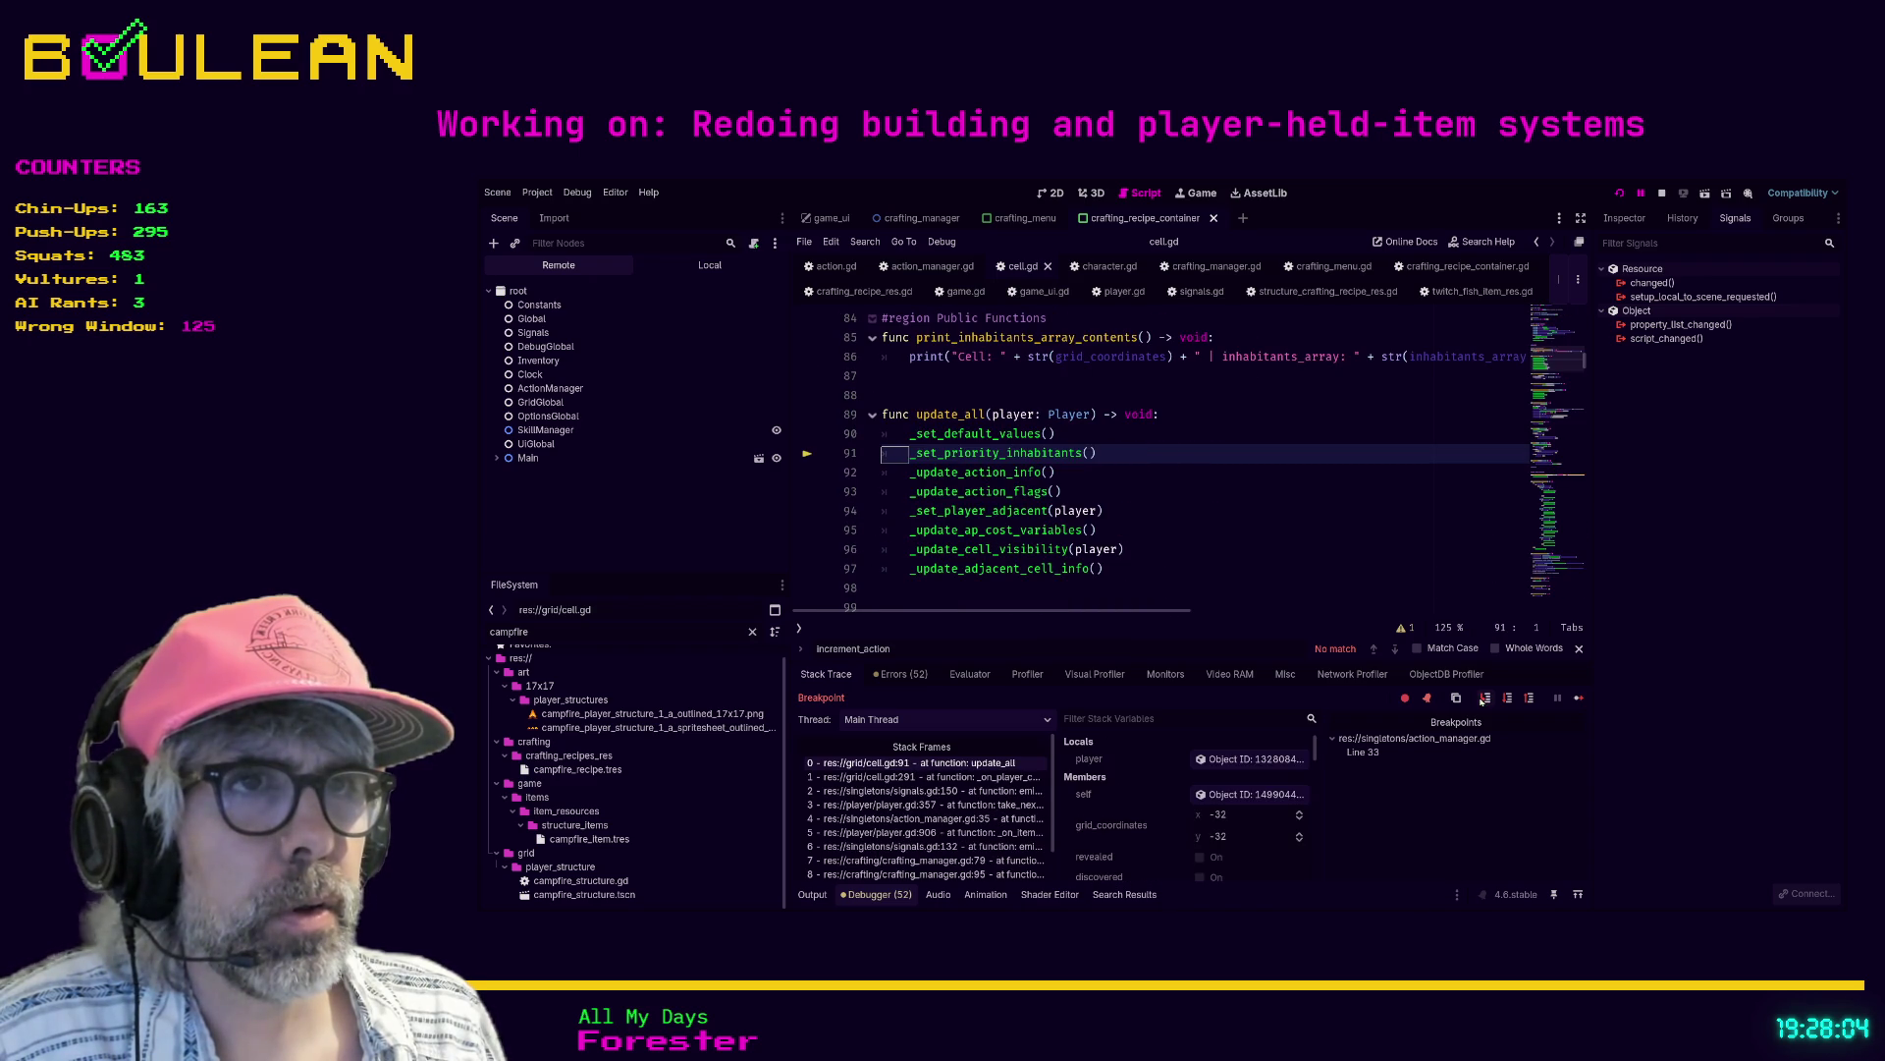
- Step into _set_priority_attackable_inhabitant and finish its check back to the caller
click(1485, 698)
click(1485, 698)
click(1485, 698)
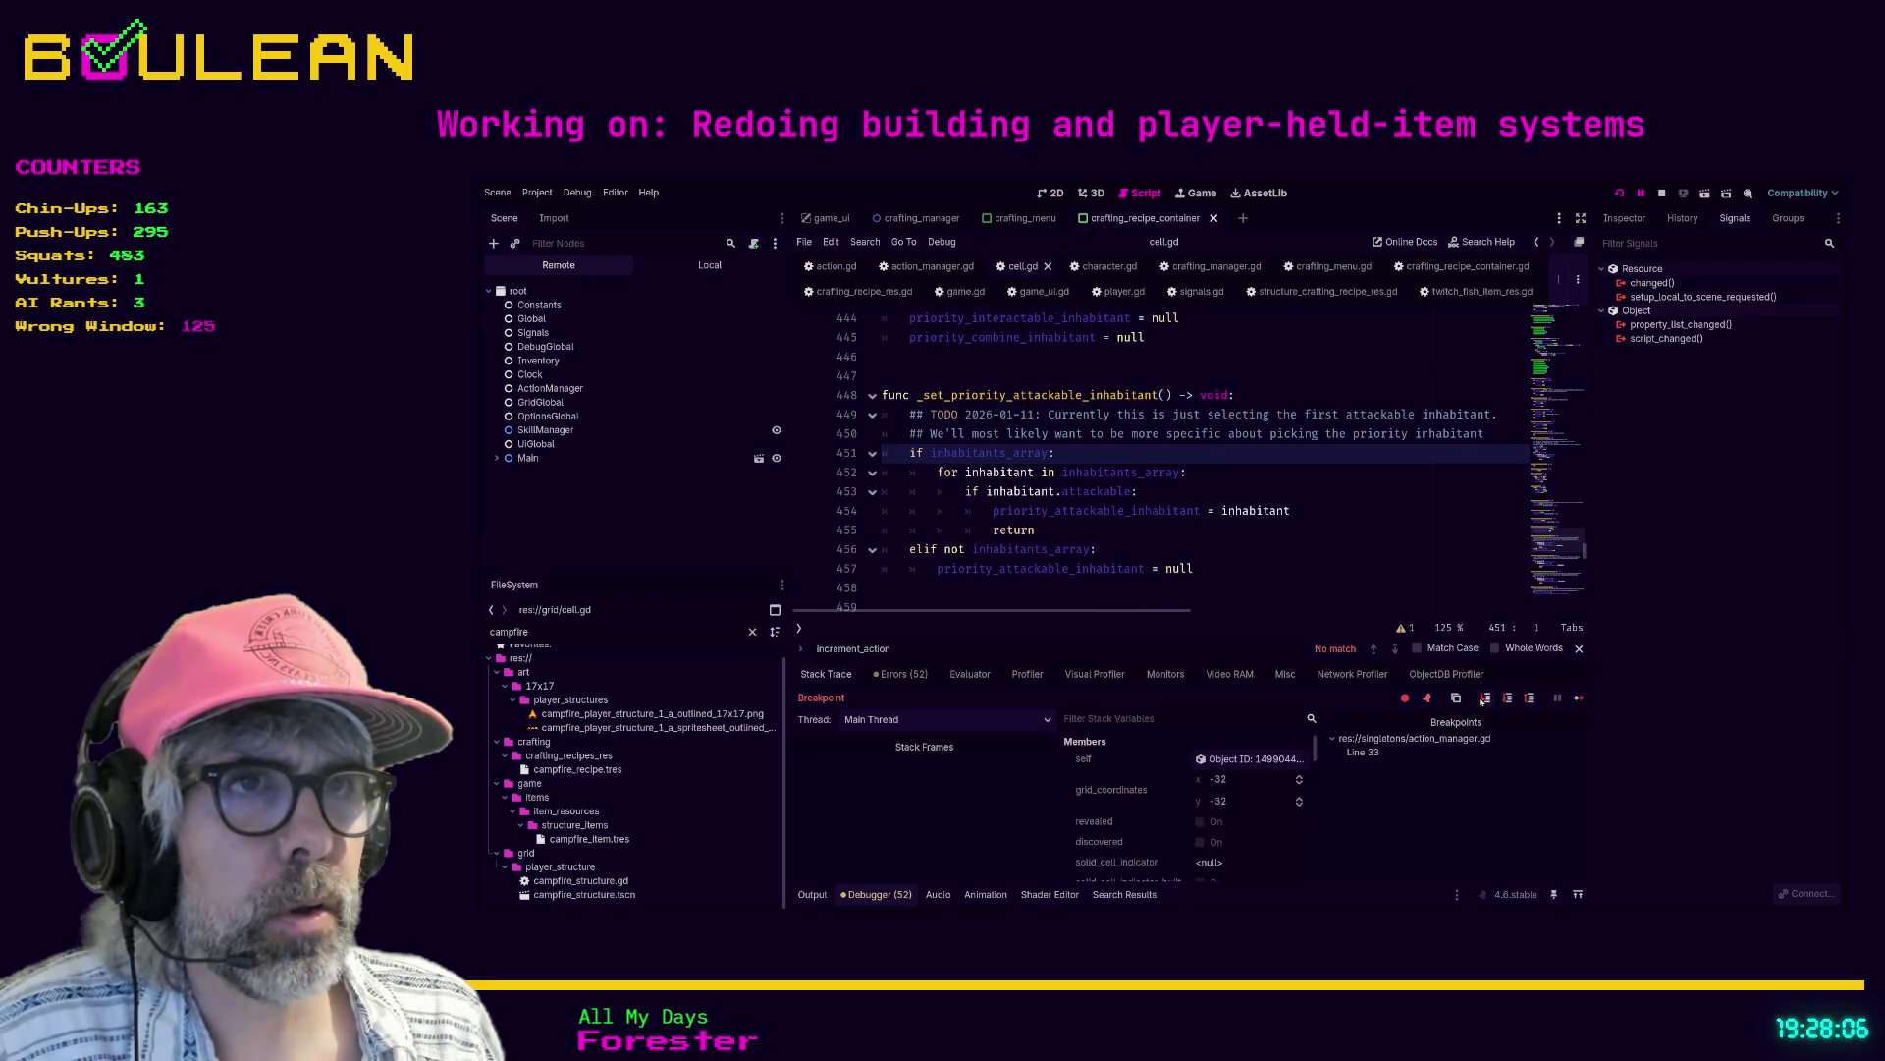
click(1485, 698)
click(1484, 698)
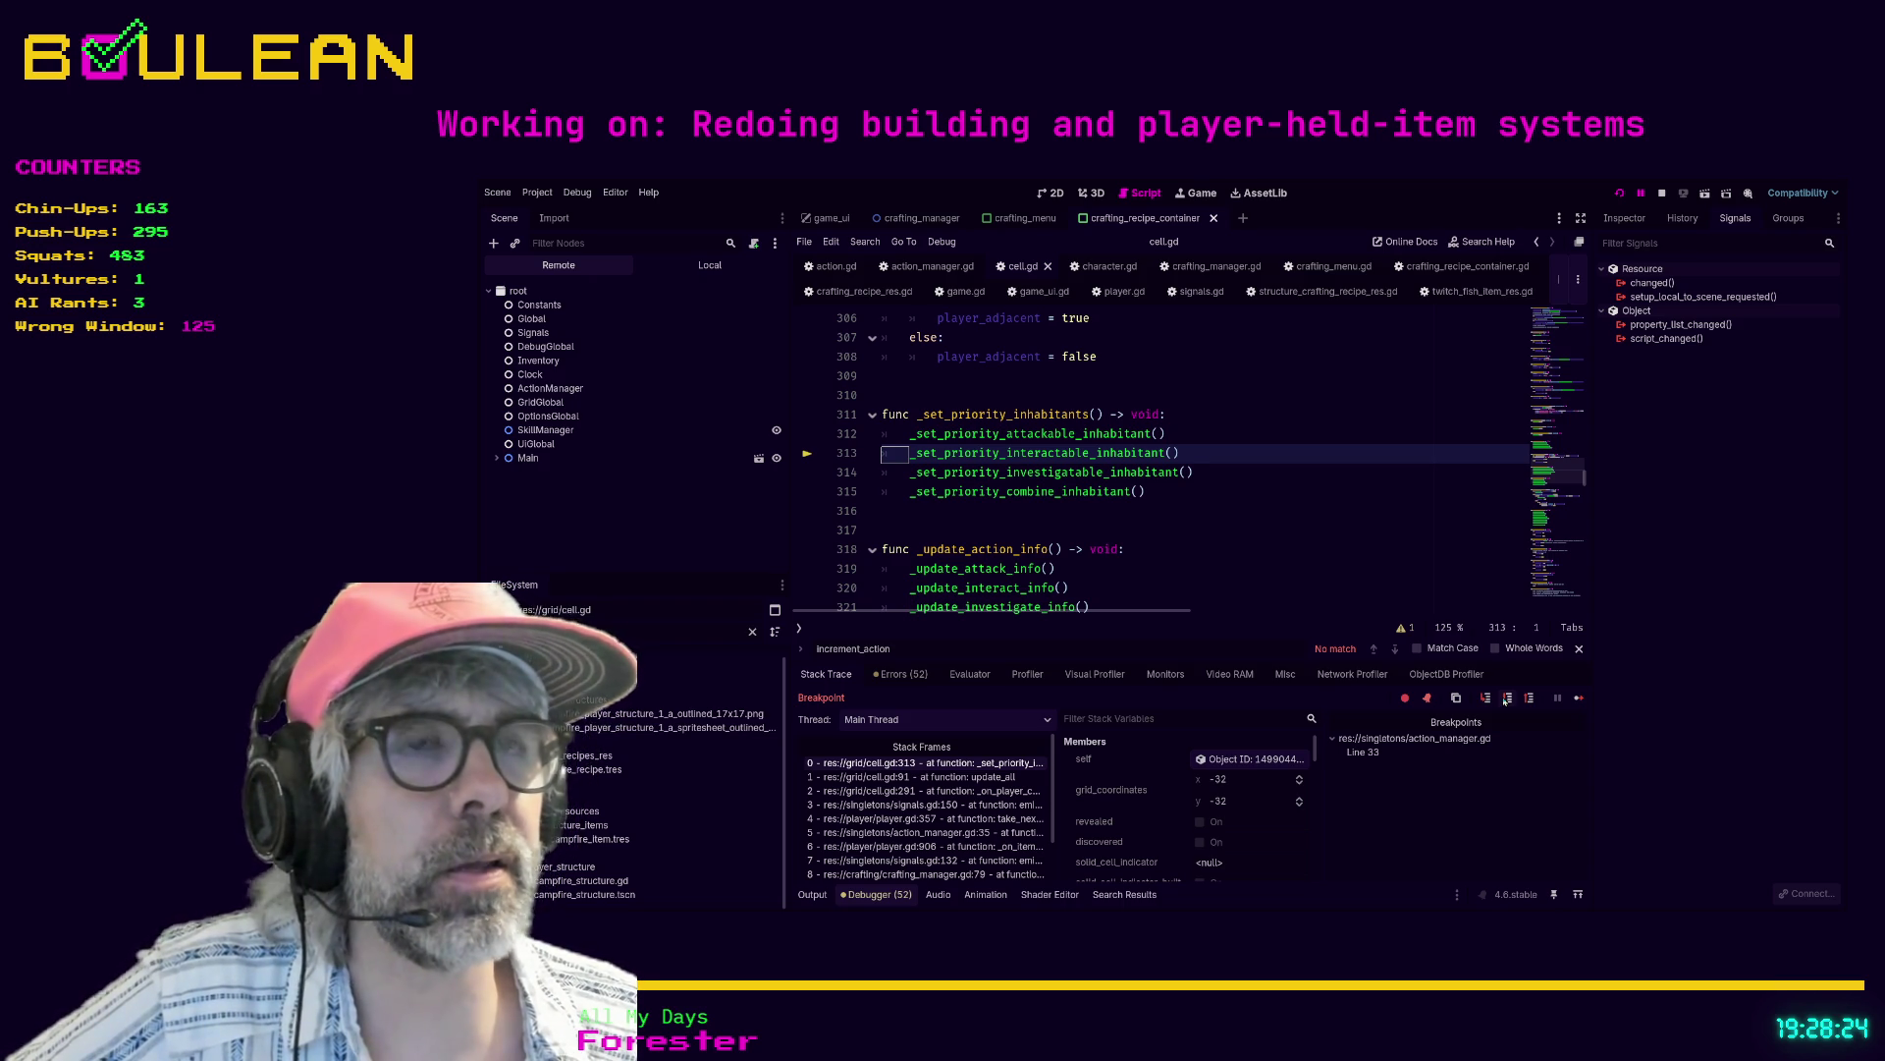
- Step back out into update_all and through its remaining calls to the end
click(1506, 700)
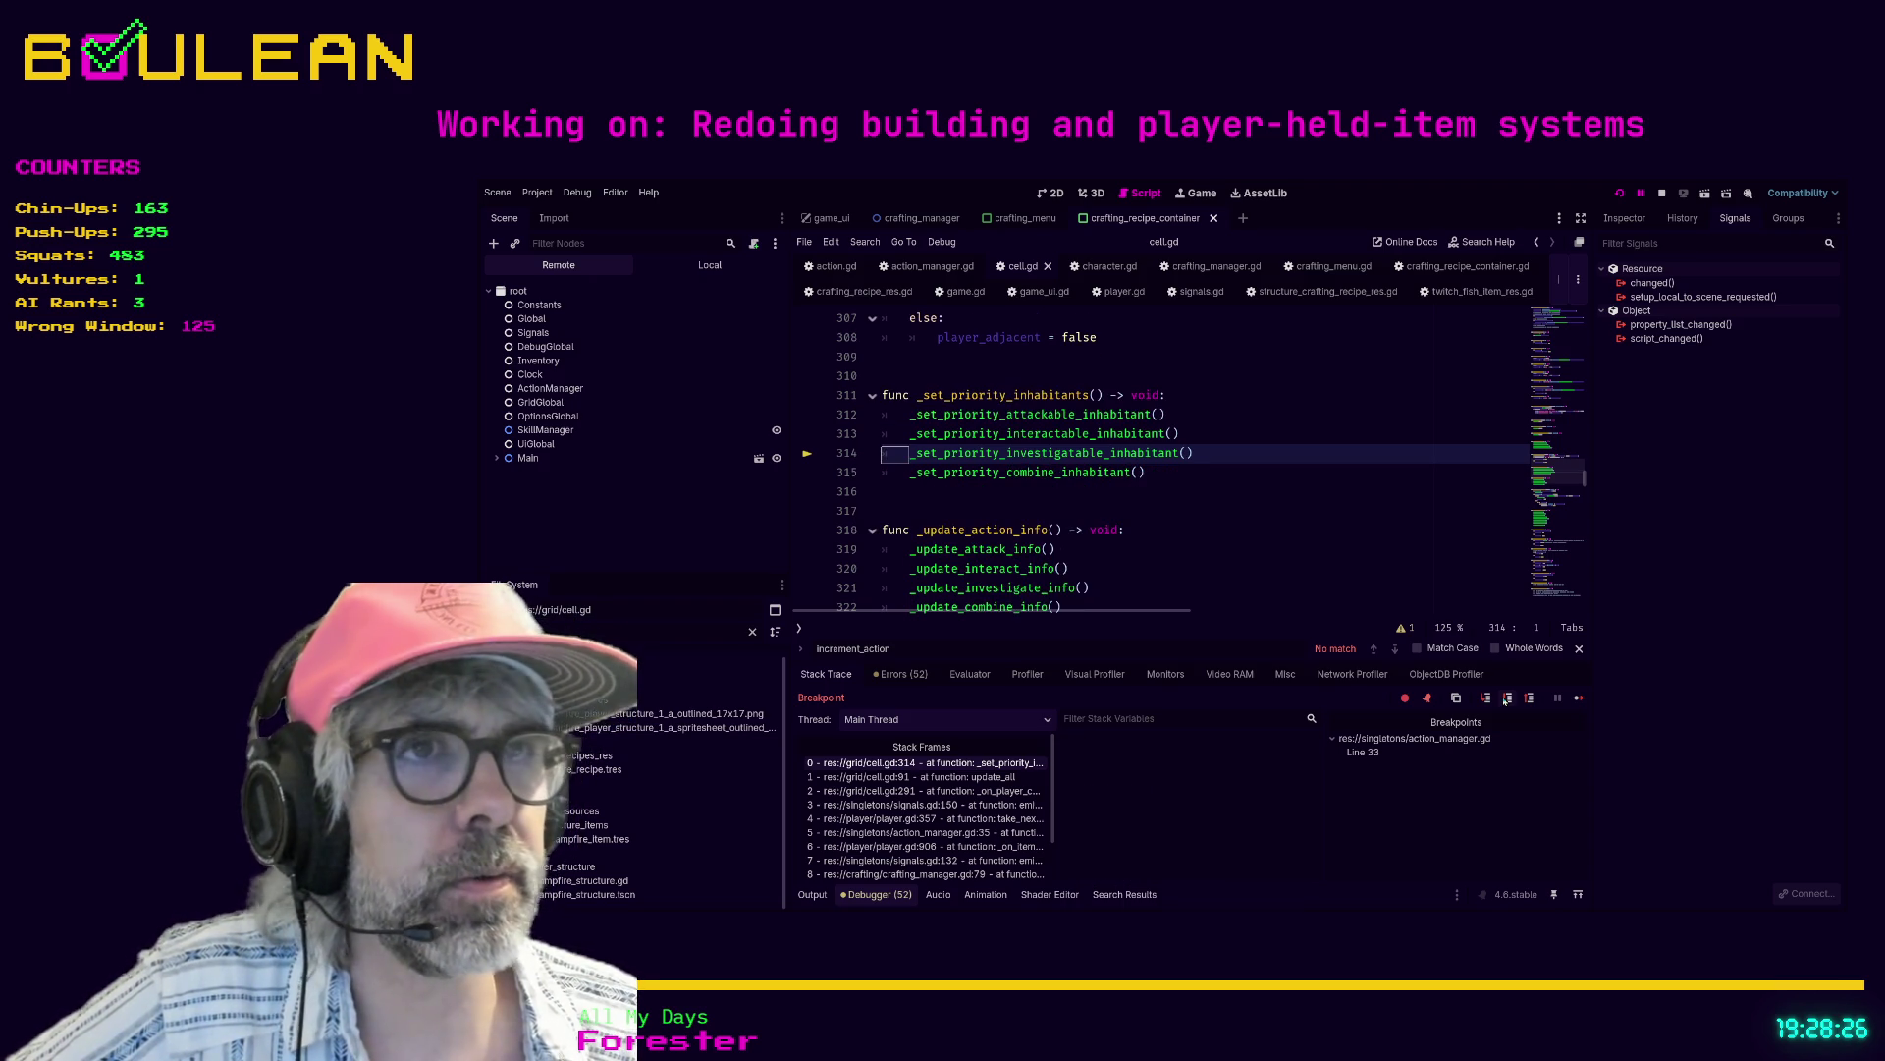
click(1505, 700)
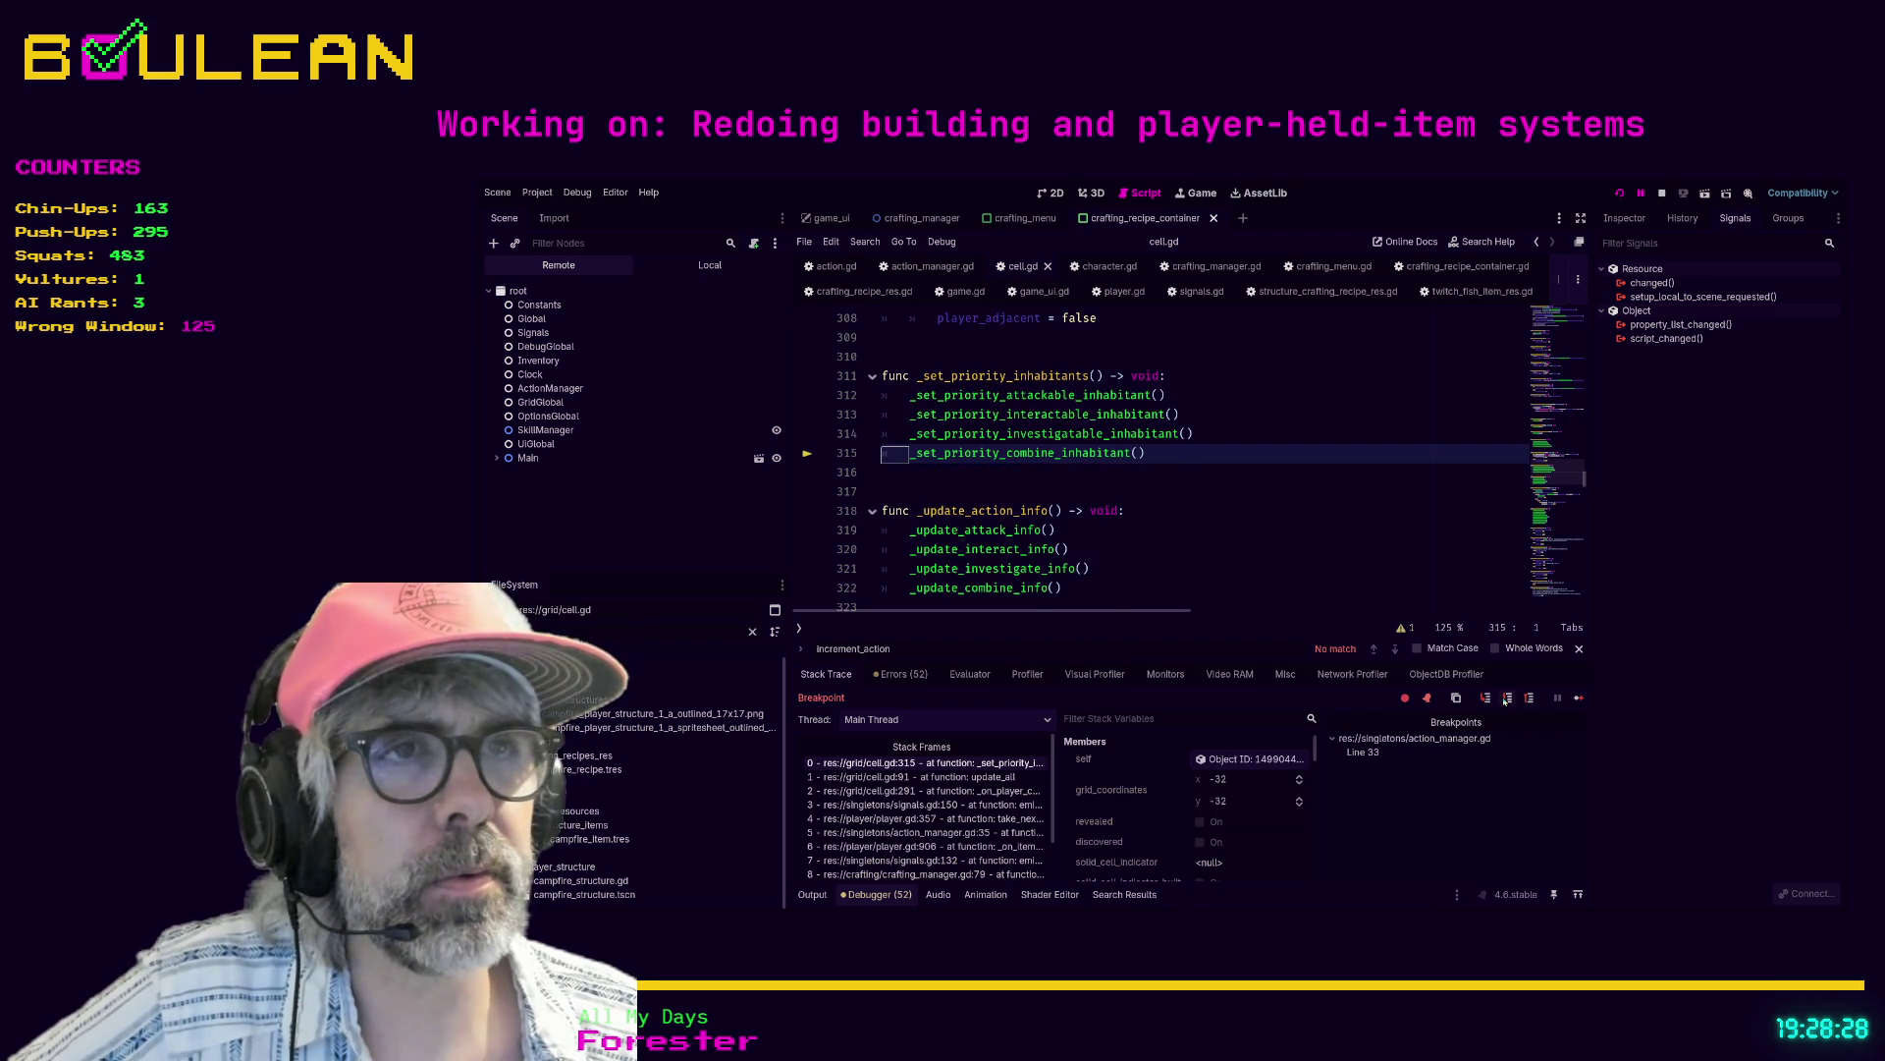
click(1506, 699)
click(1505, 699)
click(1506, 700)
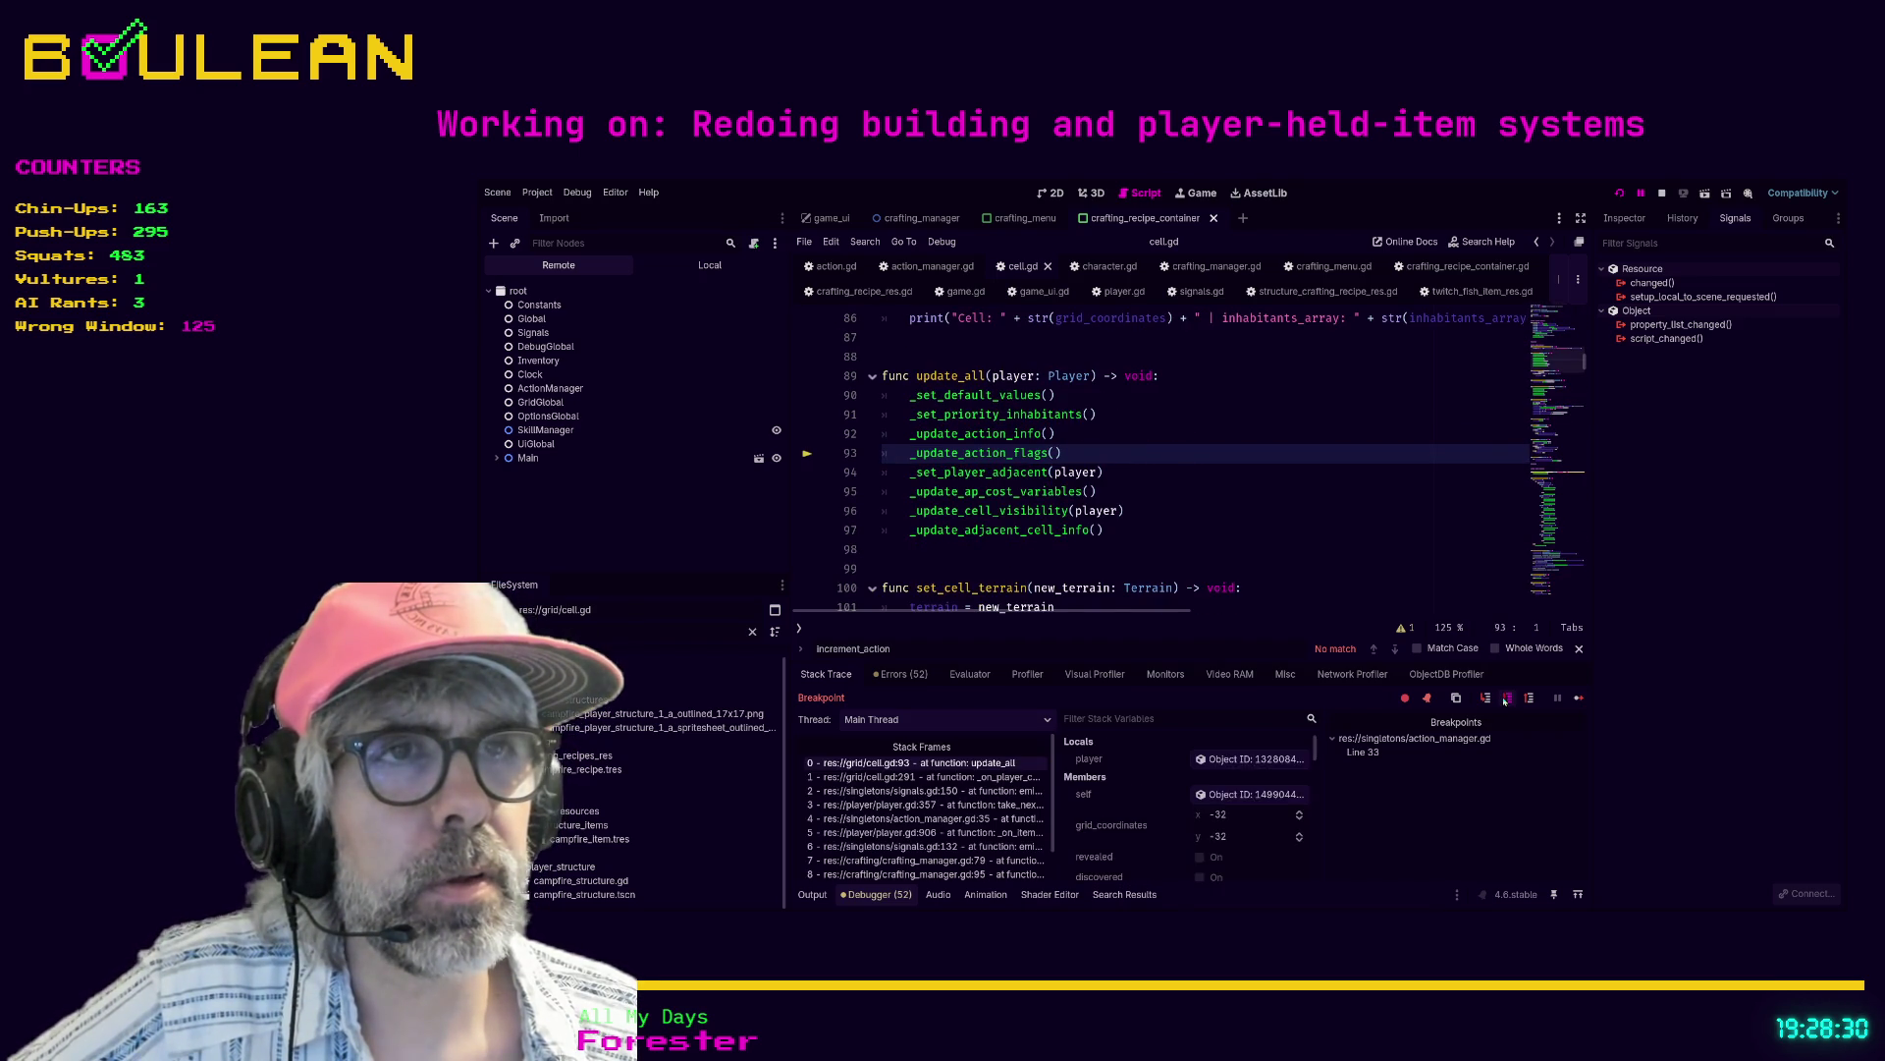
click(1505, 699)
click(1506, 699)
click(1505, 699)
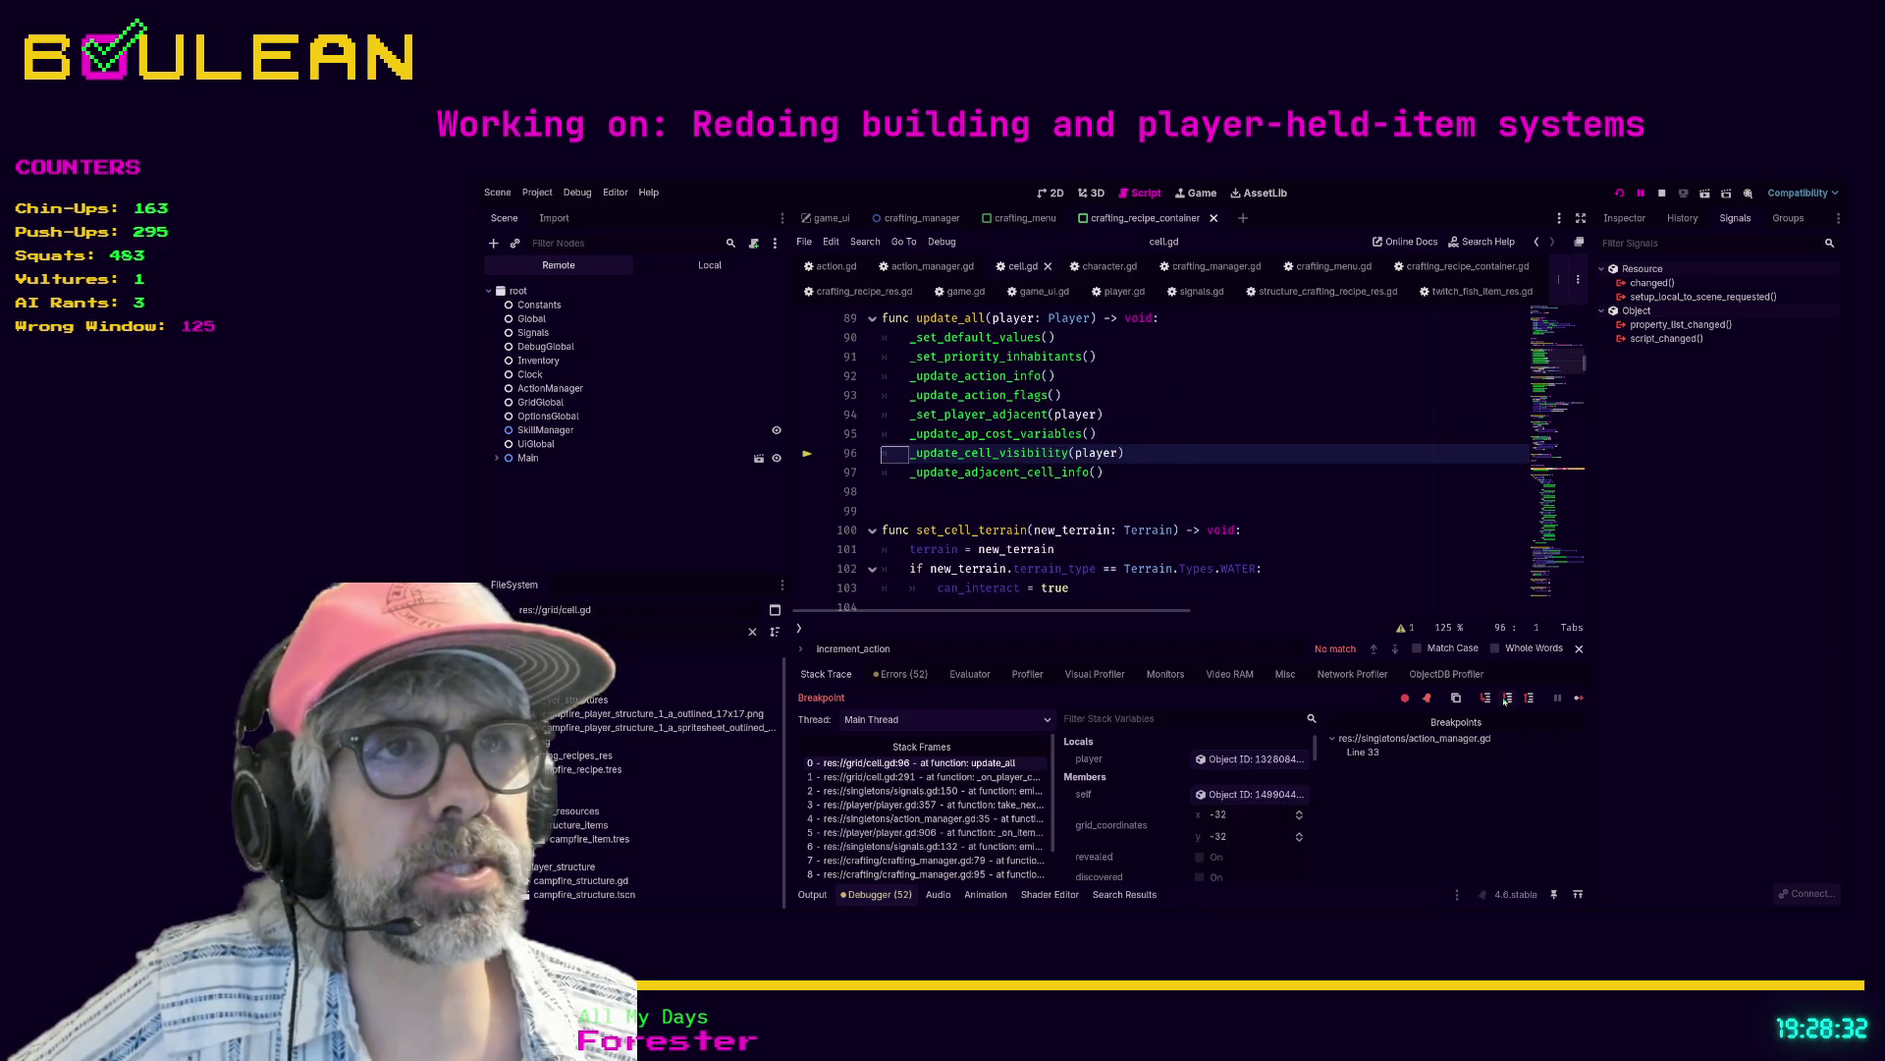
click(1506, 699)
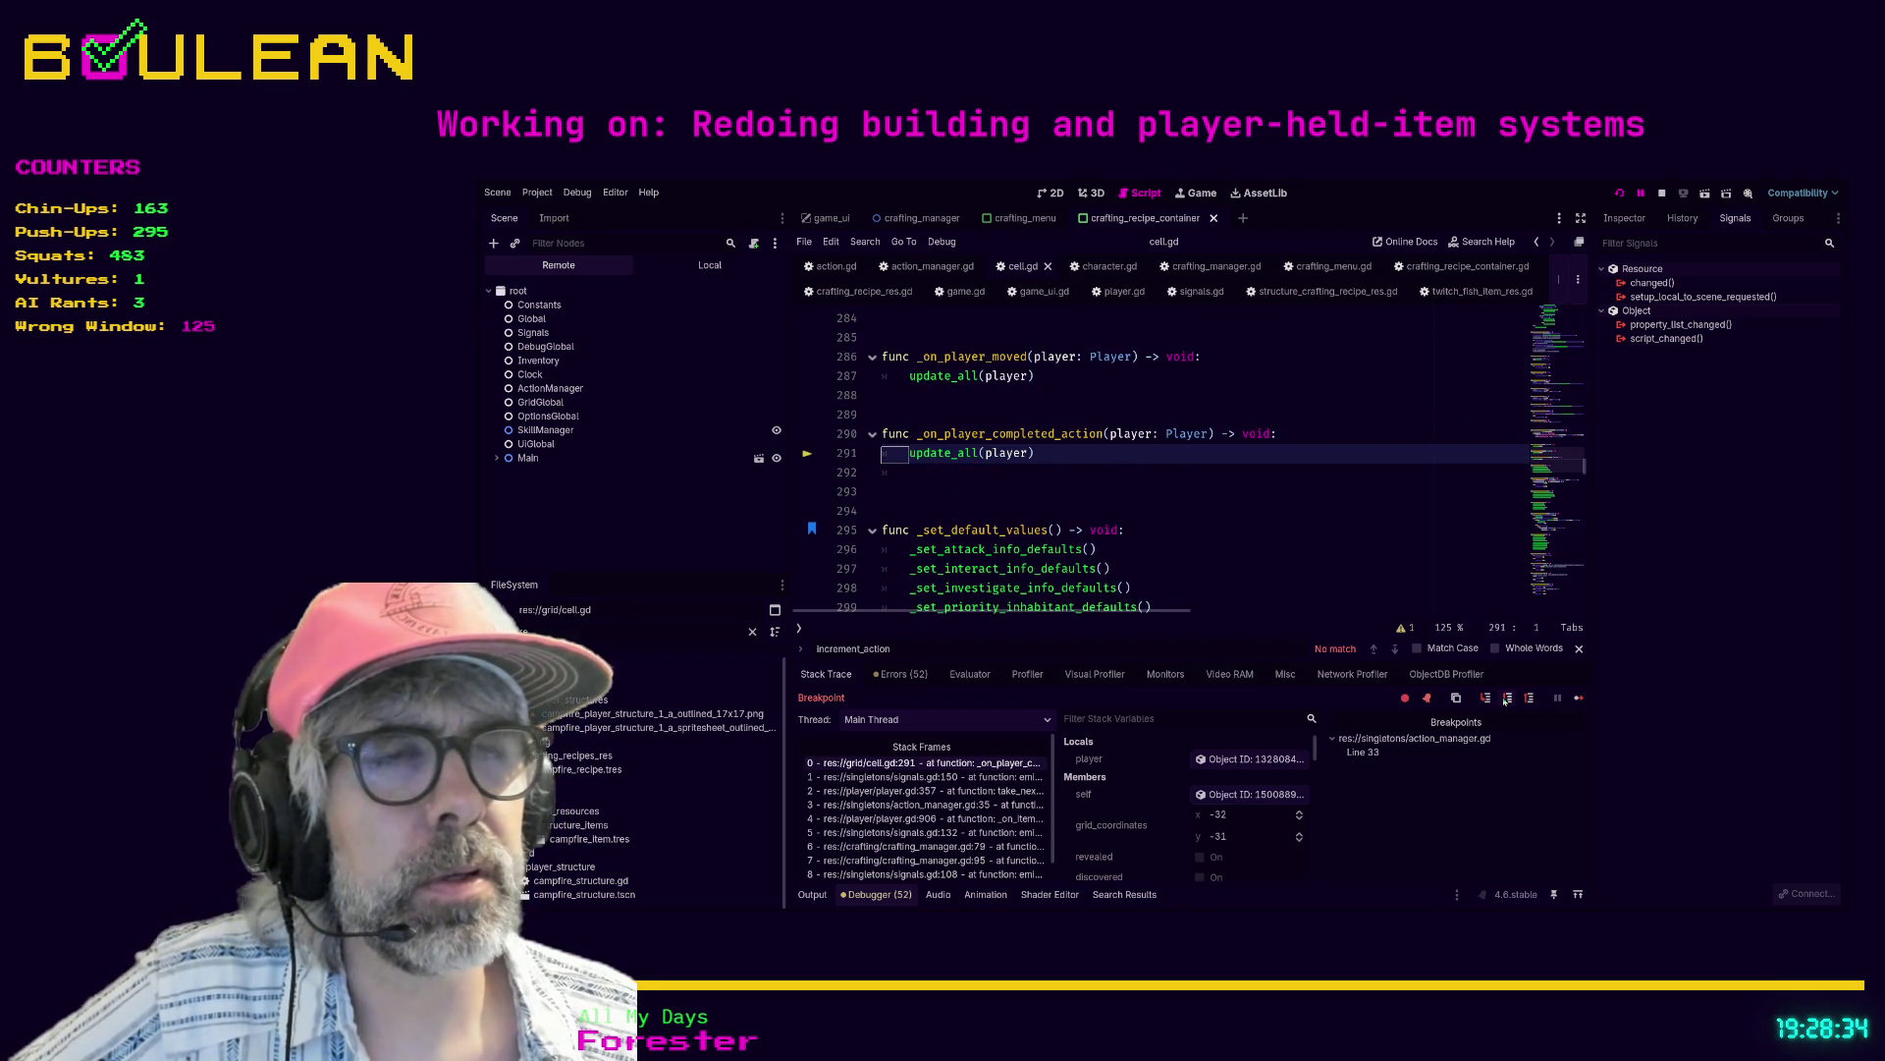
- Advance execution cell by cell through each cell's update
click(1505, 699)
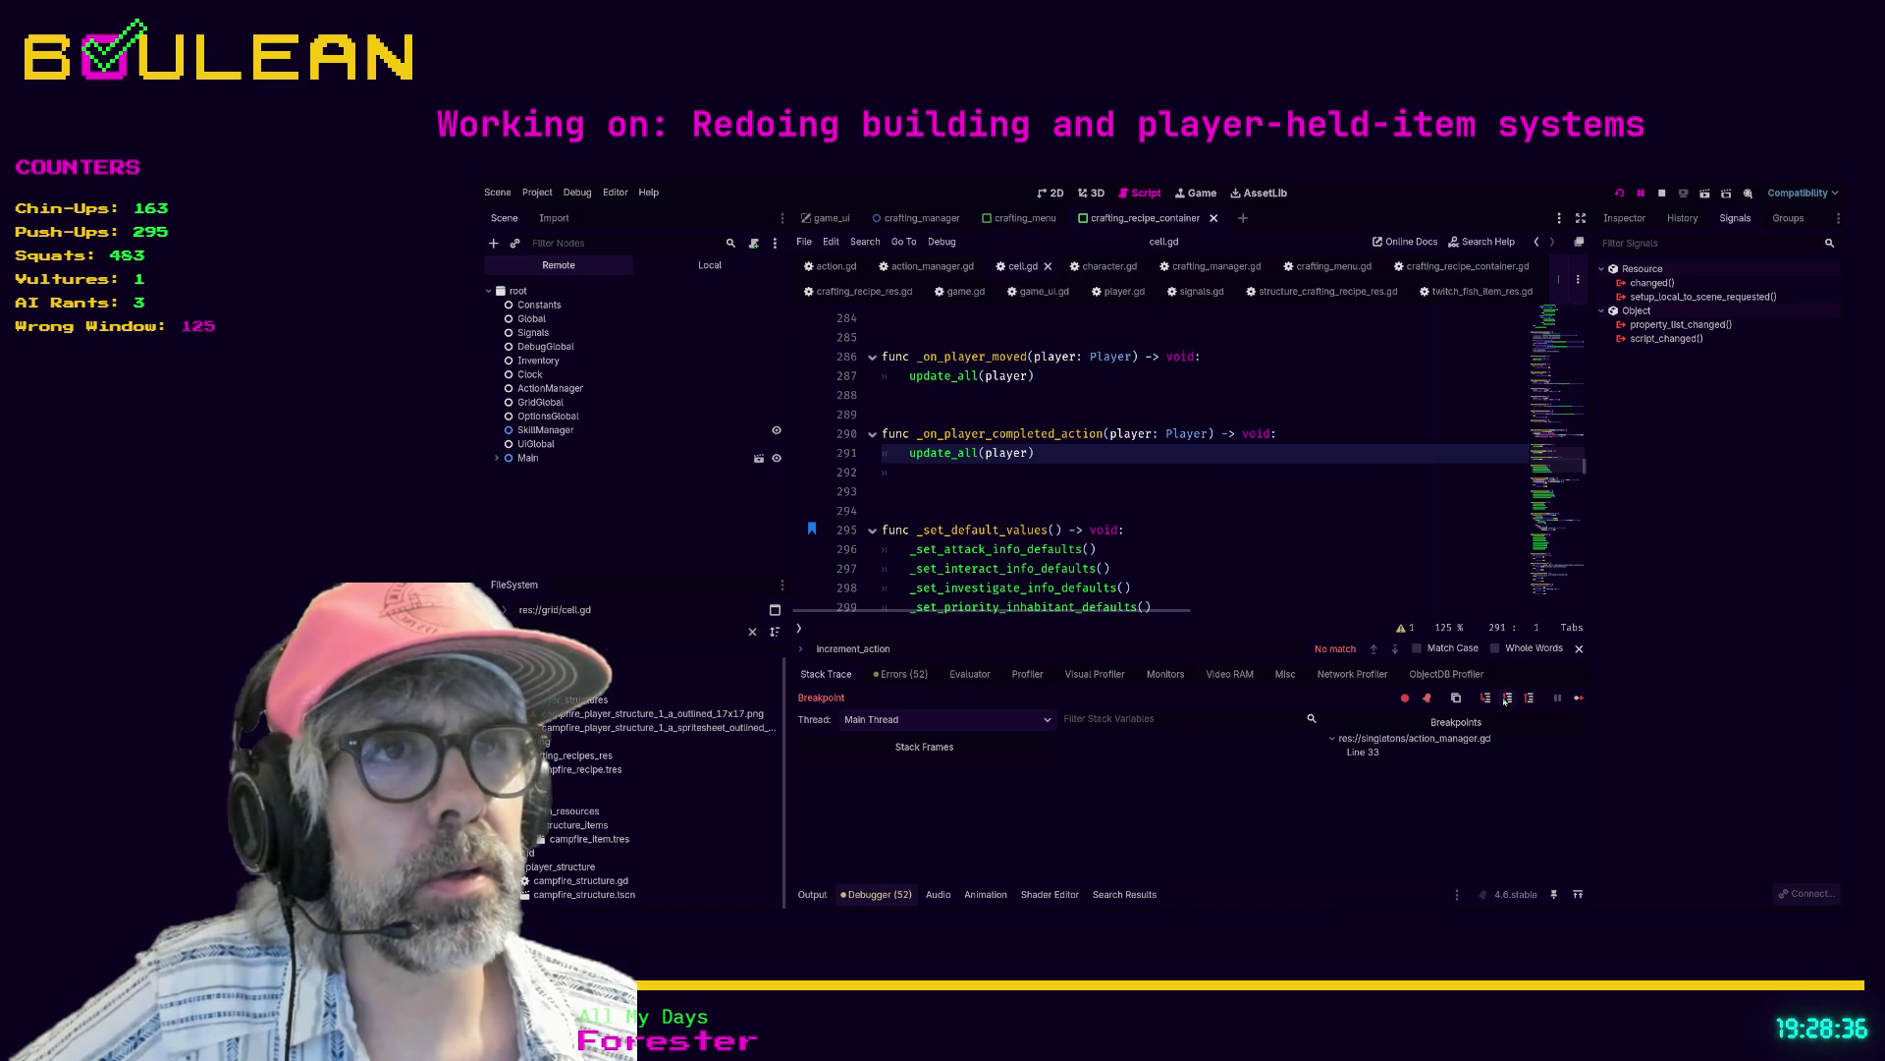
click(1505, 700)
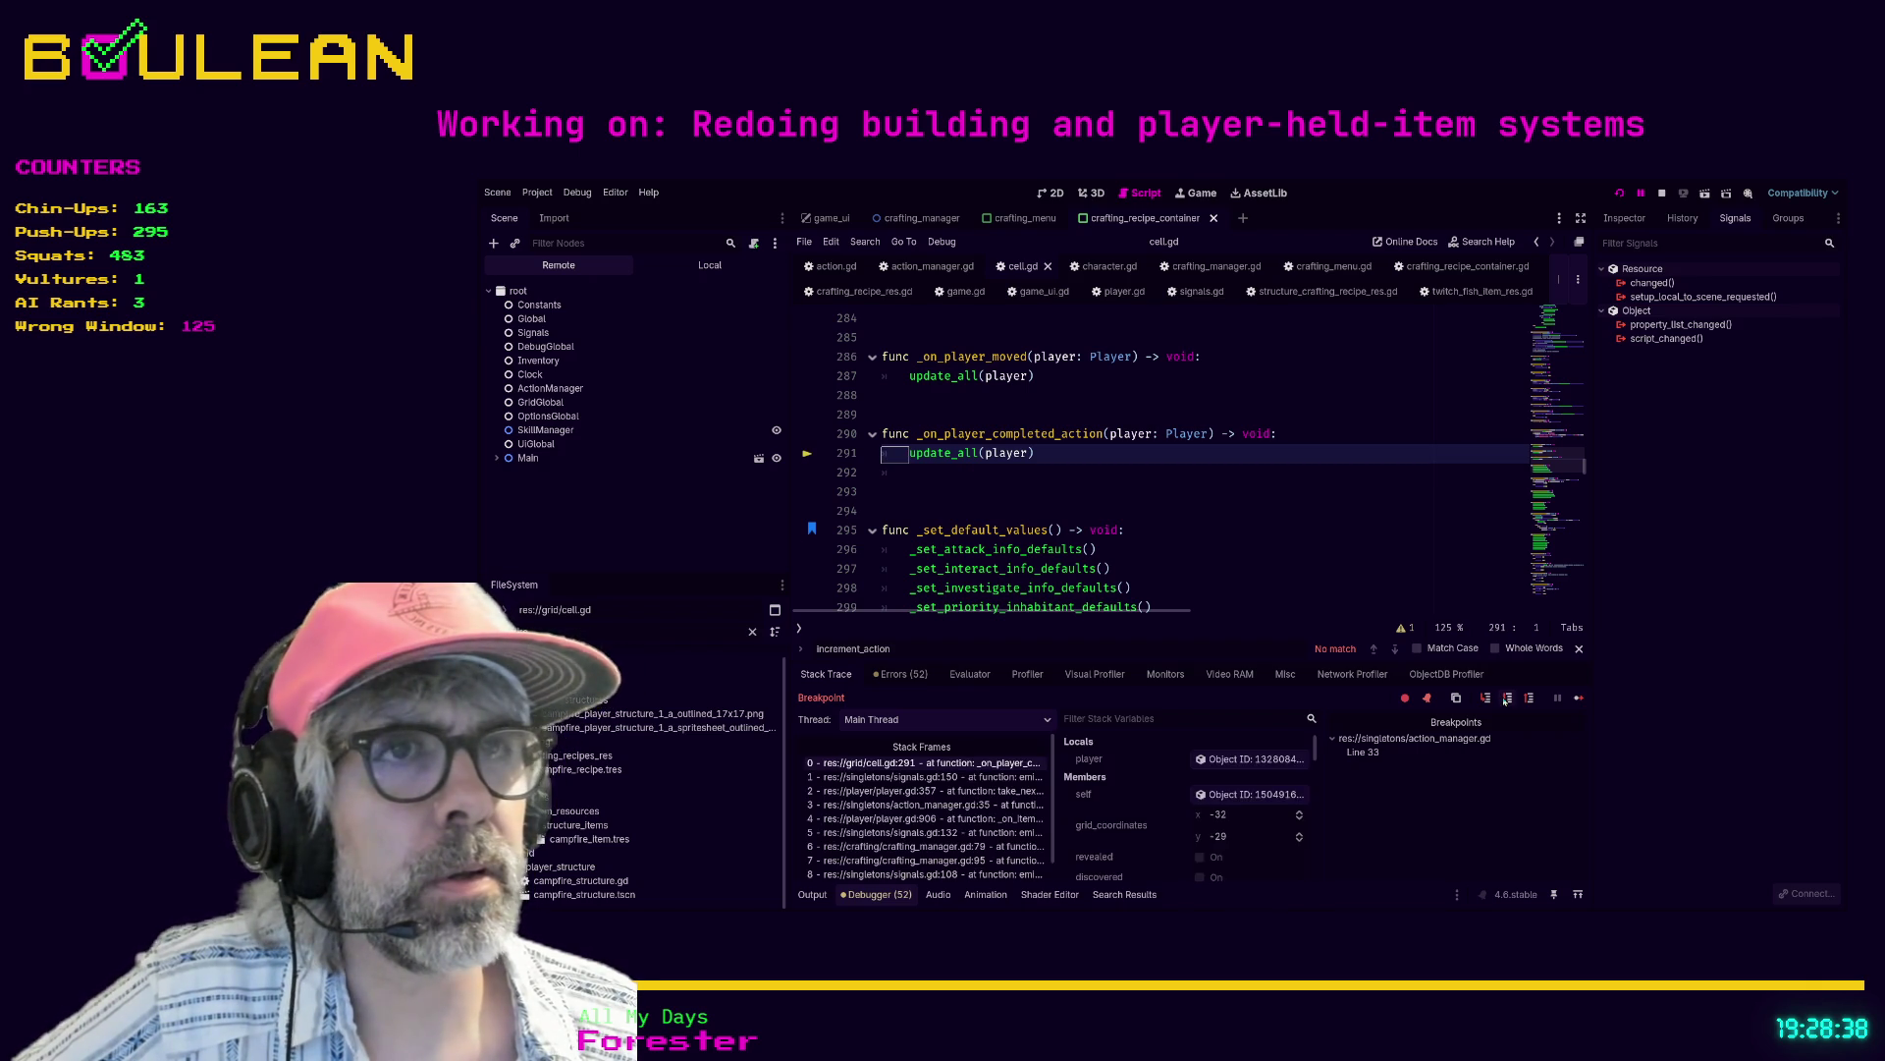
click(1505, 699)
click(1506, 699)
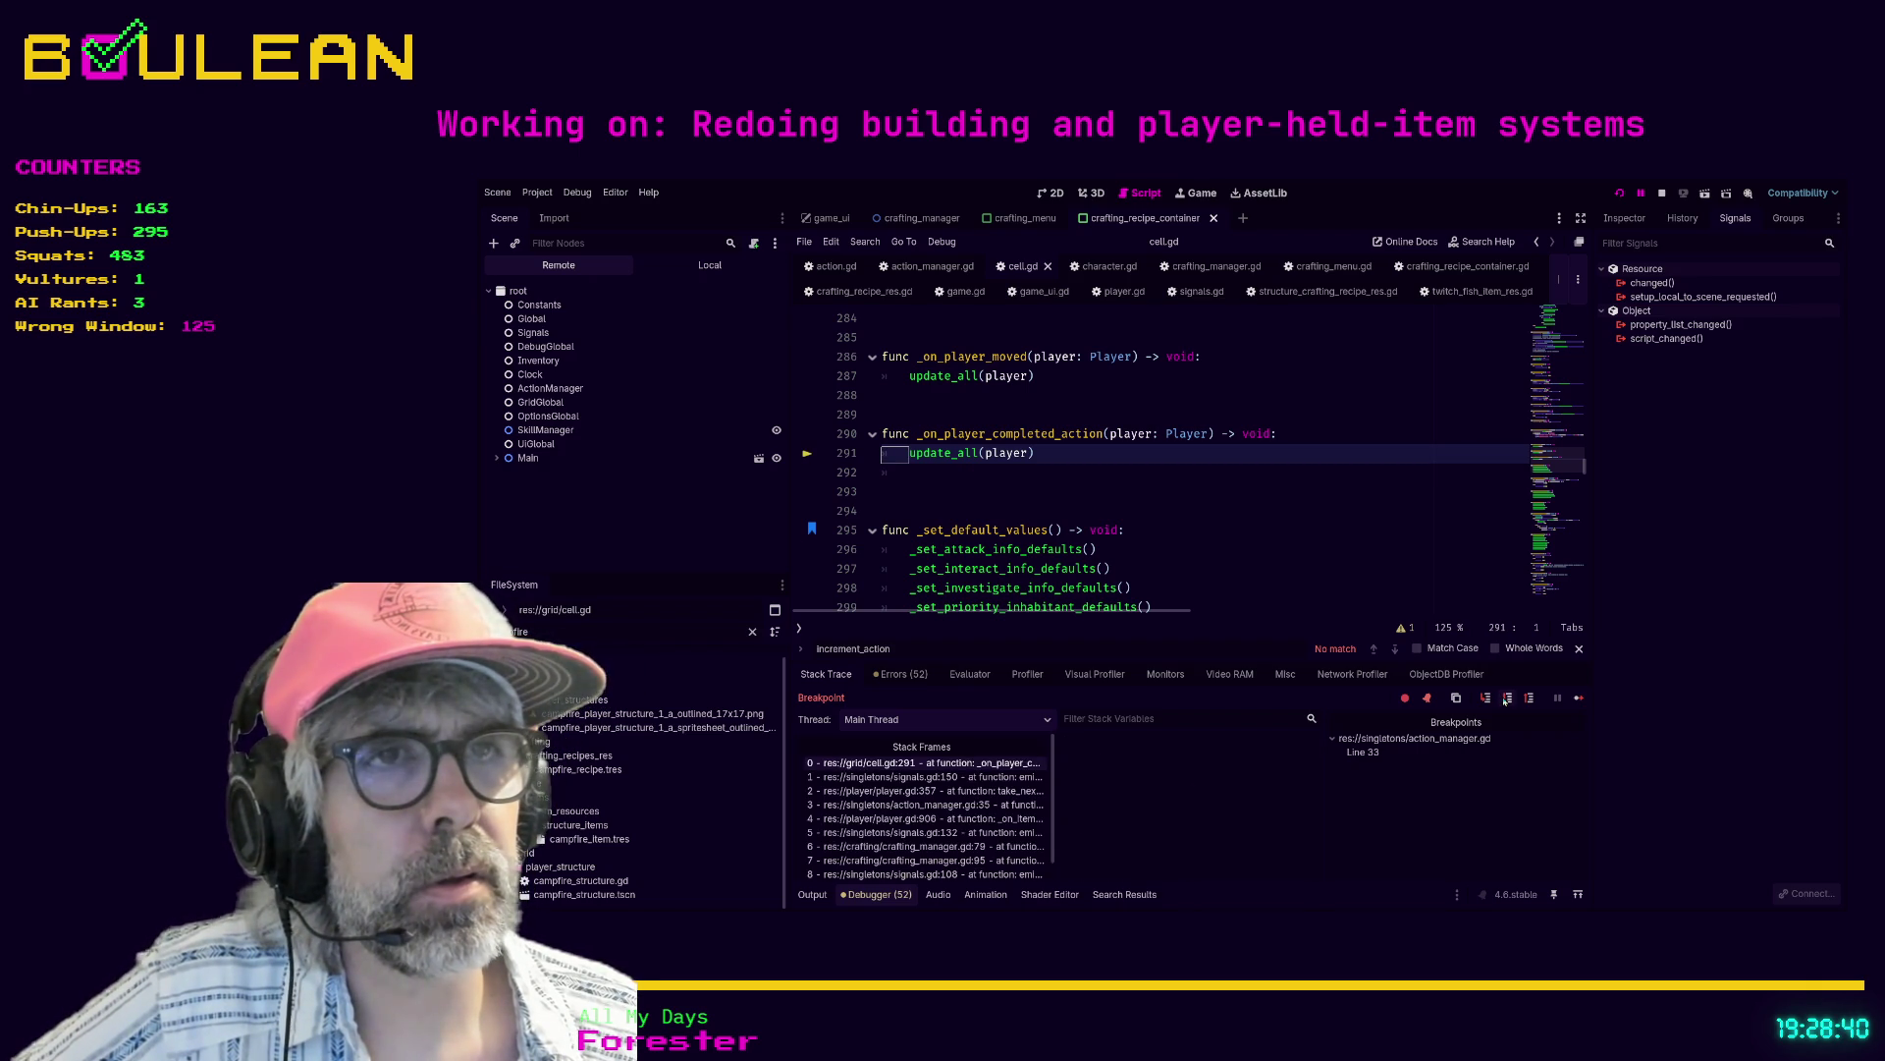
click(1505, 699)
click(1506, 700)
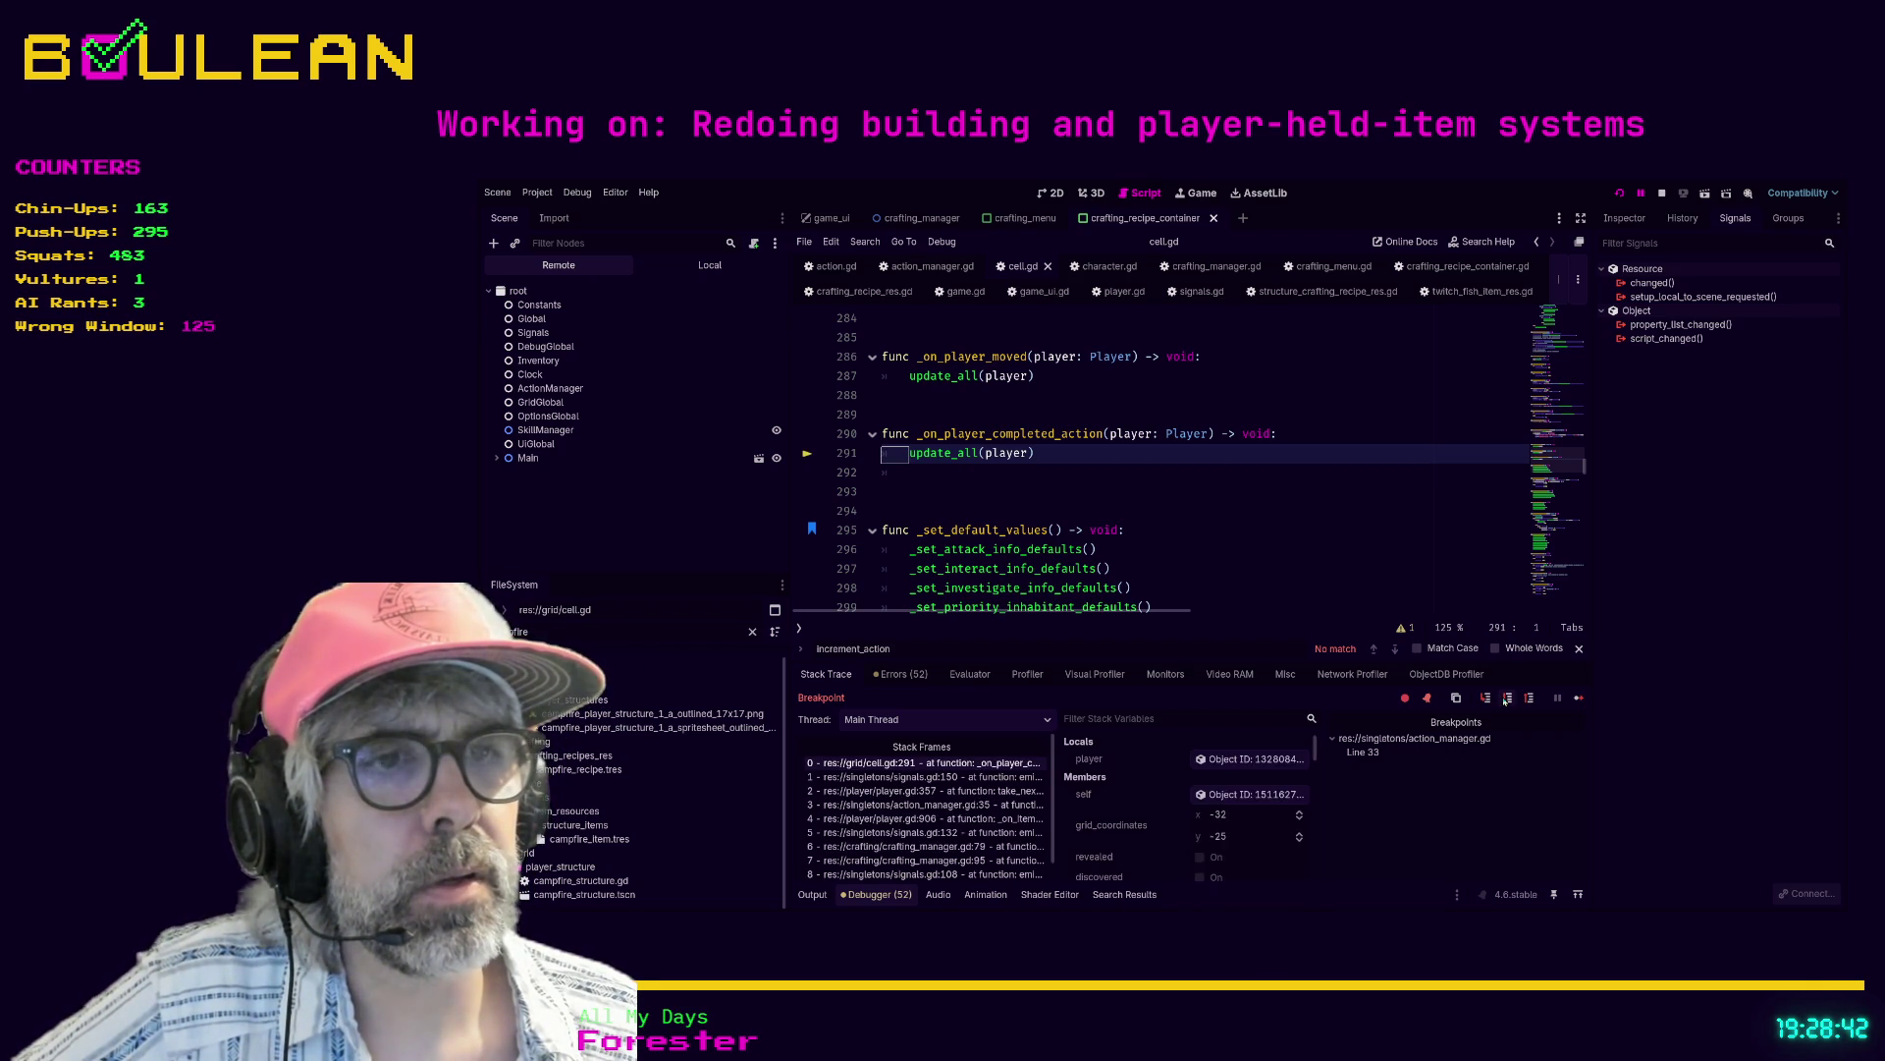
click(1505, 699)
click(1505, 699)
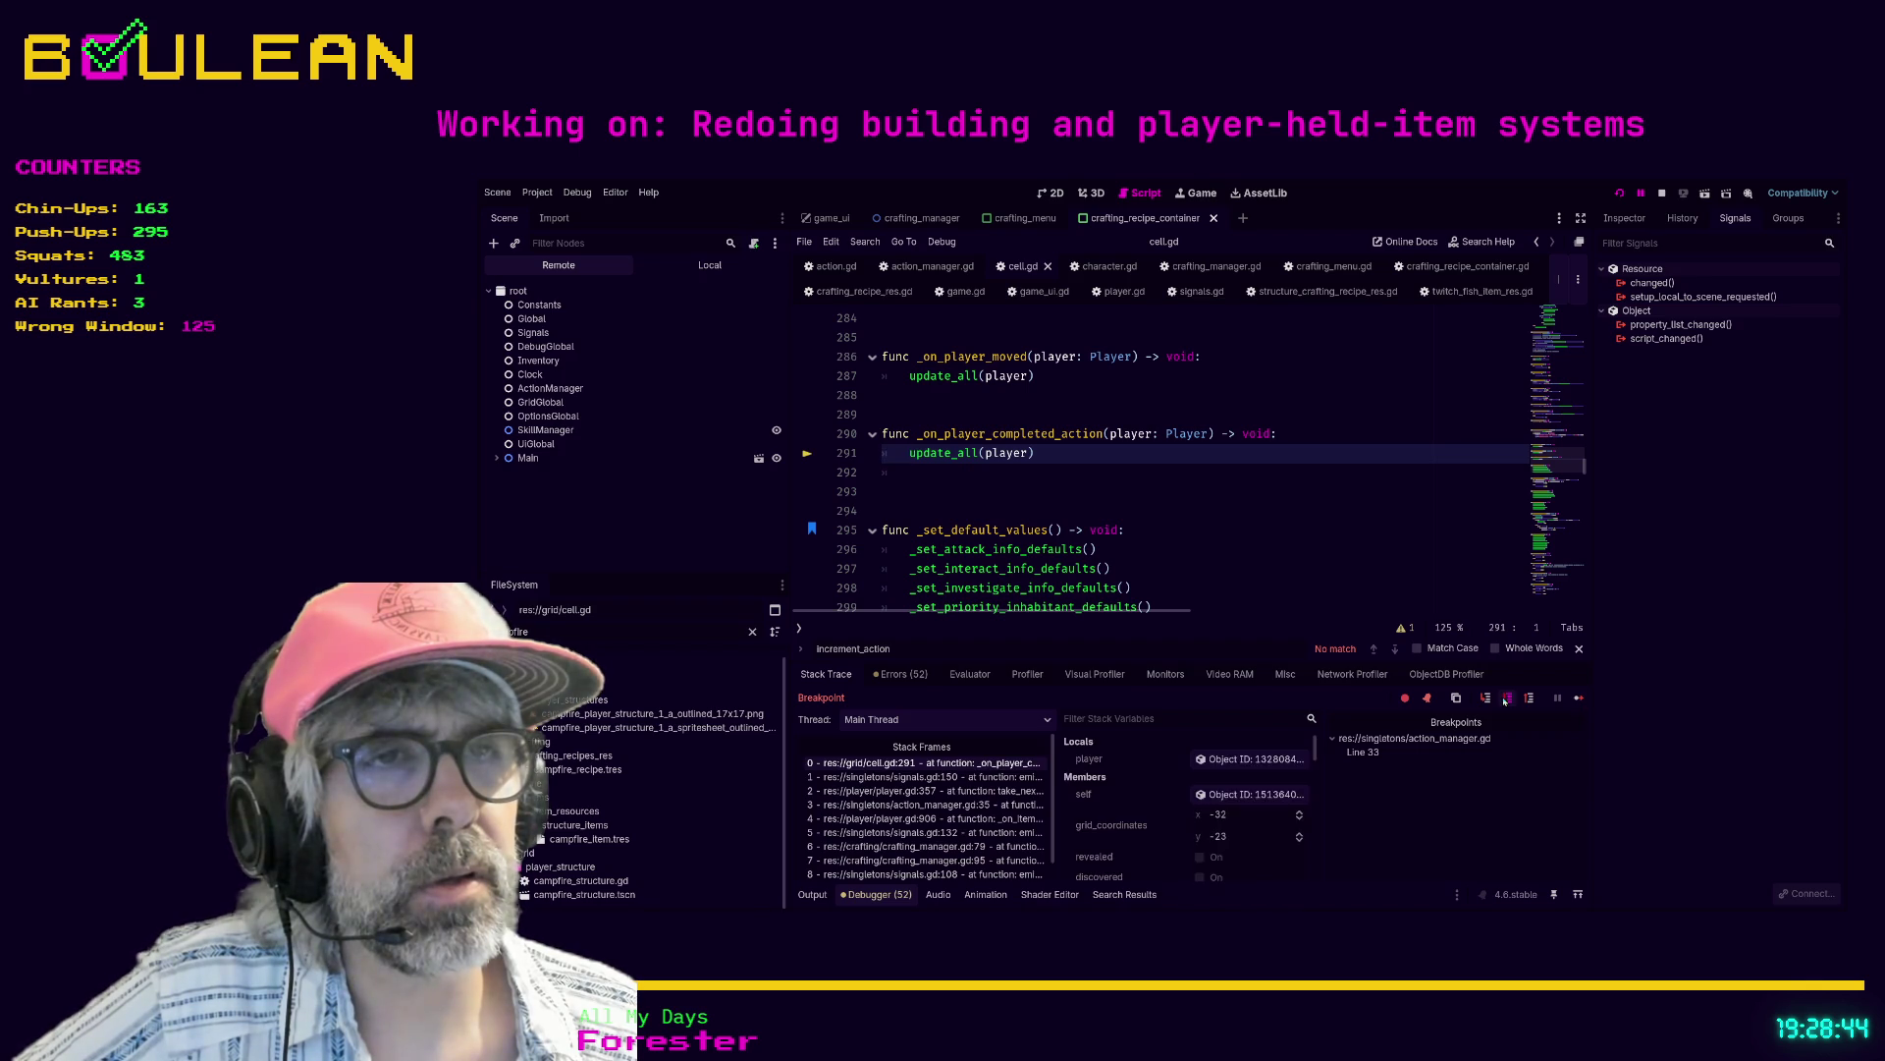
click(1505, 699)
click(1505, 700)
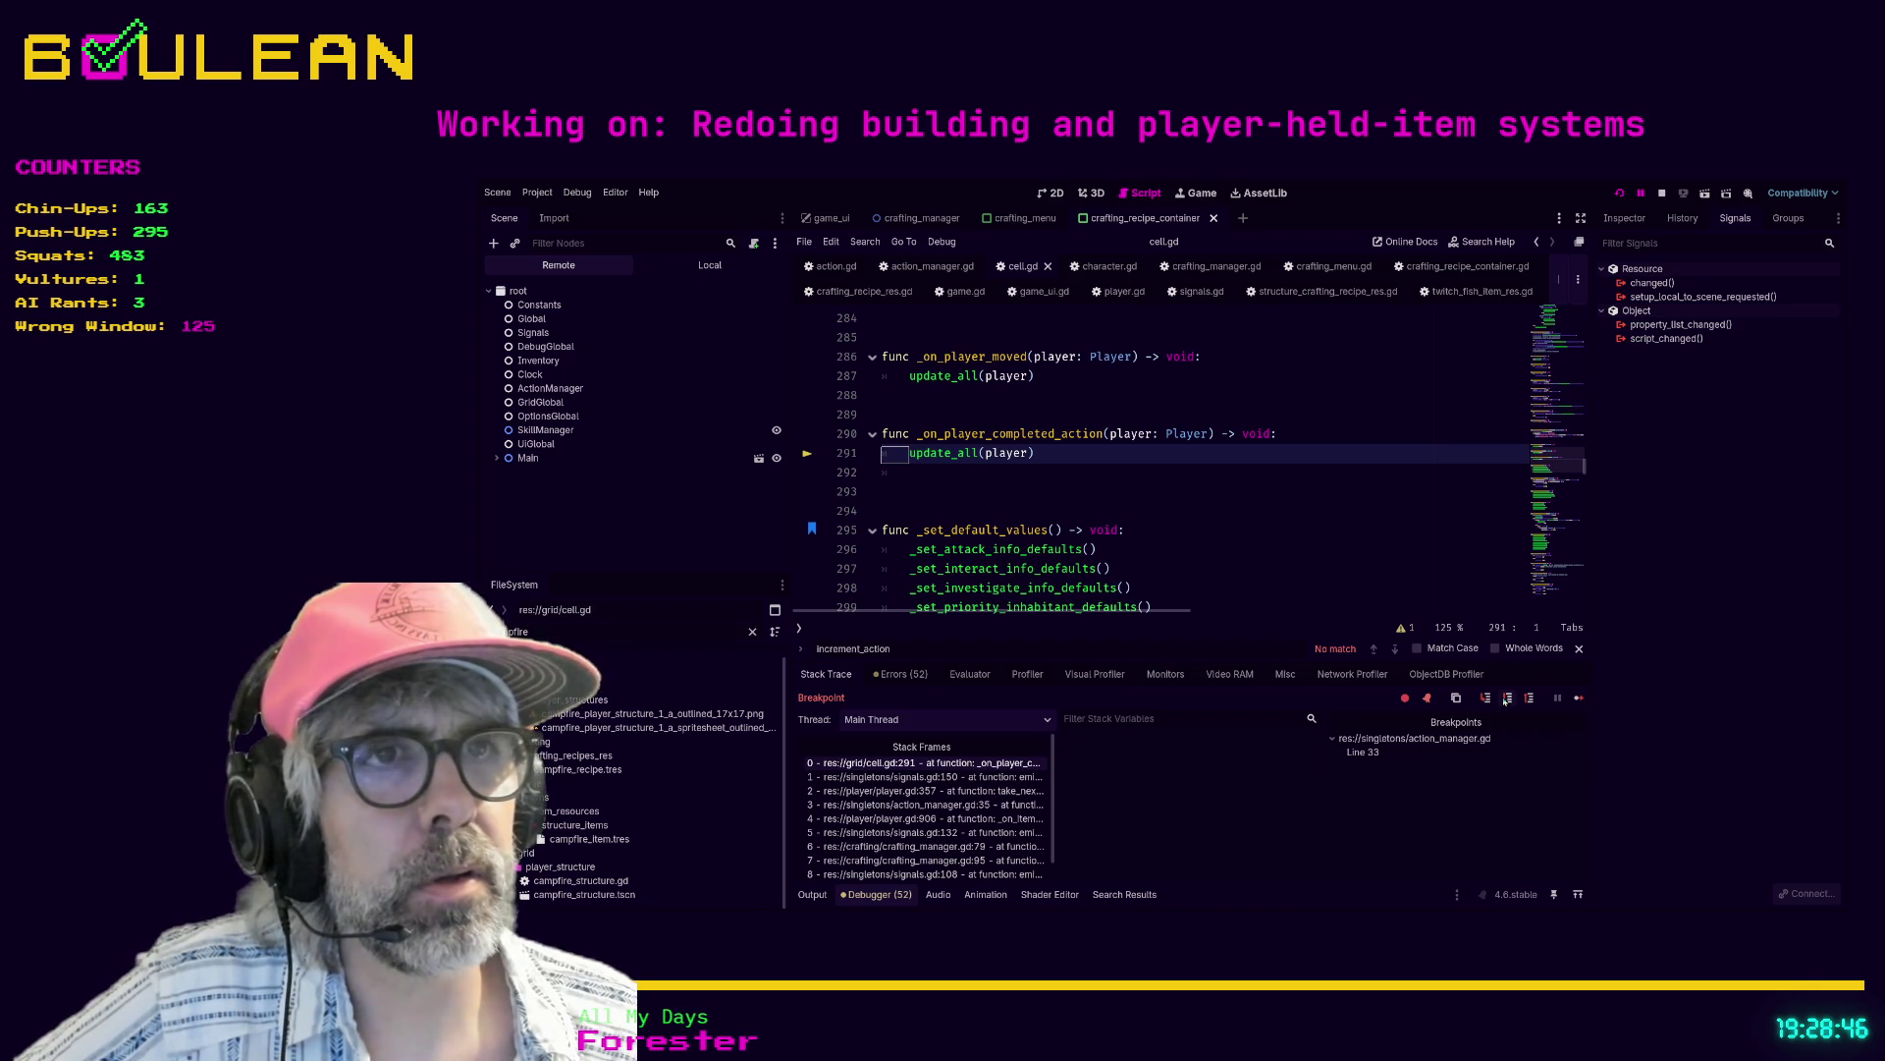
click(1505, 699)
click(1505, 699)
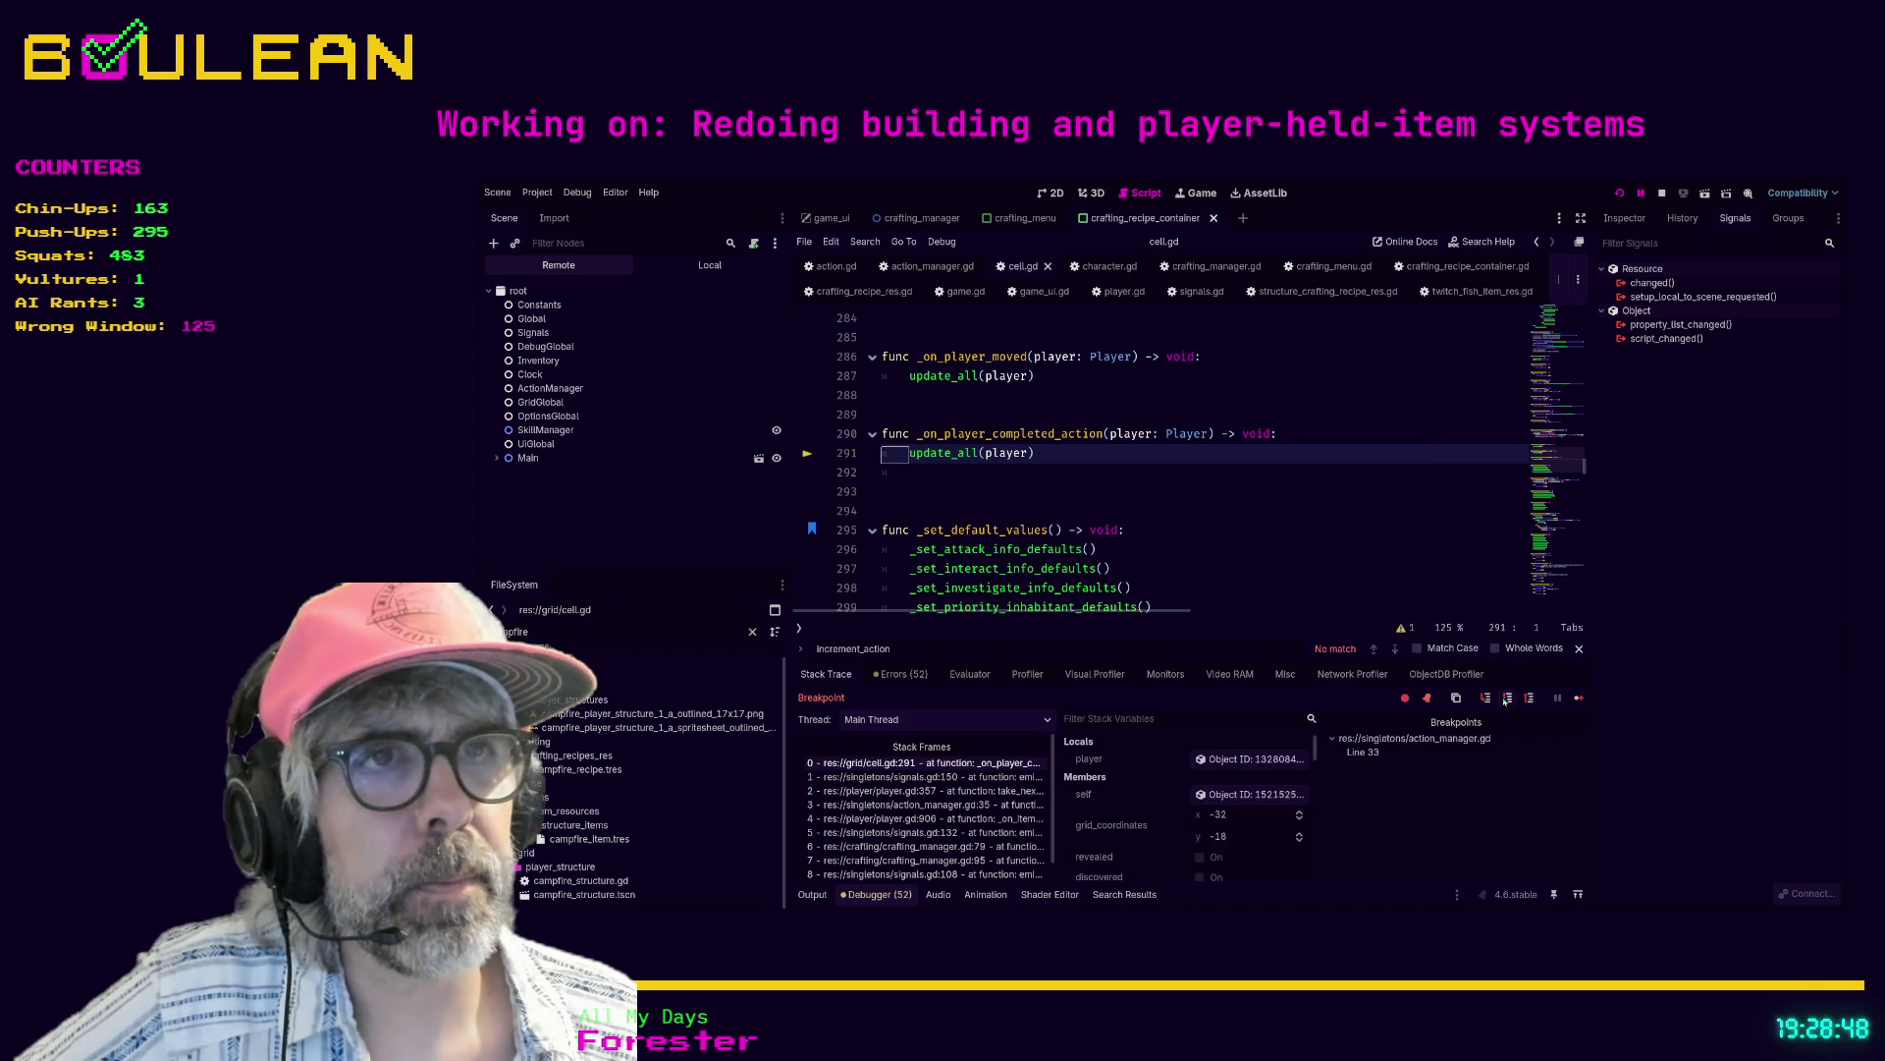
click(1506, 699)
click(1505, 700)
click(1505, 699)
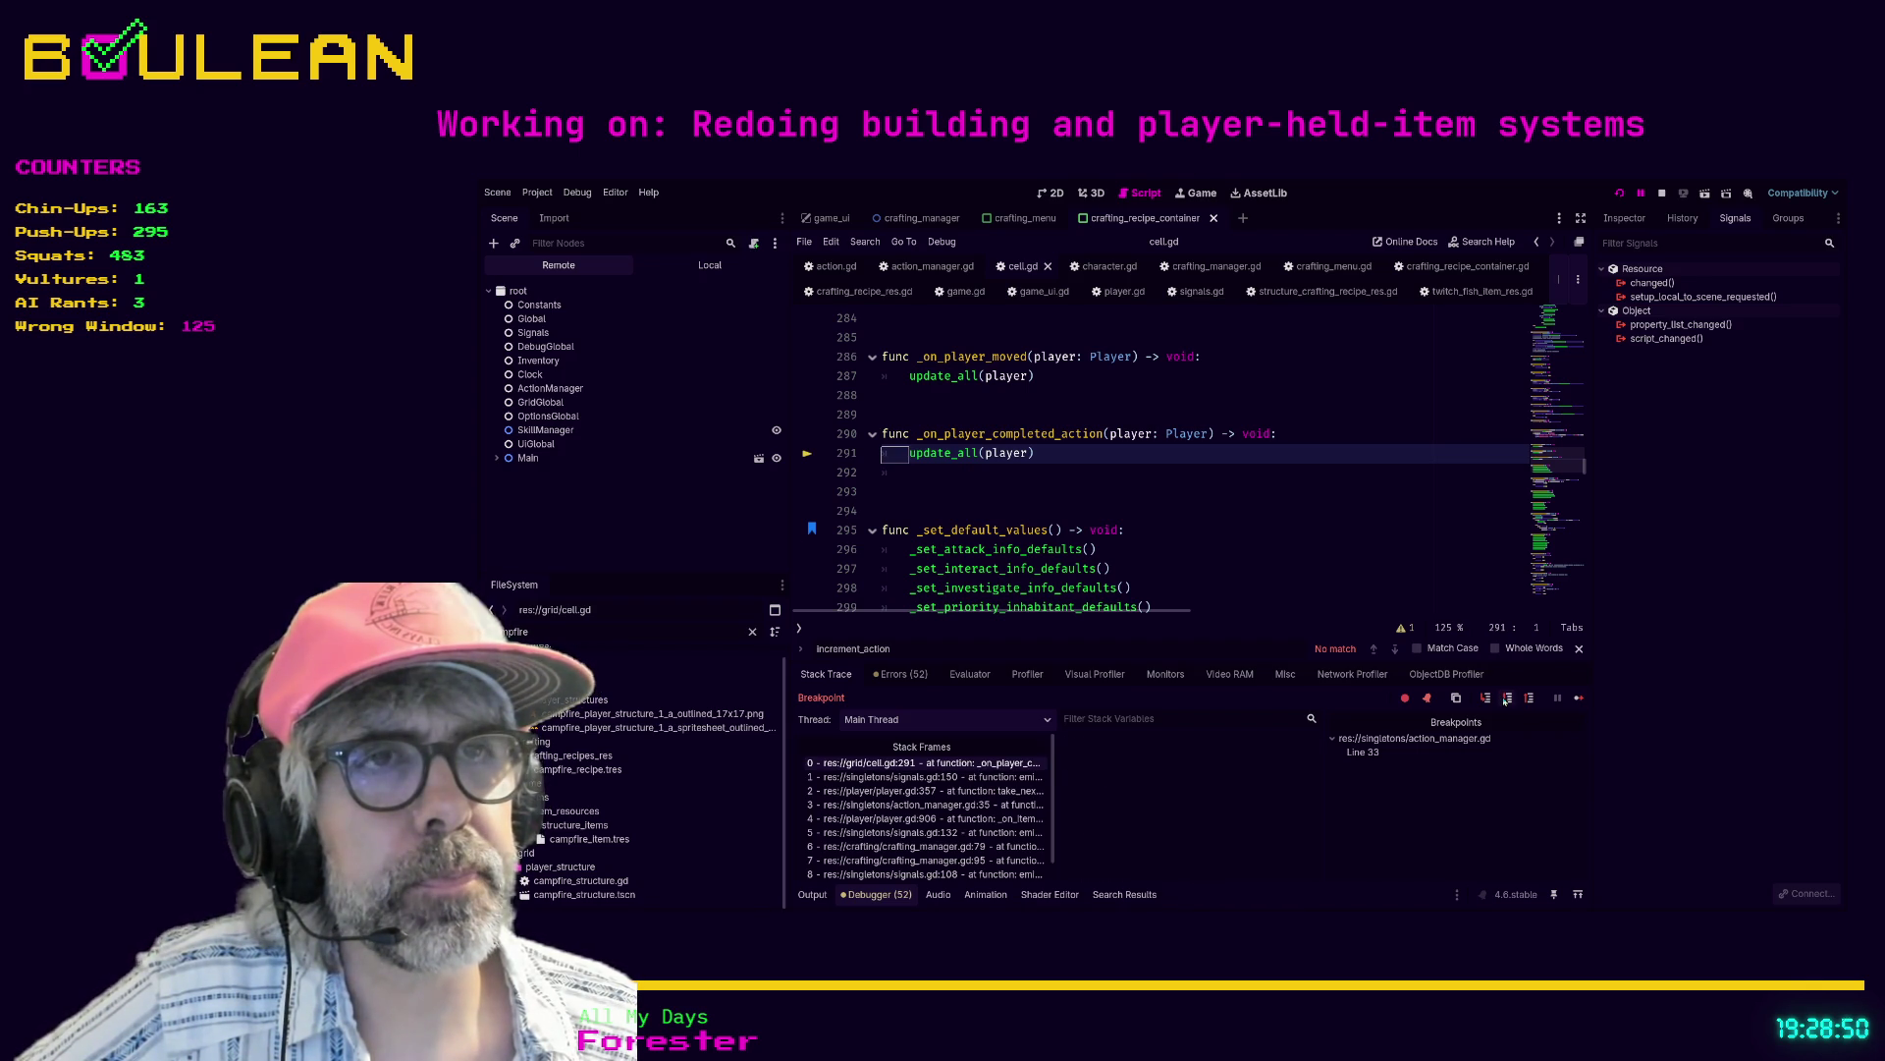
click(1506, 699)
click(1506, 699)
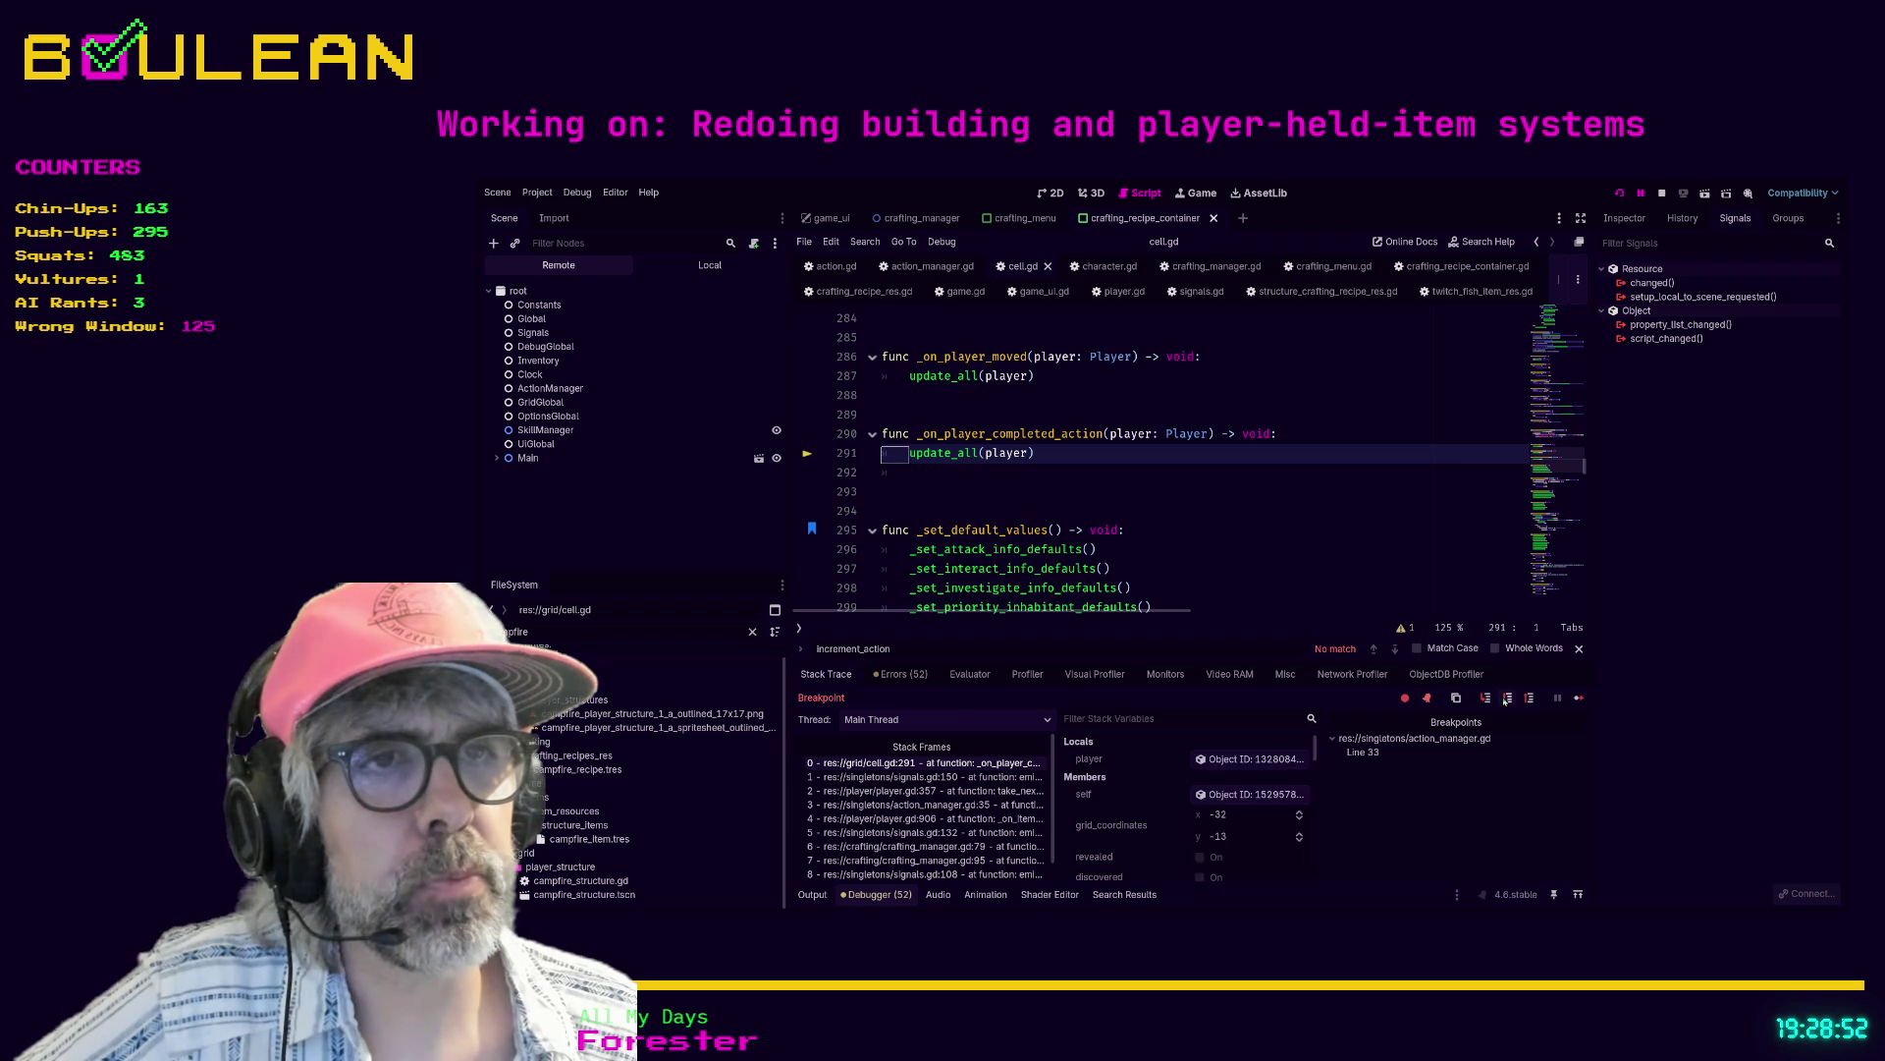
click(1505, 699)
click(1505, 699)
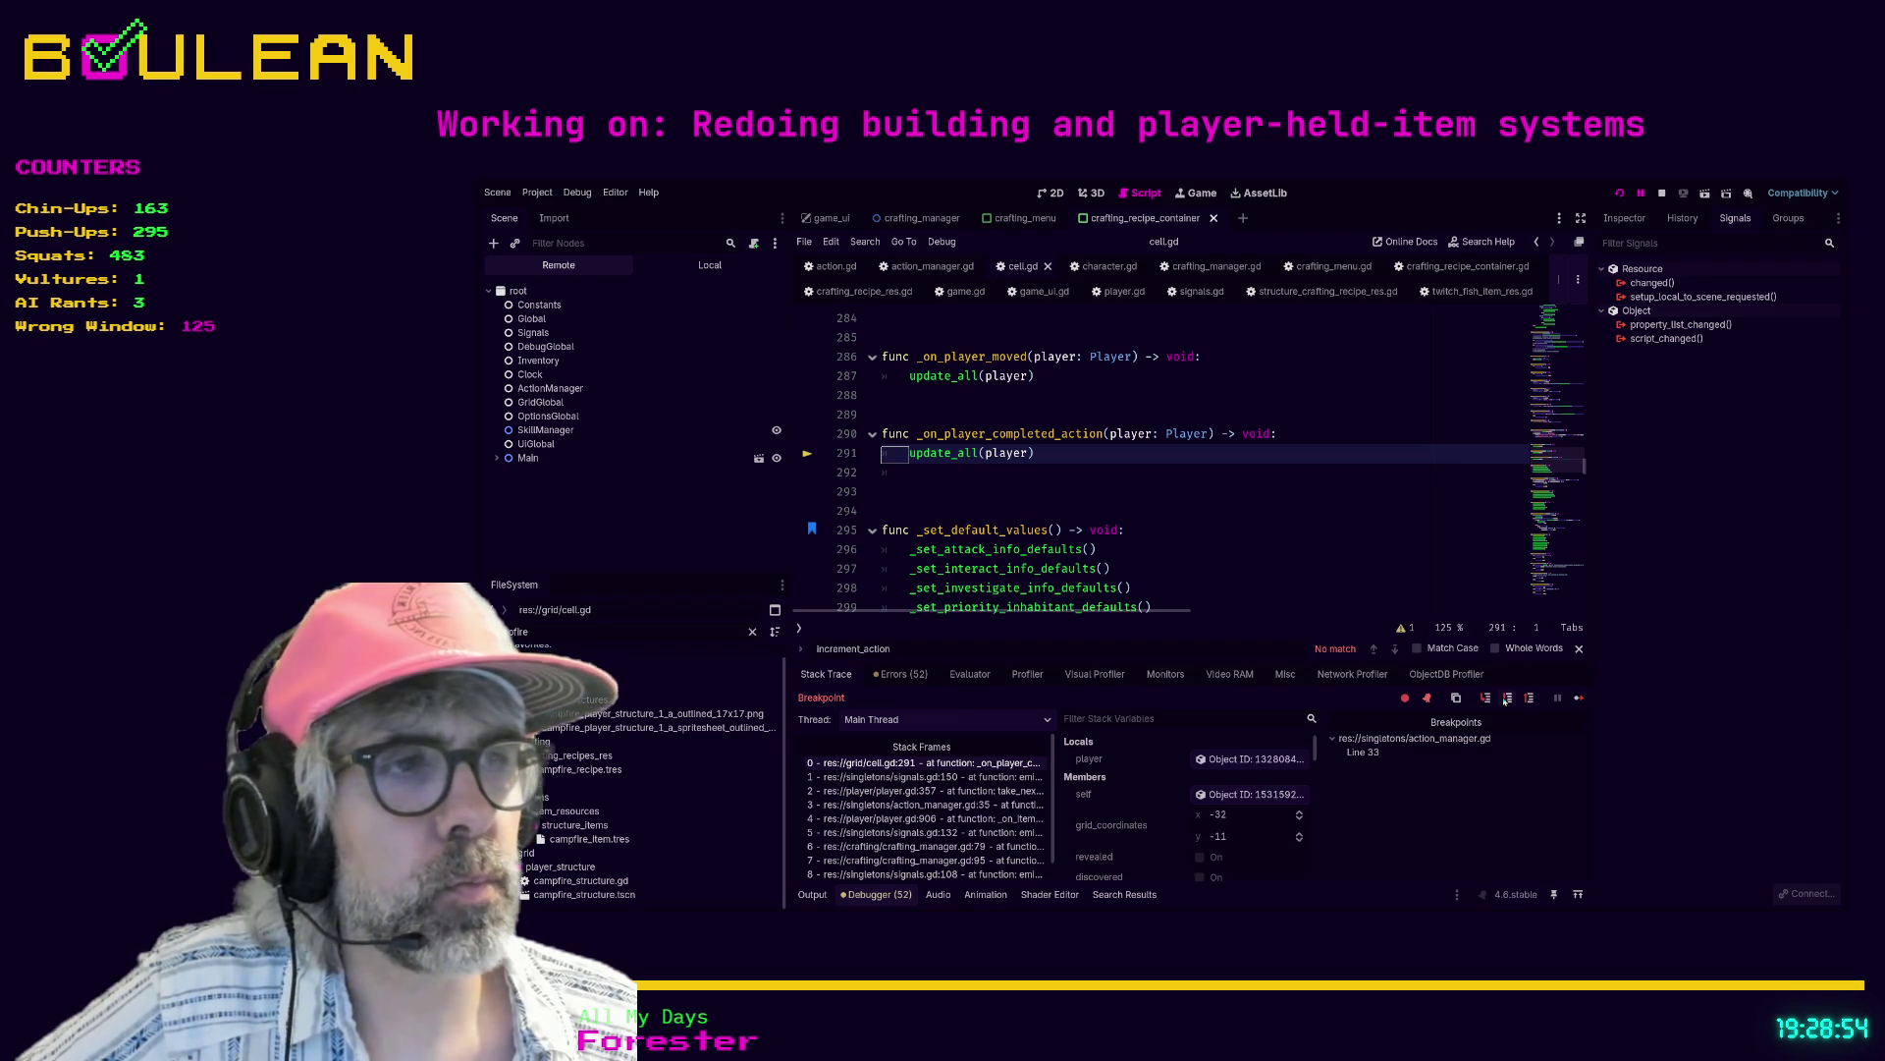
click(1505, 699)
click(1506, 700)
click(1505, 699)
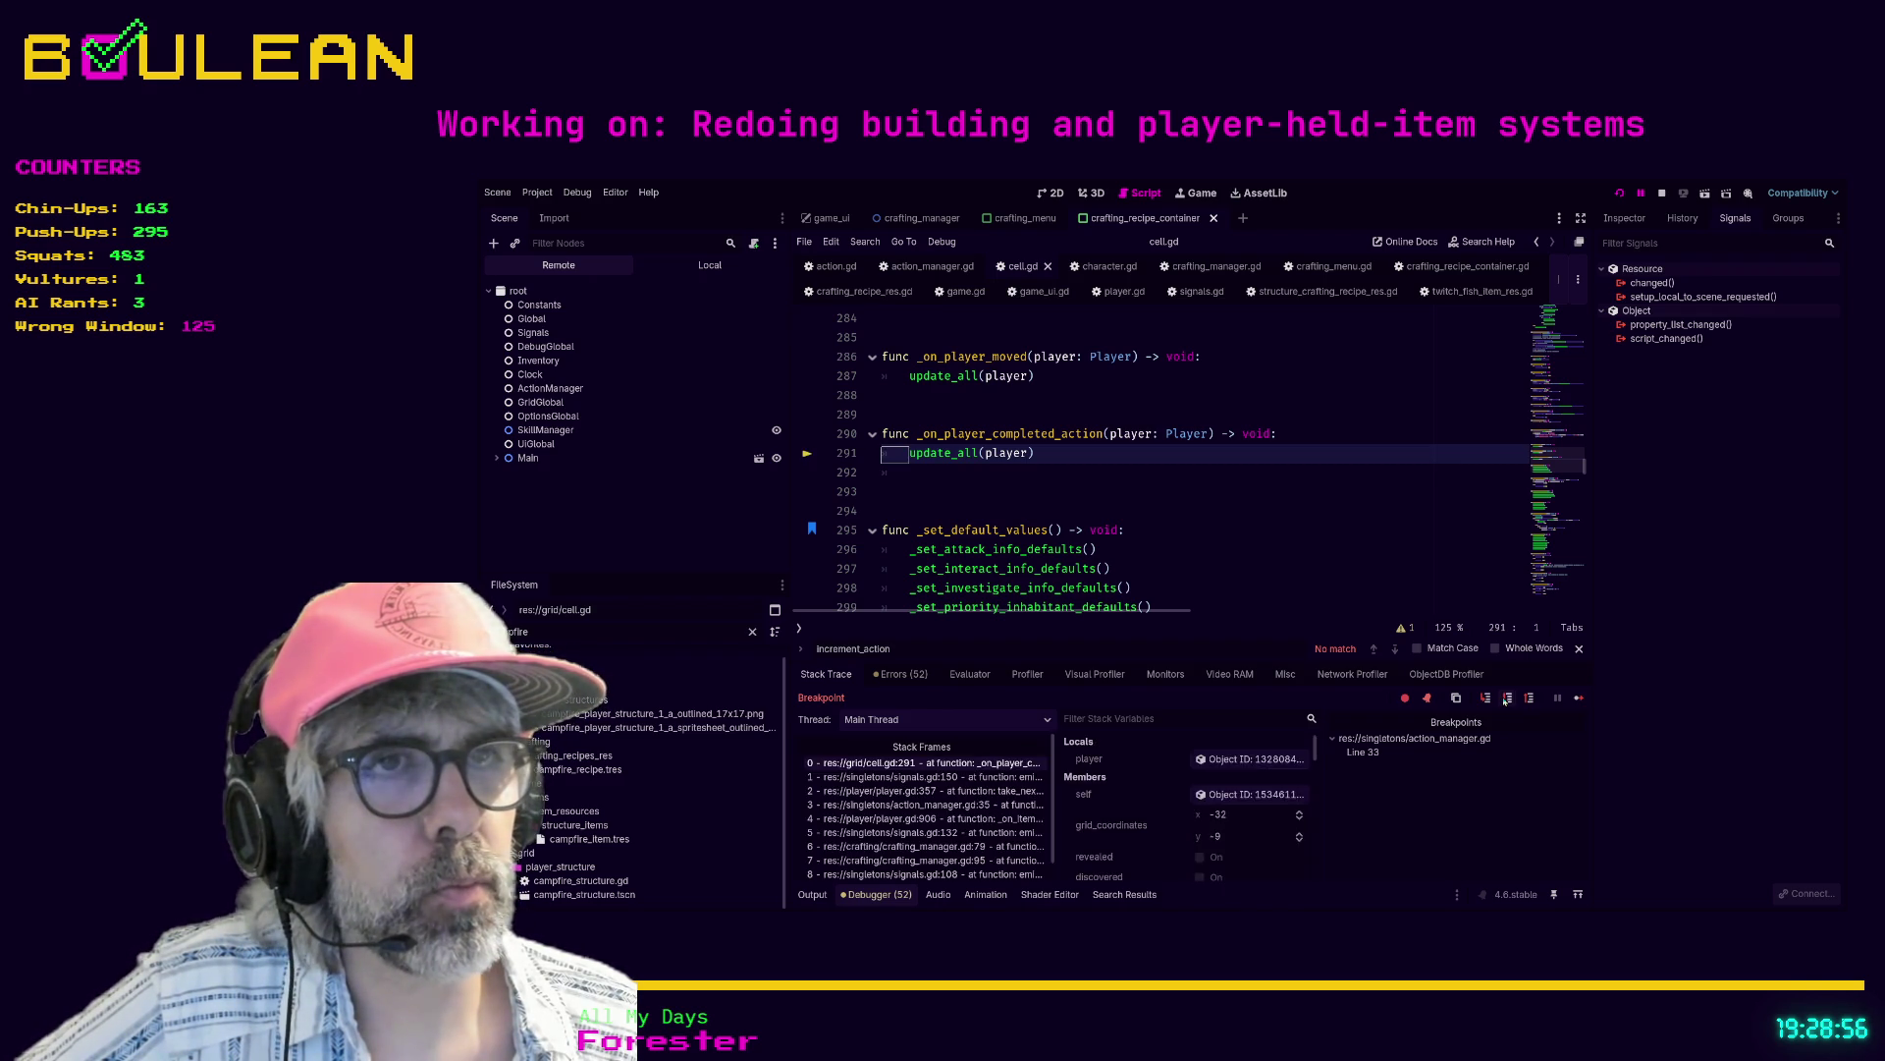
click(1506, 699)
click(1505, 699)
click(1505, 699)
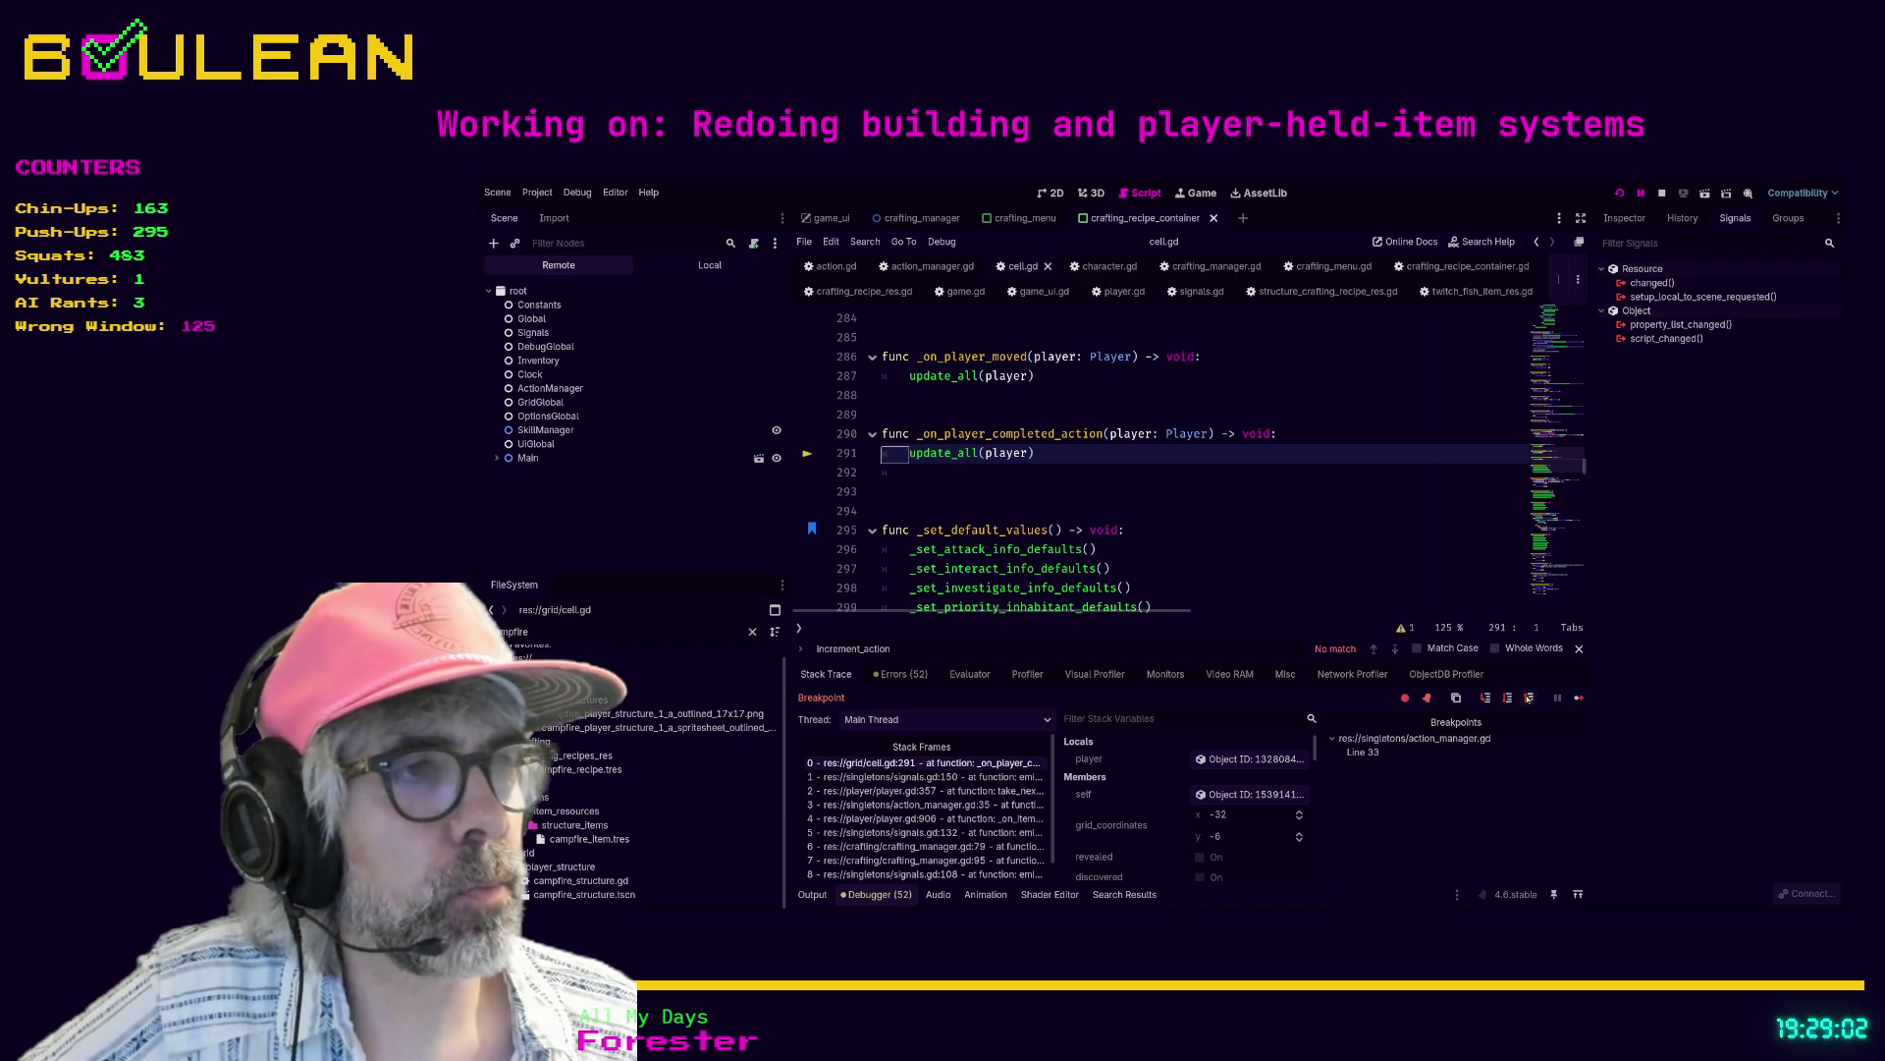
click(1509, 698)
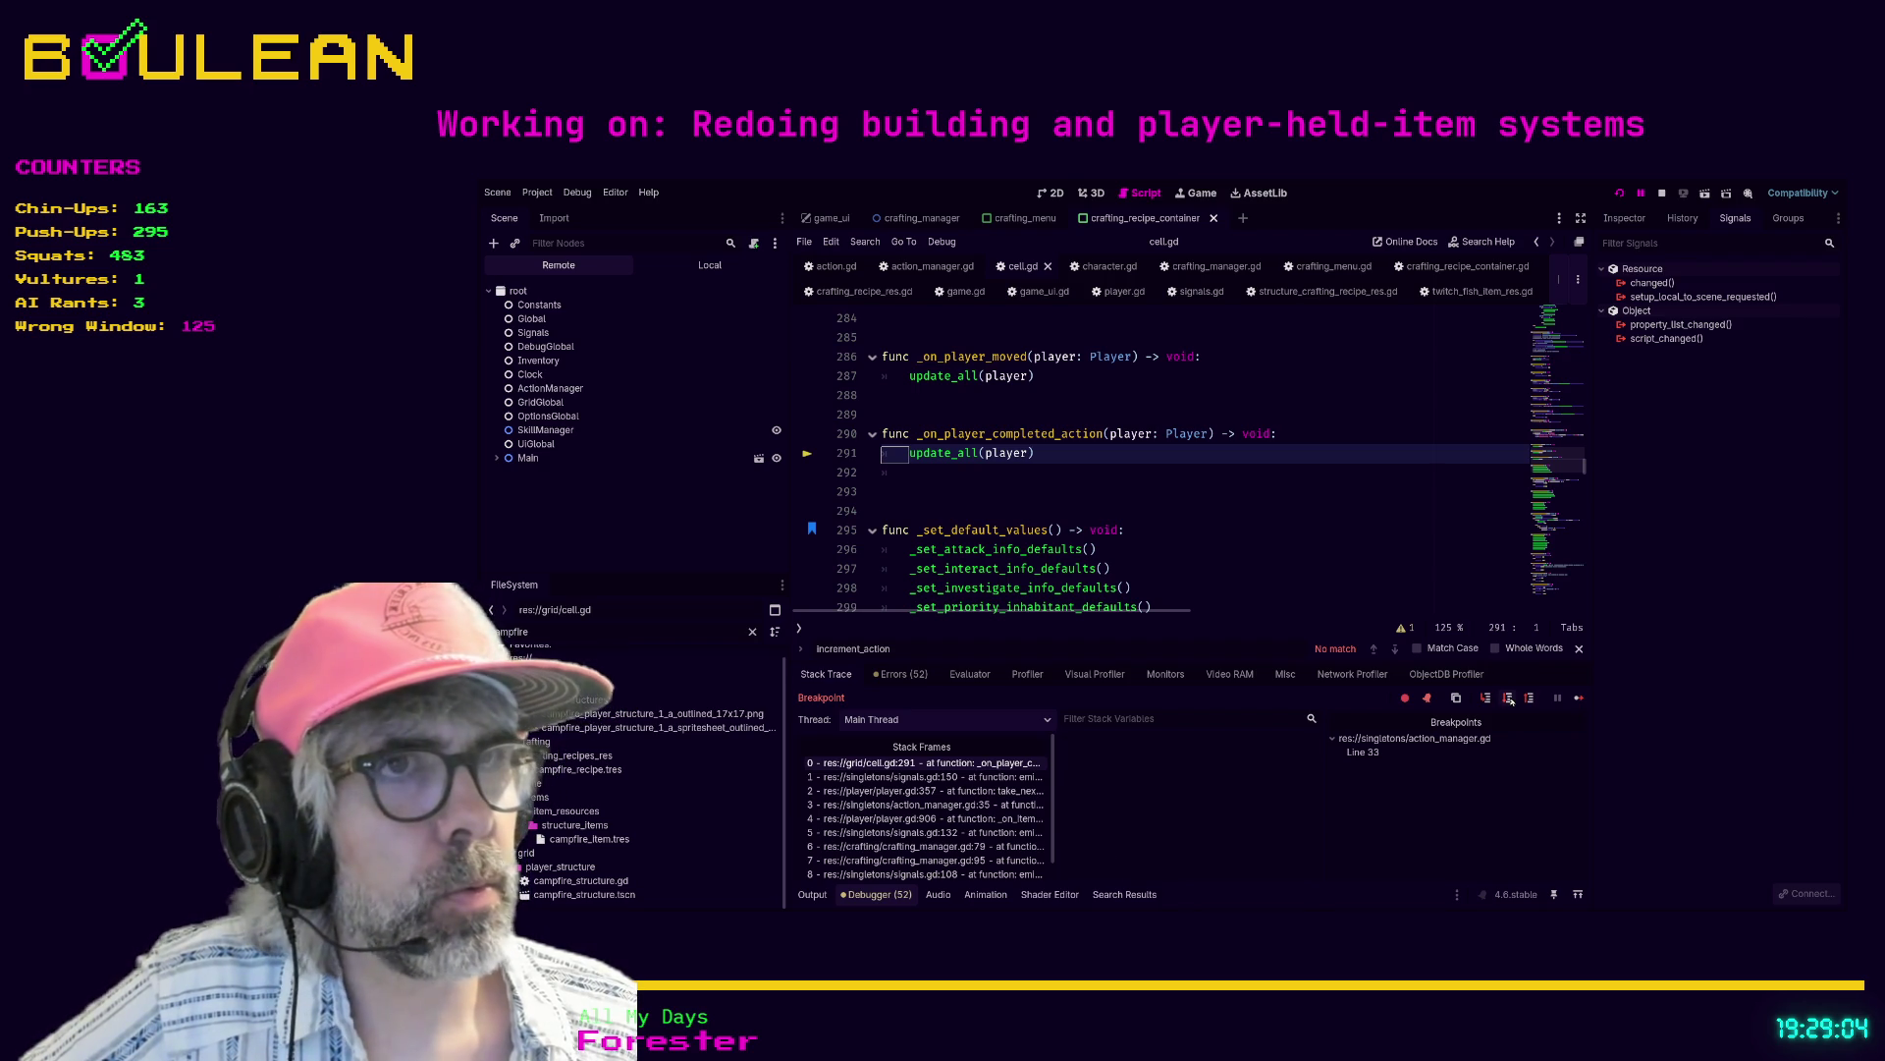
click(1509, 698)
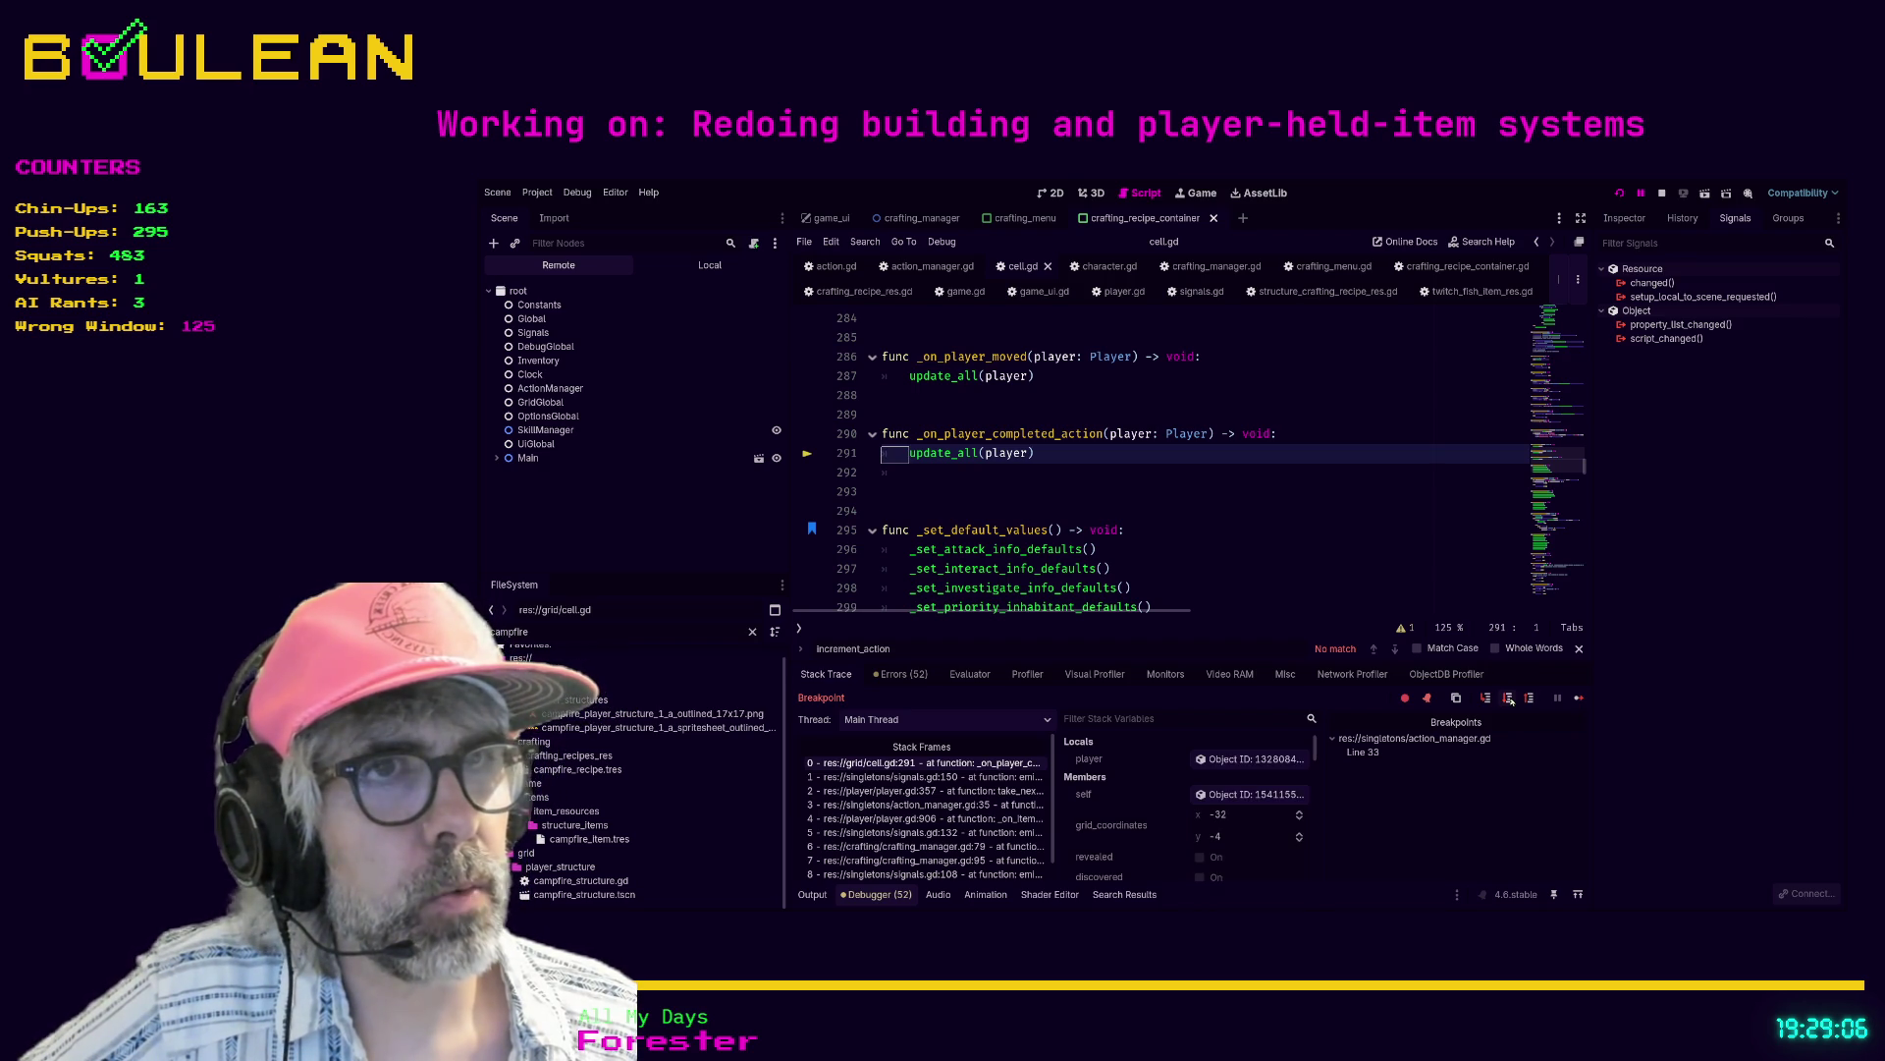
click(1509, 699)
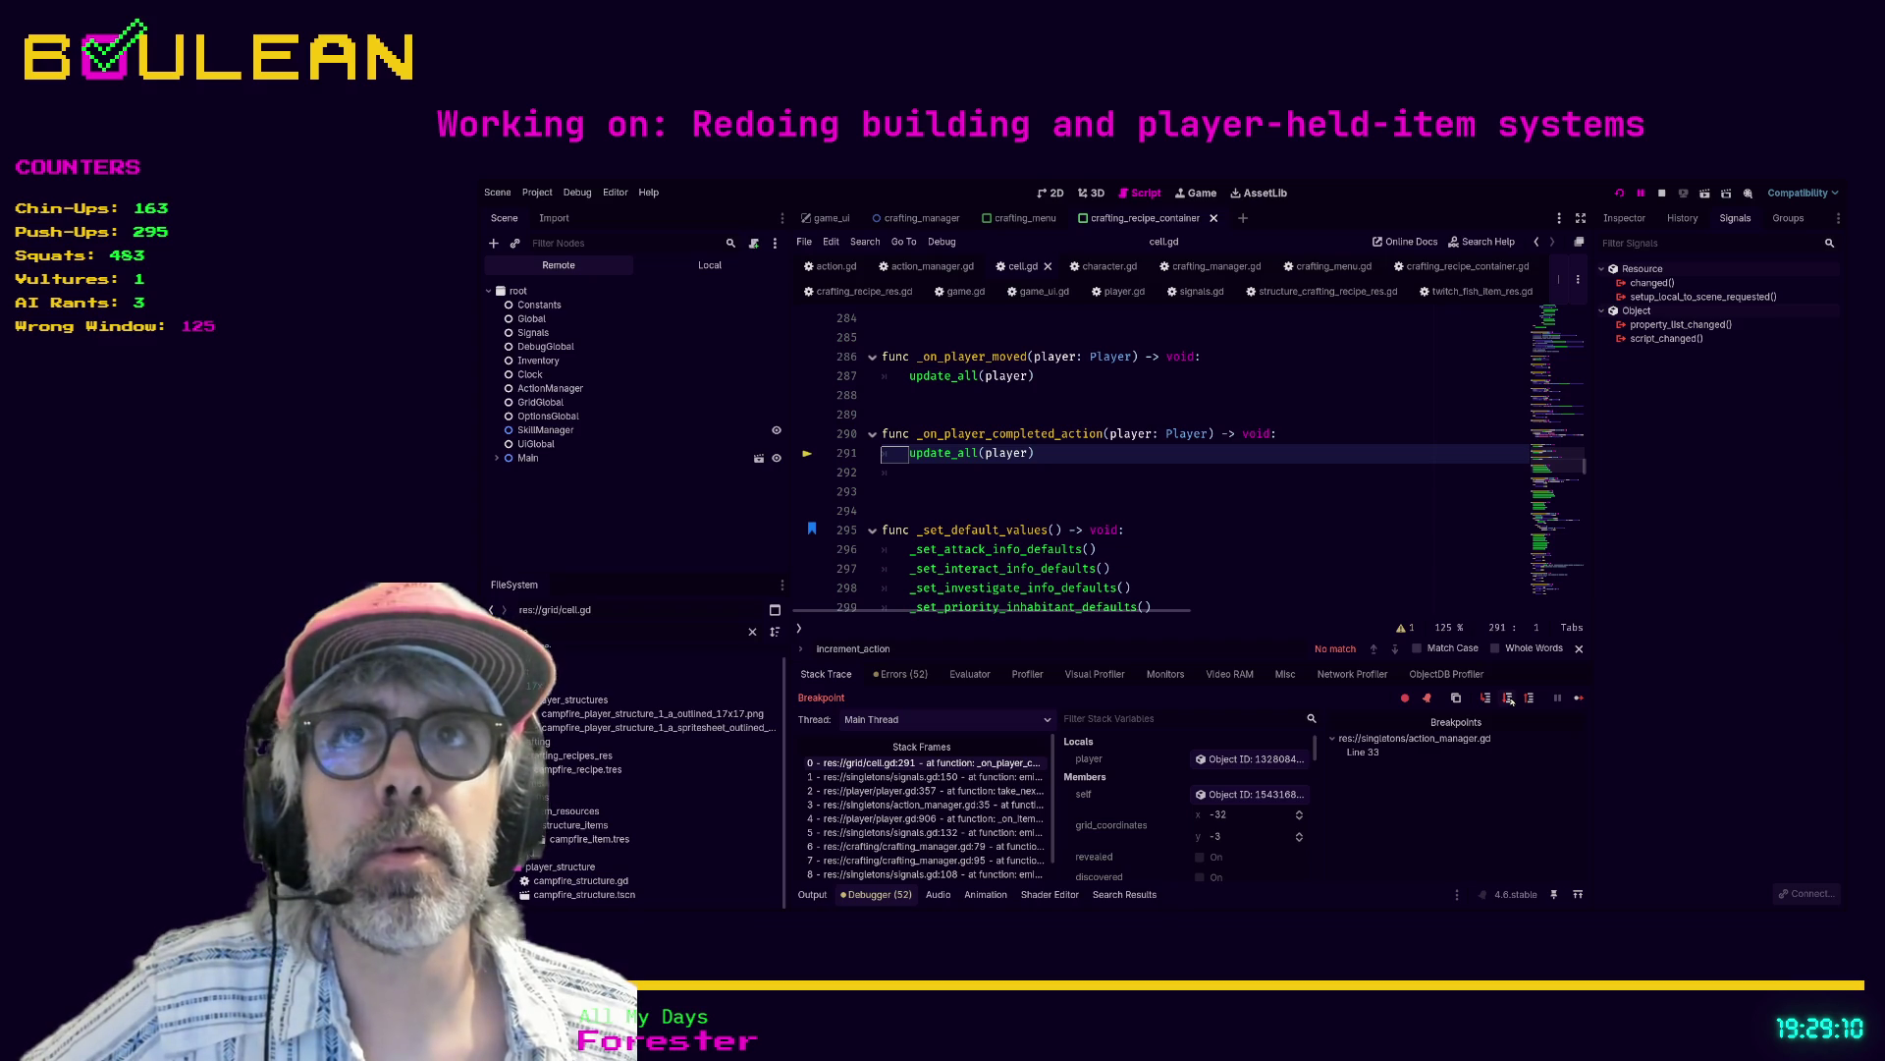
click(1509, 699)
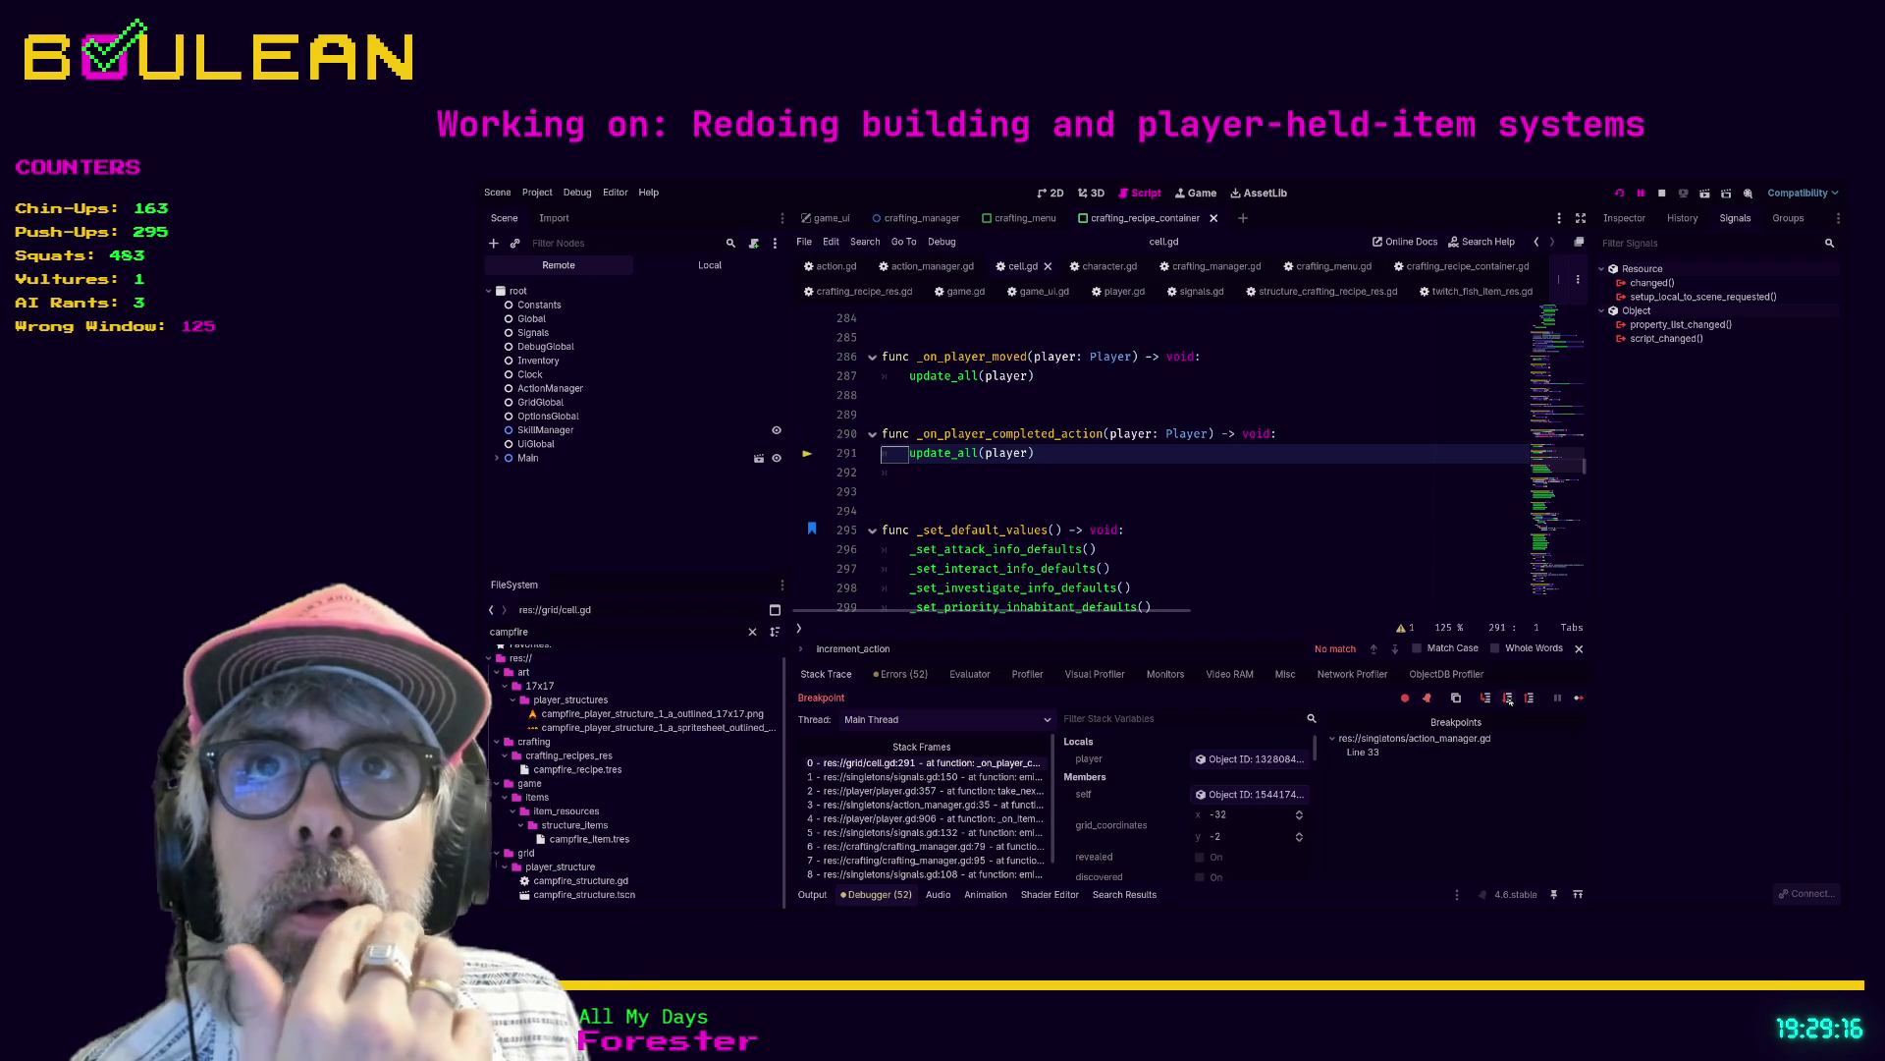
- Resume past the remaining cell breakpoints until execution returns to action_manager.gd line 36
click(1509, 698)
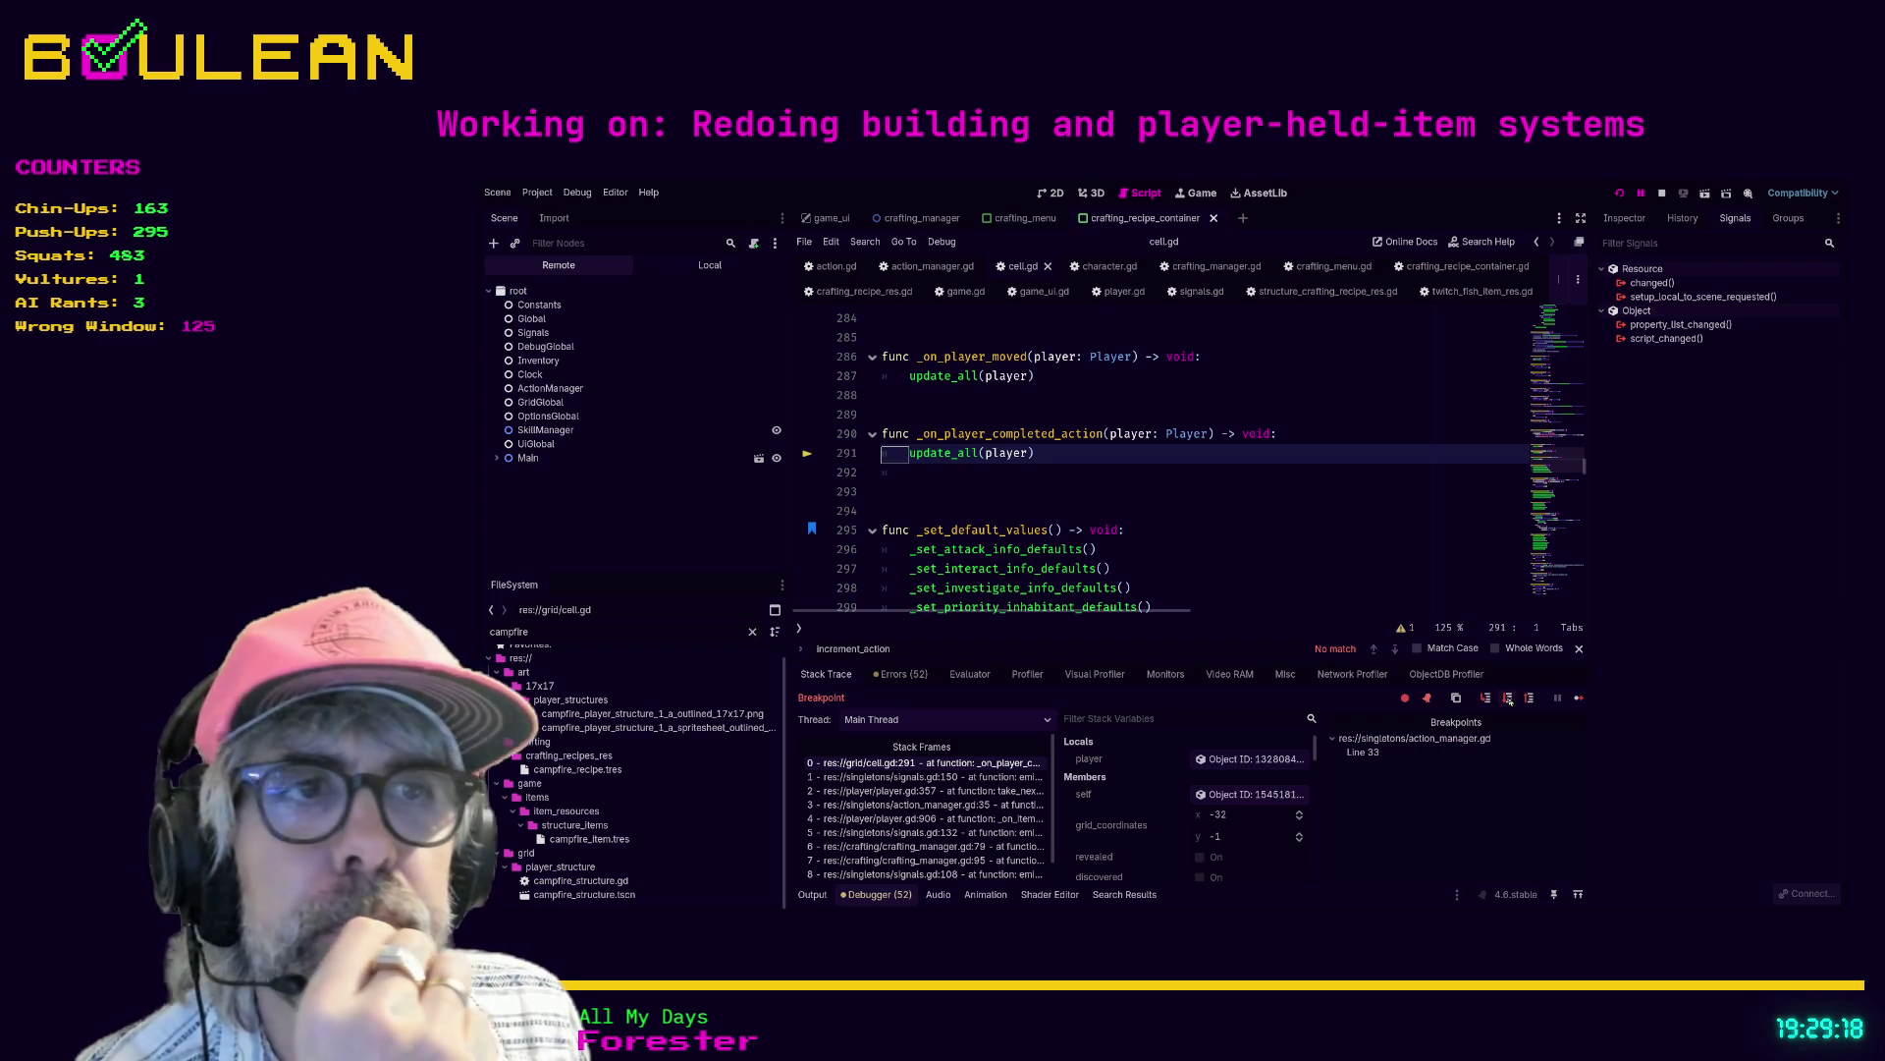
click(1509, 698)
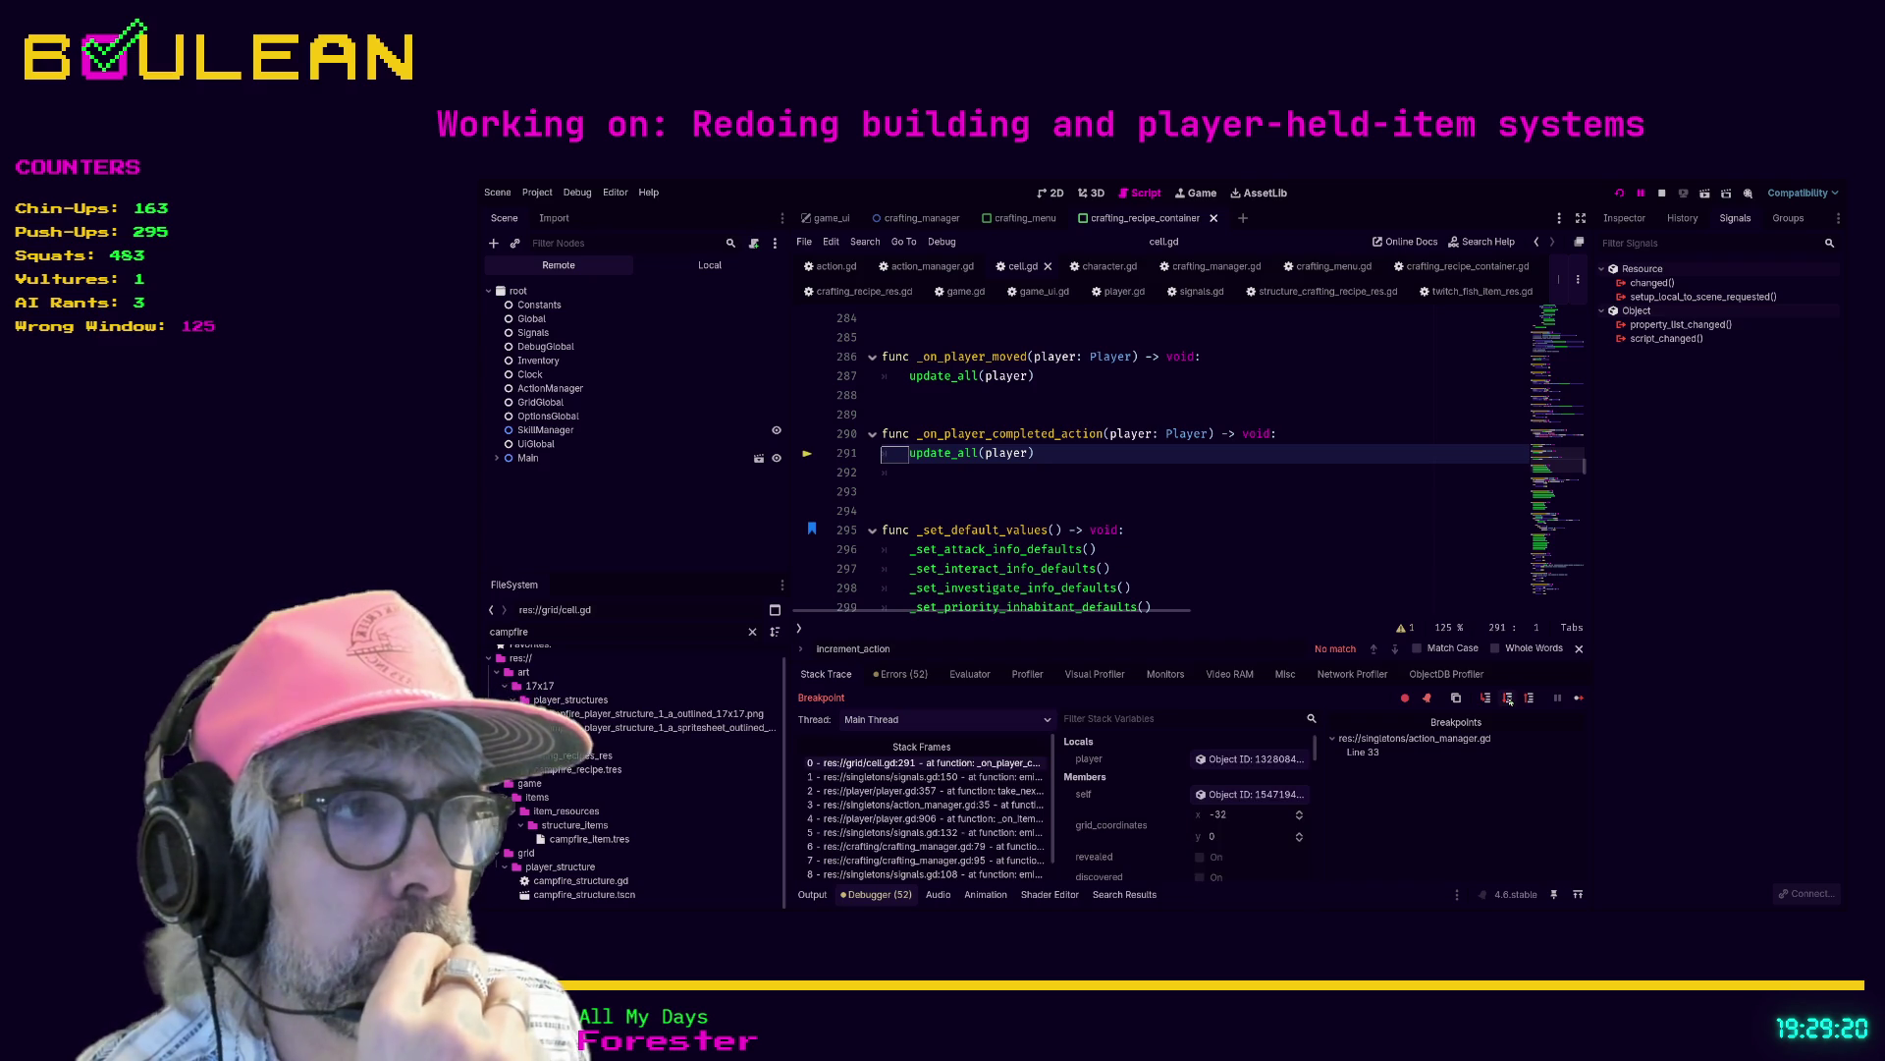
click(1509, 698)
click(1510, 698)
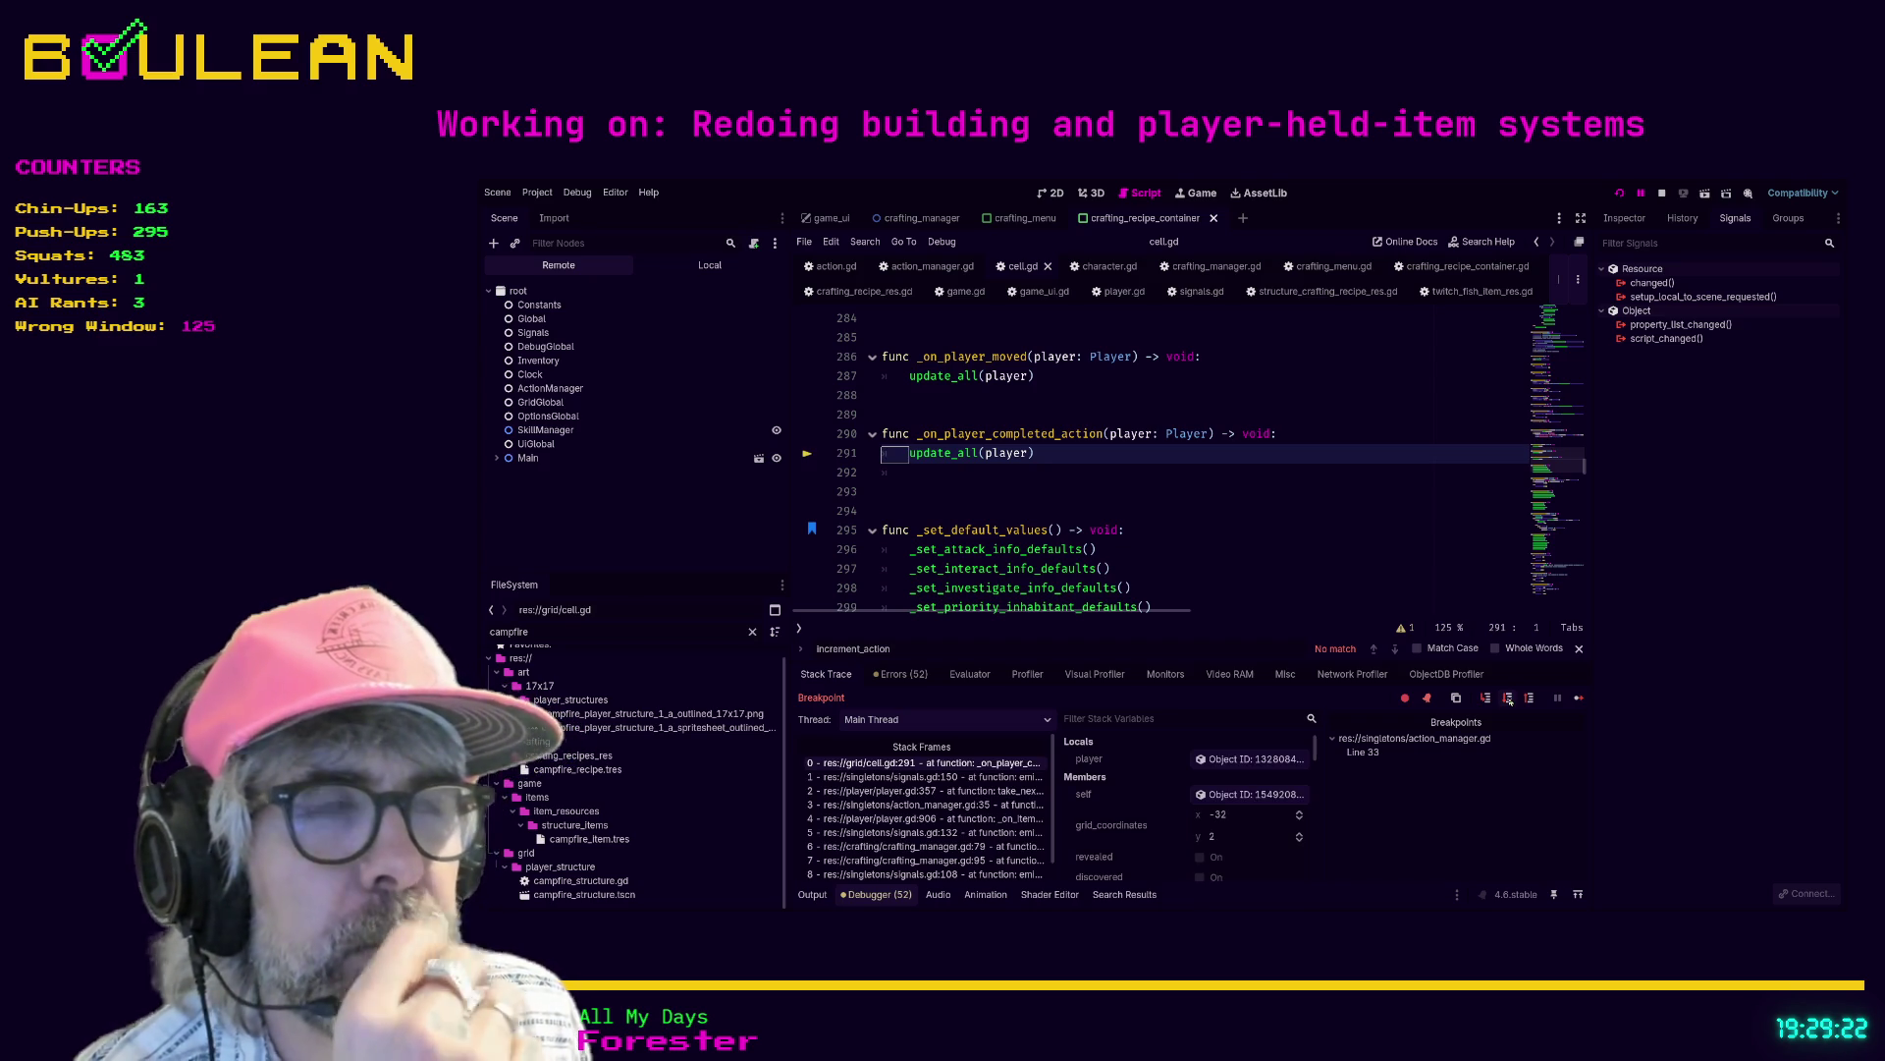
click(1510, 698)
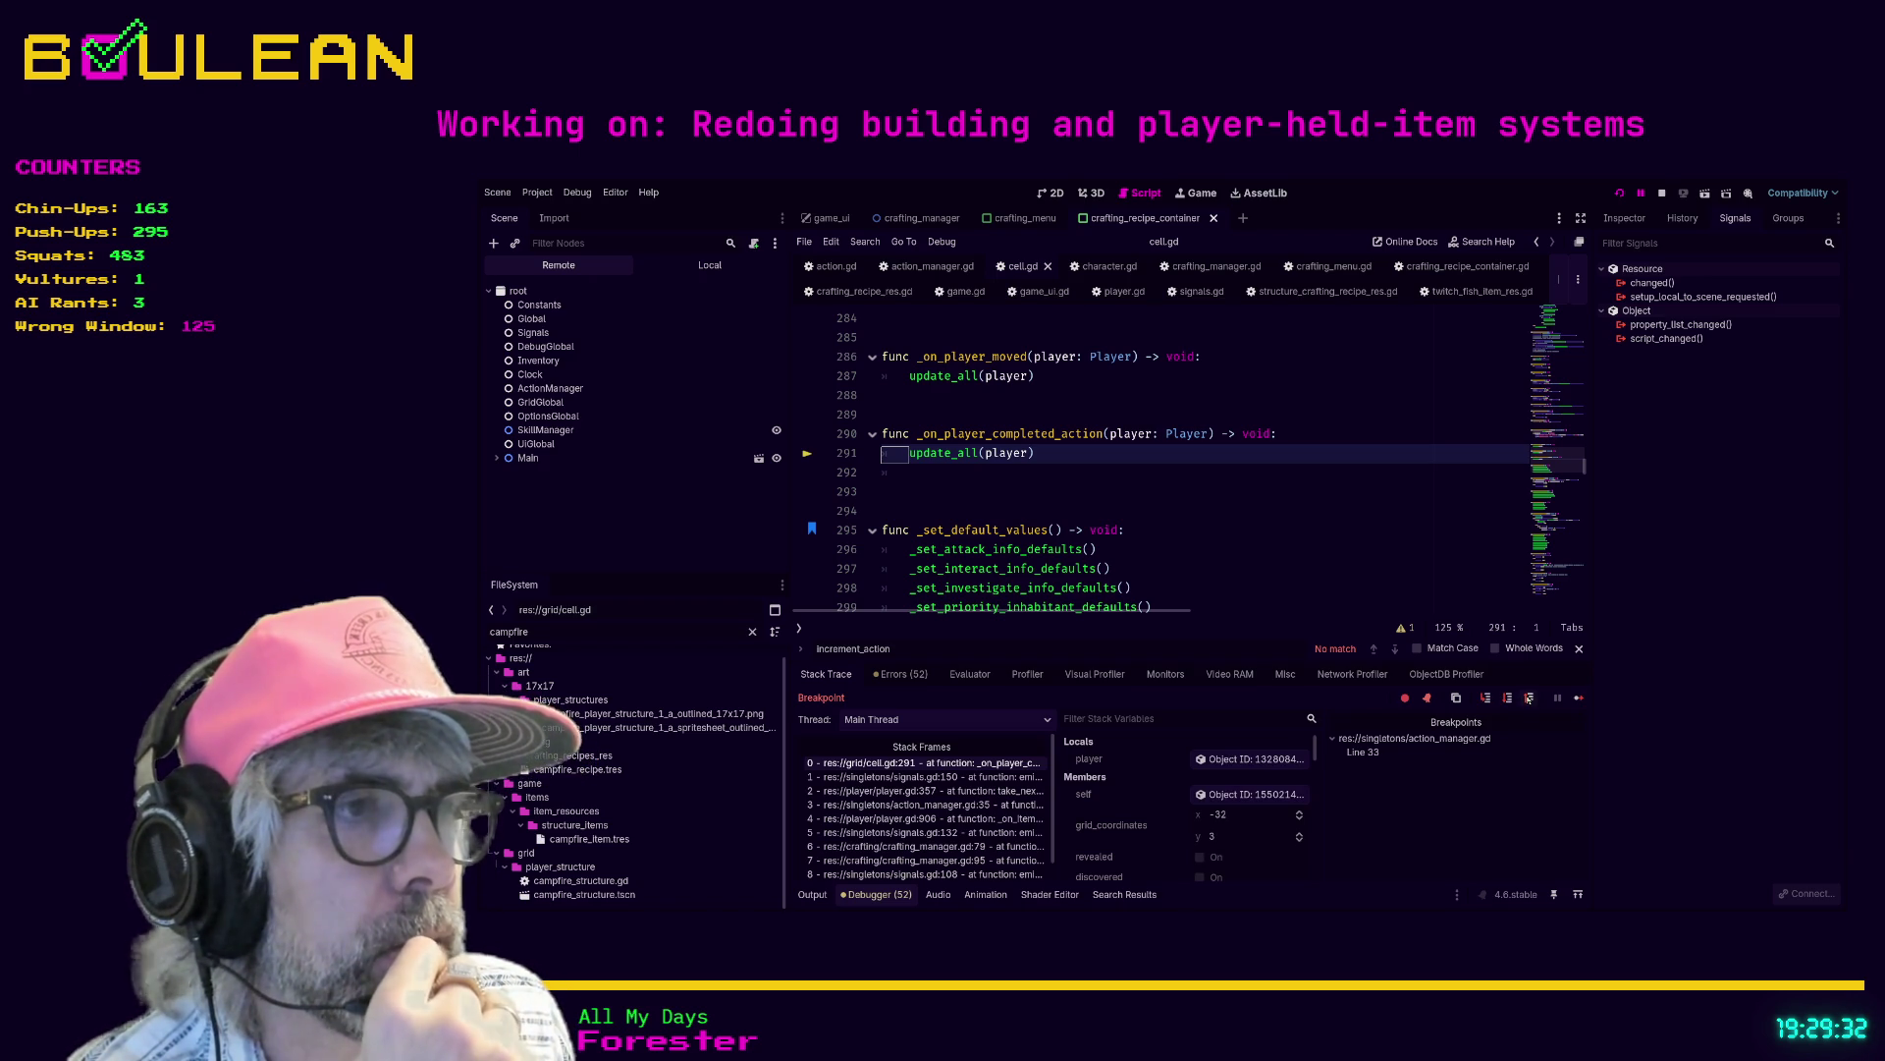
click(1529, 697)
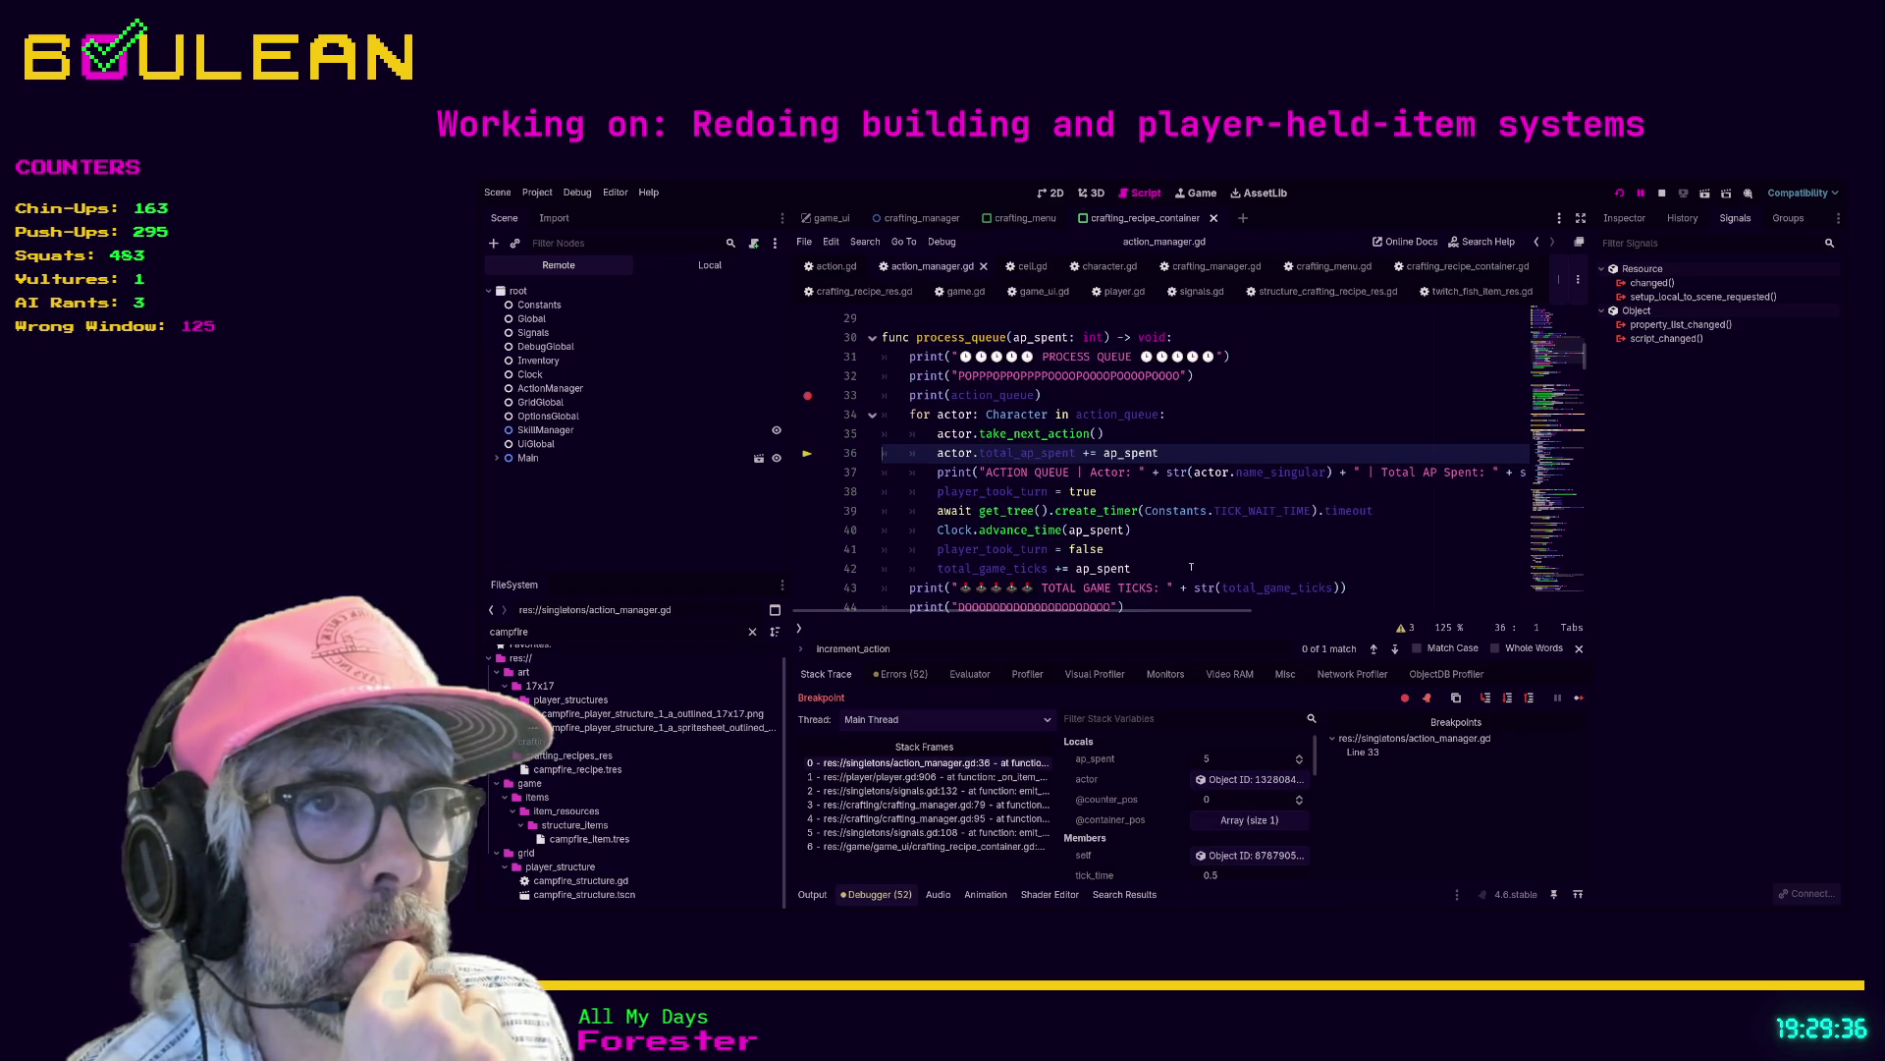
- Step past the actor print and await timer in process_queue into crafting_menu.gd line 76
scroll(1224, 510, down, 2)
scroll(1242, 530, up, 2)
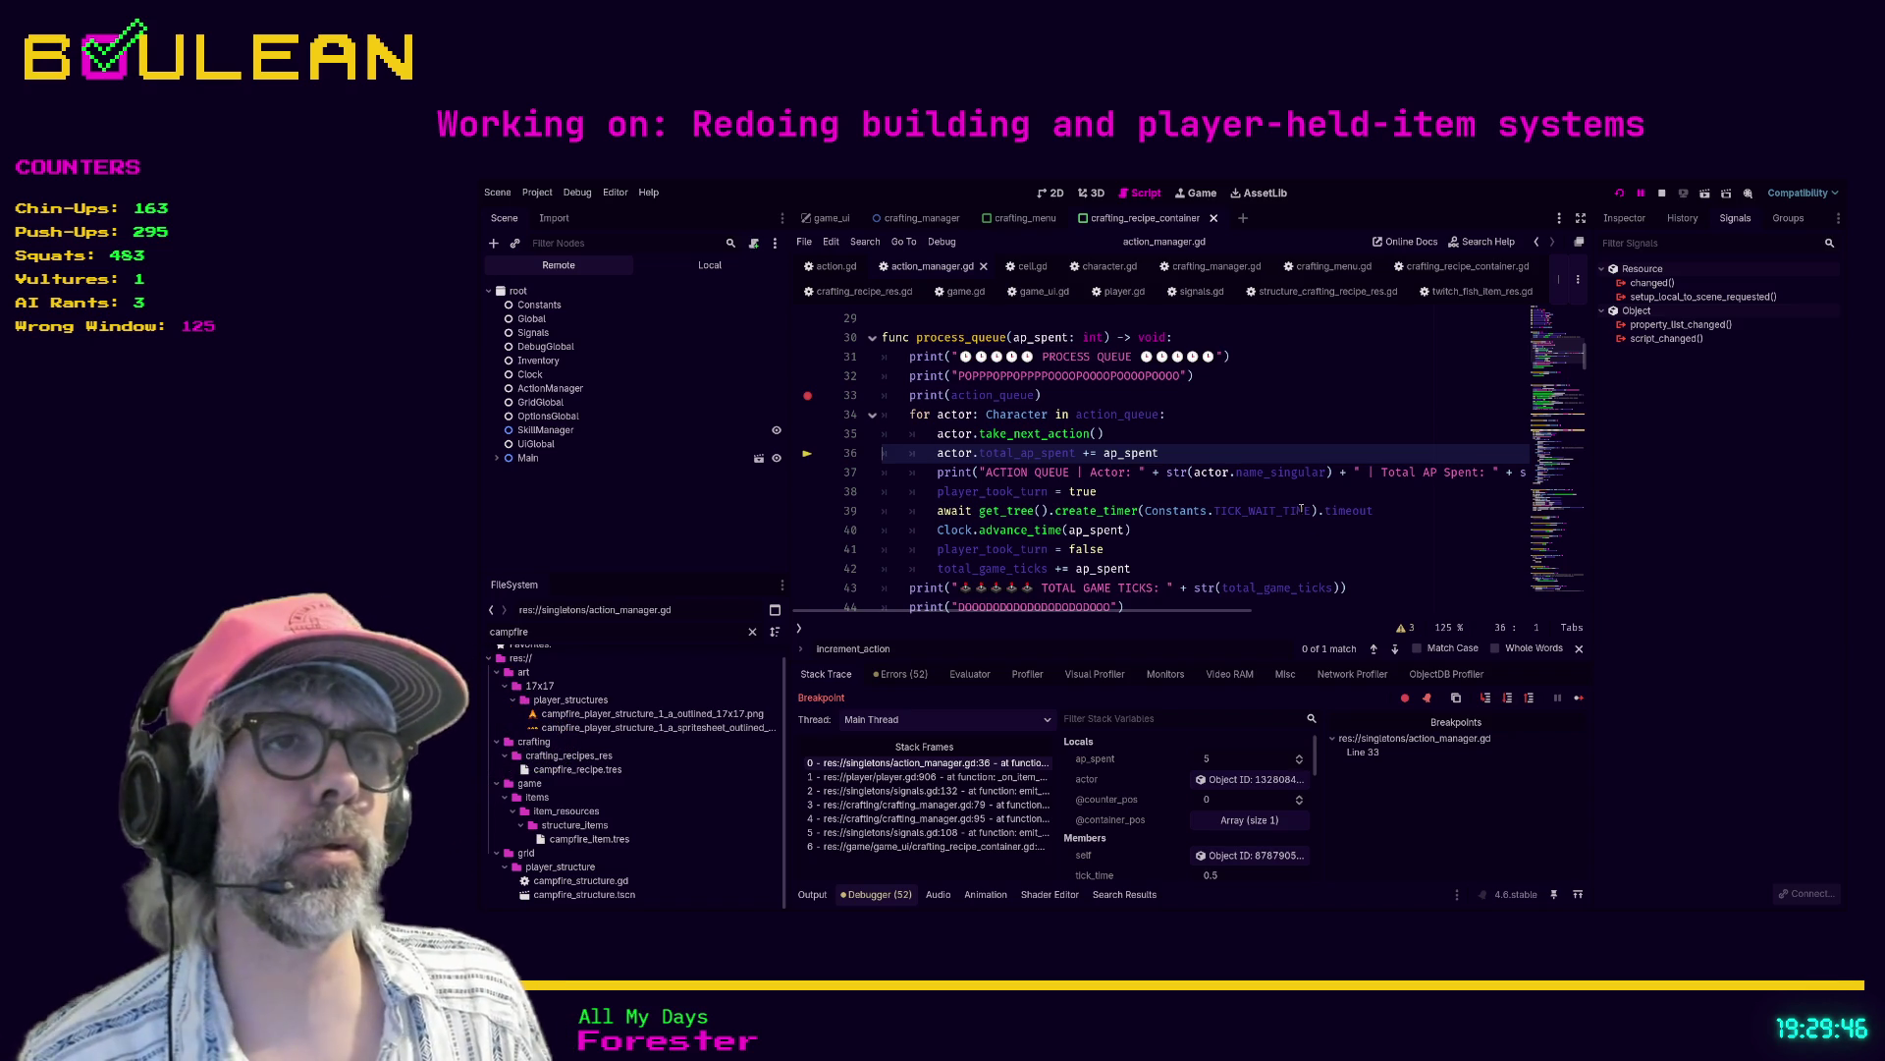
scroll(1301, 508, up, 1)
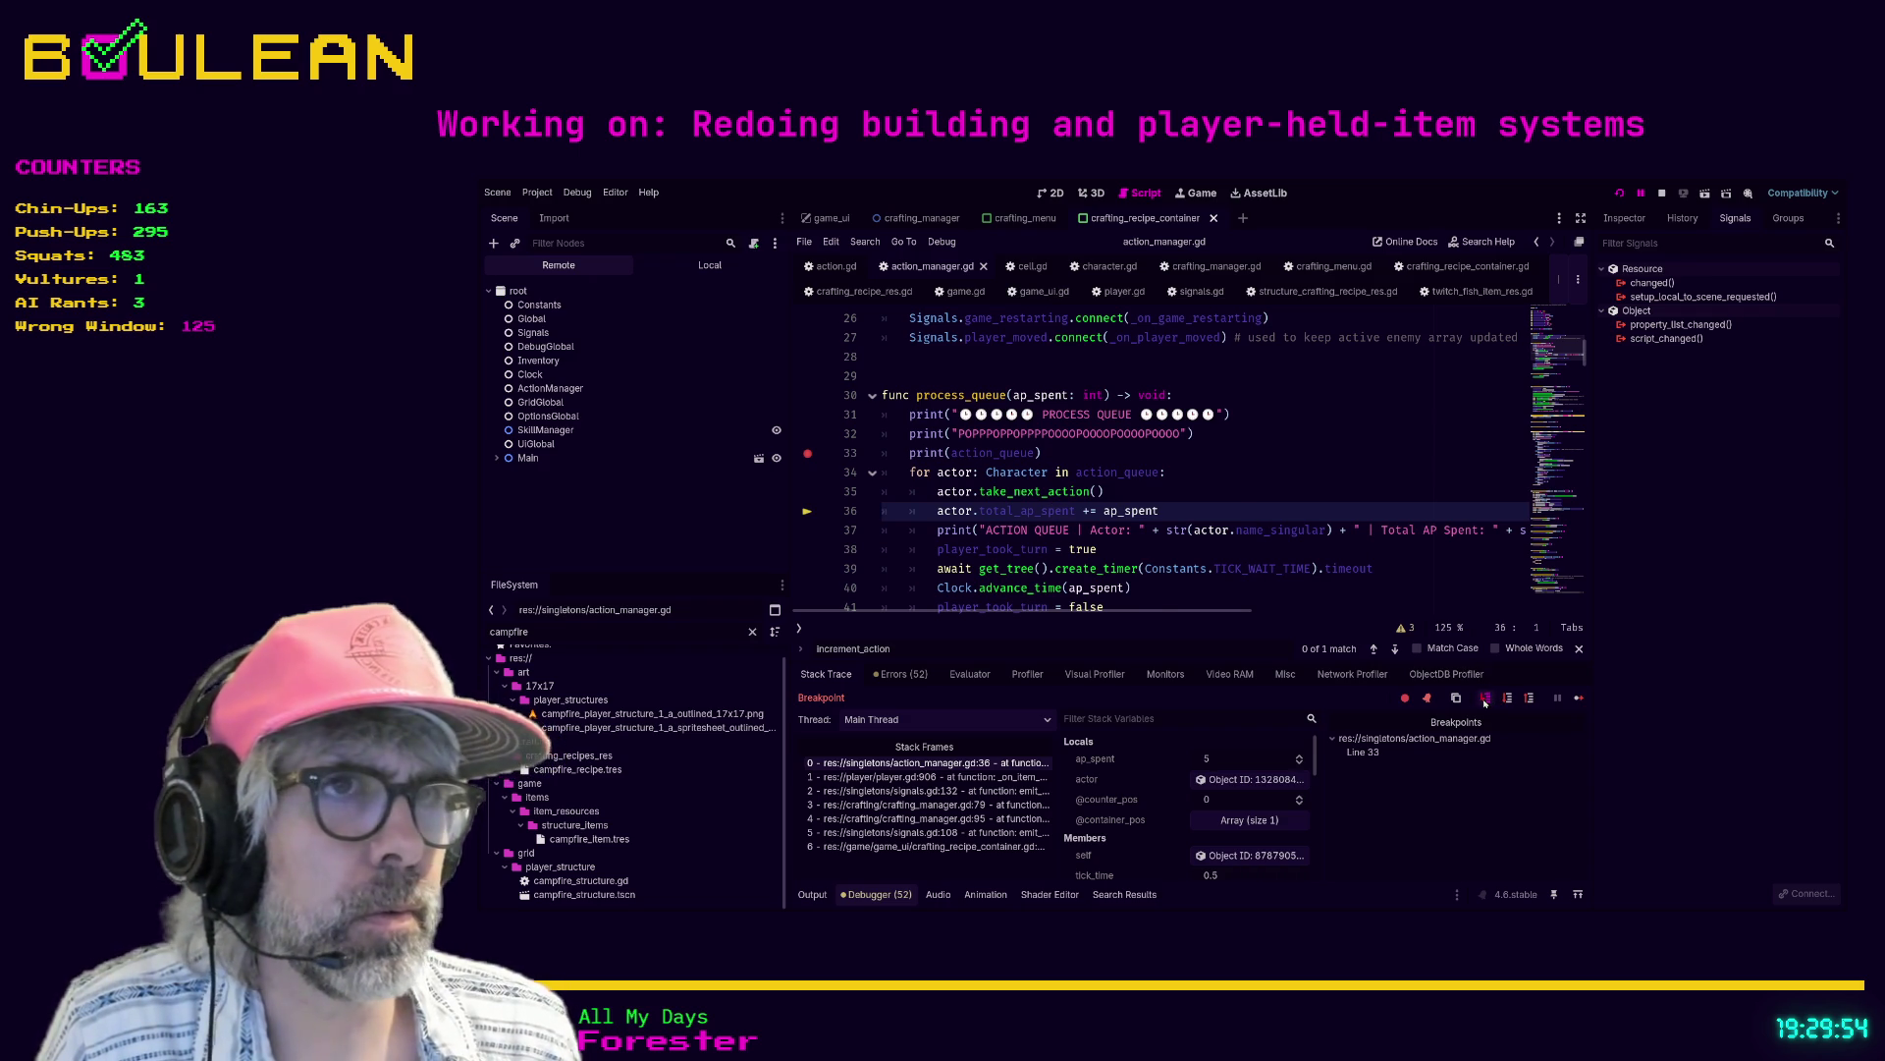
click(1484, 698)
click(1485, 698)
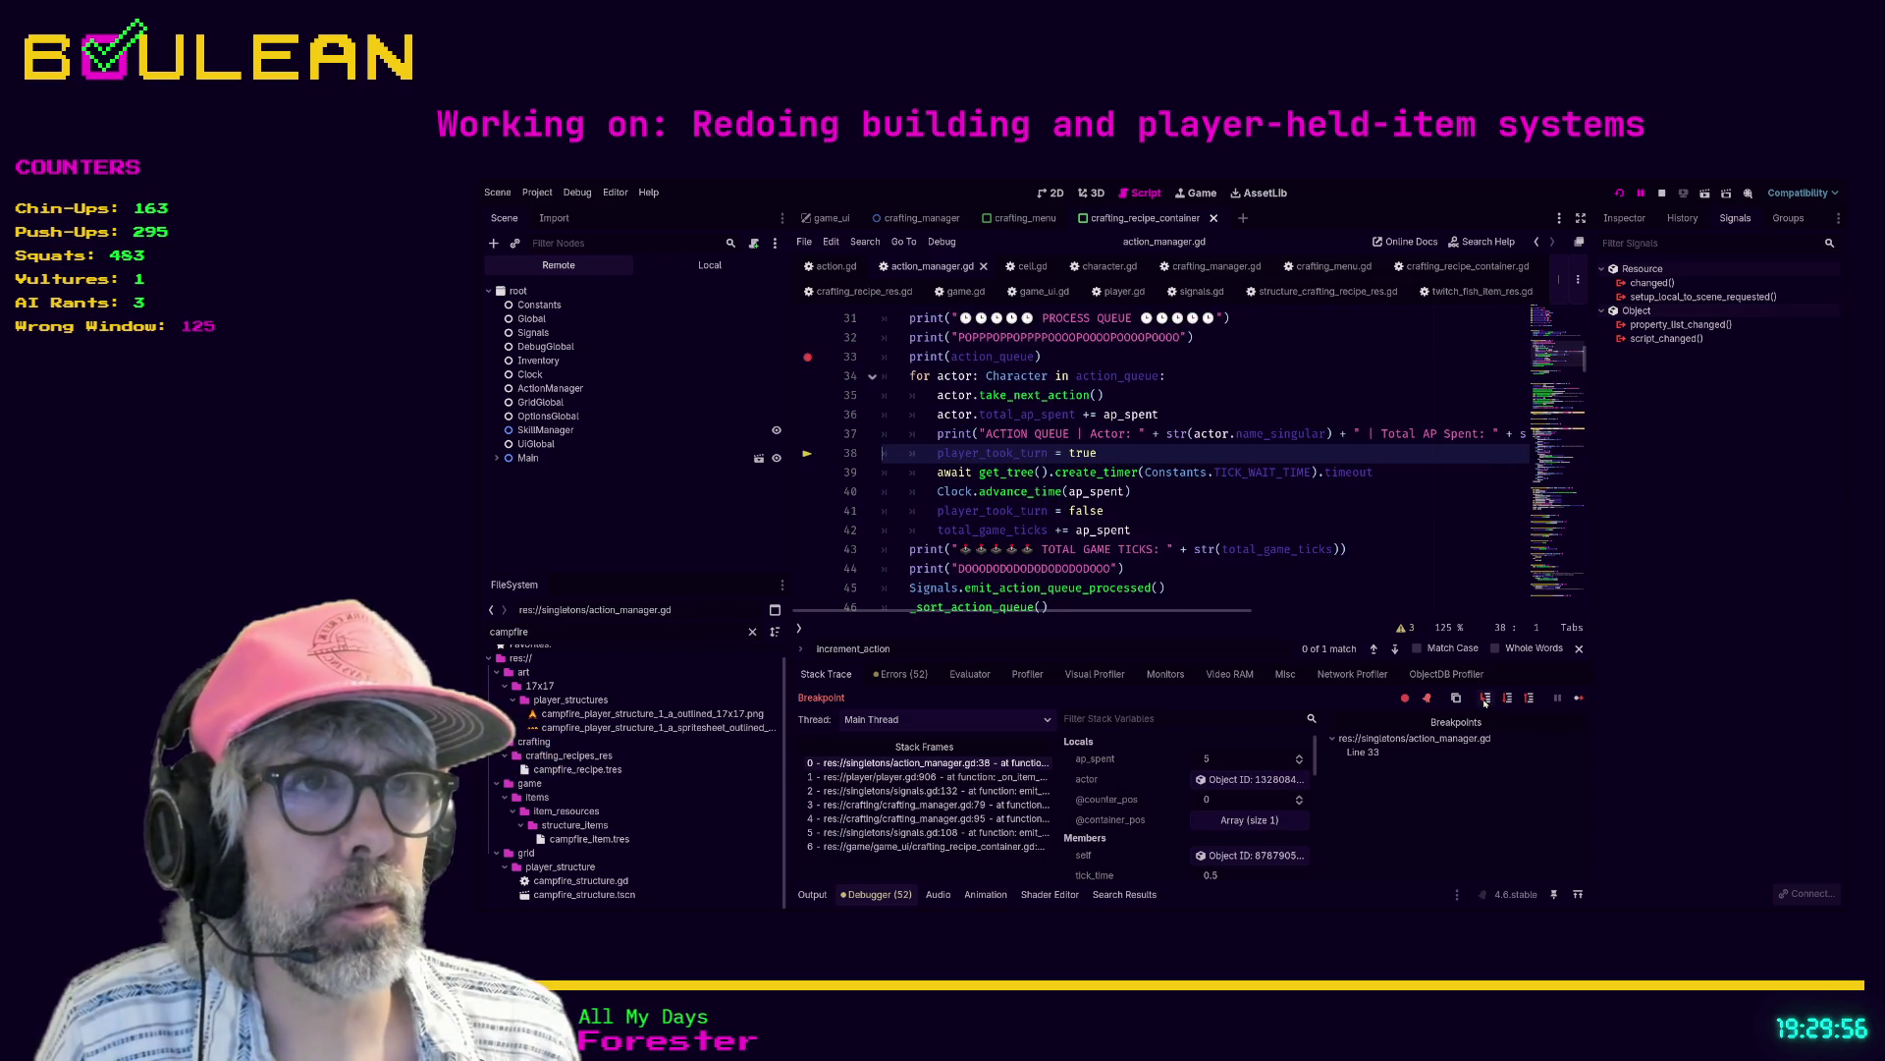
click(1485, 698)
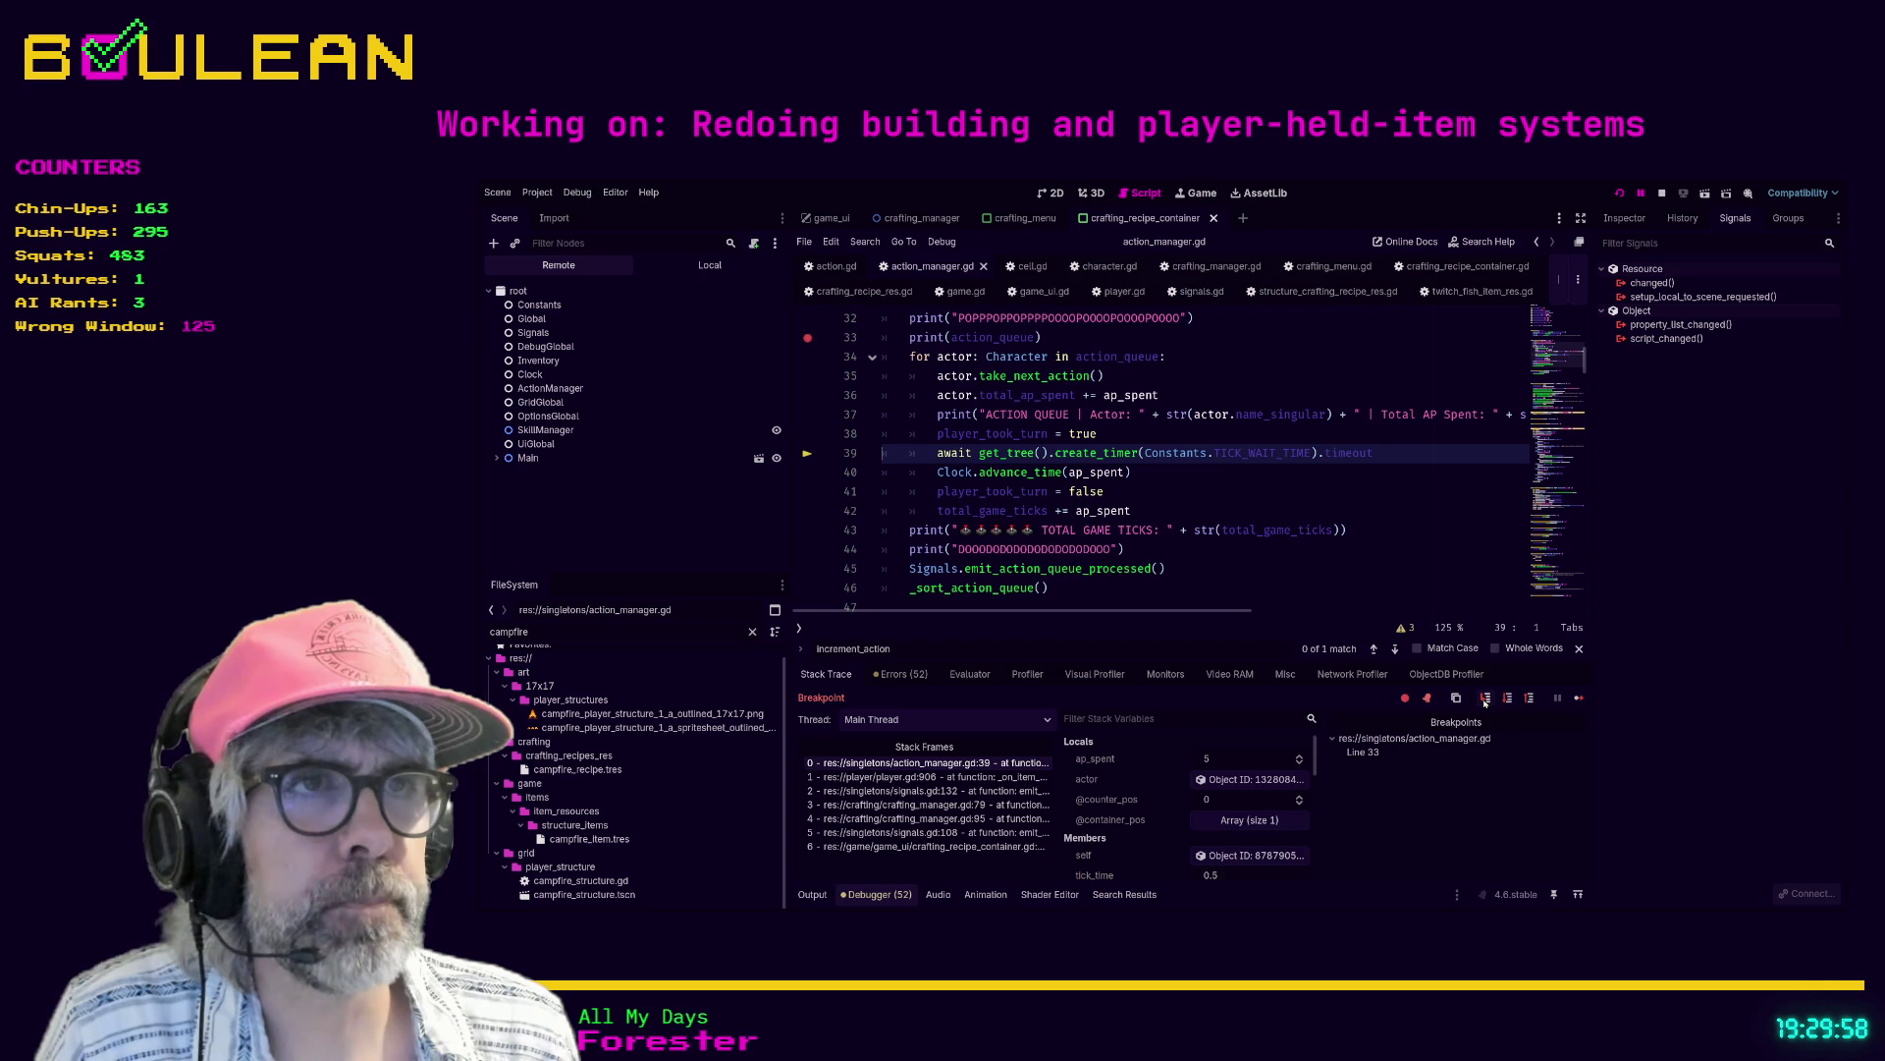
click(1484, 698)
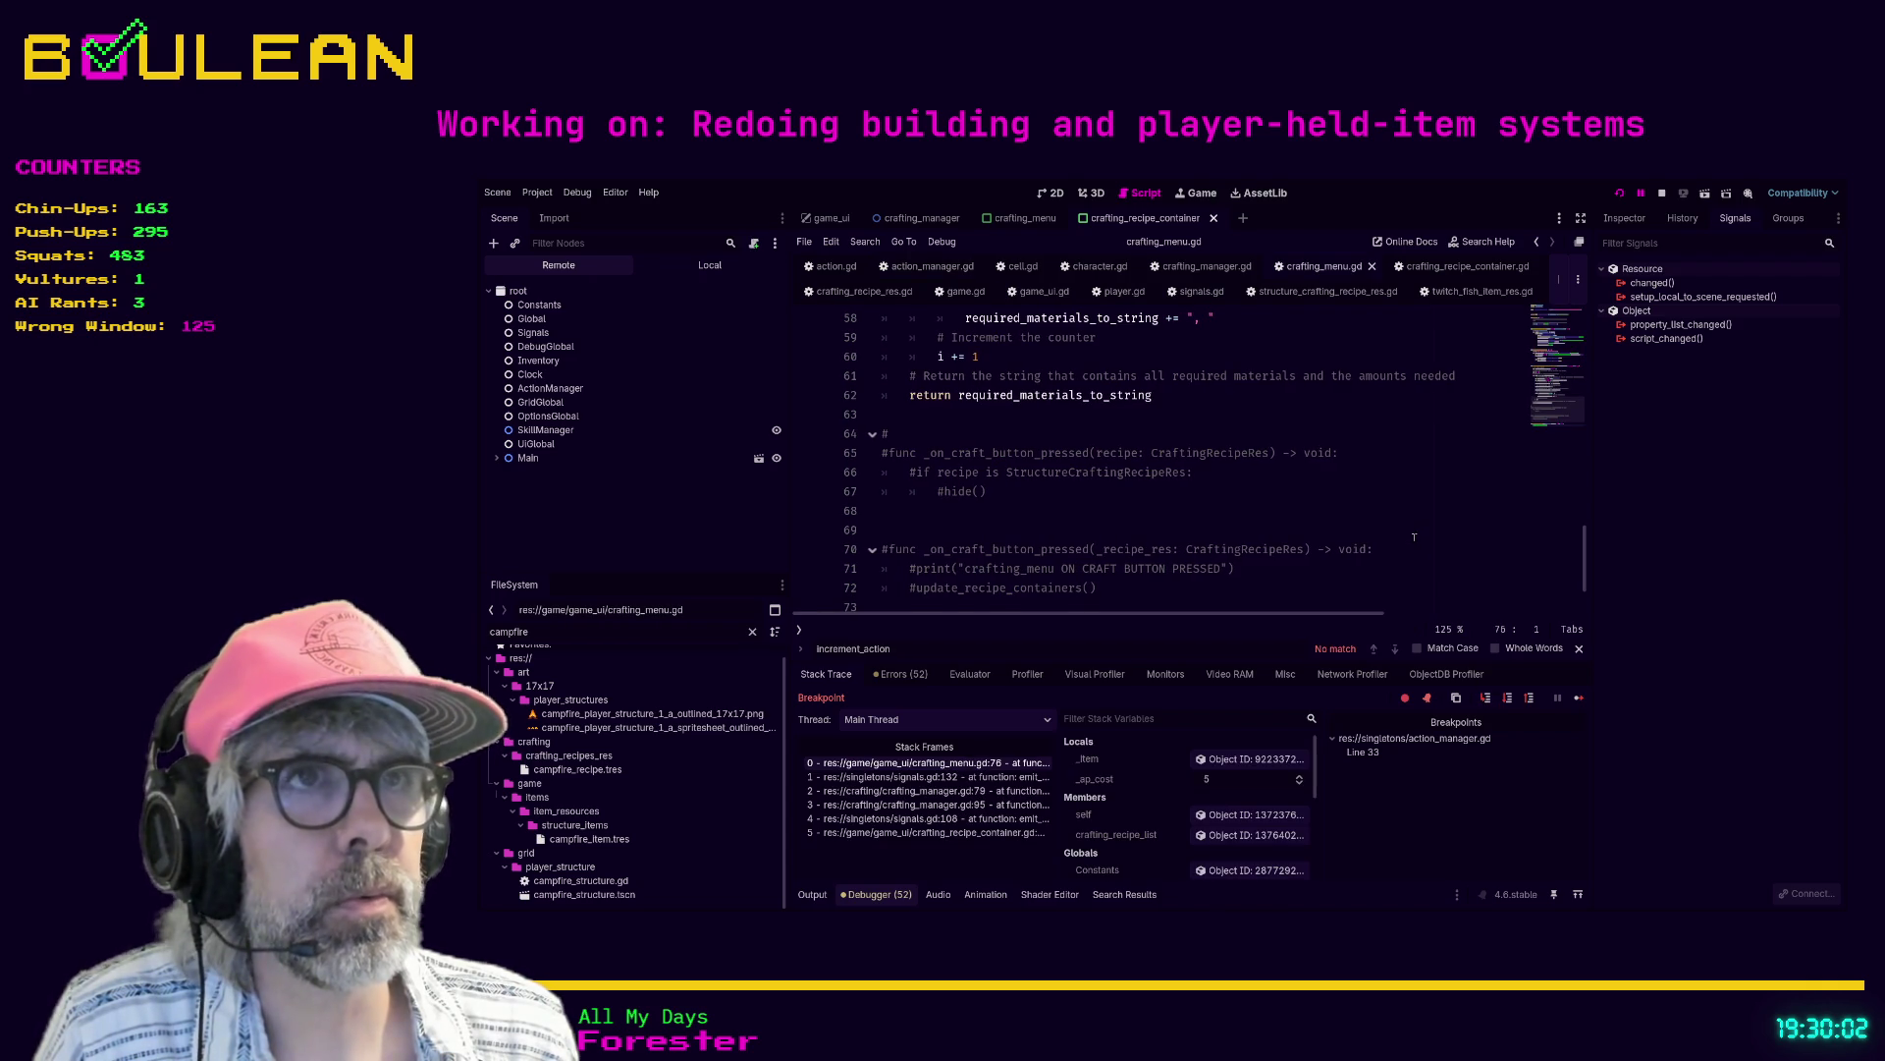
- Inspect the stack frames: crafting_menu.gd 76, signals.gd 132, crafting_manager.gd 79, then back to top
scroll(1414, 537, up, 2)
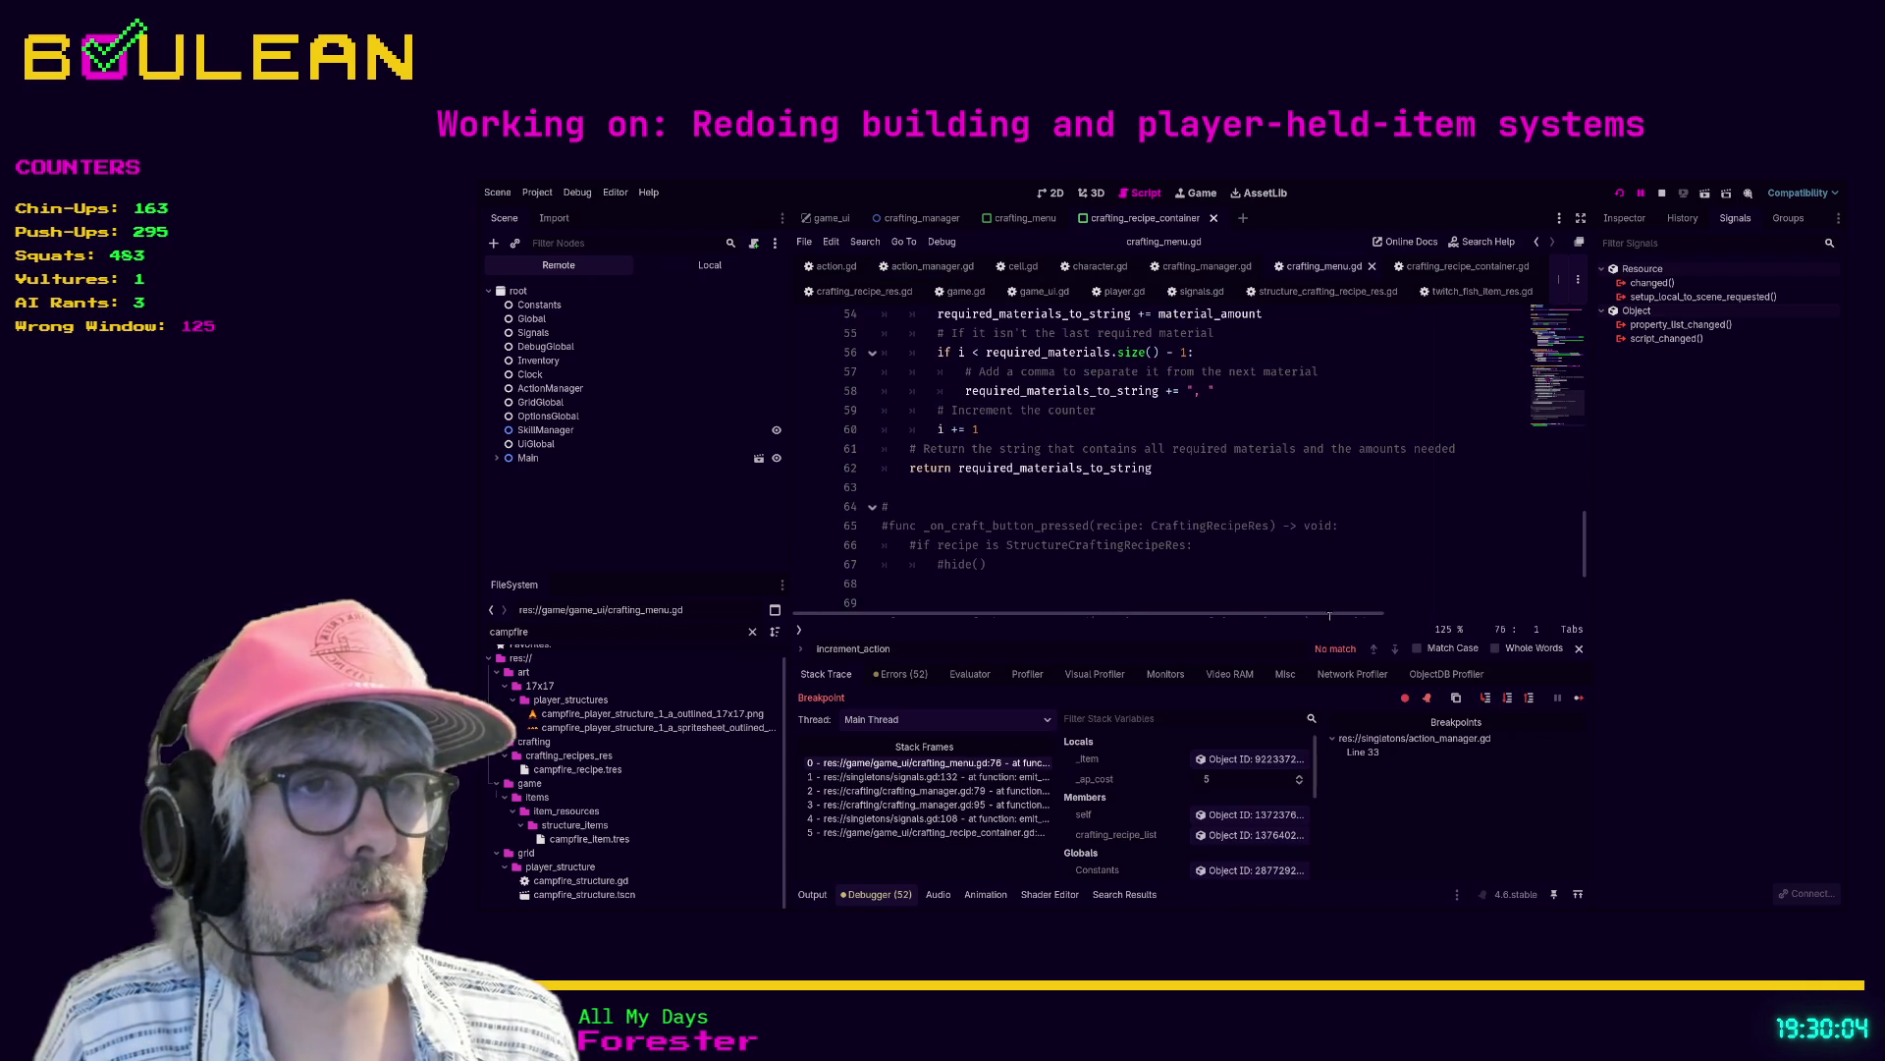
click(1007, 765)
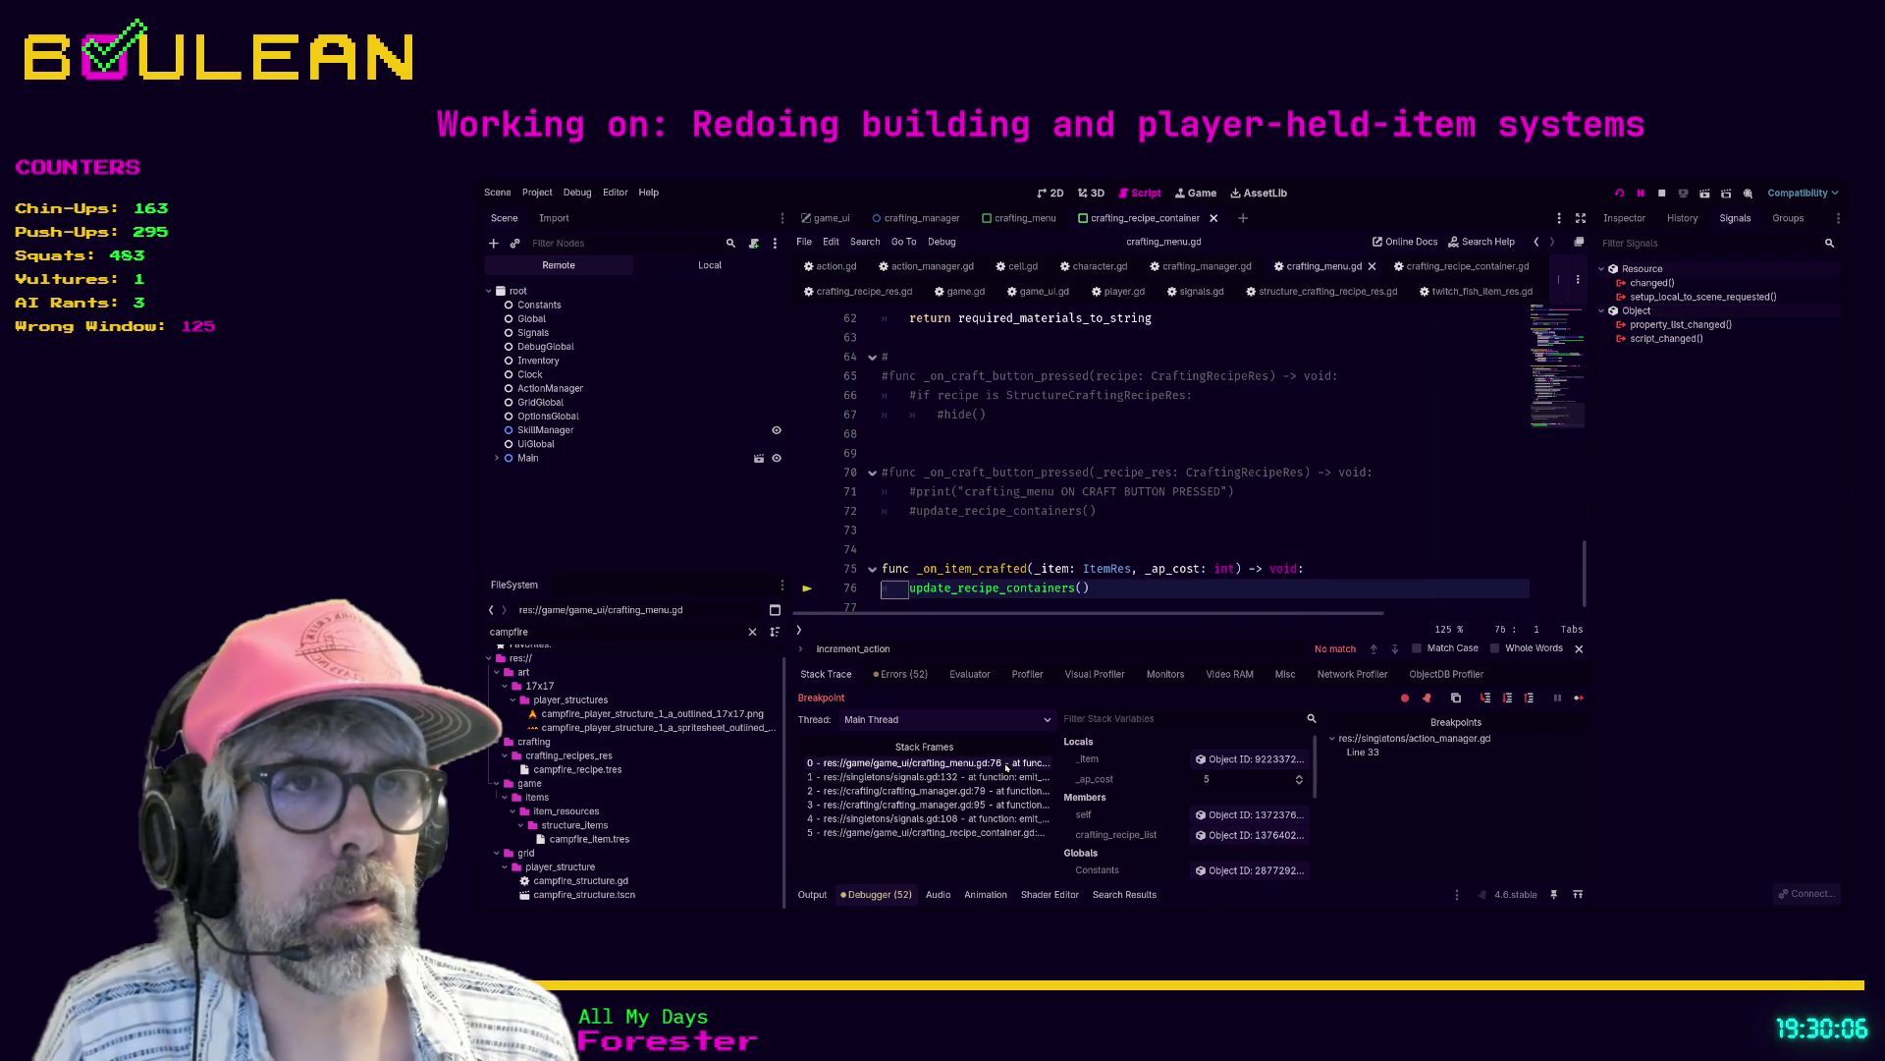
click(1003, 778)
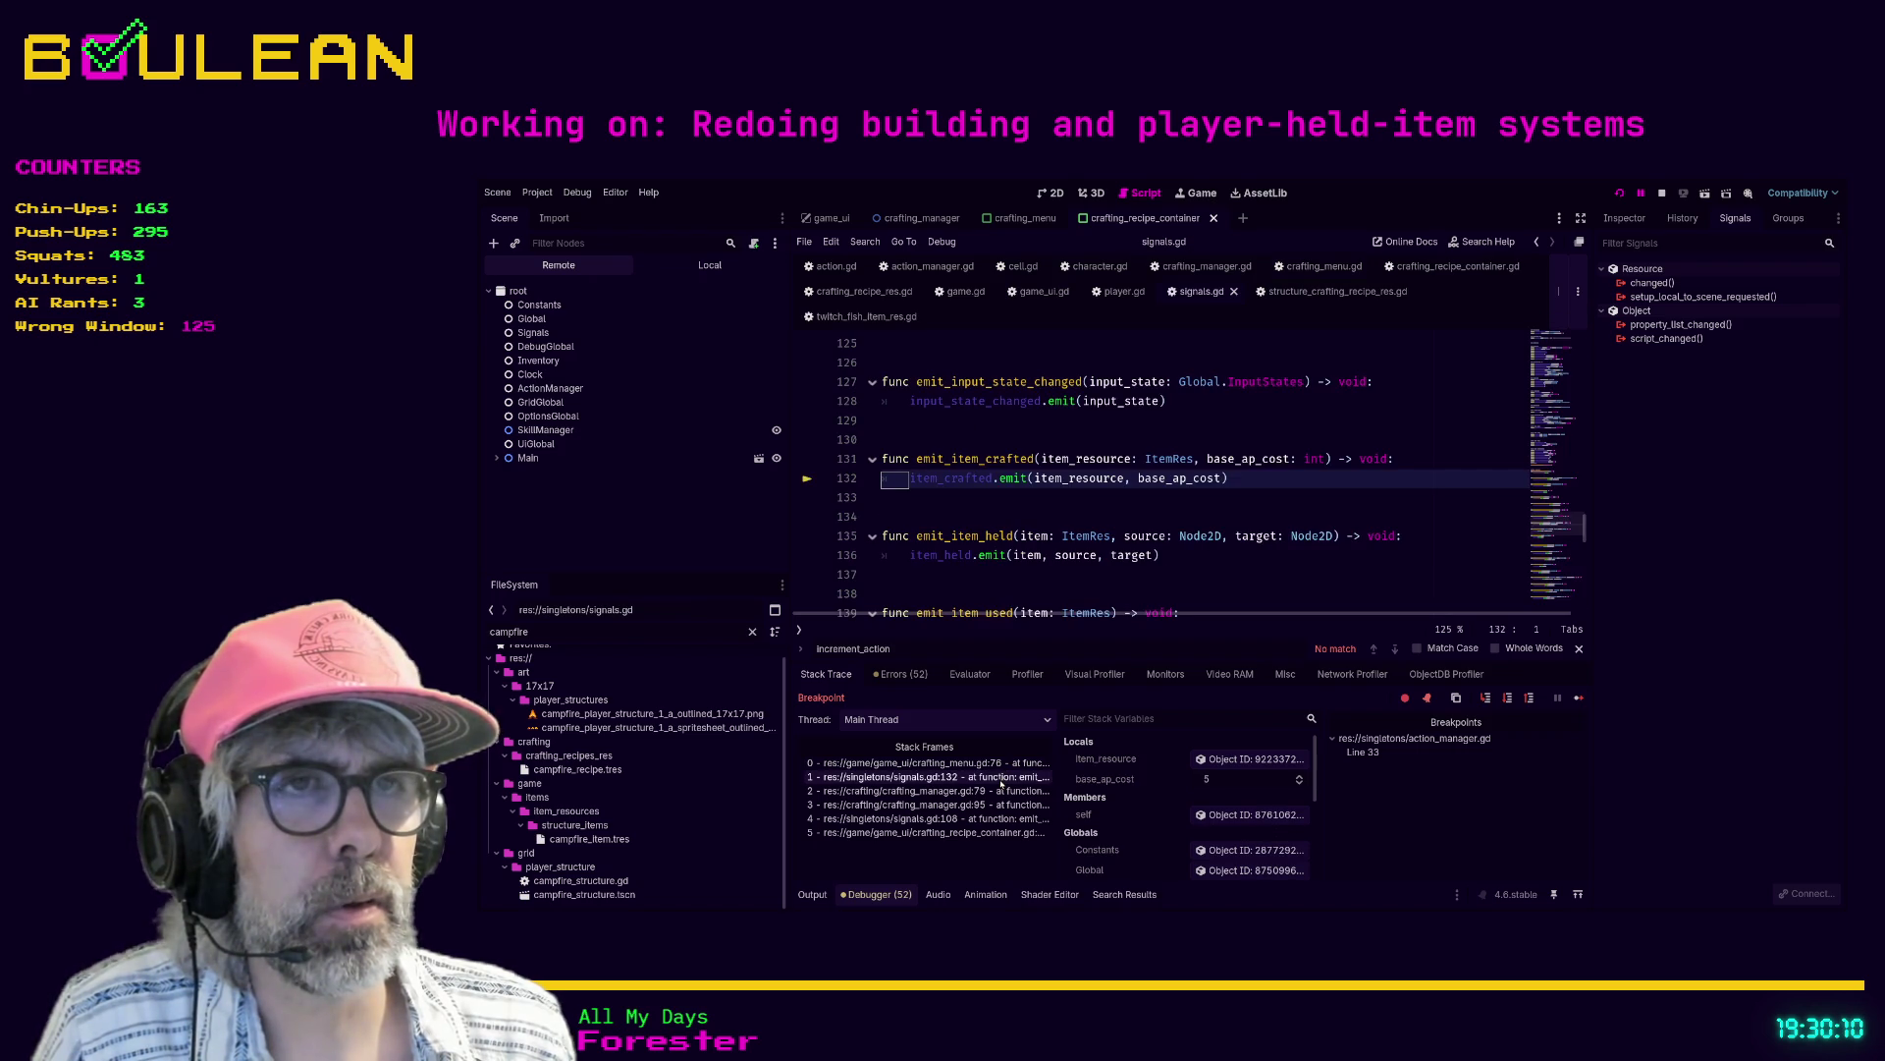
click(994, 792)
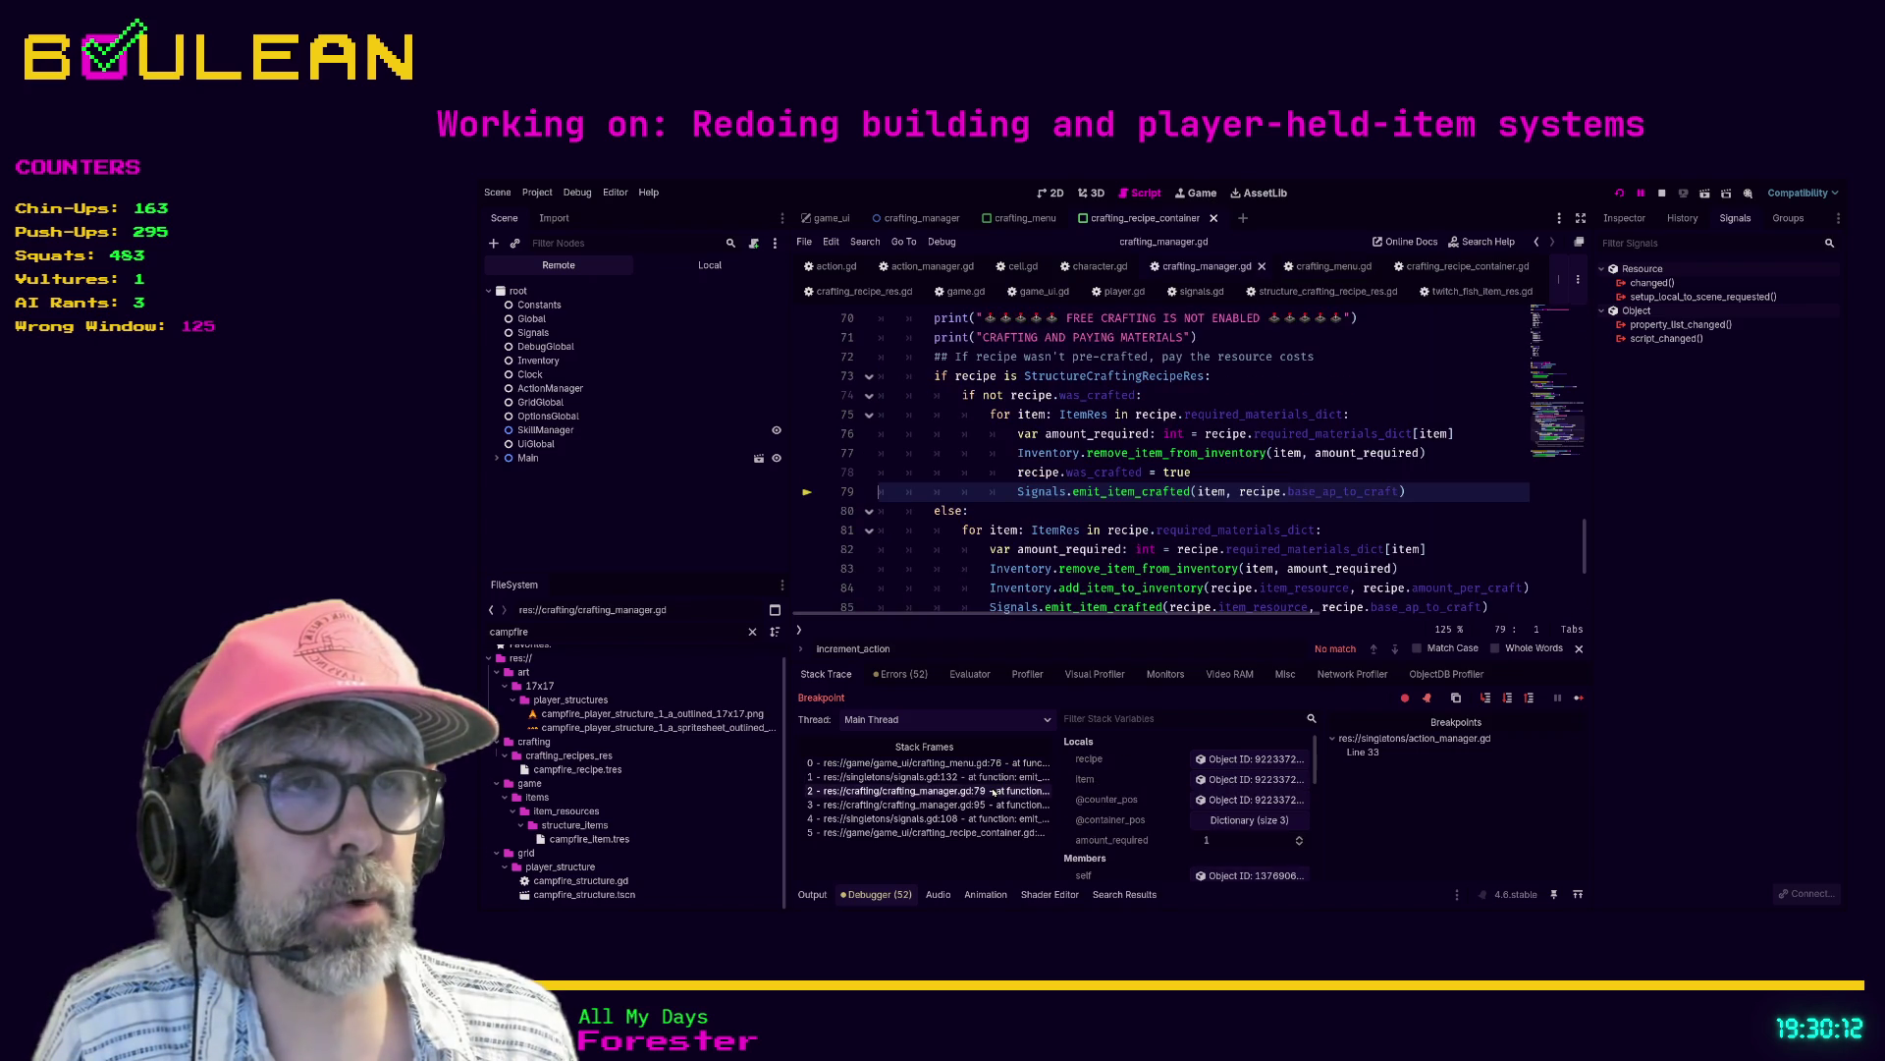
click(992, 763)
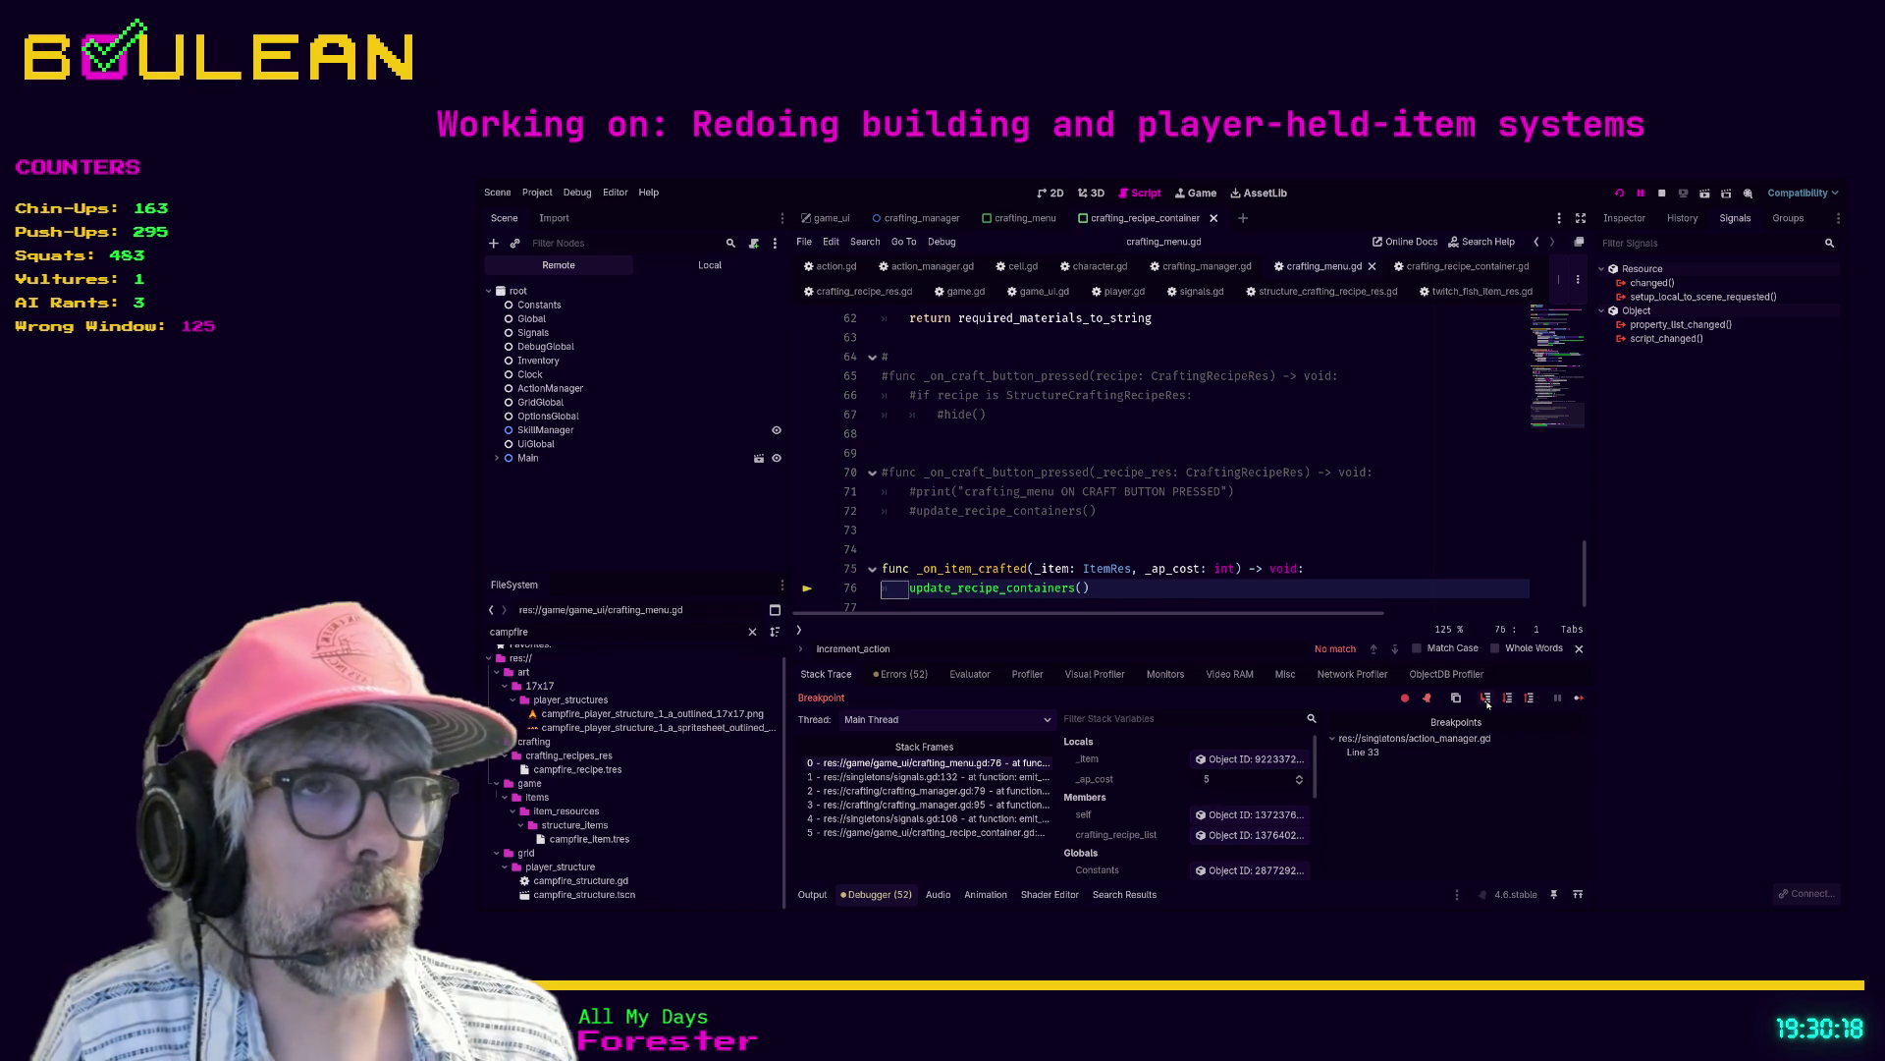
- Step into update_recipe_containers and its loop, then into check_for_all_required_materials at inventory.gd line 144
click(1486, 699)
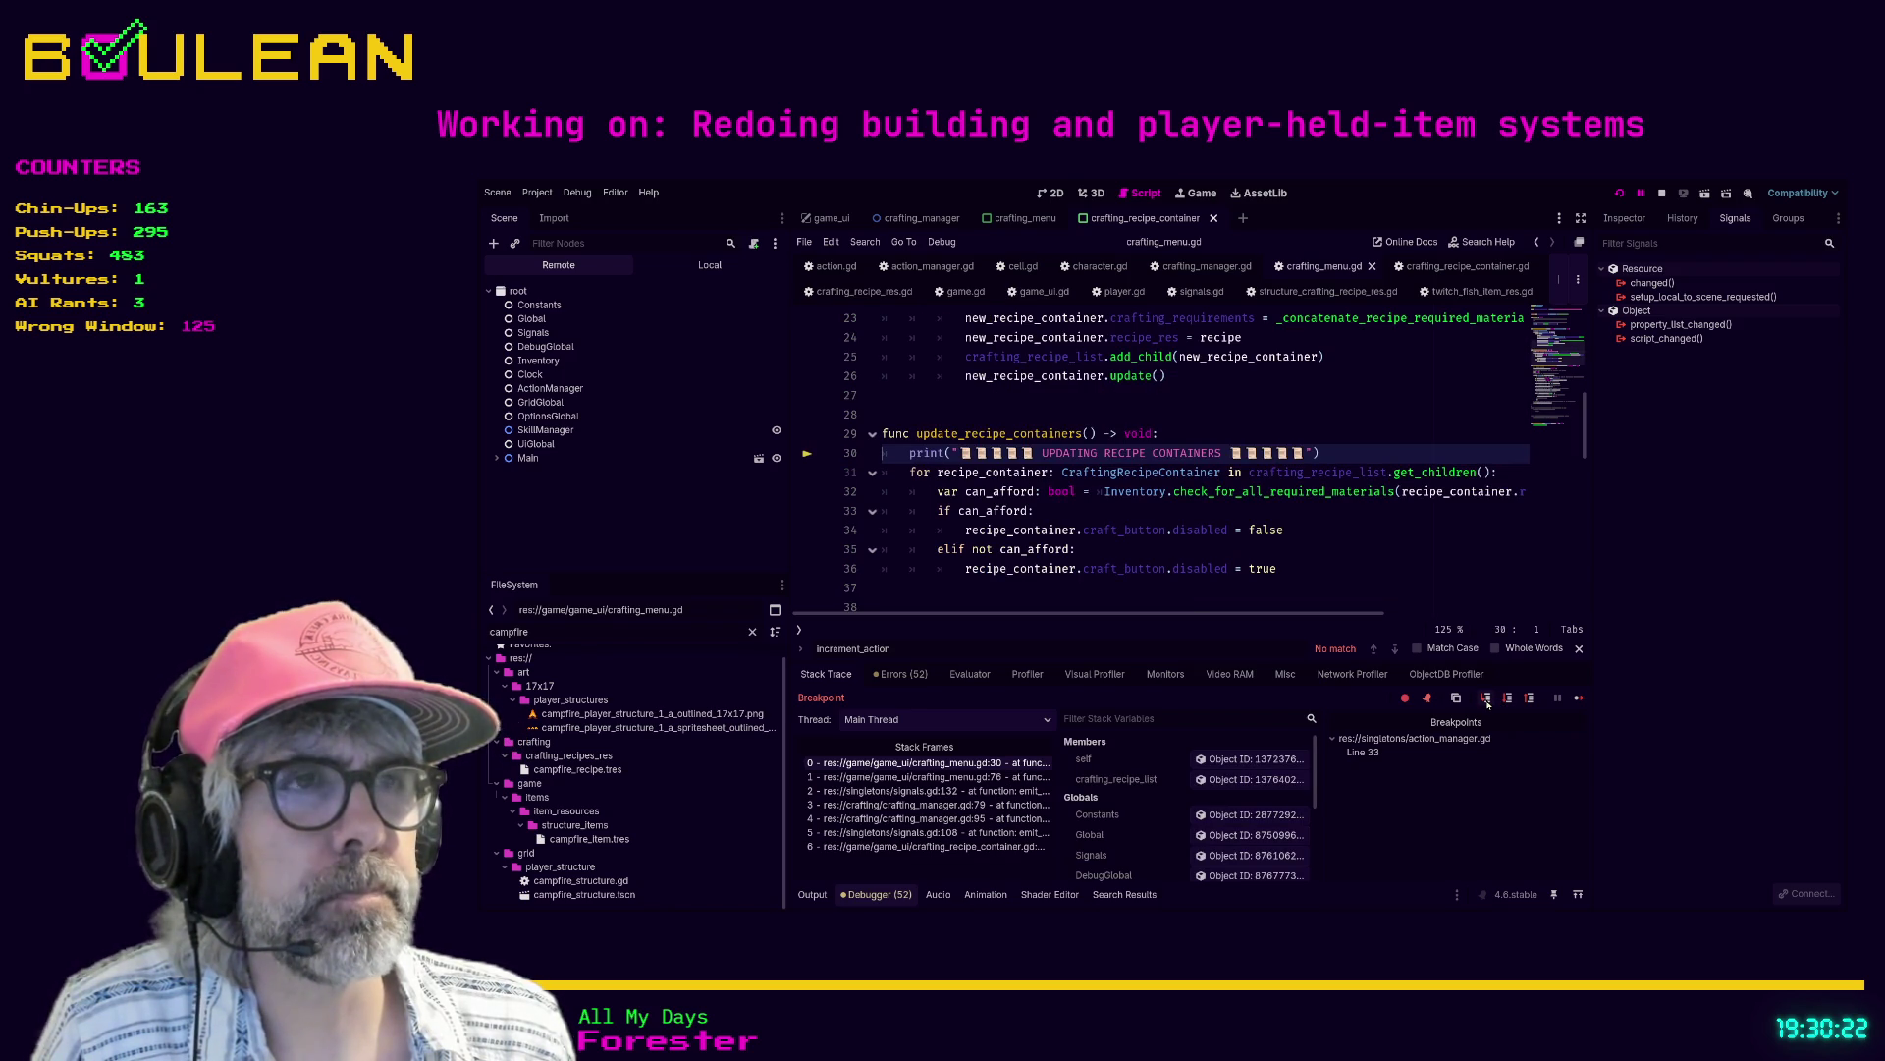
click(1488, 703)
click(1488, 703)
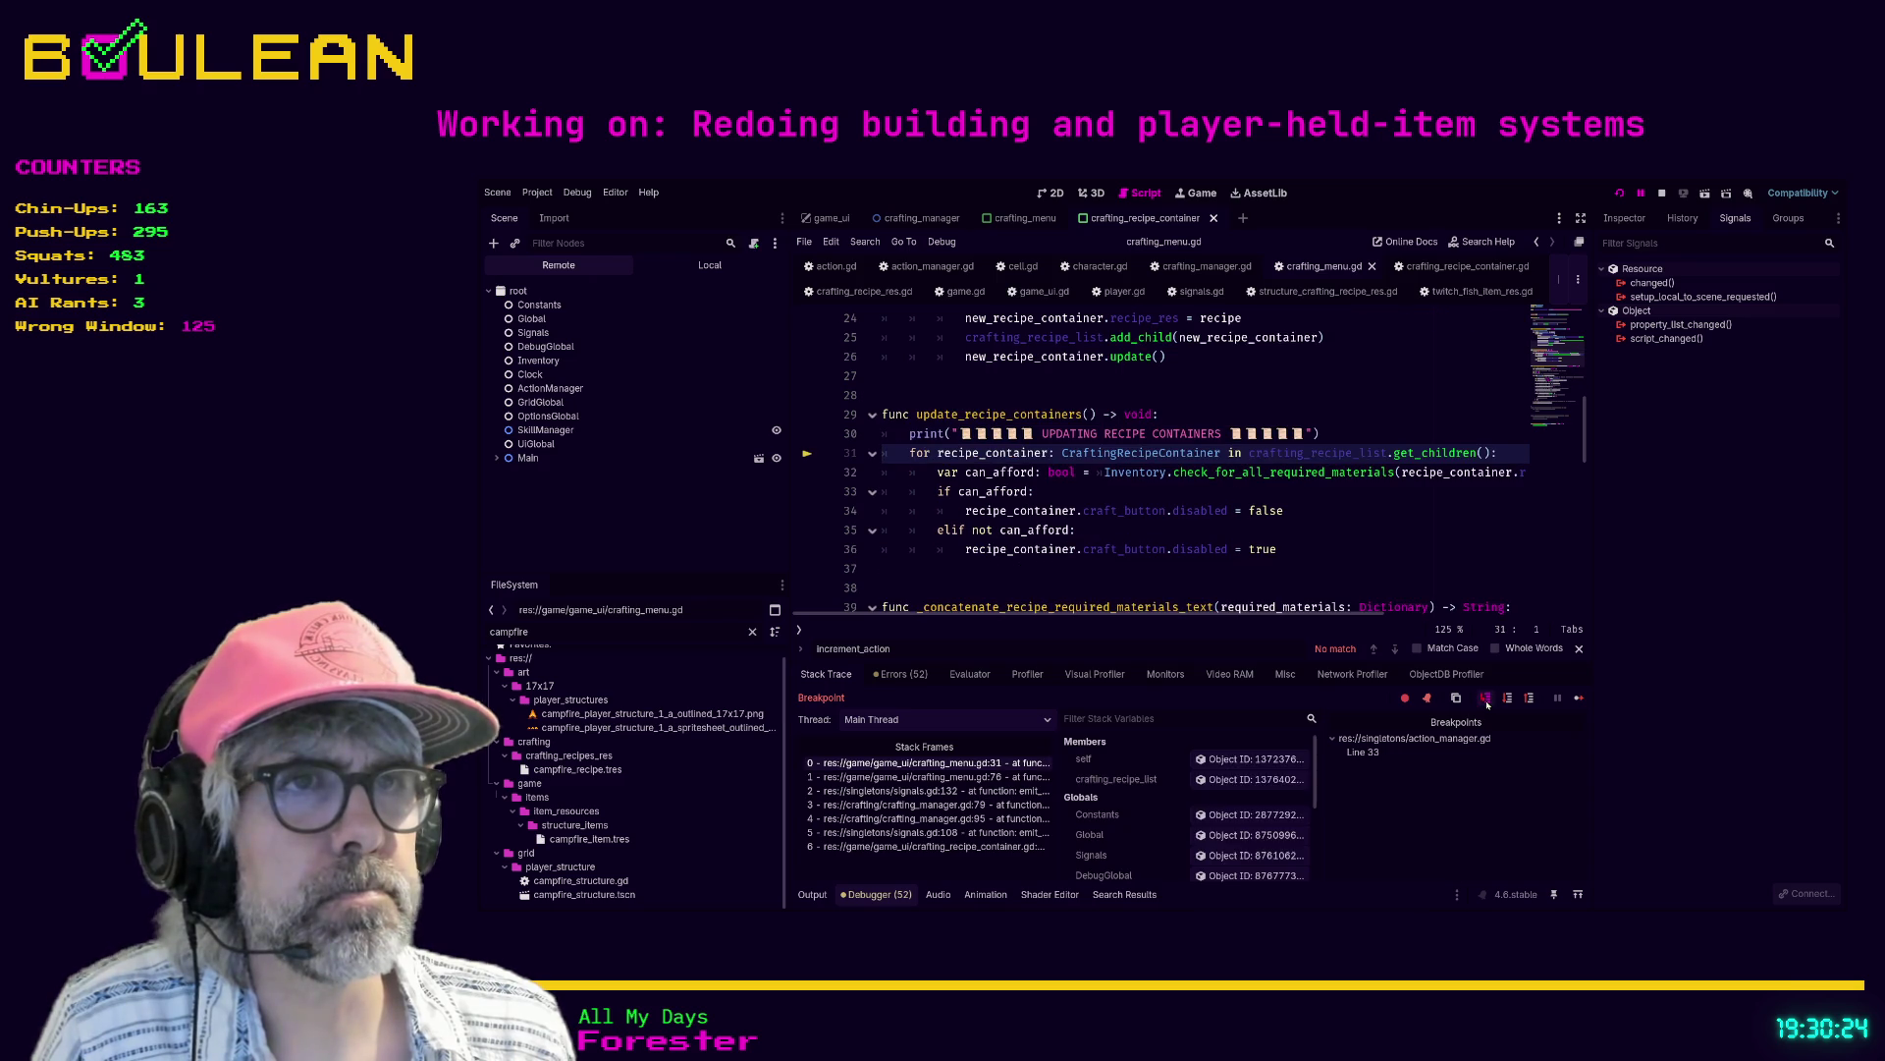
click(1487, 703)
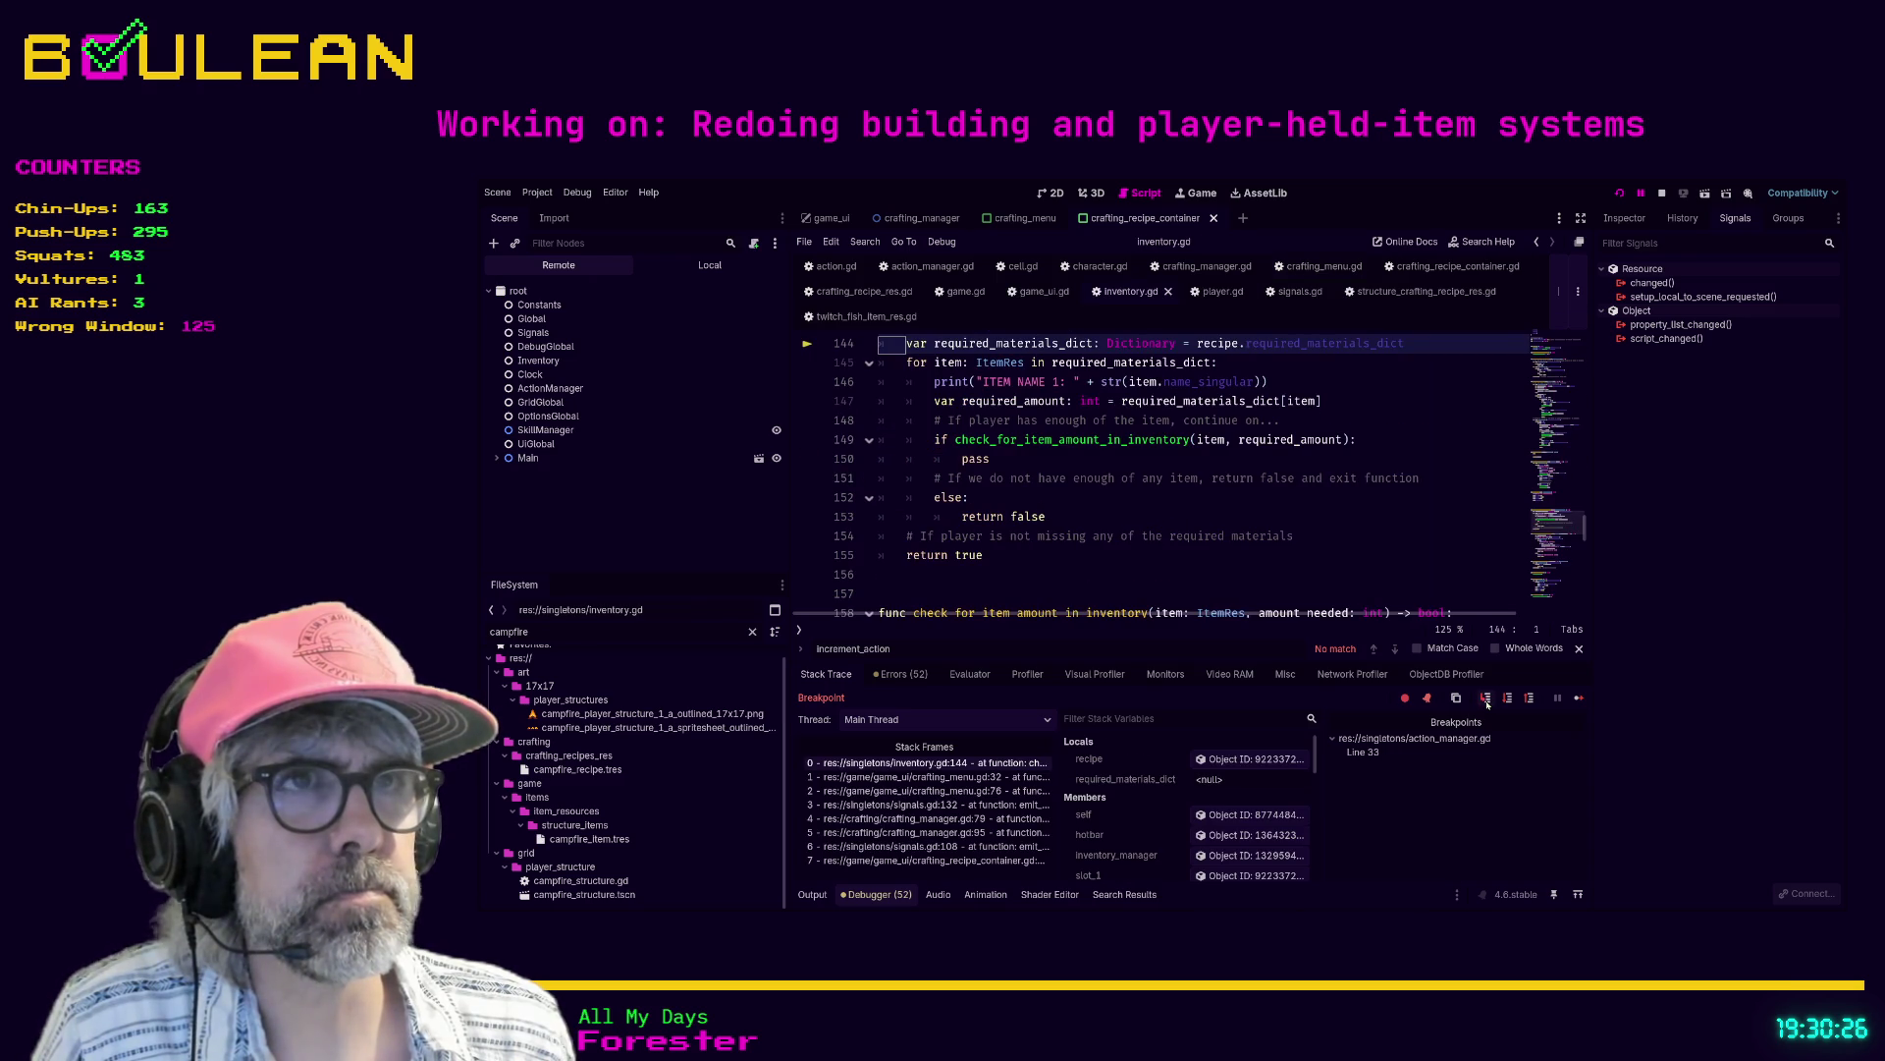
- Step through the required-materials loop and item name print into check_for_item_amount_in_inventory
click(1488, 703)
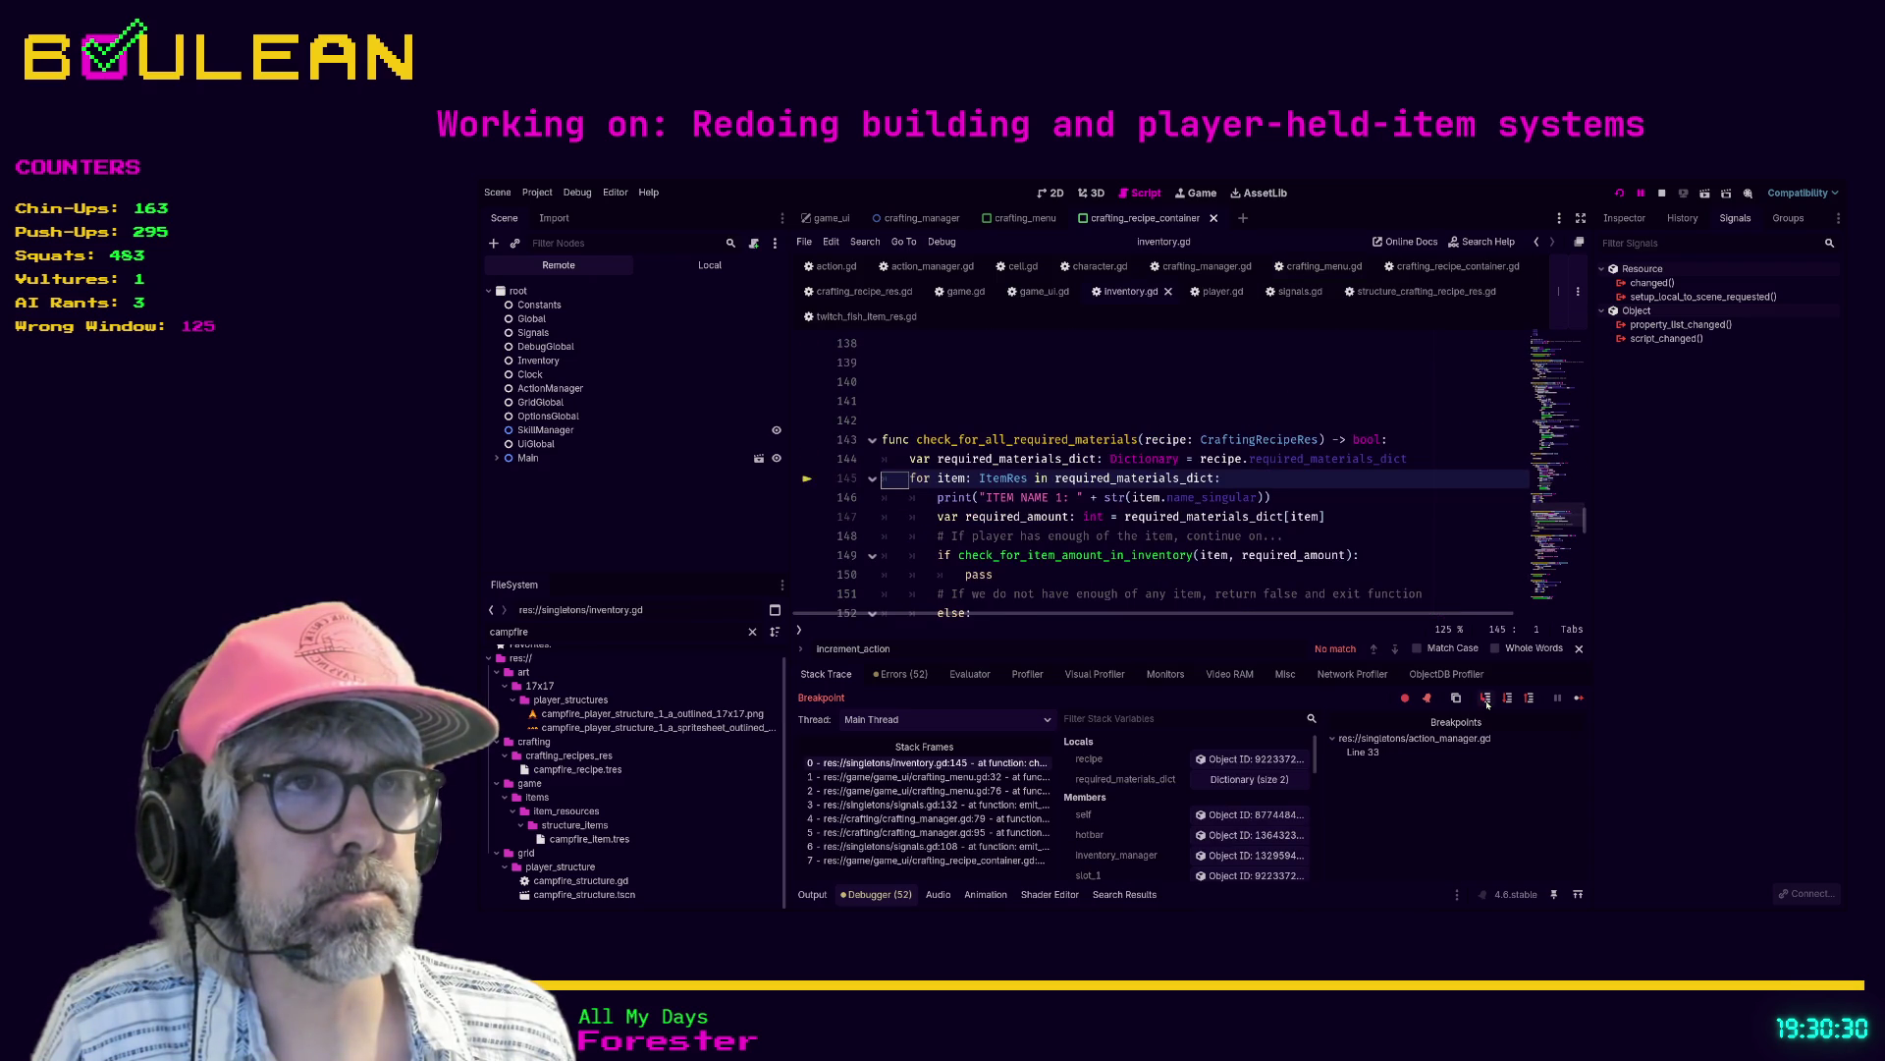
click(1488, 703)
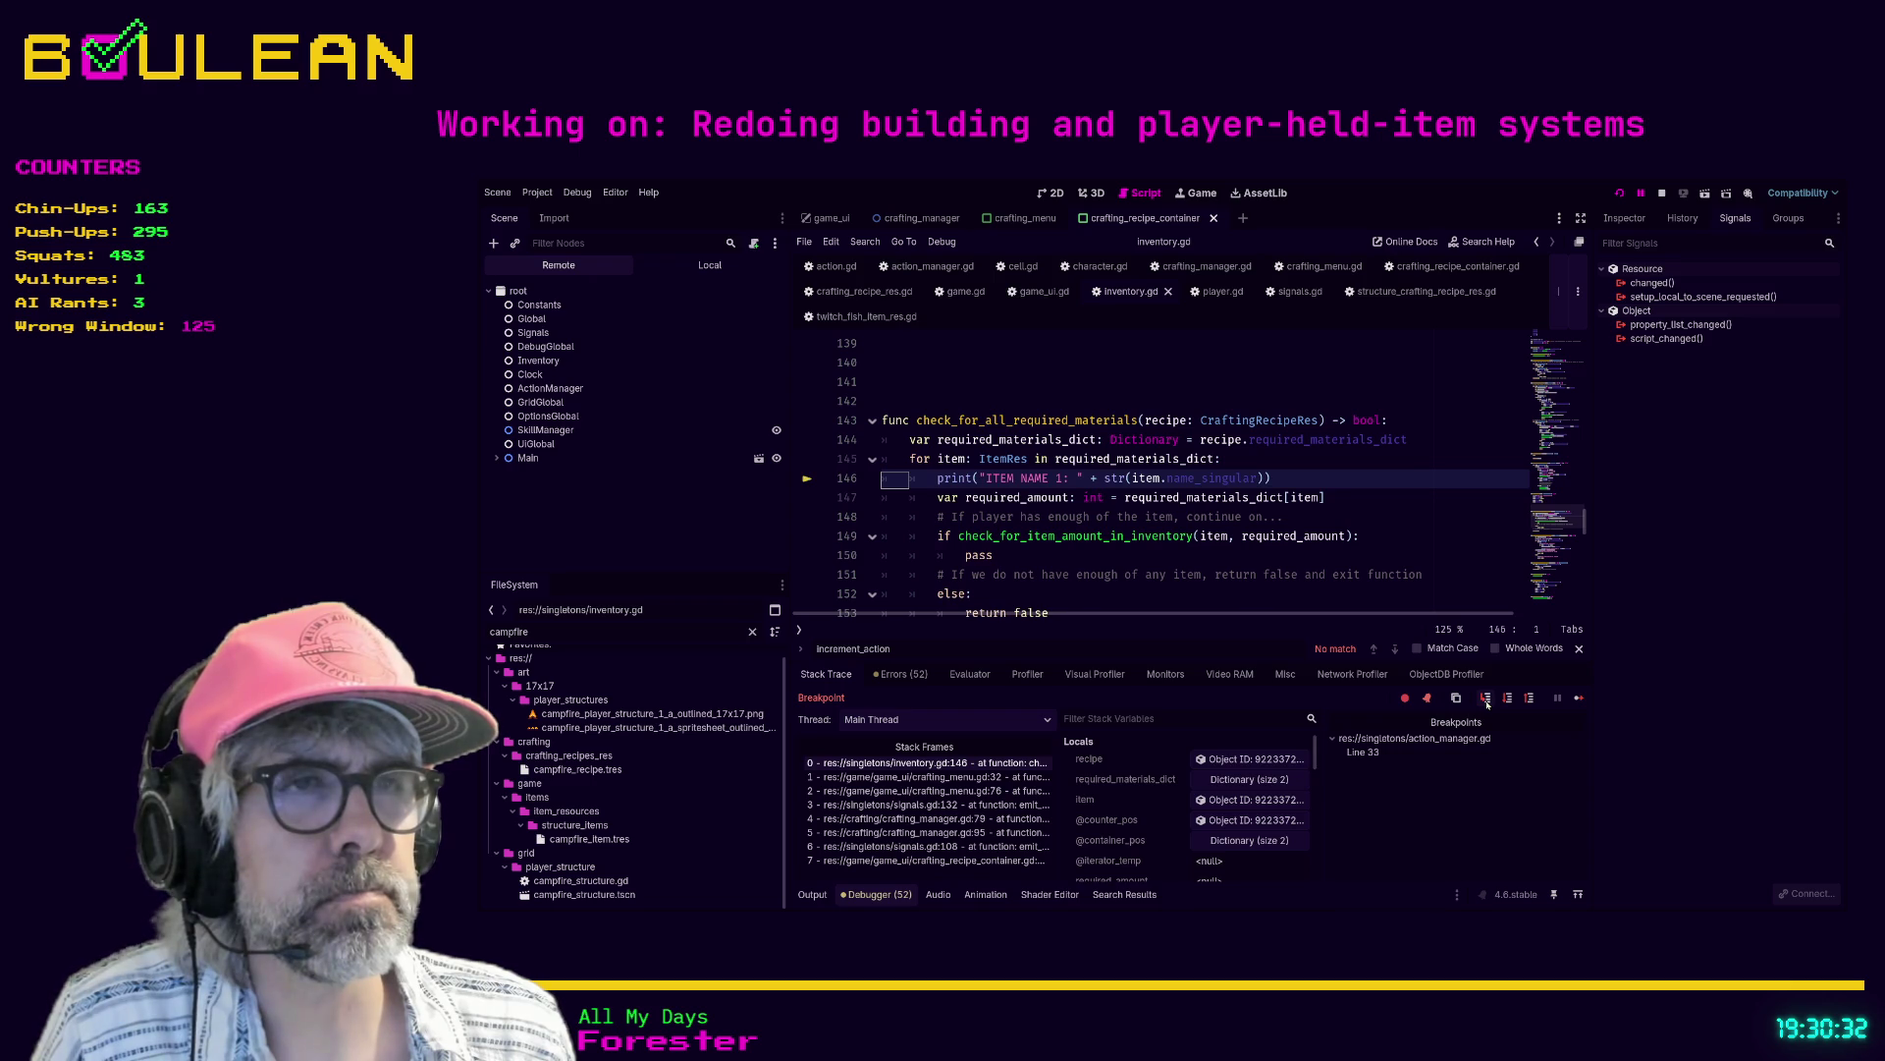
click(1487, 704)
click(1488, 703)
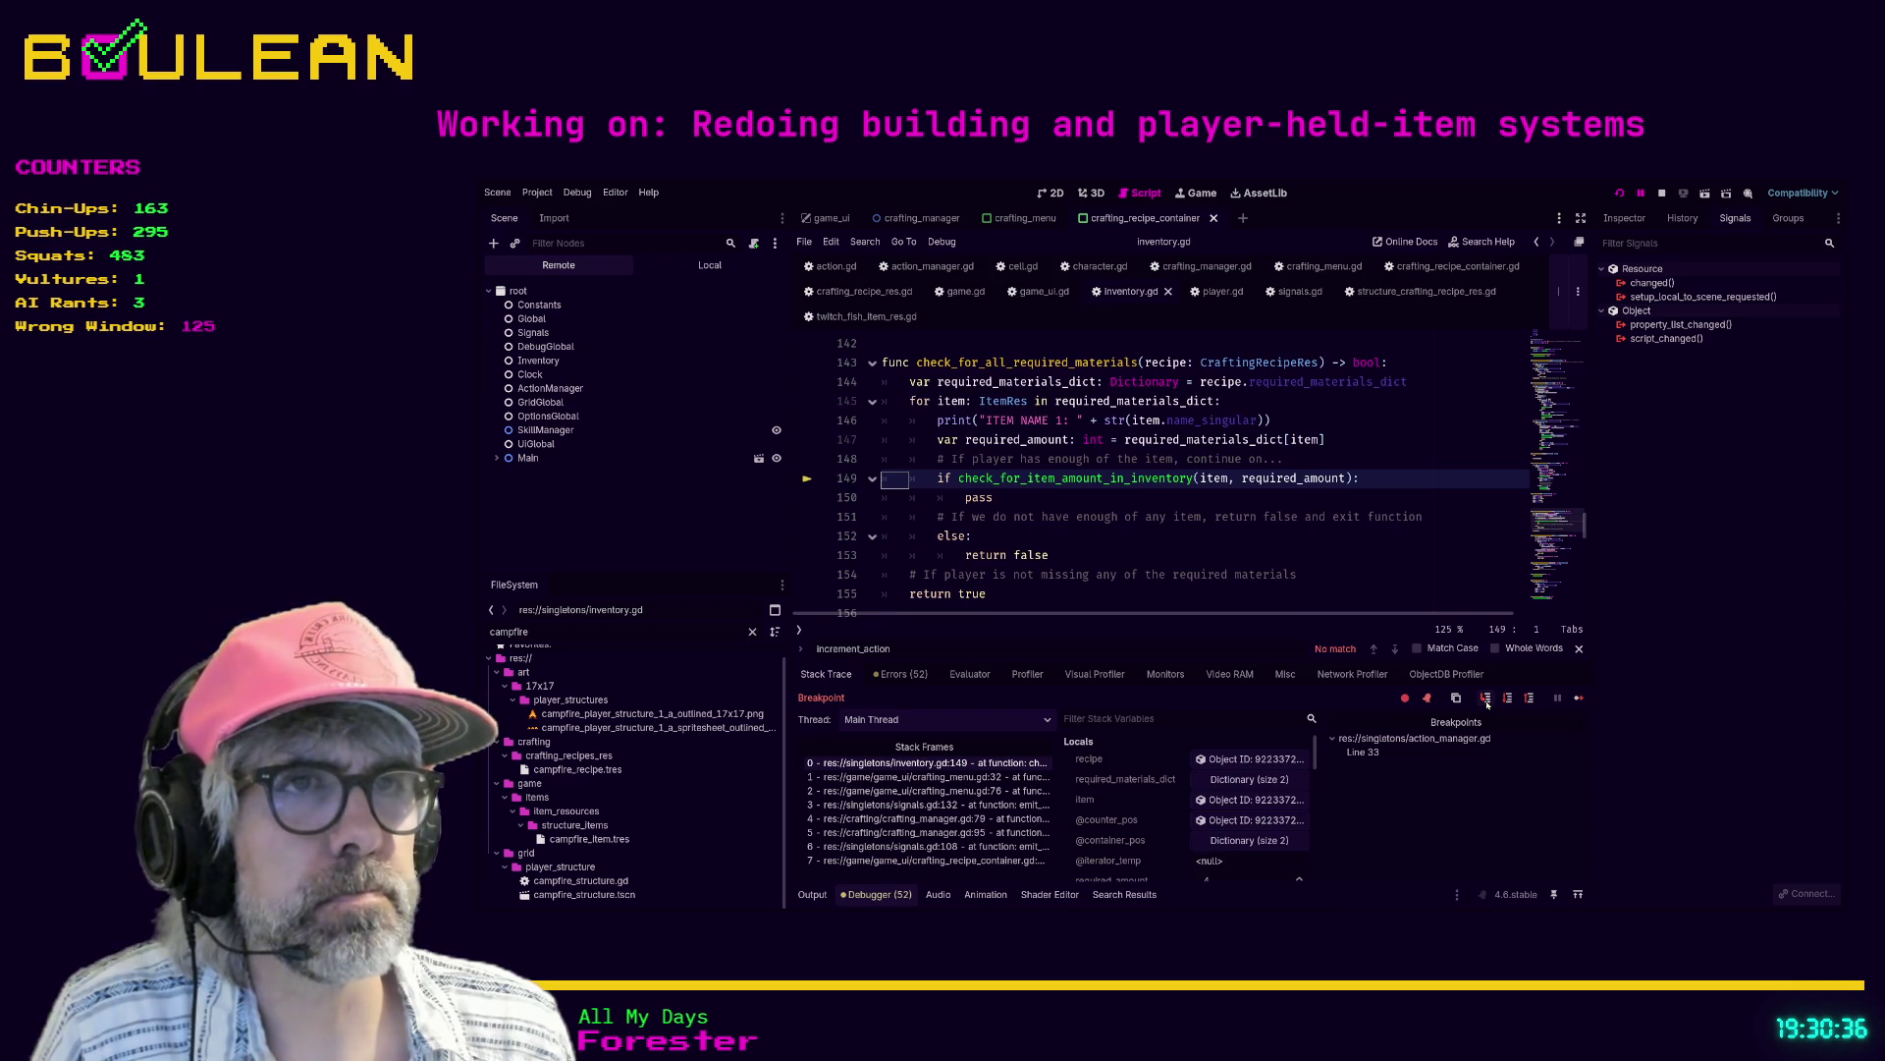
click(1488, 703)
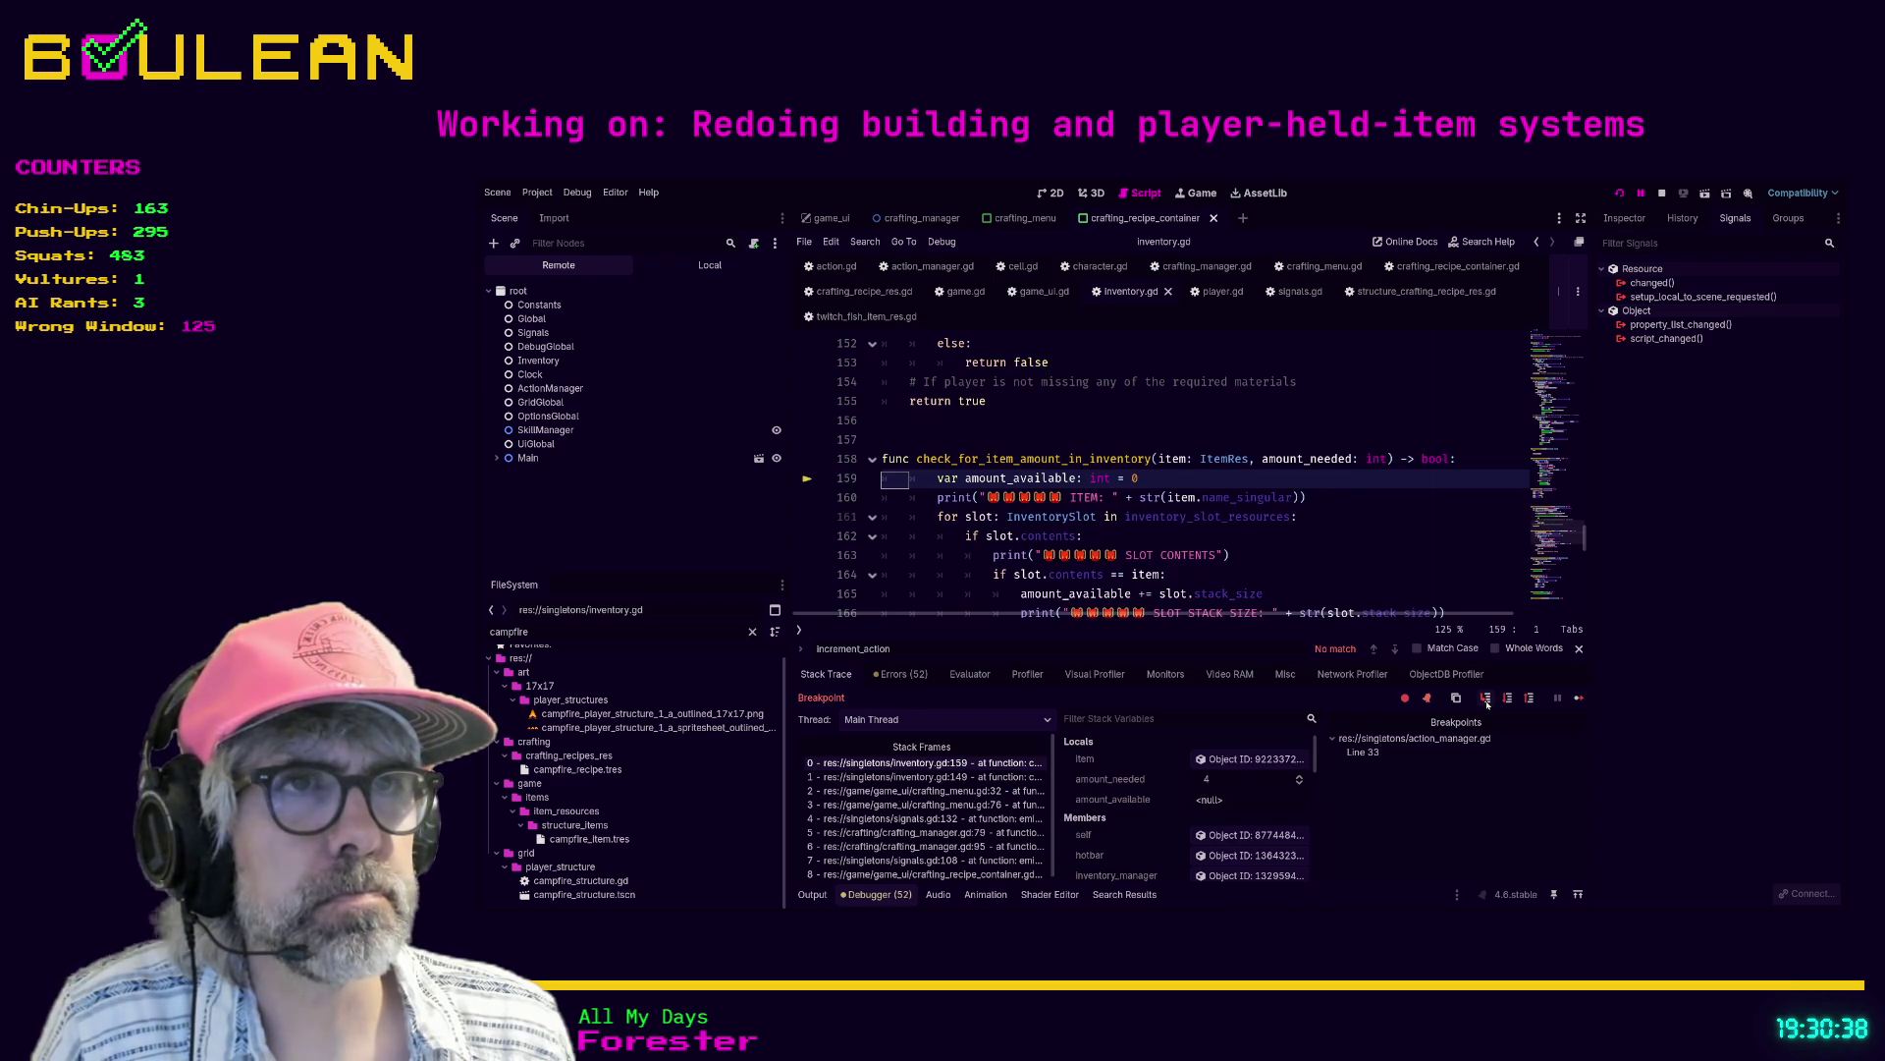
- Step through each pass of the inventory slot loop and its contents check
click(1488, 703)
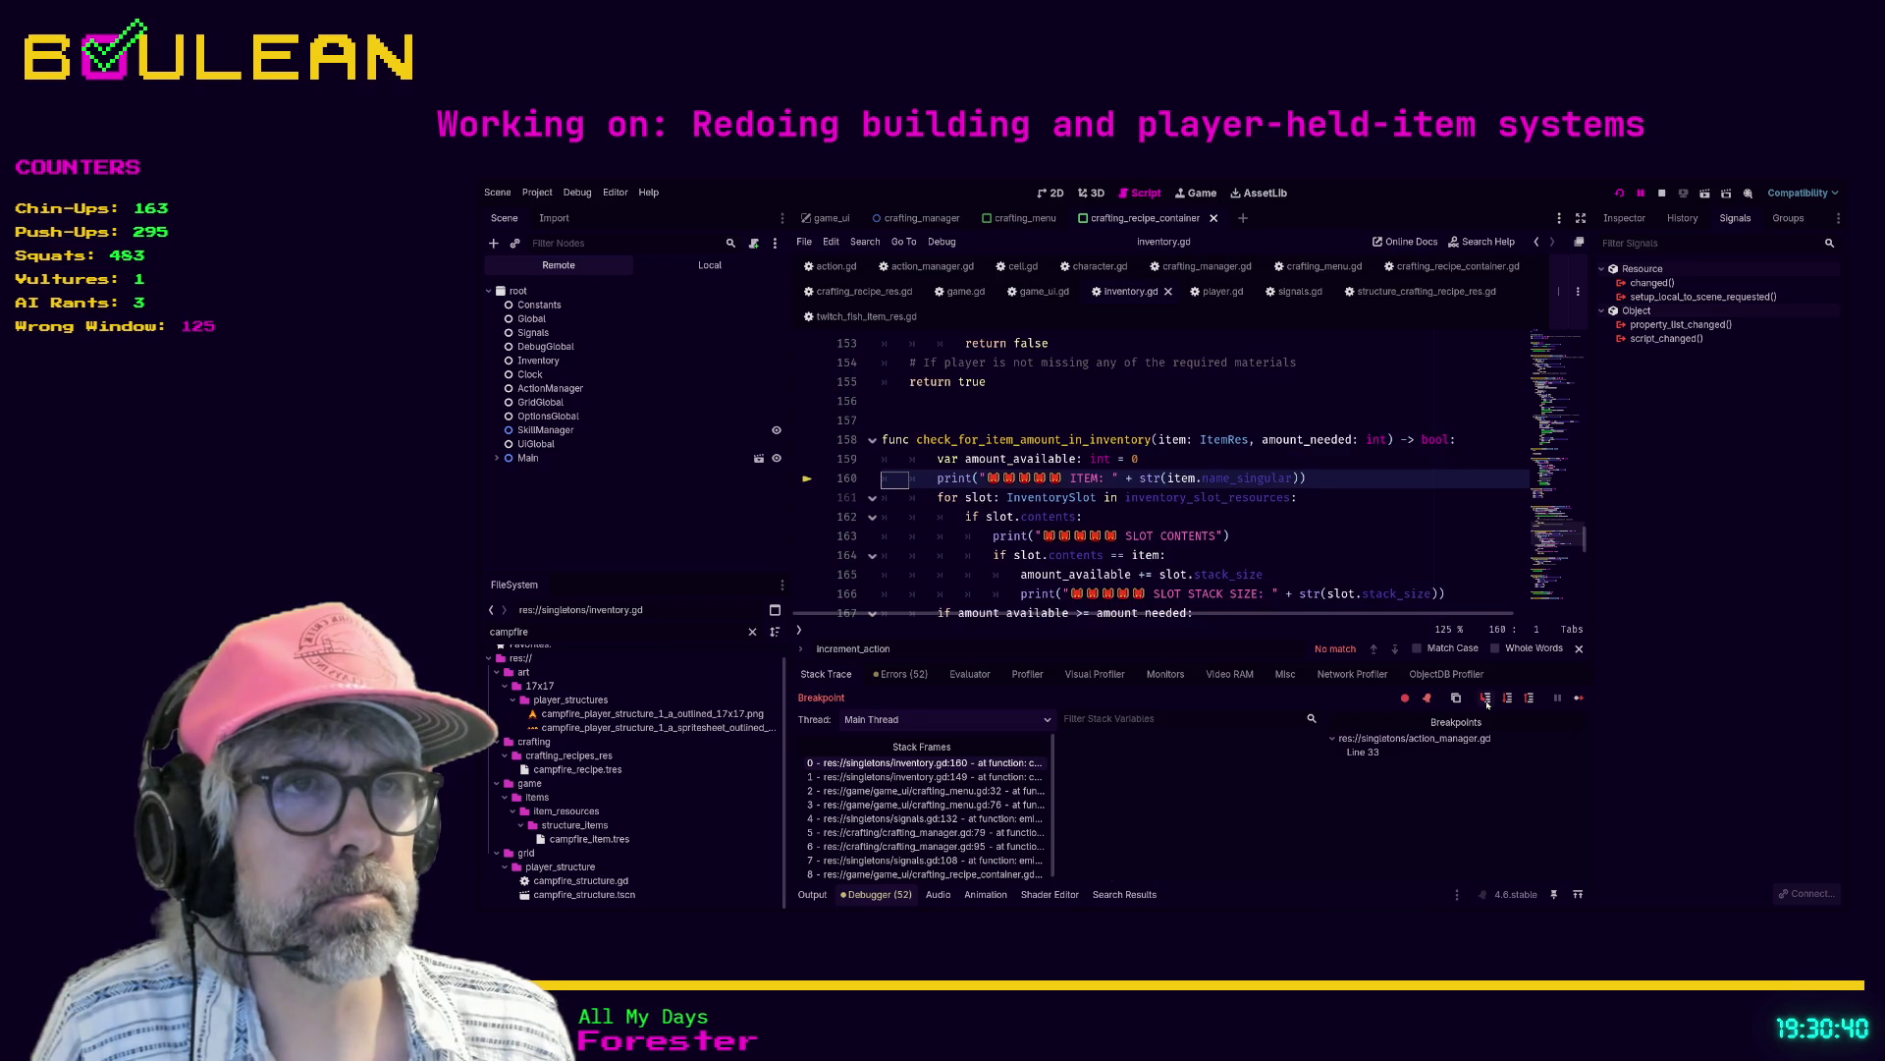
click(1488, 703)
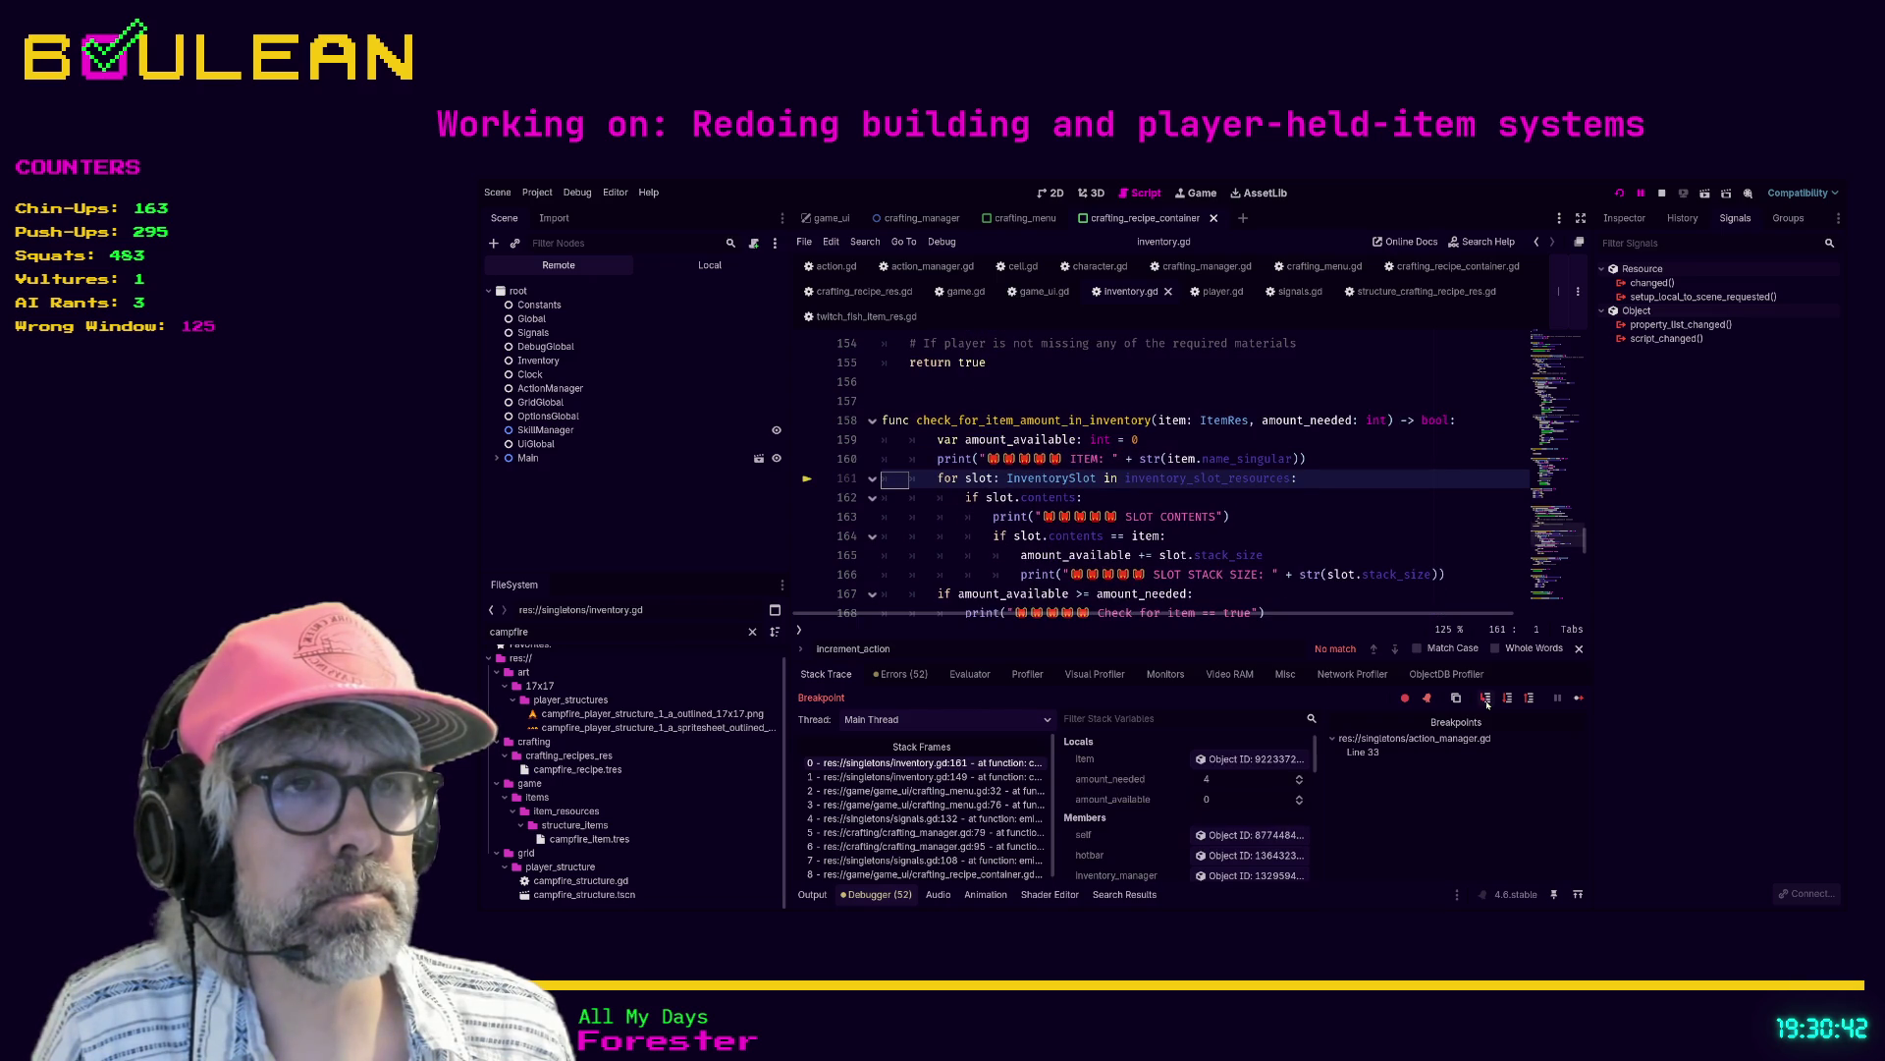
click(1488, 703)
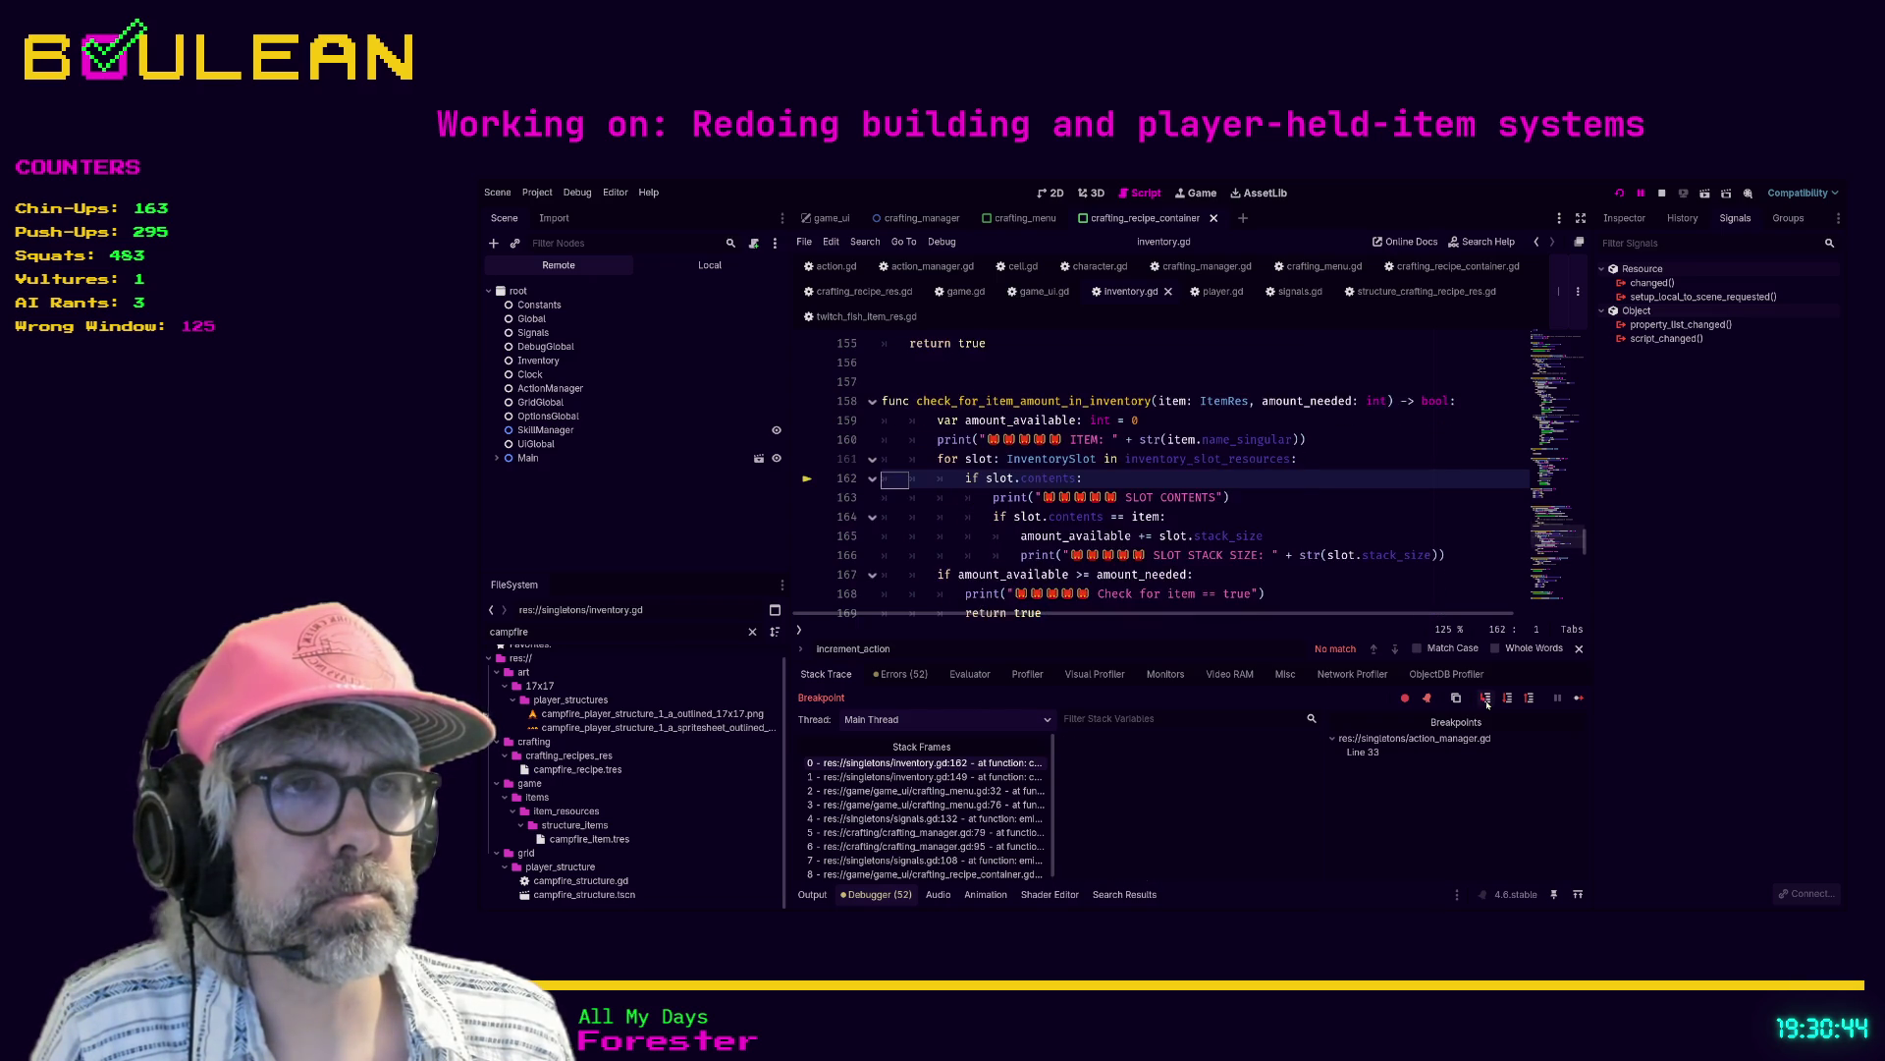
click(1487, 703)
click(1487, 703)
click(1488, 703)
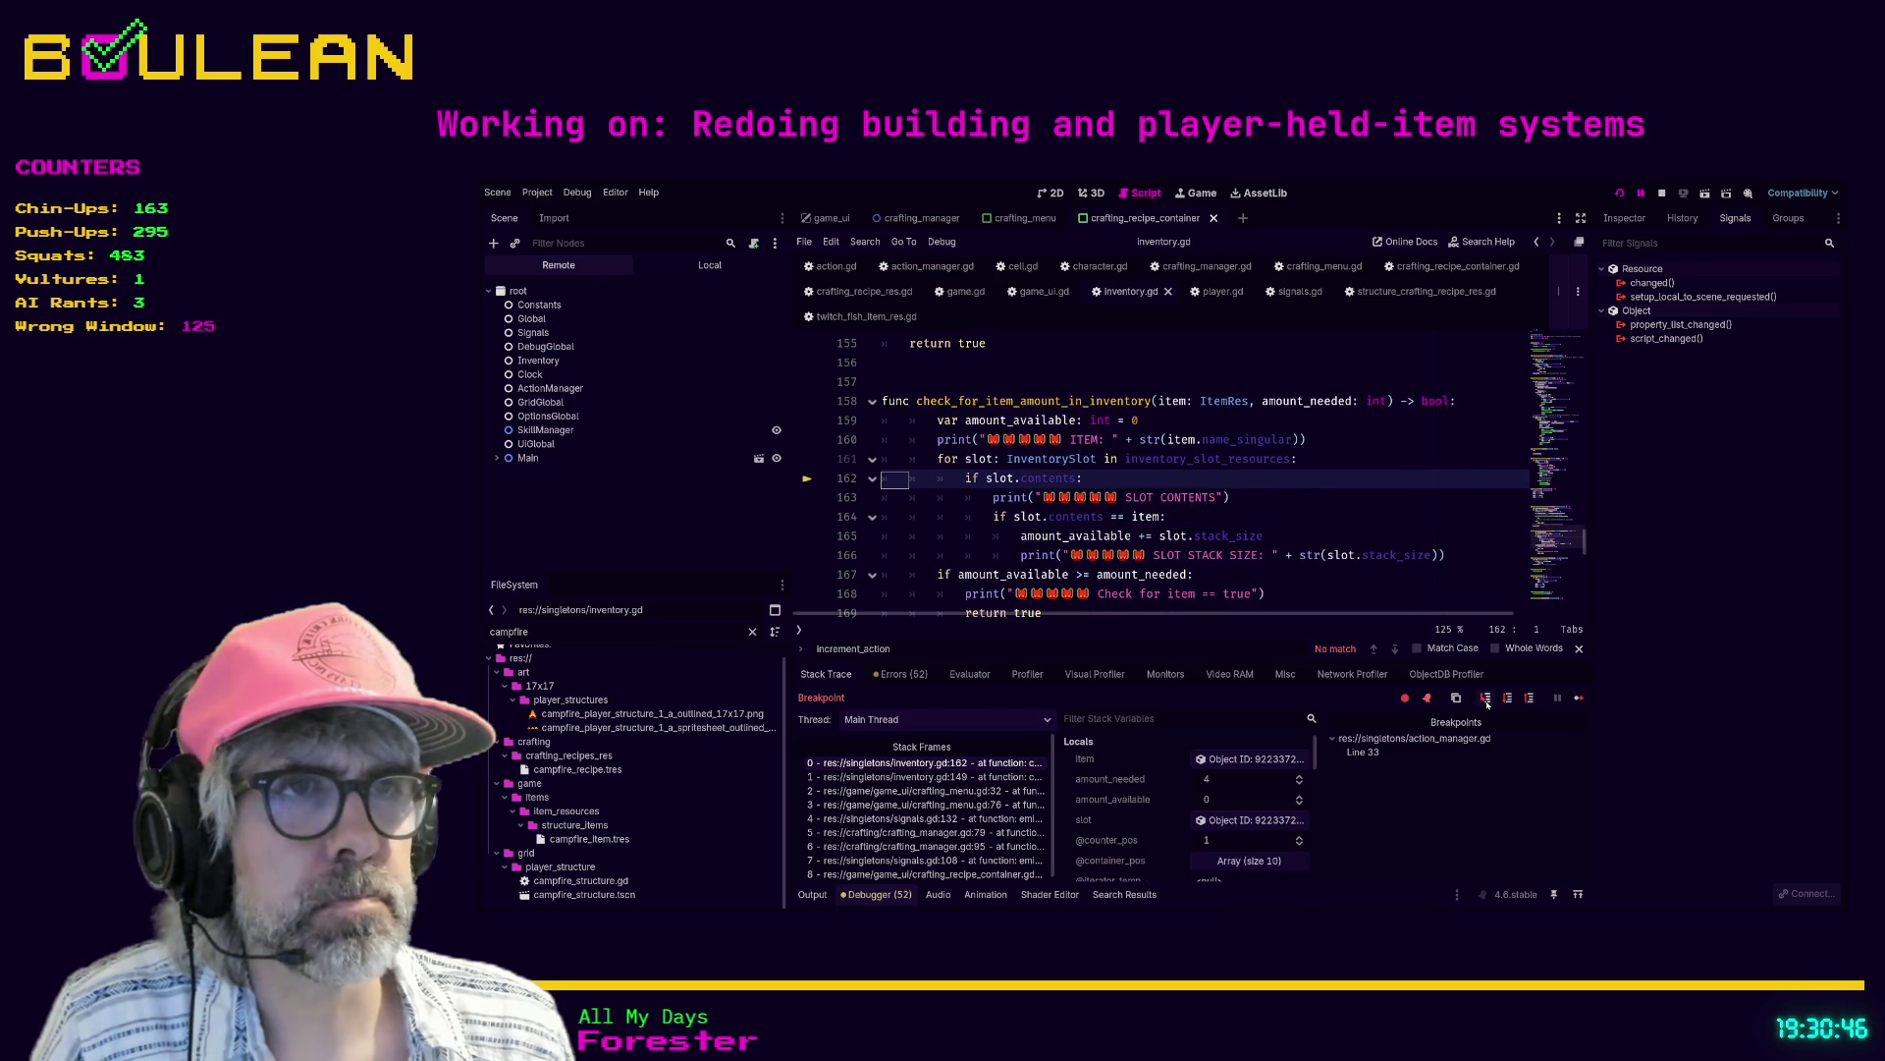
click(1488, 703)
click(1488, 703)
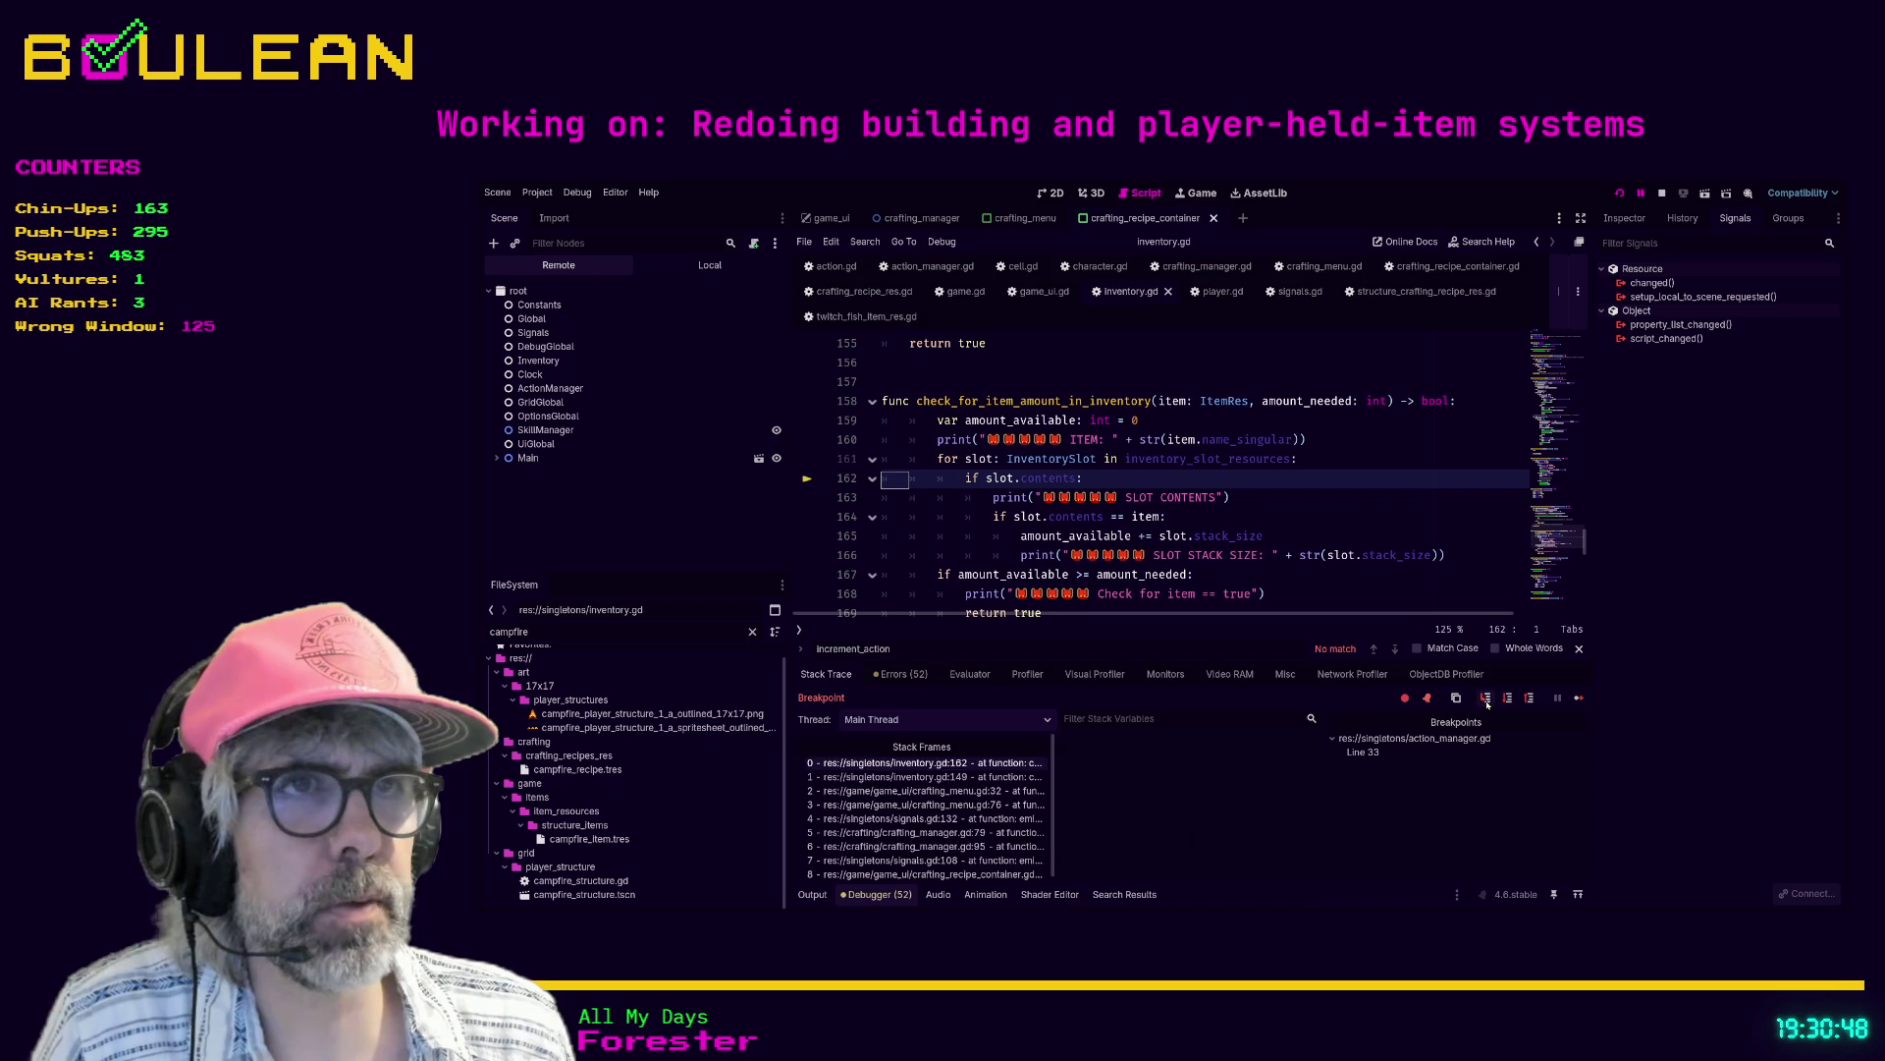
click(1487, 703)
click(1507, 698)
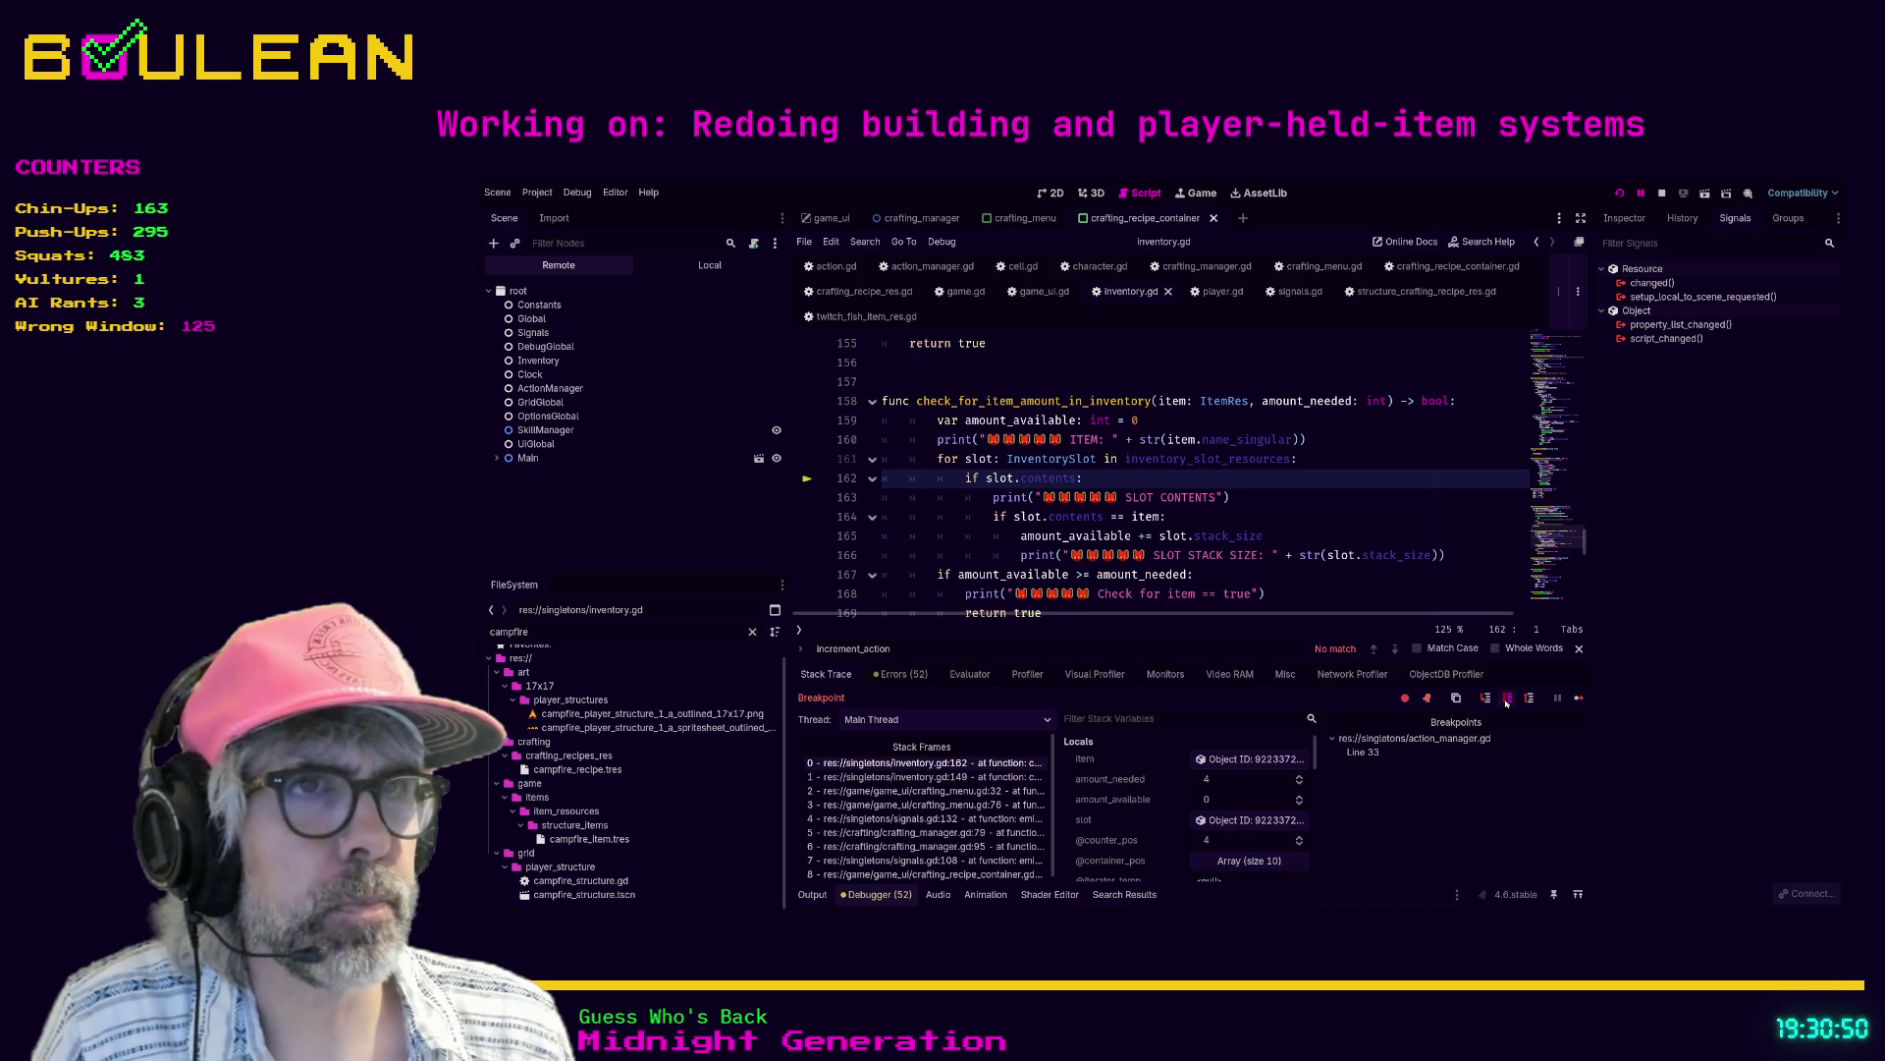
click(1507, 700)
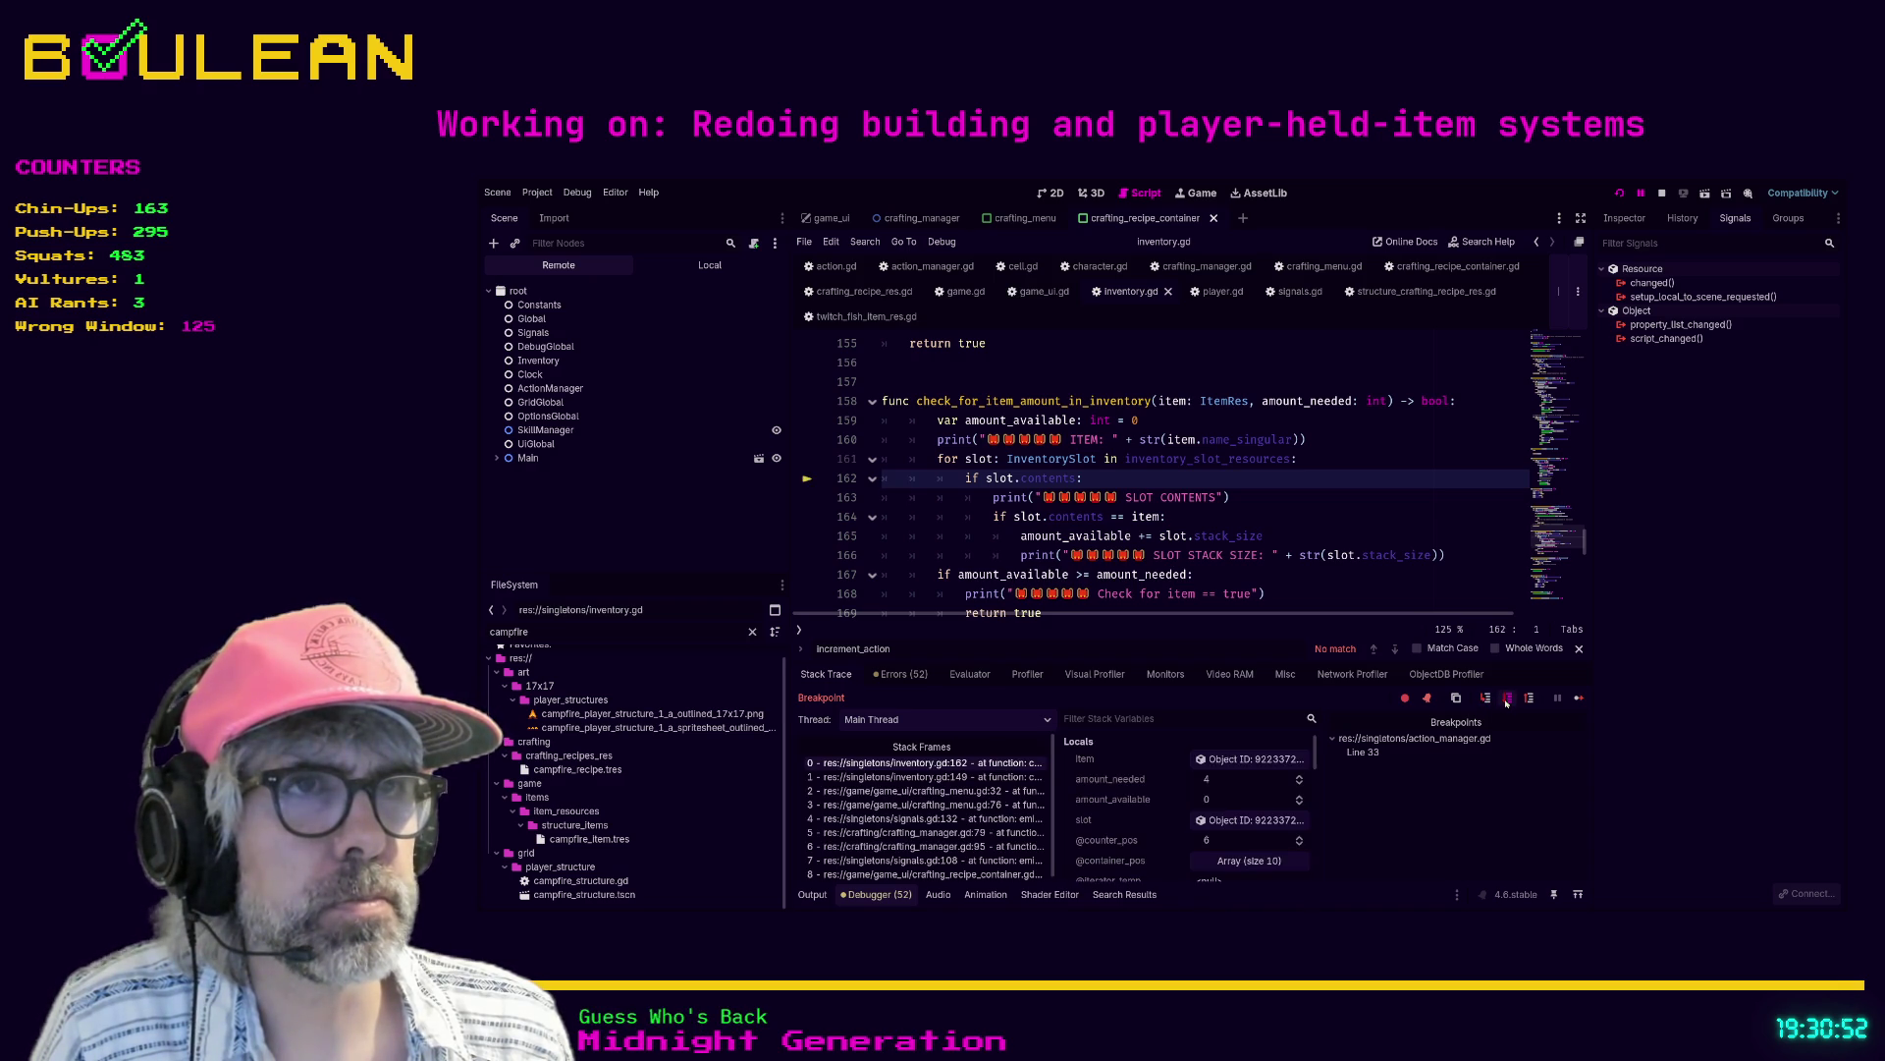
click(1506, 700)
click(1507, 701)
click(1506, 701)
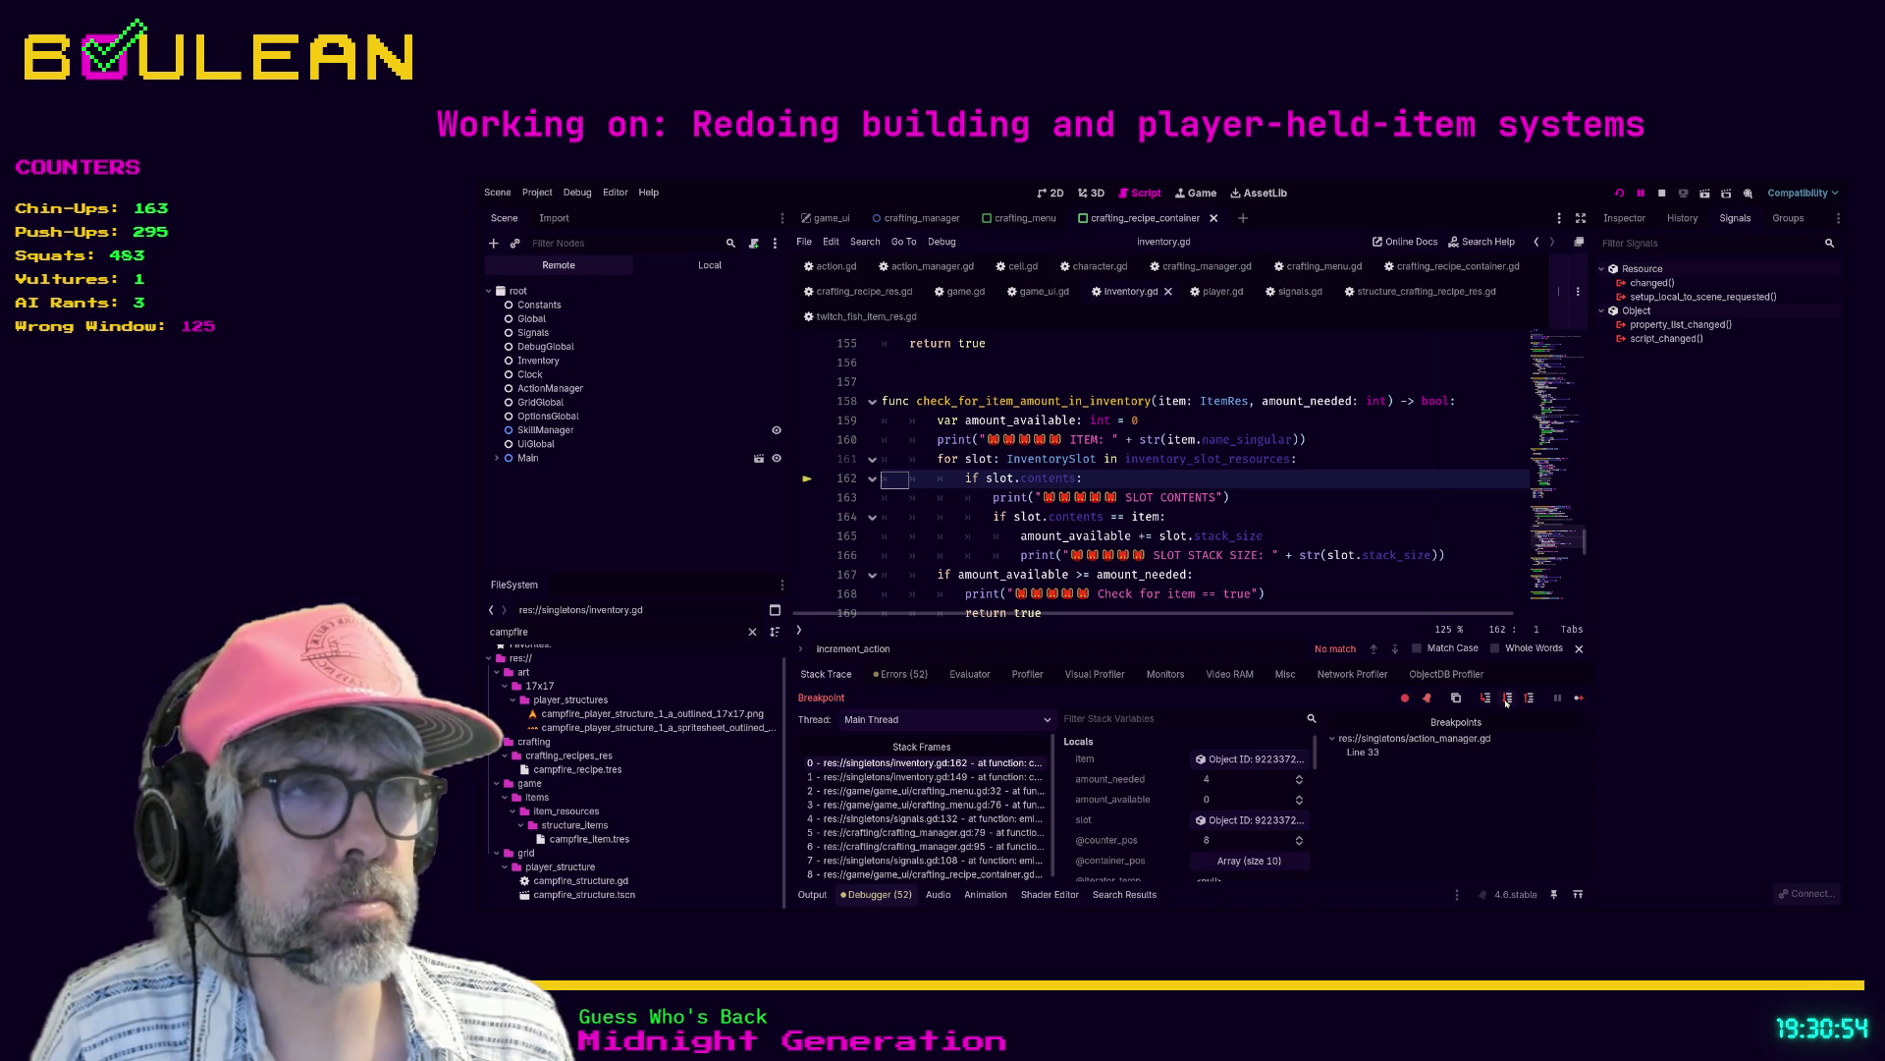
click(1507, 701)
- Step through the not-enough-items false return back to crafting_menu.gd line 33
click(1507, 700)
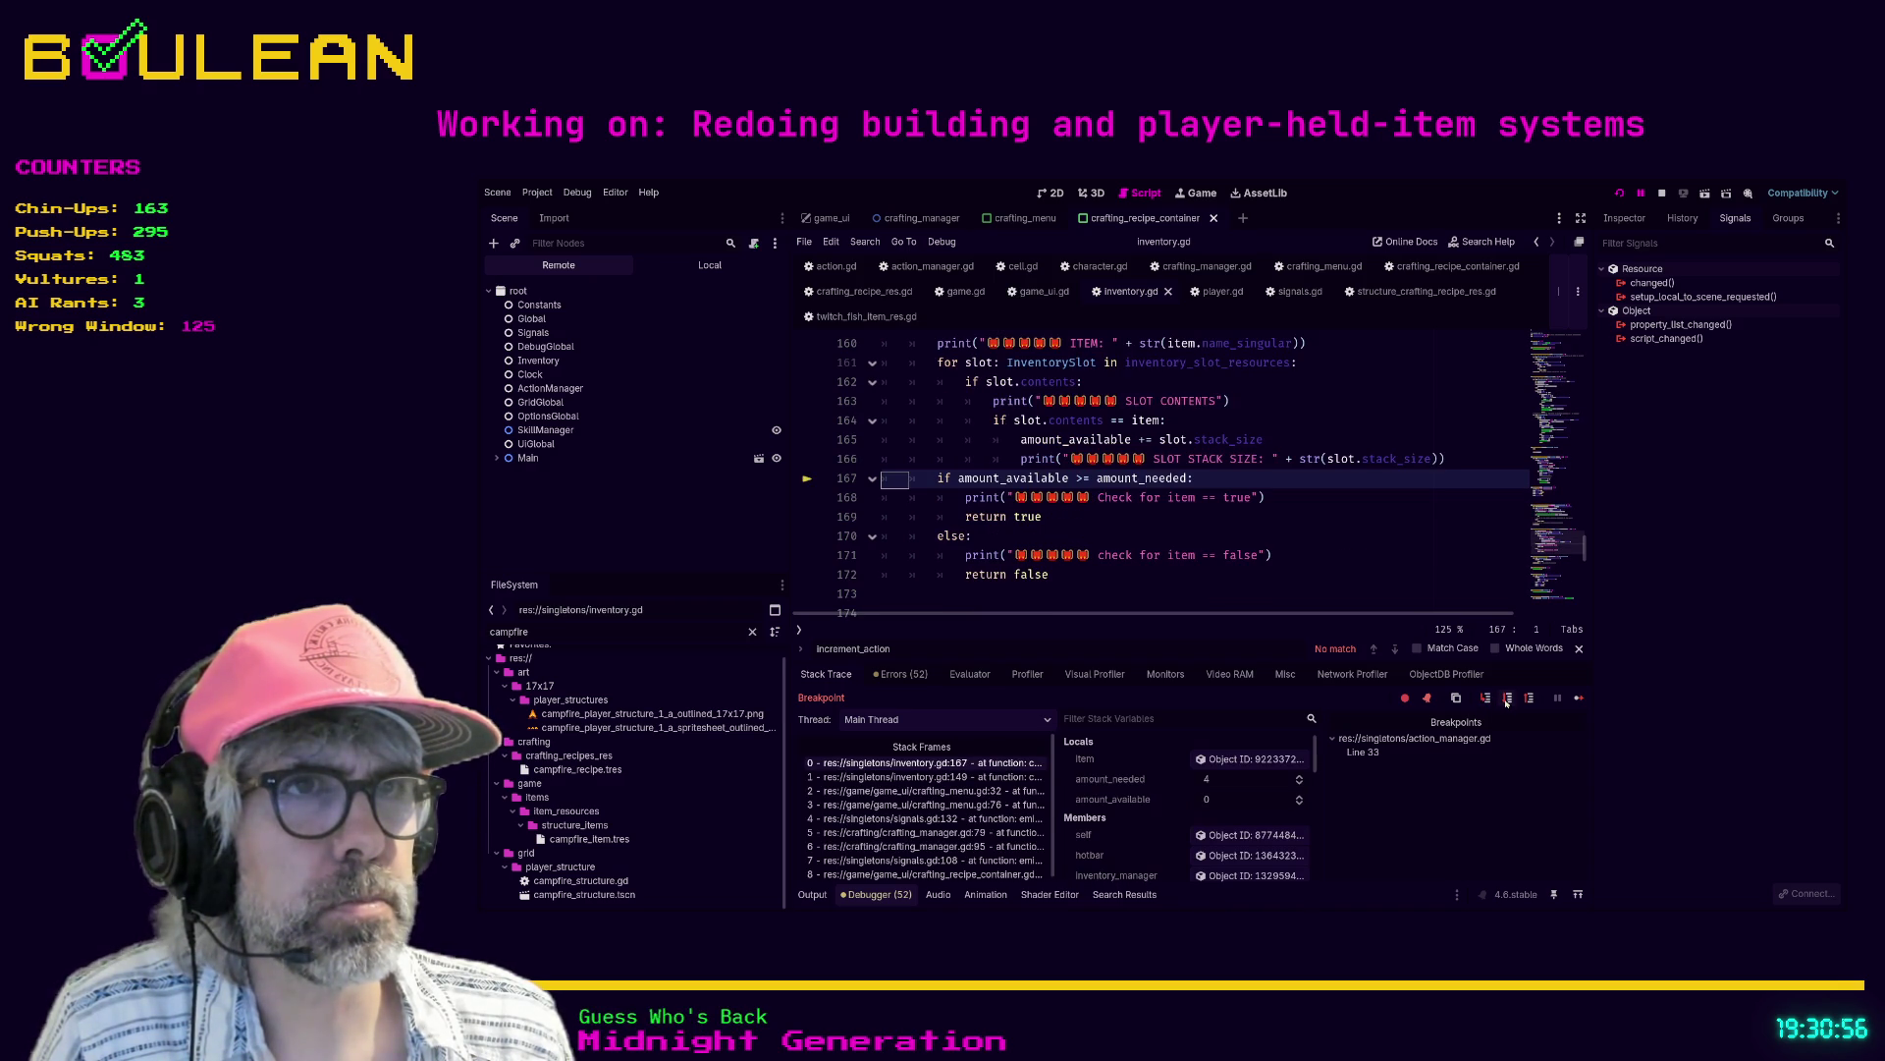
click(1507, 700)
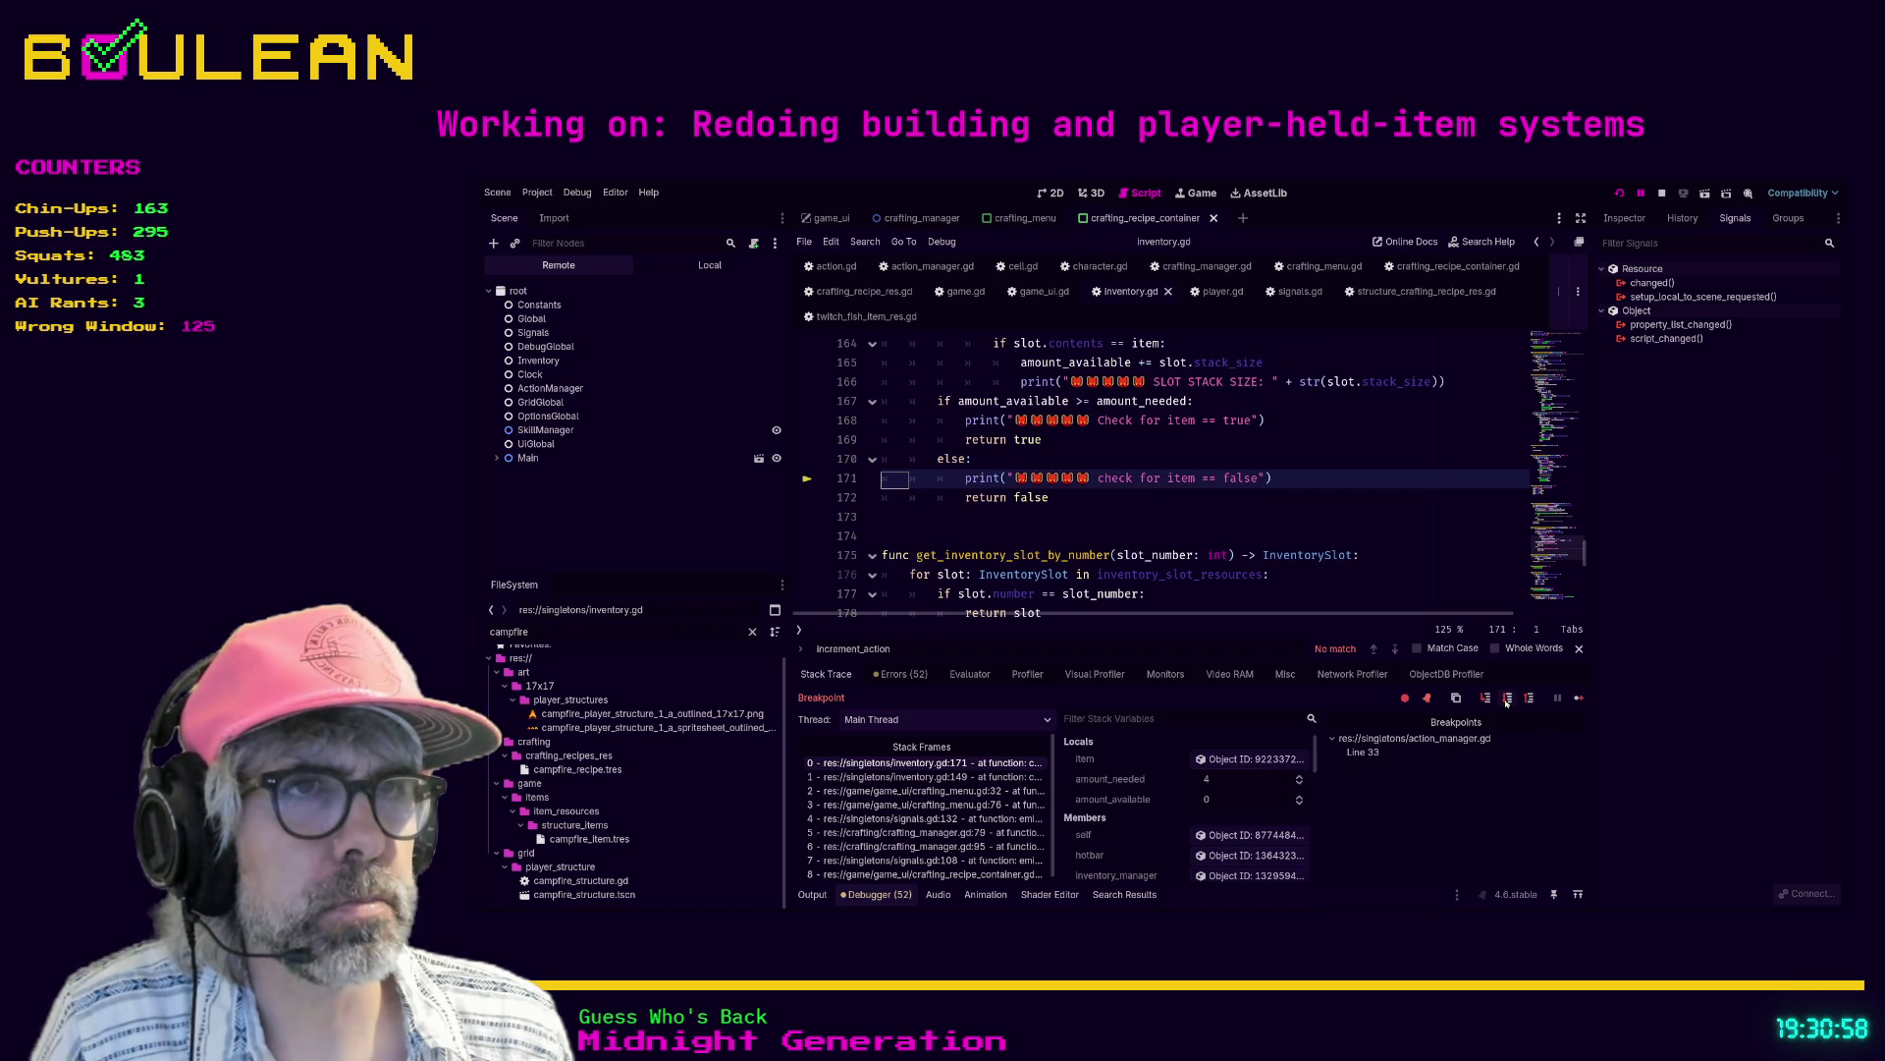
click(1507, 700)
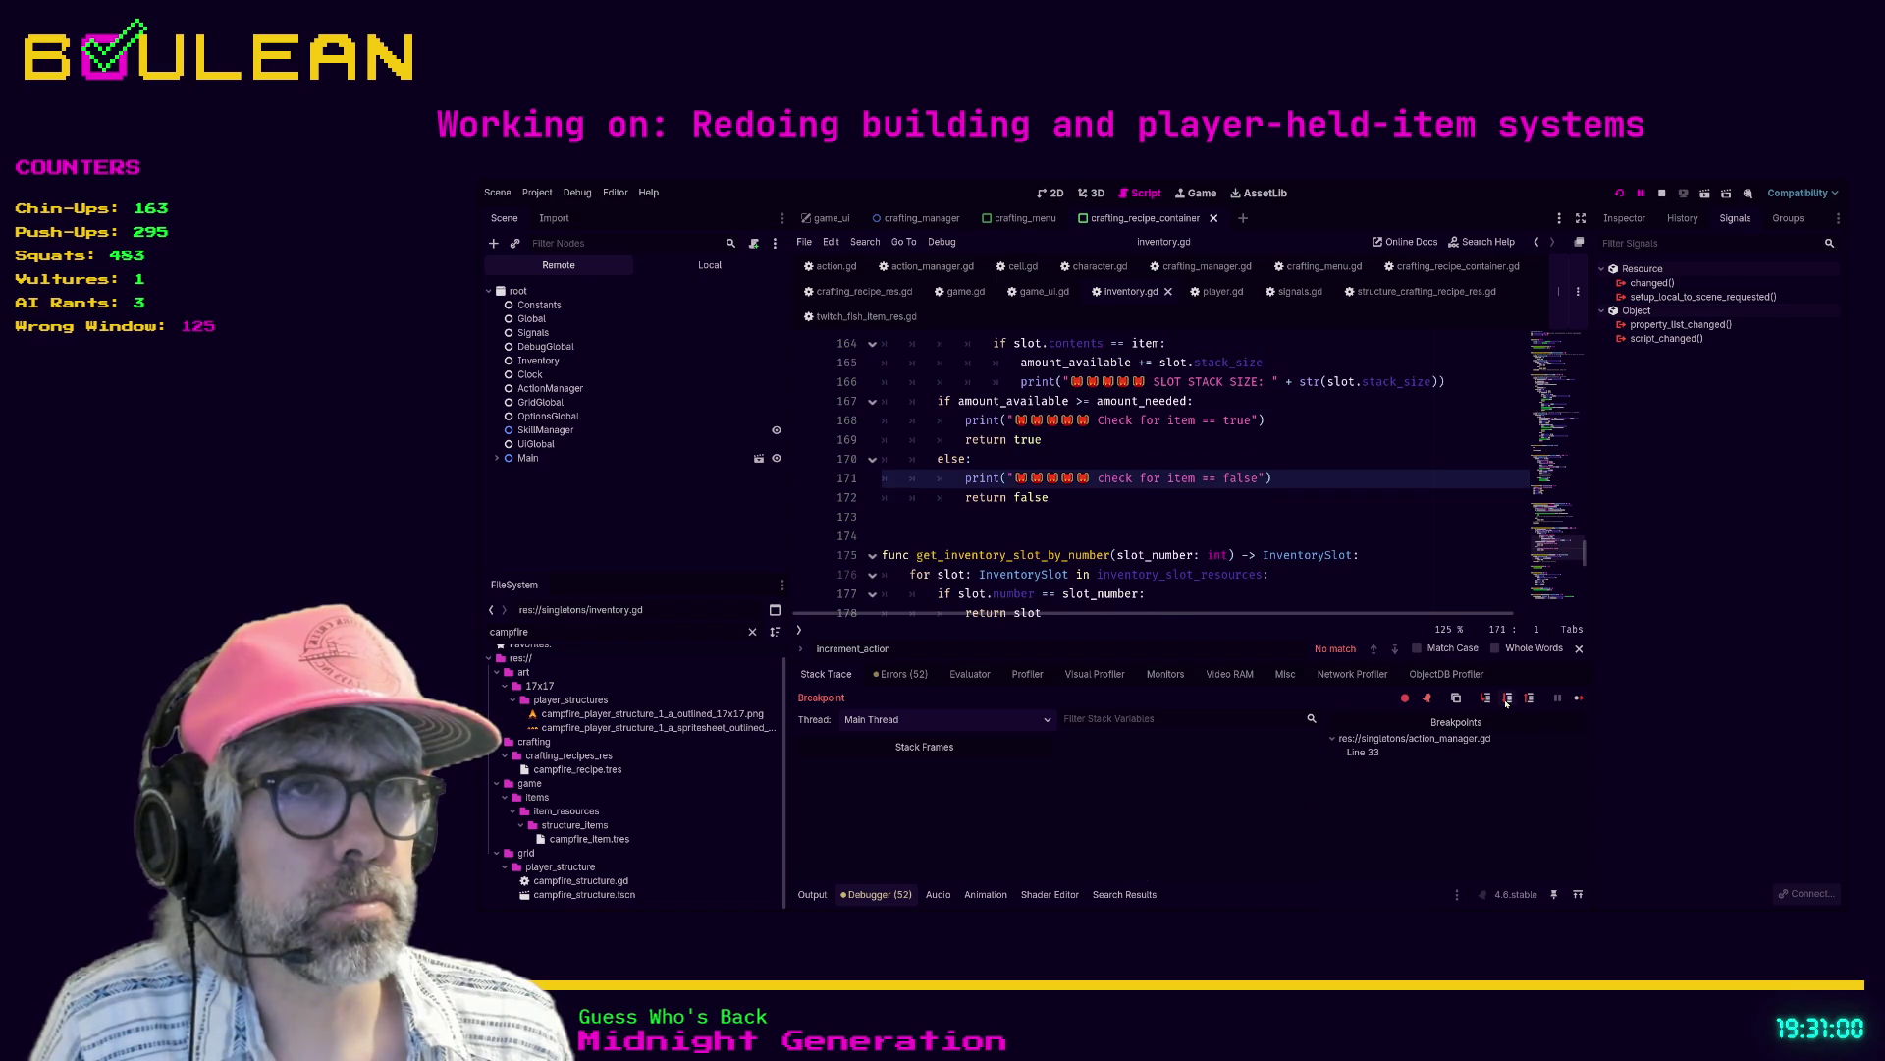
click(1506, 700)
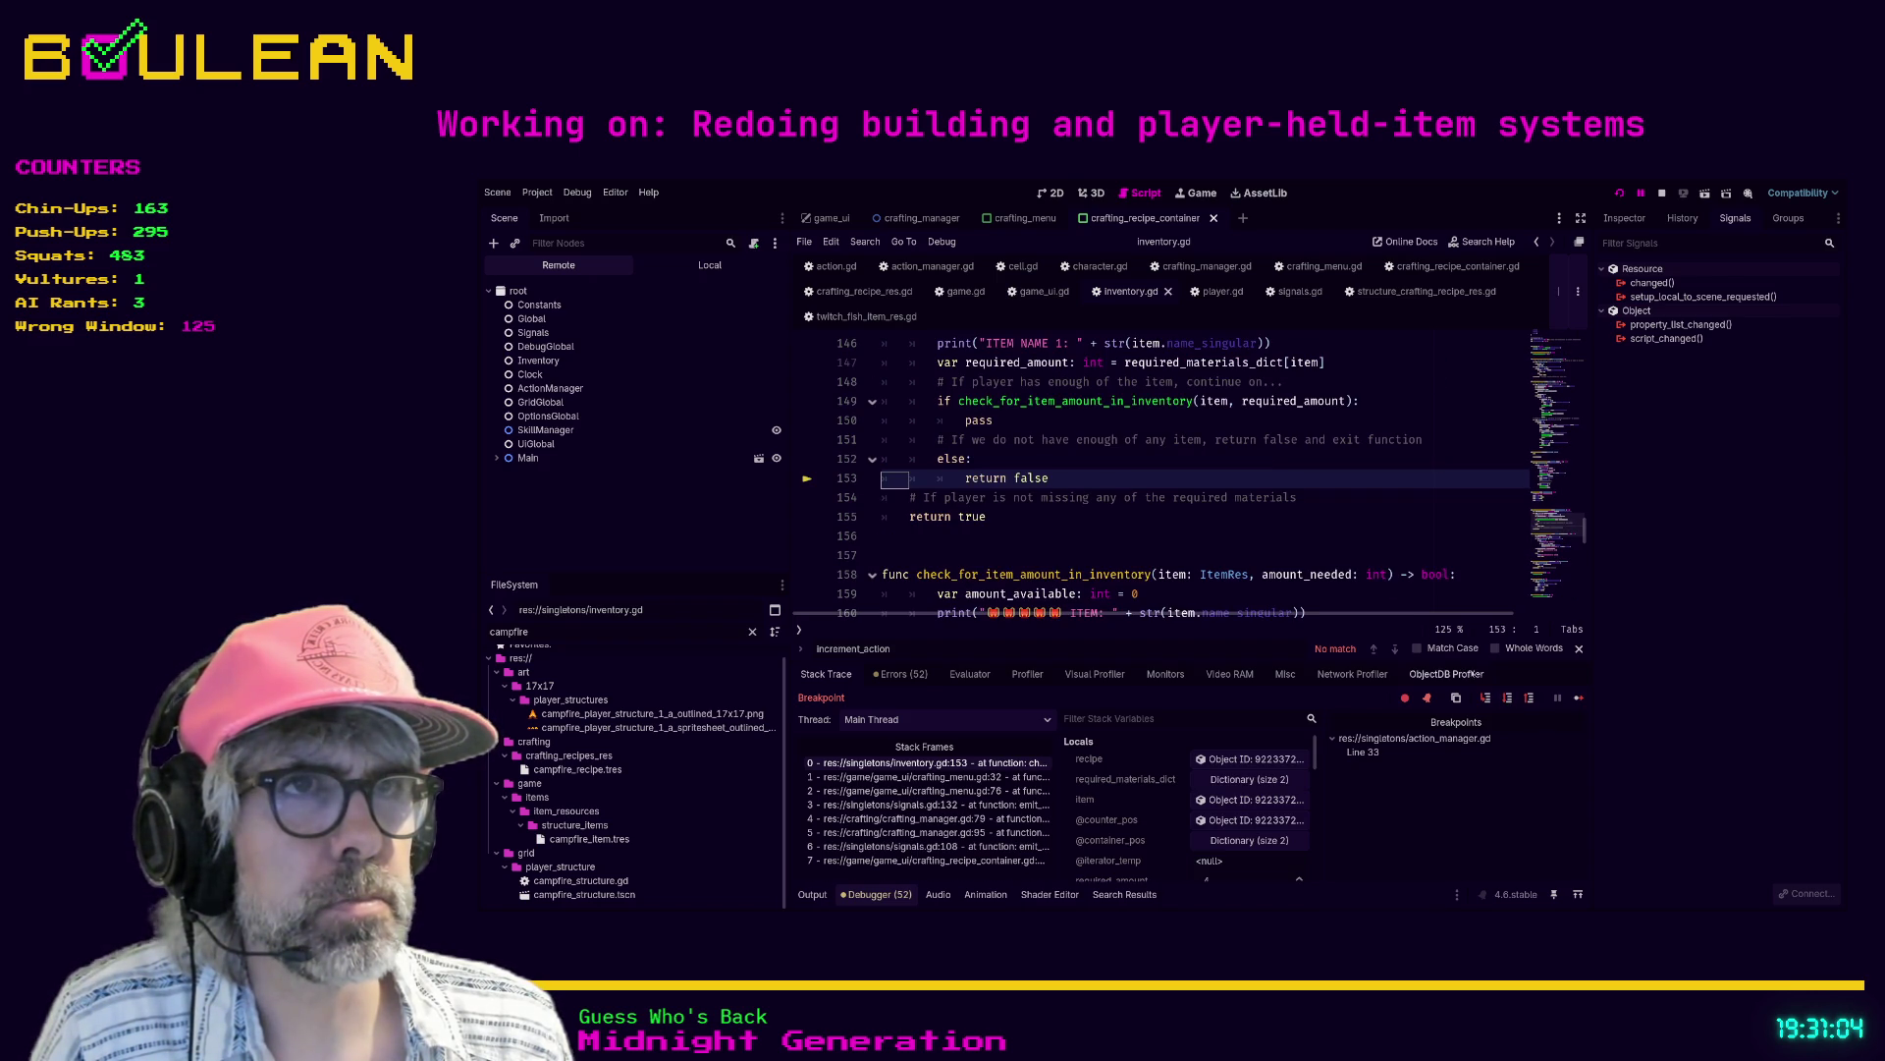
scroll(1356, 556, up, 2)
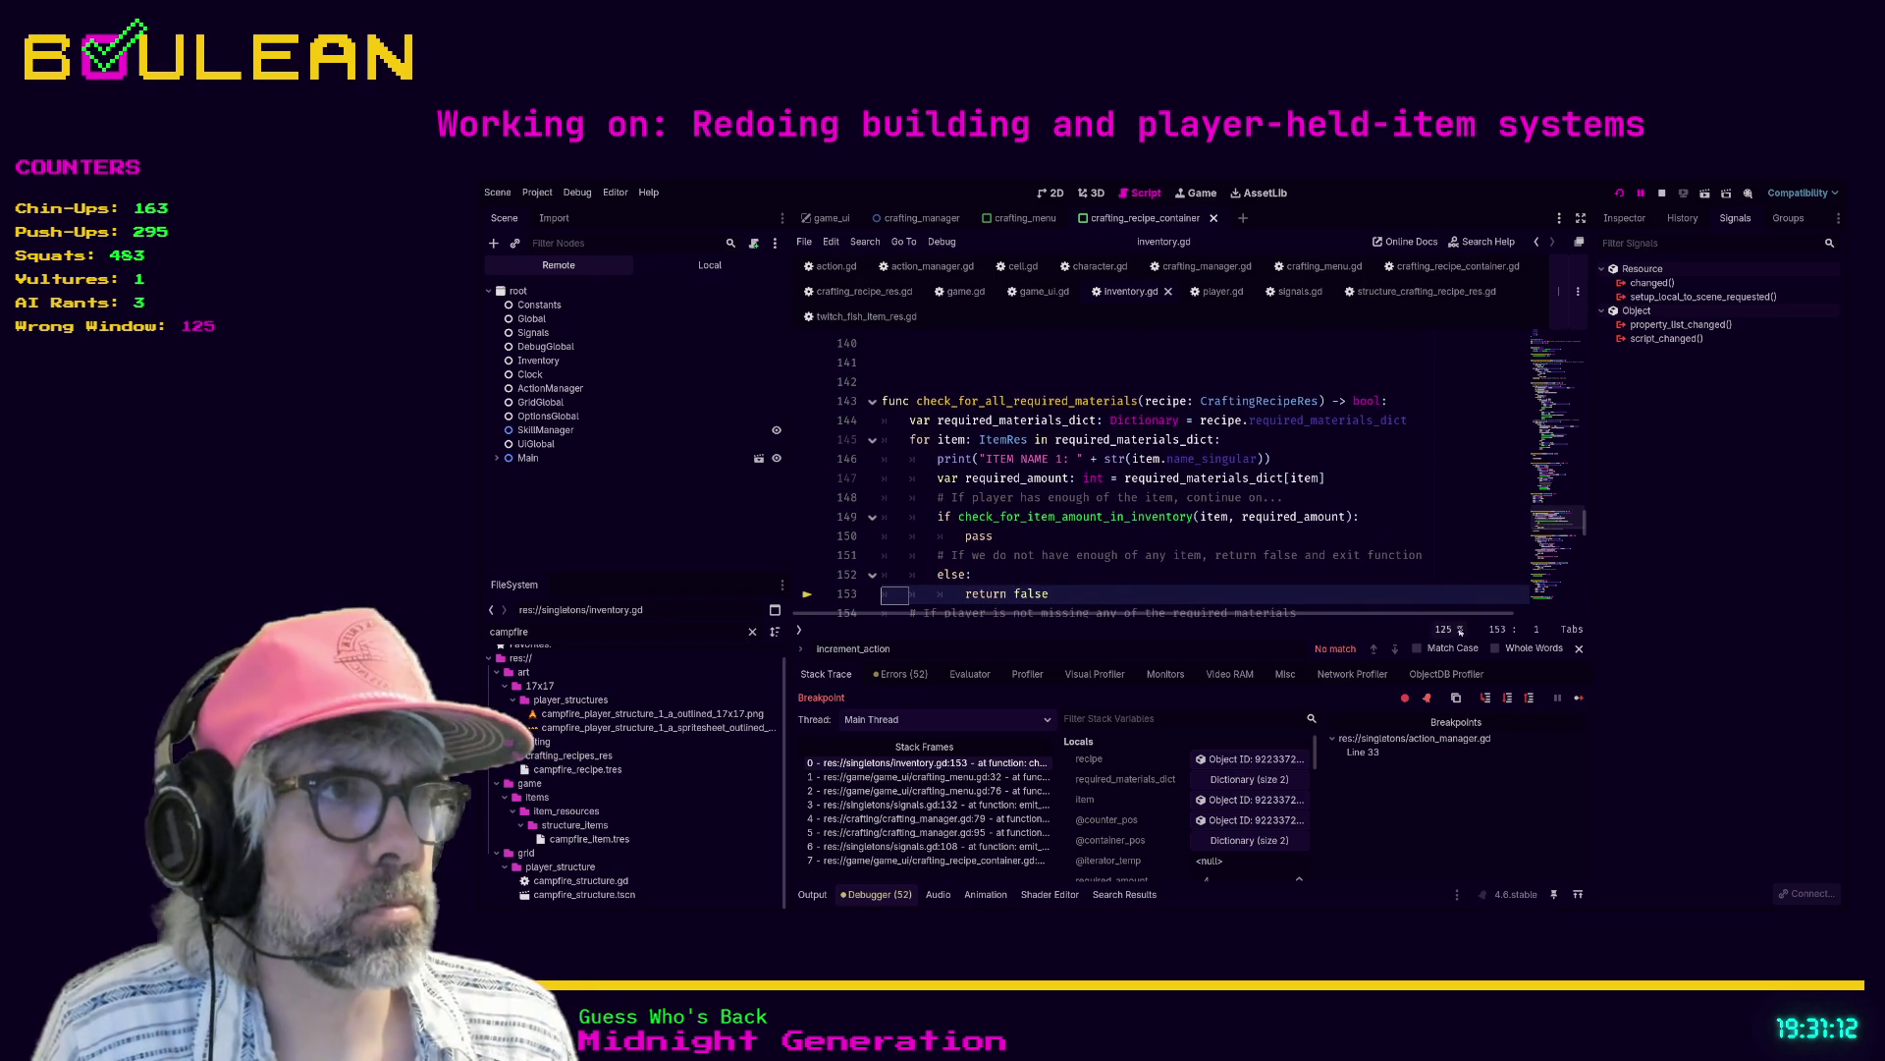
click(1506, 698)
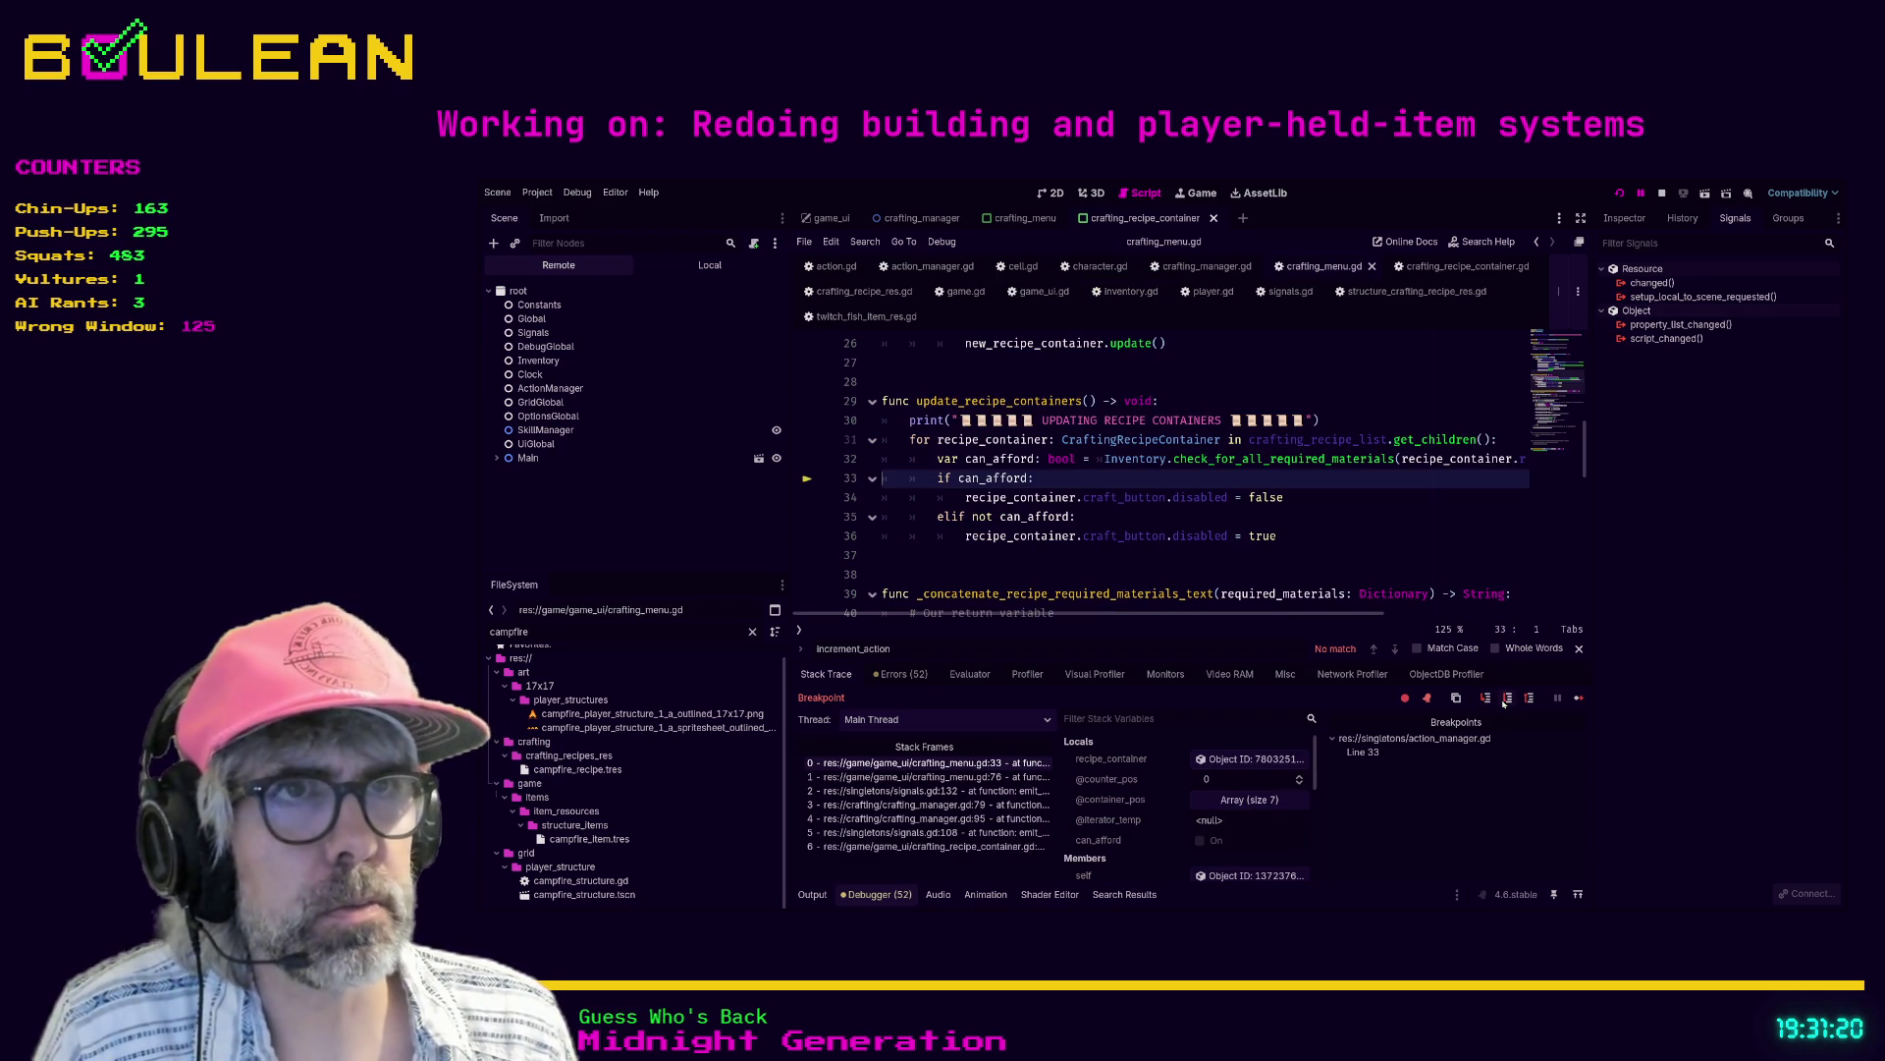
- Step over the affordability checks in crafting_menu.gd until execution stops at crafting_manager.gd line 76
click(1503, 703)
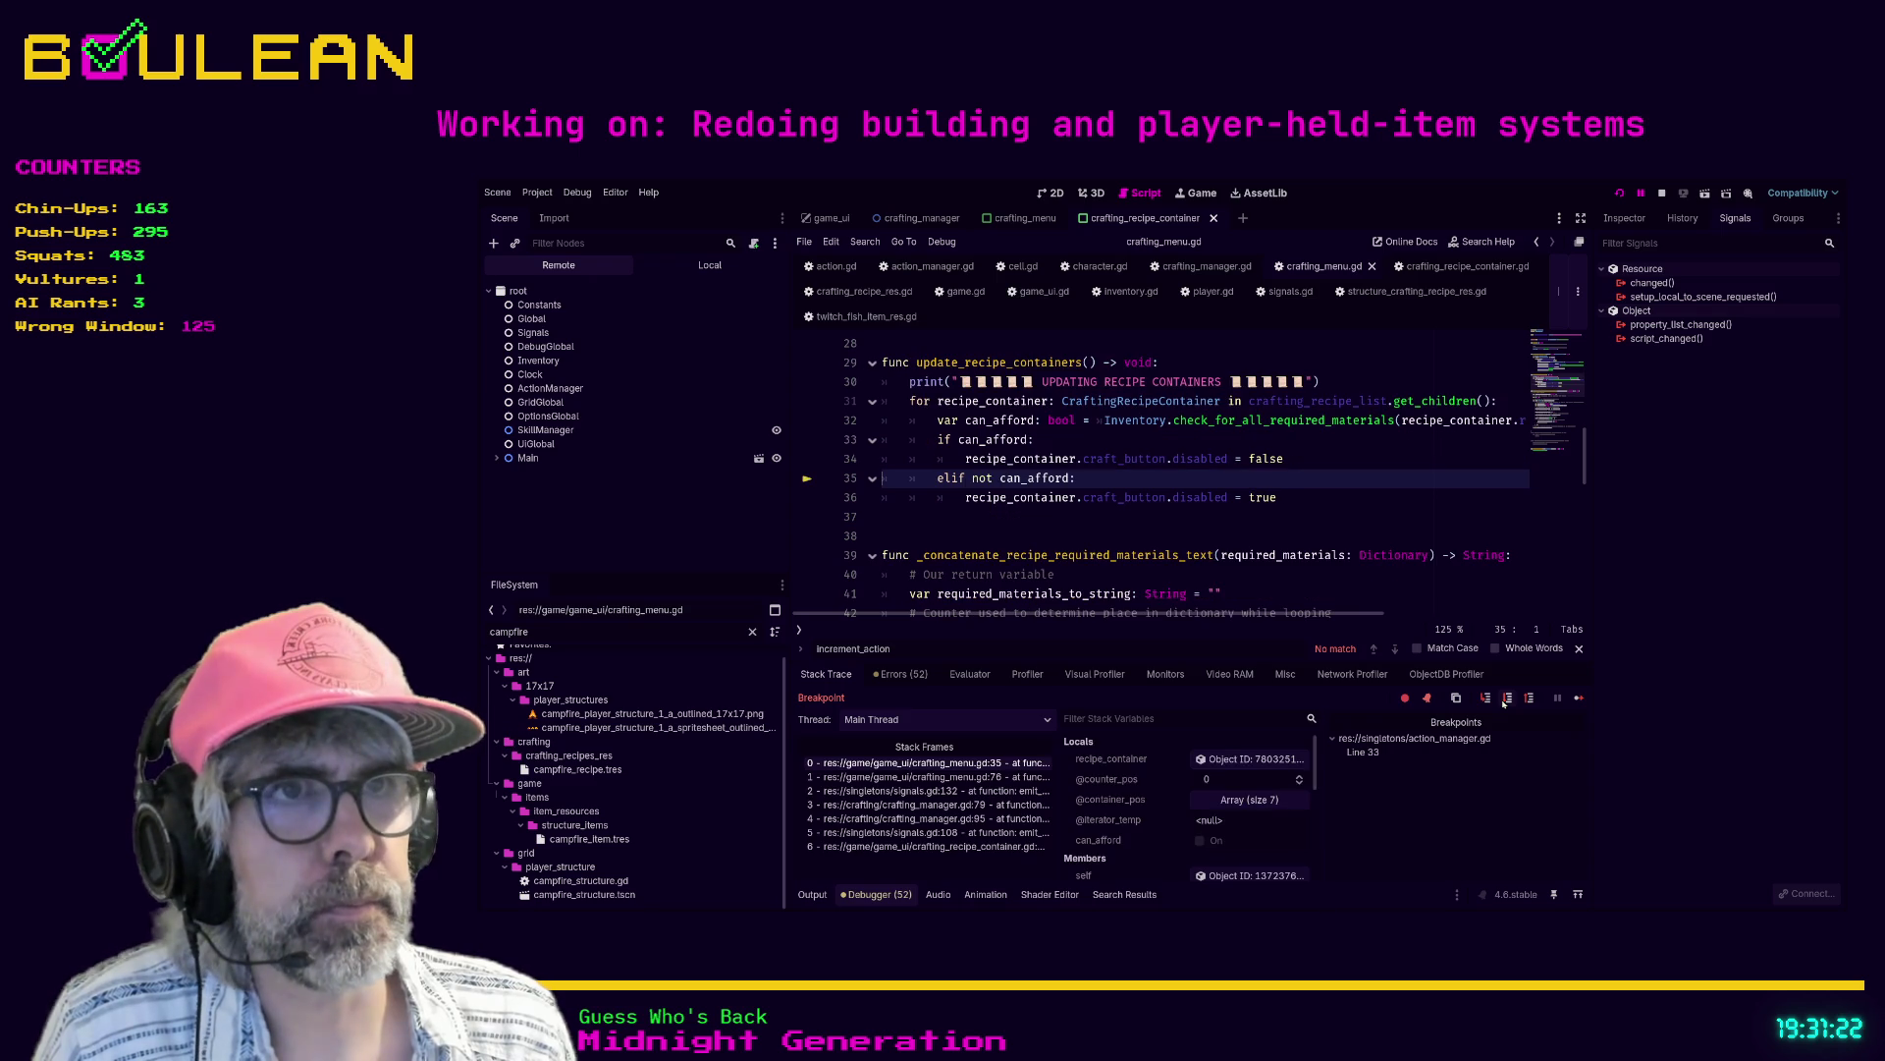
click(1503, 703)
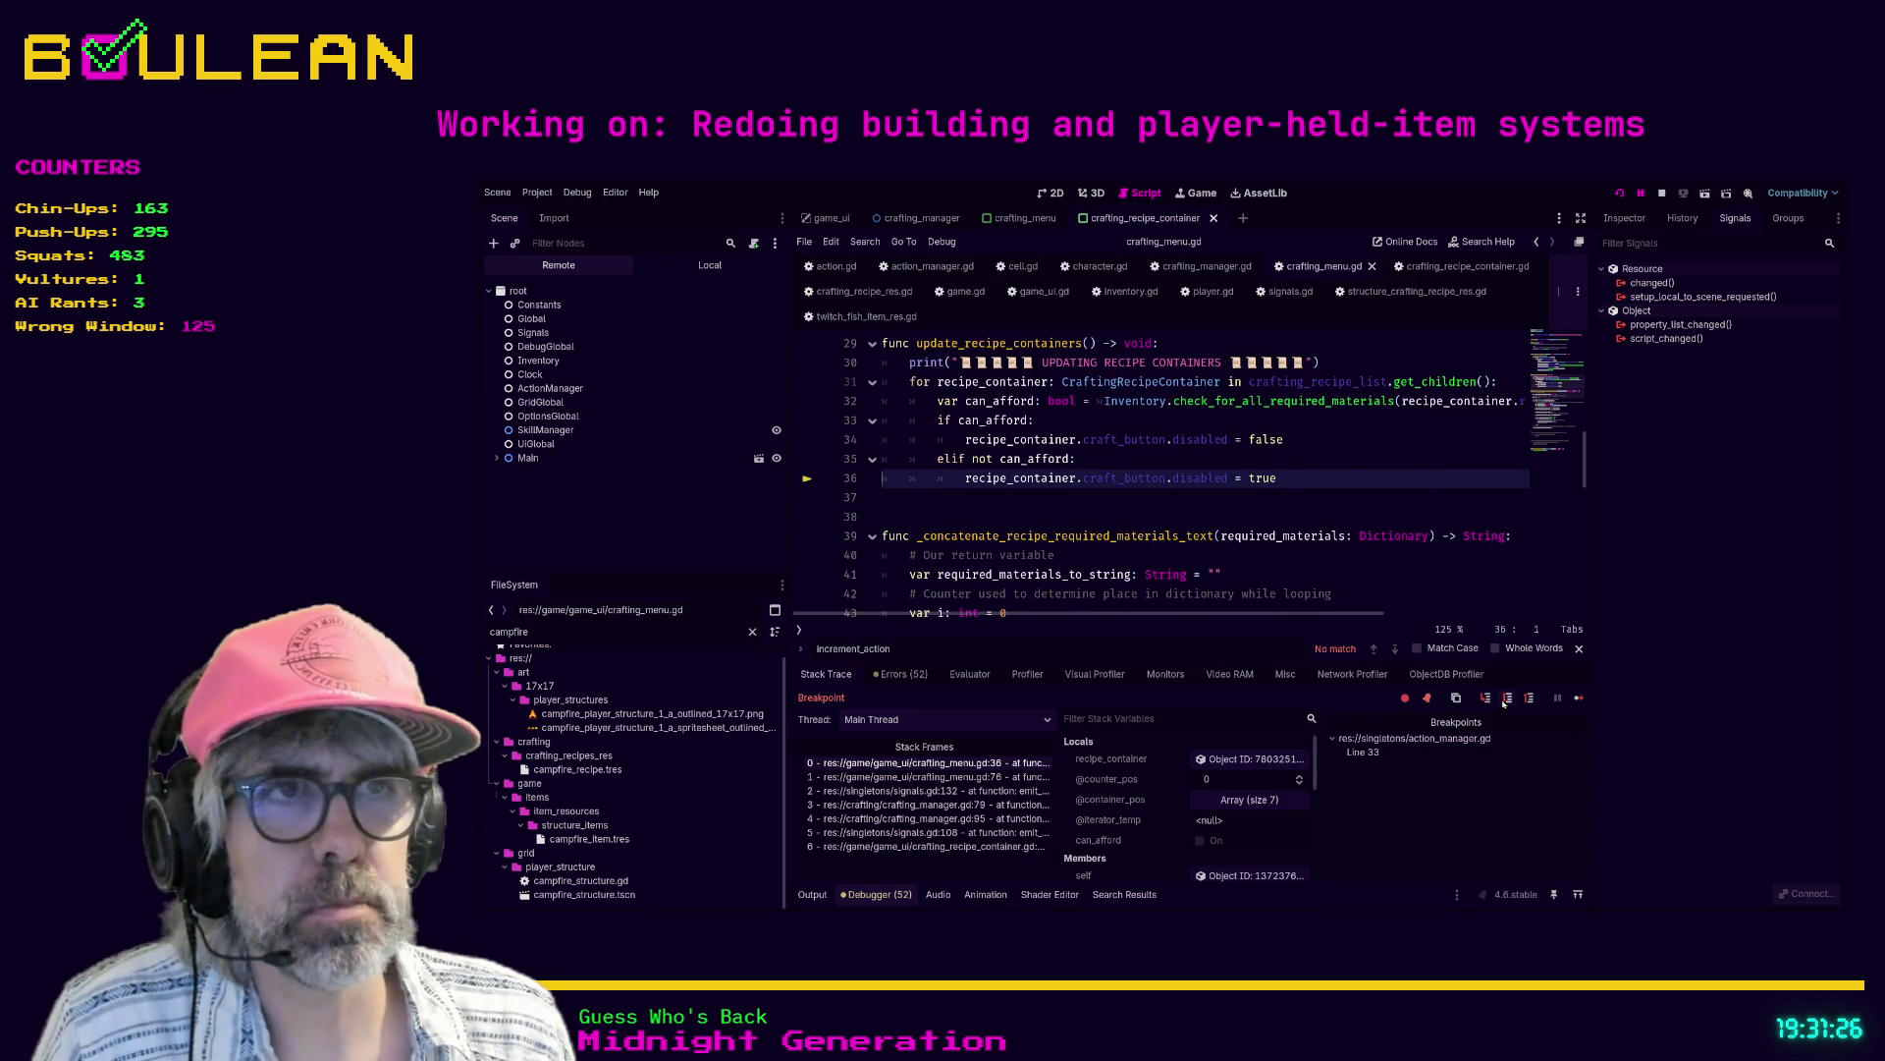
click(1503, 703)
click(1503, 704)
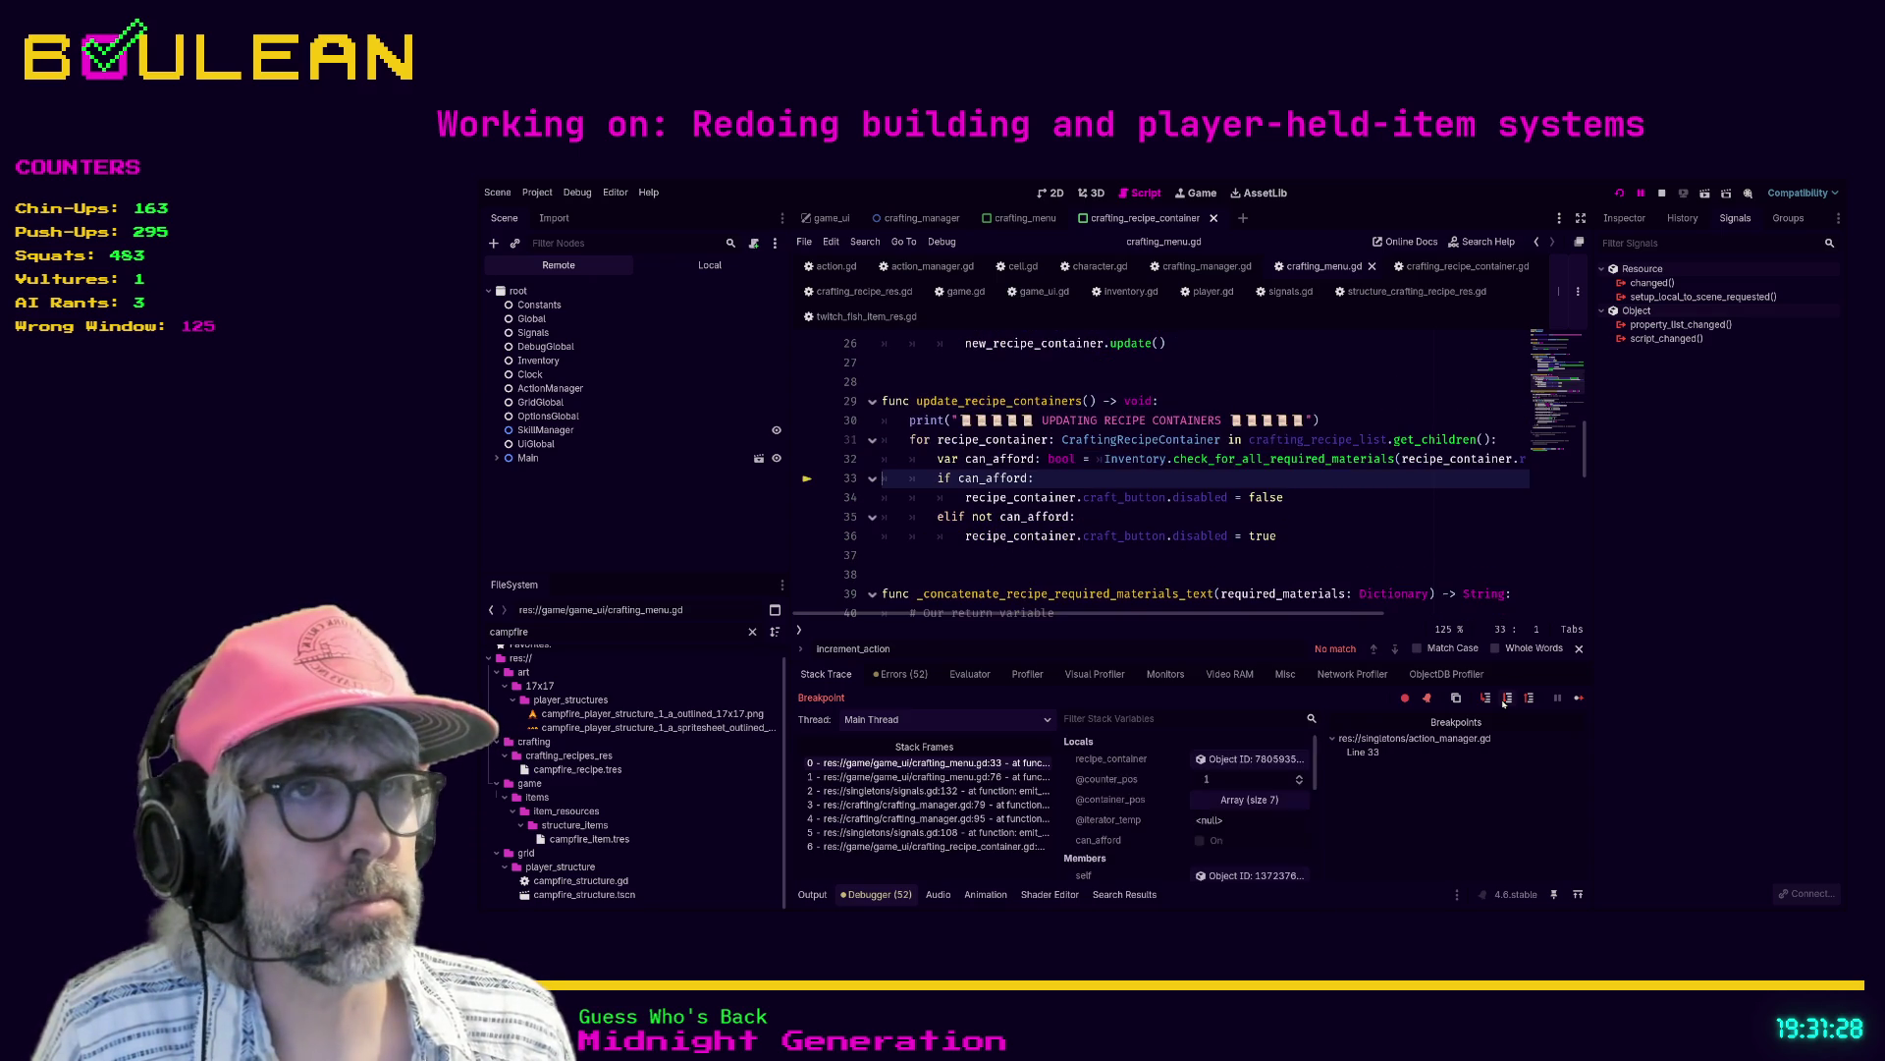
click(1503, 703)
click(1504, 703)
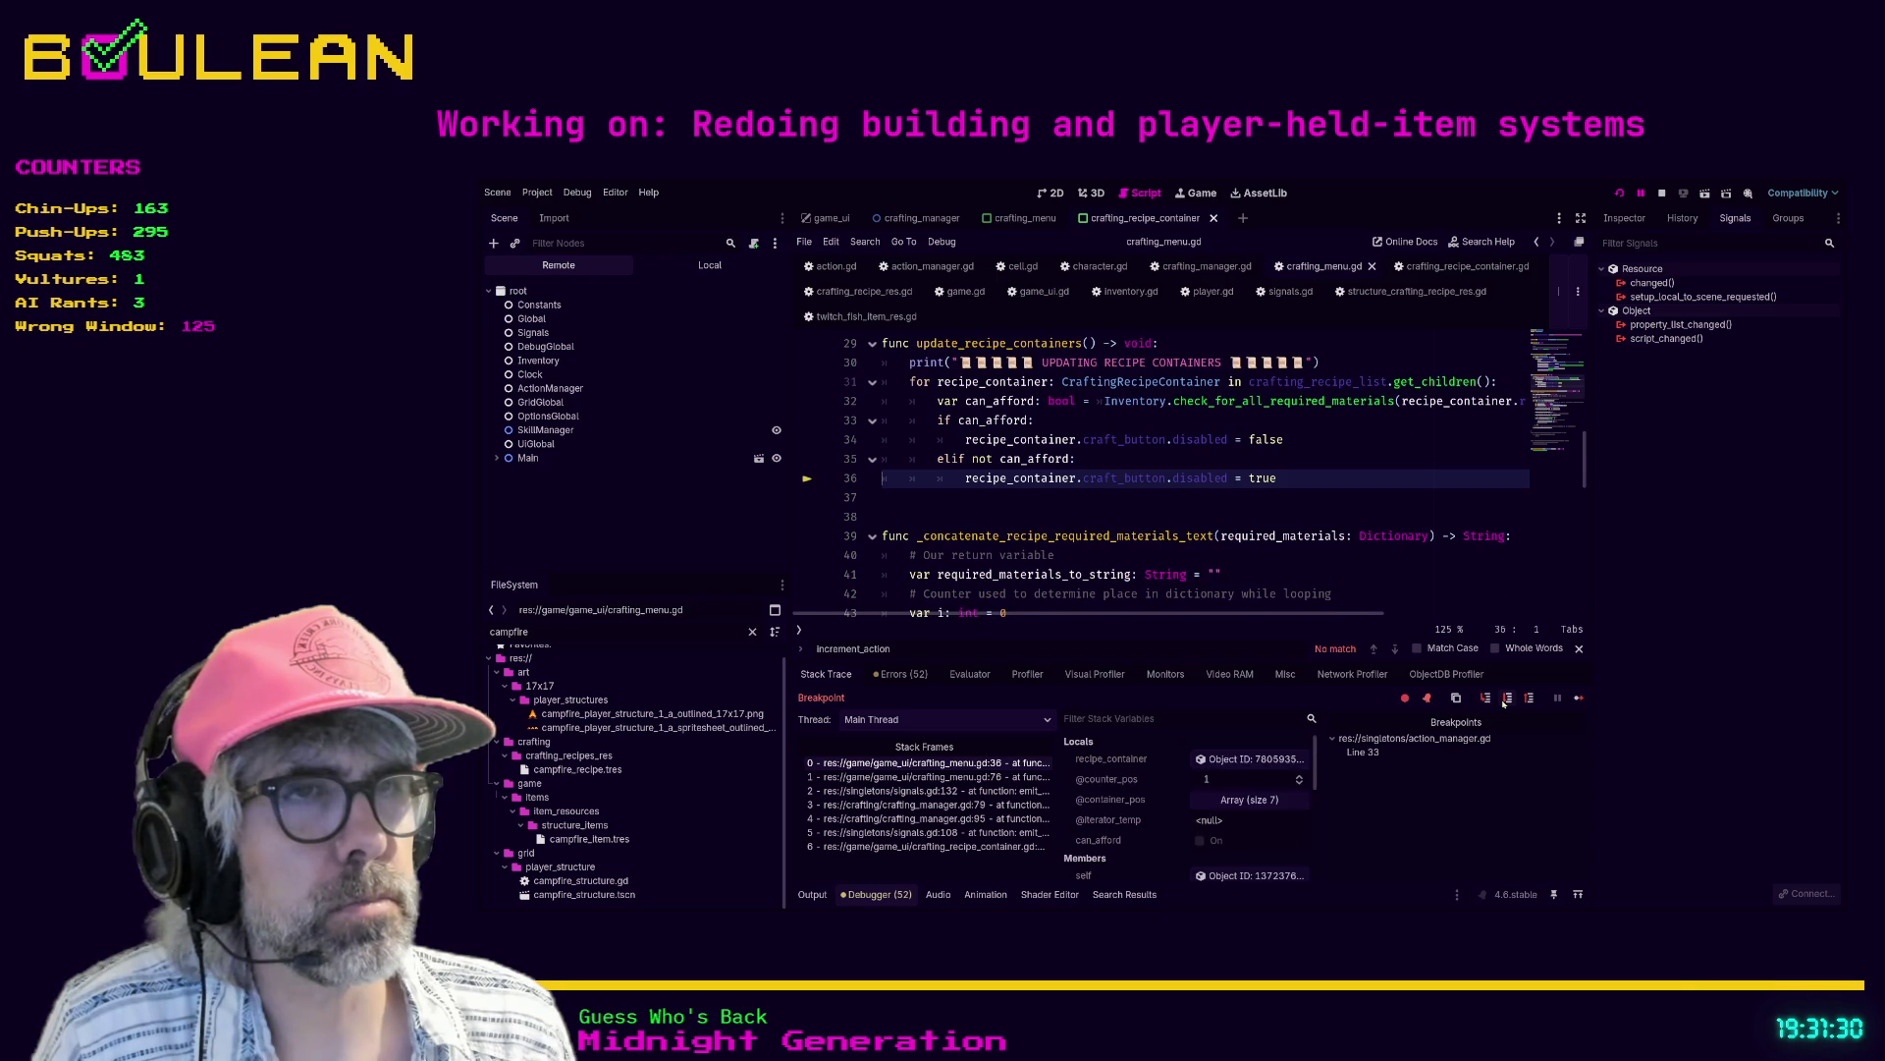
click(1503, 703)
click(1503, 703)
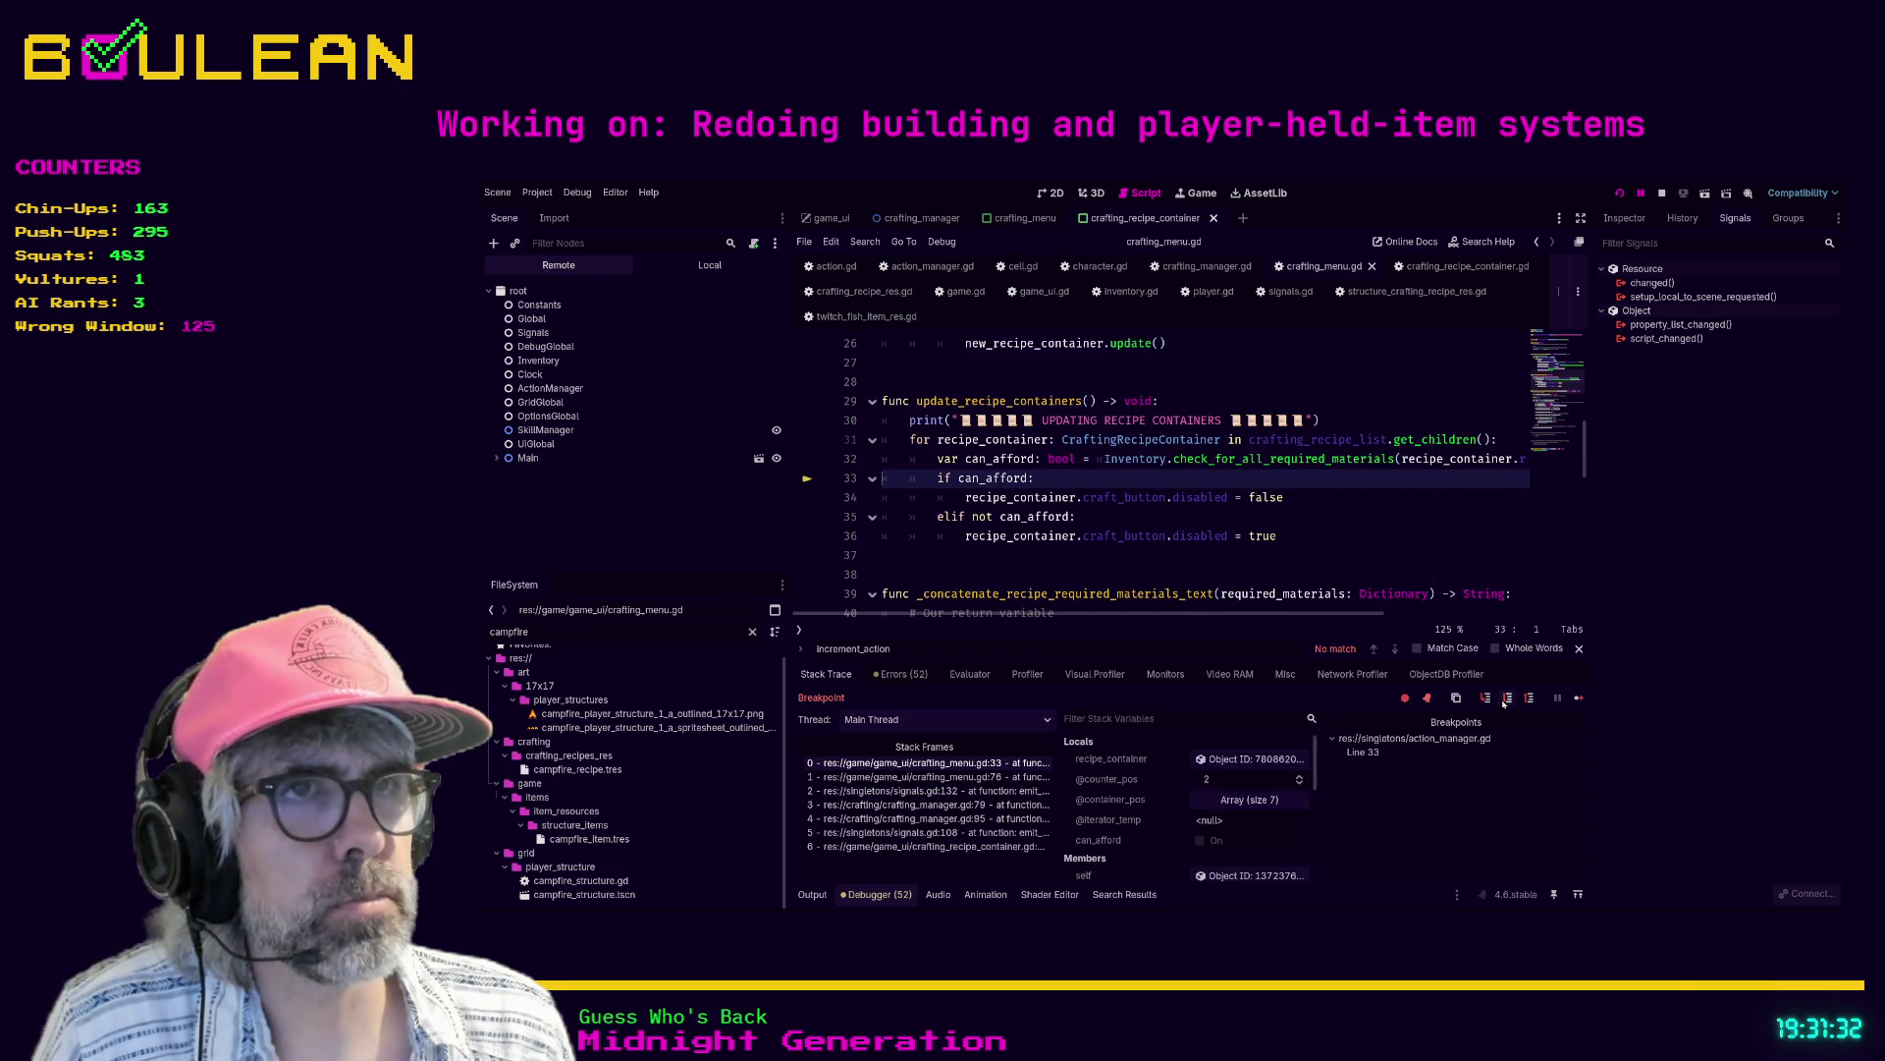
click(1504, 703)
click(1503, 703)
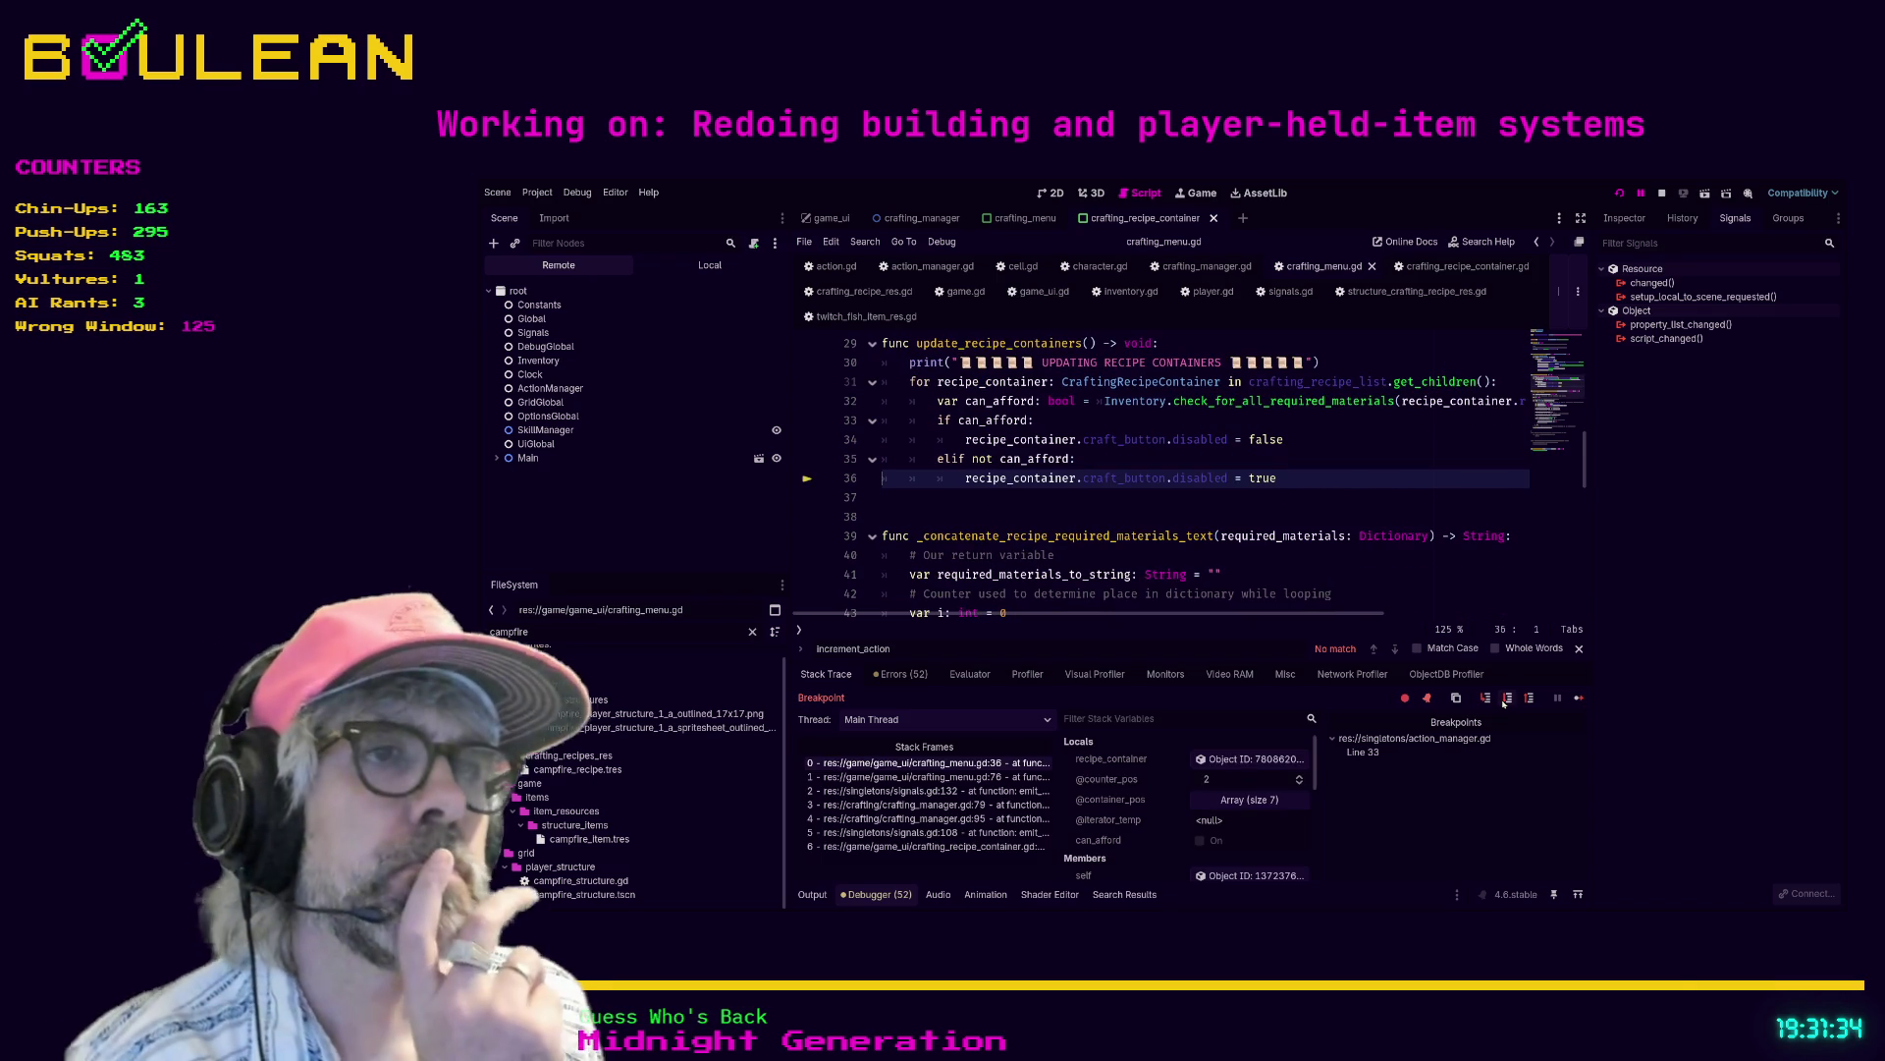
click(1504, 704)
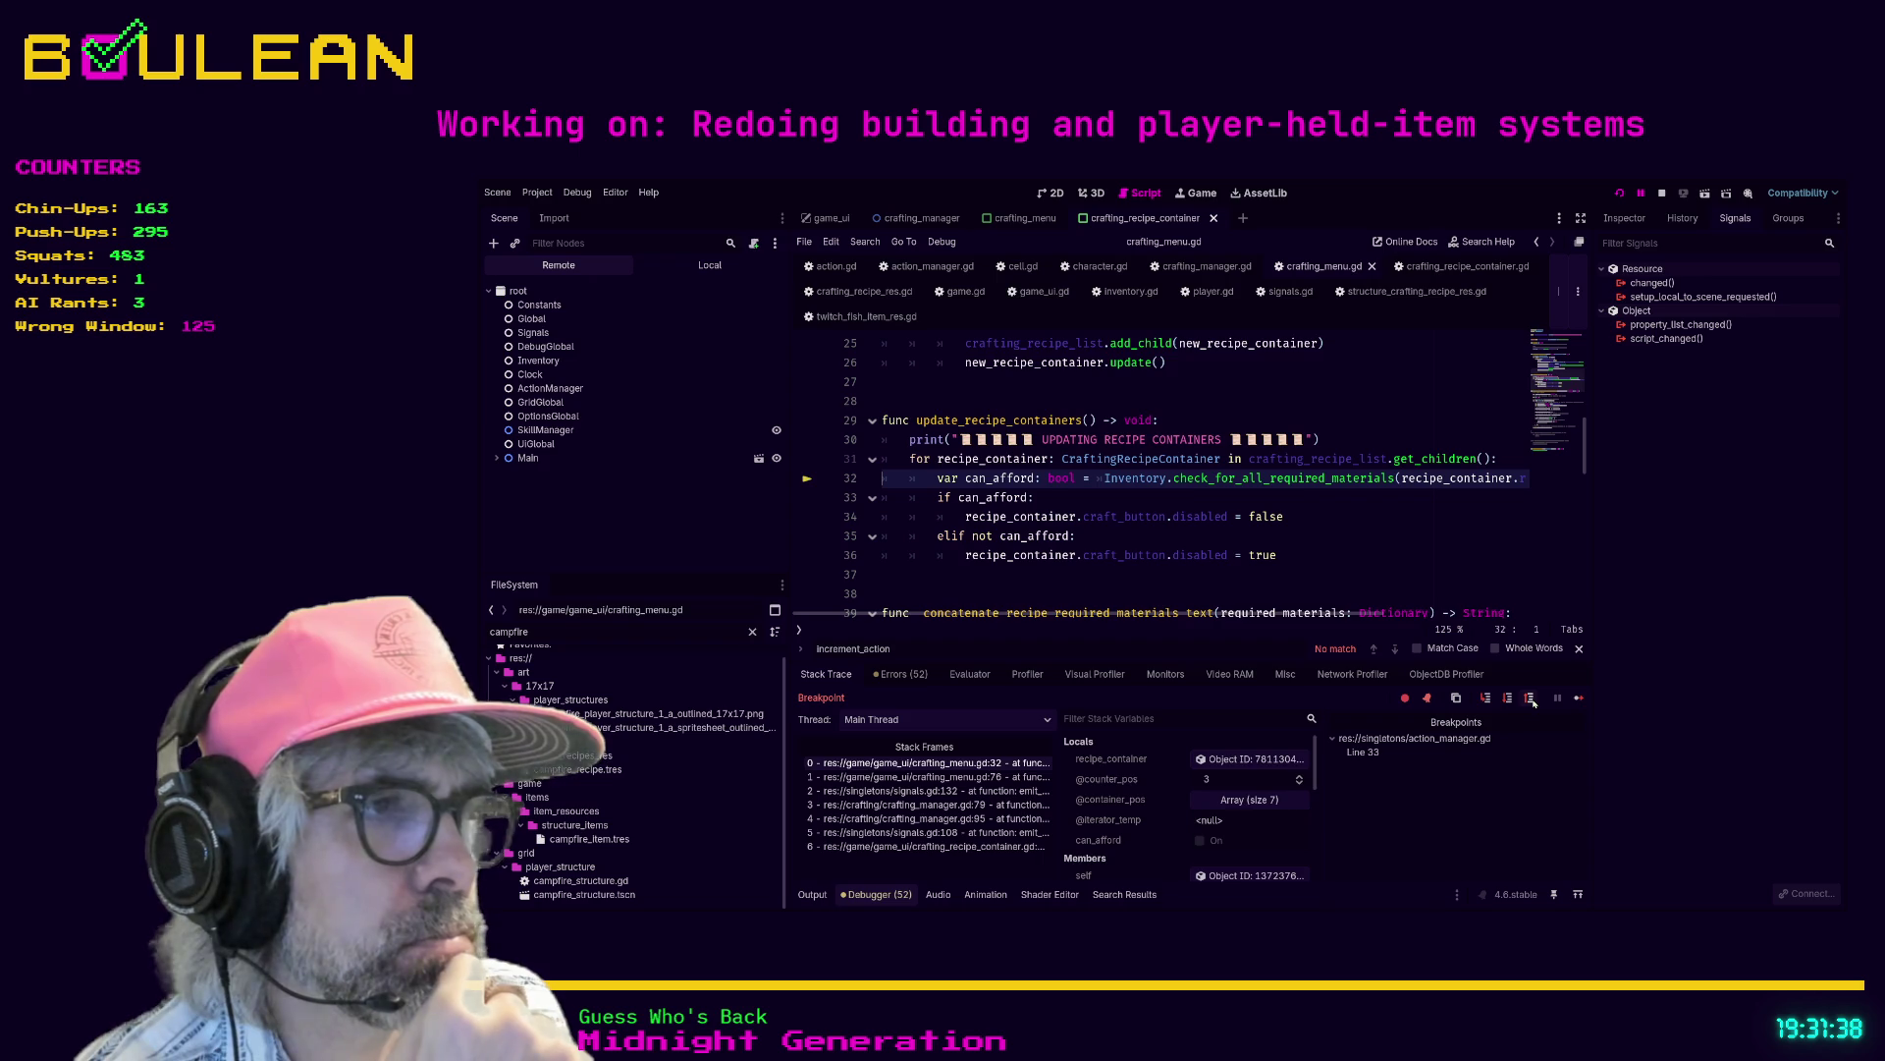
click(1530, 698)
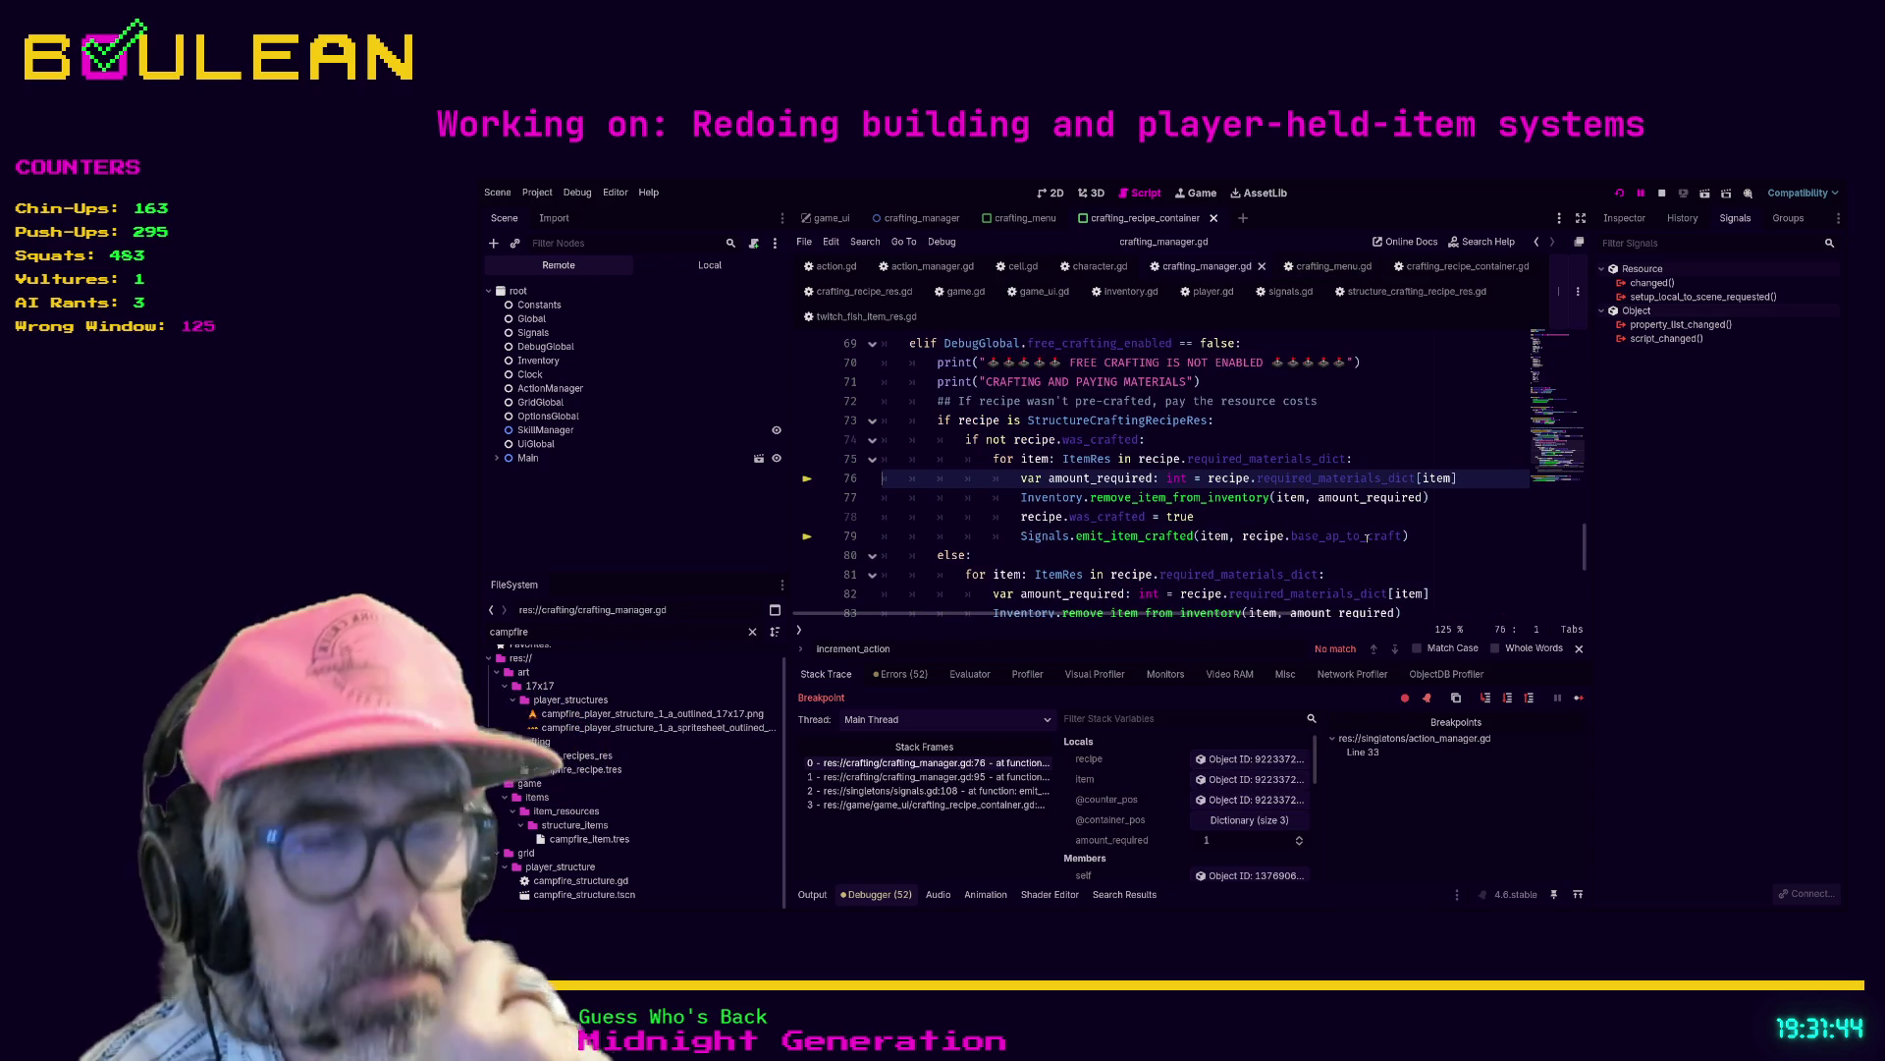
scroll(1367, 537, up, 1)
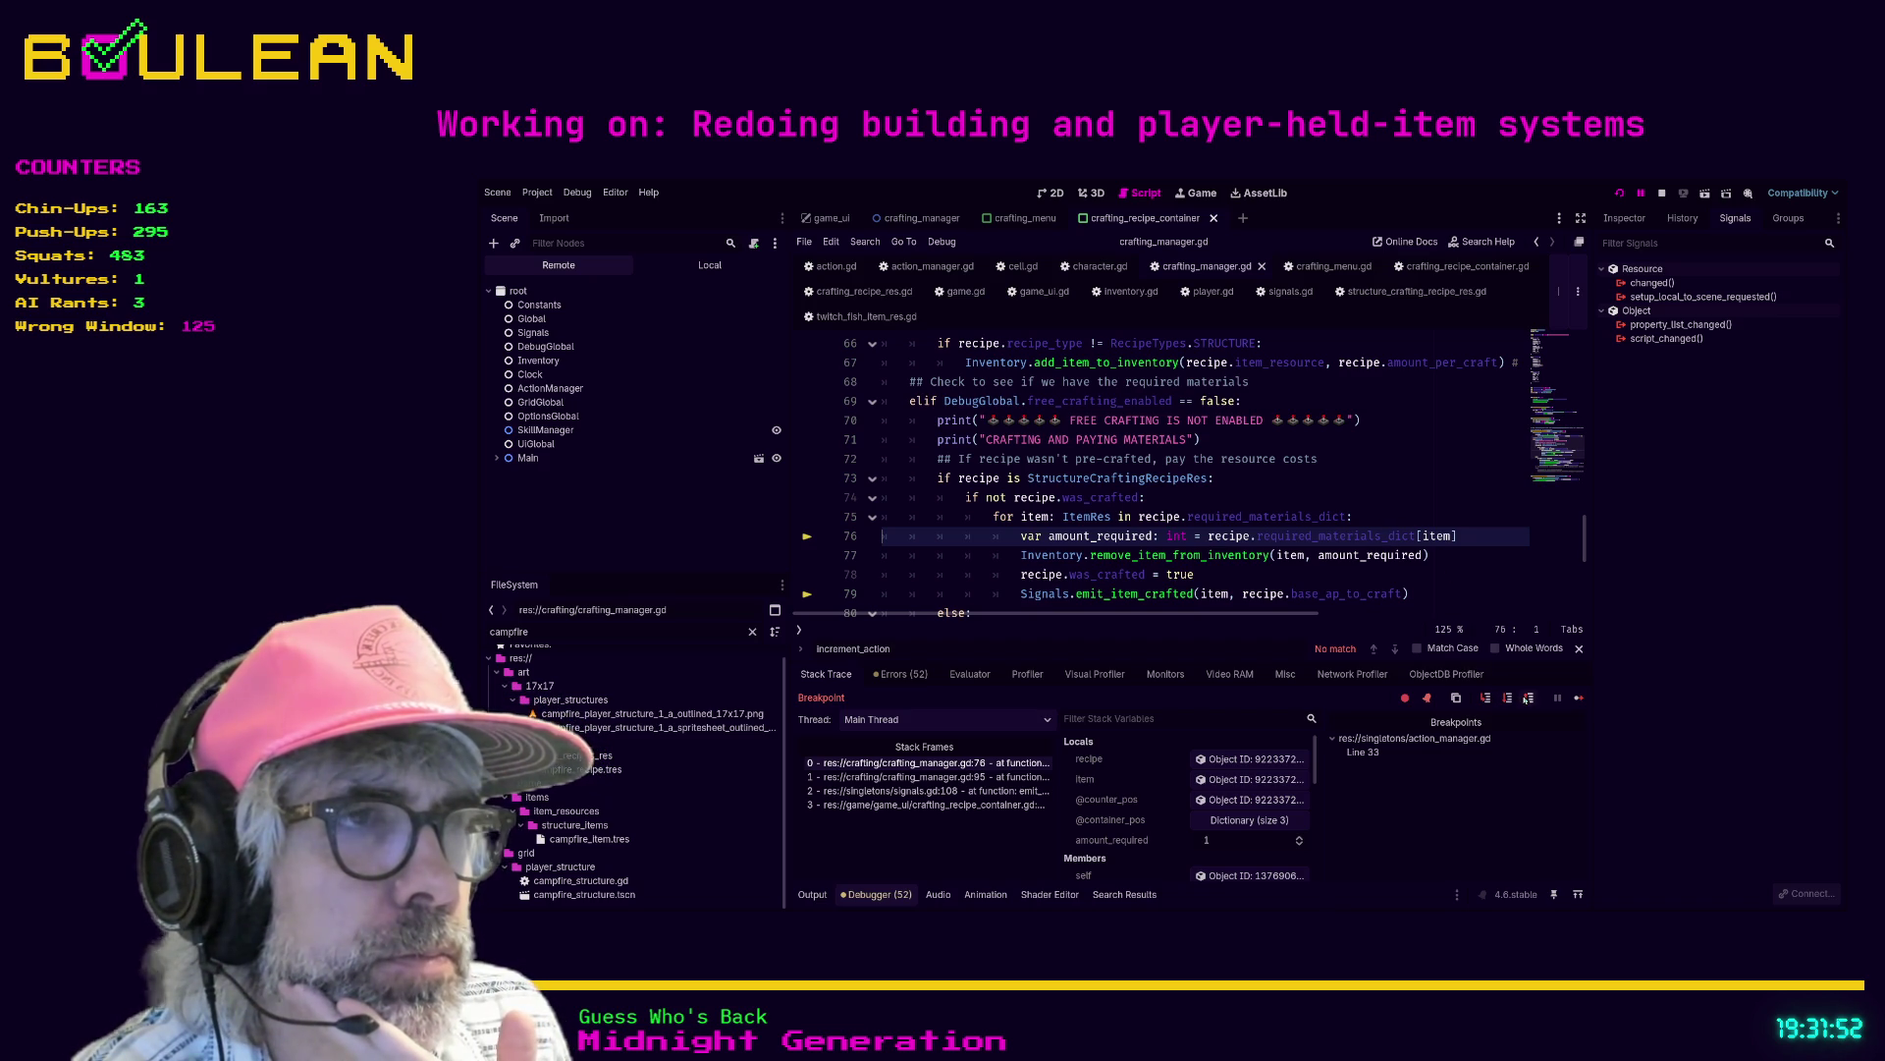
scroll(1338, 547, down, 1)
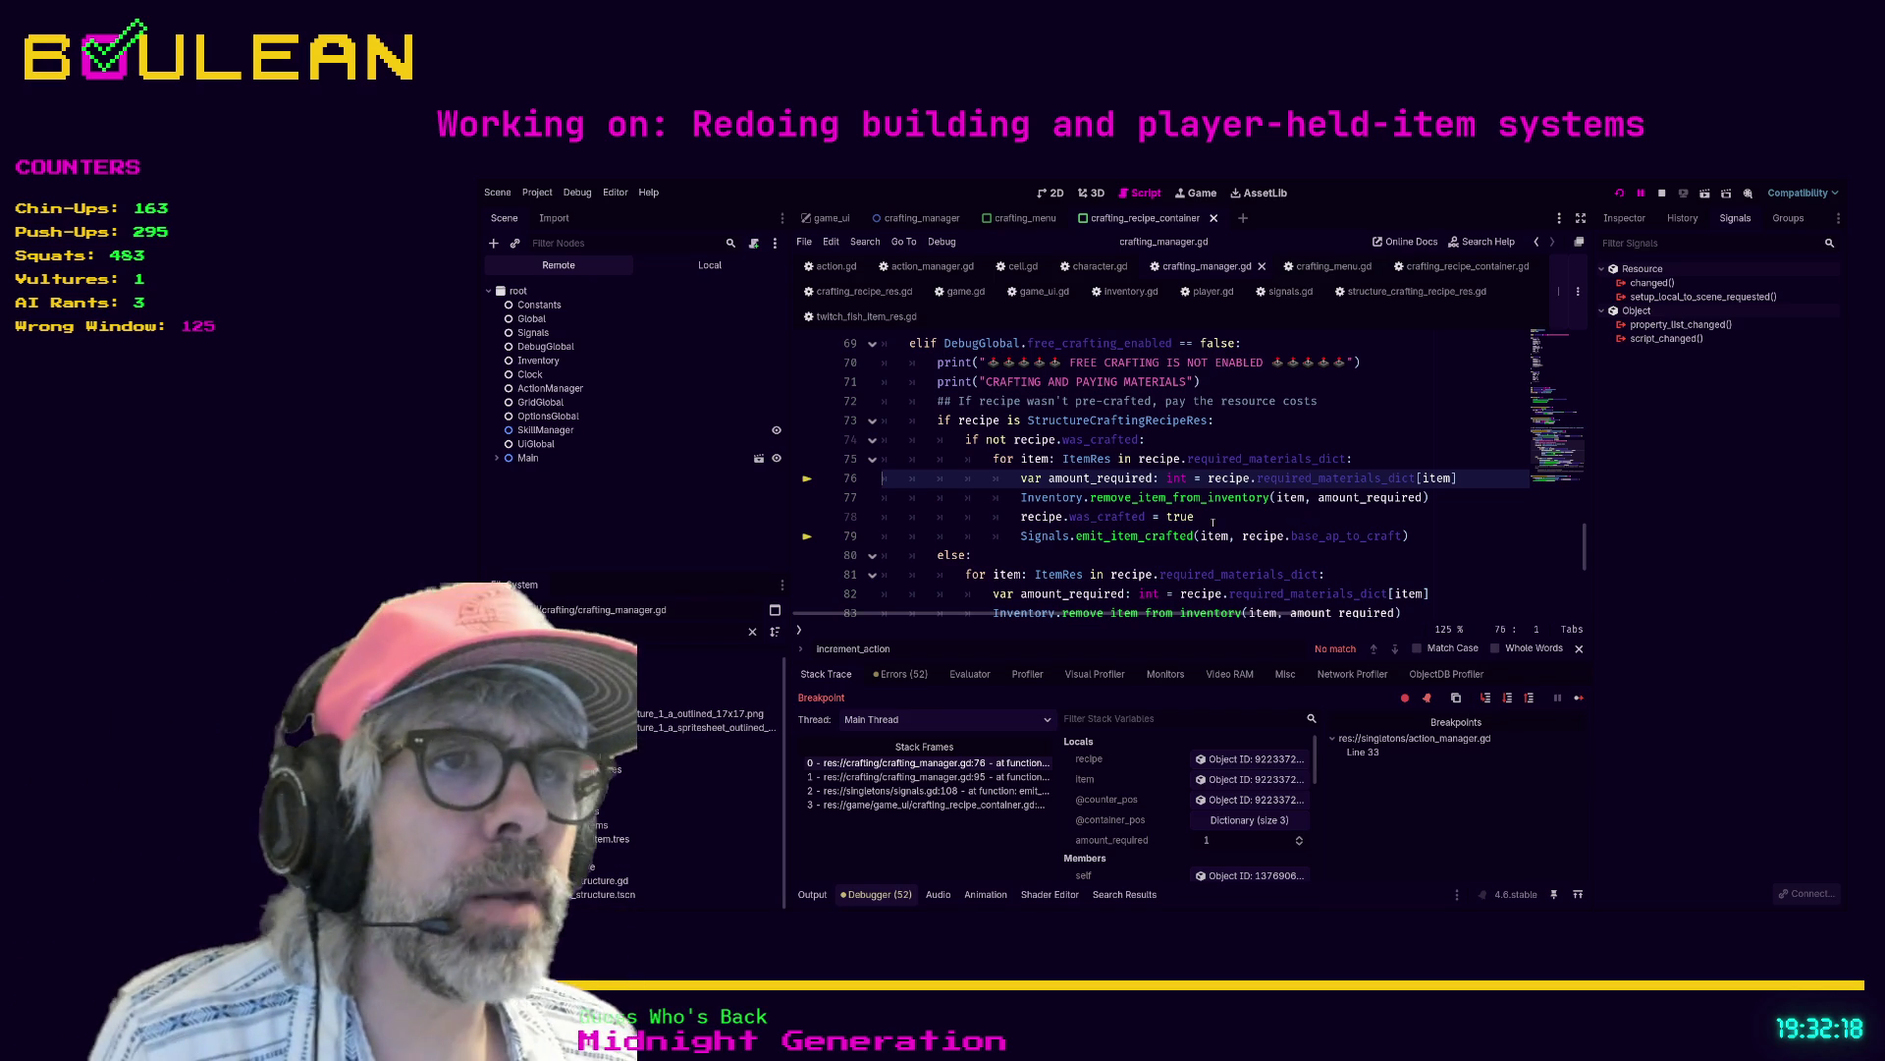
click(1019, 536)
scroll(1265, 507, down, 1)
scroll(1266, 507, up, 1)
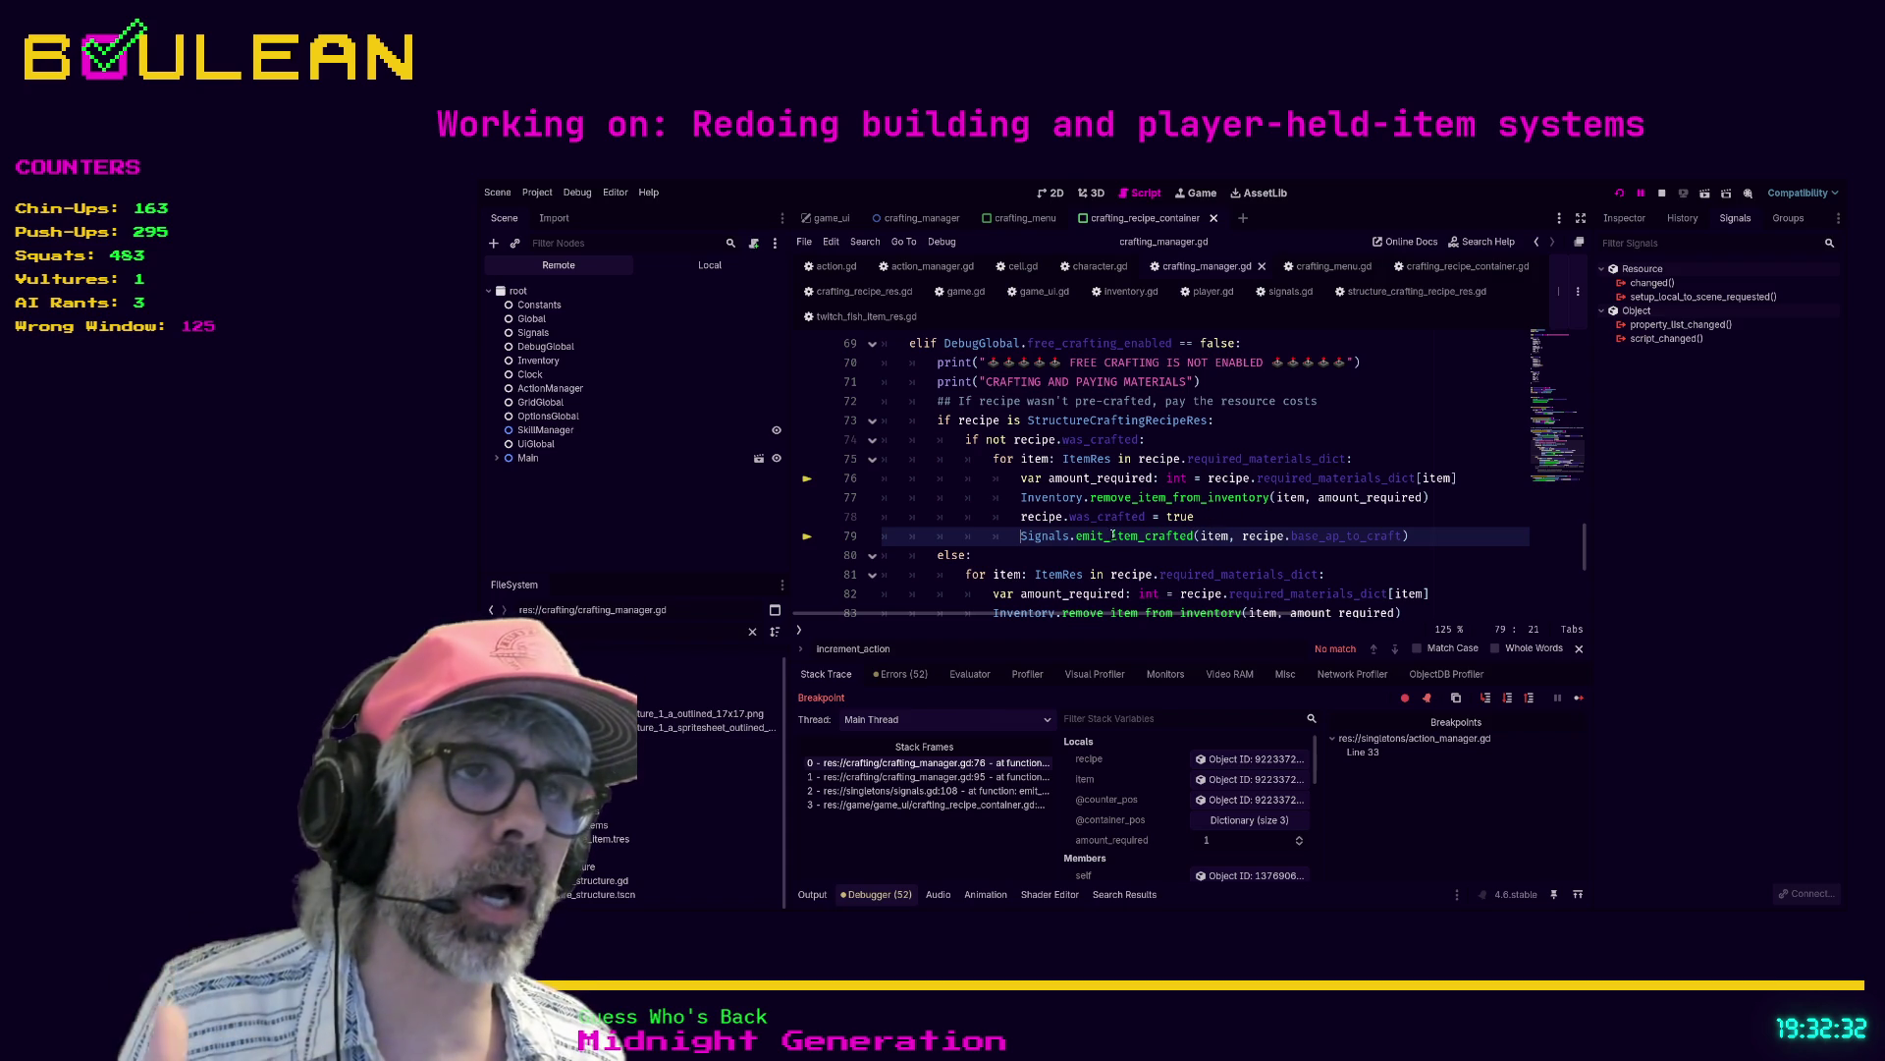
scroll(1113, 533, down, 3)
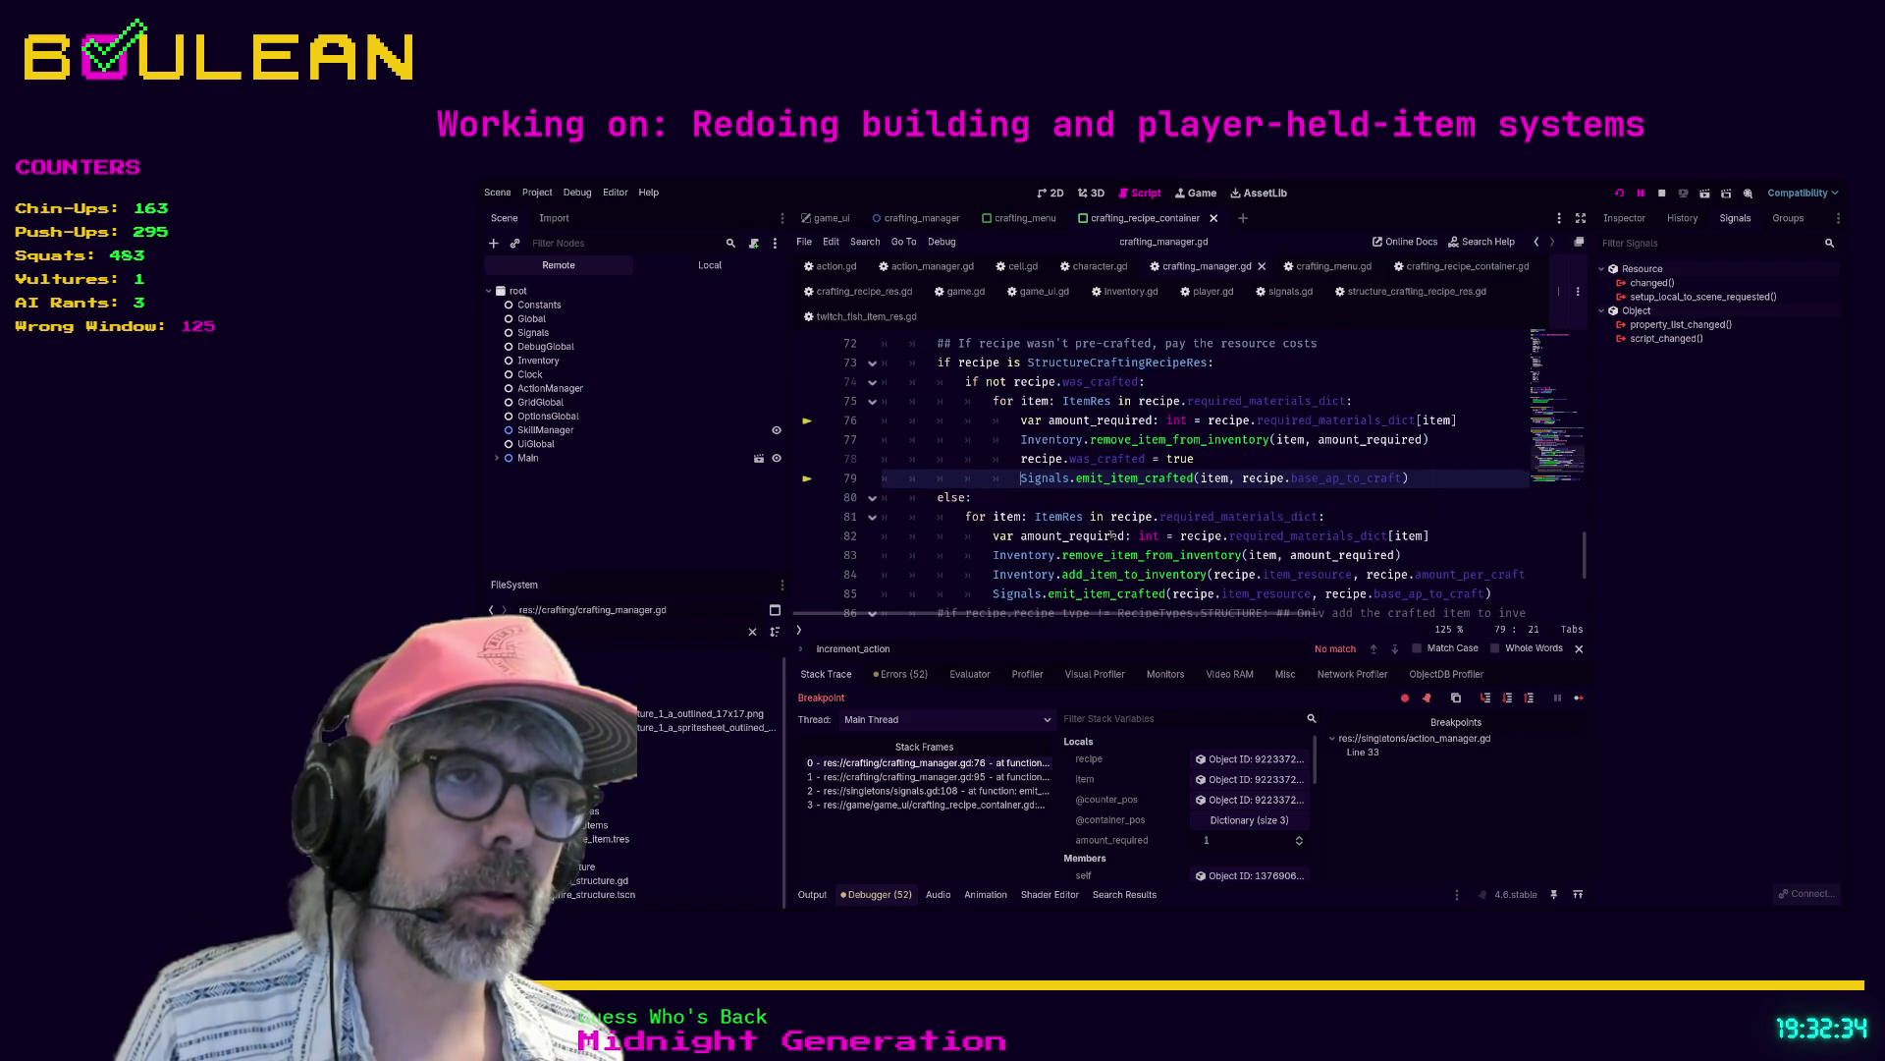
scroll(1112, 536, up, 1)
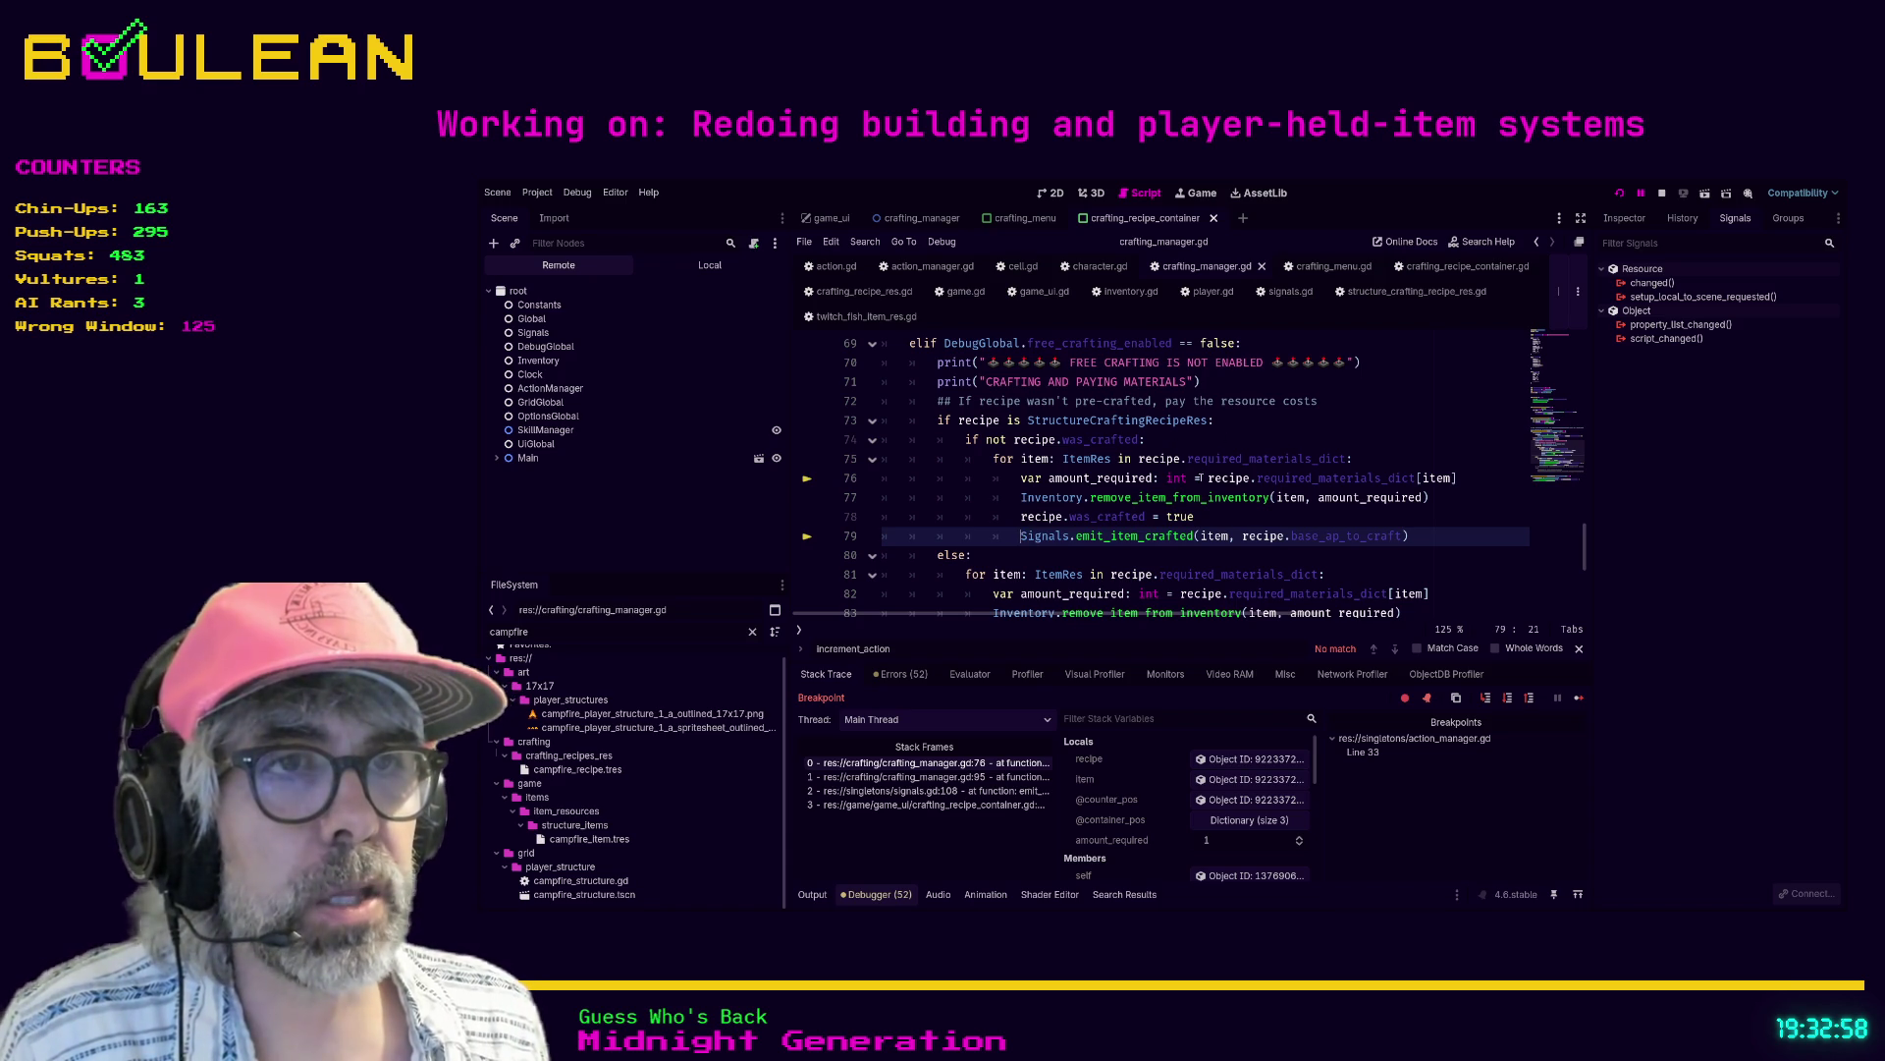
scroll(1200, 477, down, 3)
scroll(1204, 505, up, 1)
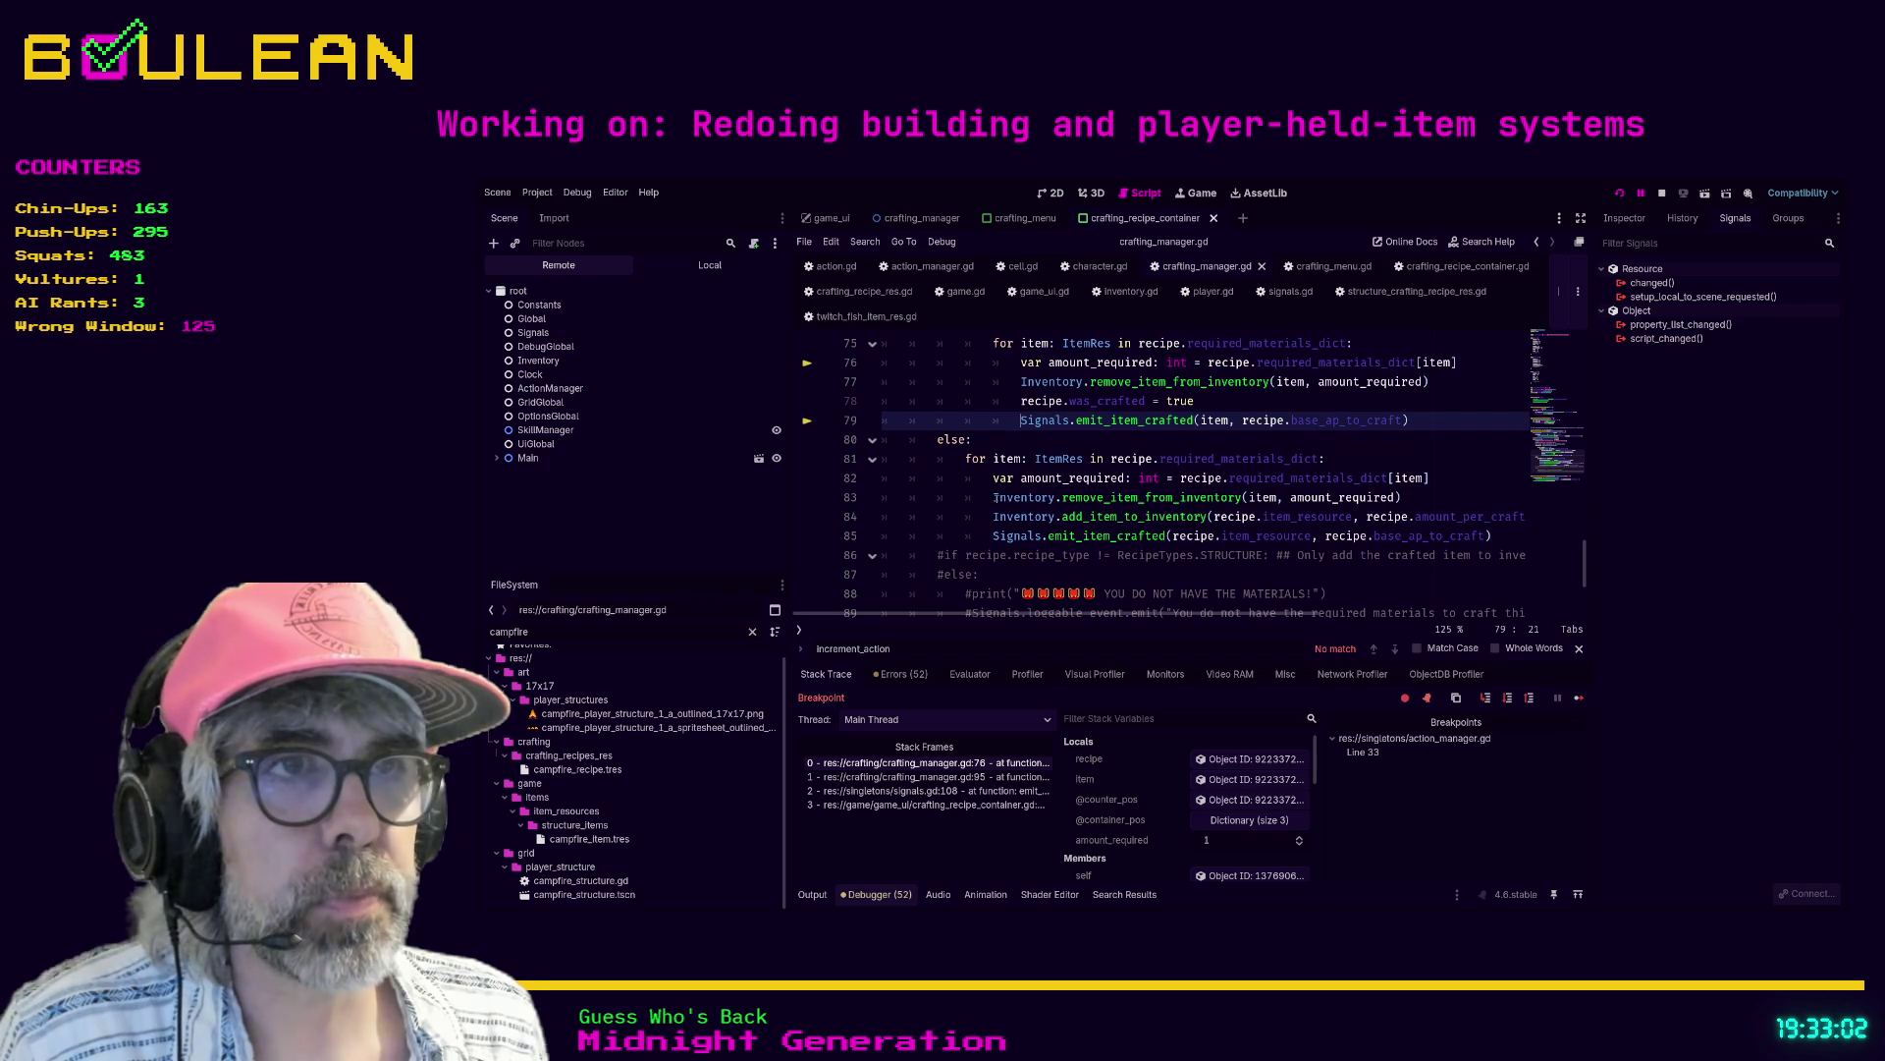
- Review the emit_item_crafted call on line 85 and line 79's signal call, then select campfire_recipe.tres
drag(1119, 538, 1445, 537)
scroll(1150, 449, up, 4)
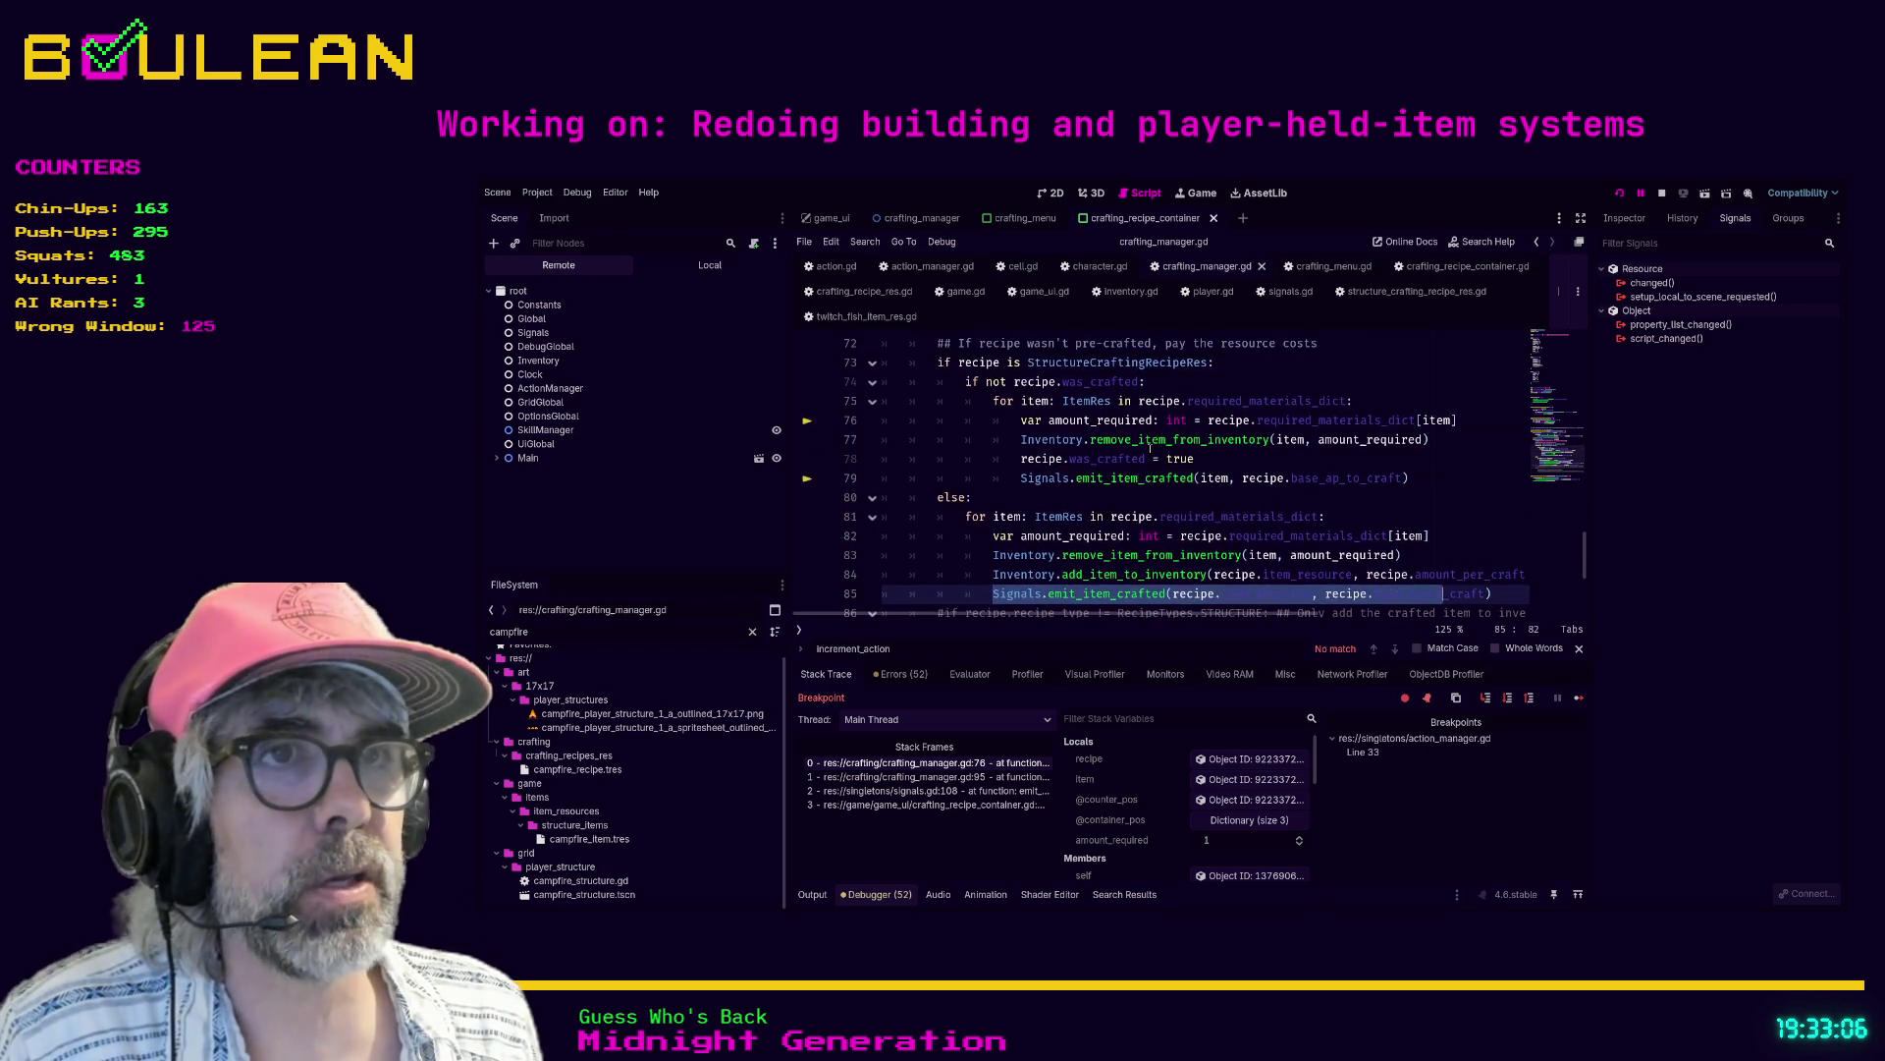
scroll(1002, 444, up, 2)
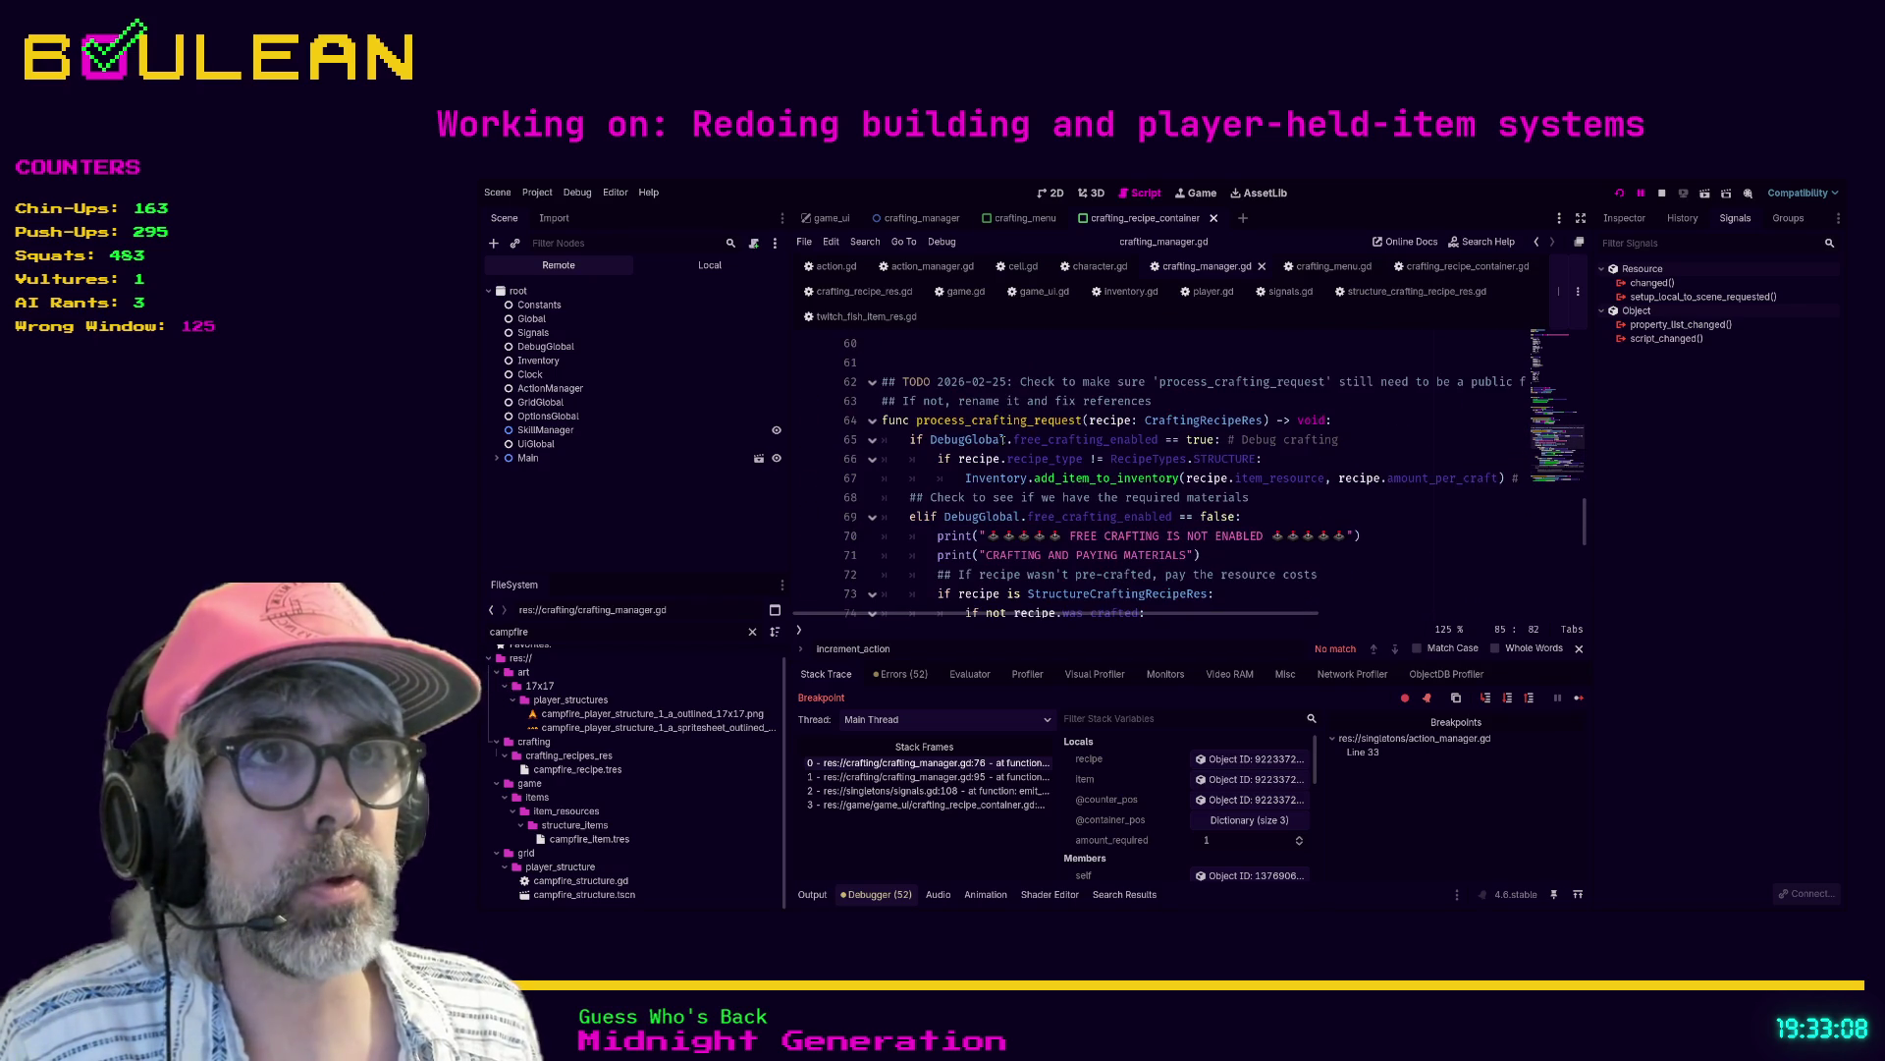
scroll(1107, 535, down, 4)
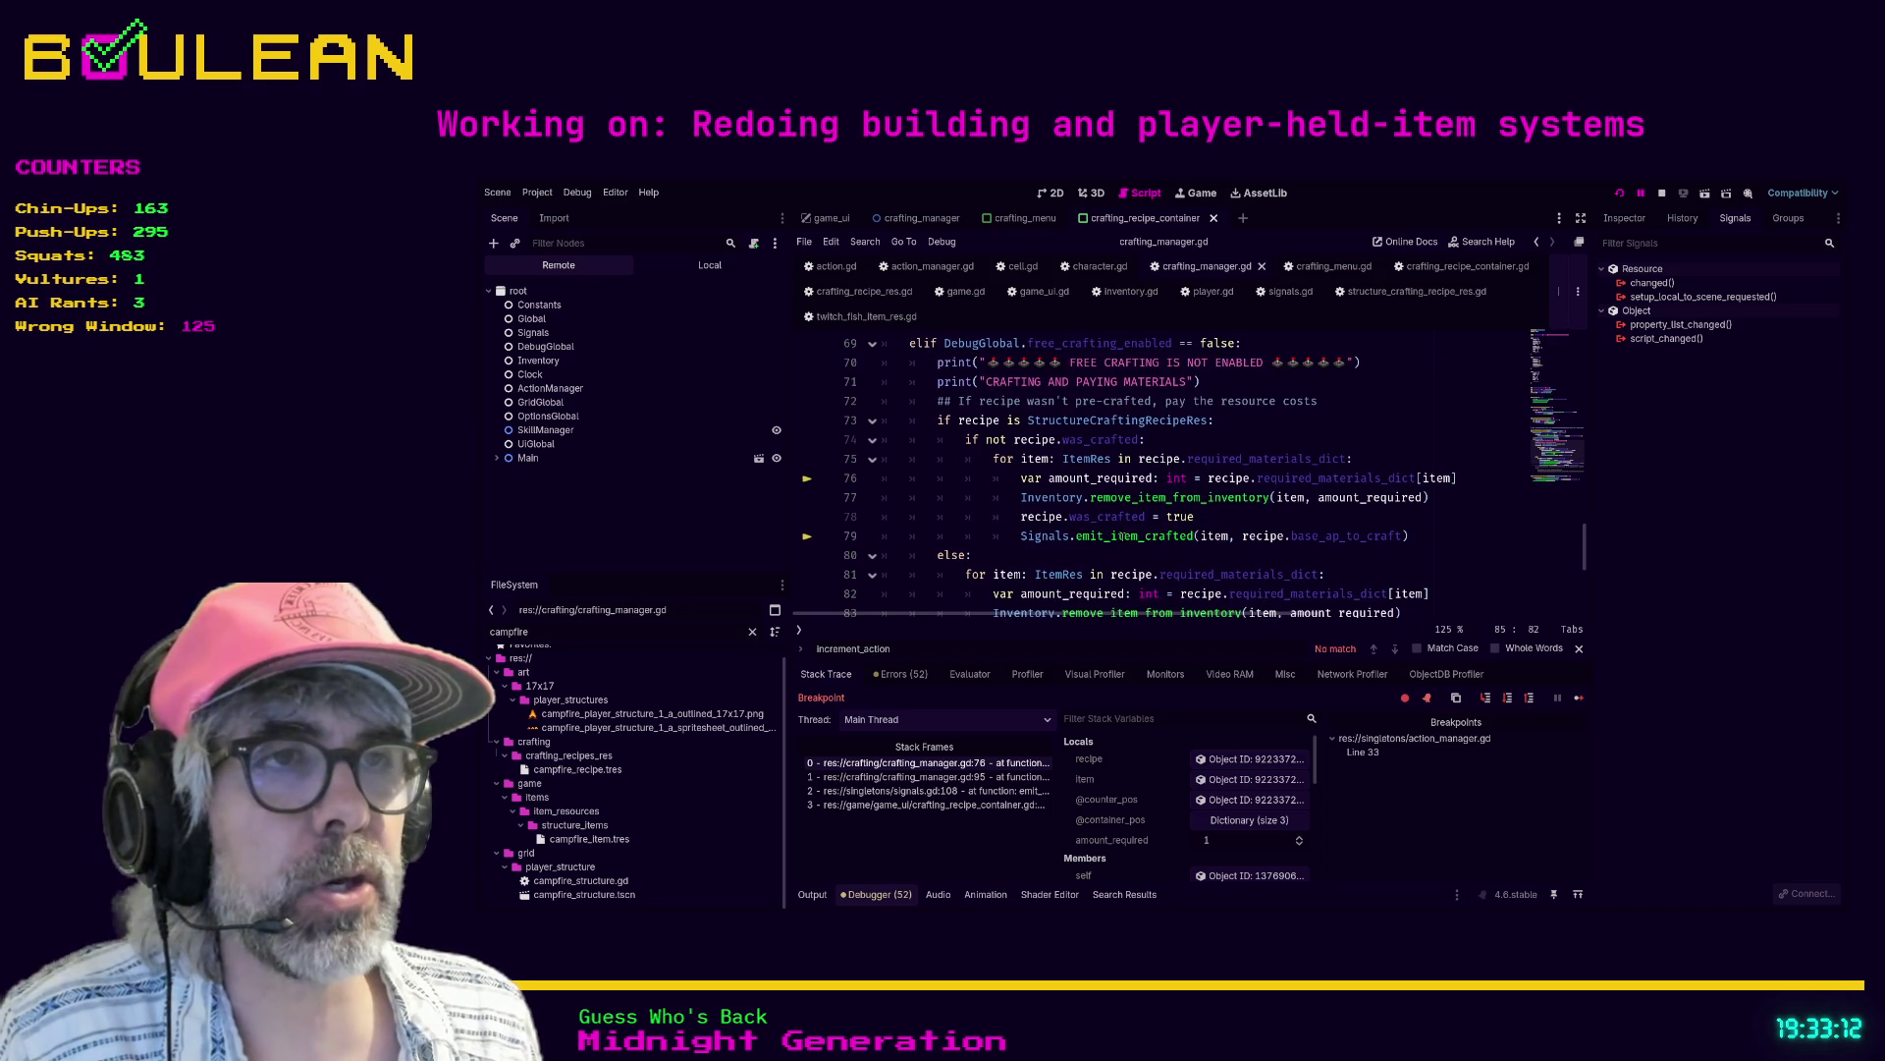
scroll(1121, 535, down, 1)
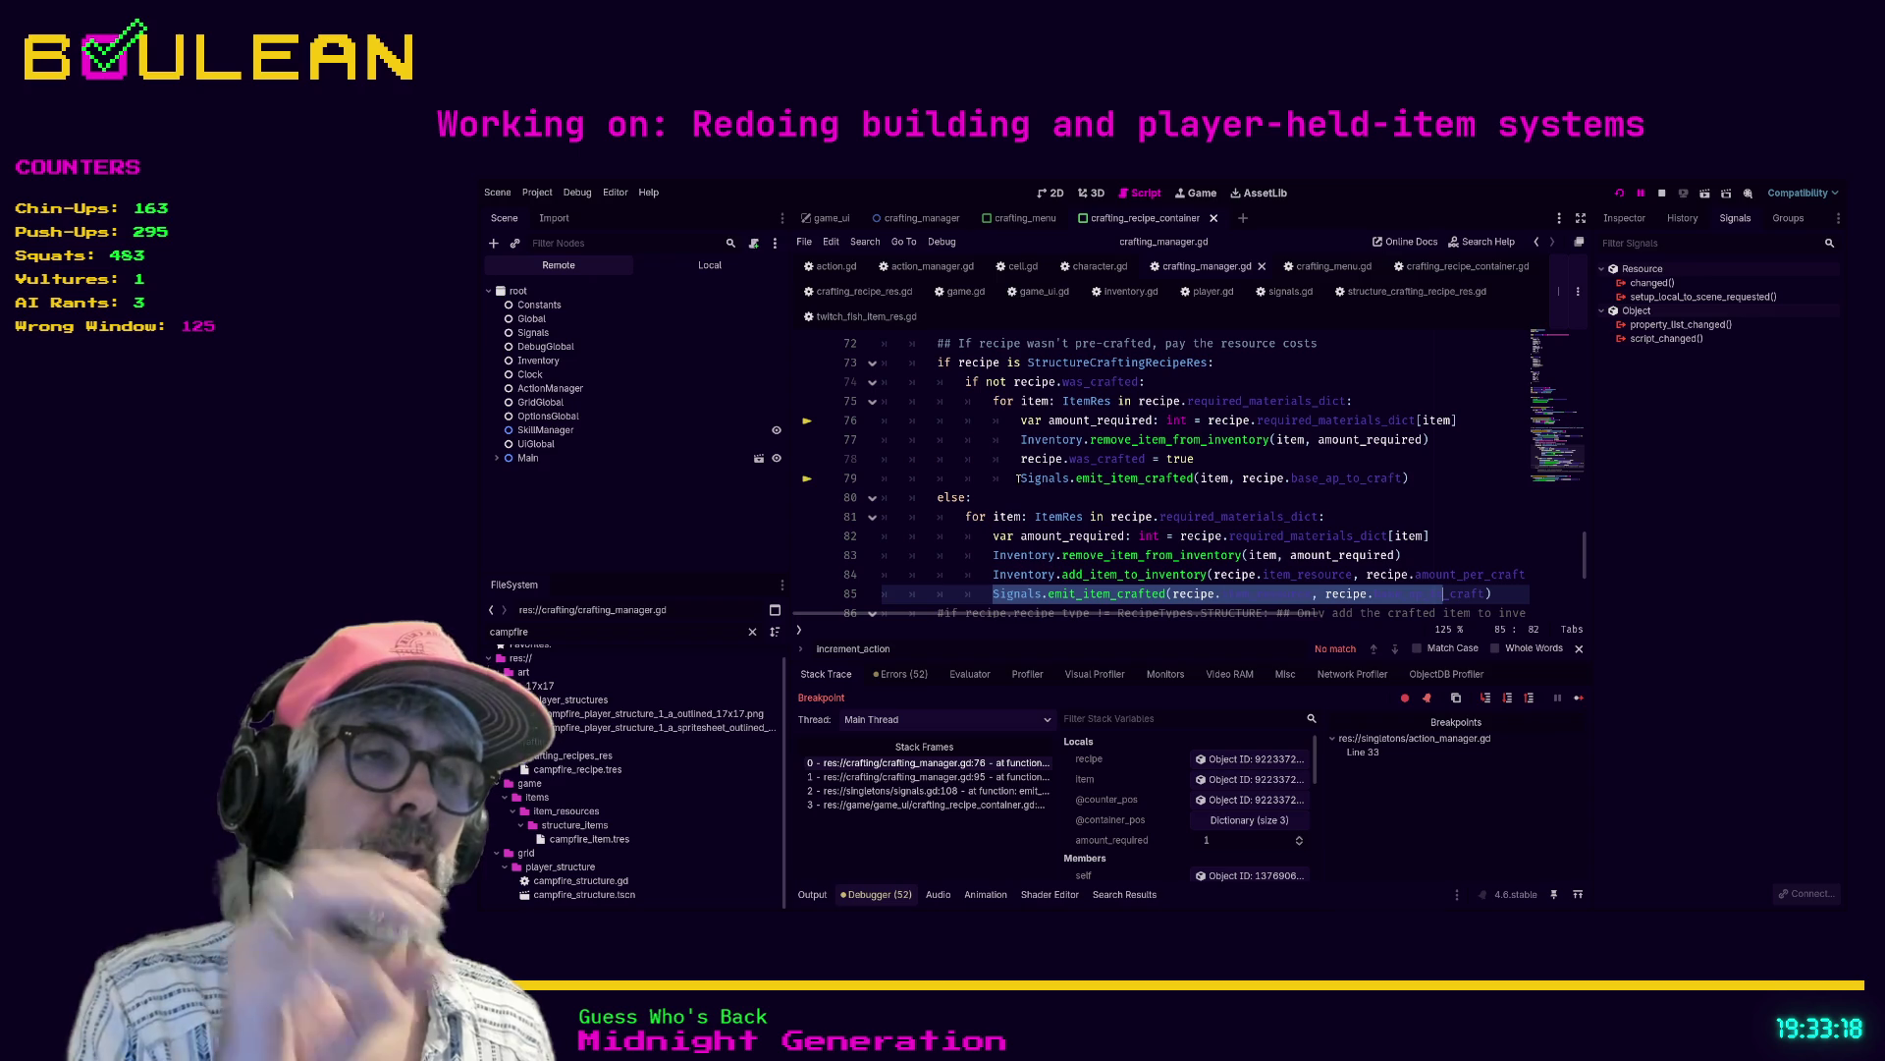
click(1019, 479)
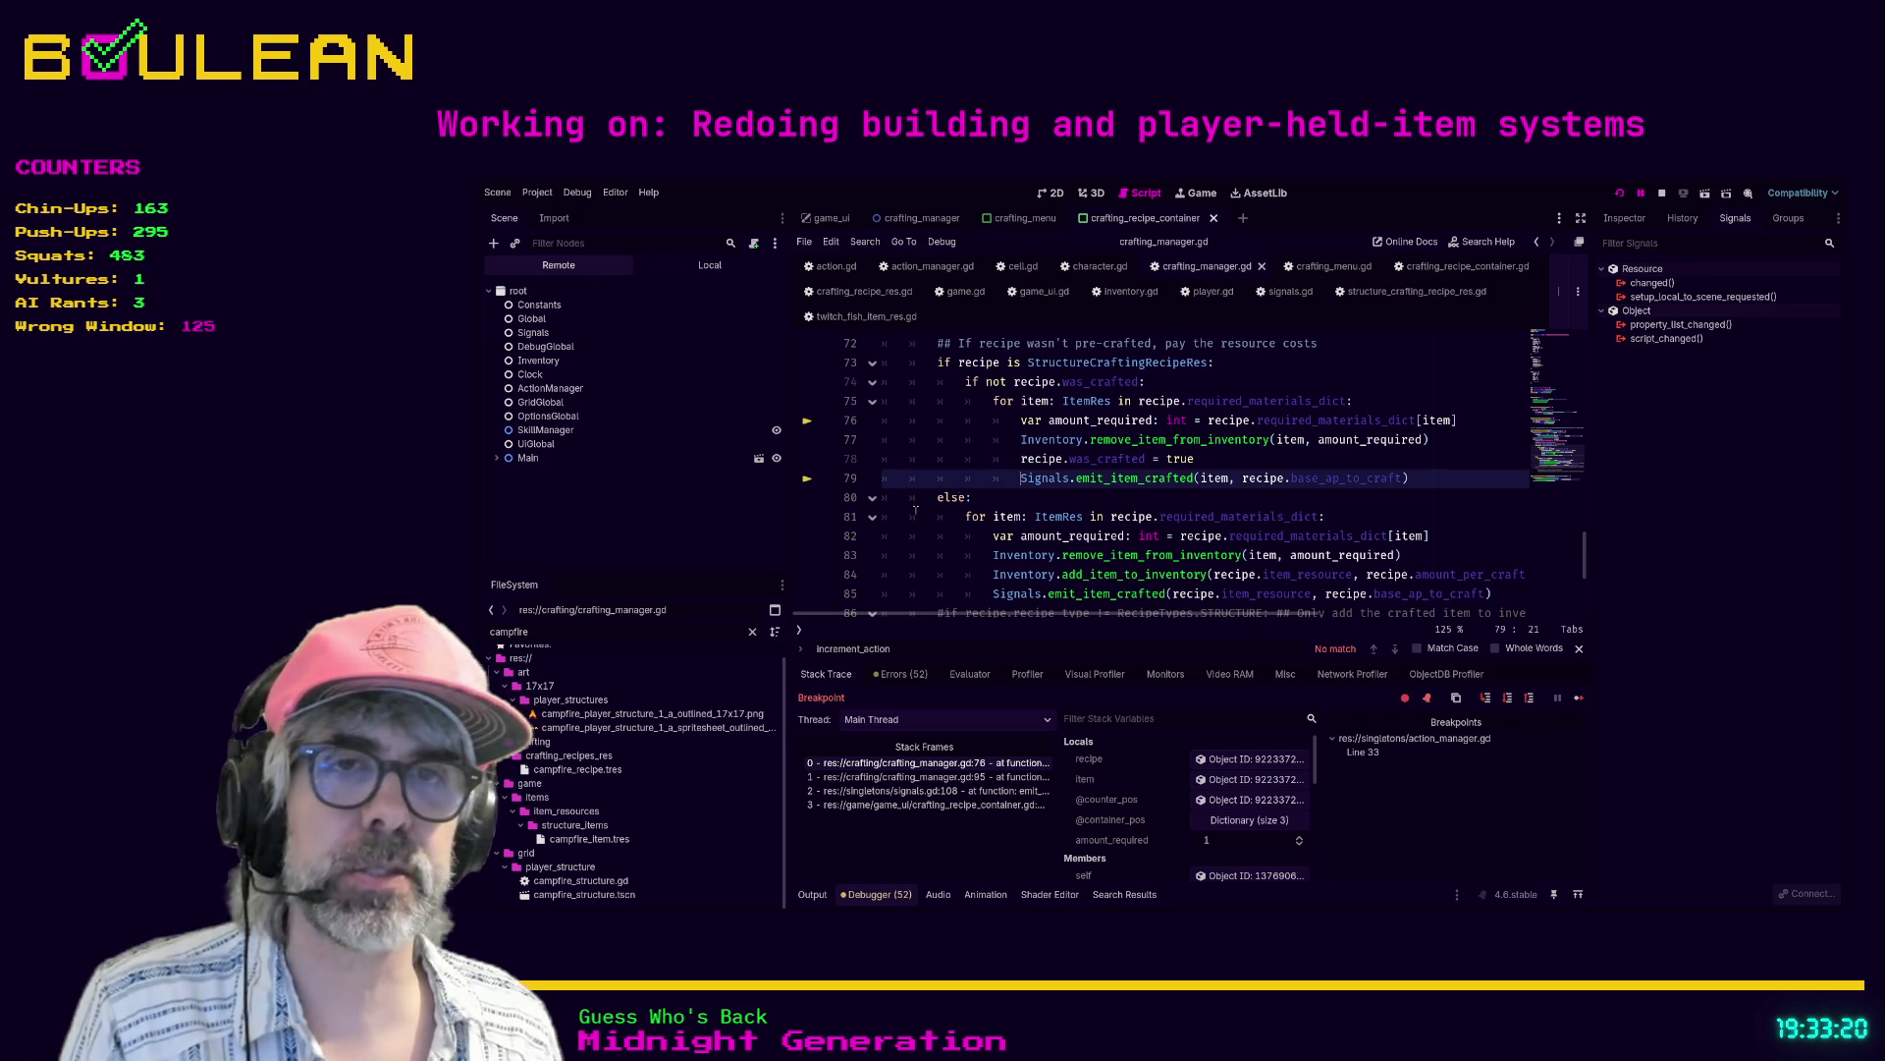
click(596, 771)
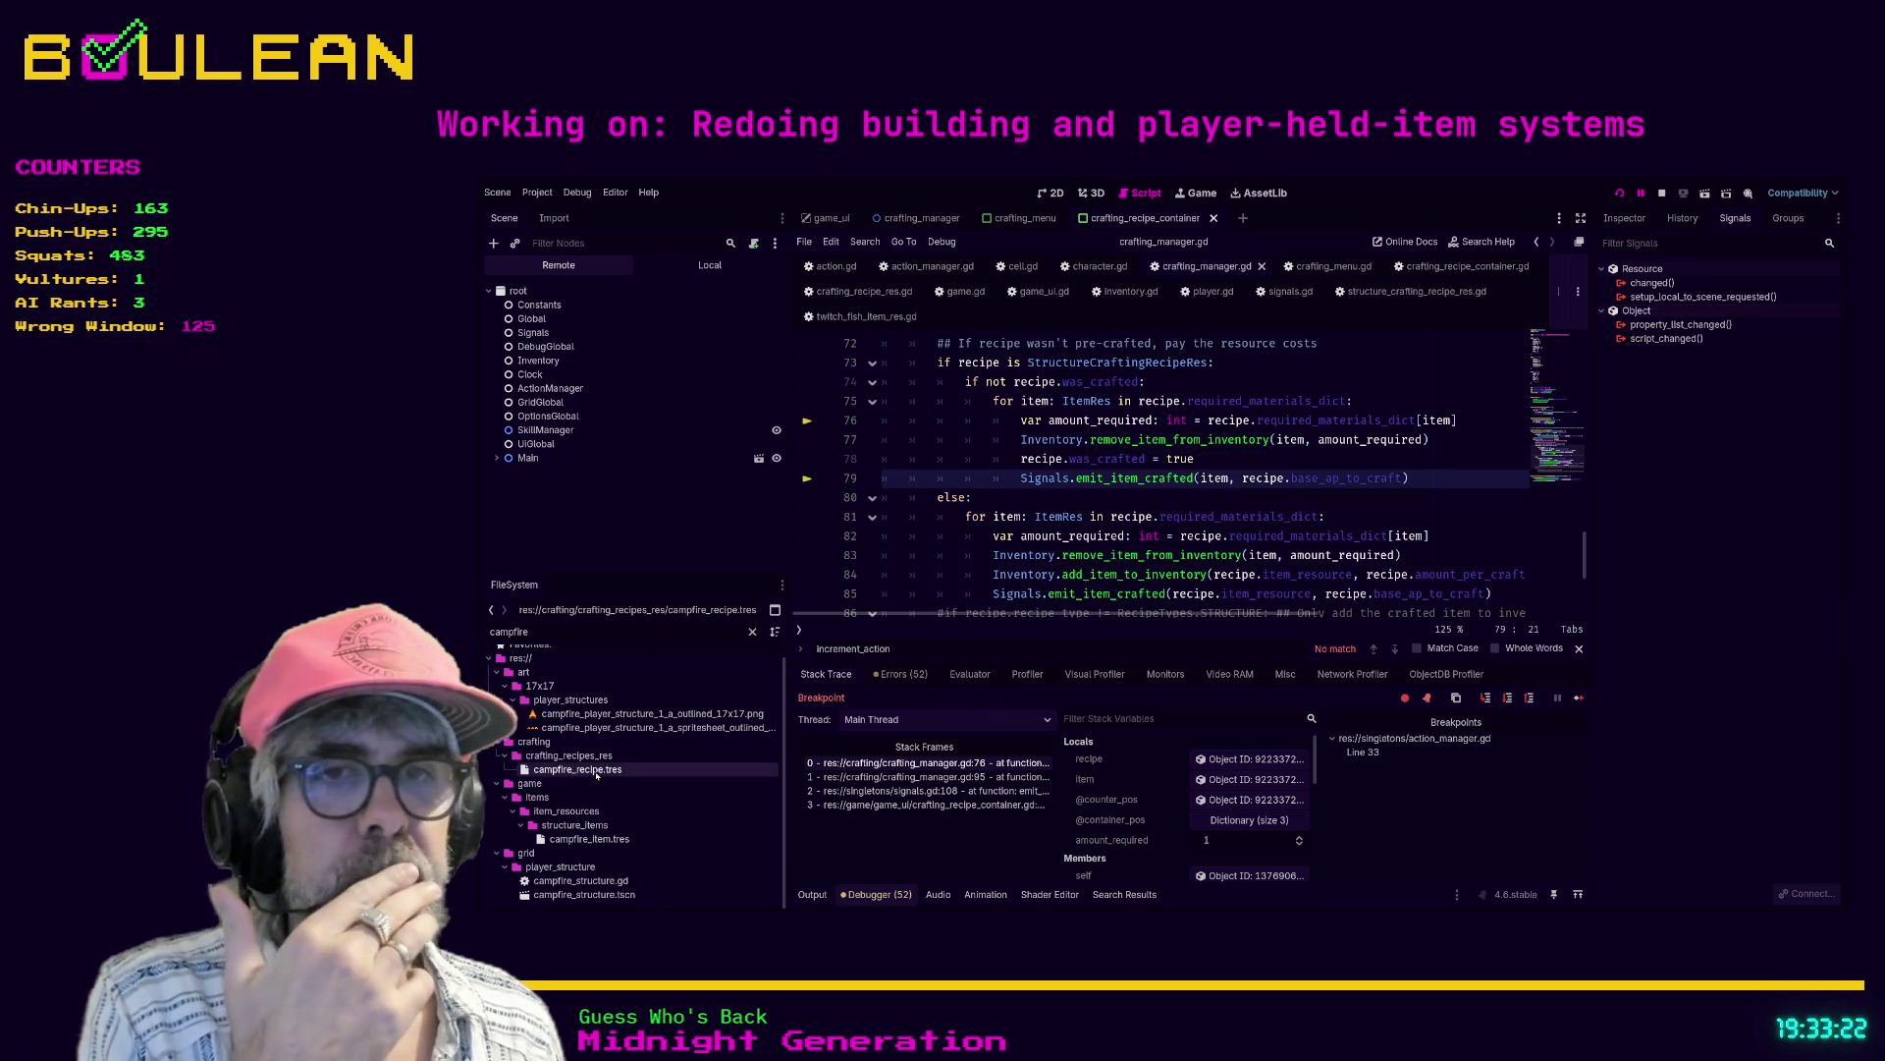
- Add cooked_meat_item to the campfire recipe's Required Materials, then stop the game with F8
click(1623, 220)
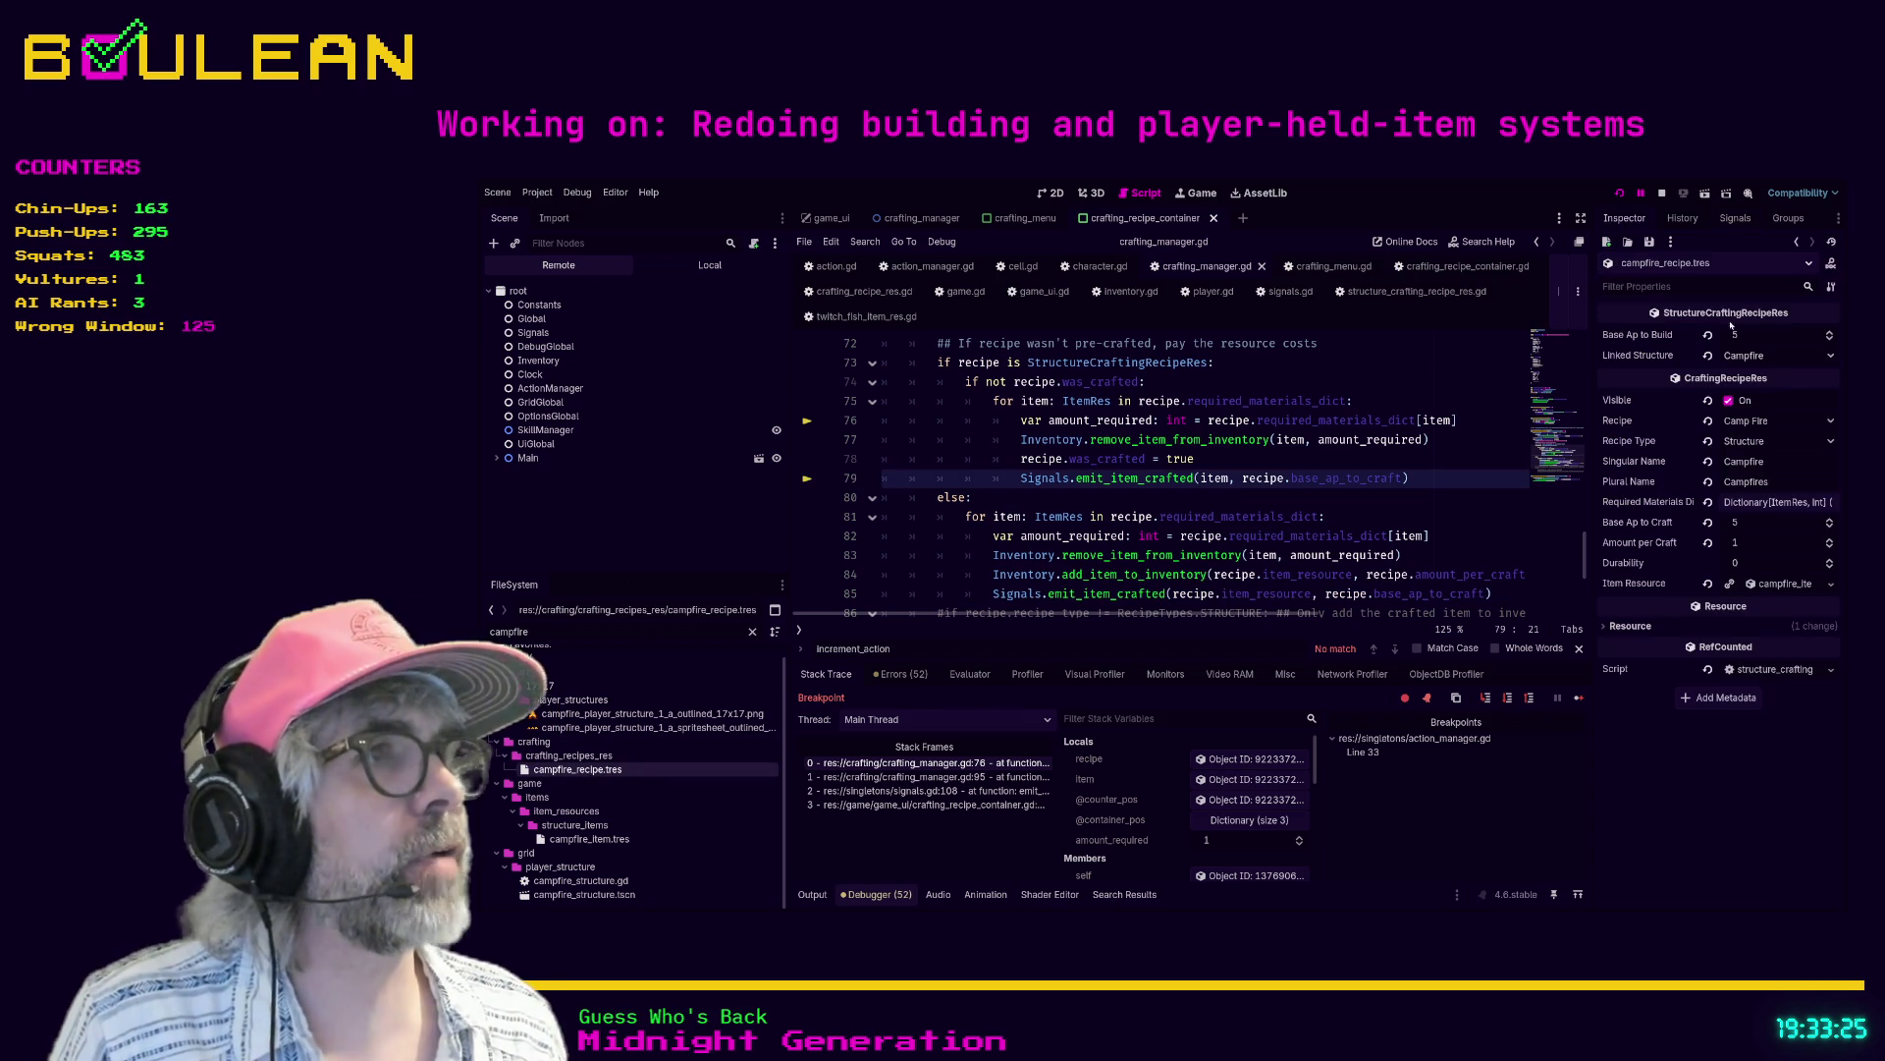
click(1767, 503)
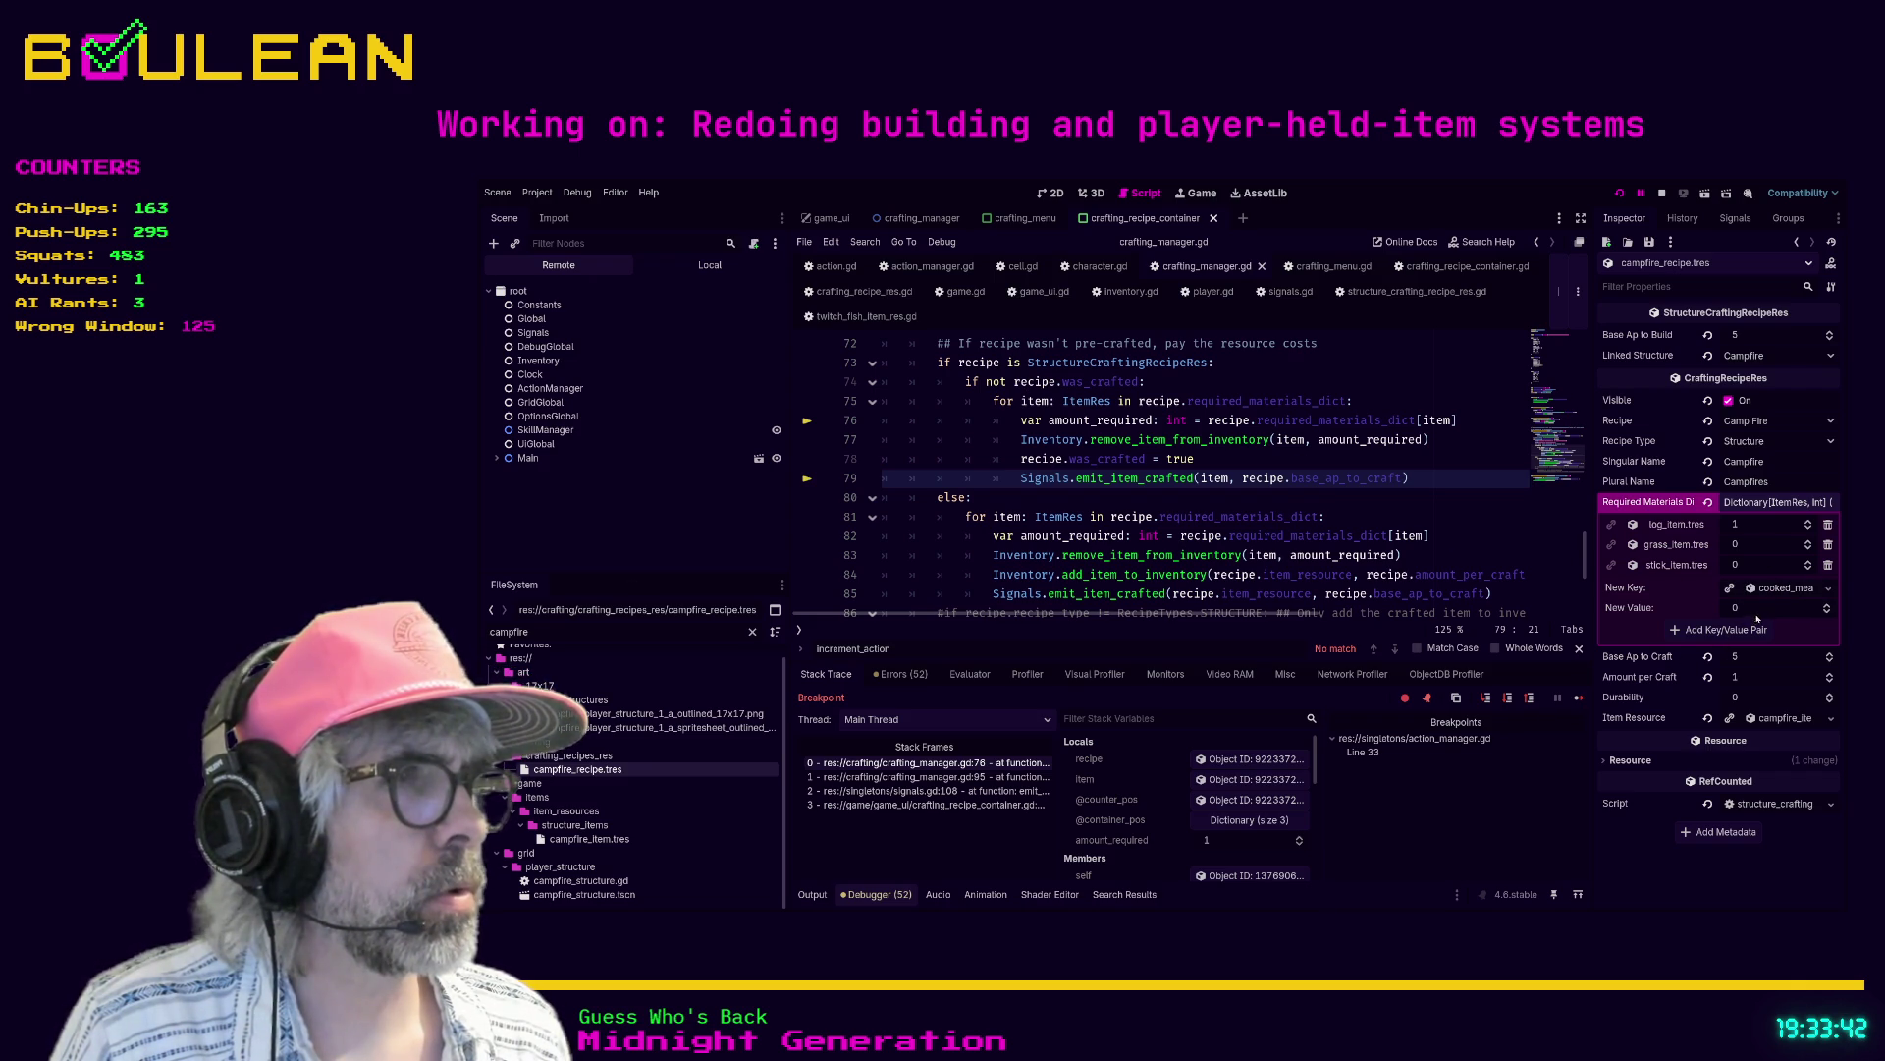
click(1757, 627)
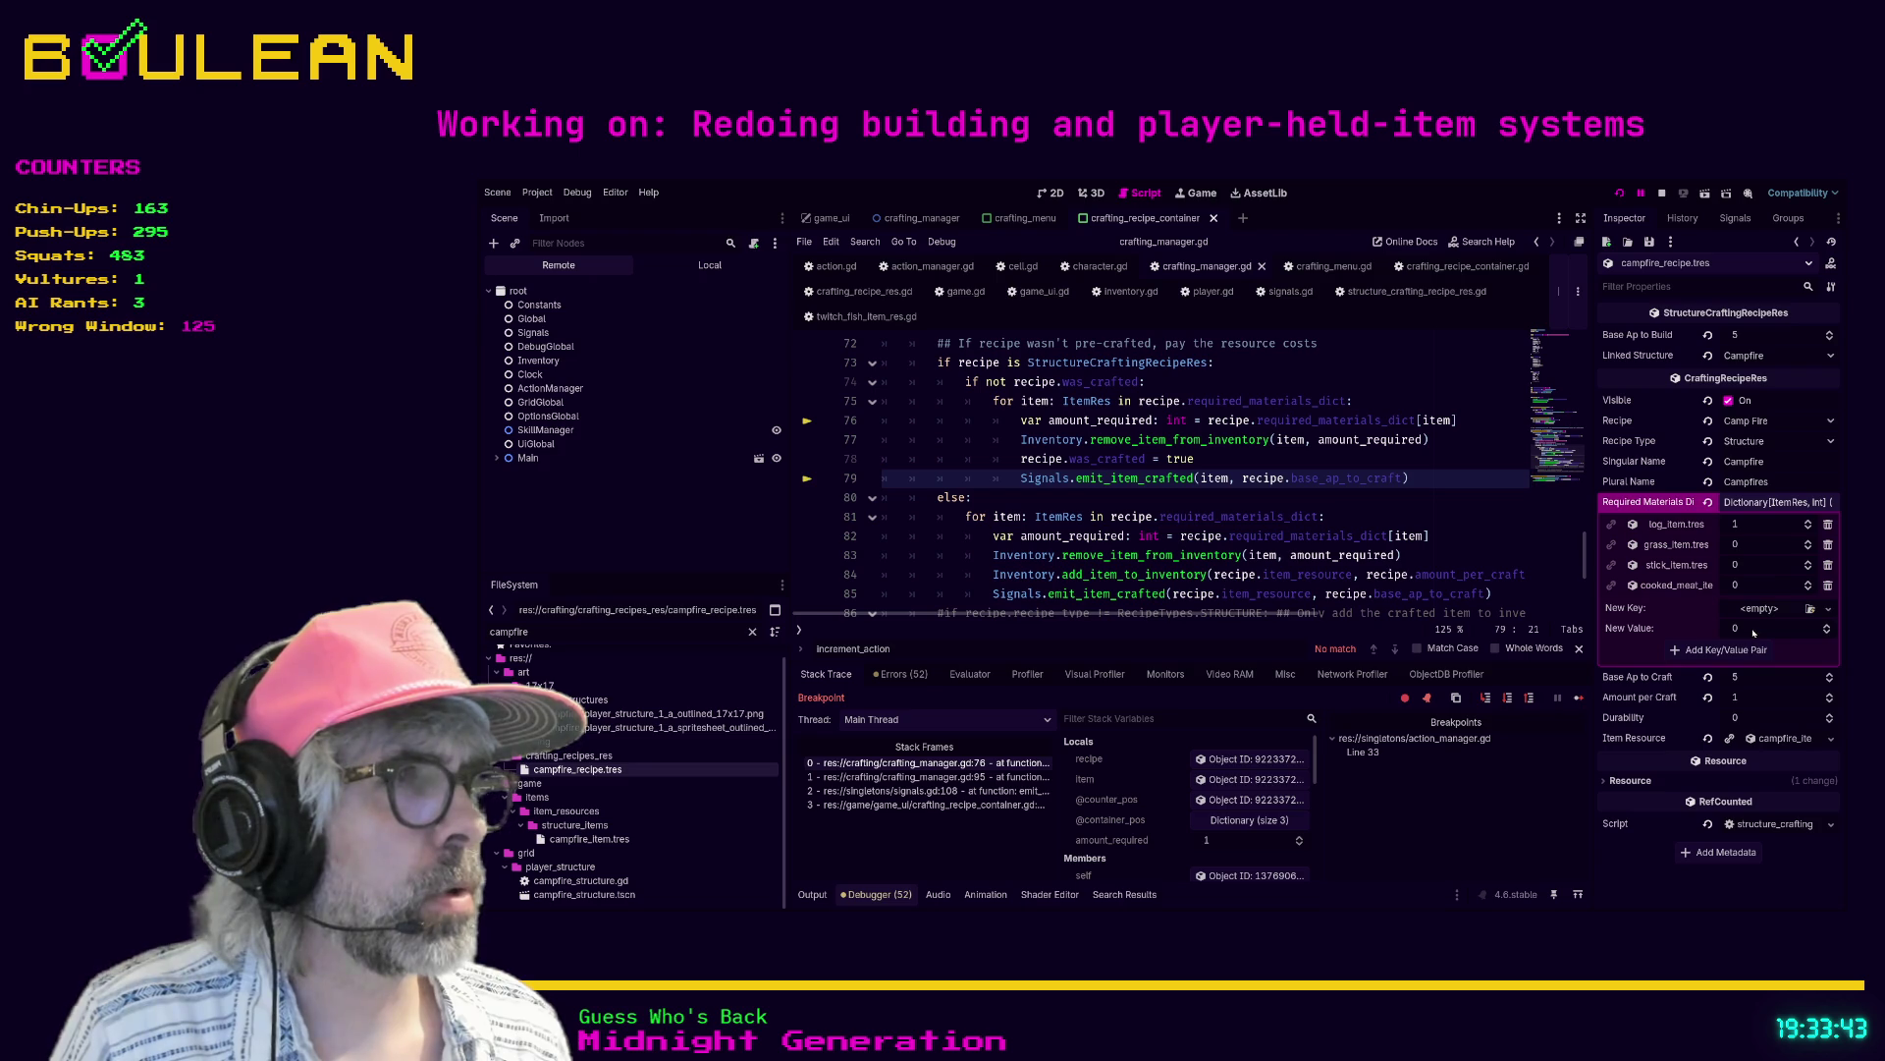
click(1373, 512)
key(F8)
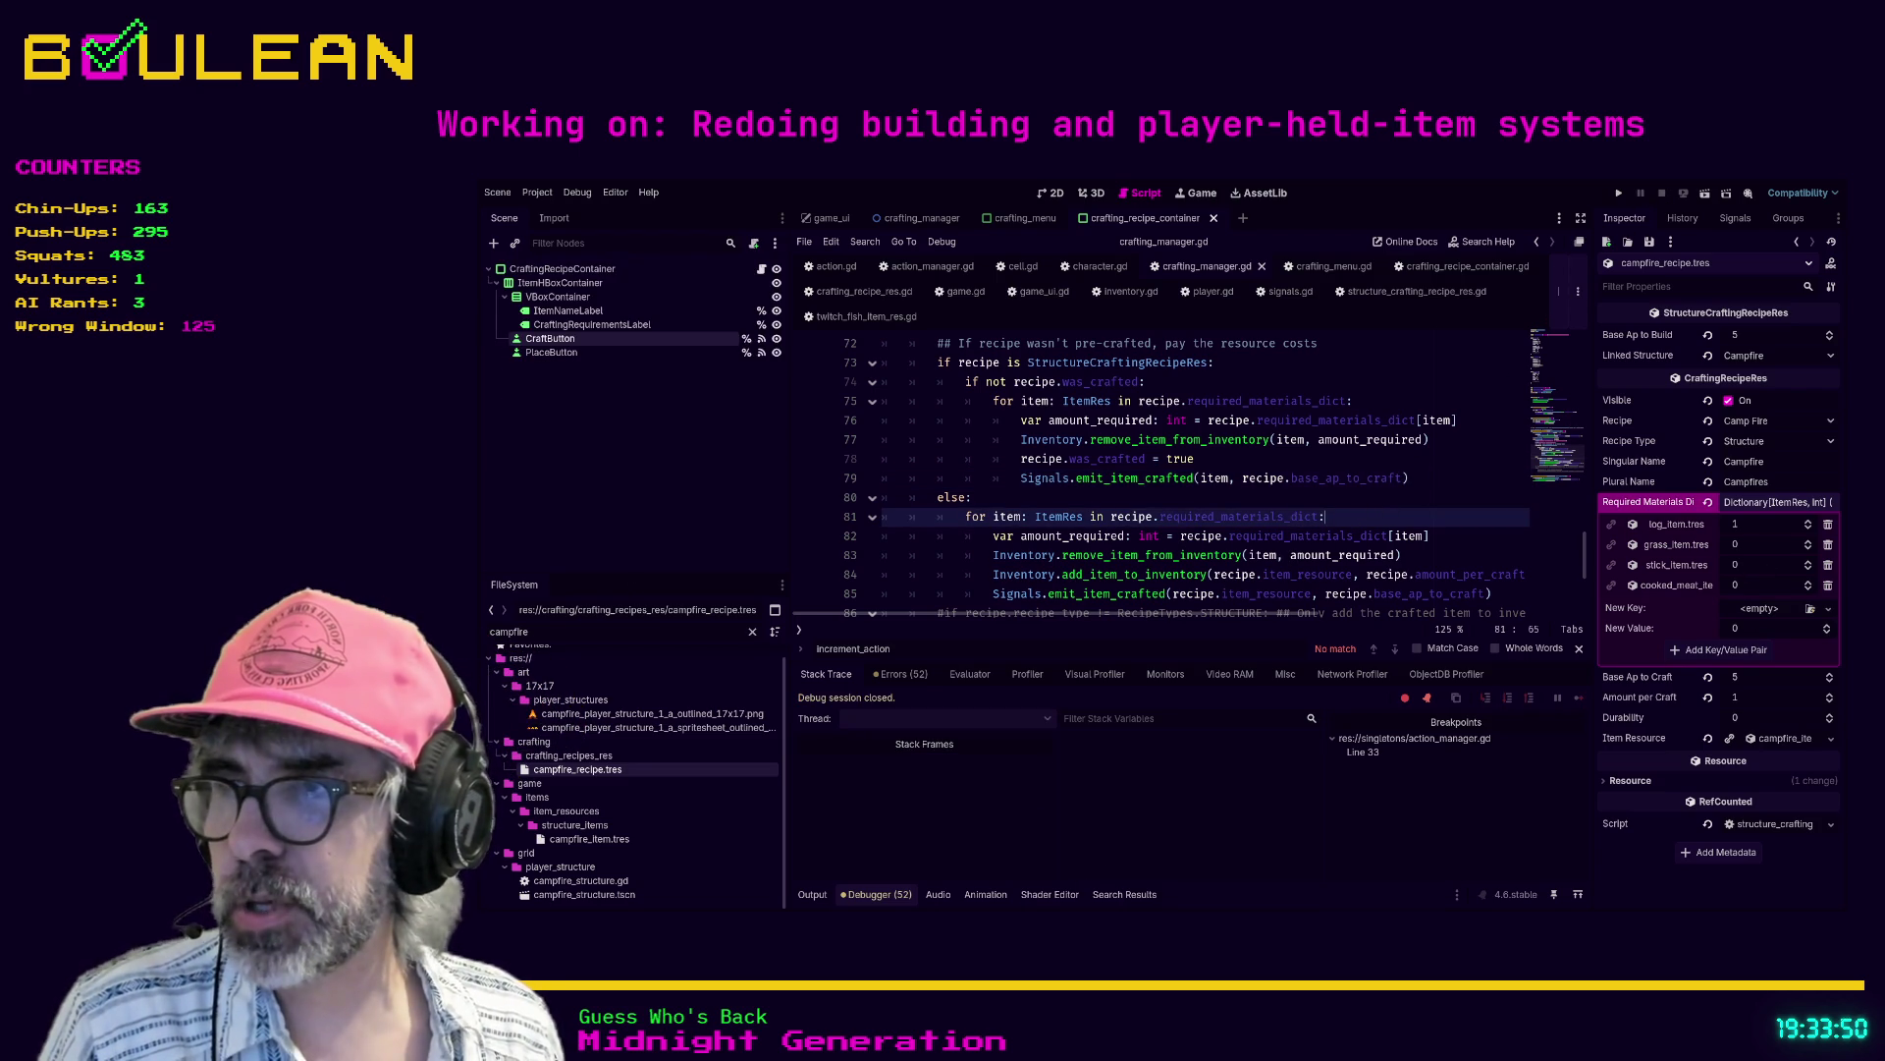
- Bookmark lines 81 and 73 of crafting_manager.gd with Ctrl+Alt+B
click(958, 518)
key(ctrl+alt+b)
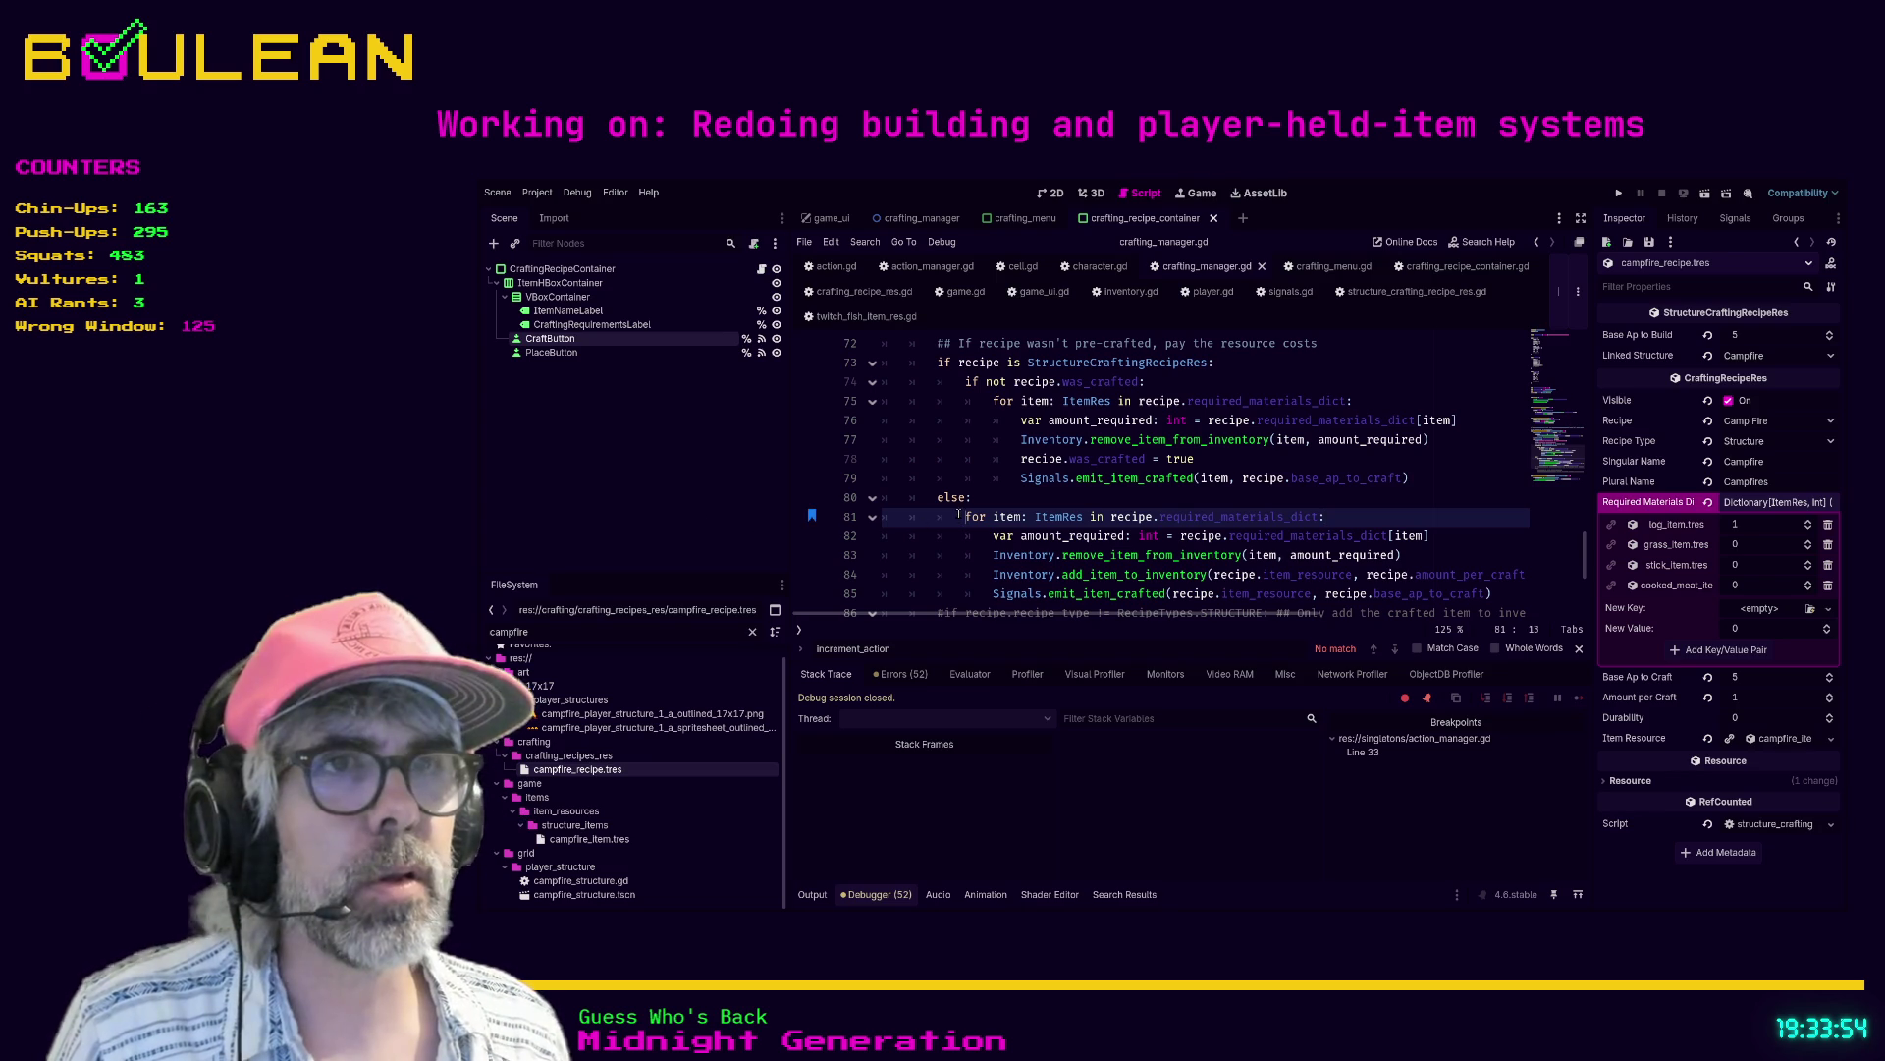
click(902, 362)
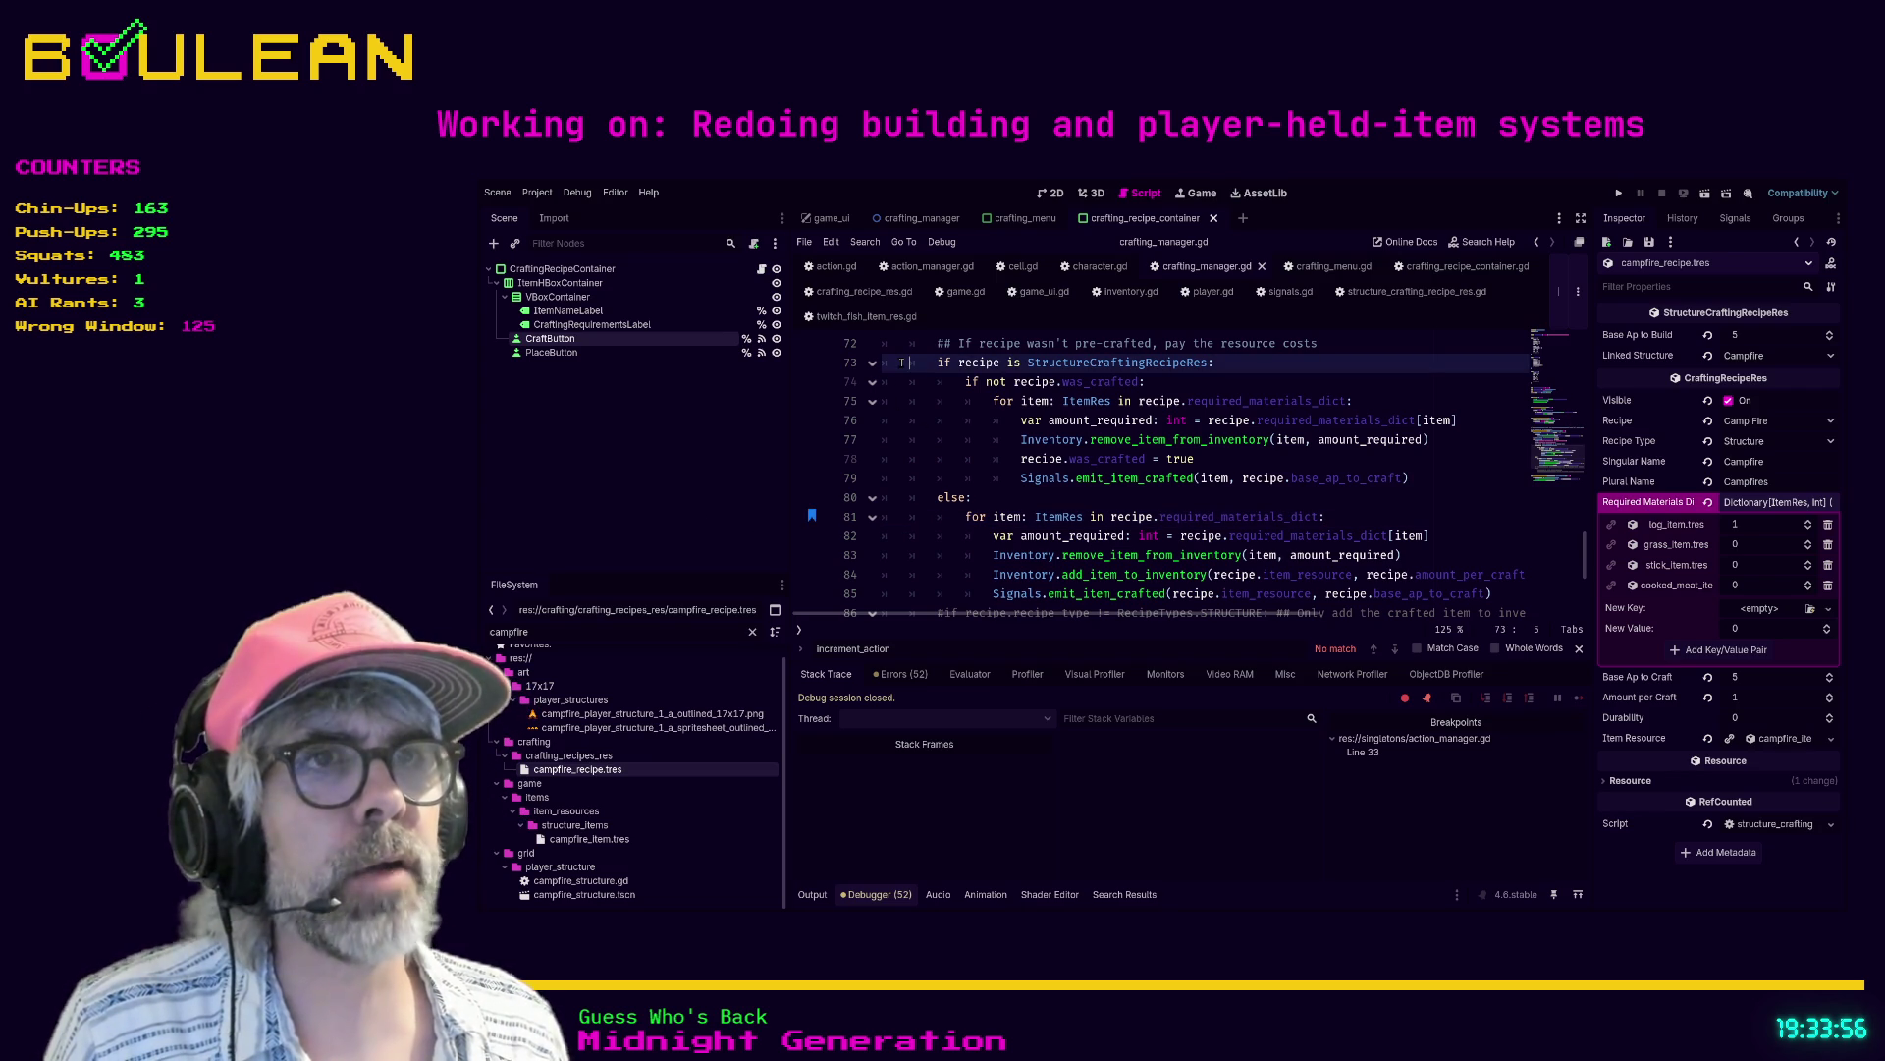
key(ctrl+alt+b)
- Run the game with F5 until it pauses at action_manager.gd line 33 in process_queue
click(913, 440)
scroll(923, 447, up, 1)
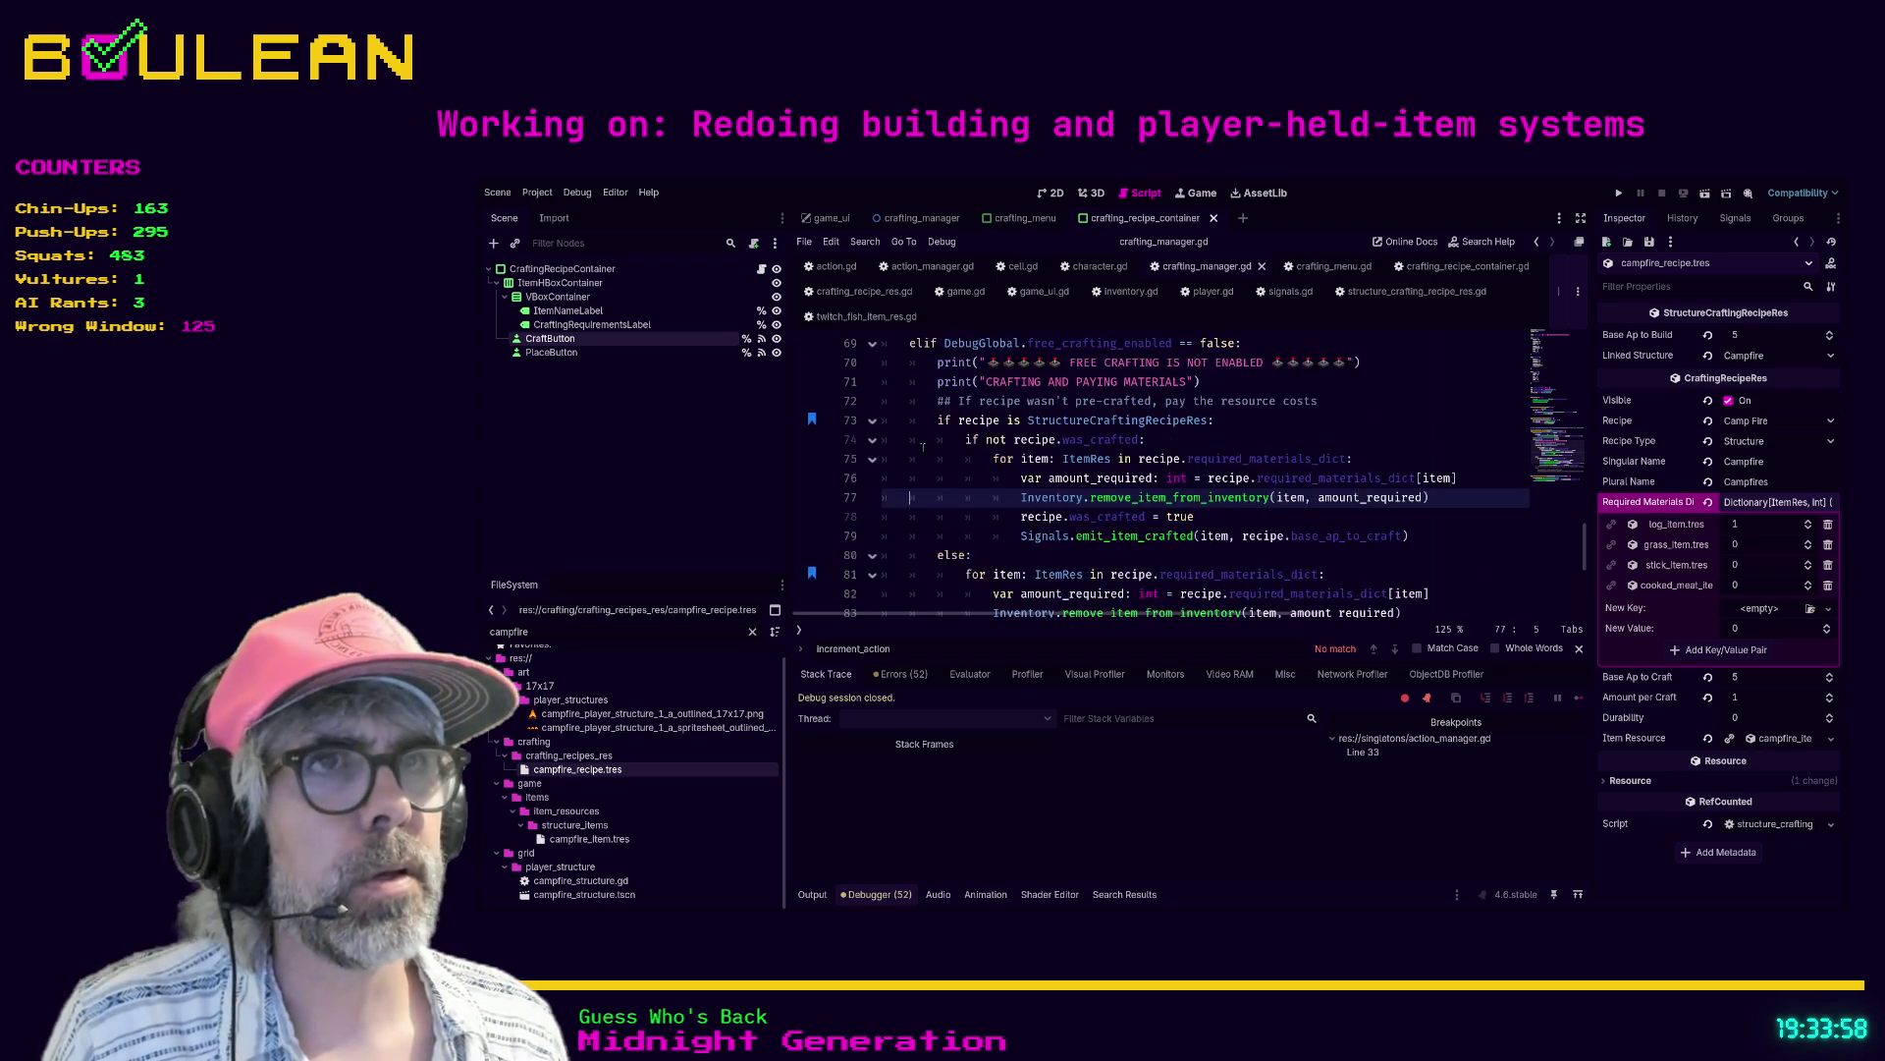
scroll(923, 447, up, 1)
scroll(923, 446, down, 2)
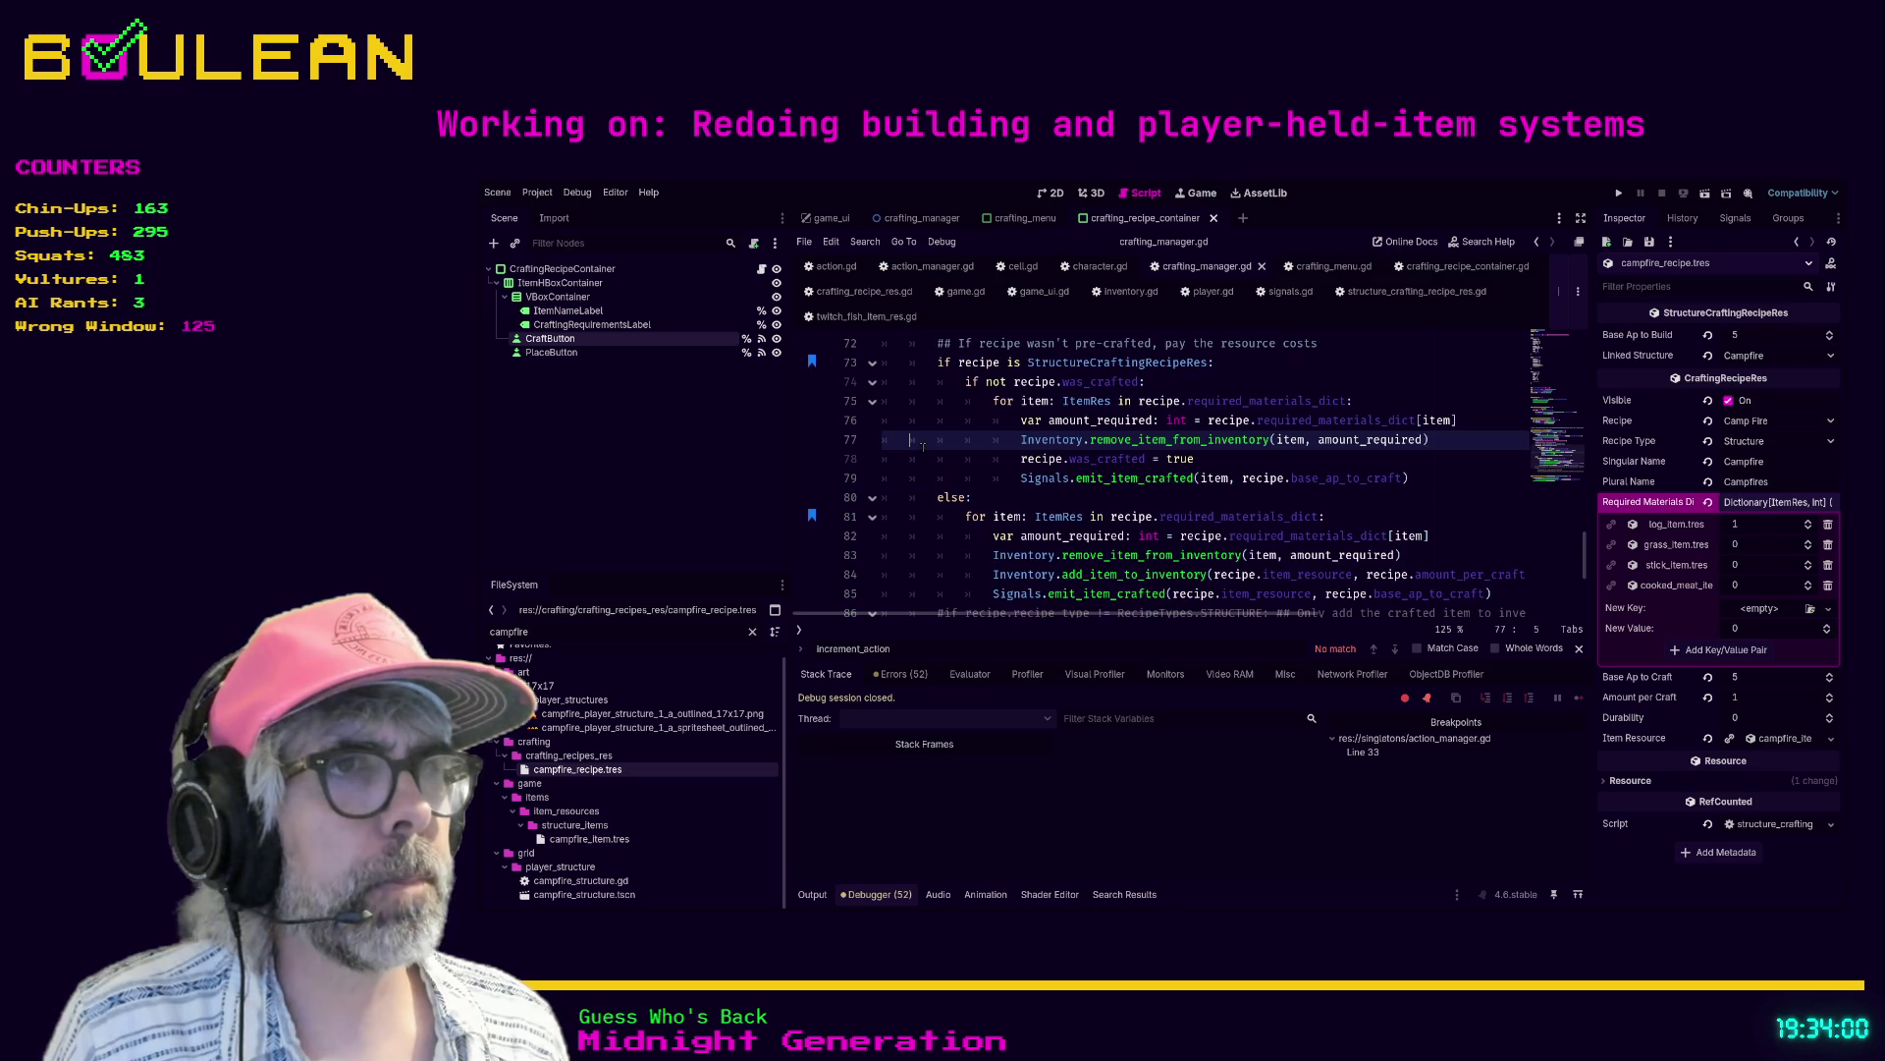
click(933, 452)
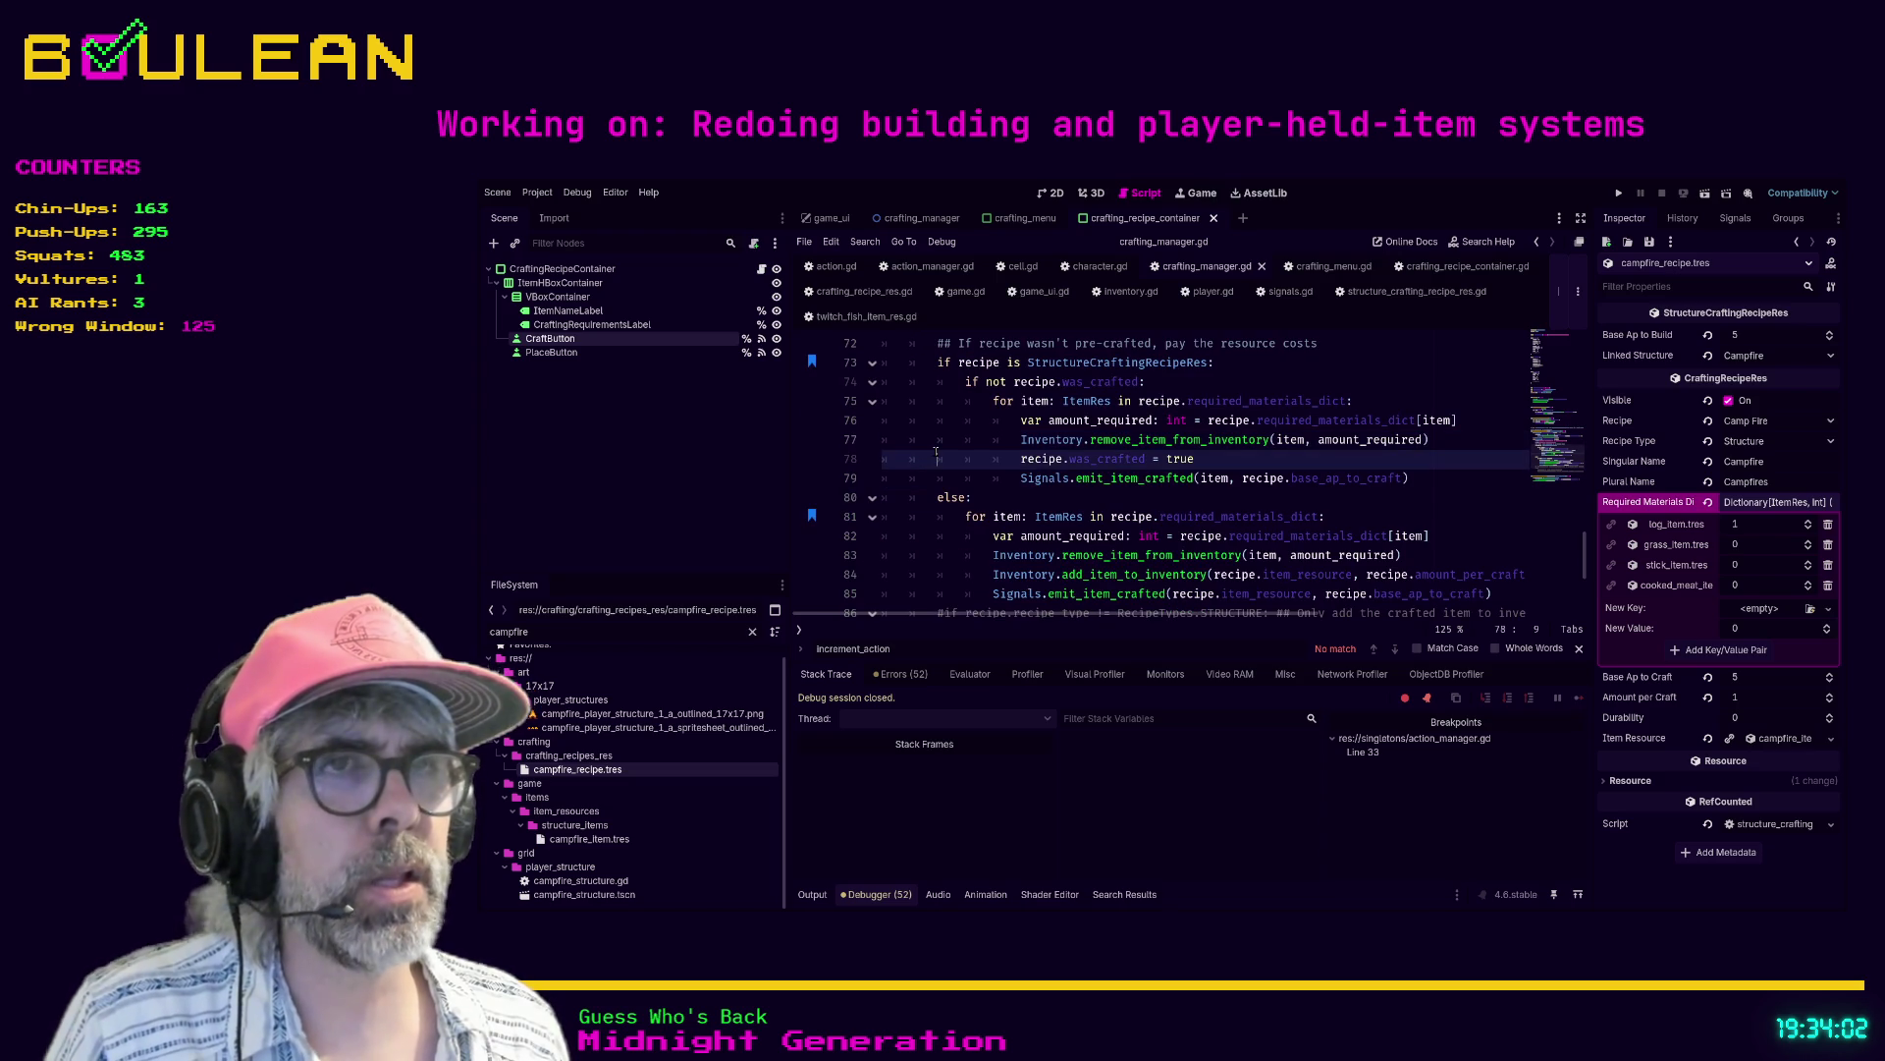
key(F5)
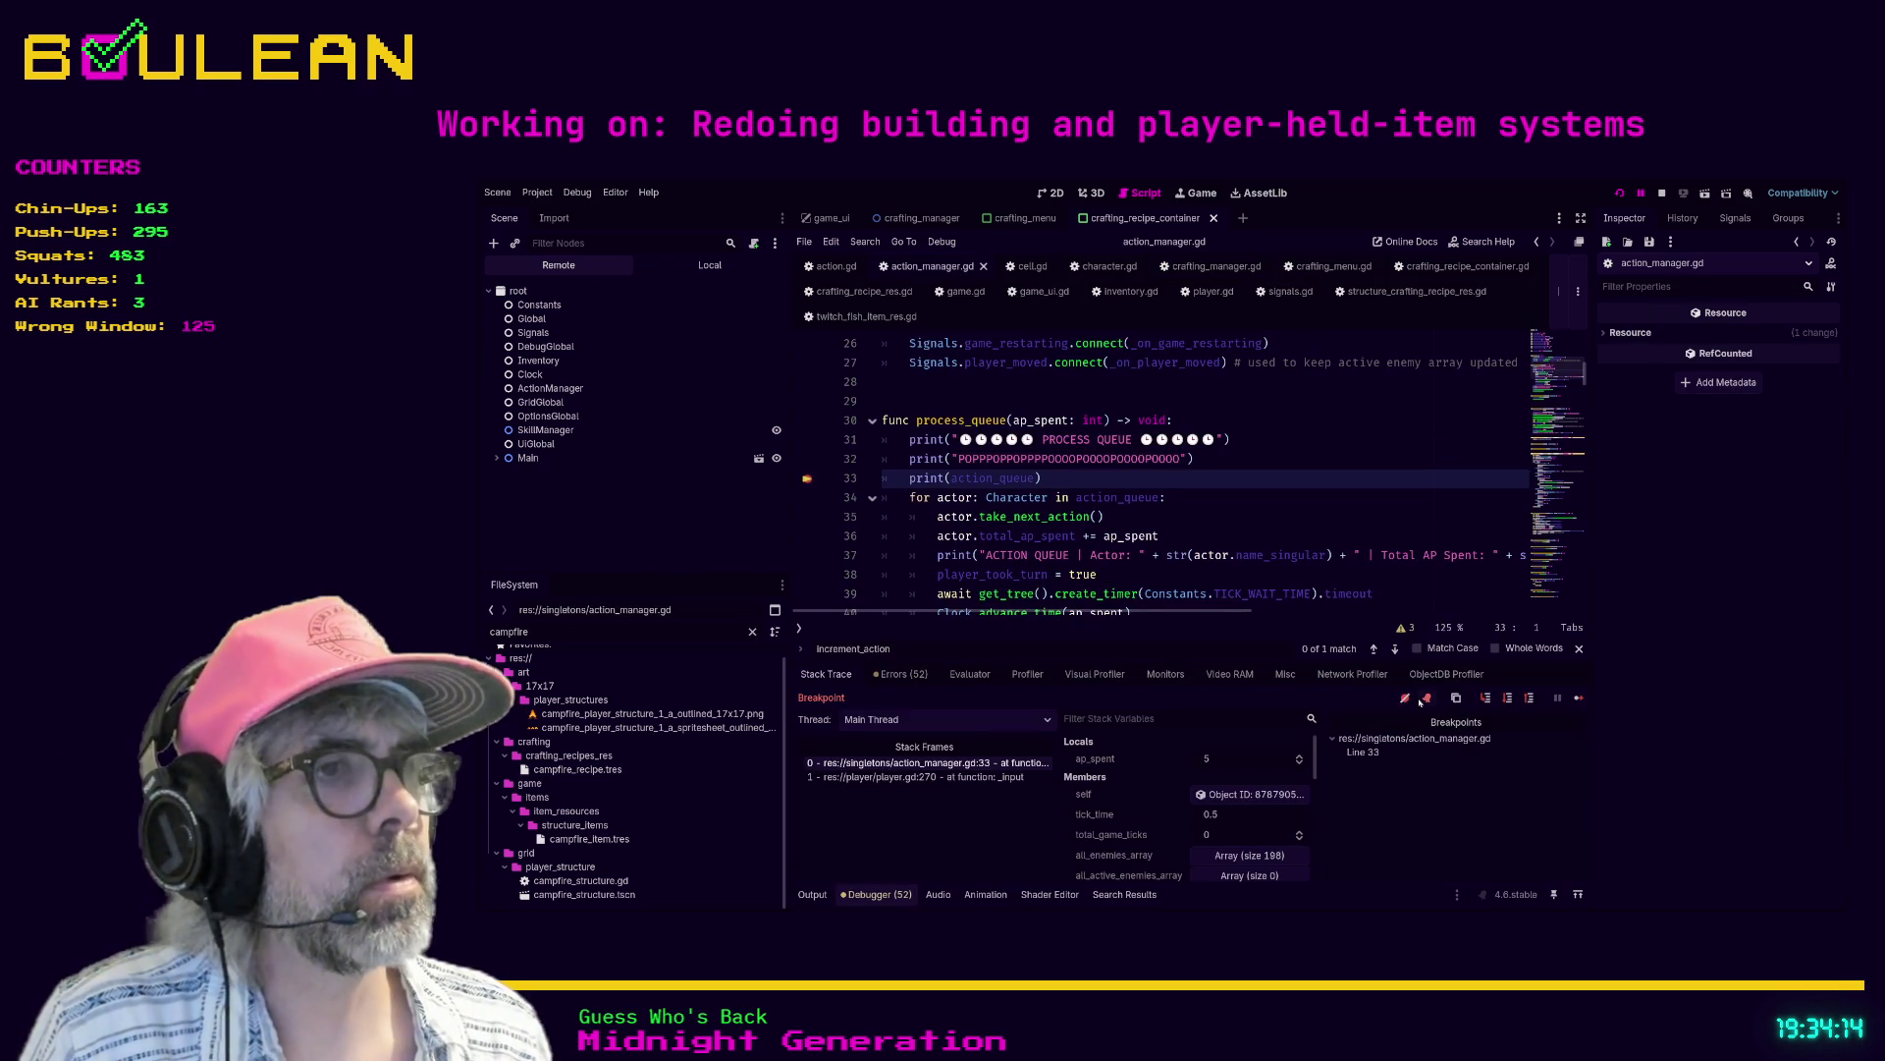
- Remove the line 33 breakpoint and resume the game so the trace prints appear
click(807, 479)
click(1263, 498)
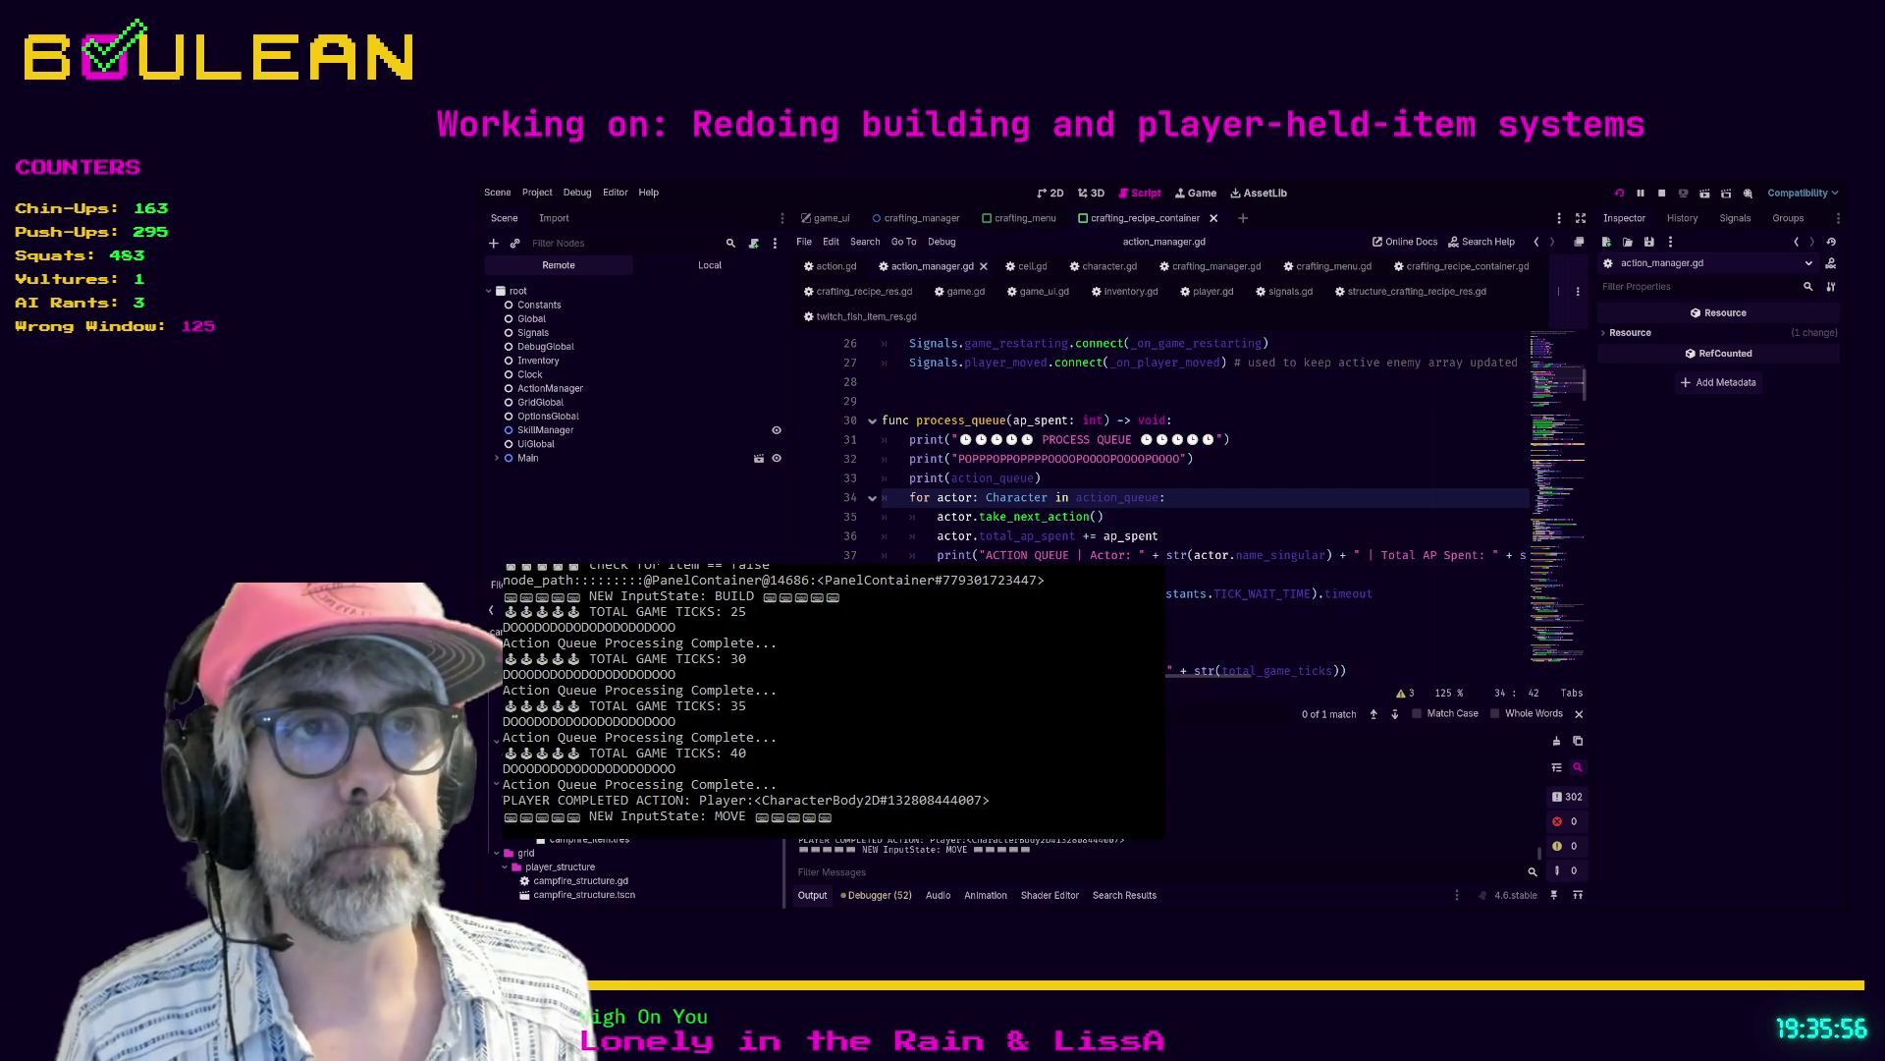
key(F8)
click(889, 553)
scroll(889, 529, down, 1)
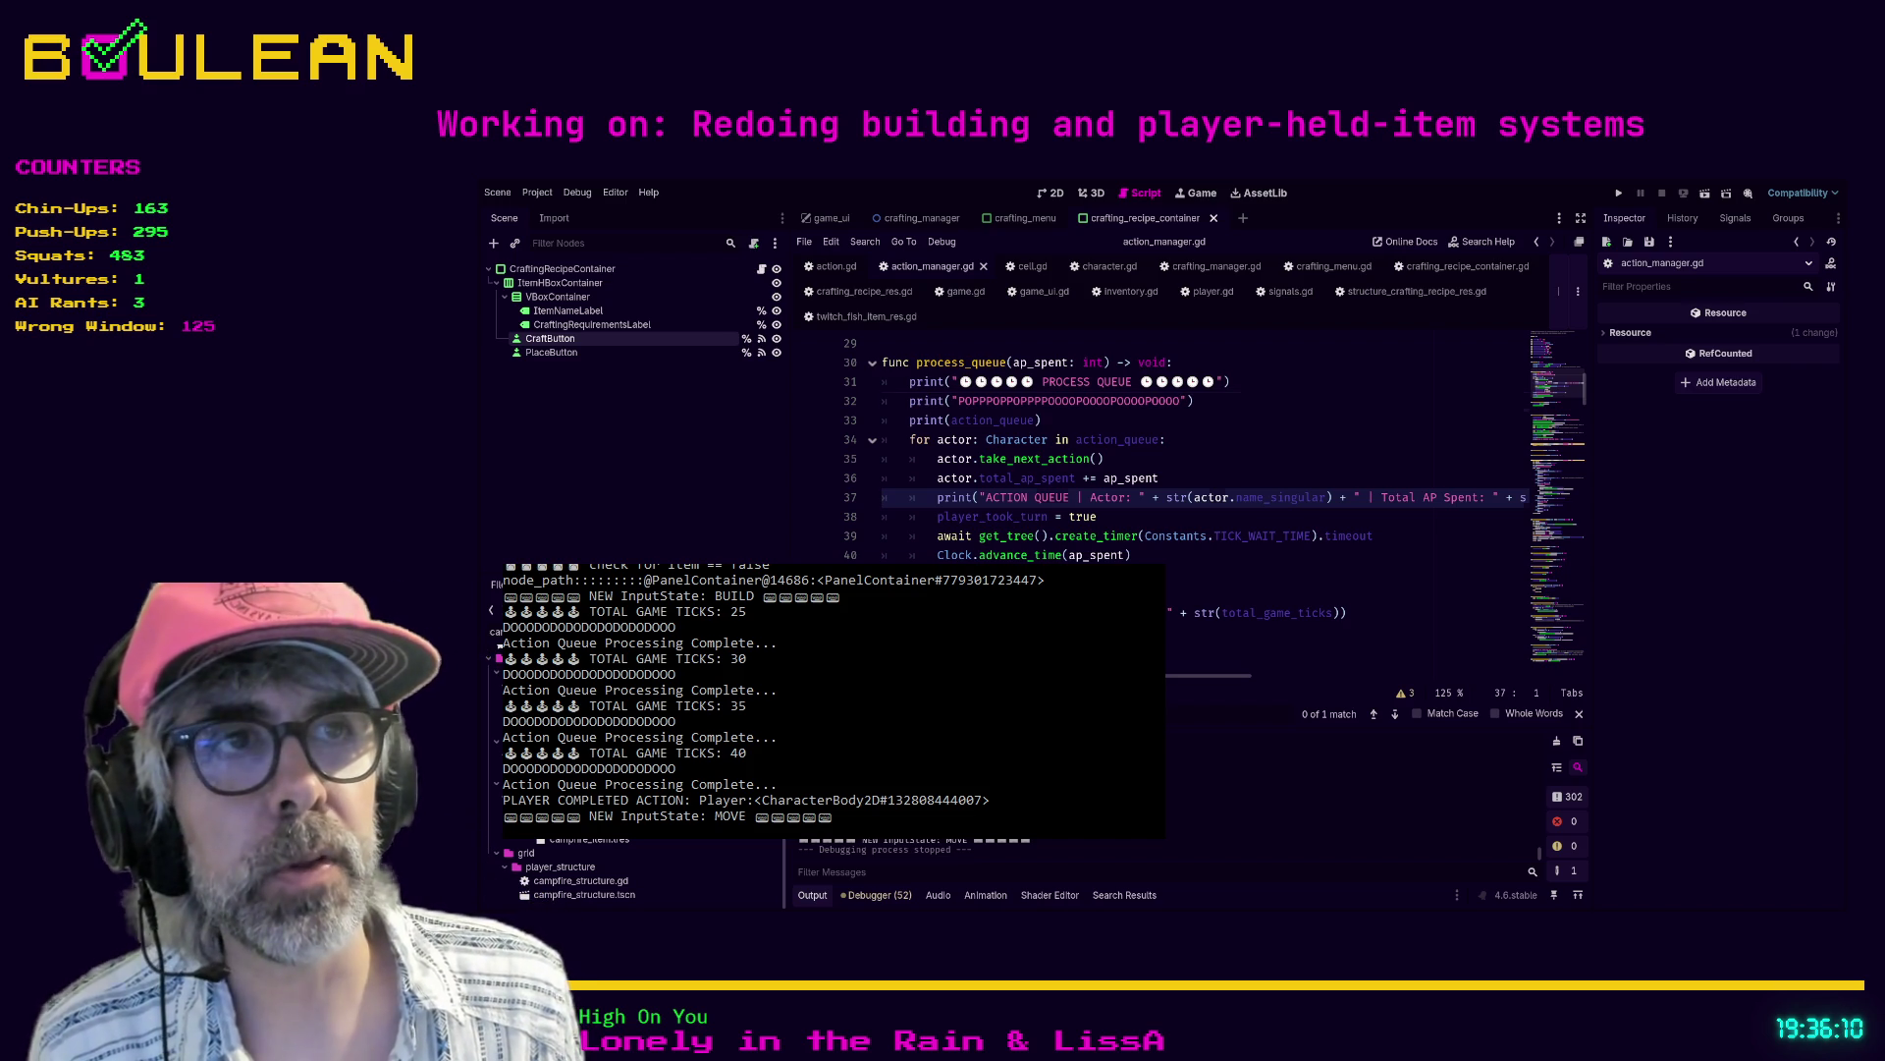
drag(1194, 401, 890, 400)
scroll(889, 398, down, 1)
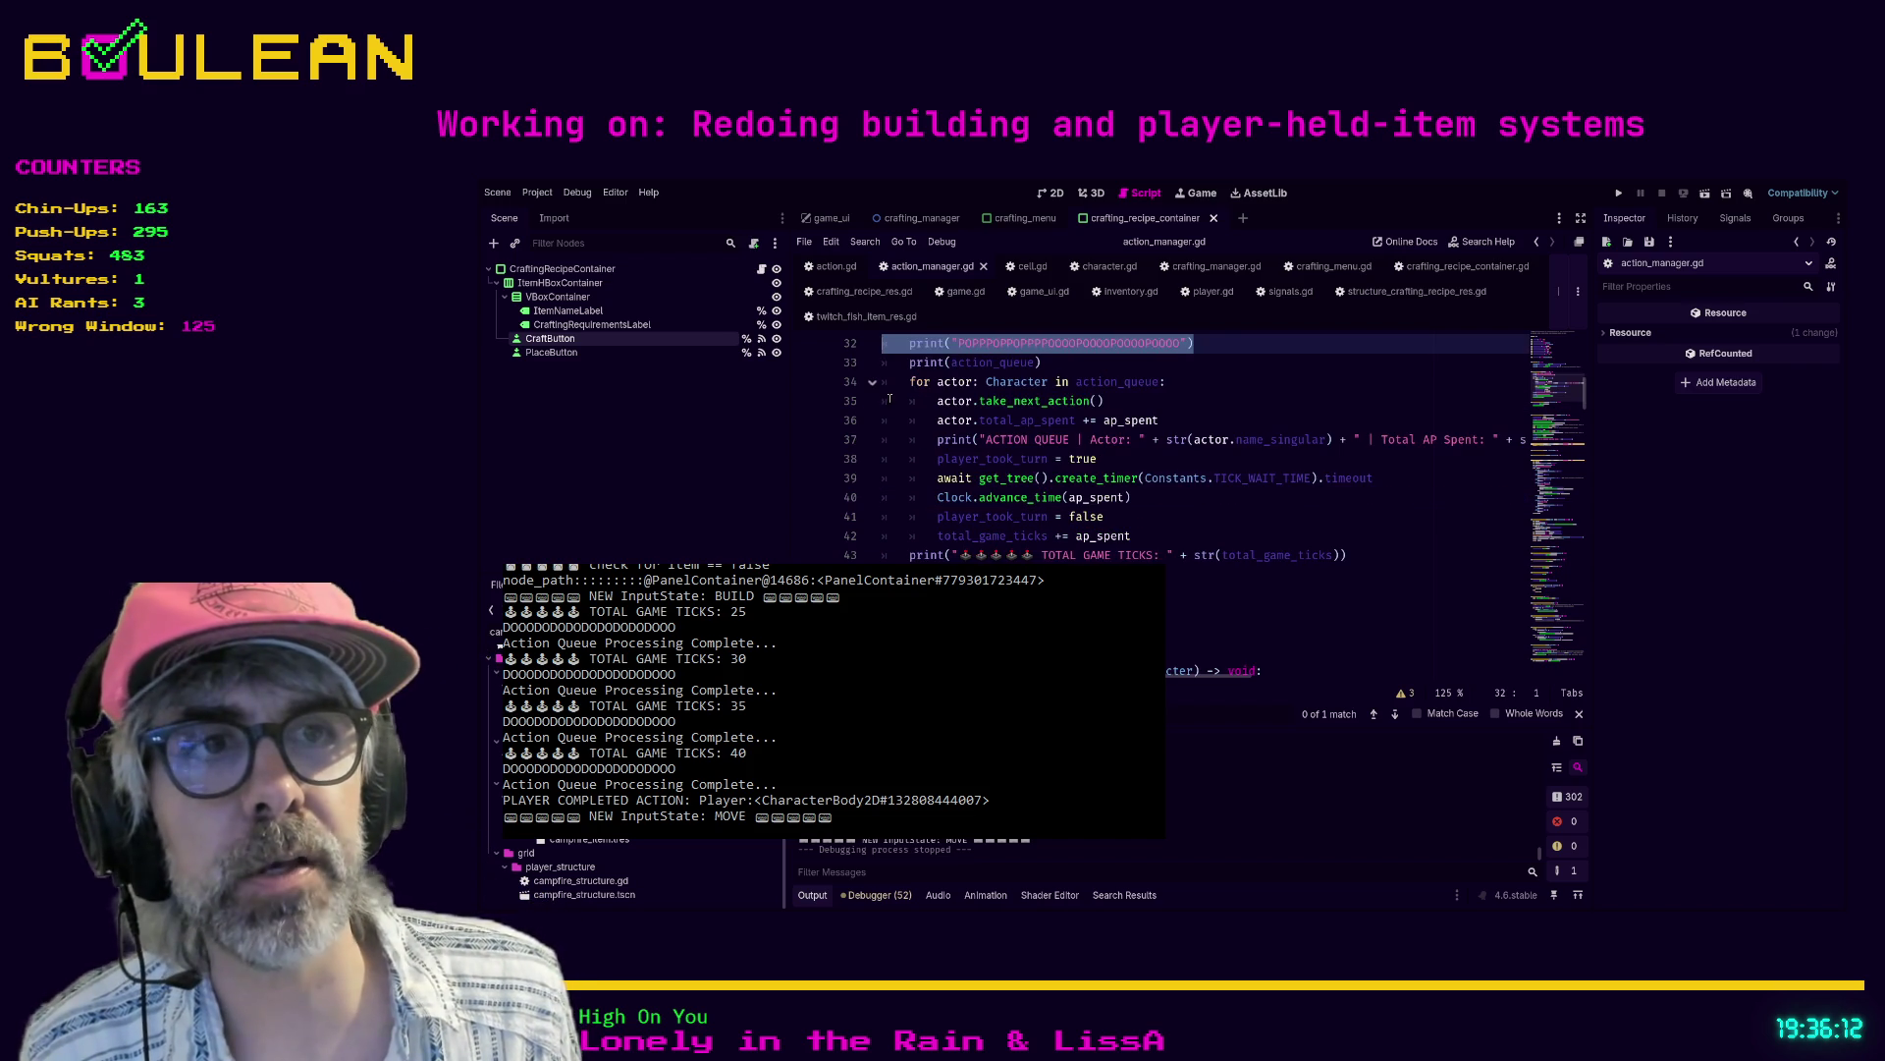
click(1179, 578)
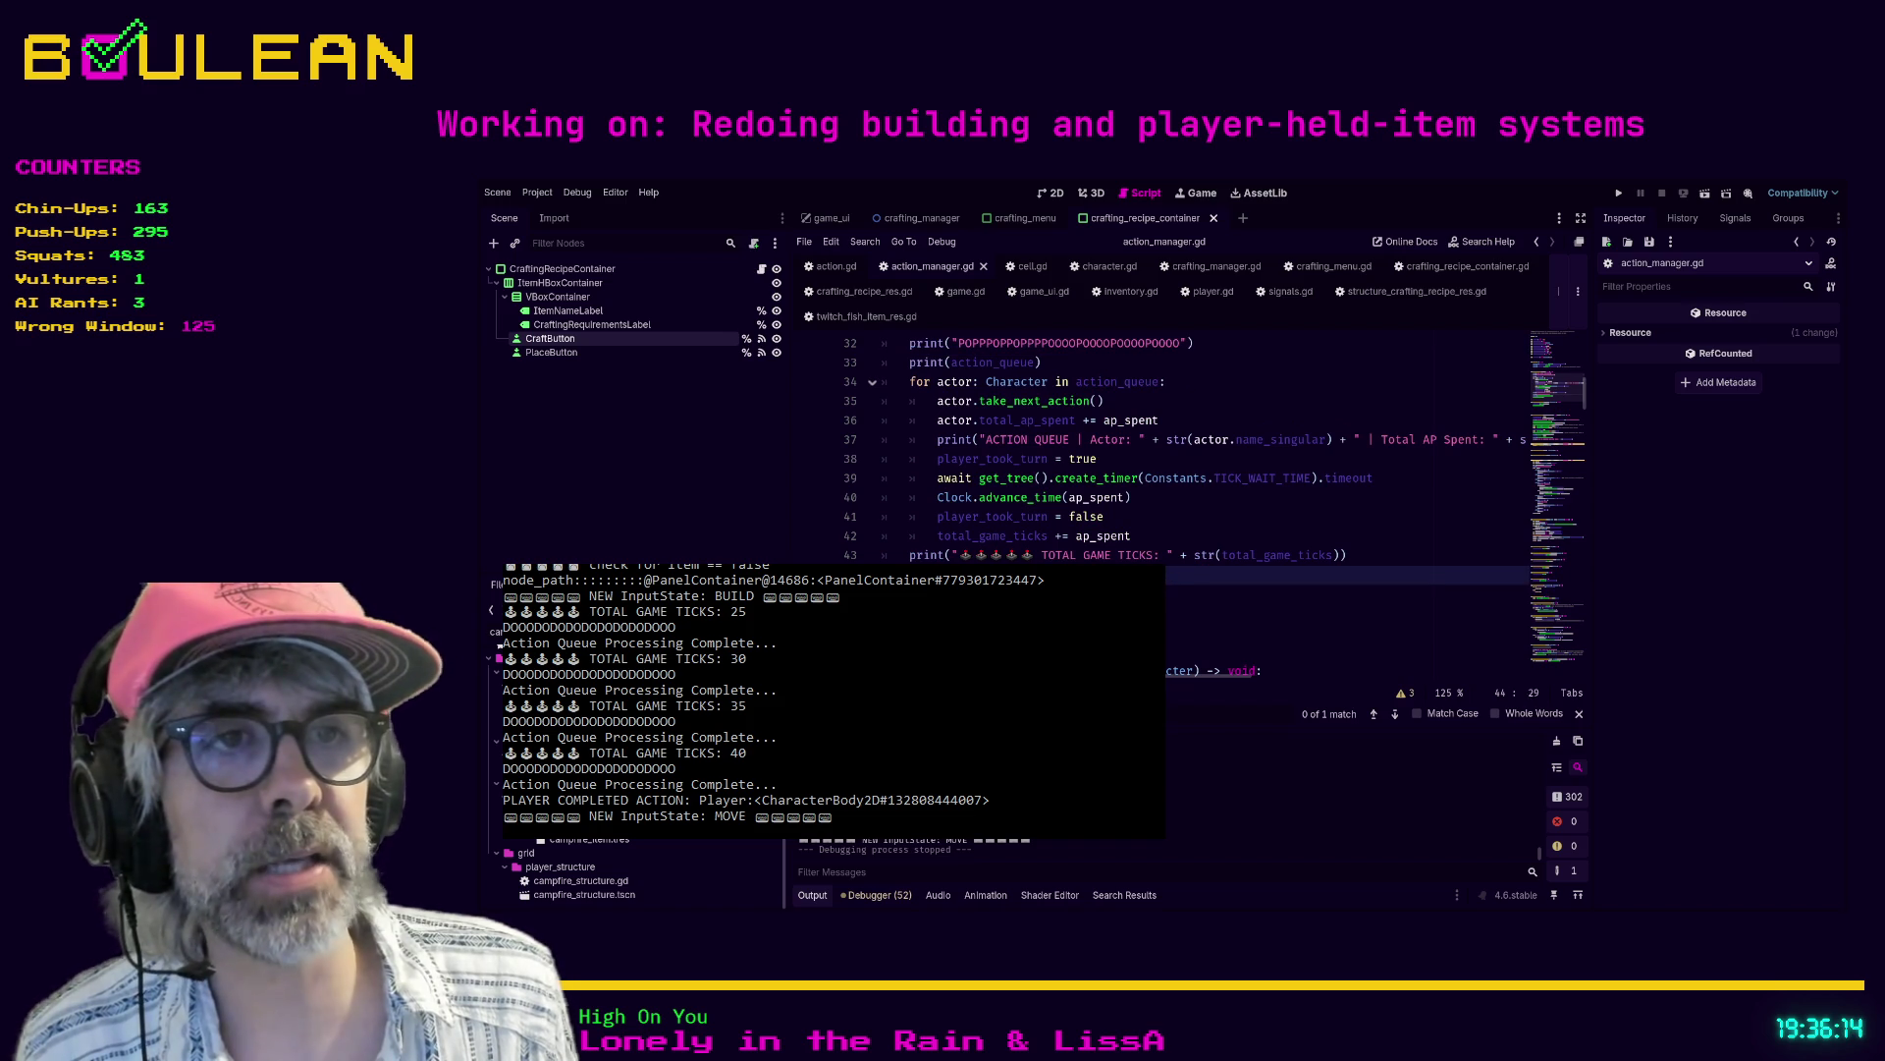
click(938, 574)
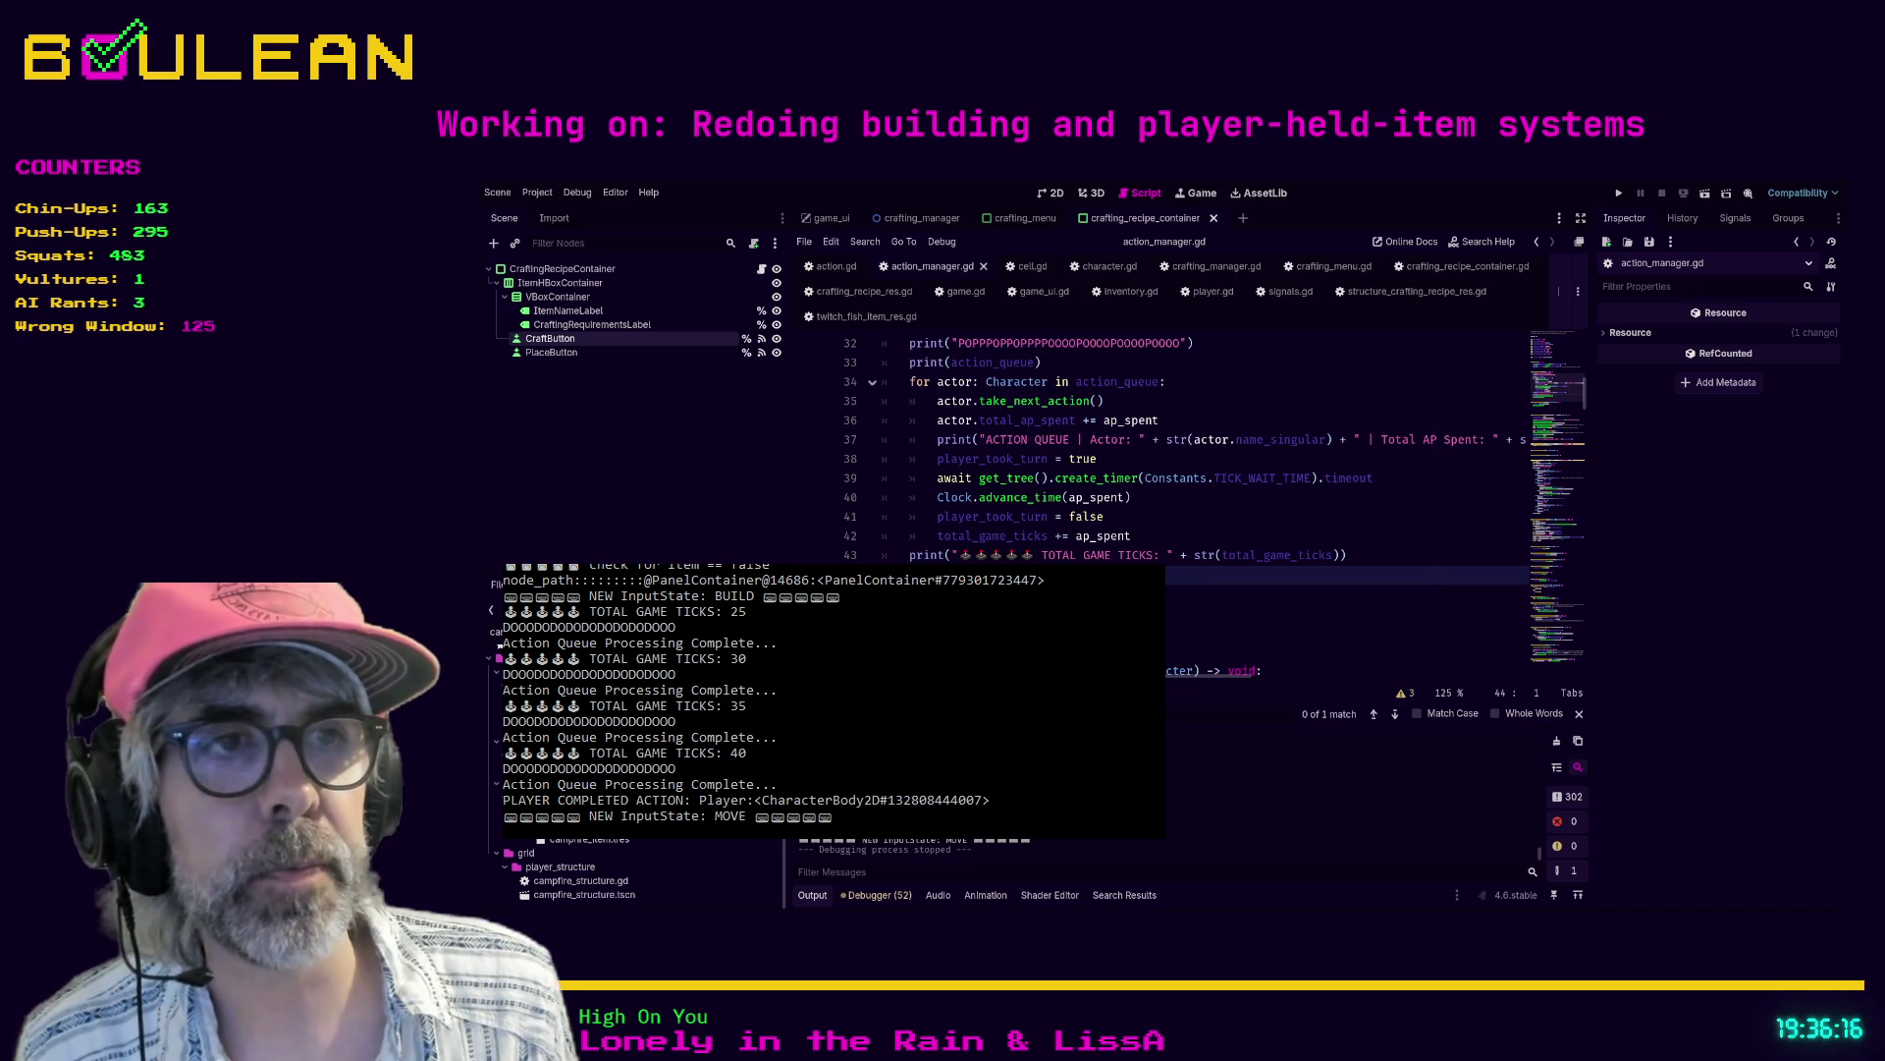
key(End)
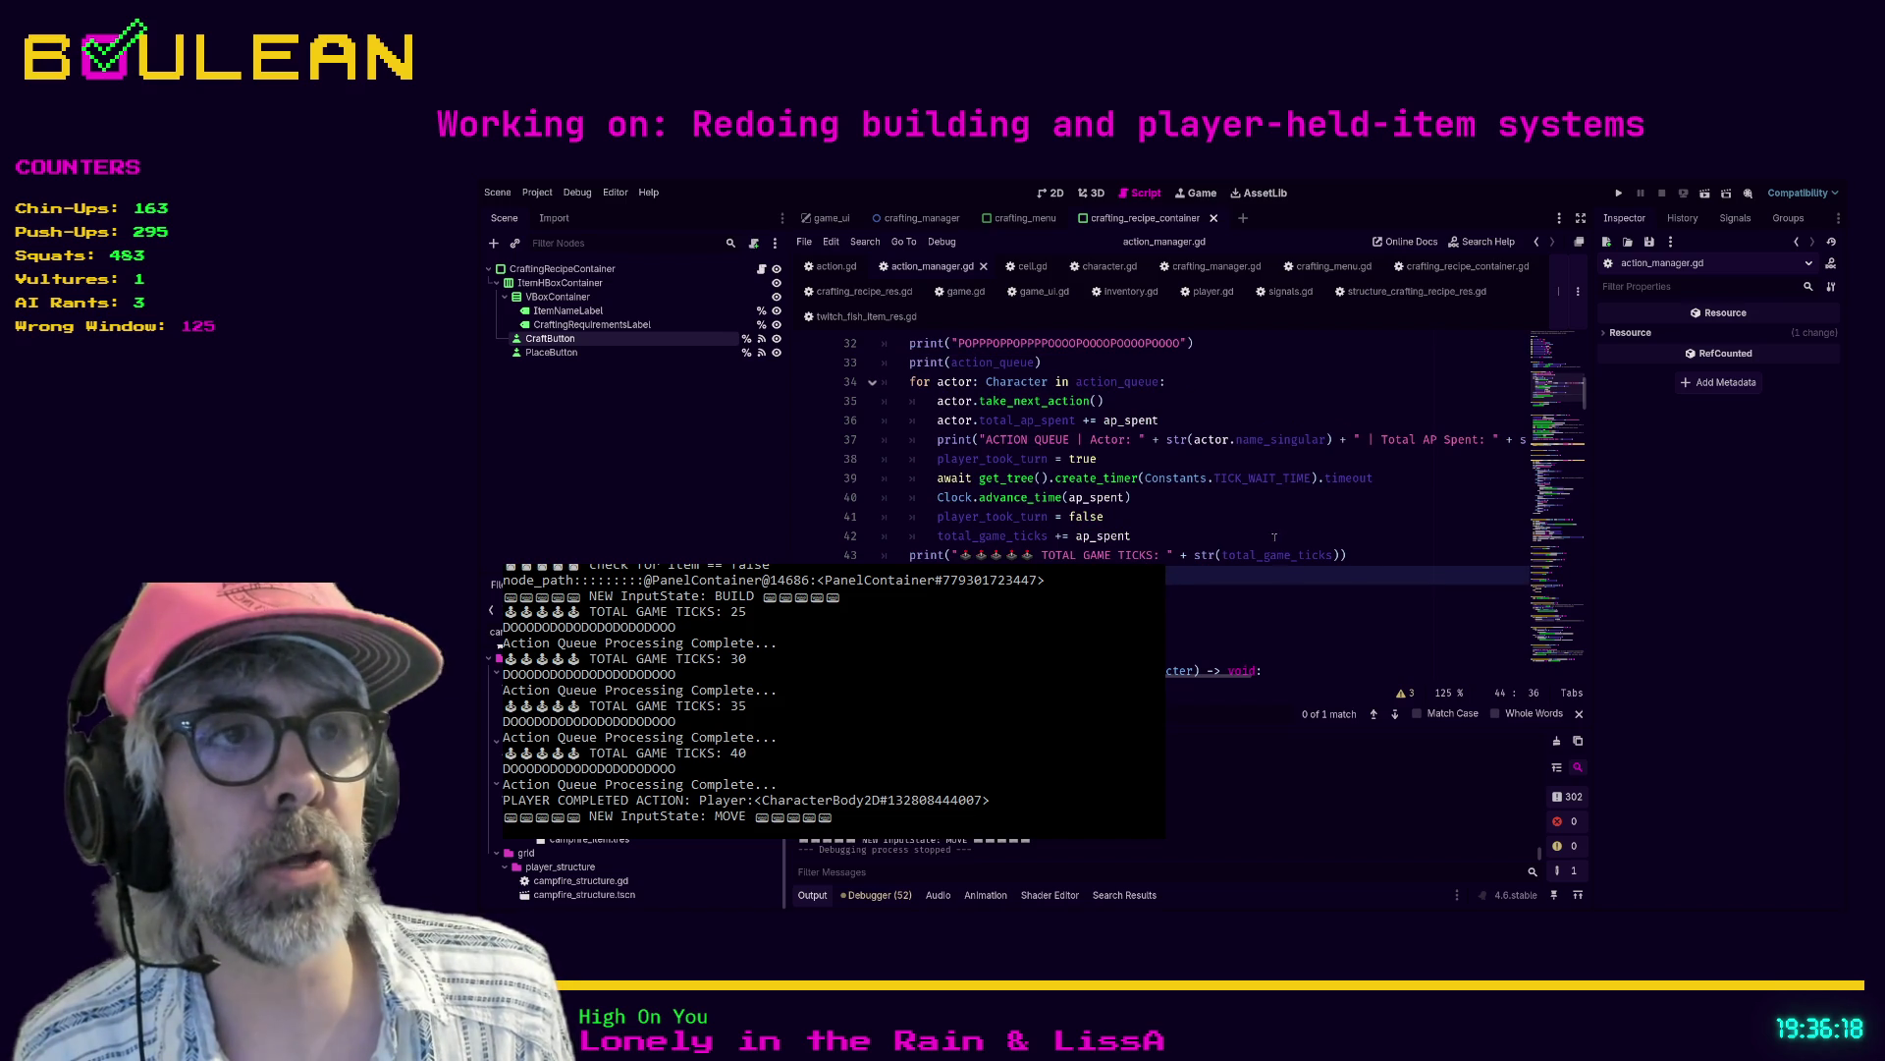
mouse_move(1275, 536)
mouse_down()
mouse_move(1129, 530)
mouse_move(868, 385)
mouse_up()
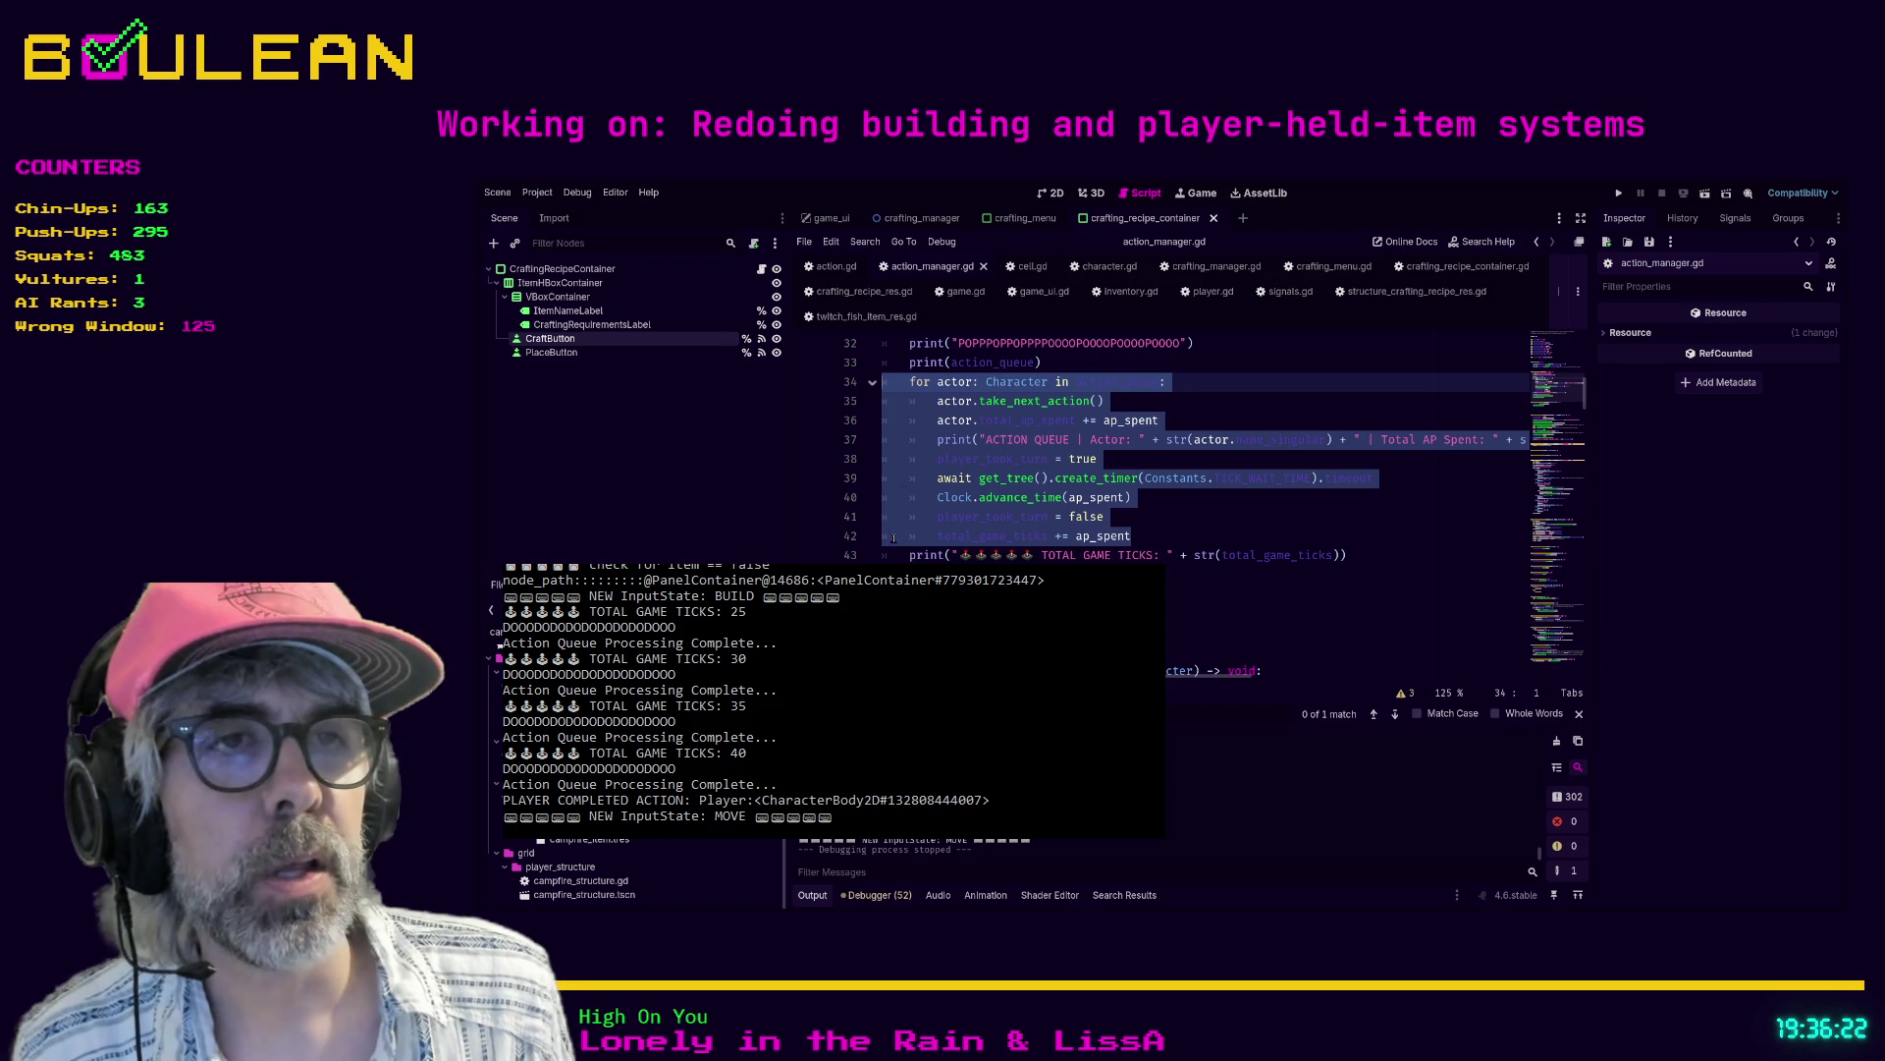
click(886, 556)
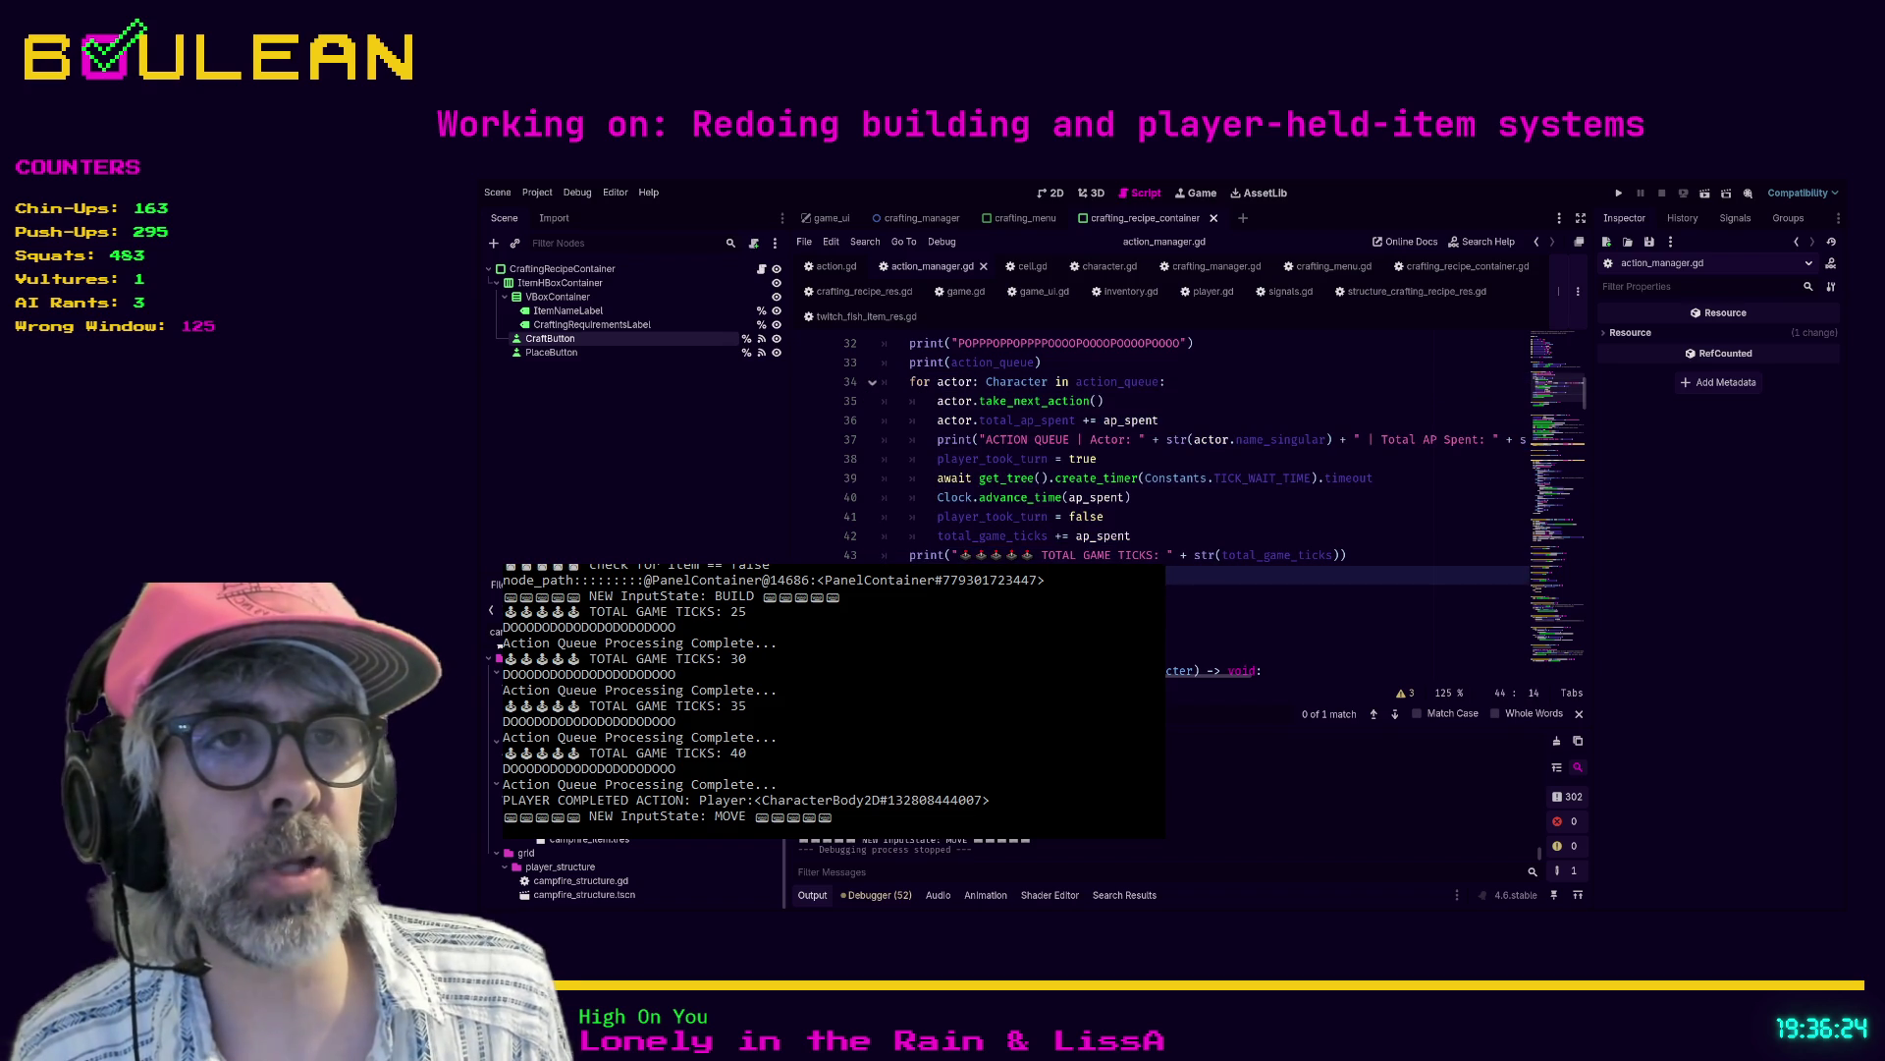
click(862, 554)
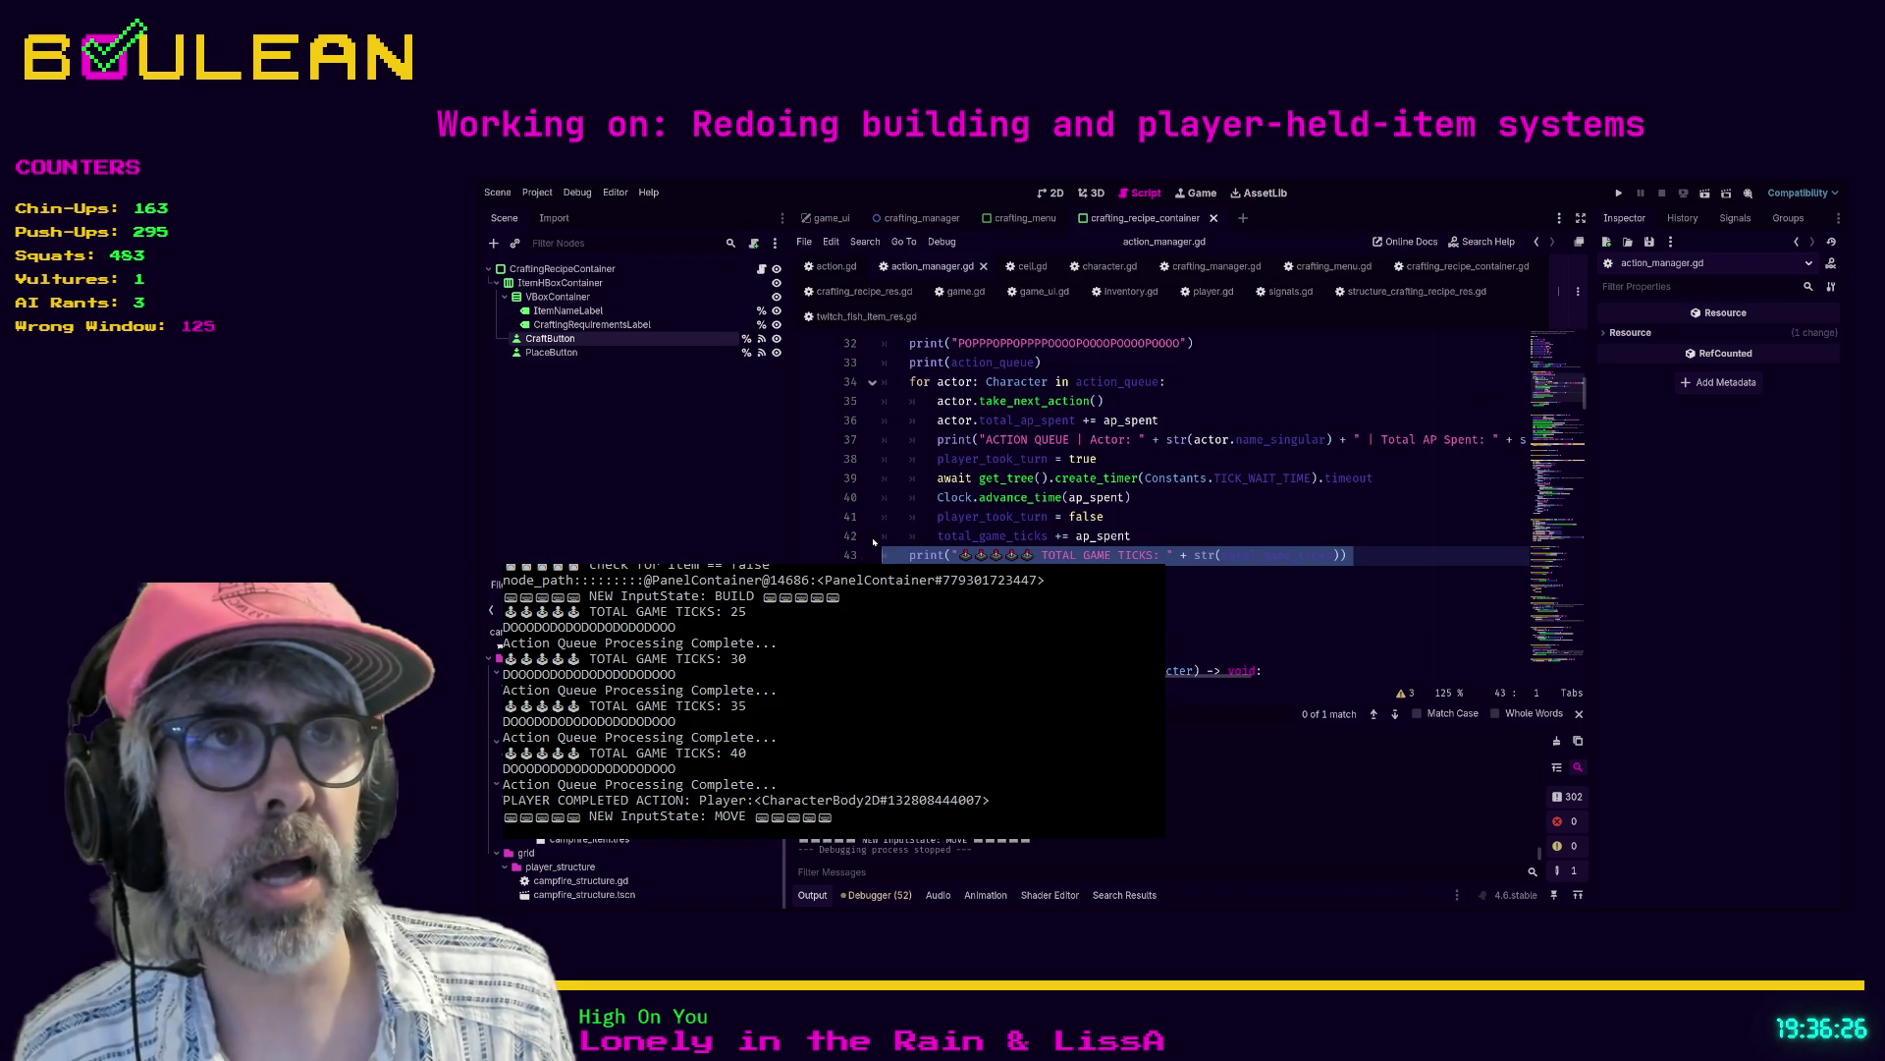
scroll(878, 530, up, 1)
click(1215, 402)
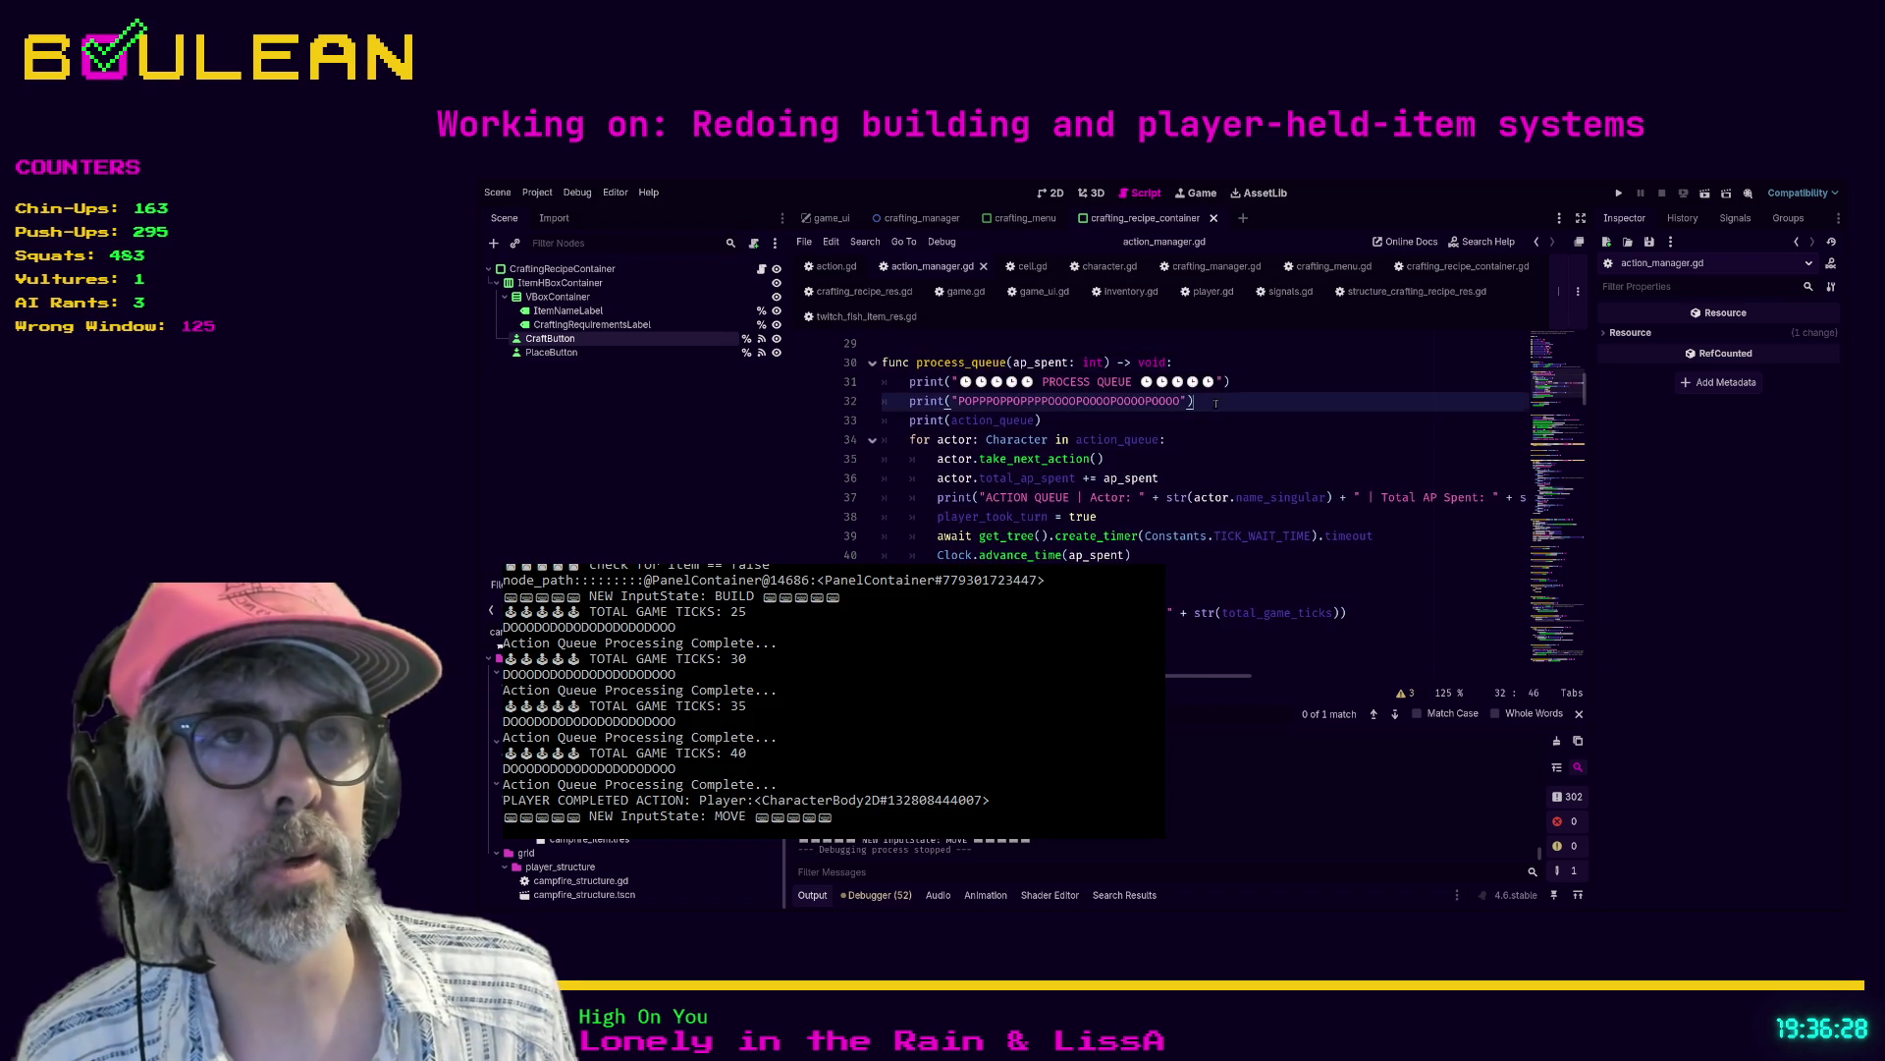
drag(1209, 402, 879, 406)
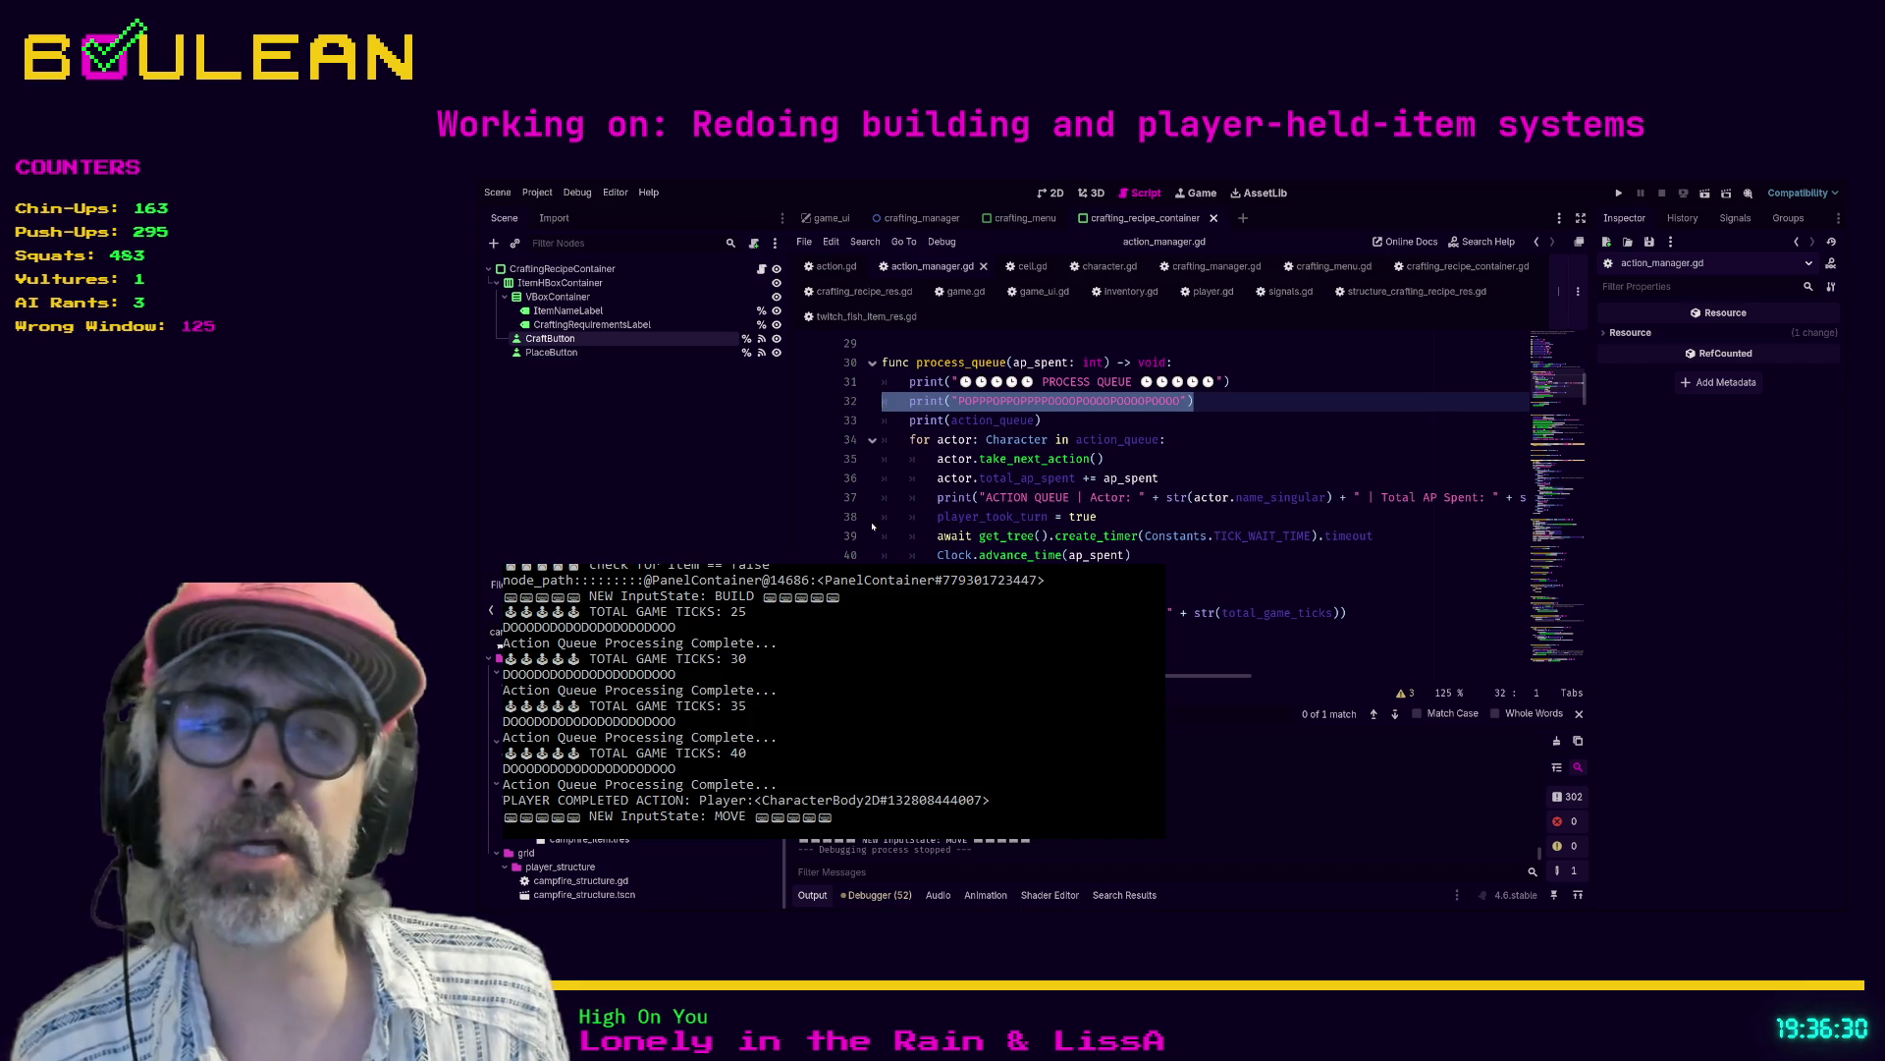
scroll(874, 540, down, 1)
click(1170, 580)
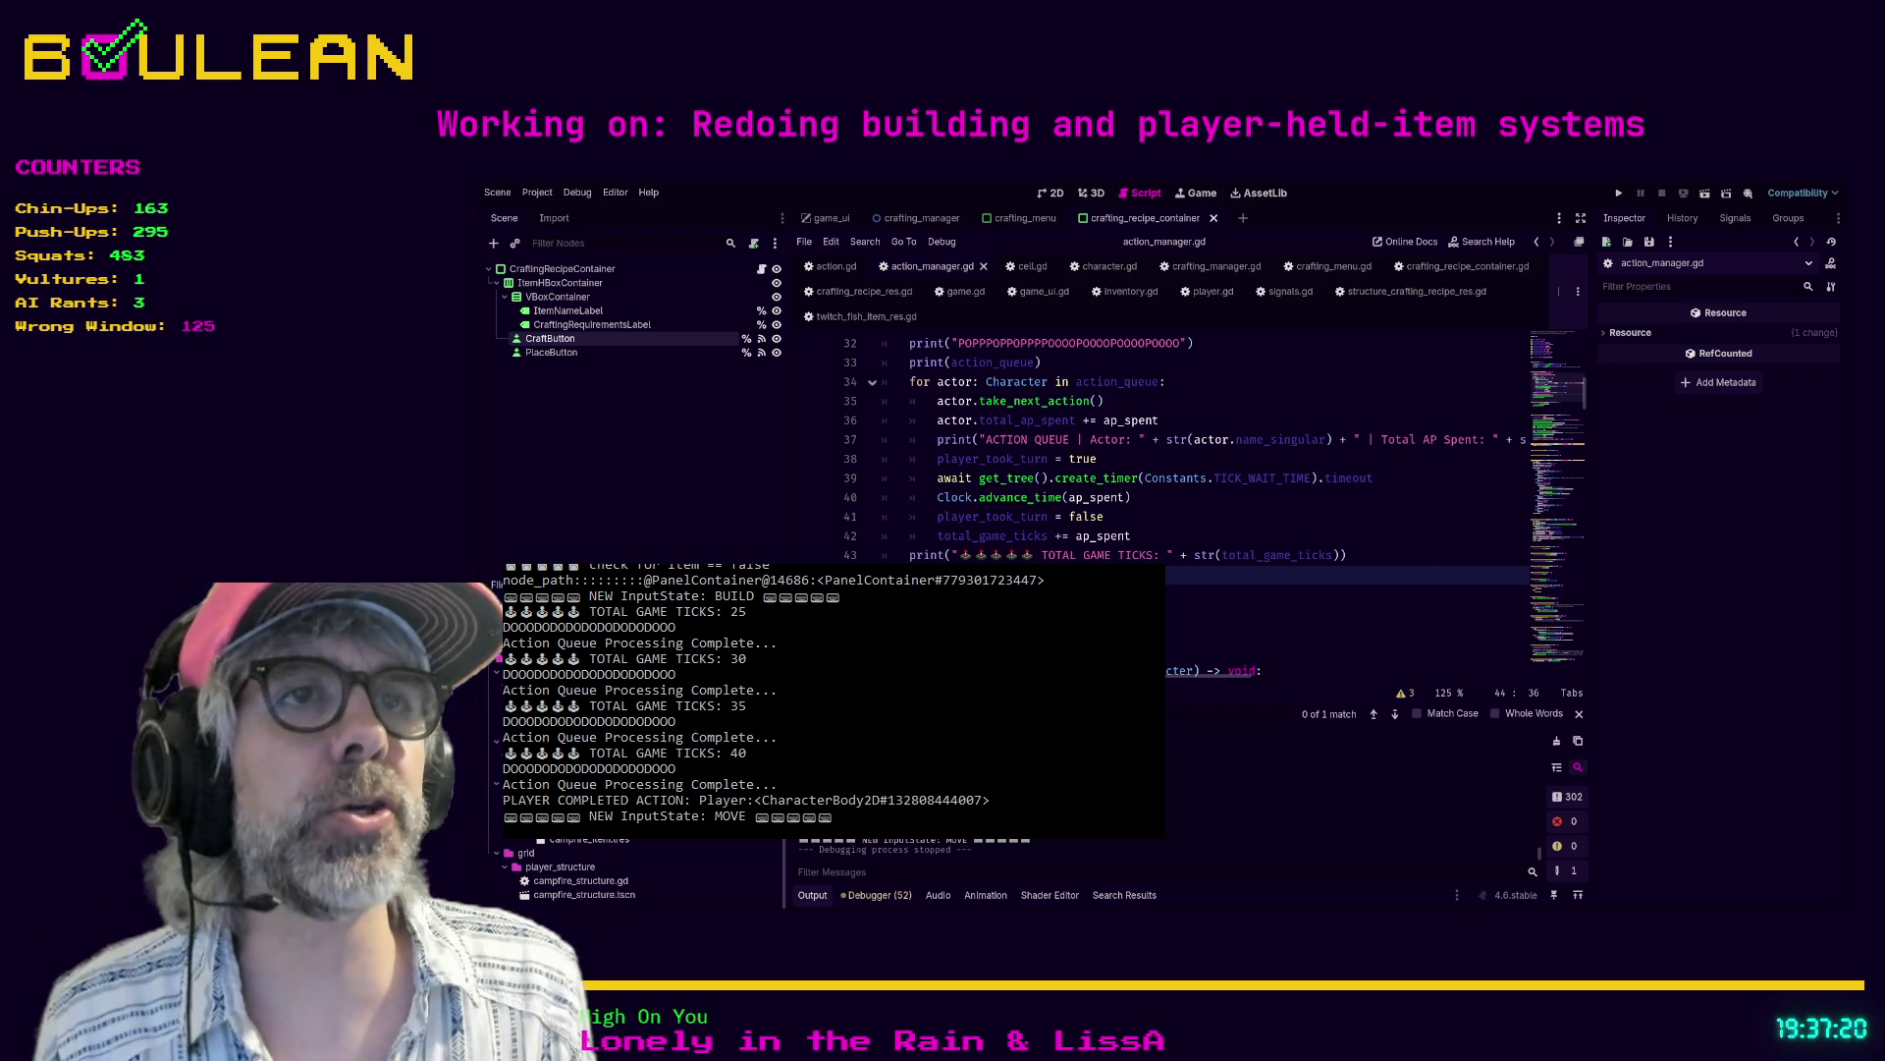
scroll(1214, 507, up, 3)
click(1041, 419)
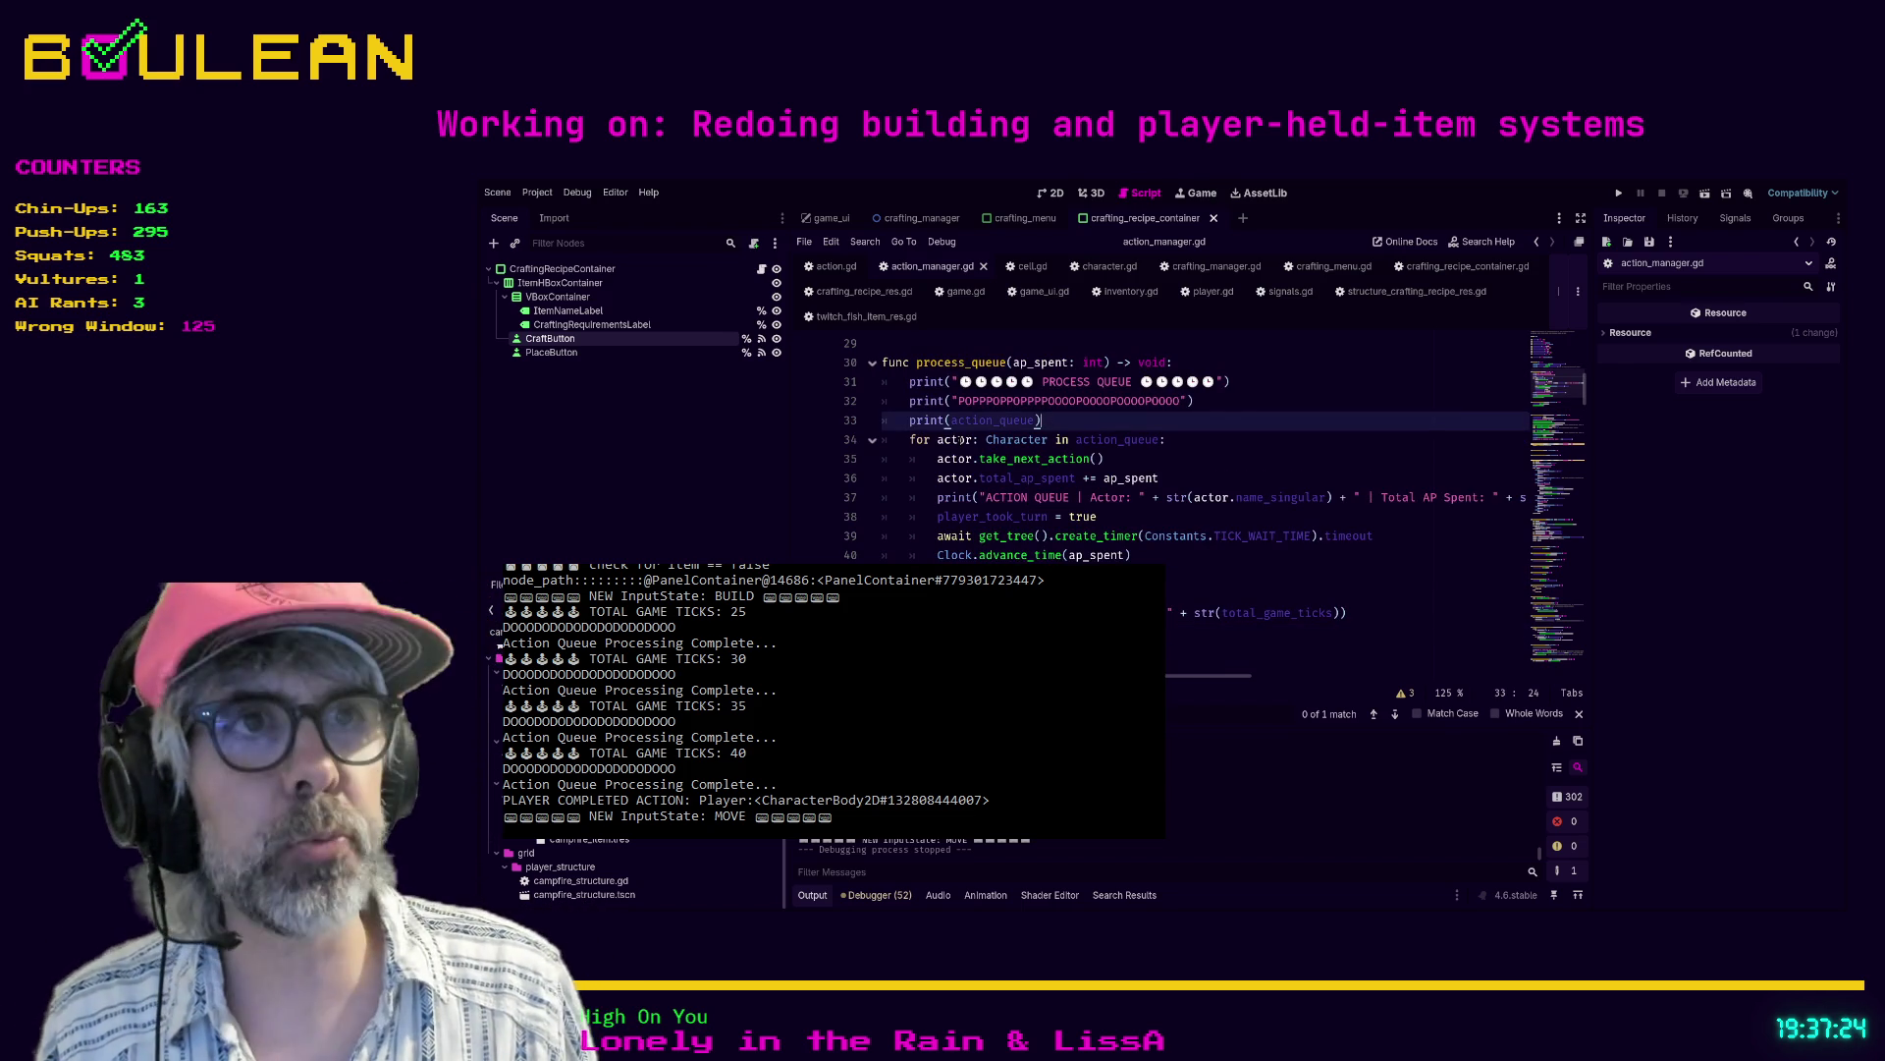
- Comment out print(action_queue) with Ctrl+K and rerun the game with F5
key(ctrl+k)
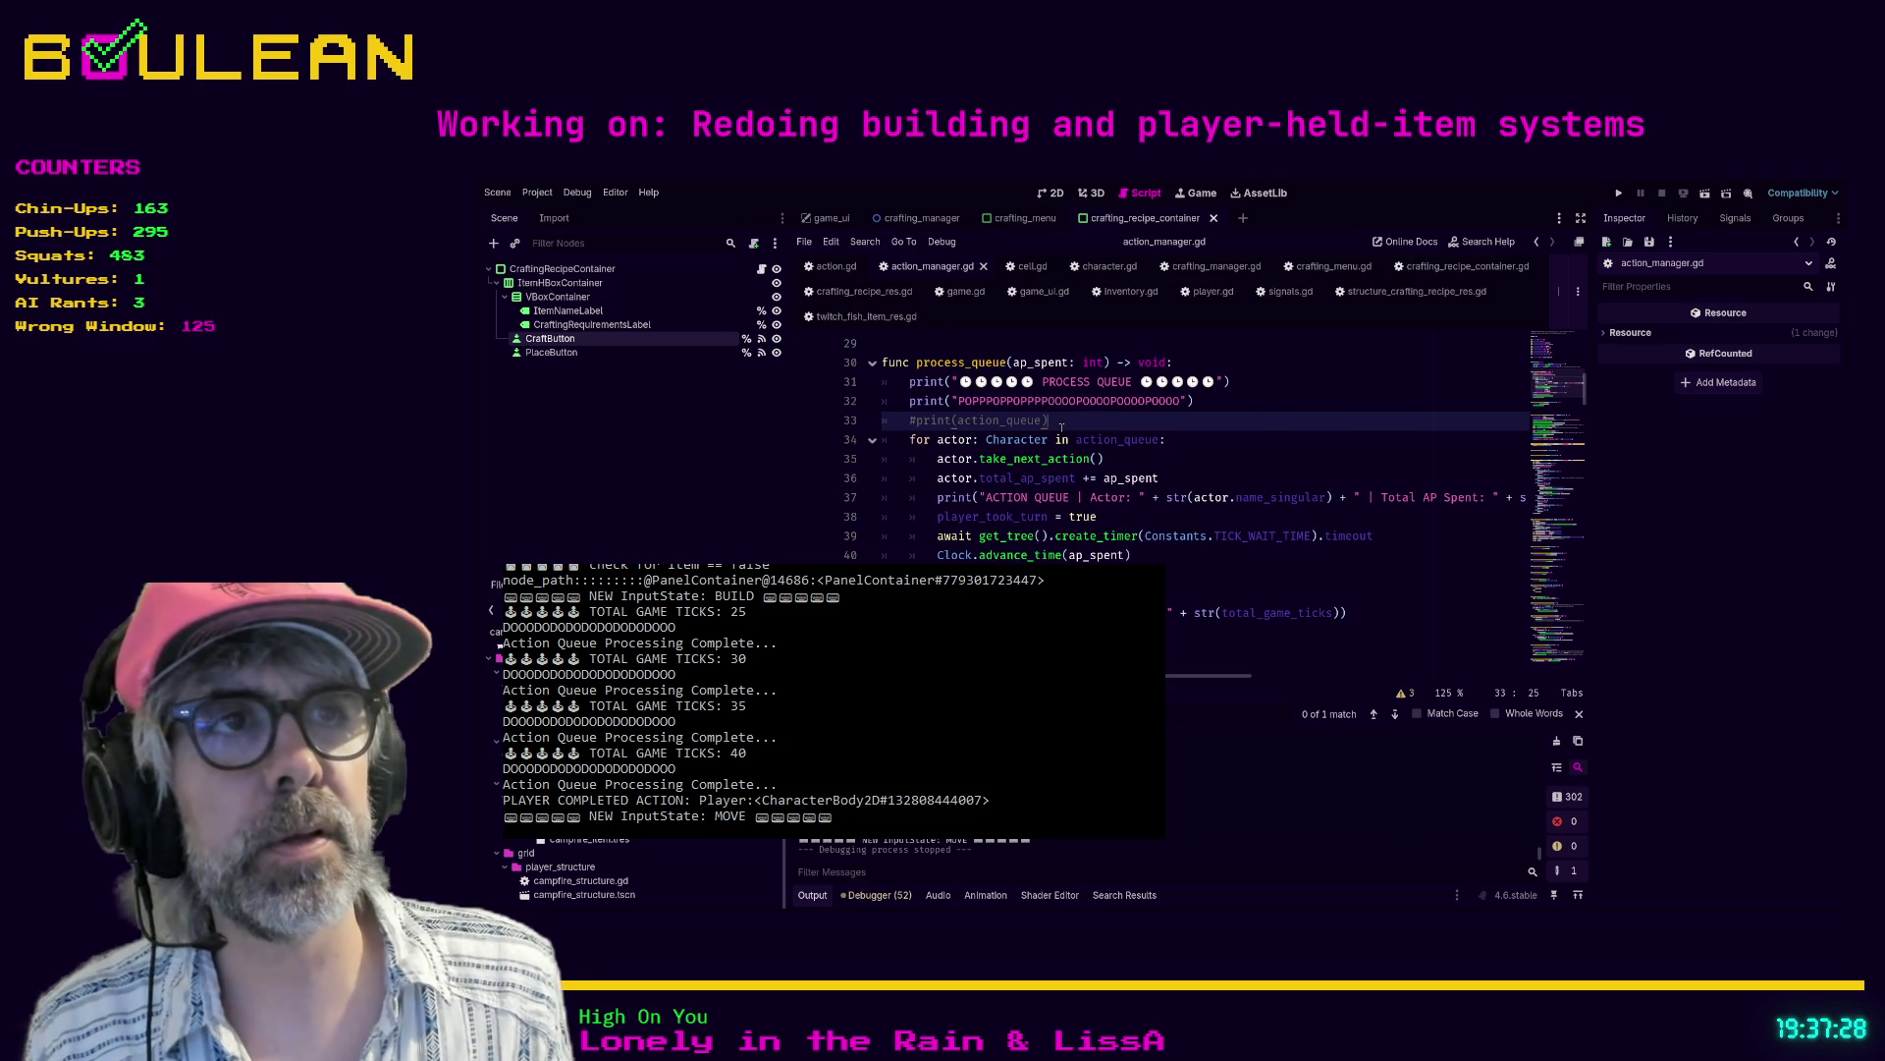
click(973, 384)
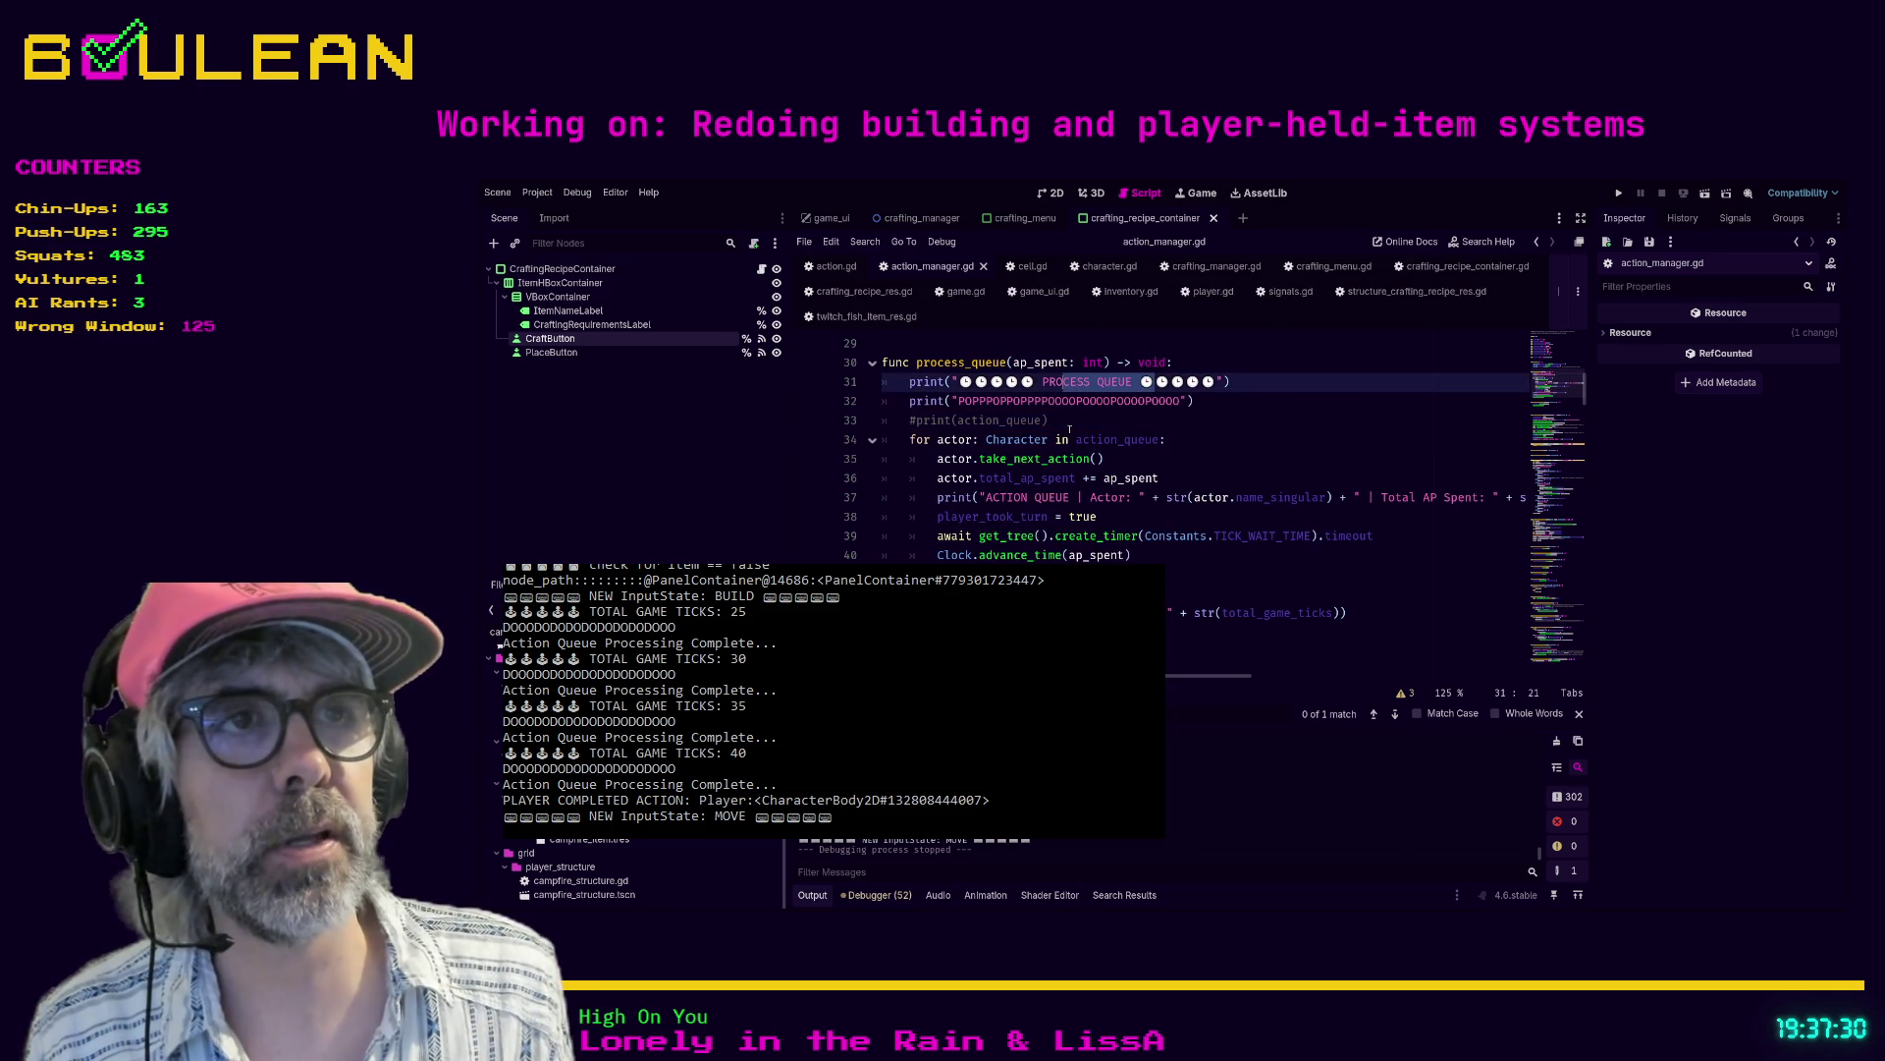
click(1073, 422)
key(F5)
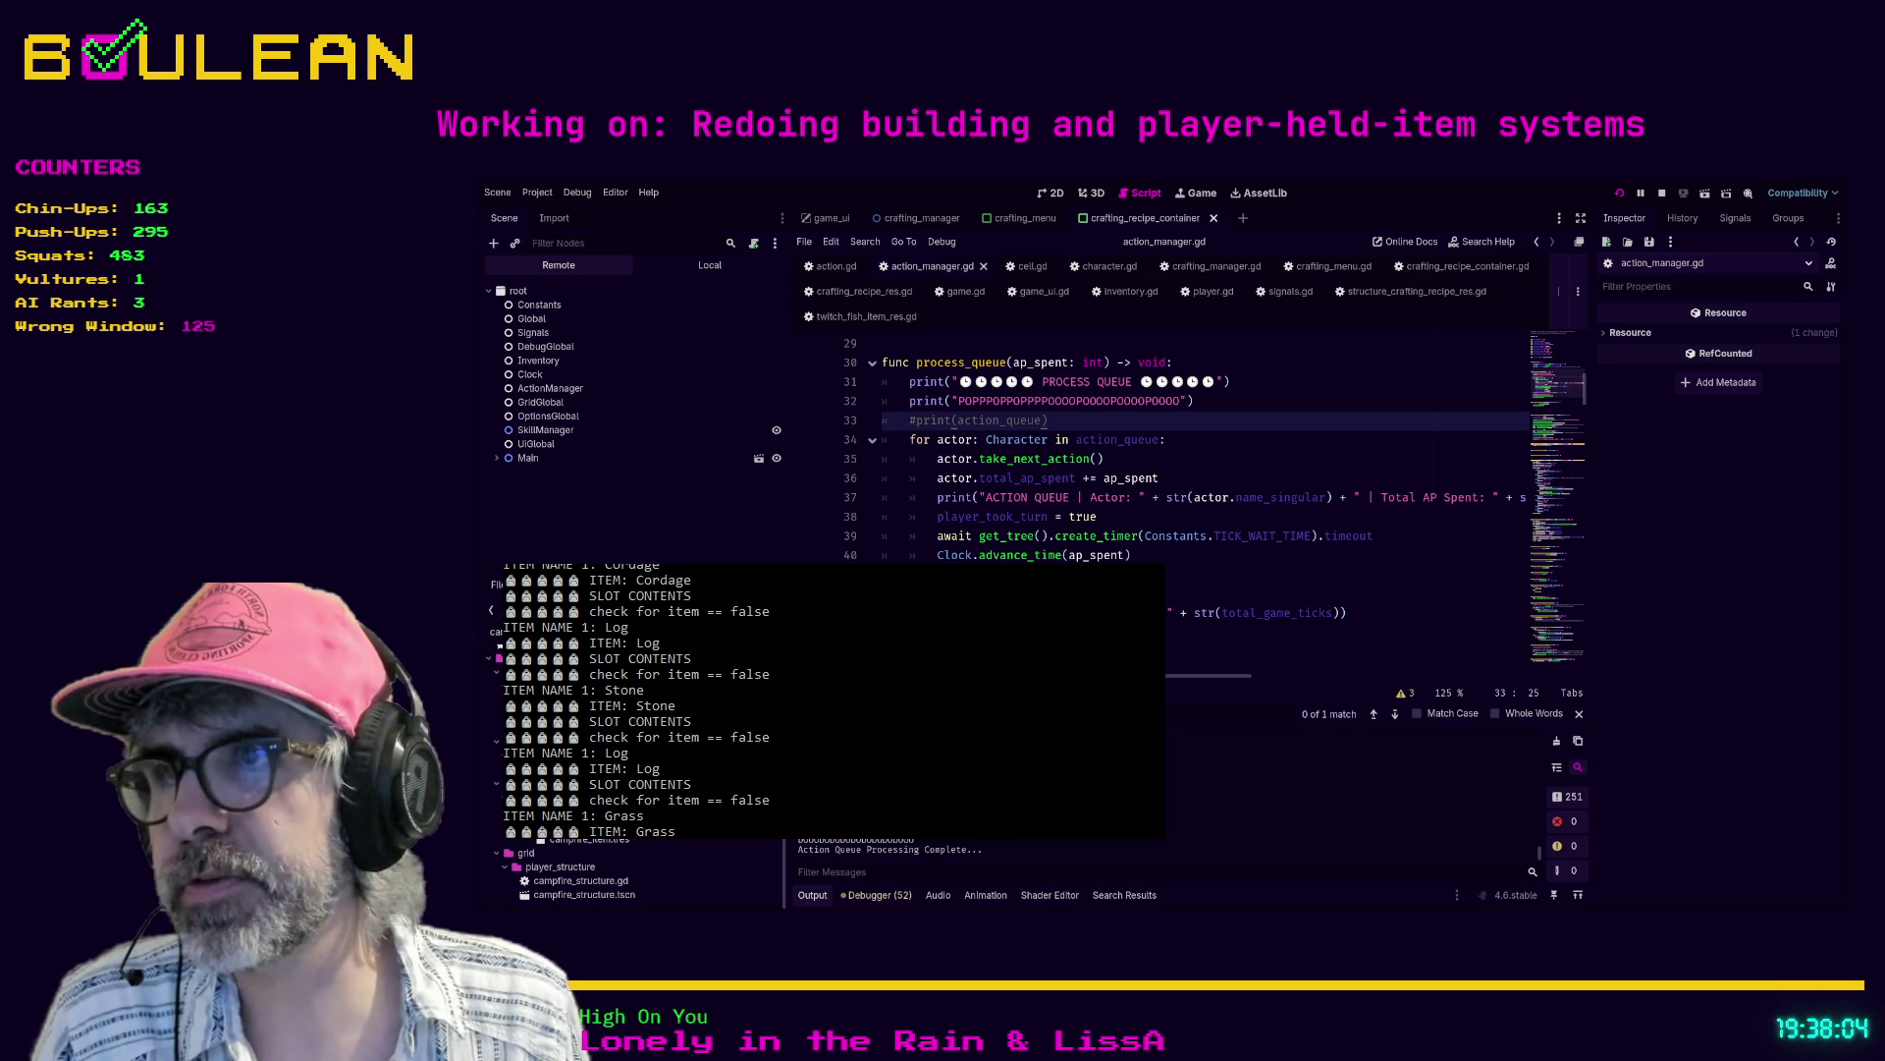
- Scroll to the console's end and select the output from TOTAL GAME TICKS: 40 to the final Processing Complete line
scroll(680, 565, down, 5)
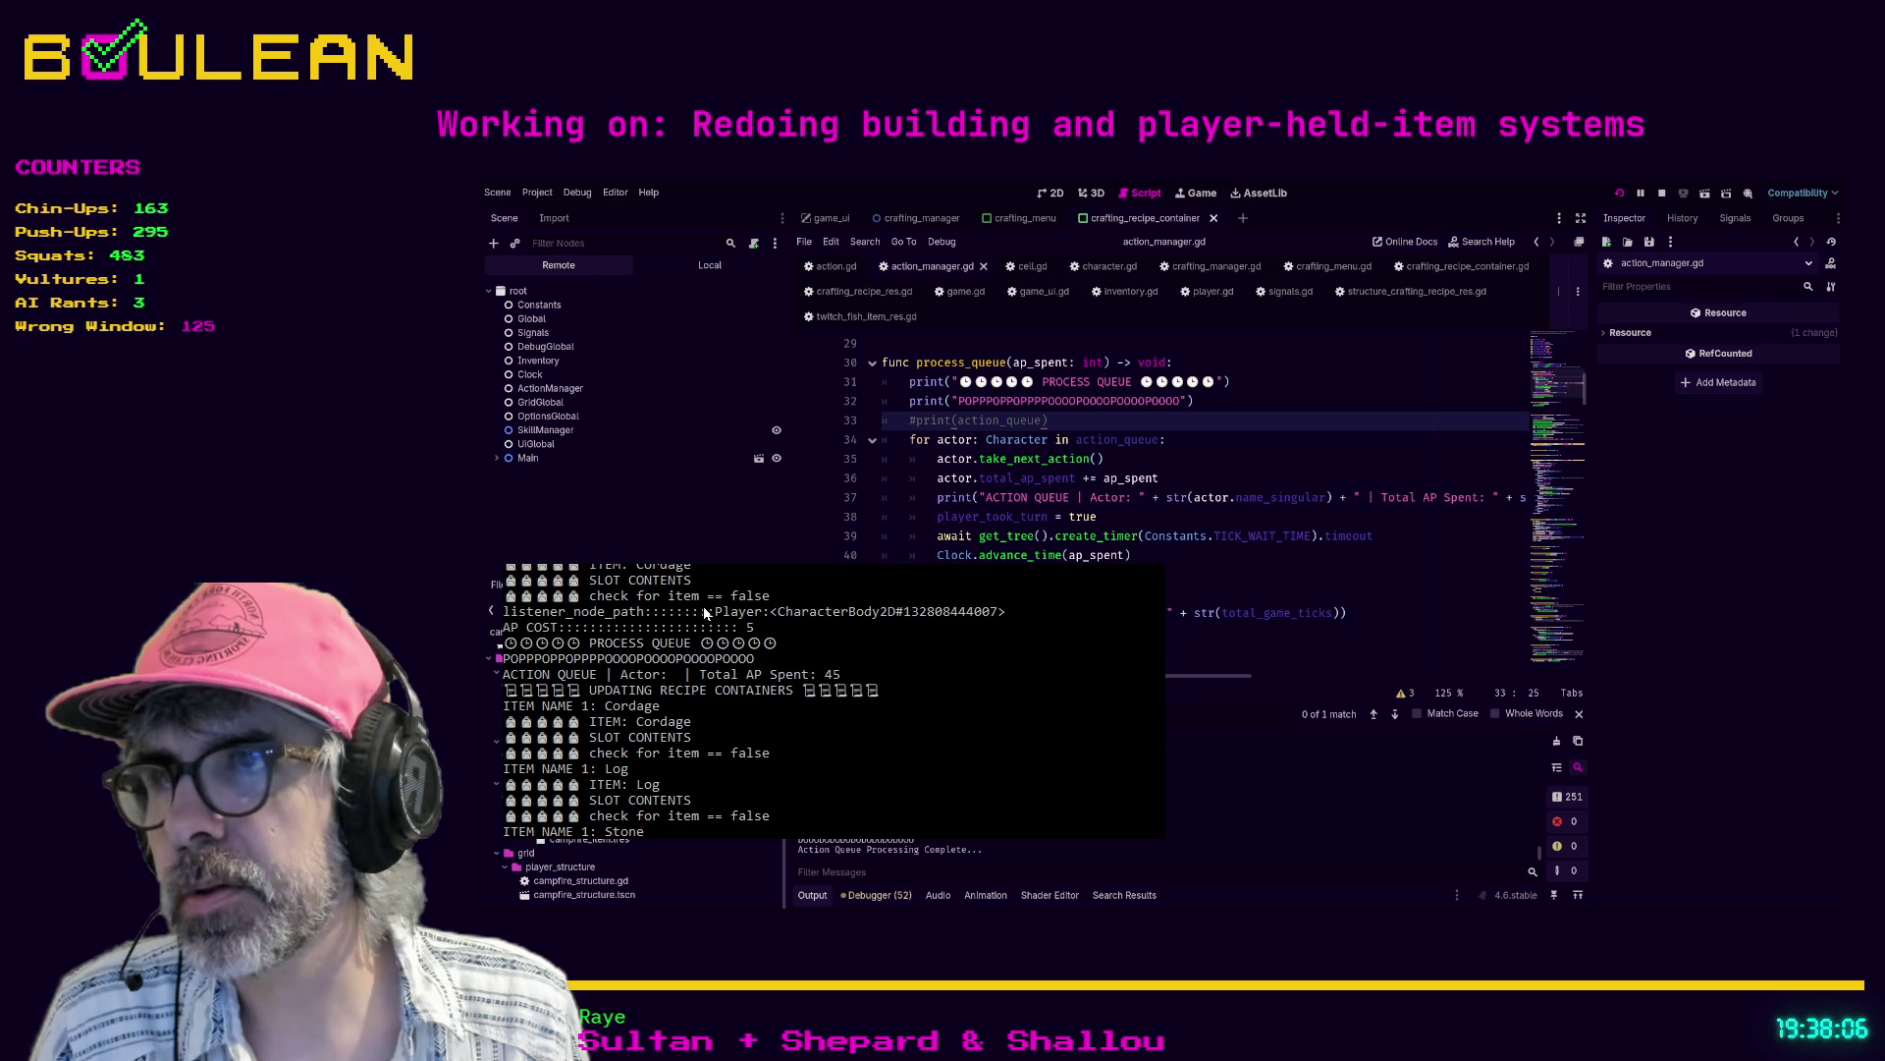
scroll(707, 645, down, 4)
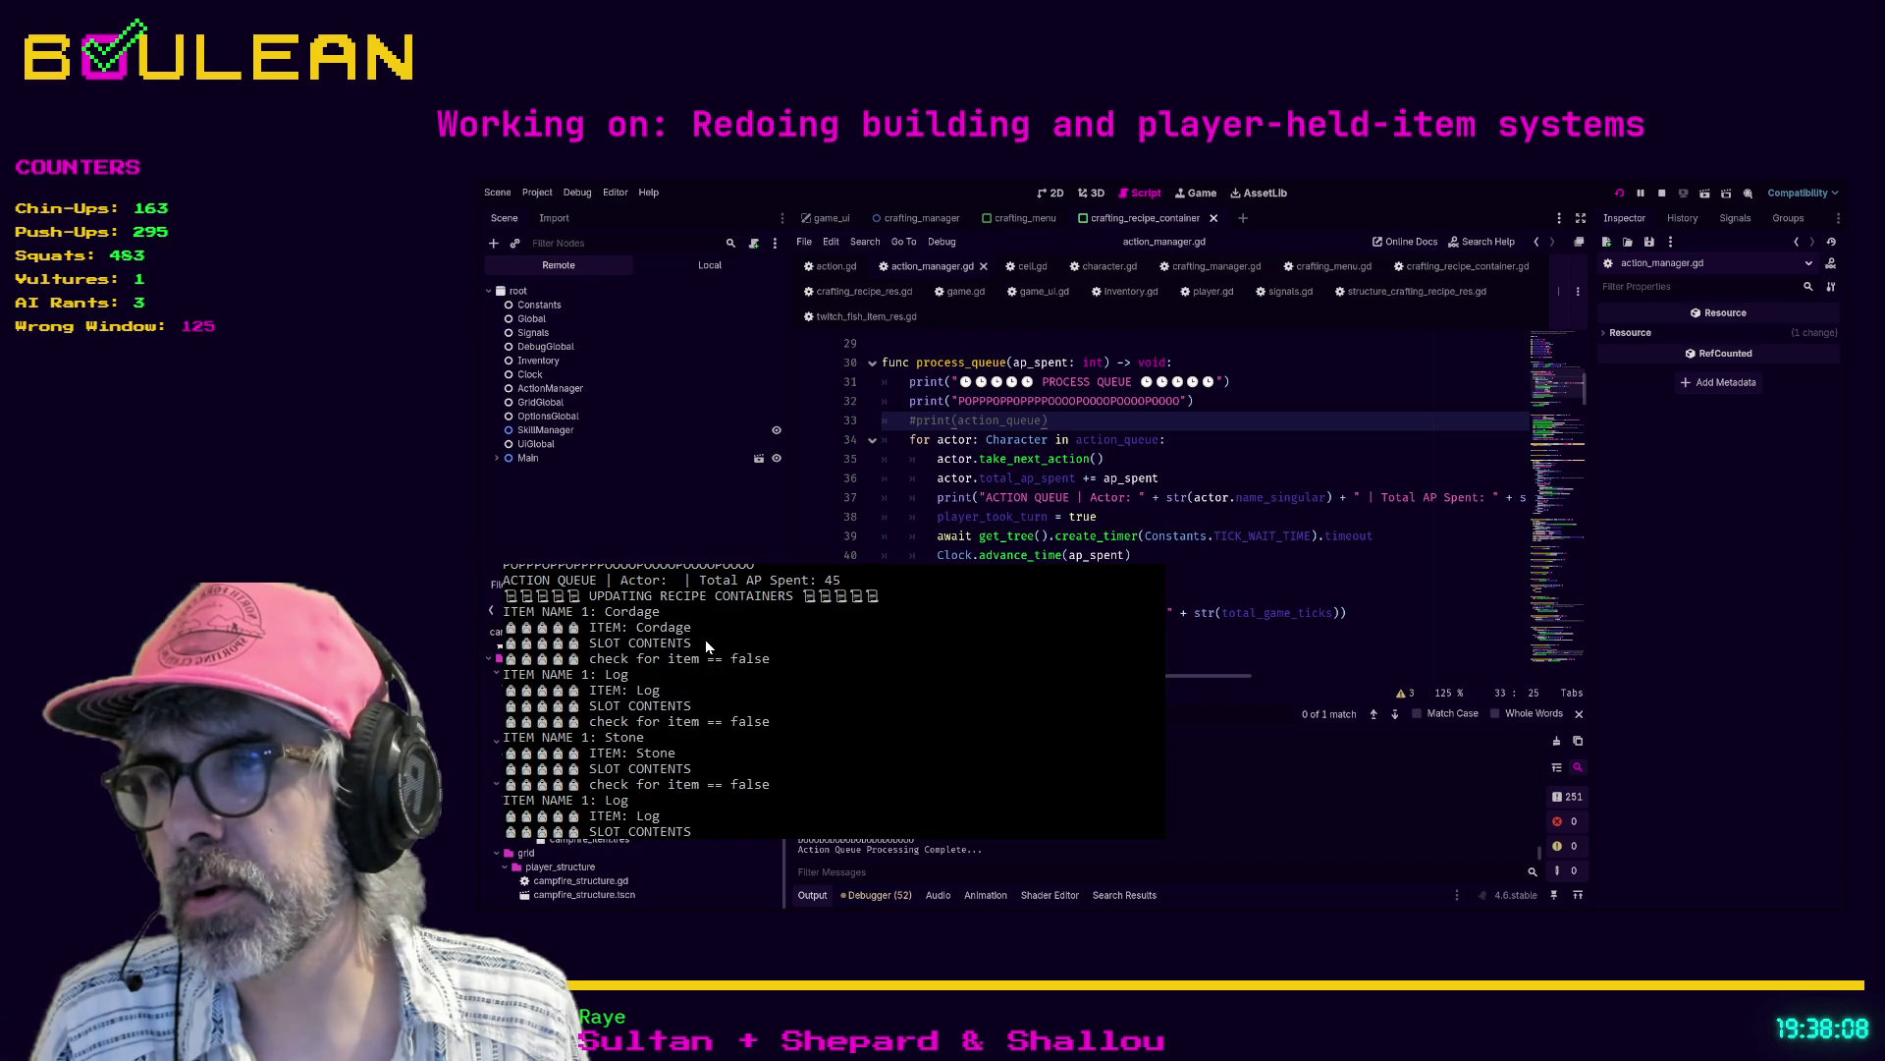
scroll(687, 572, down, 4)
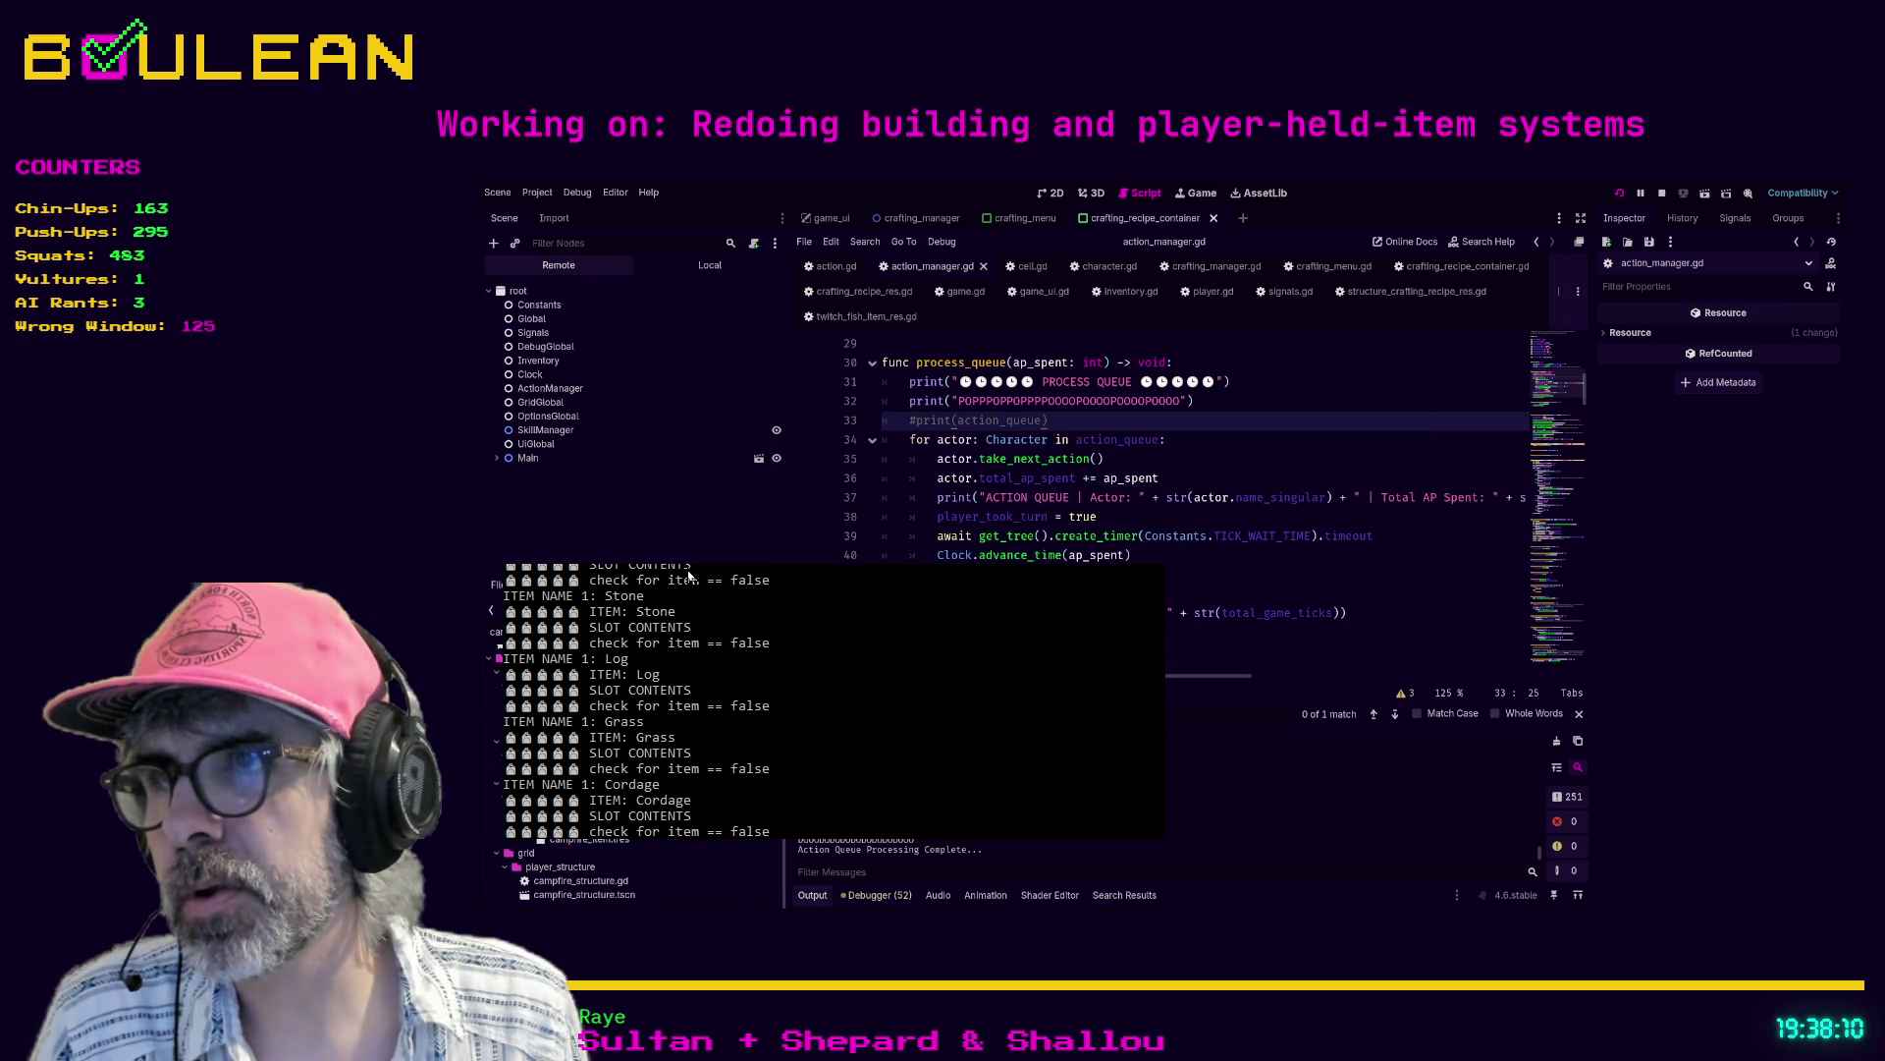
scroll(688, 572, down, 2)
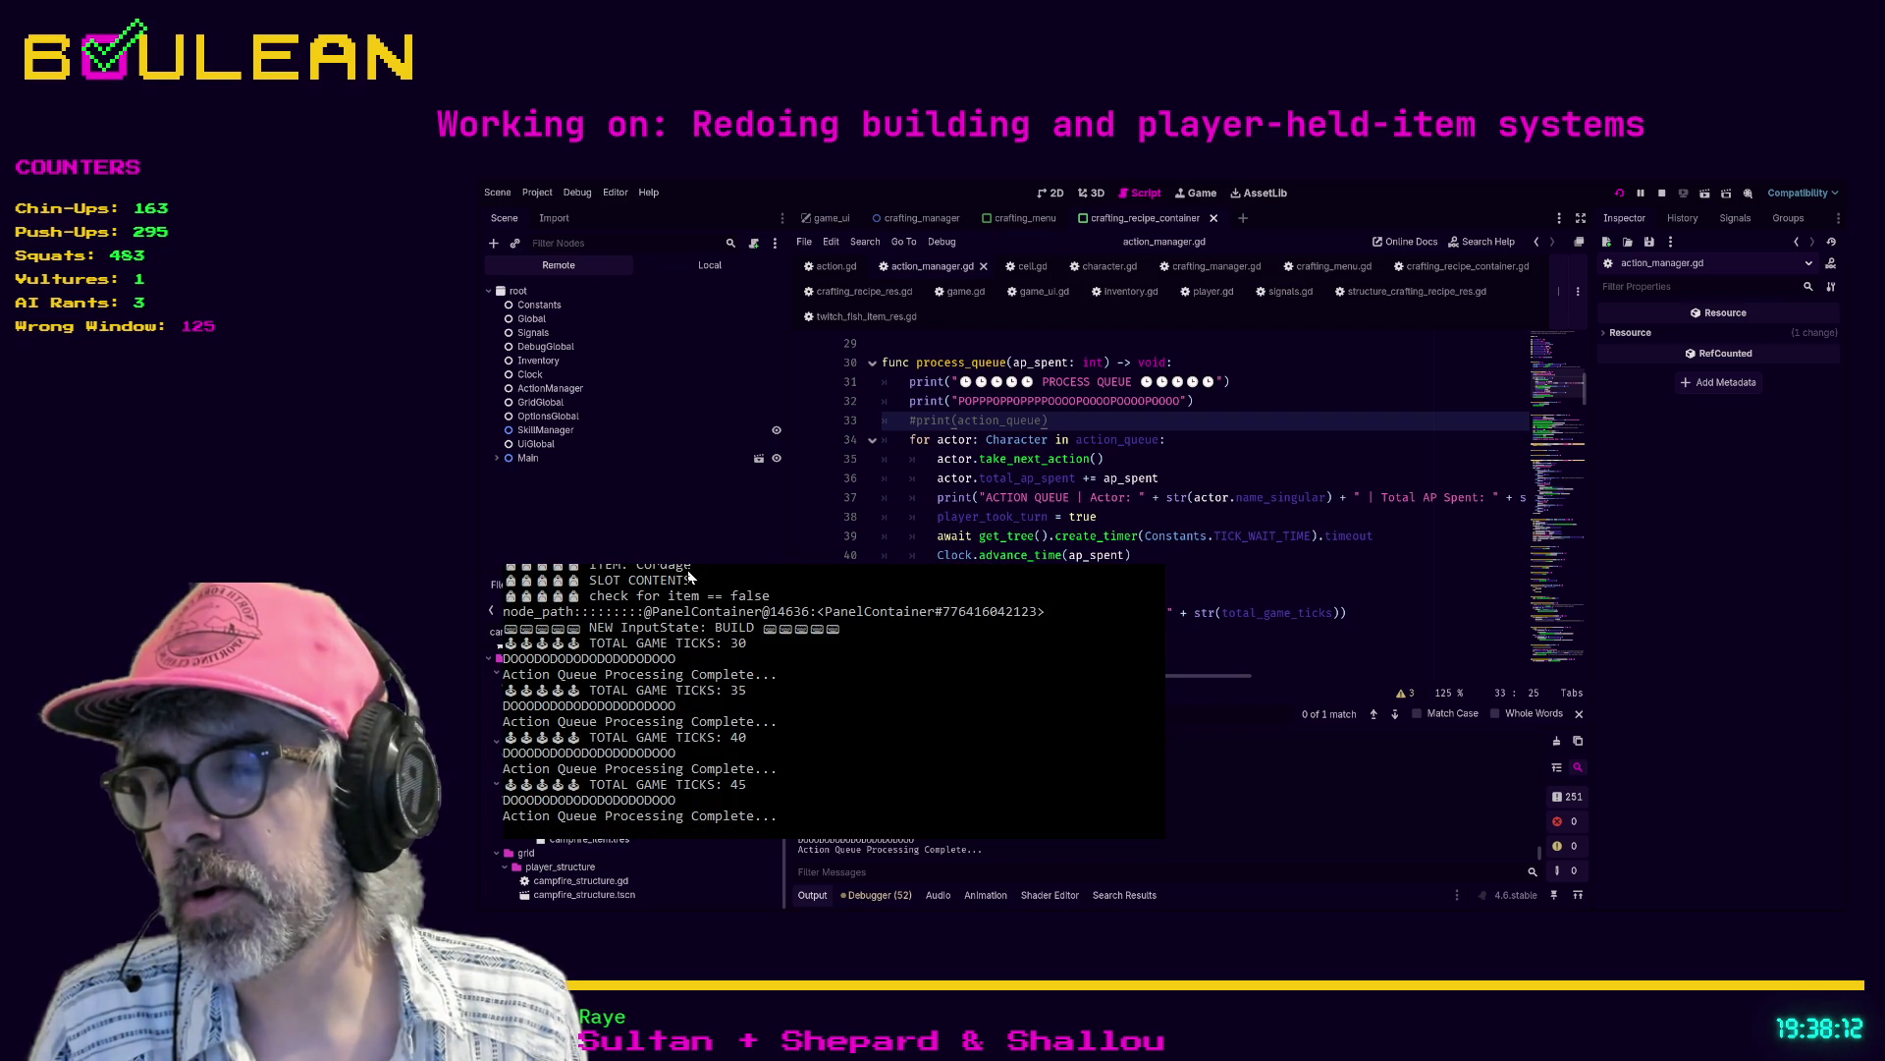
scroll(690, 584, down, 1)
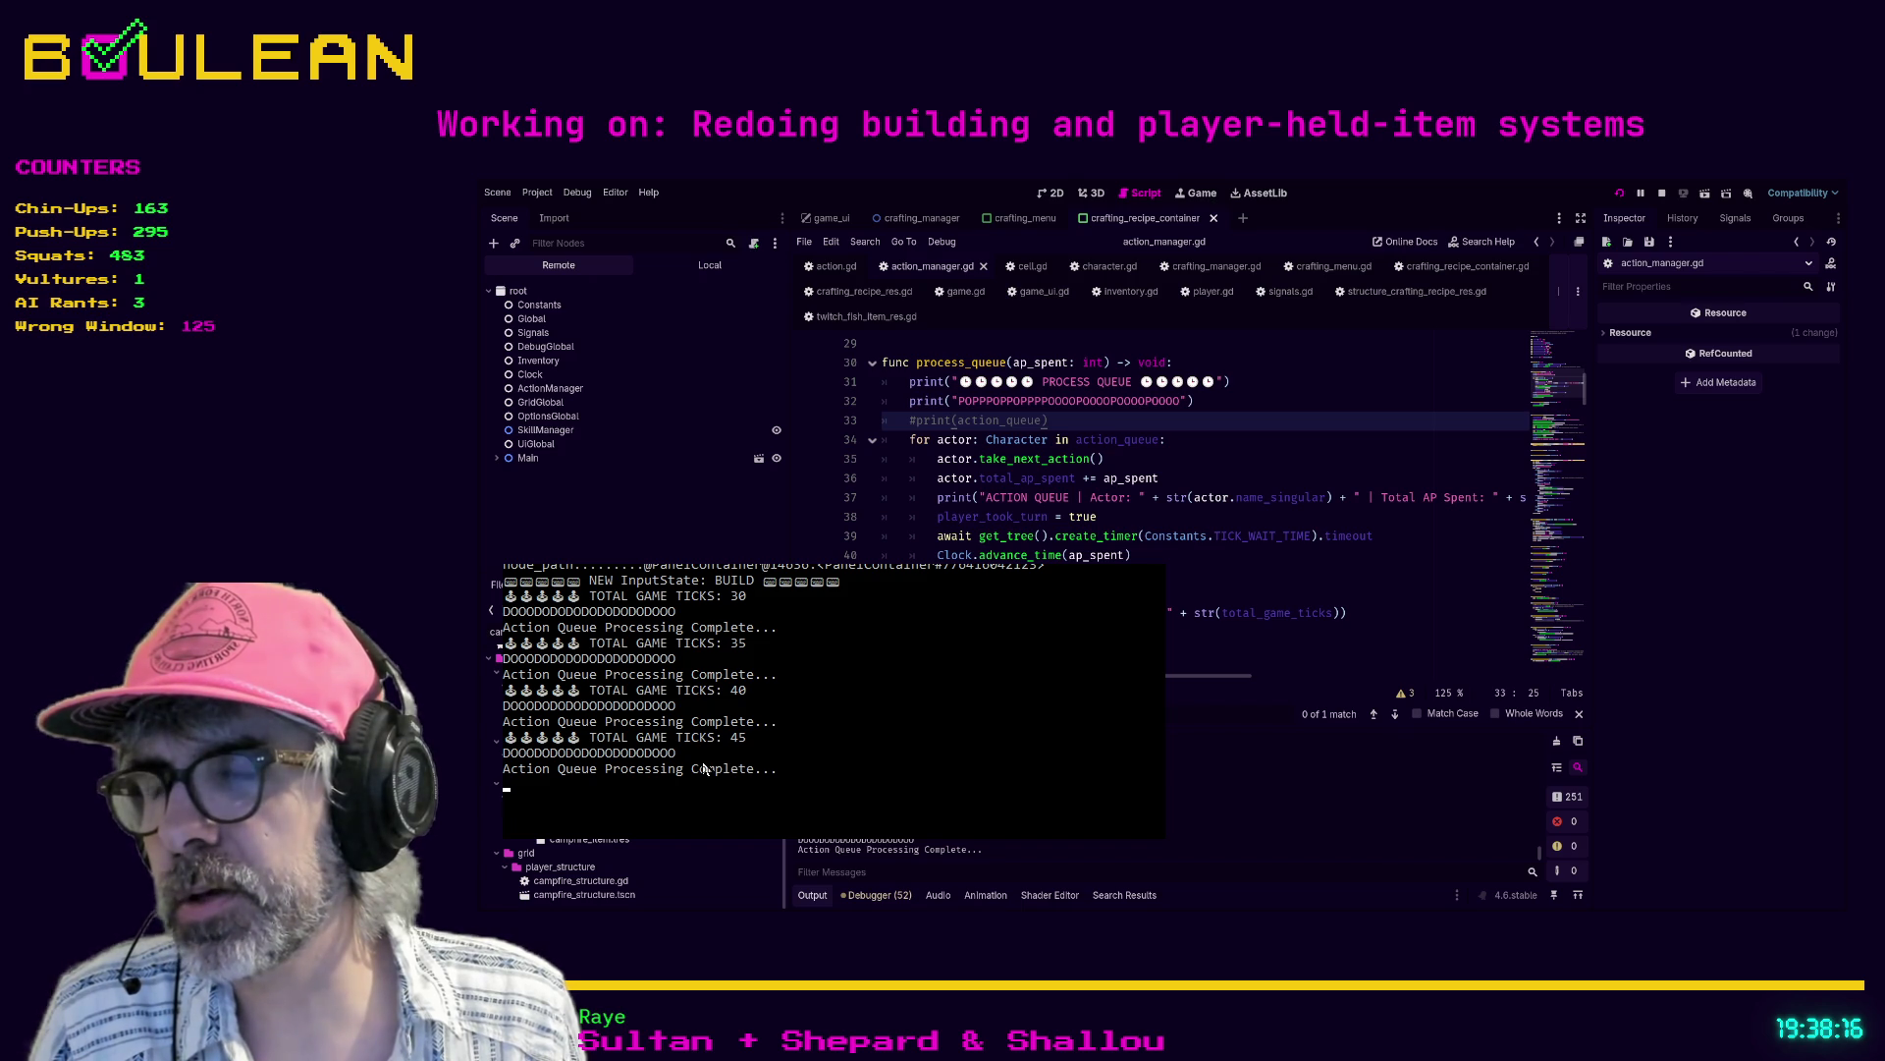
mouse_move(788, 768)
mouse_down()
mouse_move(677, 769)
mouse_move(503, 627)
mouse_move(503, 580)
mouse_up()
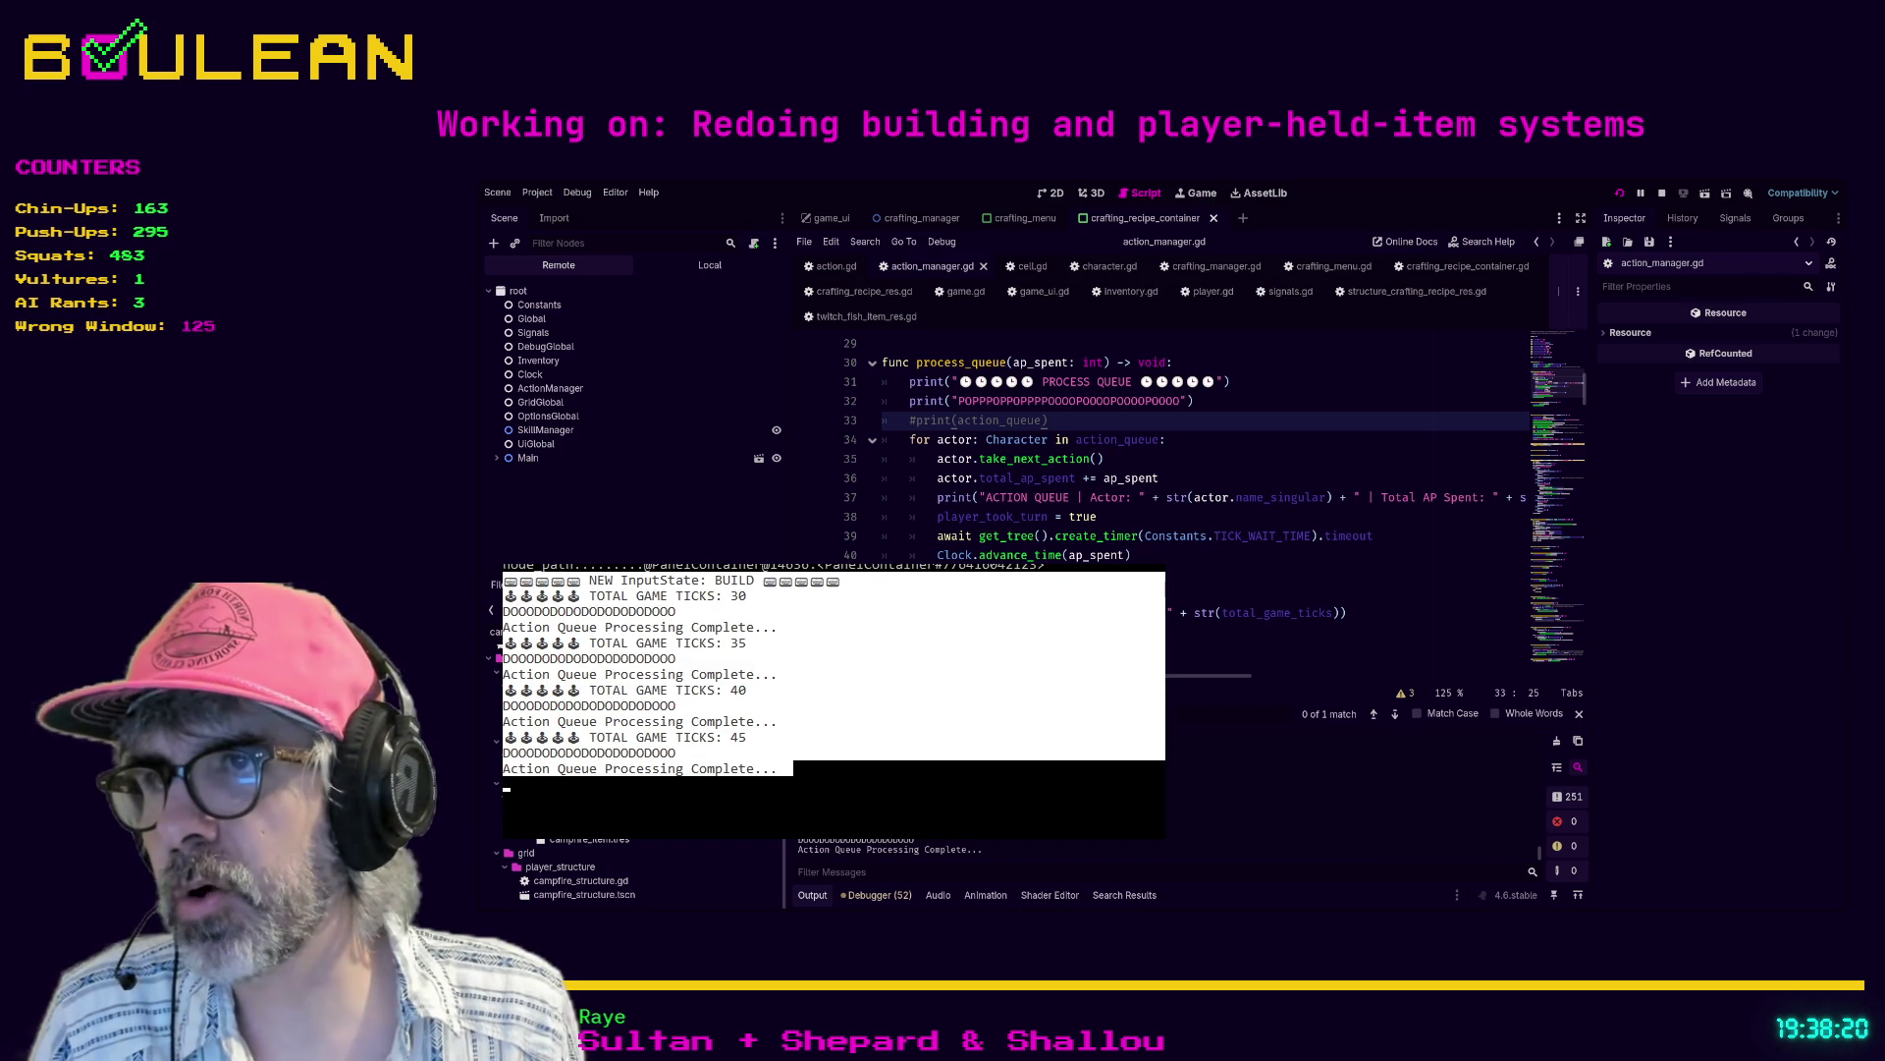
key(Return)
mouse_move(825, 768)
mouse_down()
mouse_move(550, 728)
mouse_move(503, 564)
mouse_up()
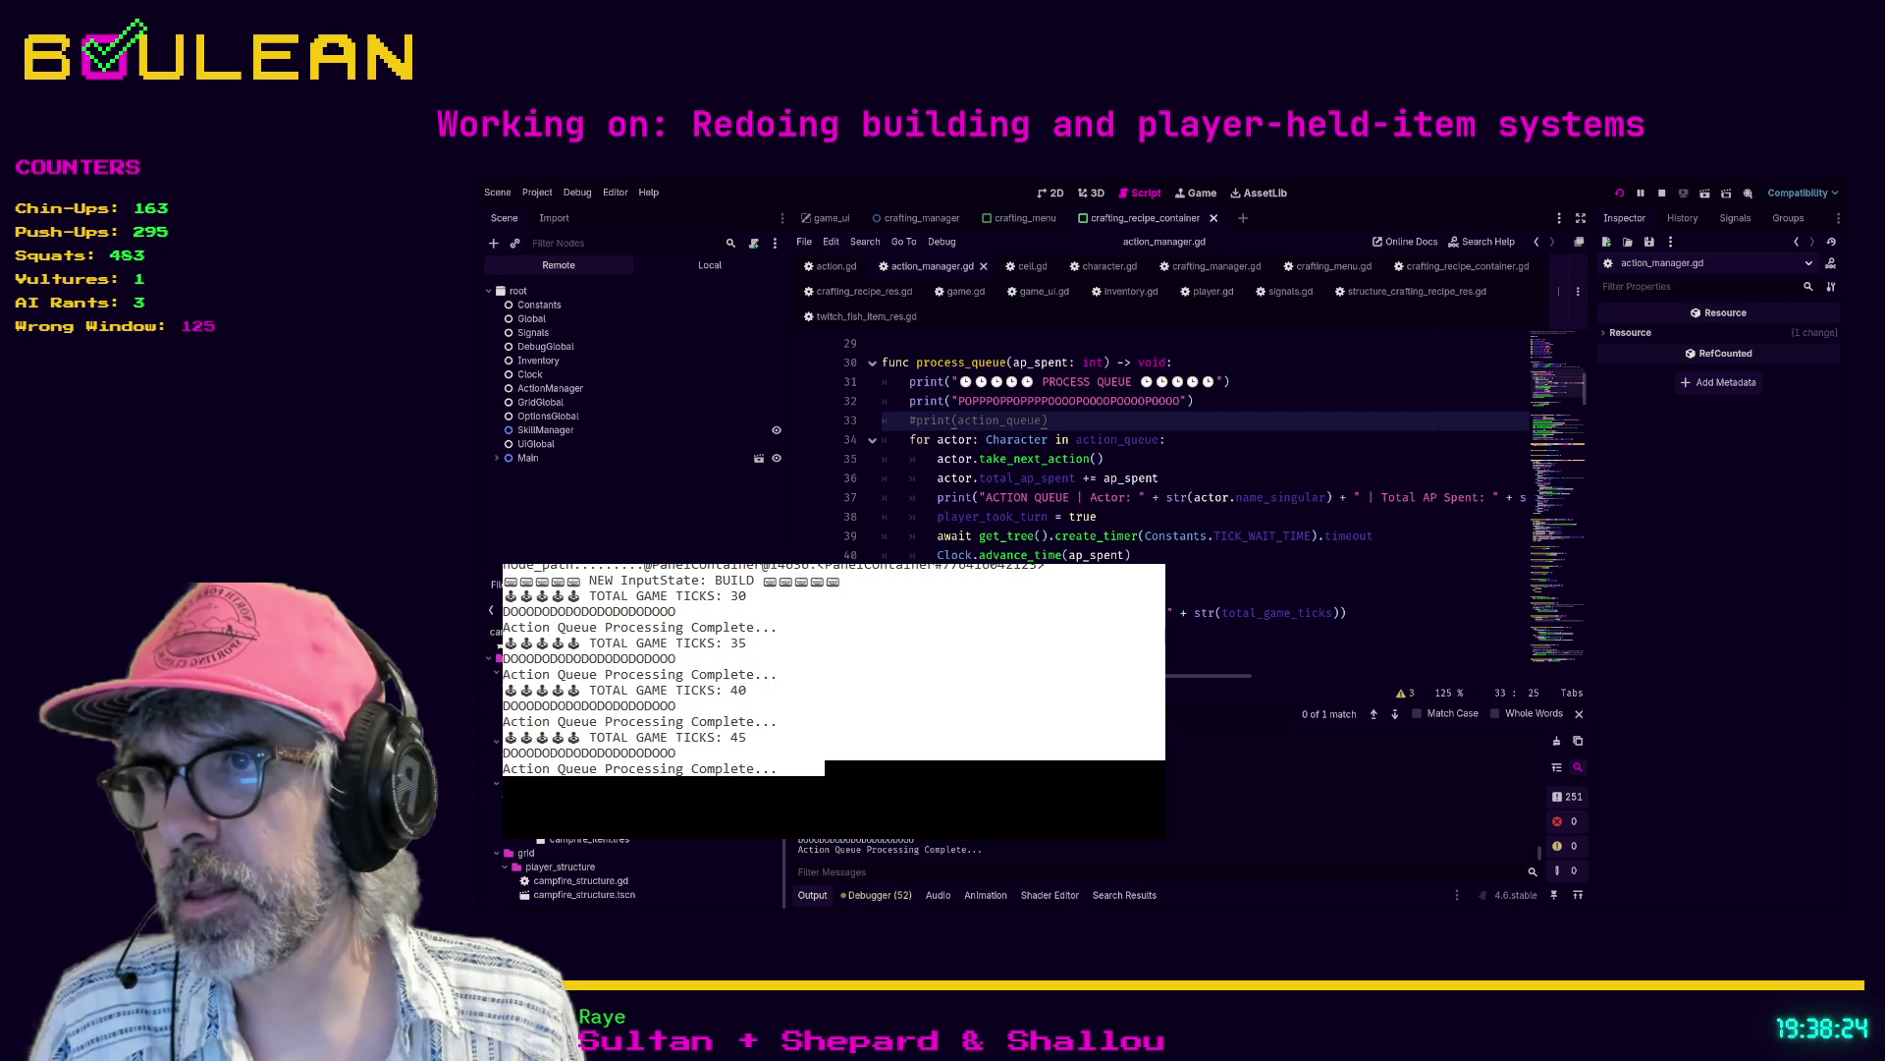
click(906, 690)
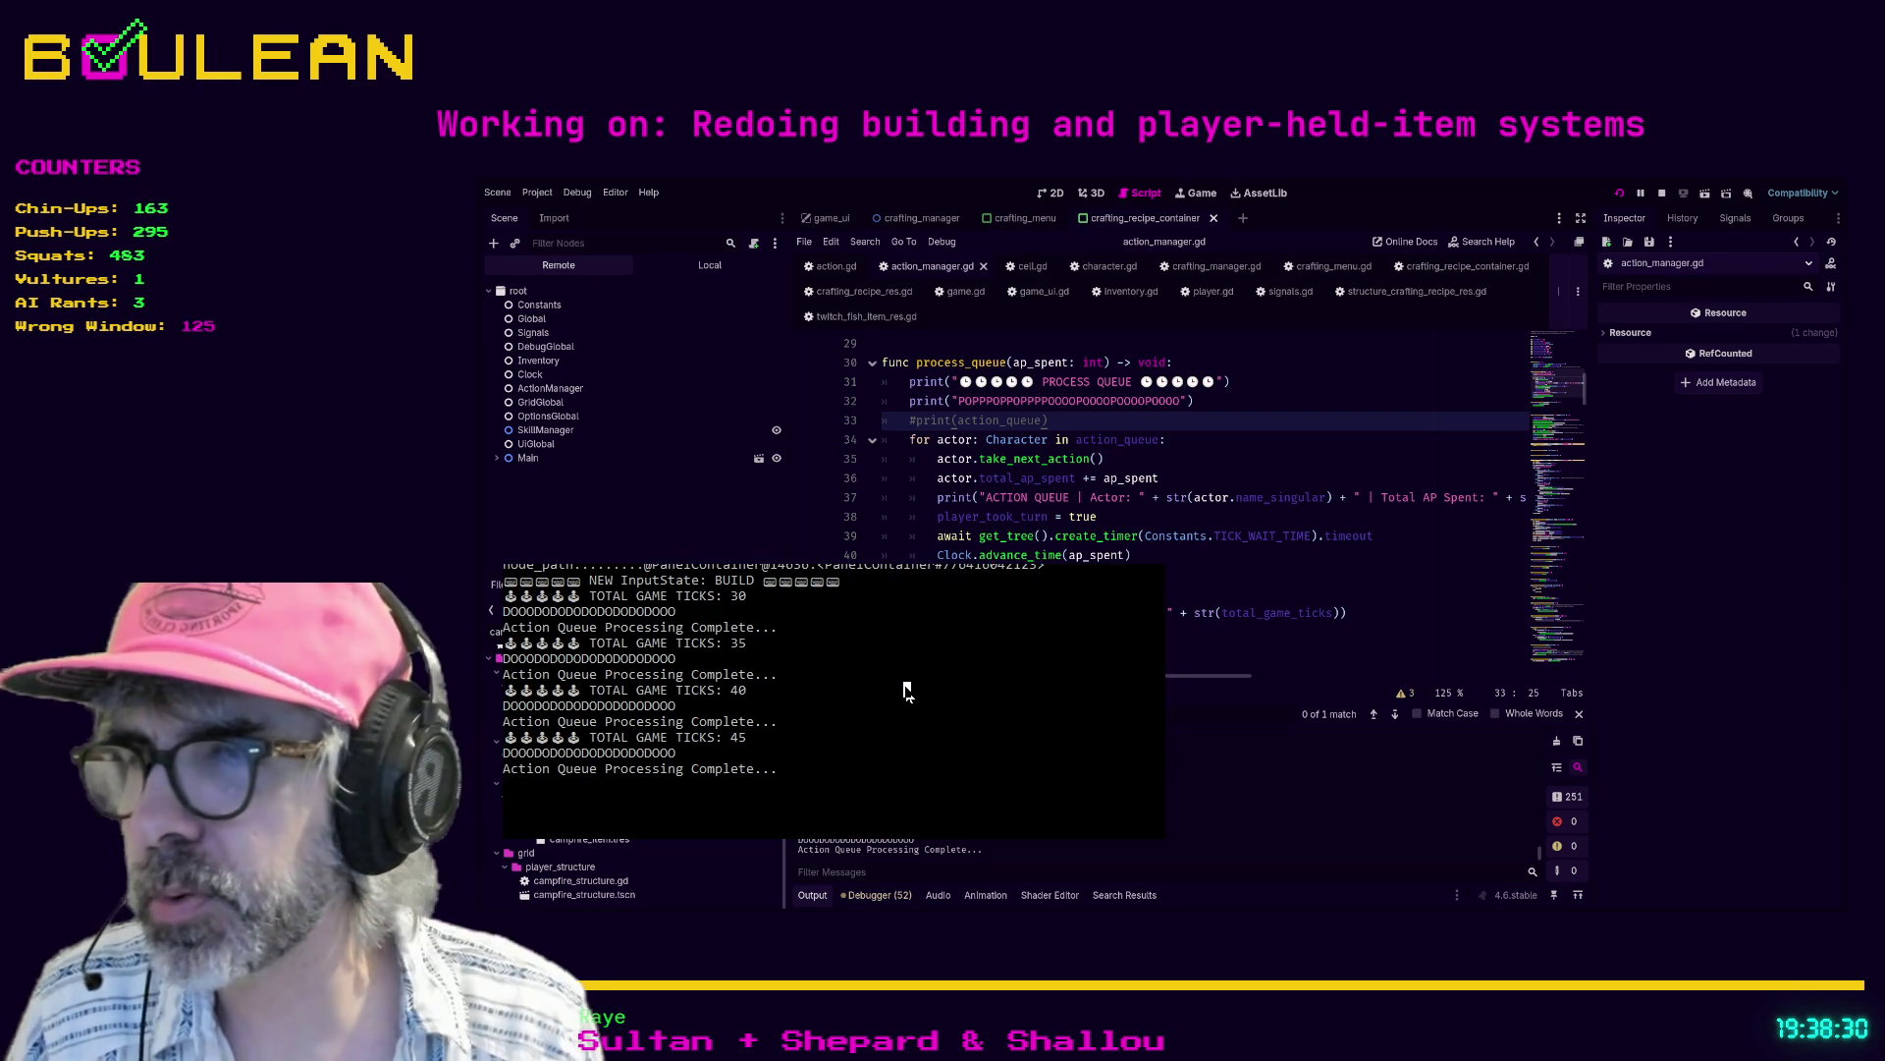
mouse_move(840, 768)
mouse_down()
mouse_move(514, 692)
mouse_move(503, 590)
mouse_up()
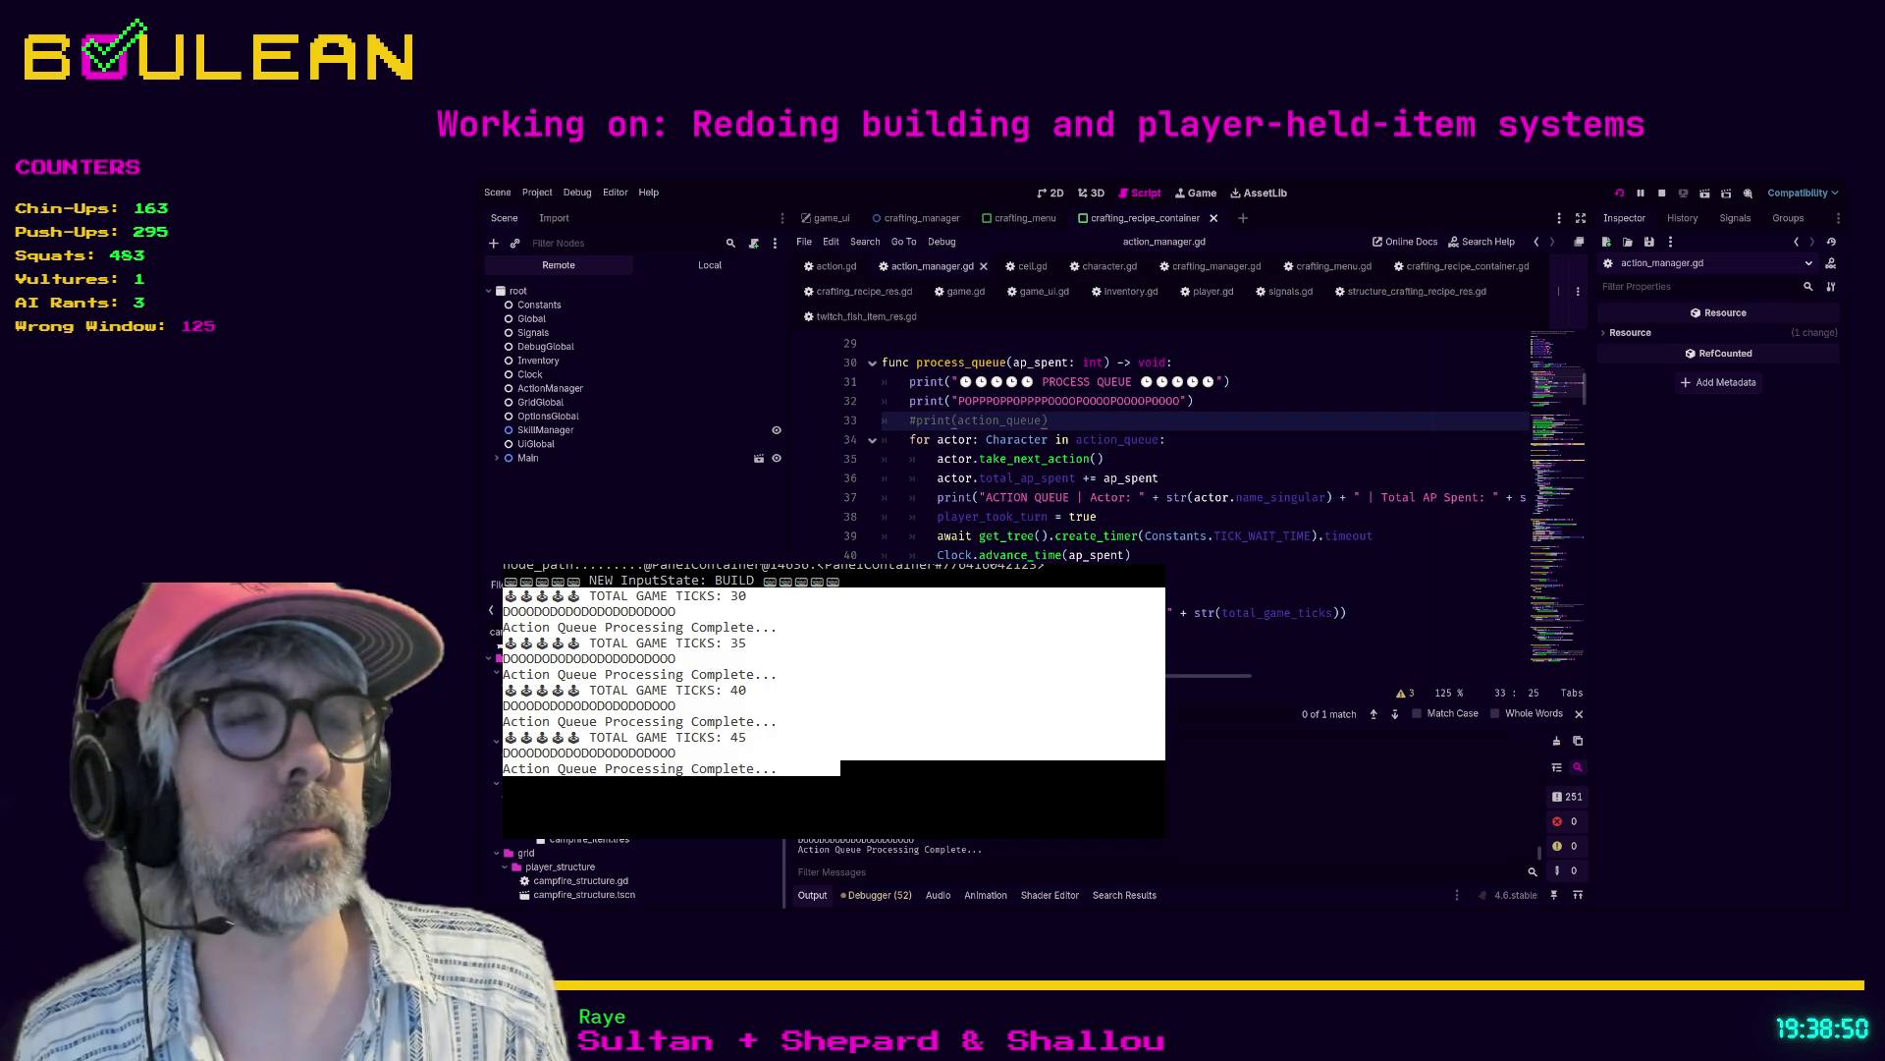
- Close the game window and collapse the actor for-loop in process_queue
click(857, 782)
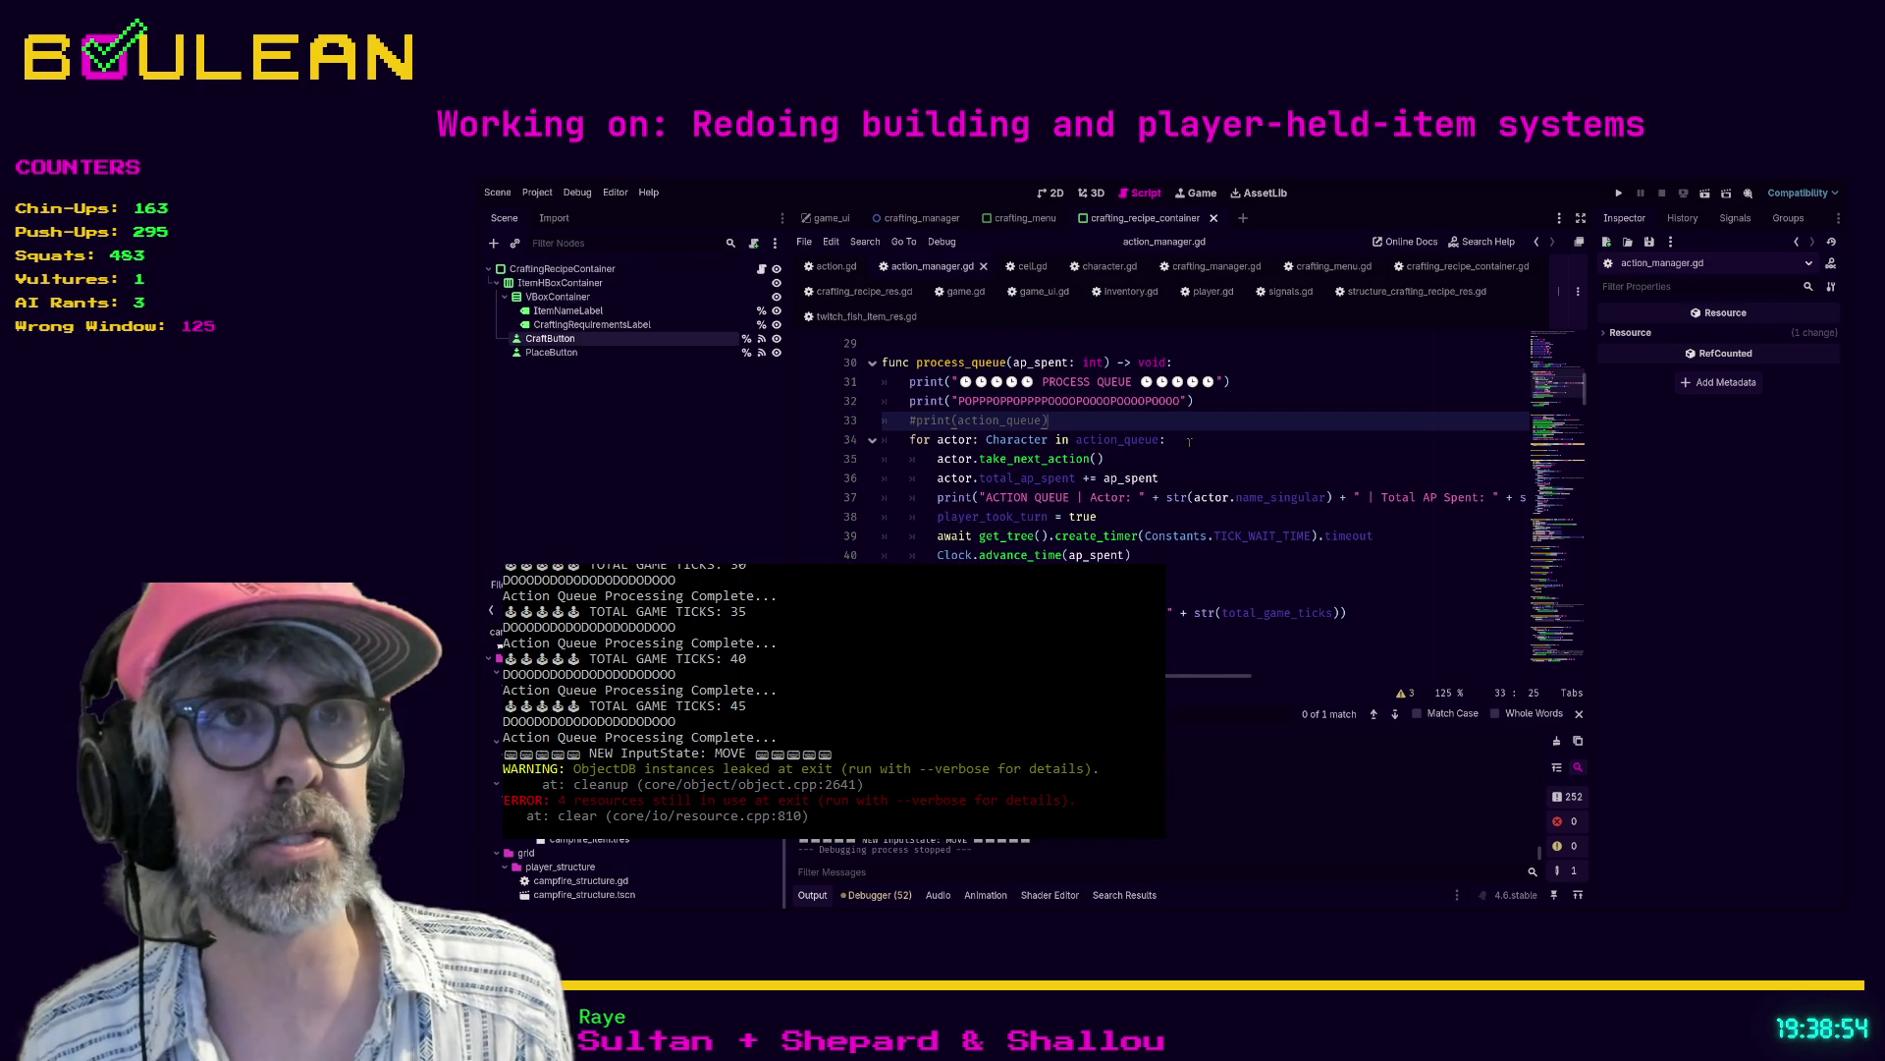
scroll(1190, 443, up, 1)
mouse_move(882, 442)
mouse_down()
mouse_move(1227, 462)
mouse_move(882, 444)
mouse_up()
click(872, 498)
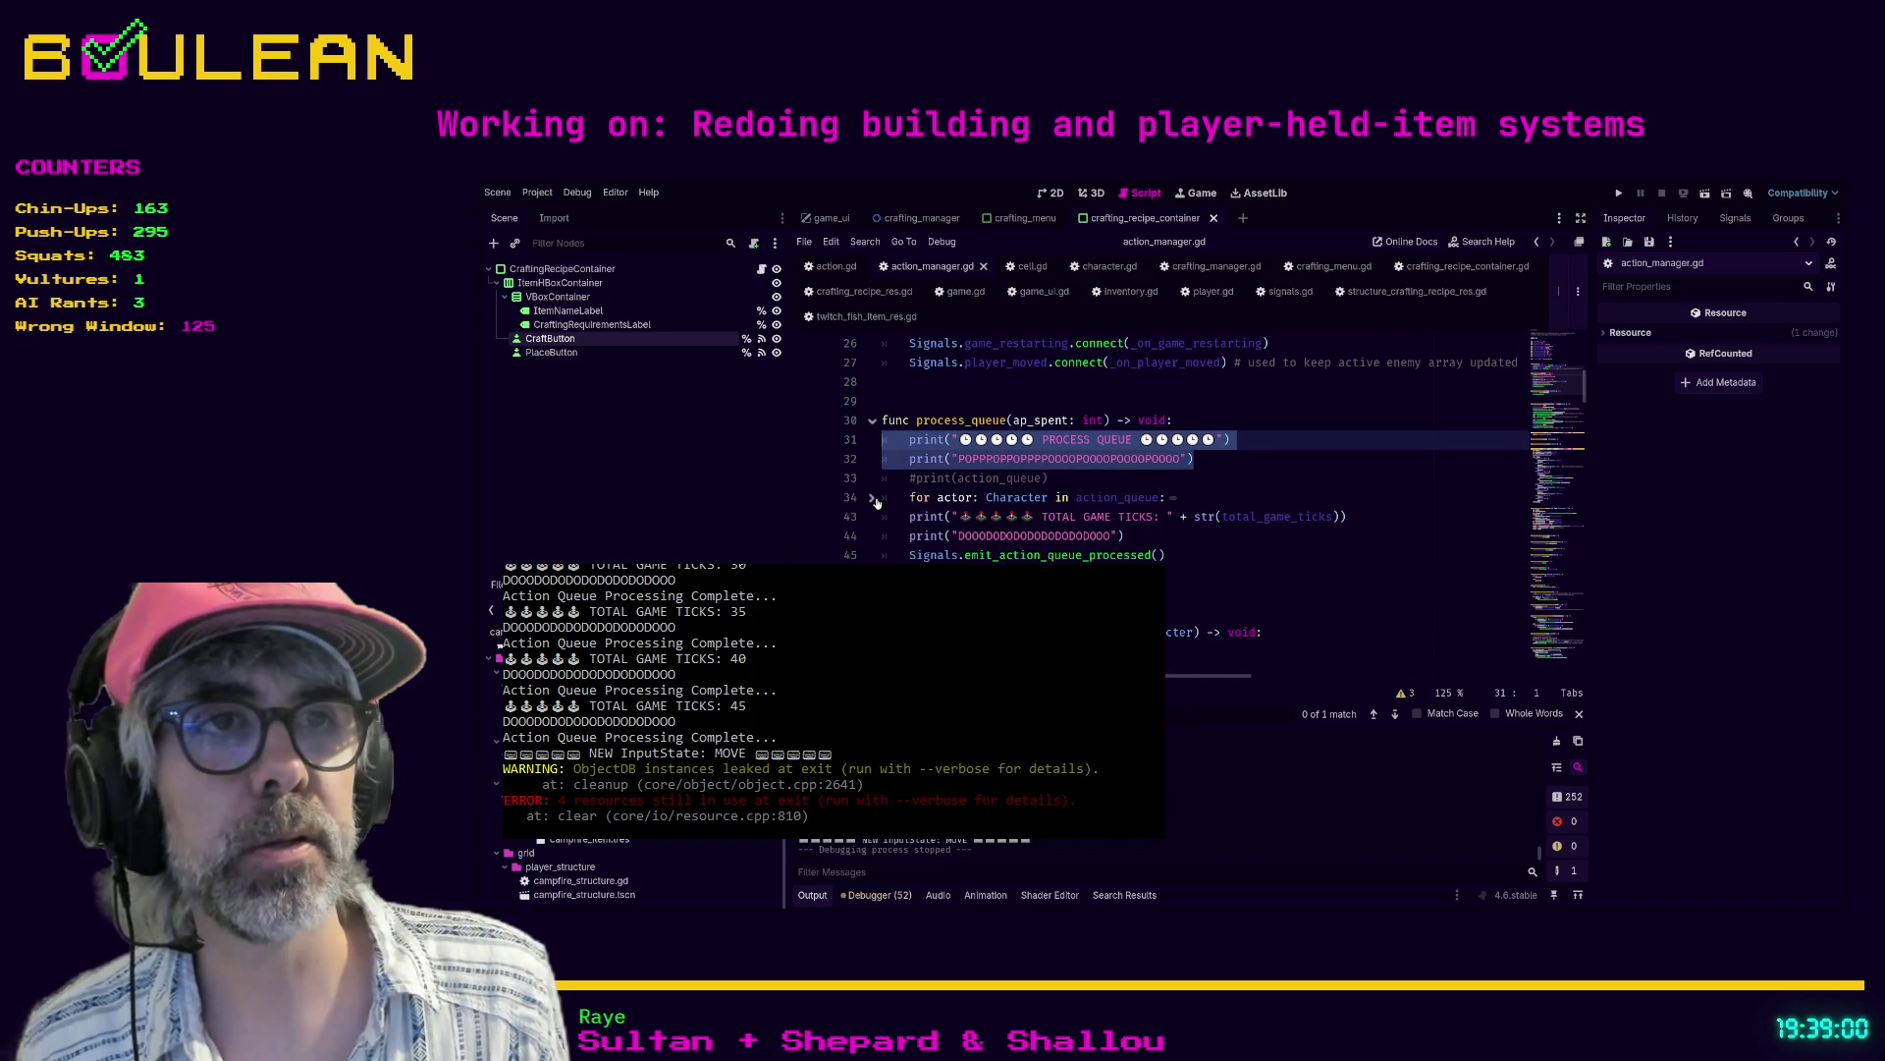
click(911, 477)
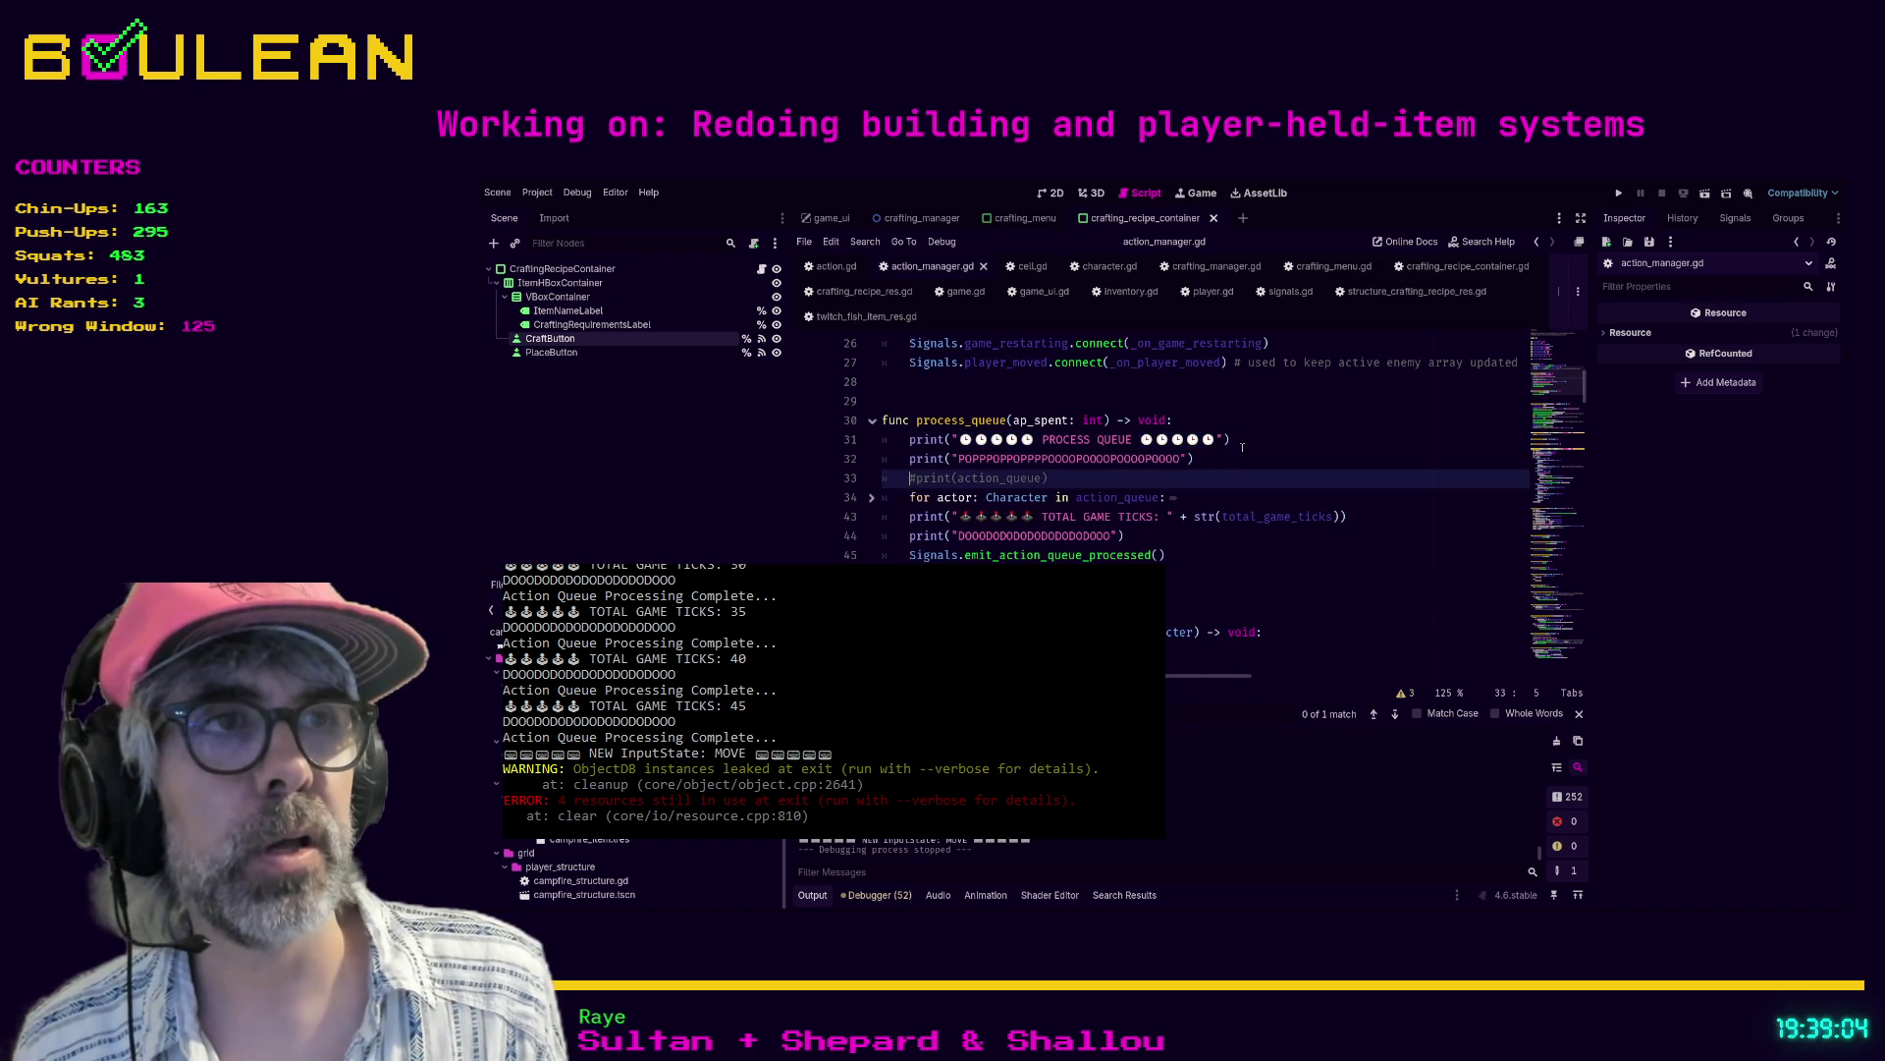
- Review the opening and closing print lines, then expand the actor for-loop again
drag(1160, 538, 884, 516)
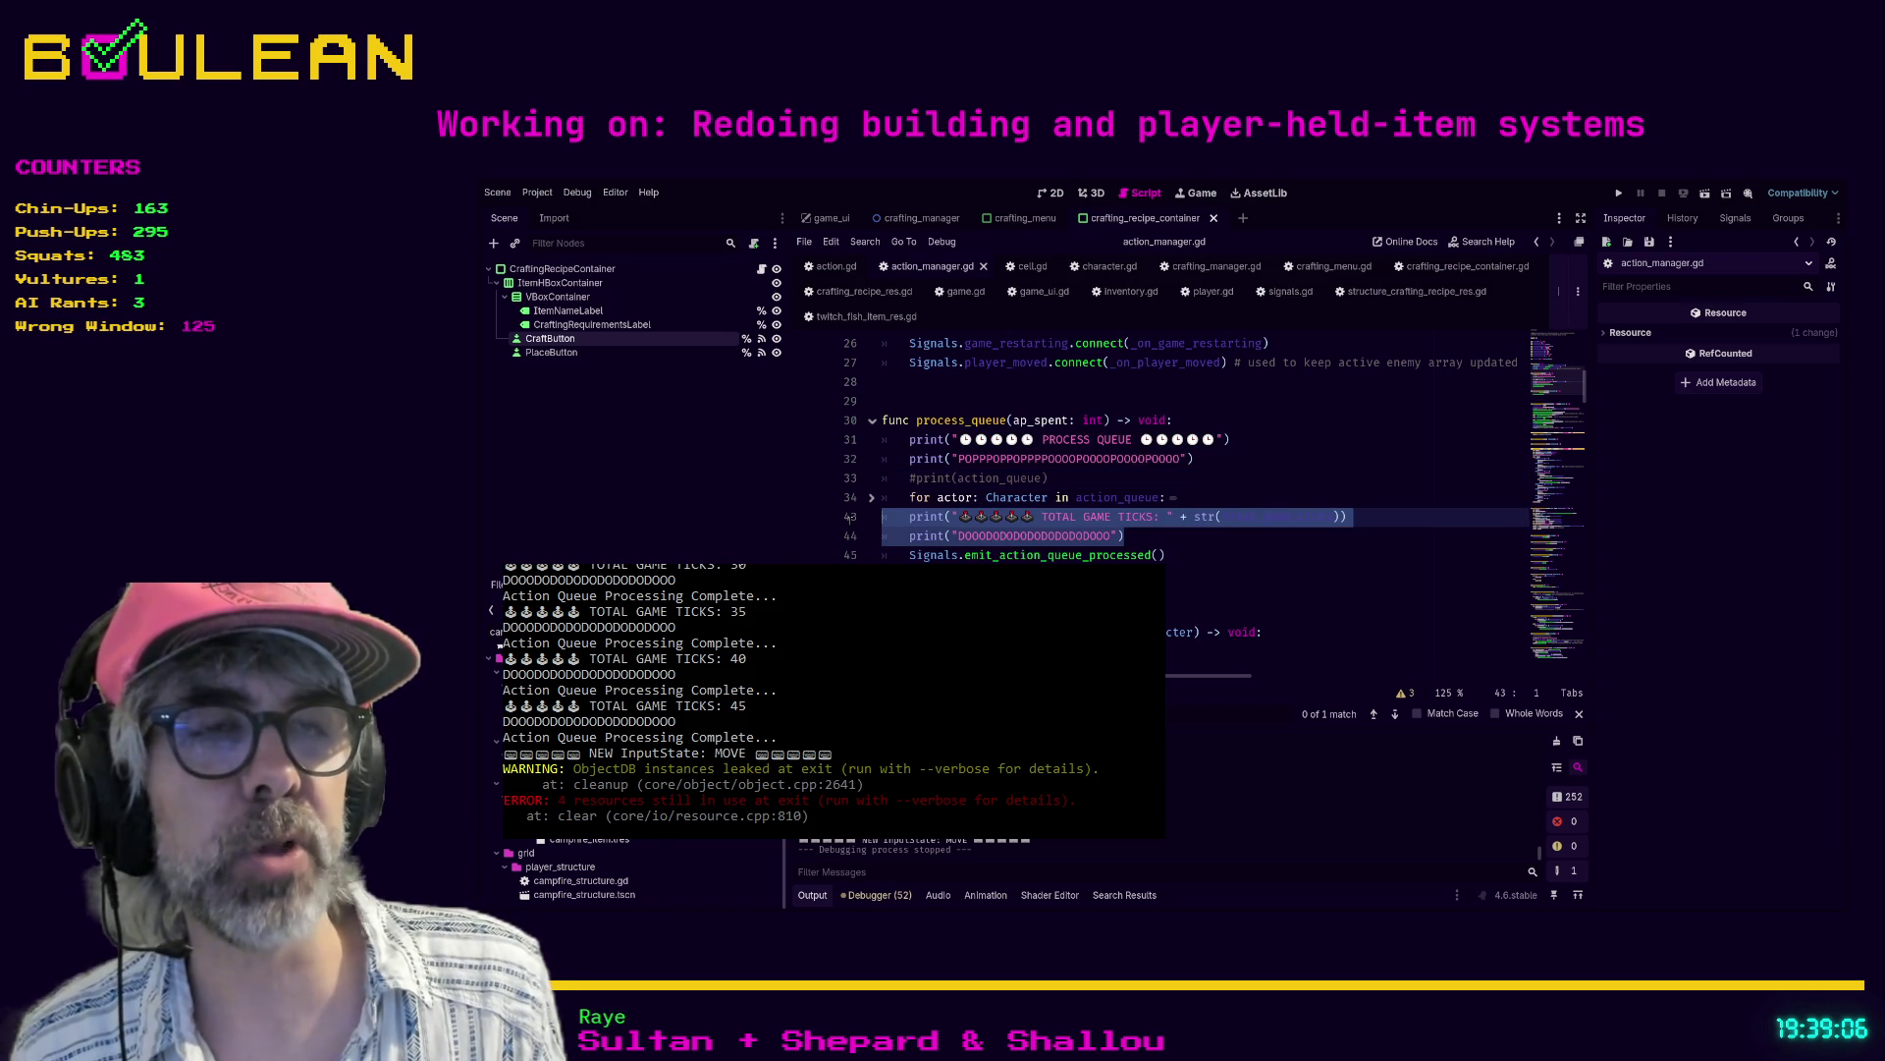
drag(1134, 537, 862, 527)
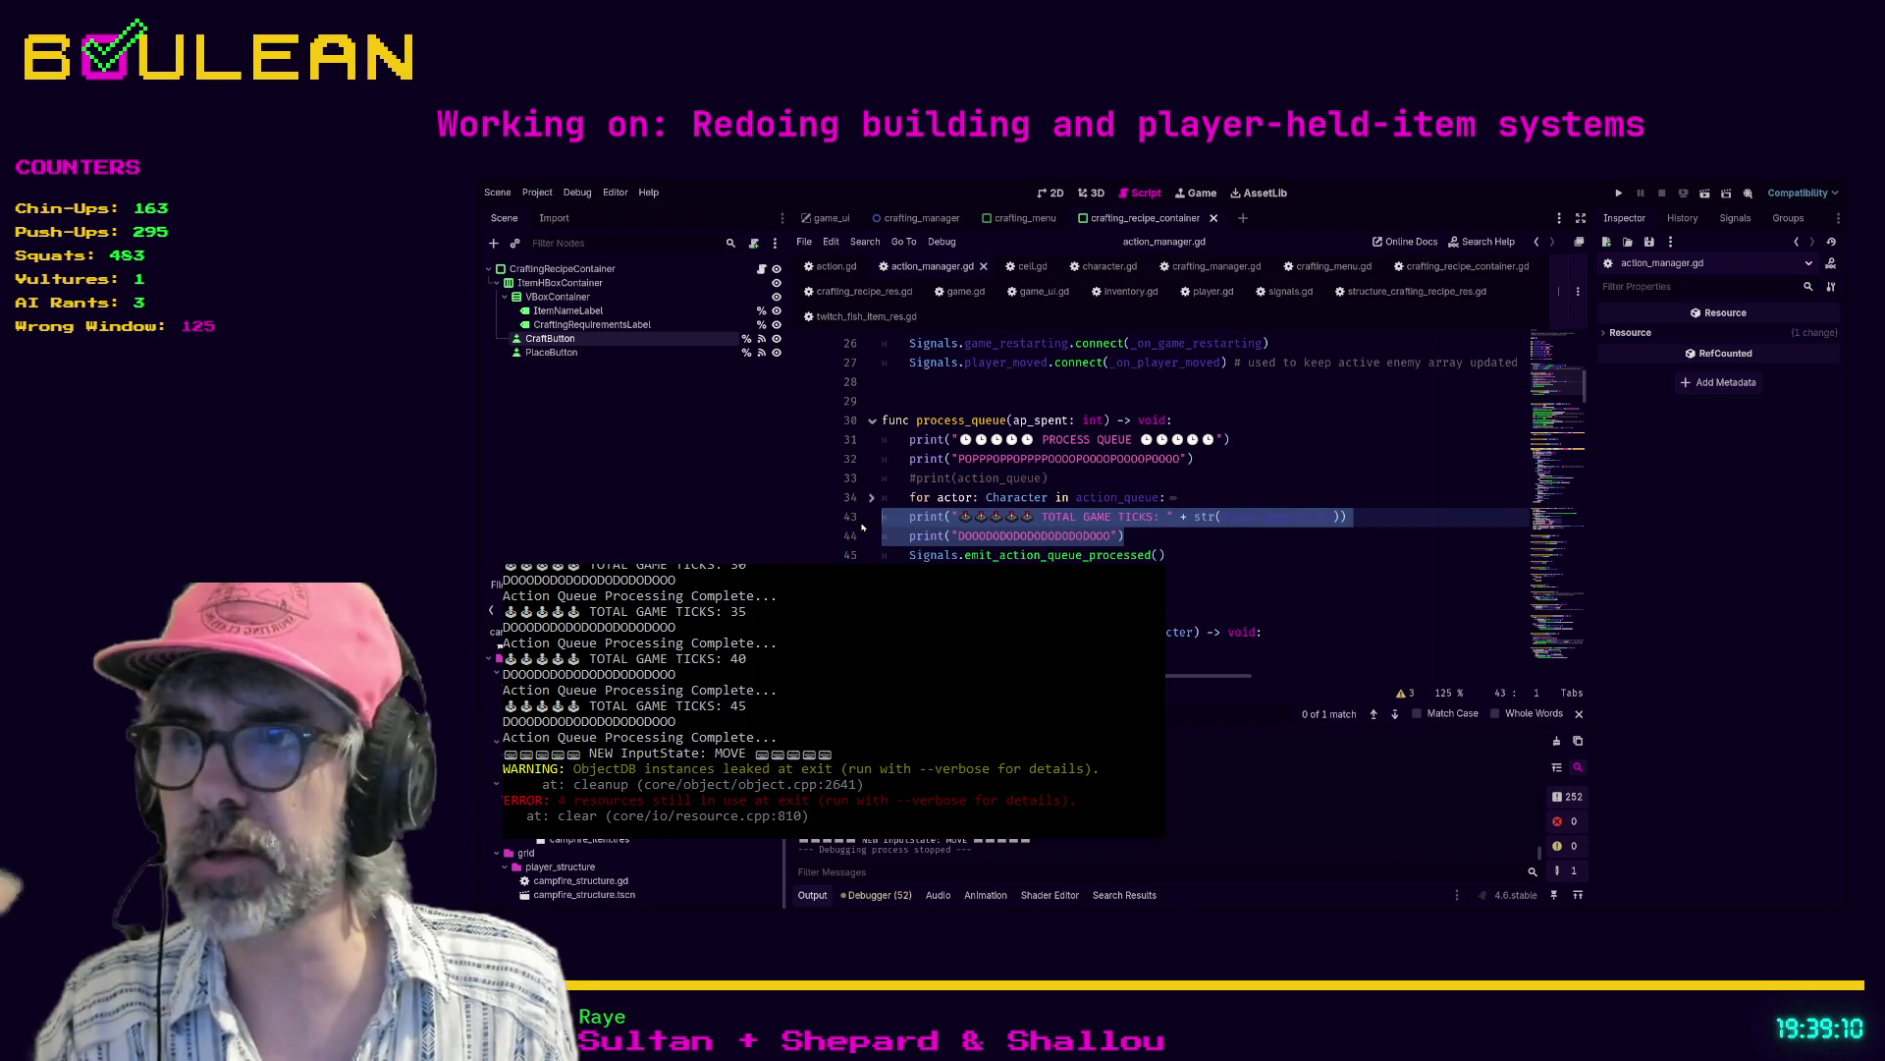
drag(1231, 462, 891, 442)
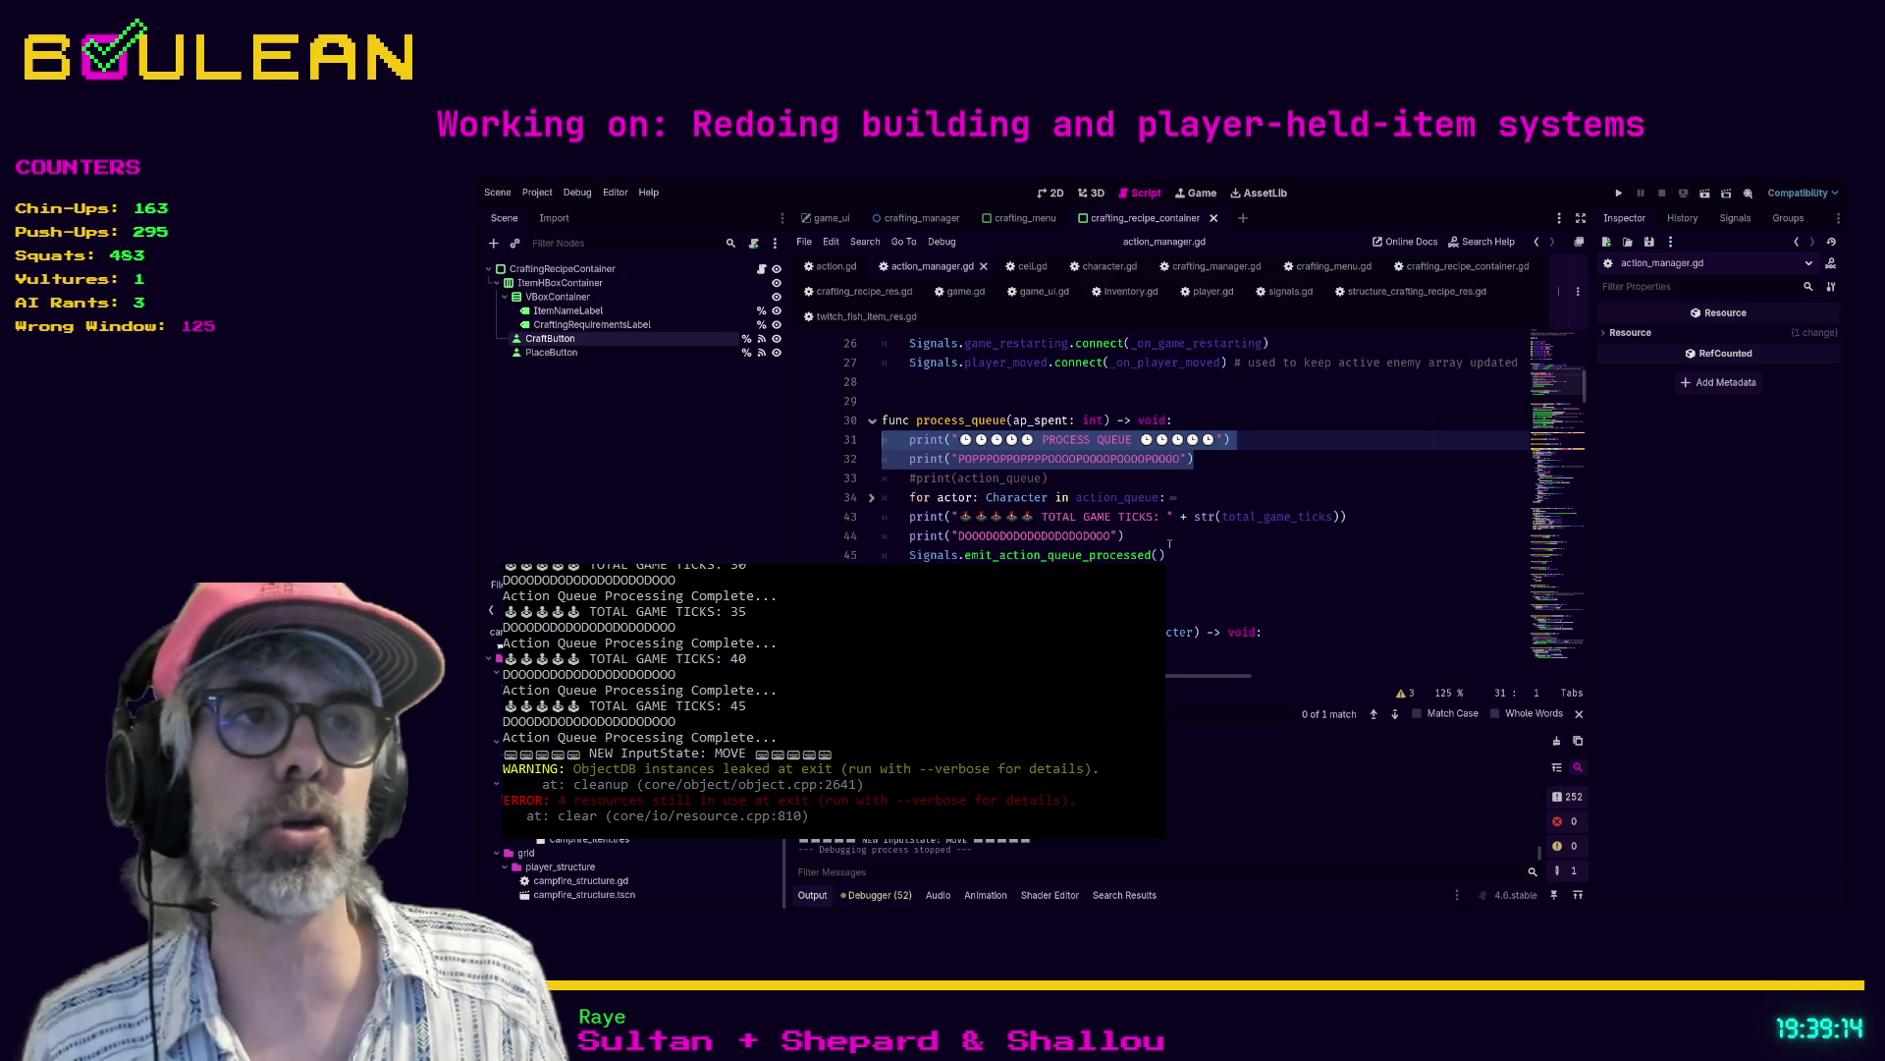
mouse_move(1170, 543)
mouse_down()
mouse_move(982, 519)
mouse_move(875, 442)
mouse_up()
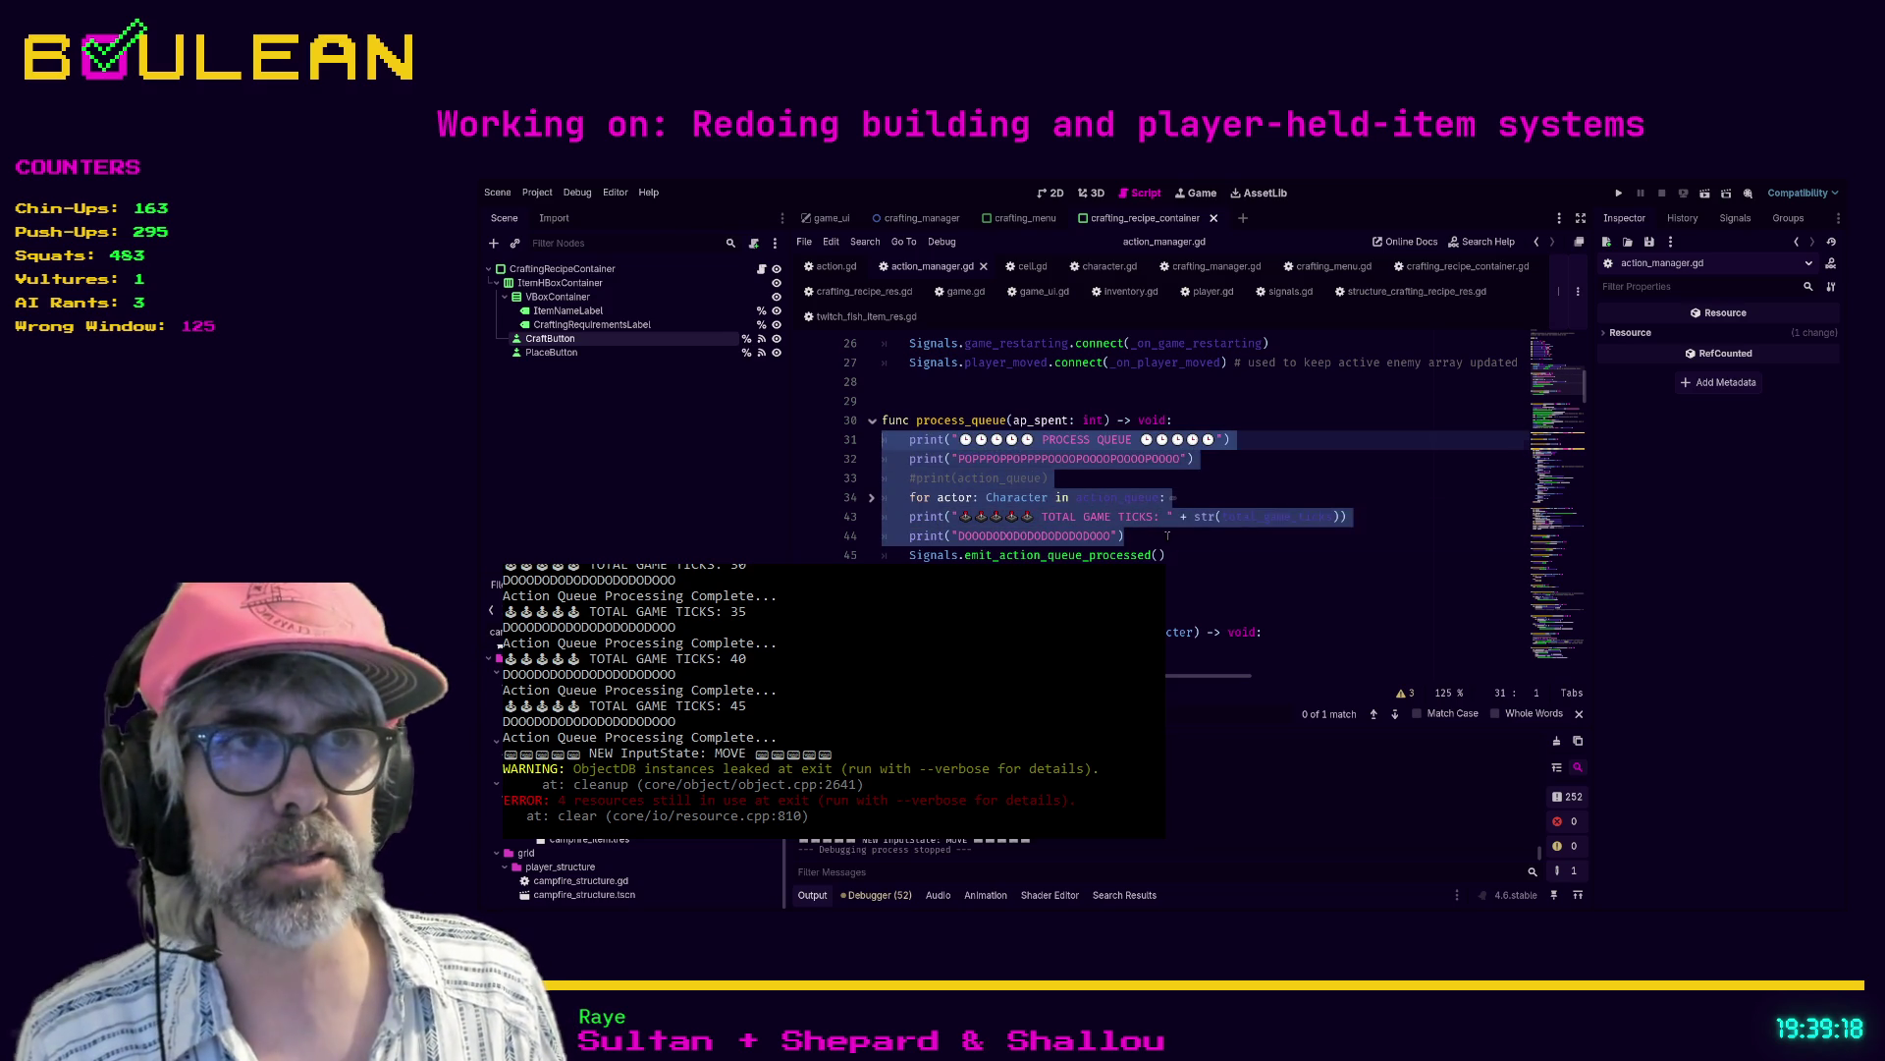
mouse_move(1168, 535)
mouse_down()
mouse_move(874, 540)
mouse_move(869, 522)
mouse_up()
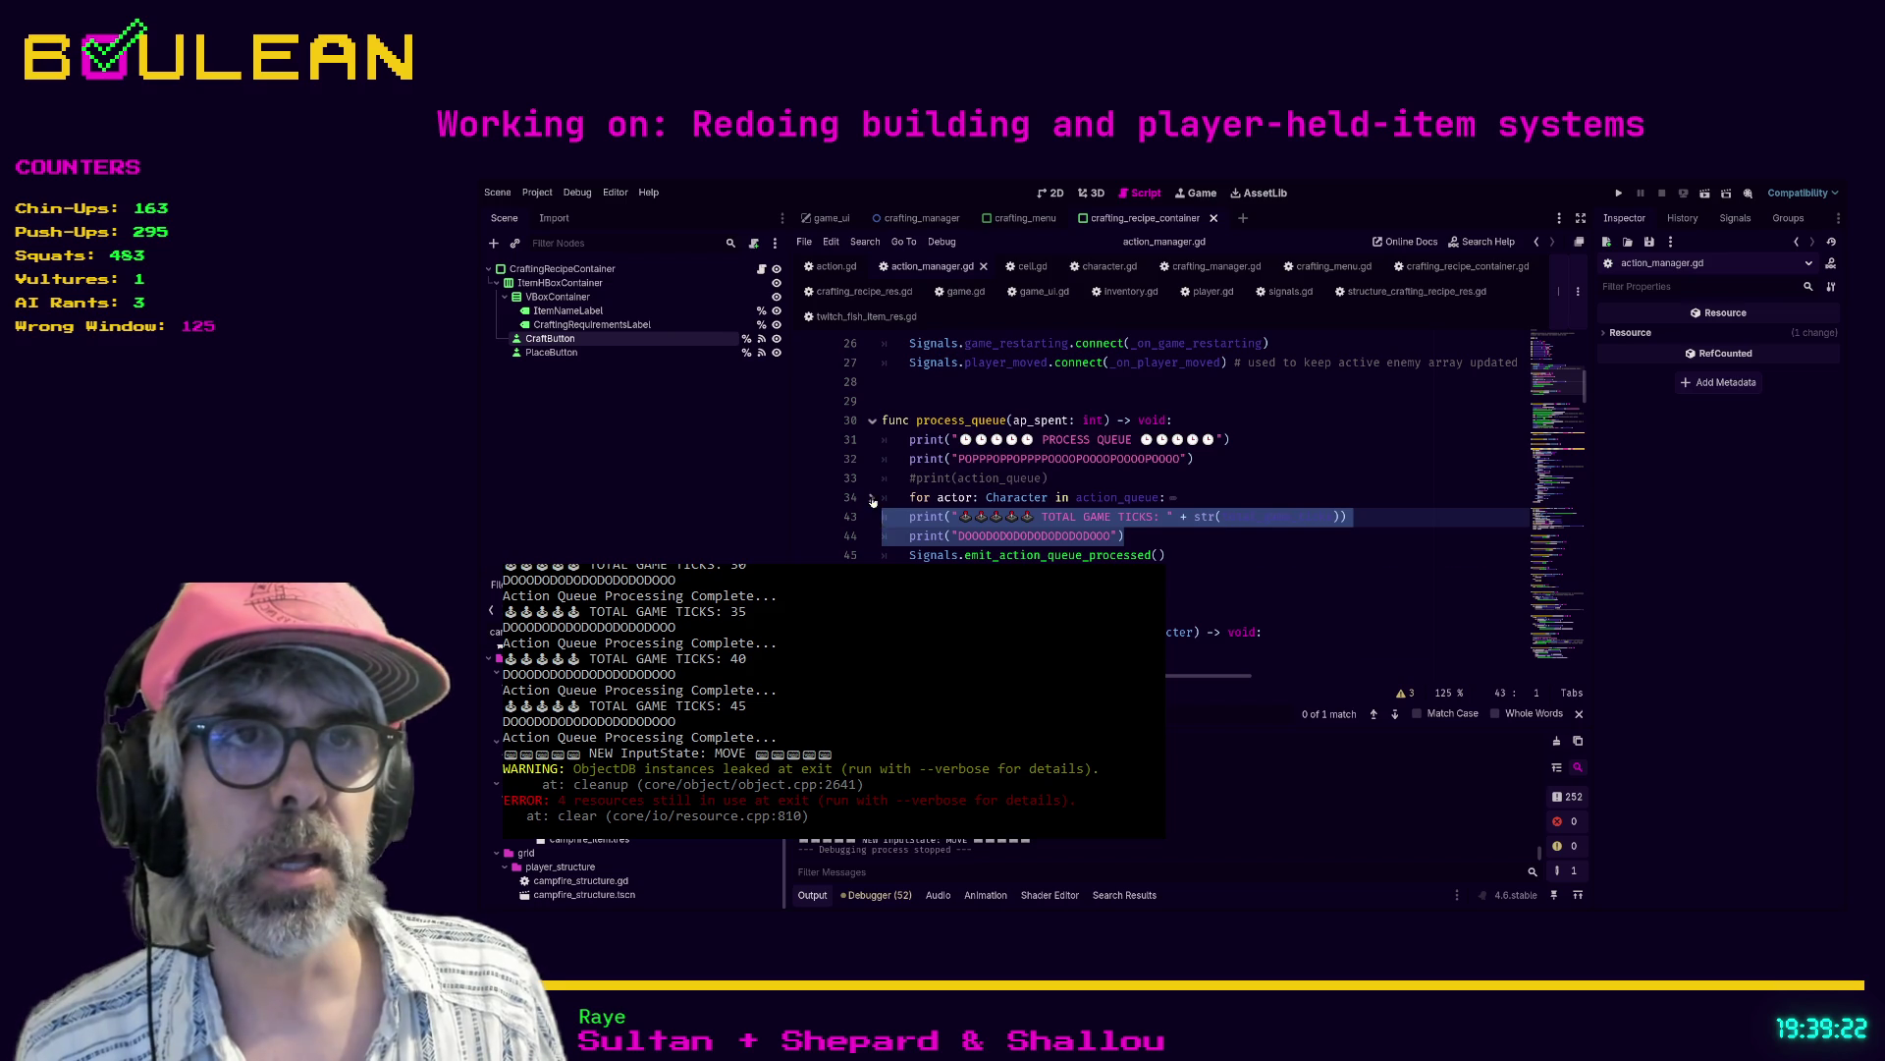
click(873, 499)
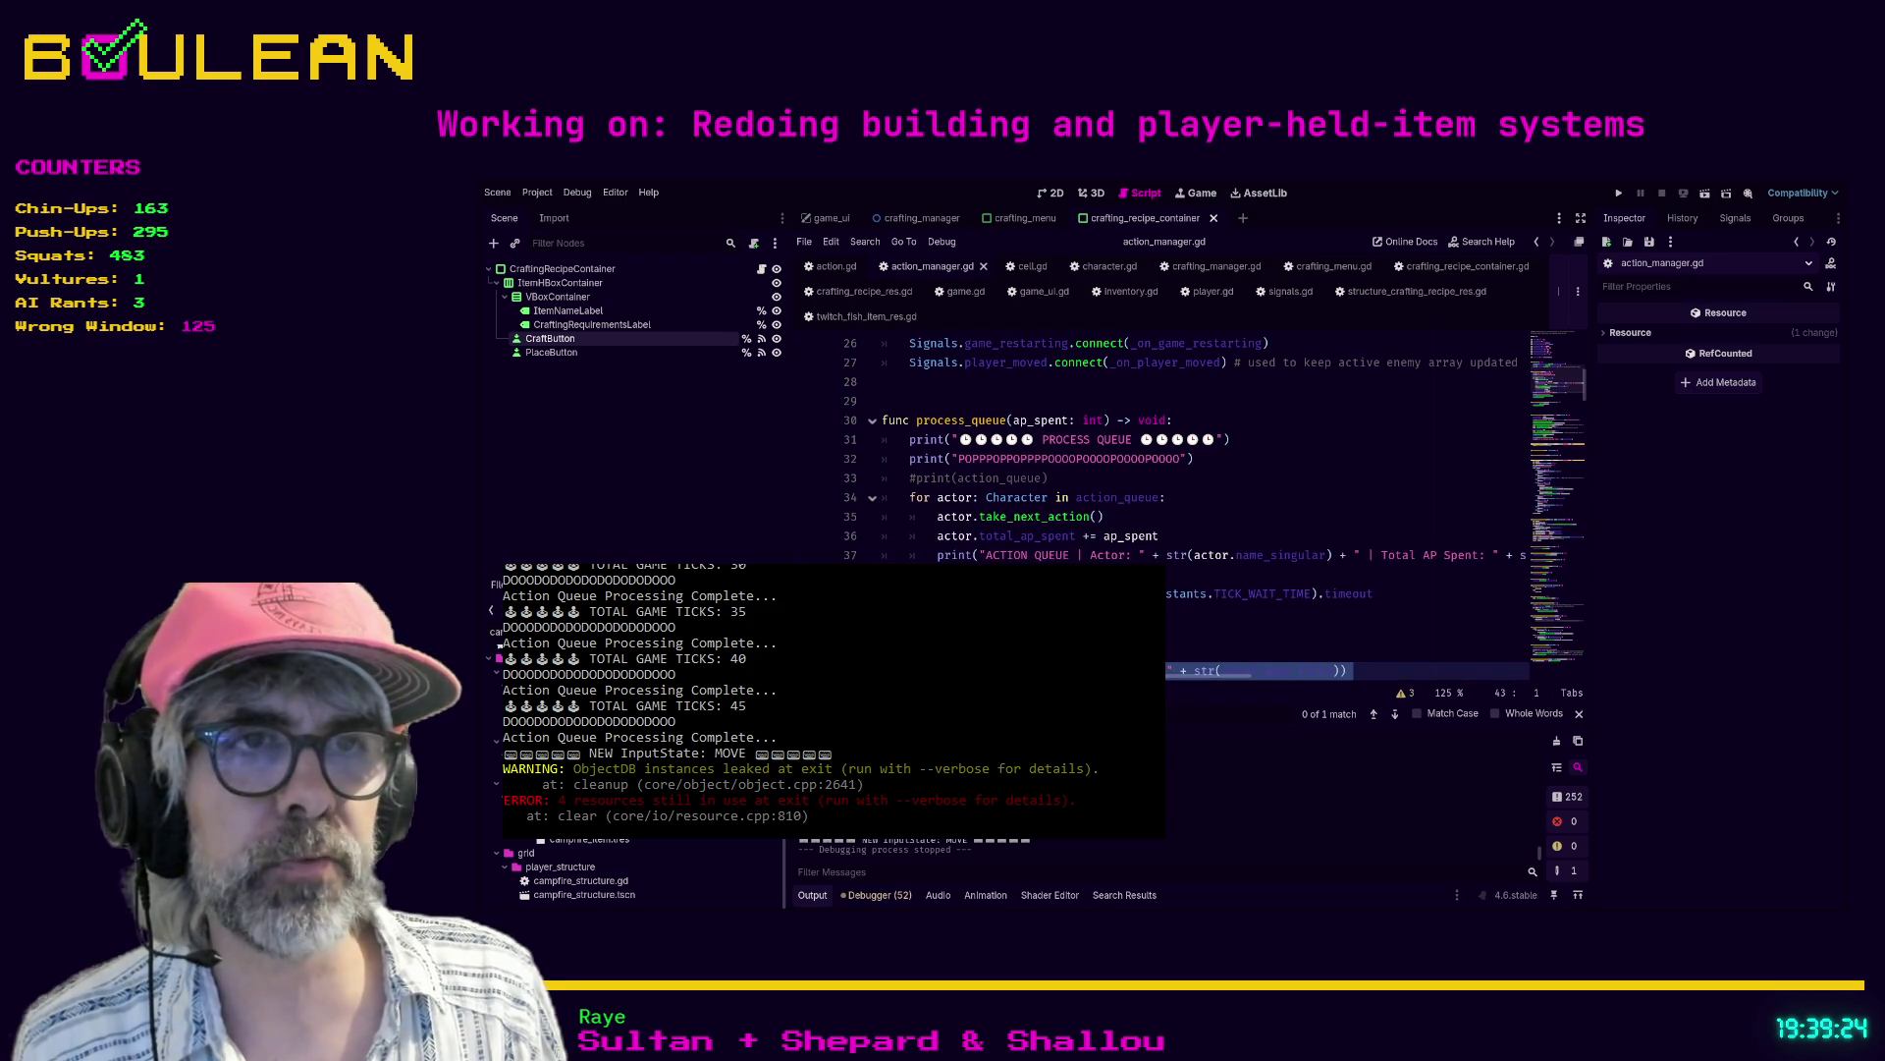
click(1005, 593)
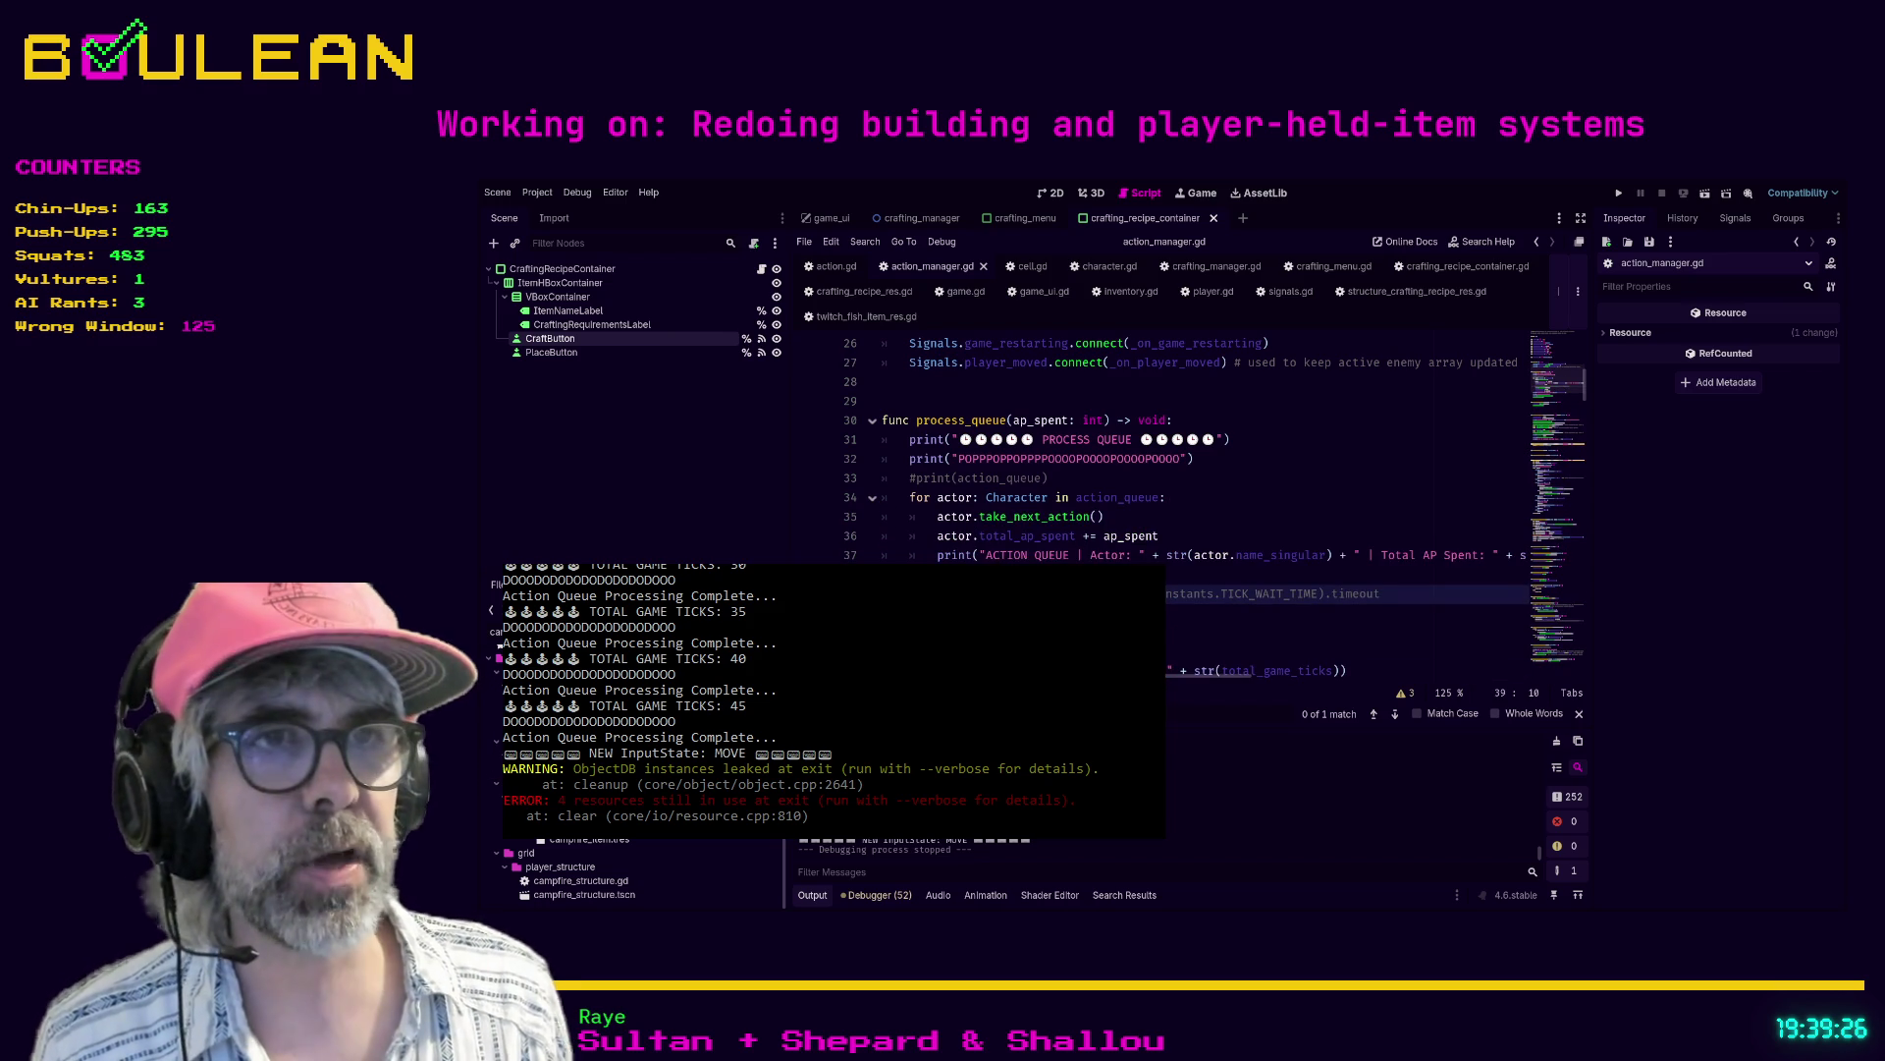
click(1211, 639)
- Rerun the game, moving right and pressing E to trigger Lumberjacking queue traces
key(F5)
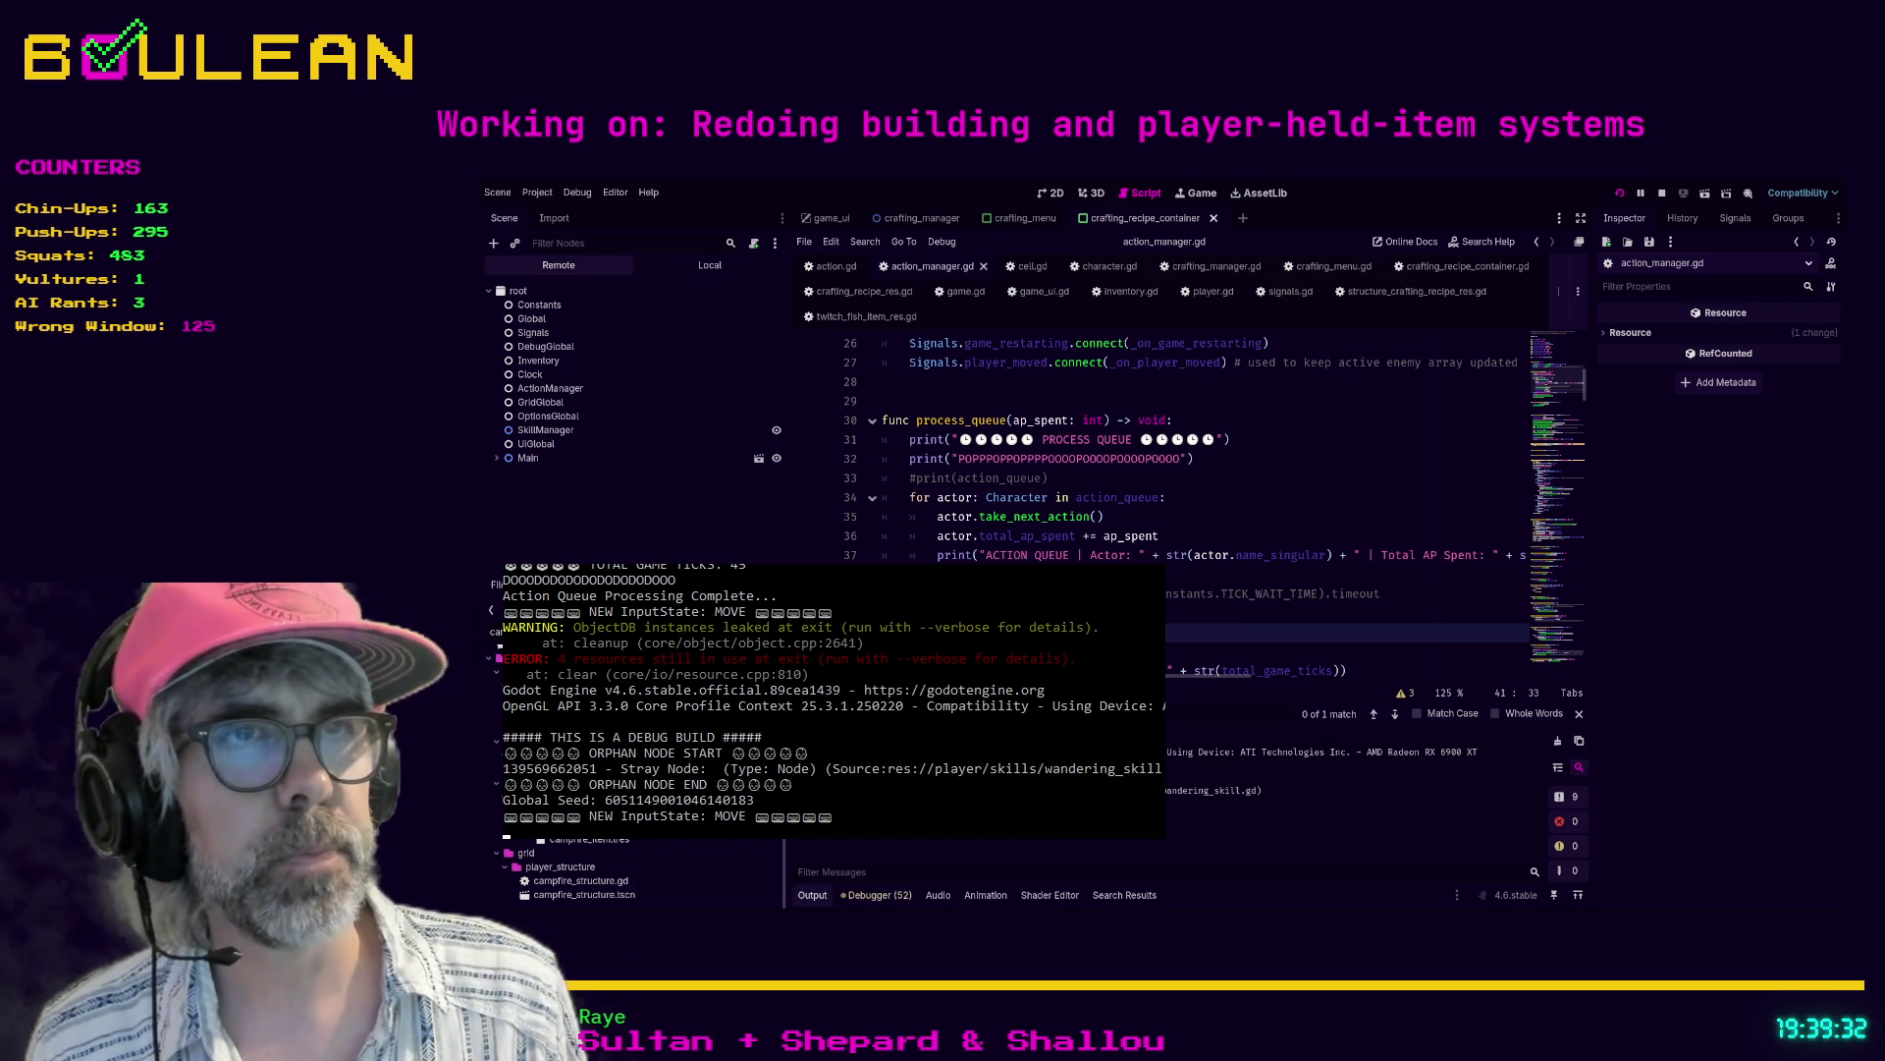
key(Right)
key(Right)
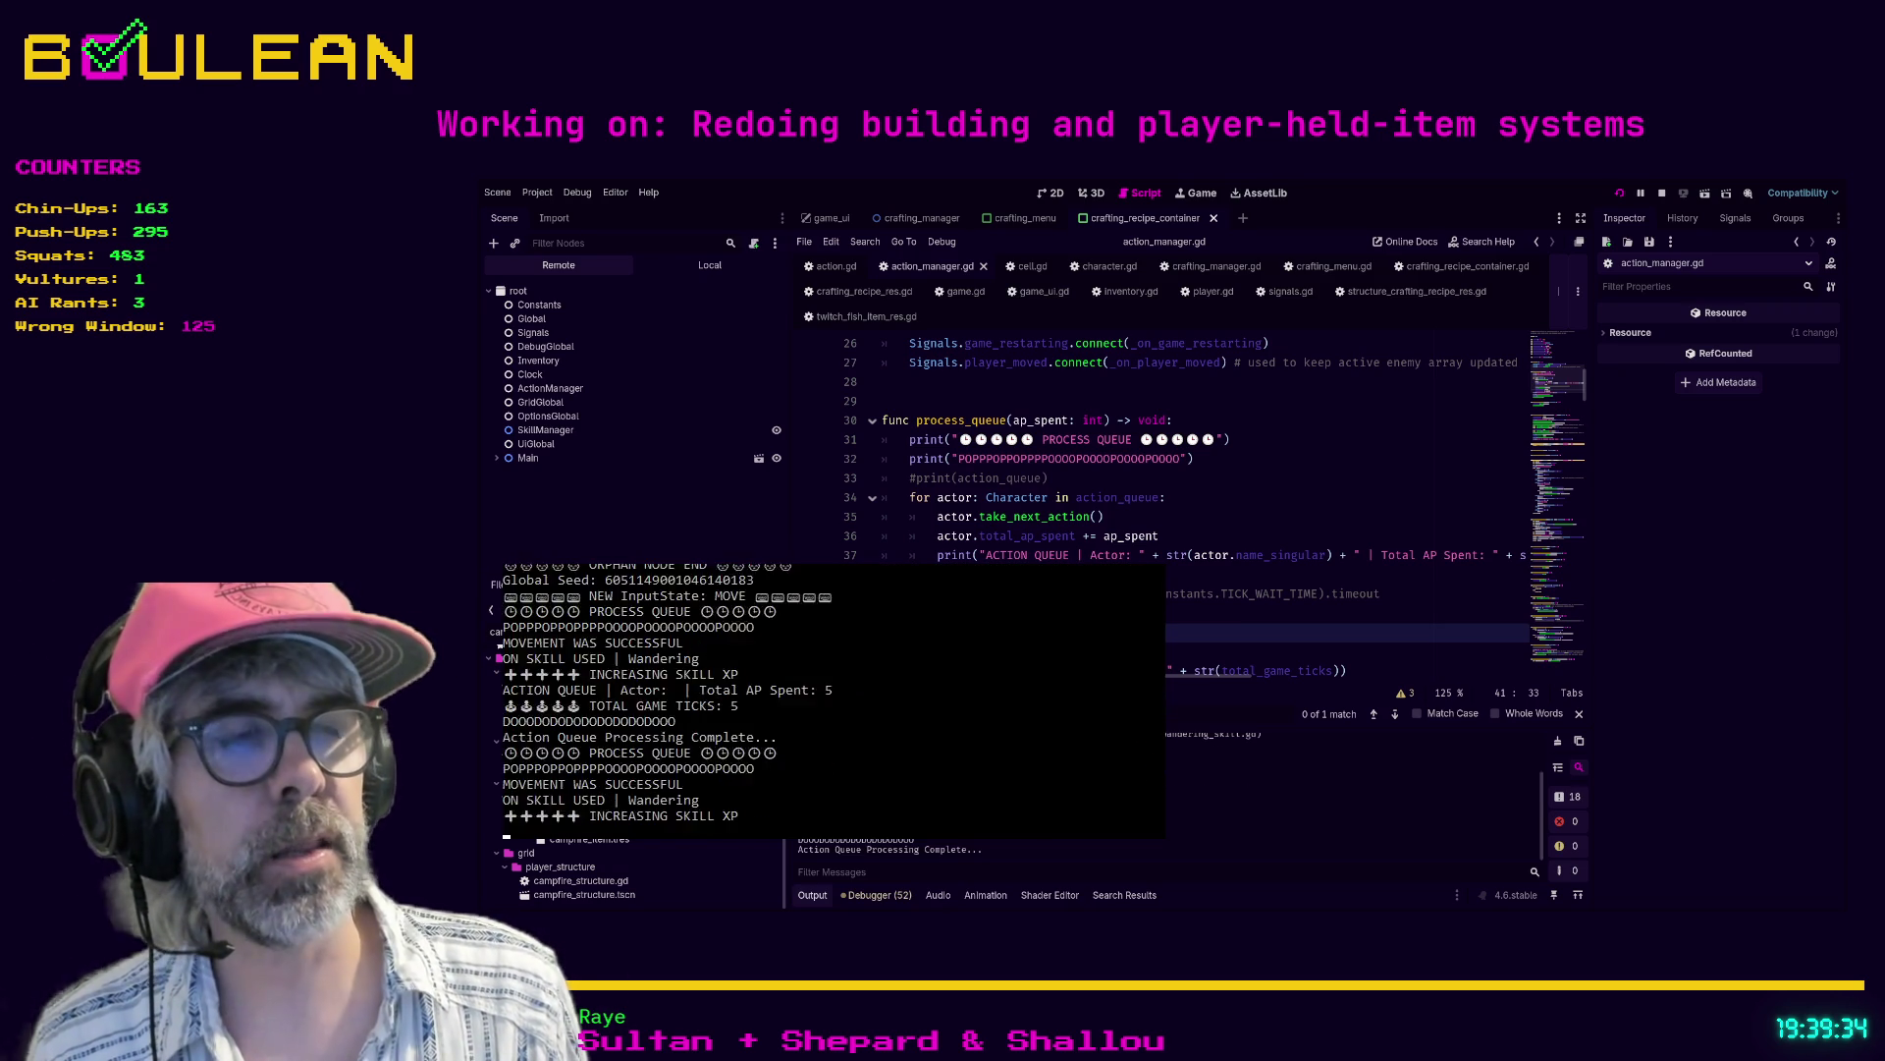
key(e)
key(Right)
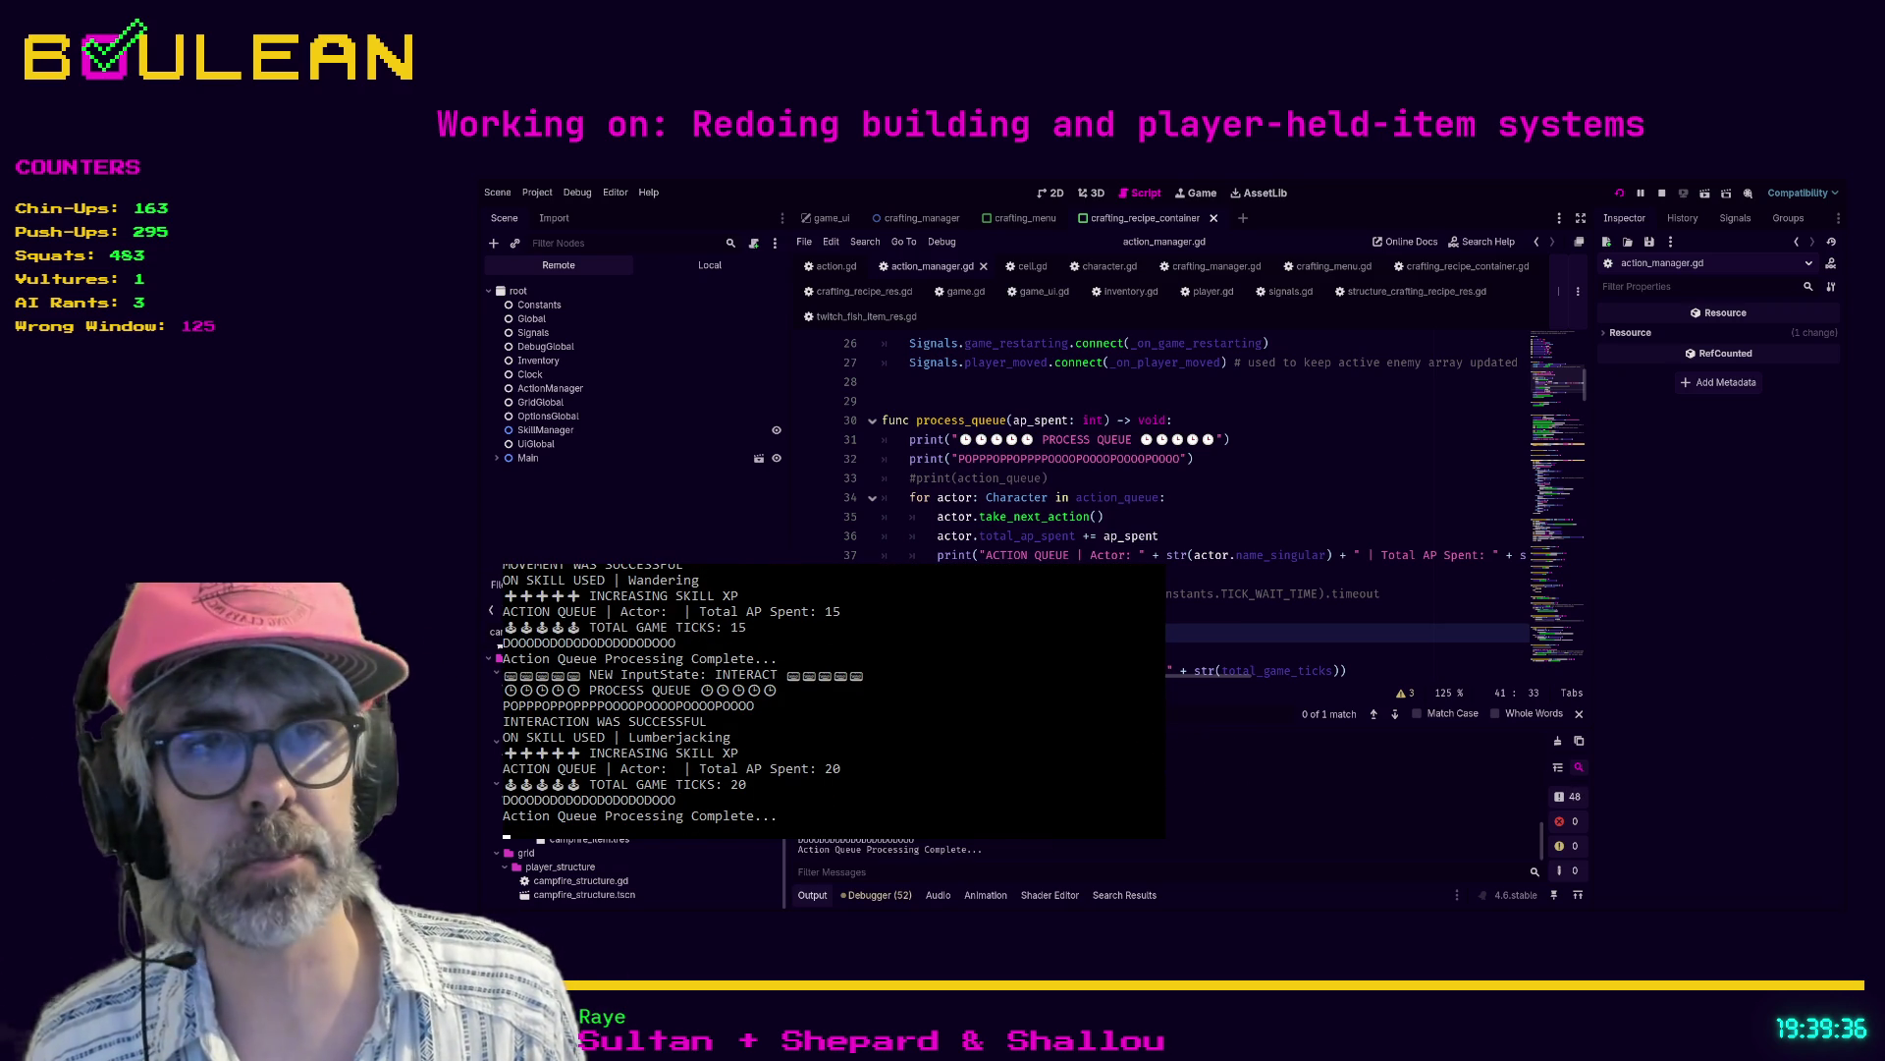
key(Right)
key(e)
key(Right)
key(Right)
key(Right)
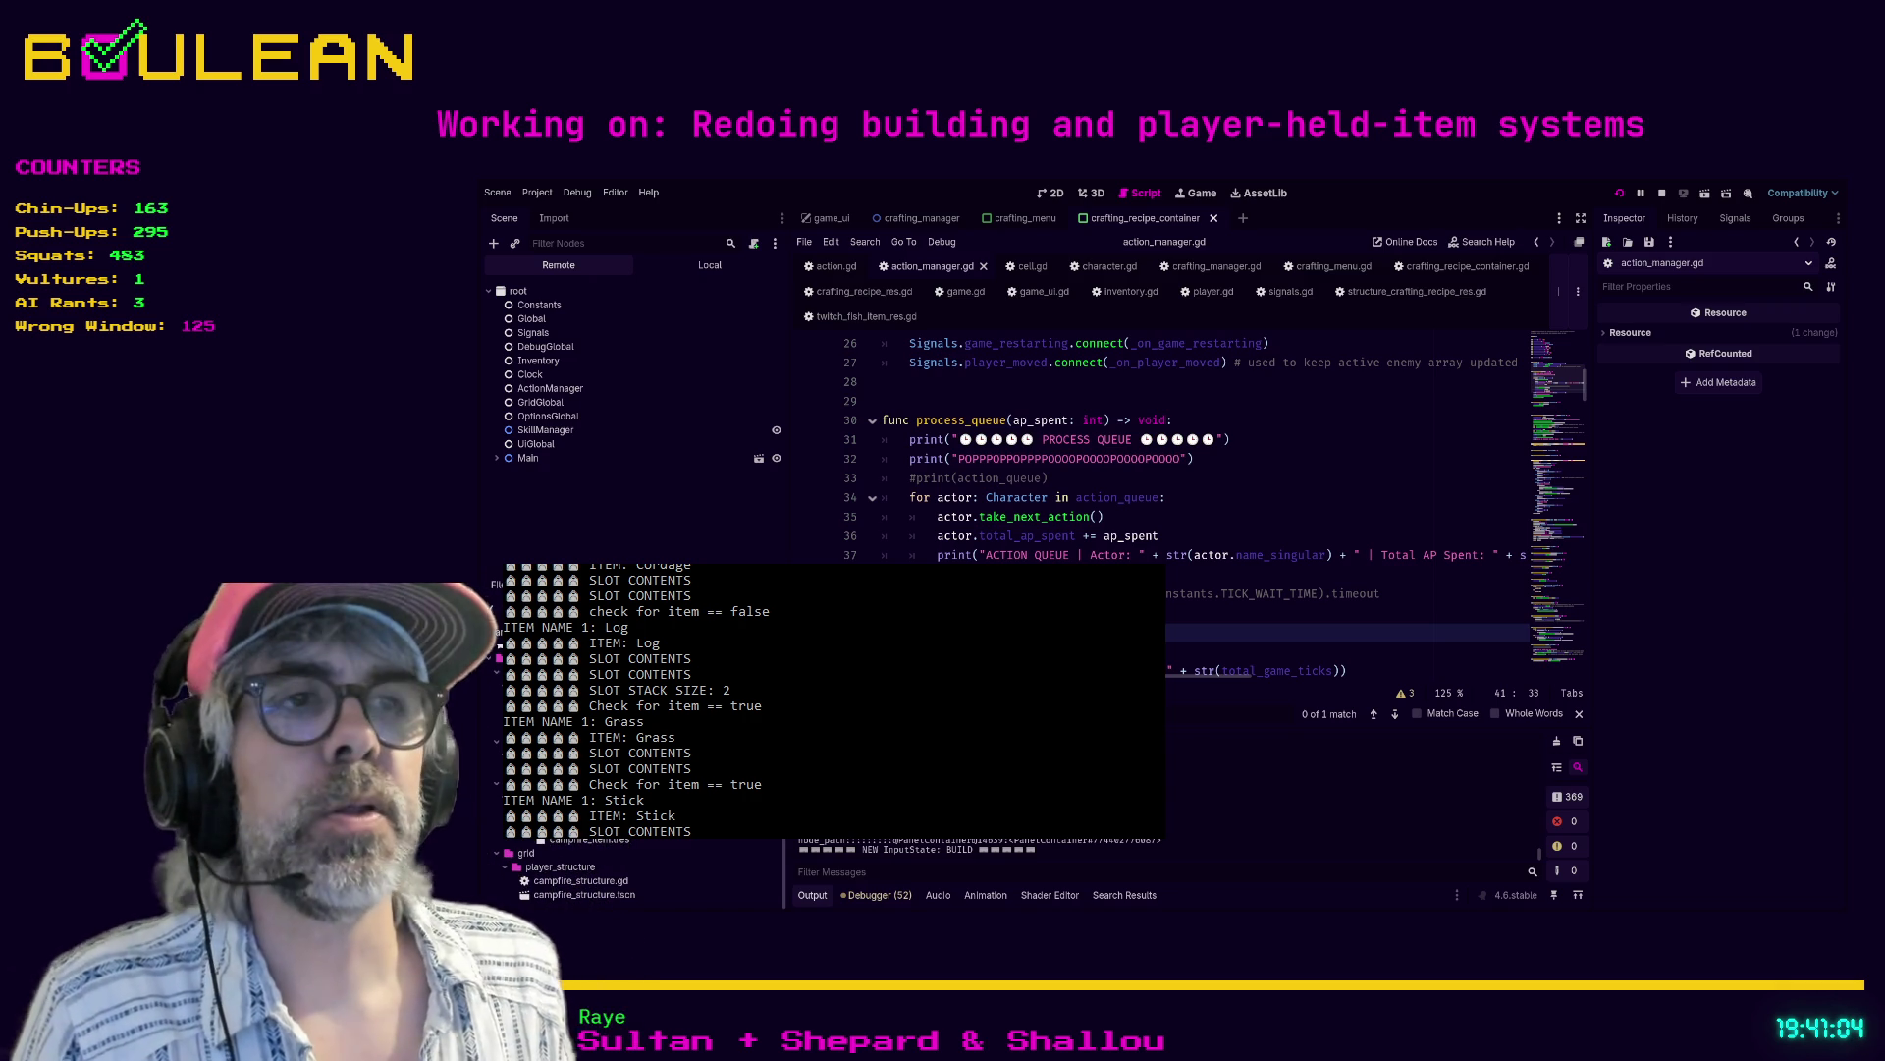
- Stop the game with F8 and select the closing print lines 43–44 in action_manager.gd
key(F8)
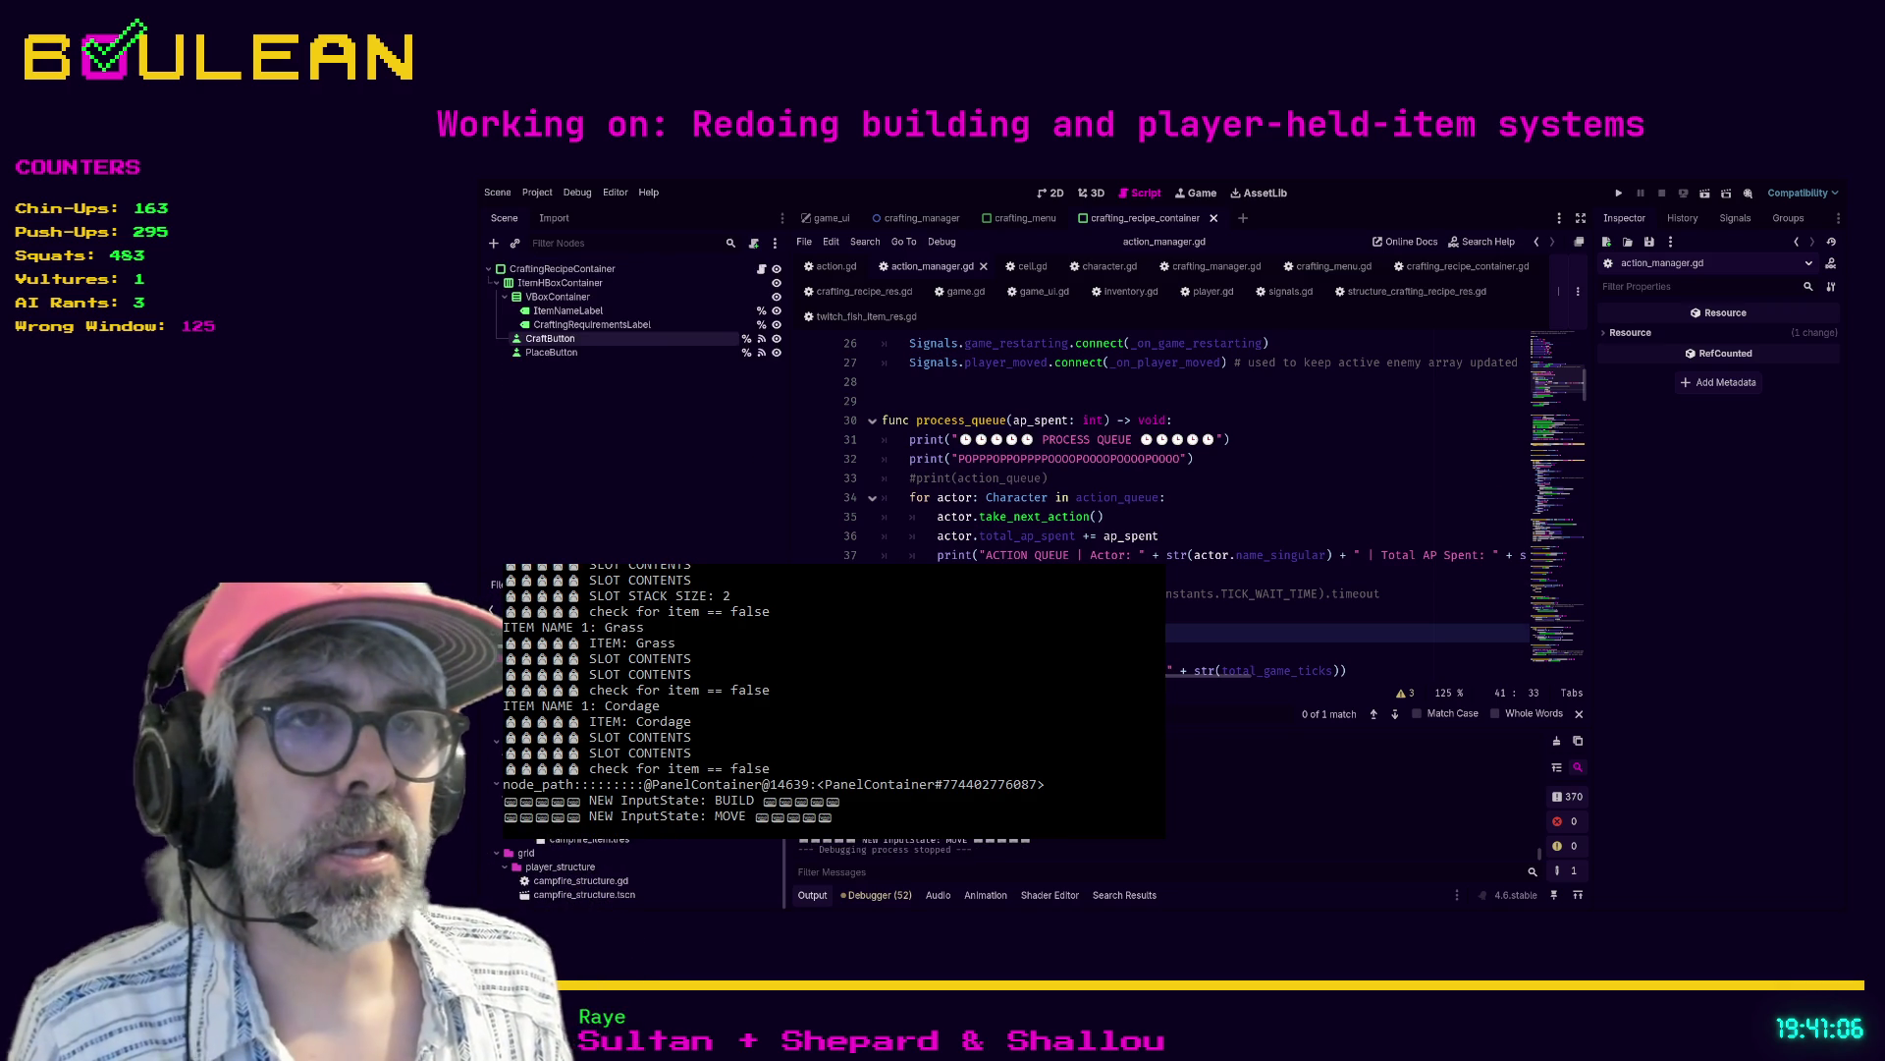
scroll(1233, 506, down, 2)
click(884, 575)
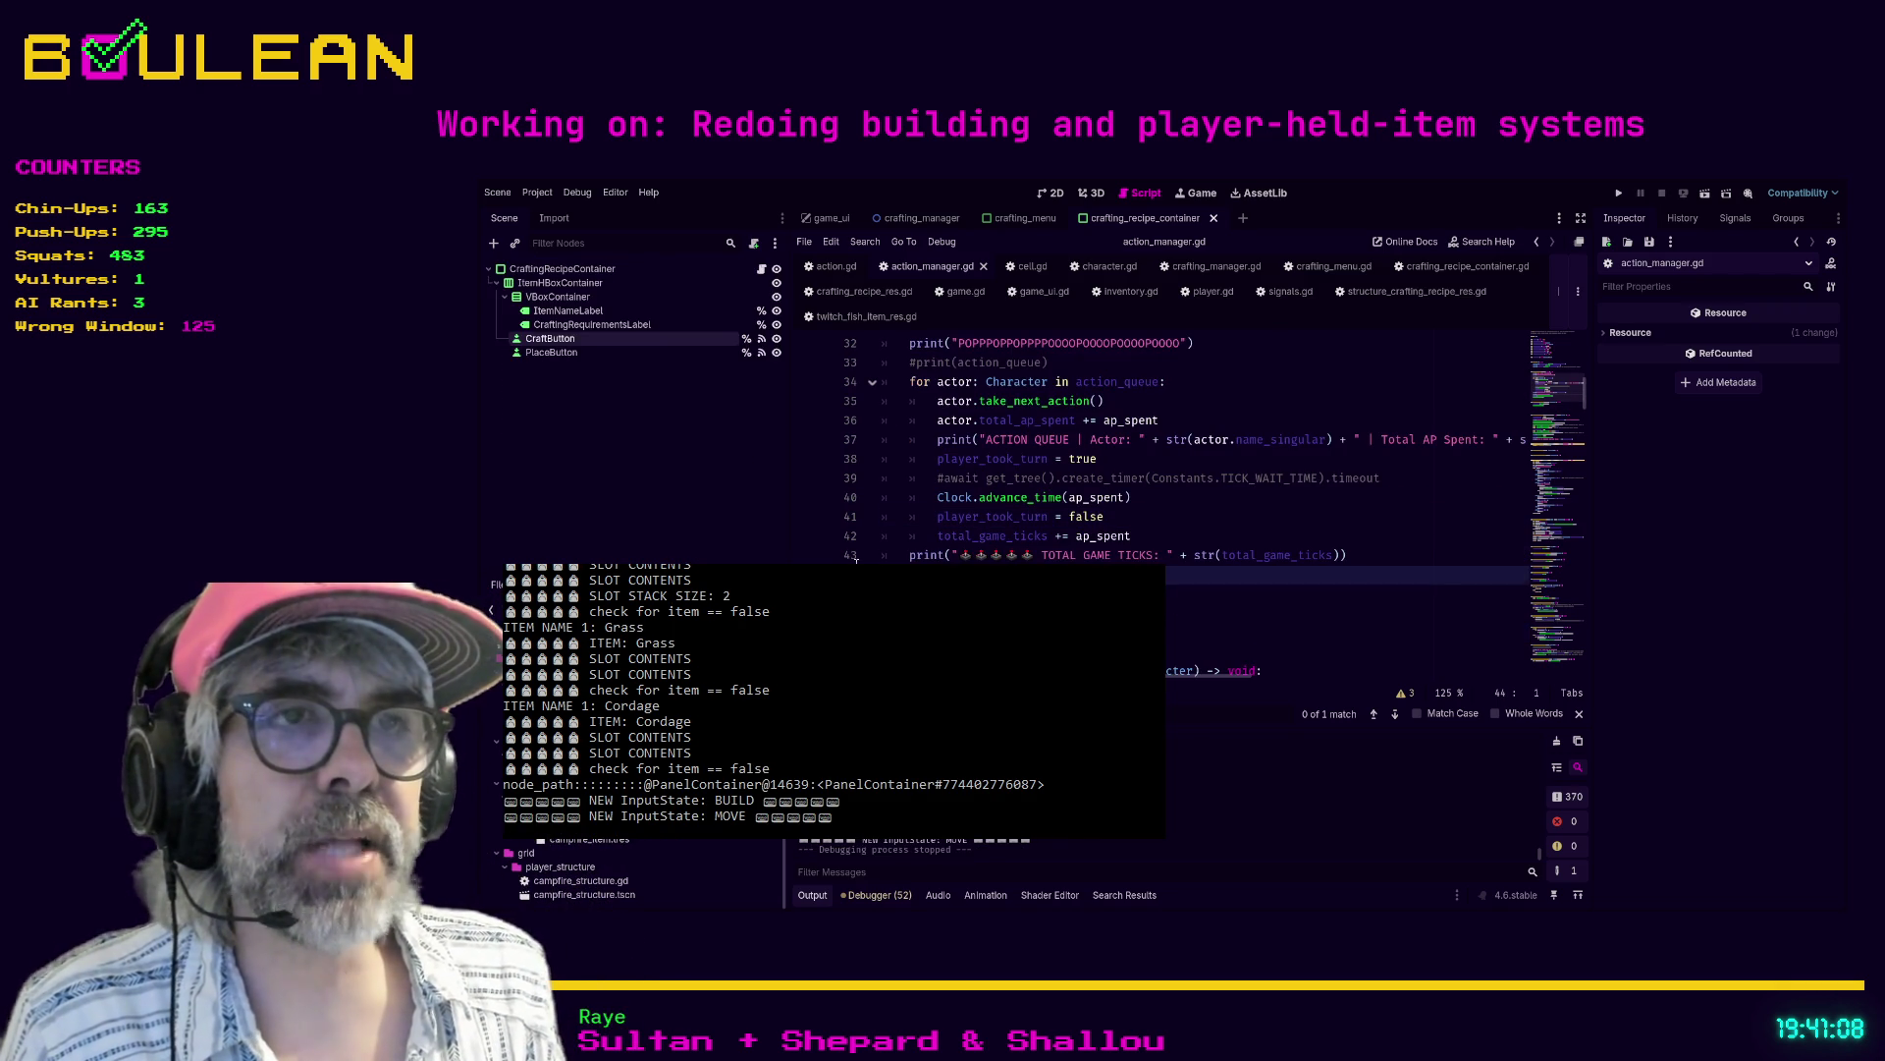
key(shift+Up)
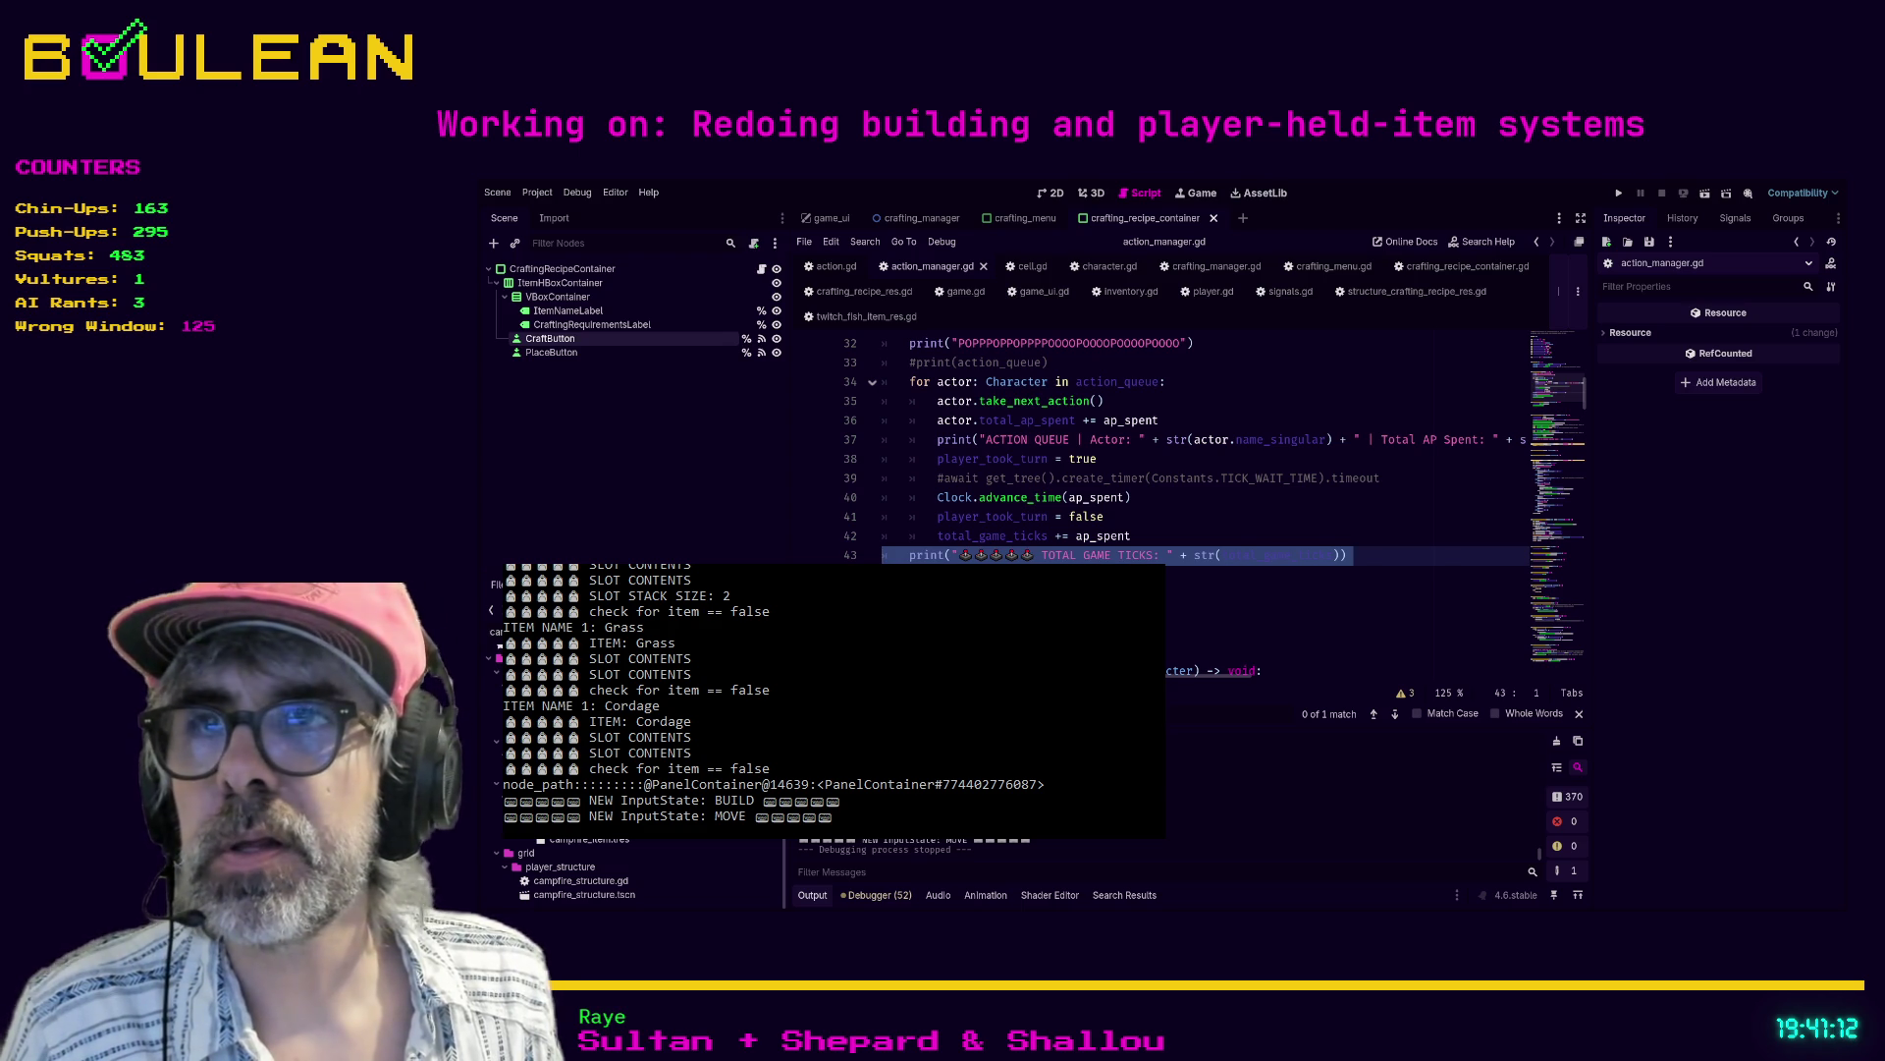
scroll(1208, 452, down, 2)
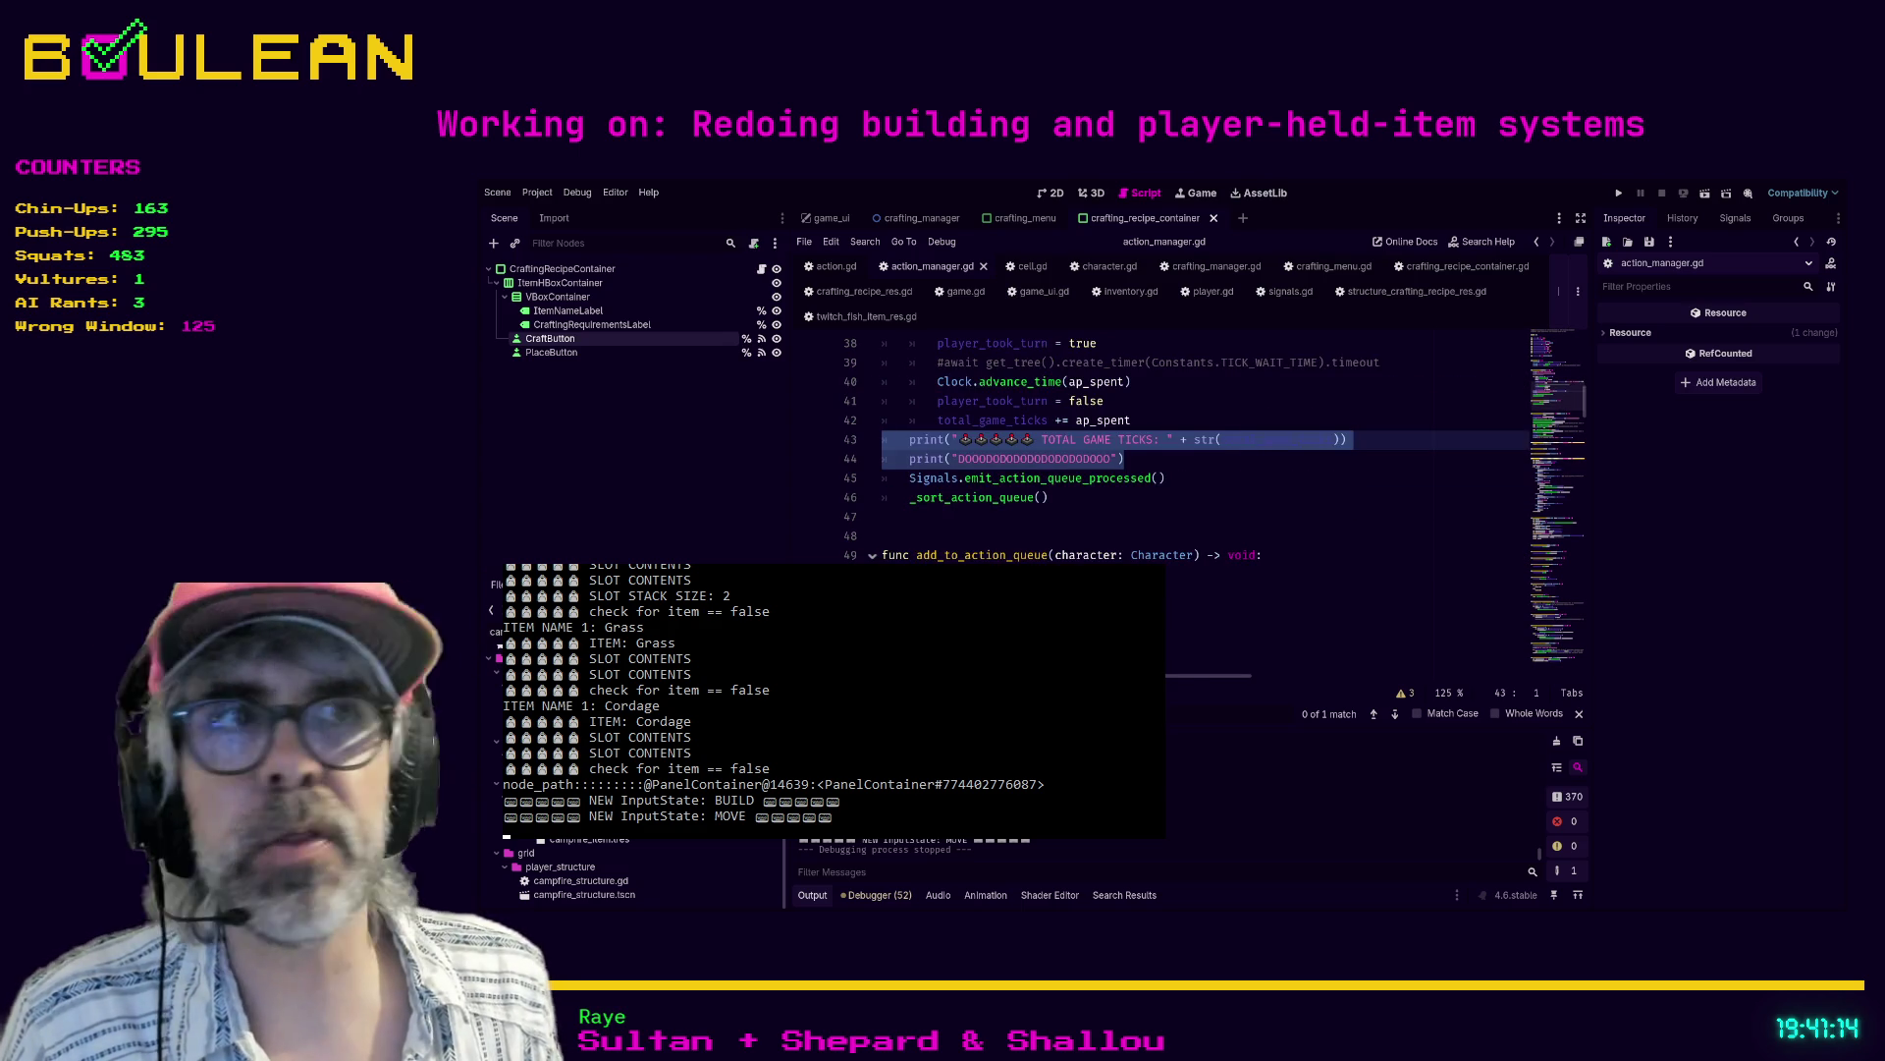
click(1166, 462)
mouse_move(1168, 465)
mouse_down()
mouse_move(912, 462)
mouse_move(883, 442)
mouse_up()
- Select the opening print lines 31–32, then move the caret after line 39's comment mark
scroll(1133, 520, up, 2)
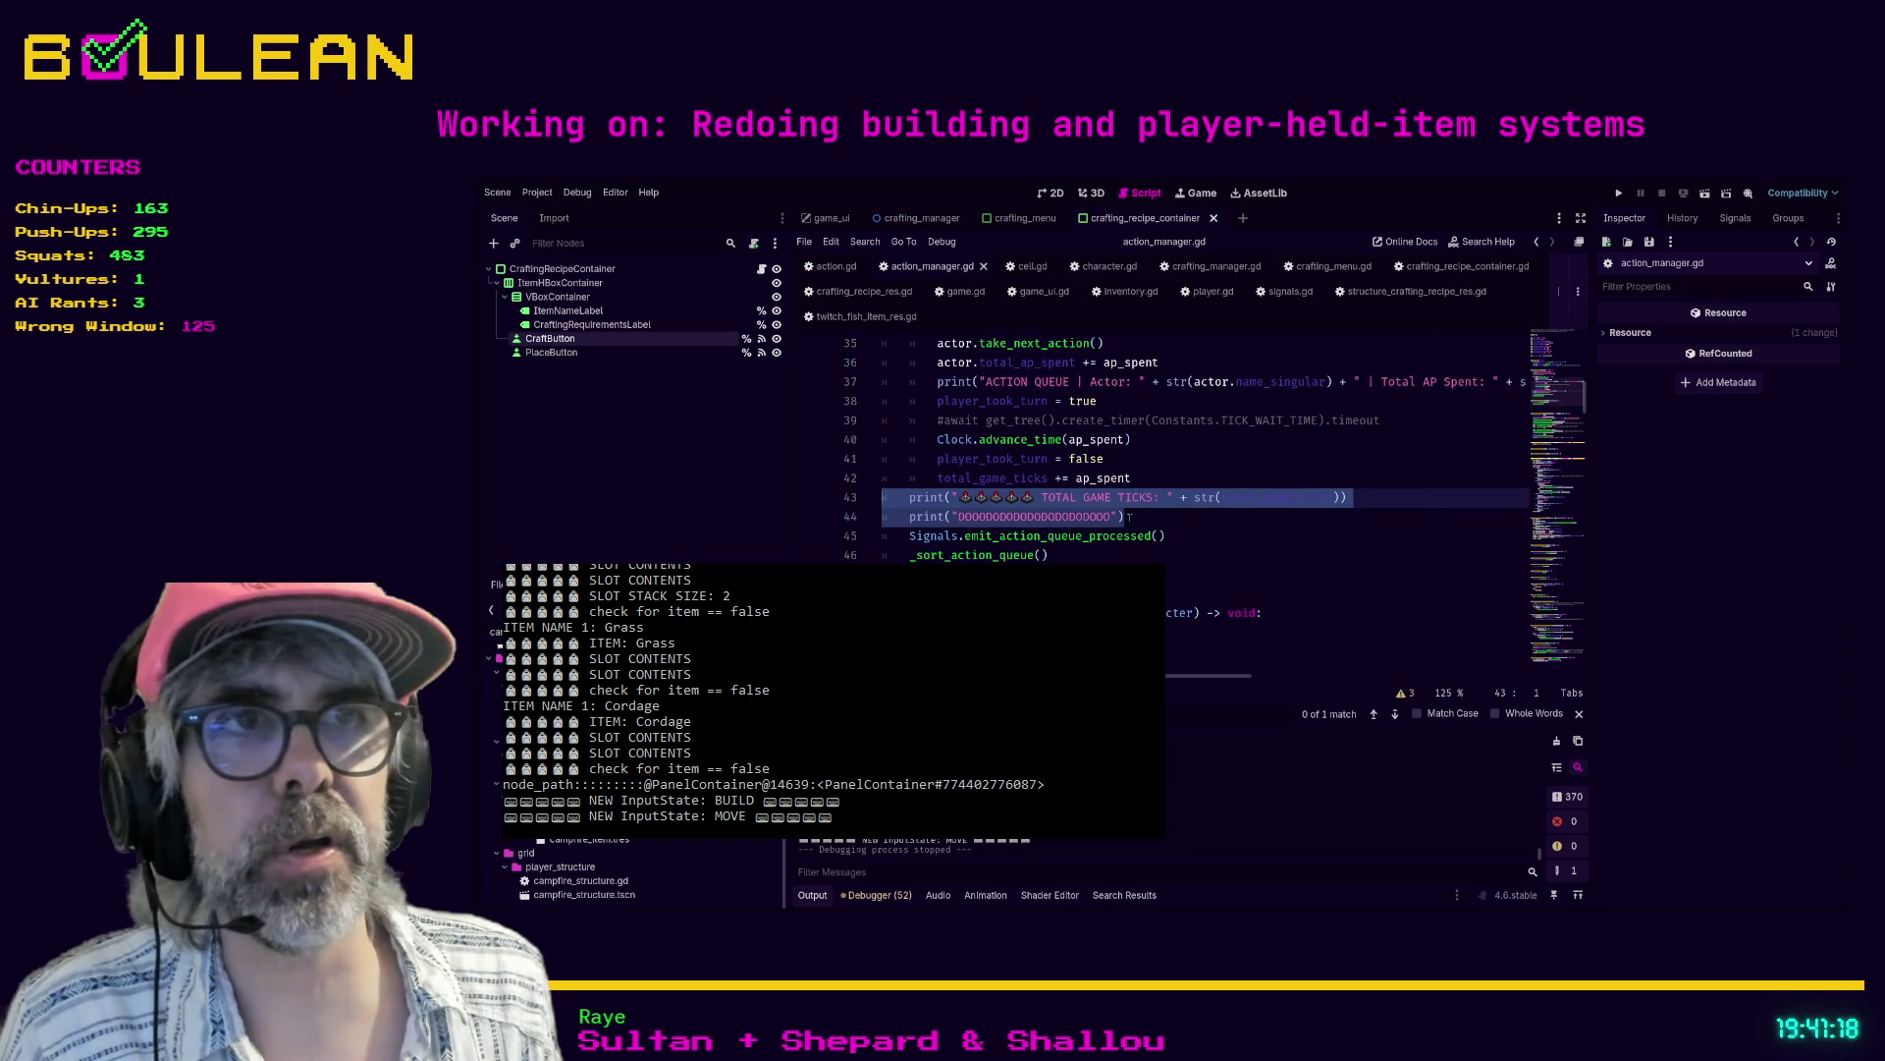
scroll(1159, 479, up, 1)
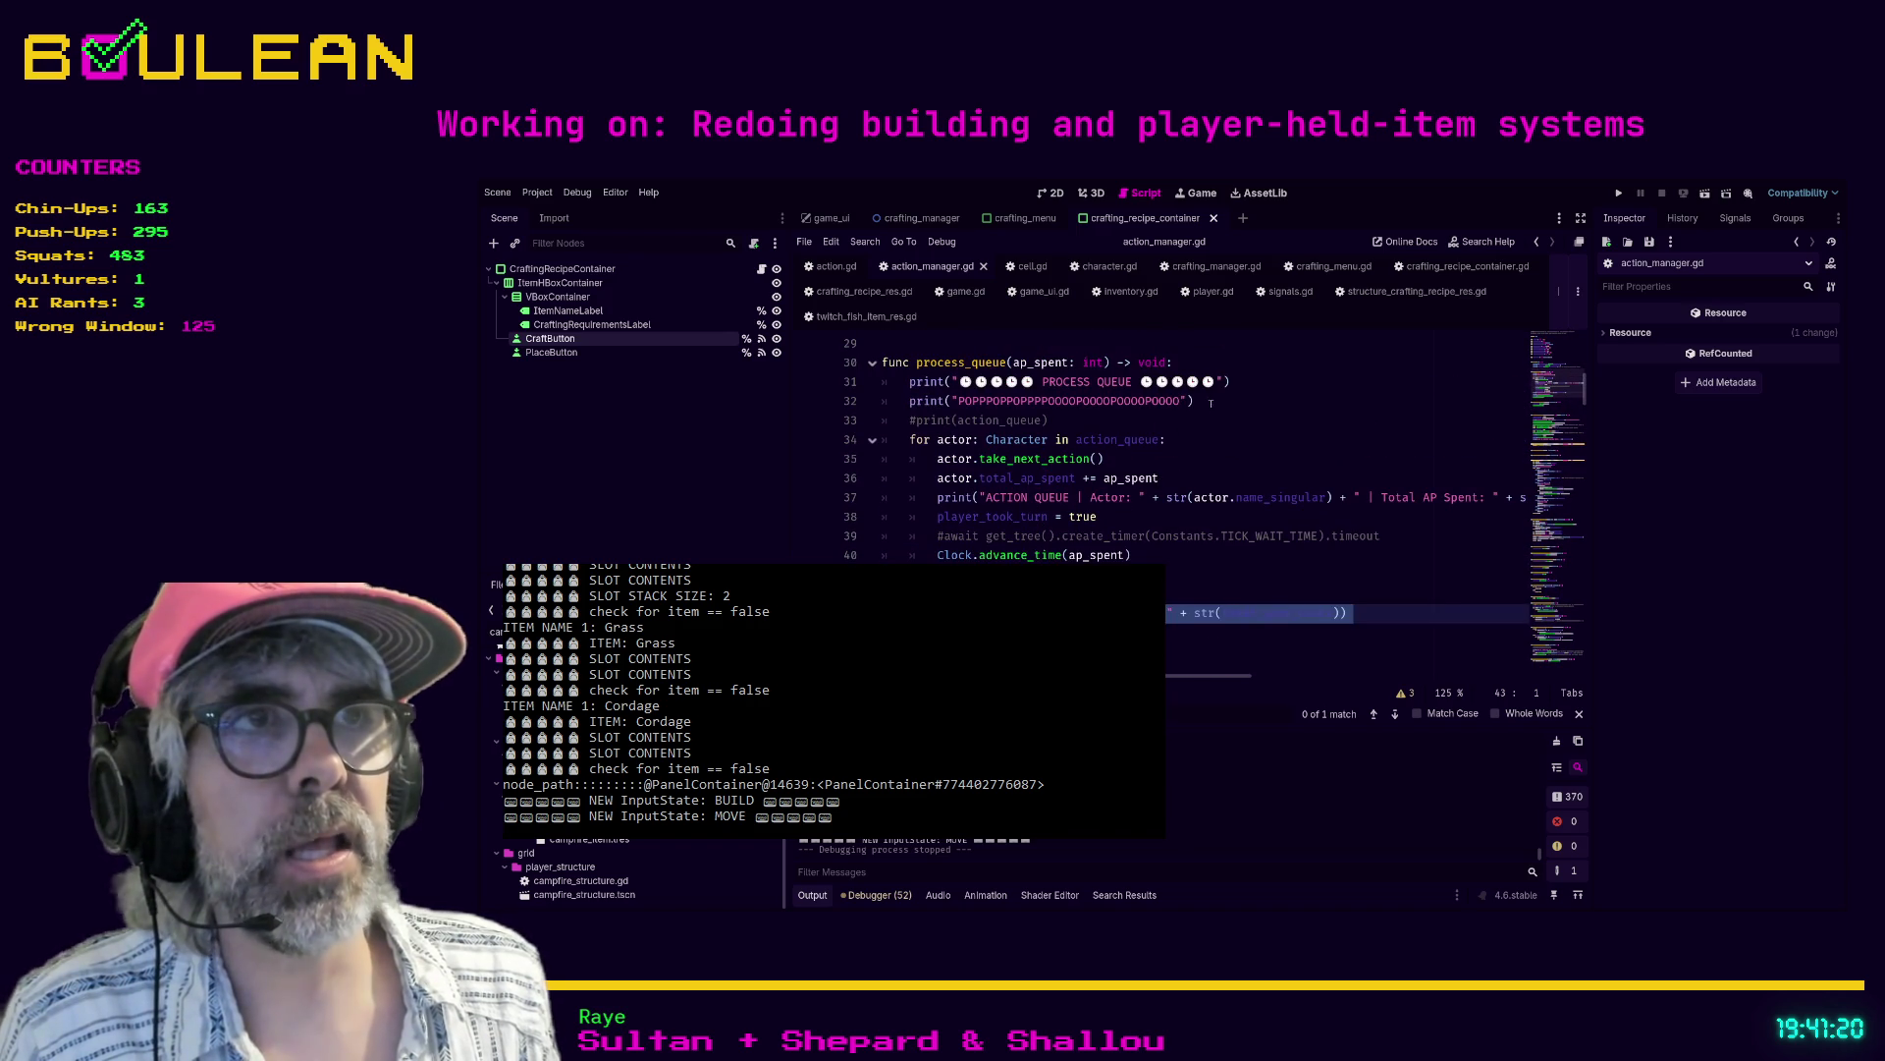
drag(1211, 403, 873, 393)
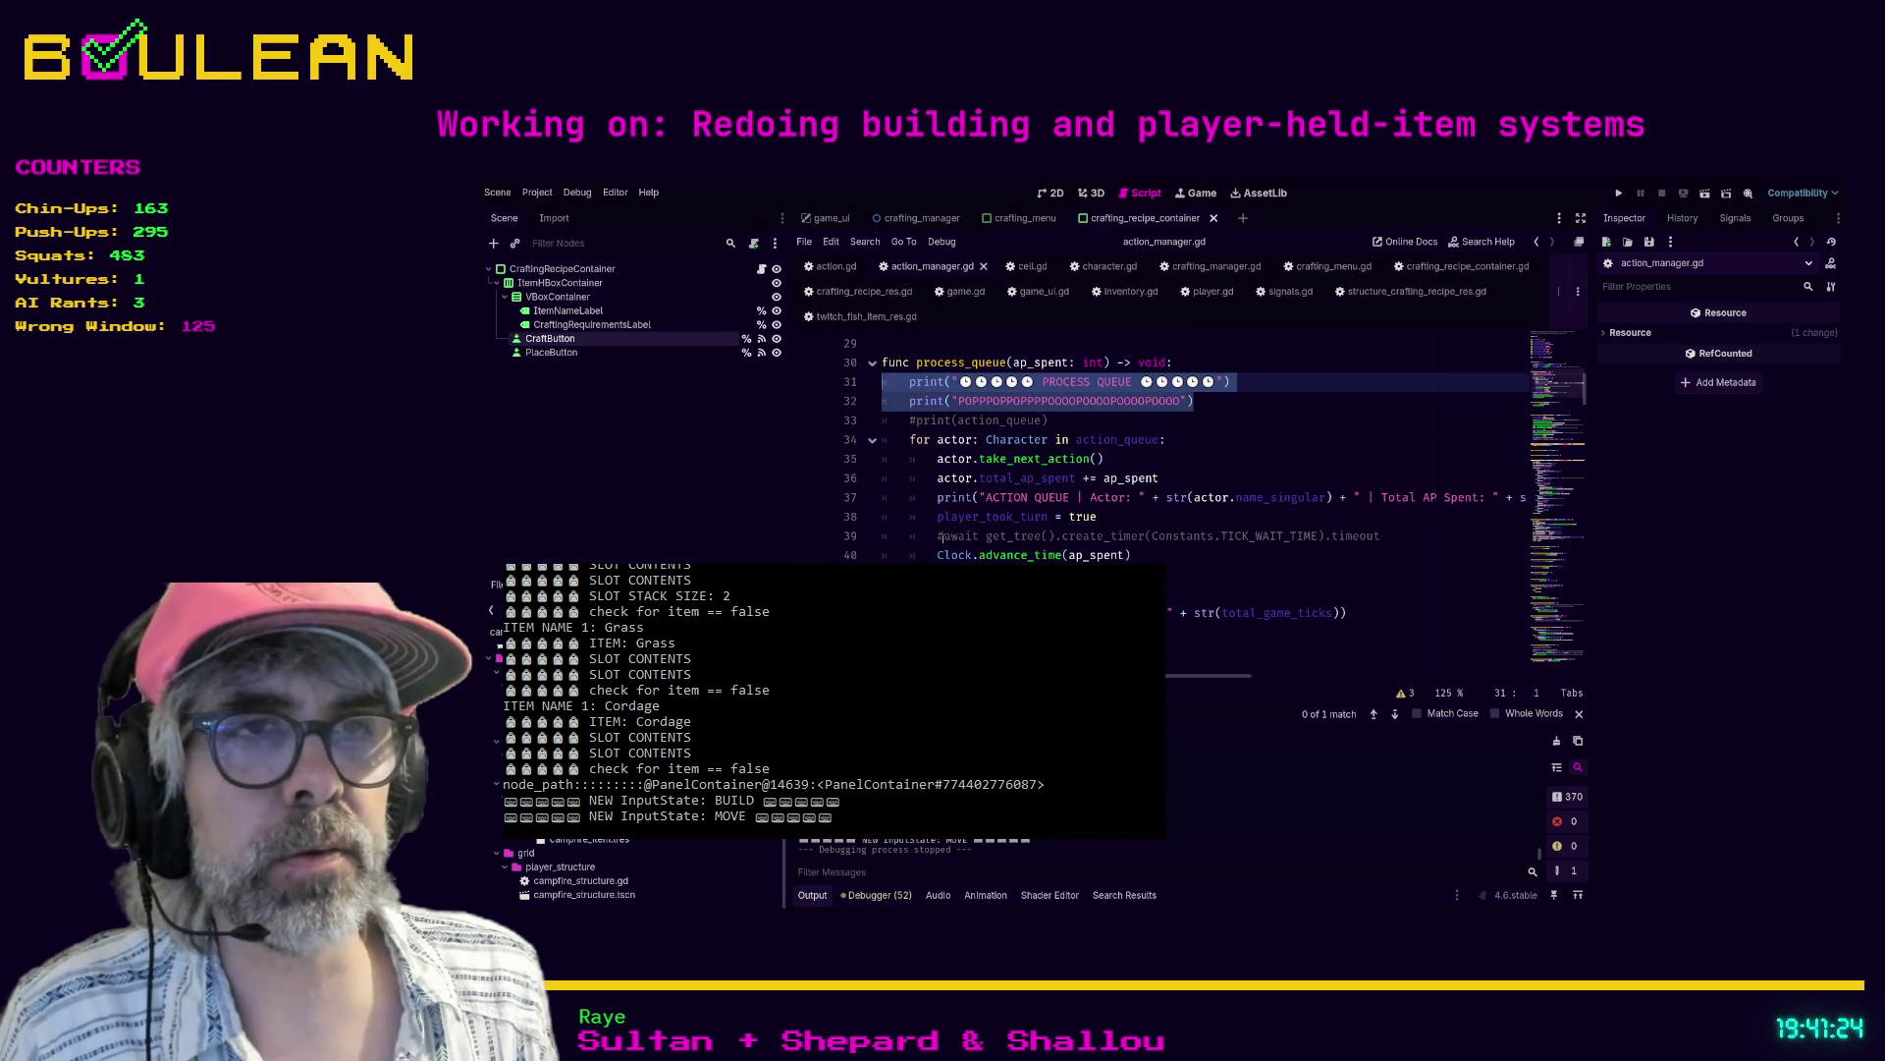
click(941, 536)
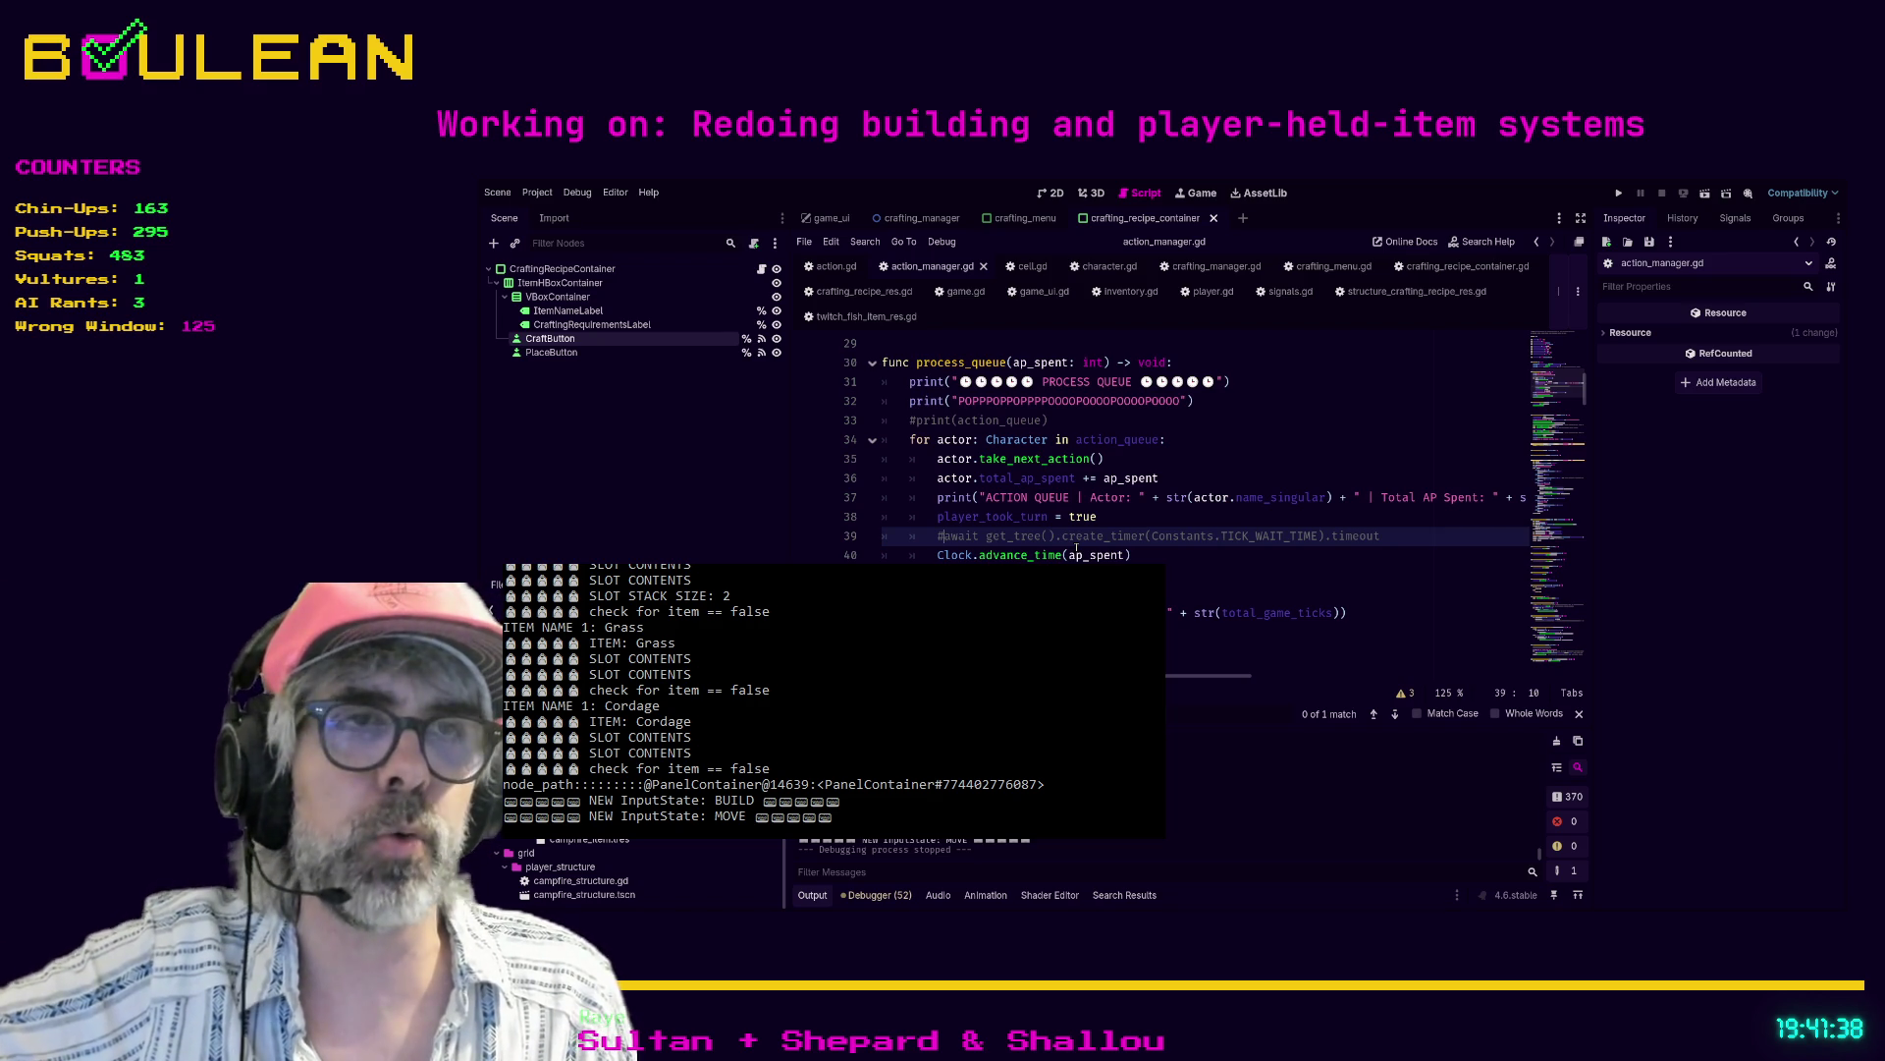
- Uncomment line 39's await get_tree().create_timer tick-wait line and review the surrounding loop code
key(BackSpace)
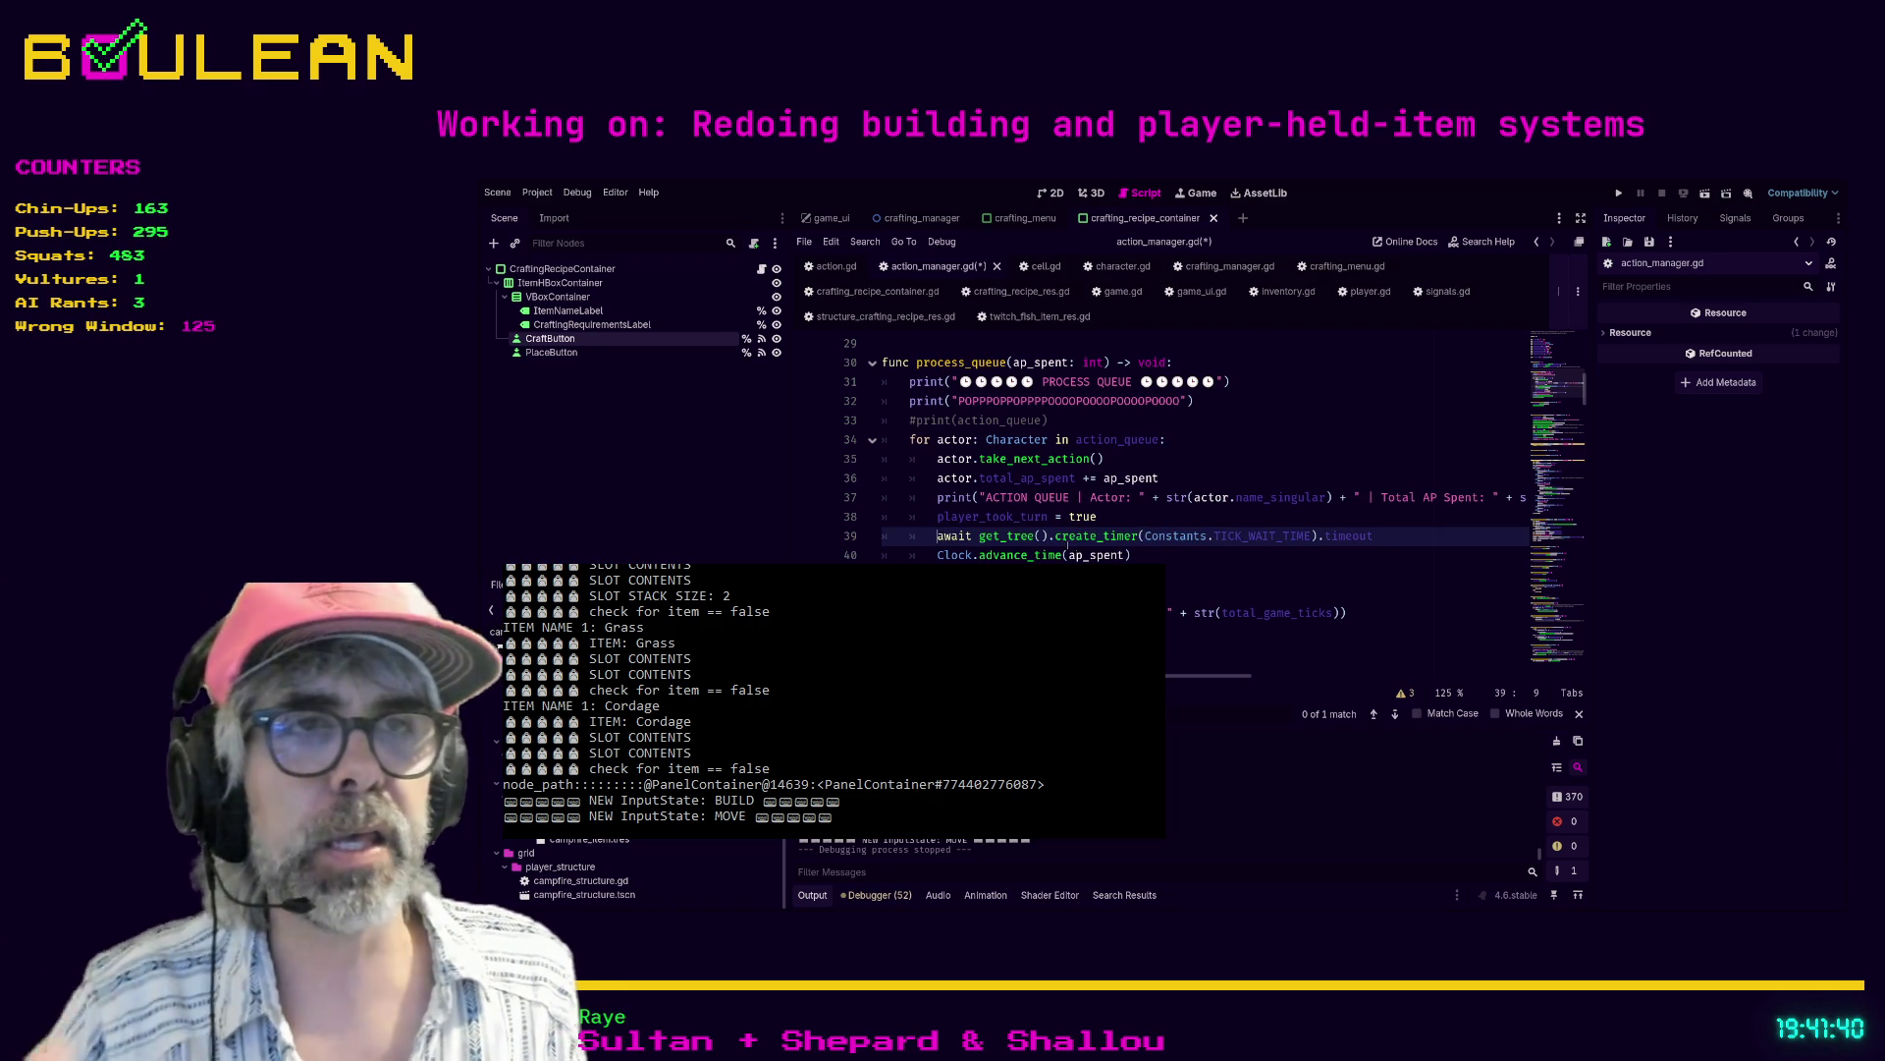
scroll(941, 494, down, 1)
drag(939, 479, 1311, 467)
mouse_move(1174, 615)
mouse_down()
mouse_move(1080, 580)
mouse_move(888, 555)
mouse_up()
scroll(916, 462, up, 1)
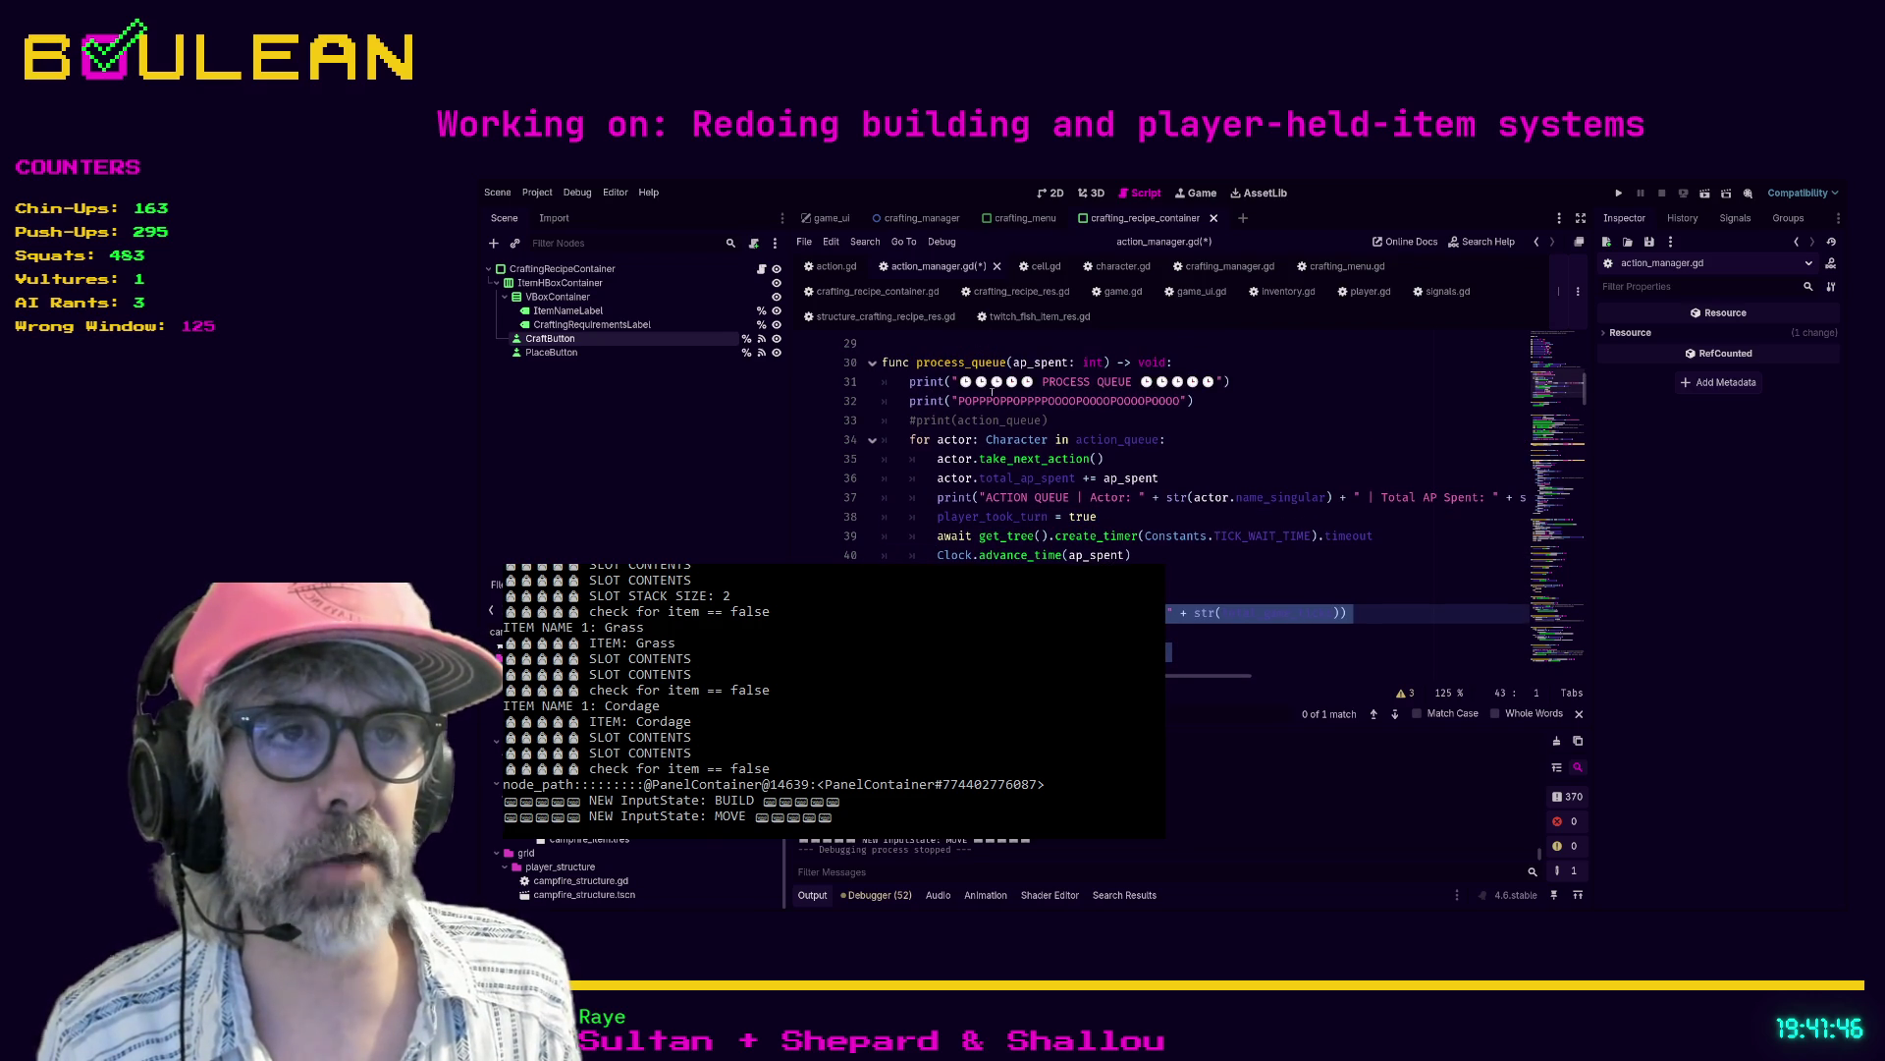
scroll(1200, 570, down, 1)
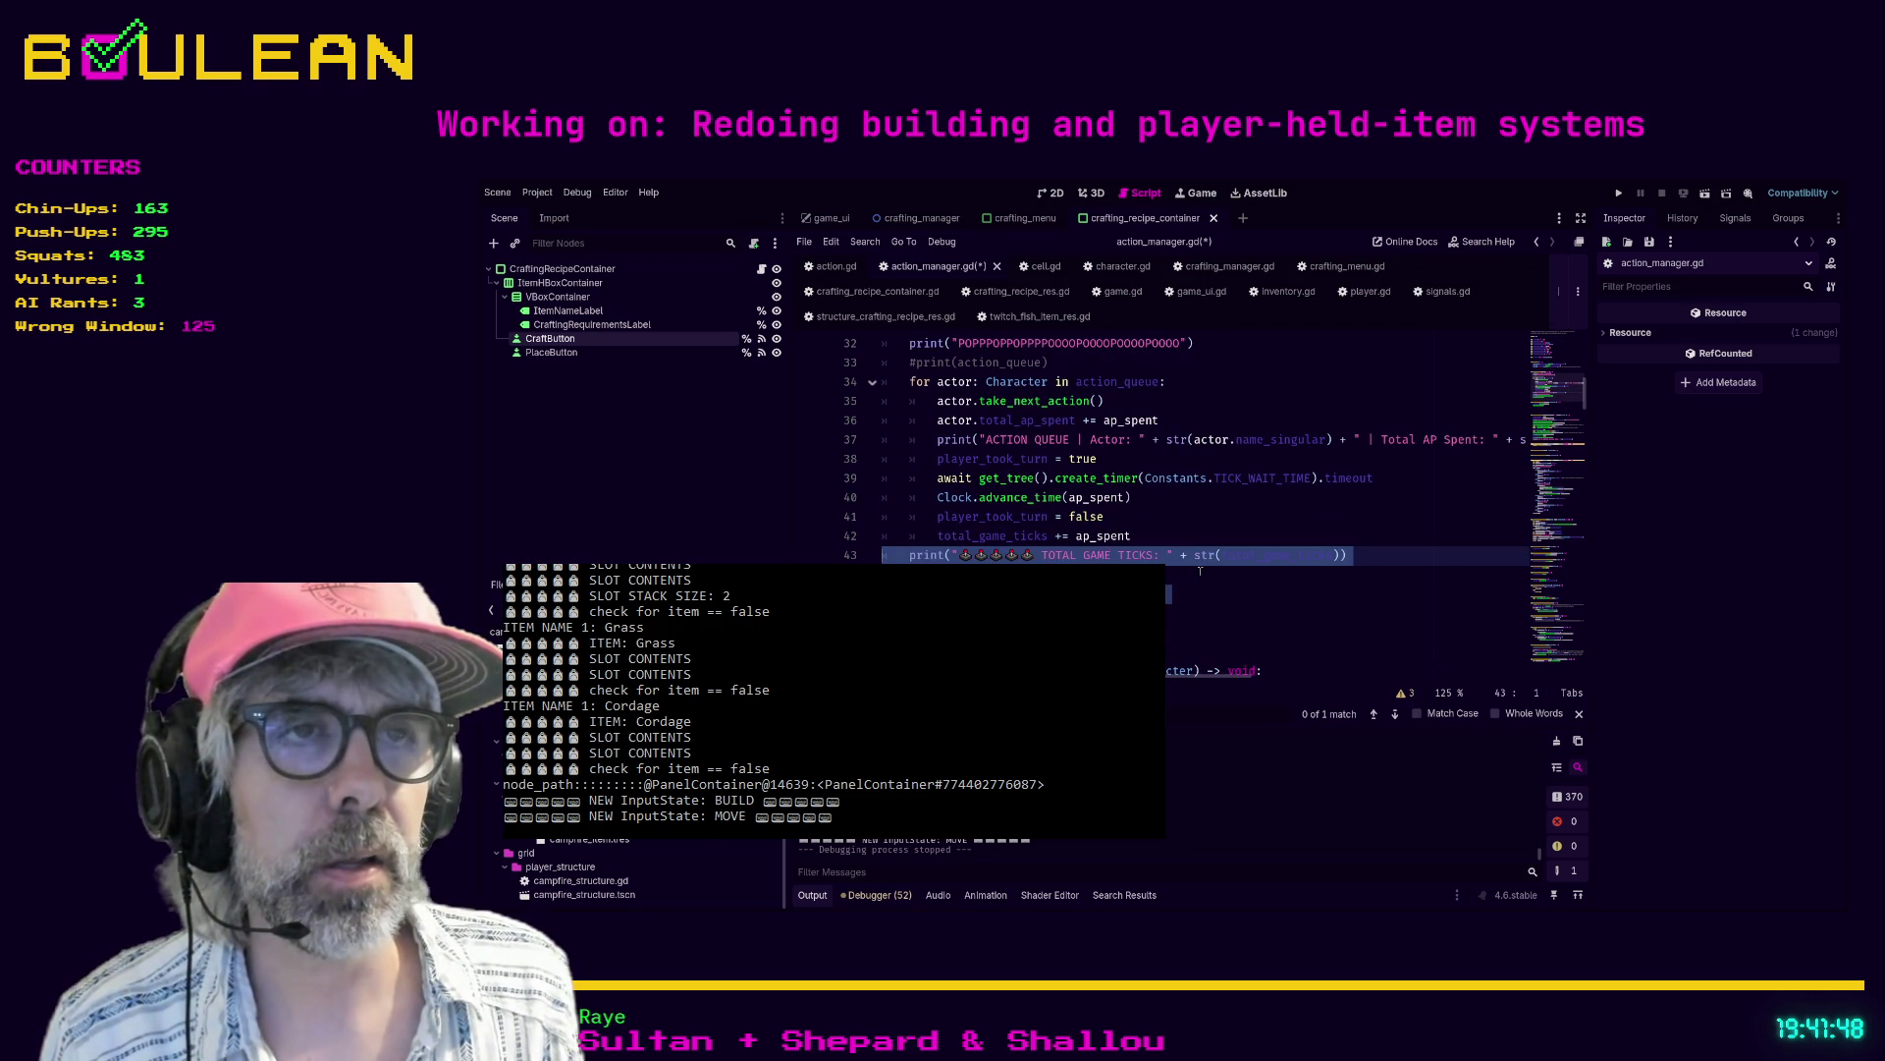
click(1130, 613)
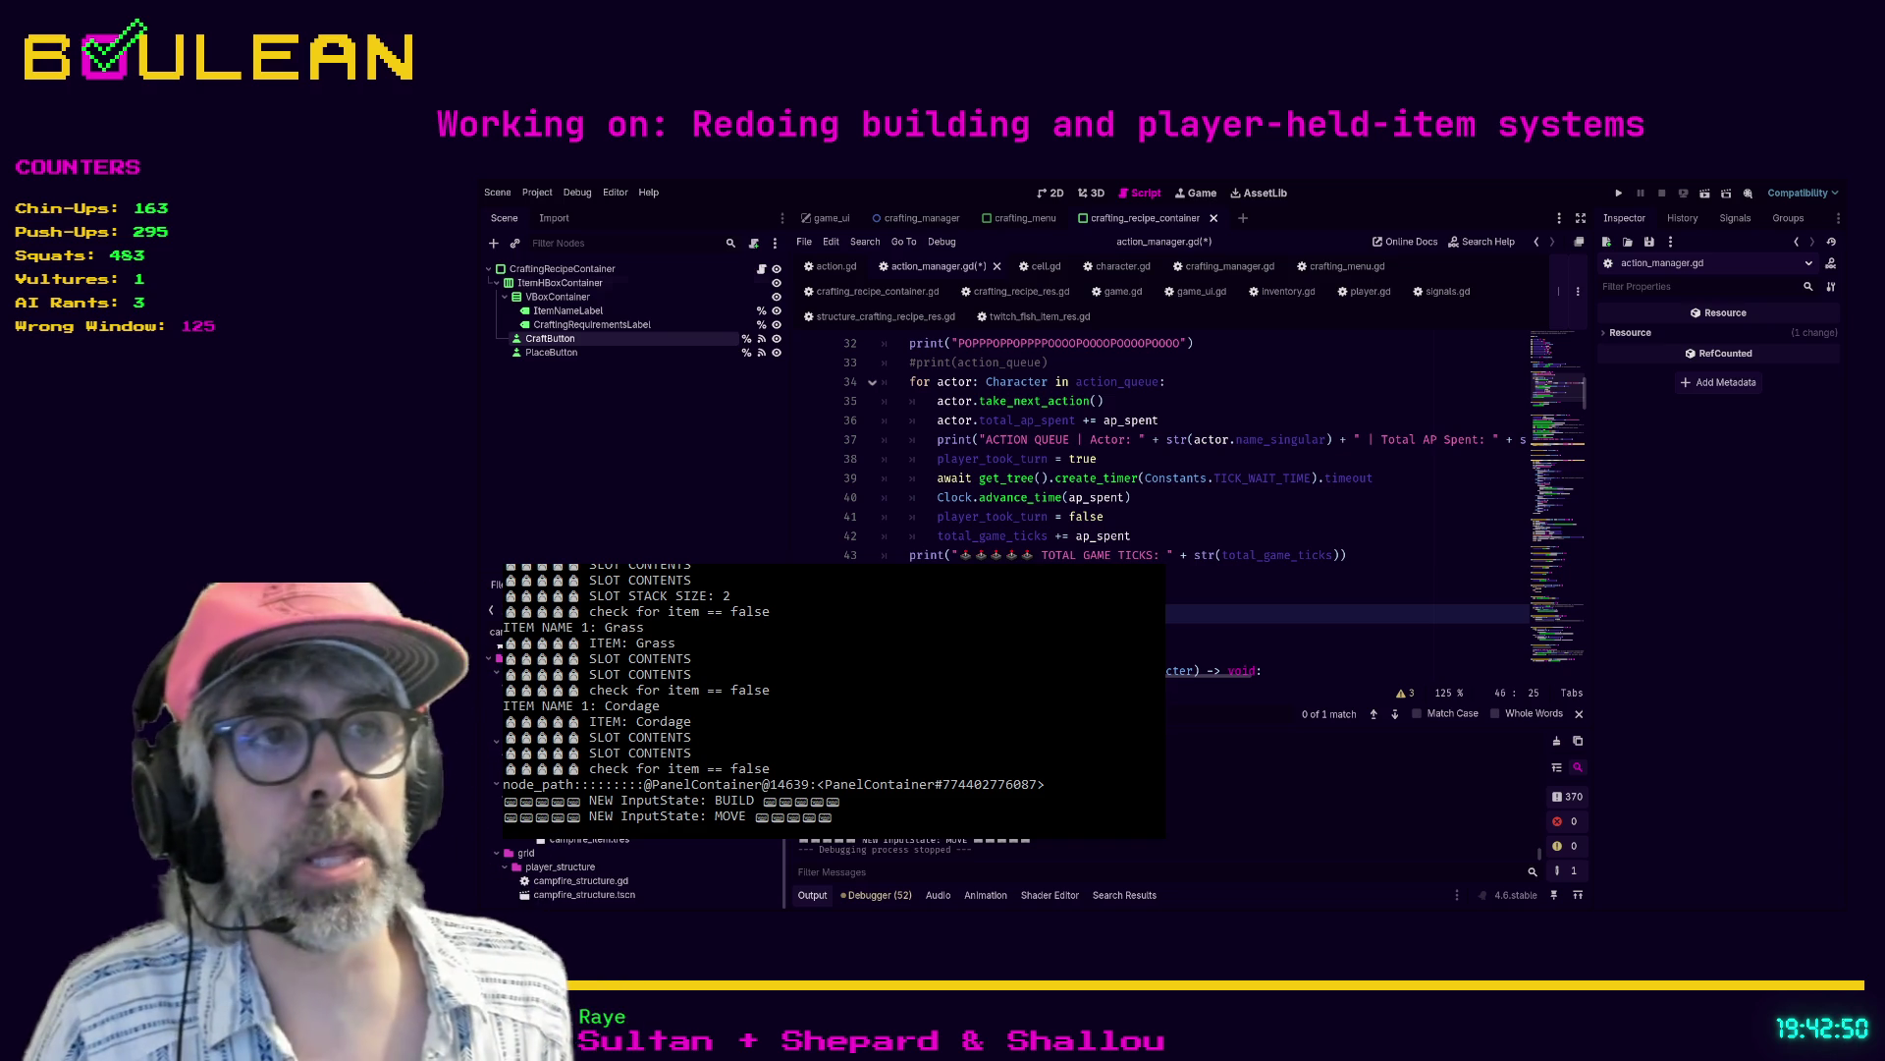
click(938, 478)
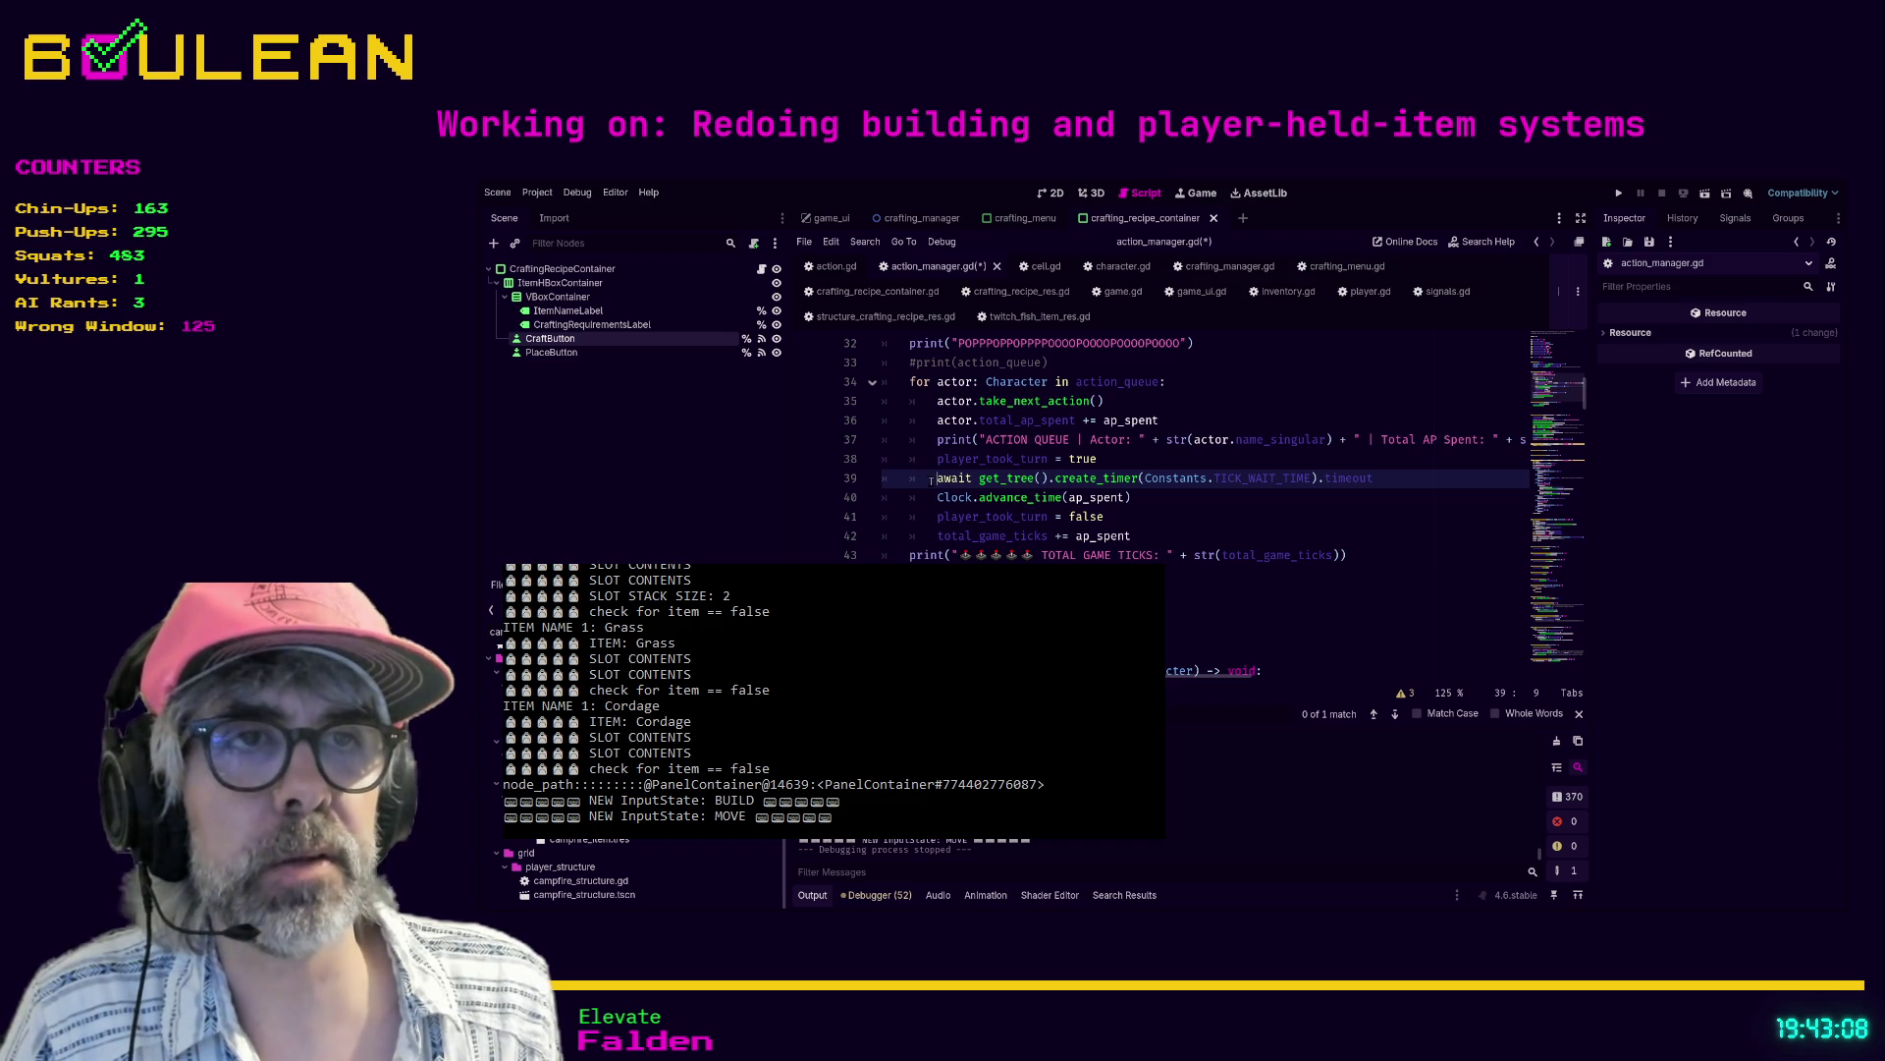
mouse_move(933, 480)
mouse_down()
mouse_move(981, 480)
mouse_move(940, 480)
mouse_up()
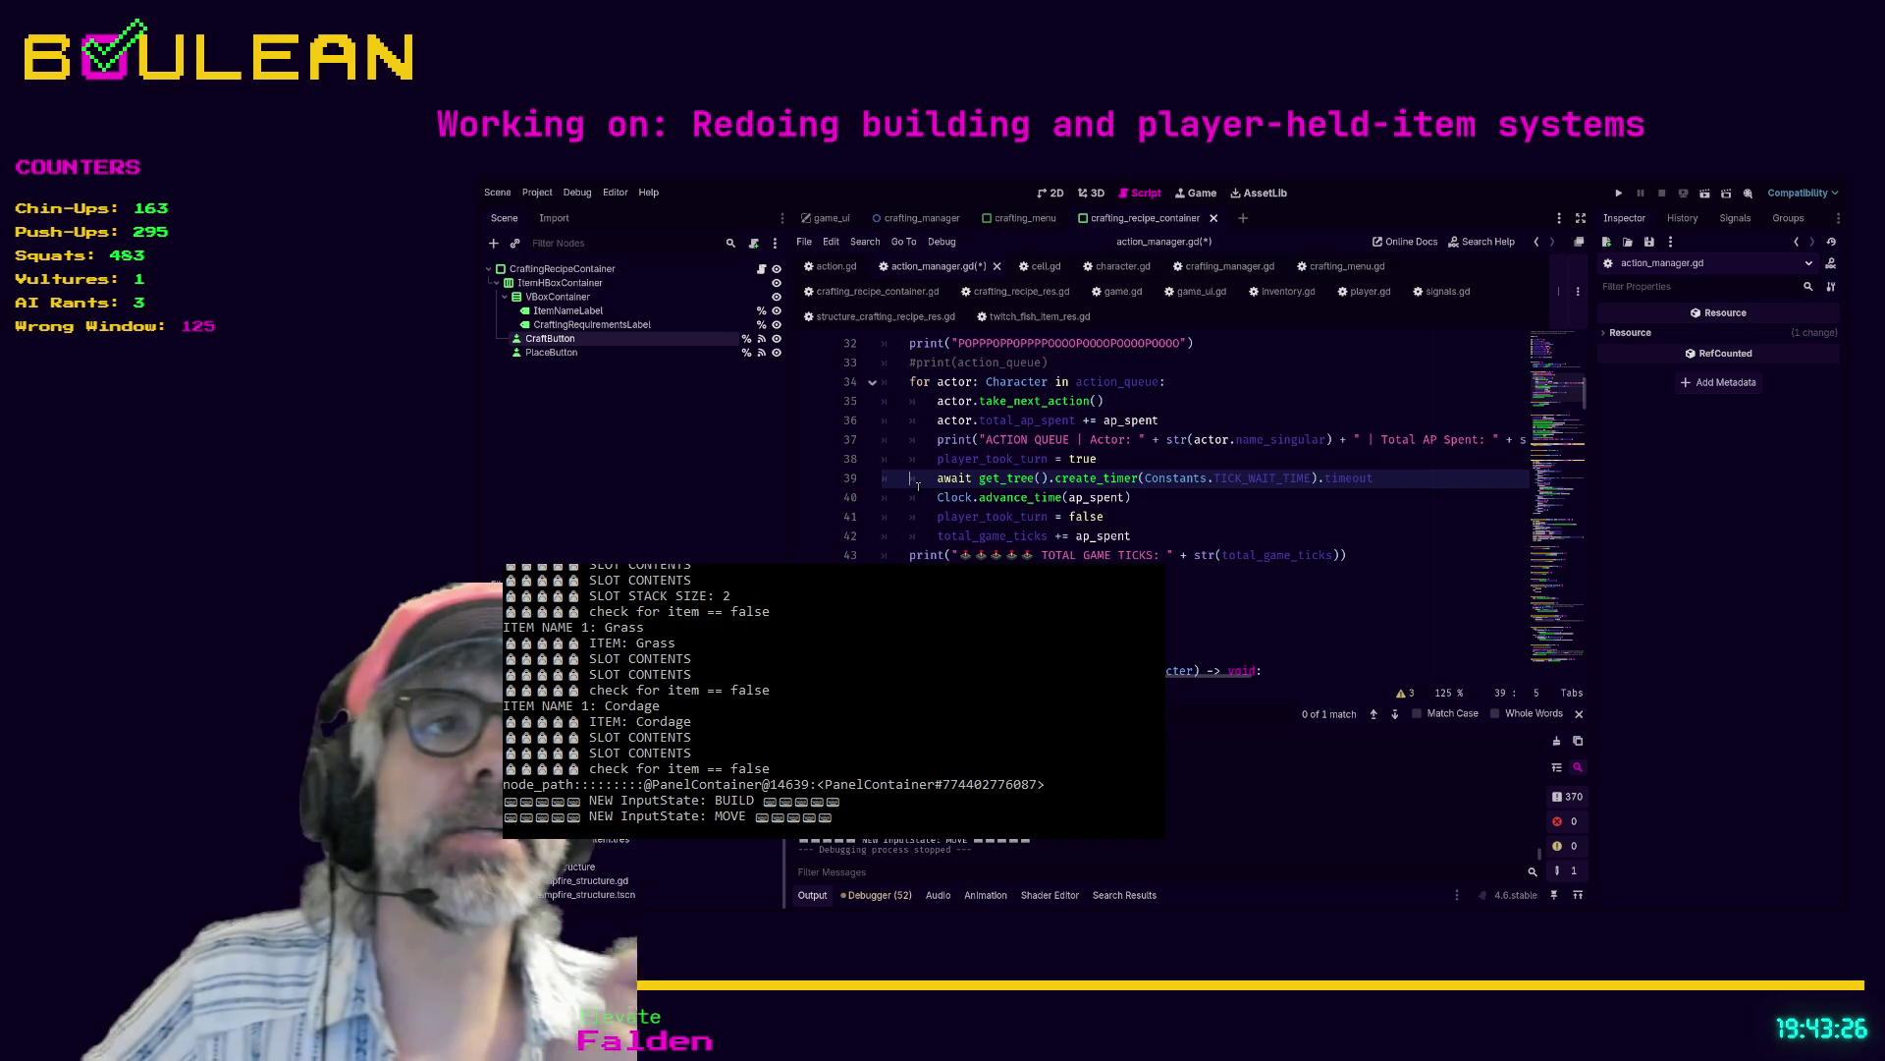
scroll(1017, 478, up, 2)
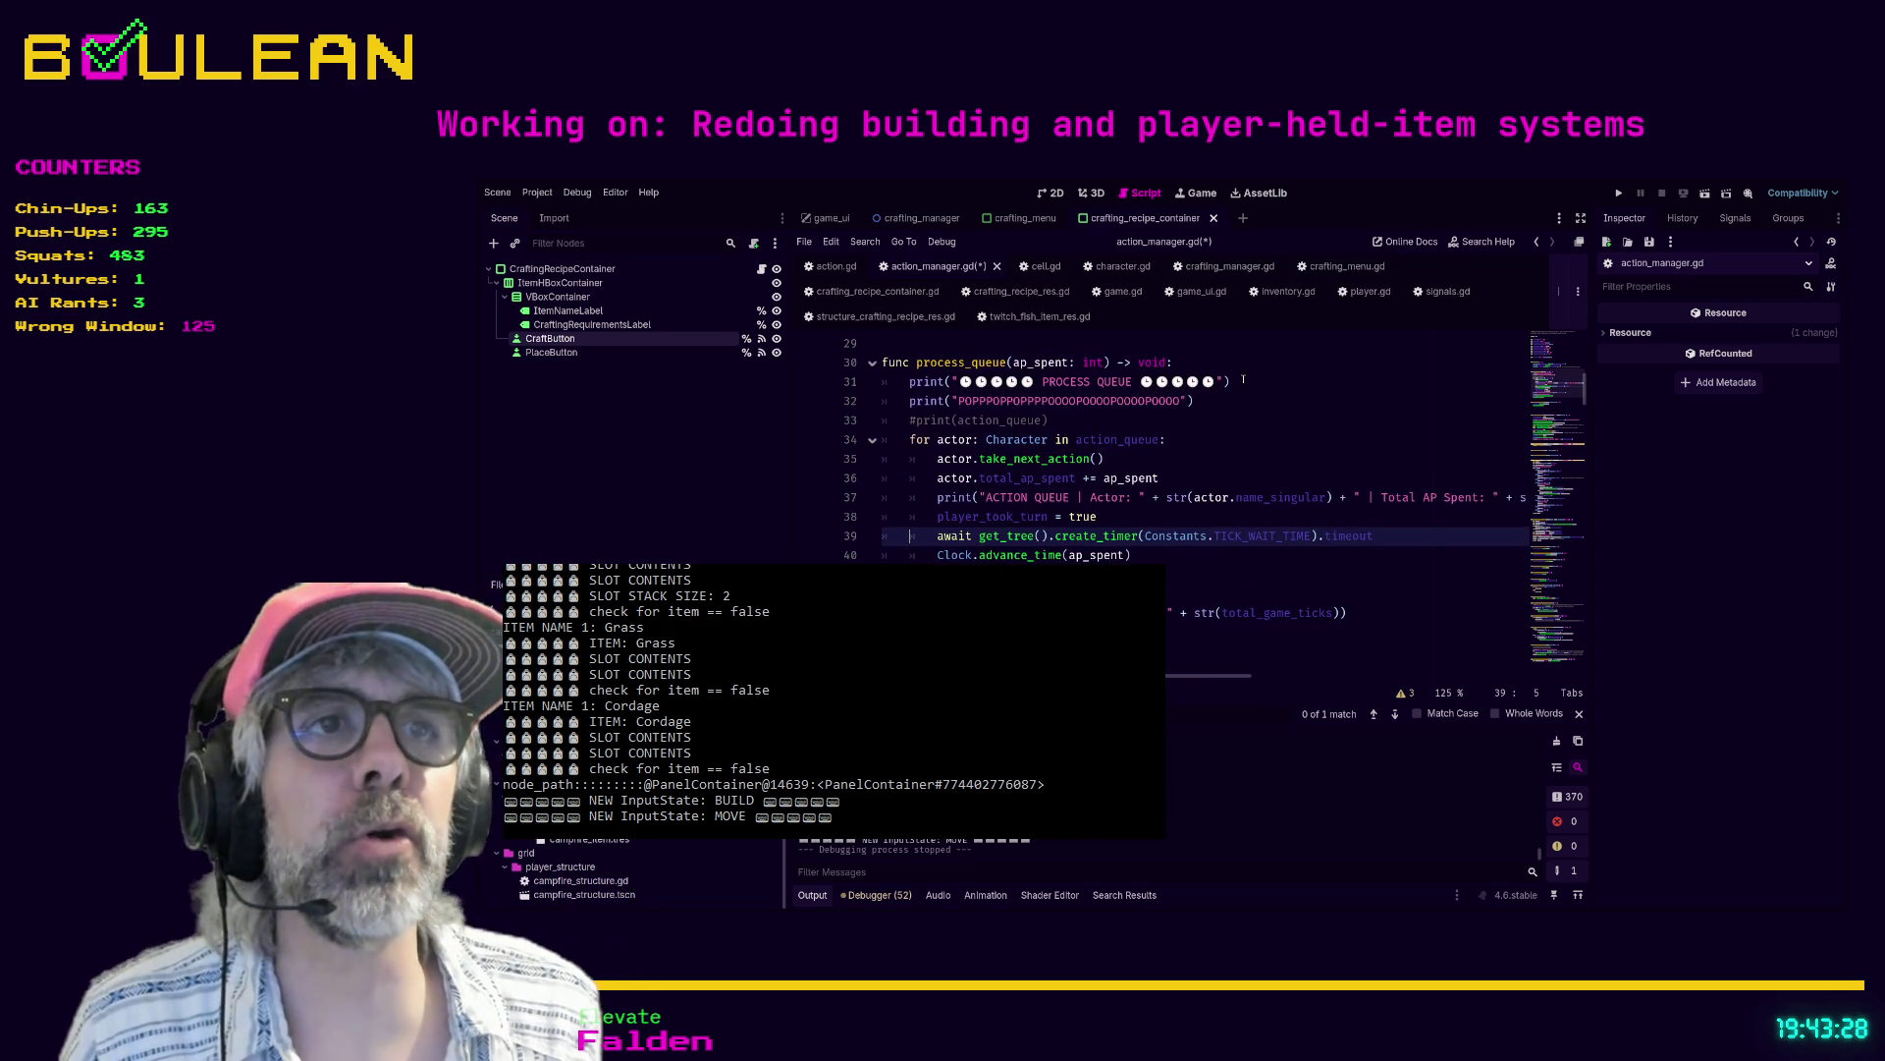
drag(900, 381, 1218, 401)
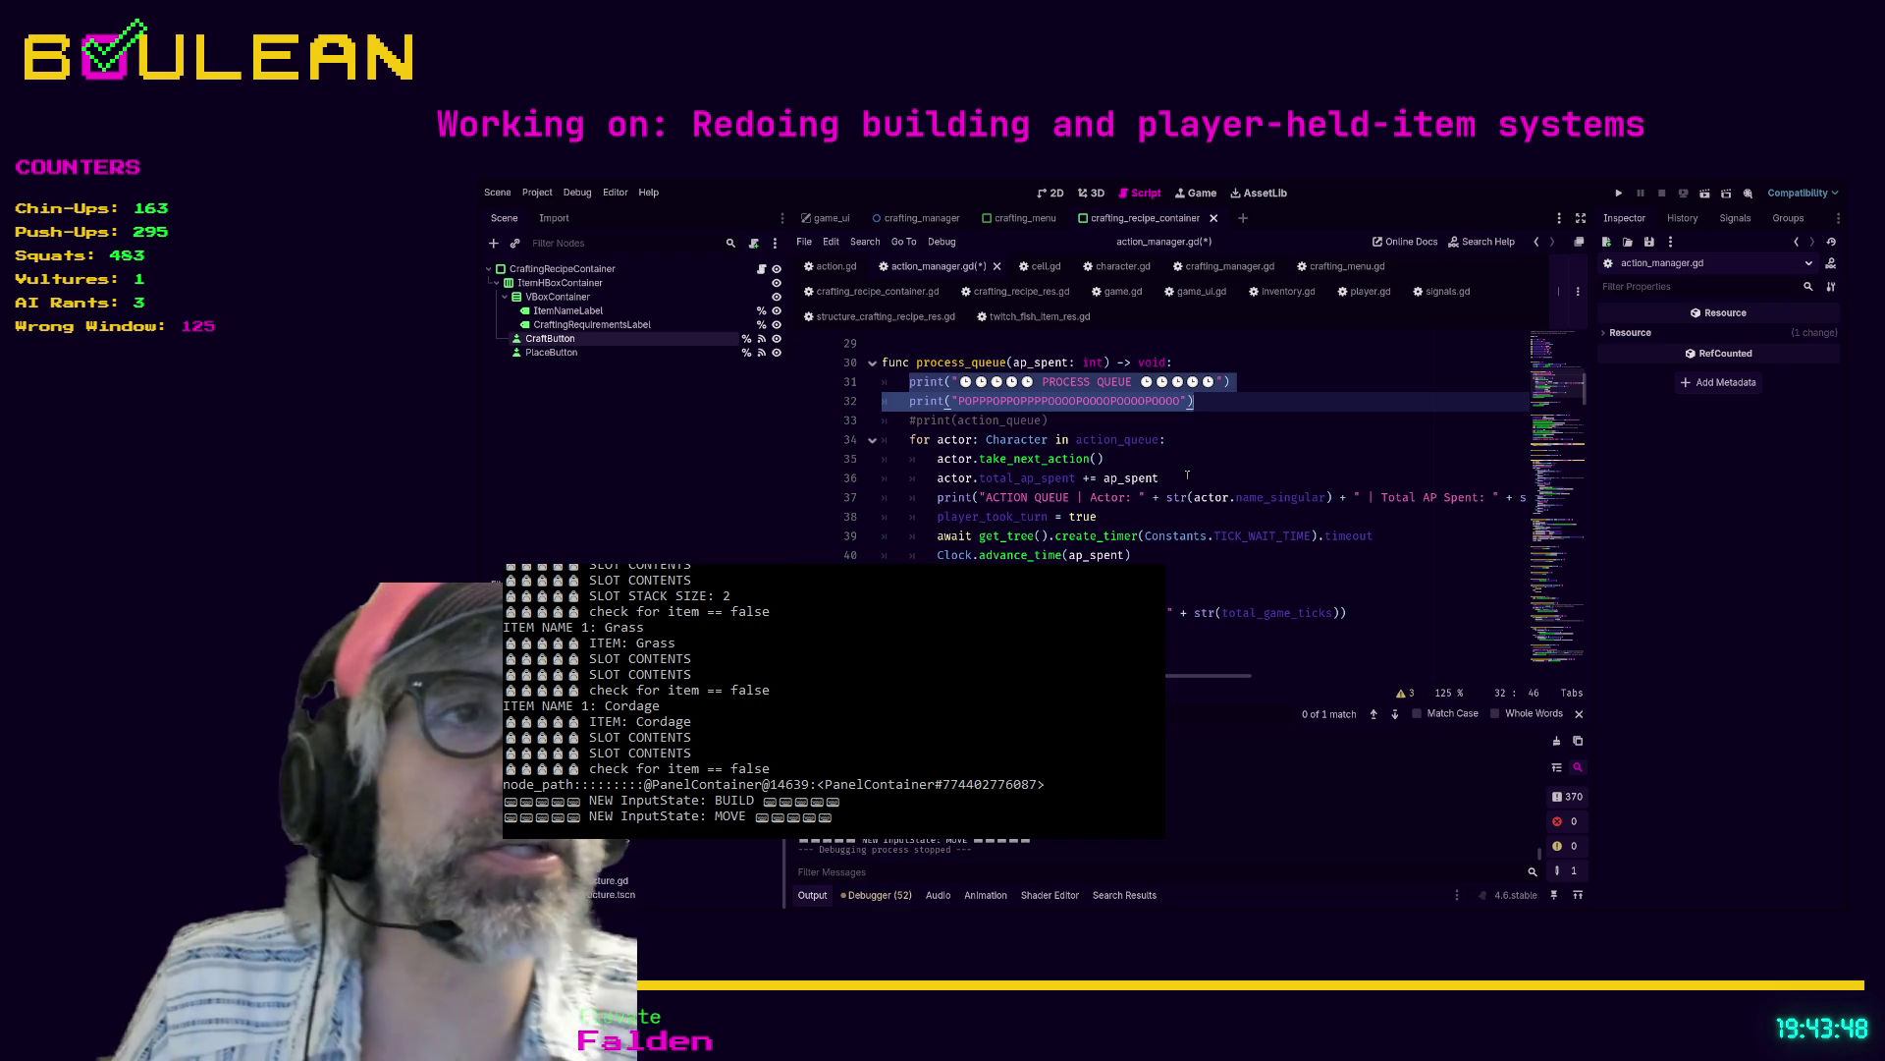
scroll(1193, 471, down, 1)
scroll(1201, 465, up, 1)
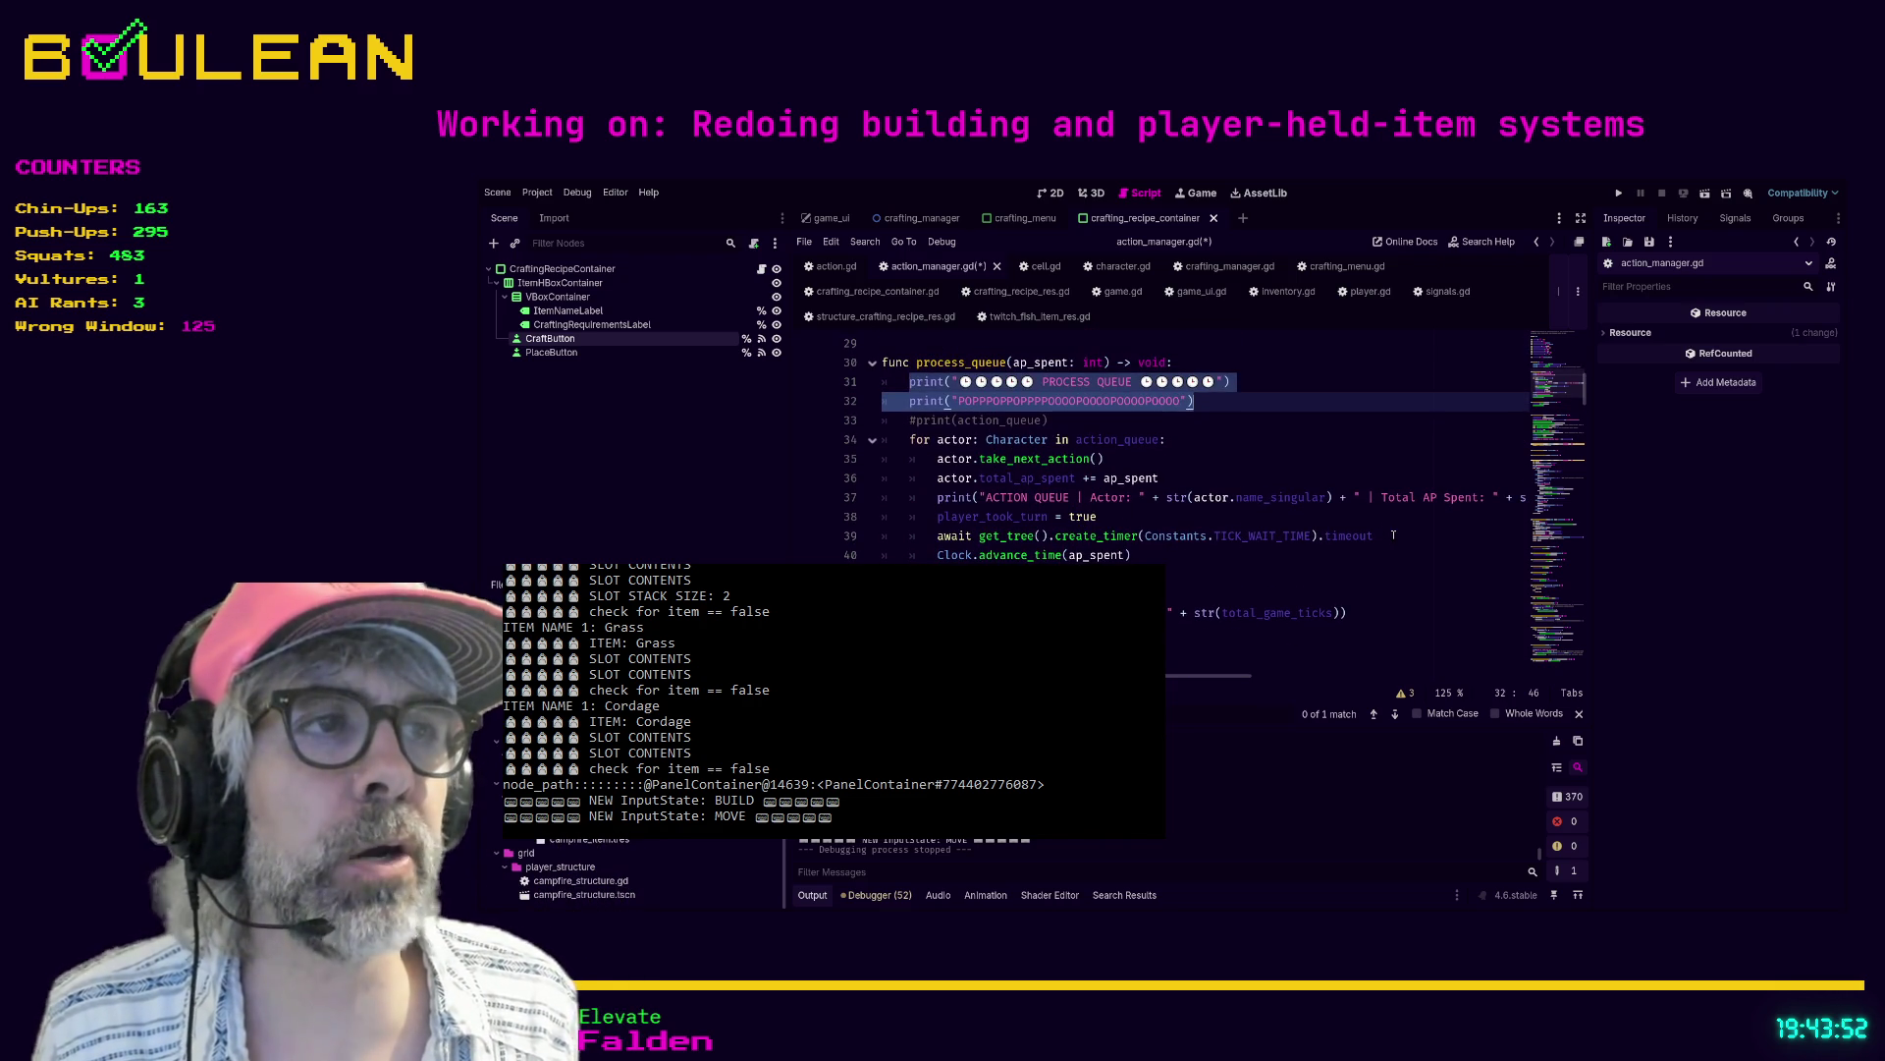
drag(1373, 535, 882, 532)
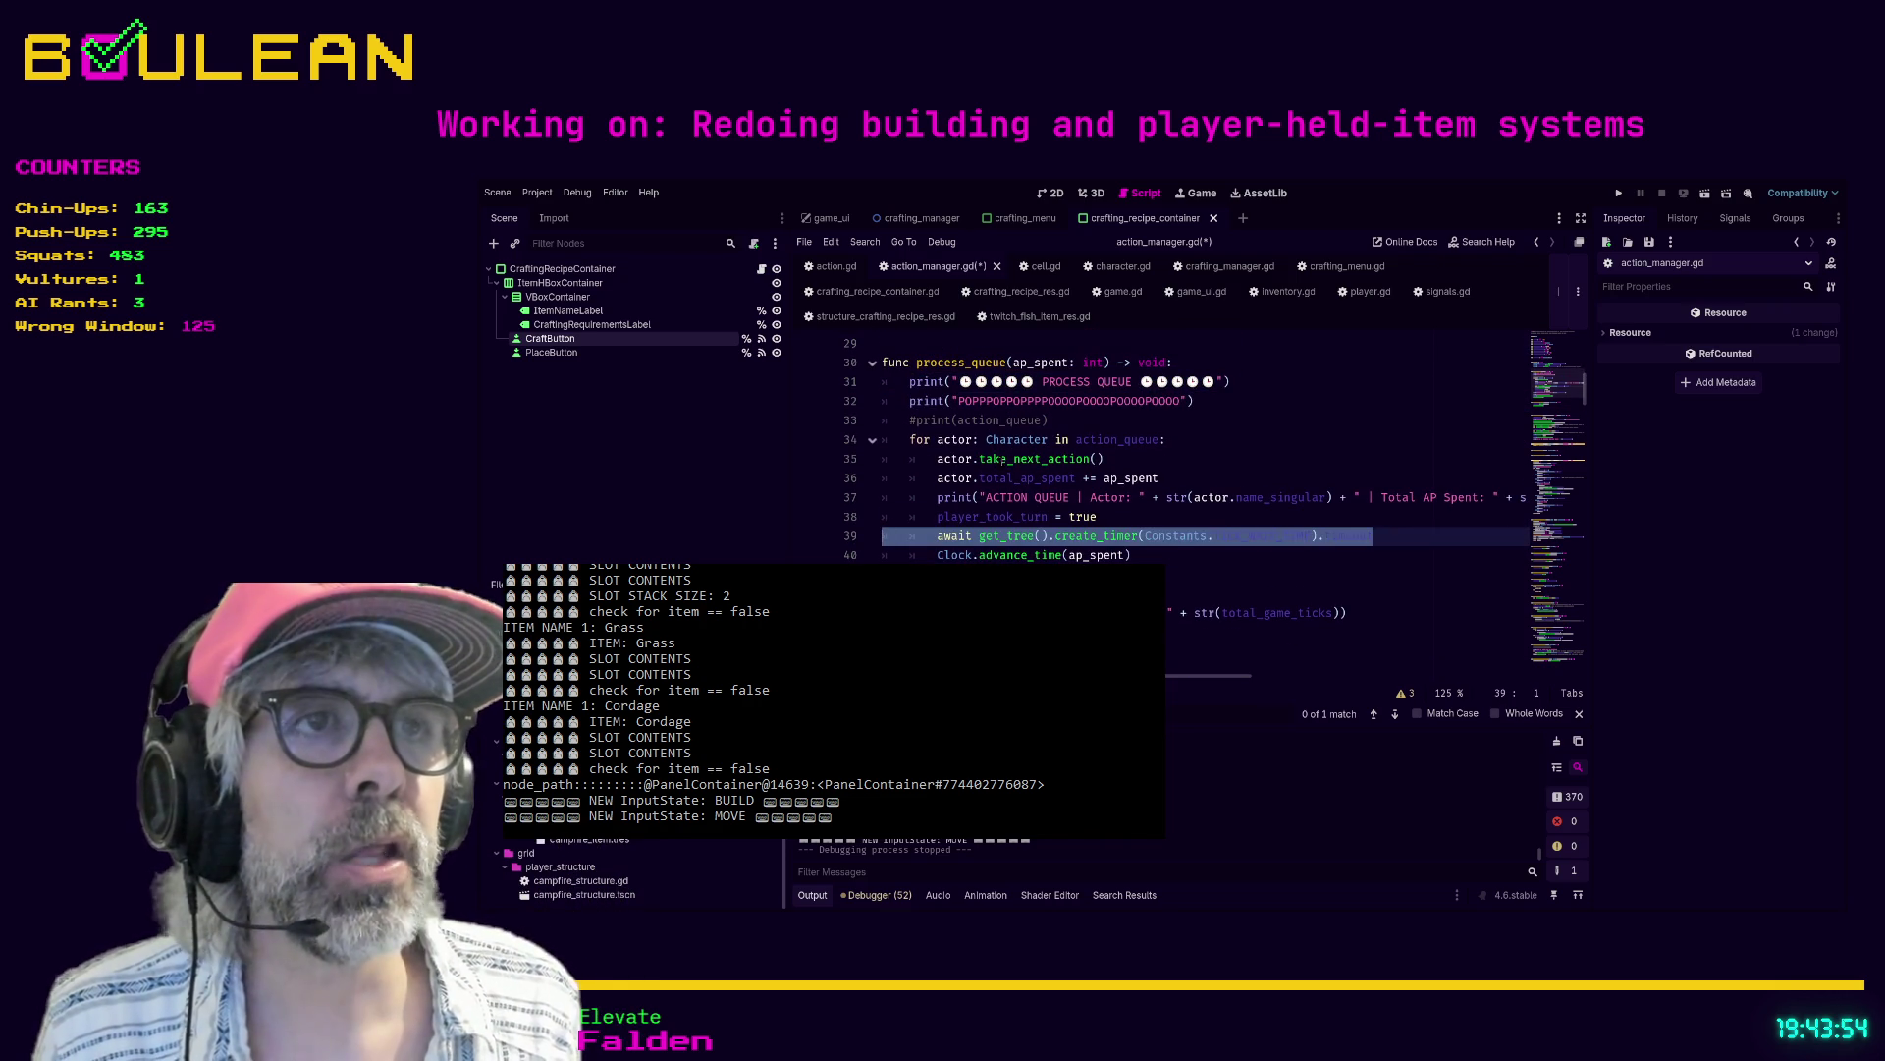
drag(1196, 401, 855, 386)
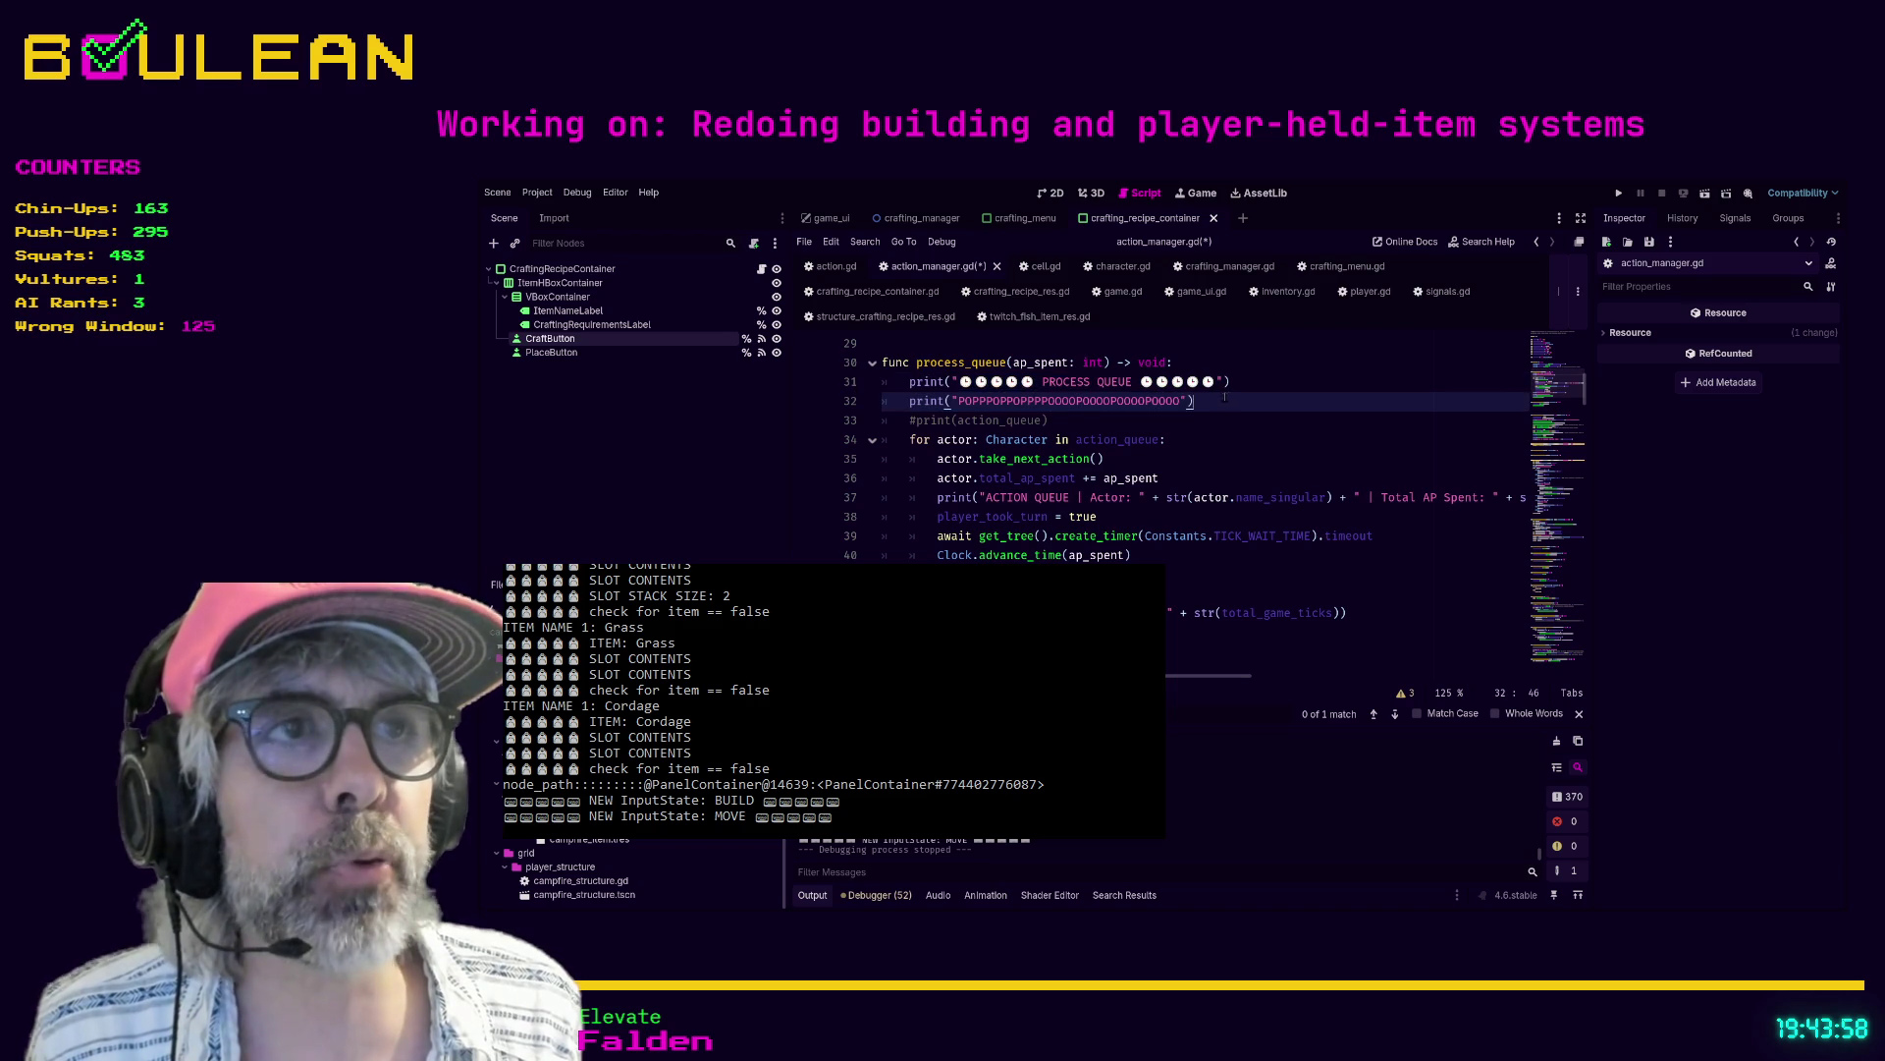
scroll(886, 393, down, 1)
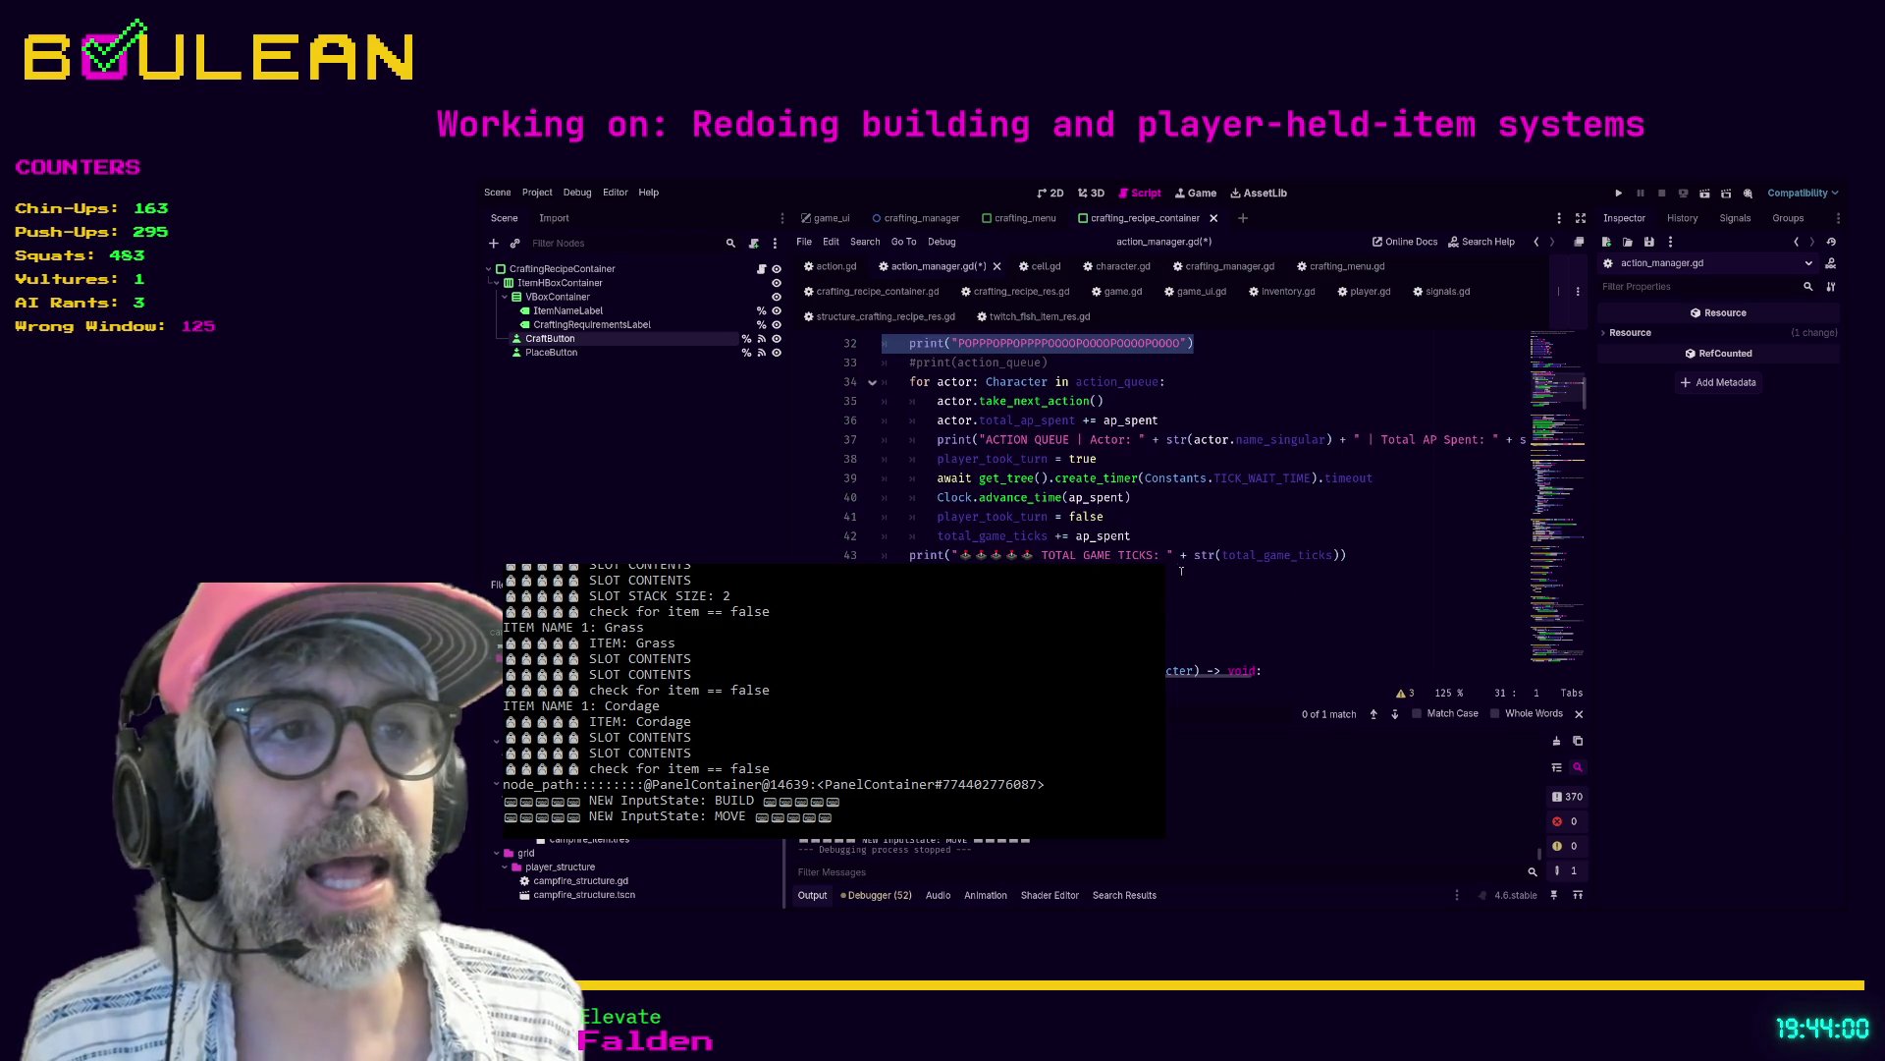
drag(1355, 556, 866, 553)
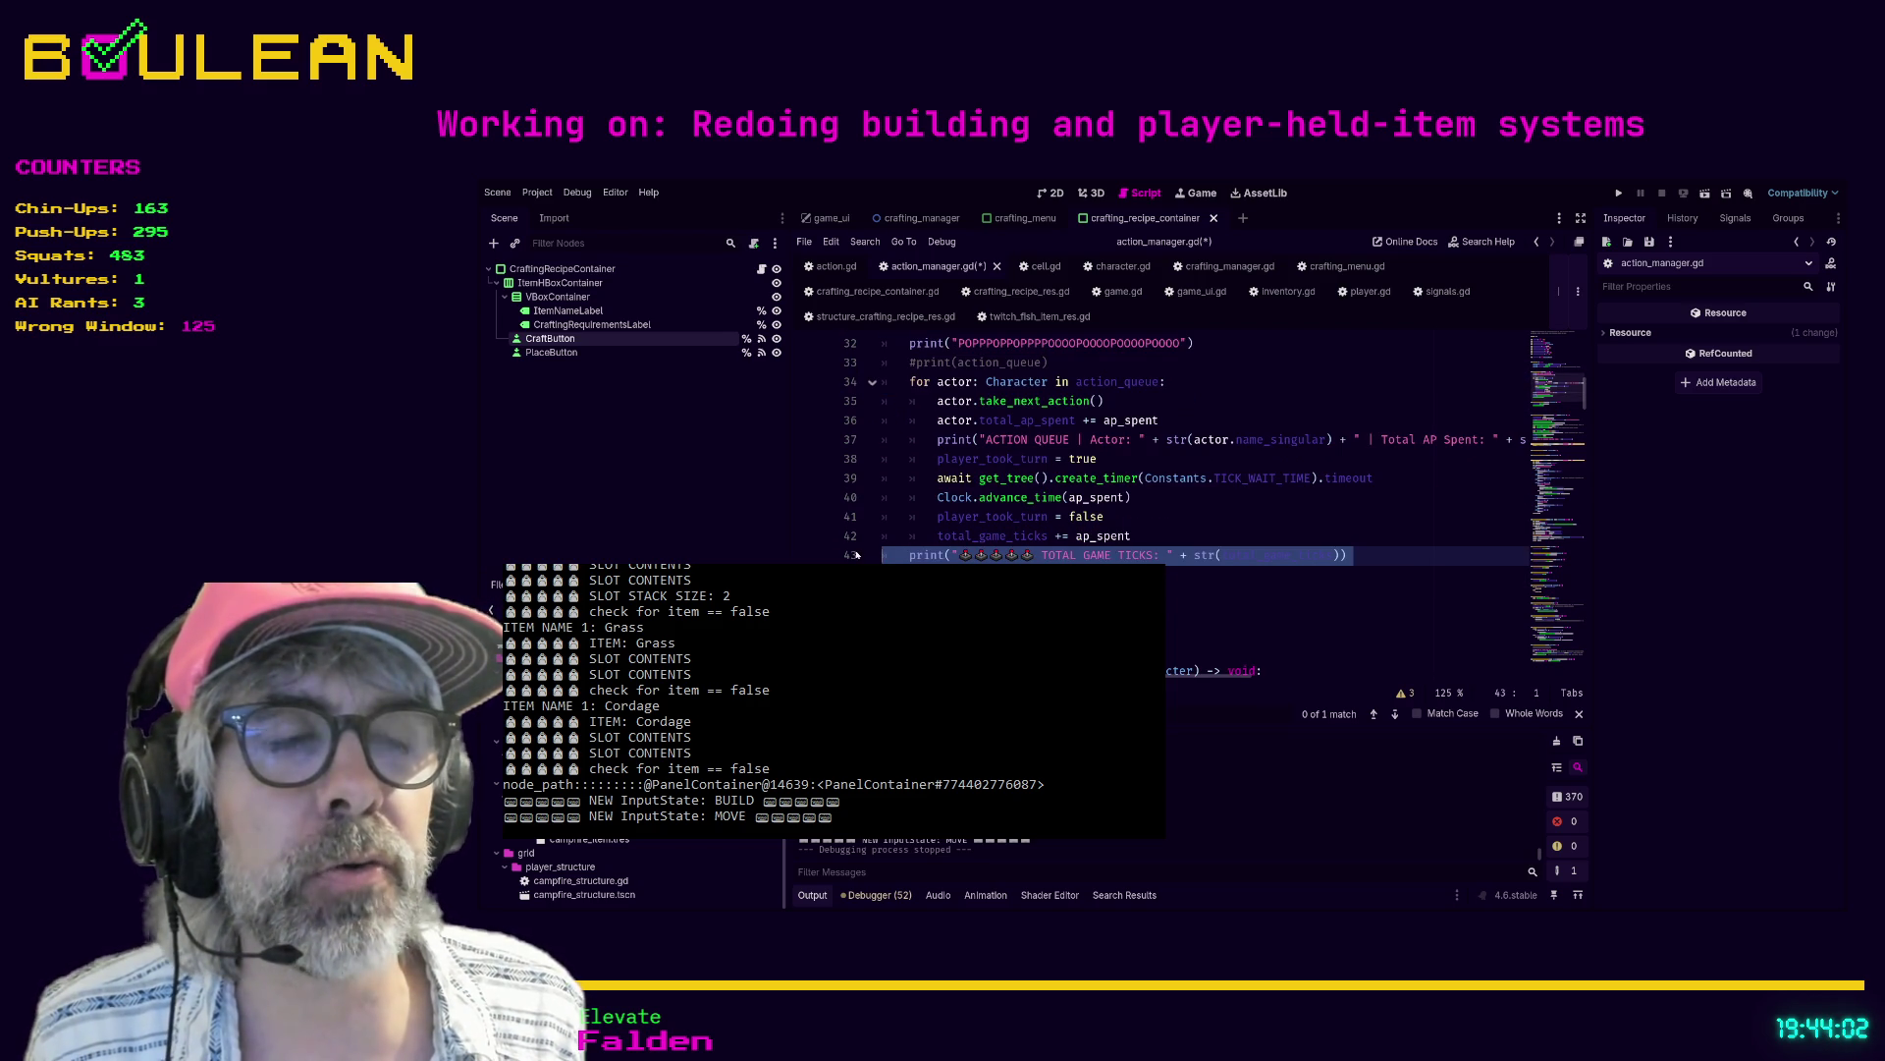
click(1186, 530)
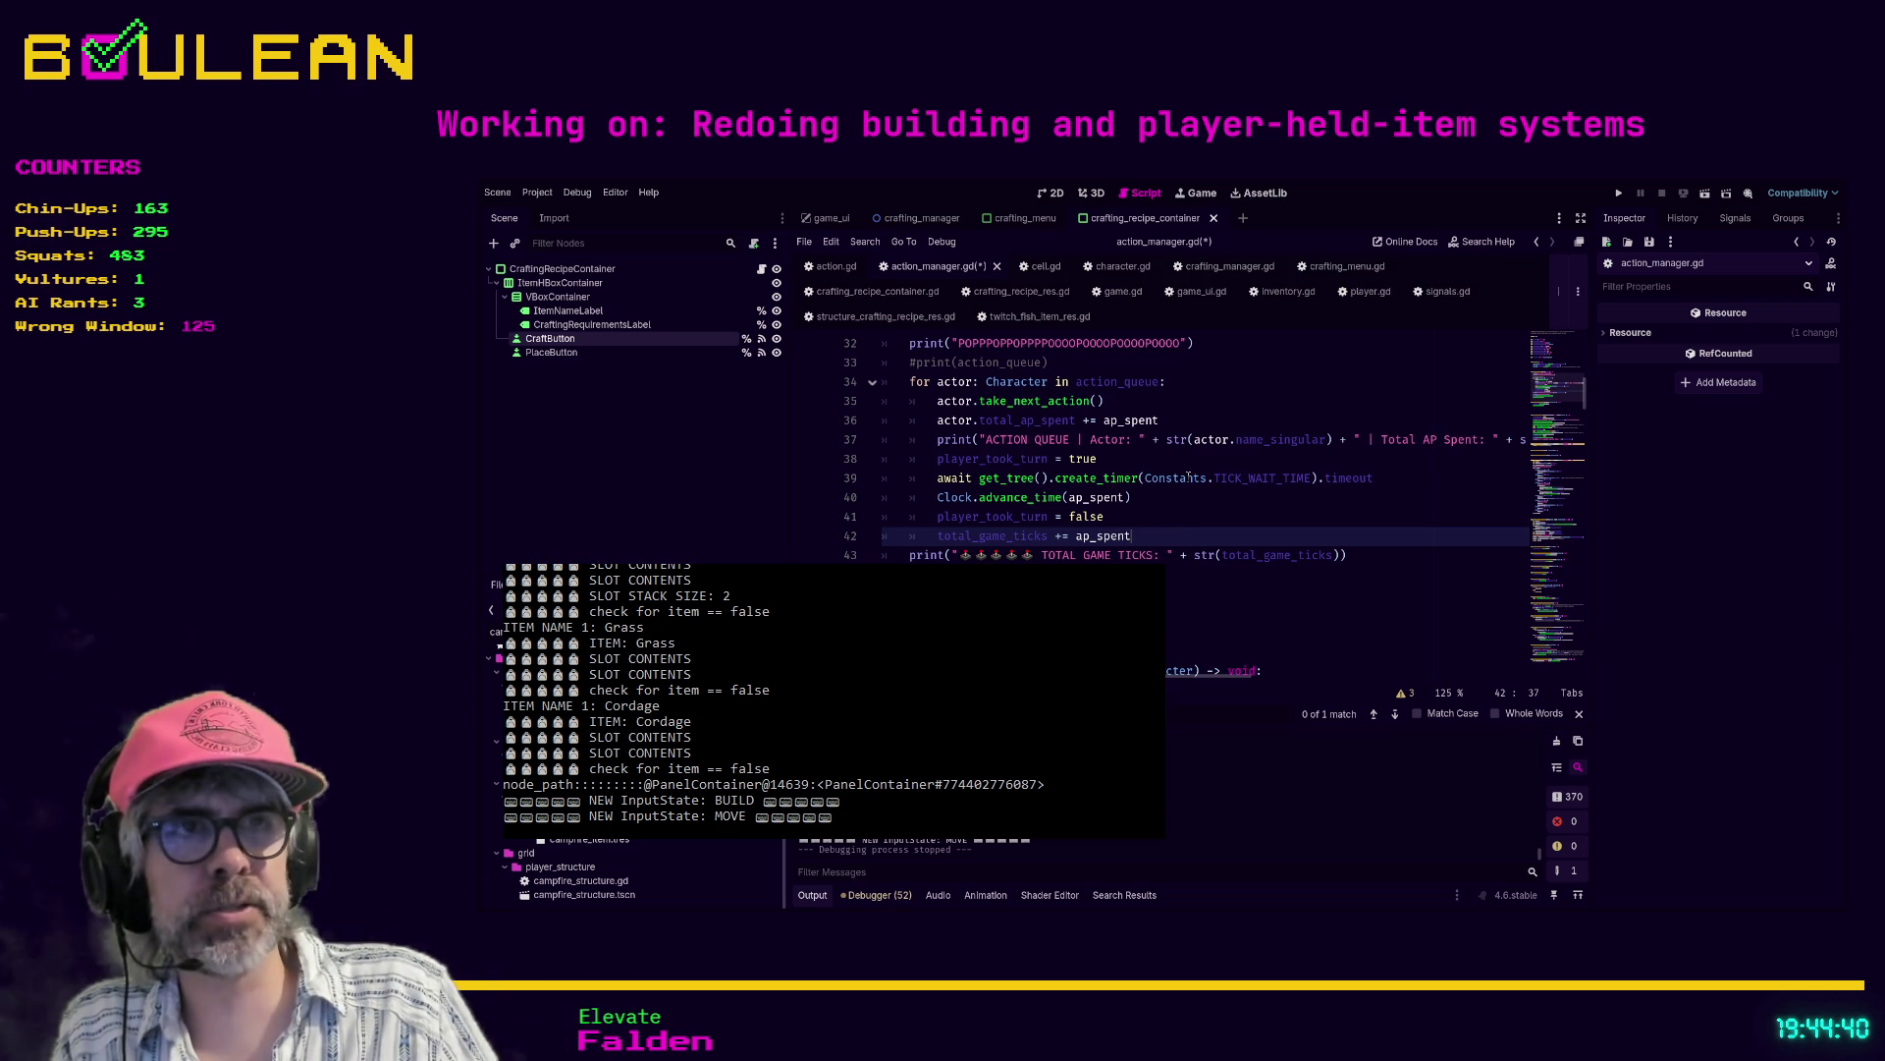
click(1188, 477)
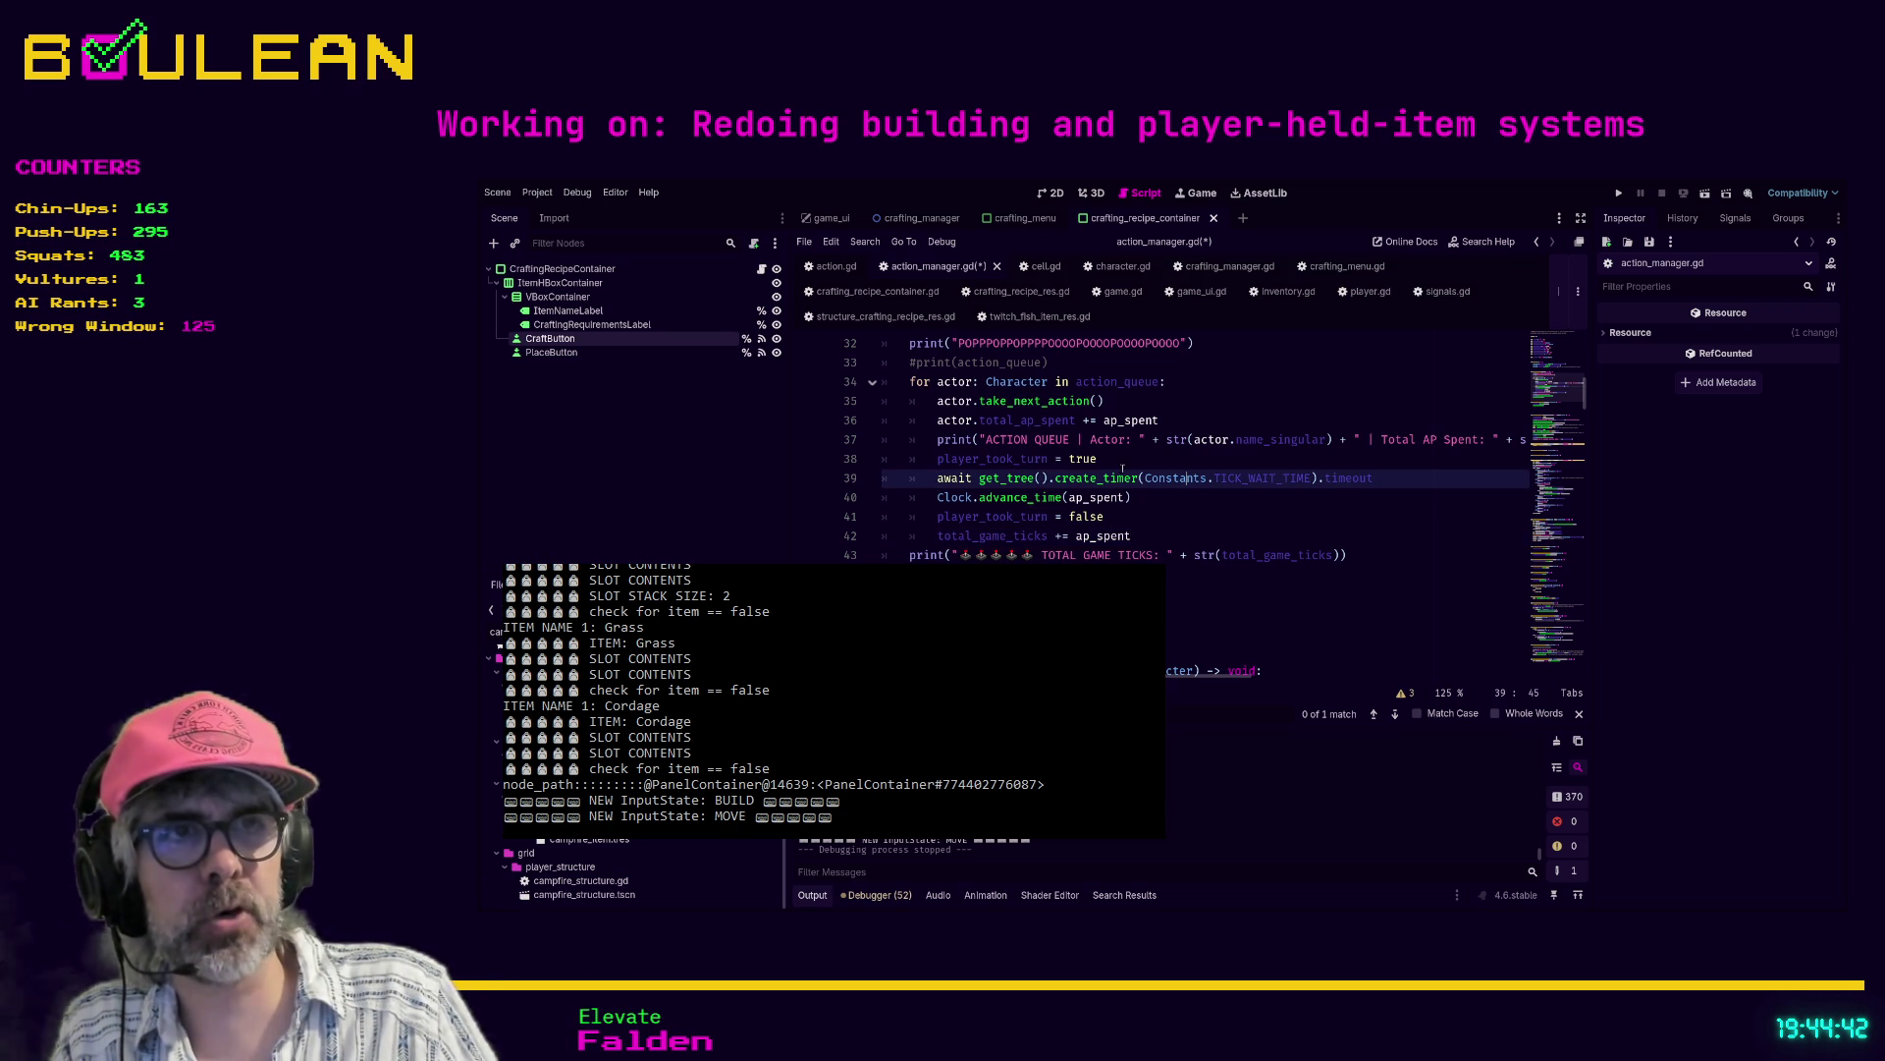
- Show the debugger panel and inspect the await timer line 39 inside process_queue's loop
click(883, 896)
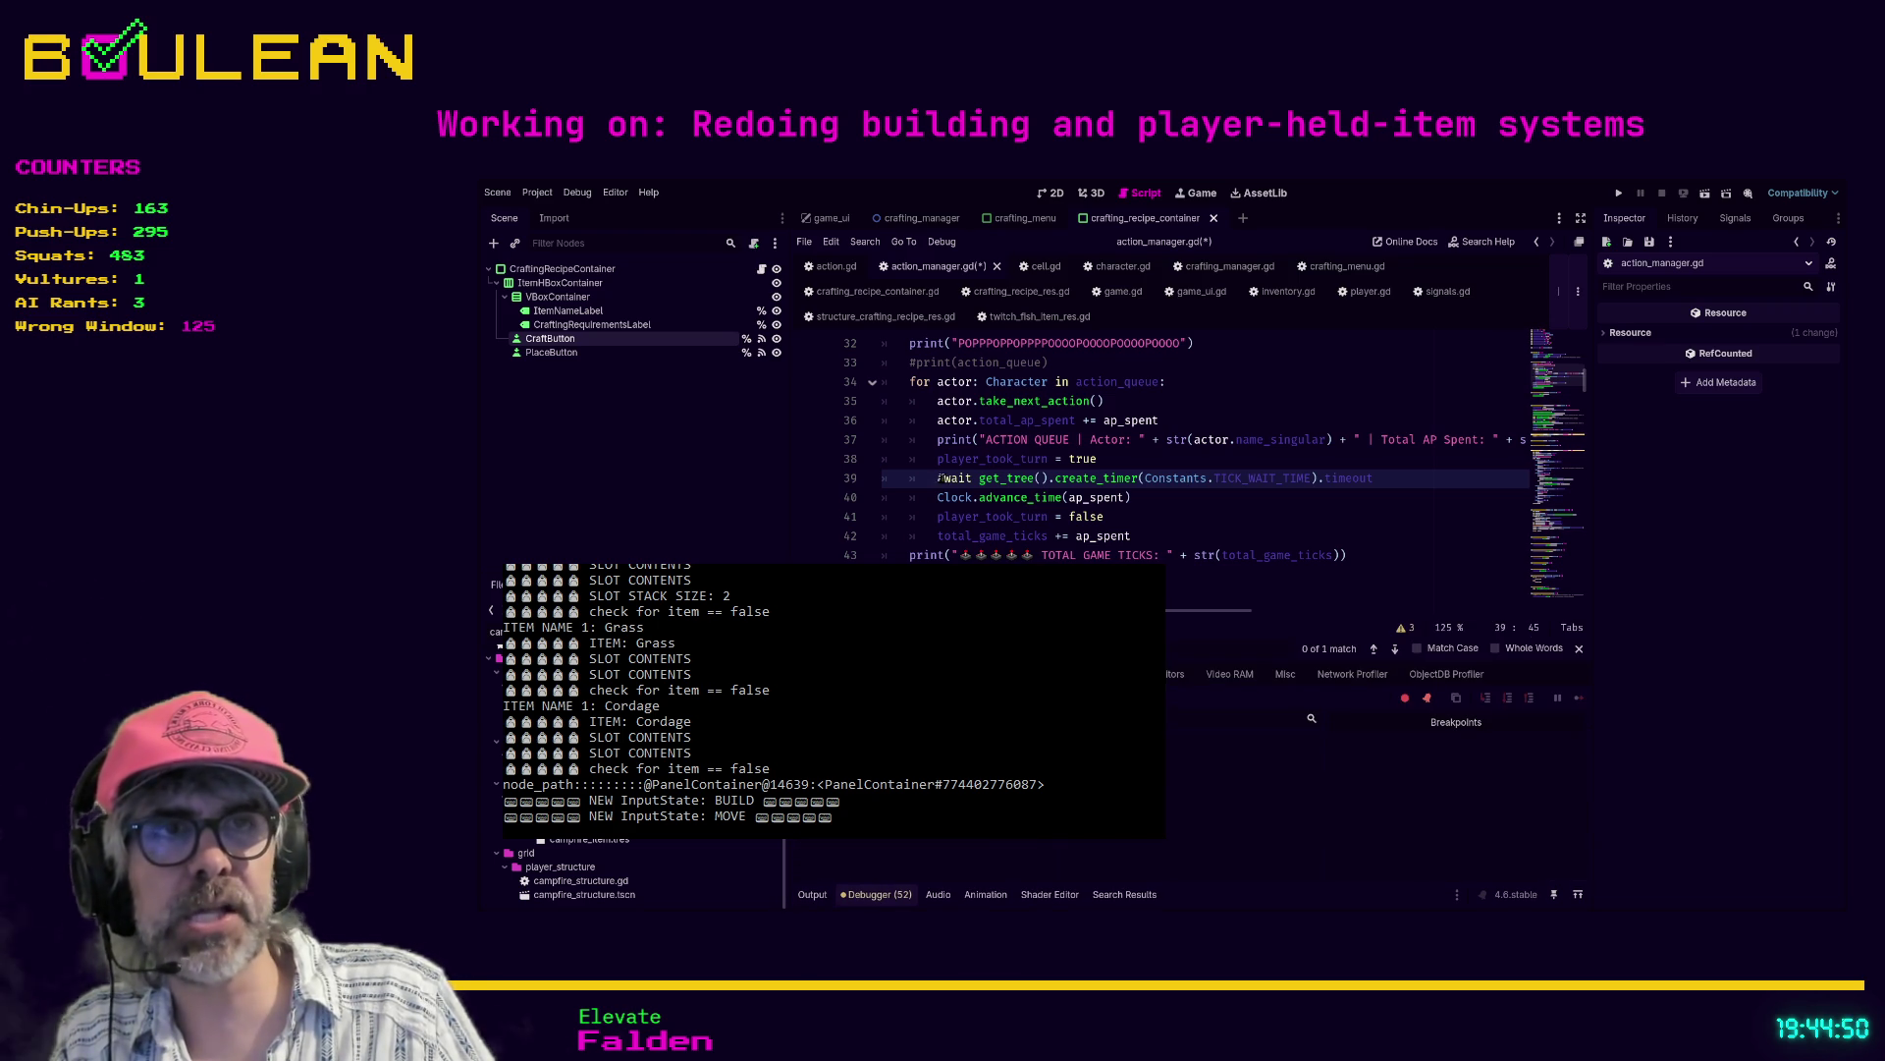
drag(938, 479, 1404, 481)
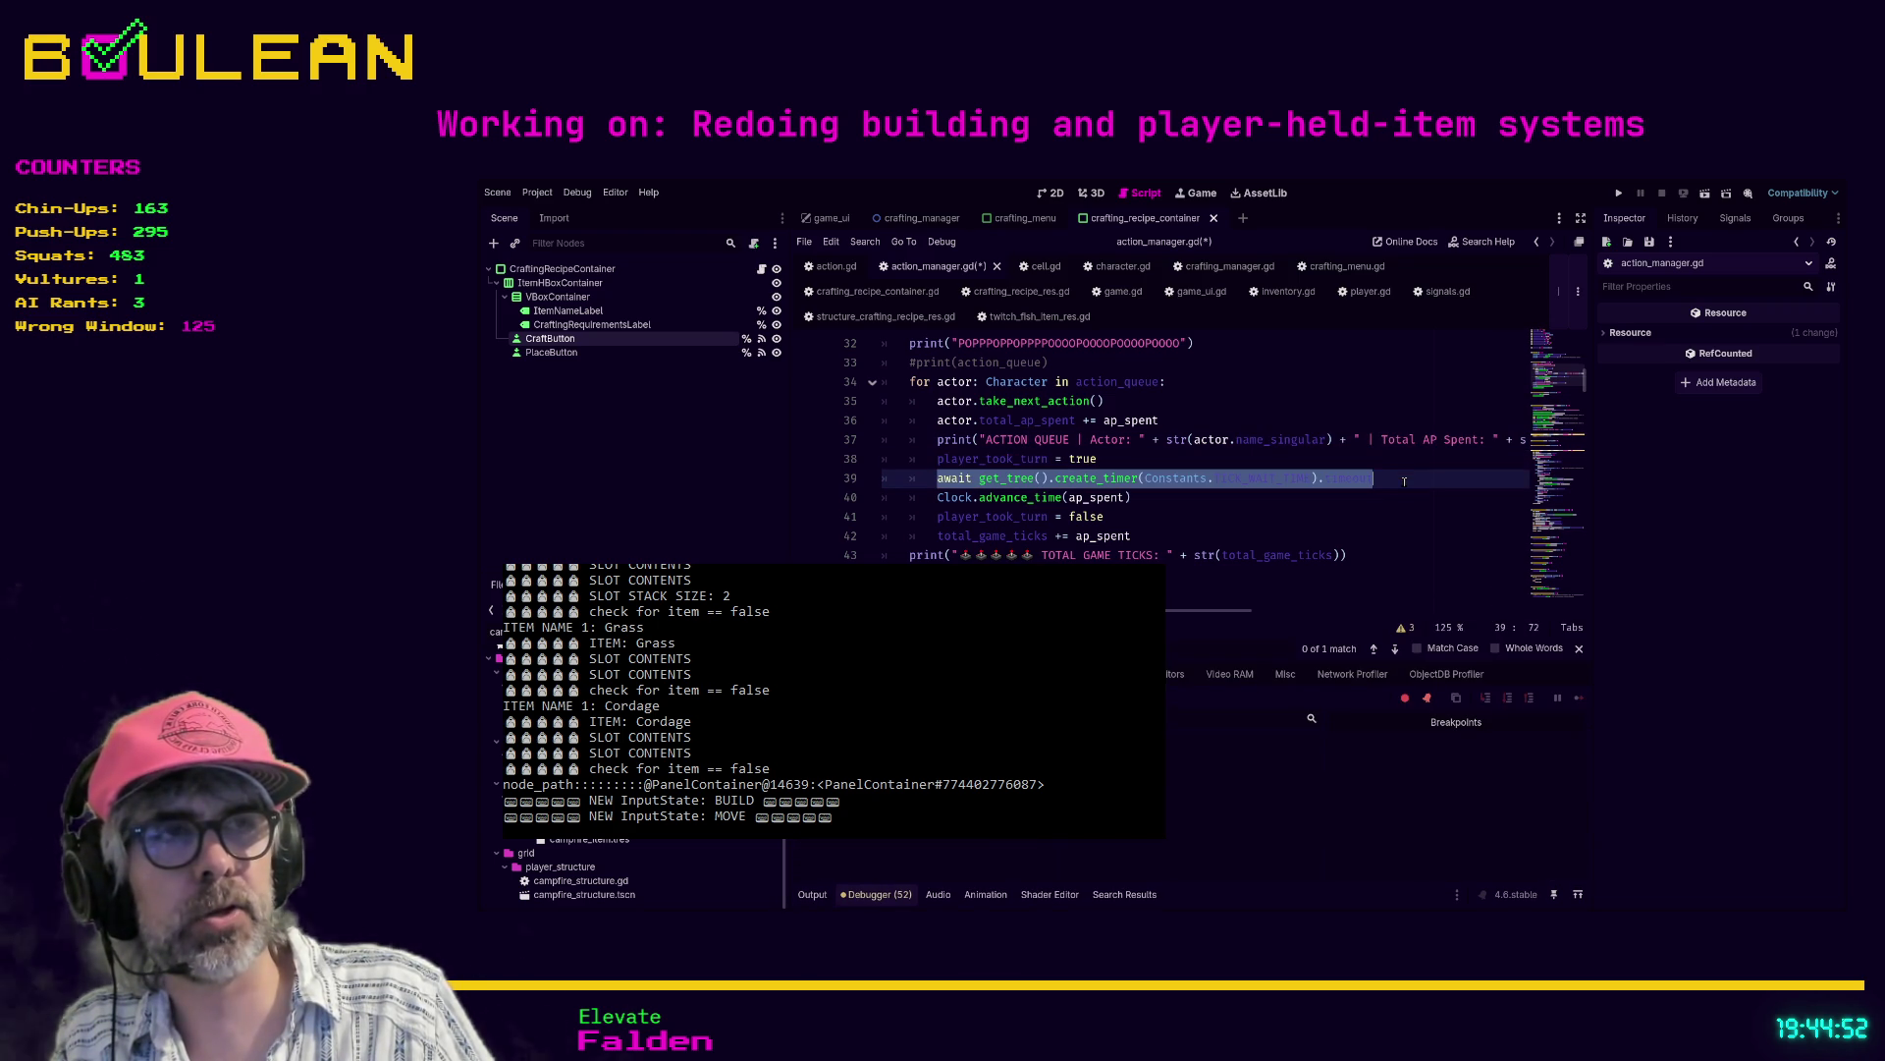
click(1402, 481)
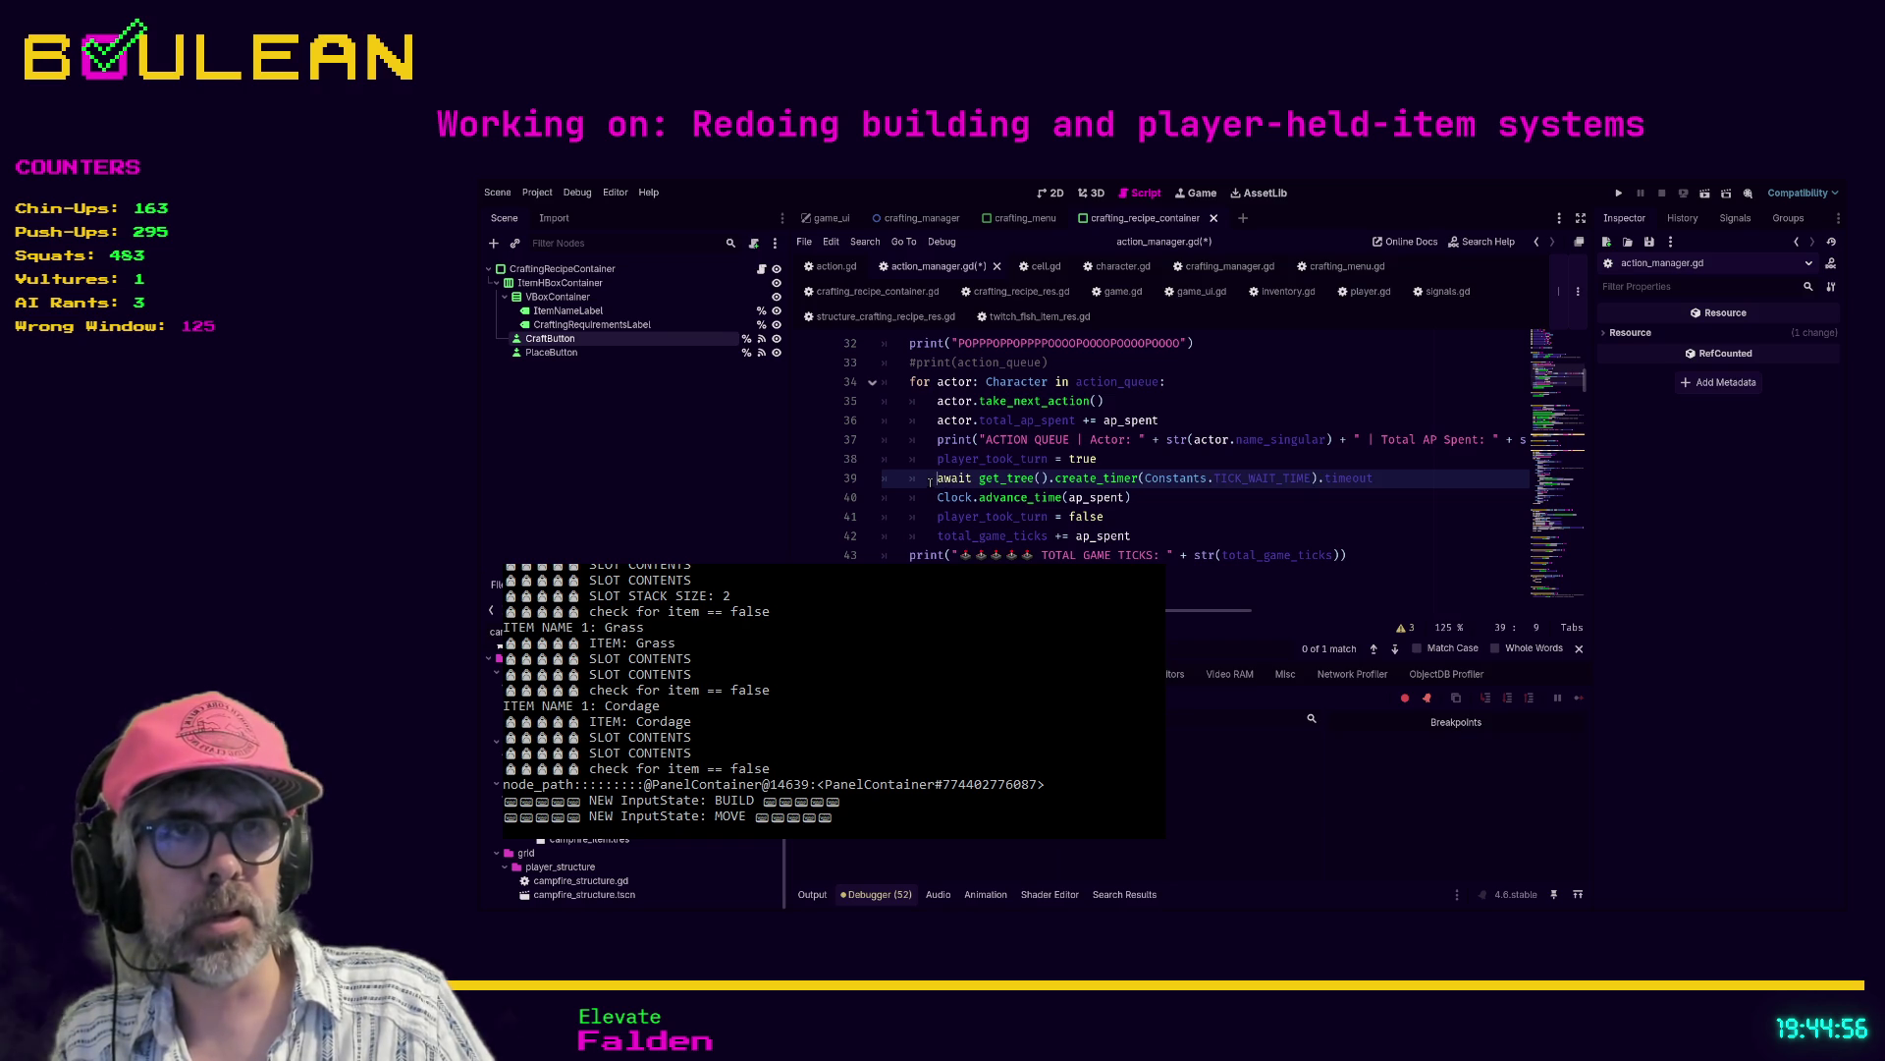
drag(933, 479, 1411, 477)
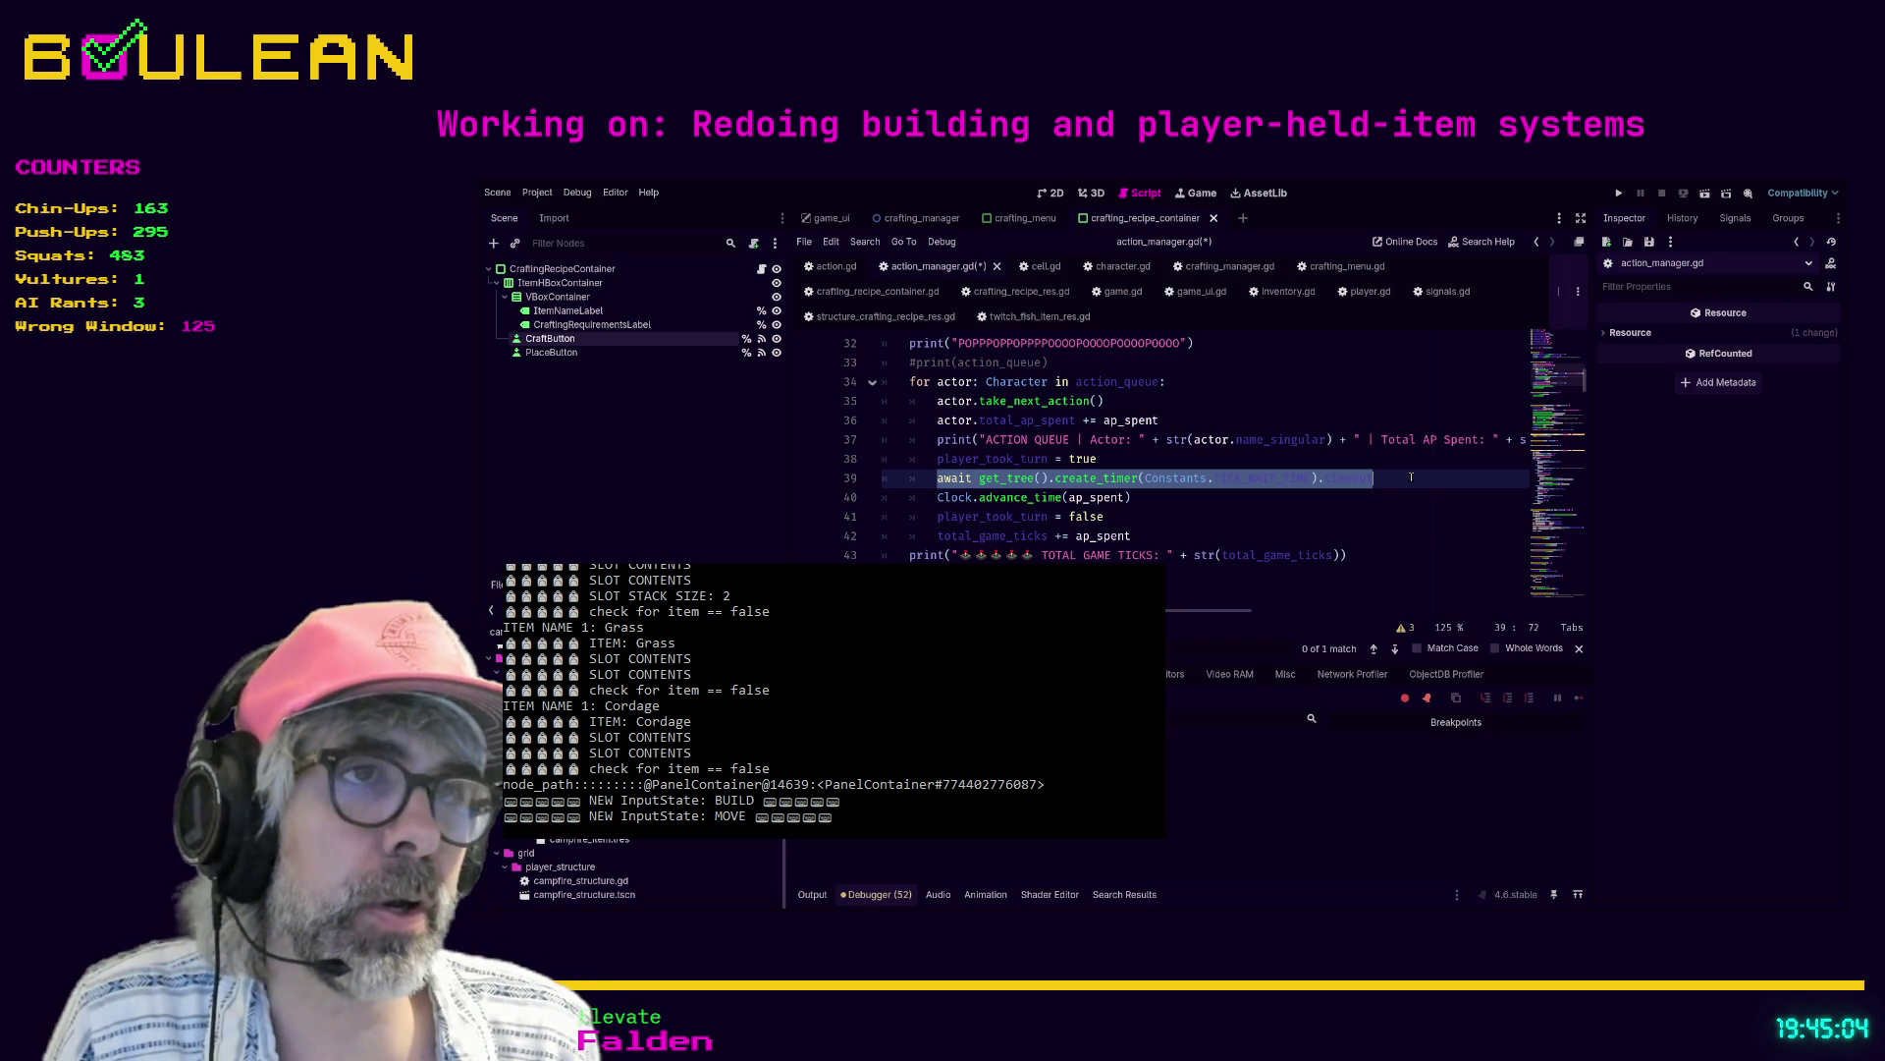
click(1411, 477)
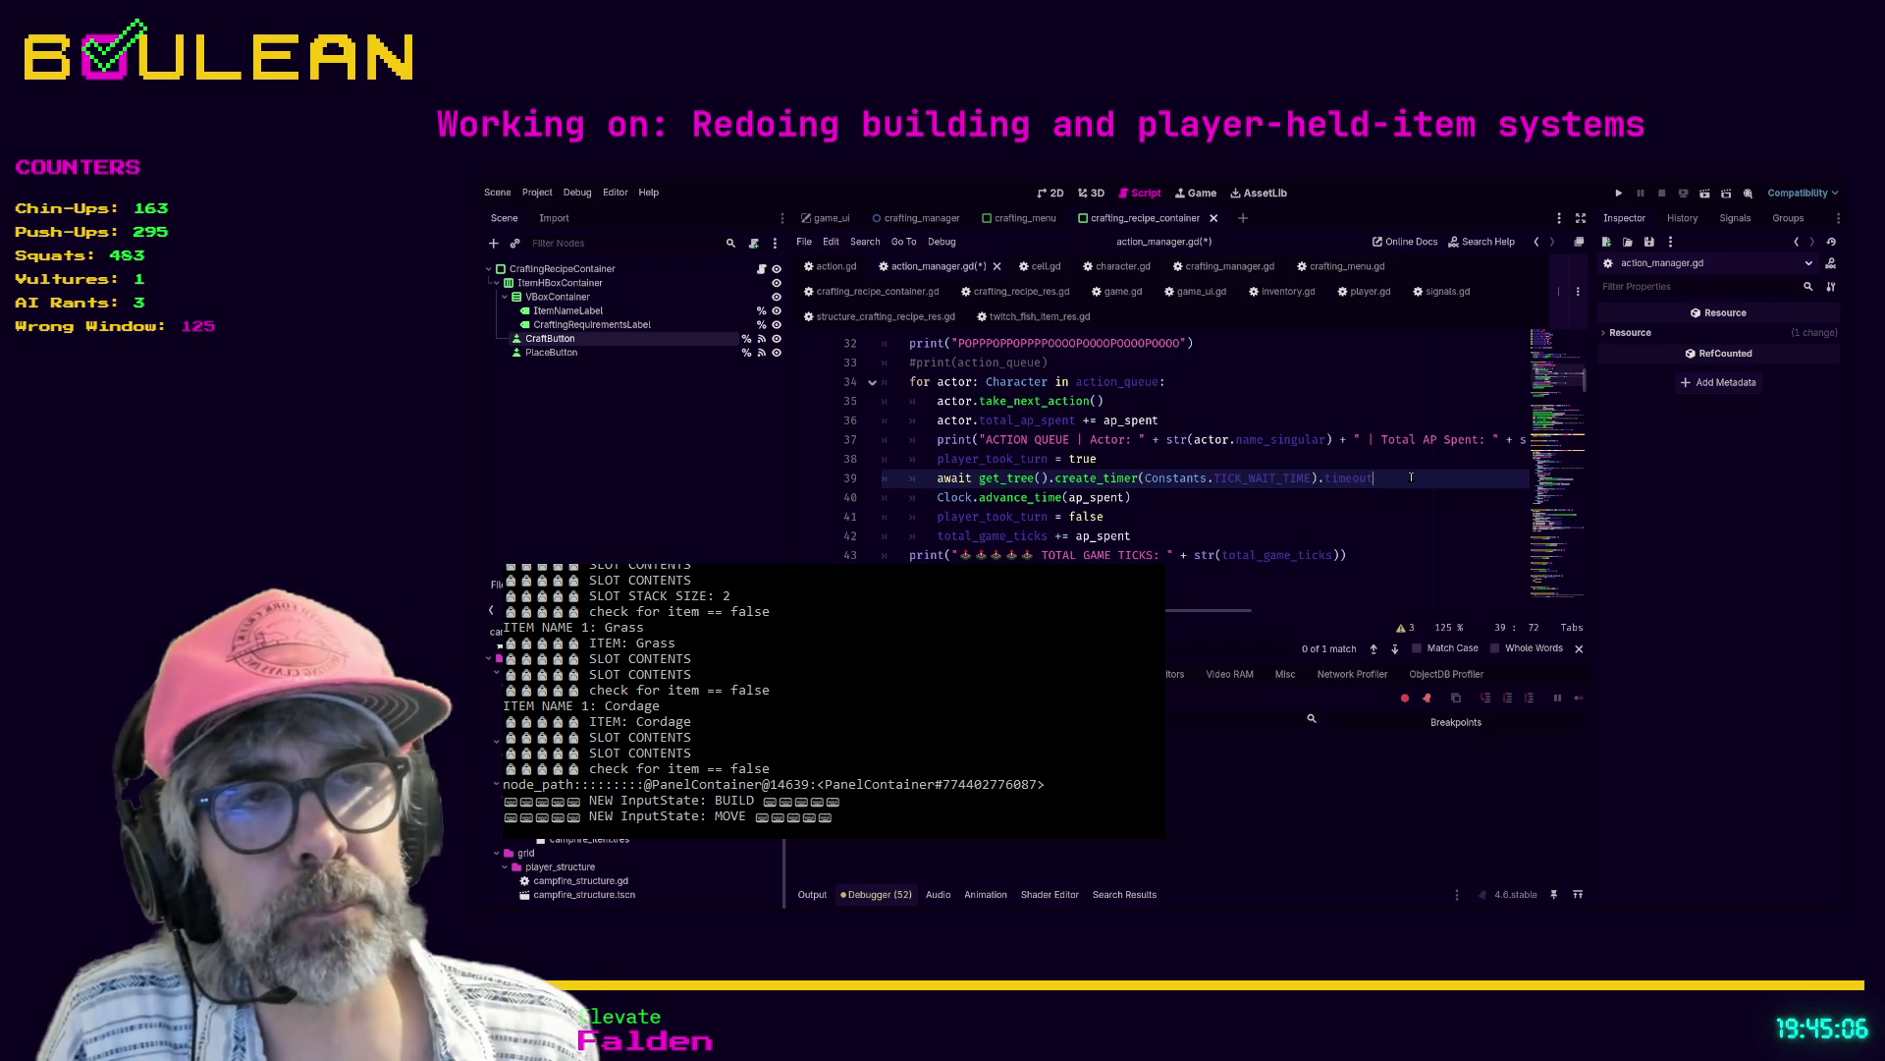
click(927, 476)
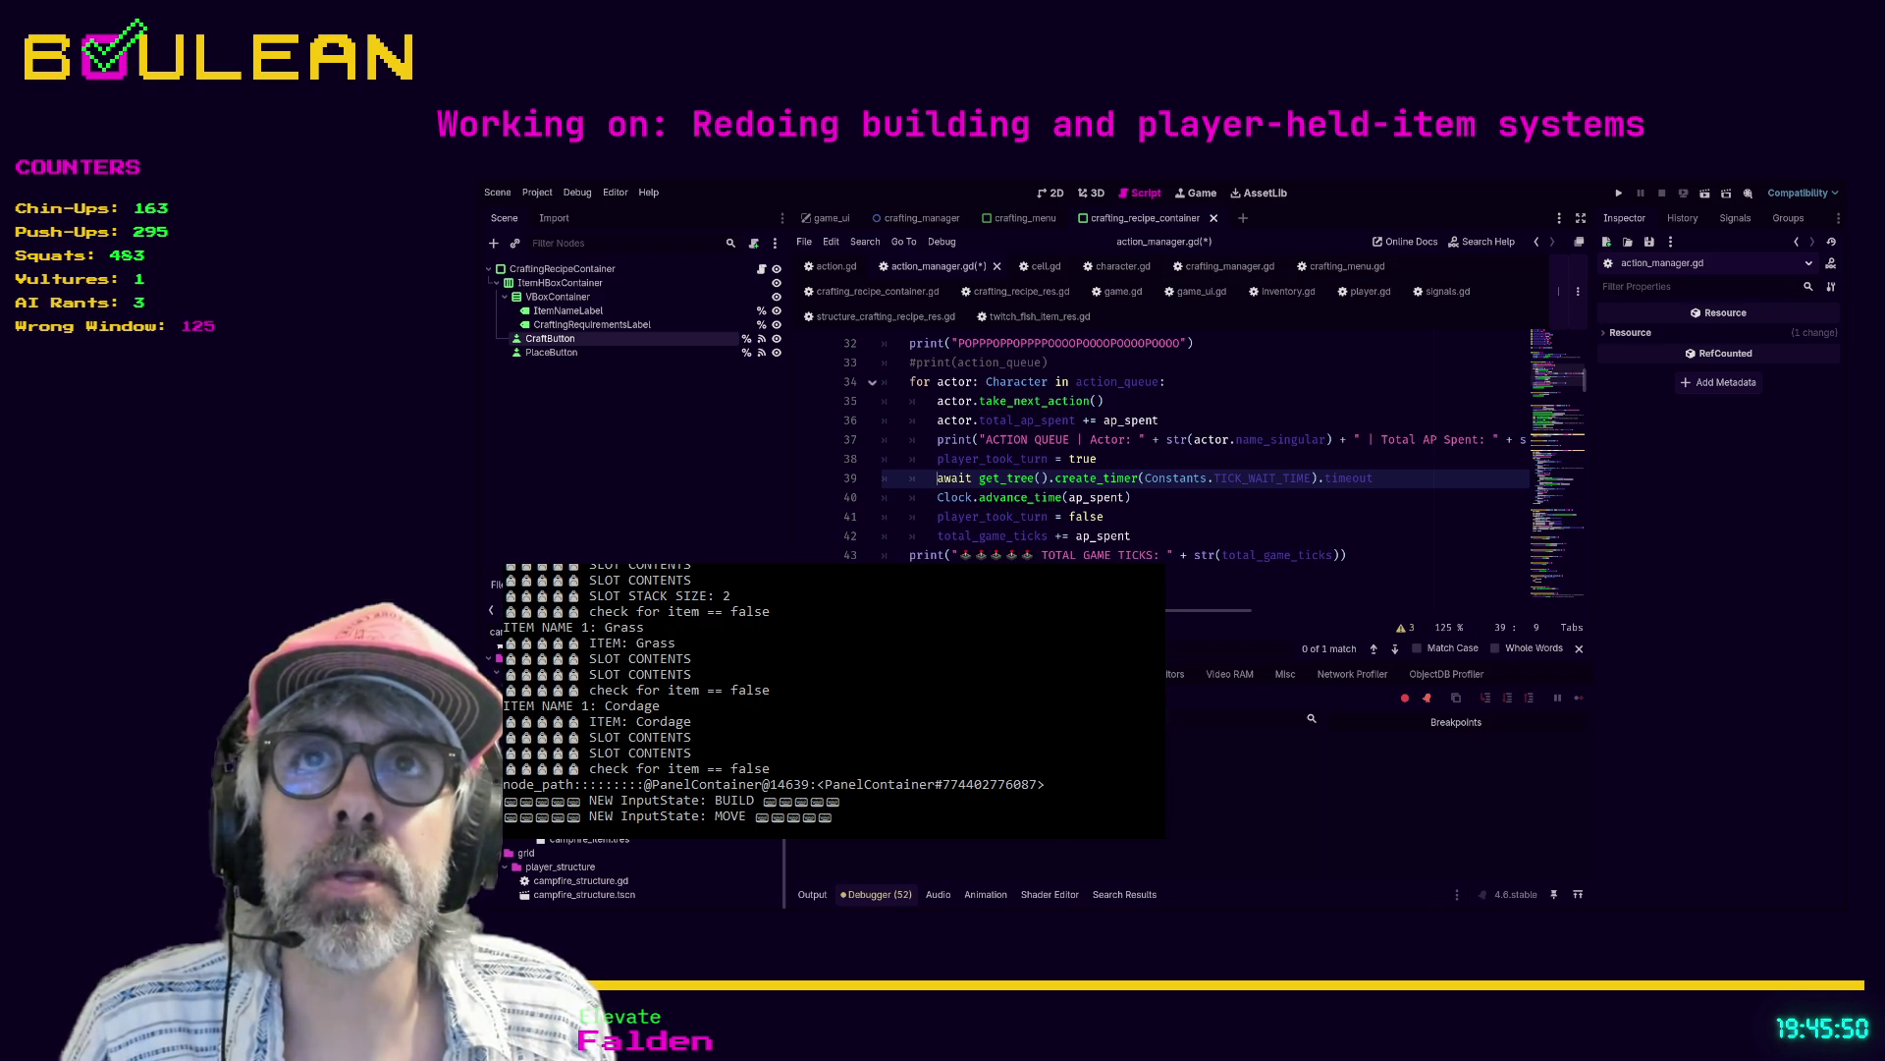
- Prefix the PROCESS QUEUE and second print messages with 1 and 2, adding a blank line before the loop
scroll(1192, 423, up, 1)
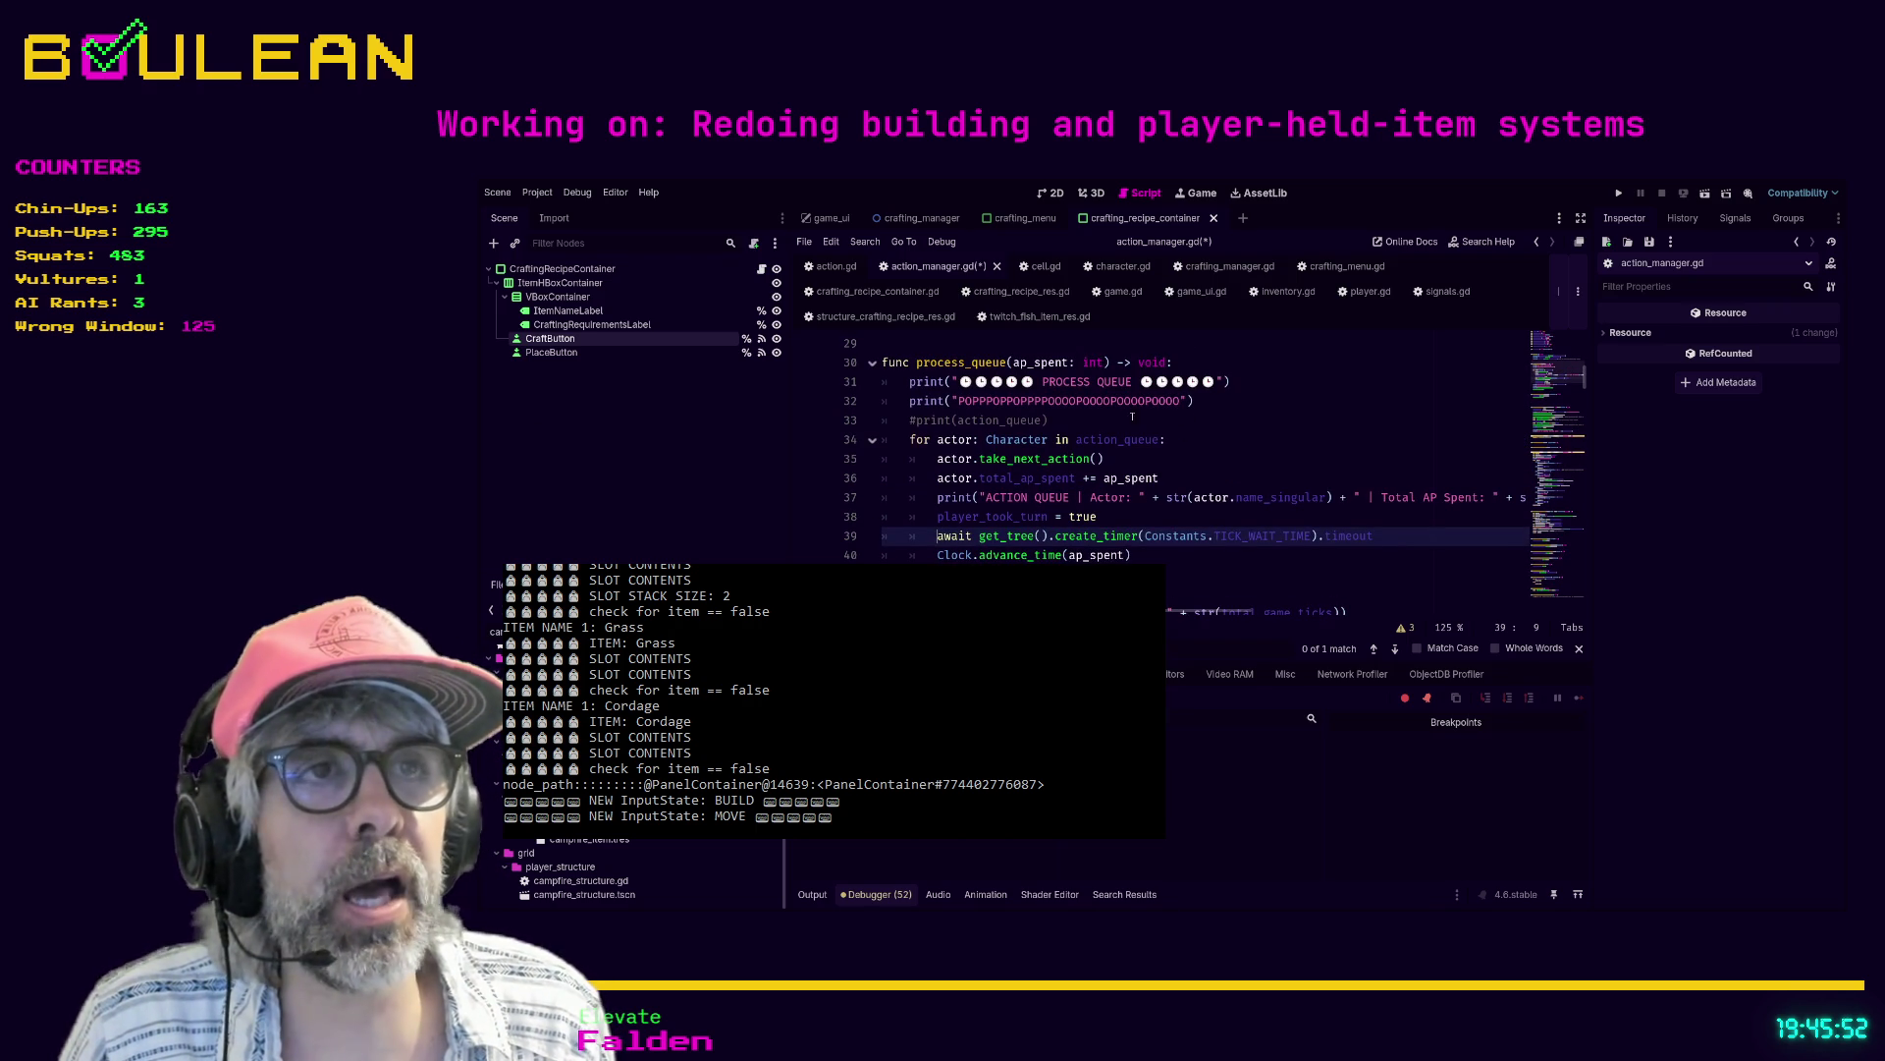
click(898, 381)
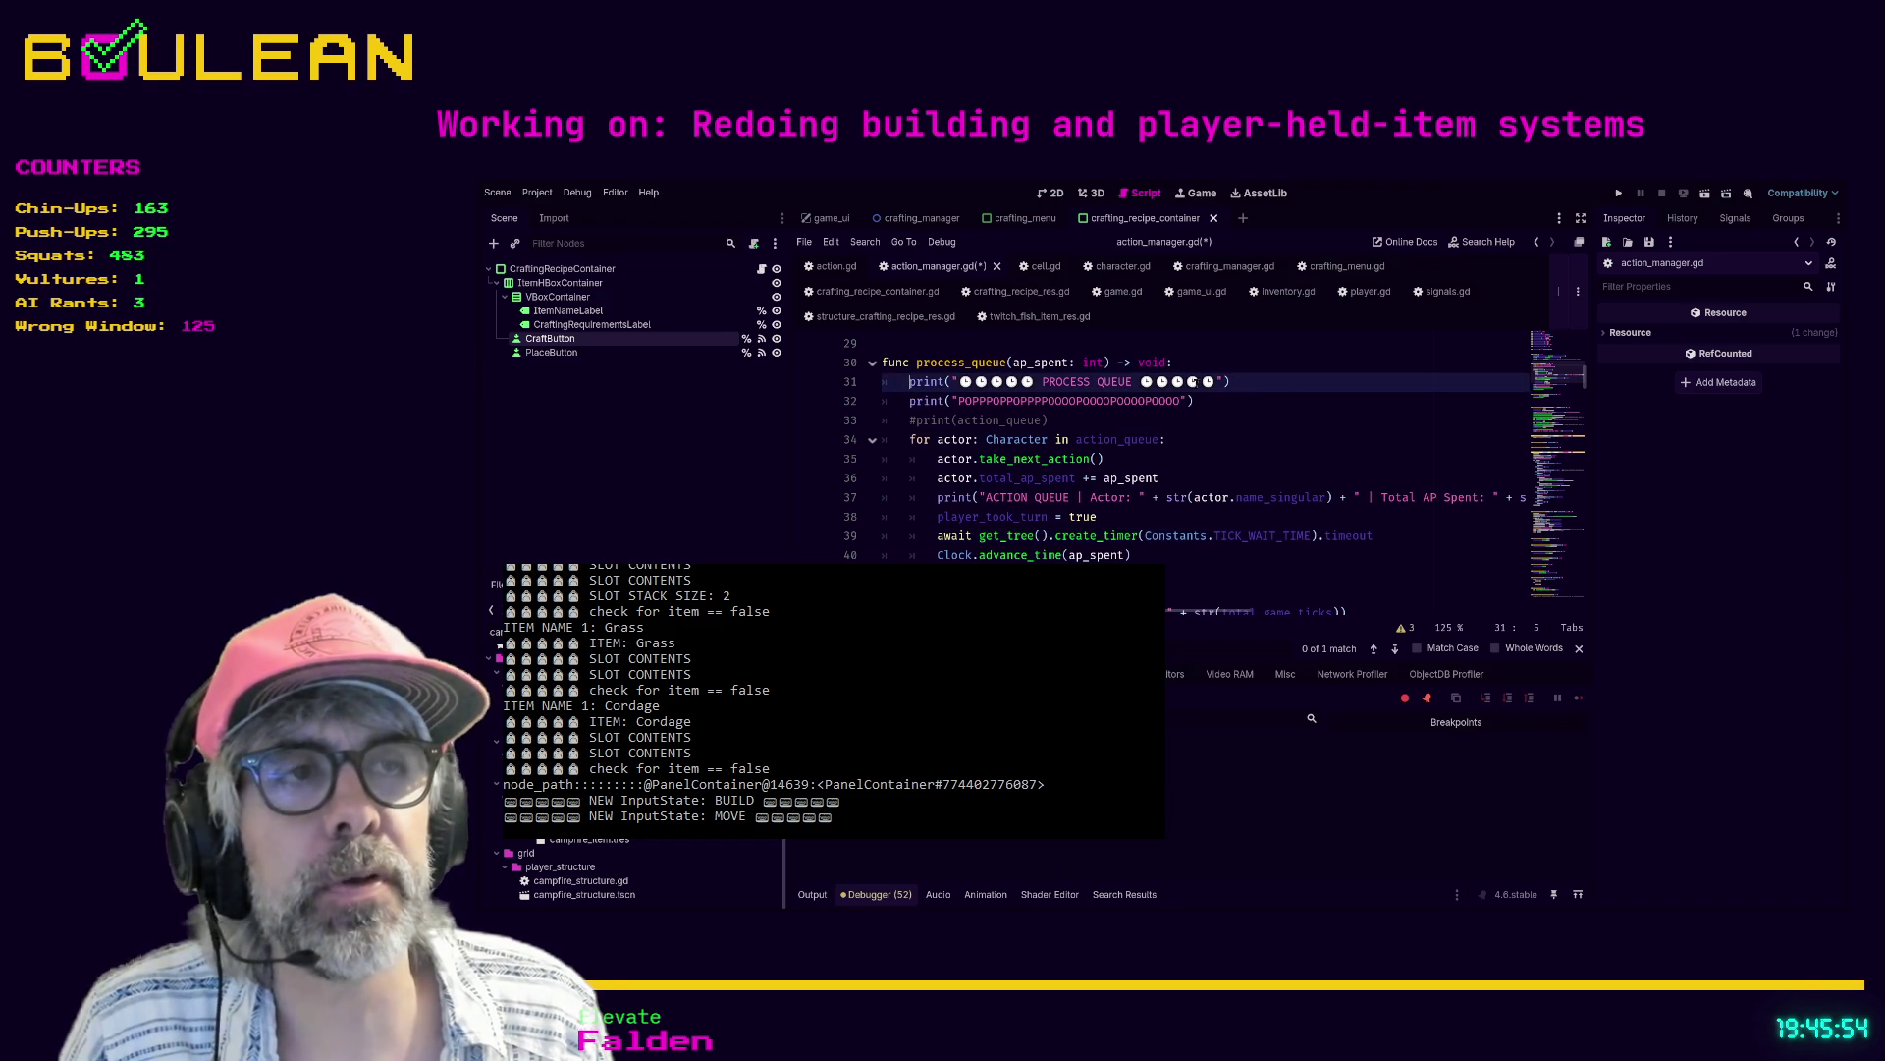
click(1174, 401)
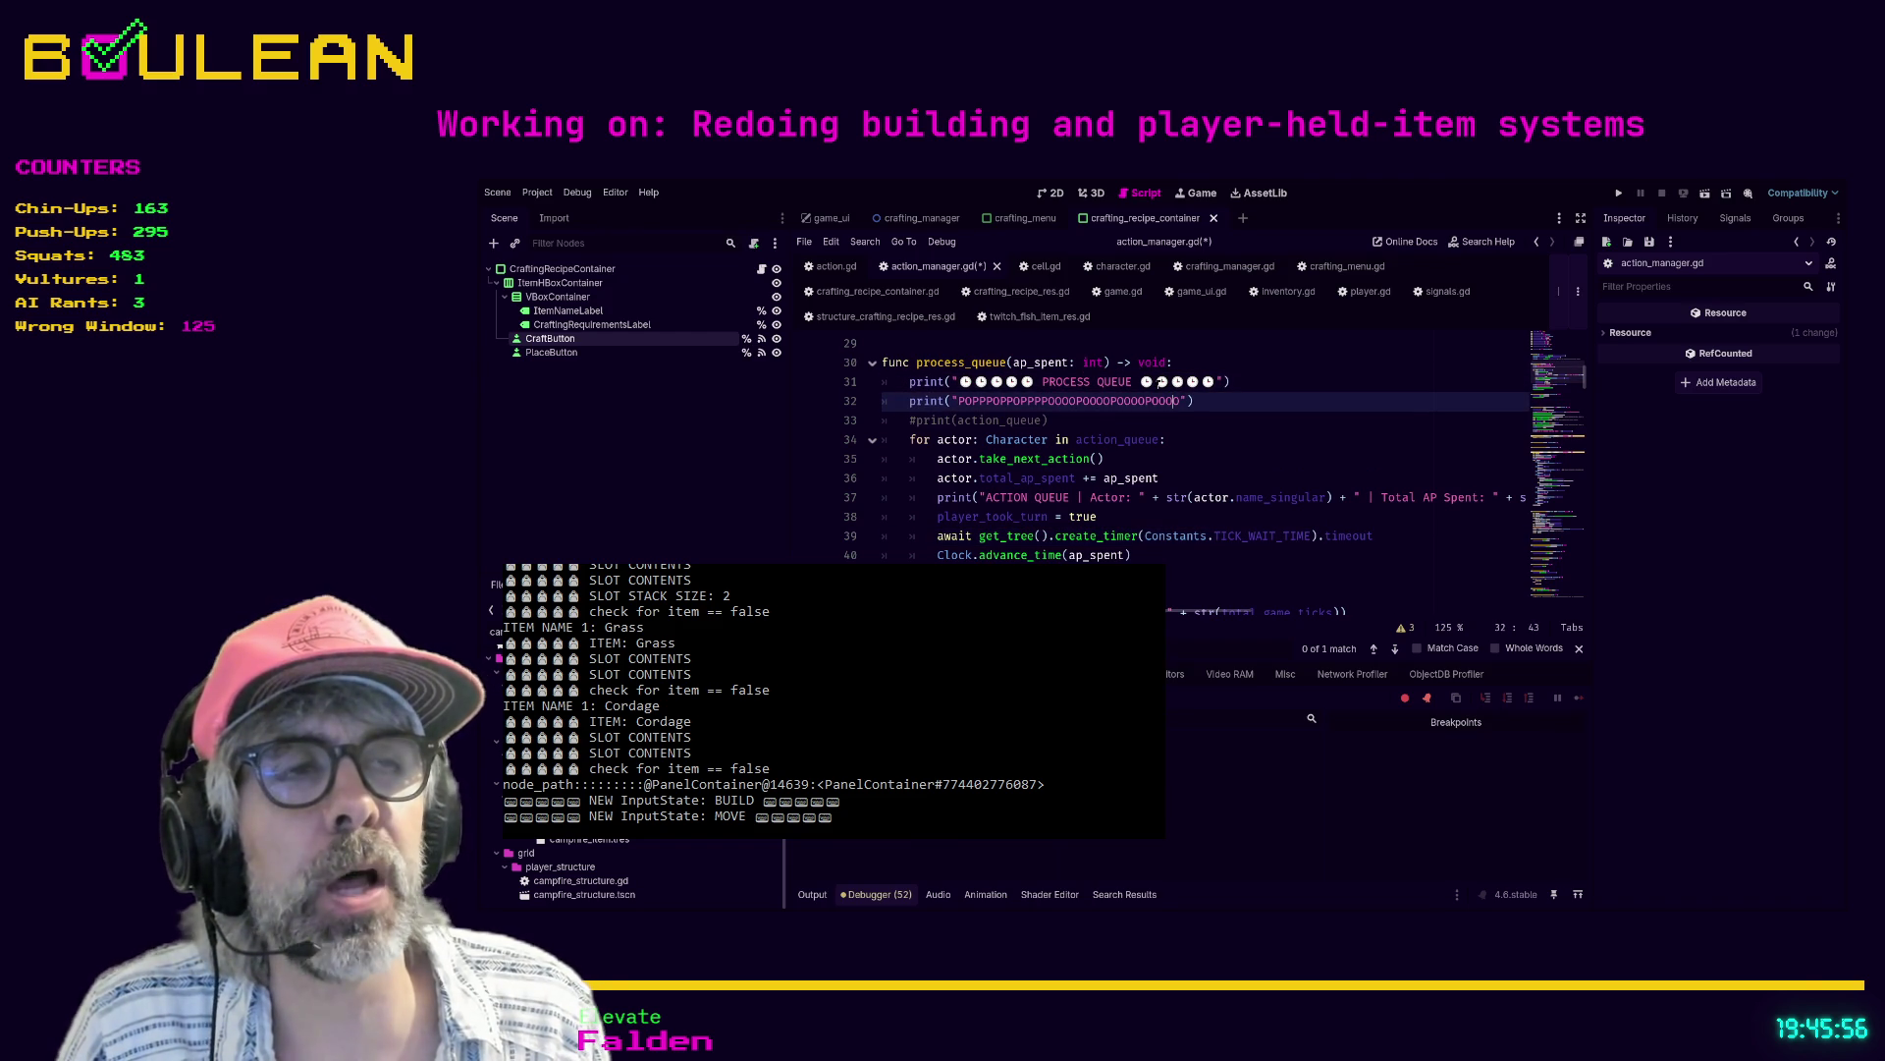
click(1152, 381)
click(962, 381)
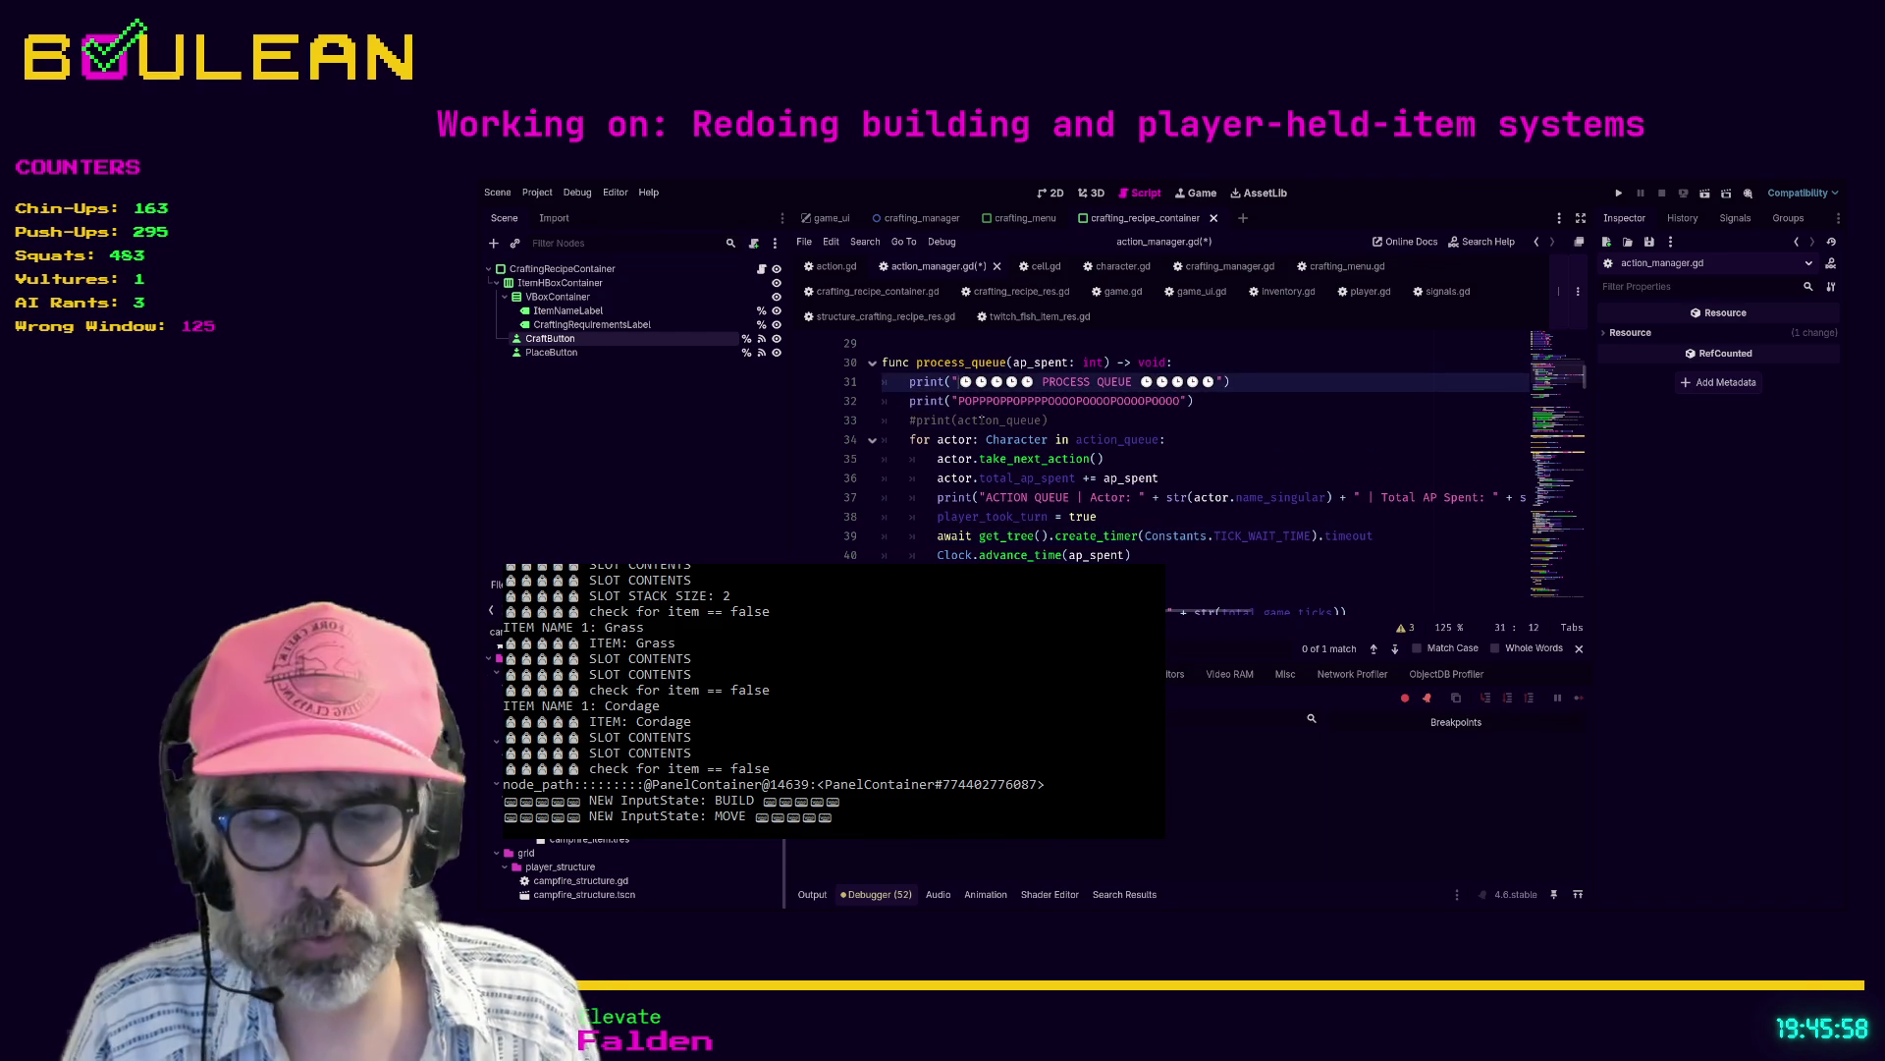
text(1)
key(Down)
key(Left)
key(Left)
text(2)
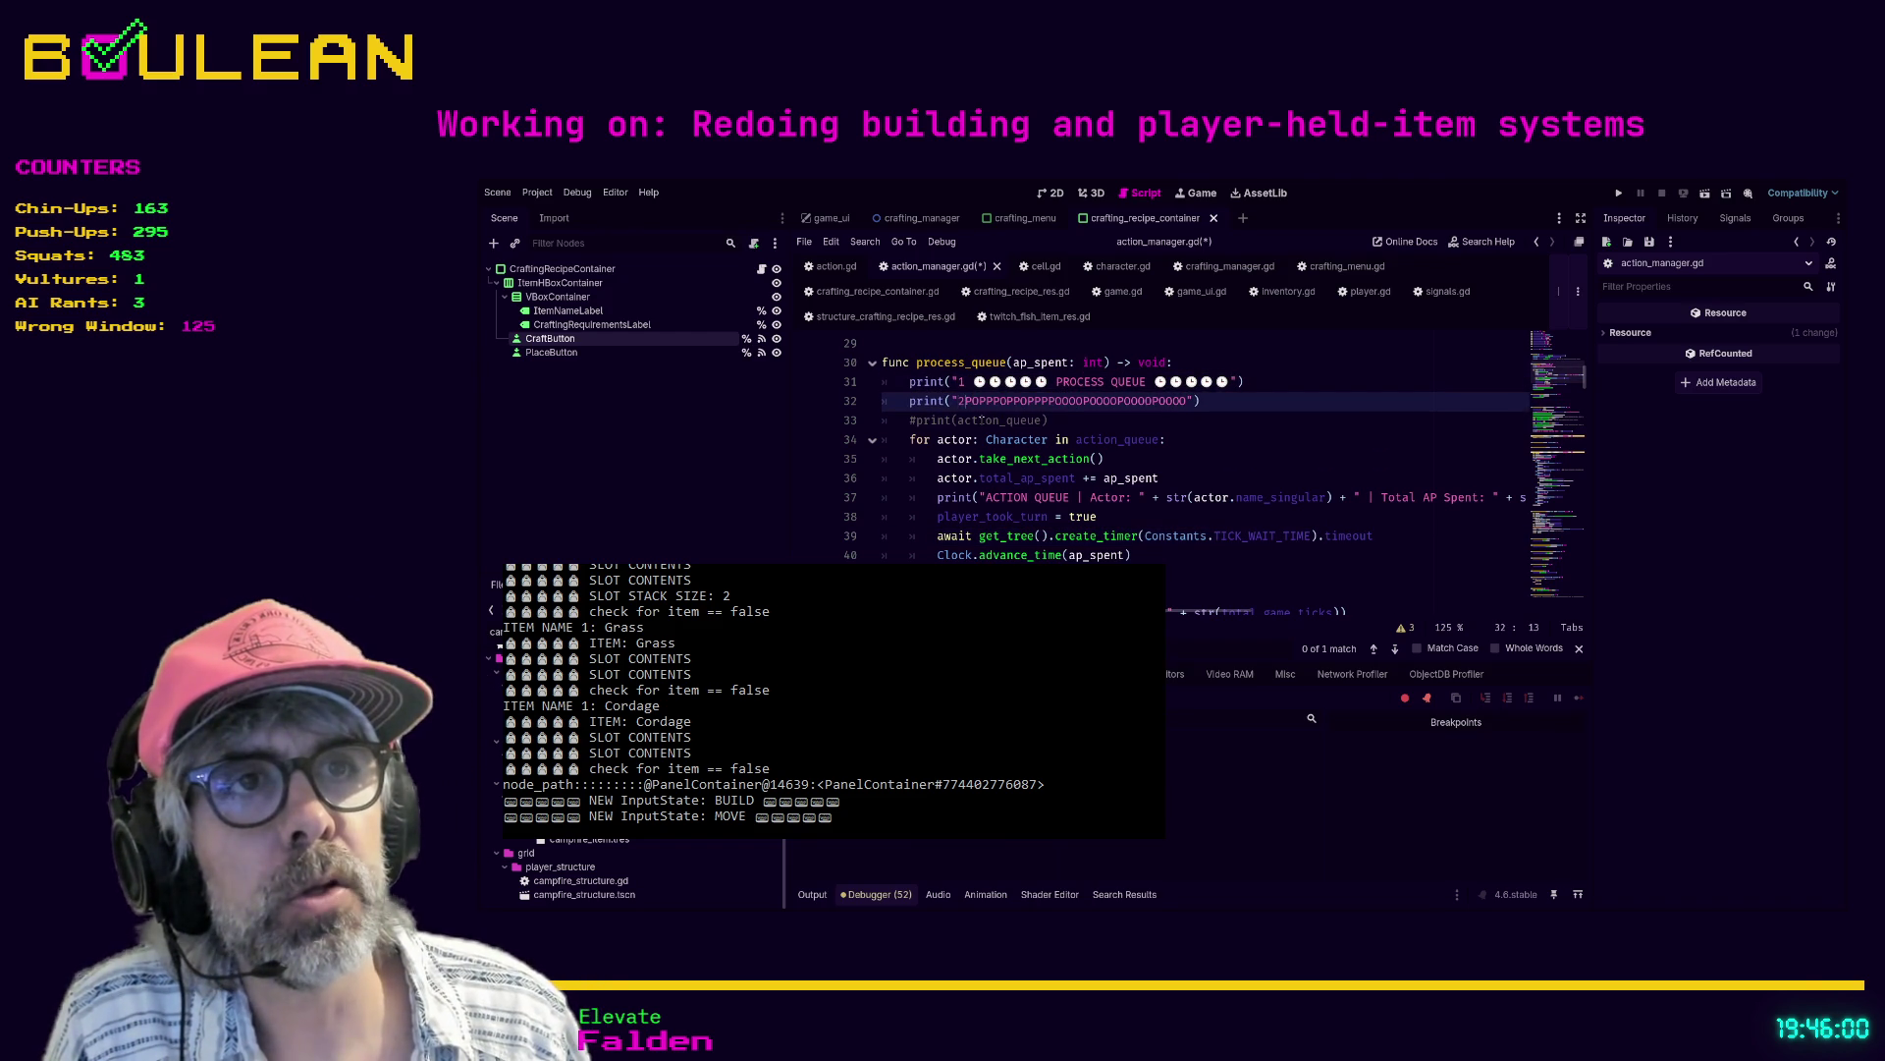
key(Escape)
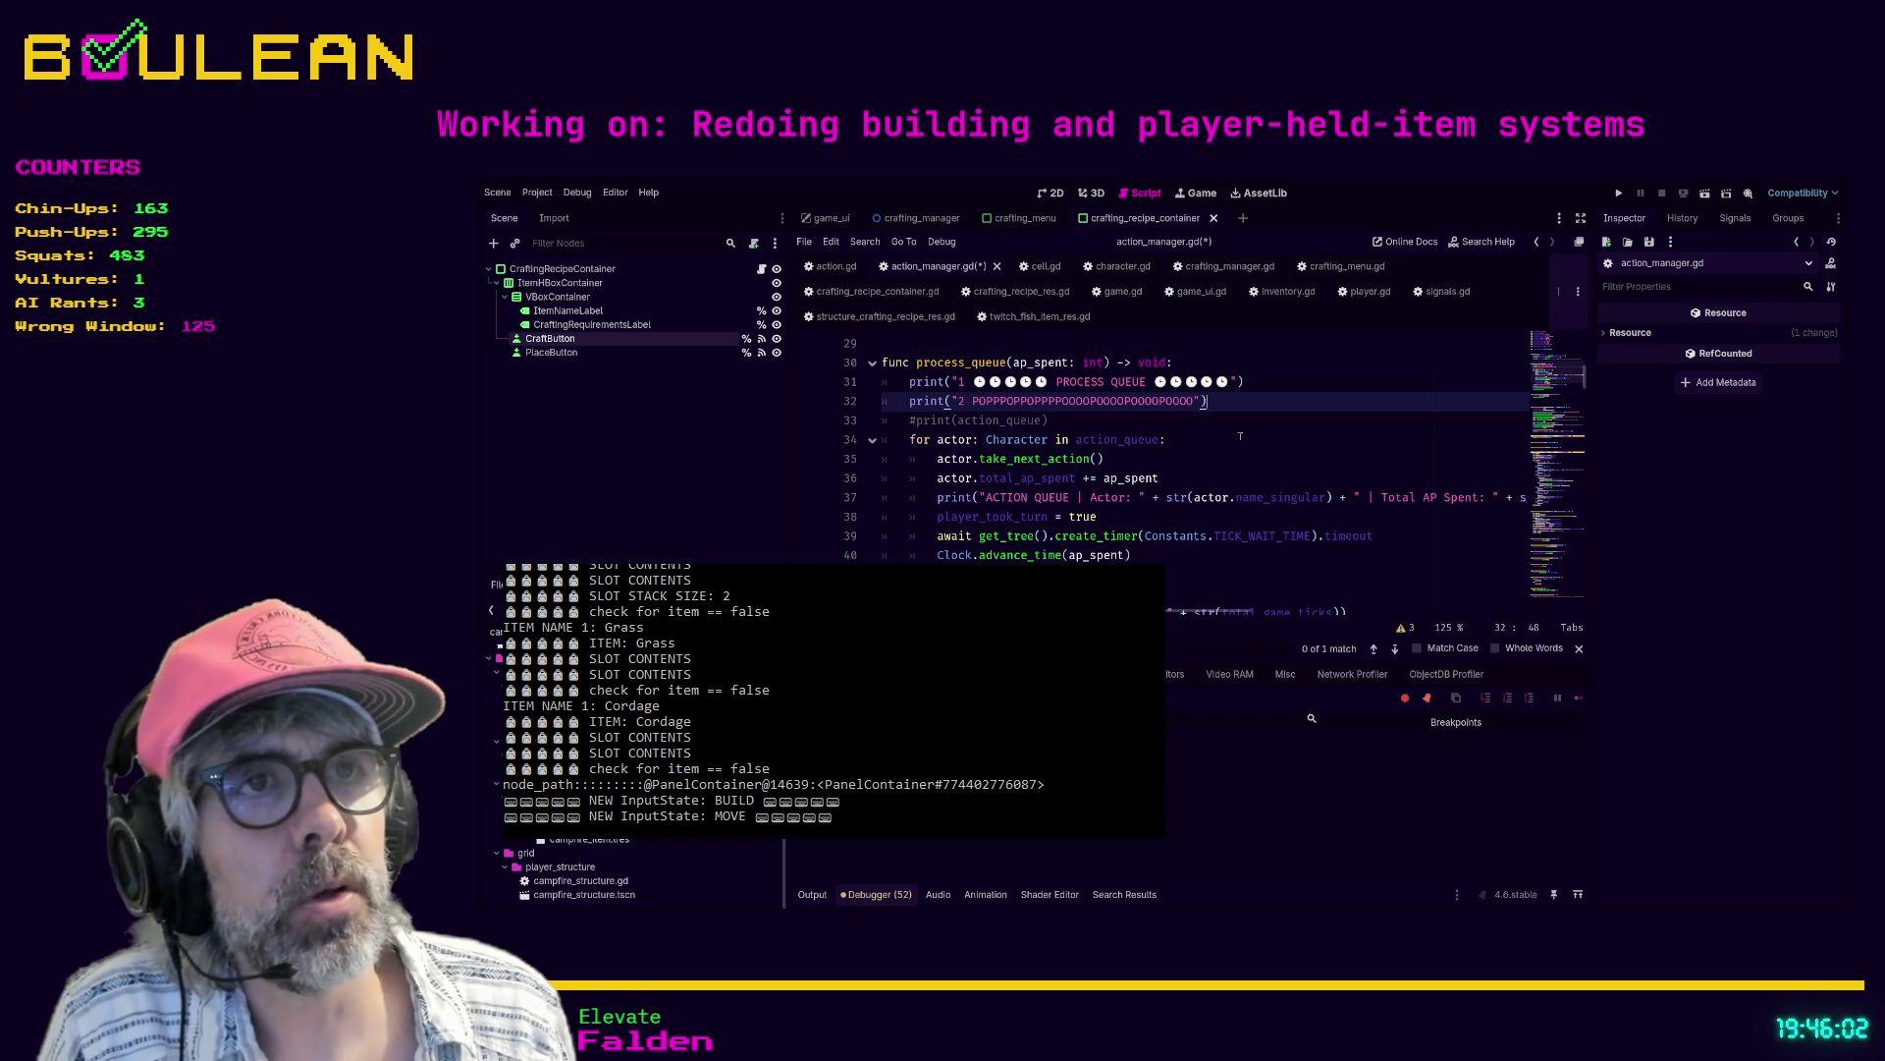
click(1080, 420)
key(Return)
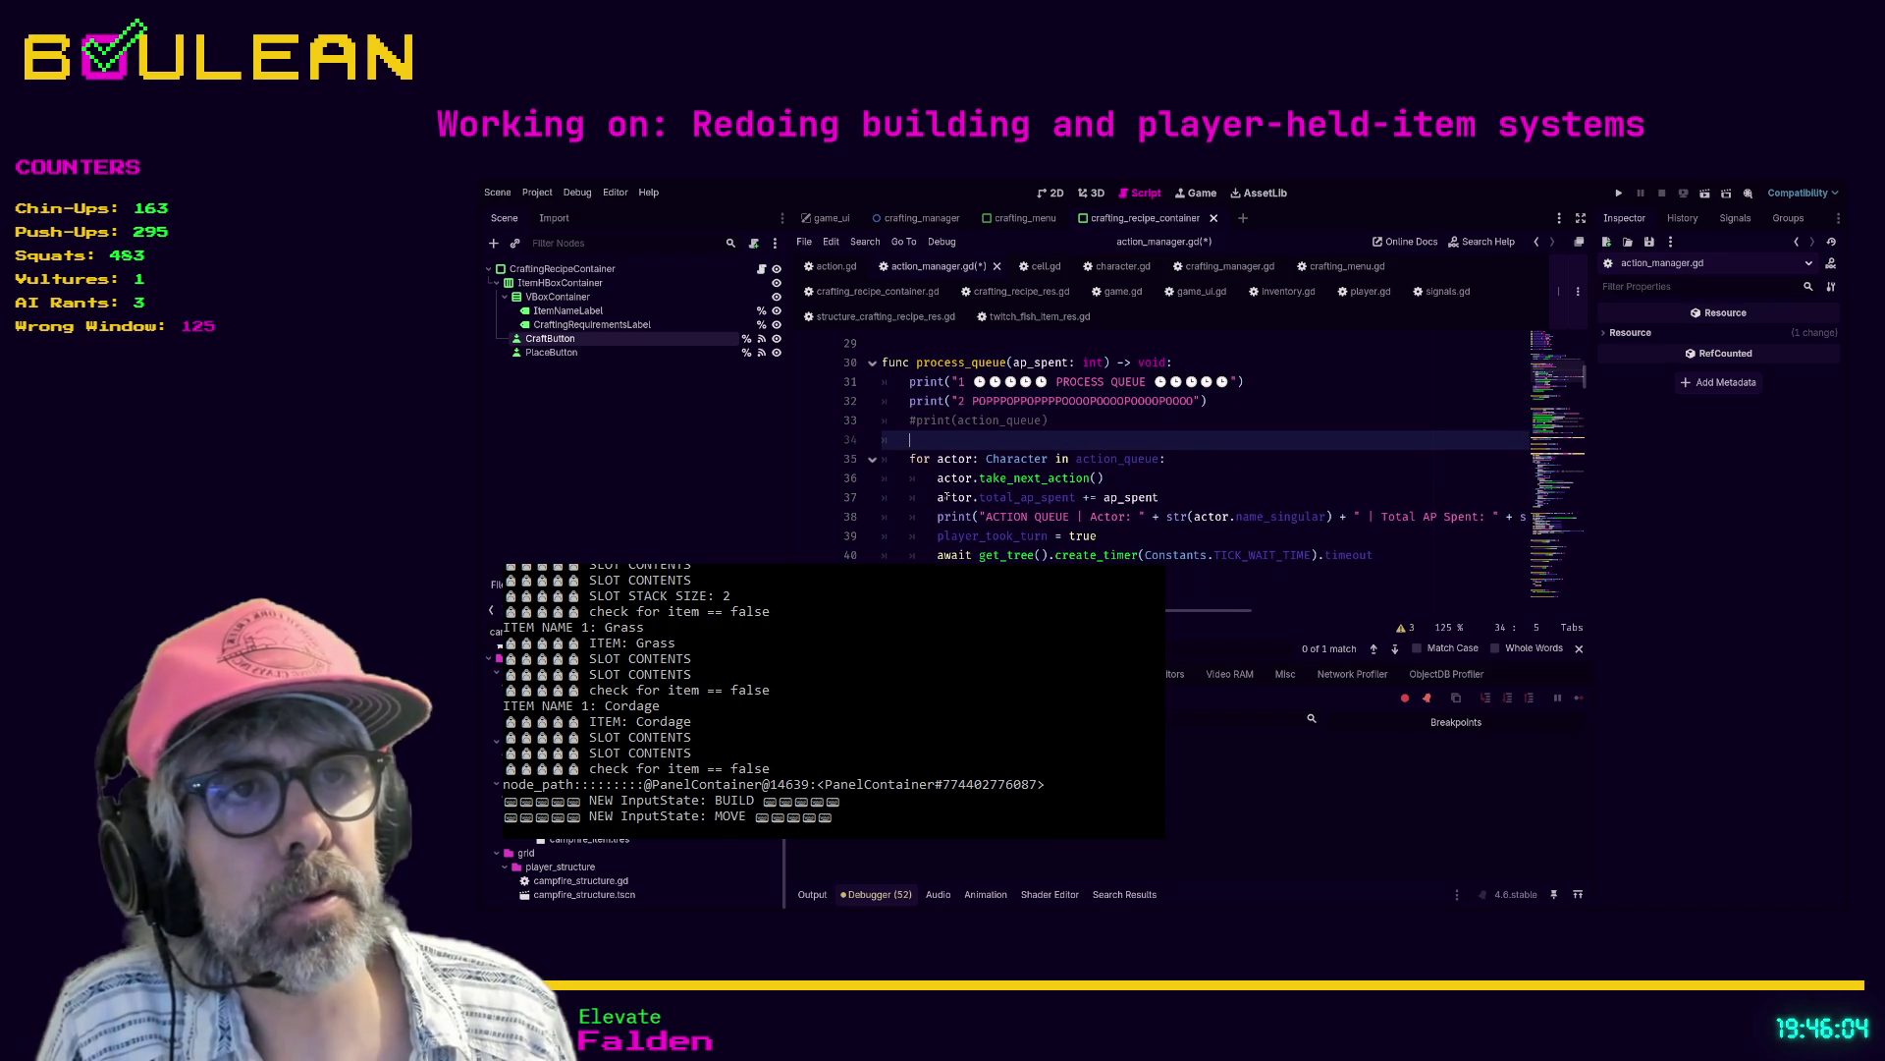
- Prefix the TOTAL GAME TICKS and DOOO prints after the loop with 3 and 4
scroll(947, 497, down, 2)
click(913, 516)
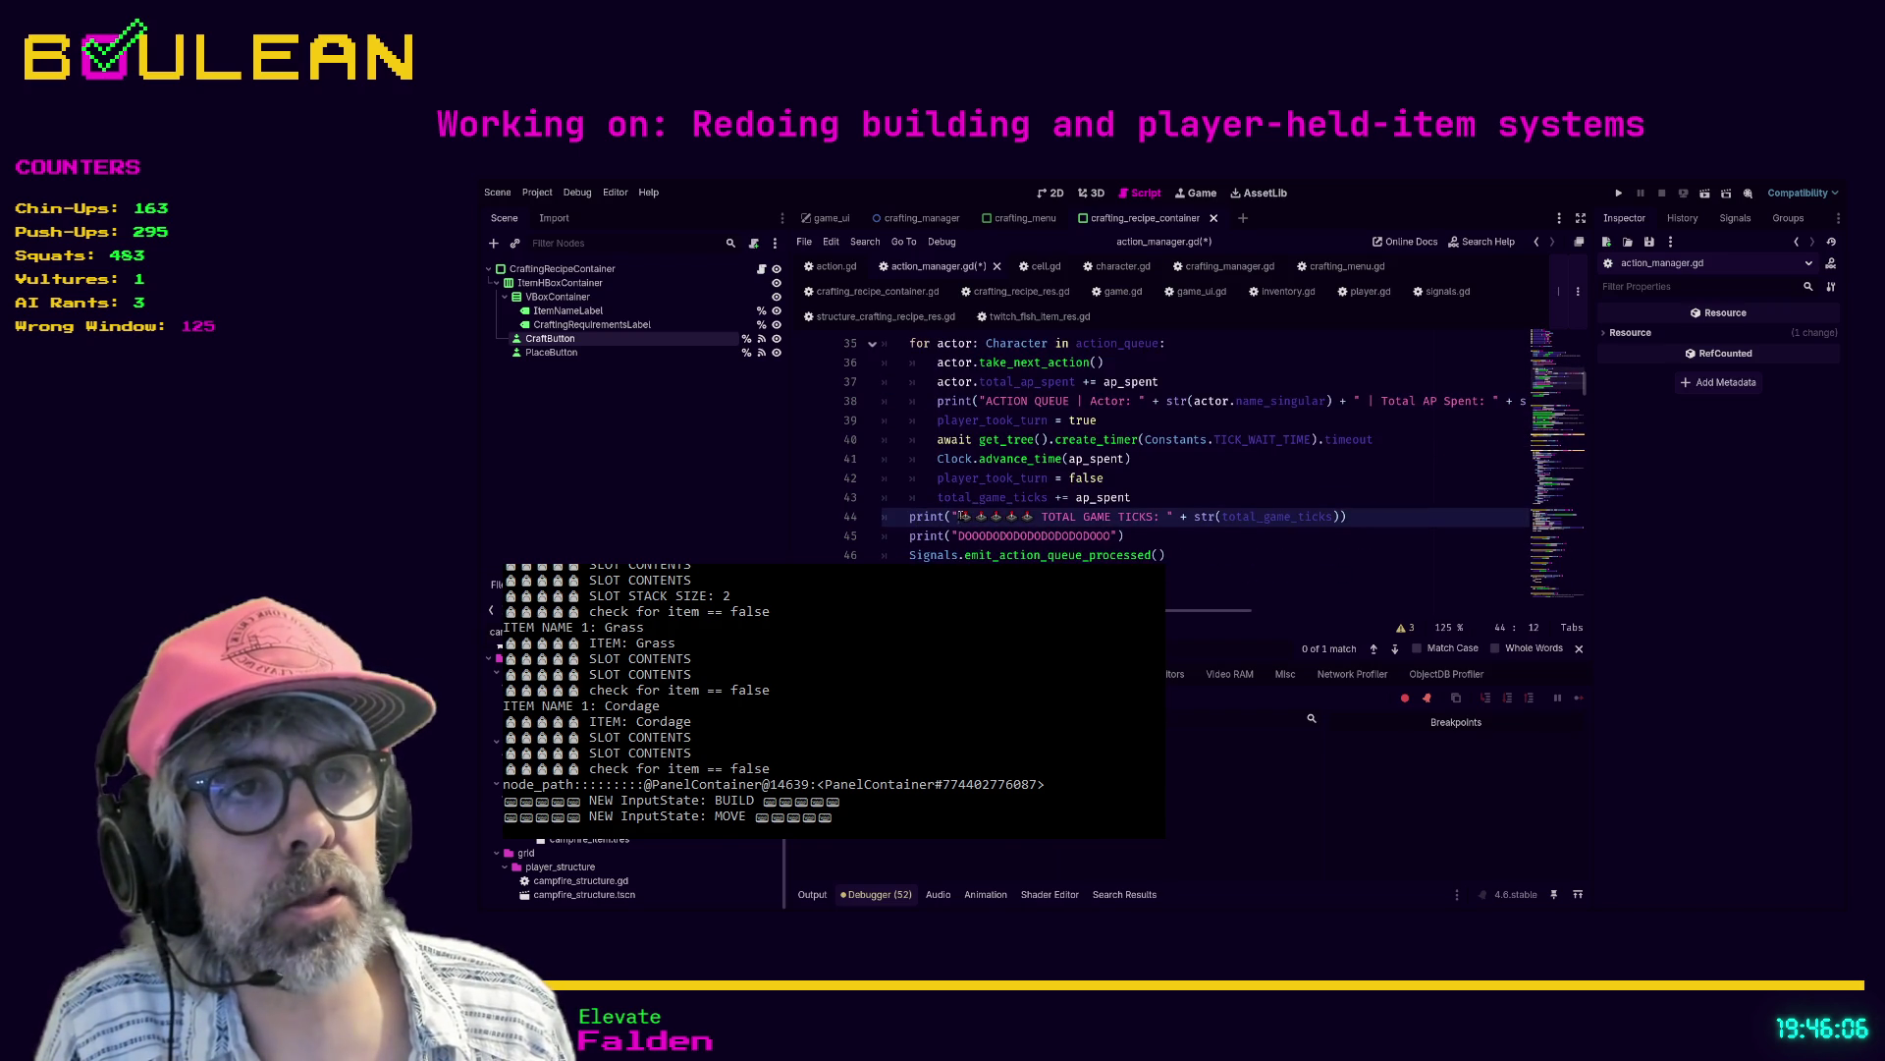
text(3)
key(Down)
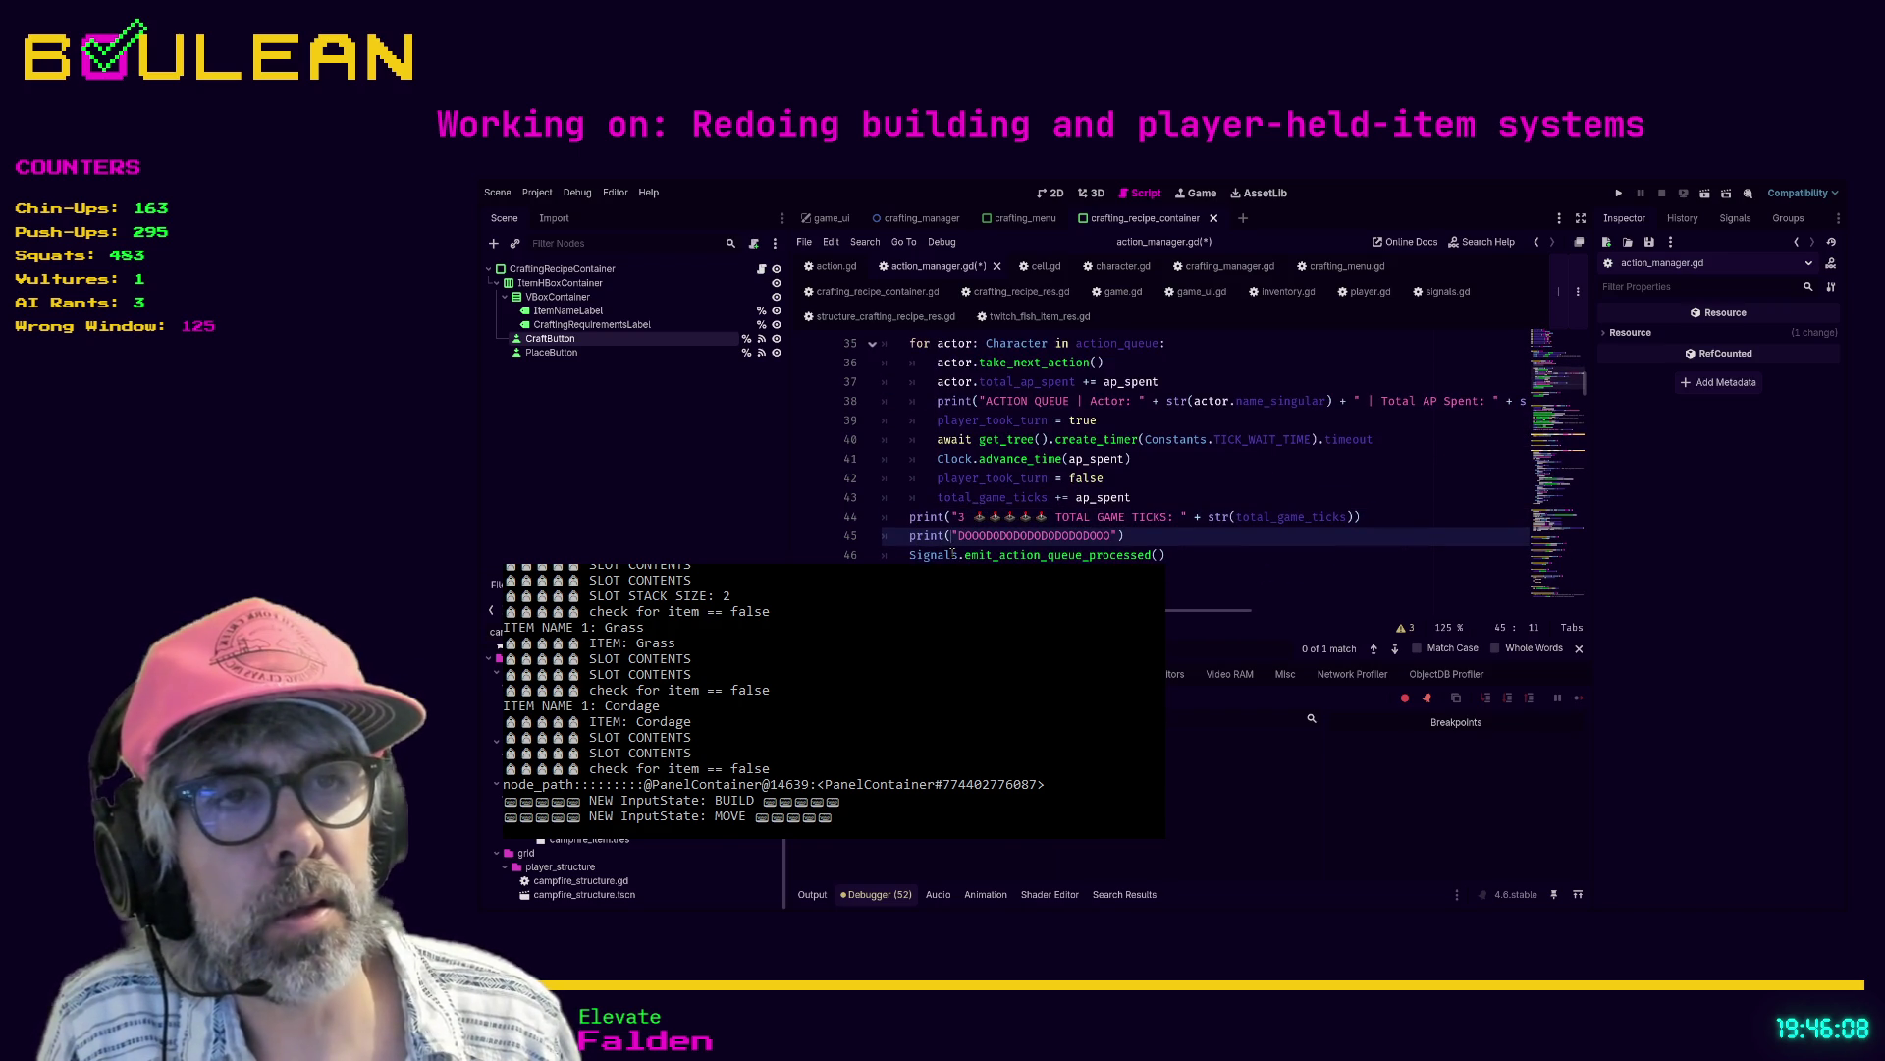
key(Right)
text(4)
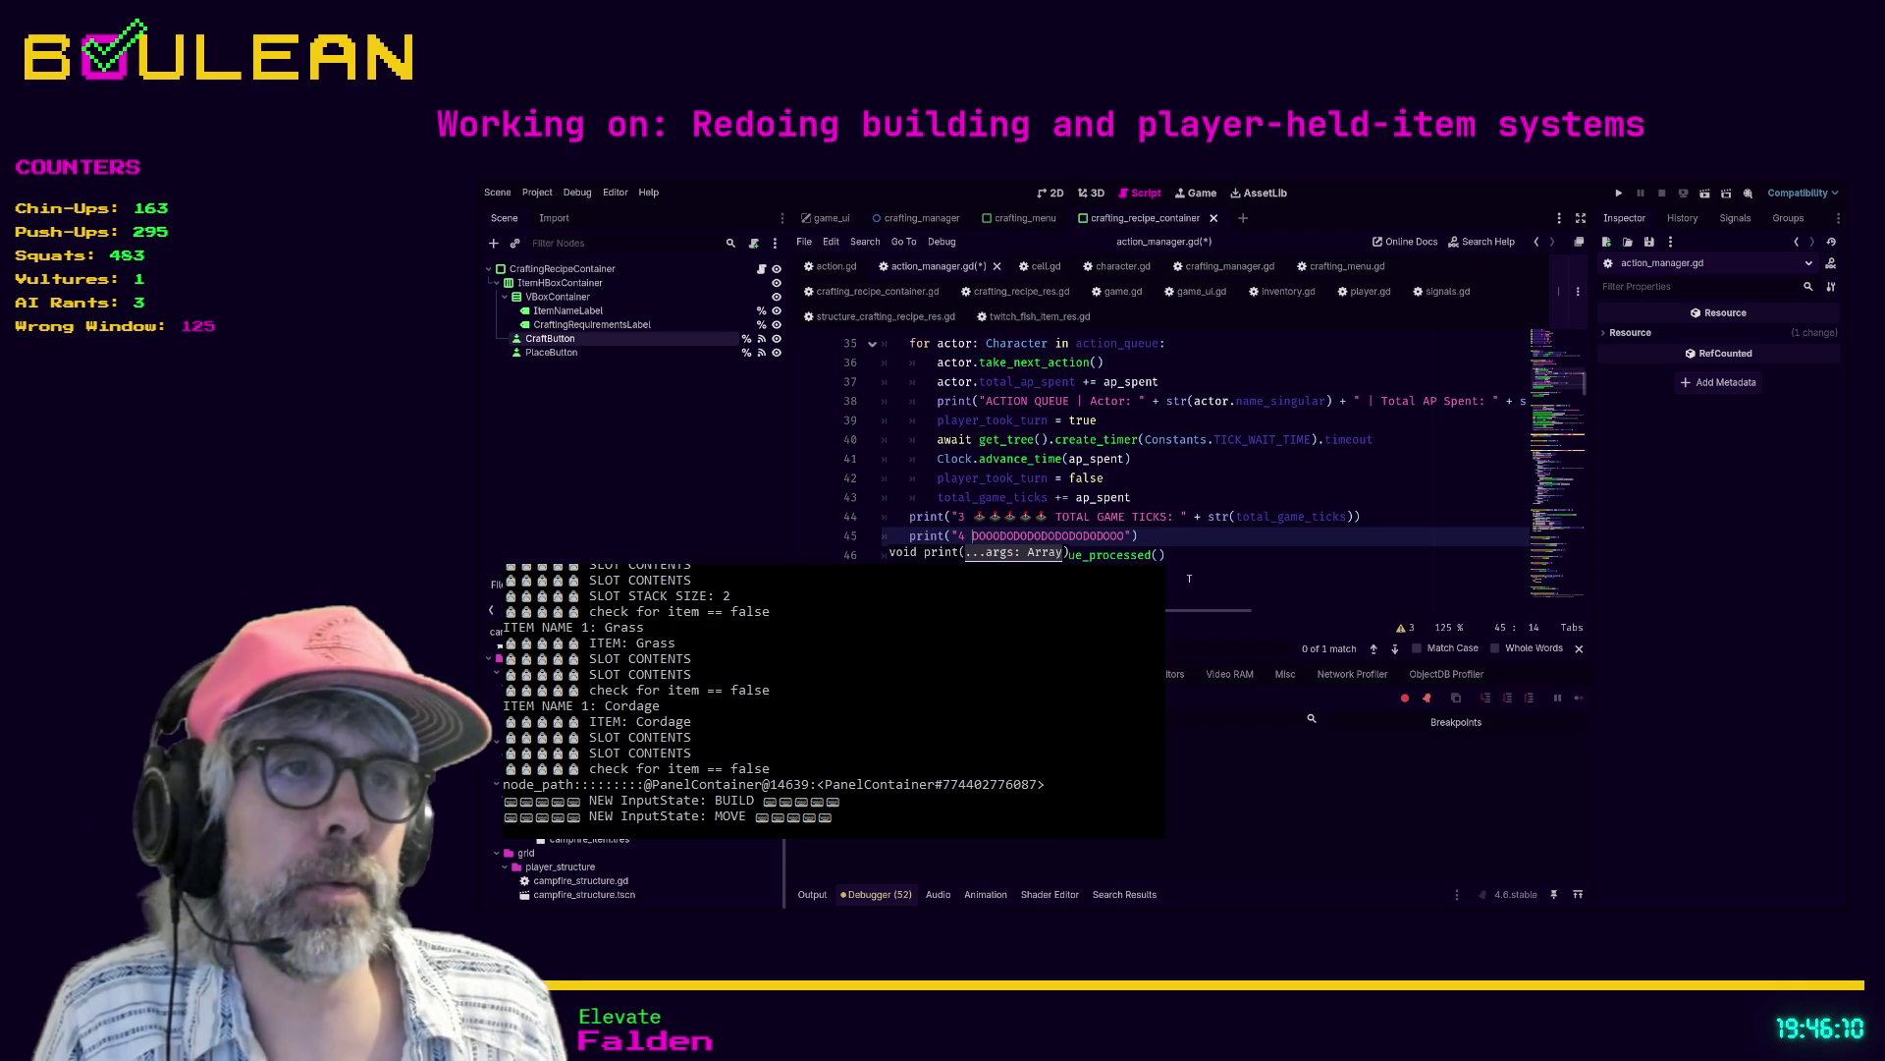
key(End)
scroll(1126, 526, up, 1)
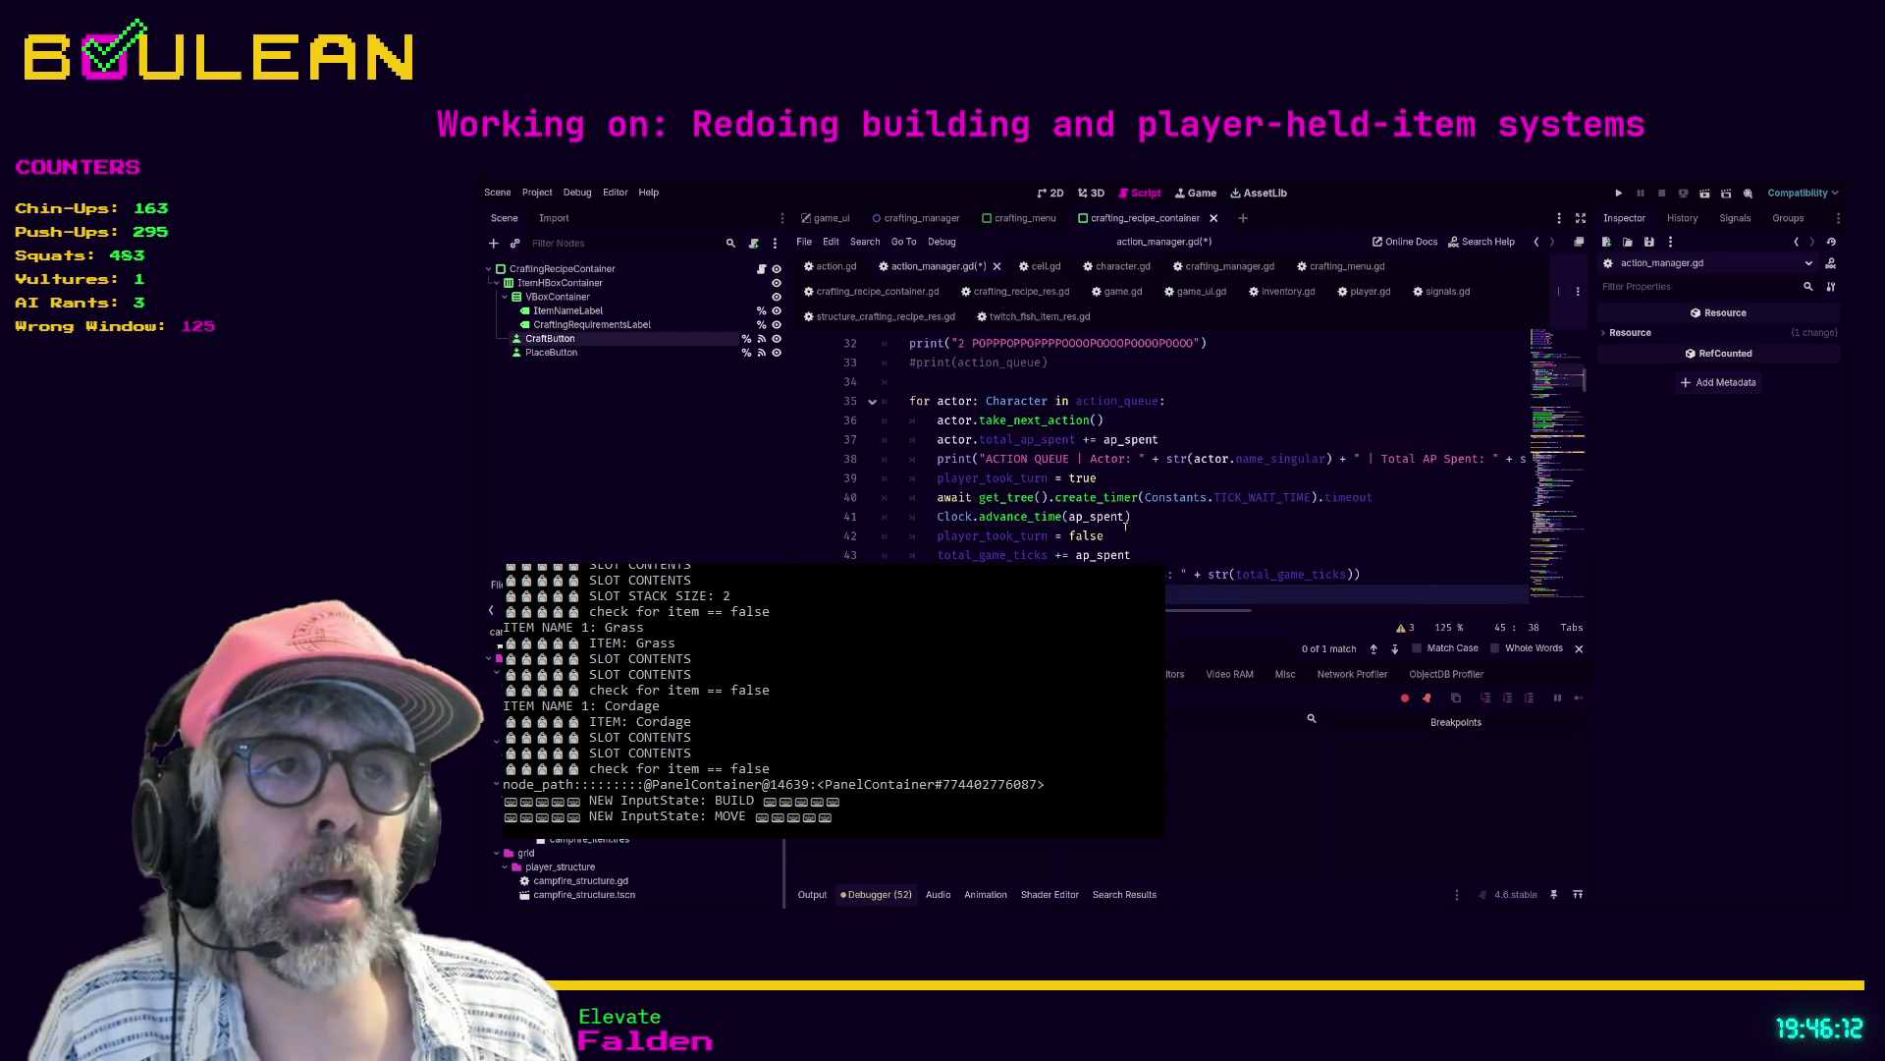
scroll(1126, 527, down, 2)
scroll(934, 477, up, 3)
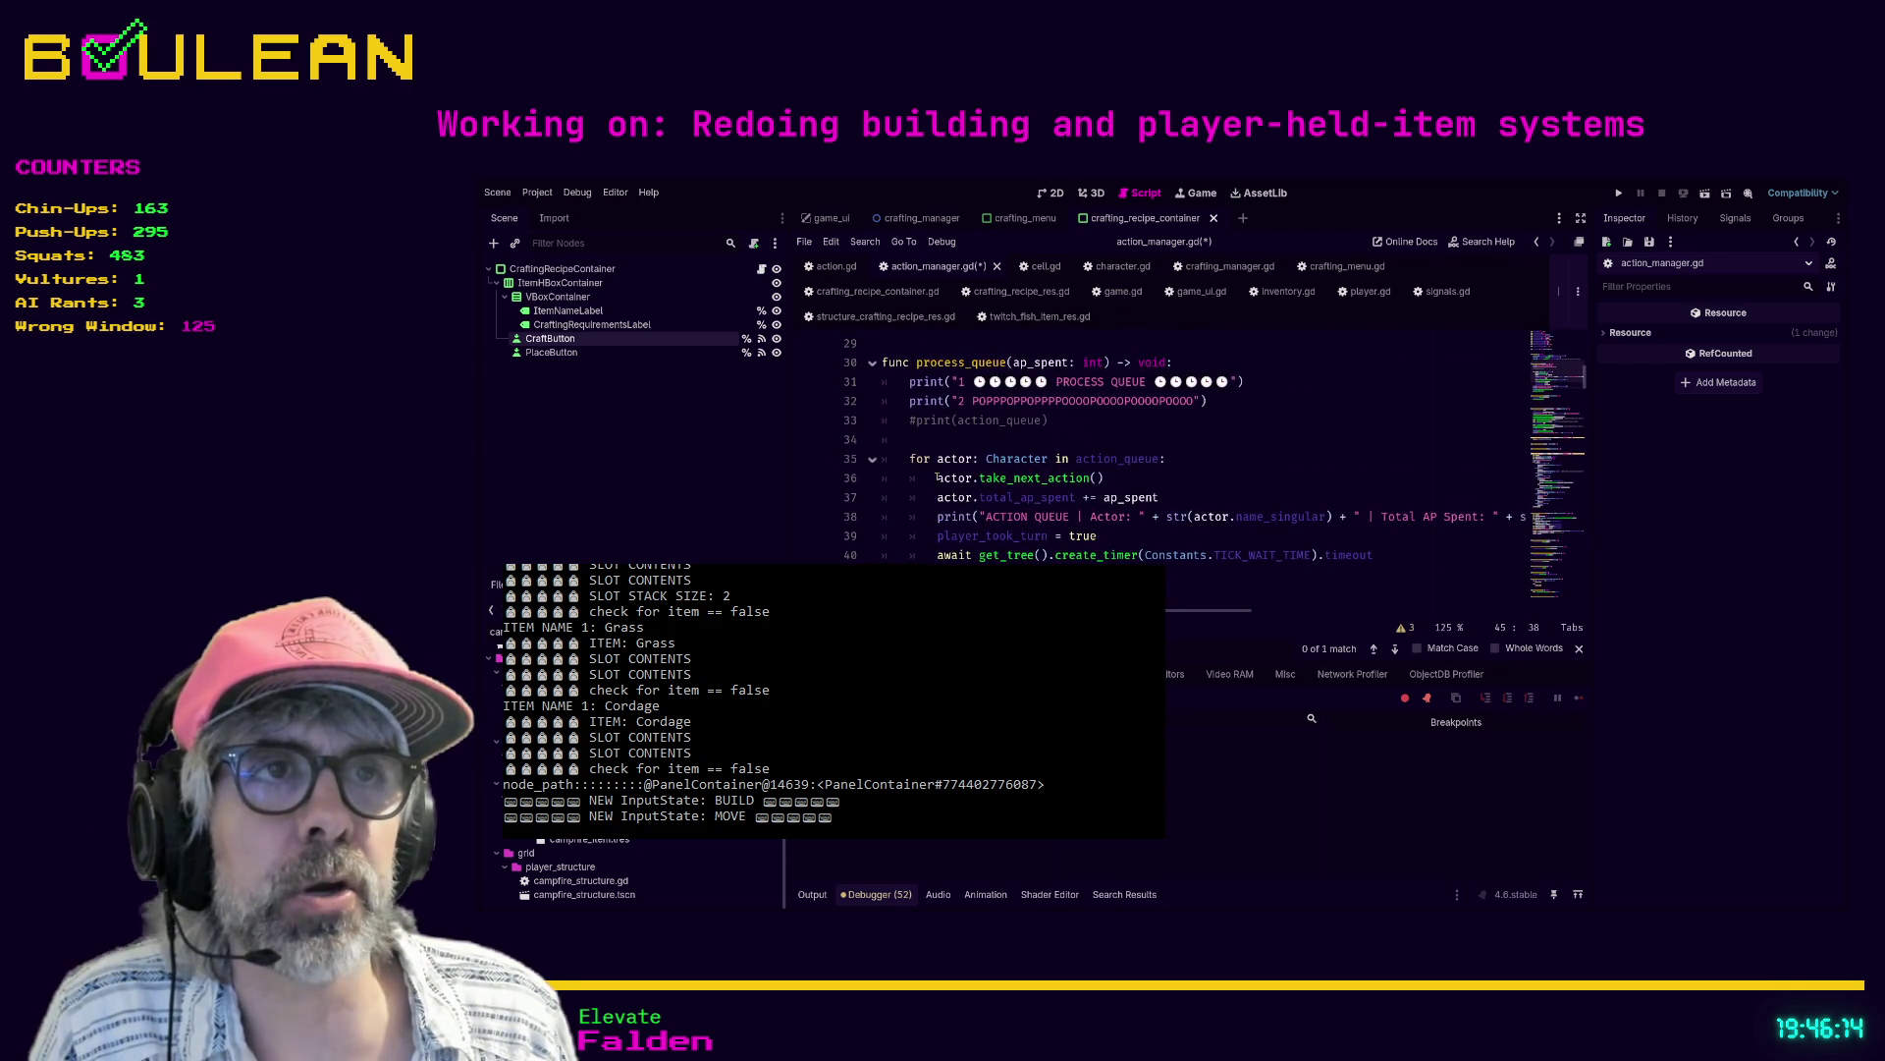
scroll(969, 406, down, 2)
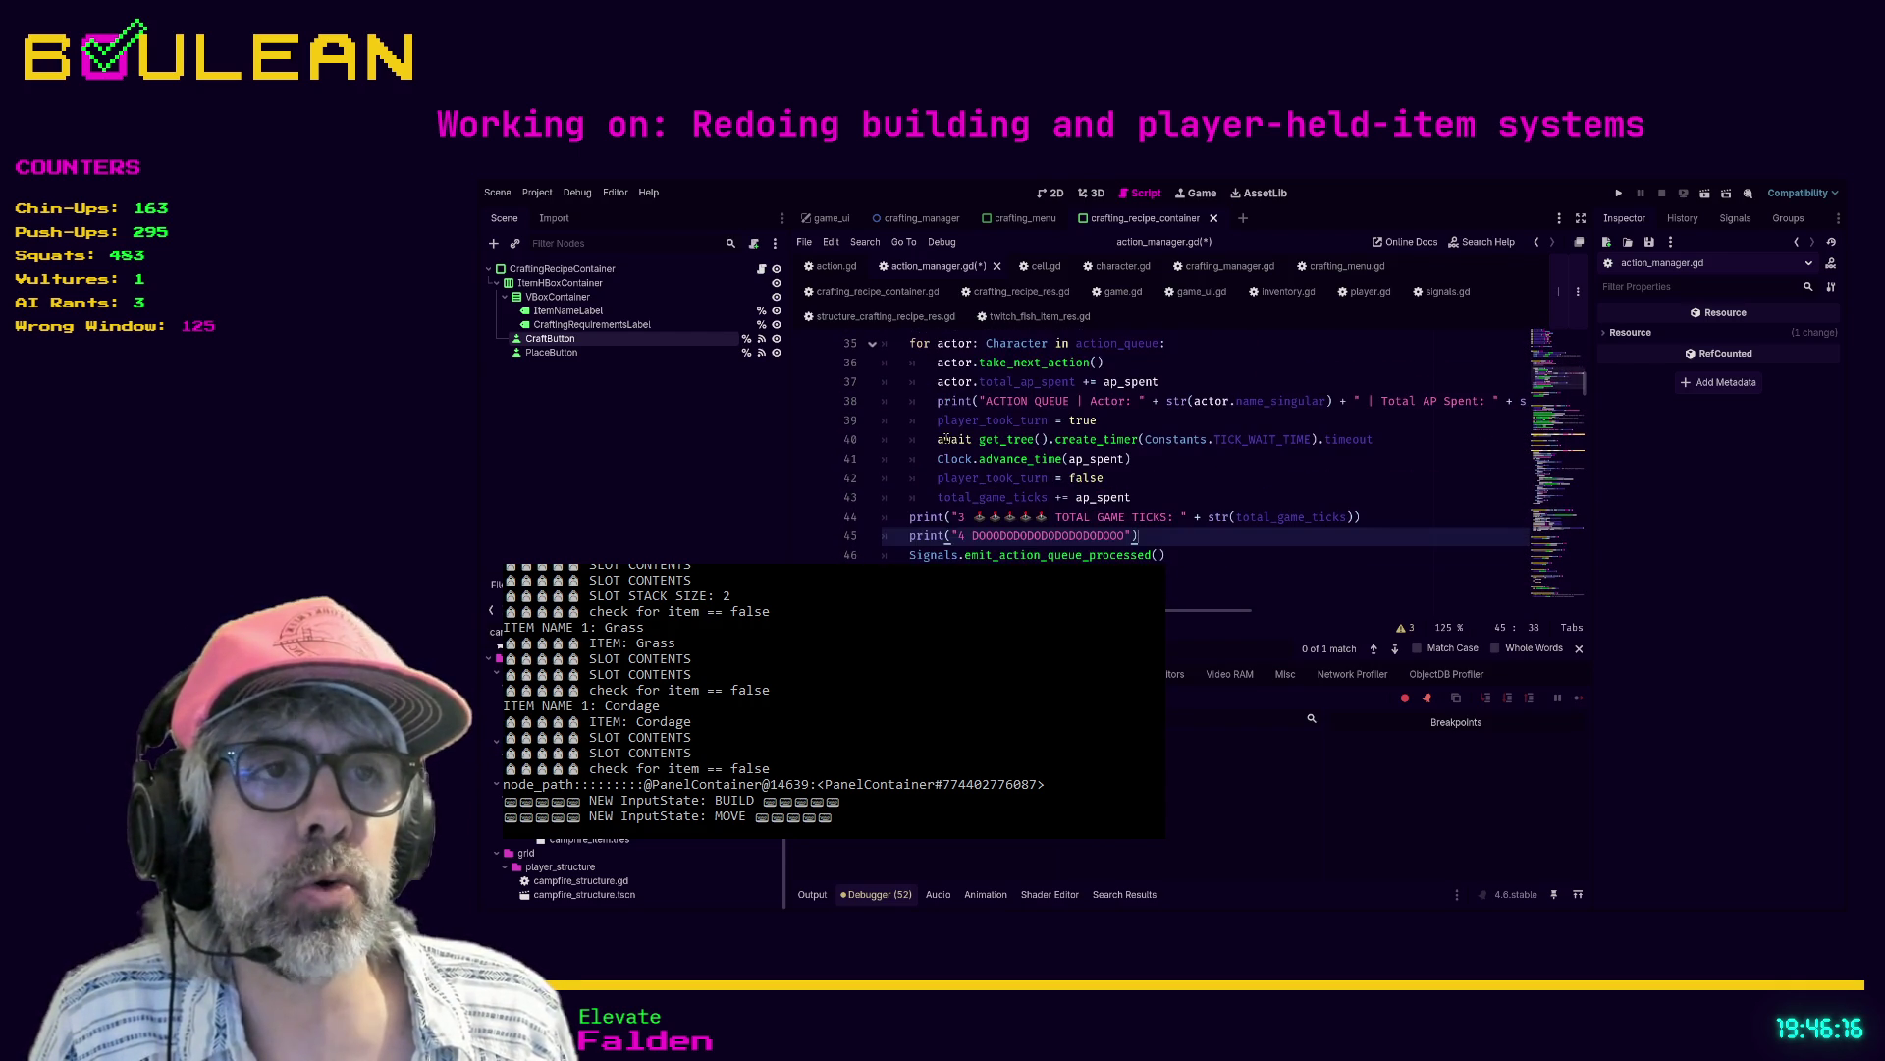
scroll(933, 518, up, 4)
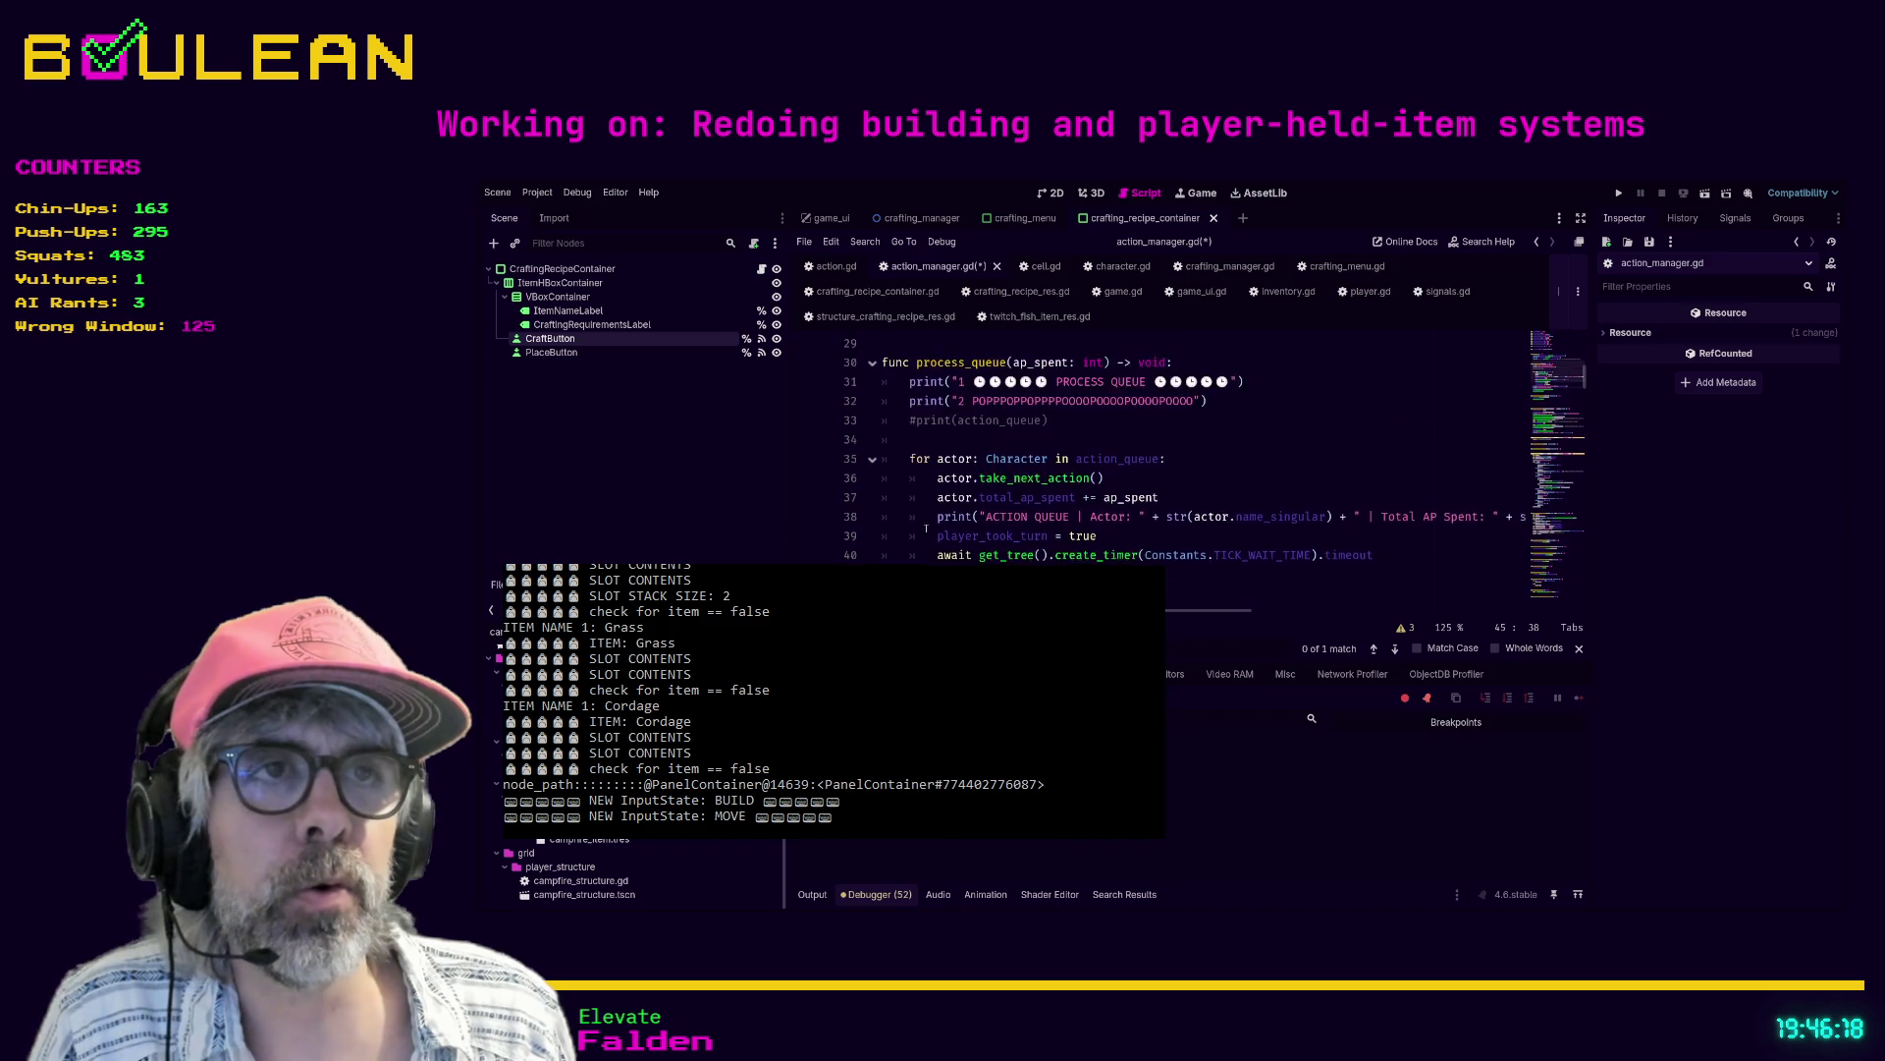
scroll(958, 512, down, 4)
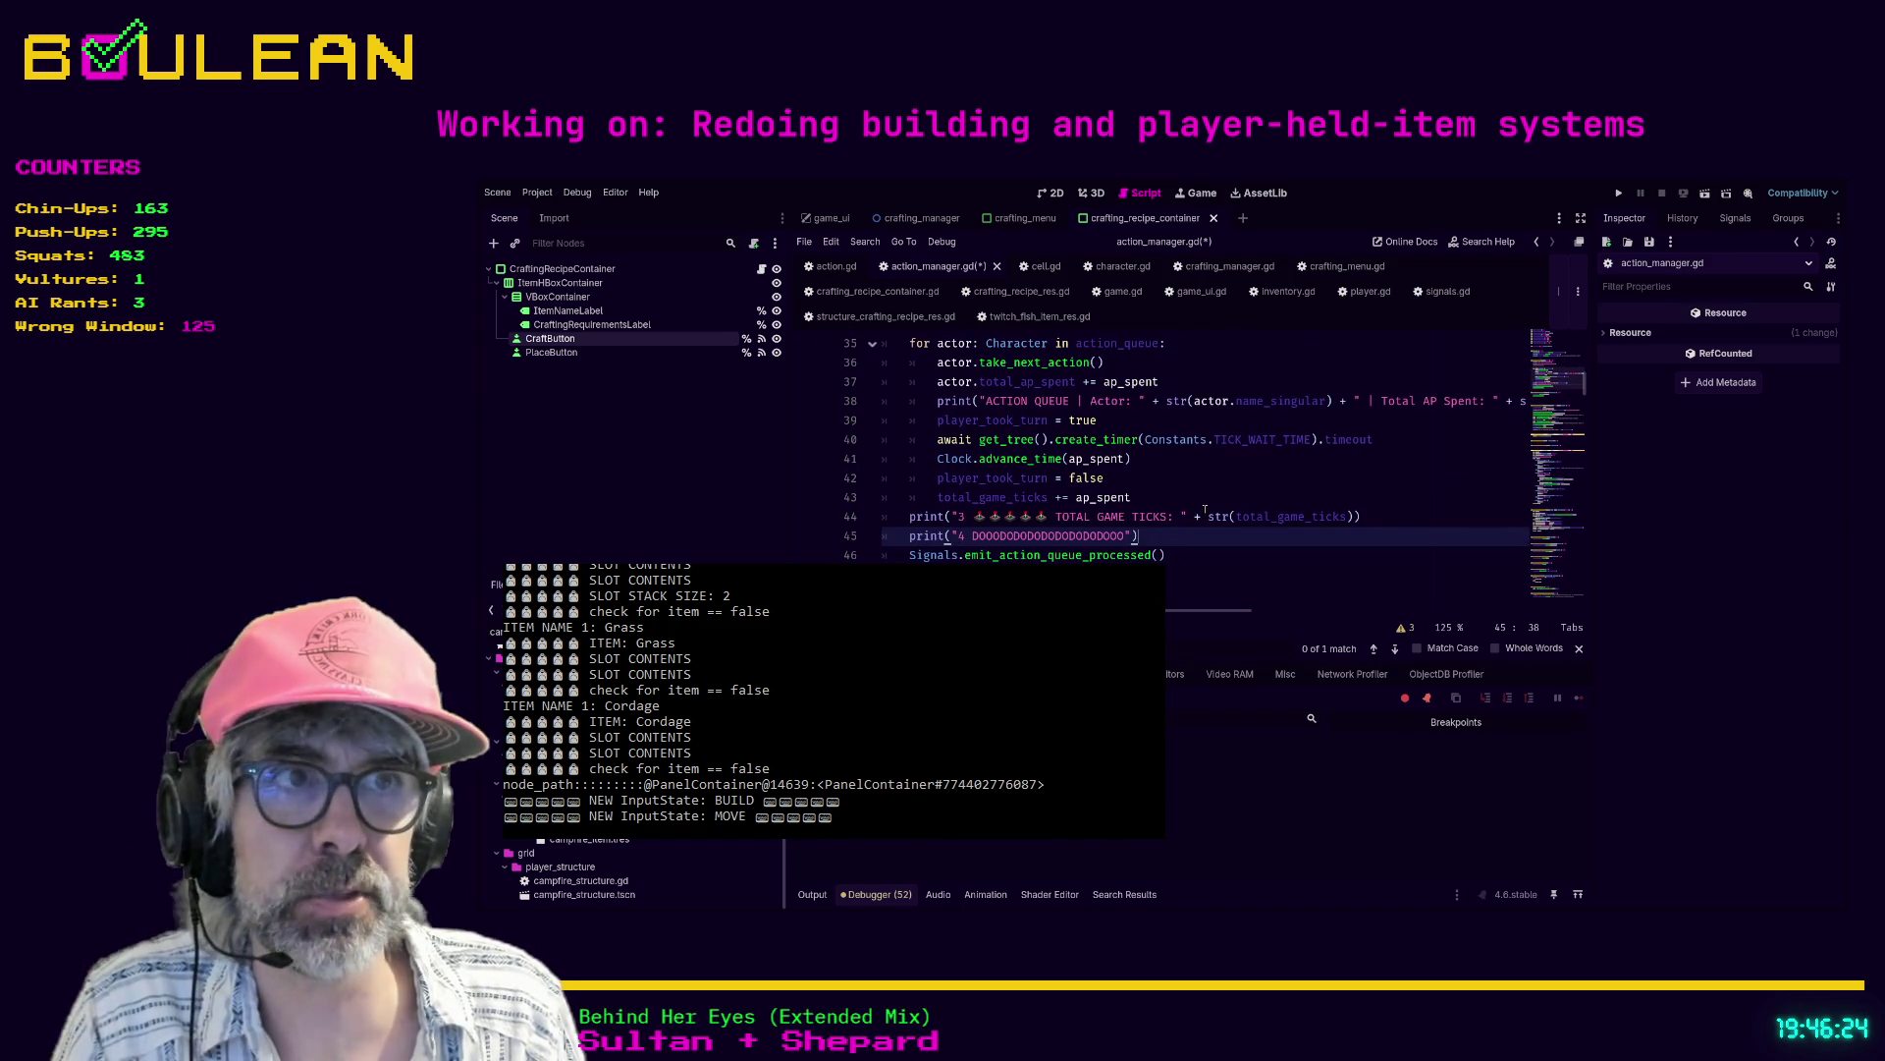
scroll(1205, 508, up, 2)
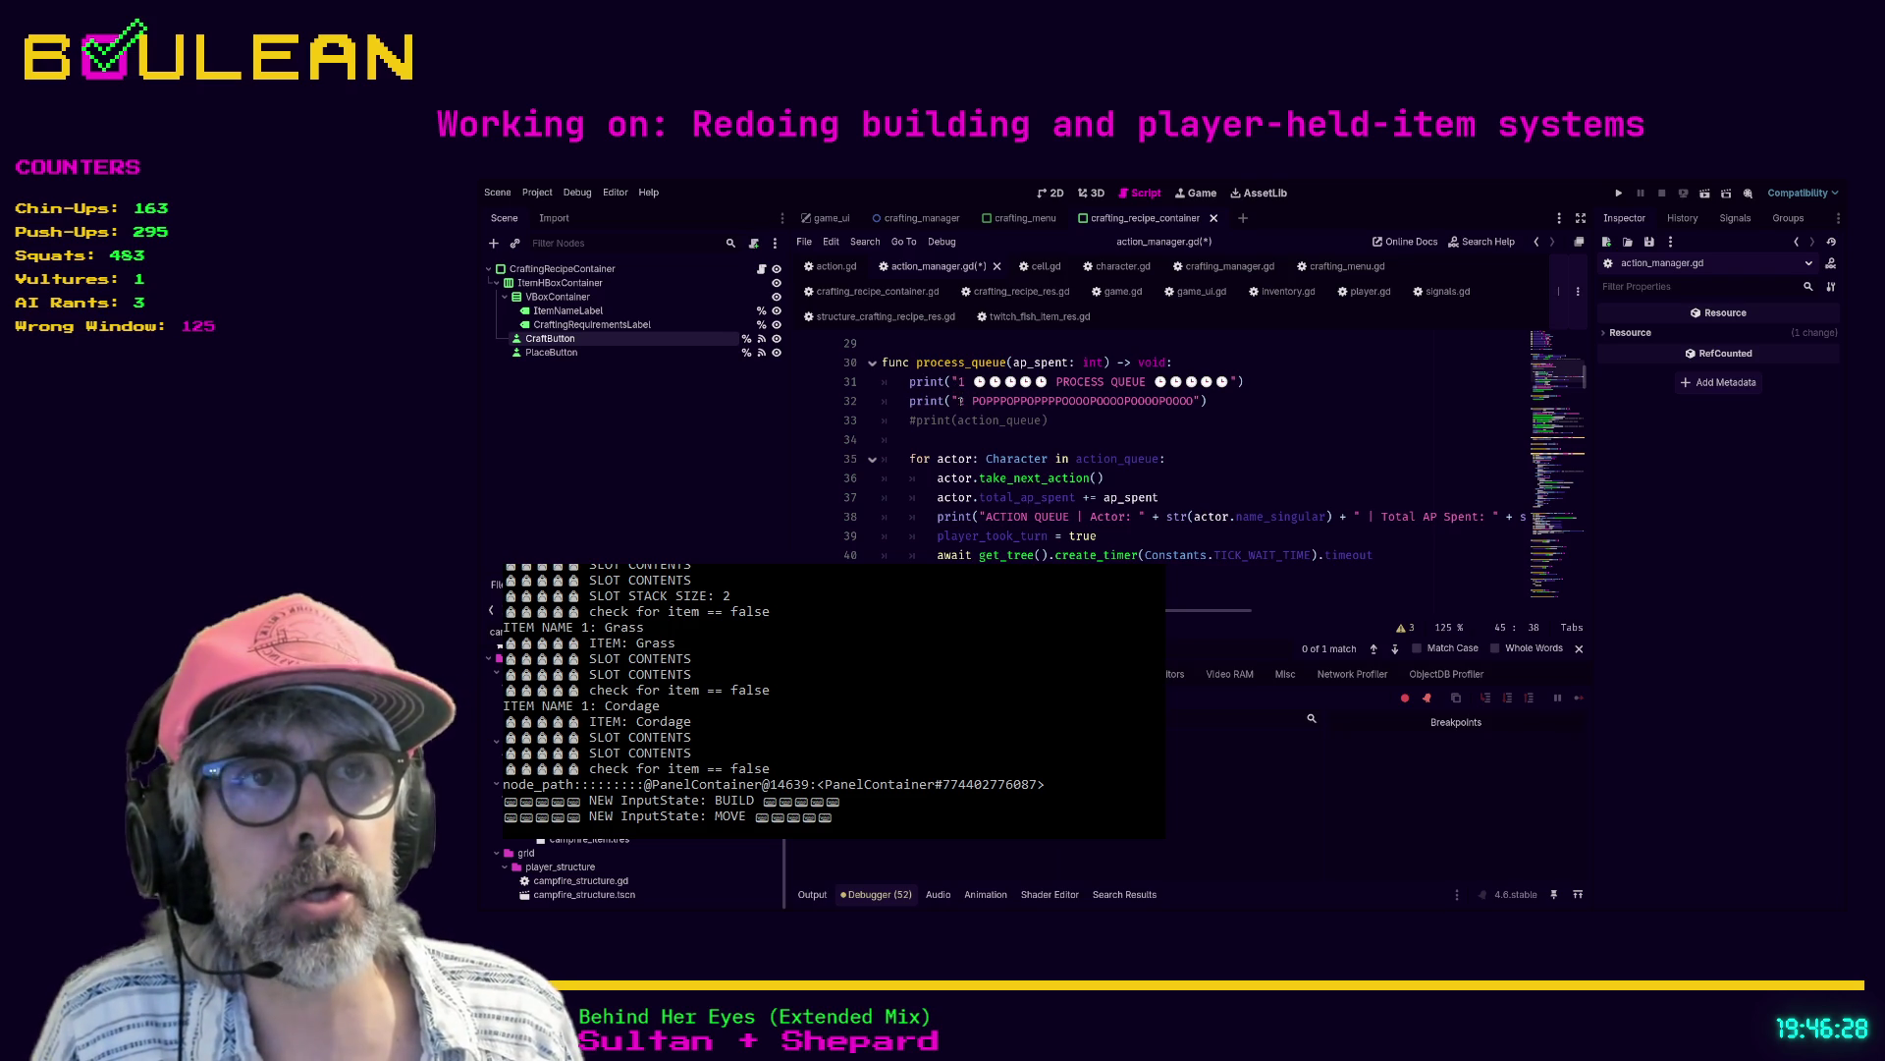
scroll(957, 383, down, 3)
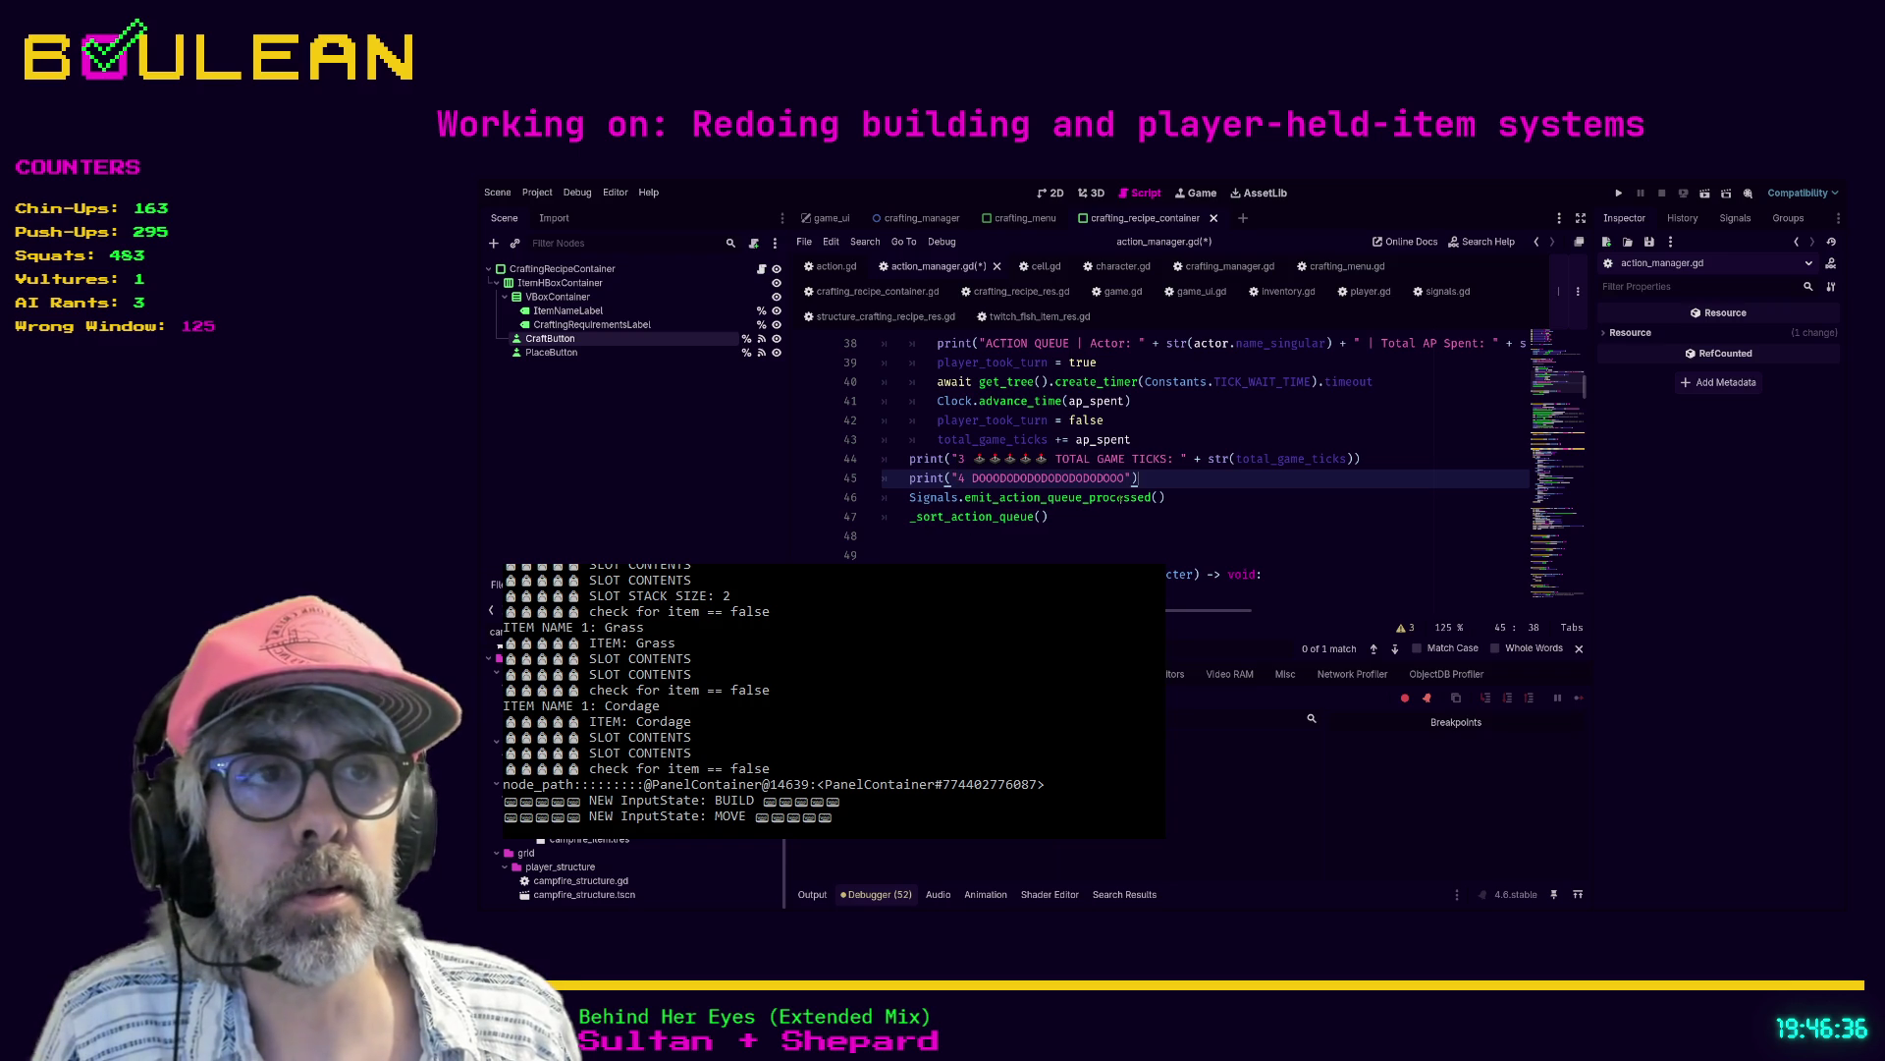
mouse_move(1139, 478)
mouse_down()
mouse_move(908, 479)
mouse_move(884, 462)
mouse_up()
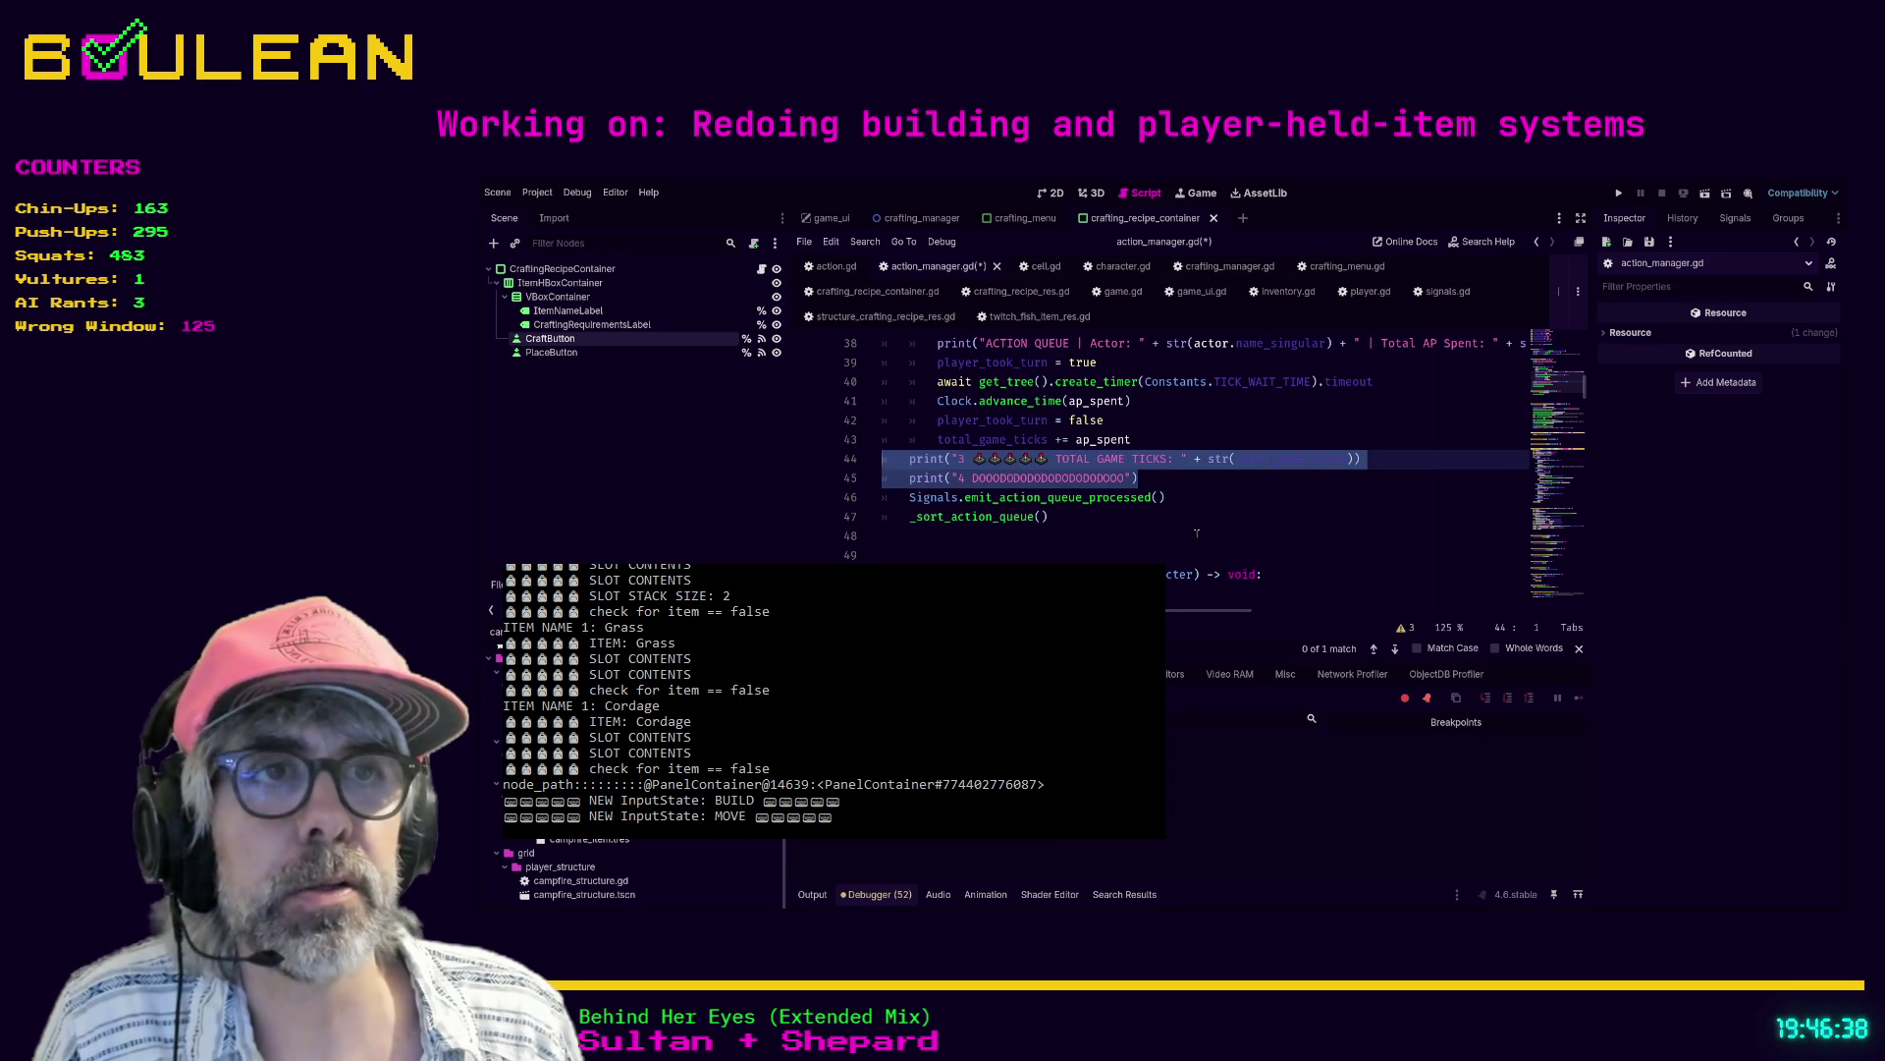
click(1197, 533)
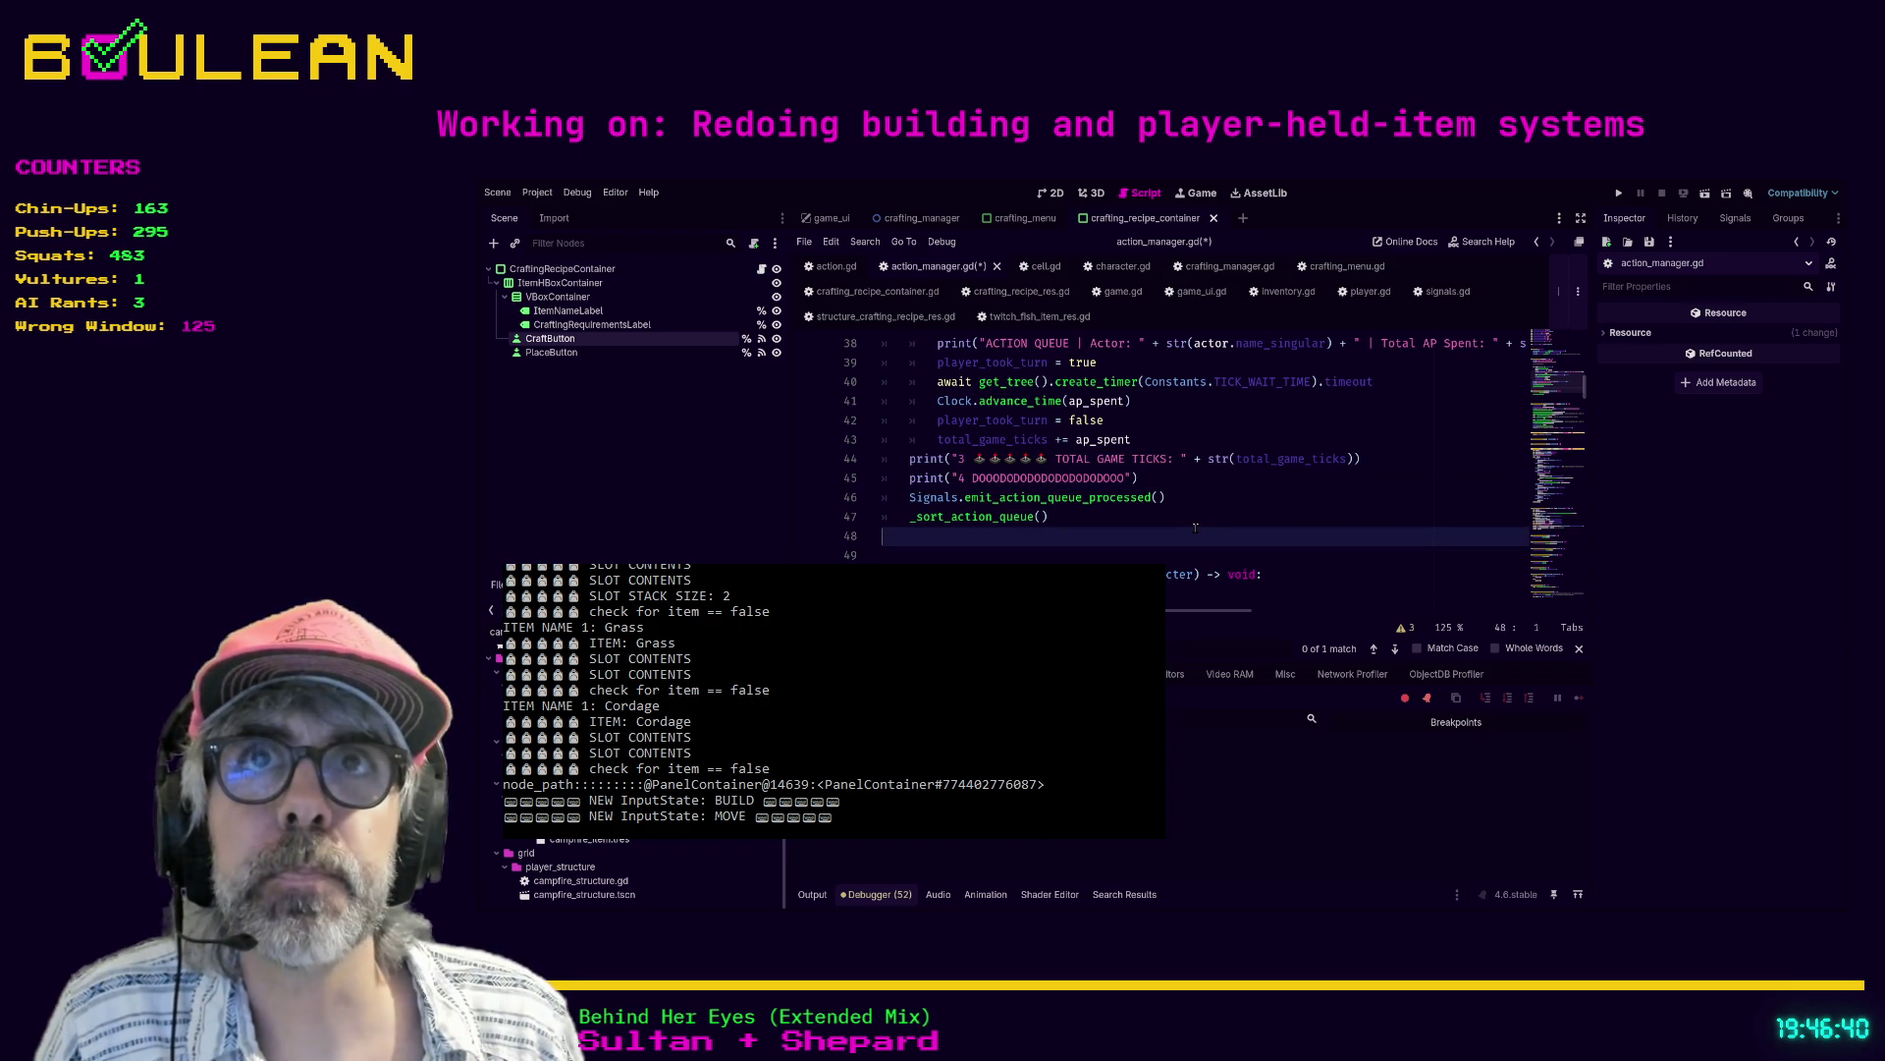
- Insert print("3: ACTOR: " + str(actor)) on a new line above the TOTAL GAME TICKS print
scroll(1195, 527, up, 1)
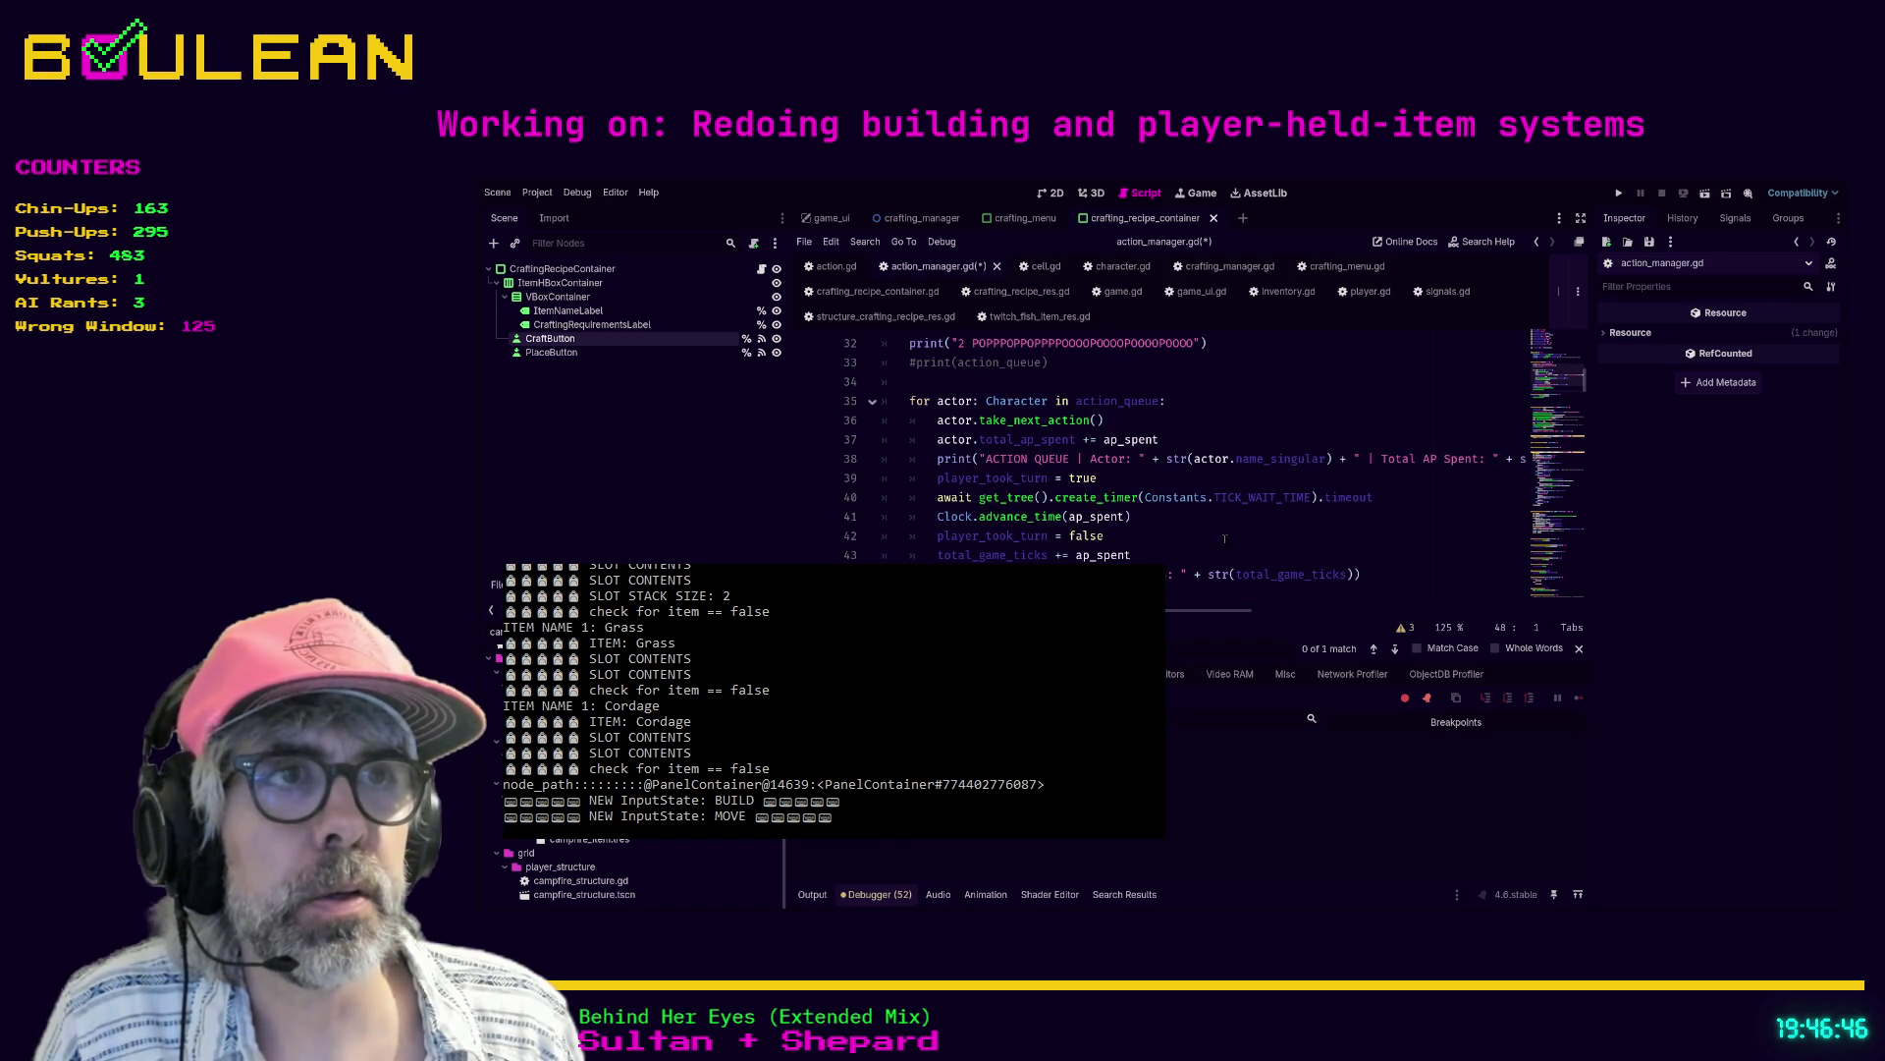
click(909, 516)
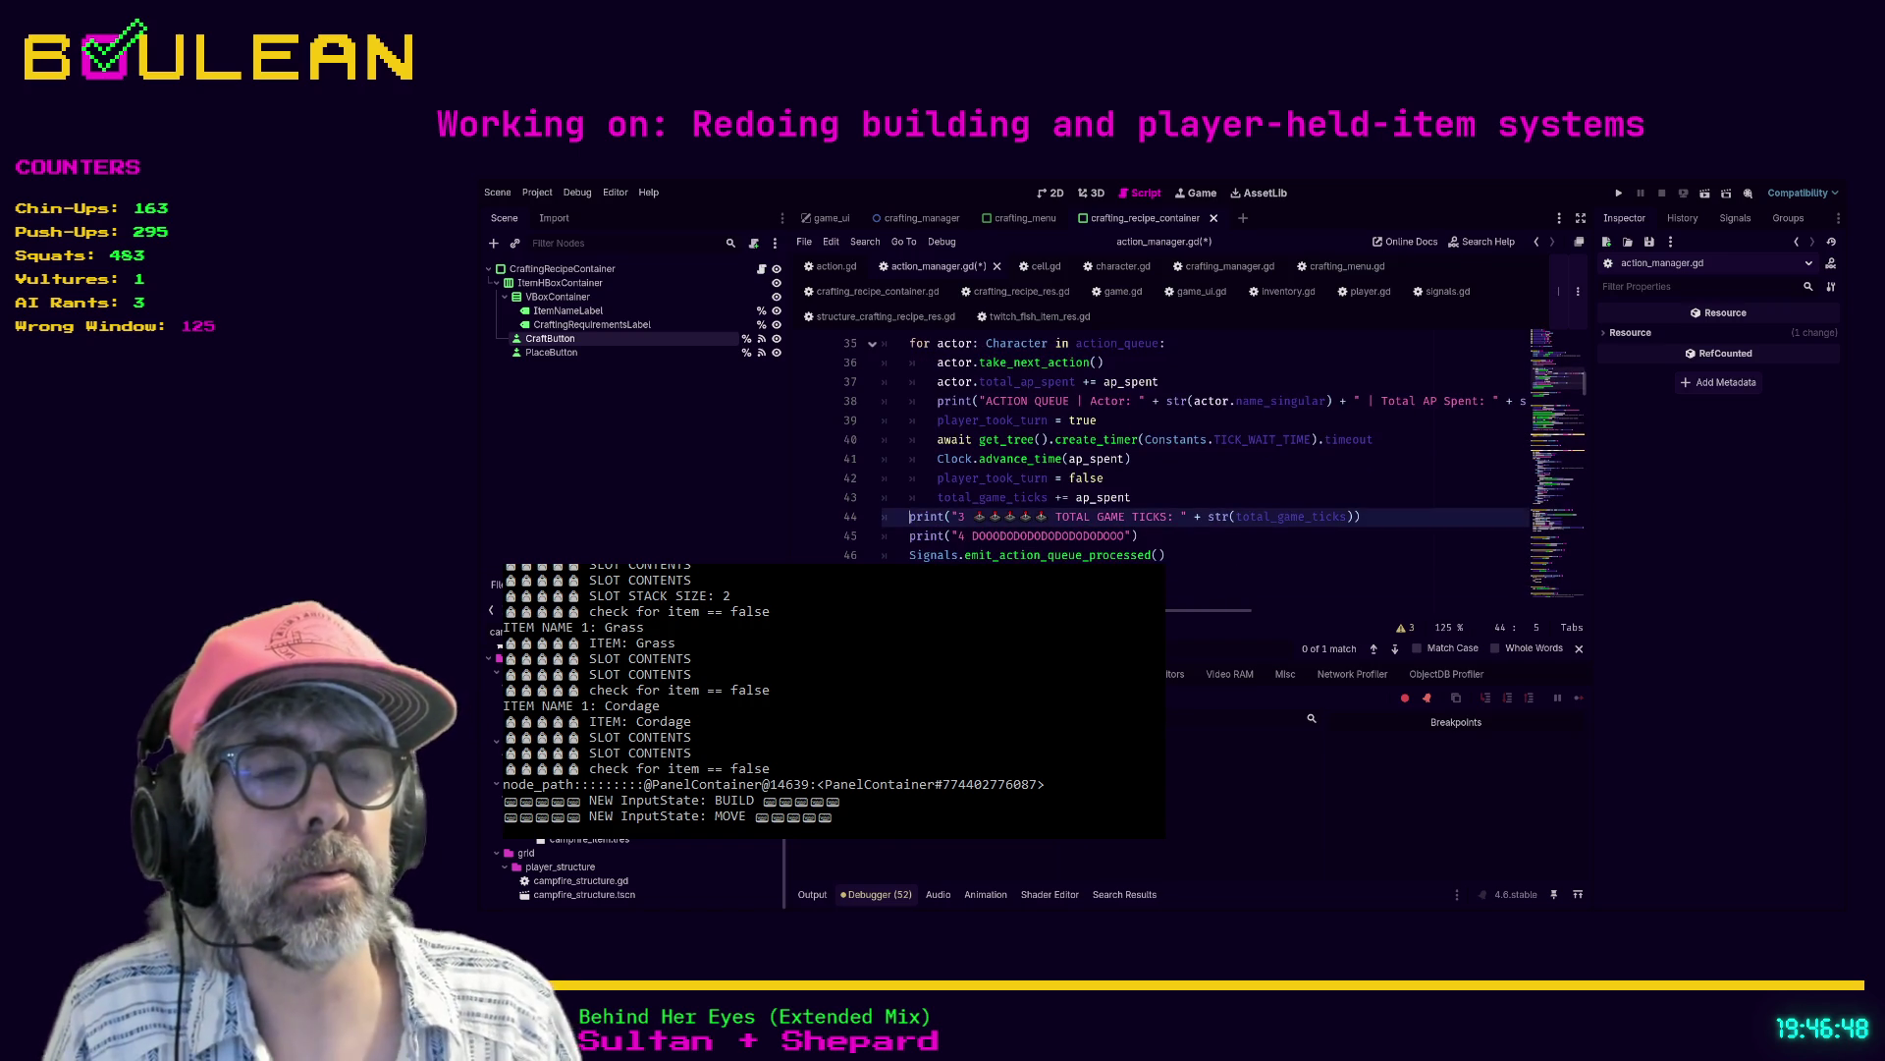
key(Return)
key(Up)
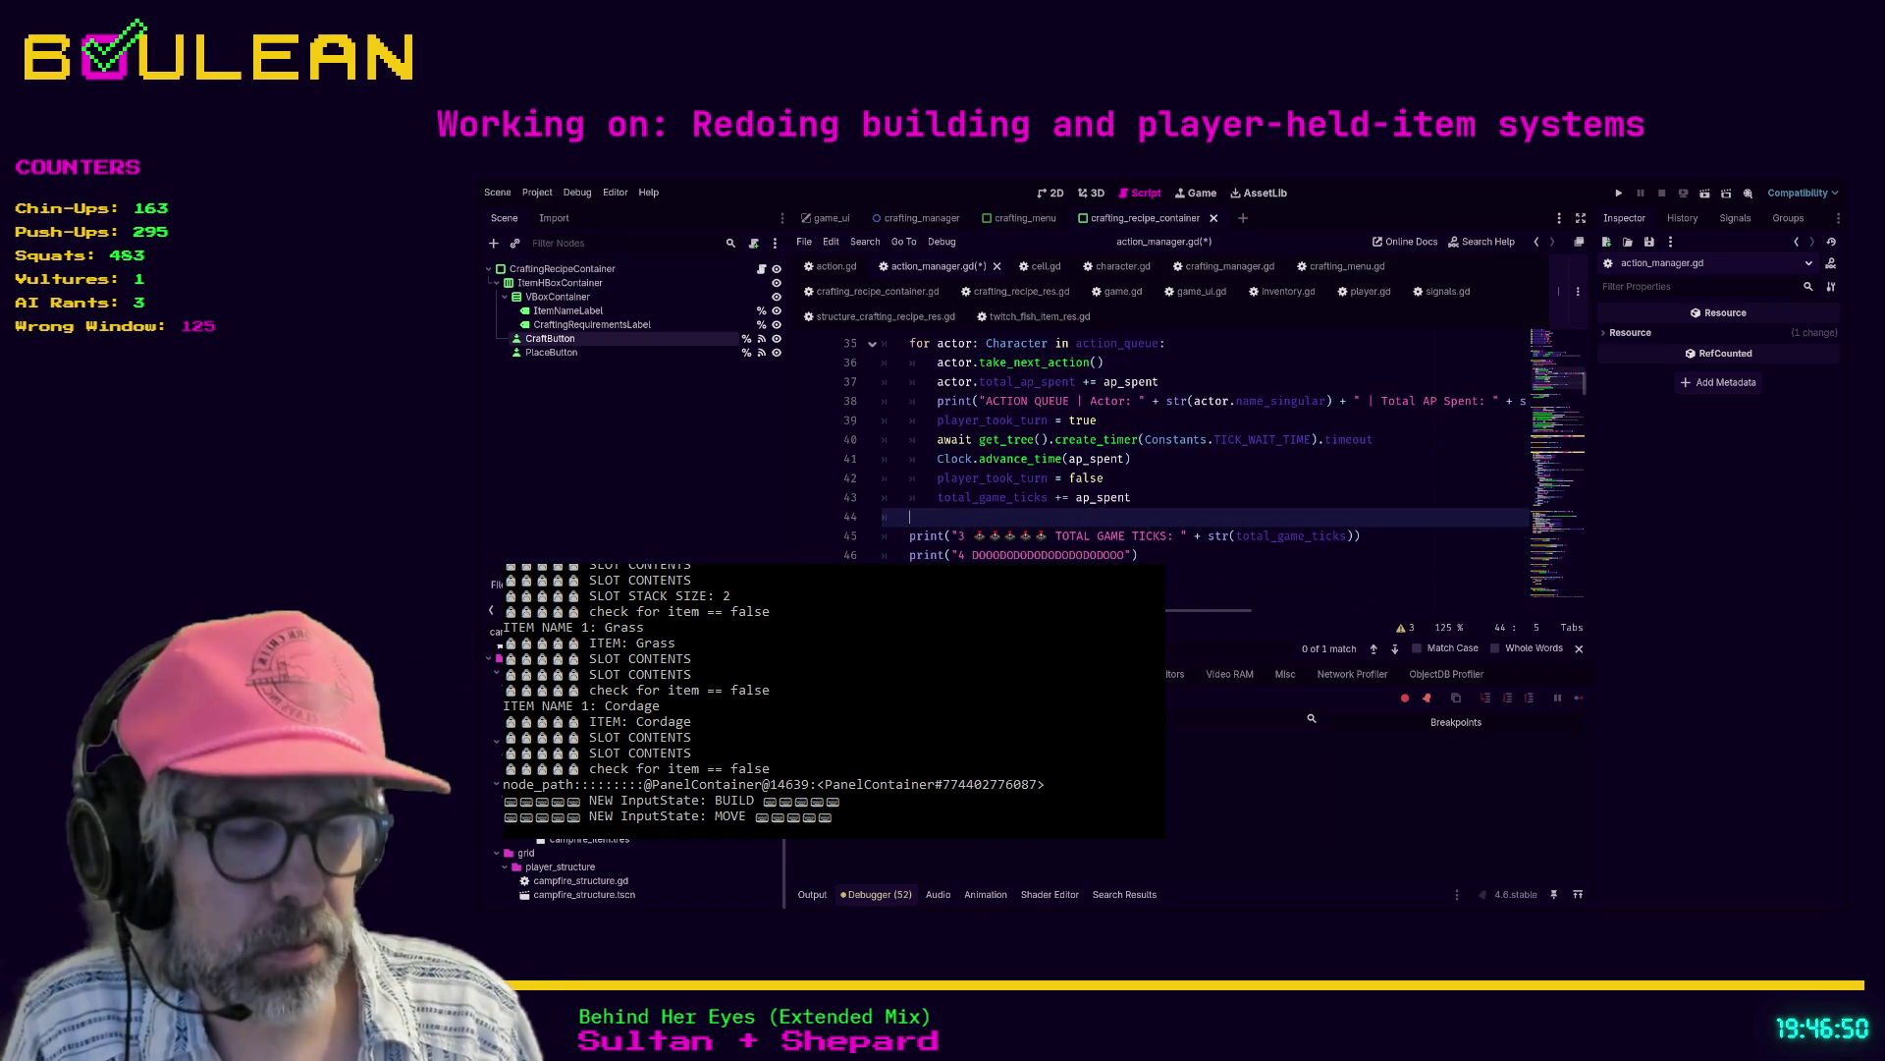
text(print(")
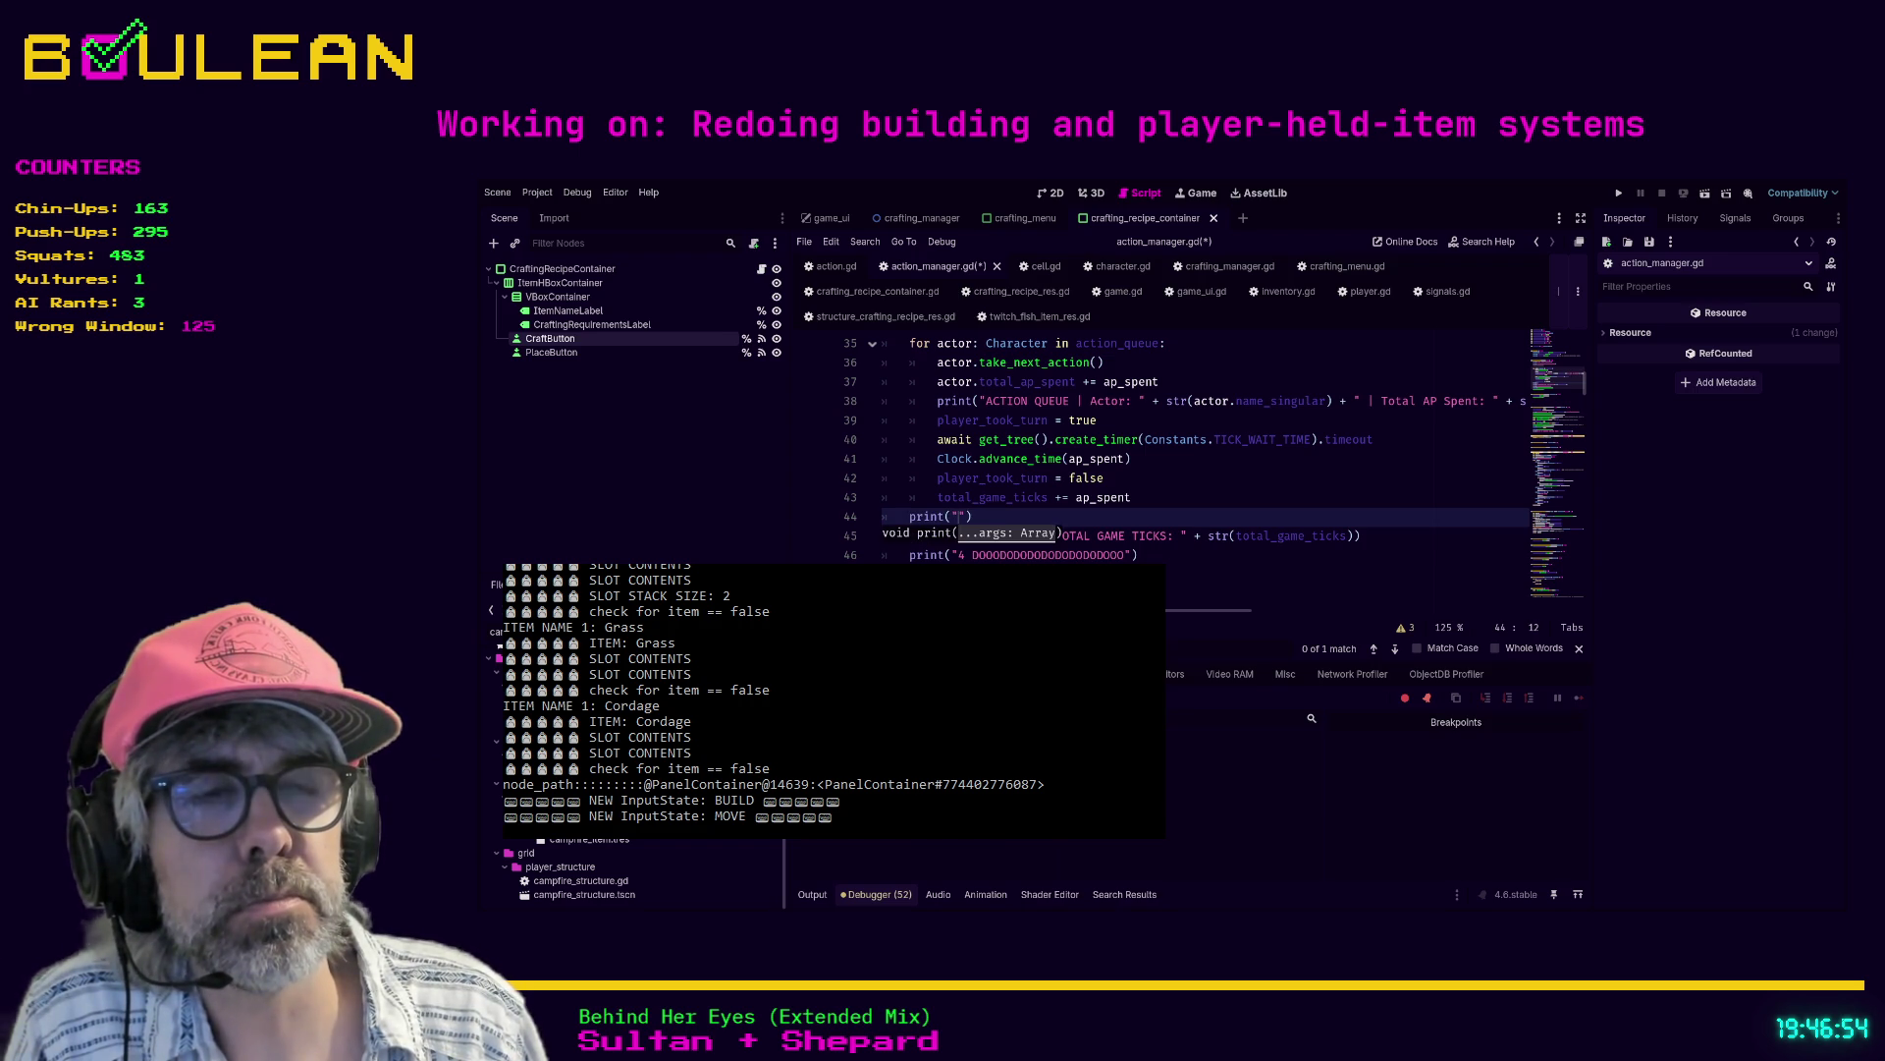
text(3: AC)
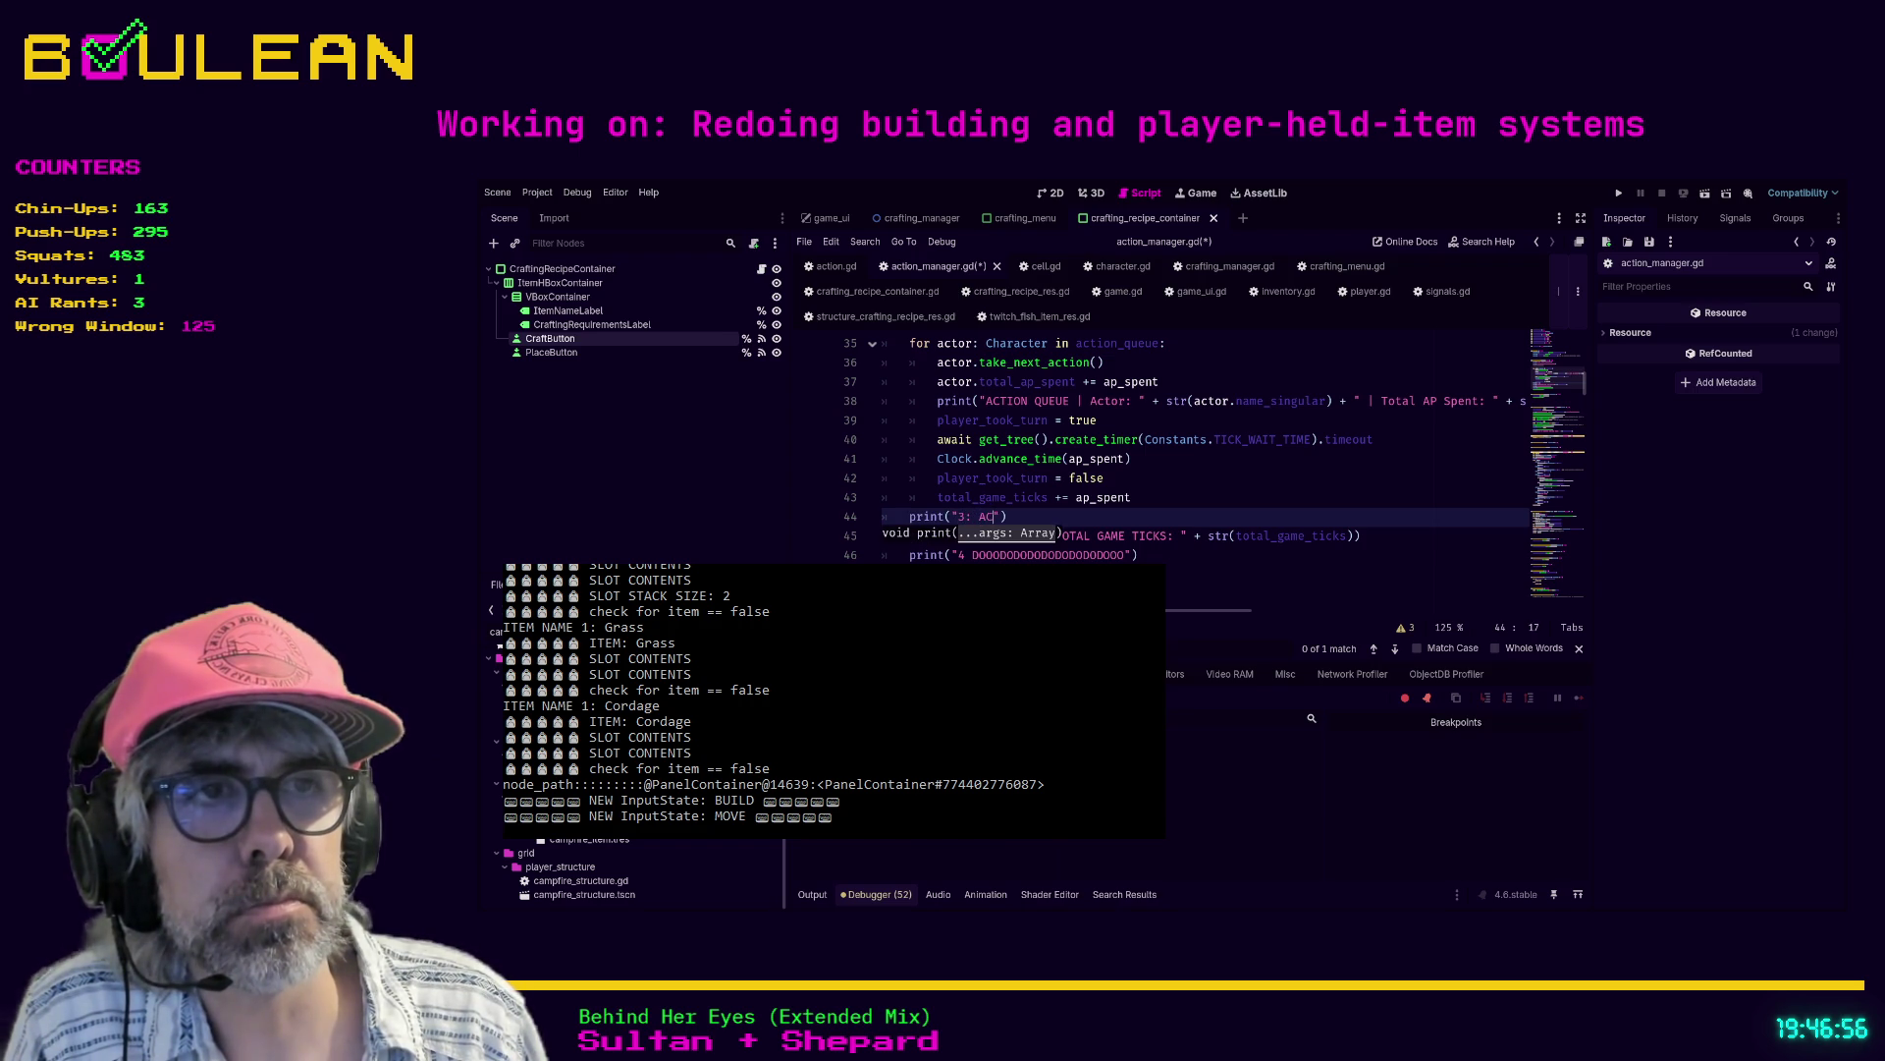
text(TOR: "  )
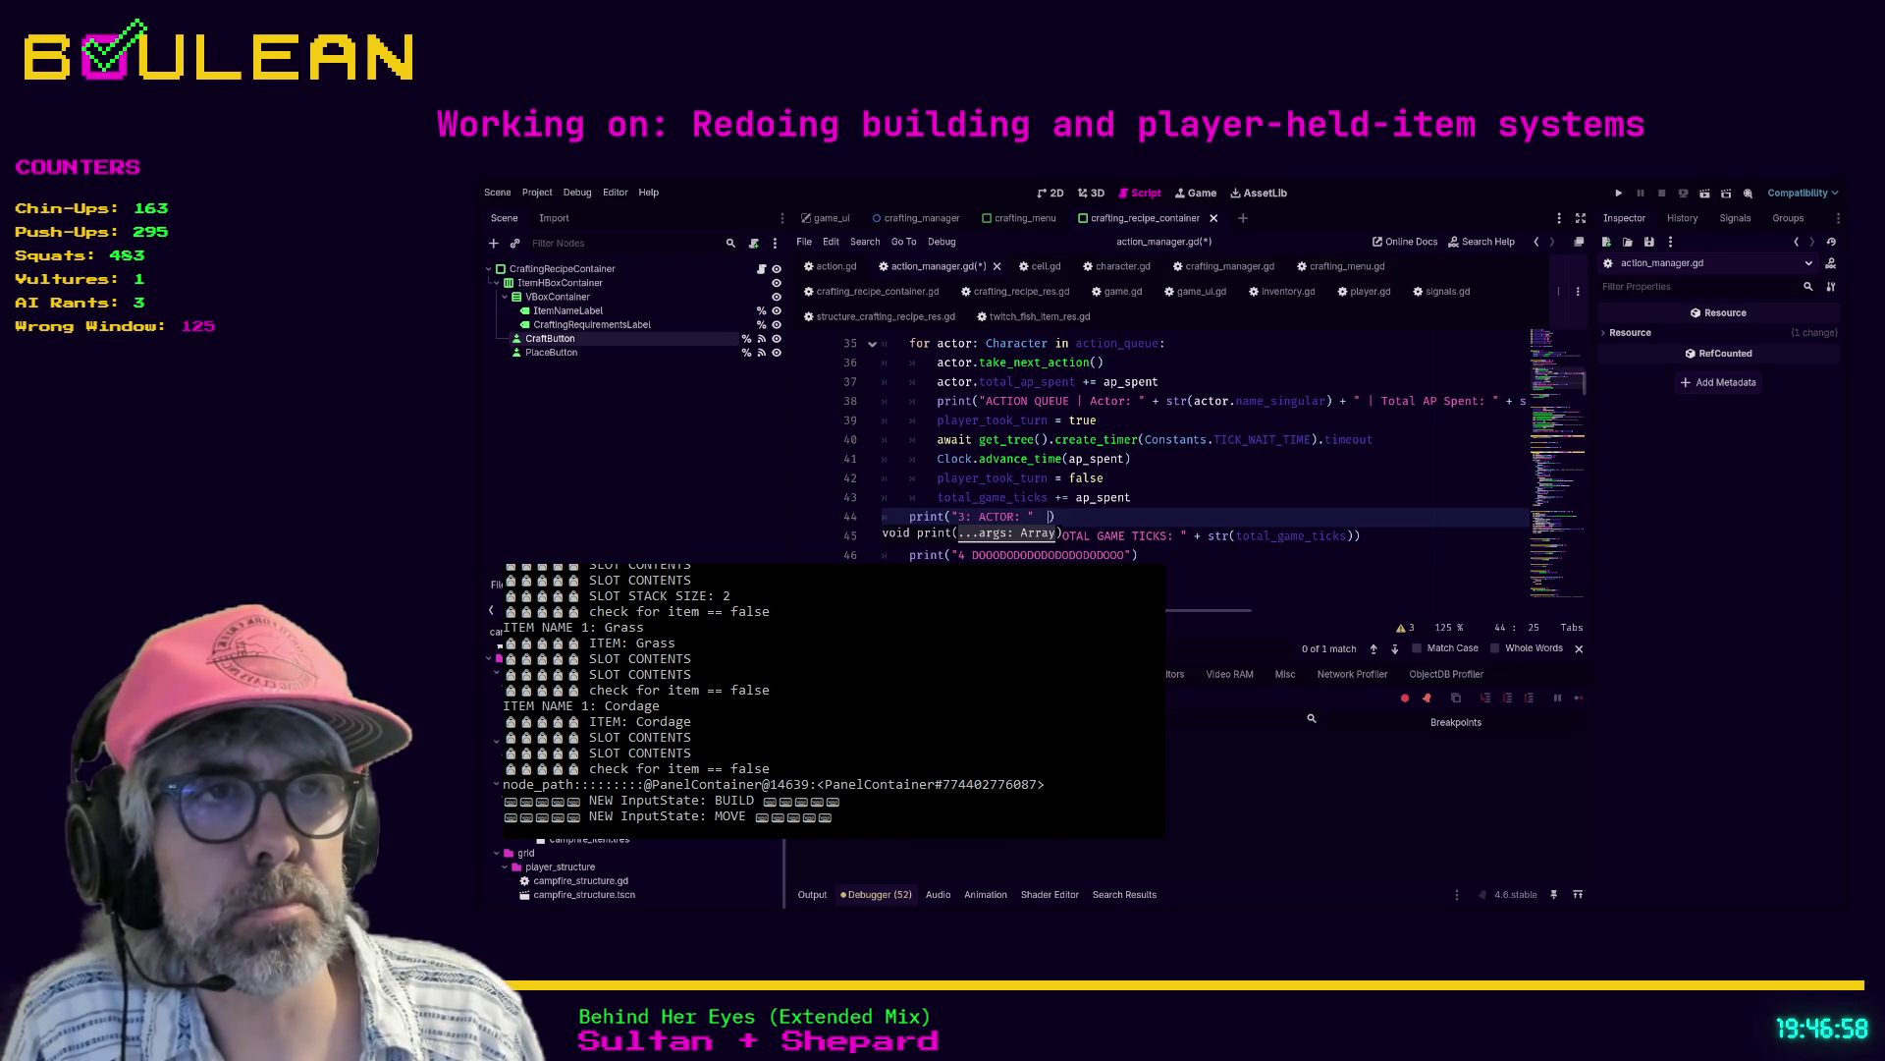
text(+ str(actor)
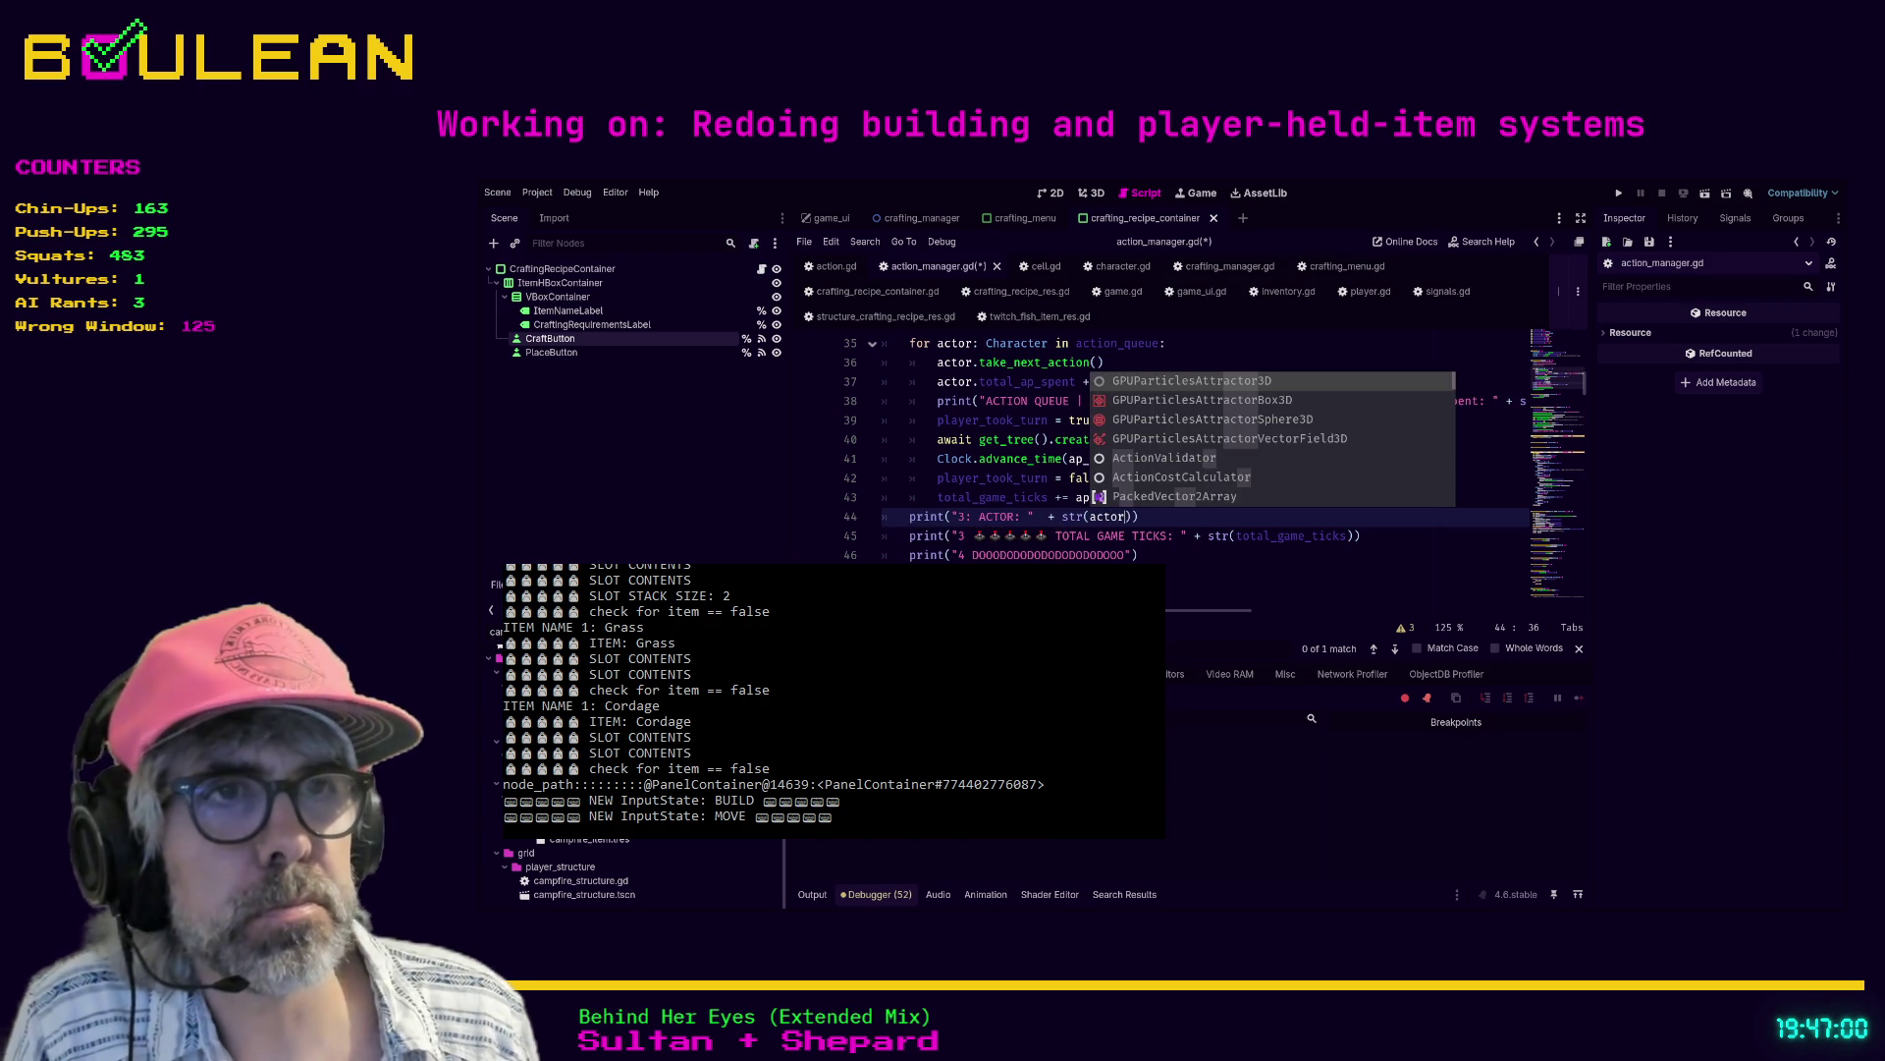
click(964, 536)
text(4)
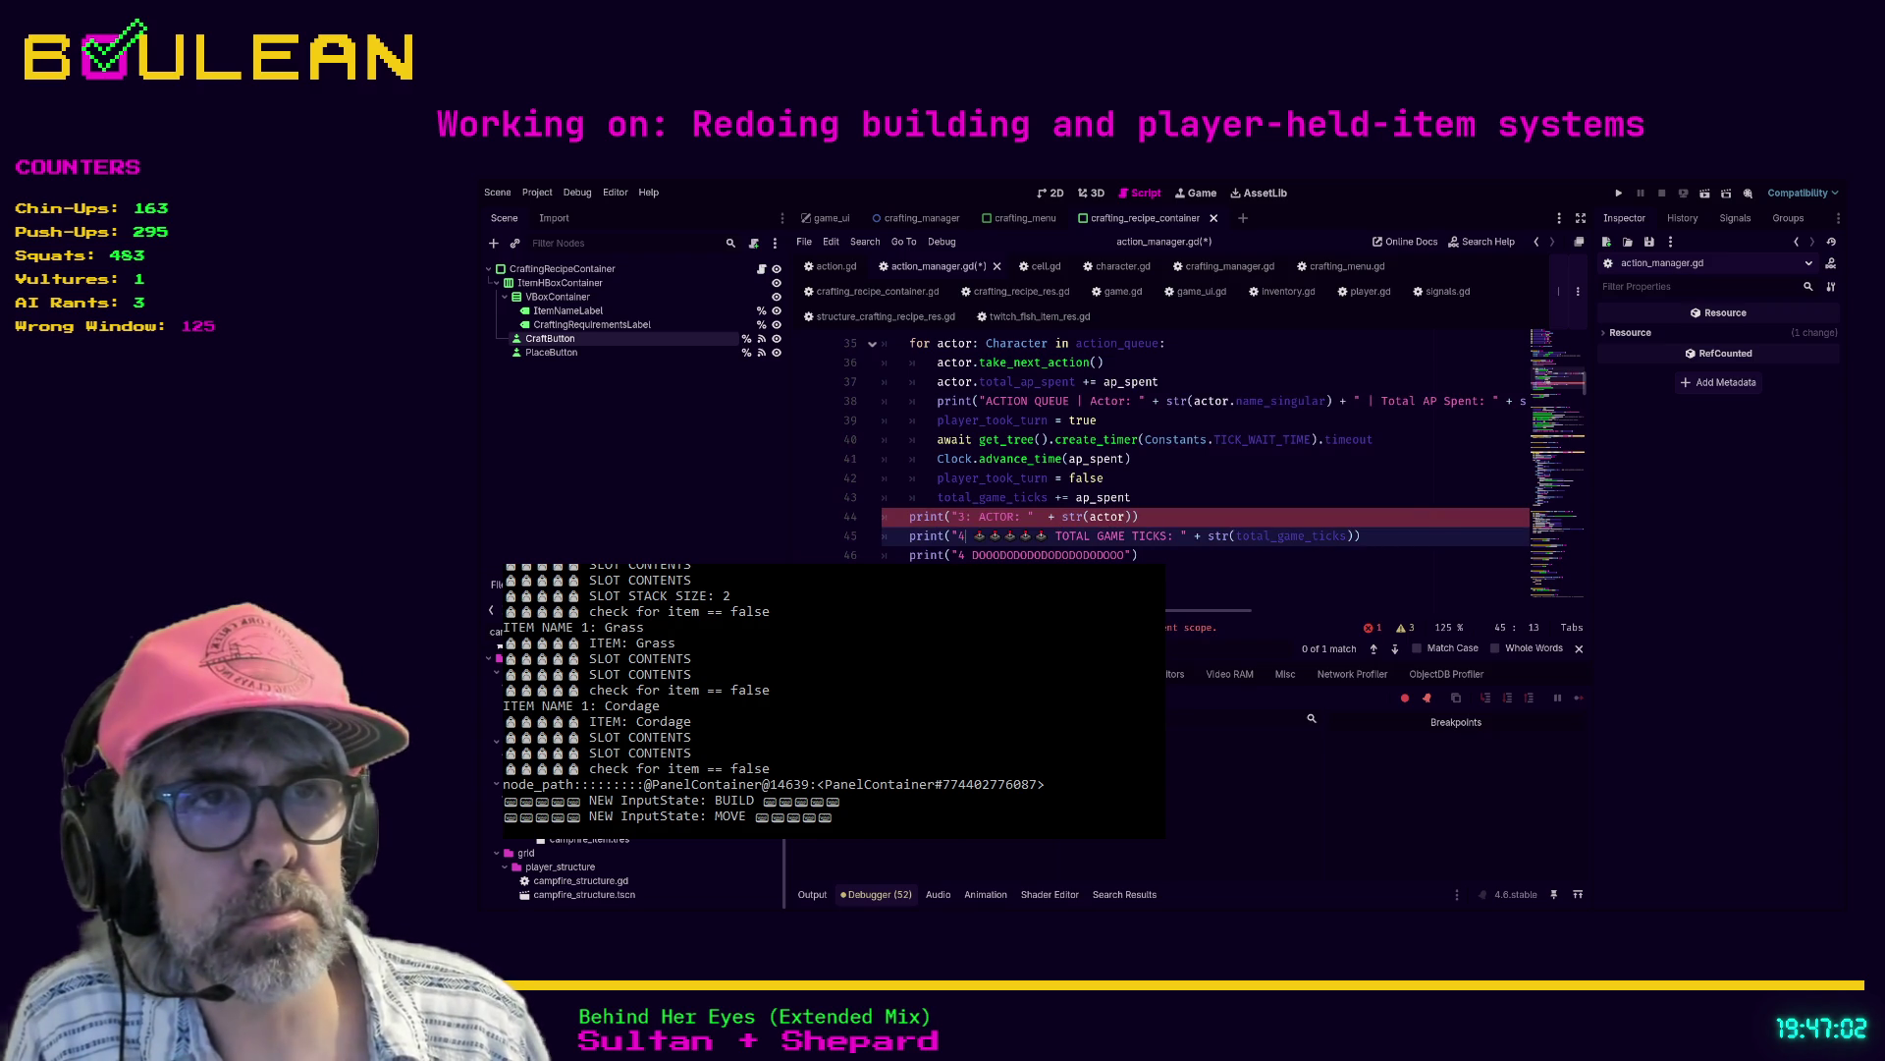
click(964, 554)
text(5)
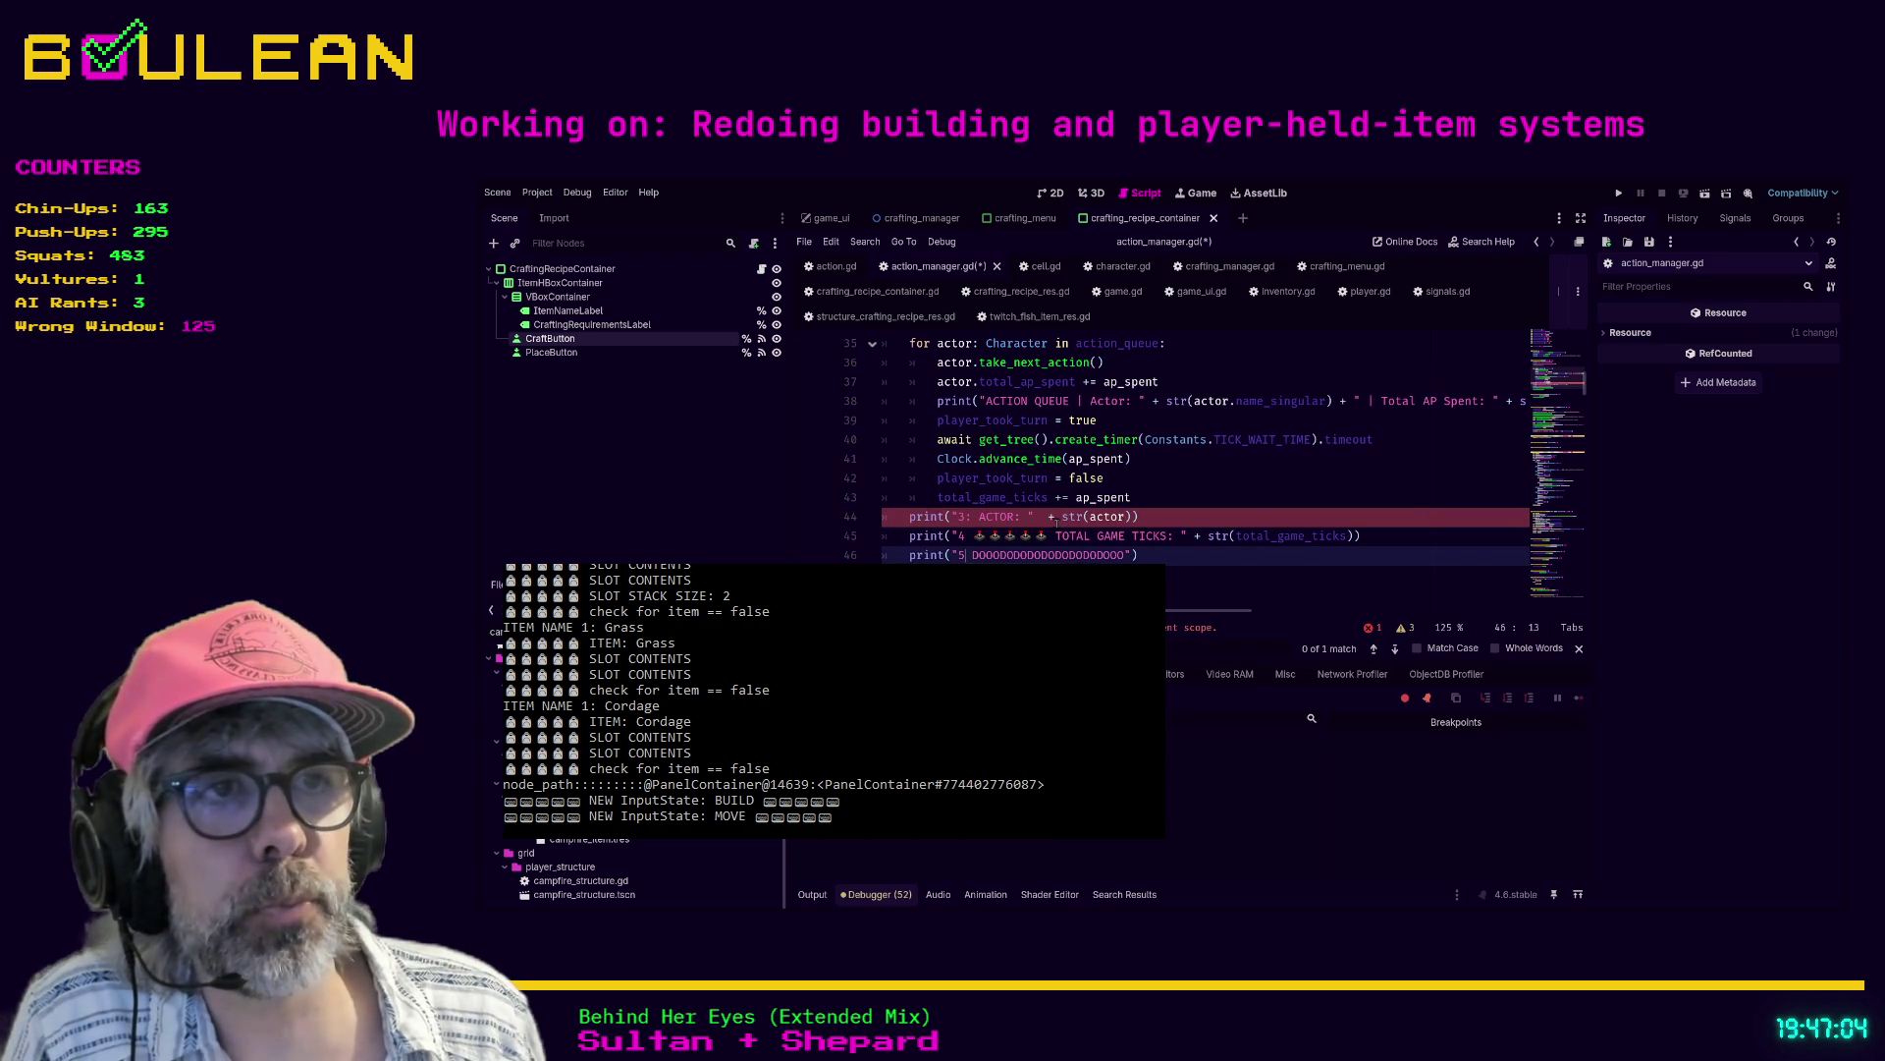
click(1054, 518)
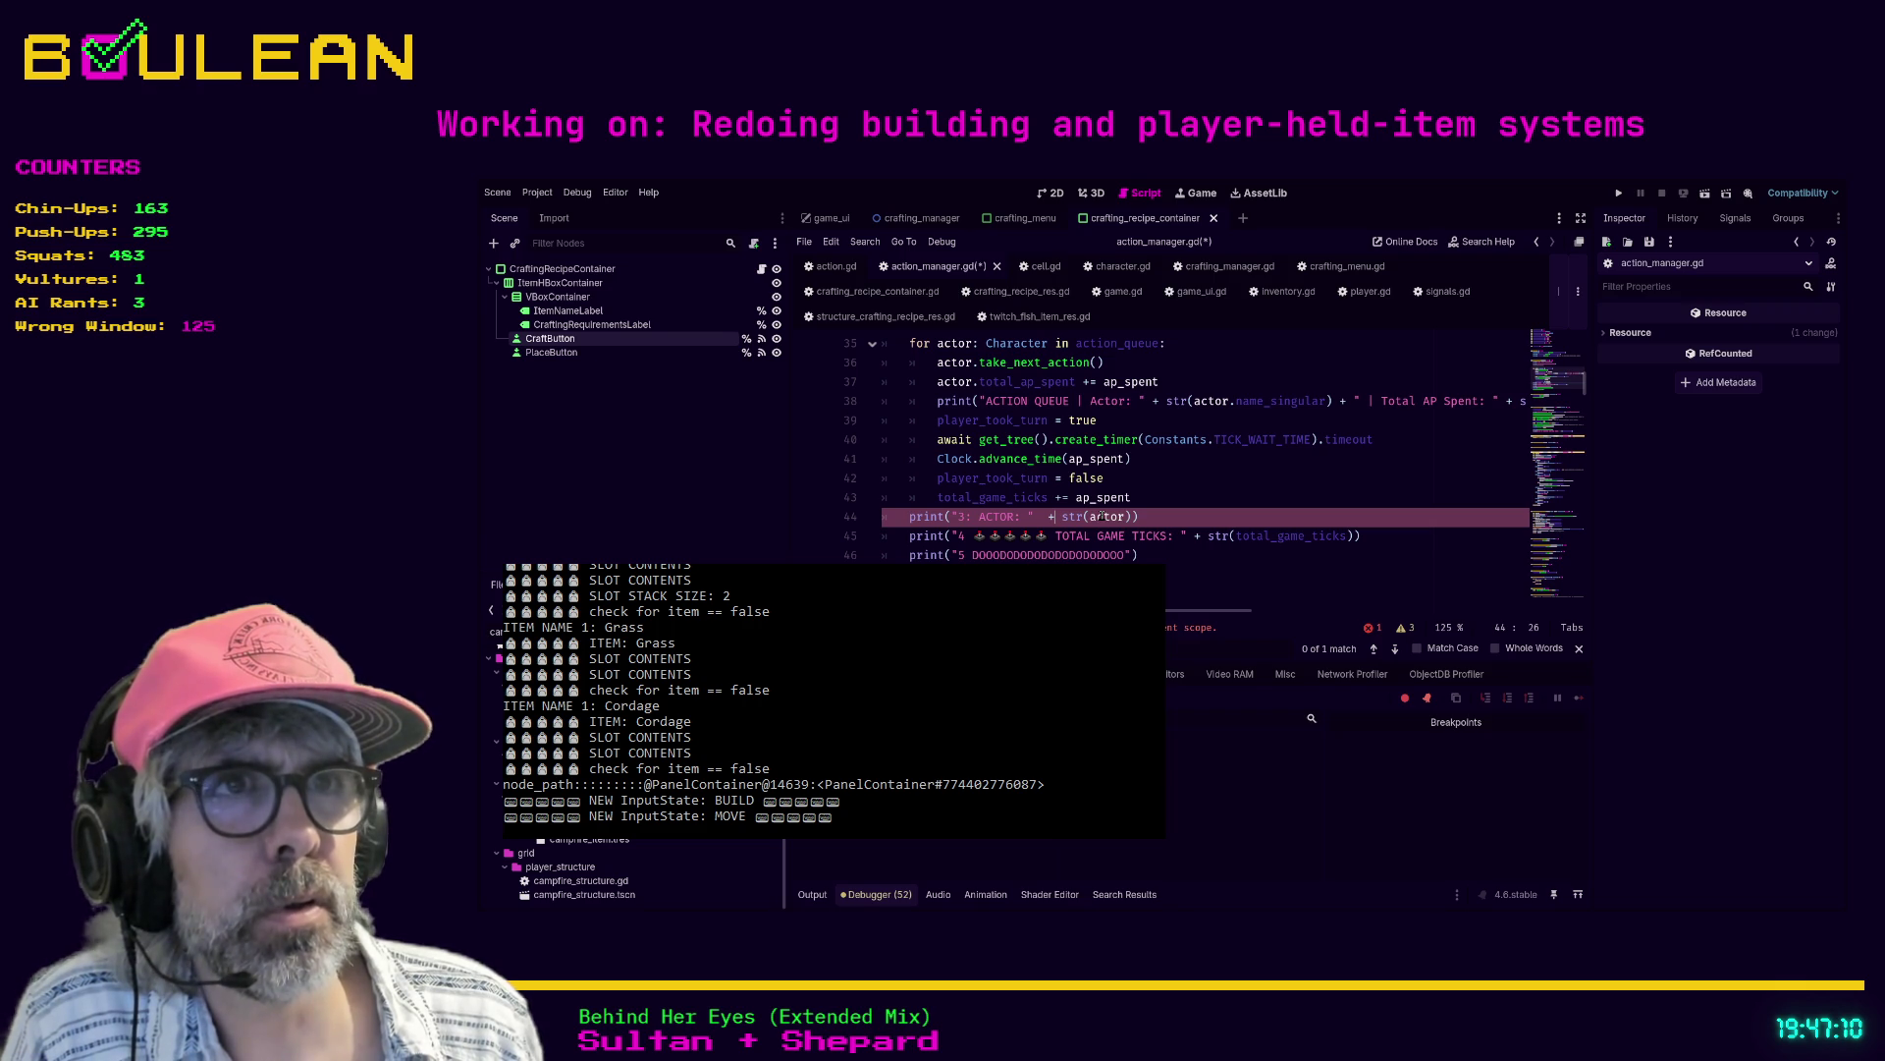
scroll(1183, 502, up, 1)
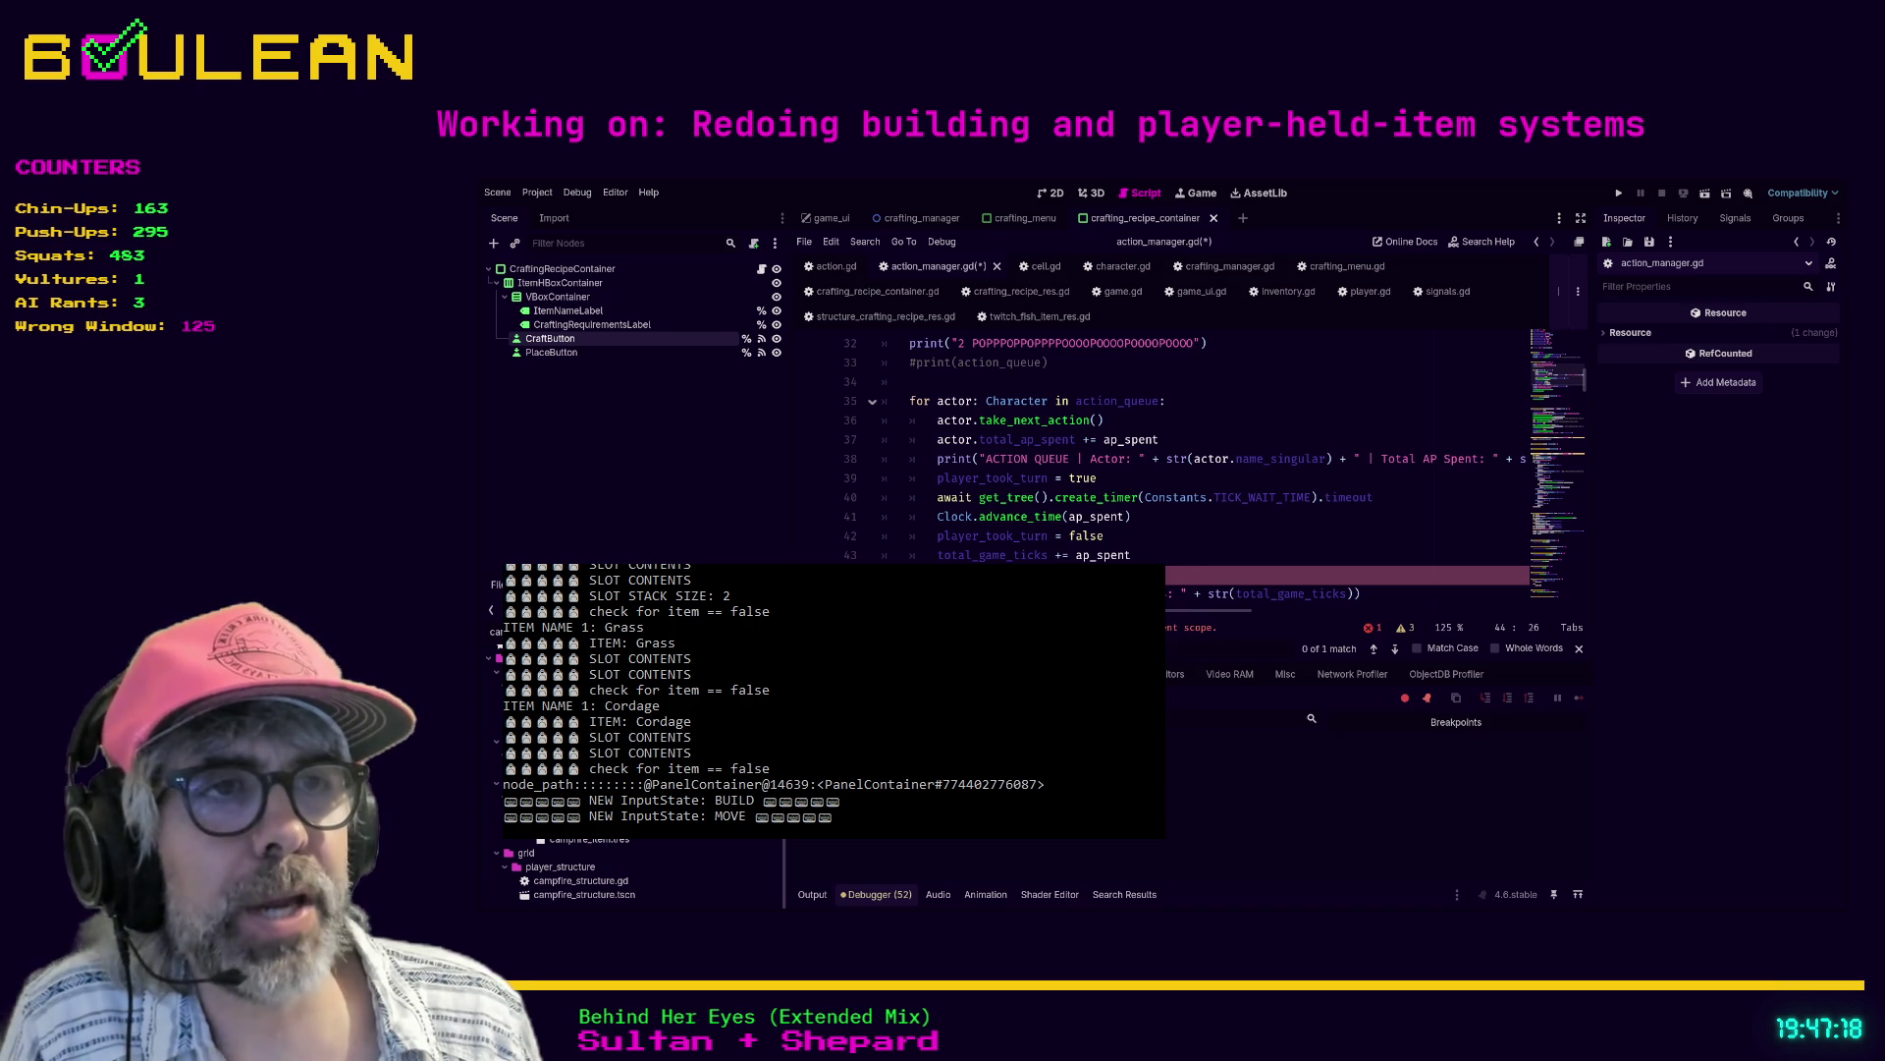
- Change the new print's str argument to action_queue
click(1123, 574)
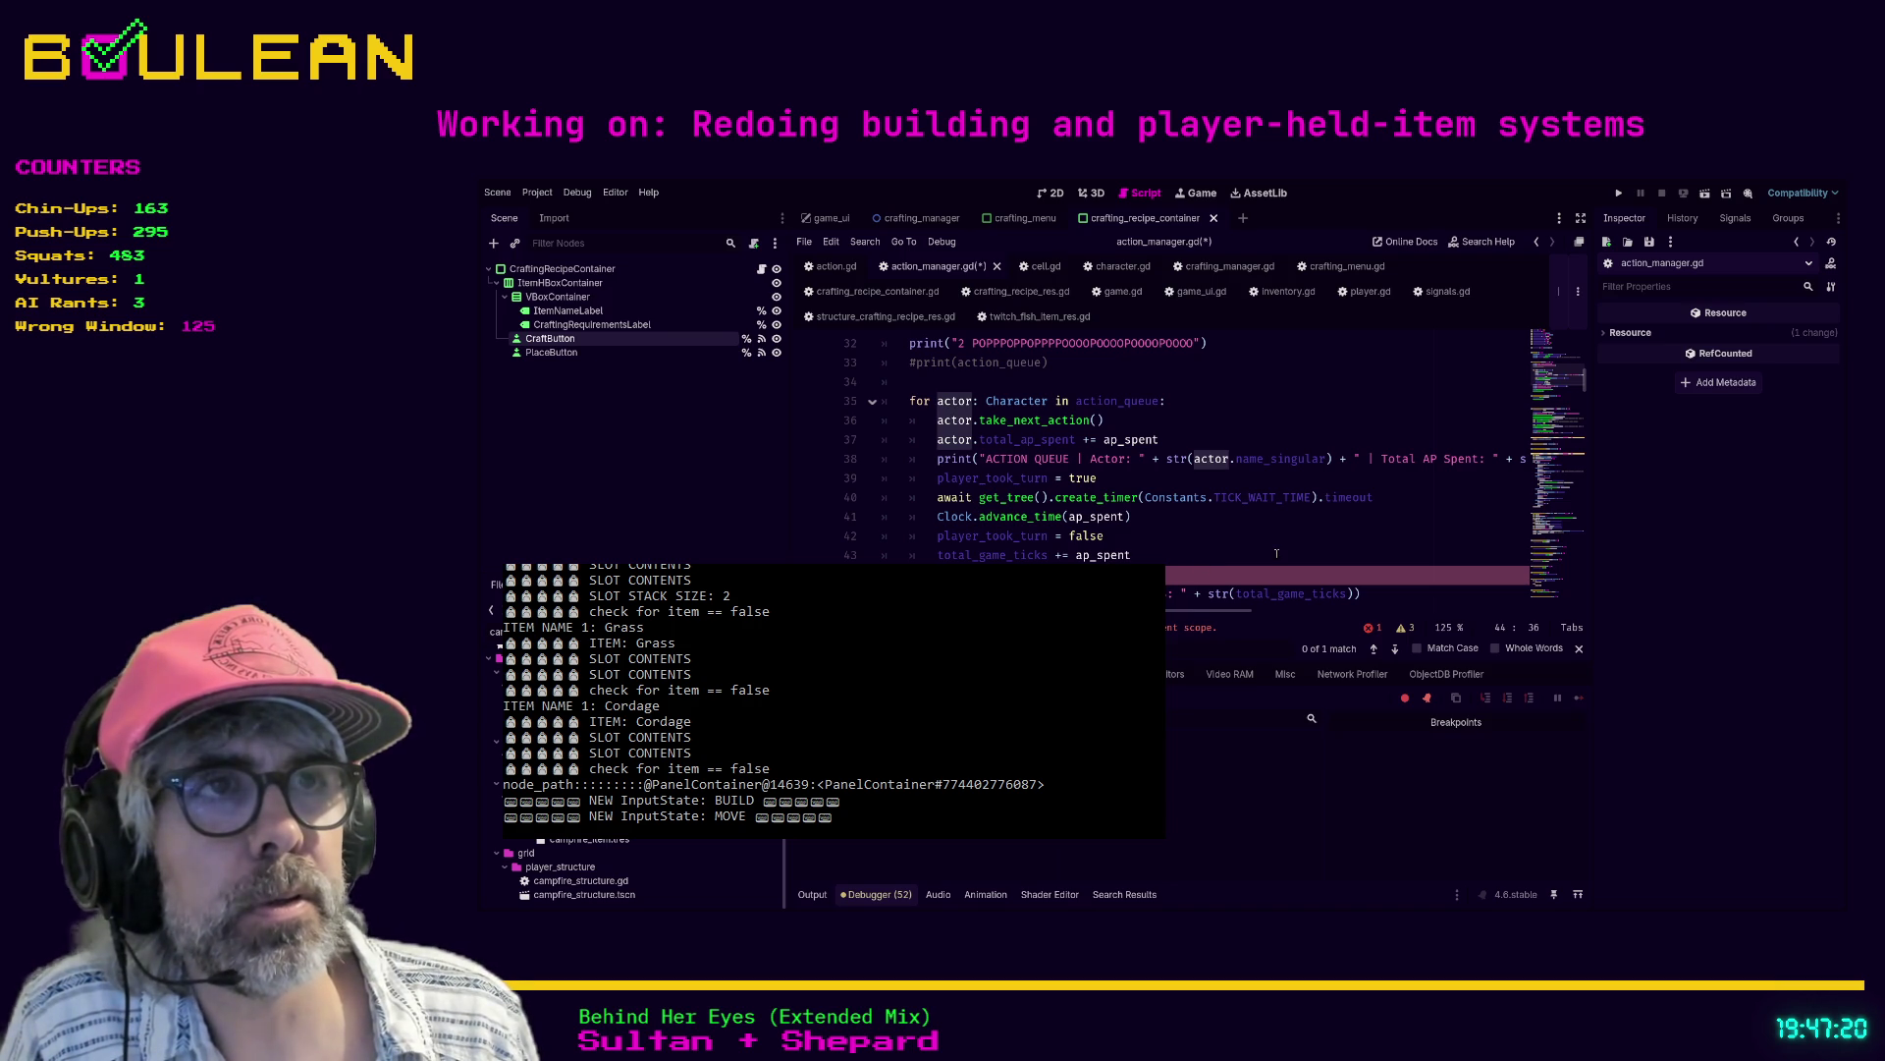
key(BackSpace)
key(BackSpace)
key(BackSpace)
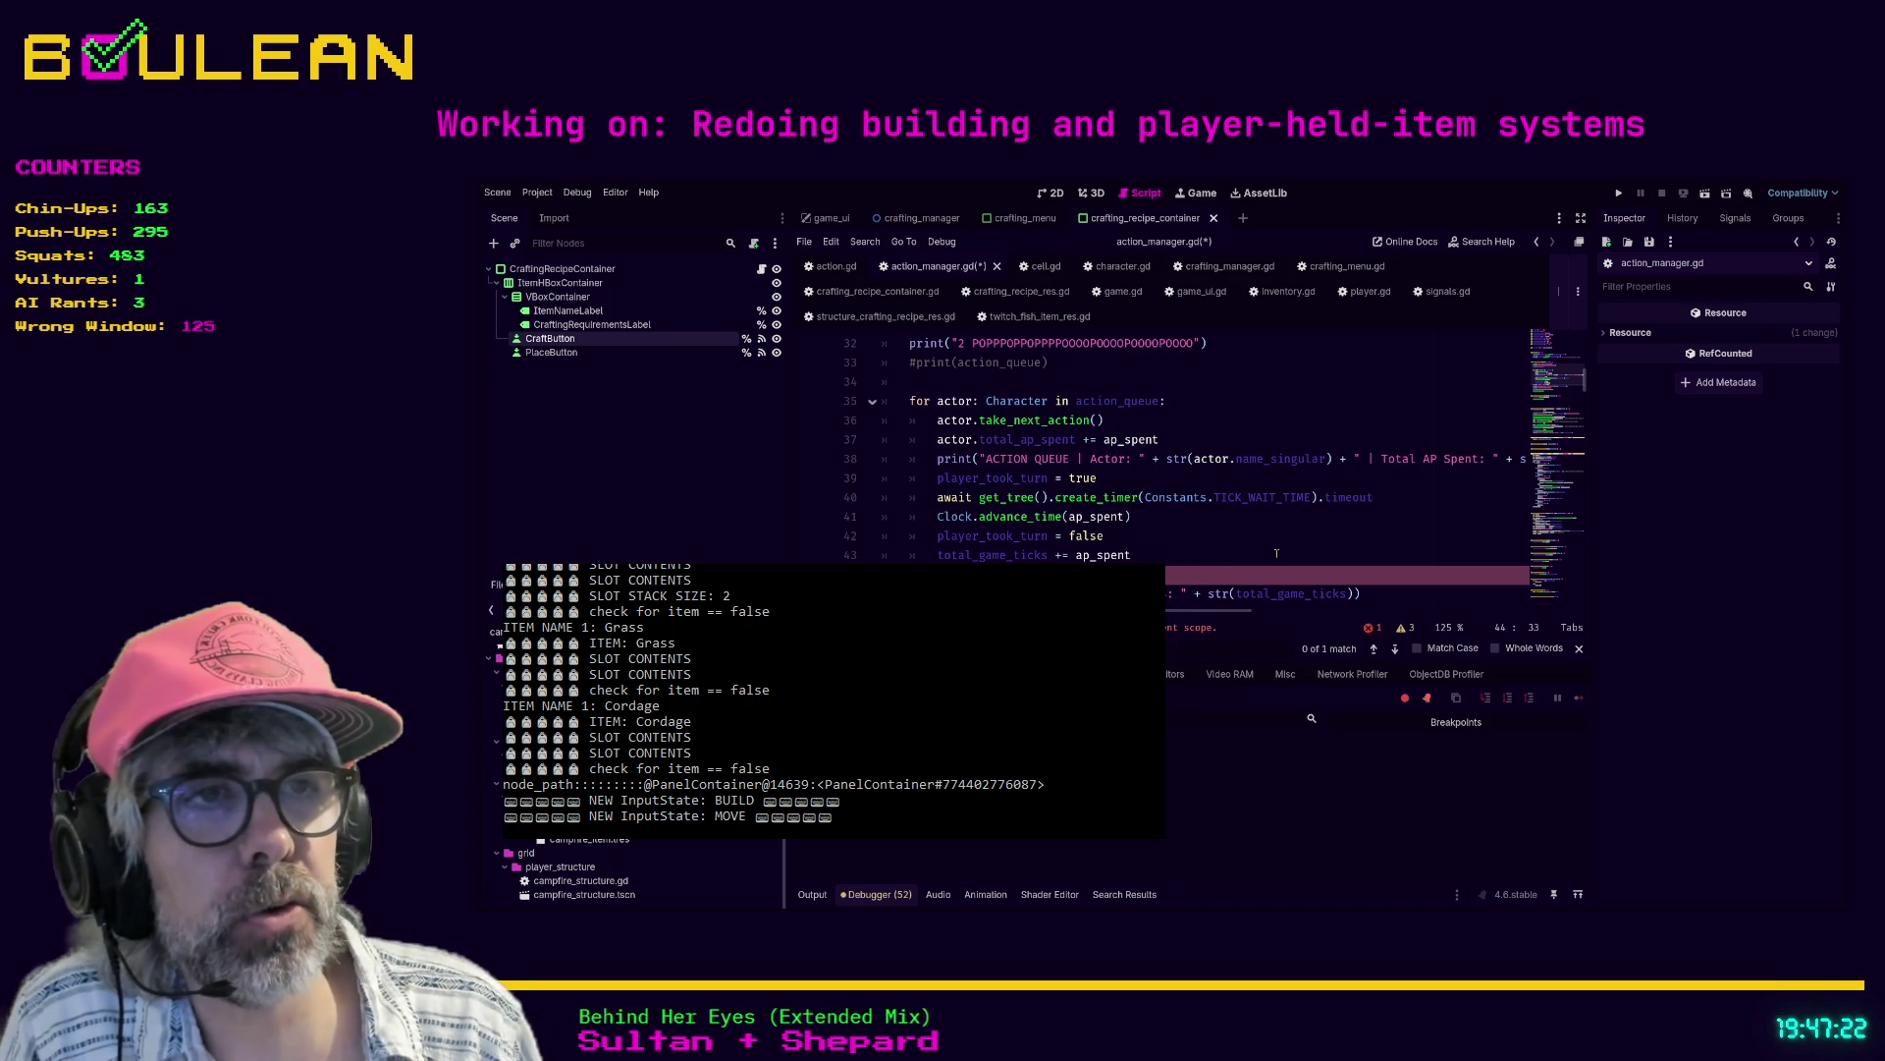
text(ap_spe)
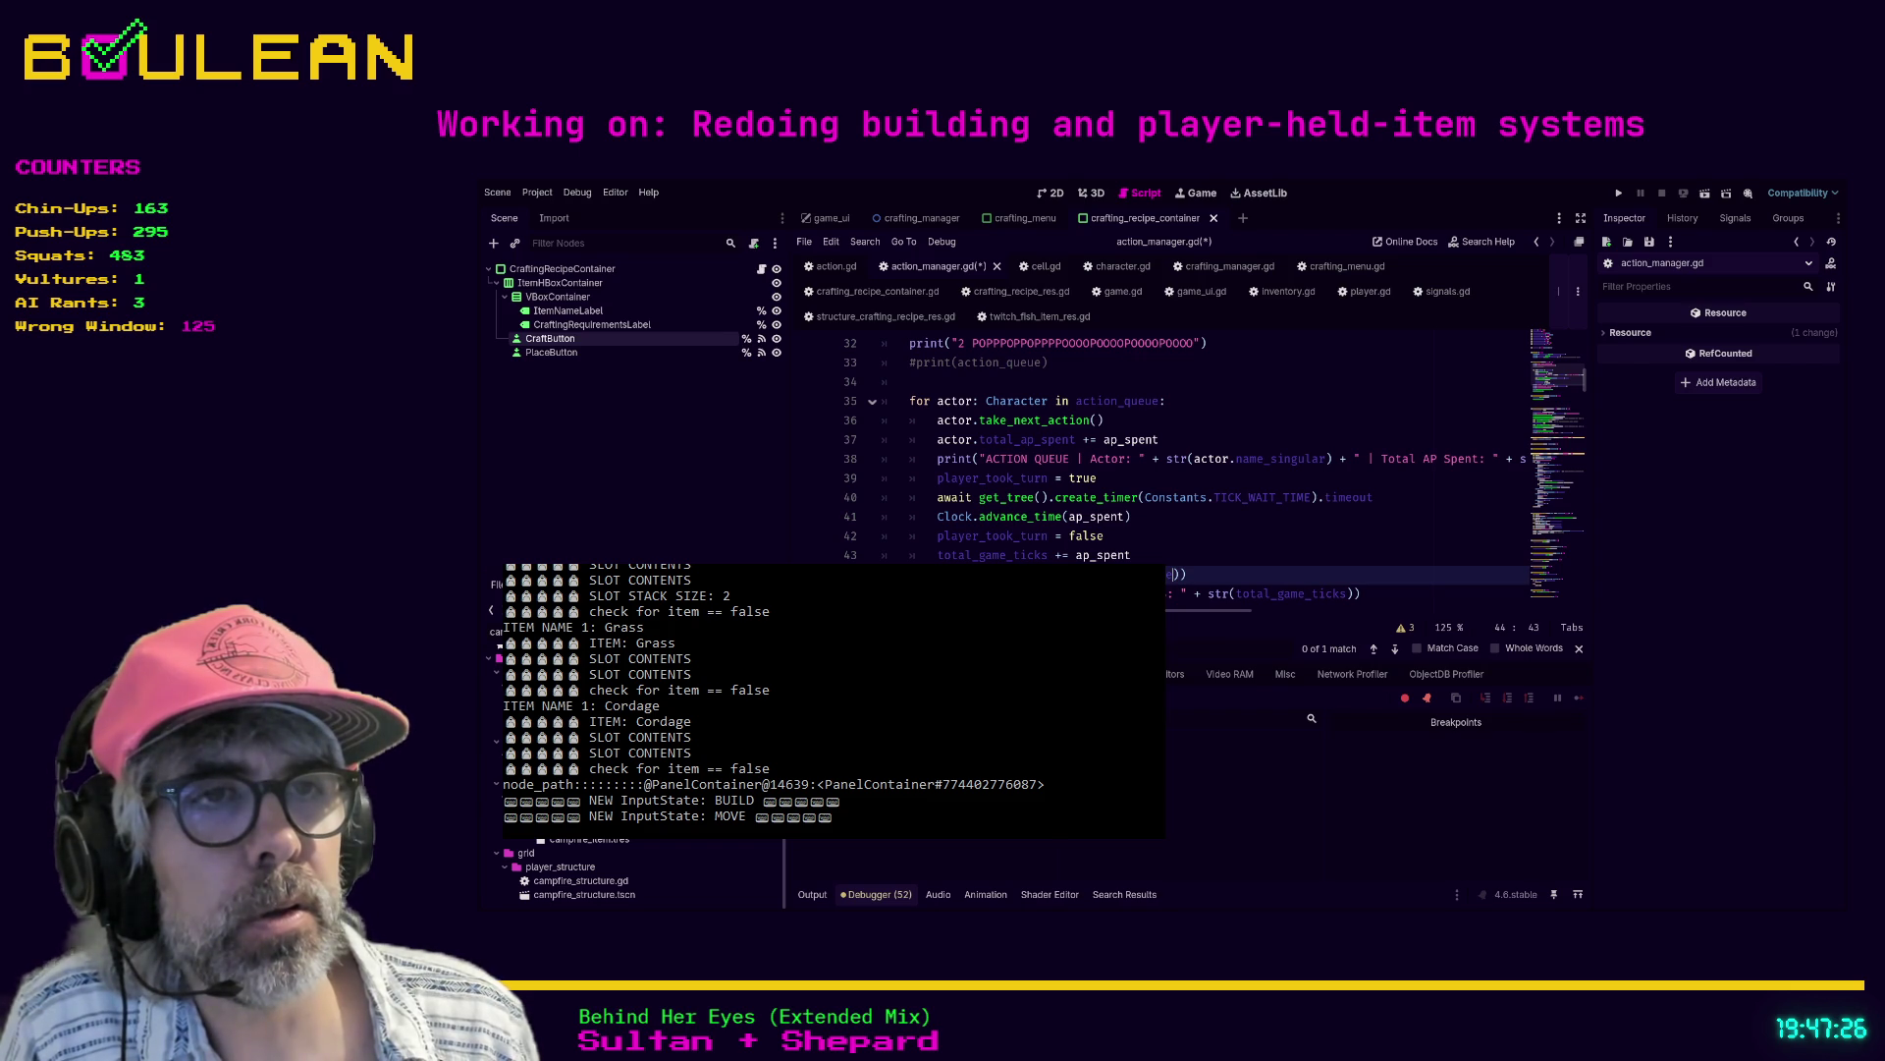
click(1015, 573)
key(BackSpace)
key(BackSpace)
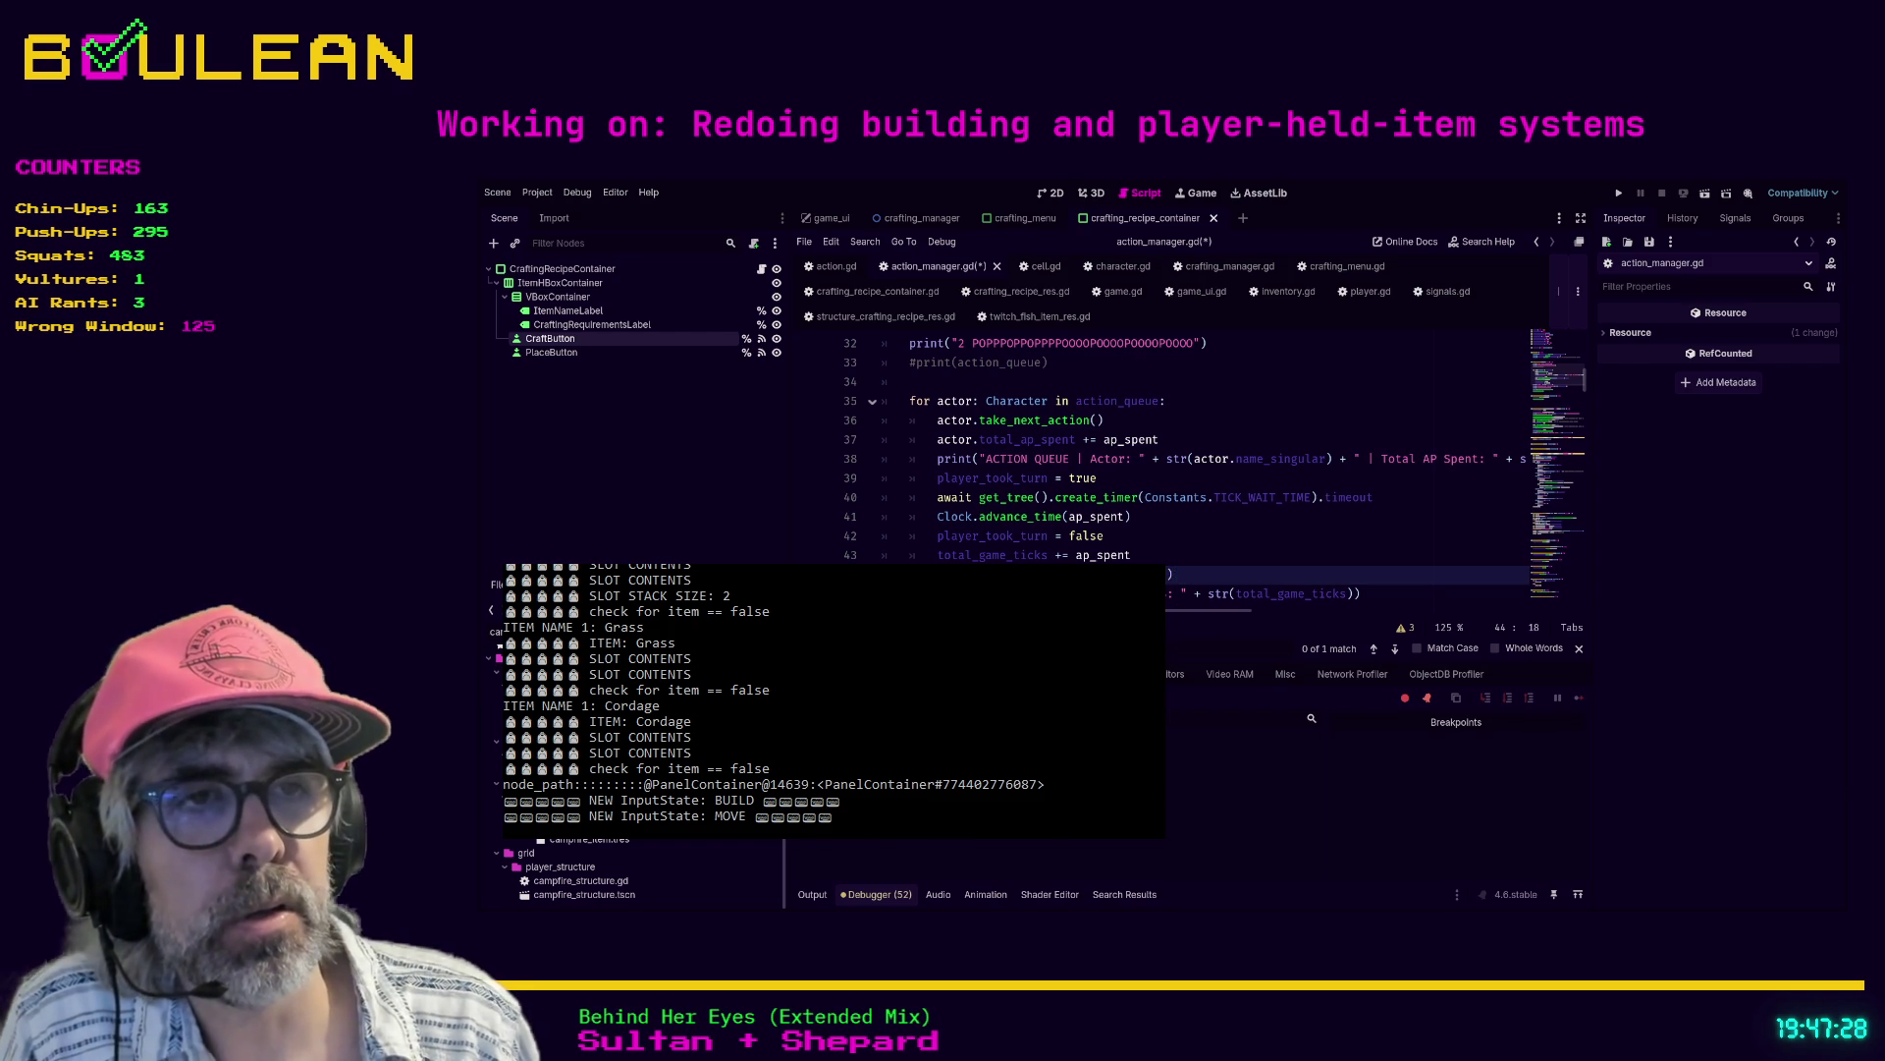
text(ion_queue)
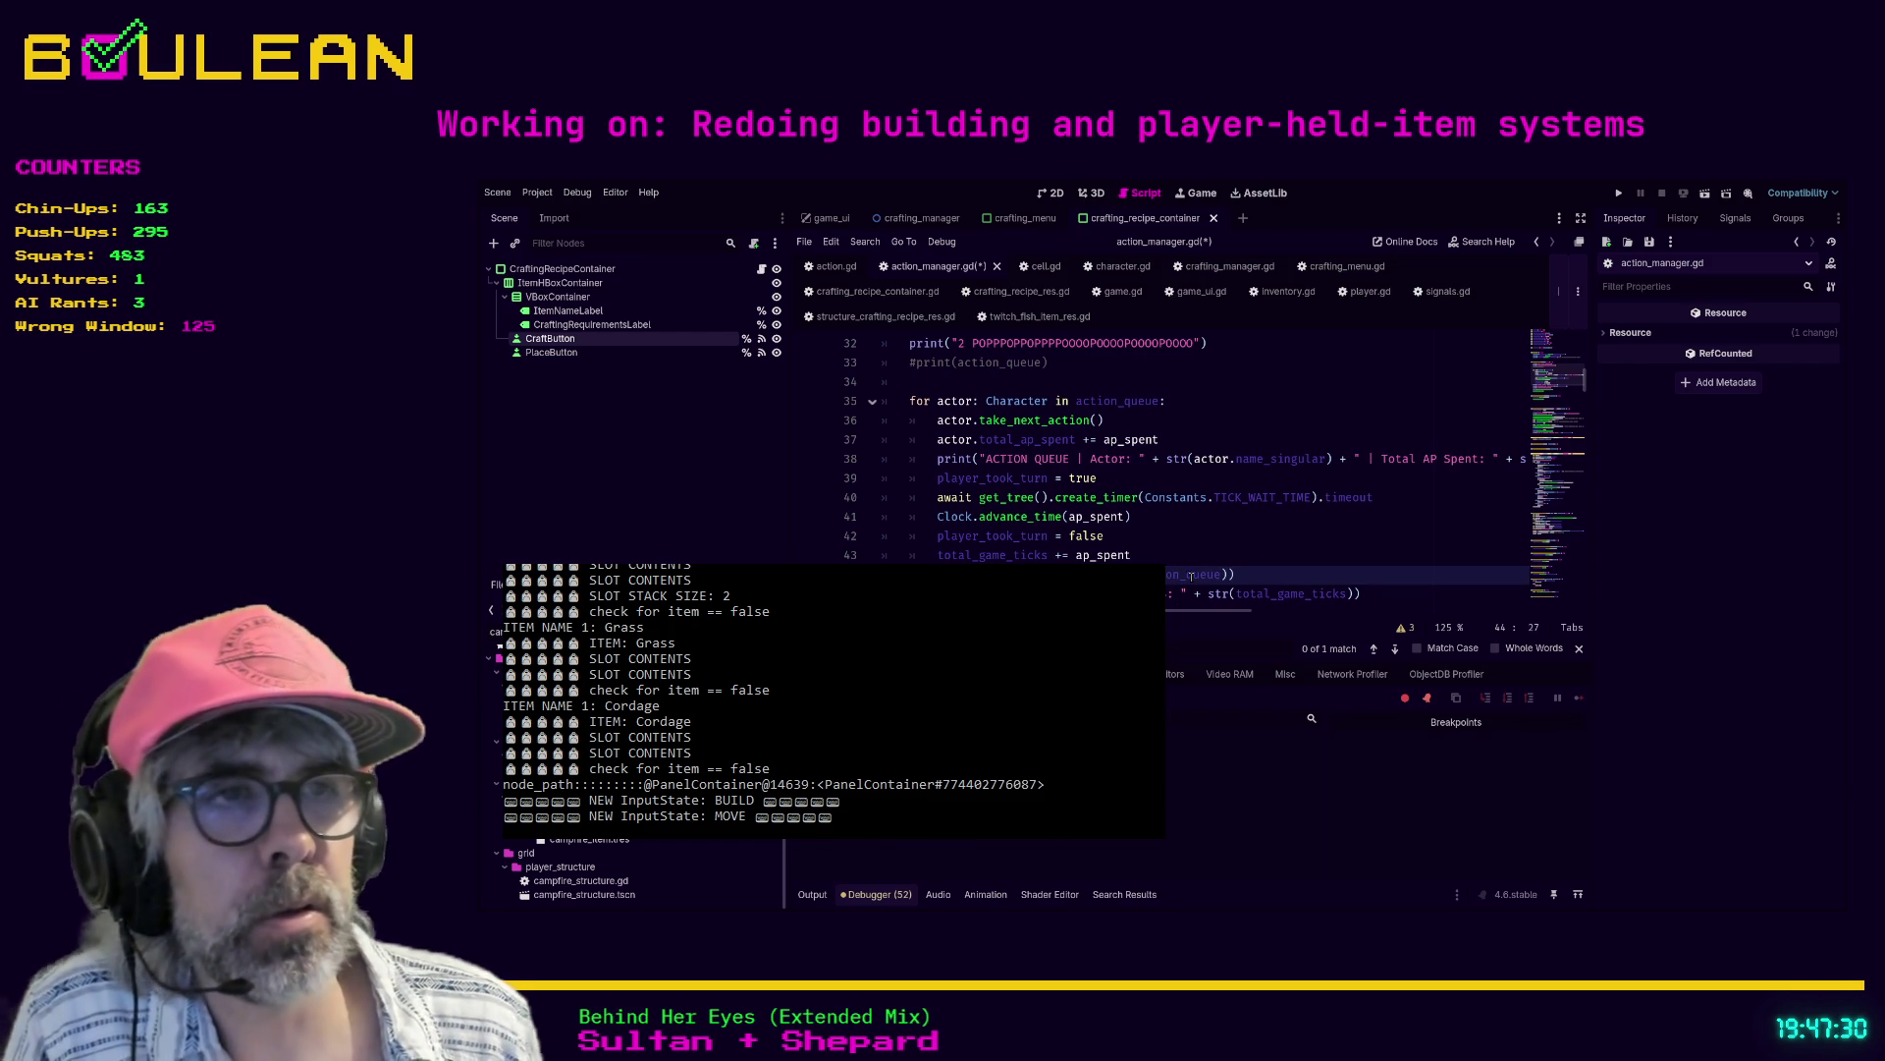
- Move the ACTION QUEUE print up into the loop below player_took_turn = true
click(1257, 555)
scroll(1257, 556, down, 1)
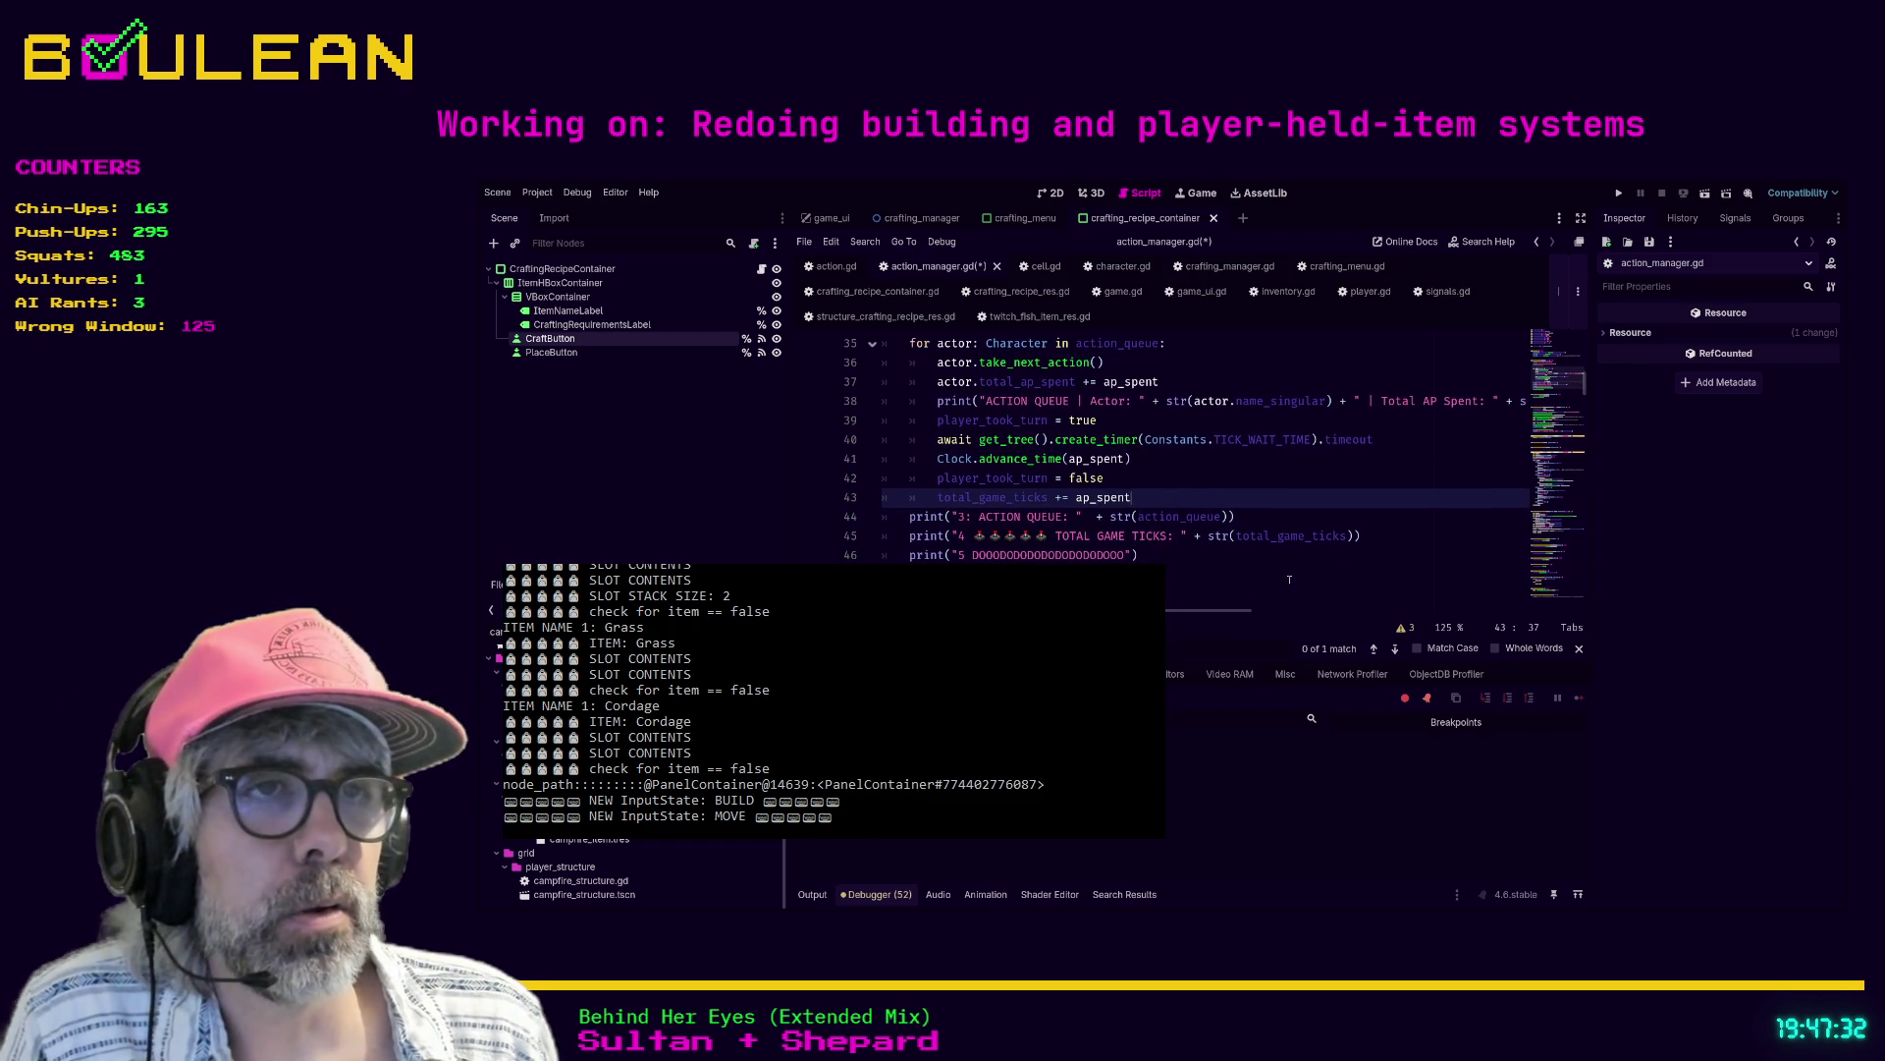
scroll(1222, 557, up, 2)
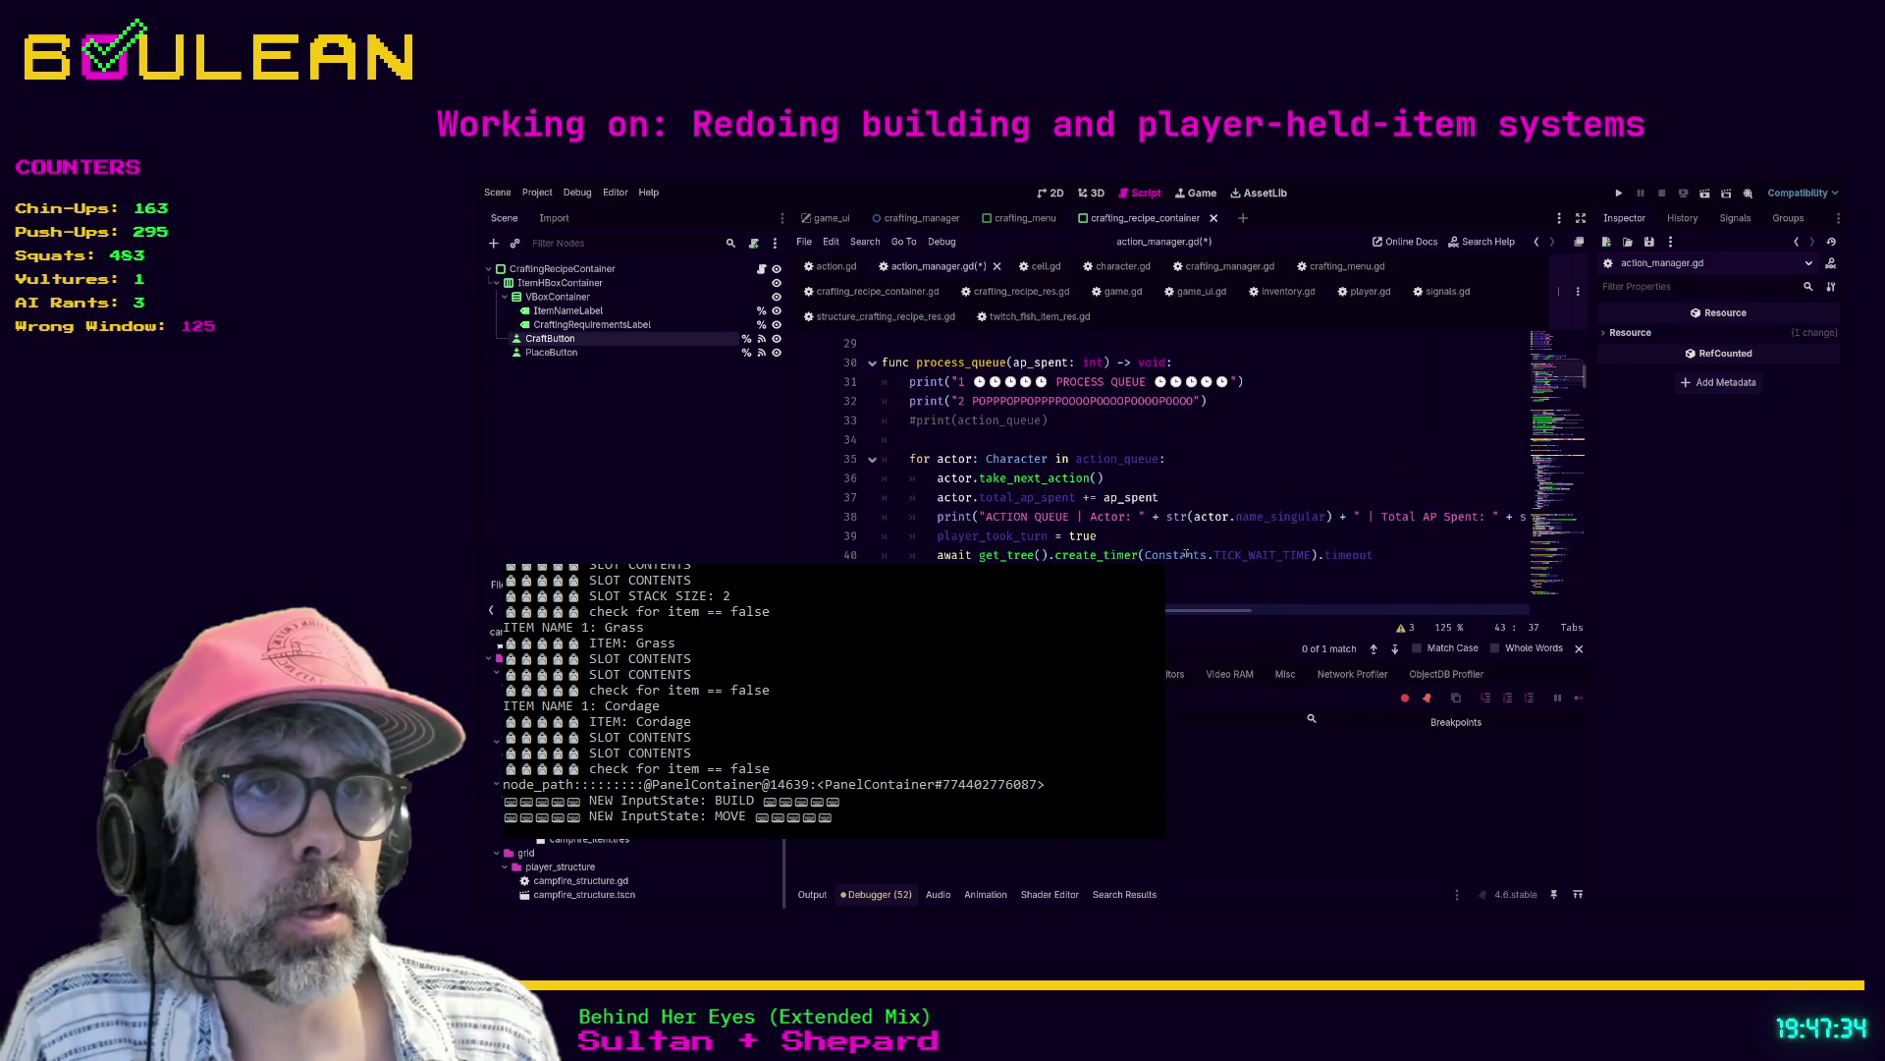
scroll(1187, 555, down, 1)
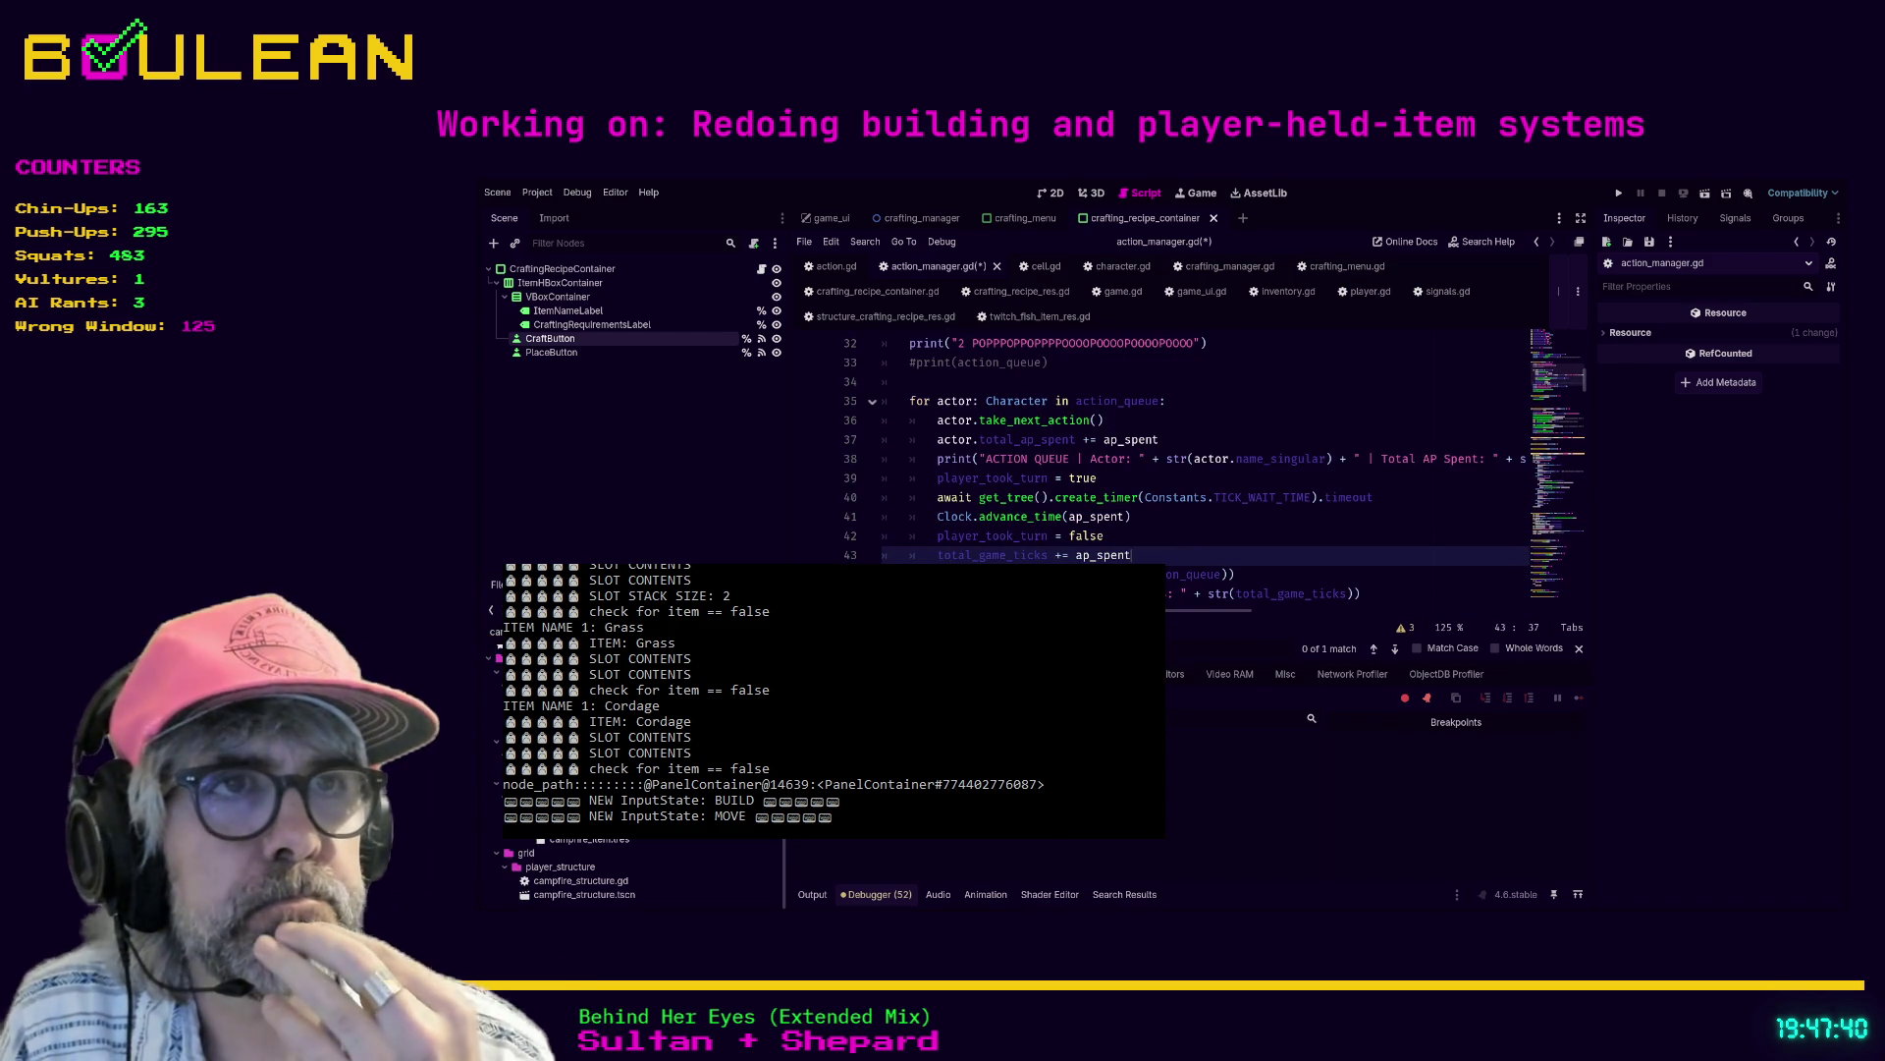
scroll(1214, 471, up, 2)
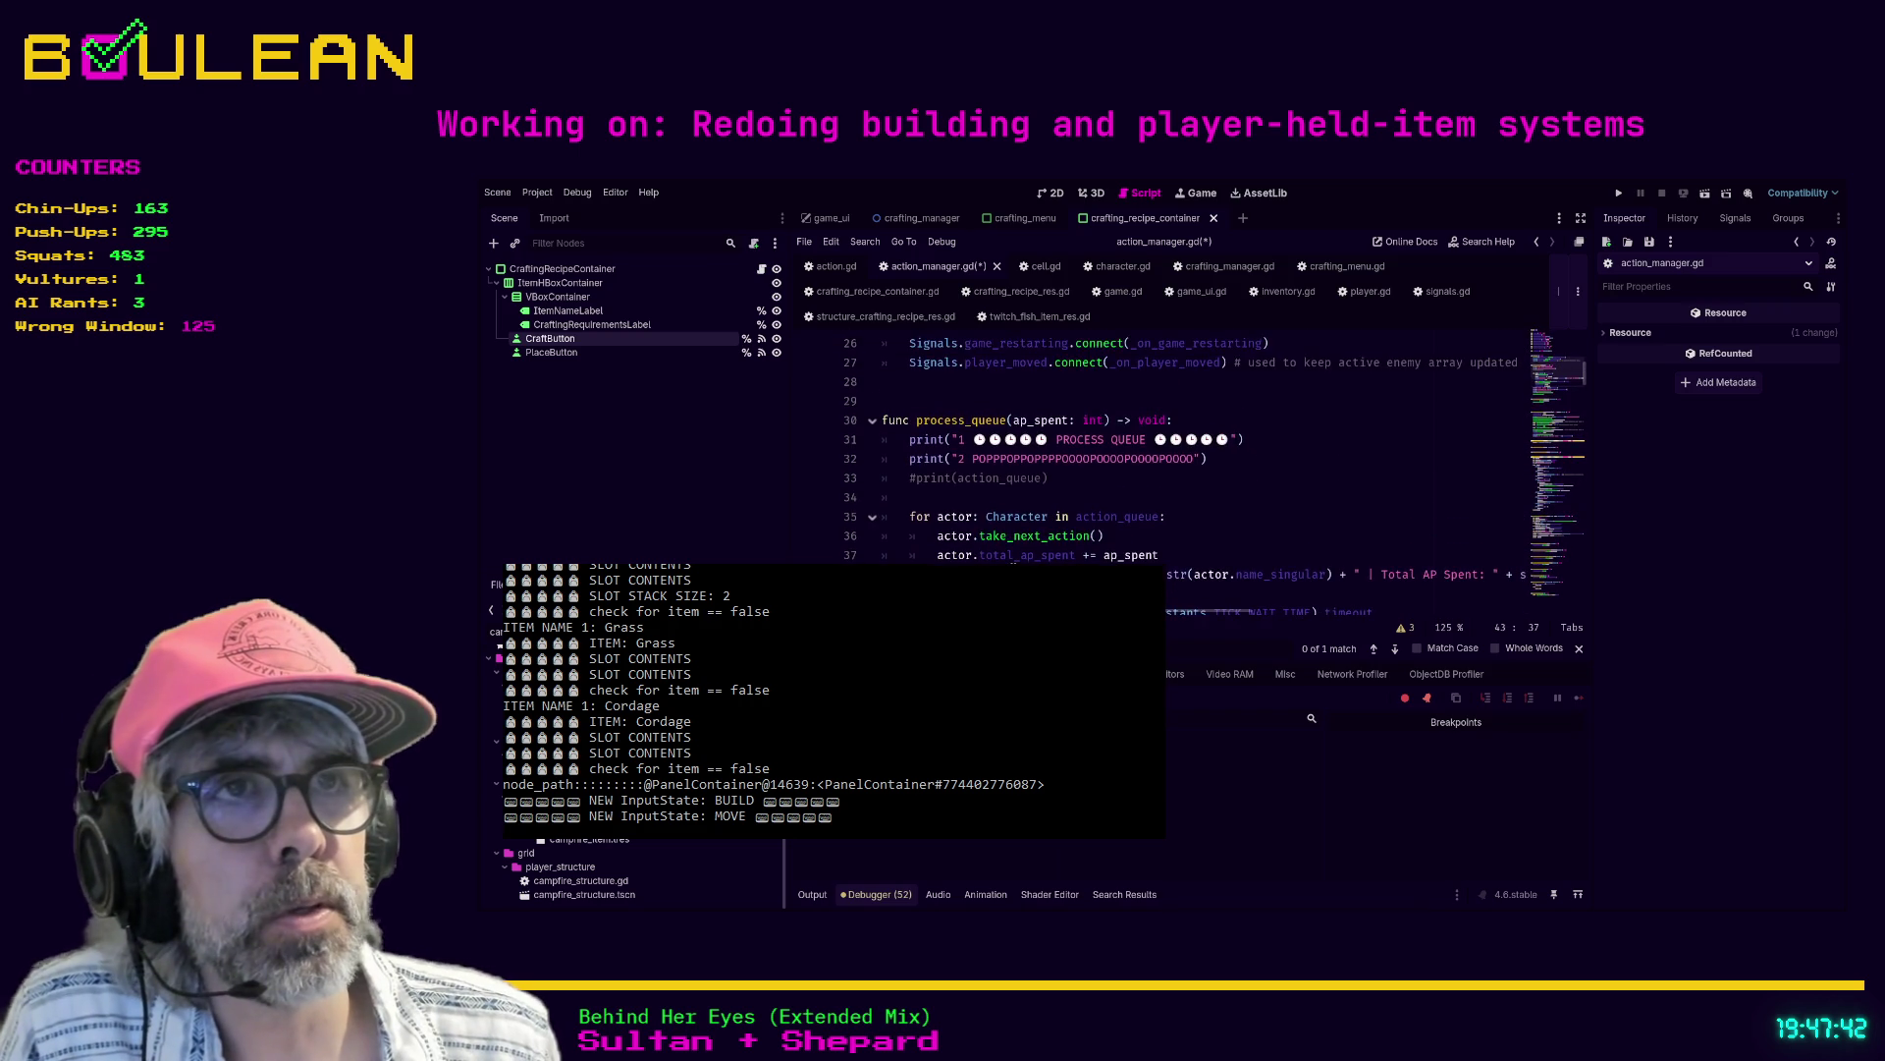
scroll(1179, 452, down, 1)
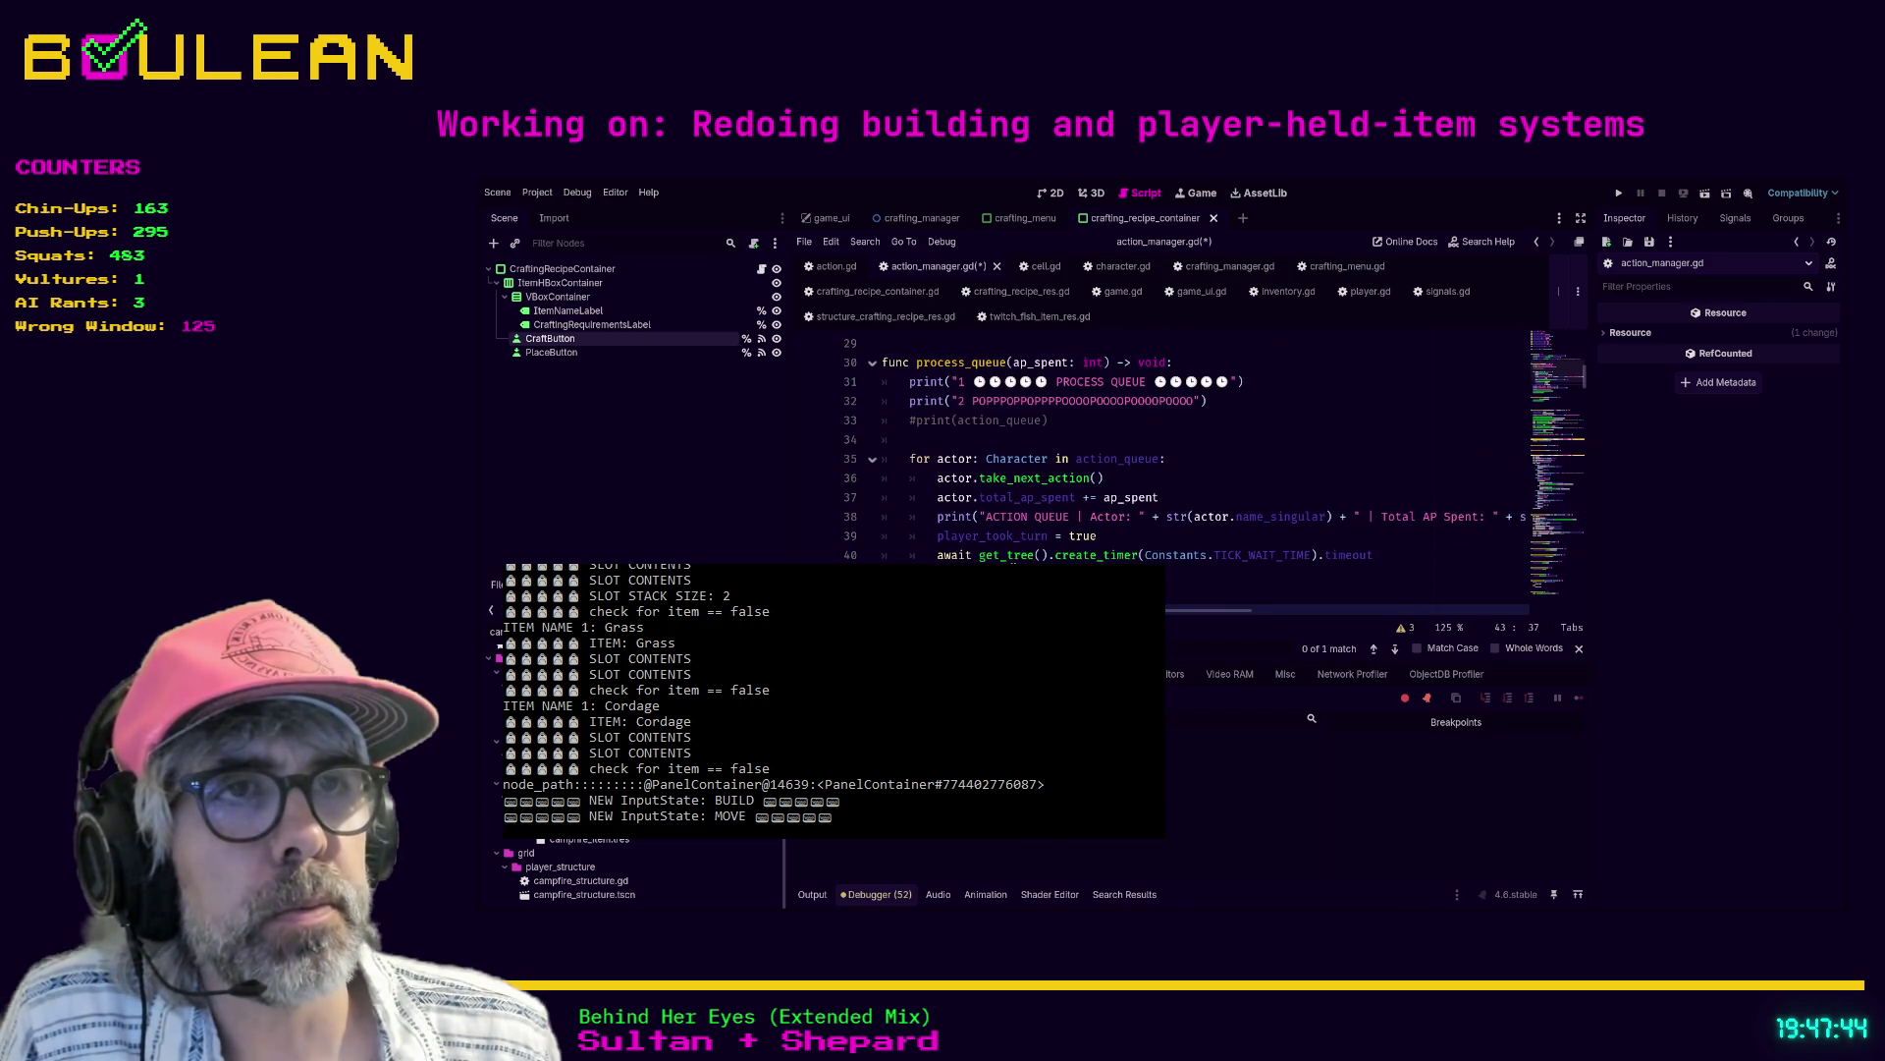
scroll(1208, 461, down, 1)
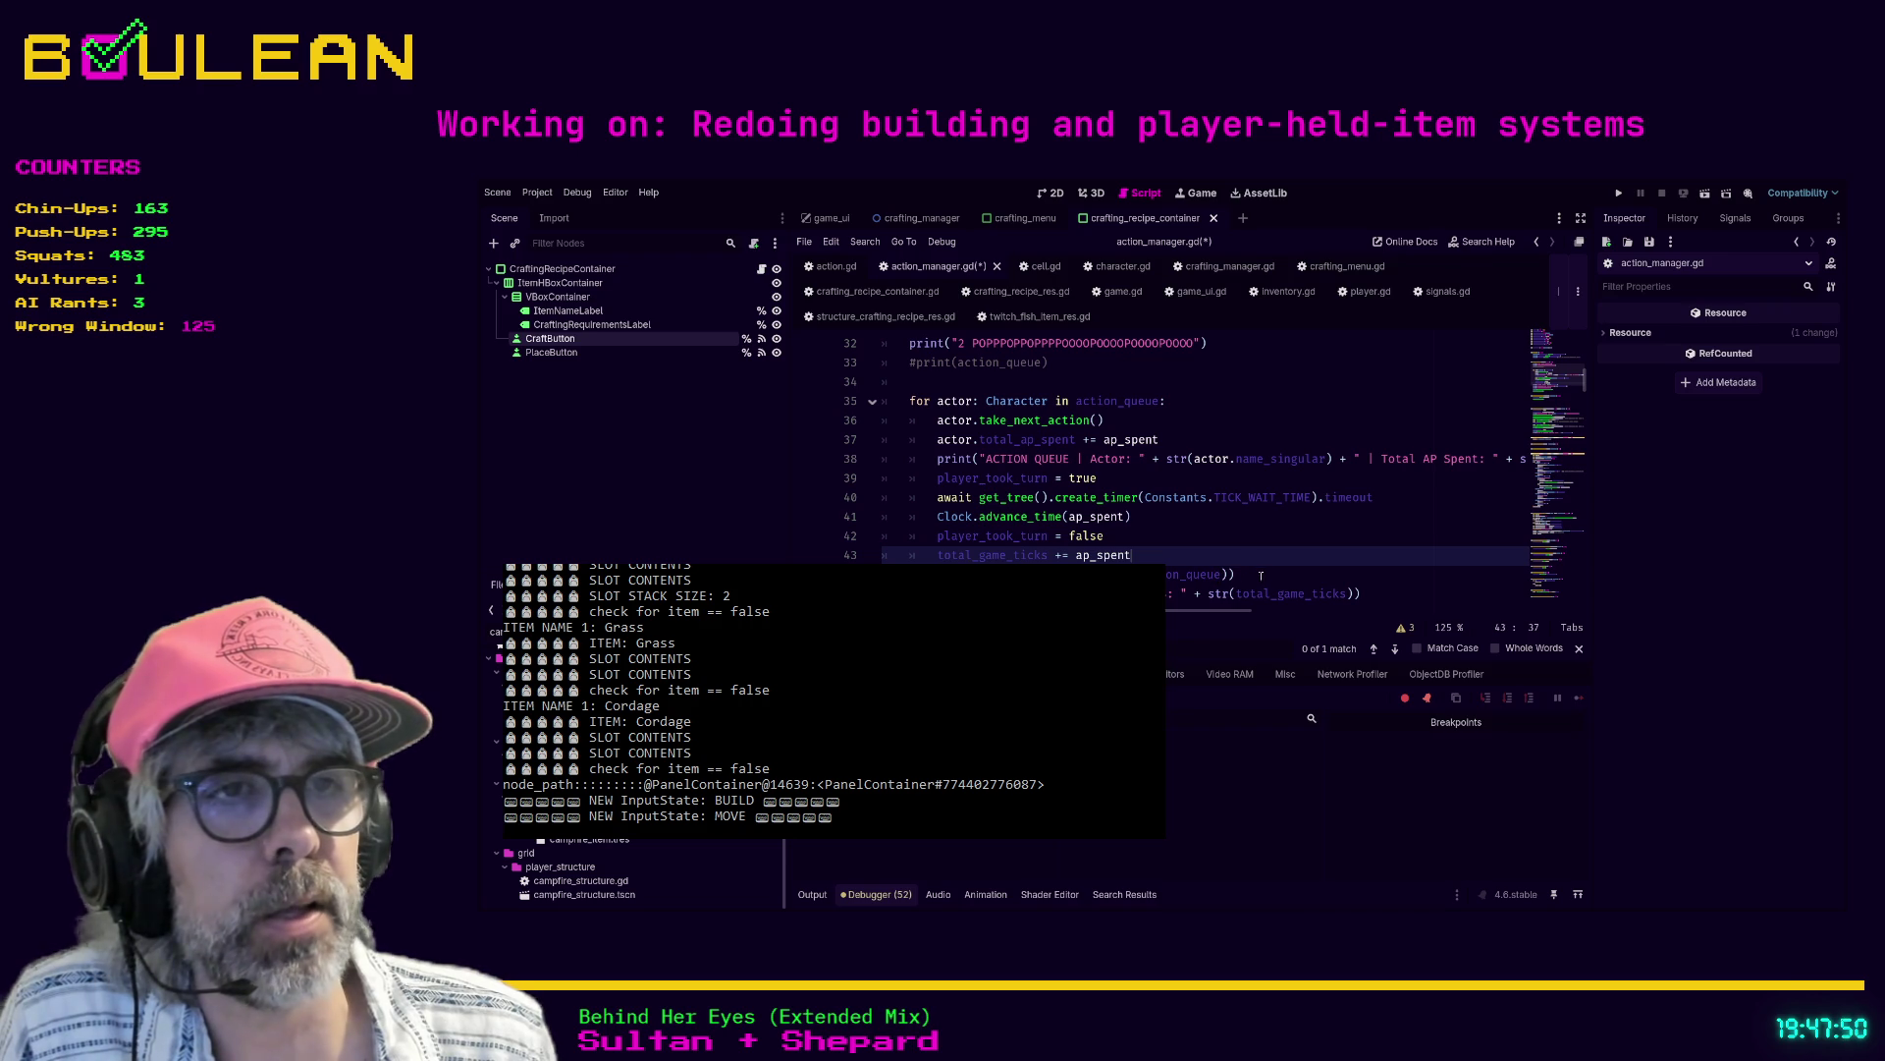
drag(1261, 576, 909, 575)
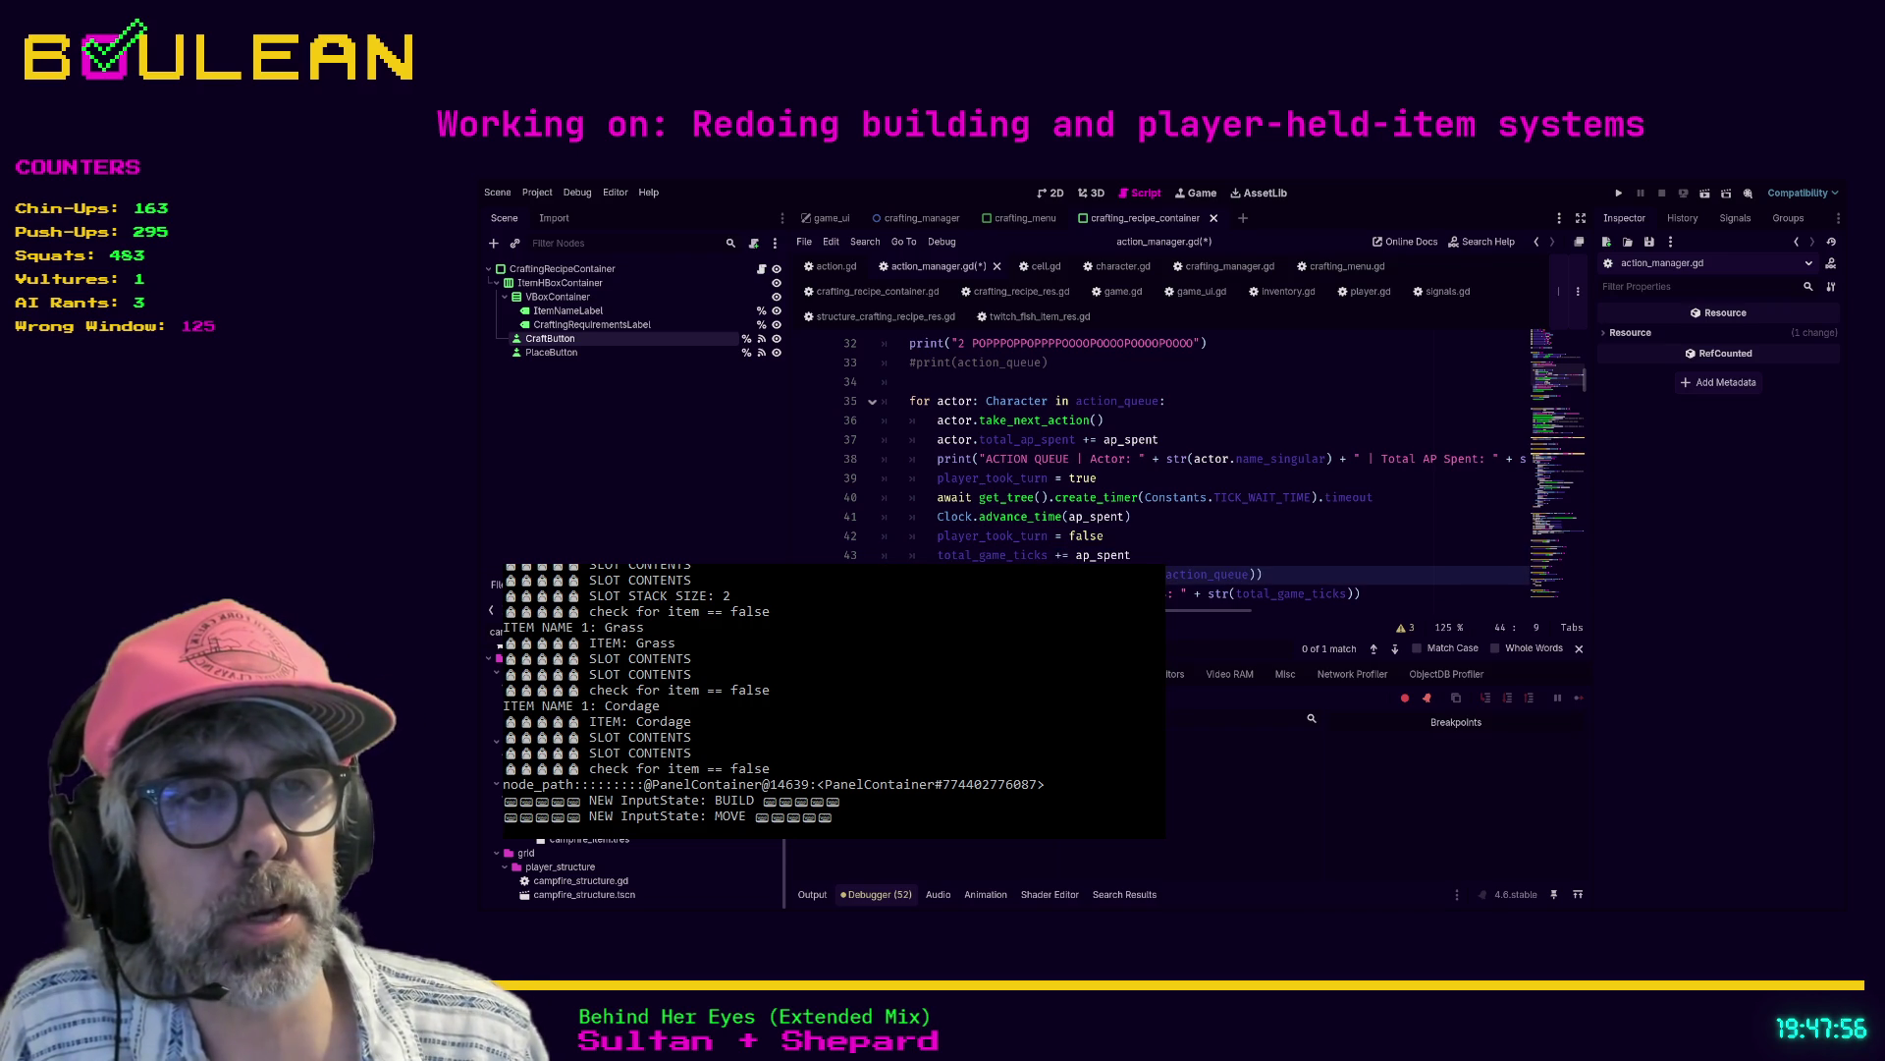
key(Right)
key(Right)
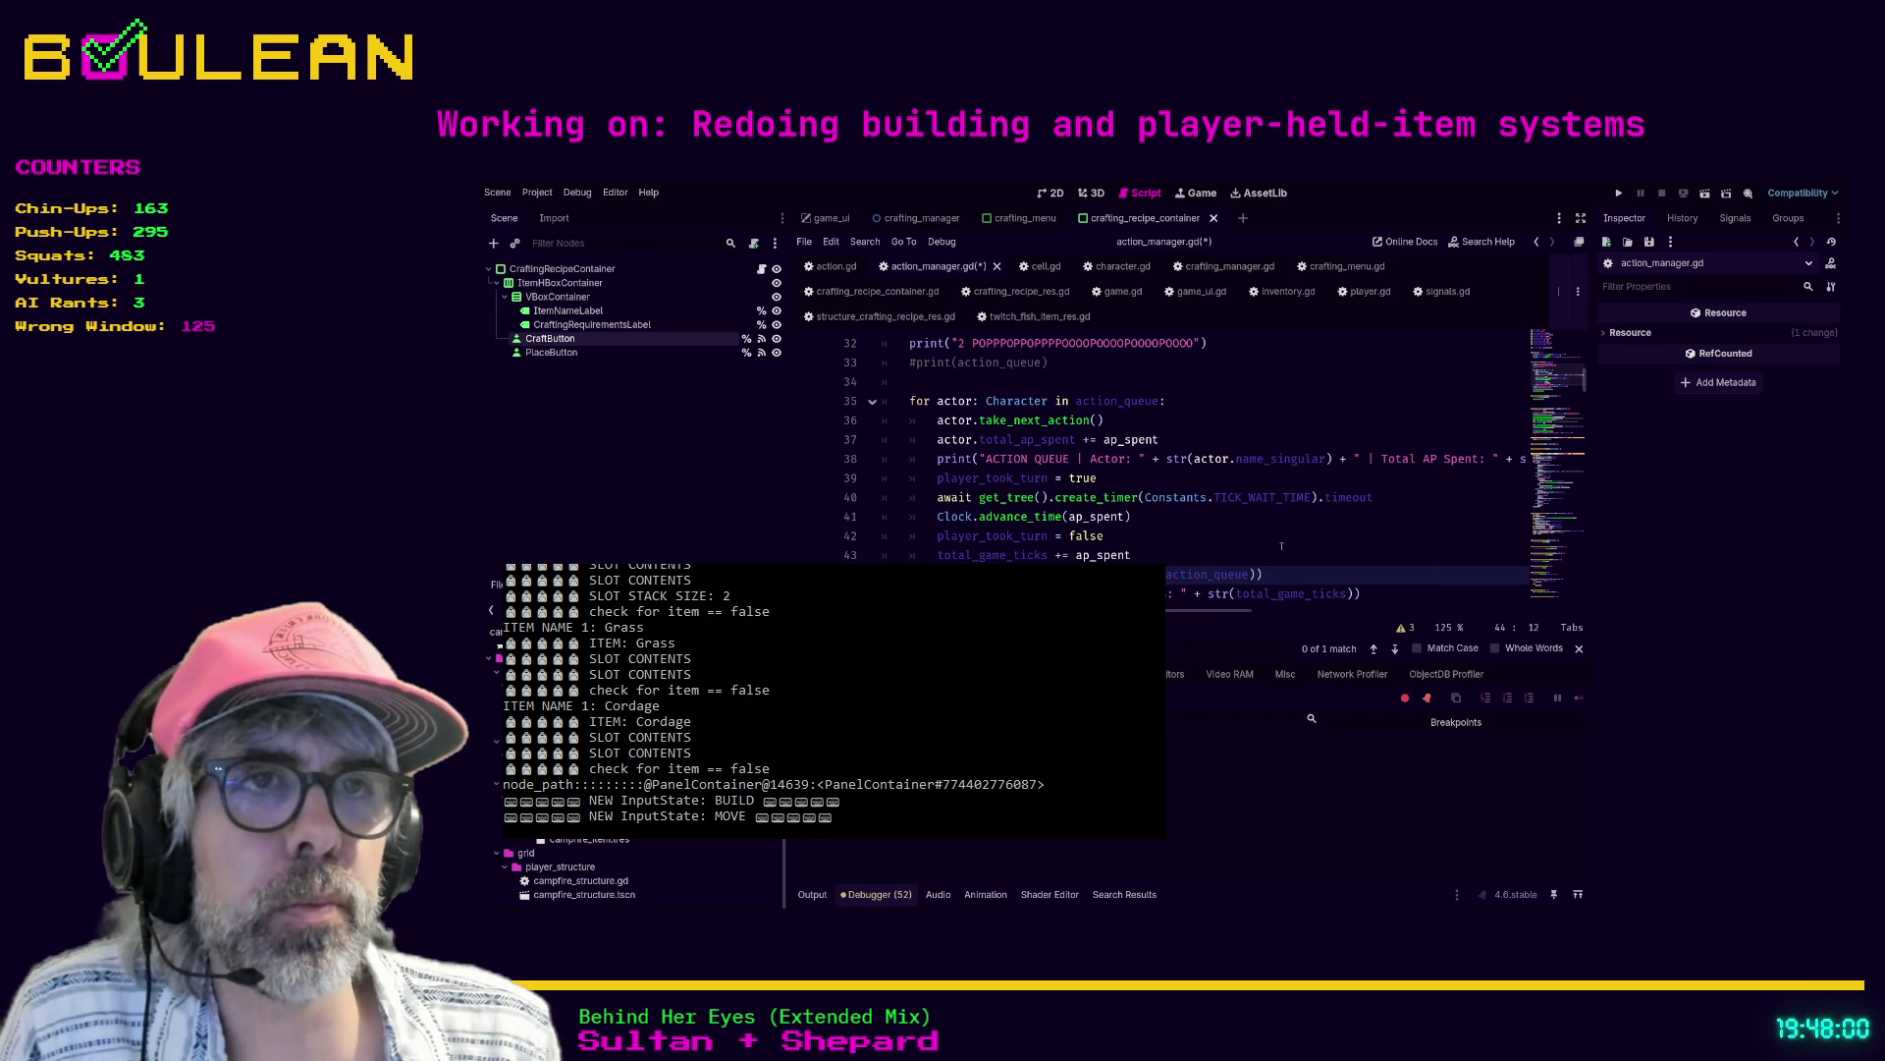
key(Left)
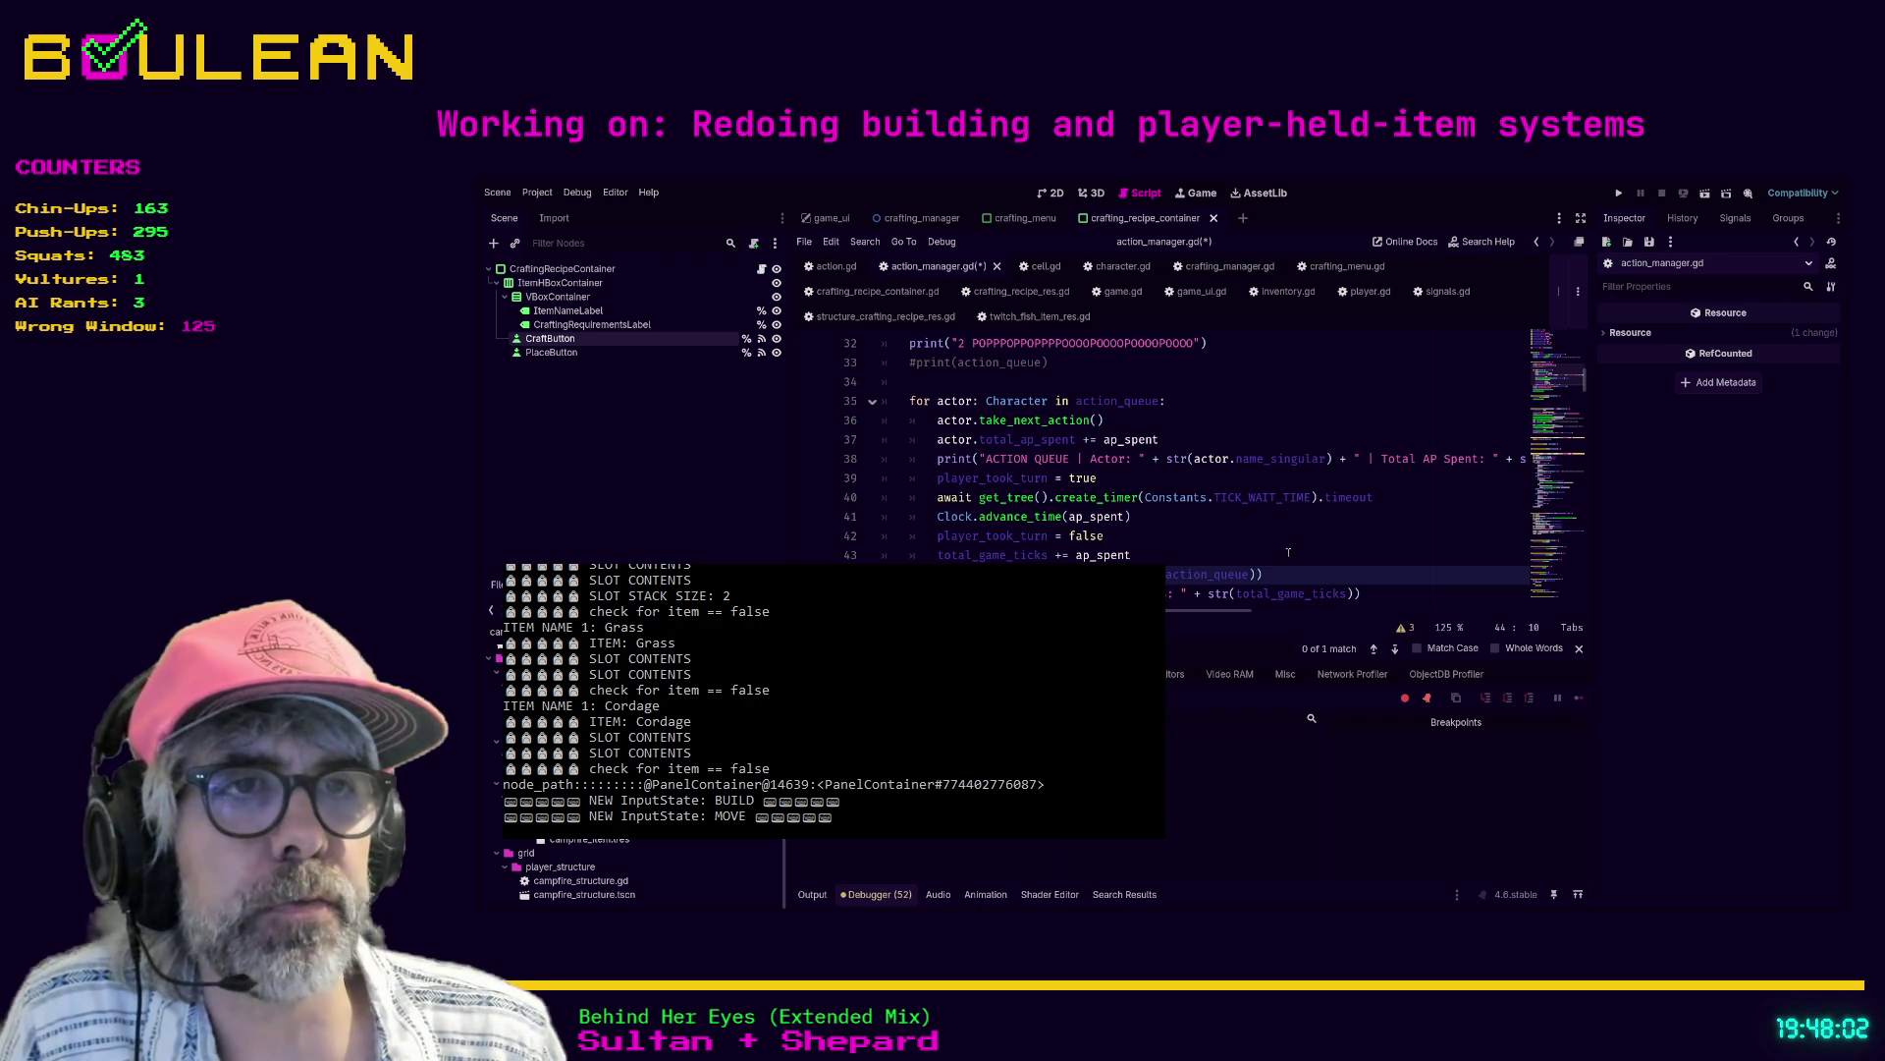
key(alt+Up)
key(alt+Up)
key(alt+Up)
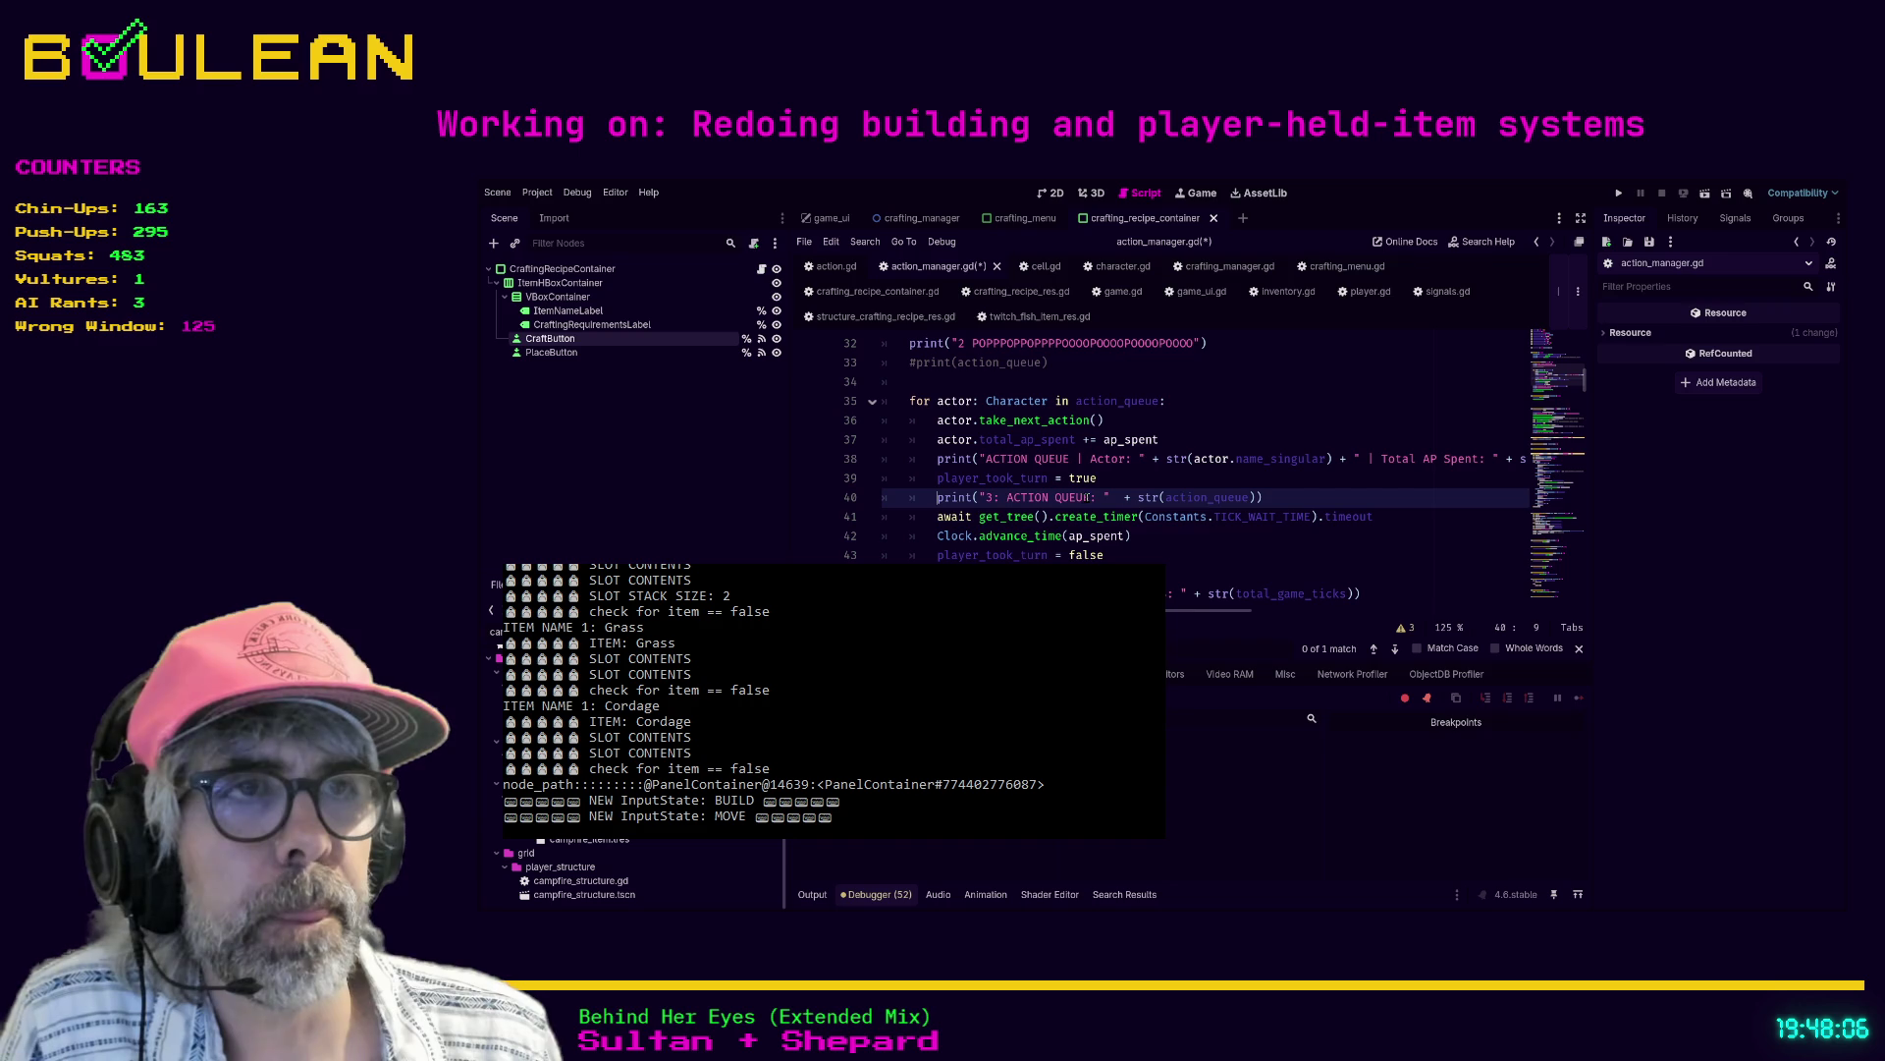
- Relabel the loop print to "3: ACTOR: " printing actor, and save action_manager.gd
click(1091, 497)
key(BackSpace)
key(BackSpace)
key(BackSpace)
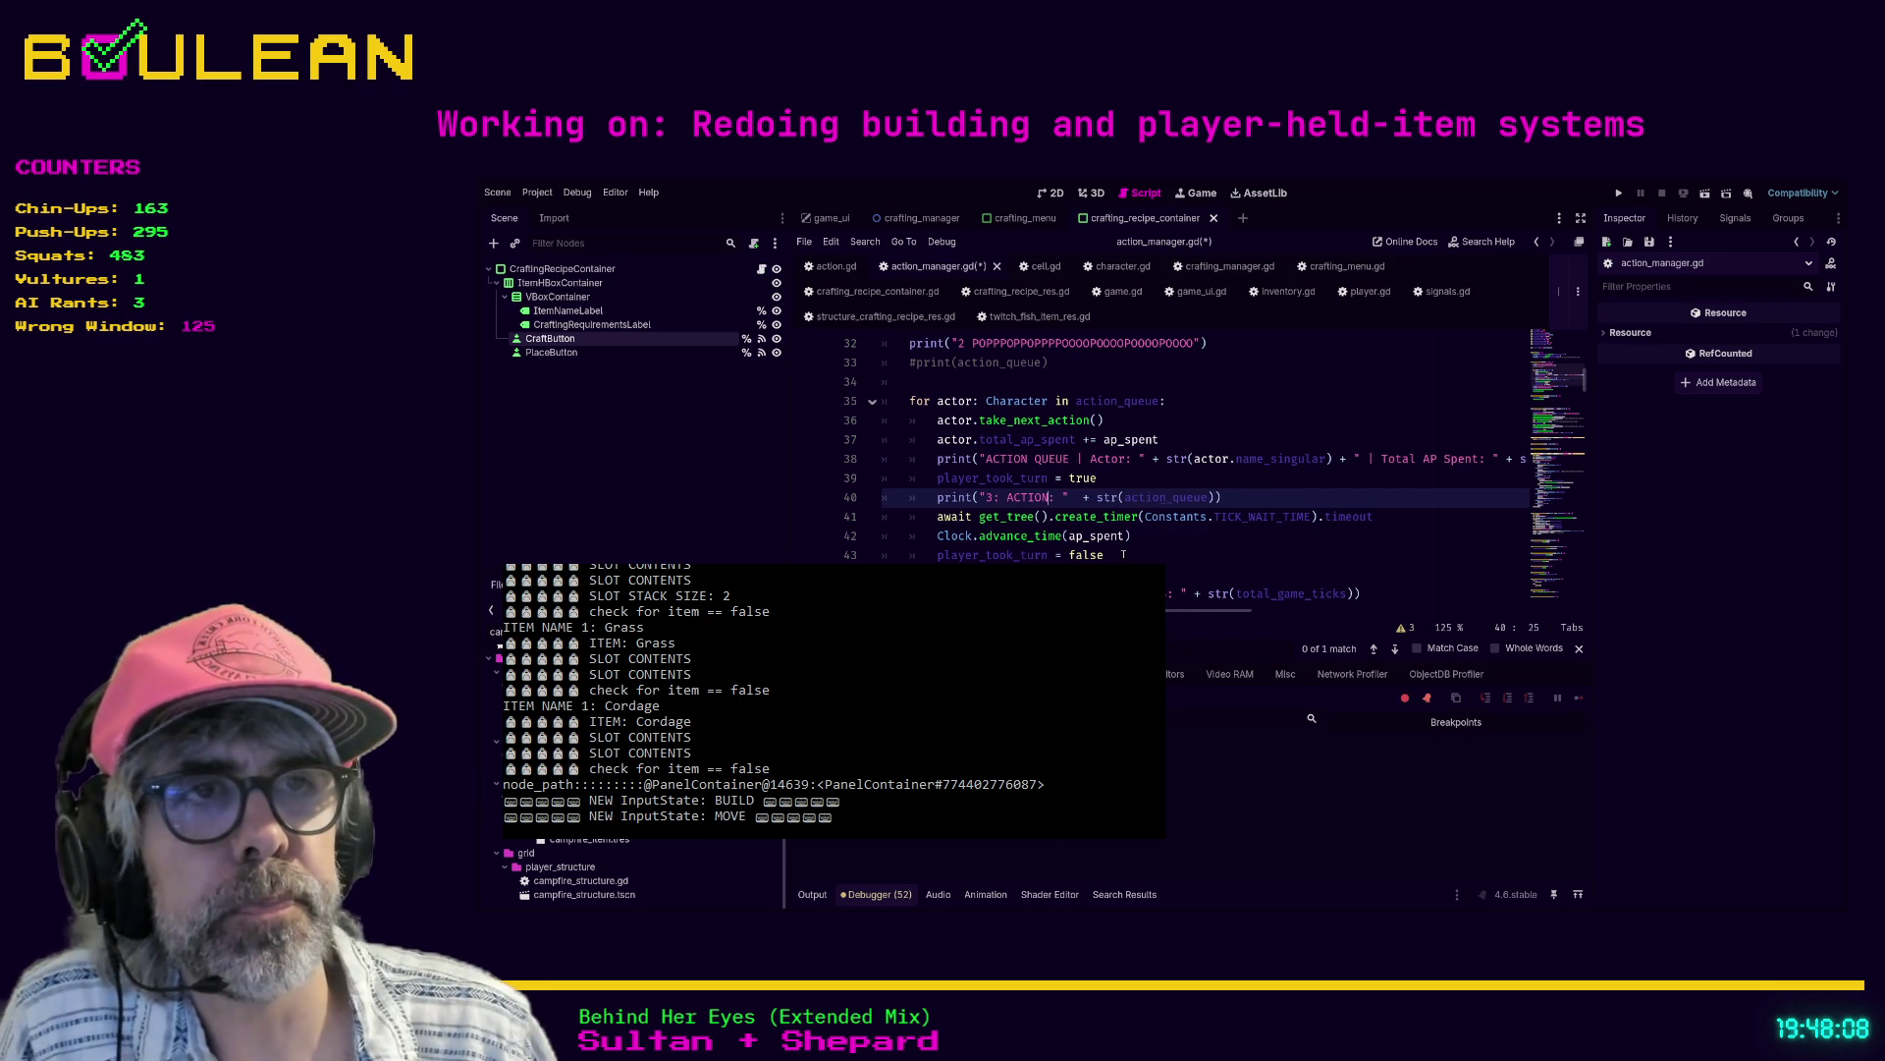
text(R)
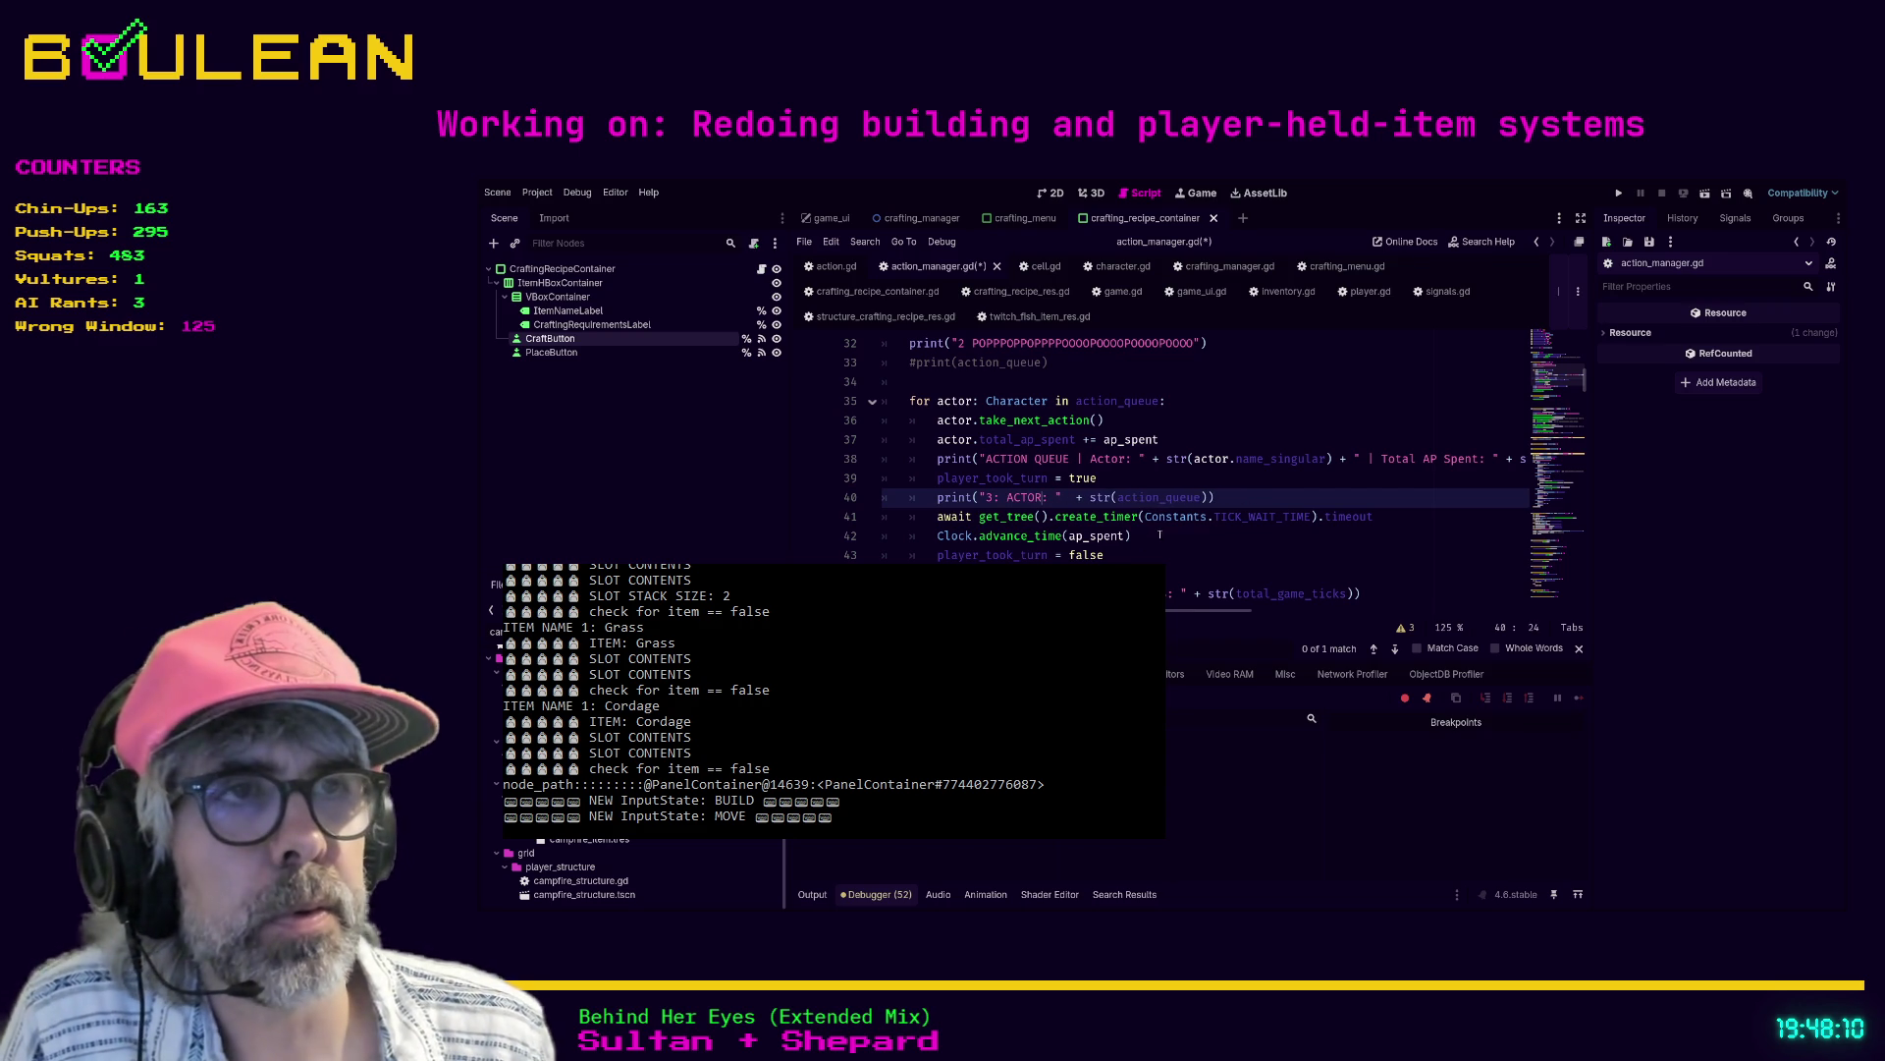
double_click(1157, 497)
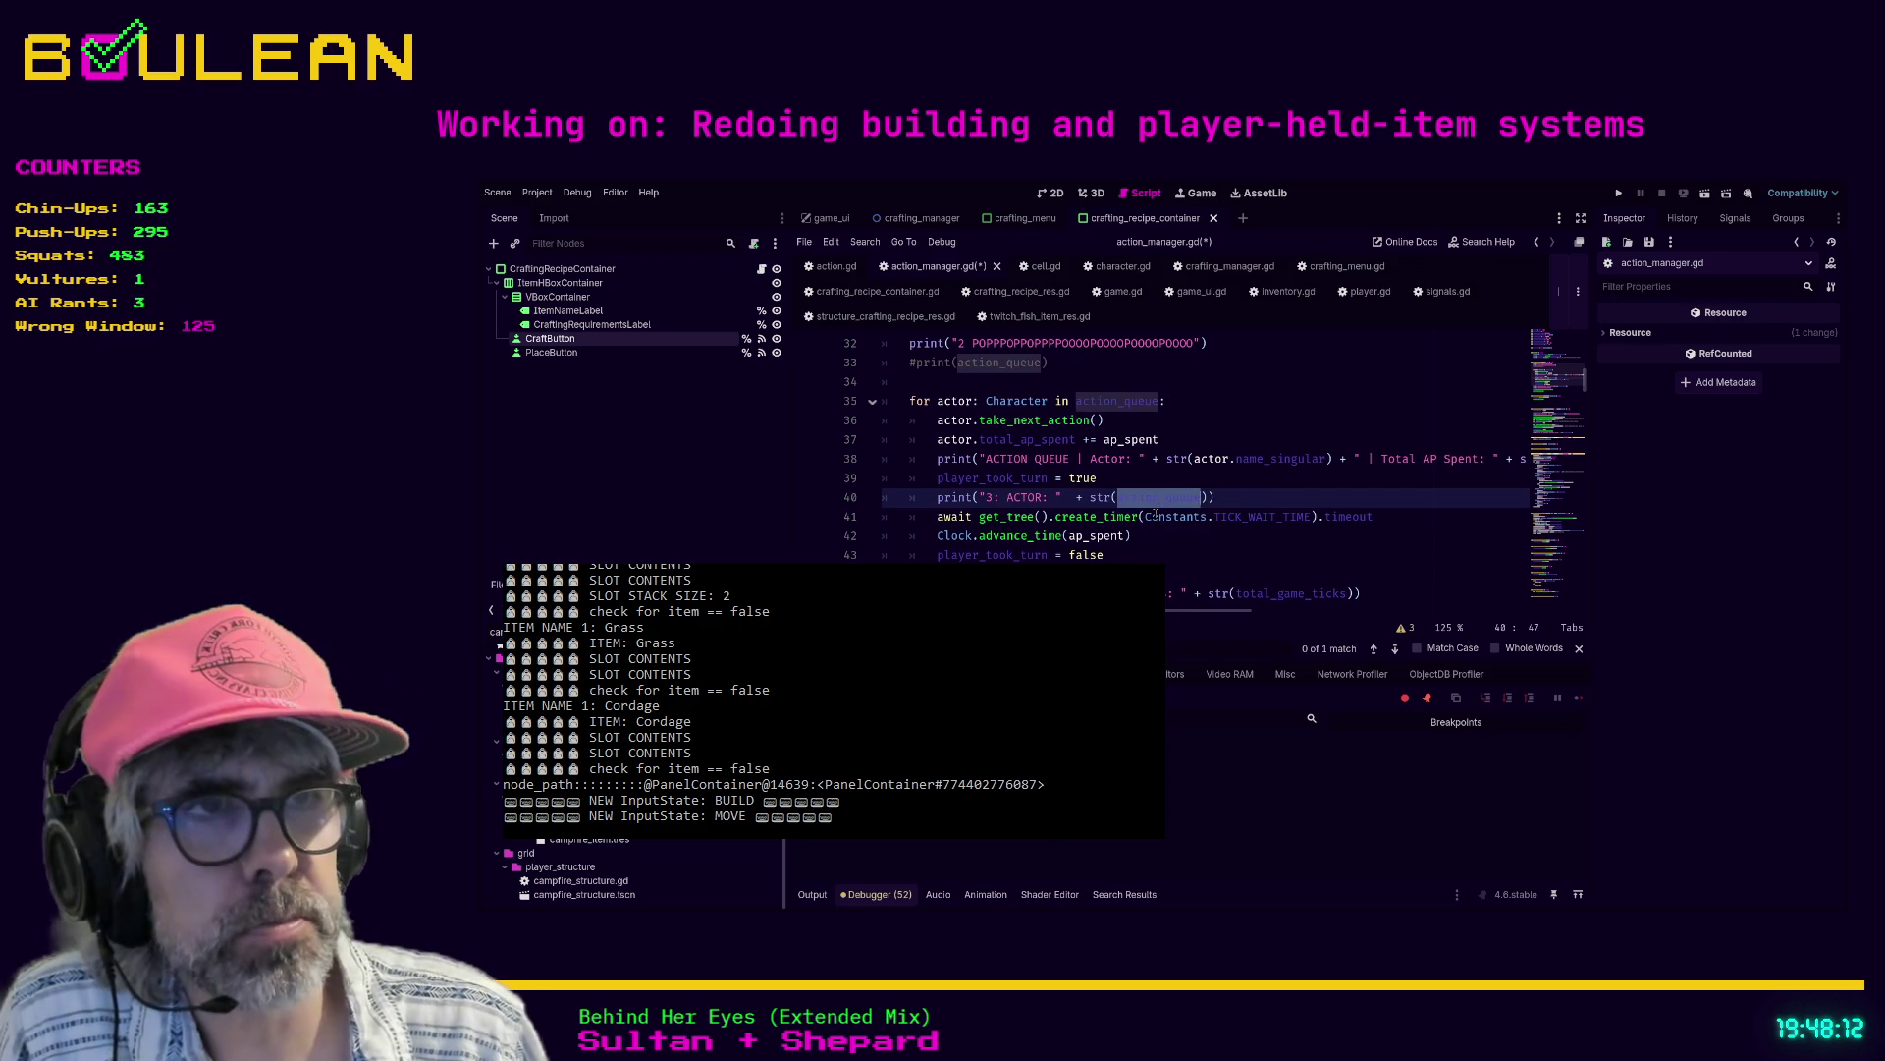
text(actor)
click(1193, 547)
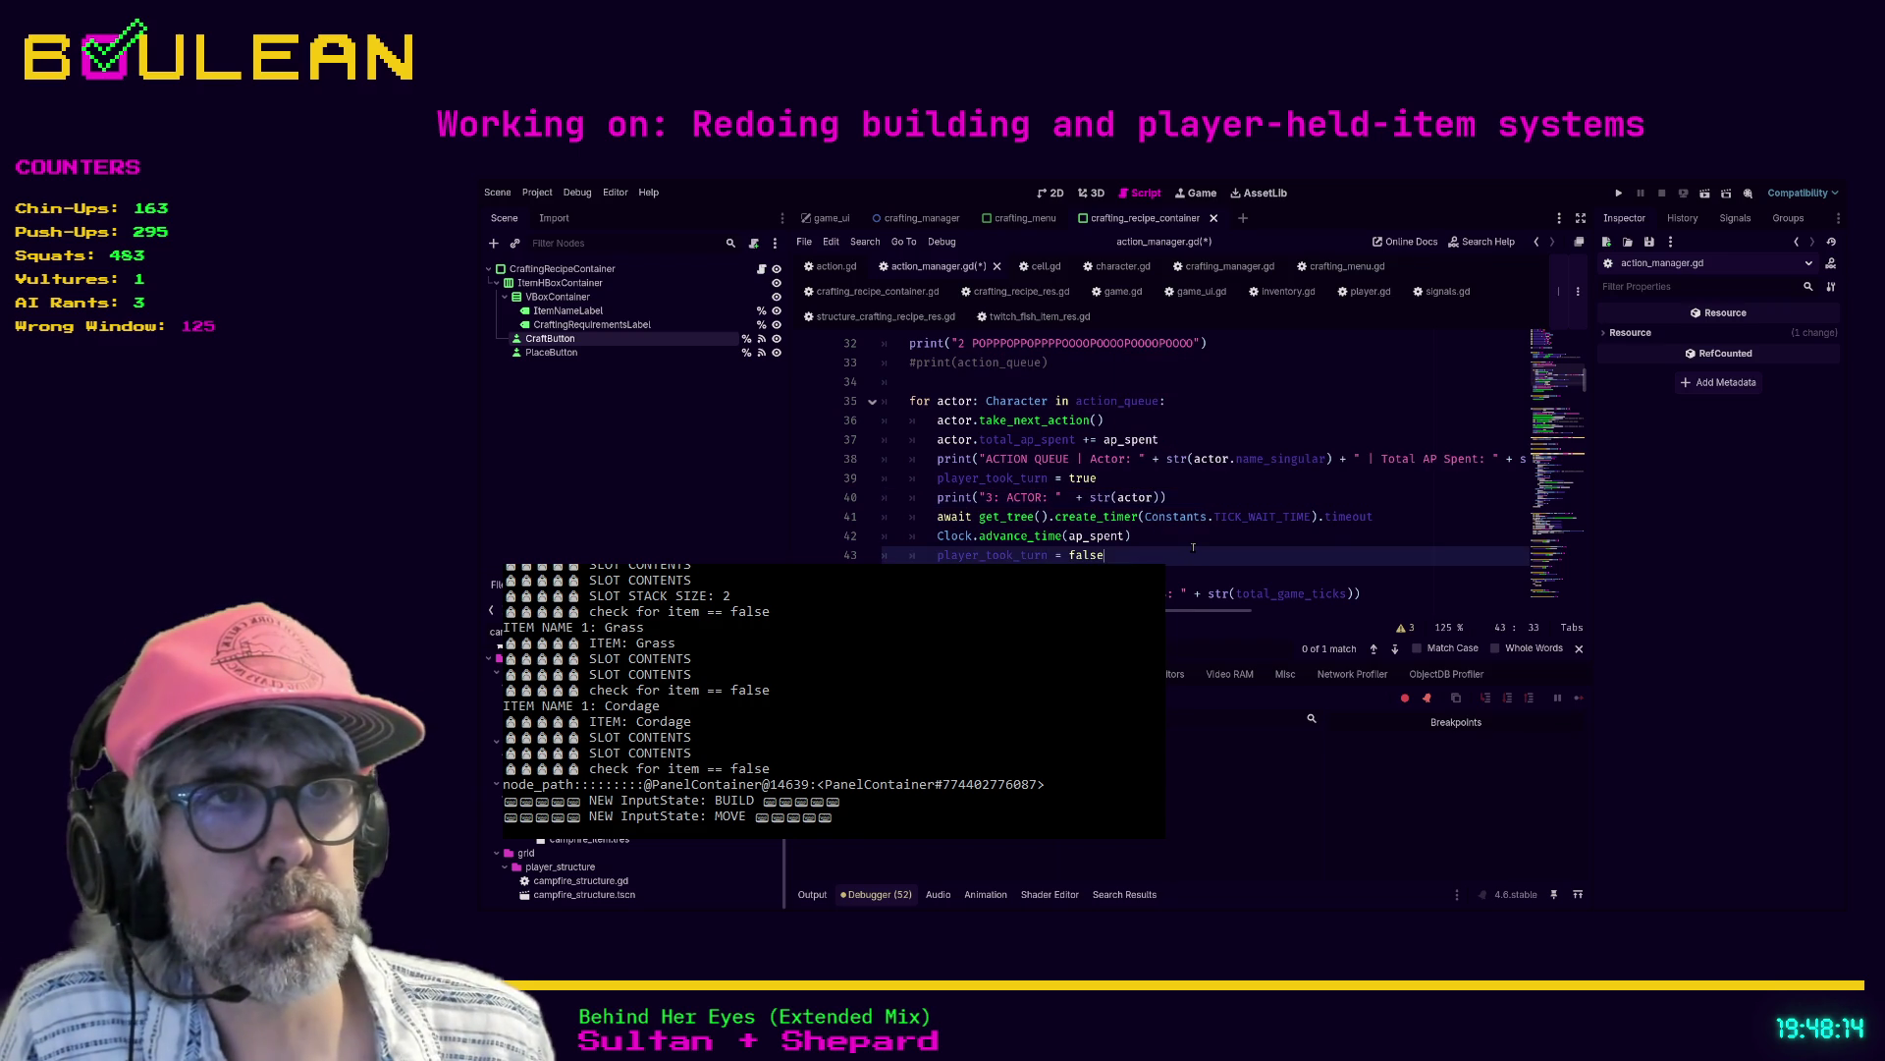
key(ctrl+s)
- Delete the blank line 34 above the for loop and launch the game with F5
scroll(1193, 547, down, 2)
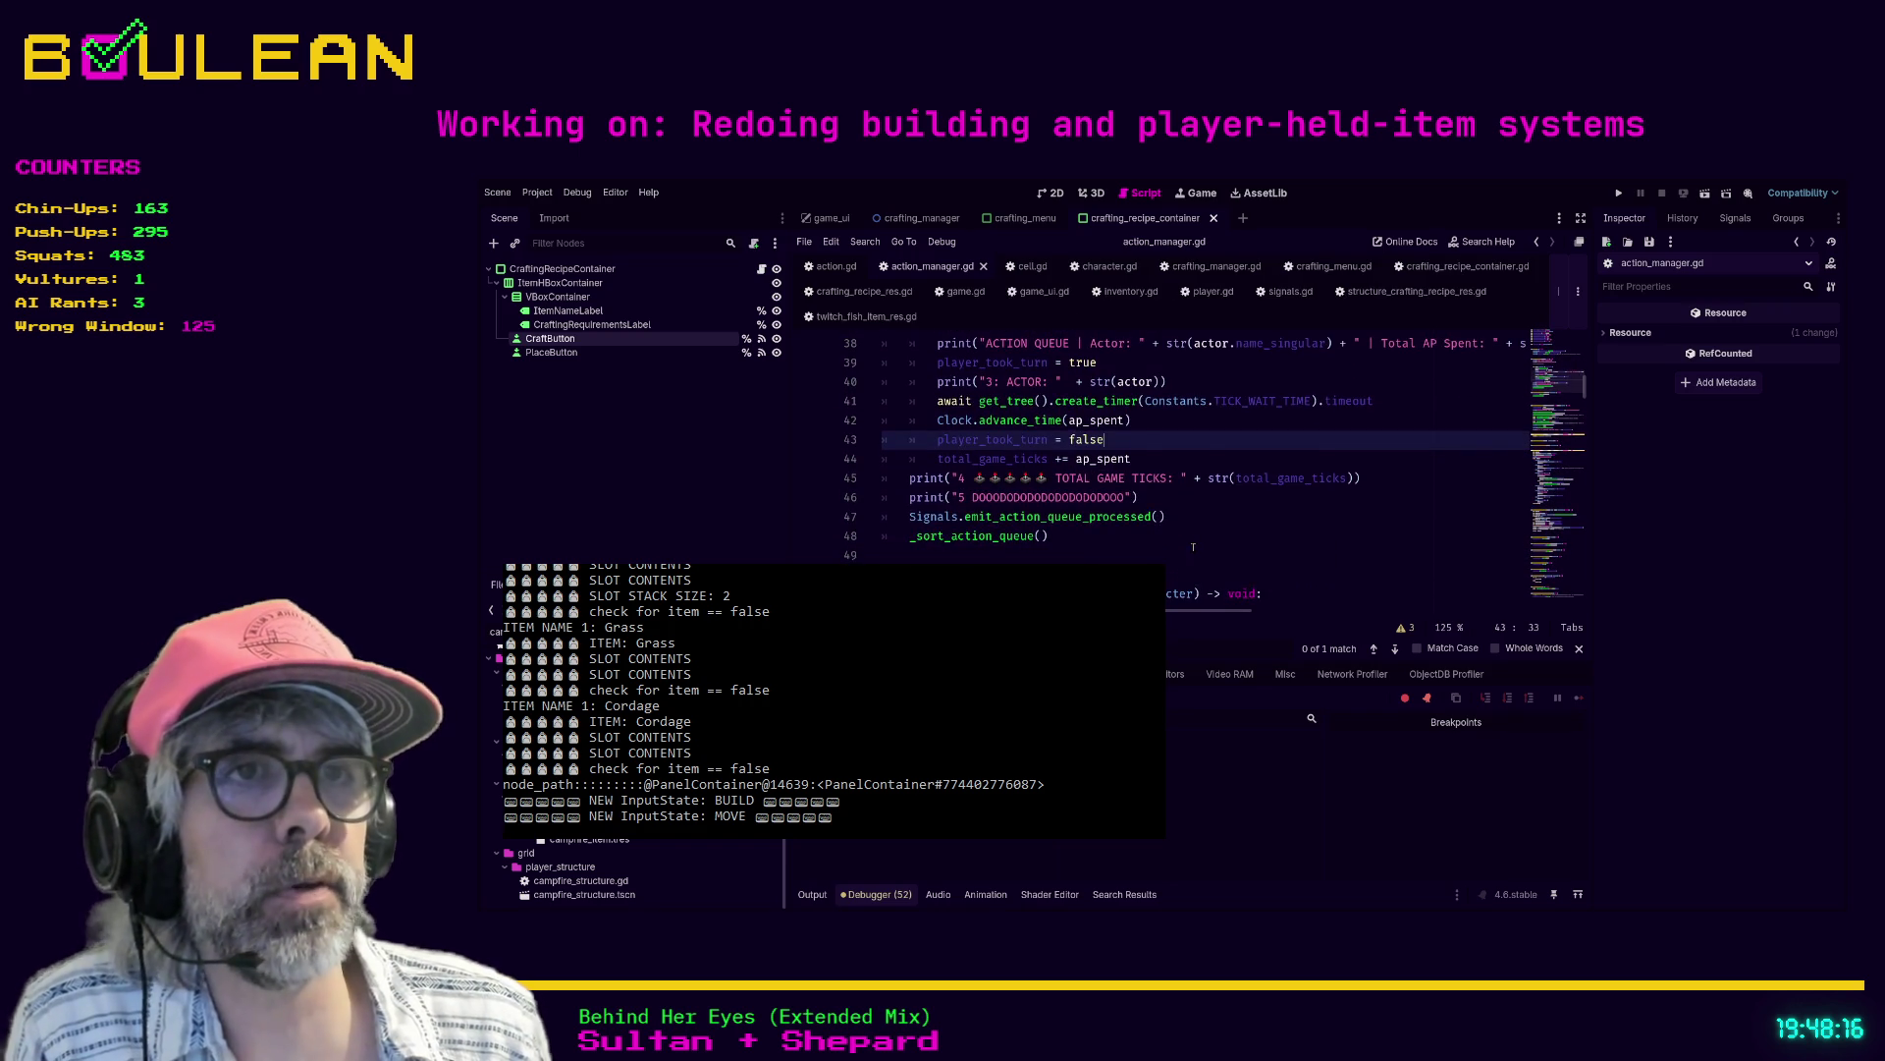
scroll(1193, 547, up, 1)
scroll(1218, 498, up, 1)
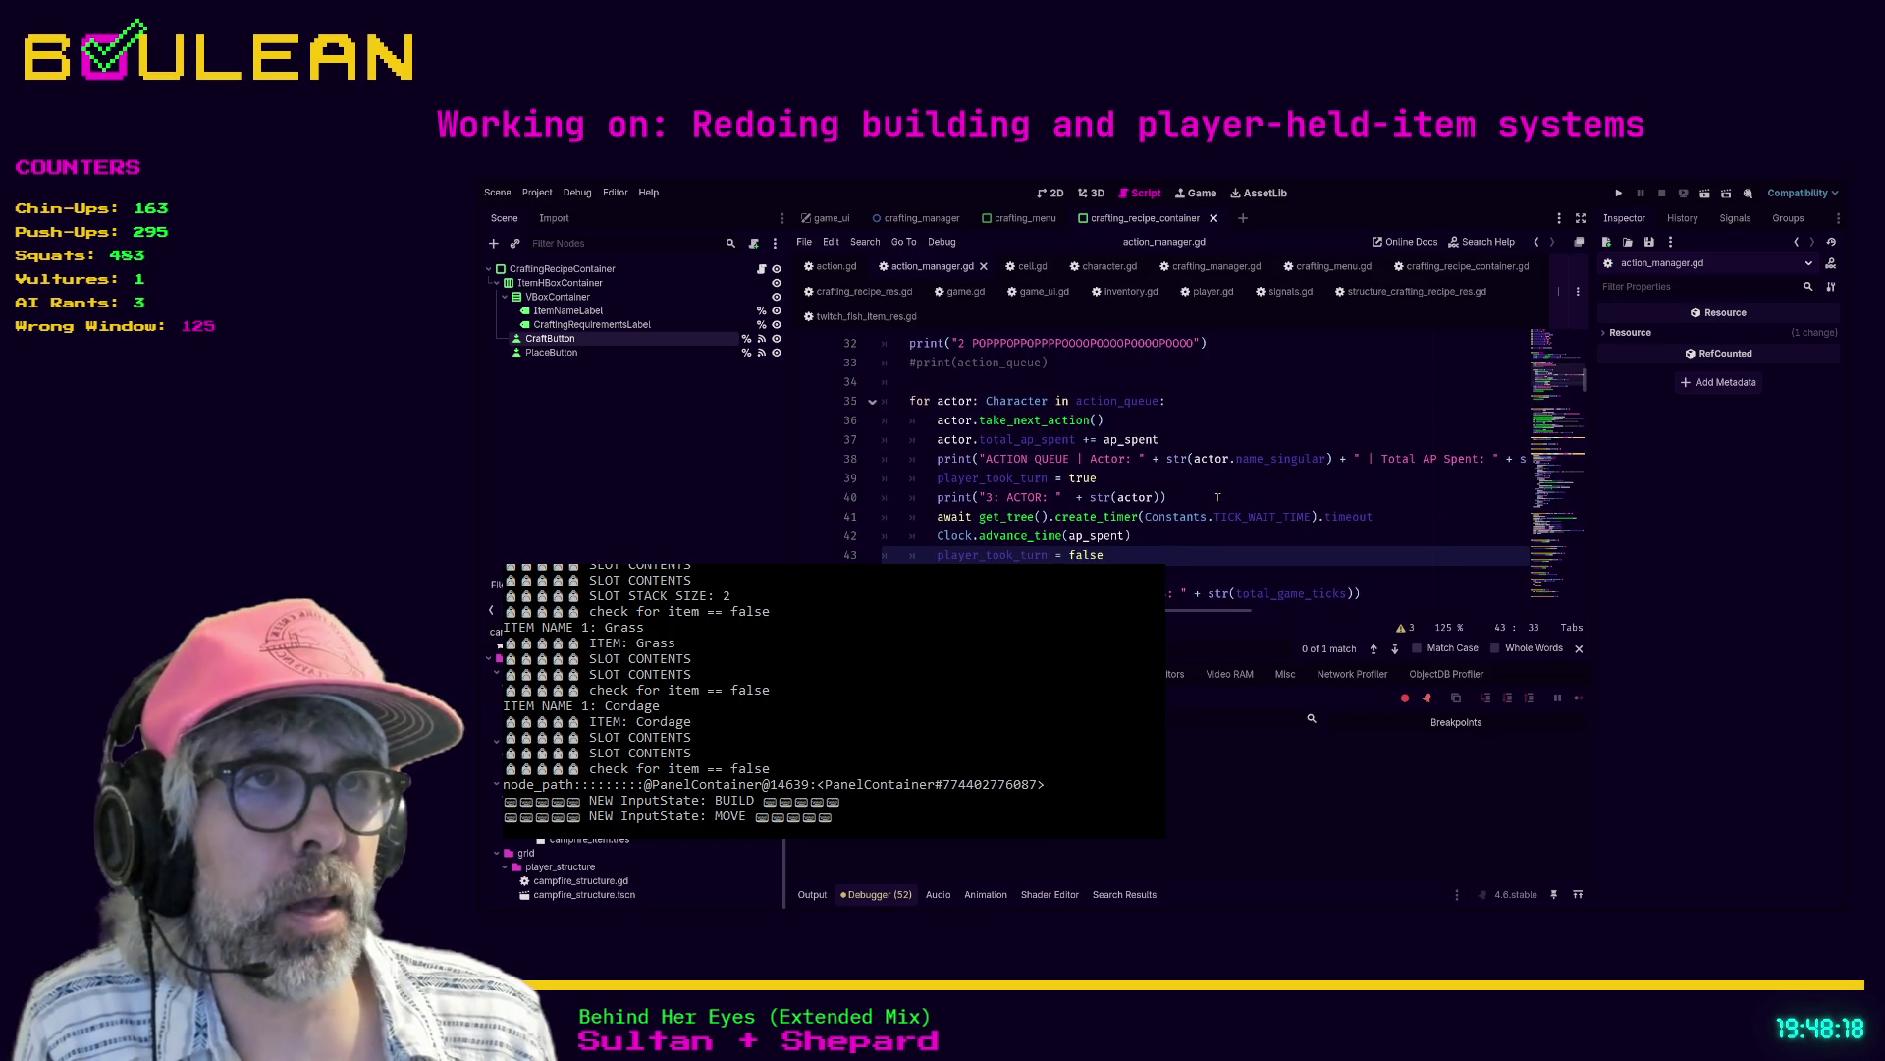
click(1110, 381)
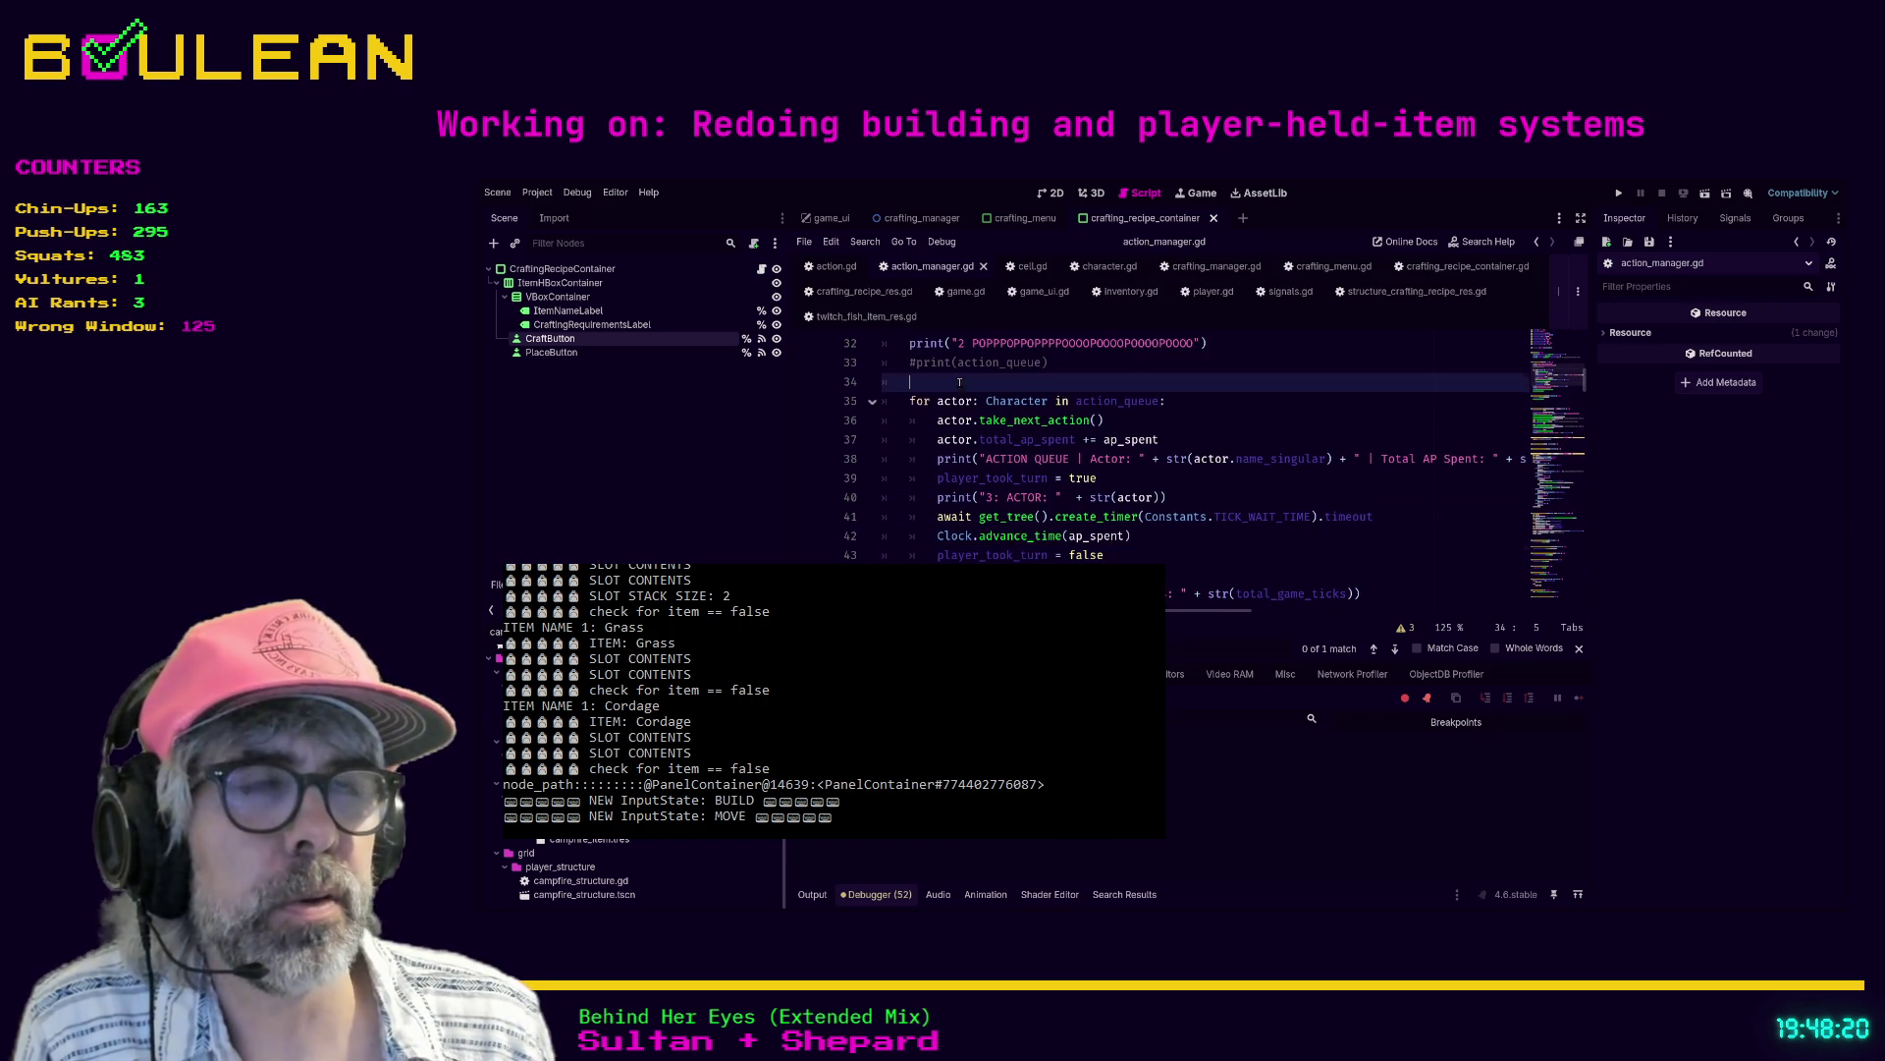
key(BackSpace)
key(BackSpace)
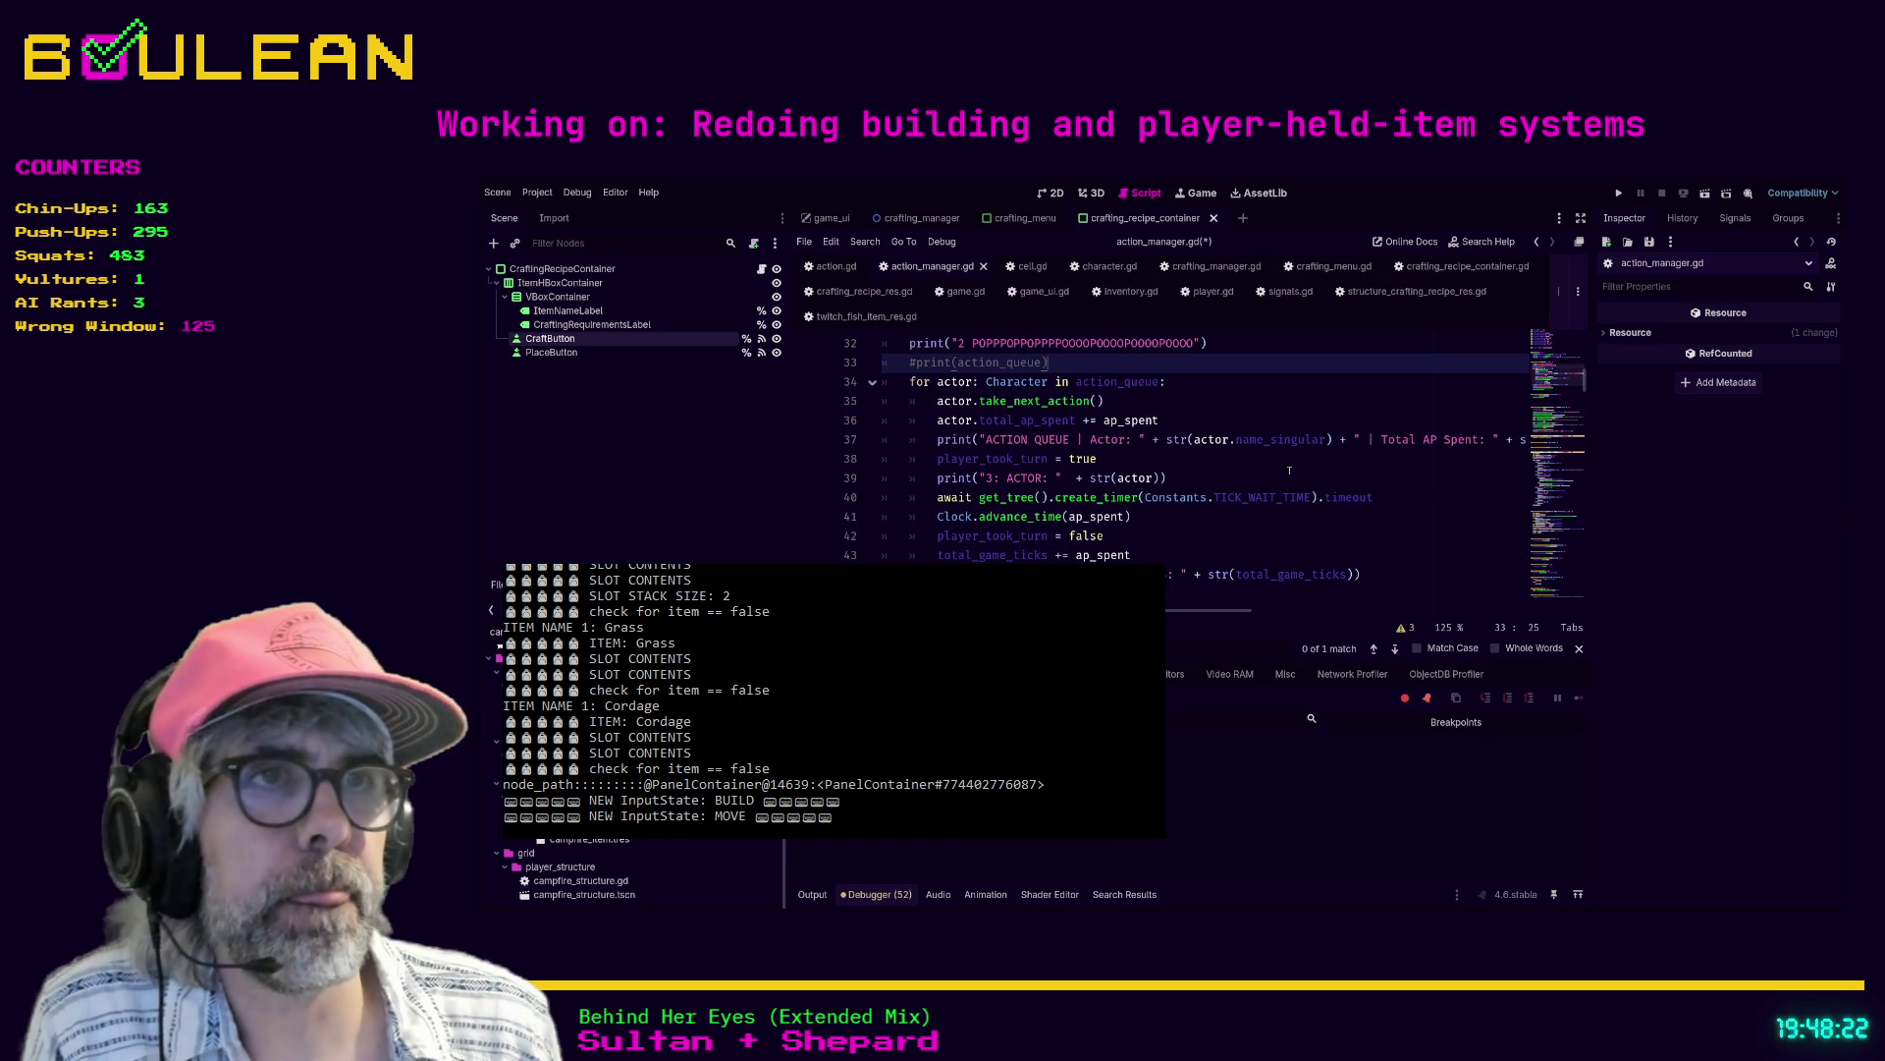
click(1289, 471)
key(F5)
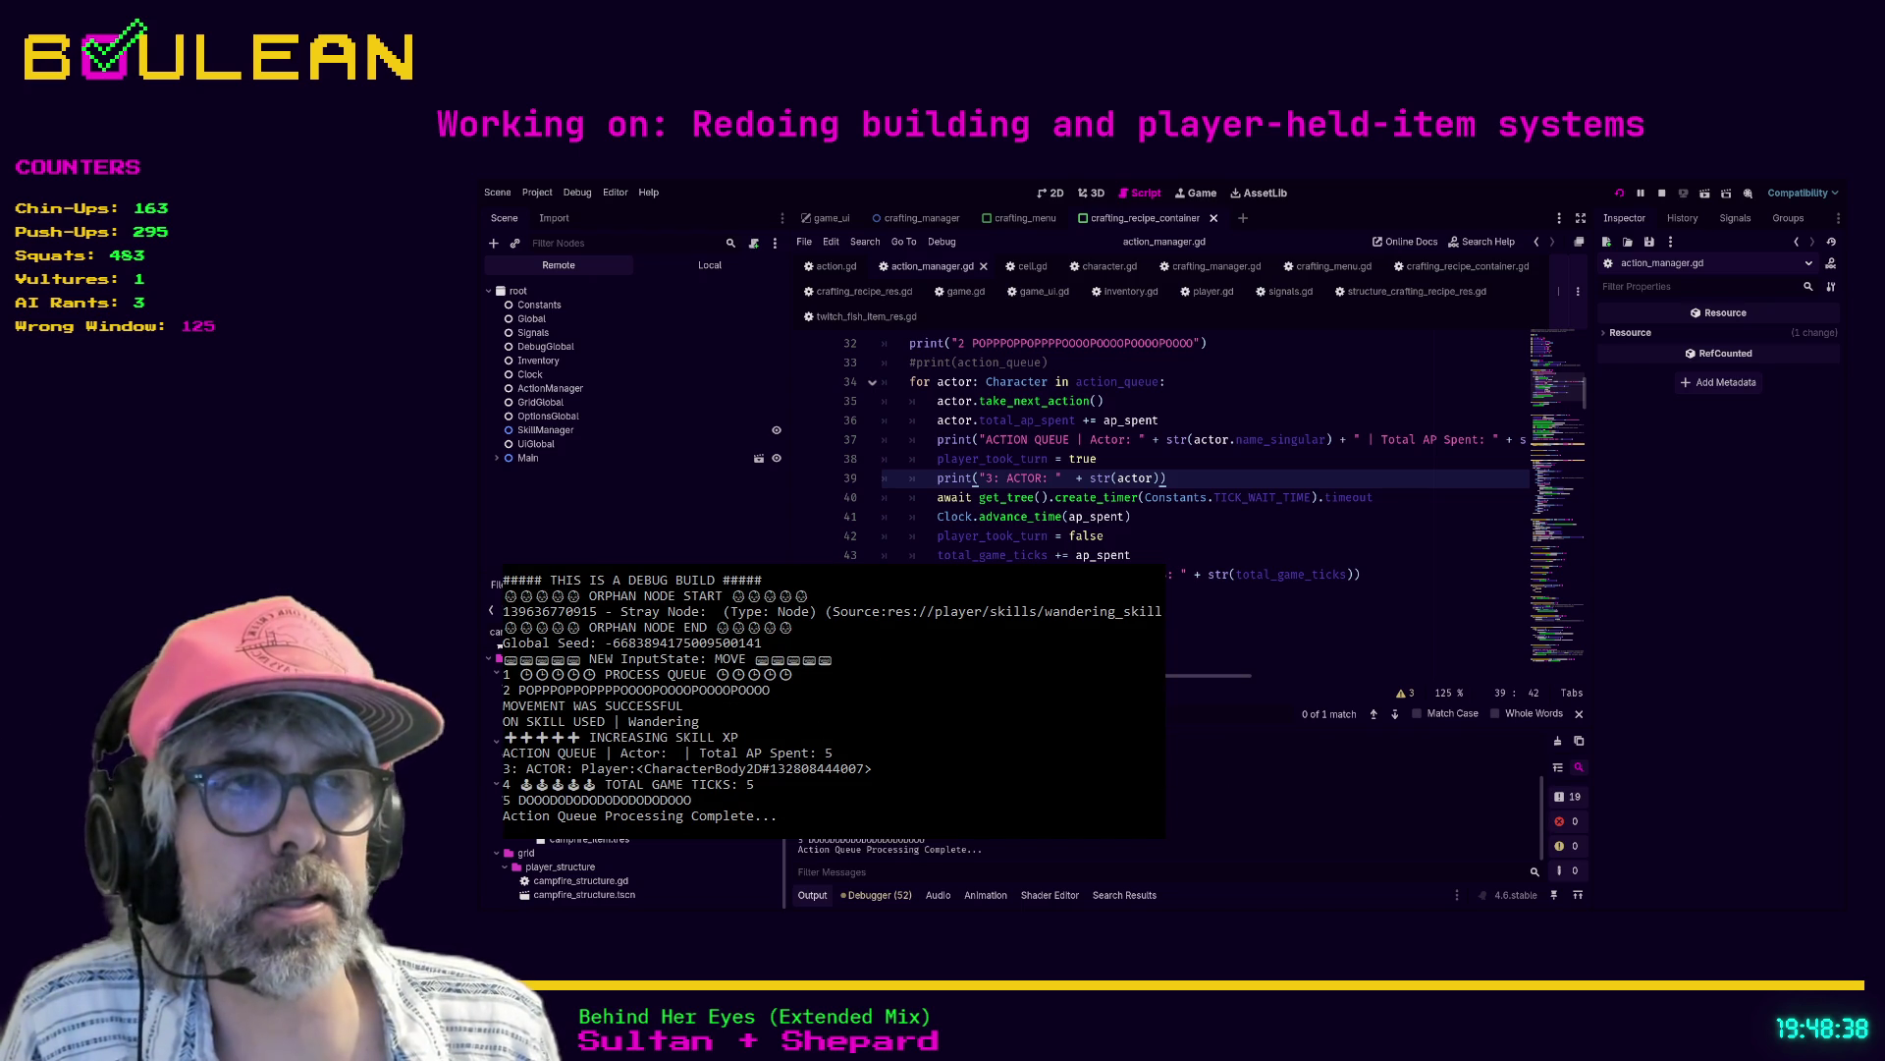
- Take another turn in the running game with the Right key to log the numbered traces
key(Right)
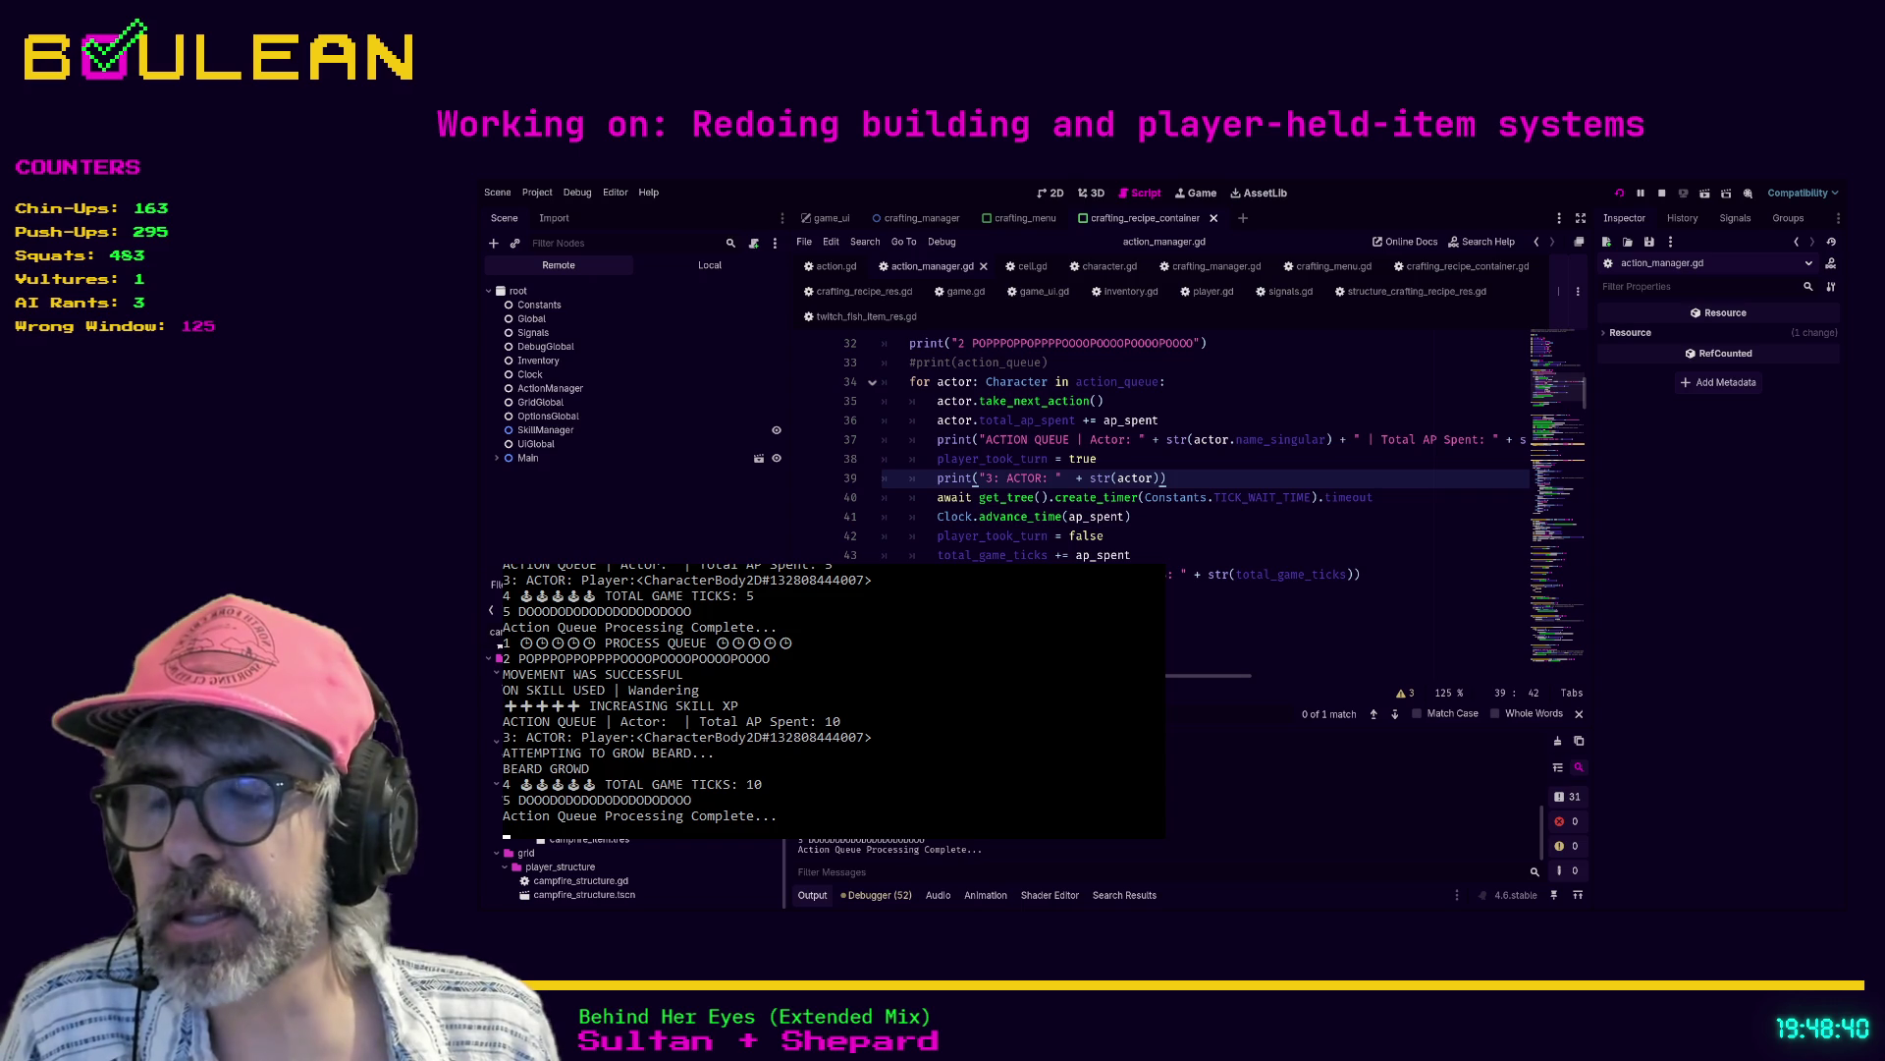
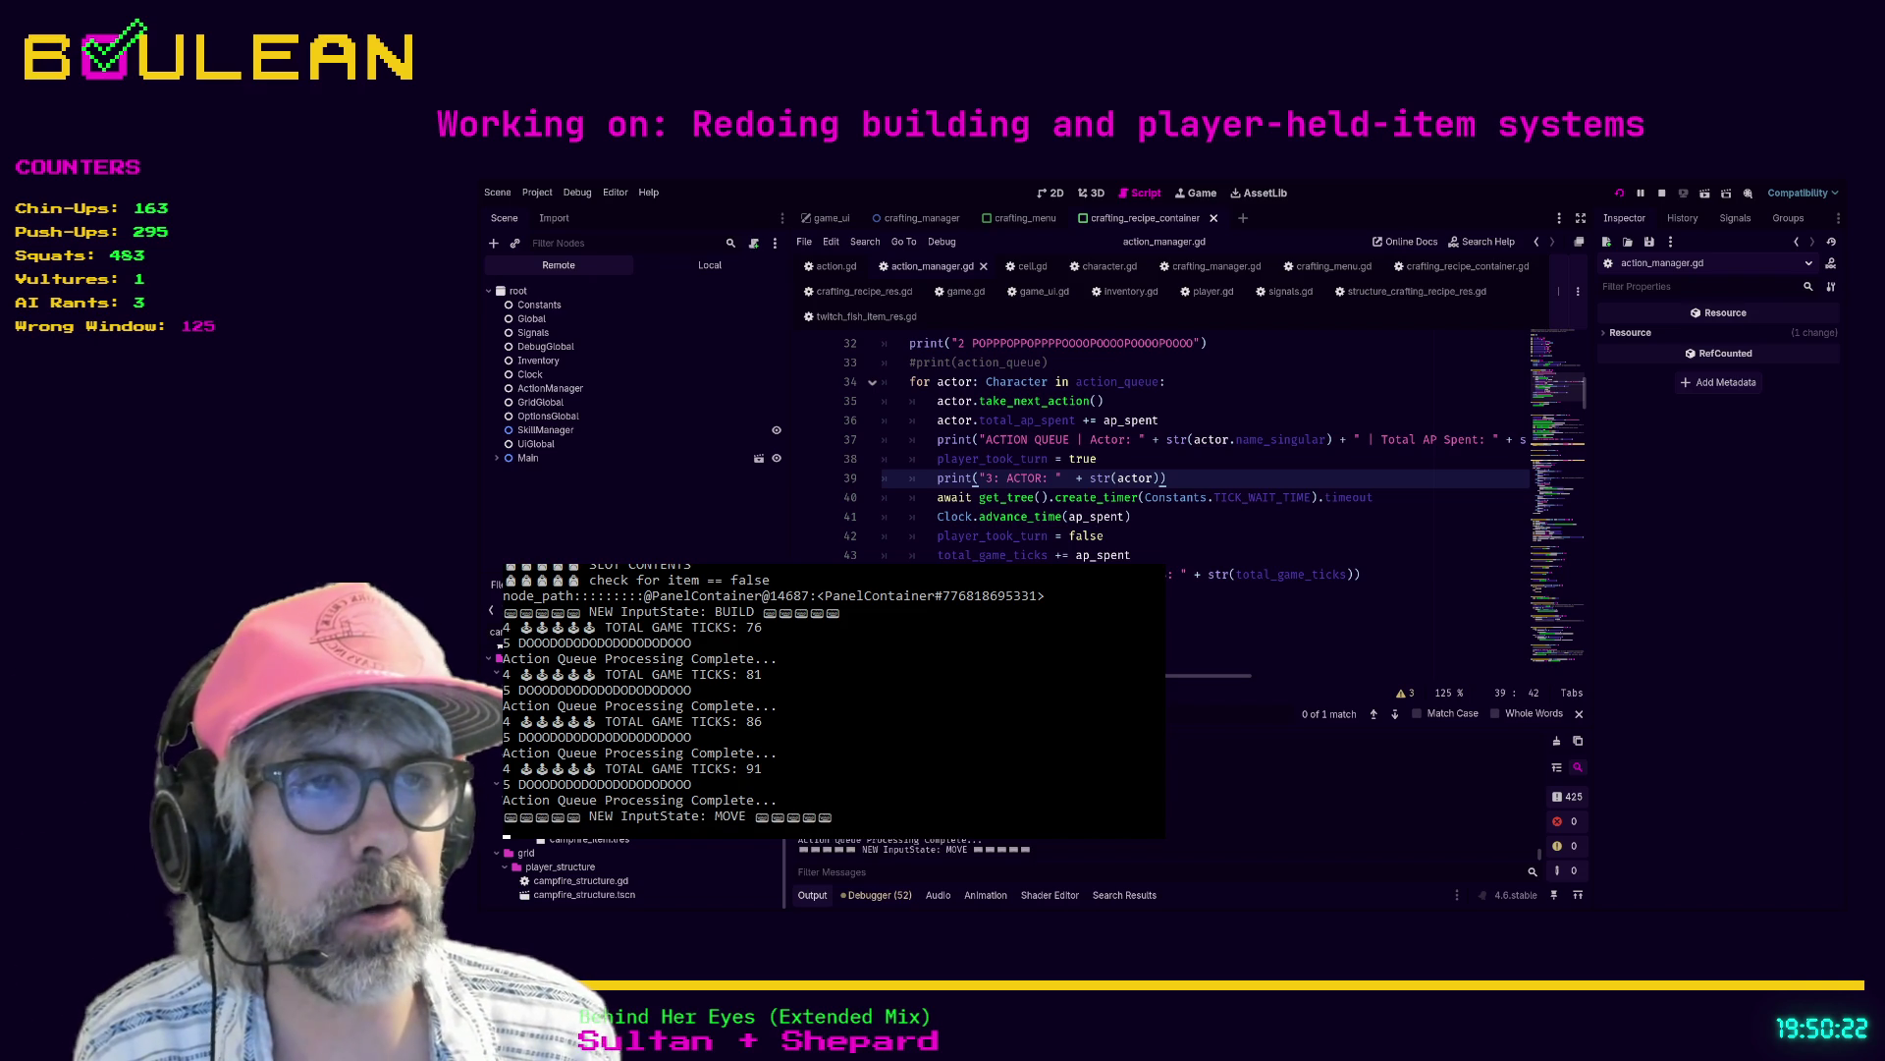
- Stop the game, then jump from line 40's timer await to TICK_WAIT_TIME (0.2) in constants.gd
key(F8)
click(1169, 542)
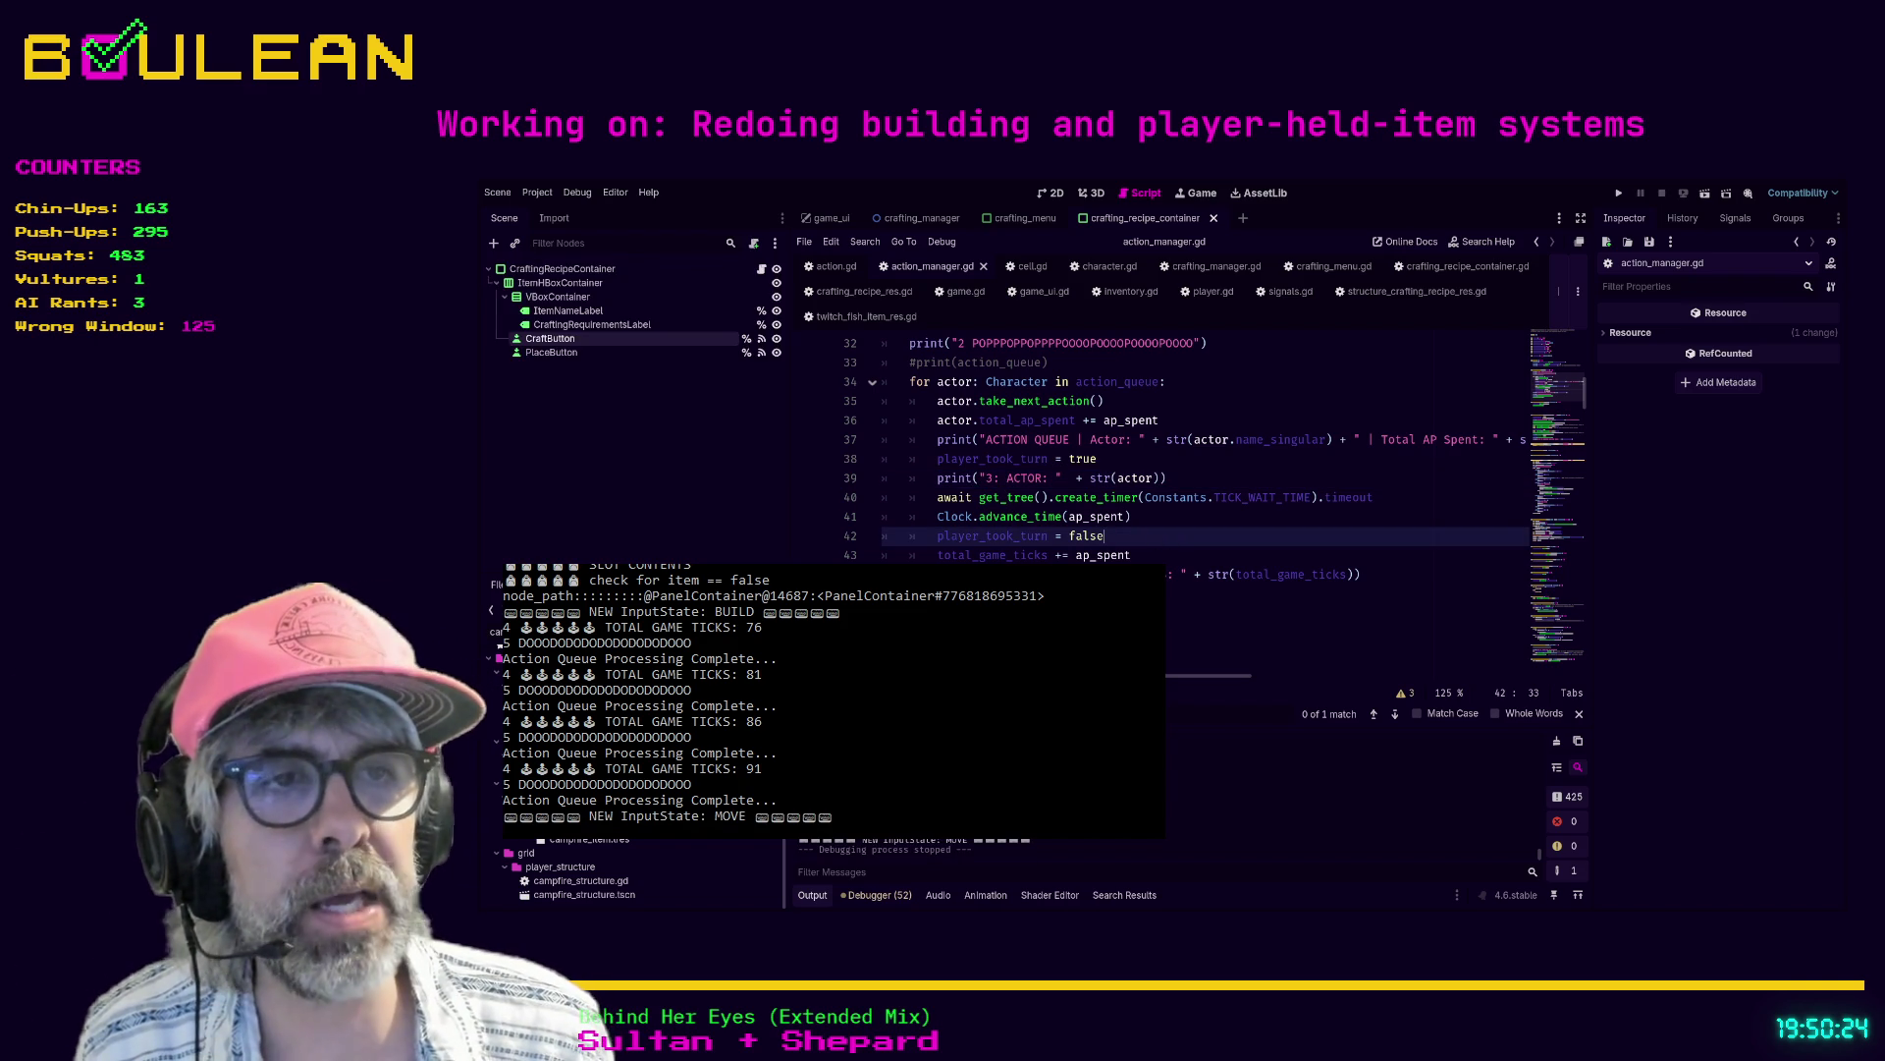
click(921, 499)
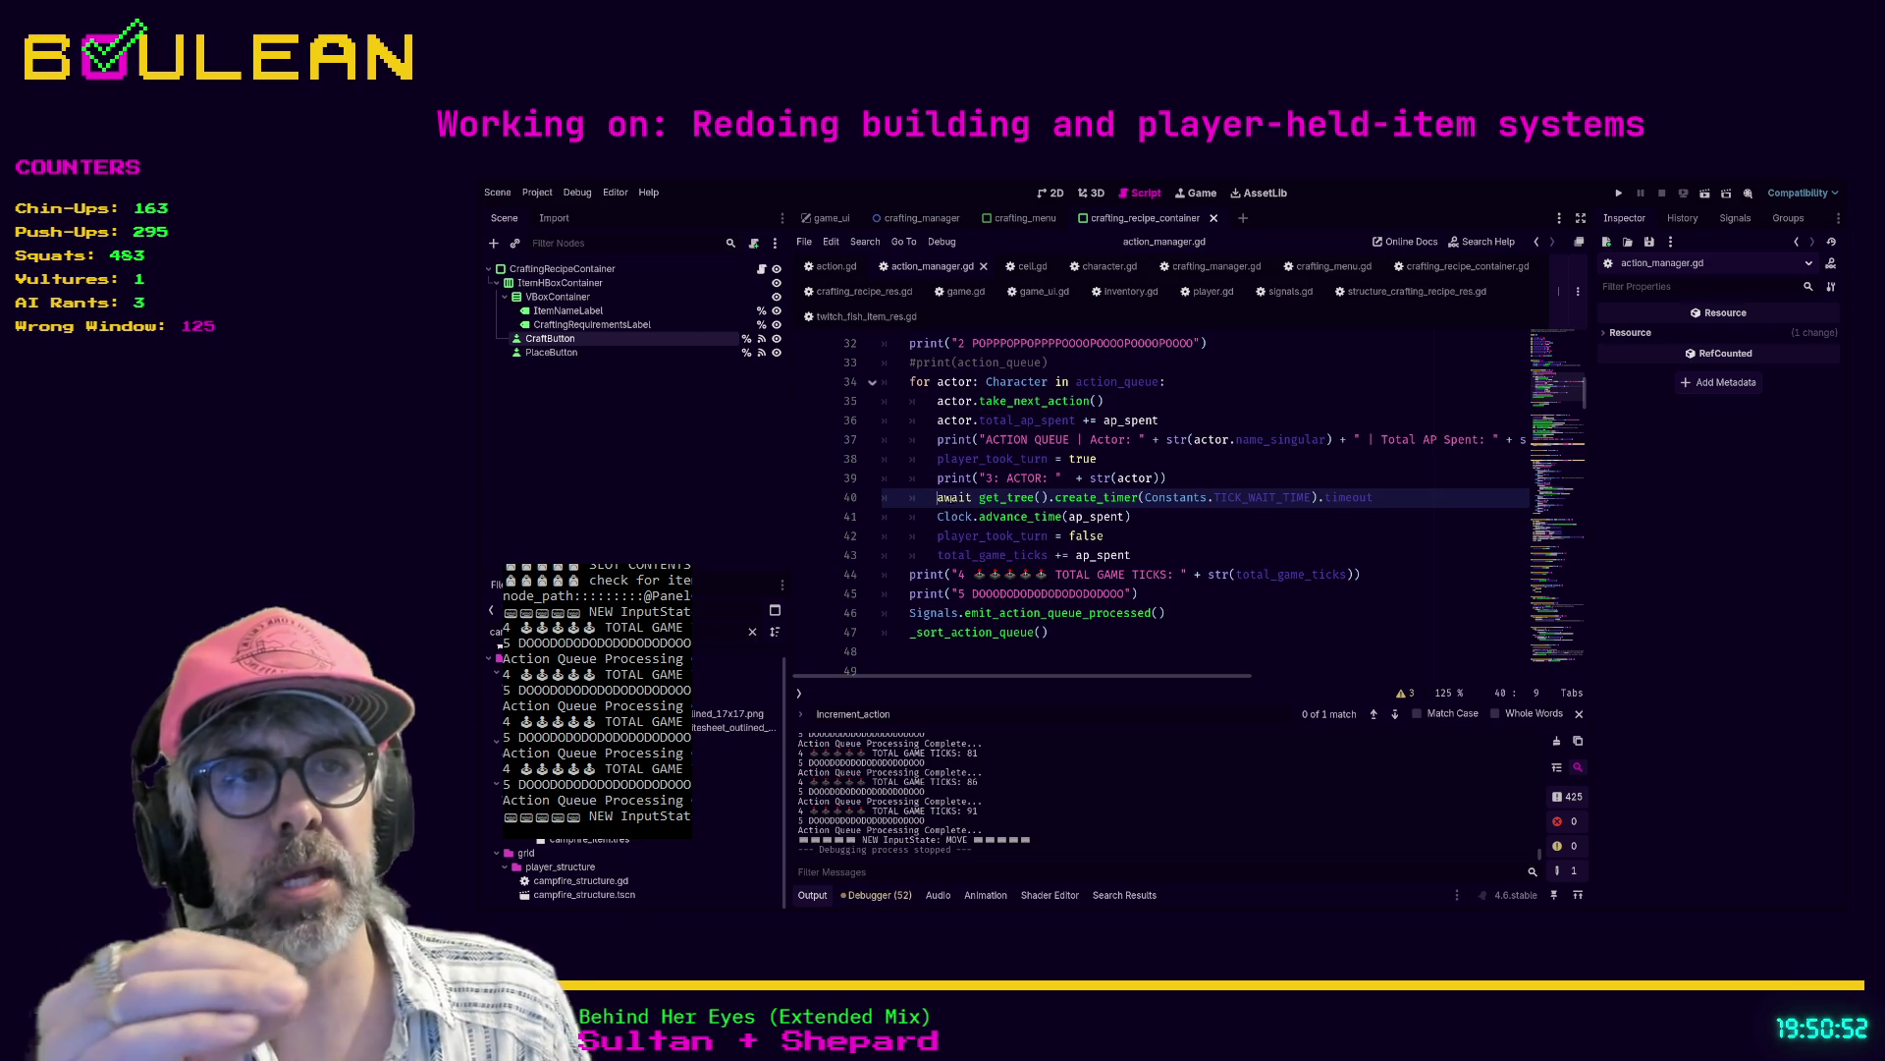
click(996, 496)
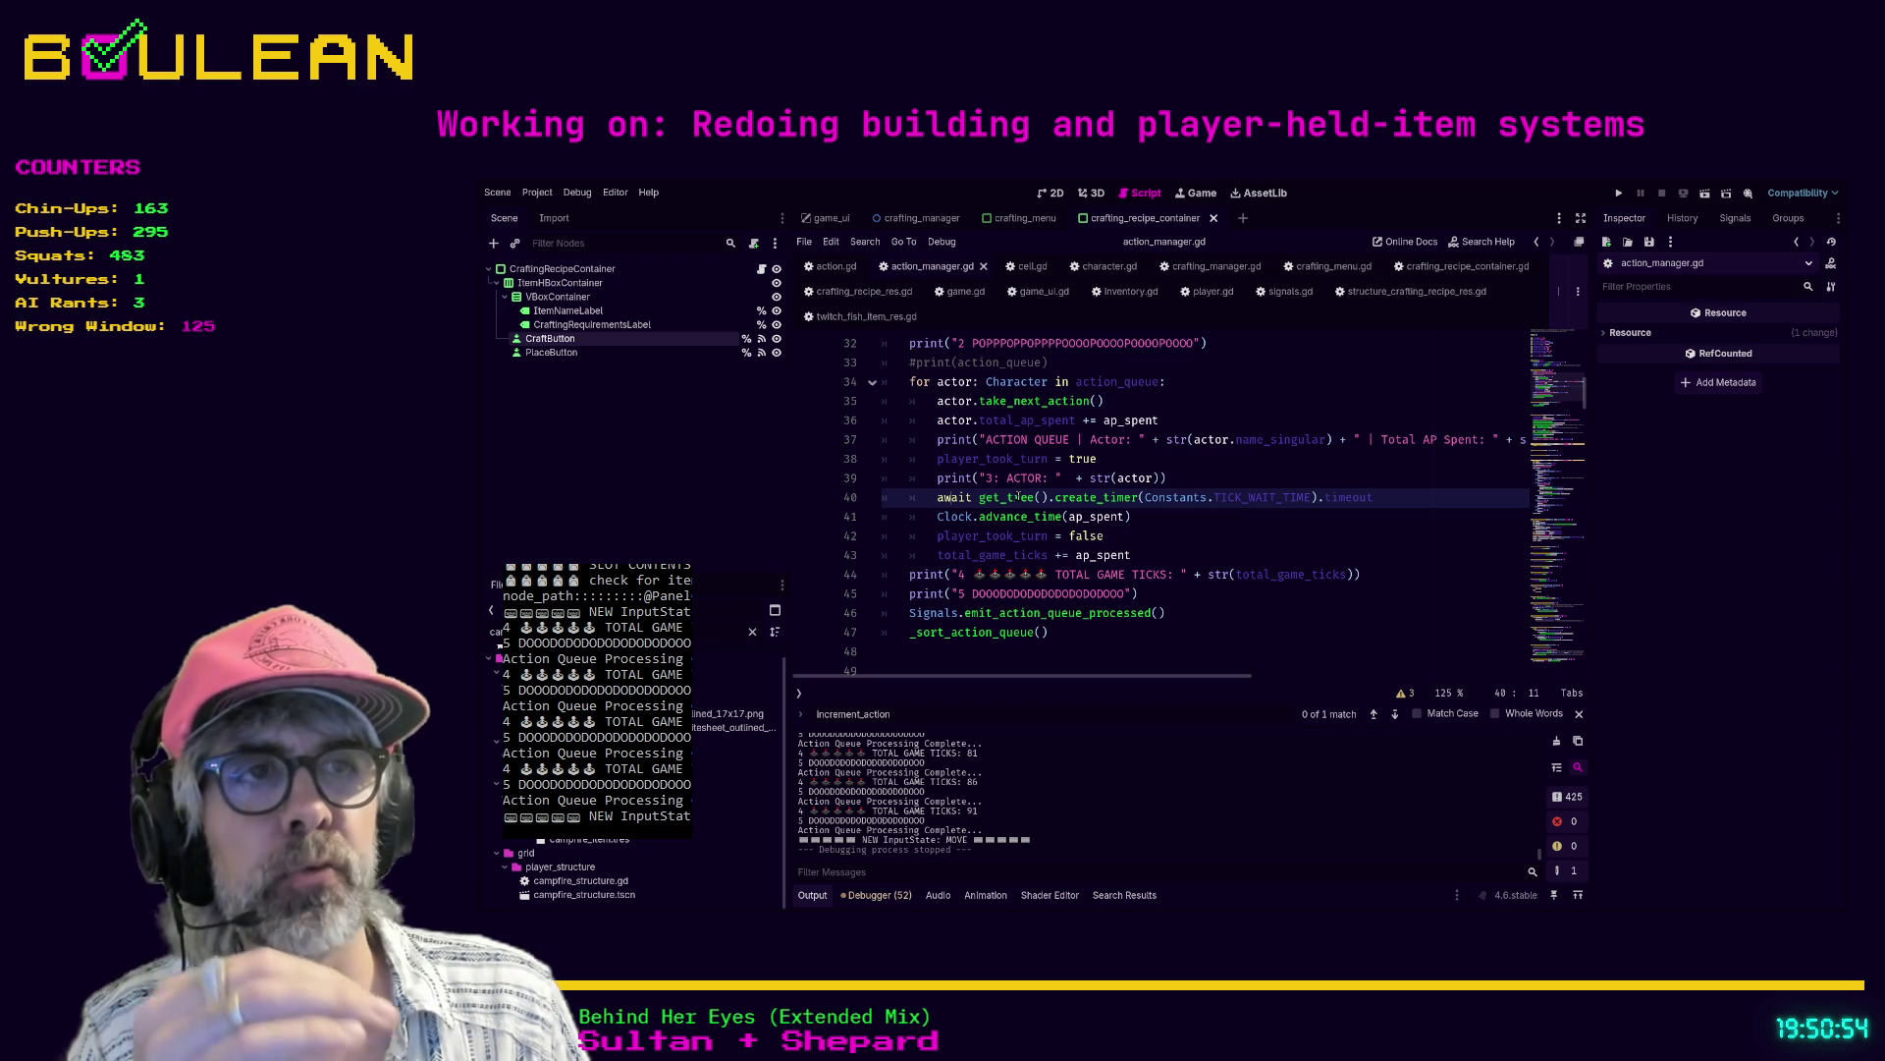
ctrl+click(1257, 497)
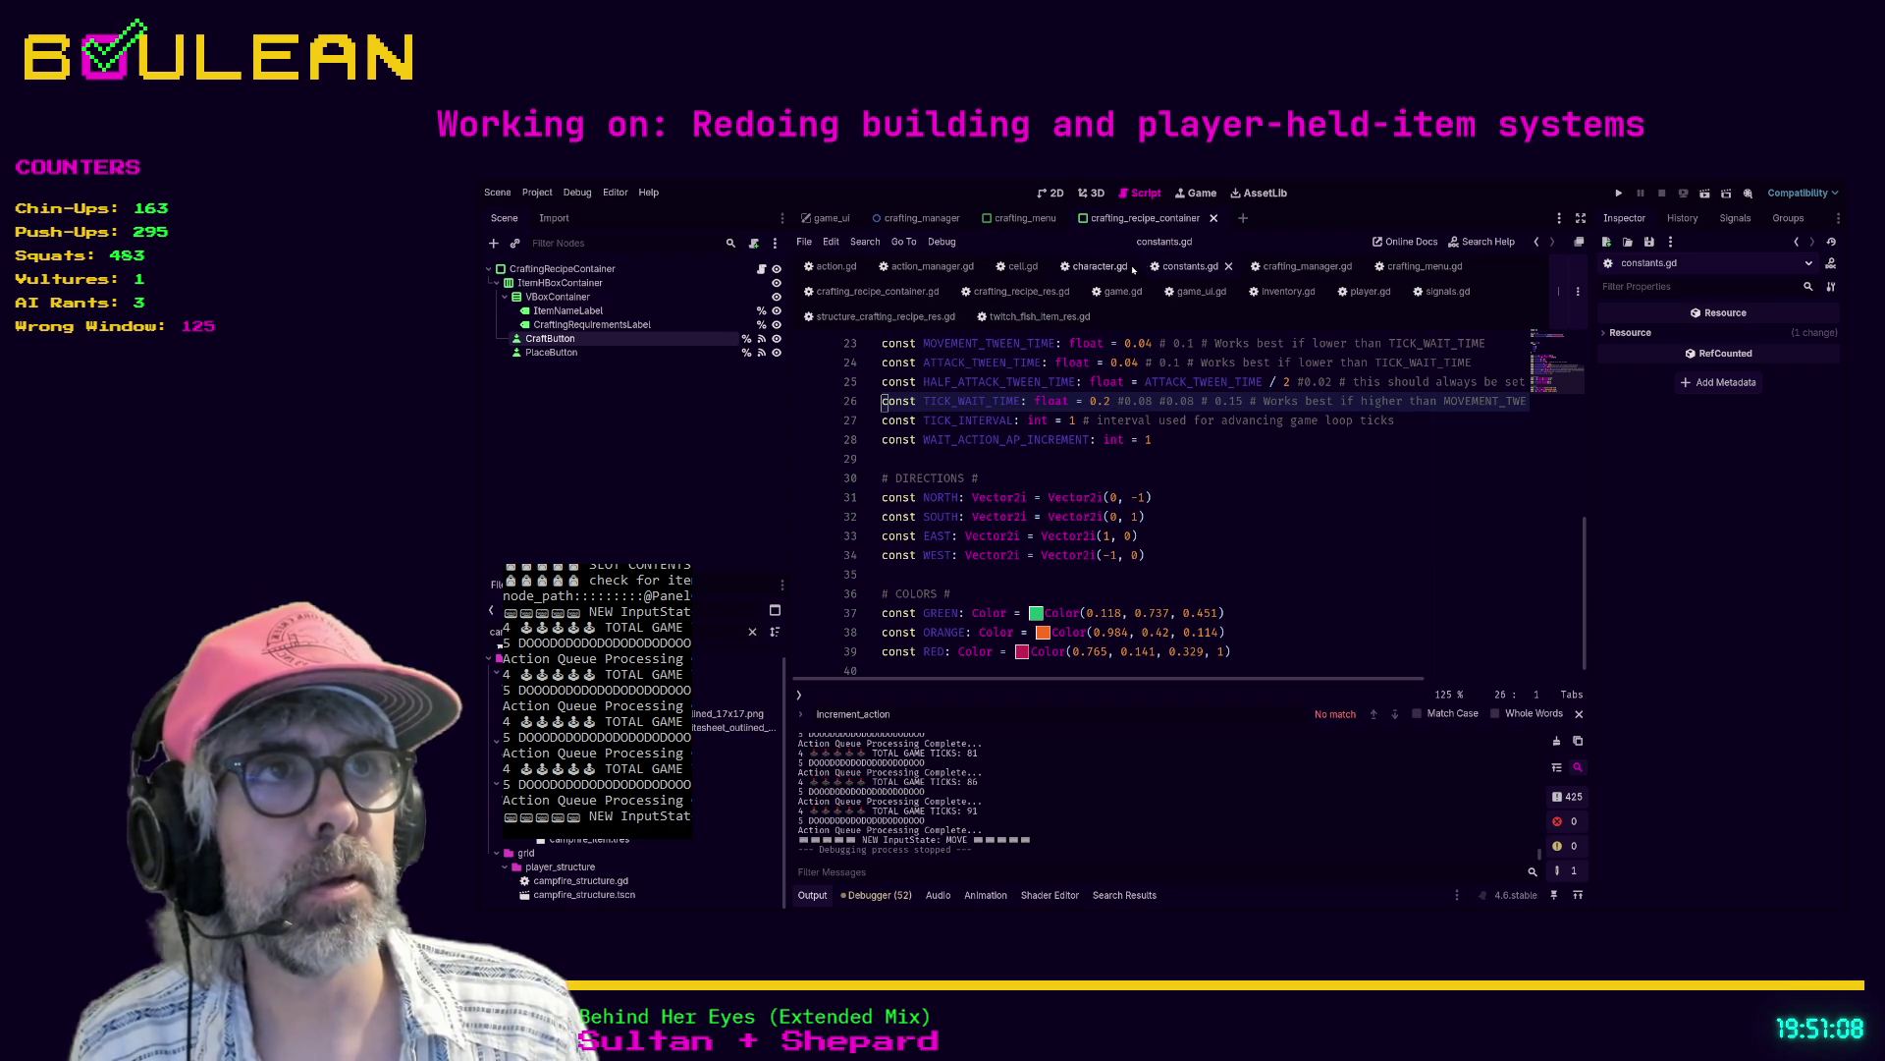
- Back in action_manager.gd, inspect loop lines 40–47 and the Constants.TICK_WAIT_TIME timer await
click(1100, 267)
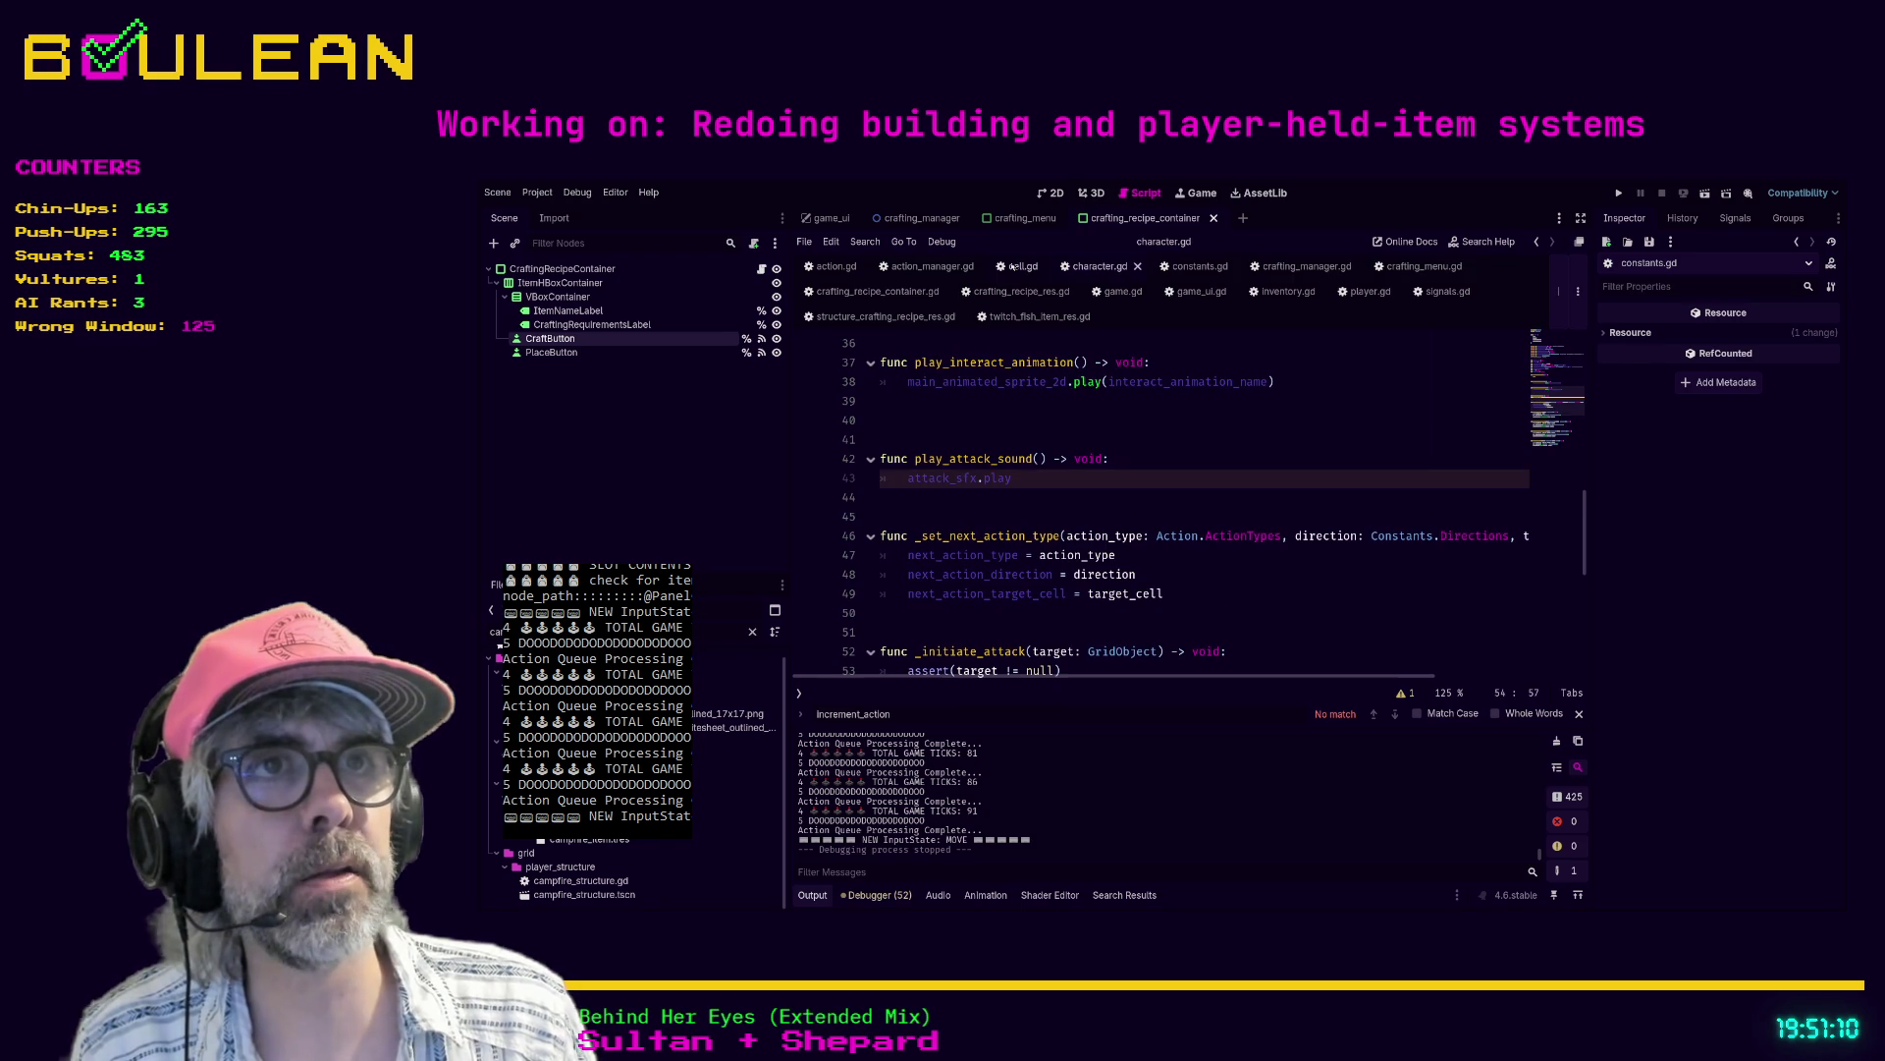
click(931, 266)
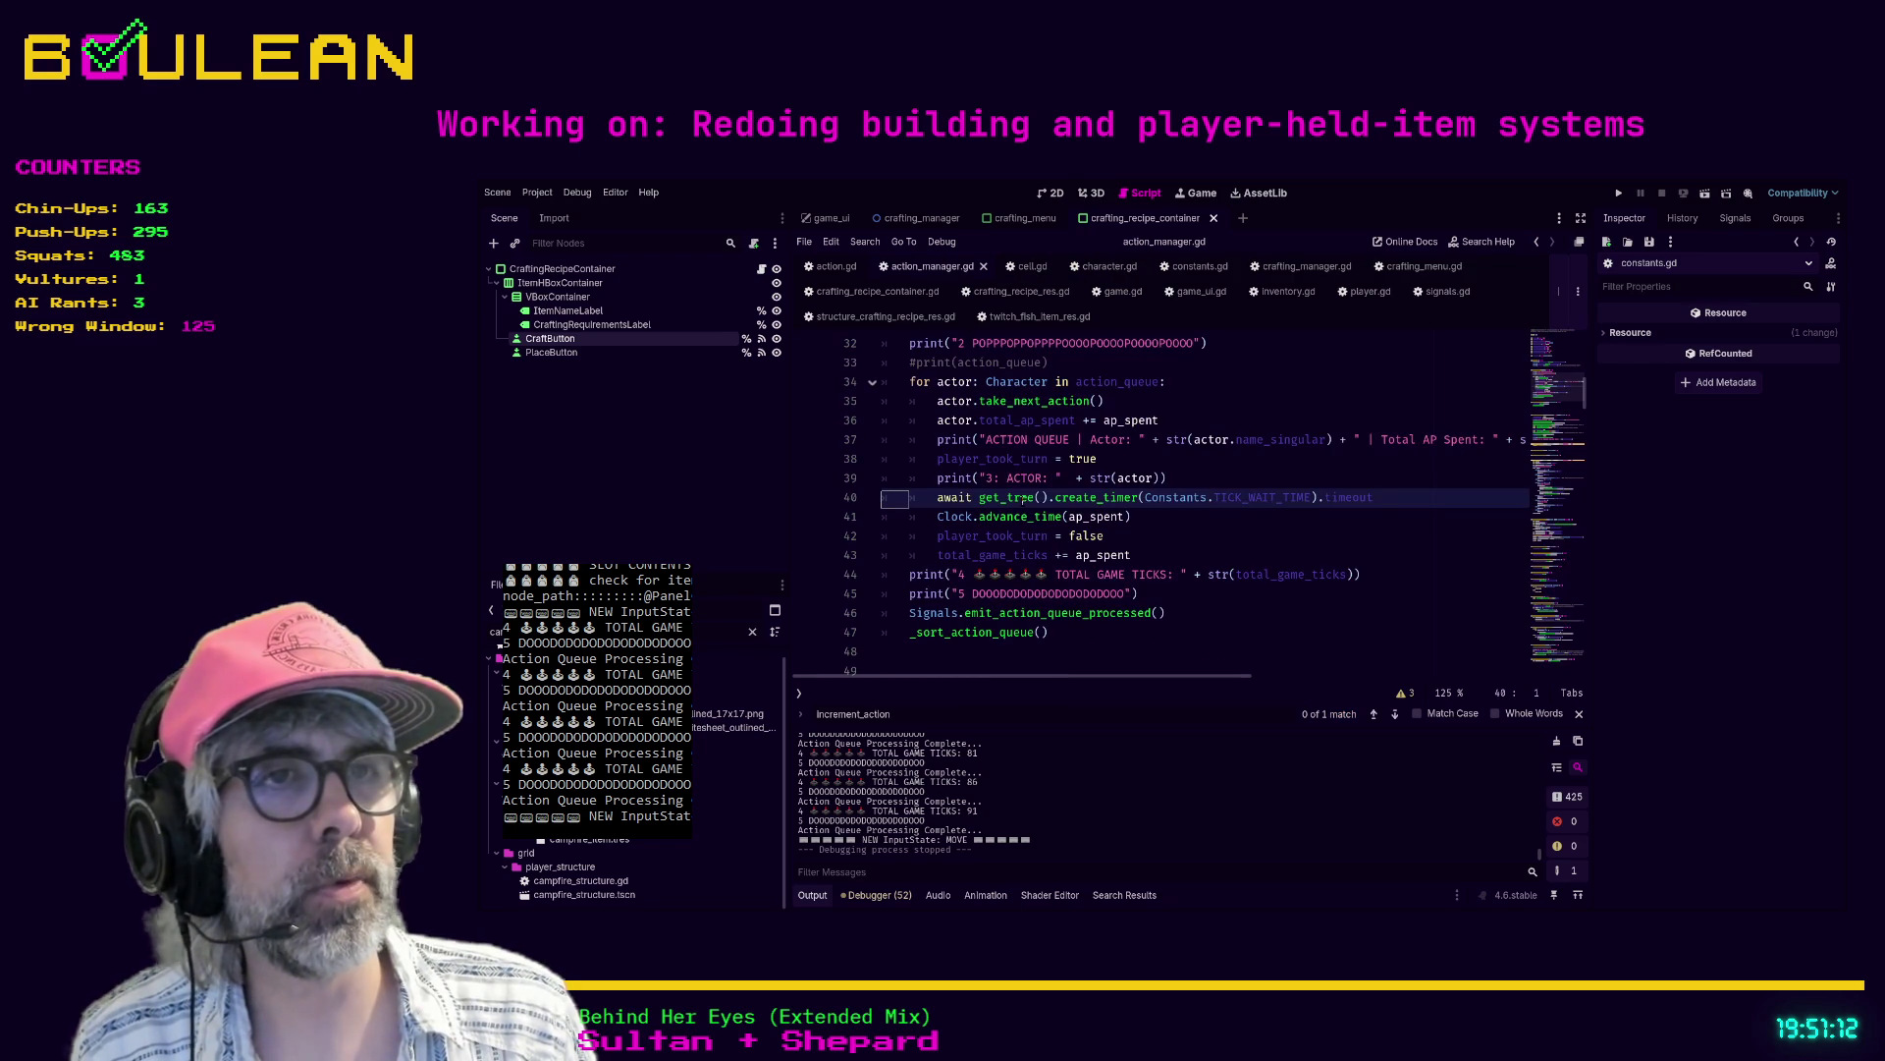
click(1177, 521)
mouse_move(933, 515)
mouse_down()
mouse_move(1178, 554)
mouse_move(1300, 626)
mouse_up()
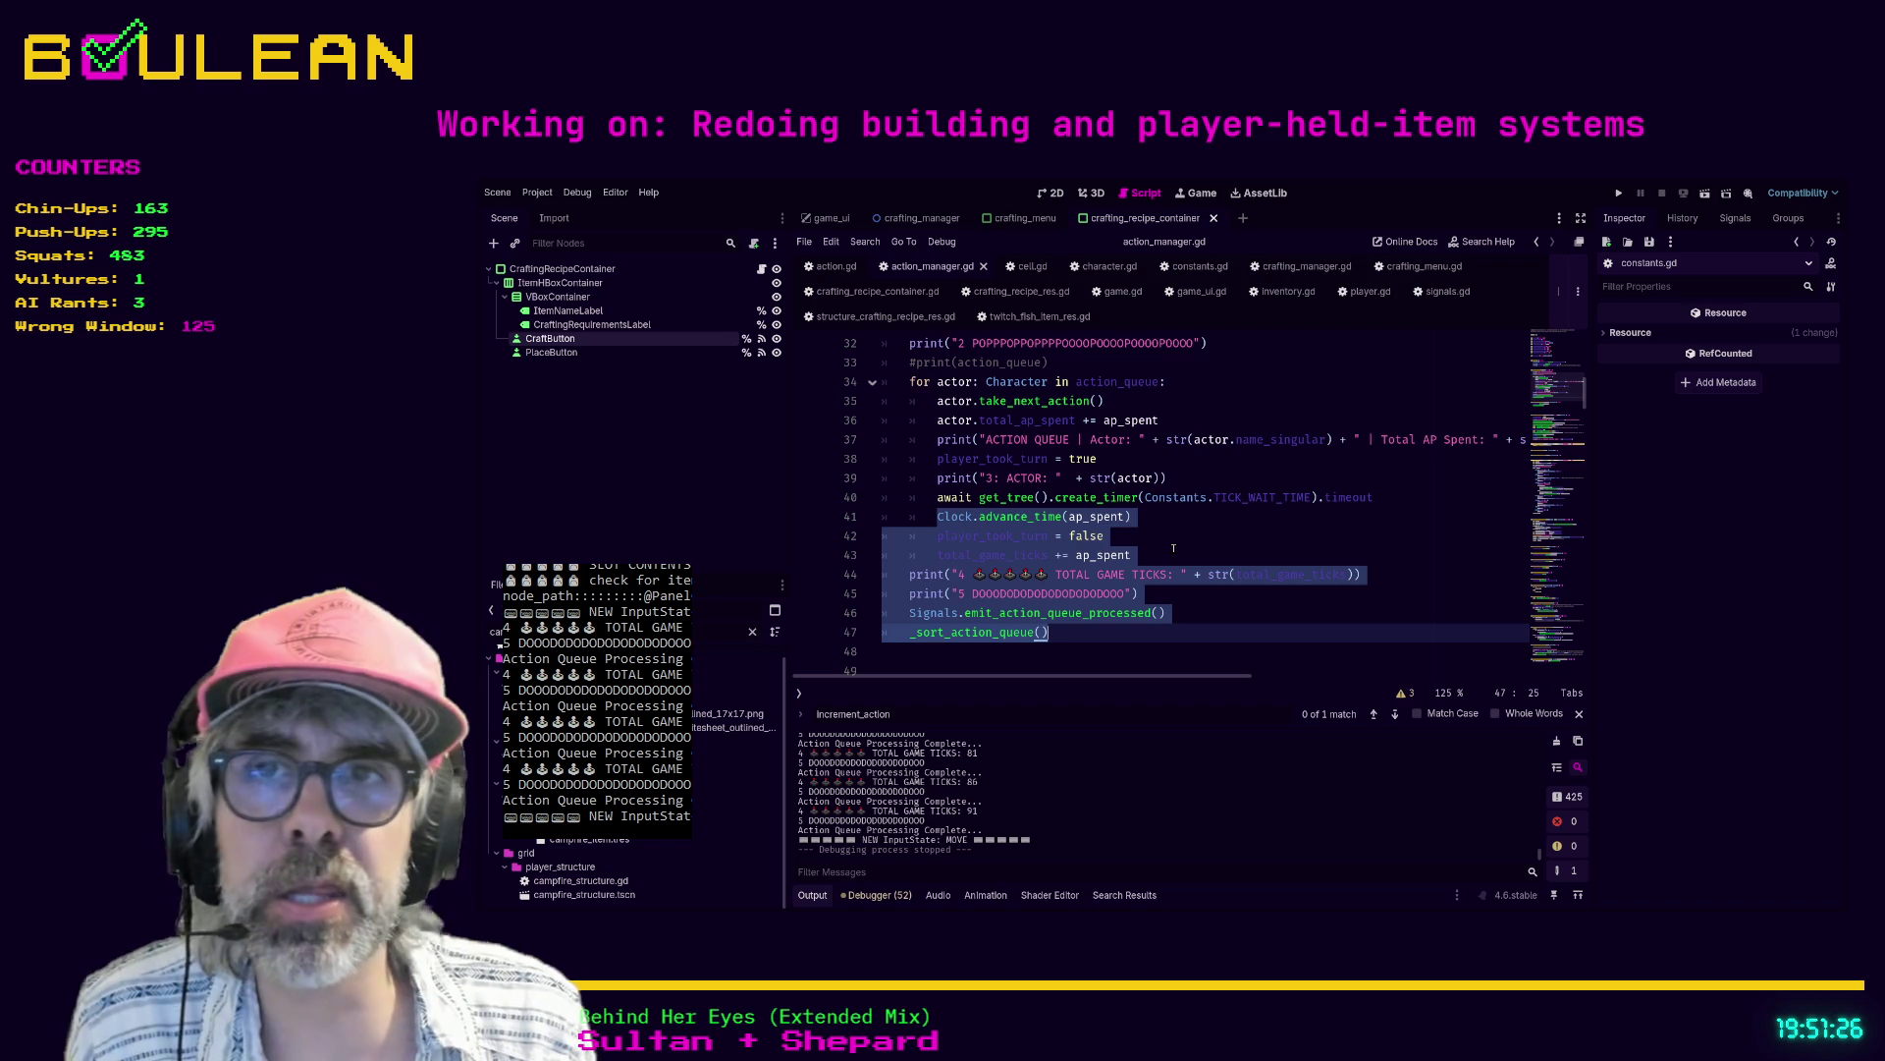
click(1173, 548)
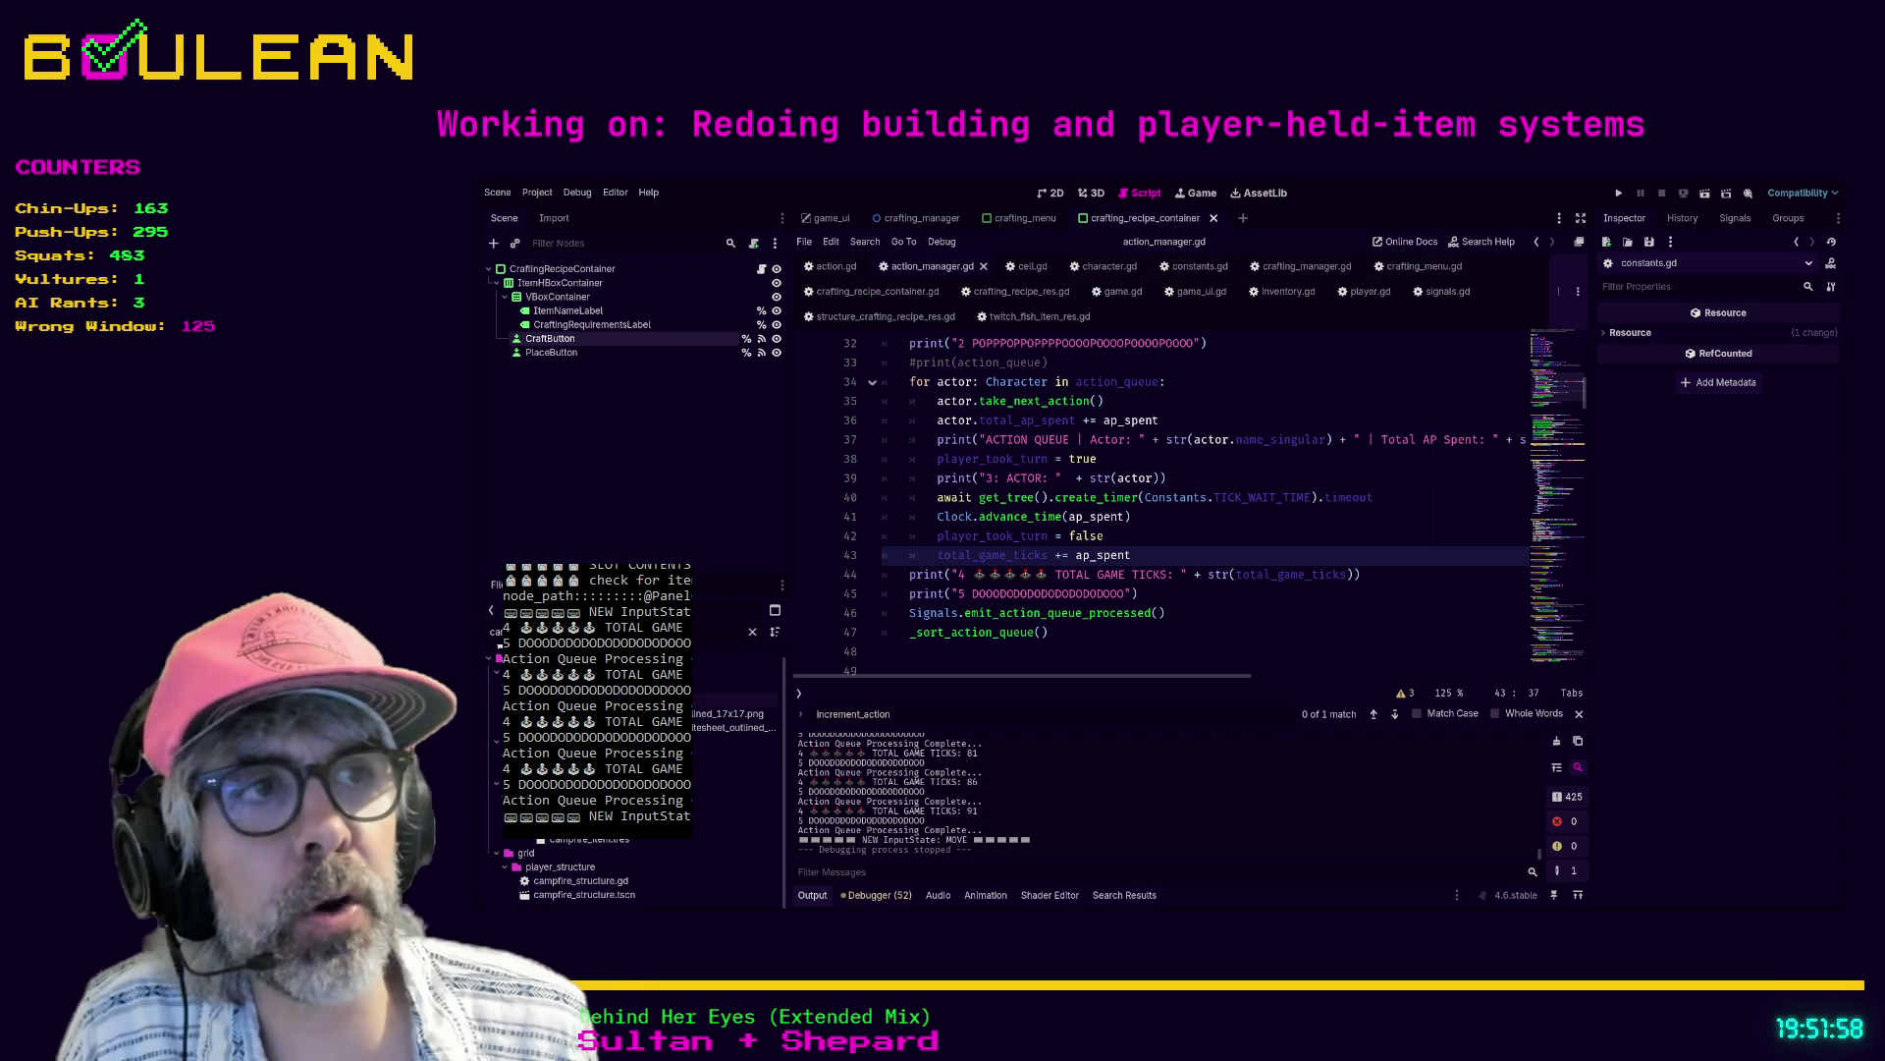
click(1379, 500)
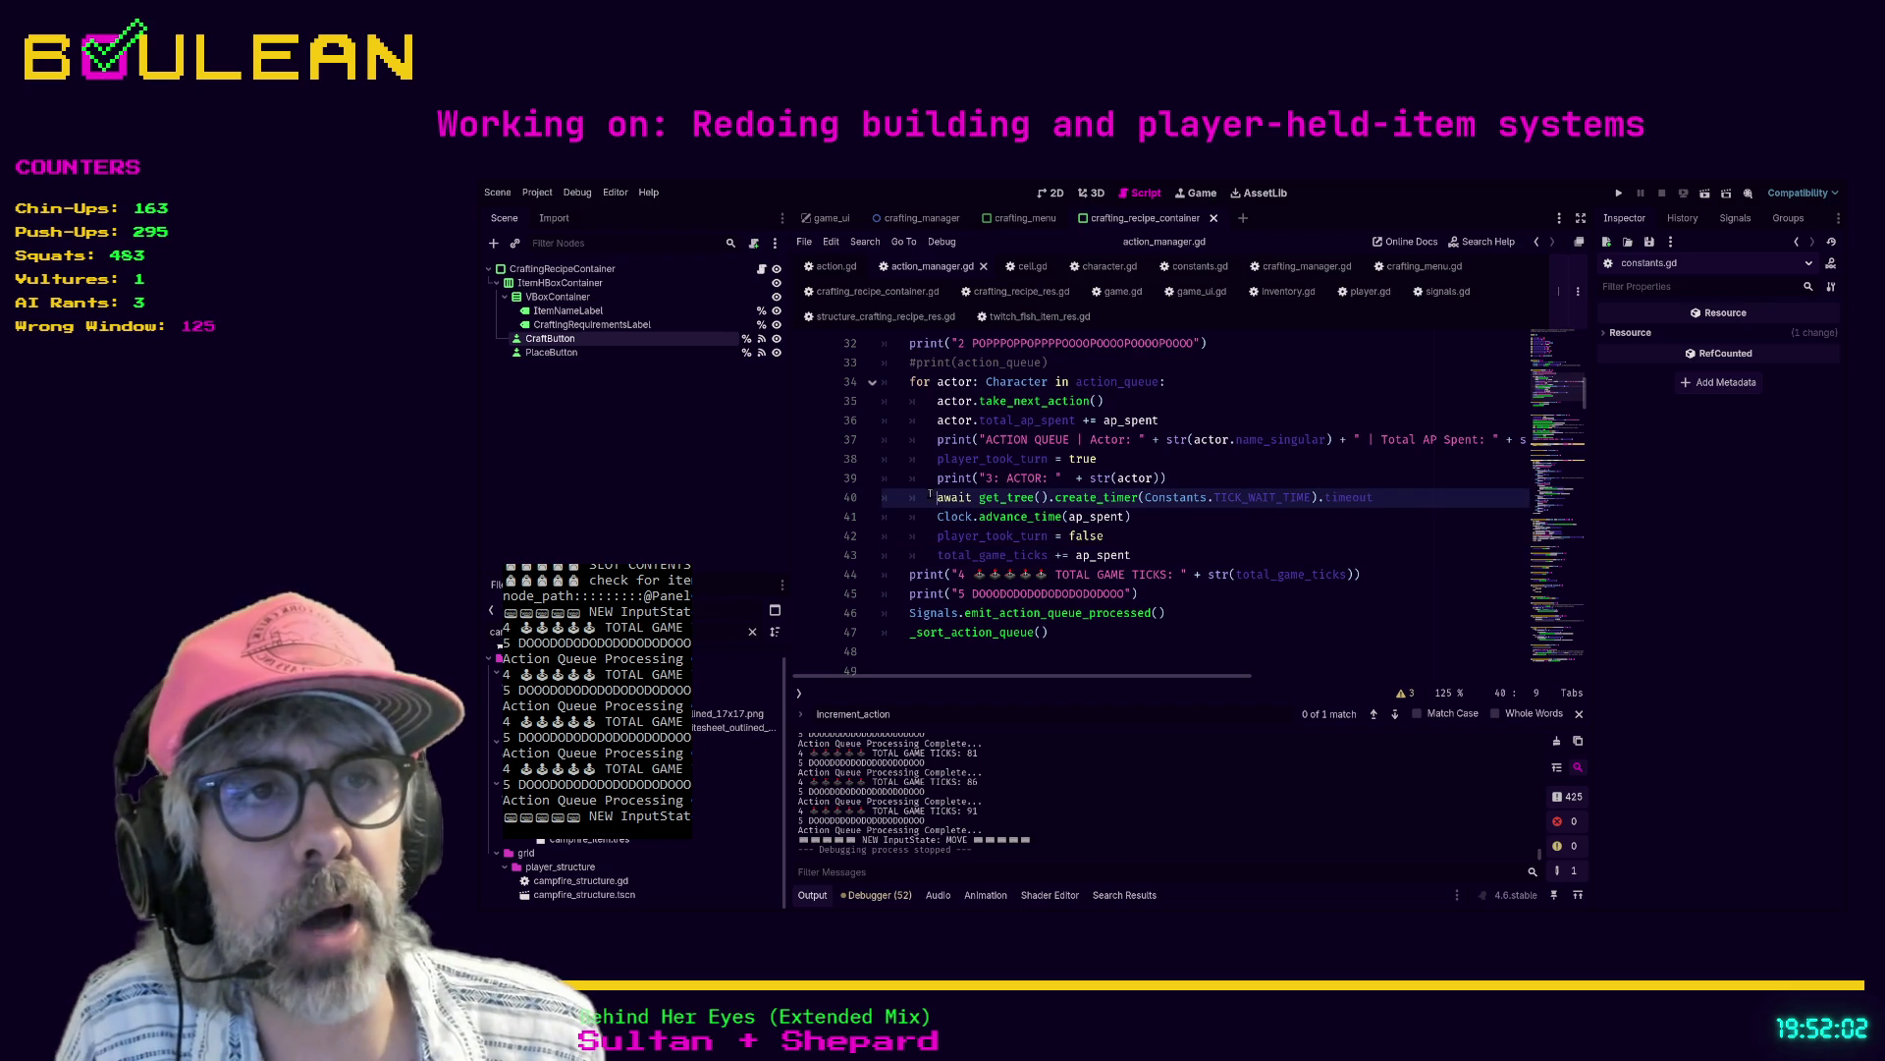
mouse_move(930, 495)
mouse_down()
mouse_move(1403, 501)
mouse_move(1031, 479)
mouse_move(873, 499)
mouse_move(1393, 495)
mouse_move(908, 479)
mouse_move(905, 497)
mouse_move(936, 497)
mouse_up()
click(935, 497)
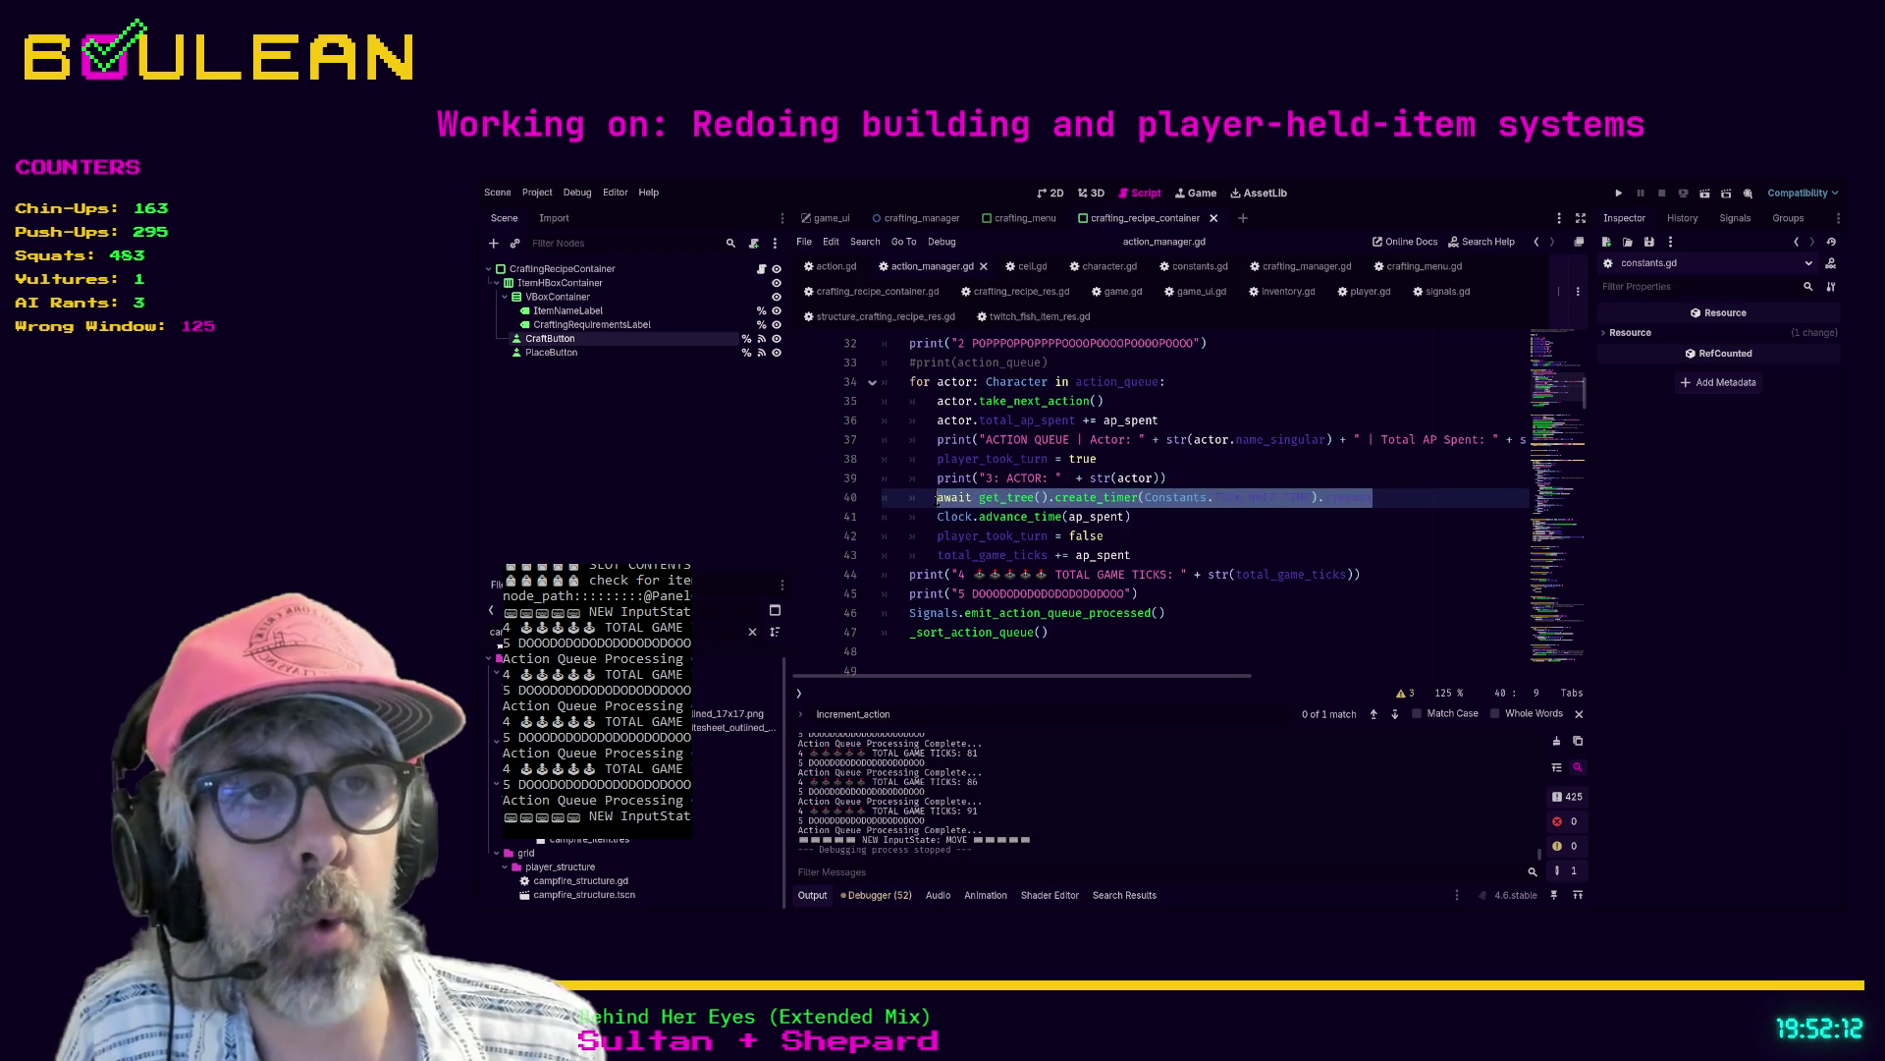
- Launch the project from action_manager.gd to test the turn loop
click(934, 499)
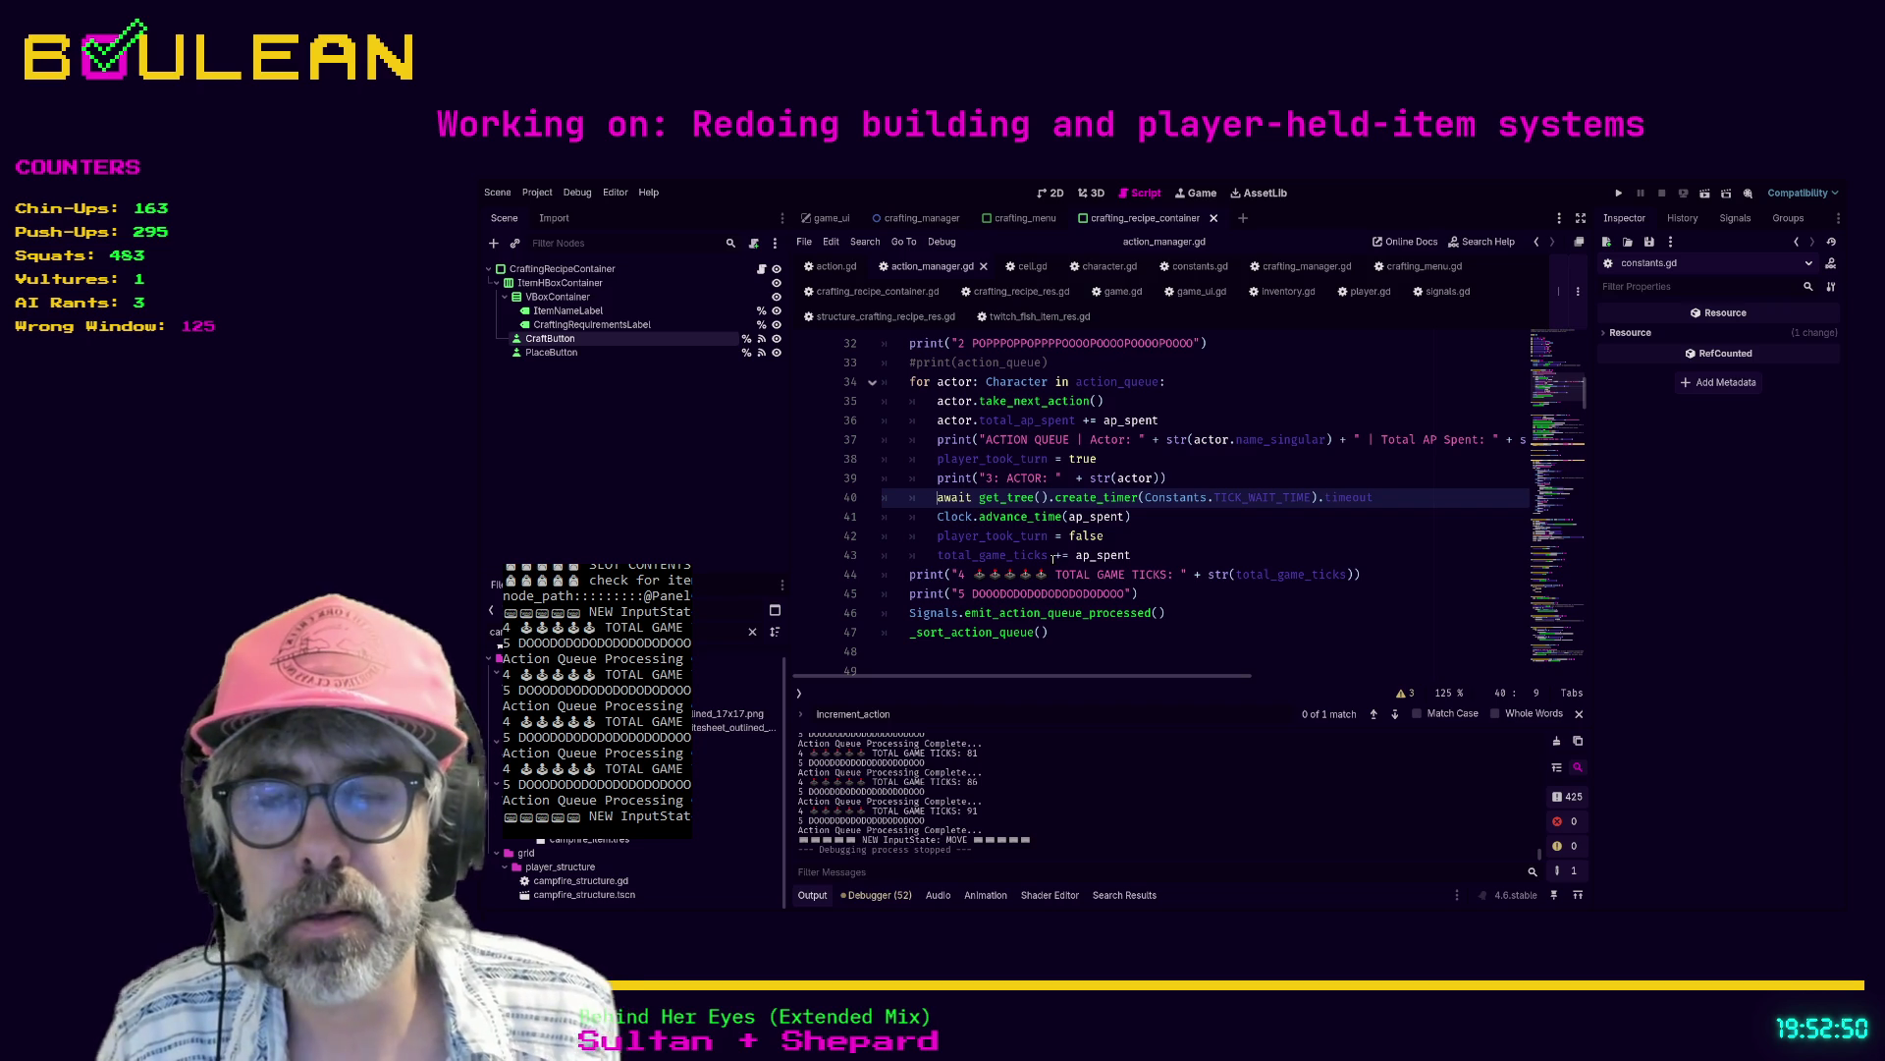
click(1217, 531)
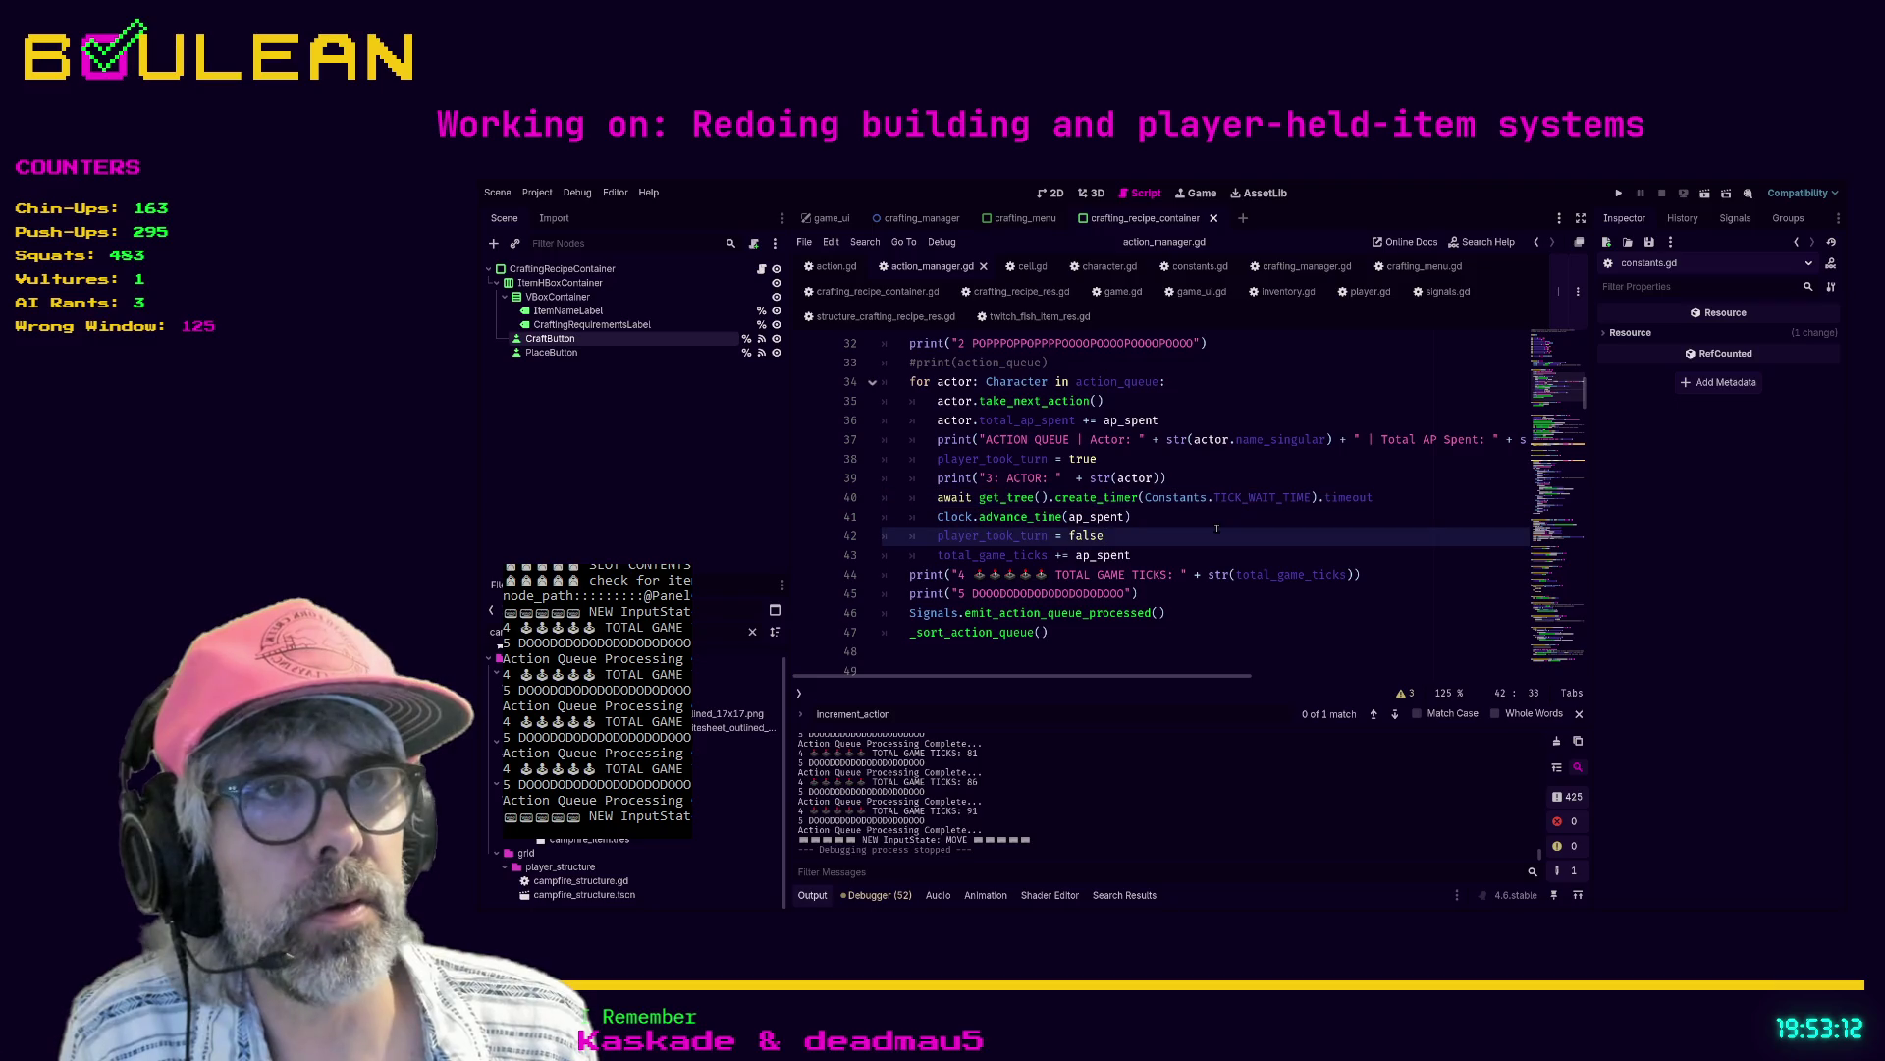
key(F5)
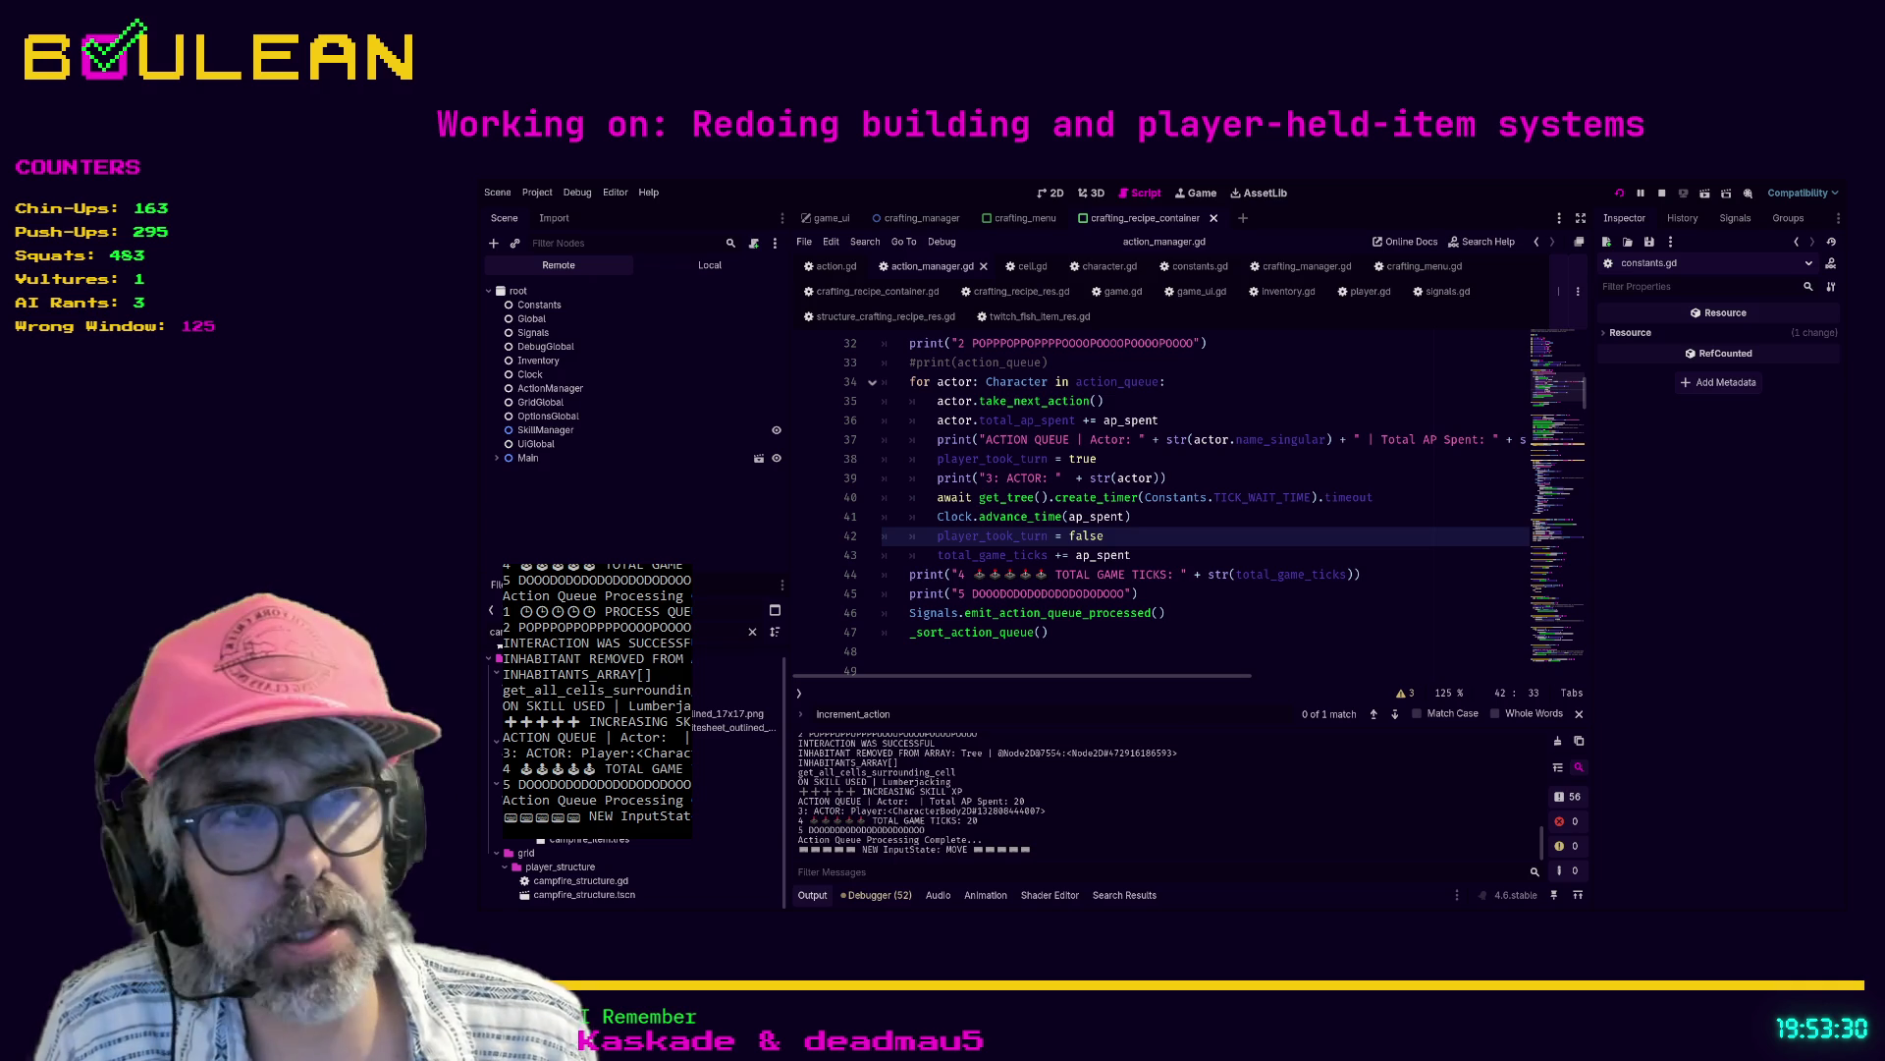
- Use hotbar item 1 in the game, let ticks reach 40, then stop the game
key(1)
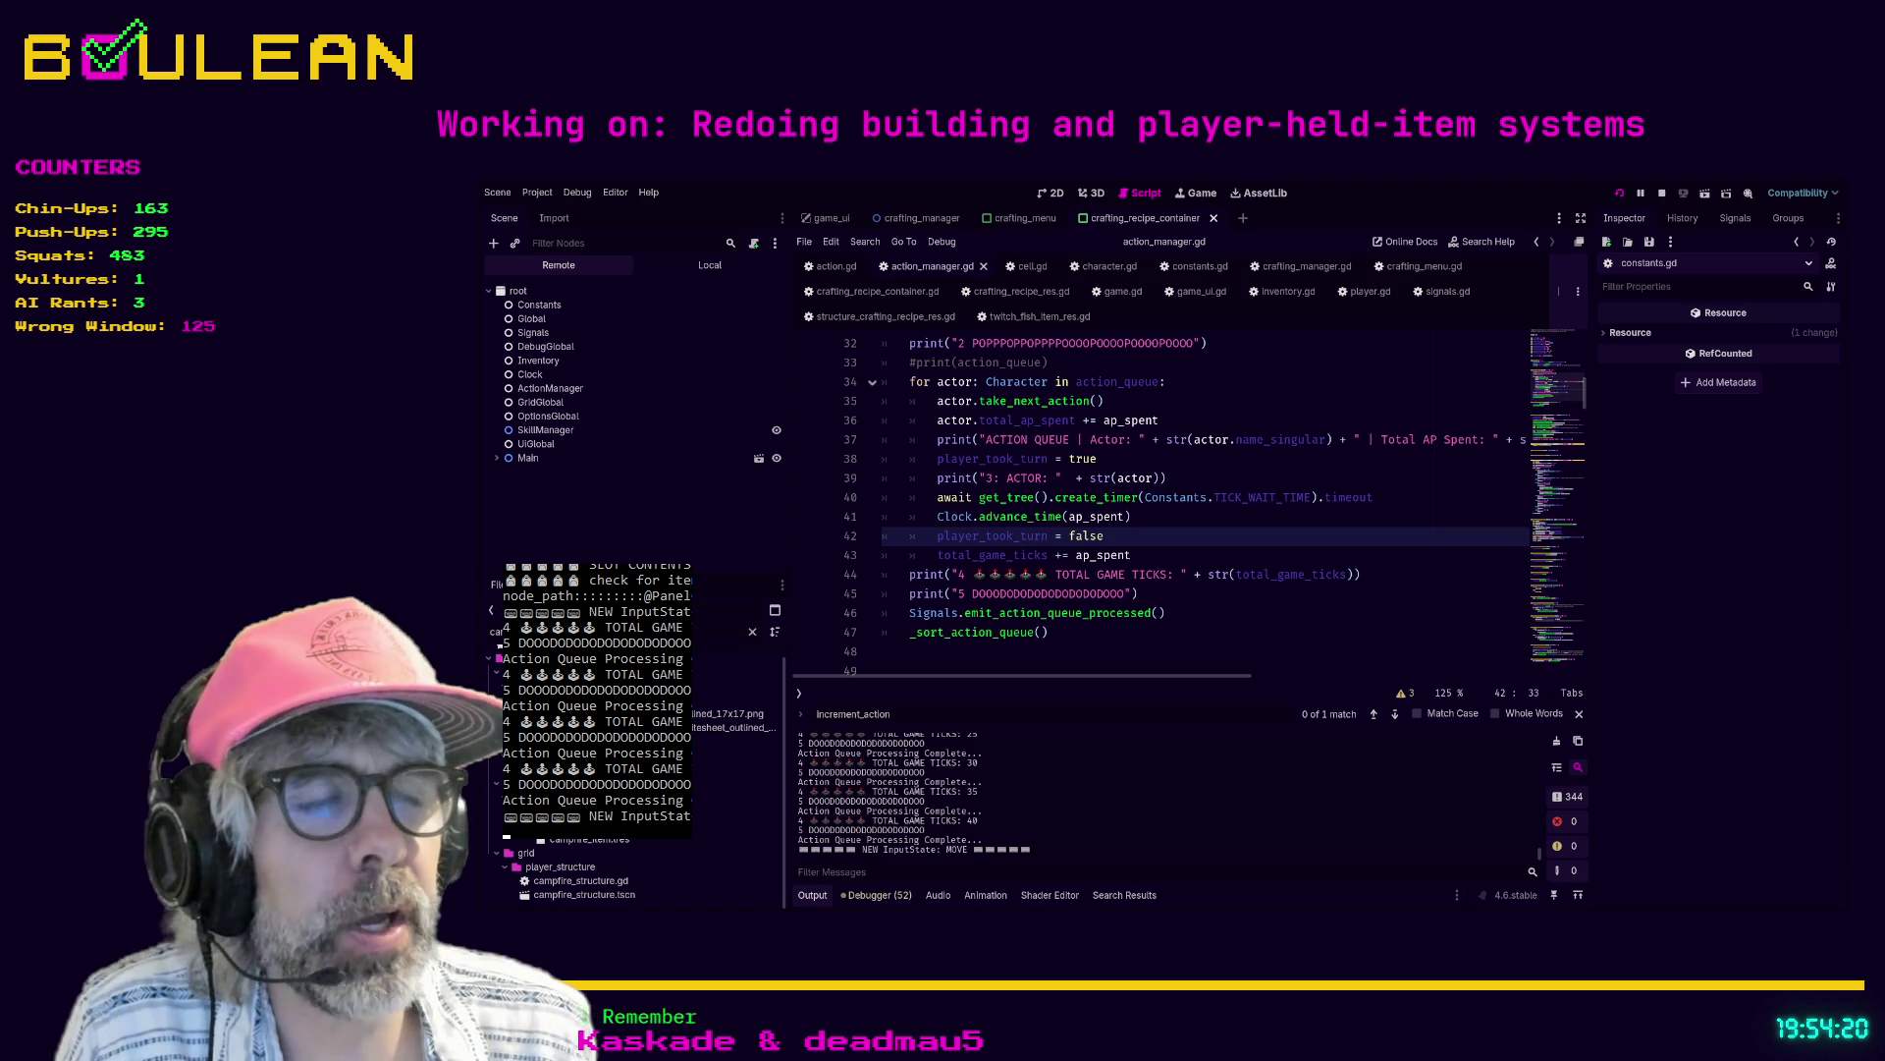
key(F8)
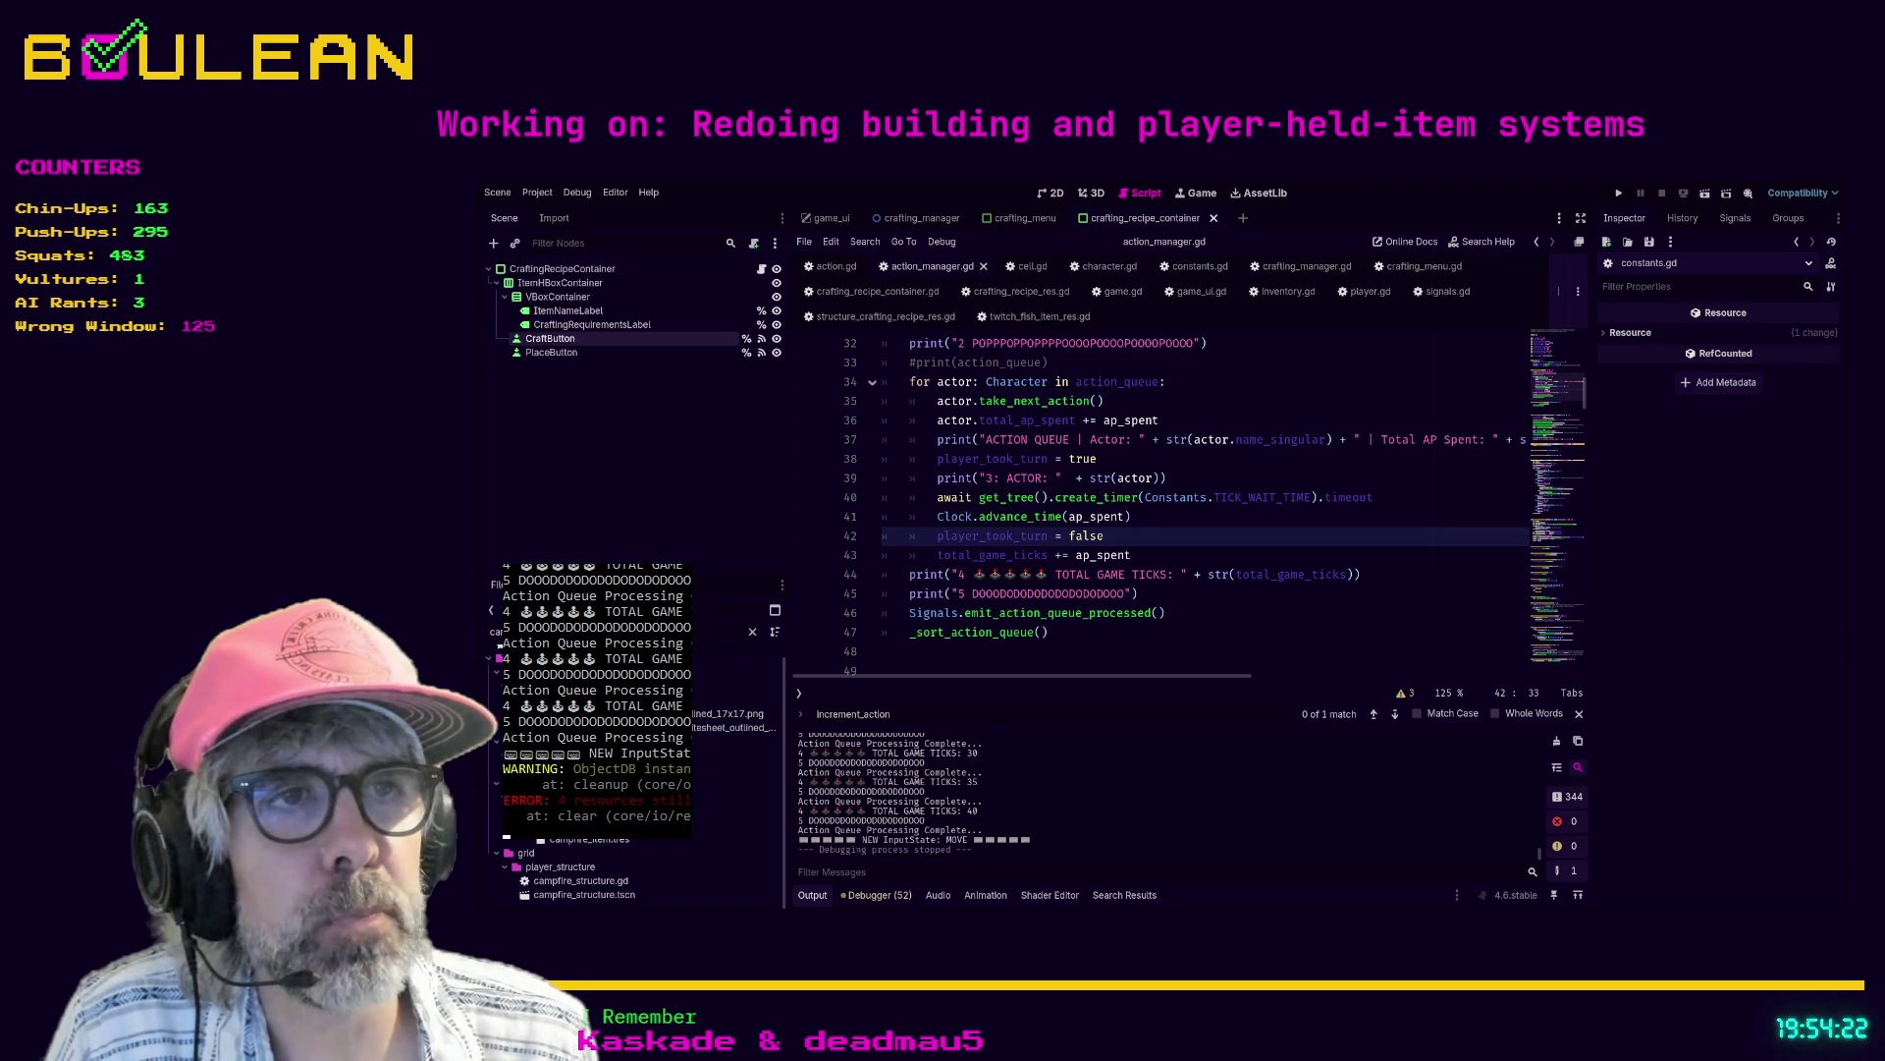
- Change TICK_WAIT_TIME in constants.gd from 0.001 to 3 with a #0.2 comment, and save
ctrl+click(1249, 498)
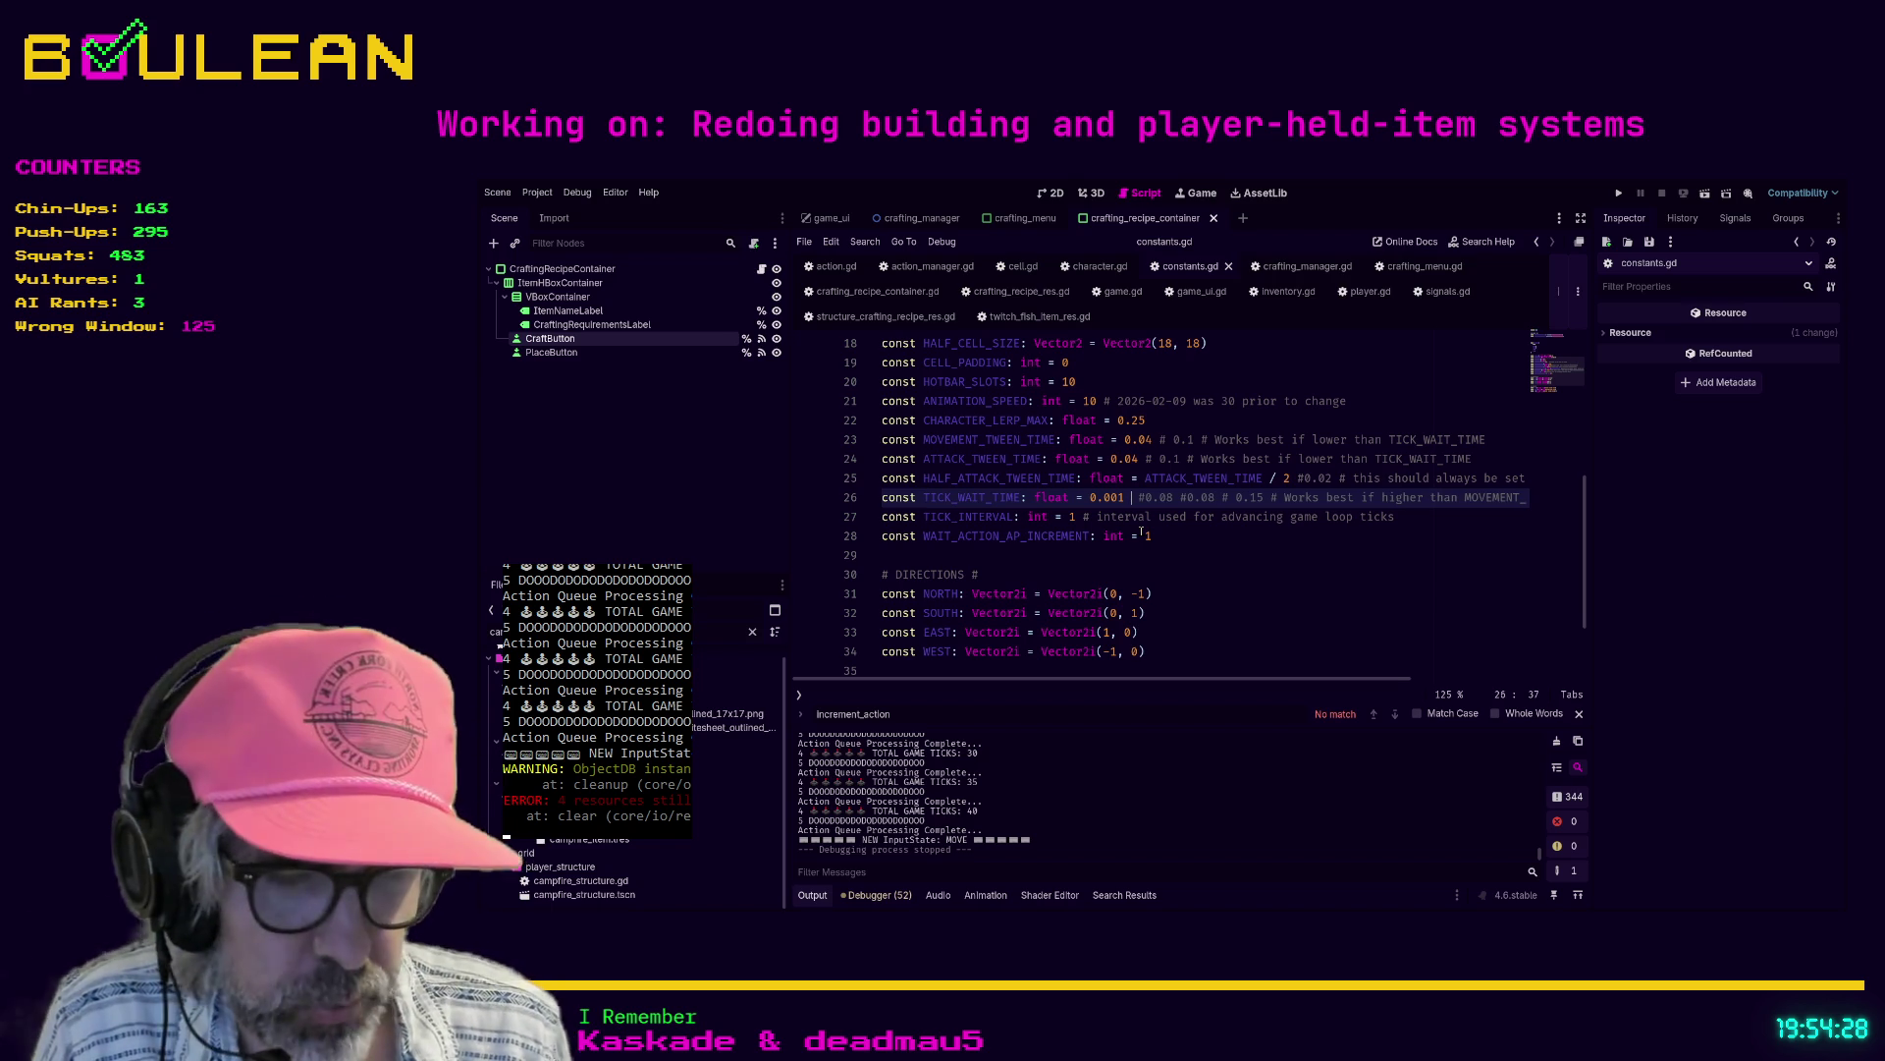
text(#0.2)
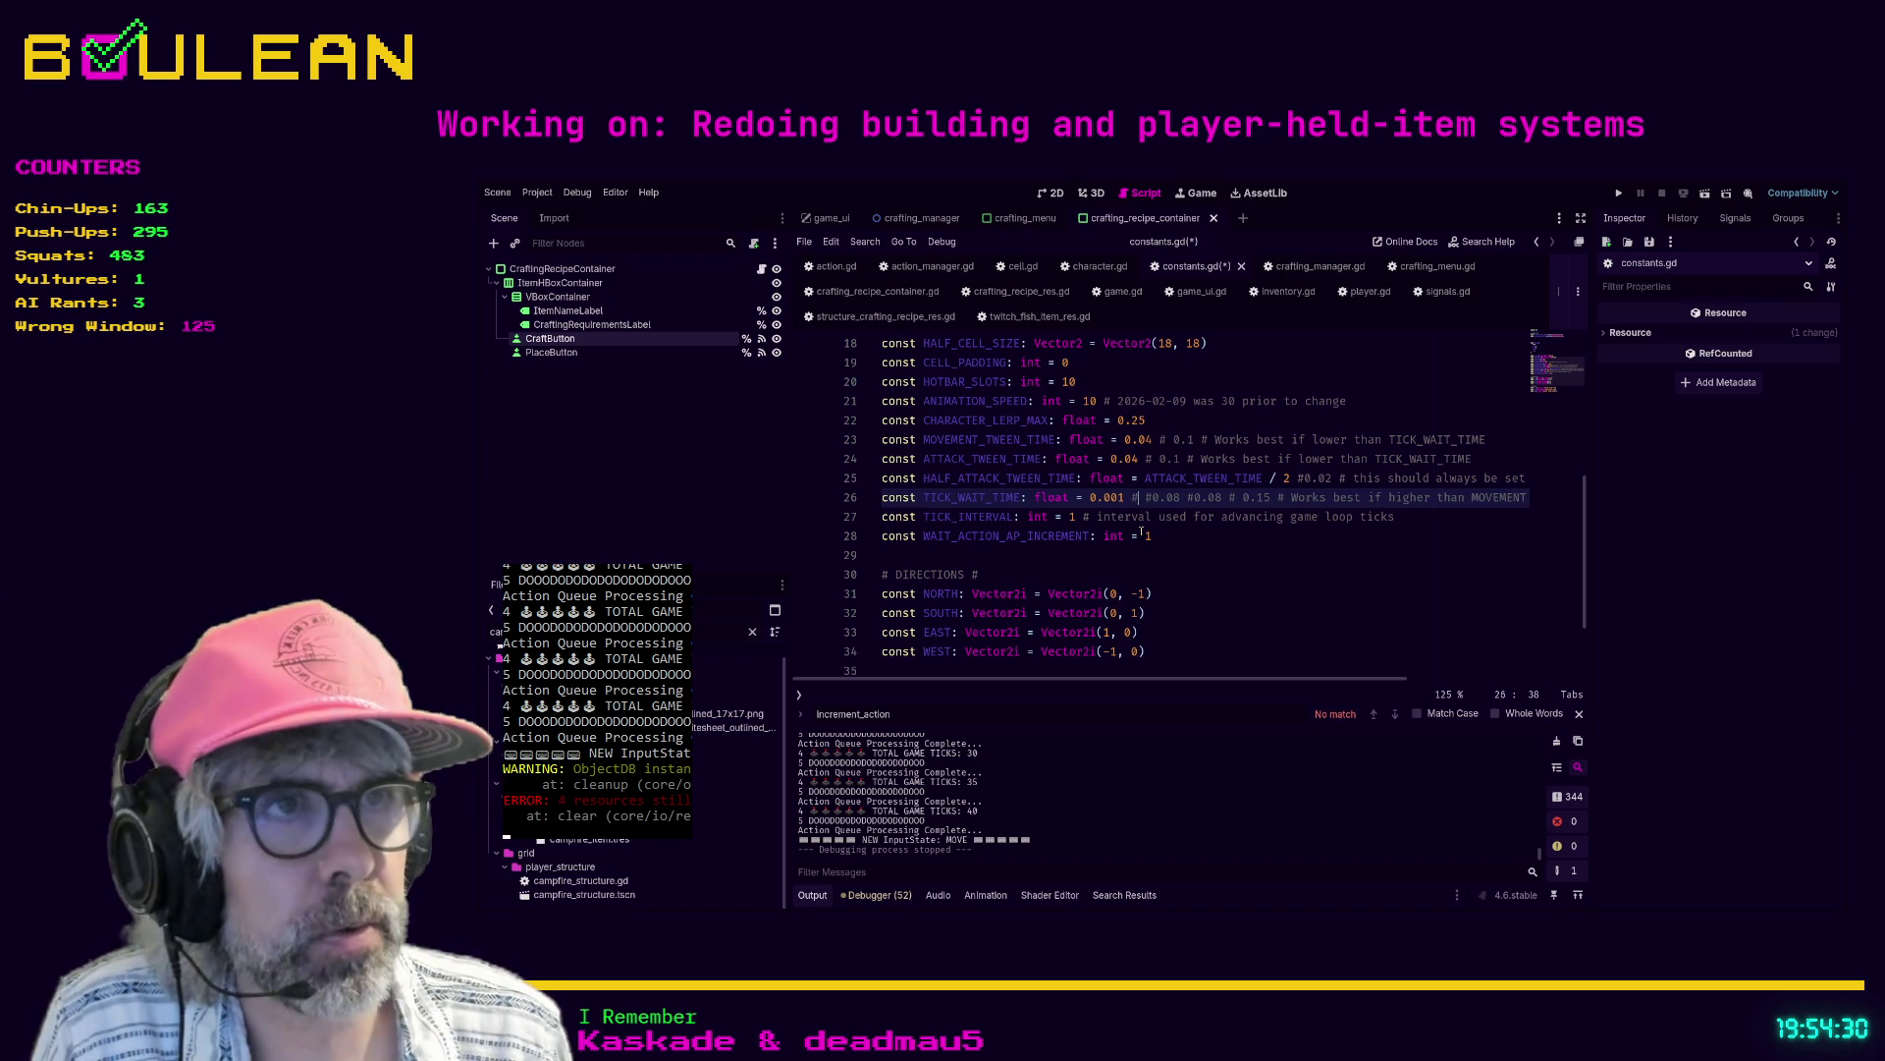
key(Left)
key(Left)
key(Left)
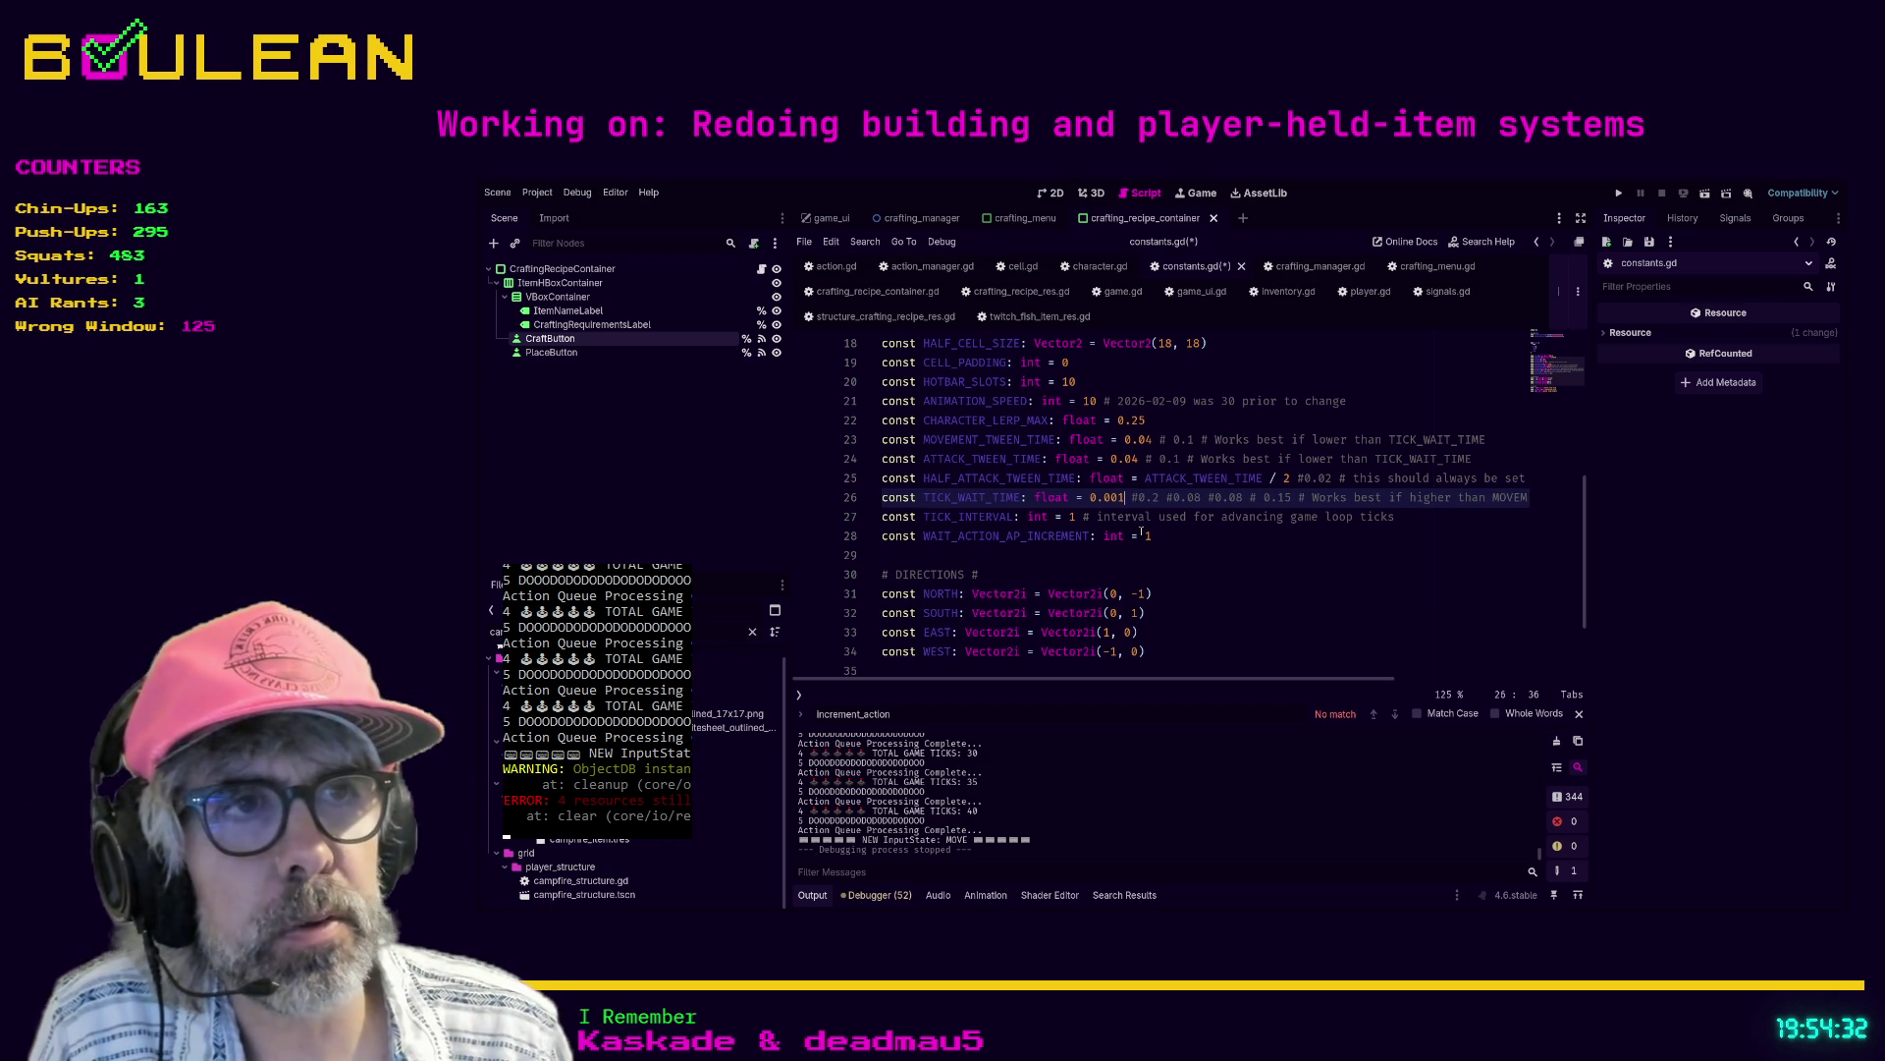
key(BackSpace)
key(BackSpace)
key(BackSpace)
text(4)
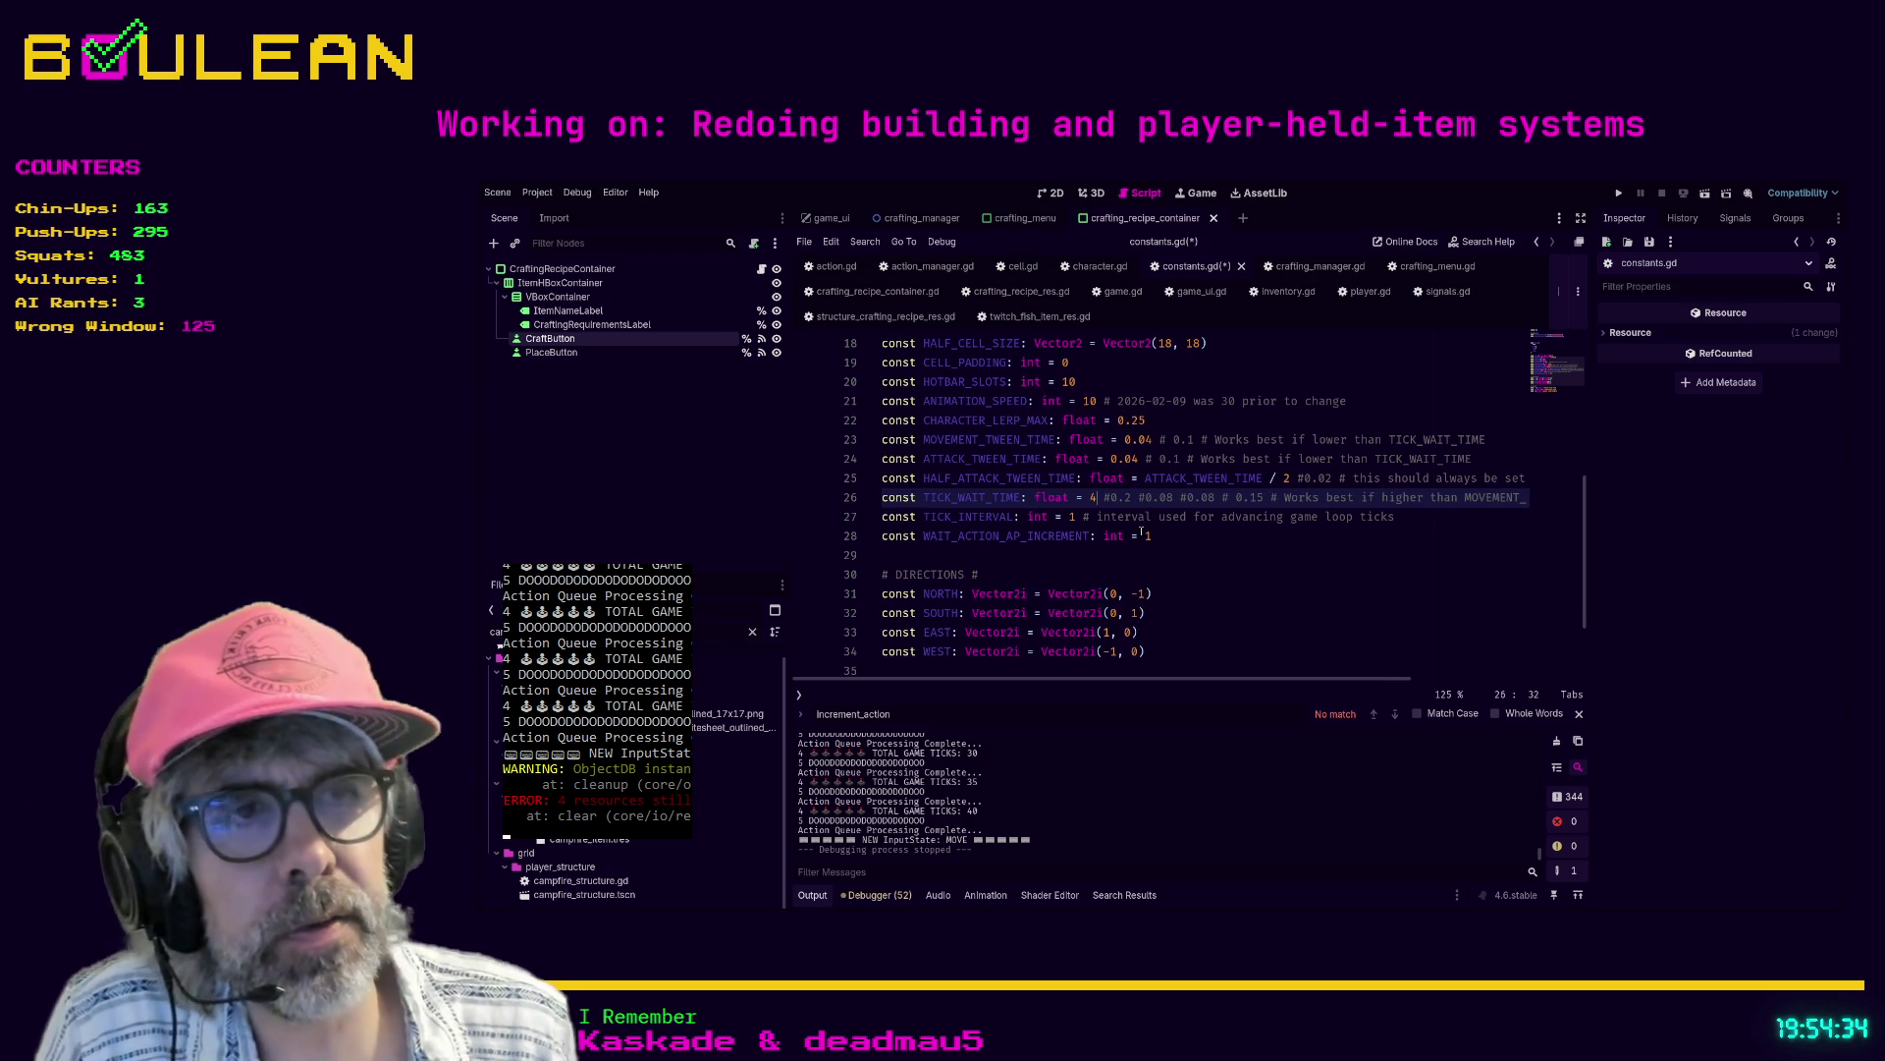
key(BackSpace)
text(3)
click(1187, 542)
key(ctrl+s)
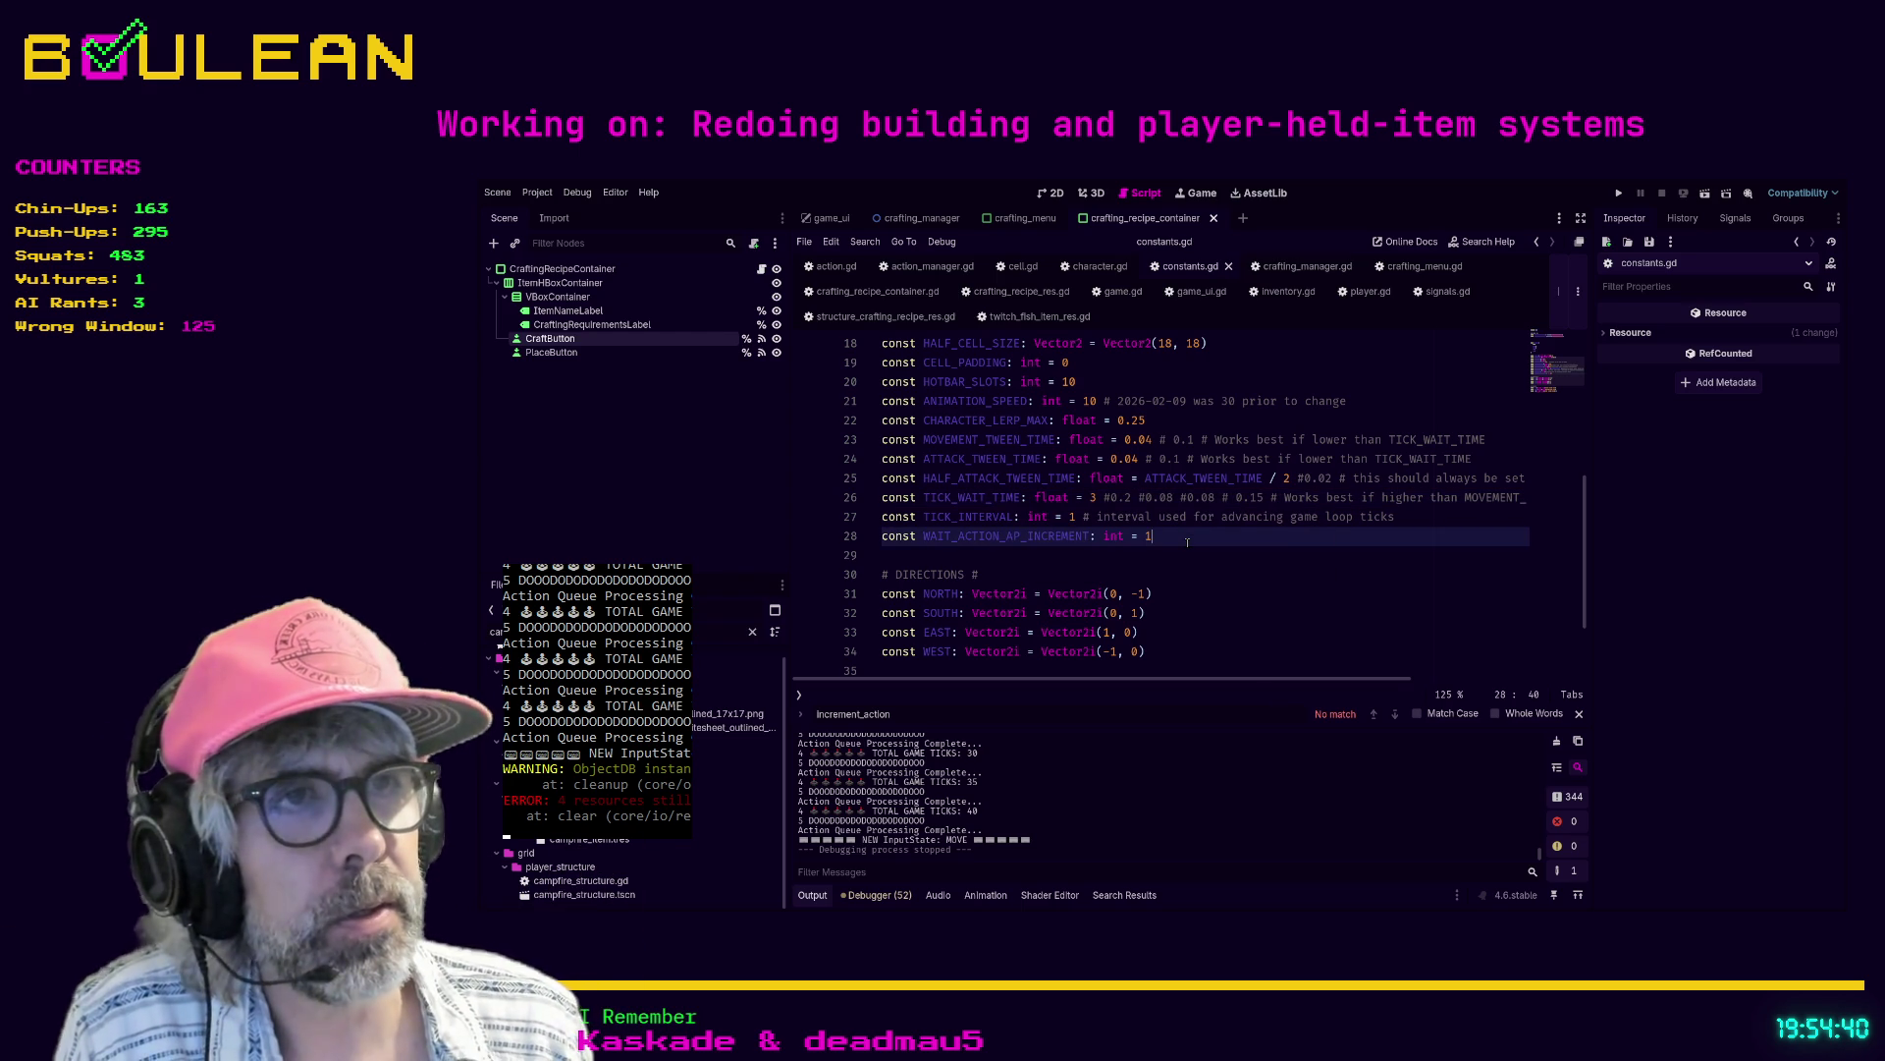
- Test-run the game with the 3-second tick wait up to 60 ticks, then stop it
key(F5)
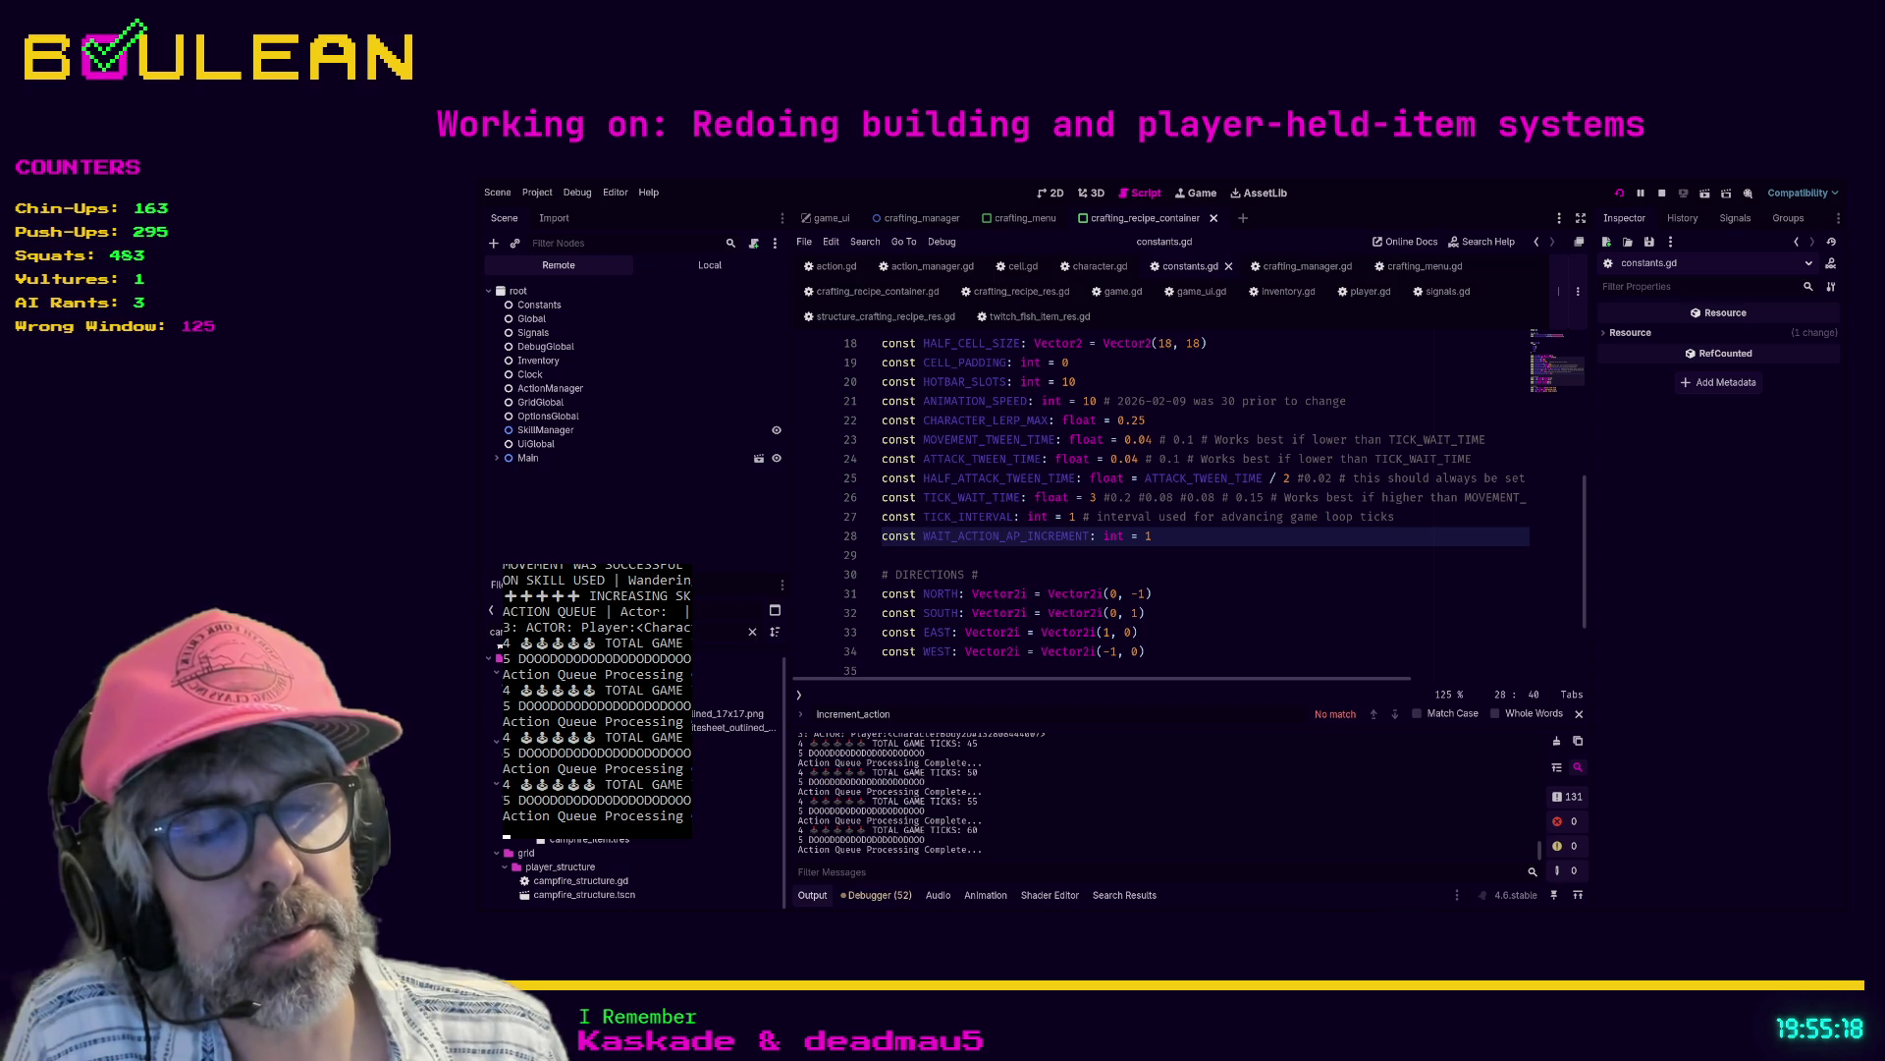
key(F8)
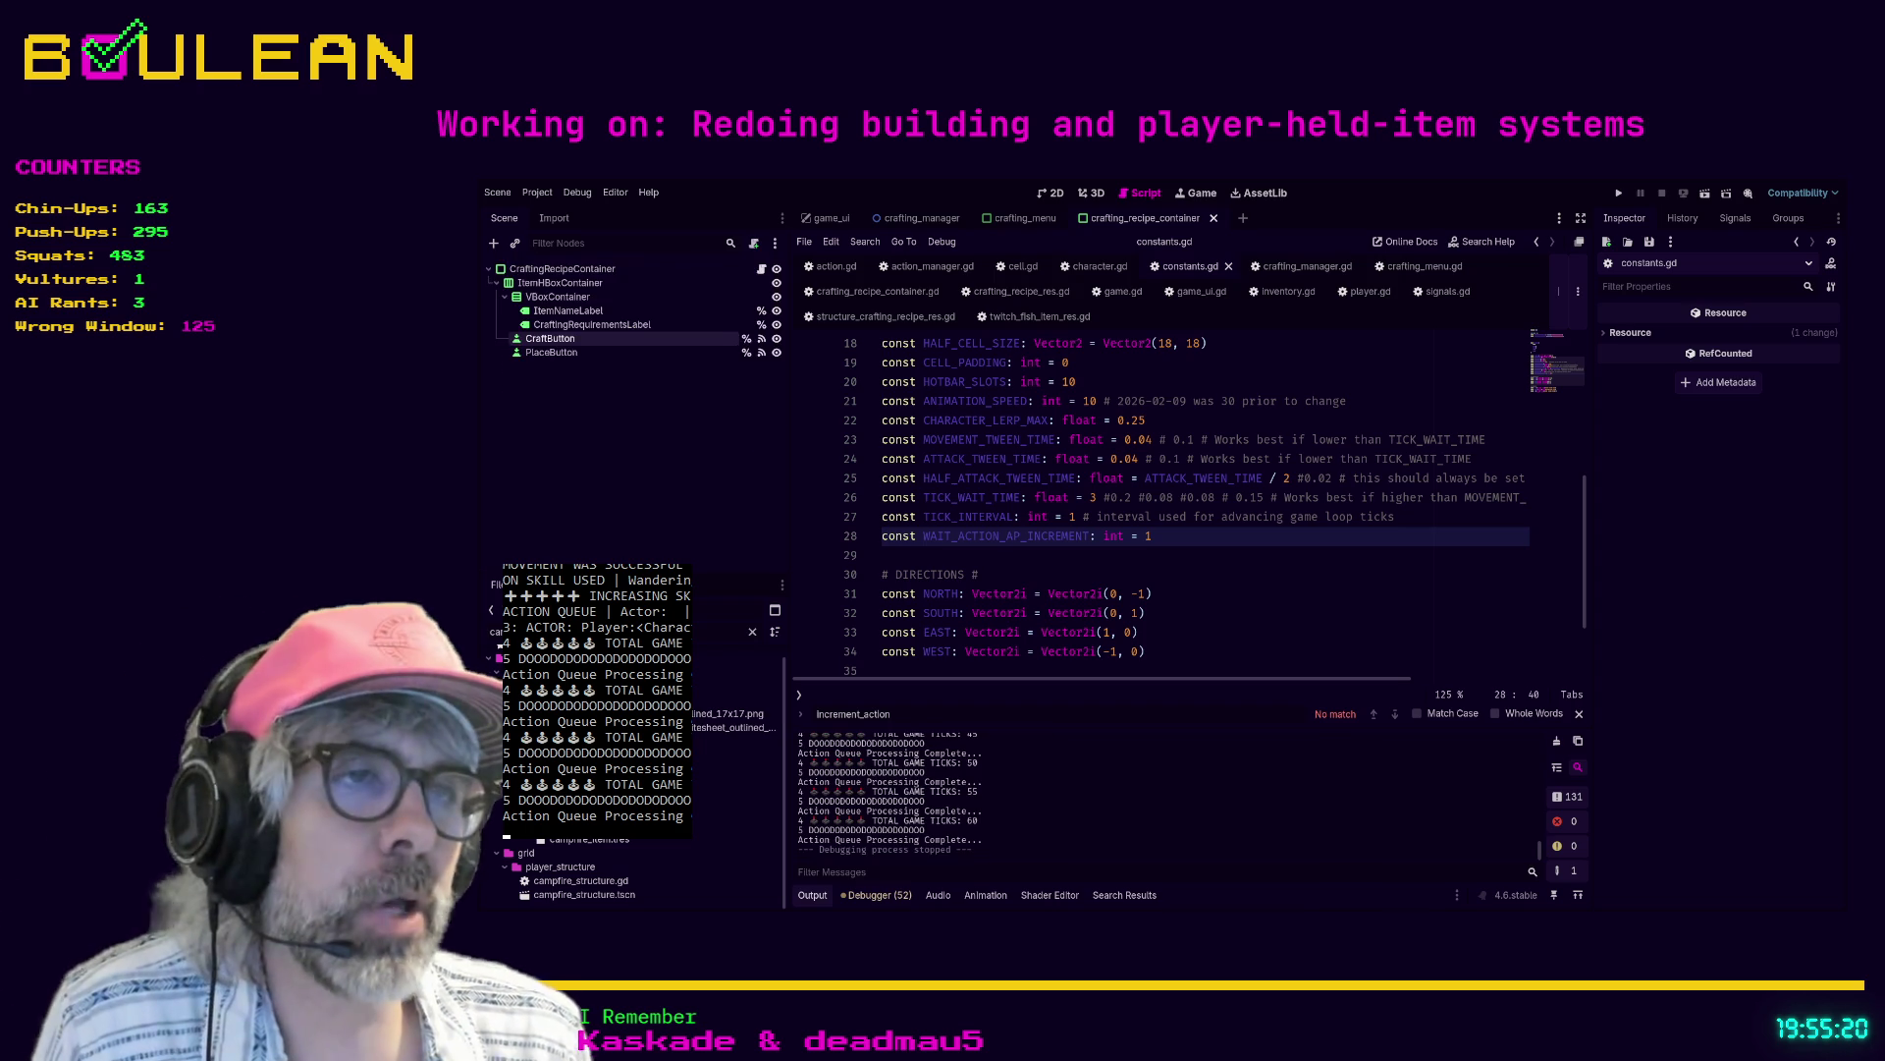
key(Down)
key(Down)
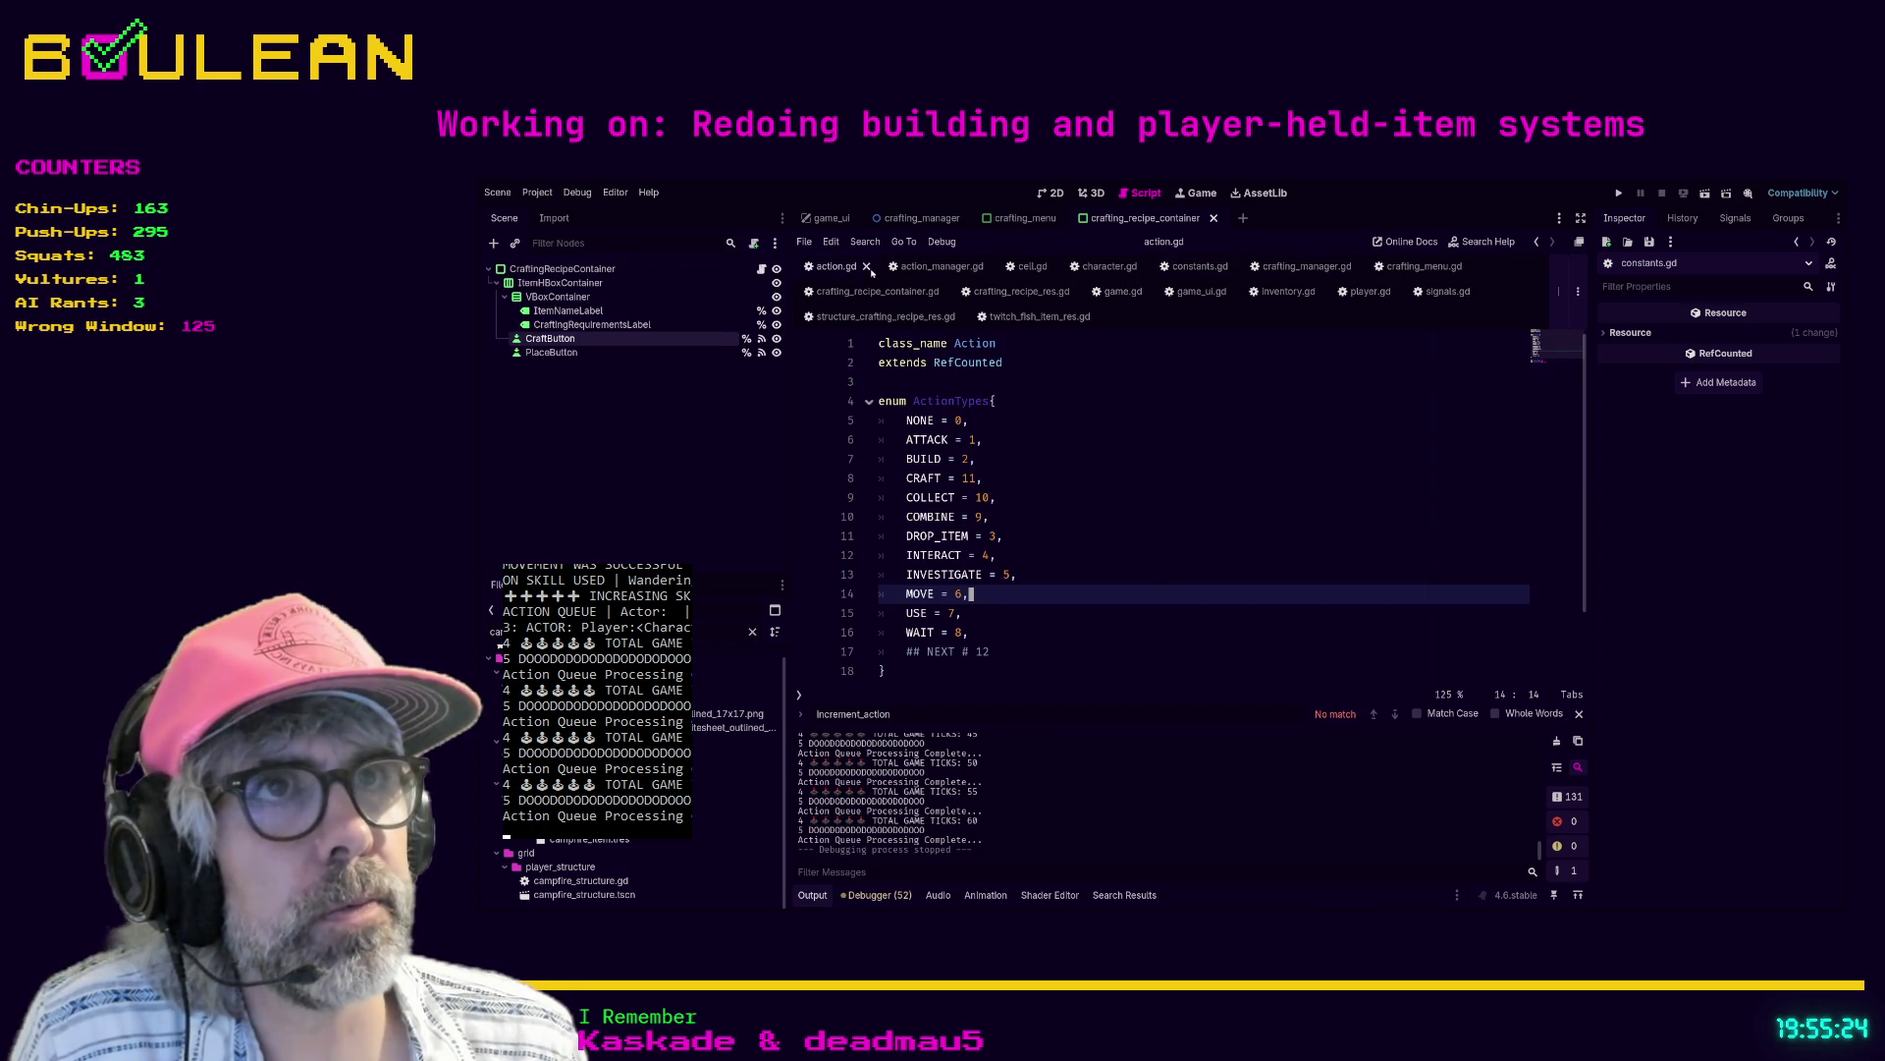
click(933, 267)
key(Down)
key(Down)
key(End)
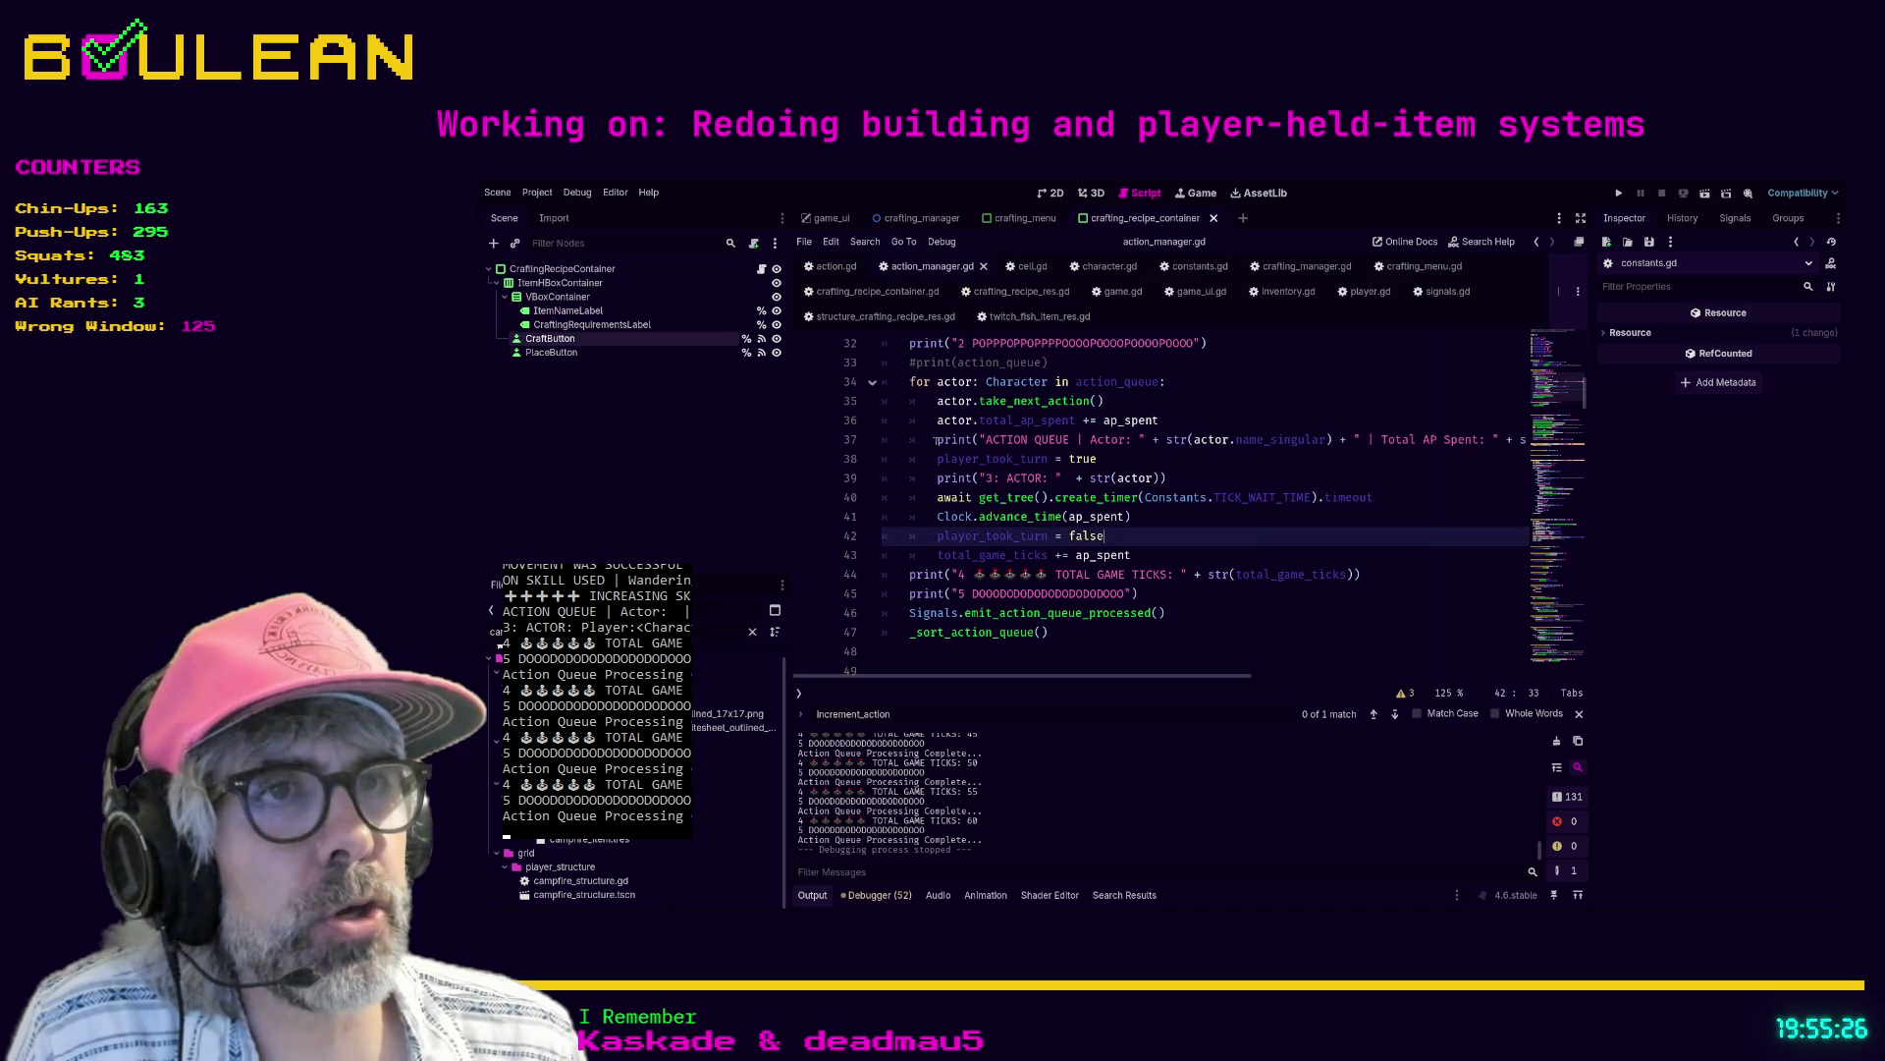
key(Up)
key(Up)
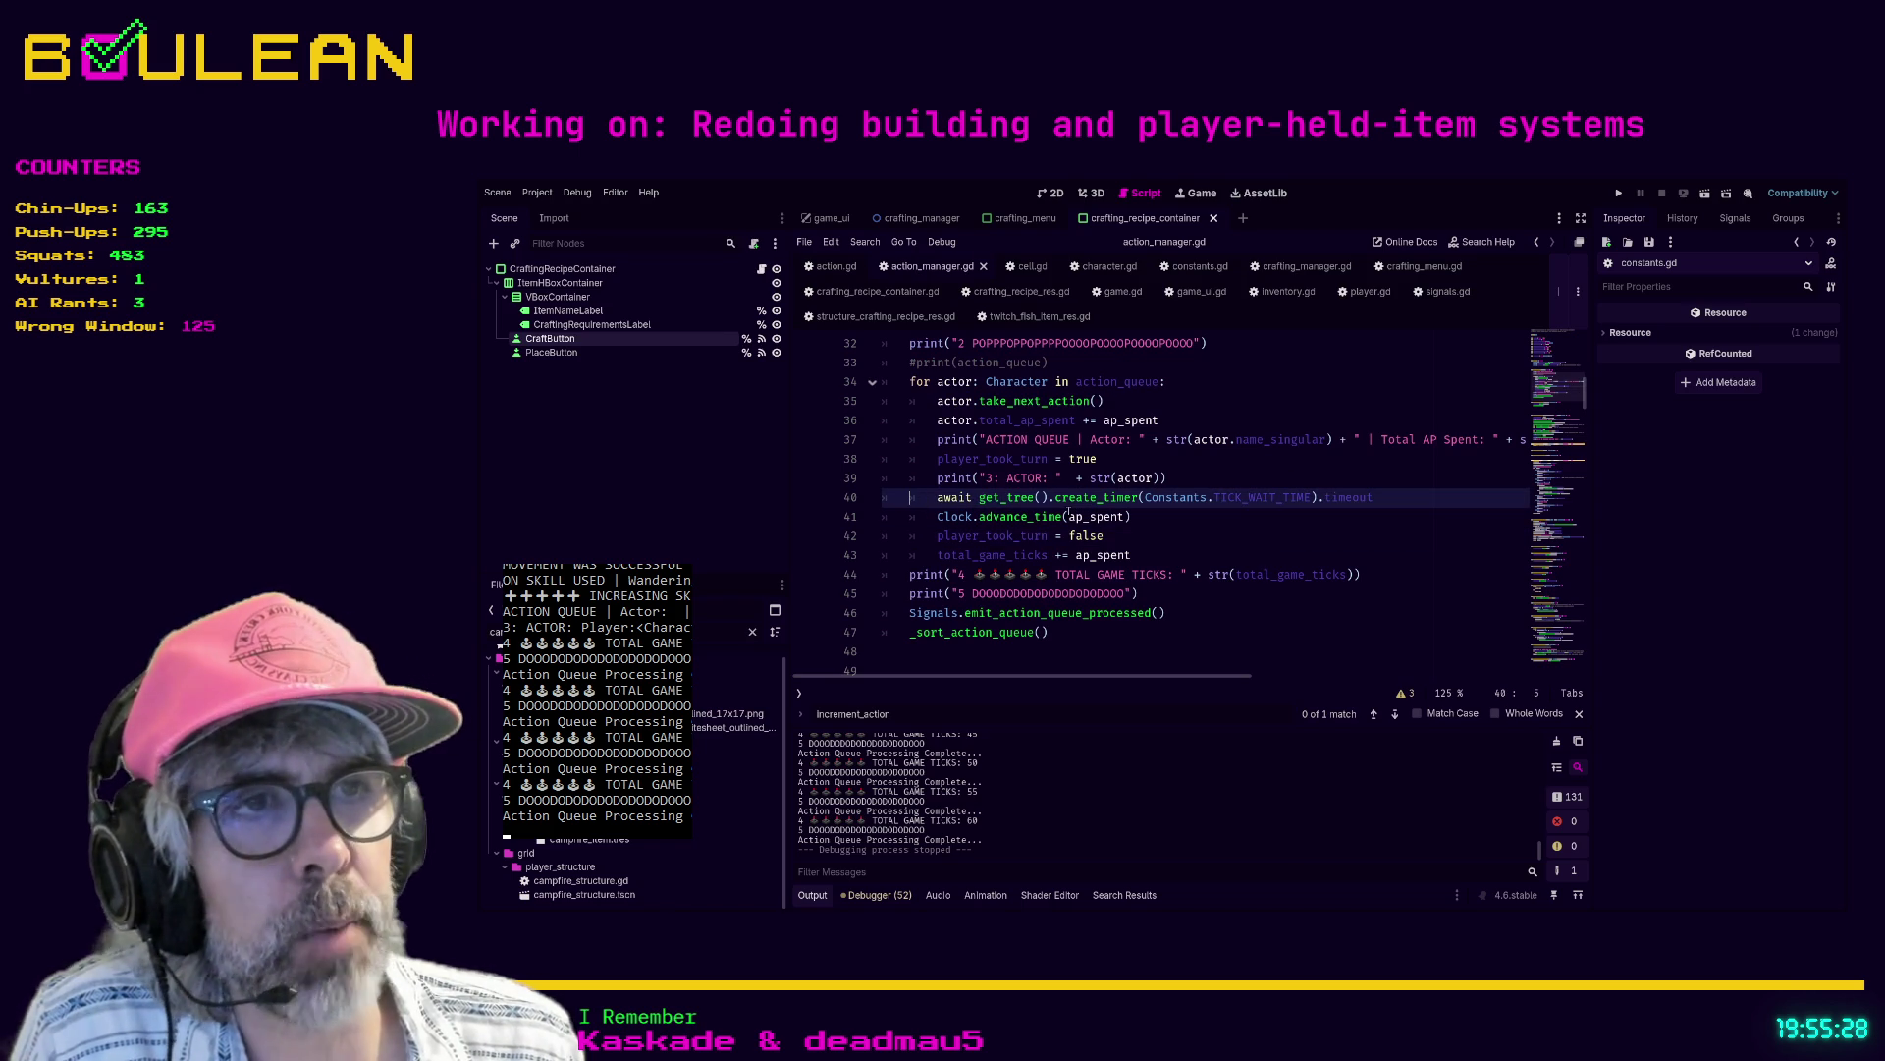
click(1198, 514)
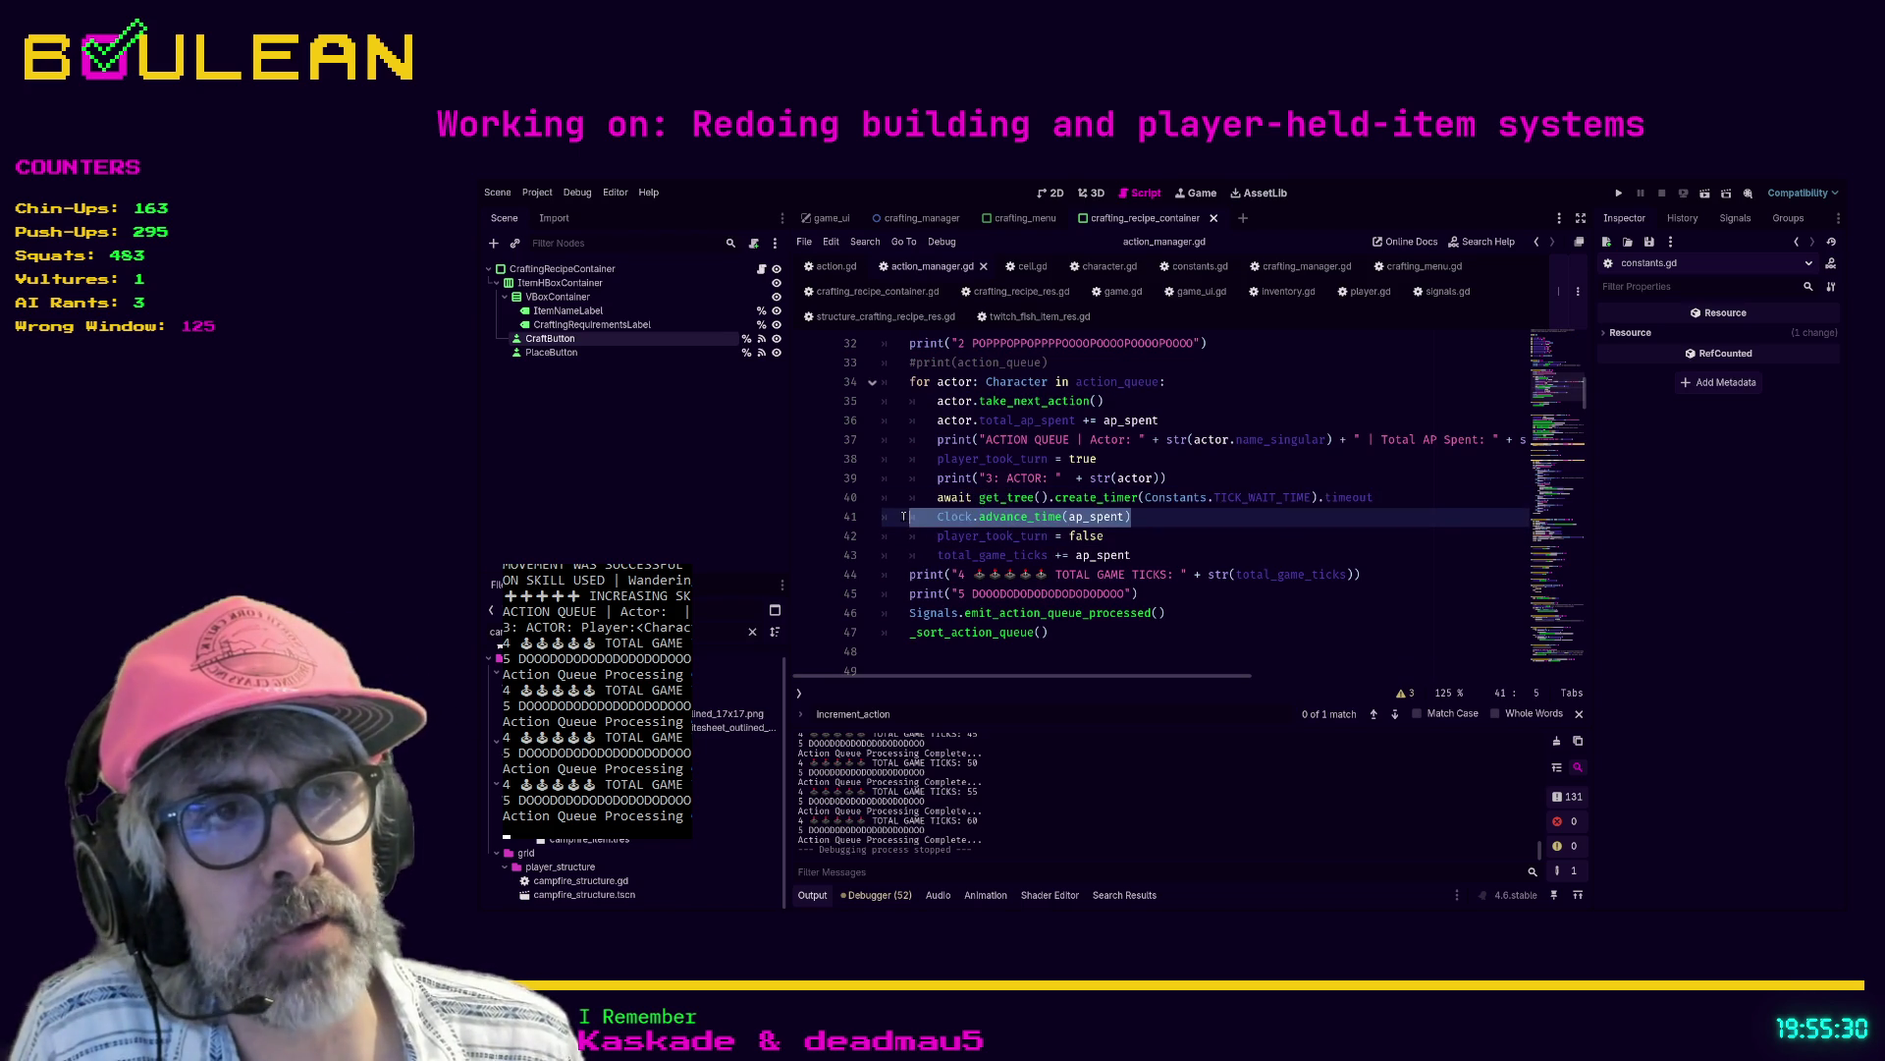
mouse_move(1198, 513)
mouse_down()
mouse_move(881, 518)
mouse_move(1169, 519)
mouse_move(903, 518)
mouse_up()
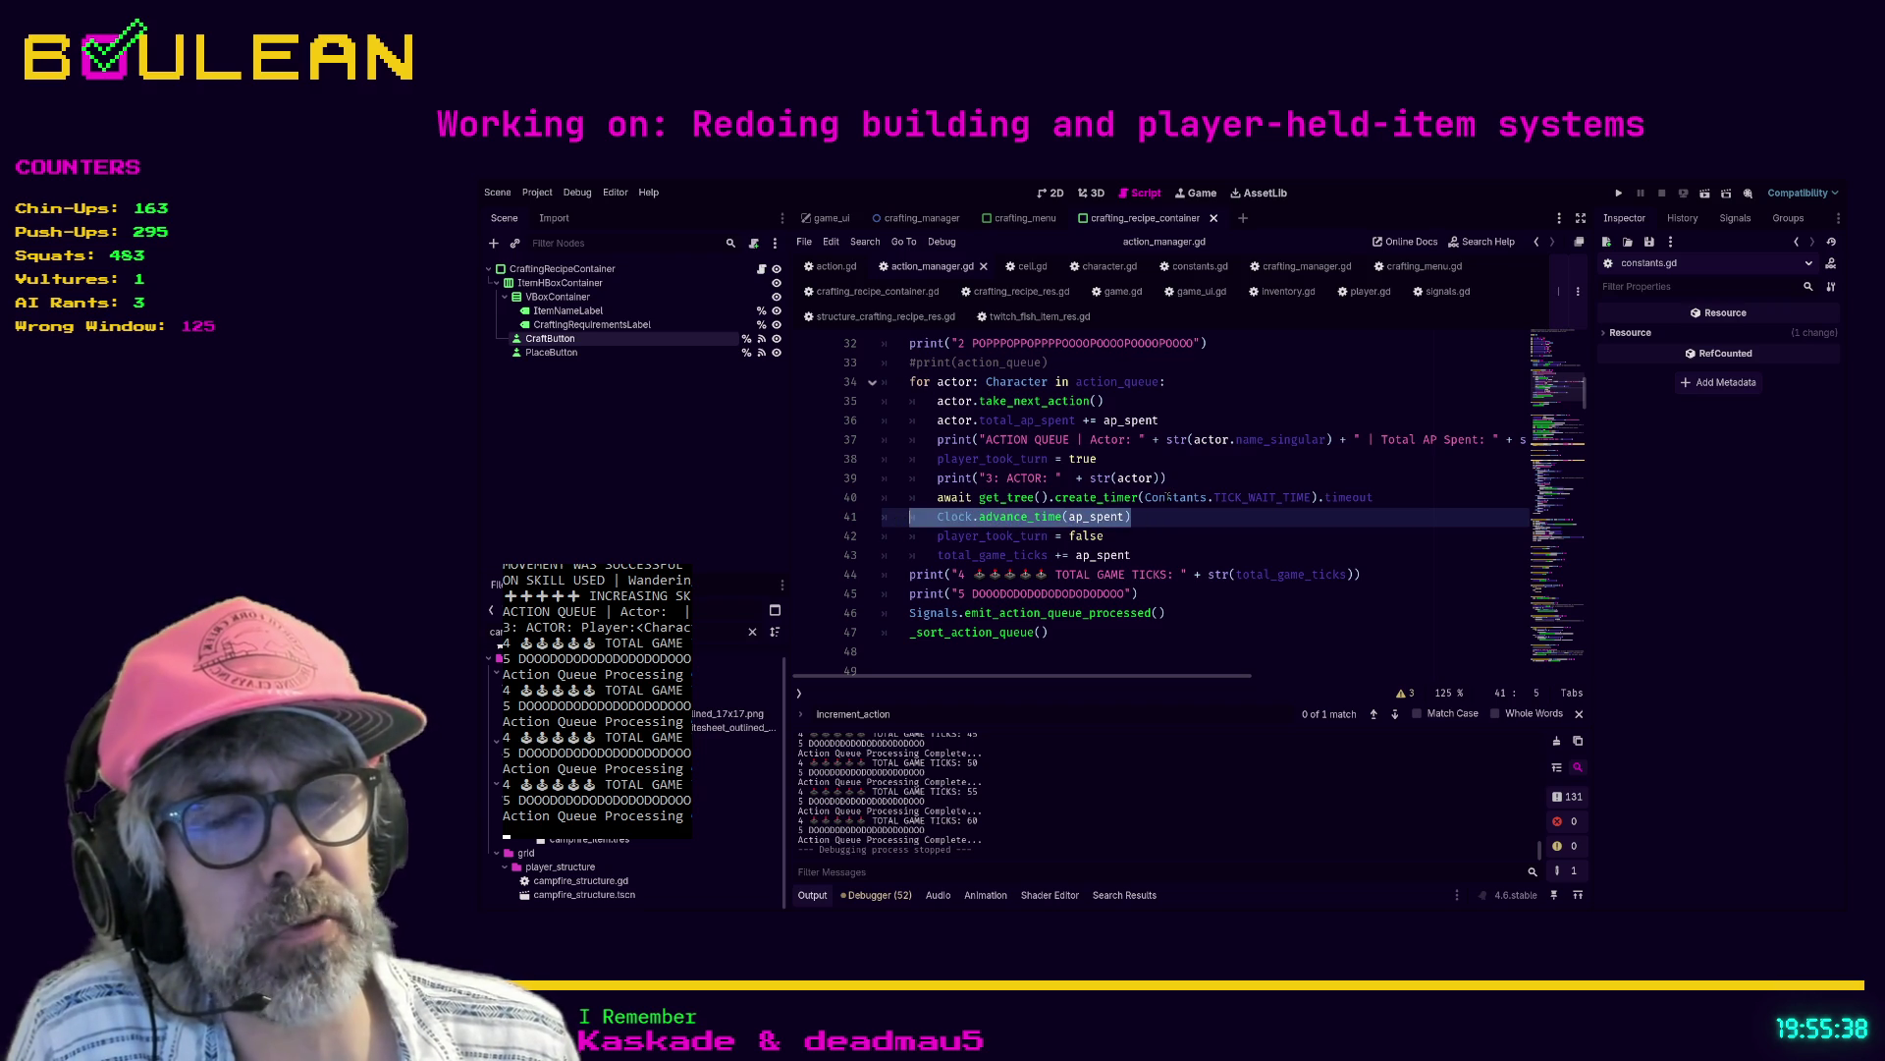
click(1134, 514)
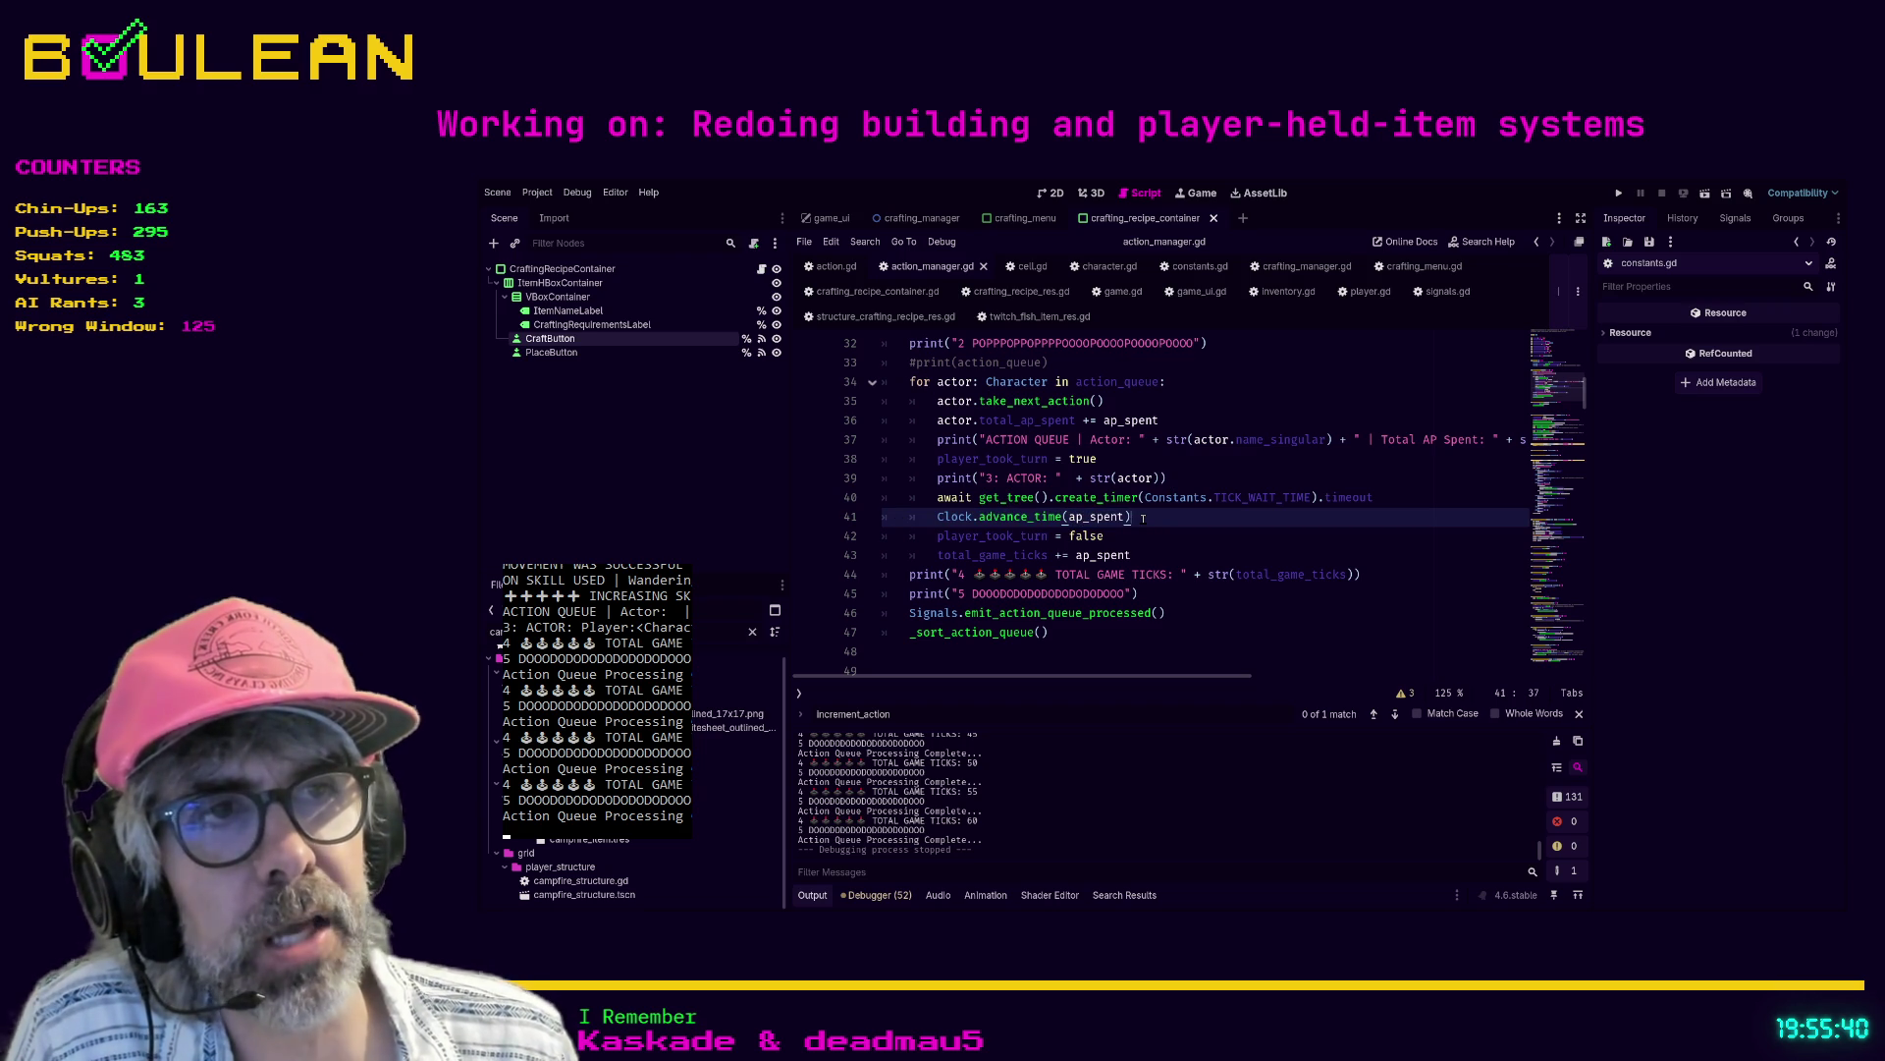
drag(1142, 518, 901, 510)
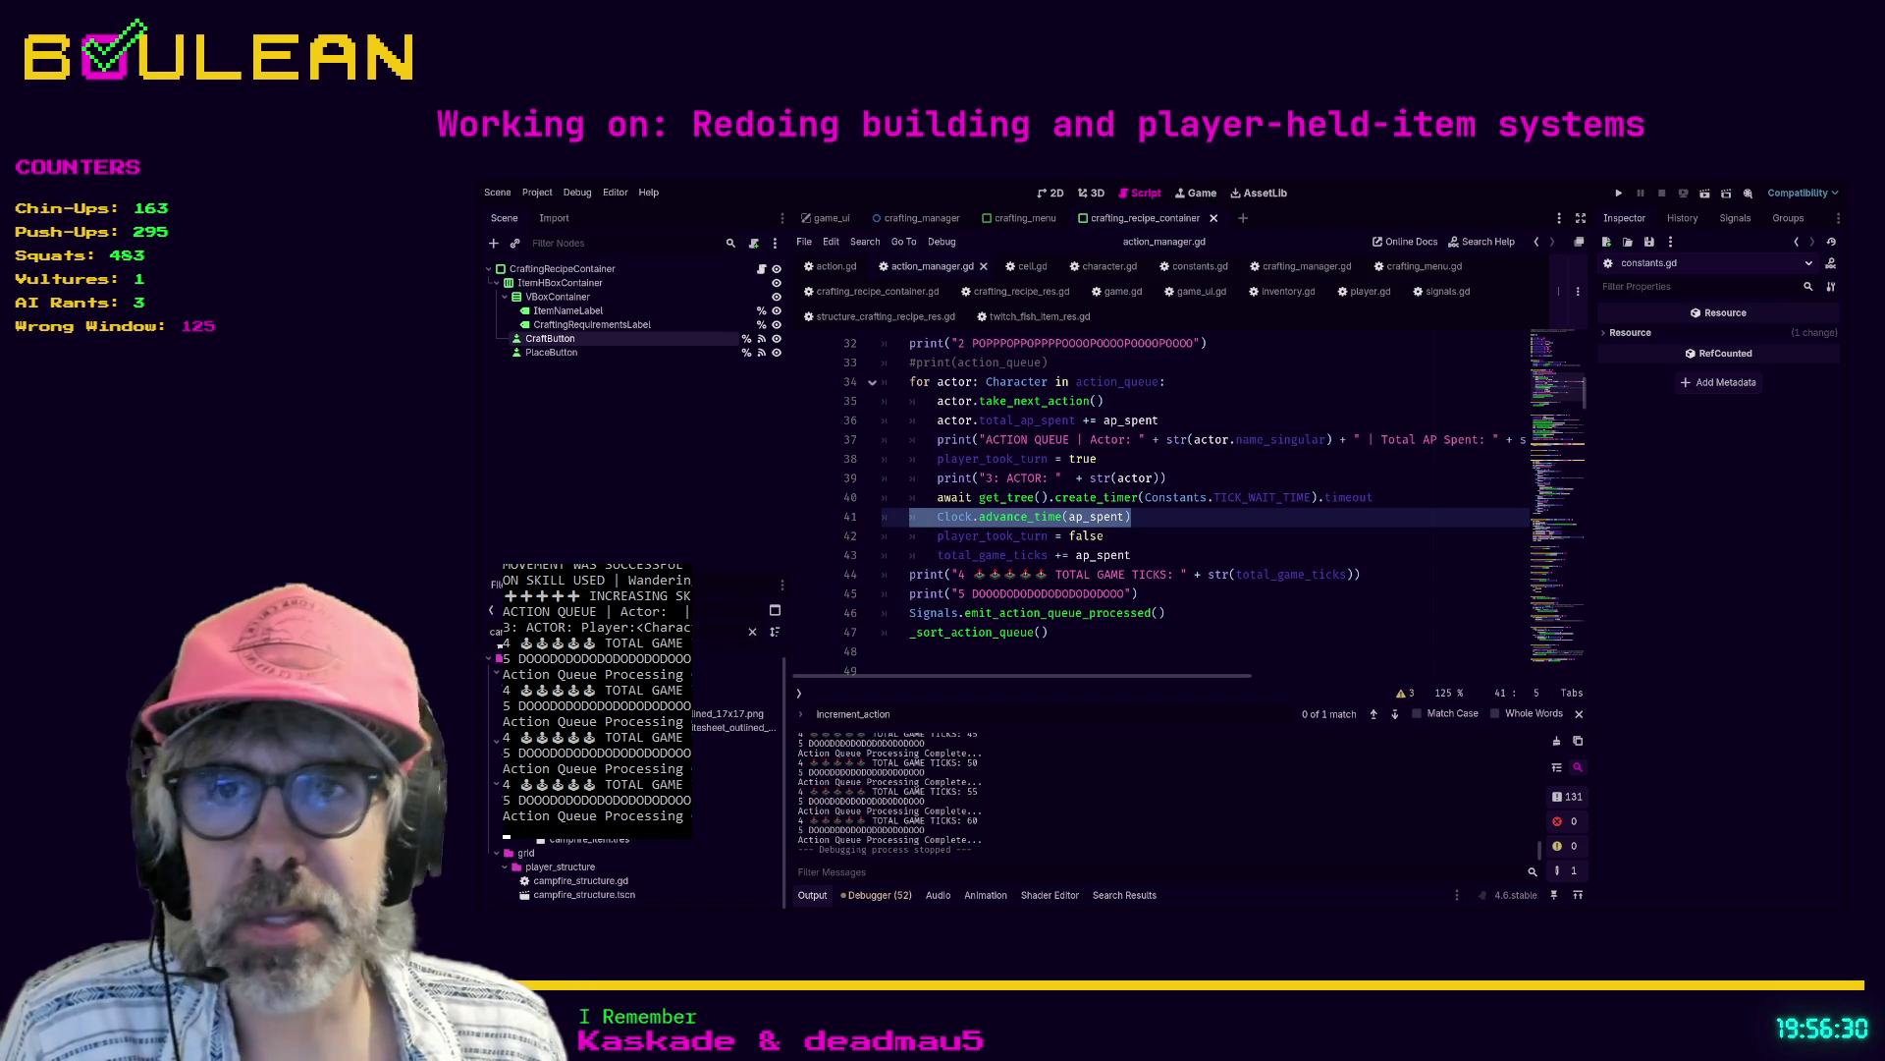
- Change TICK_WAIT_TIME on line 26 of constants.gd from 3 to 0.2 and save the file
click(1161, 534)
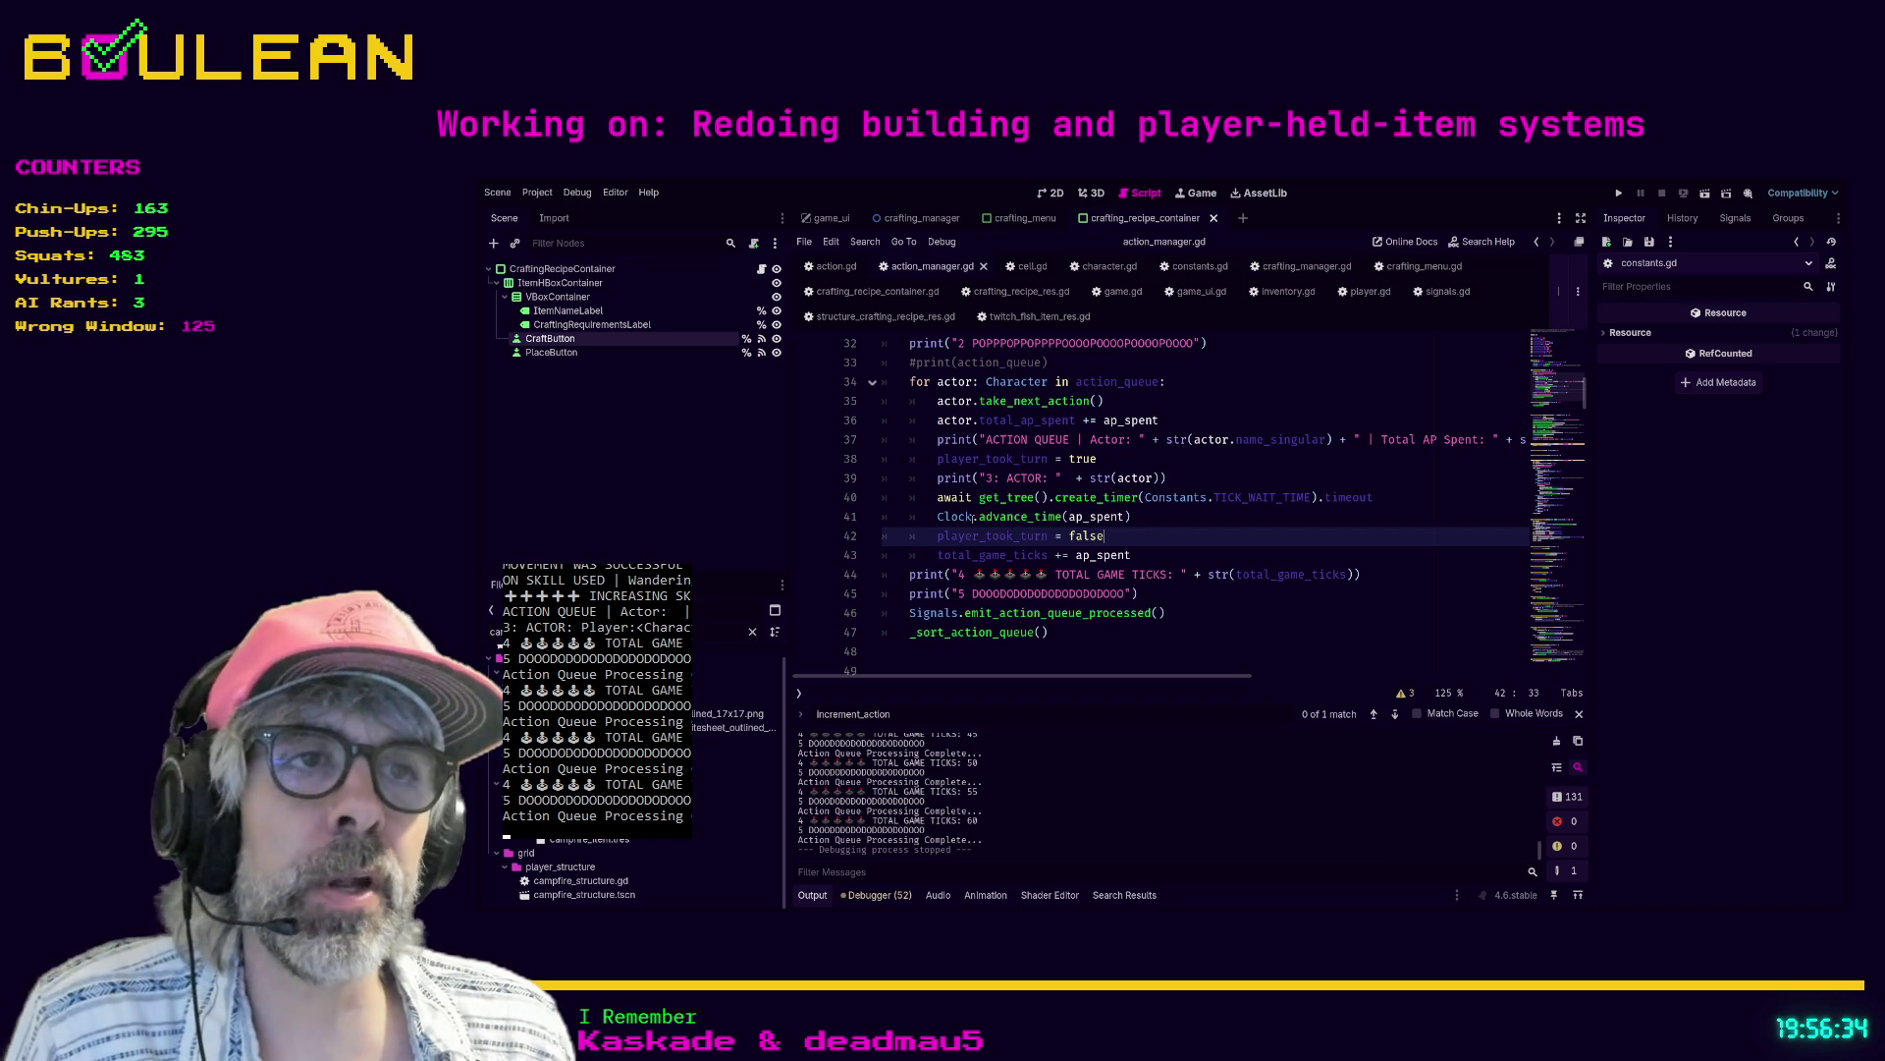
ctrl+click(1261, 497)
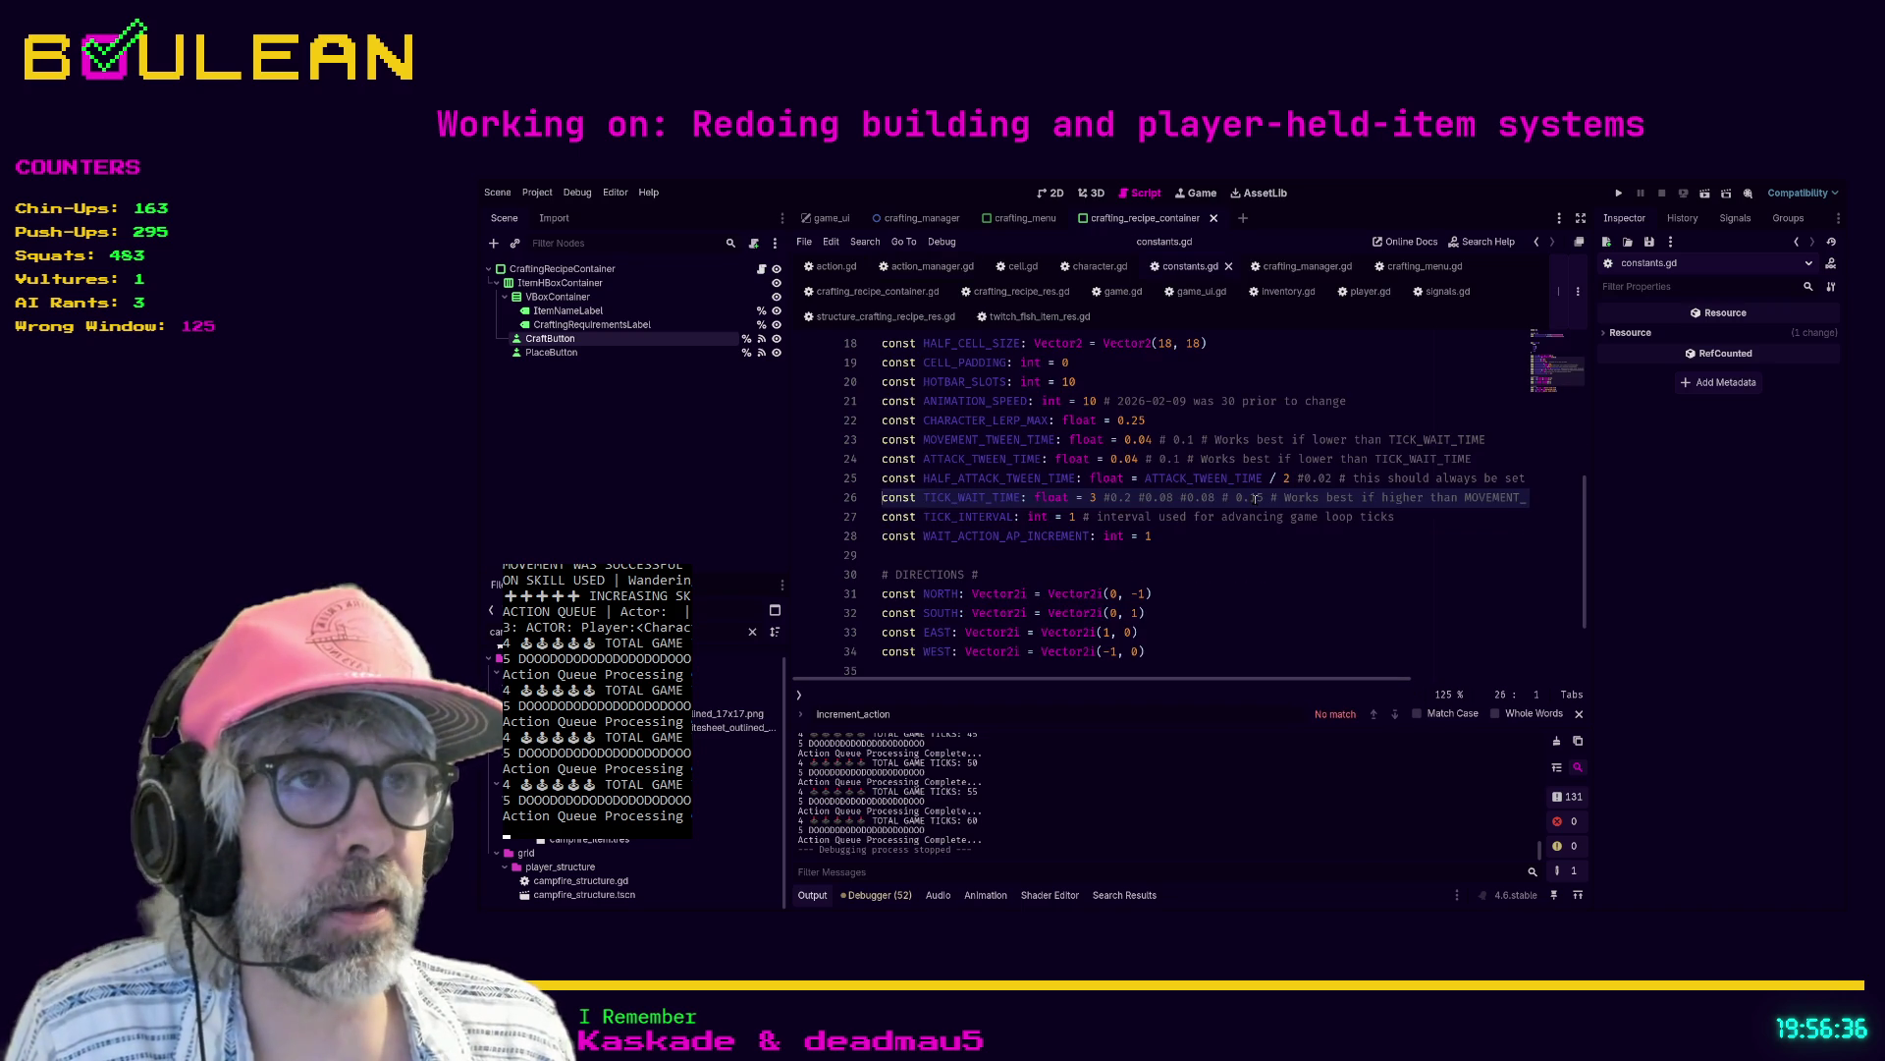
click(1094, 498)
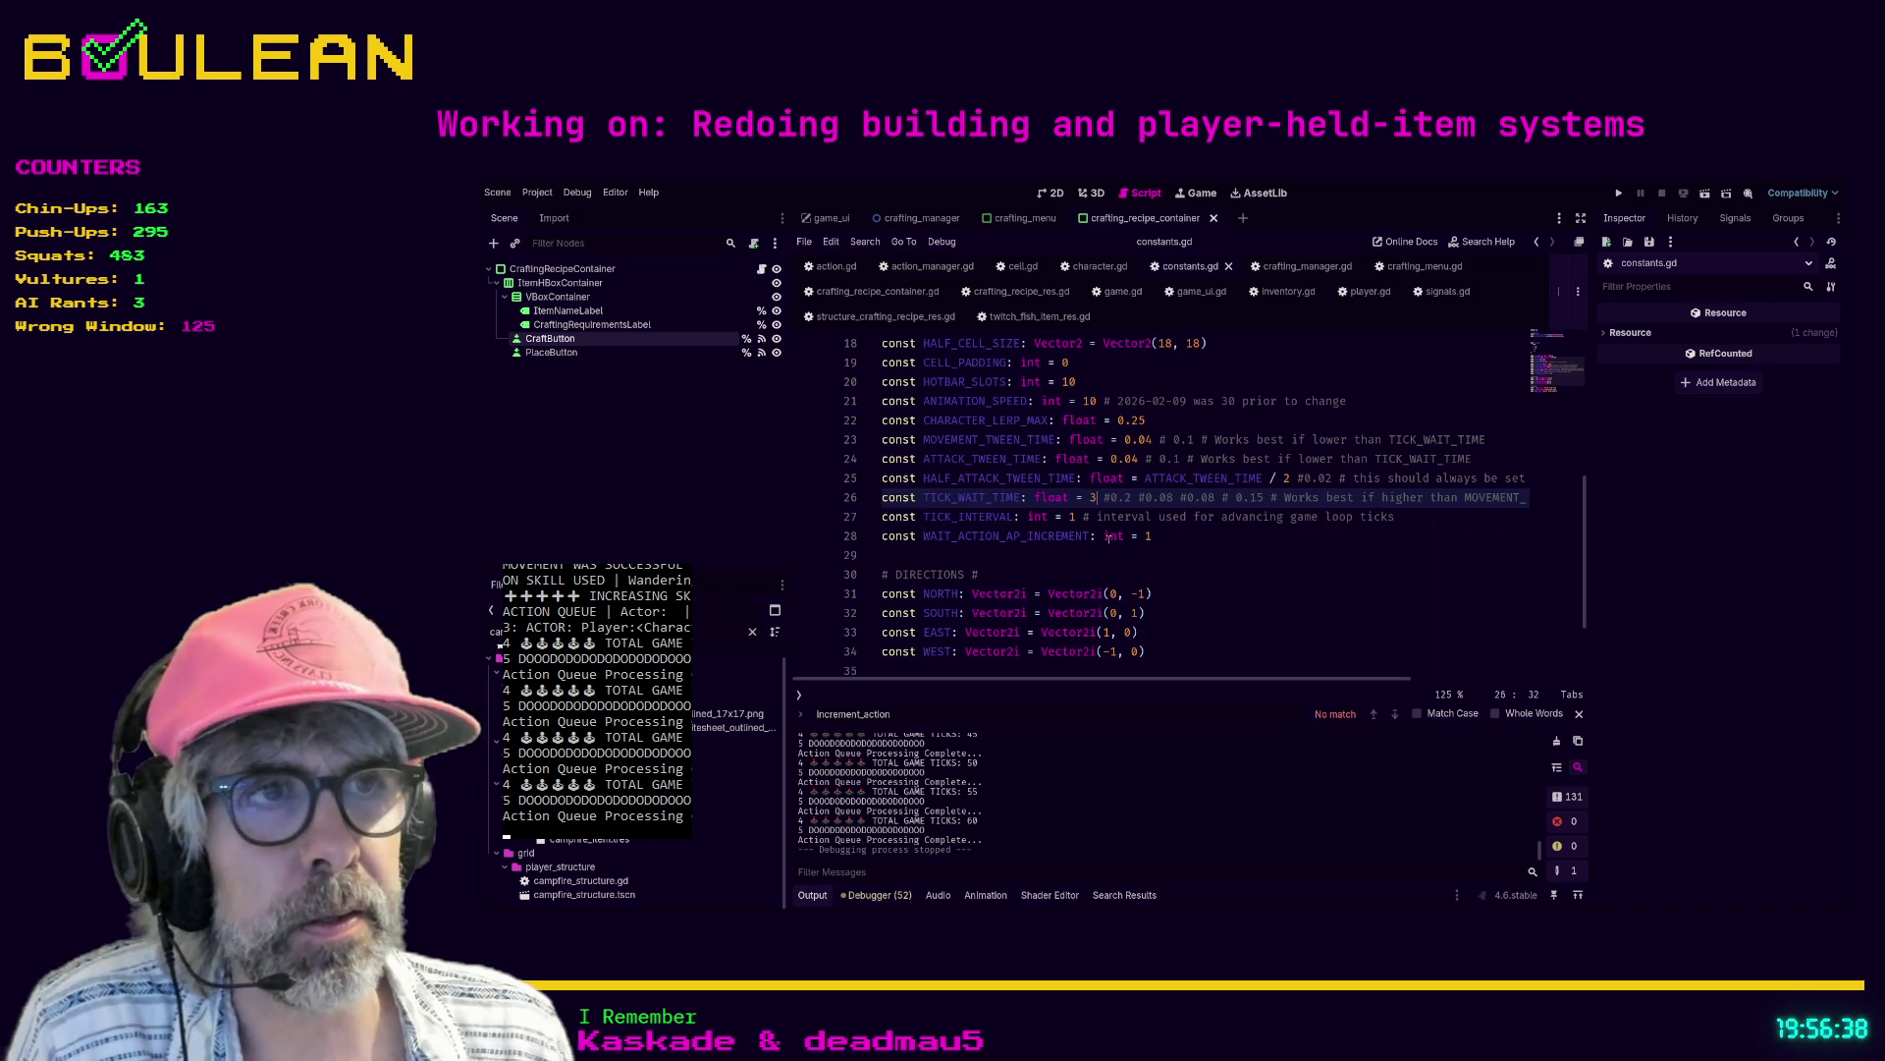
key(BackSpace)
text(0.)
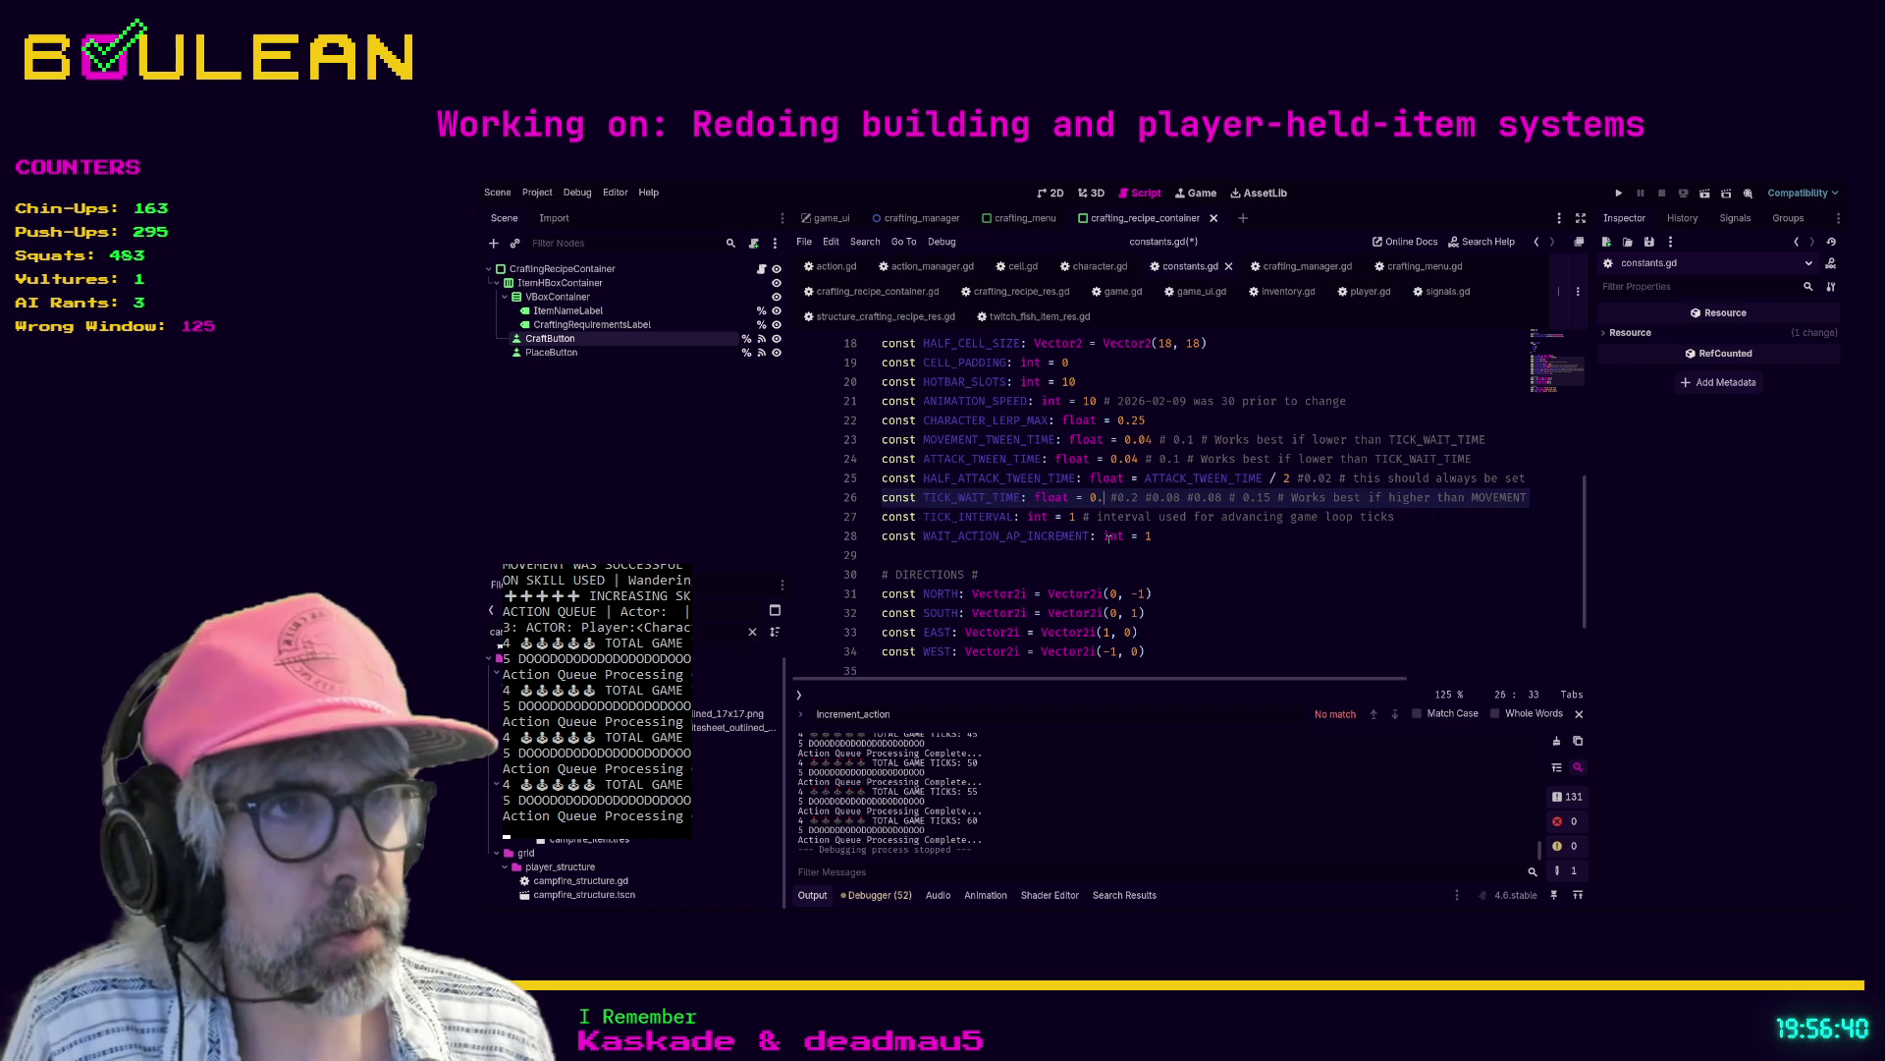
text(2)
click(1084, 553)
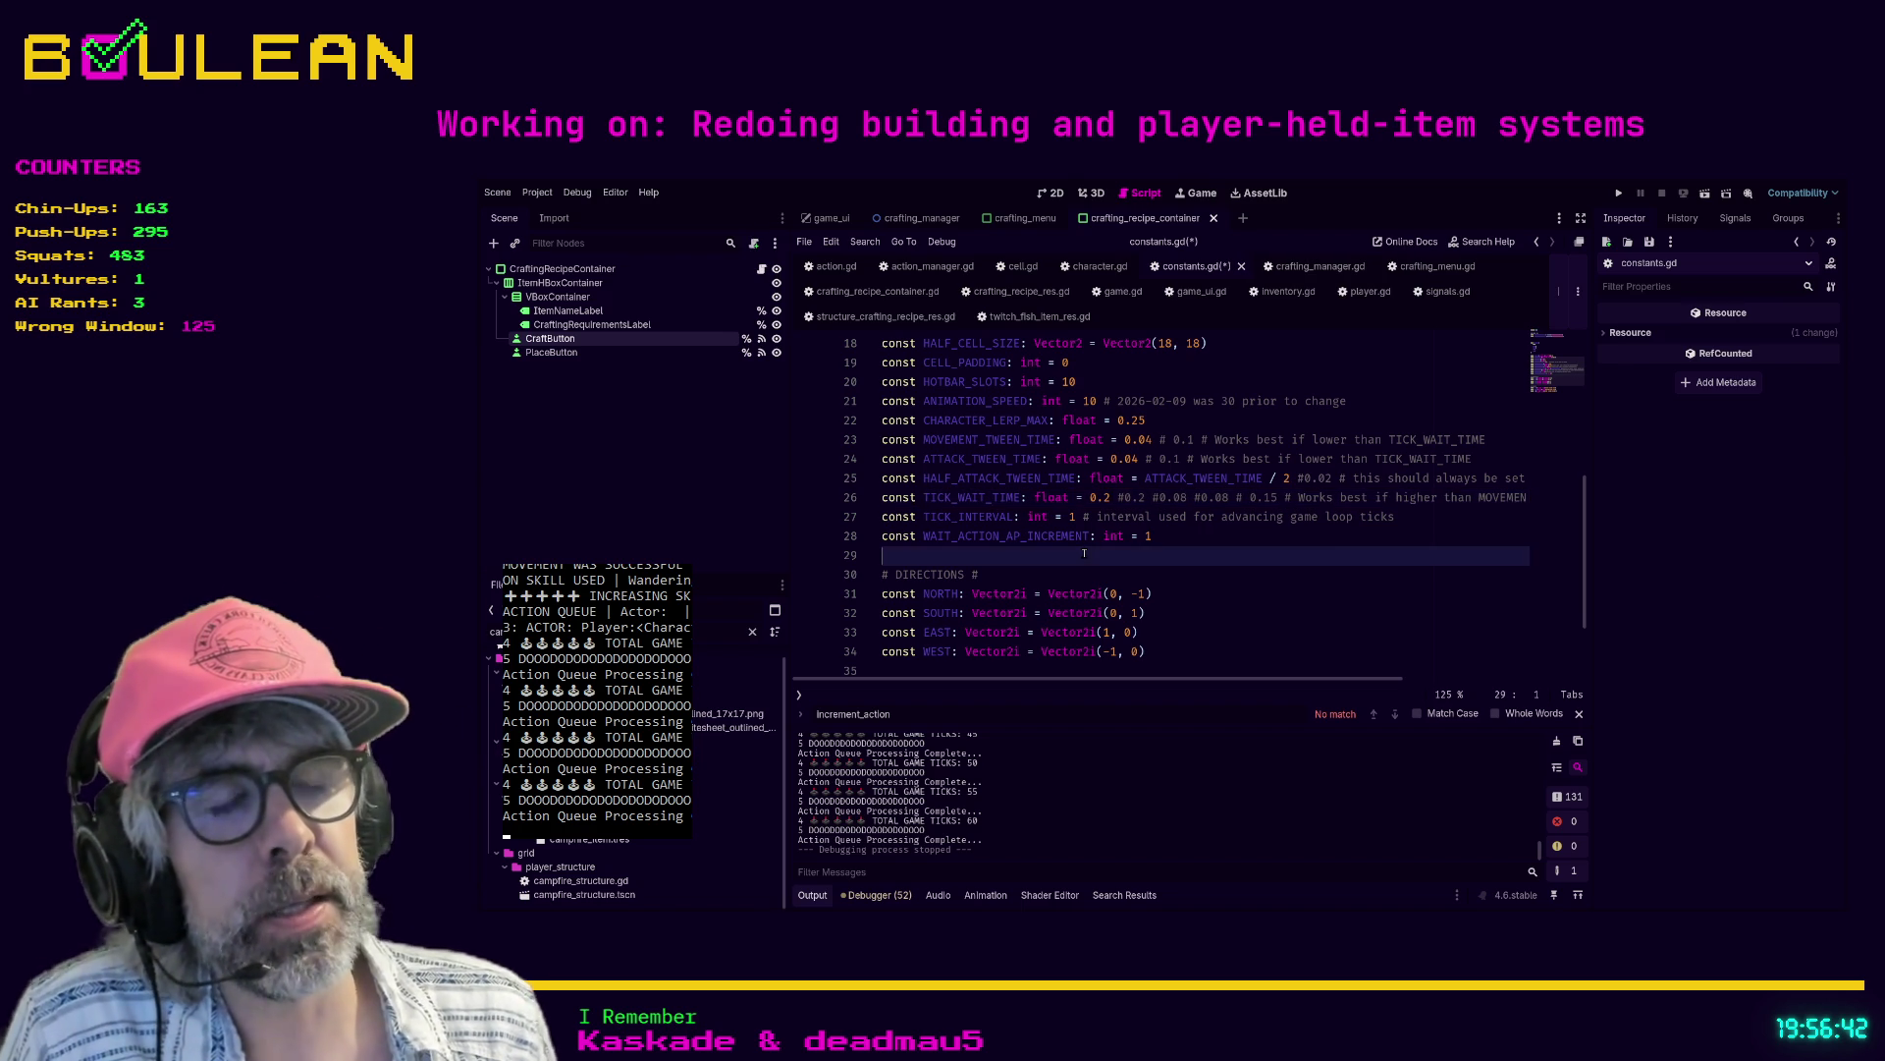
key(ctrl+s)
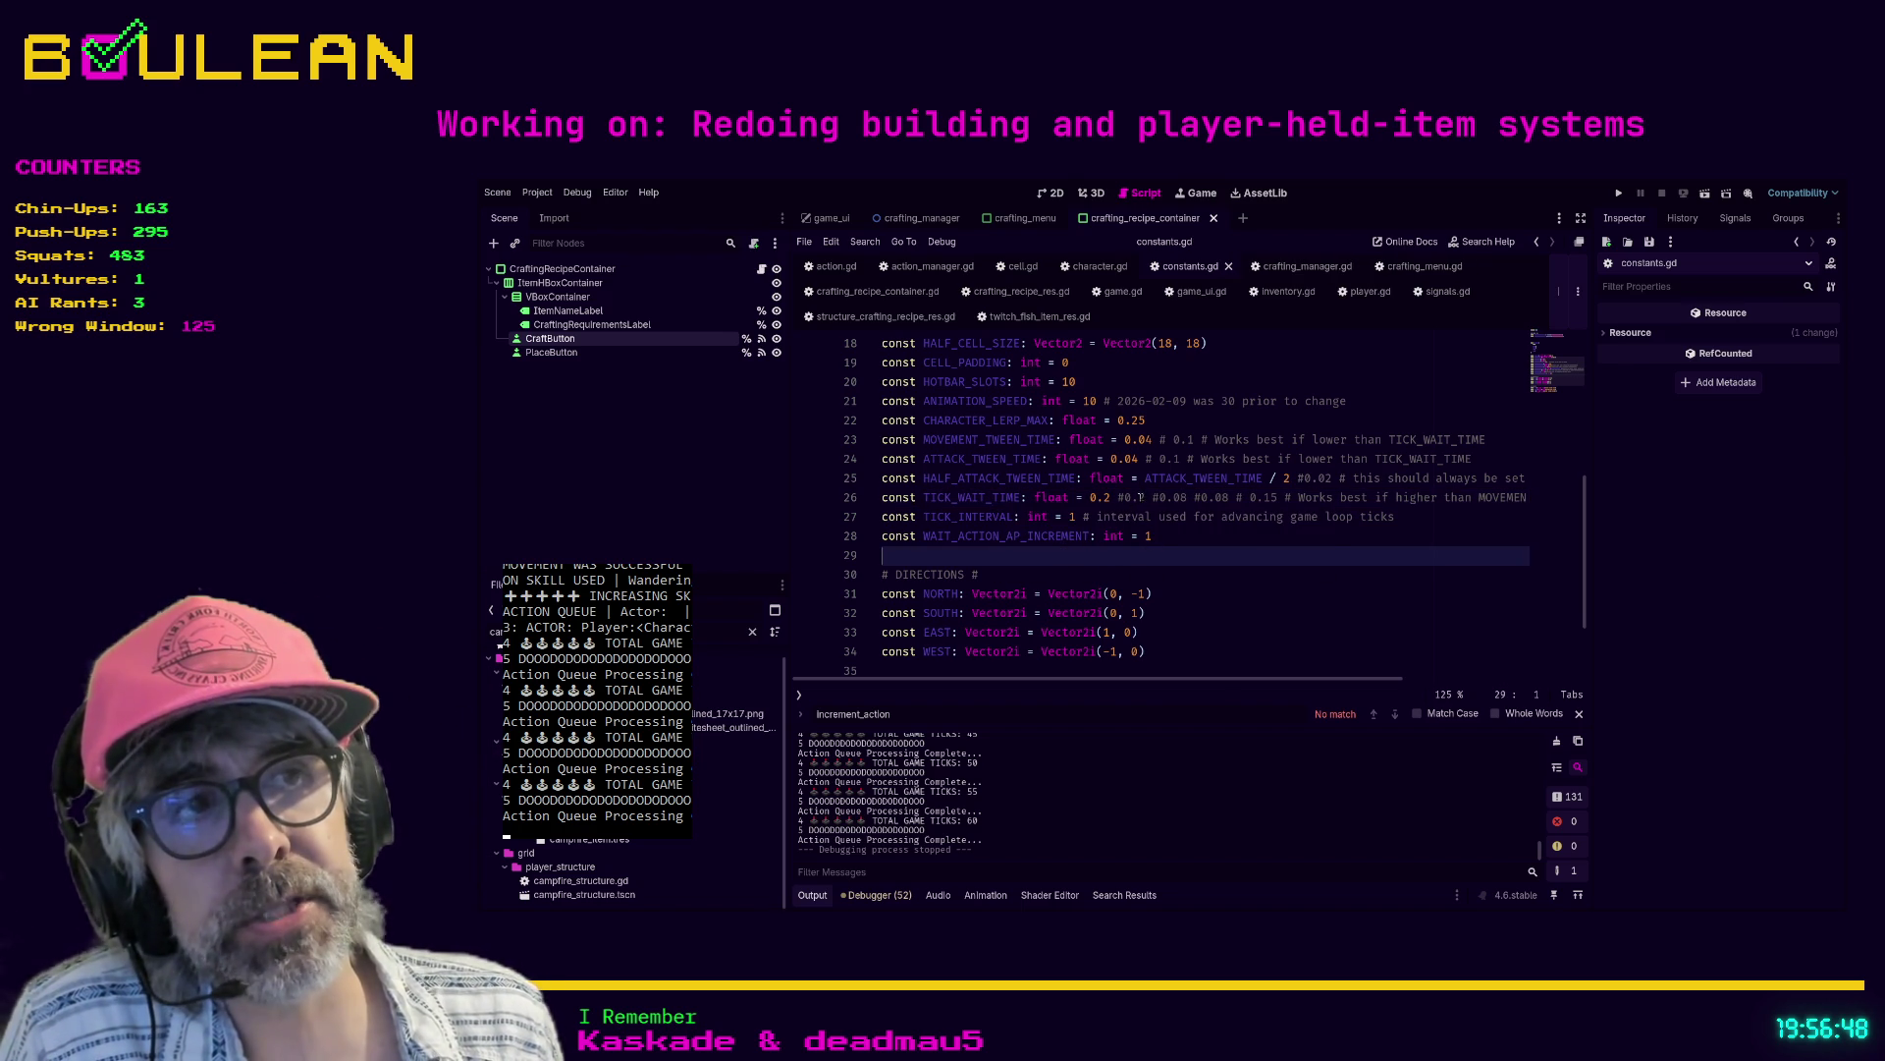
drag(1141, 497, 881, 497)
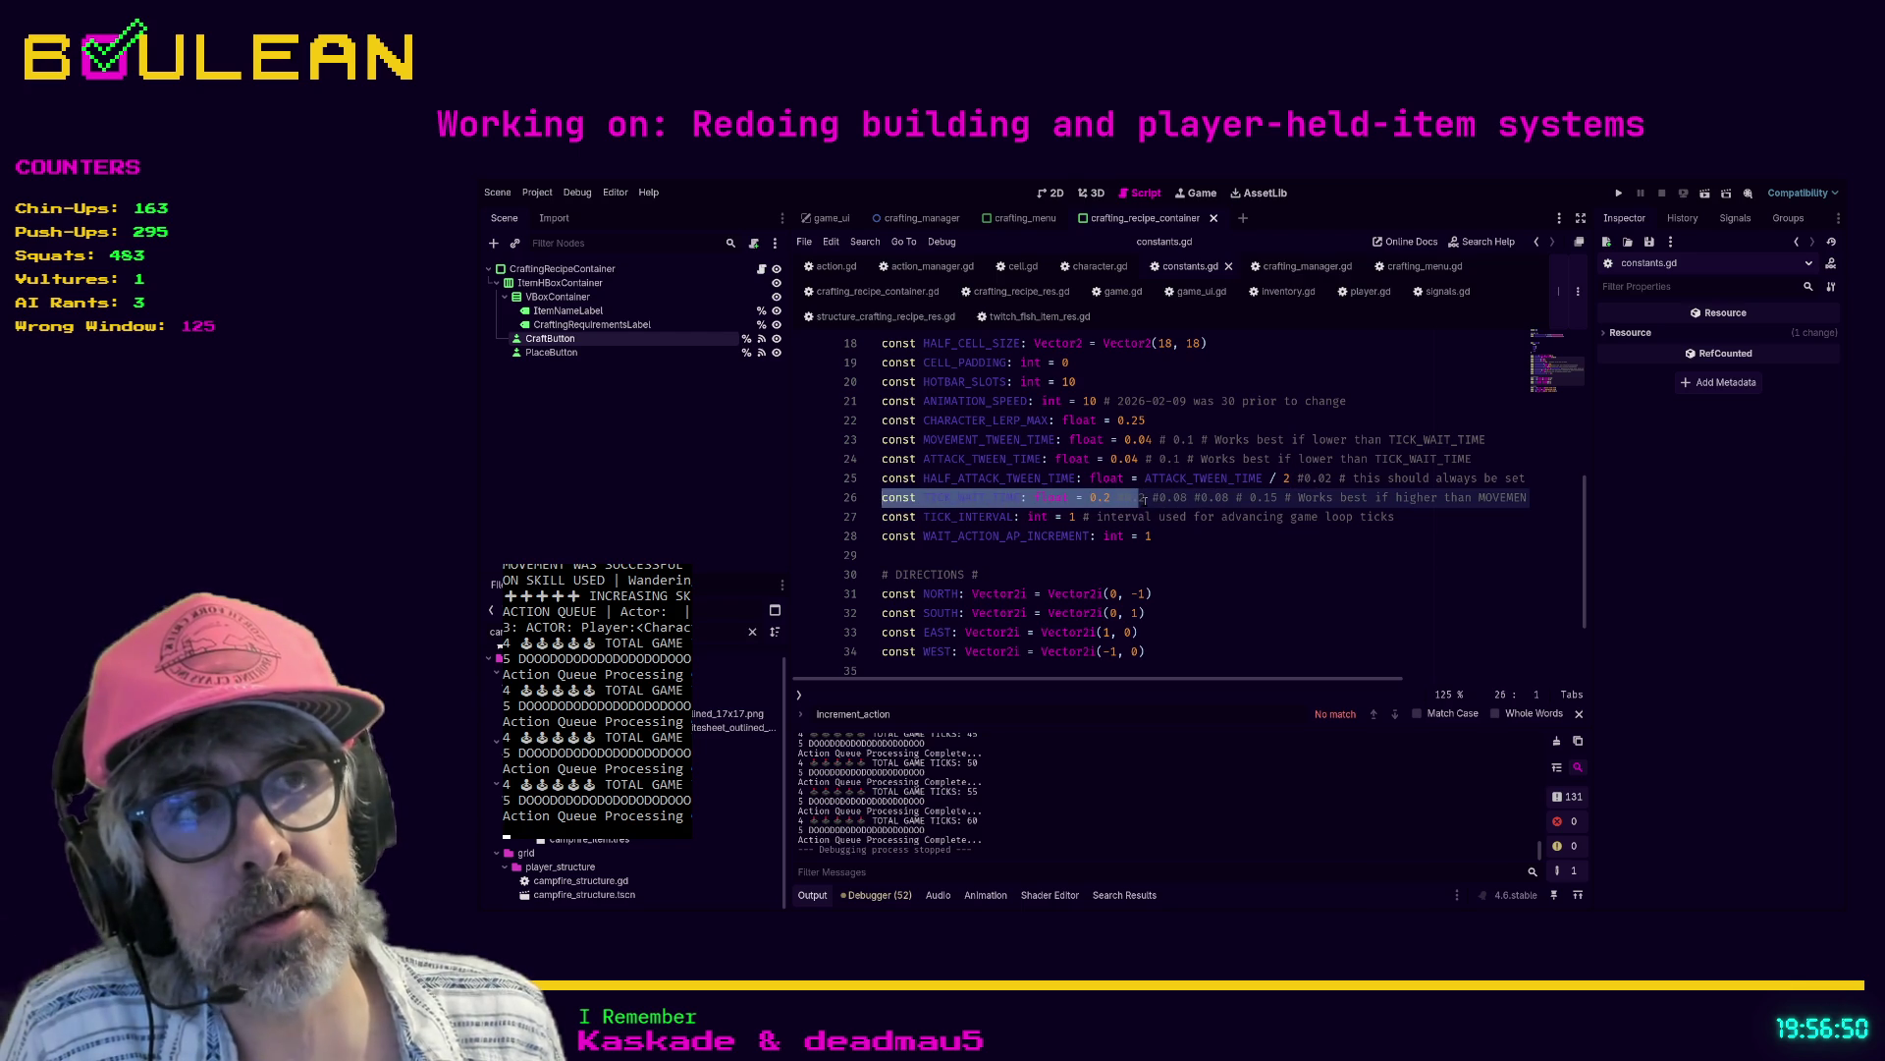
click(1200, 498)
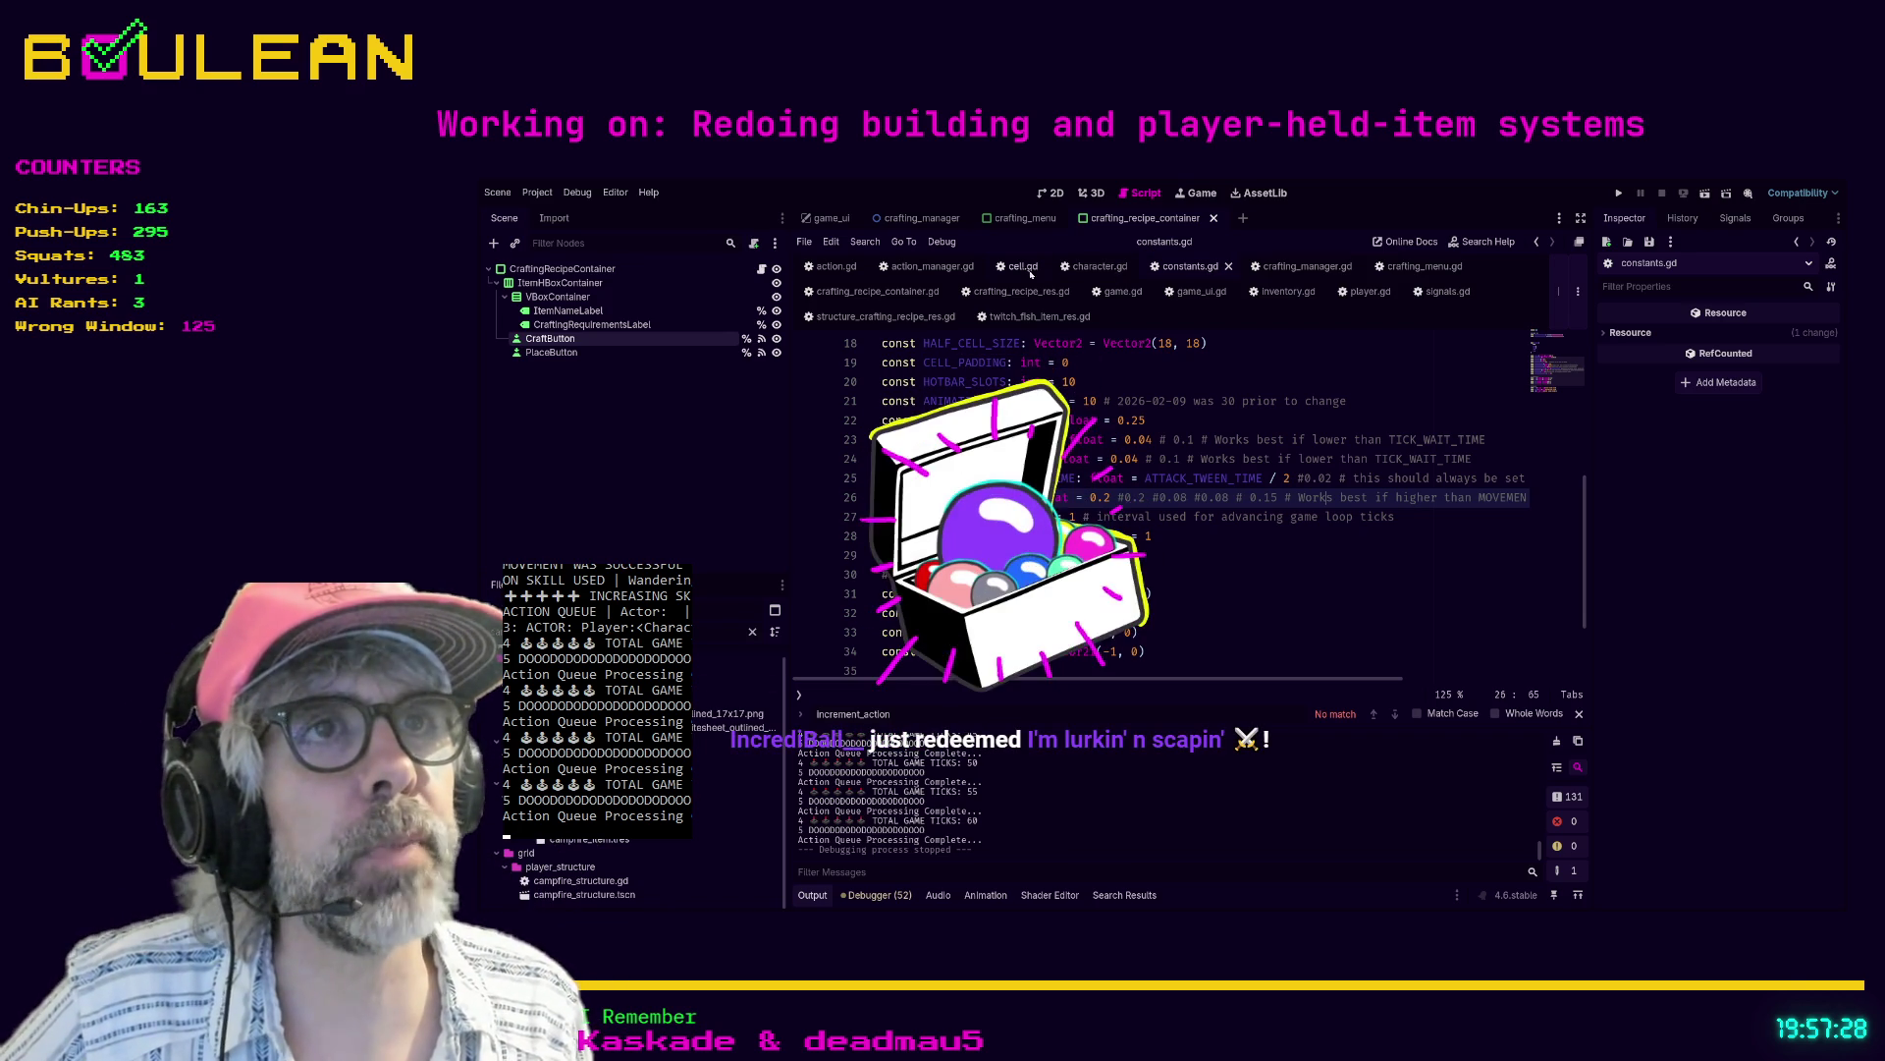
- Switch to action_manager.gd and recheck the TICK_WAIT_TIME definition it references
click(932, 266)
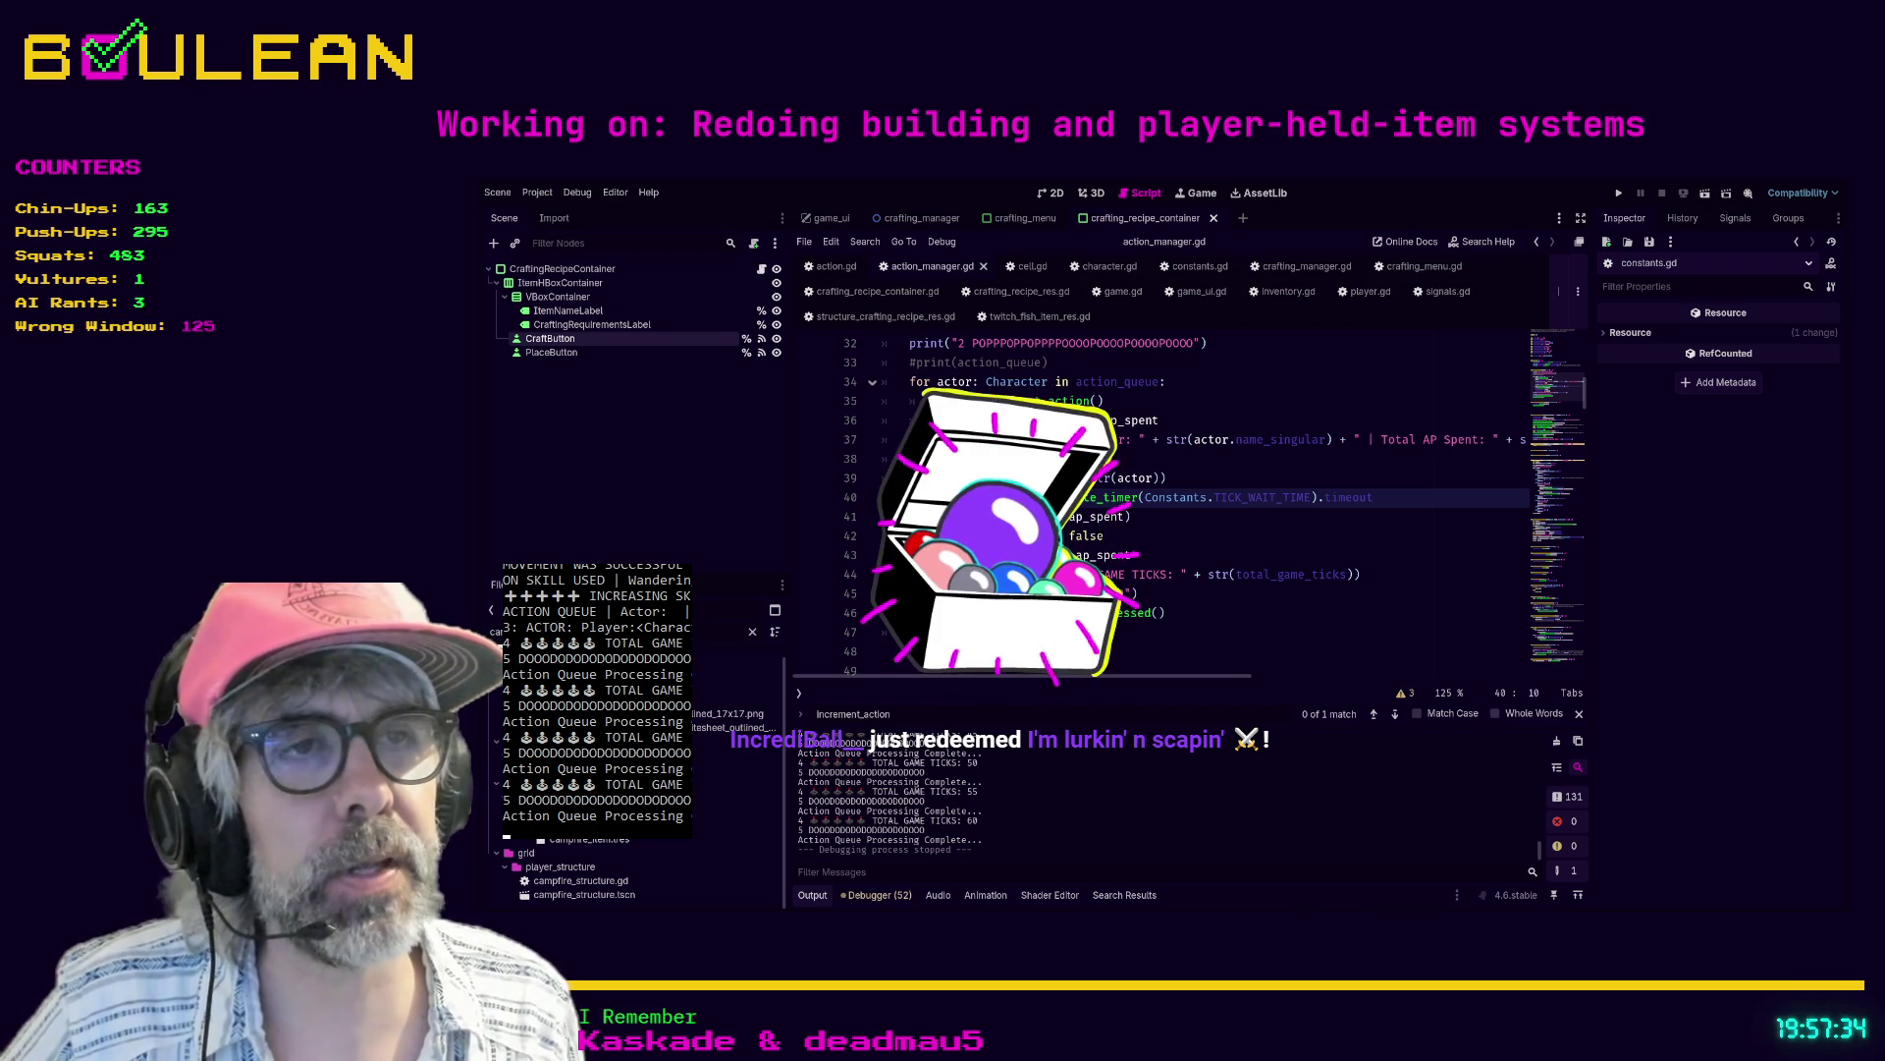
drag(1145, 496, 1179, 497)
ctrl+click(1256, 499)
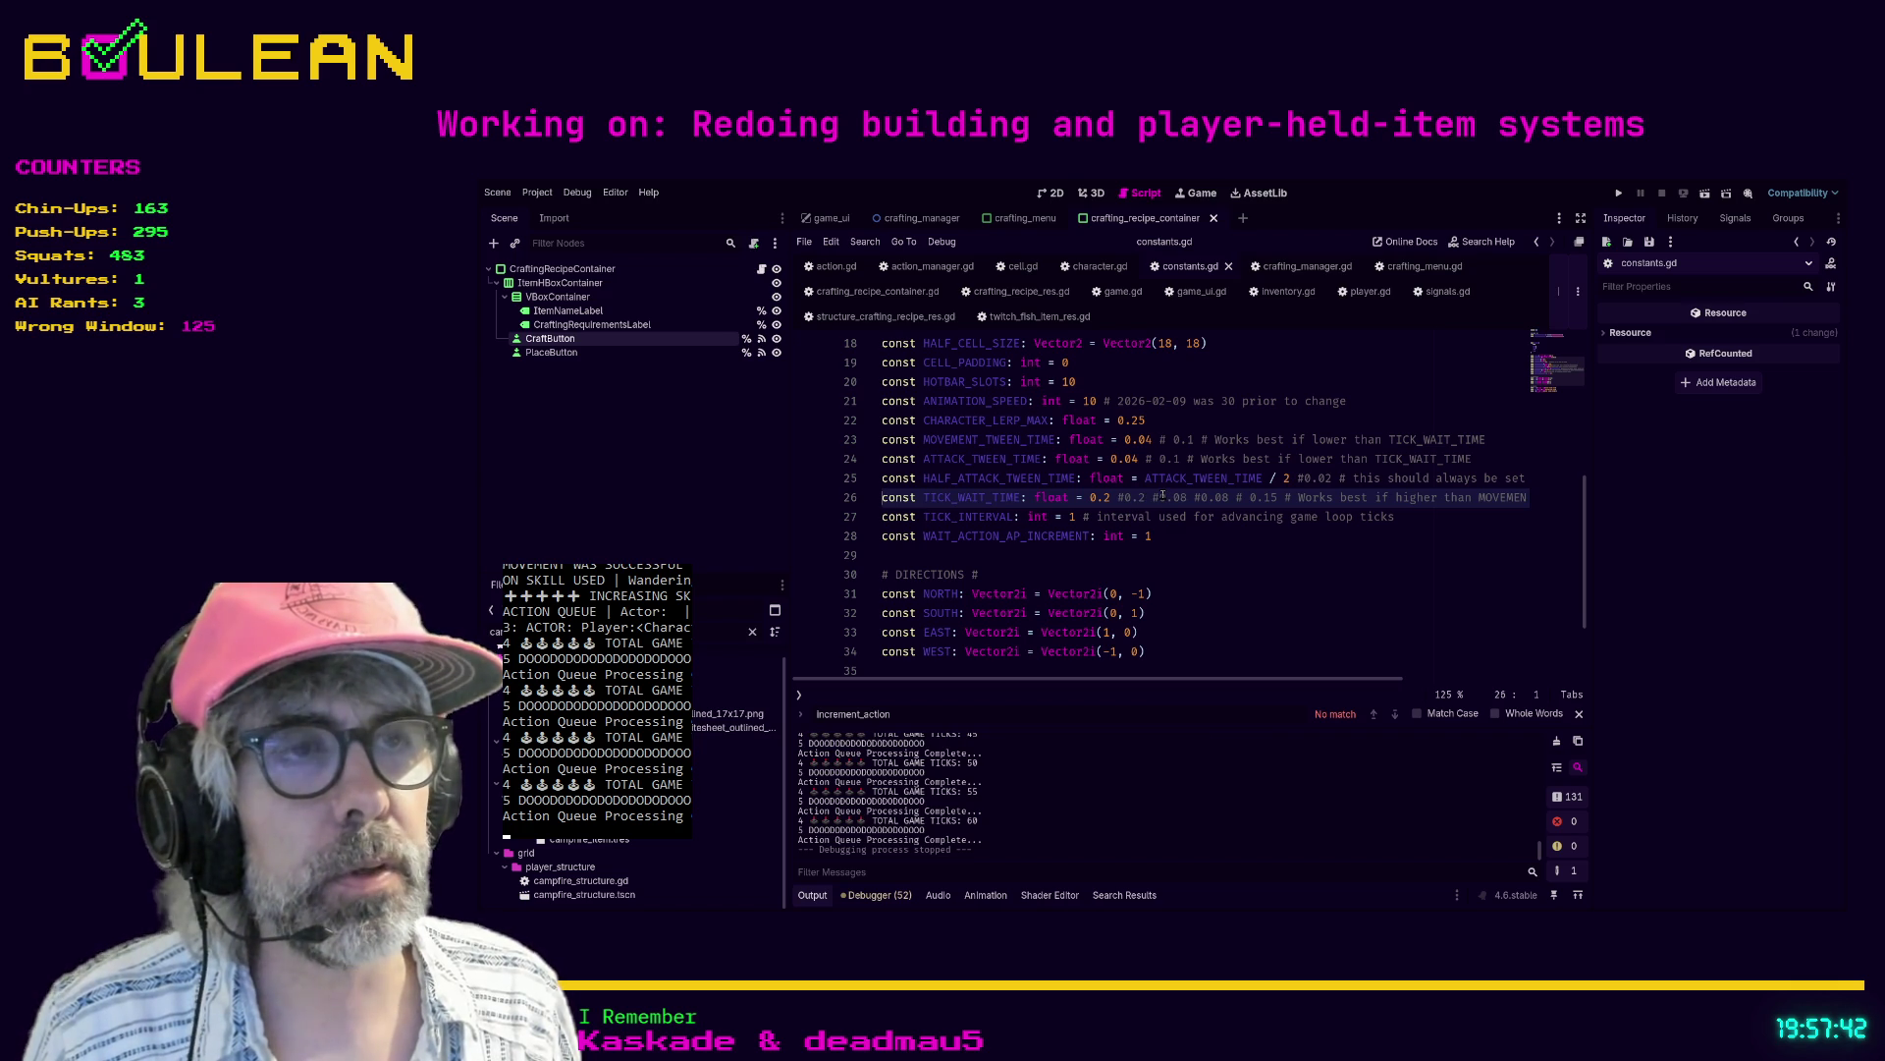
click(916, 266)
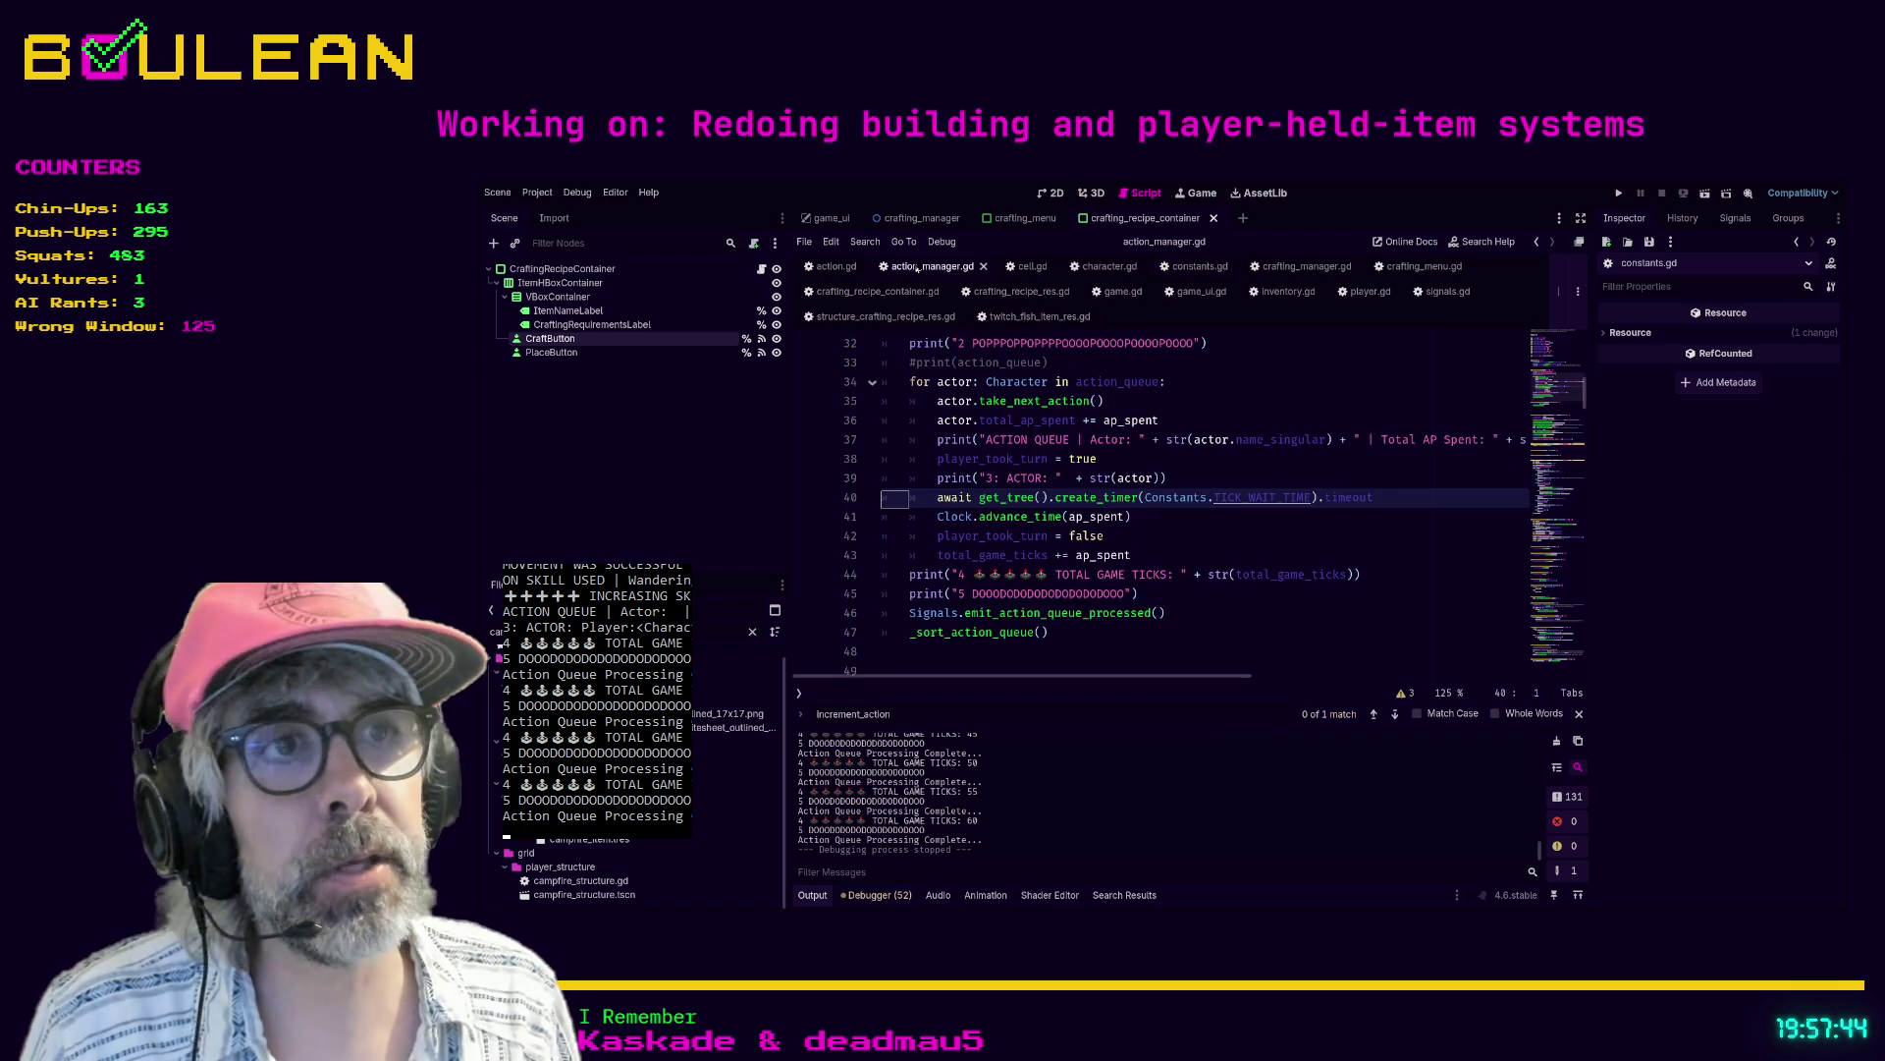
click(1235, 550)
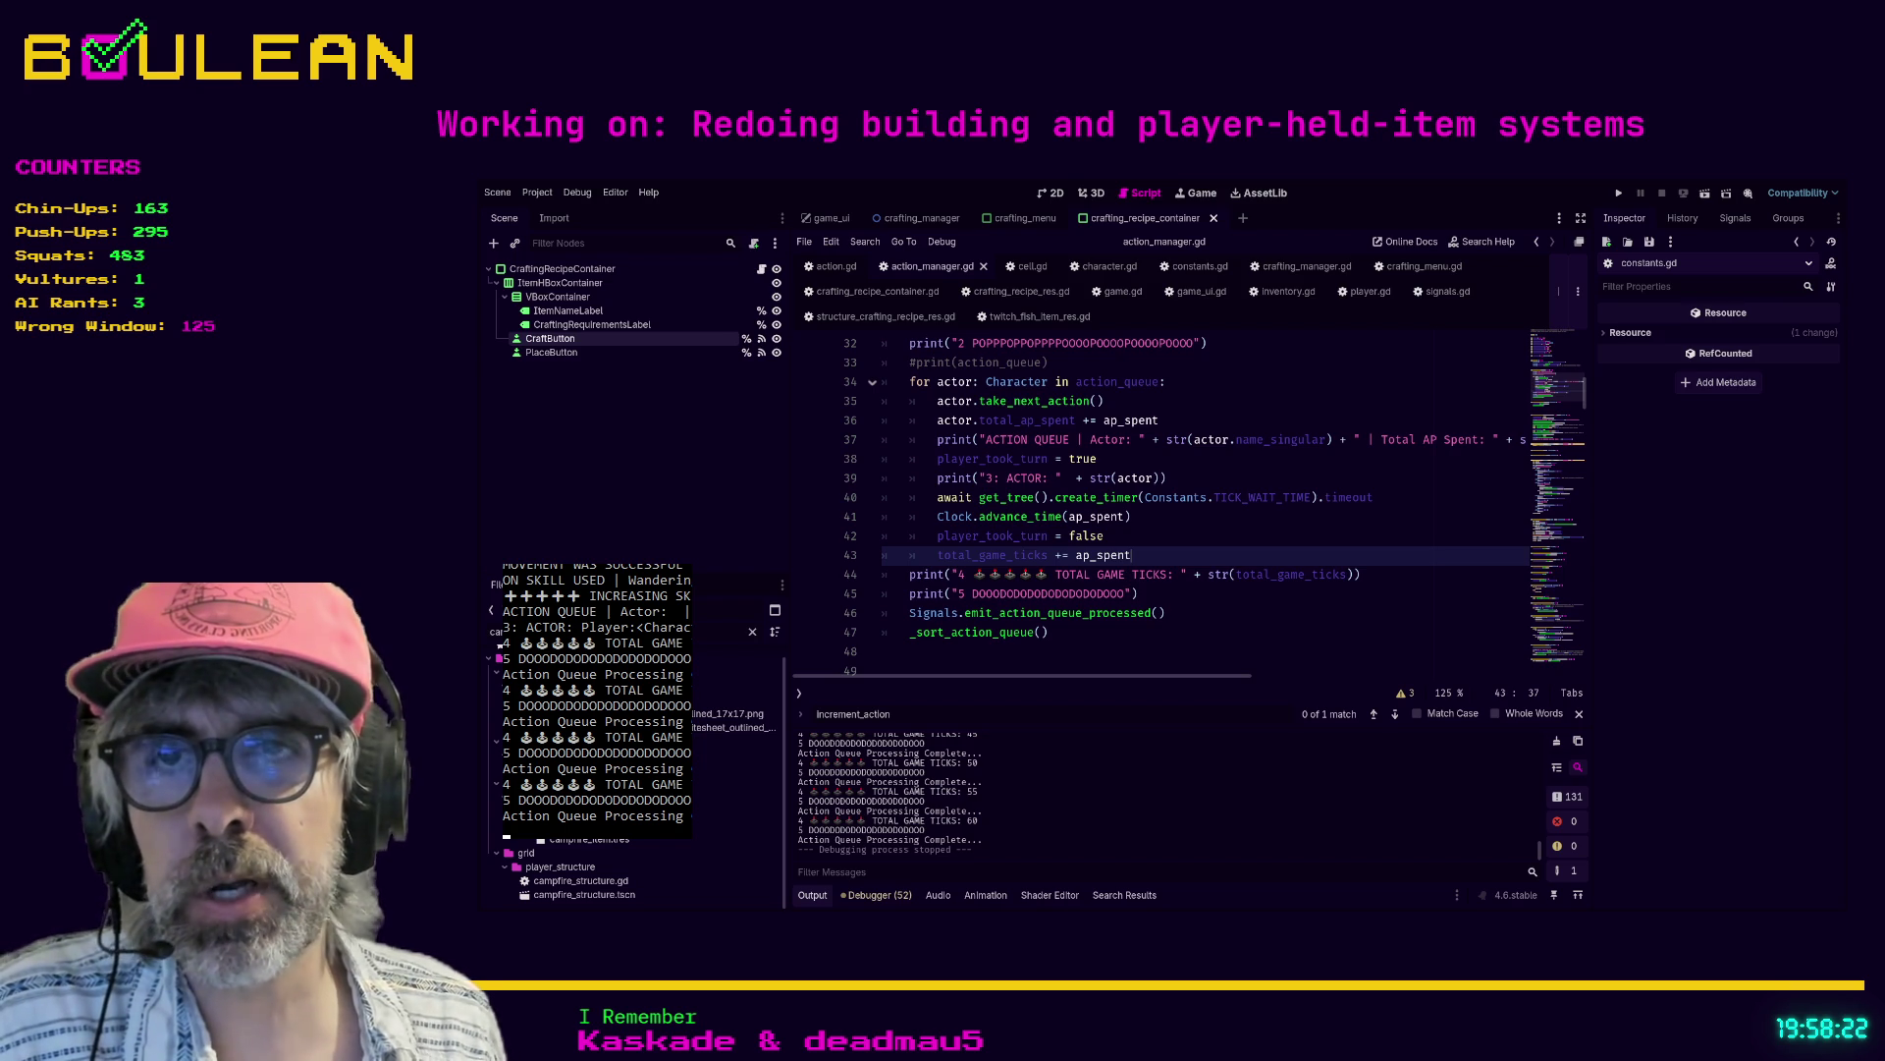
- Review the process_queue function and highlight its line 40 timer await
scroll(1103, 579, up, 2)
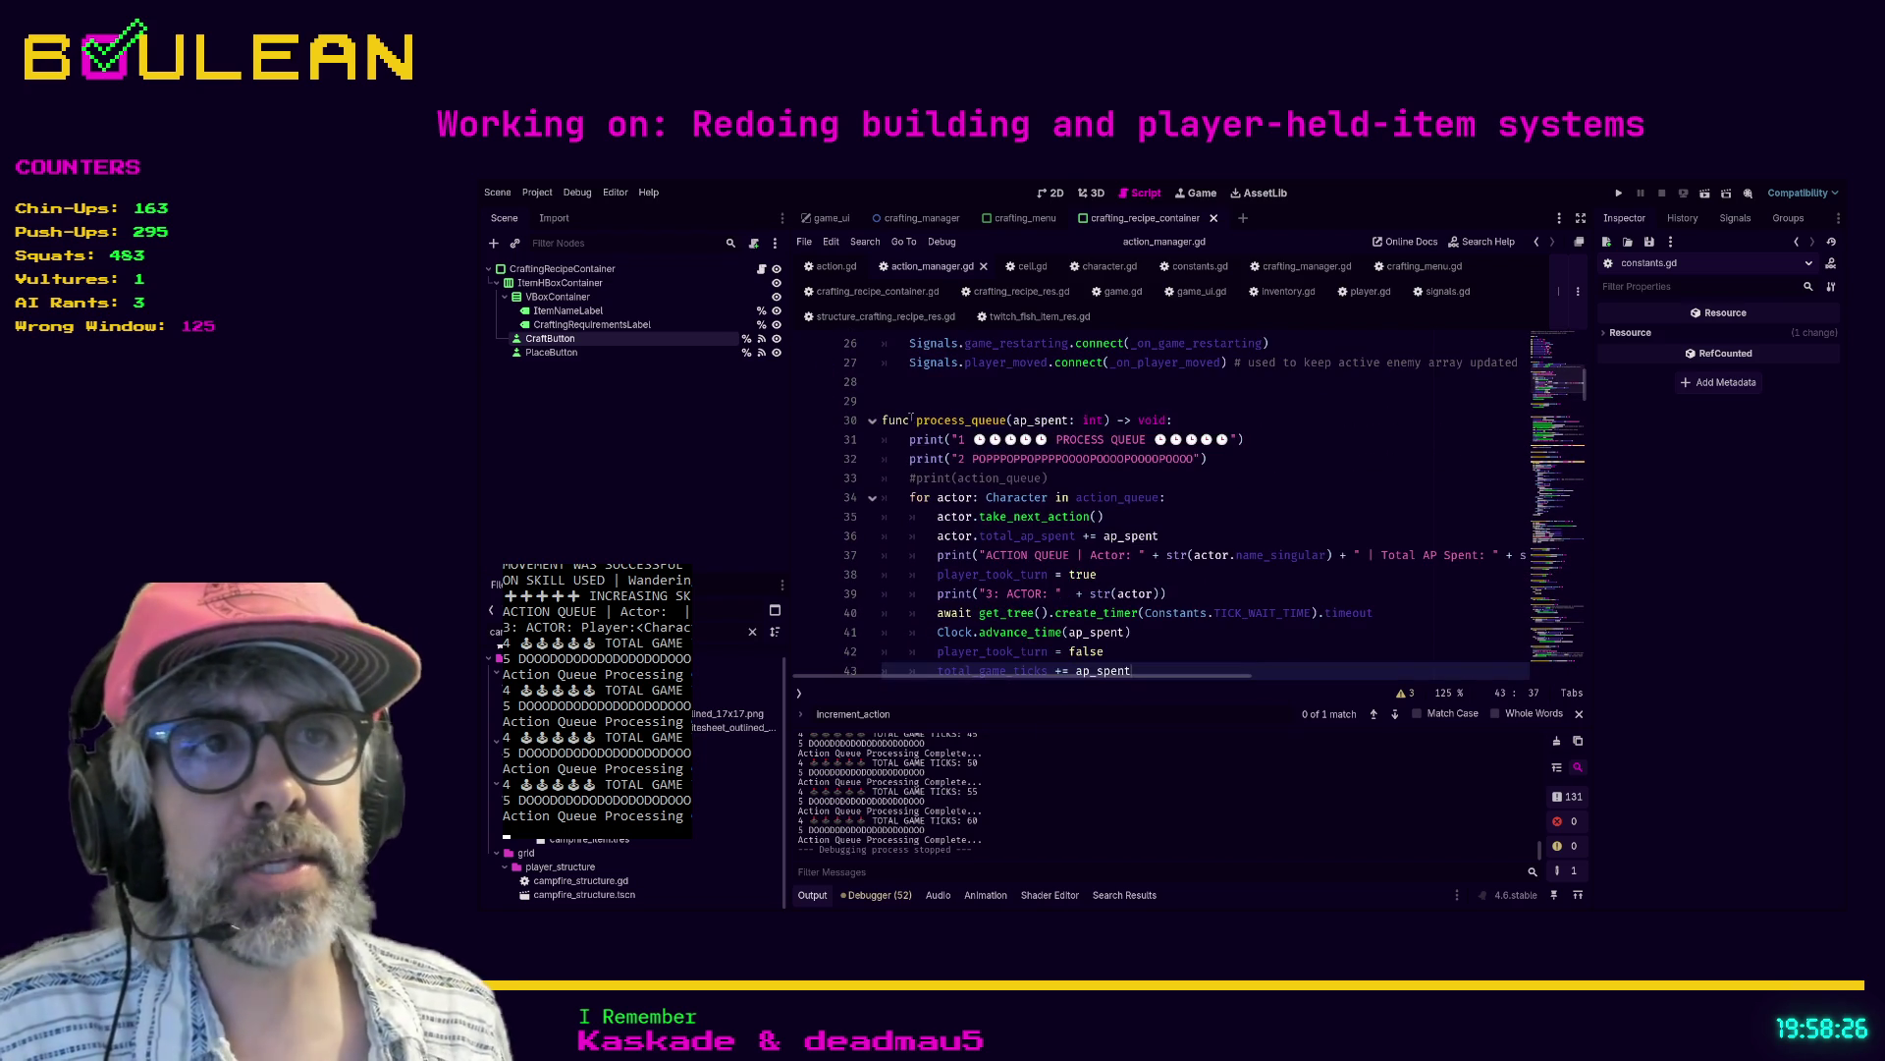
drag(916, 419, 987, 420)
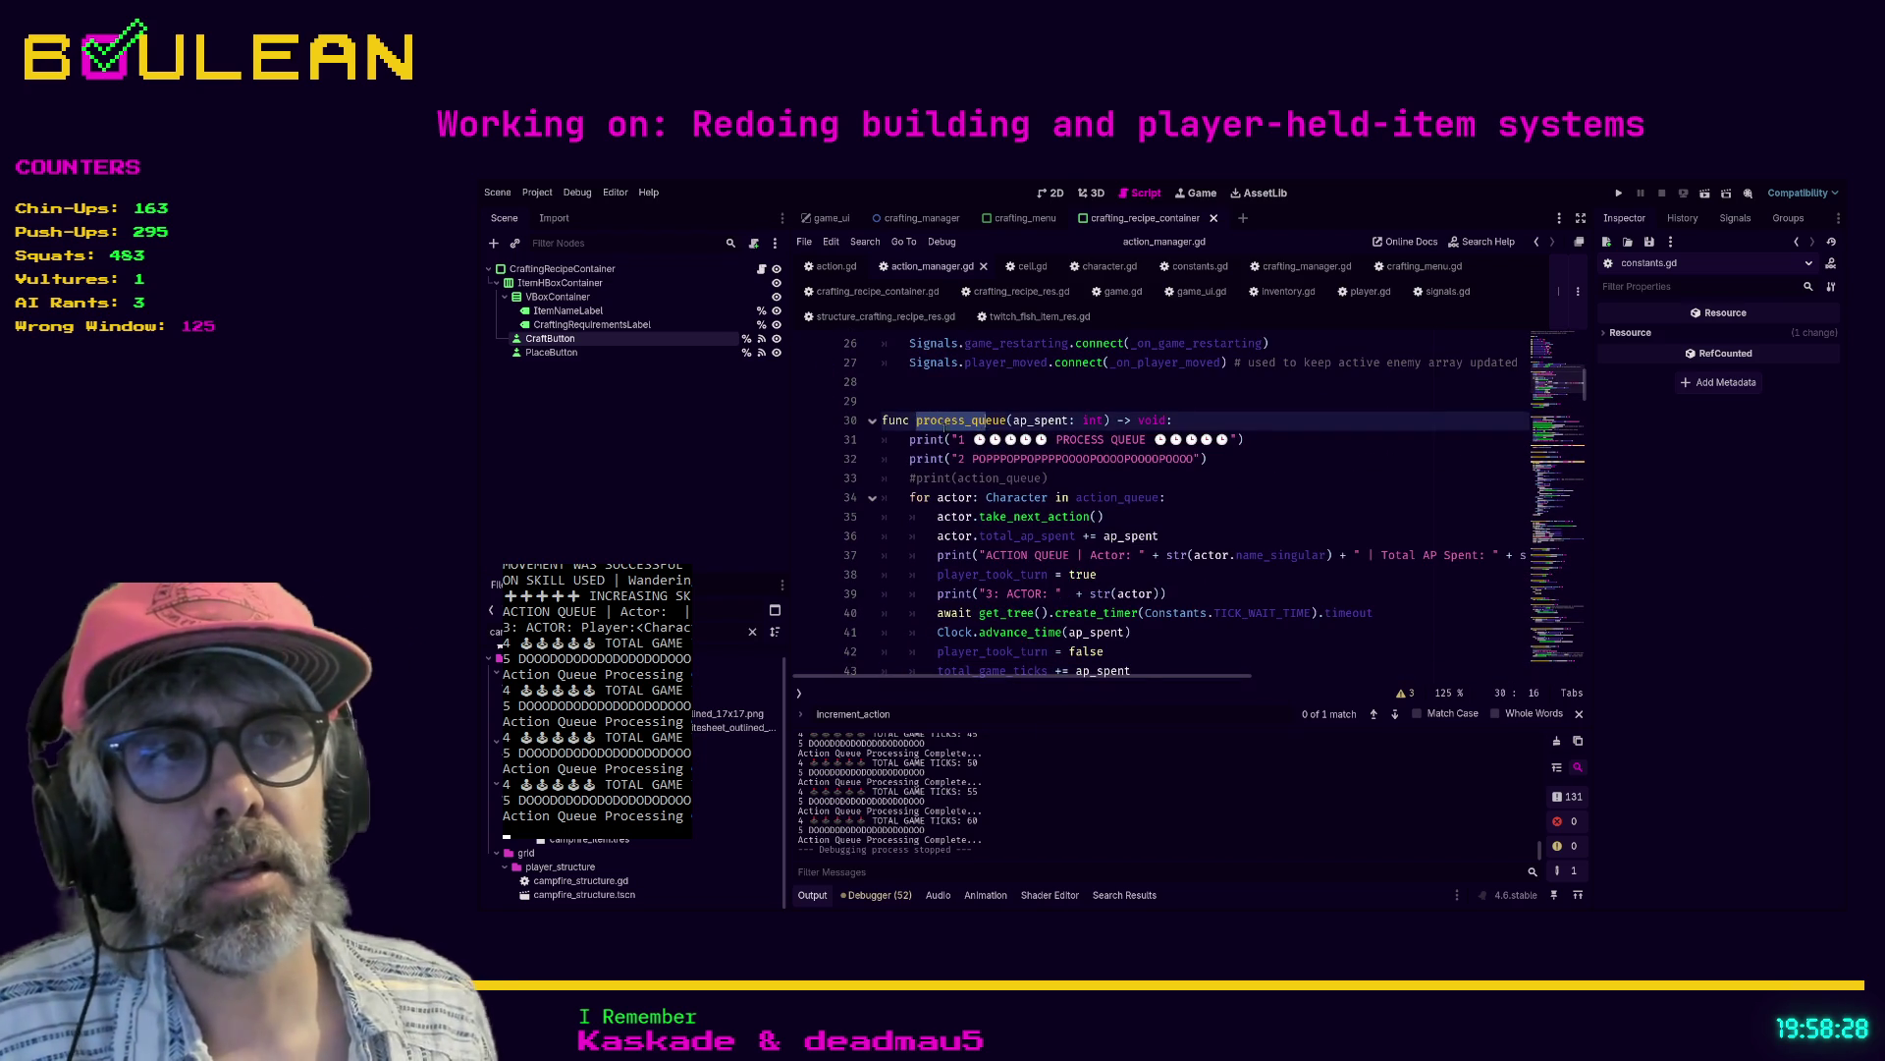
ctrl+scroll(945, 425, up, 2)
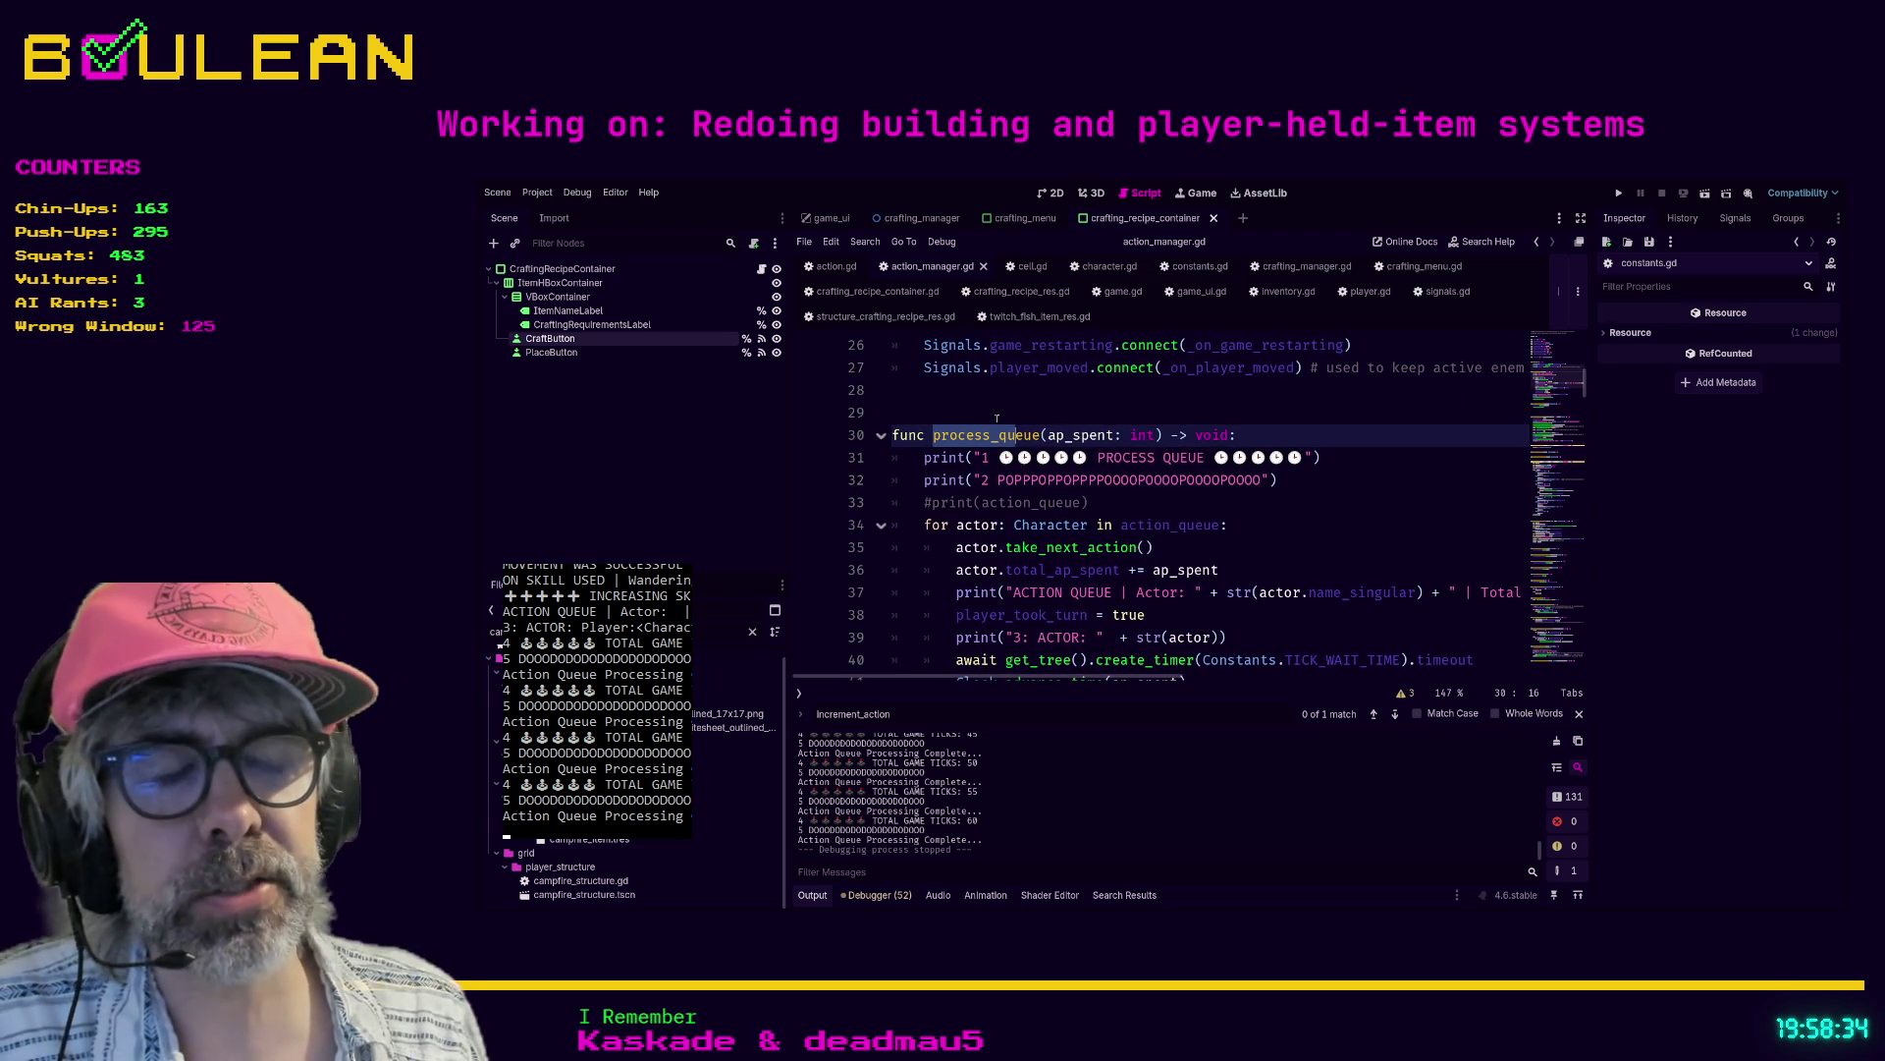
click(1025, 435)
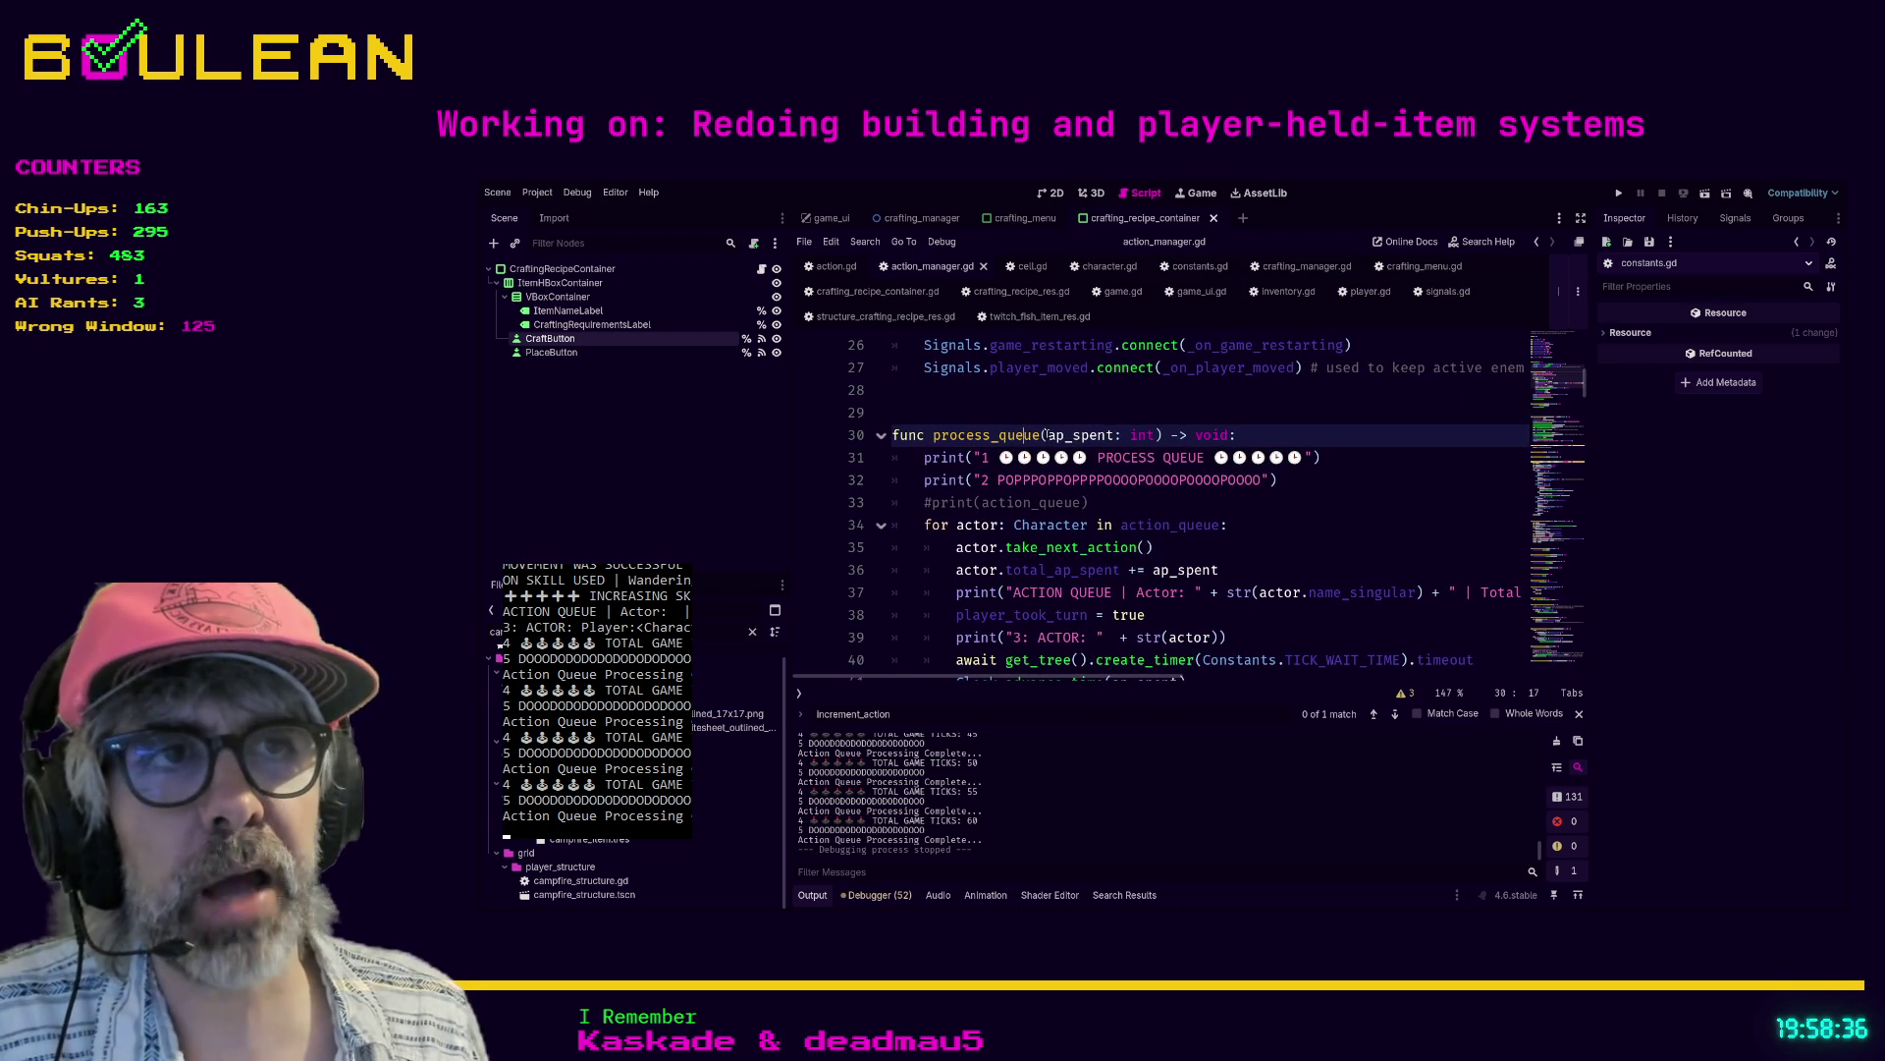
drag(1047, 435, 919, 435)
click(1205, 524)
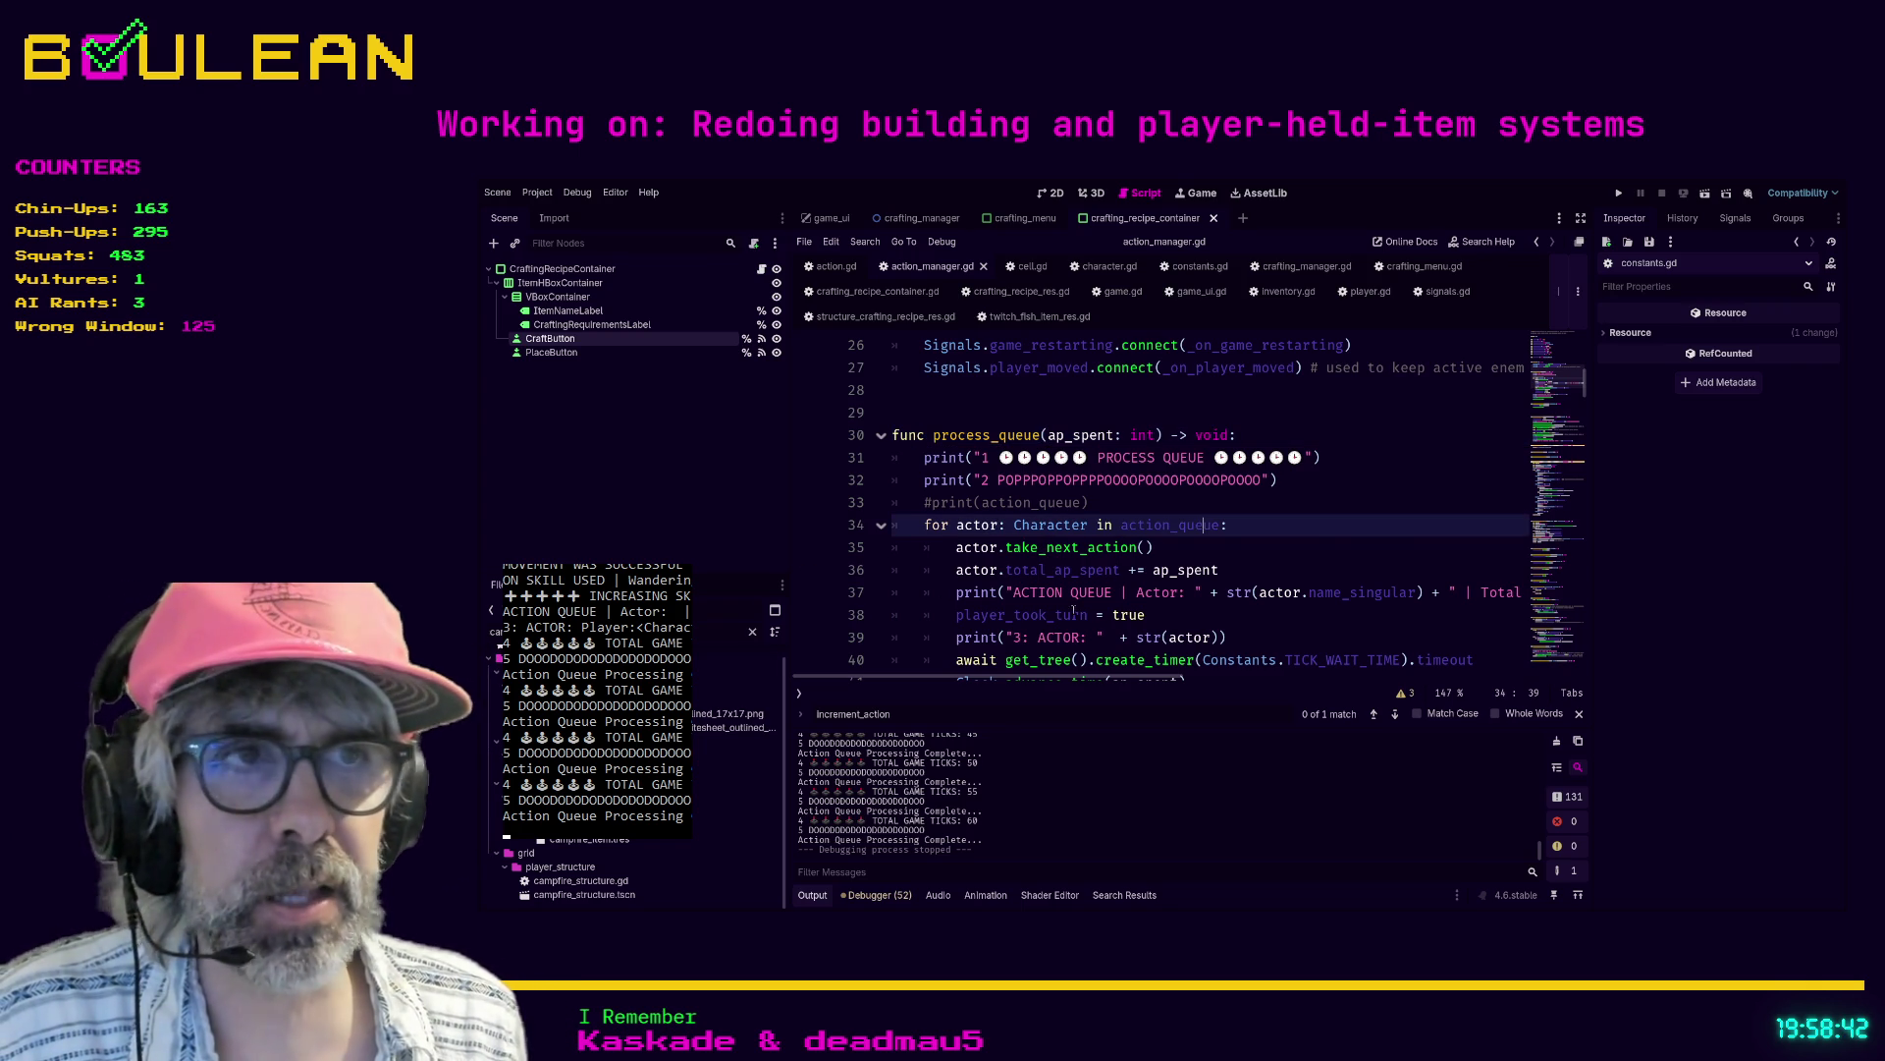
scroll(1073, 611, down, 2)
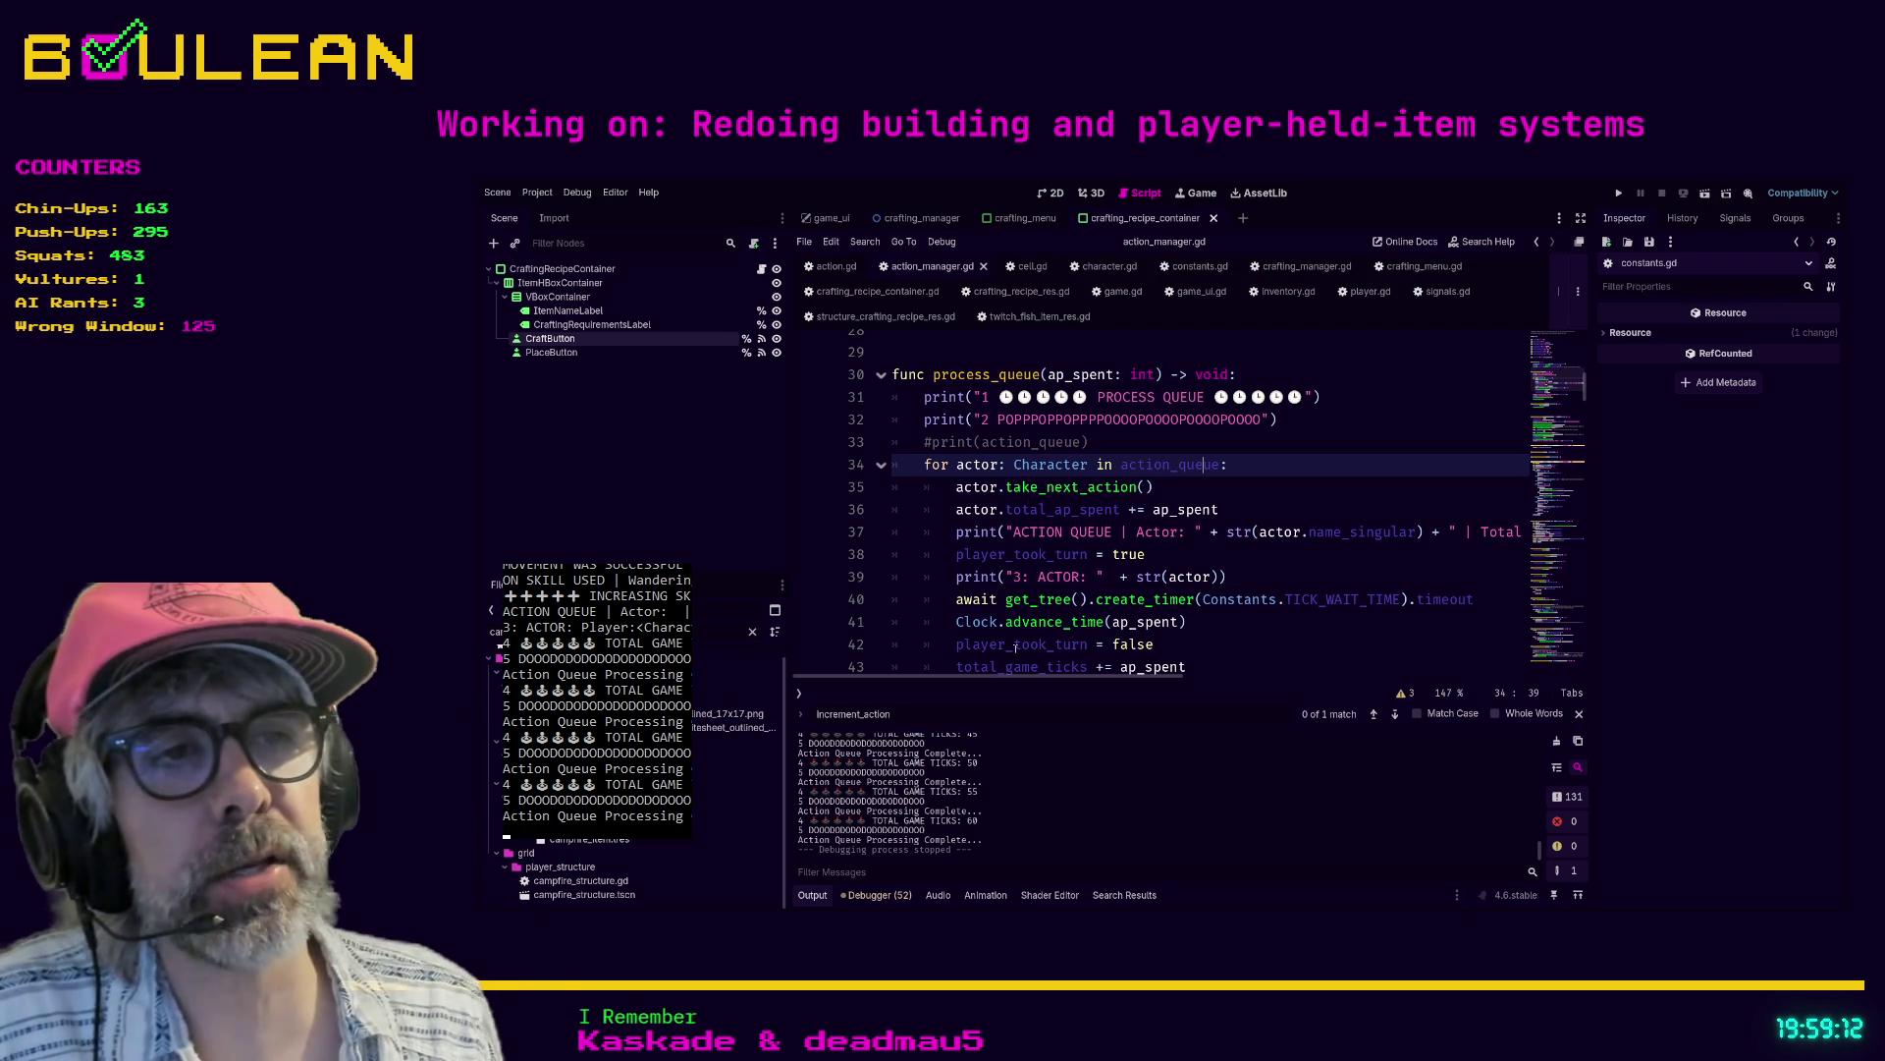
drag(1008, 613, 1208, 615)
click(1206, 615)
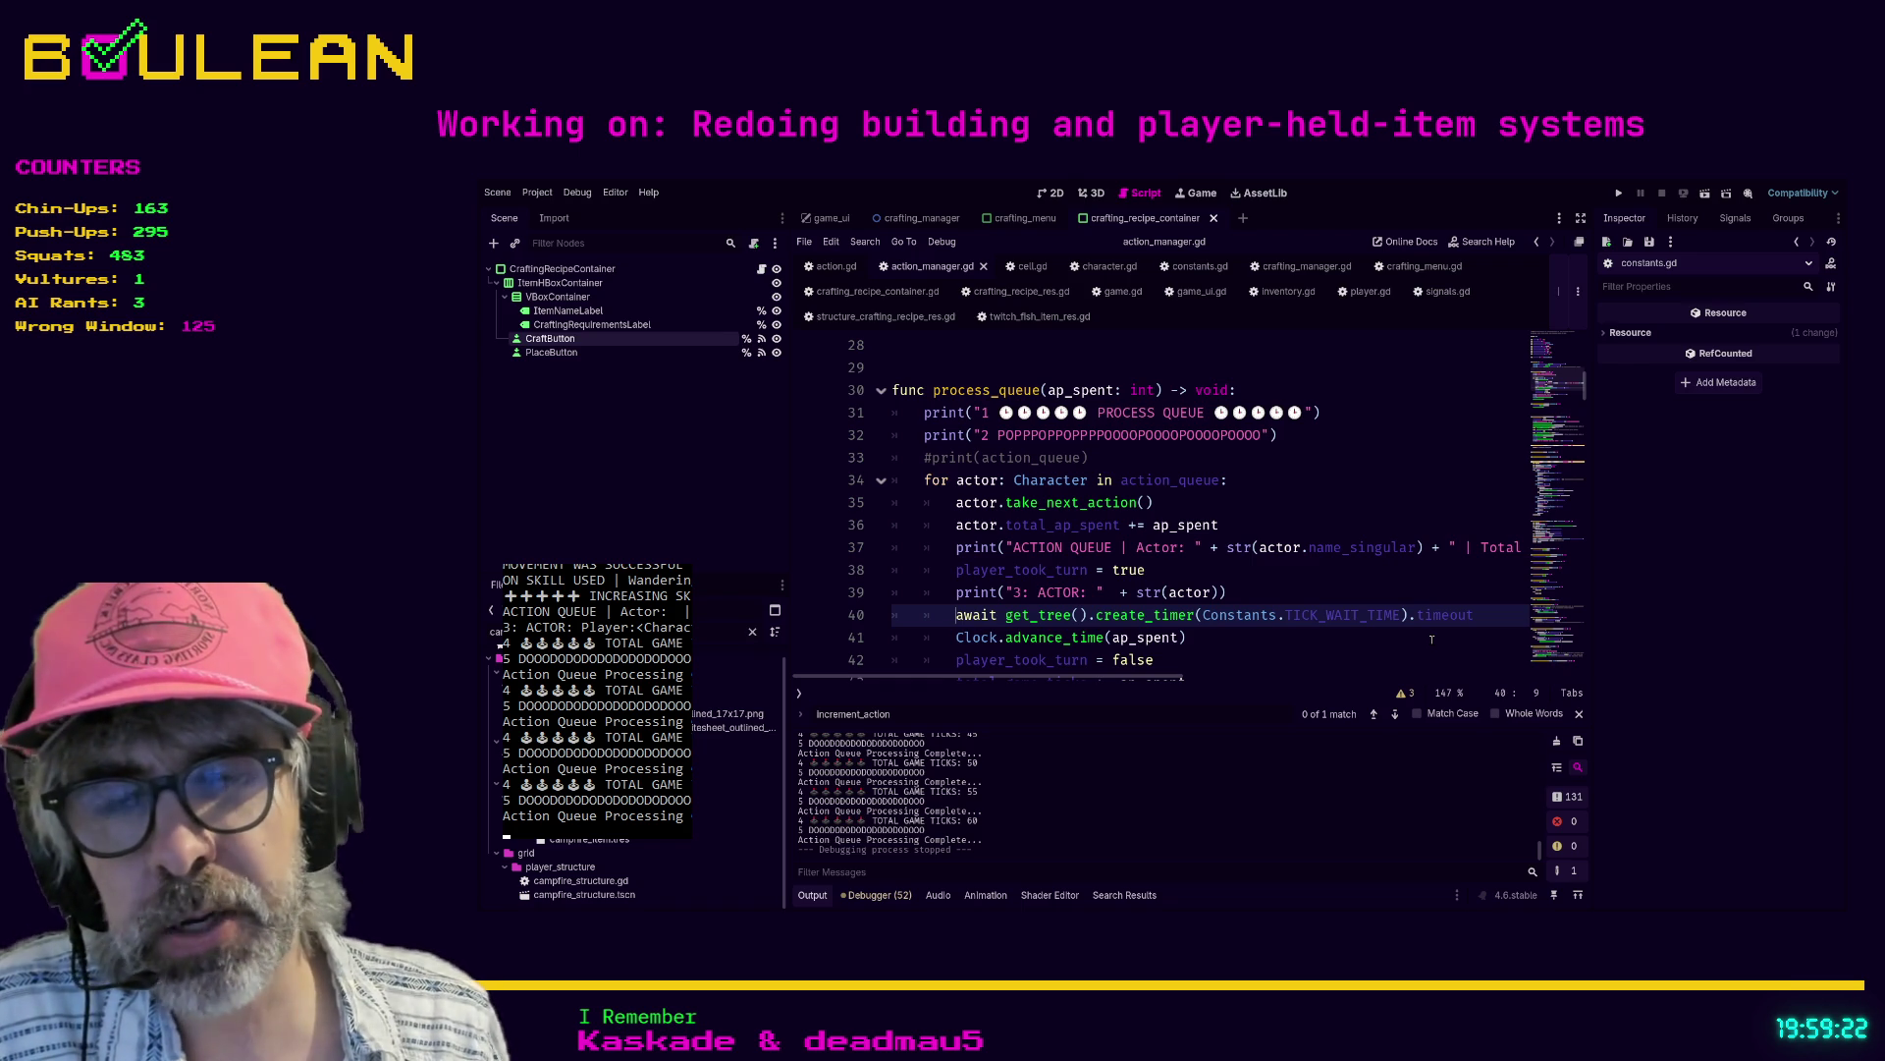
scroll(1431, 640, down, 1)
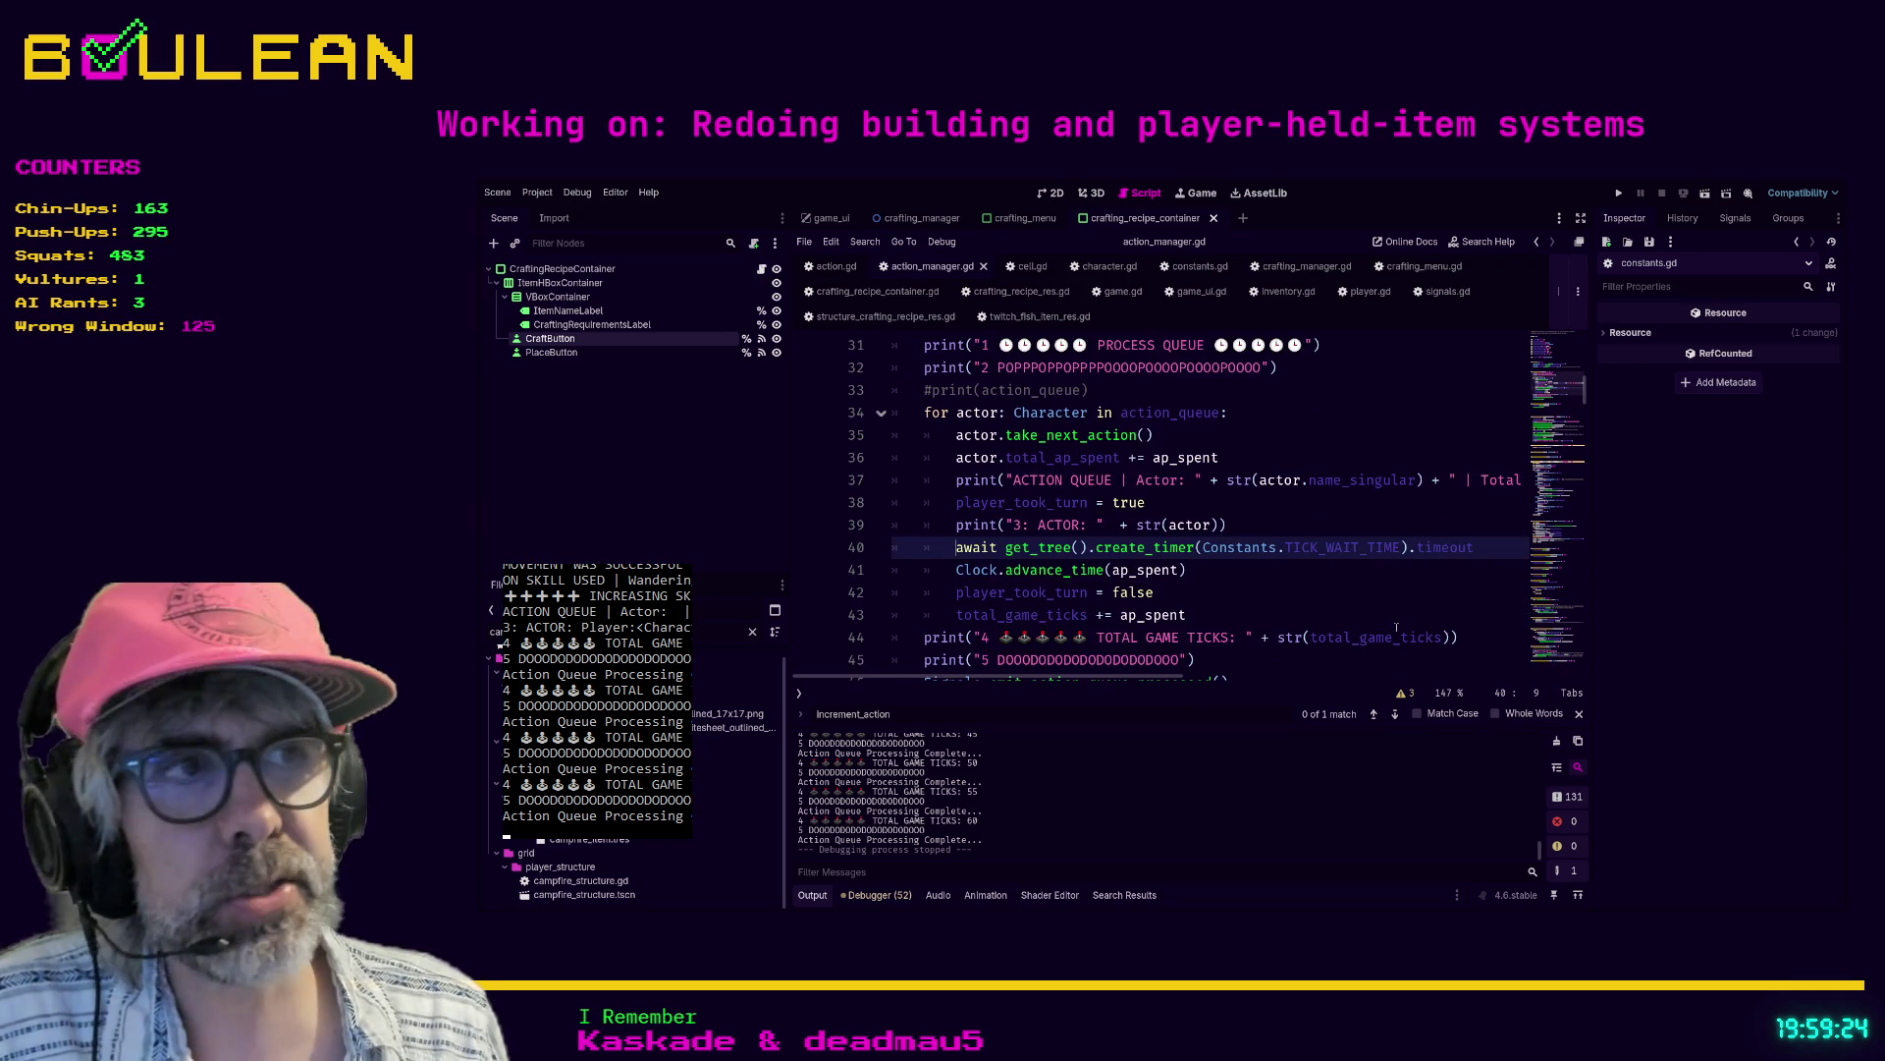
drag(1479, 551, 901, 550)
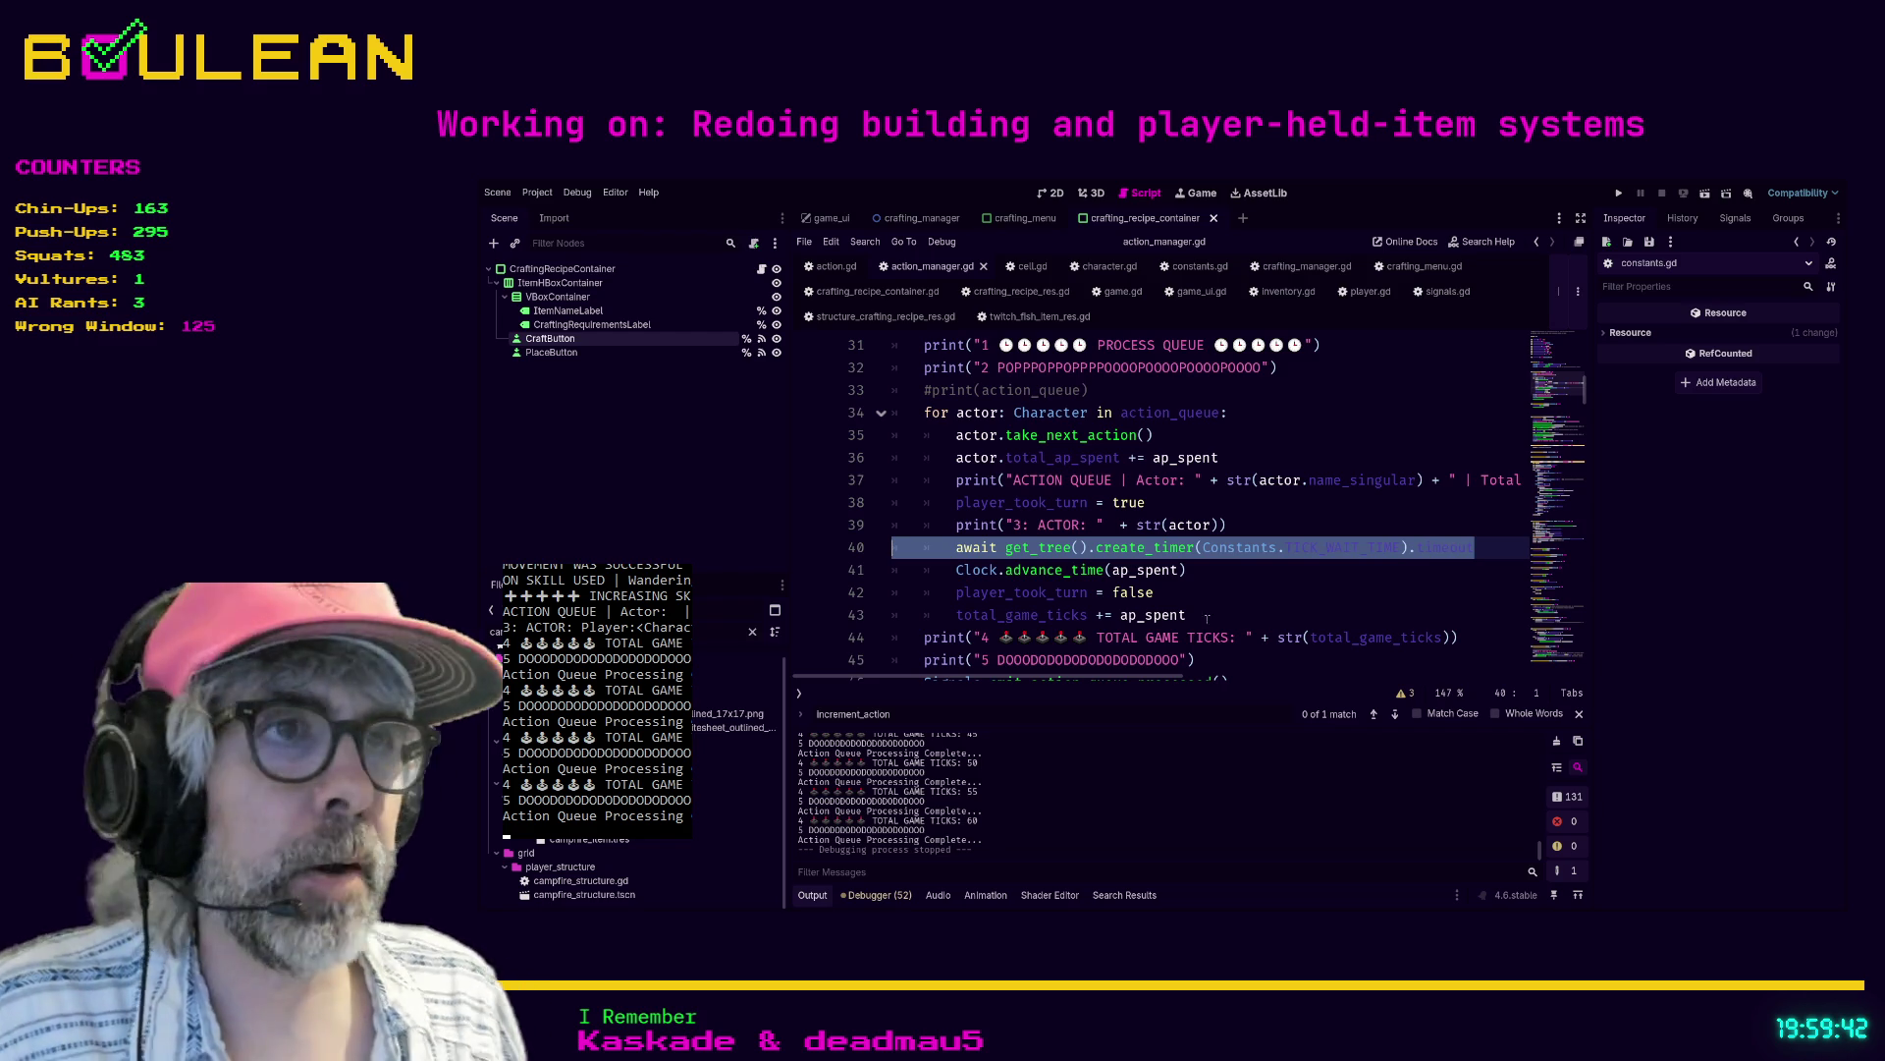
click(1372, 521)
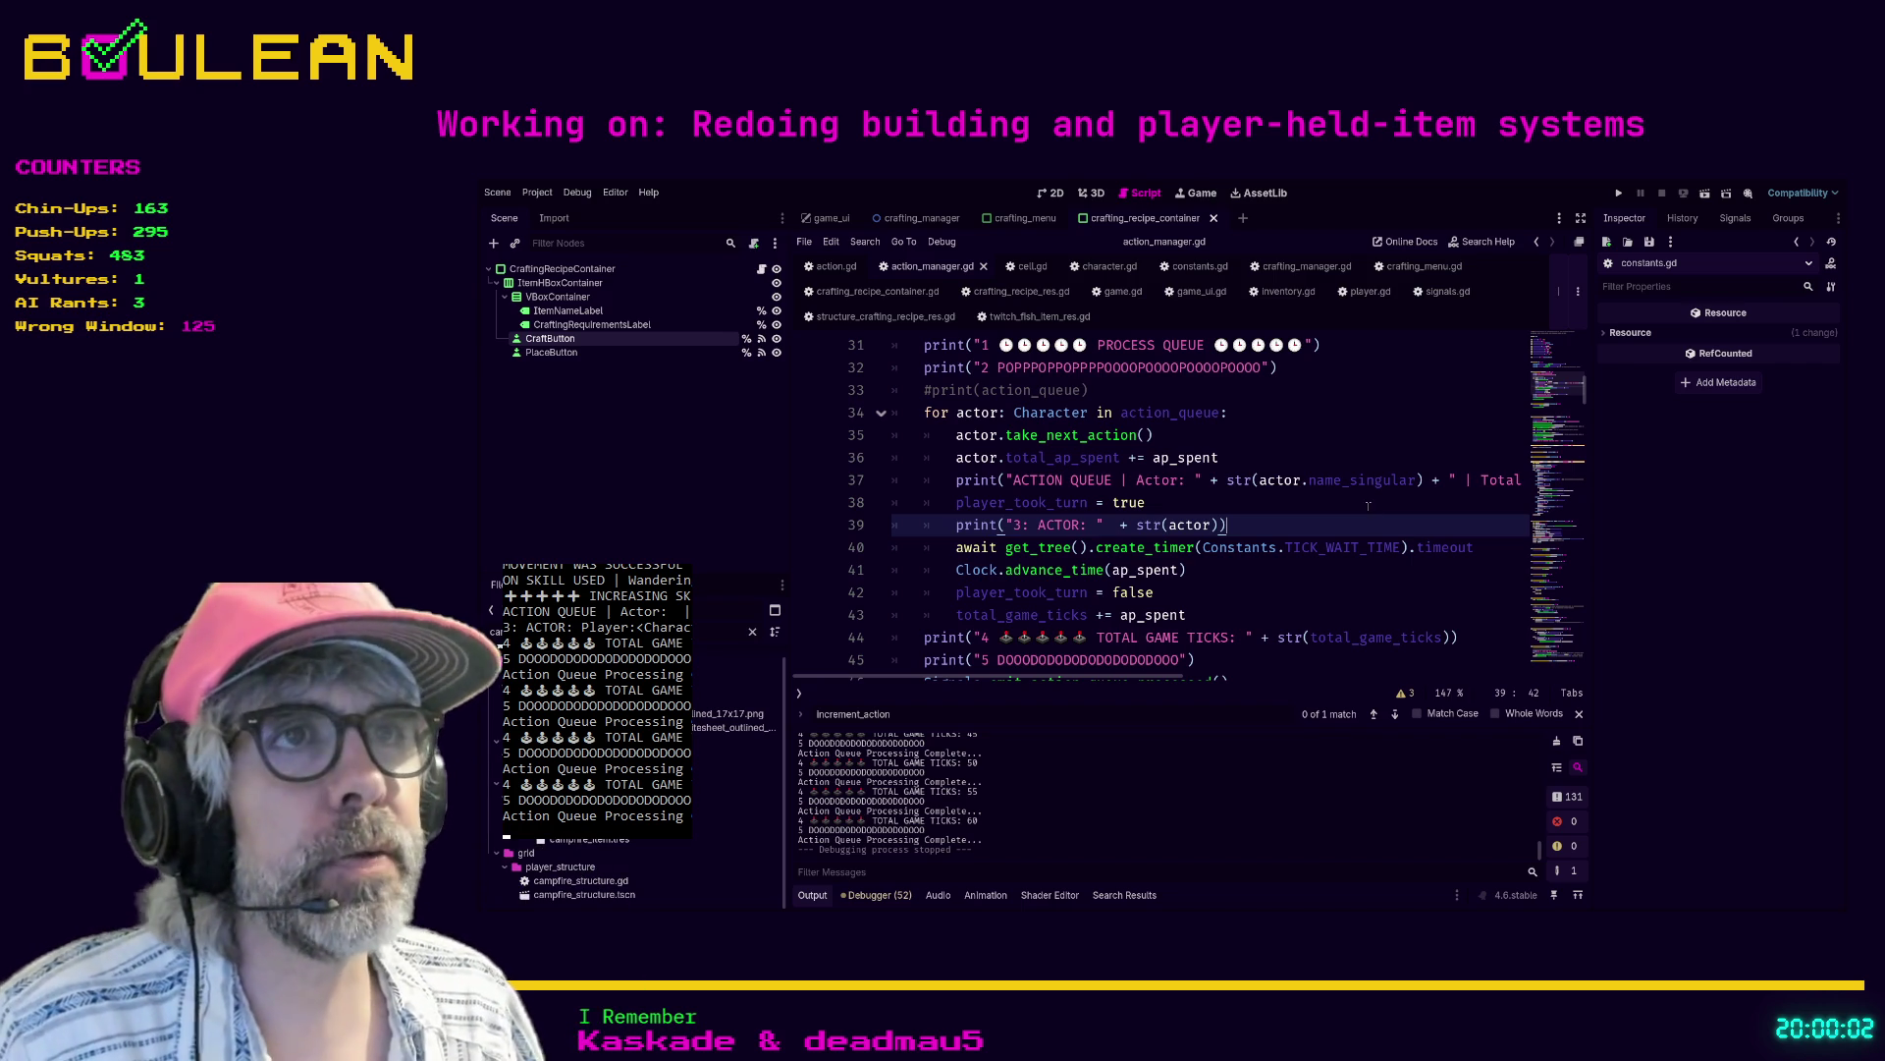
- Look through the crafting recipe scripts and bring up crafting_manager.gd
click(1019, 297)
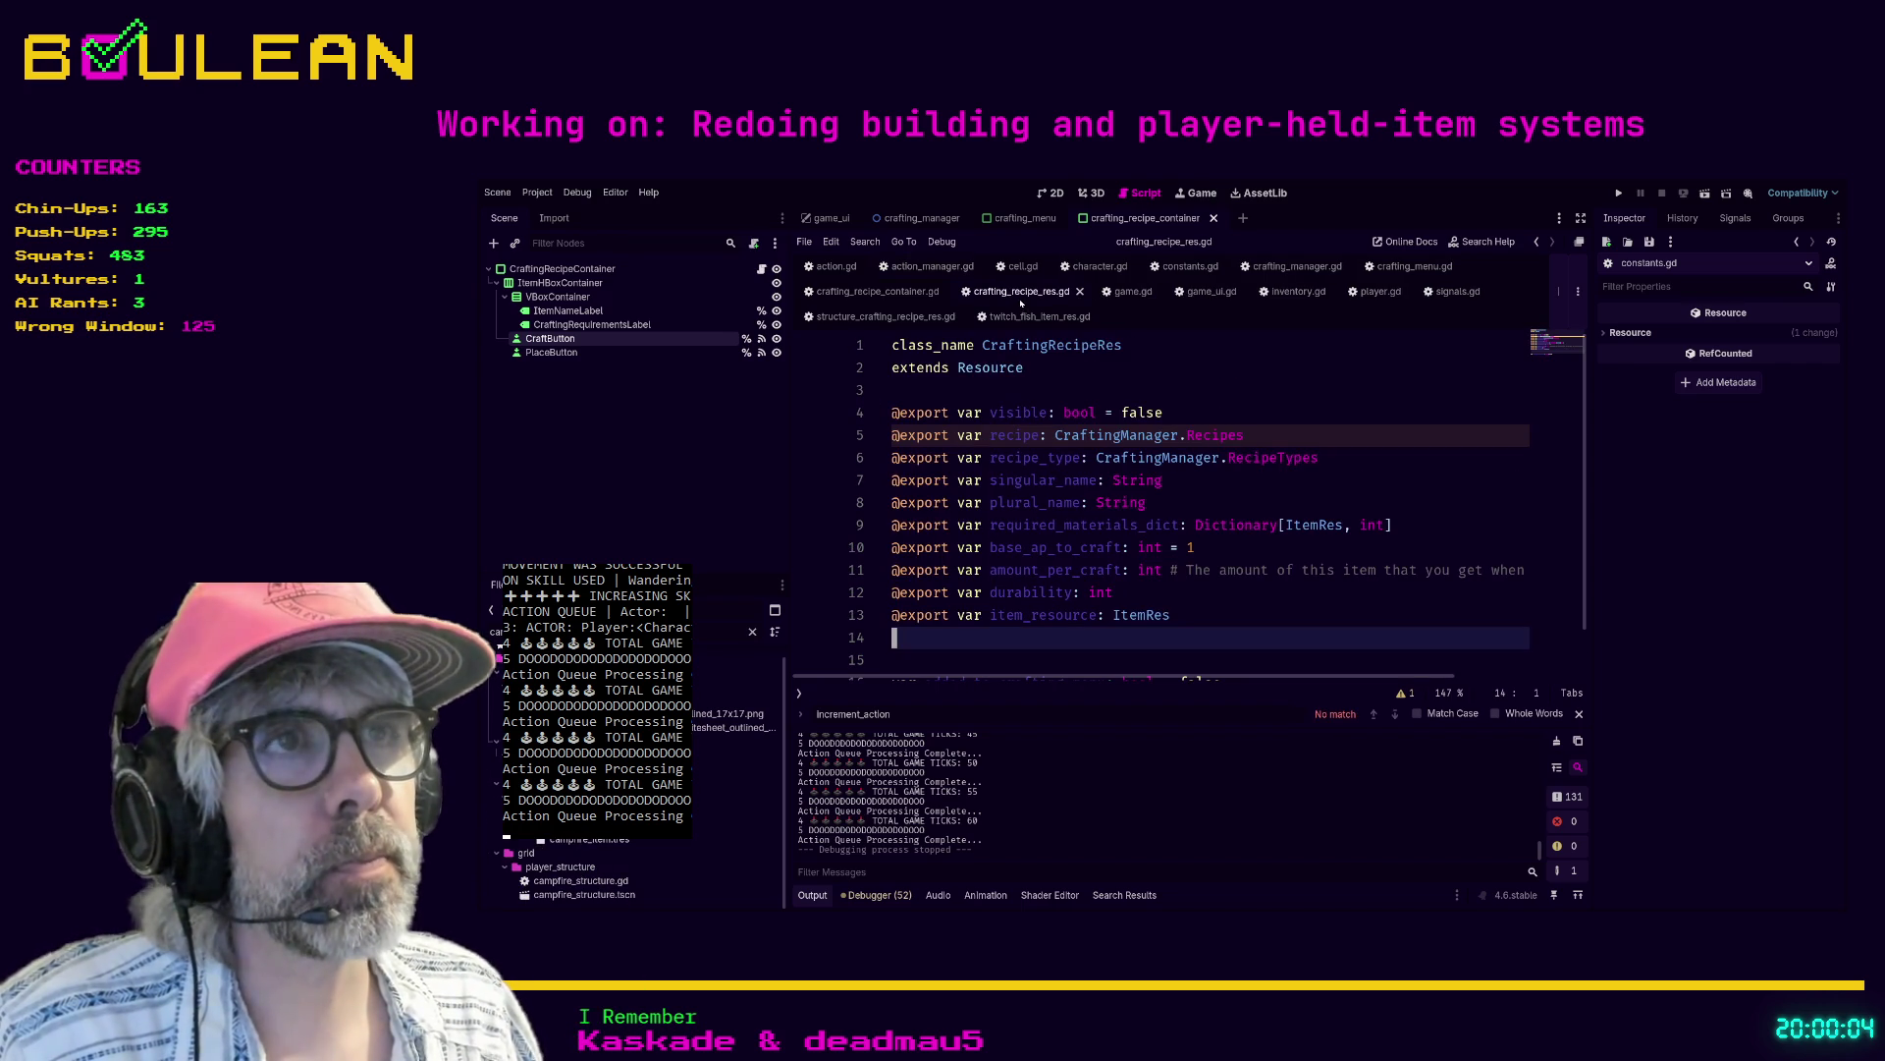
click(879, 293)
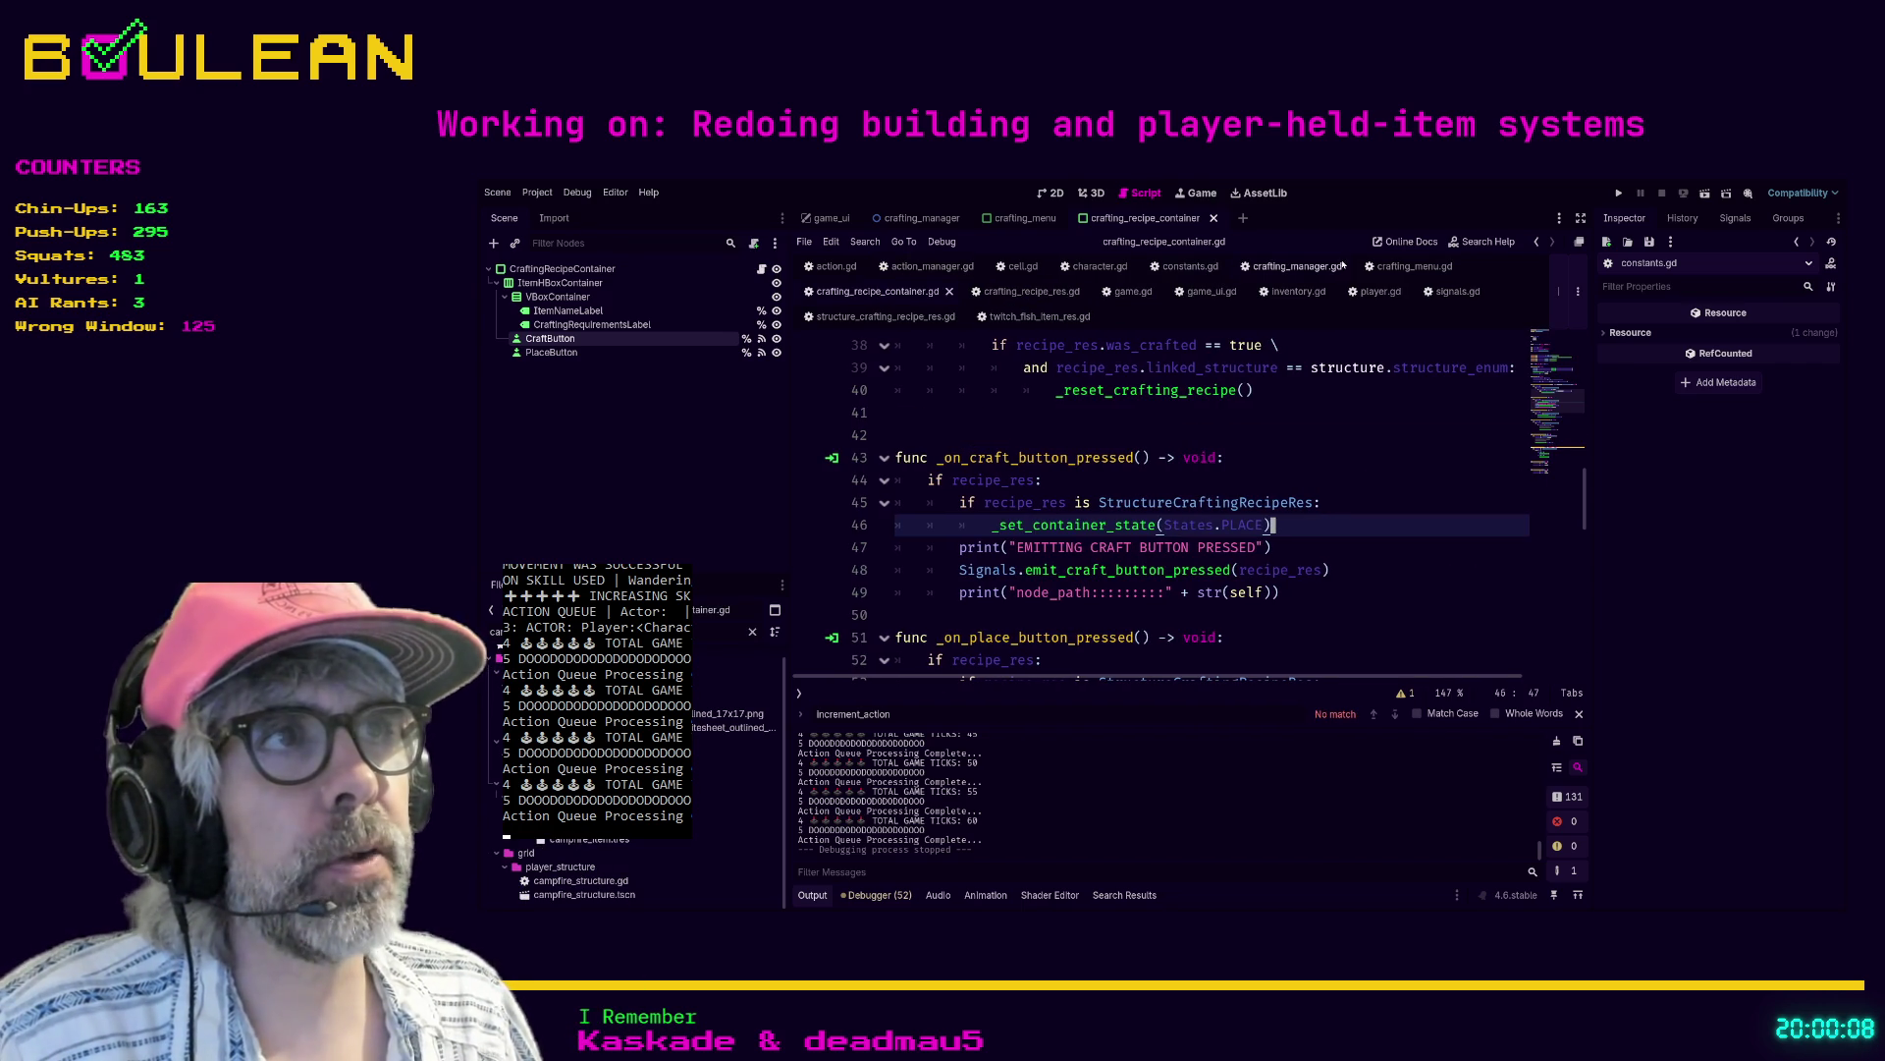
click(1299, 269)
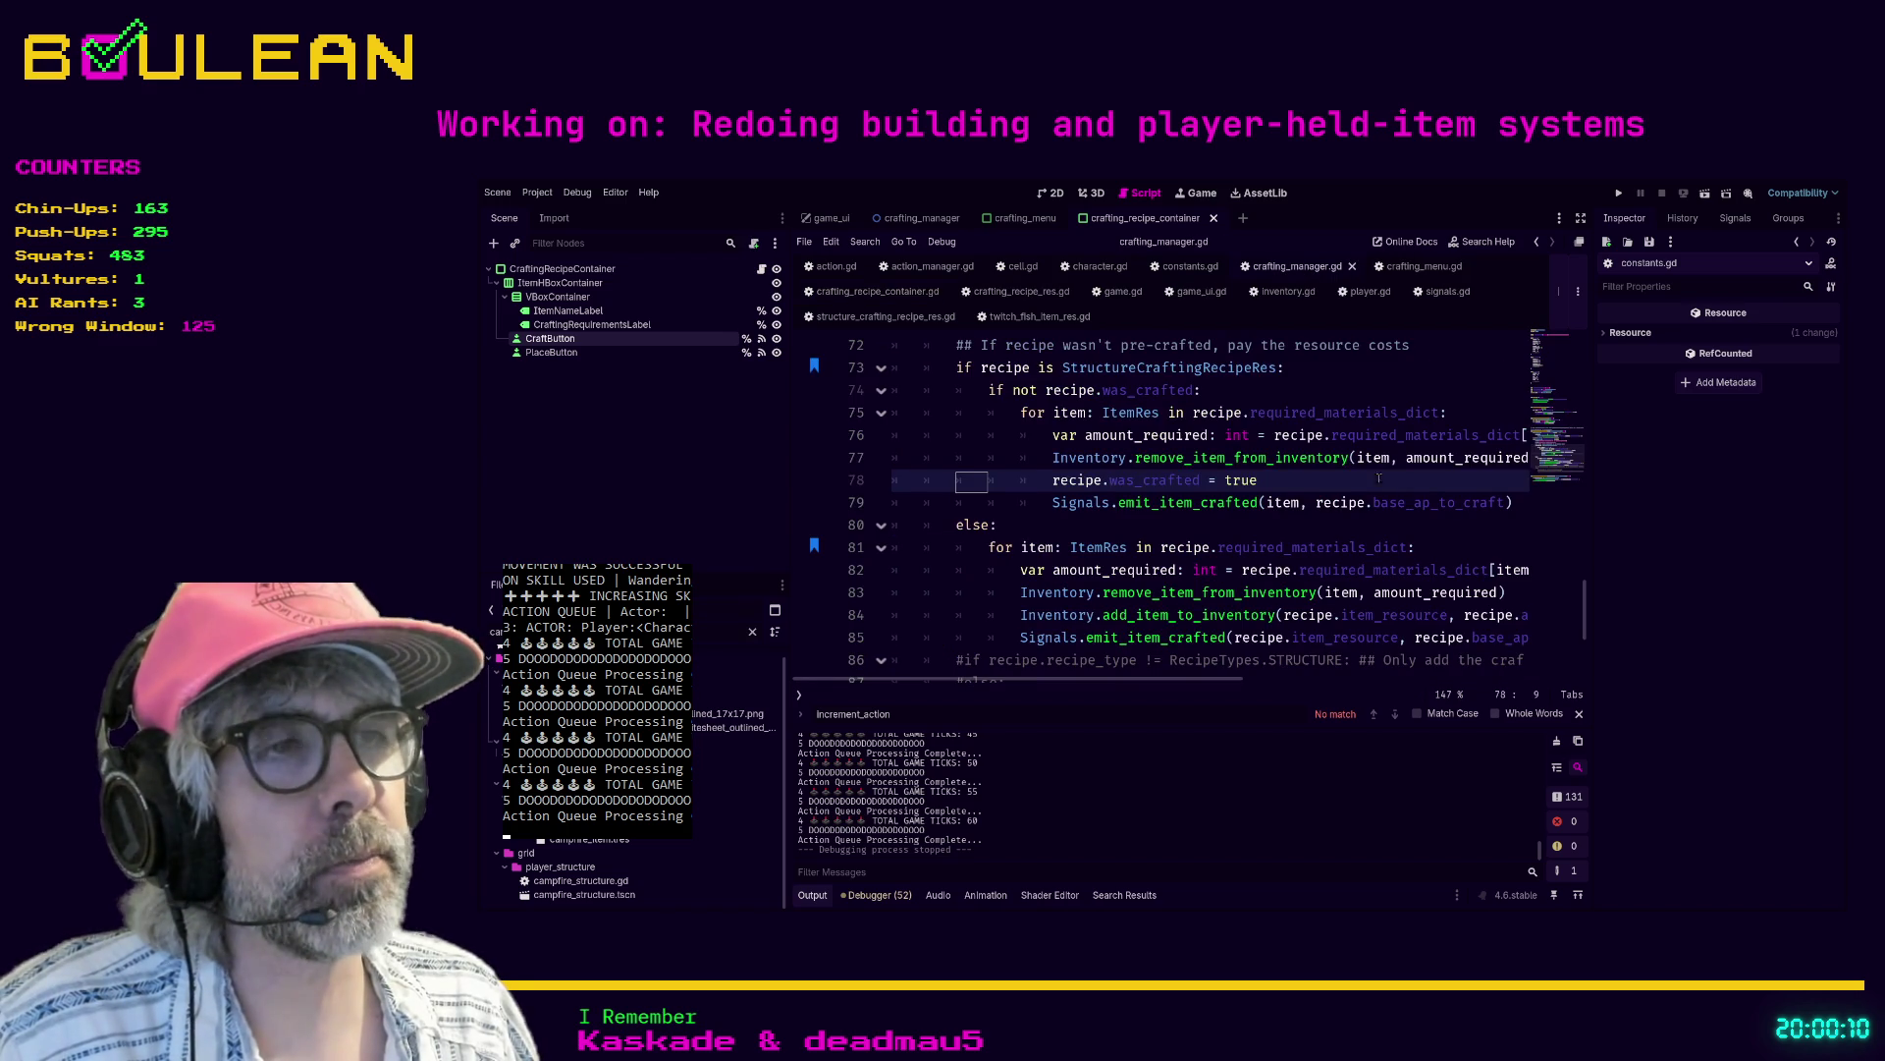
click(1333, 533)
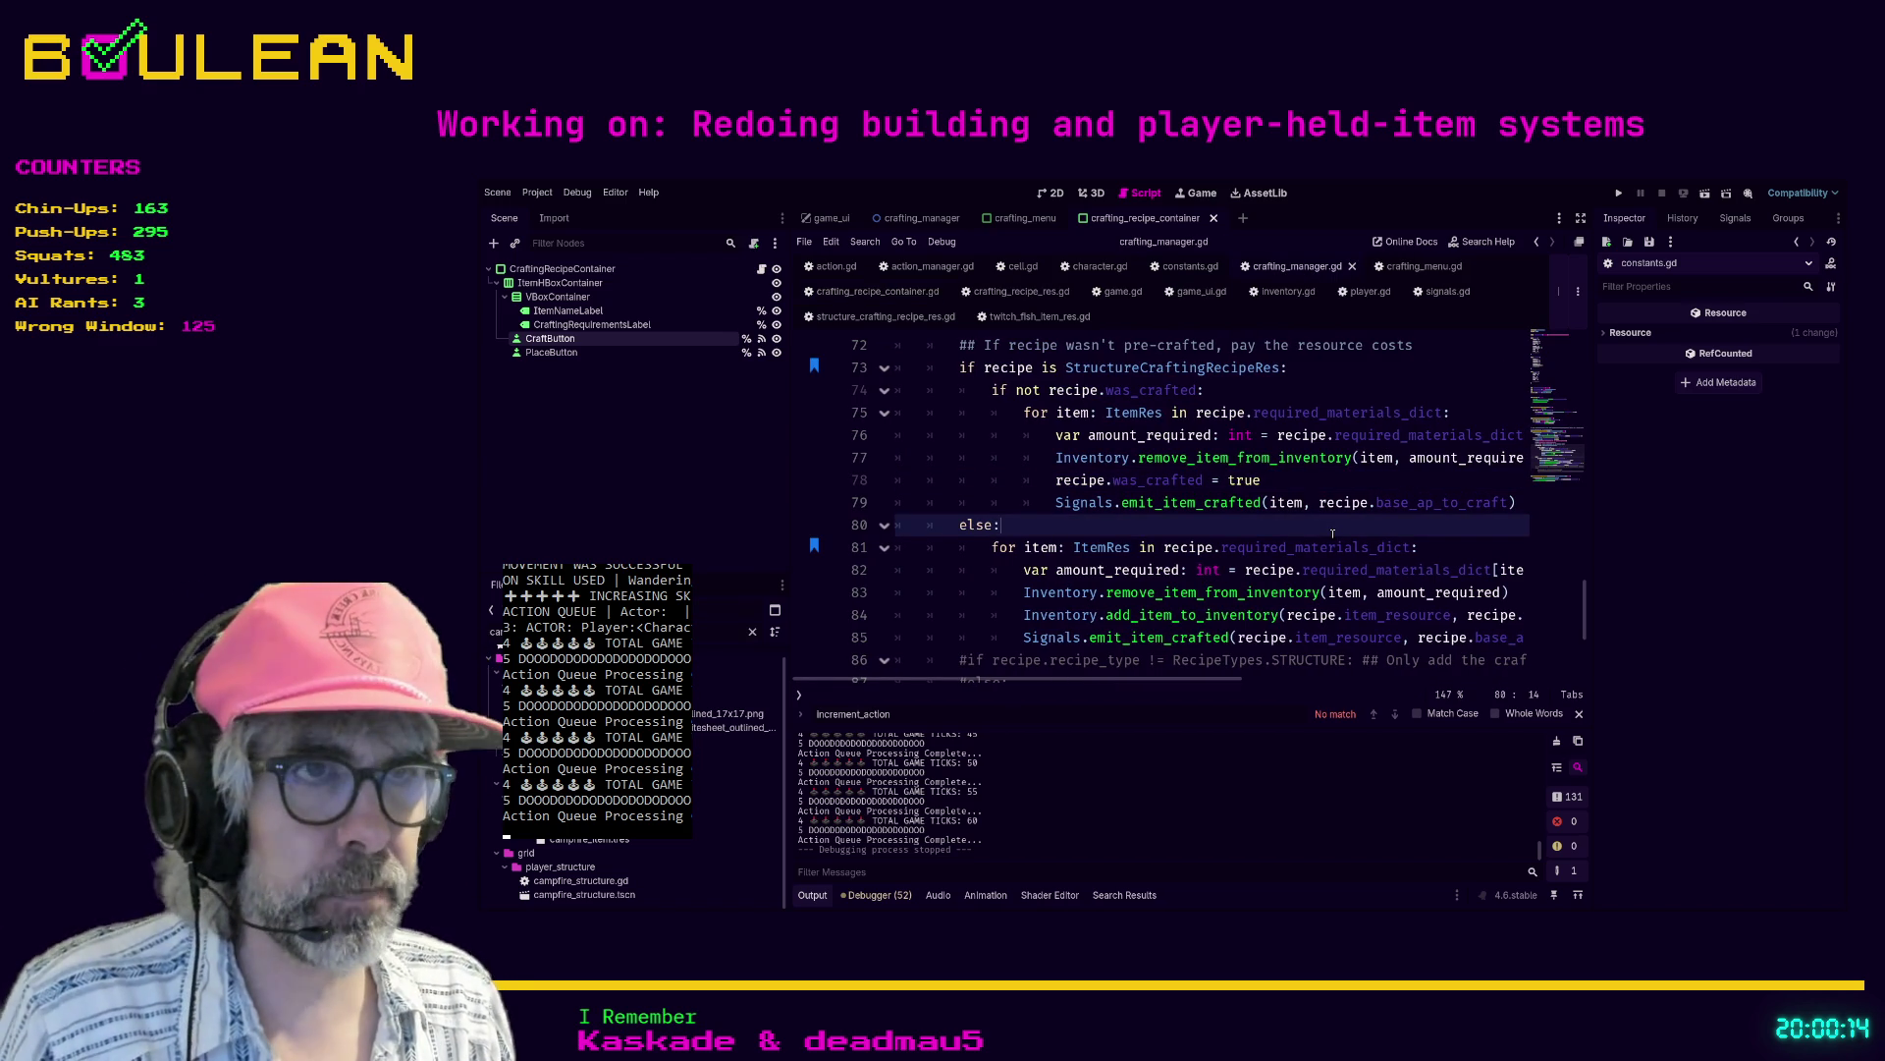
- Enter distraction-free mode, highlight line 79's emit_item_crafted call, and shrink the code text slightly
key(ctrl+shift+F11)
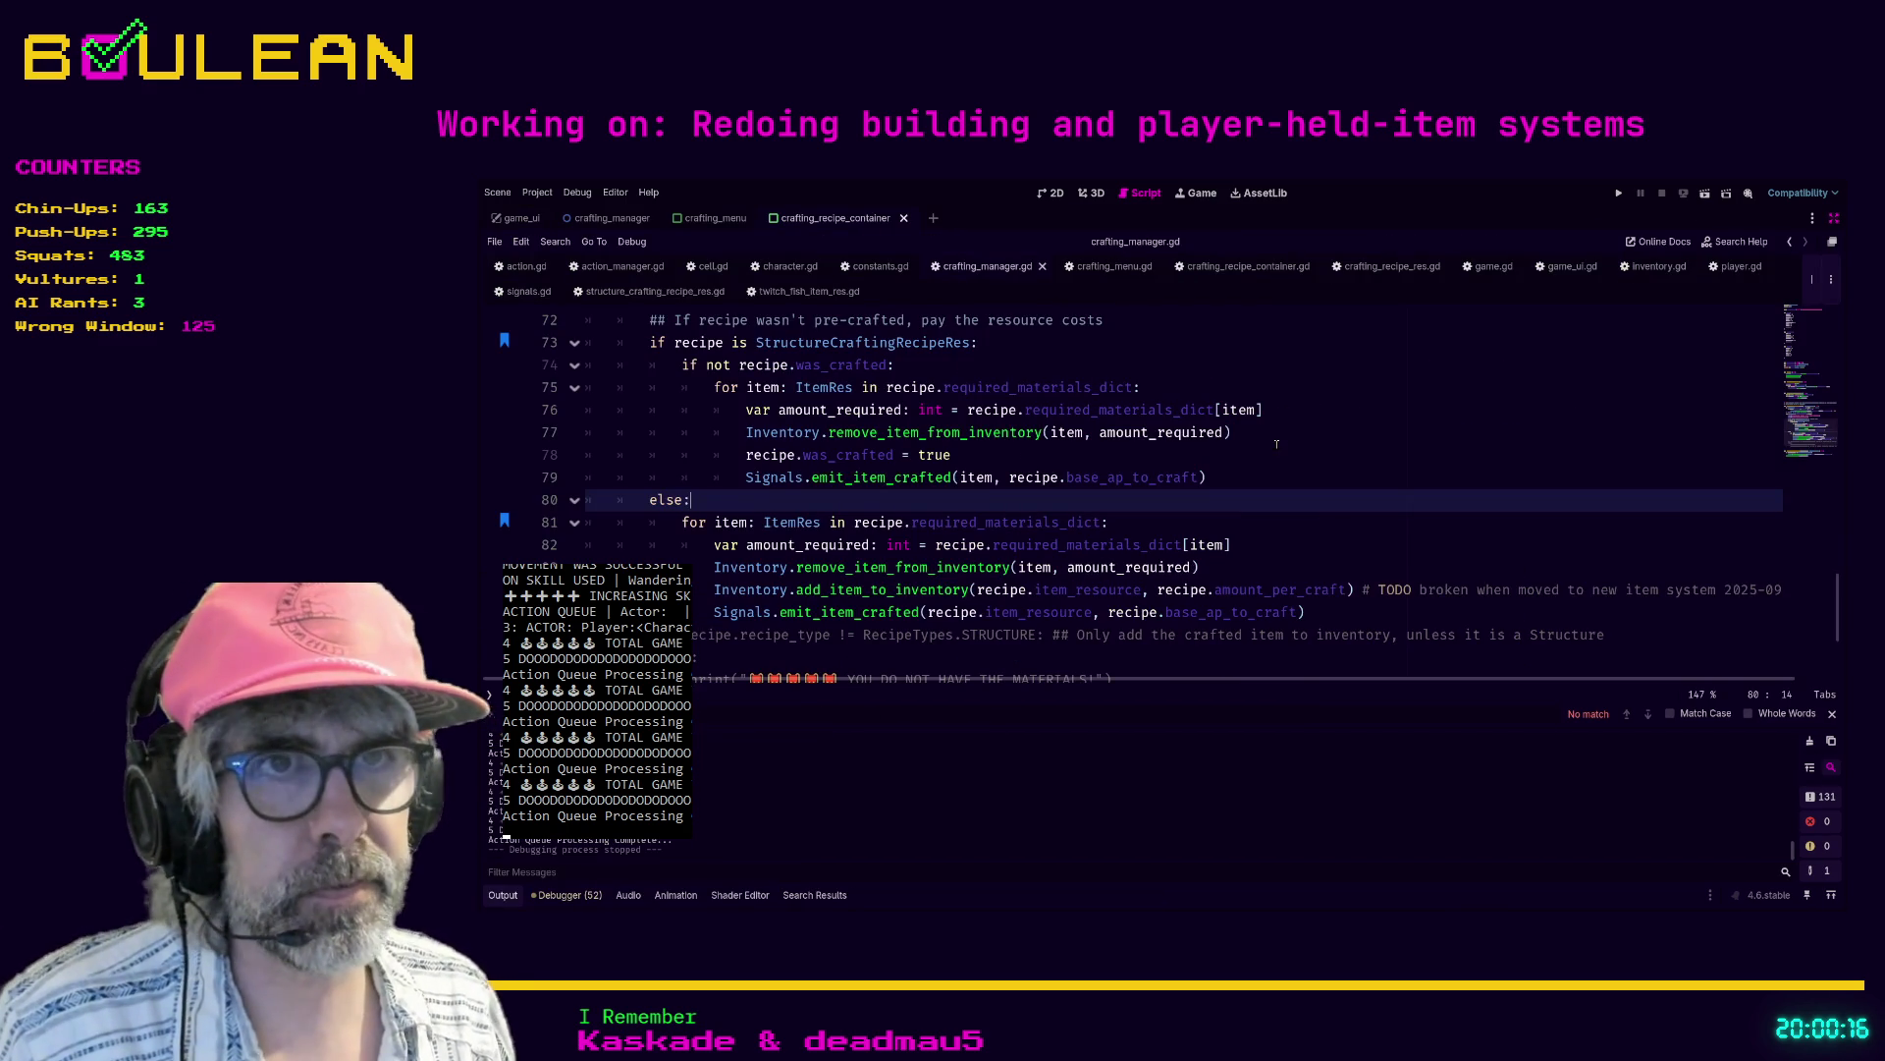
scroll(1272, 450, up, 1)
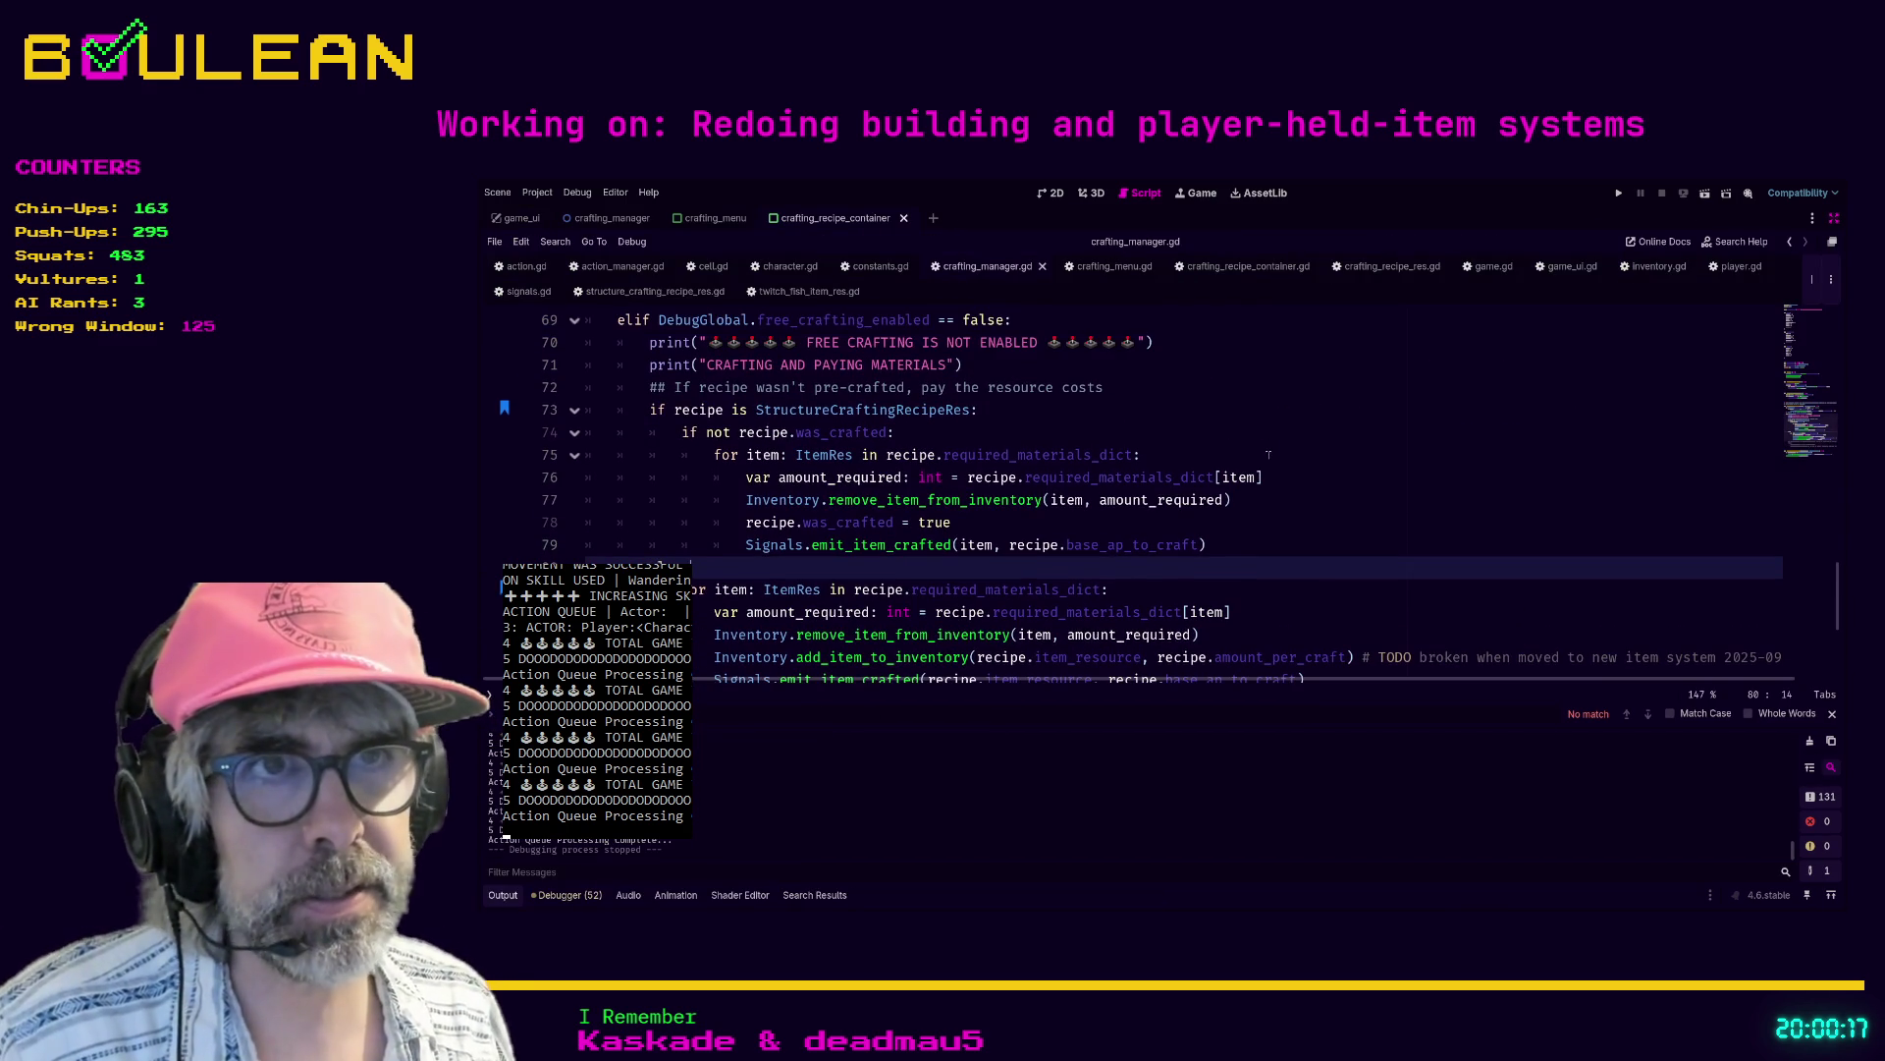
click(749, 545)
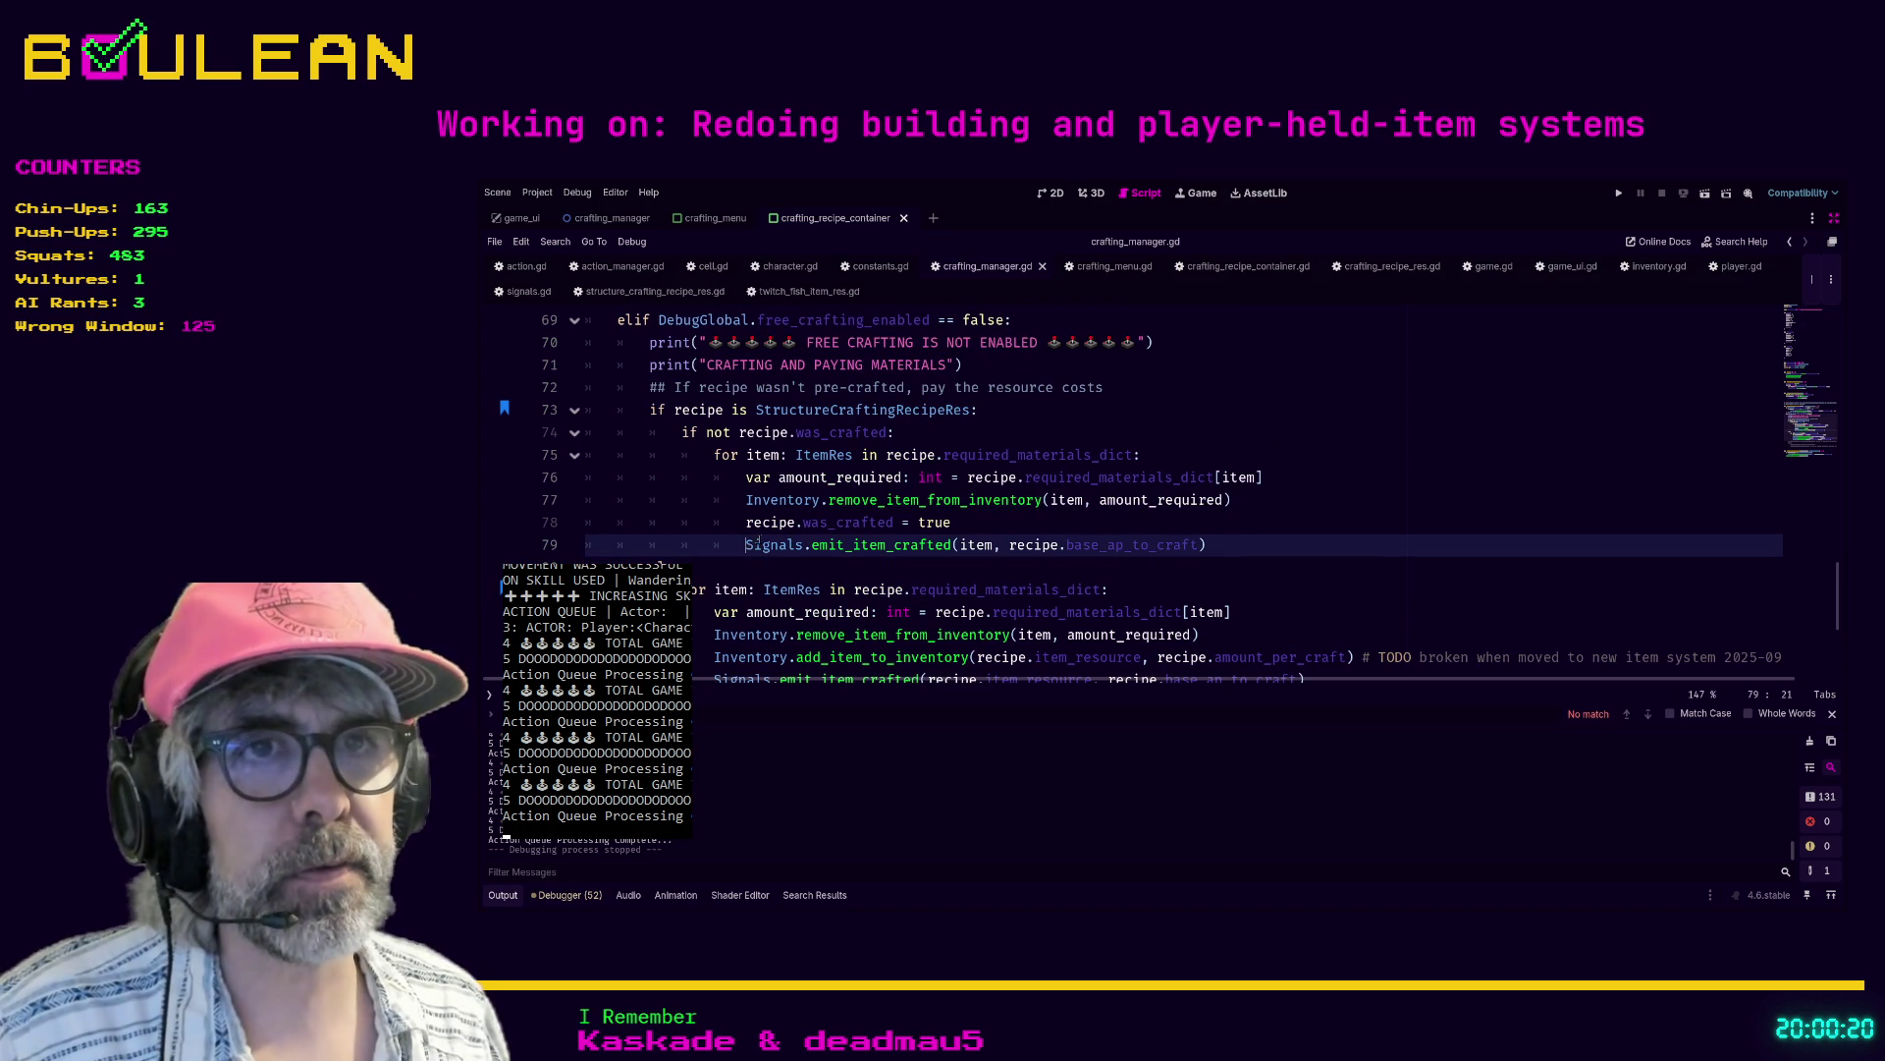
scroll(759, 541, down, 1)
mouse_move(747, 500)
mouse_down()
mouse_move(1214, 499)
mouse_move(730, 501)
mouse_up()
click(1248, 498)
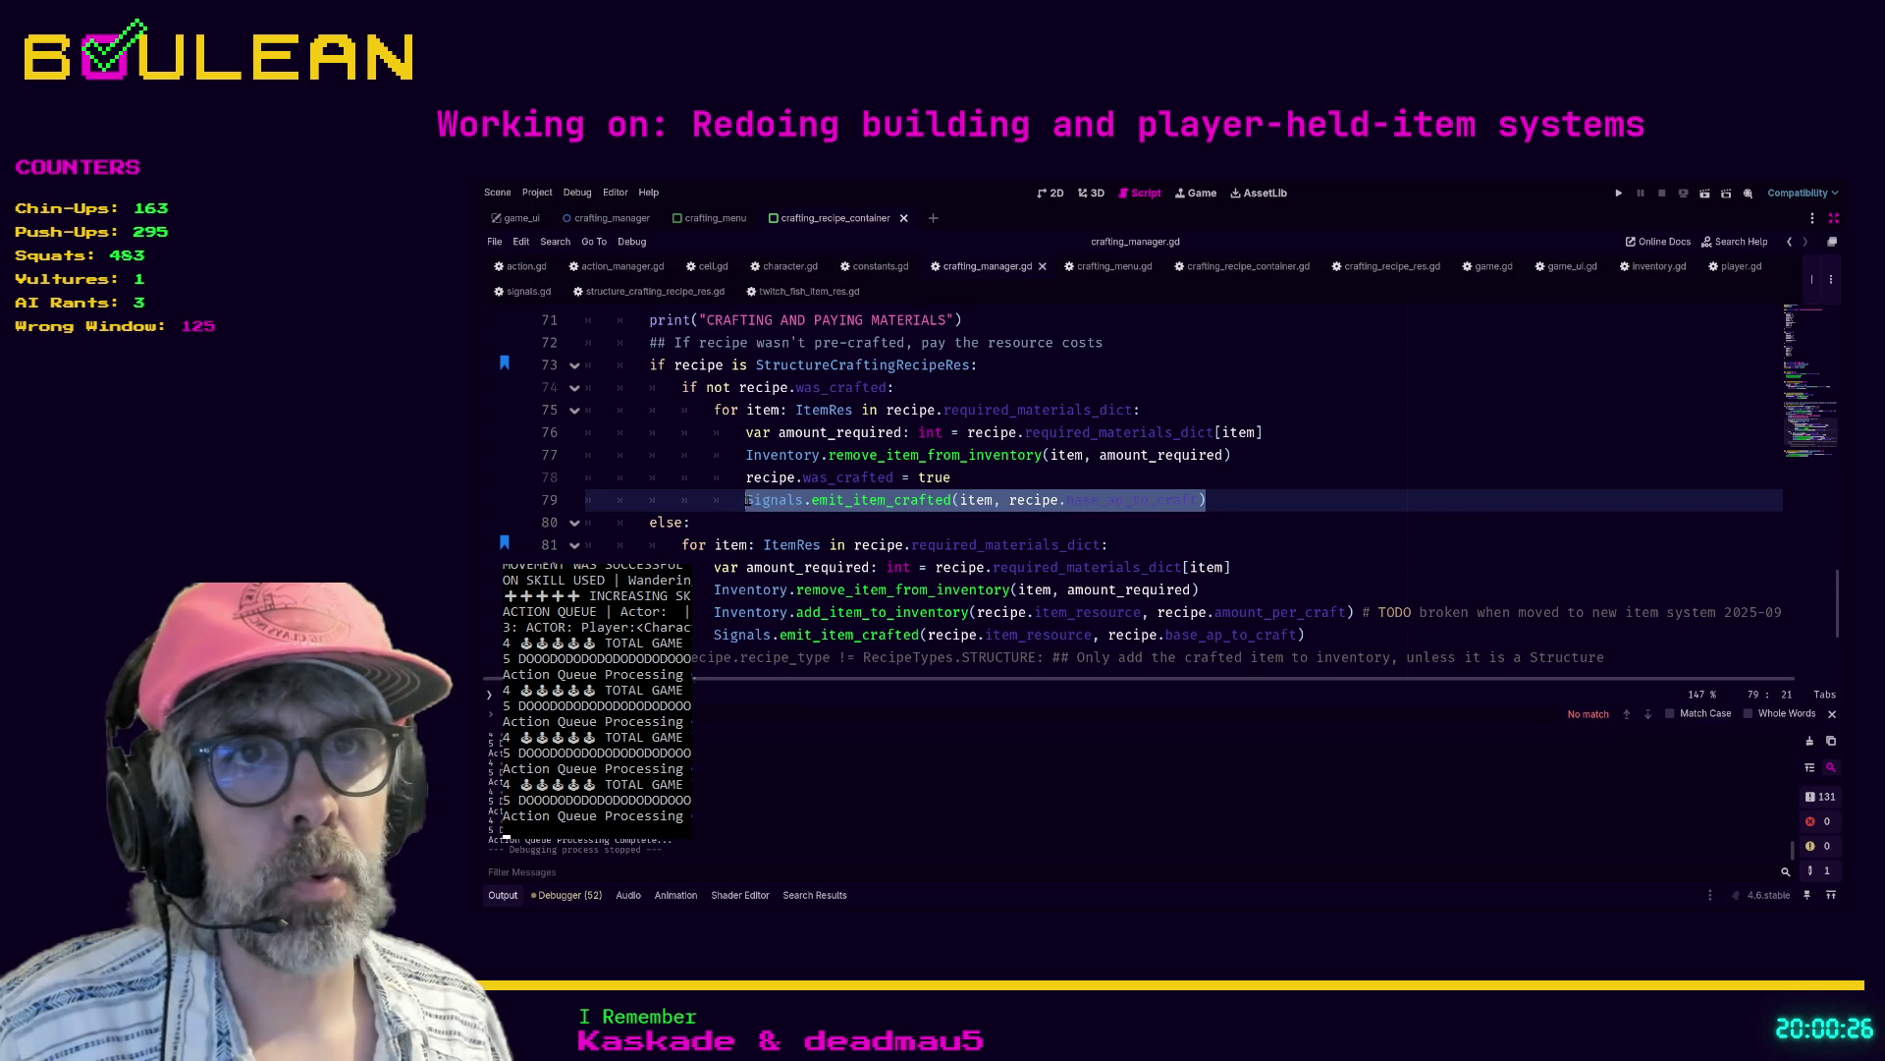
scroll(804, 500, down, 2)
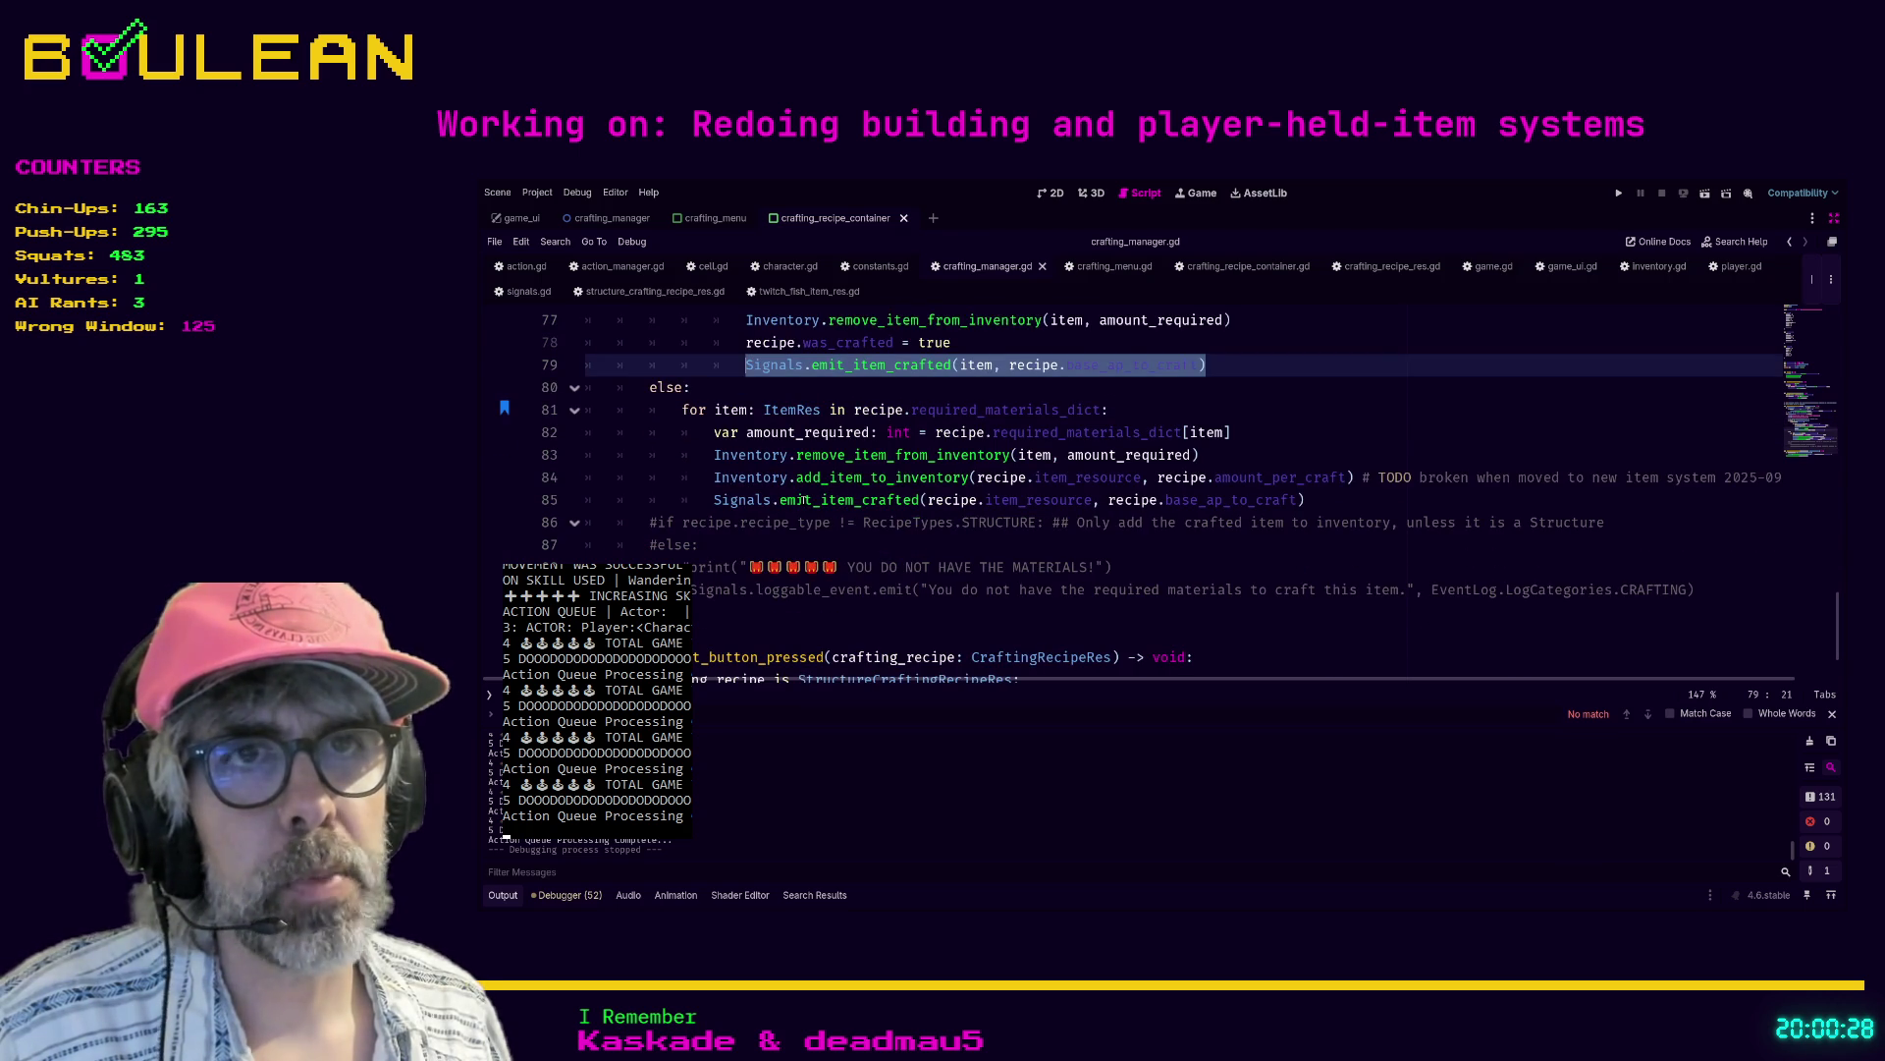
scroll(803, 501, up, 6)
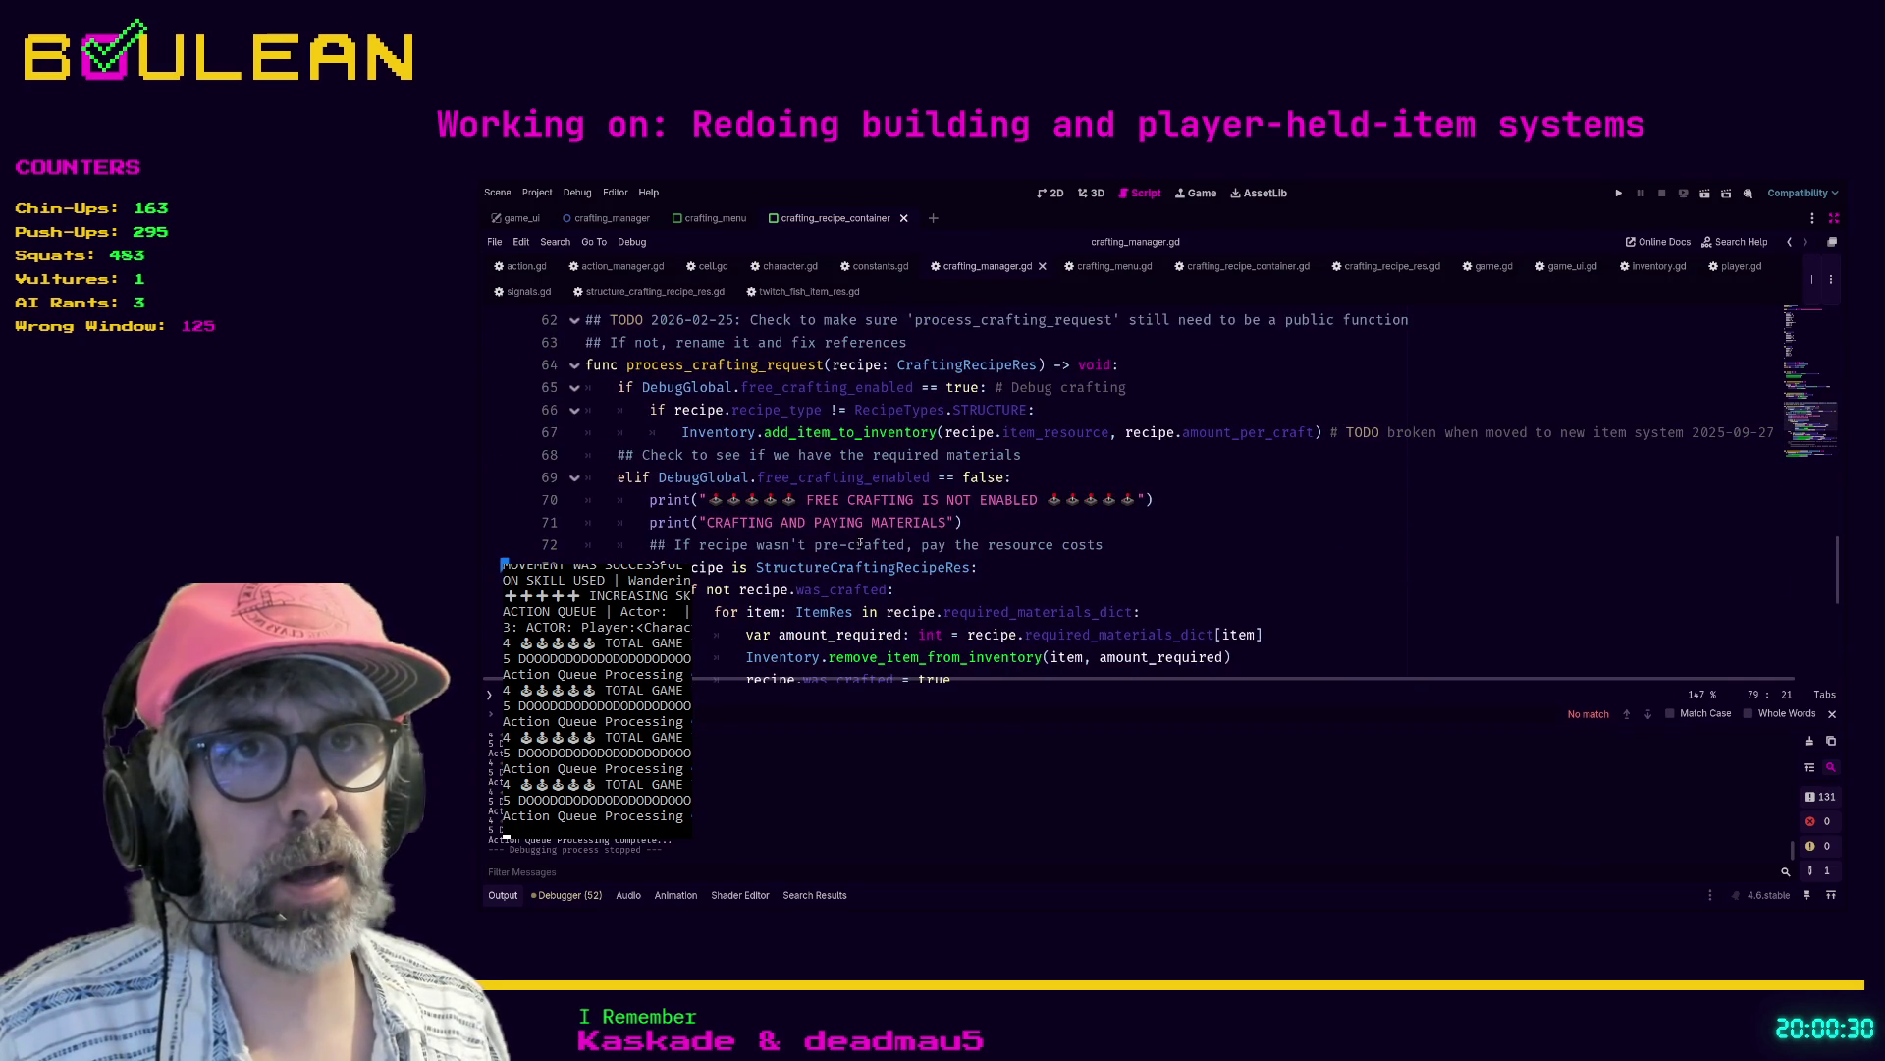
scroll(1120, 474, down, 1)
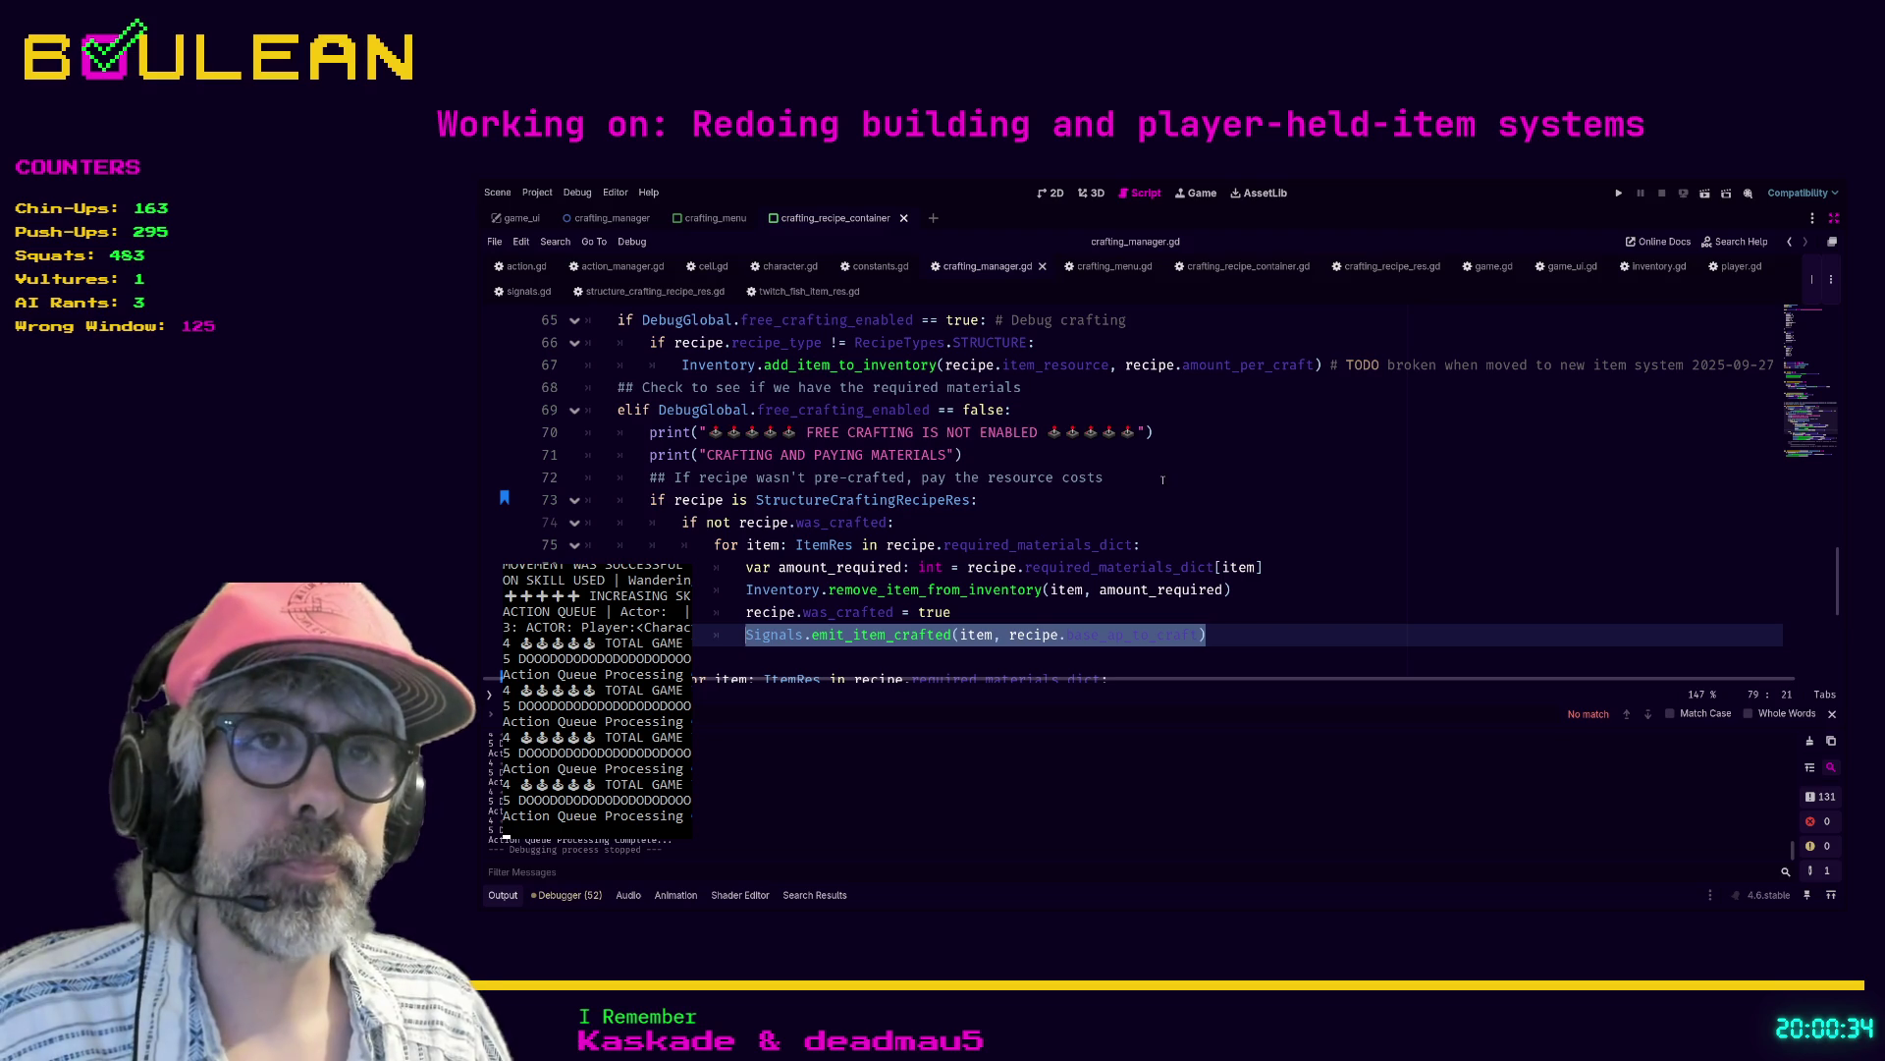
key(ctrl+minus)
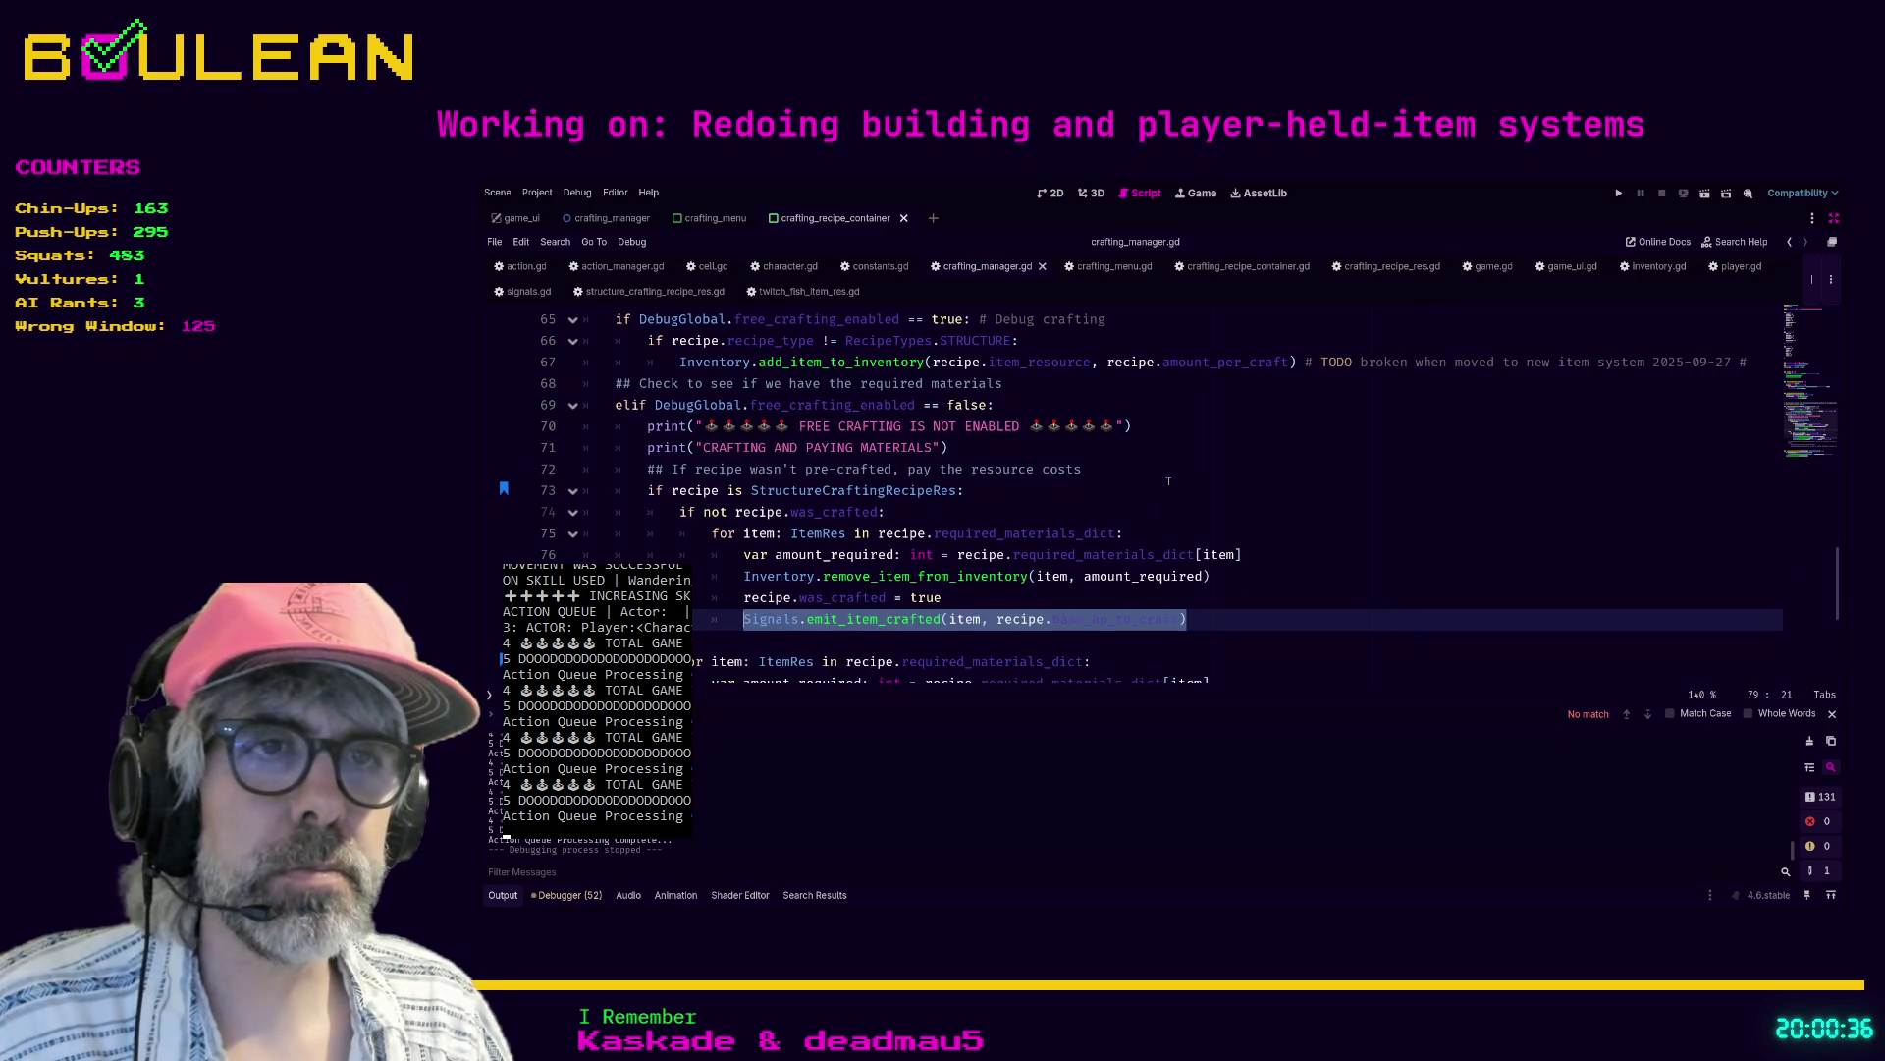
scroll(1168, 481, down, 3)
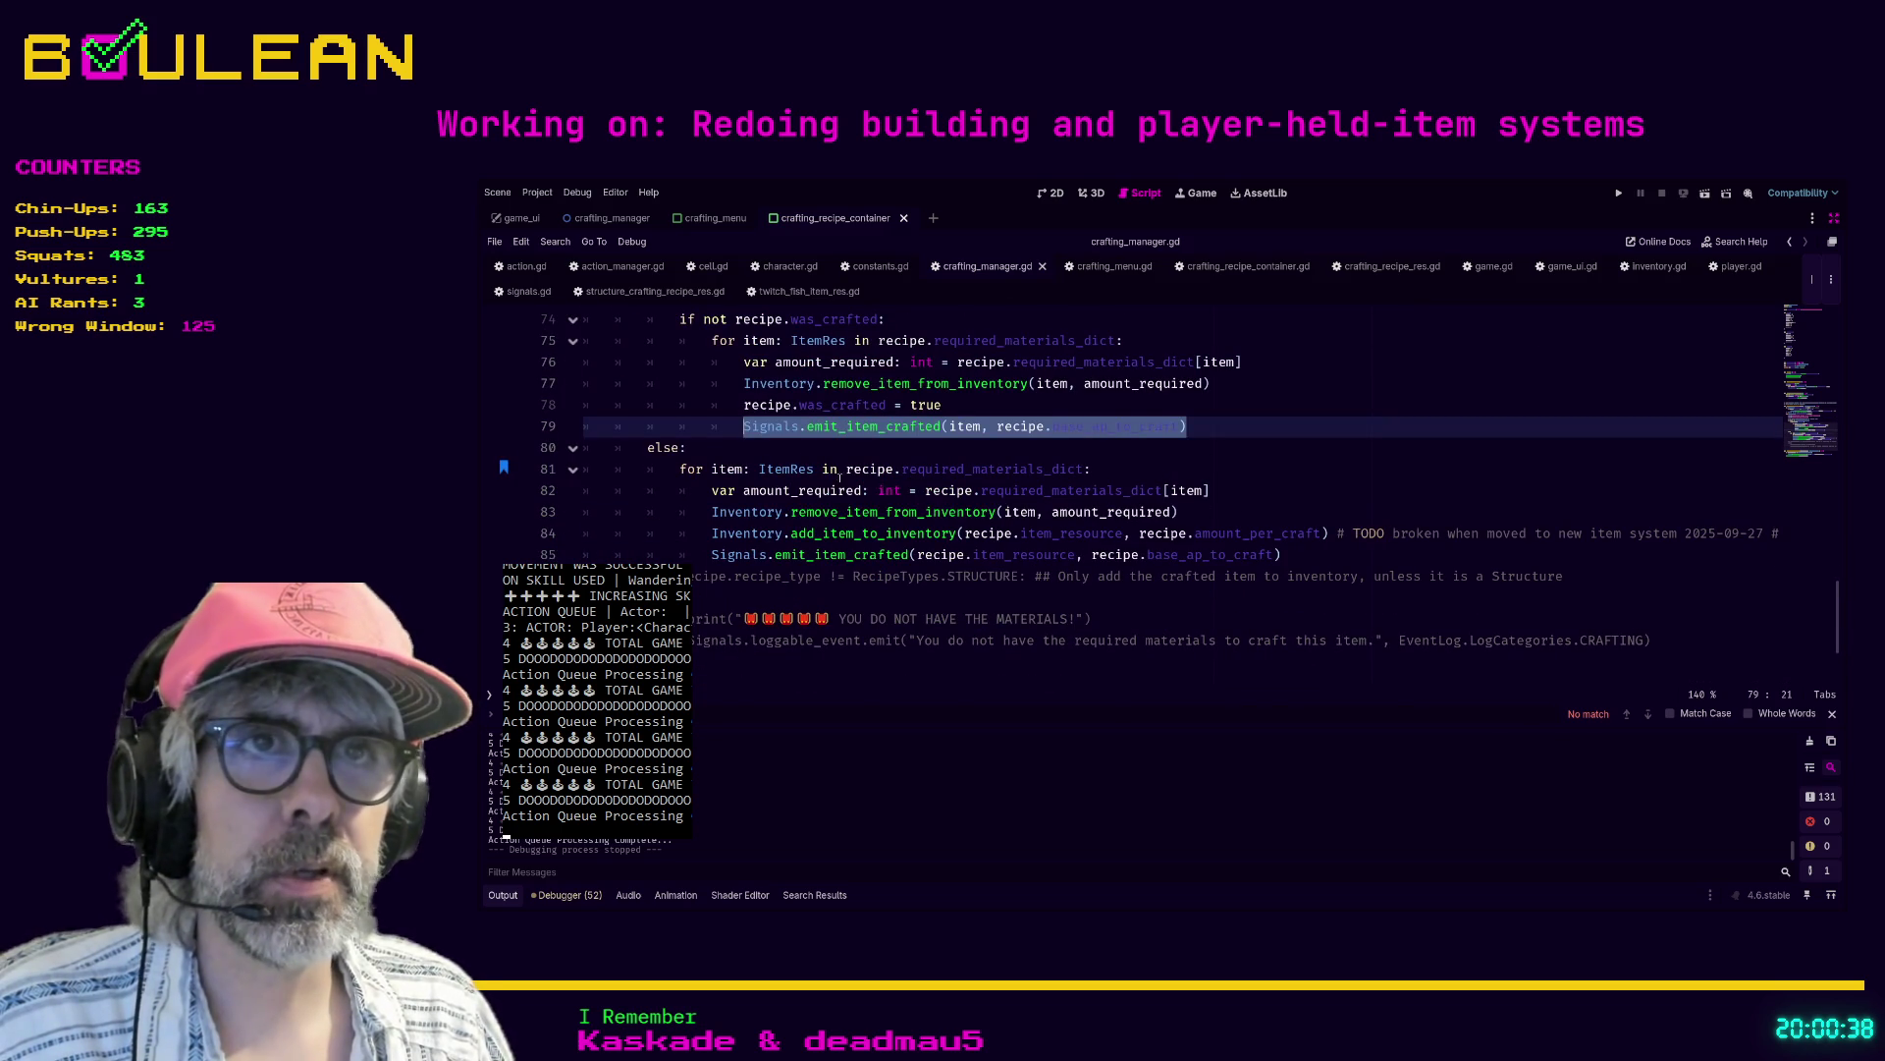
- Correct line 79's indentation, undoing a trial dedent of line 85
click(739, 429)
key(BackSpace)
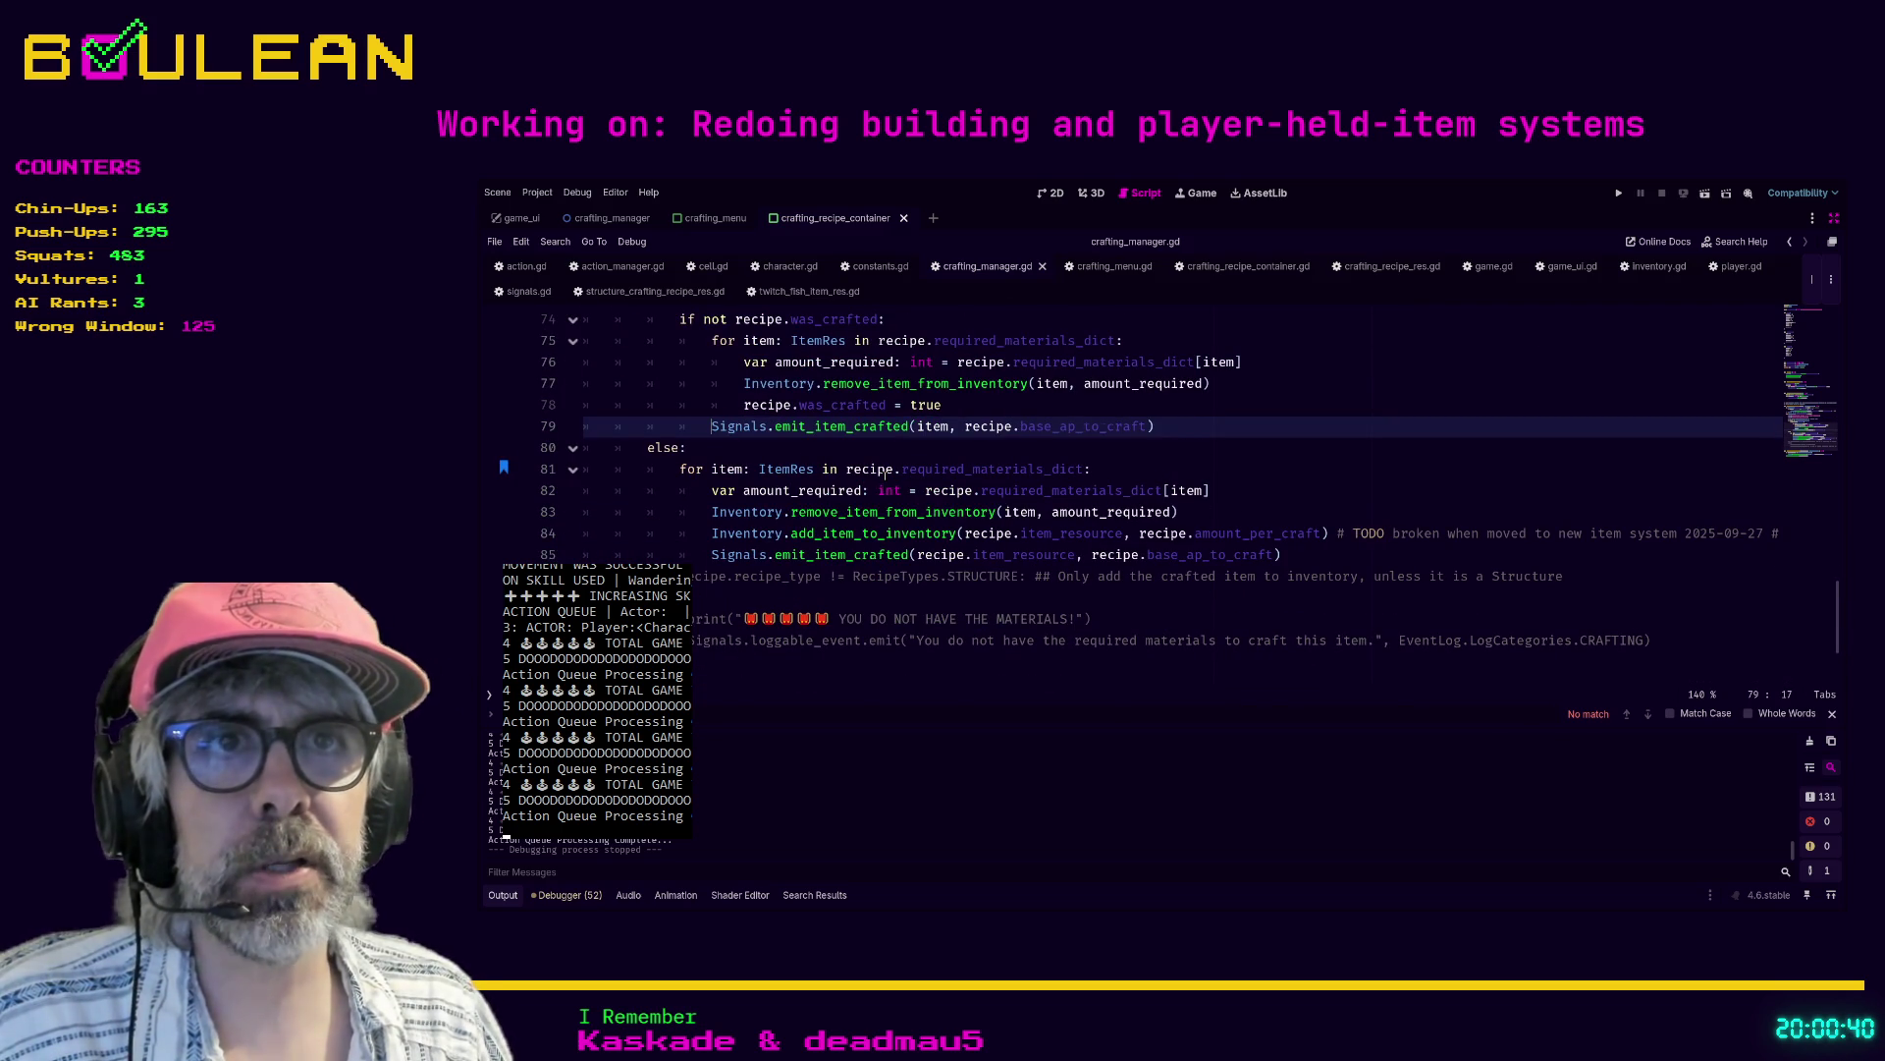
click(713, 555)
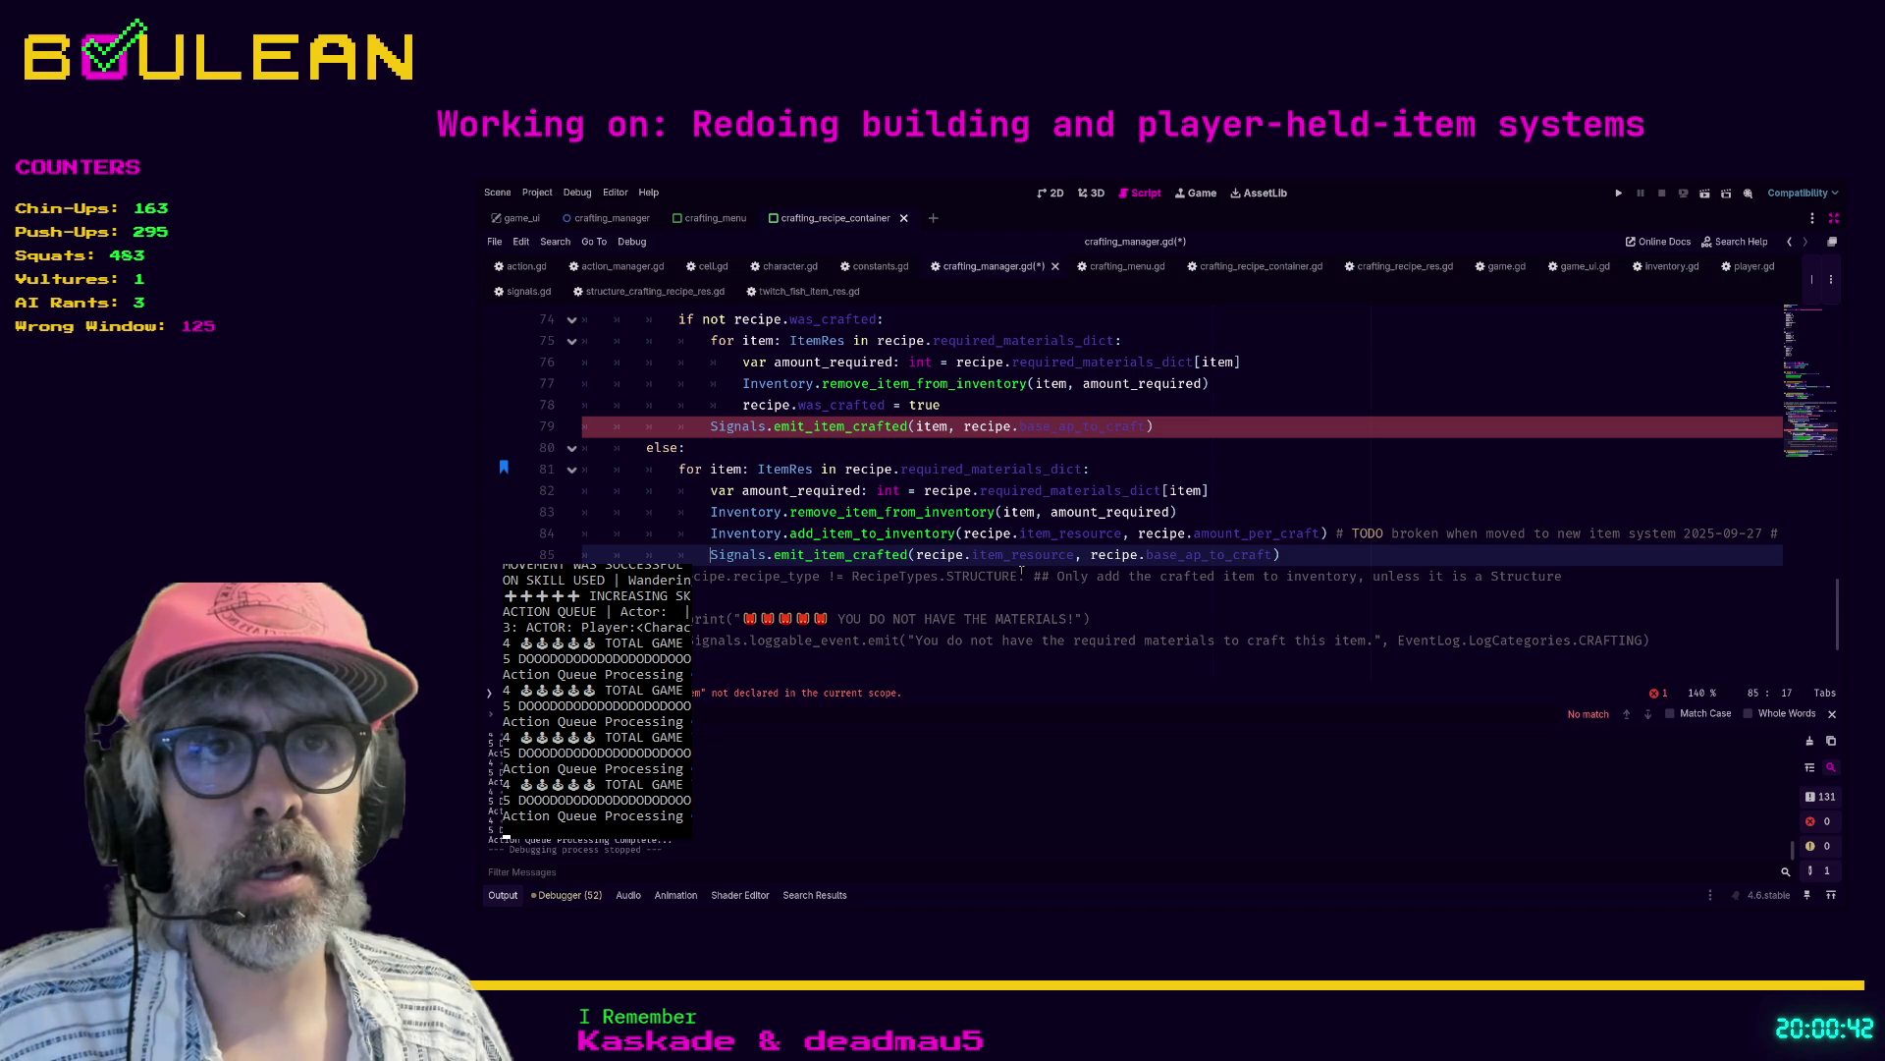
key(BackSpace)
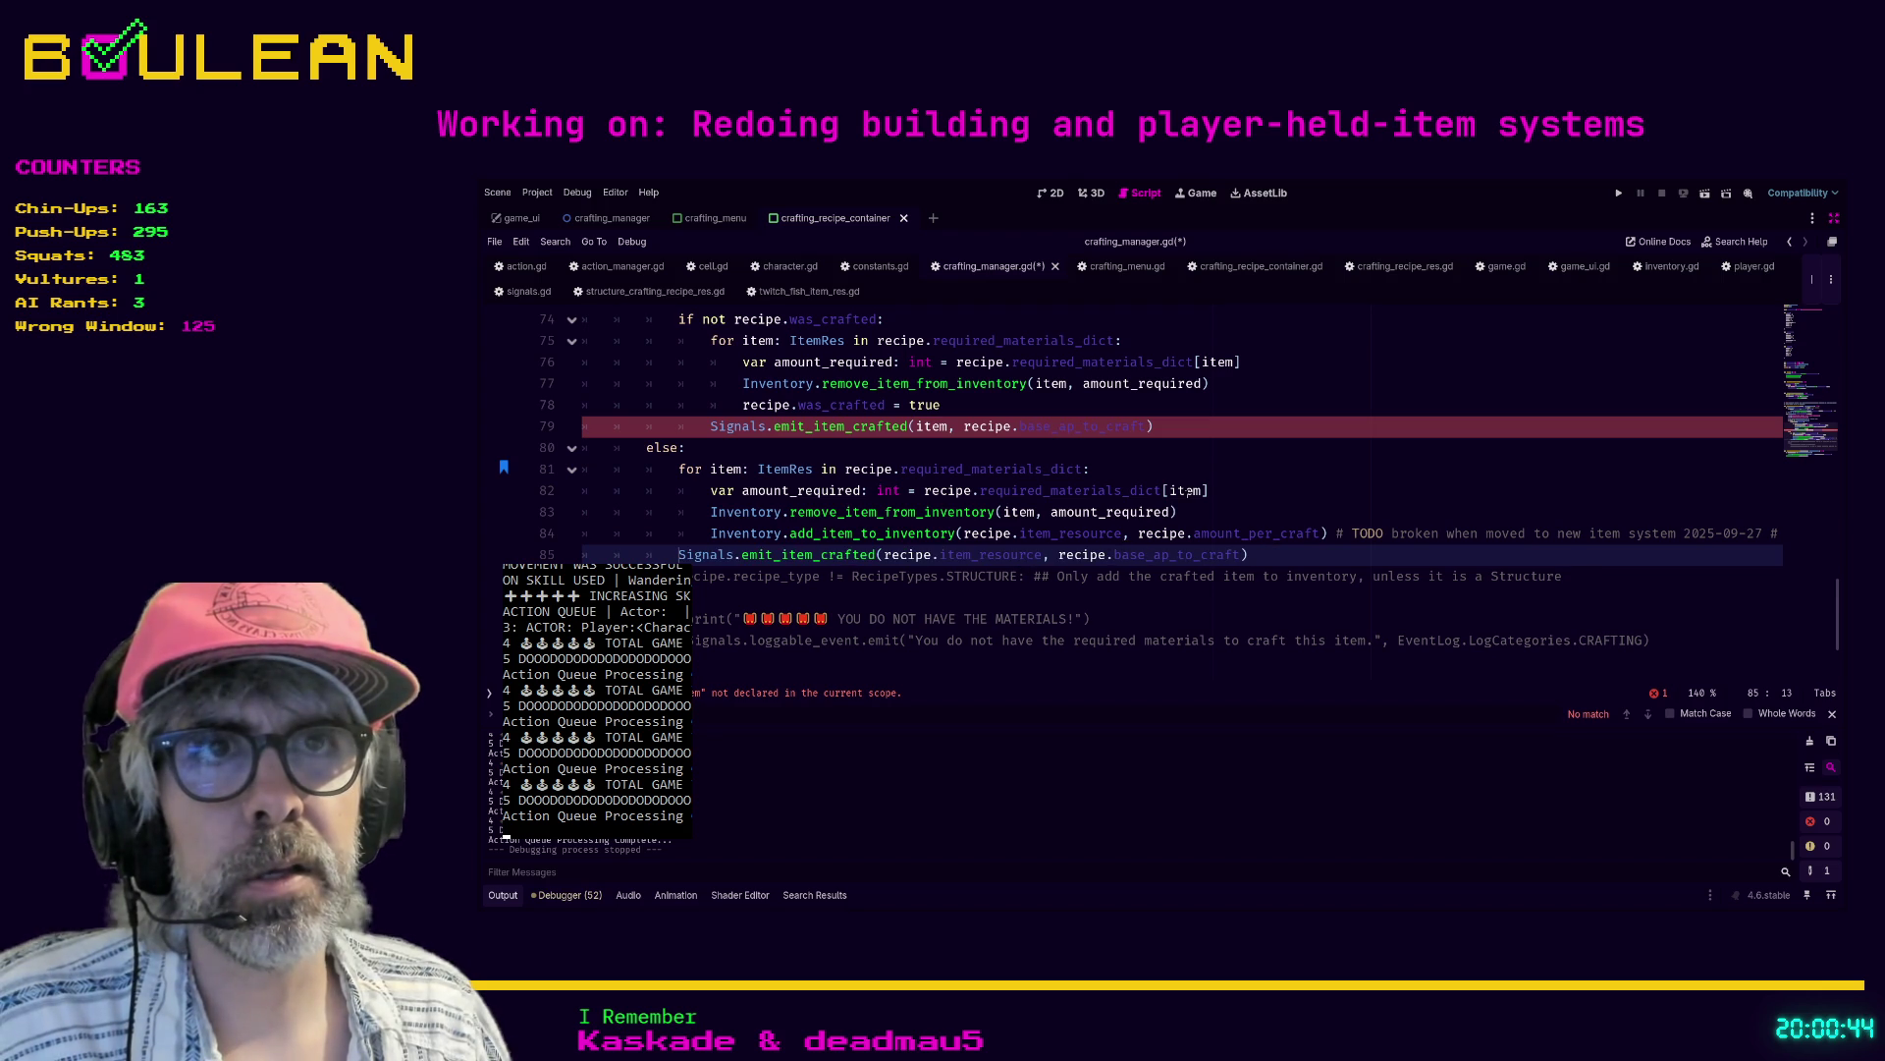
scroll(1228, 487, up, 1)
key(ctrl+z)
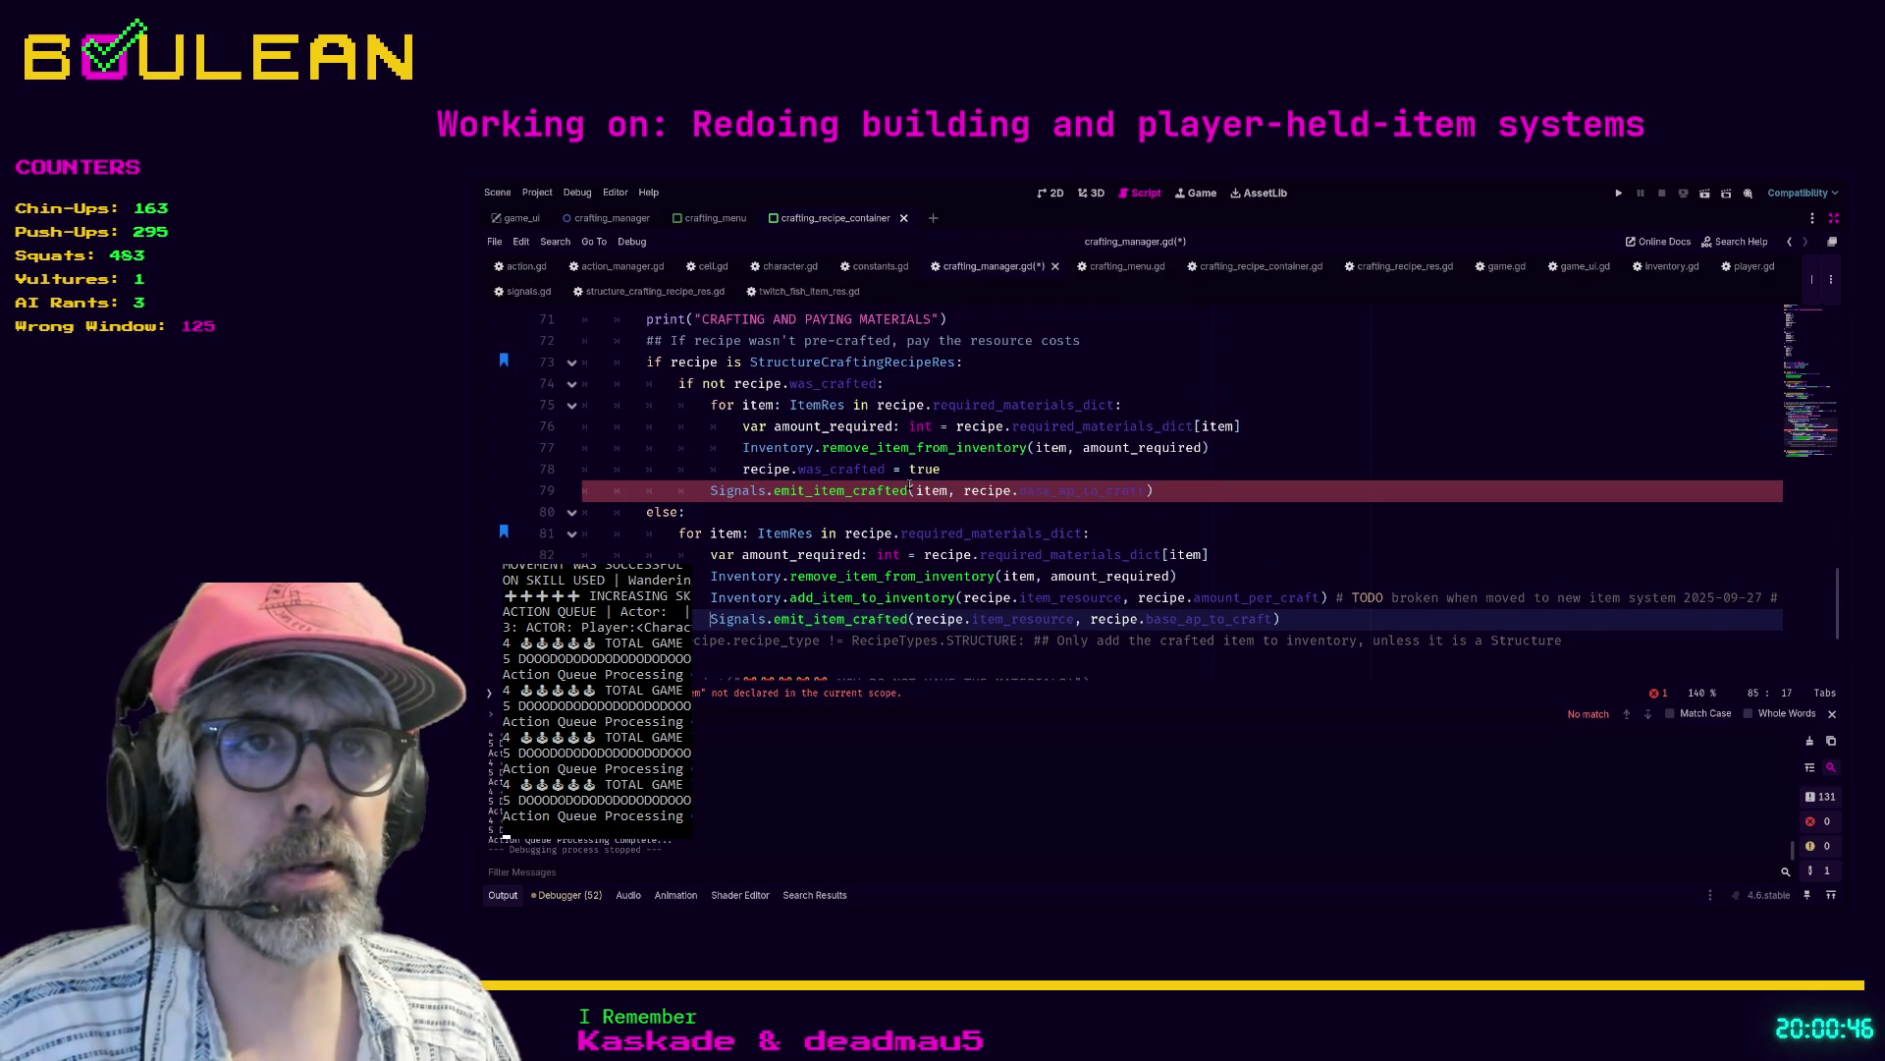
key(Up)
key(Up)
key(Up)
key(Tab)
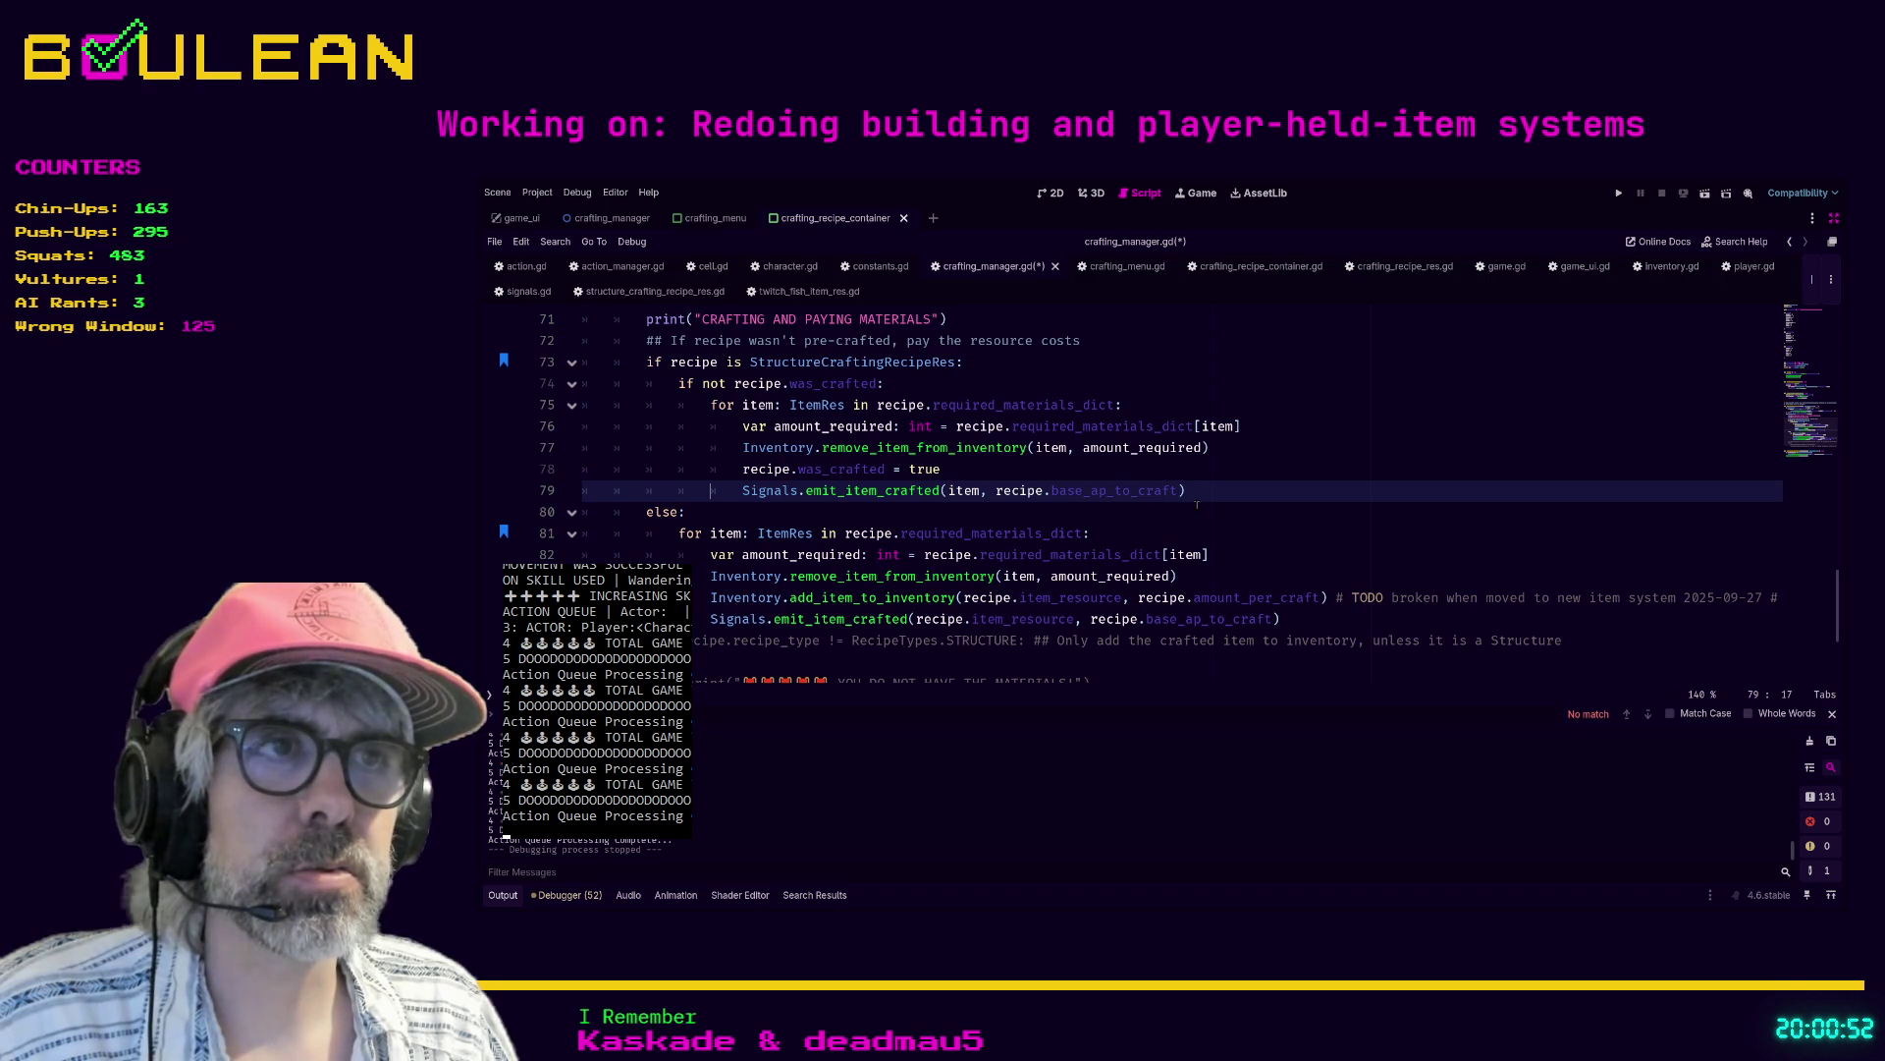
key(Right)
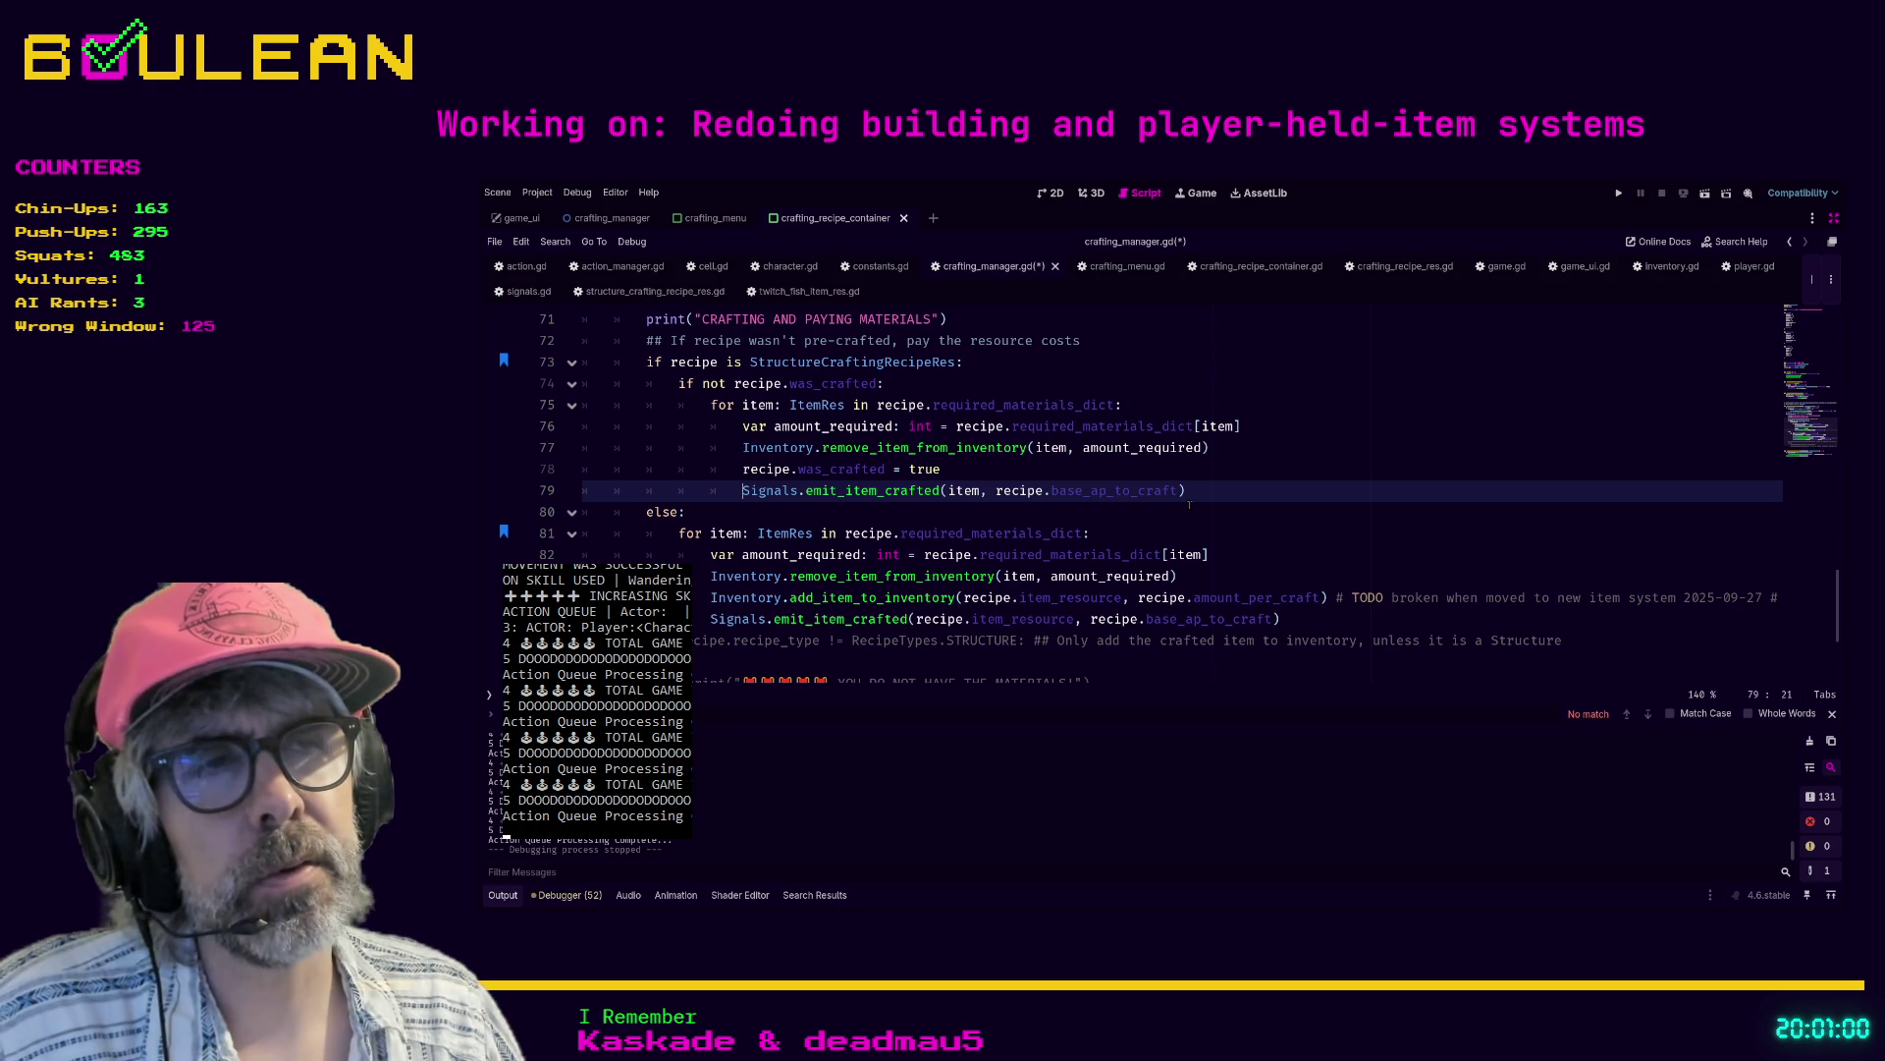
key(BackSpace)
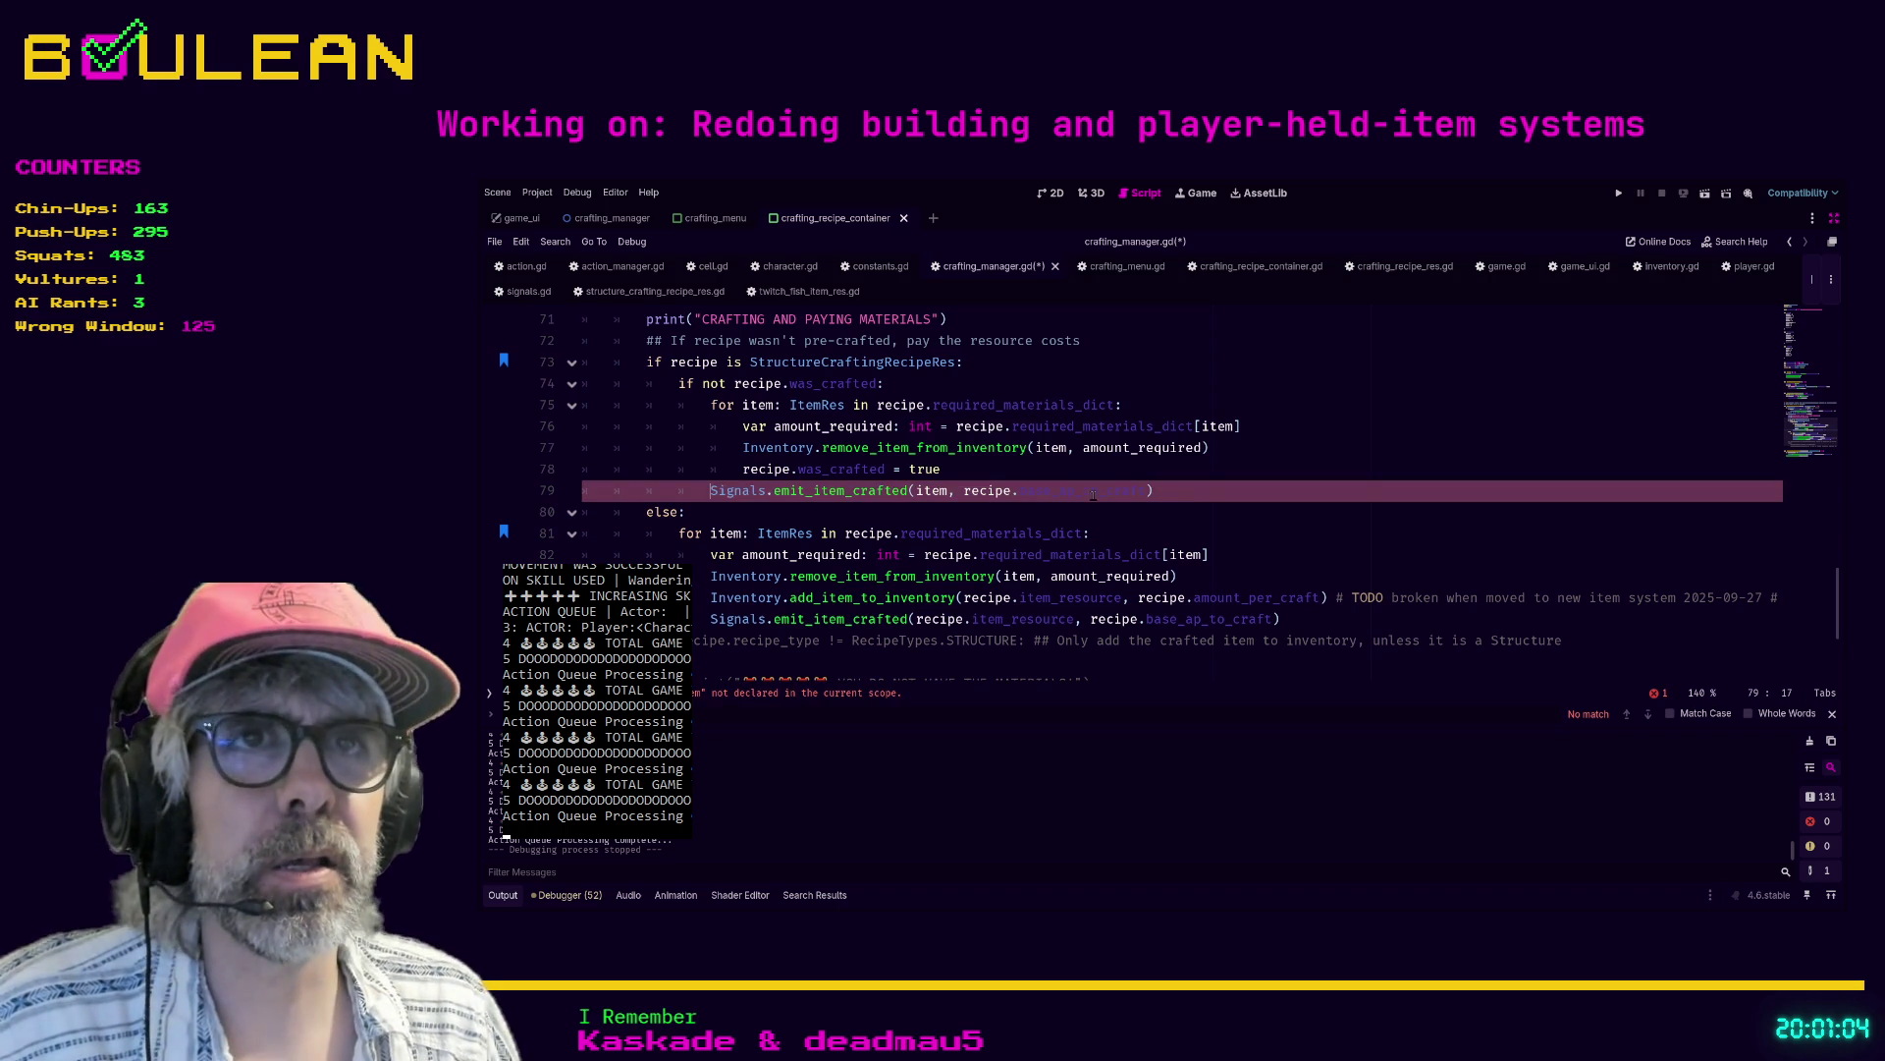
- Replace the item argument on line 79 with recipe.item_resource
click(942, 491)
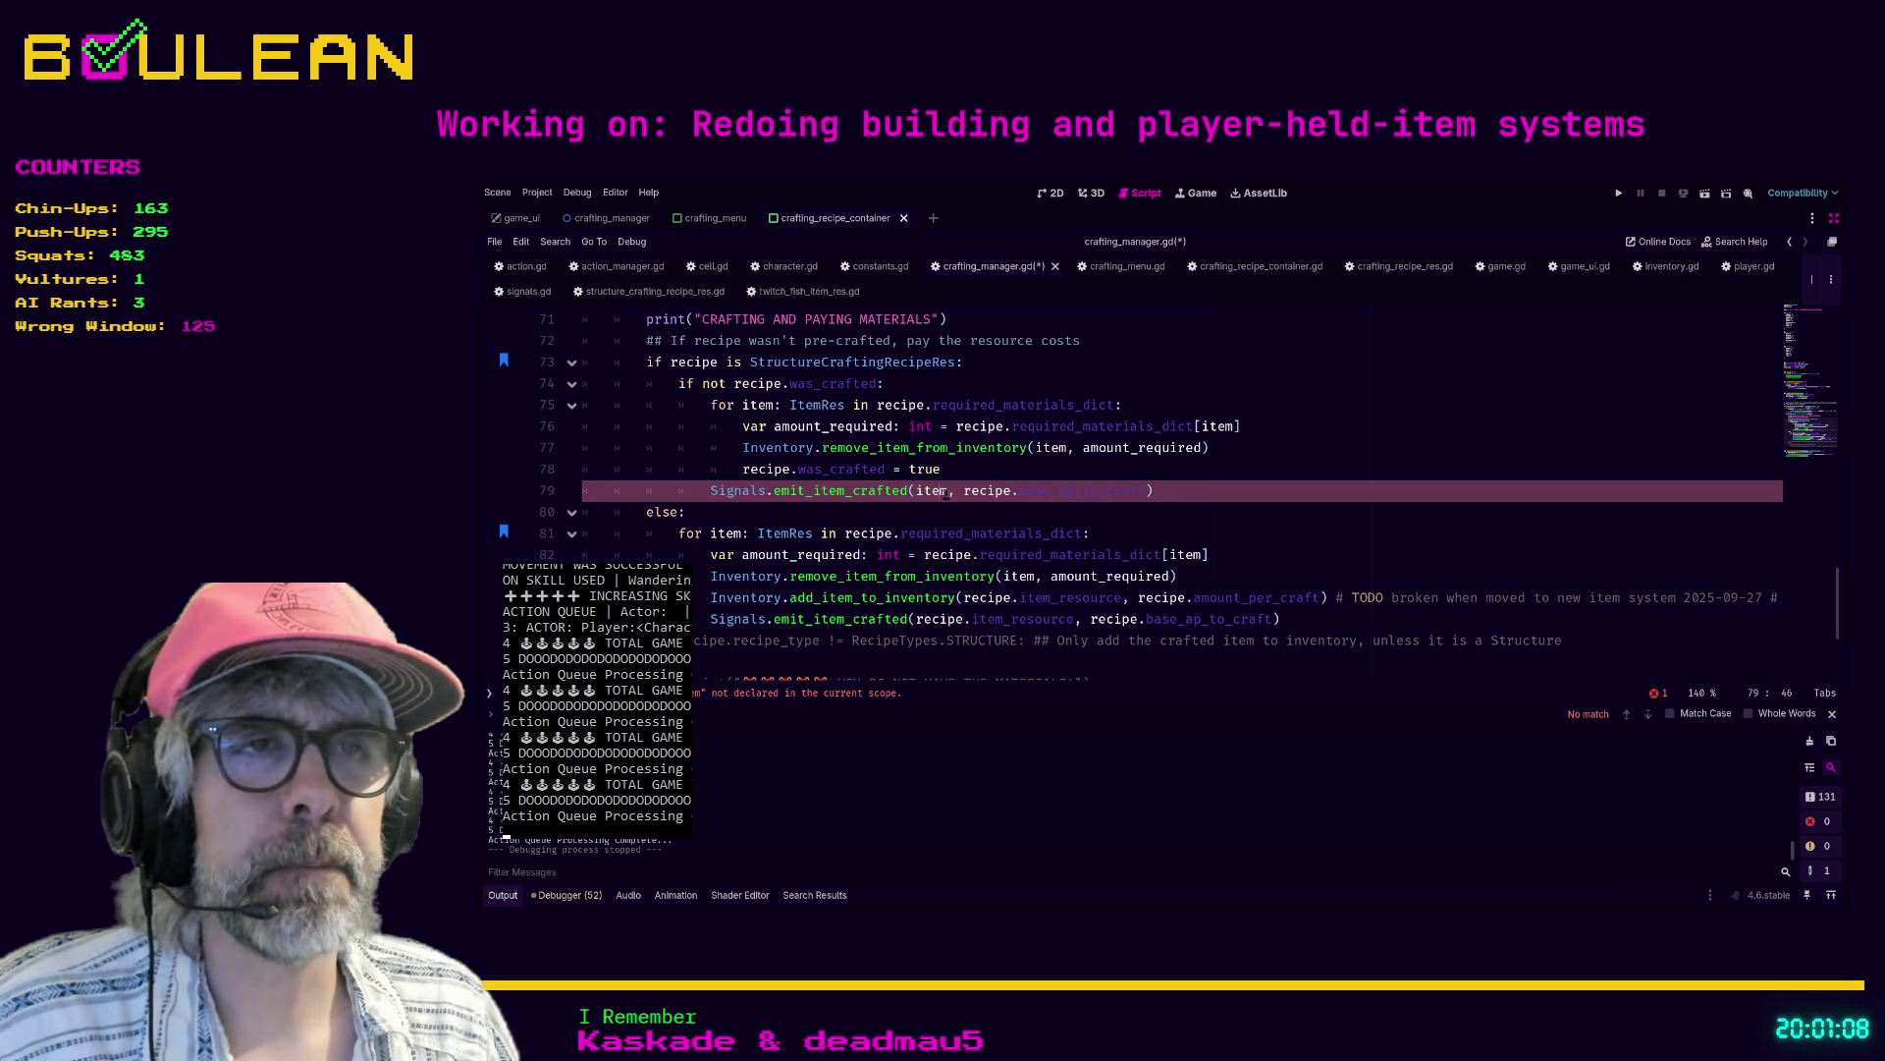
double_click(942, 491)
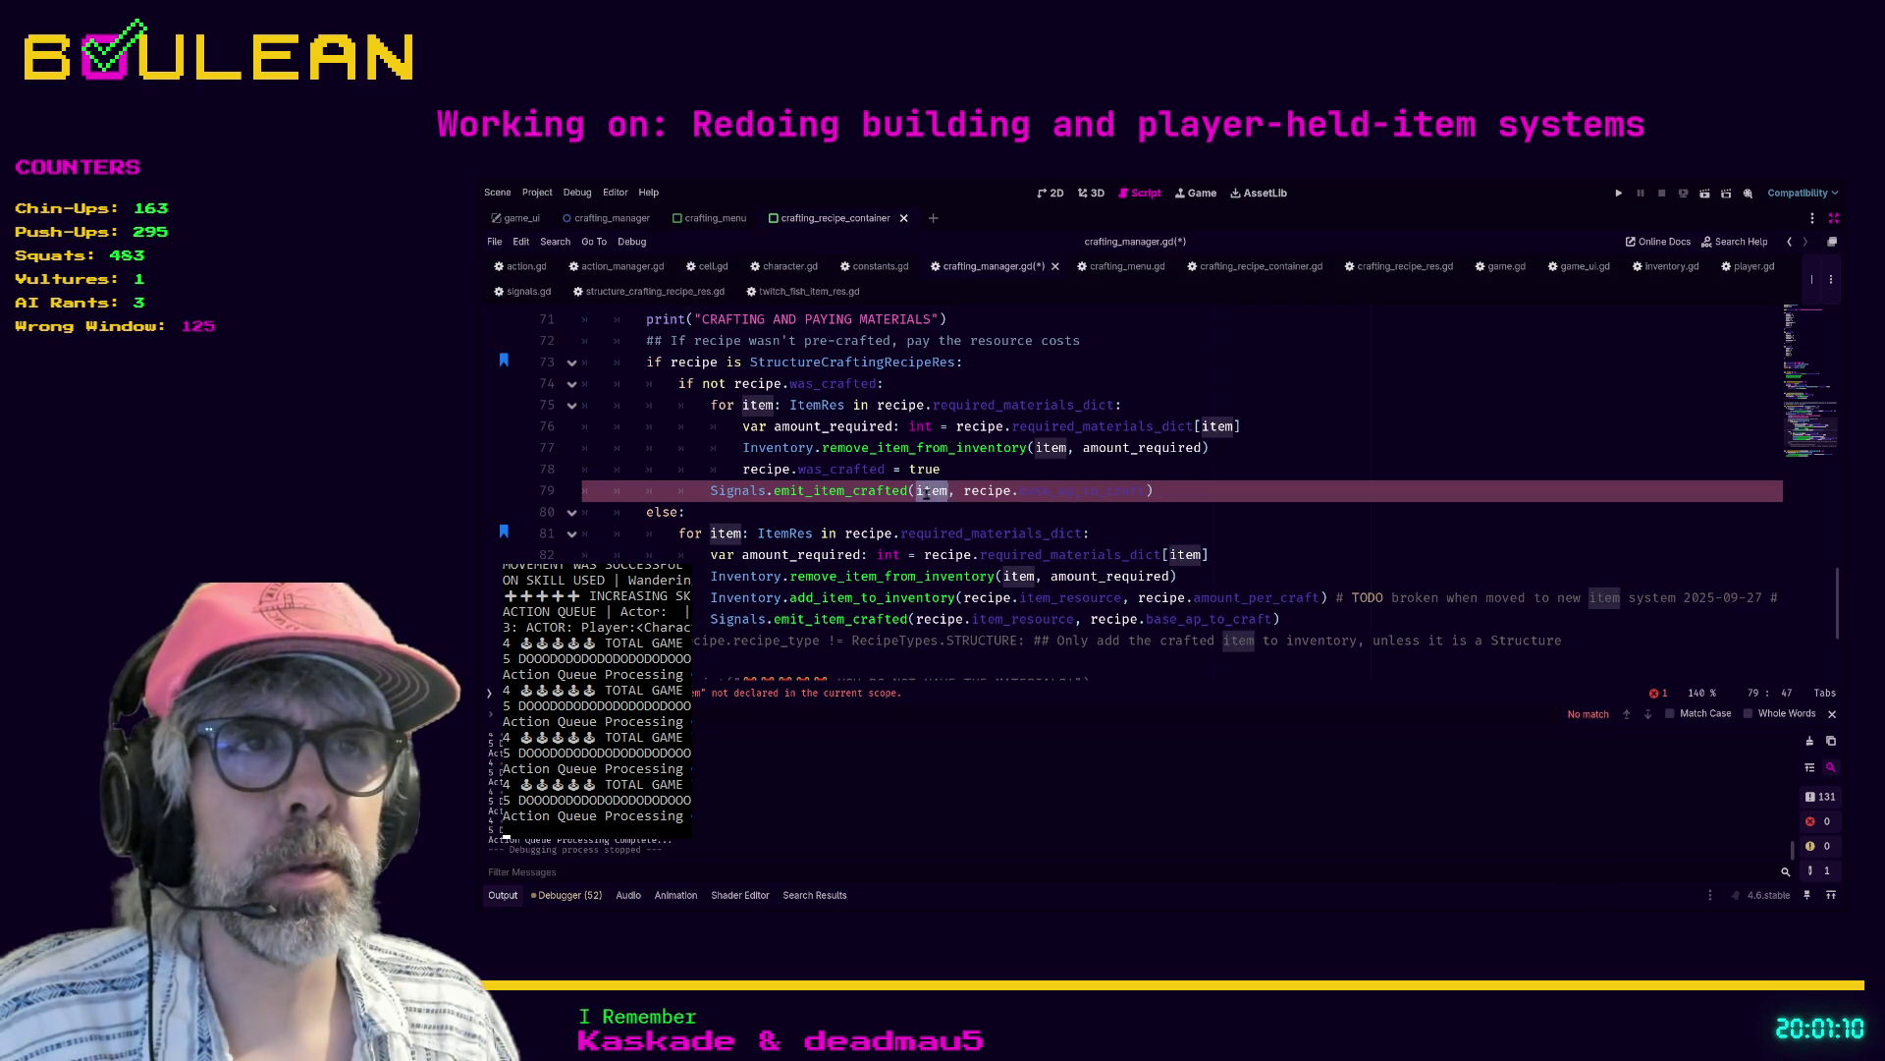
text(recipe.)
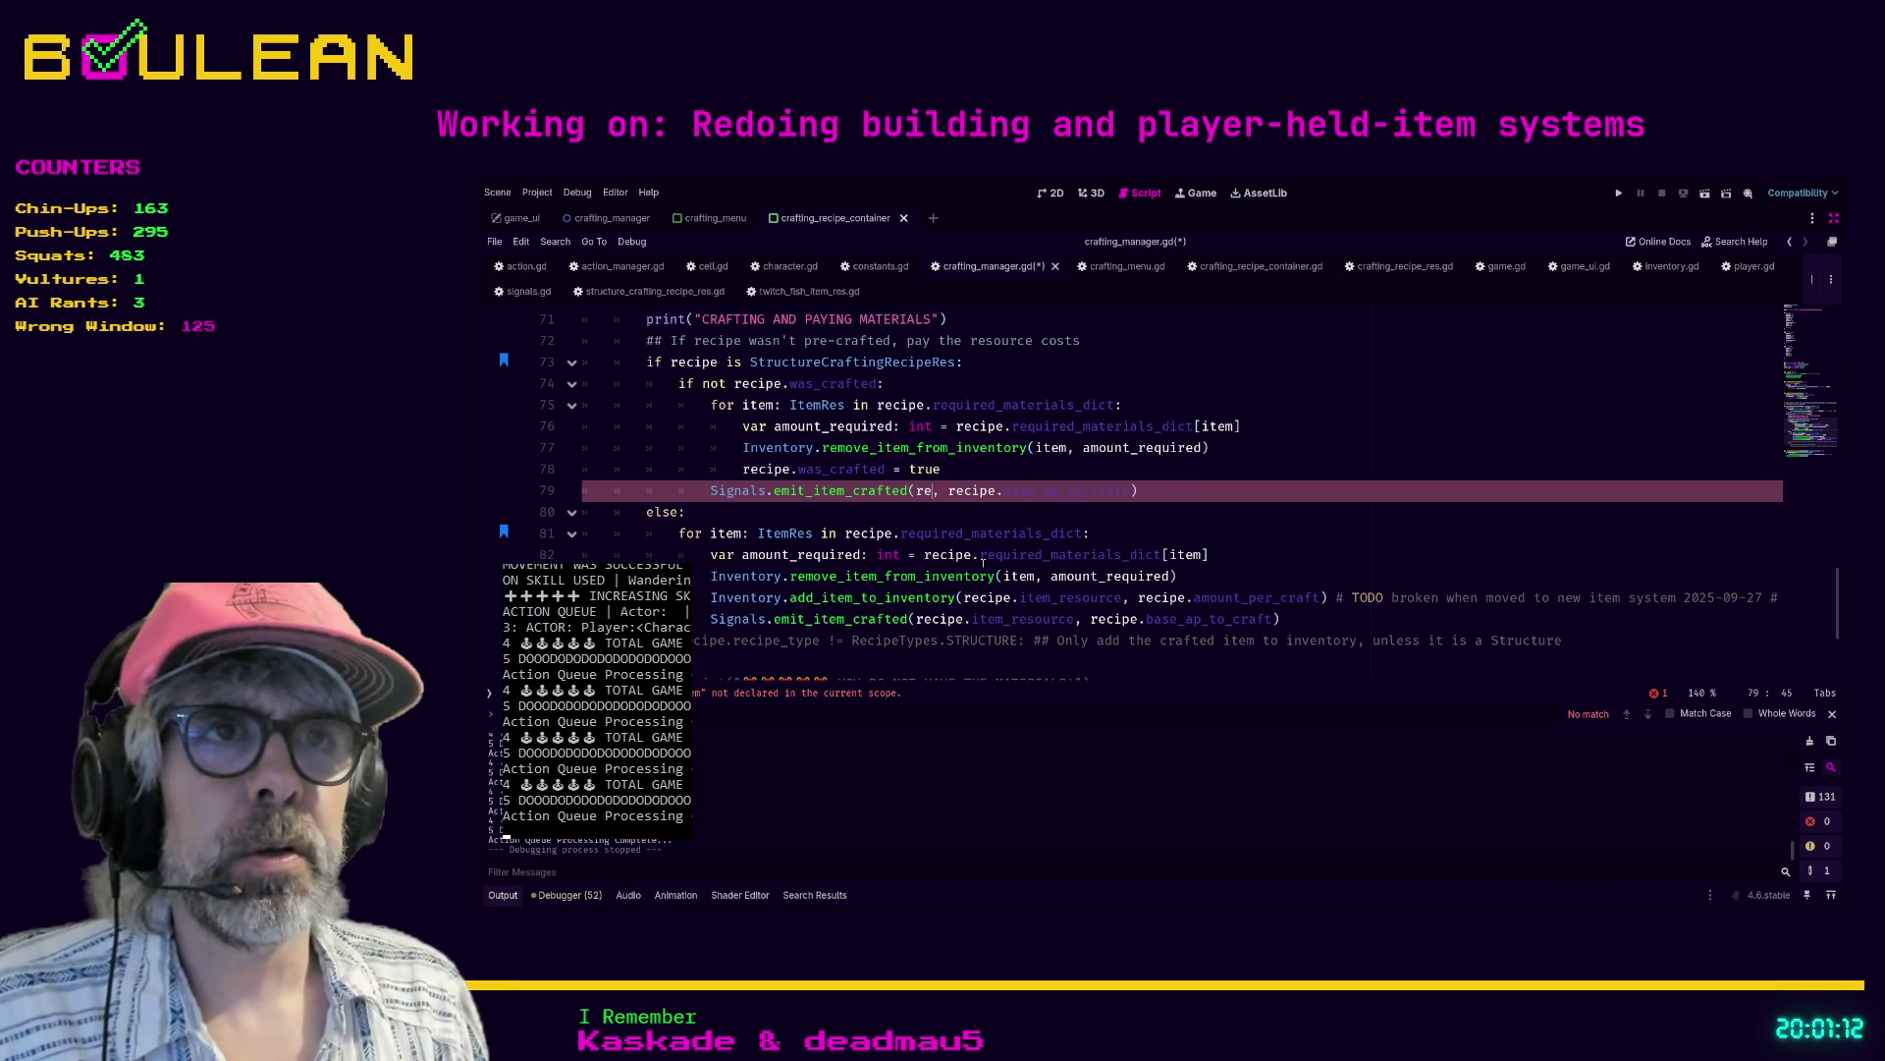
text(item_resource)
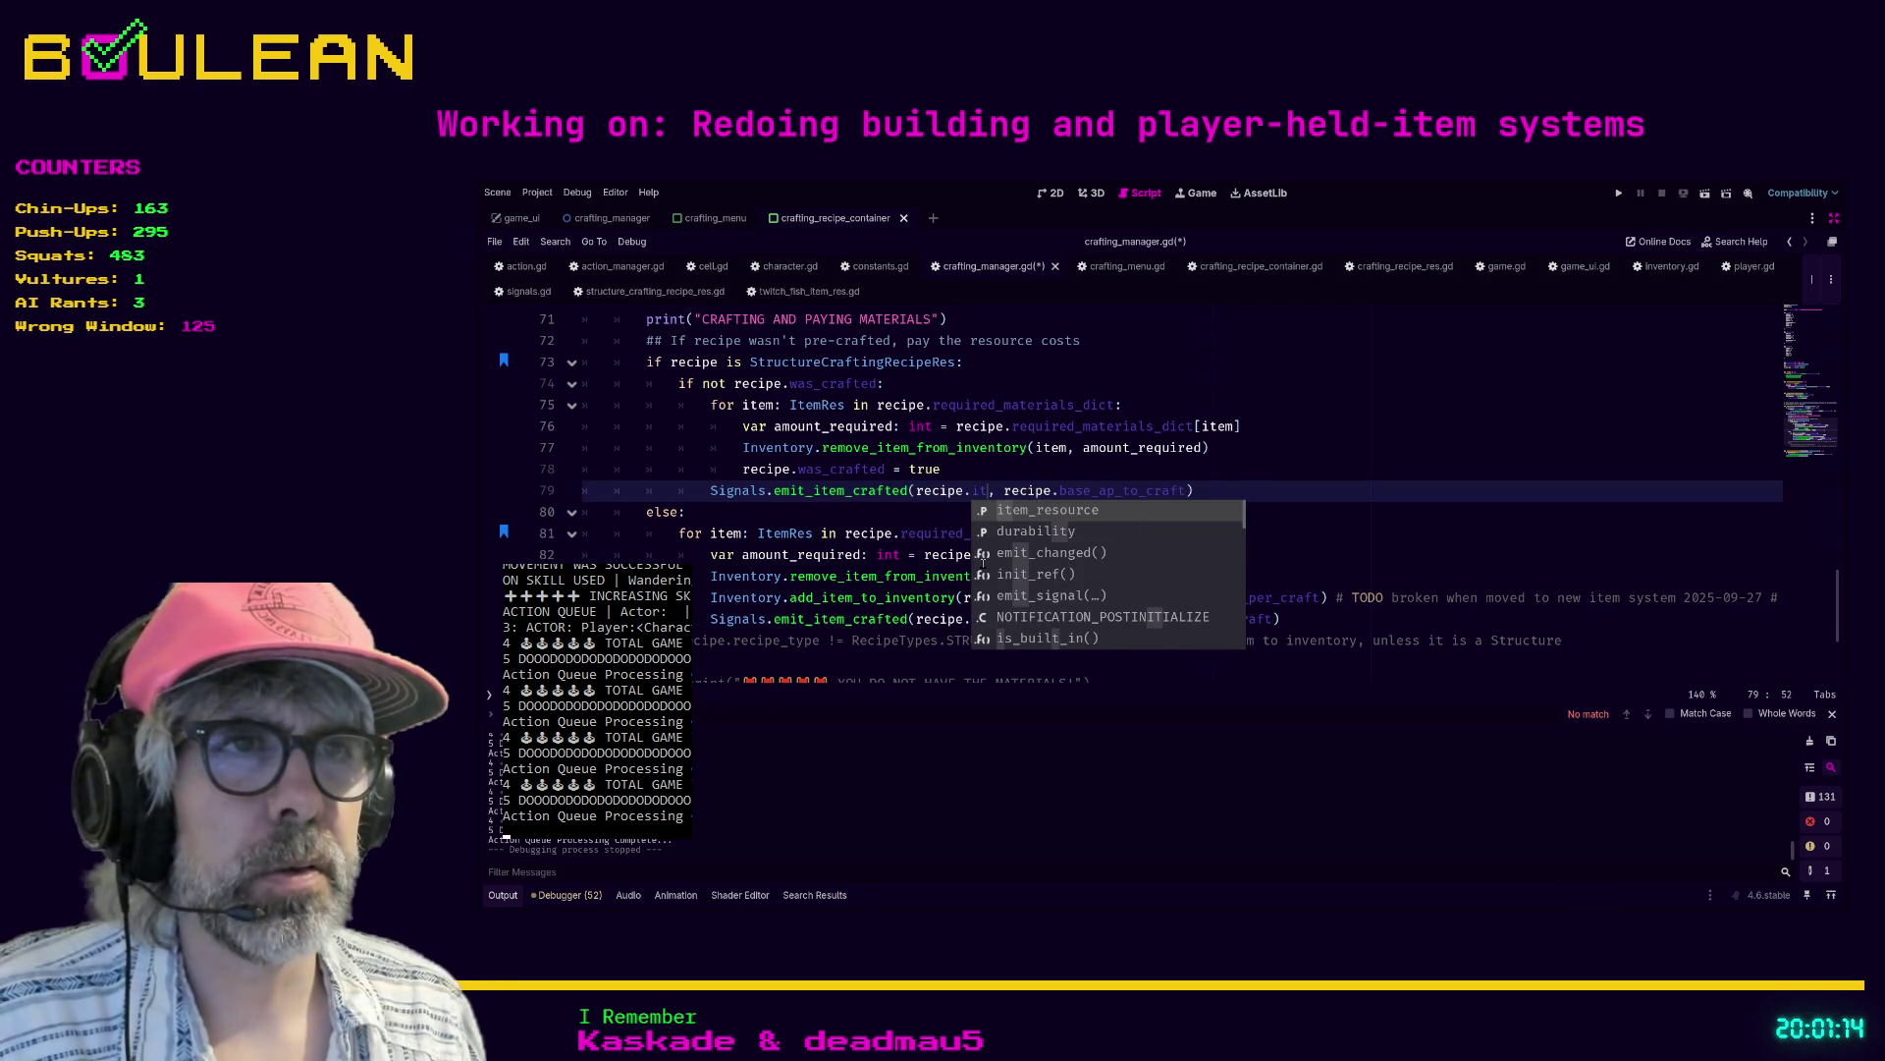
click(955, 506)
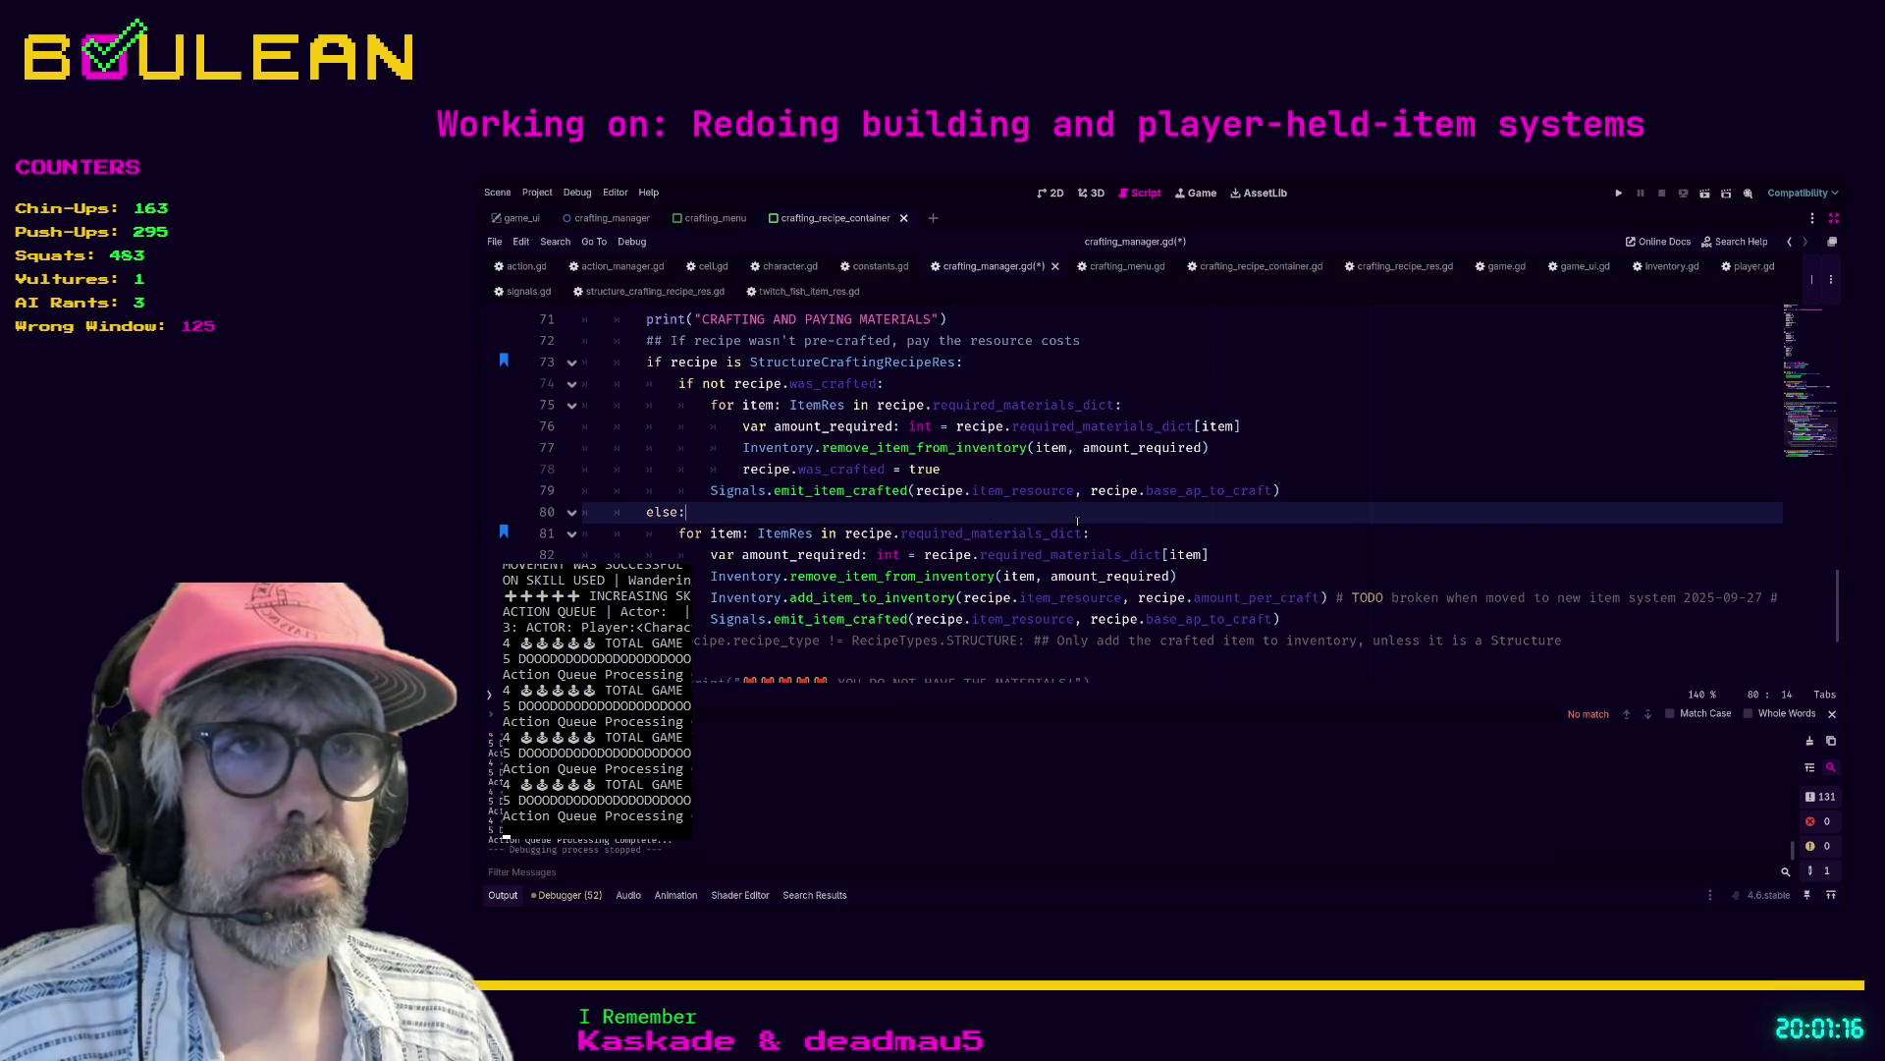
scroll(1077, 522, down, 1)
- Dedent line 85's emit out of the loop, save crafting_manager.gd, and run the game
click(710, 554)
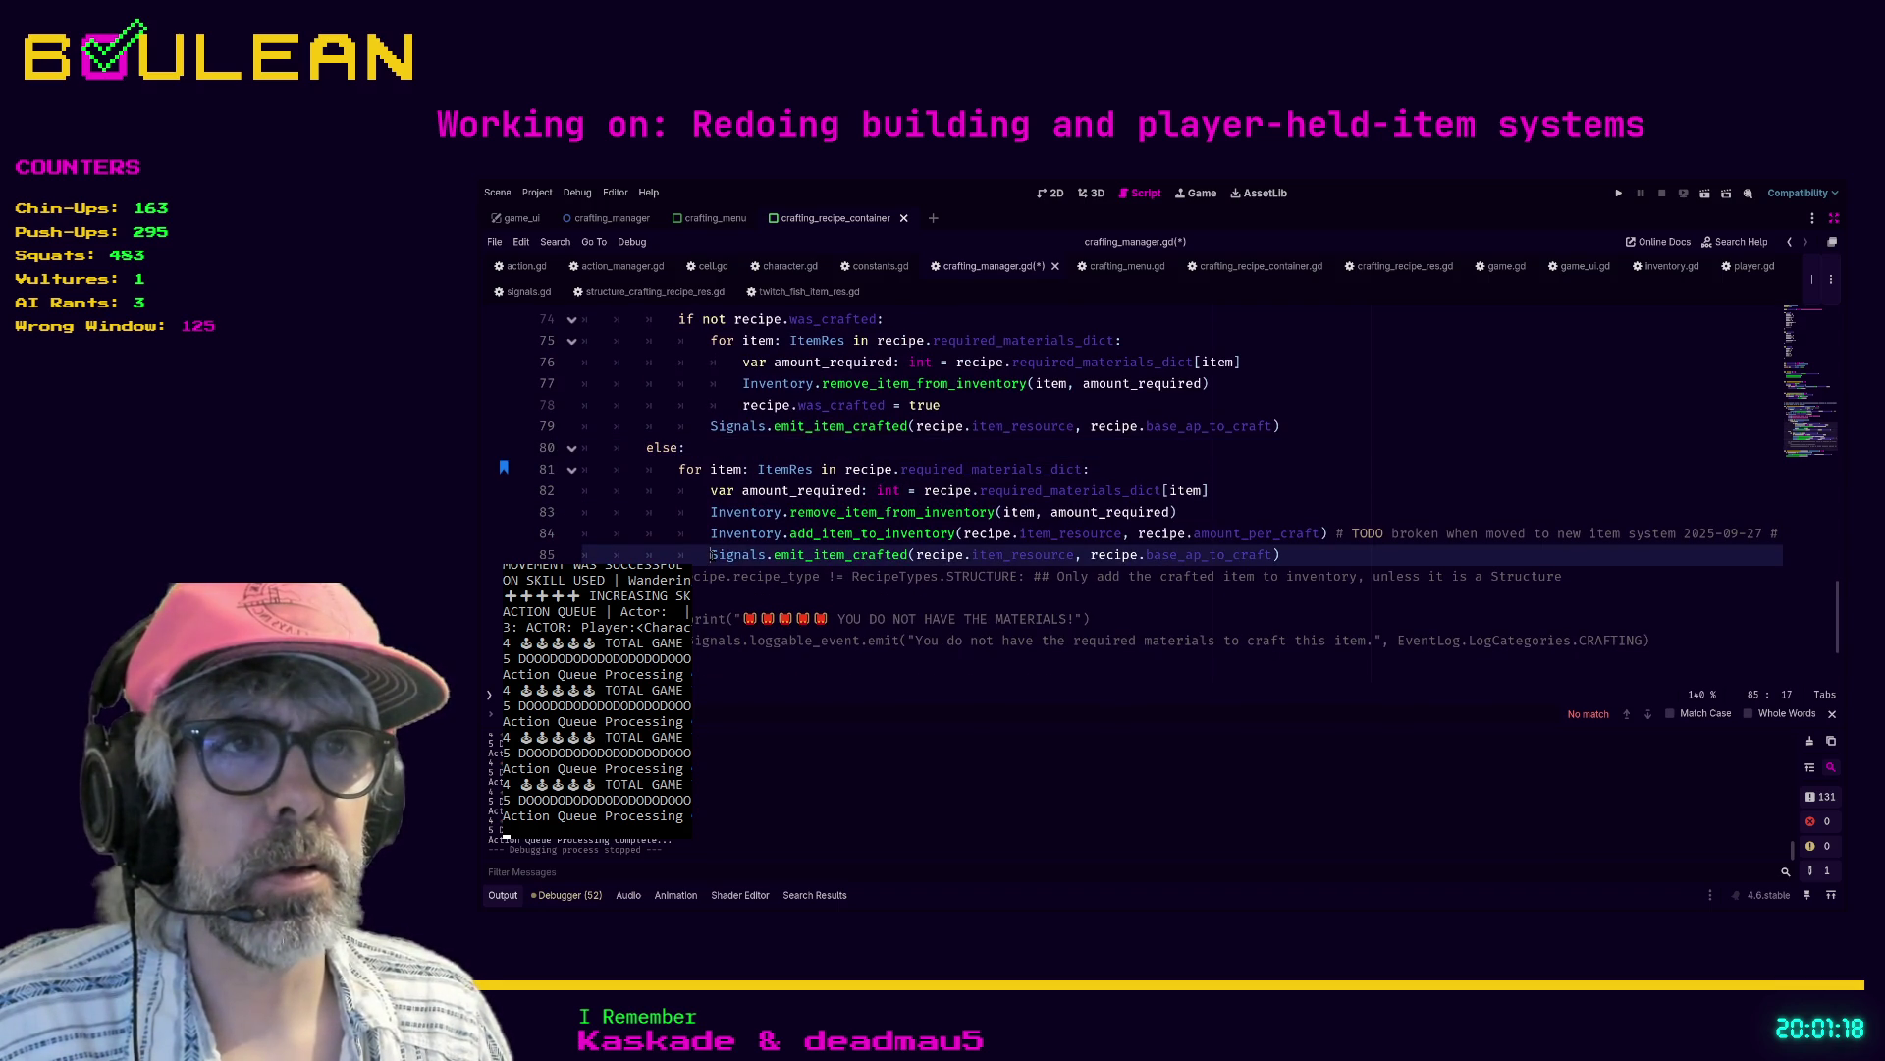
key(BackSpace)
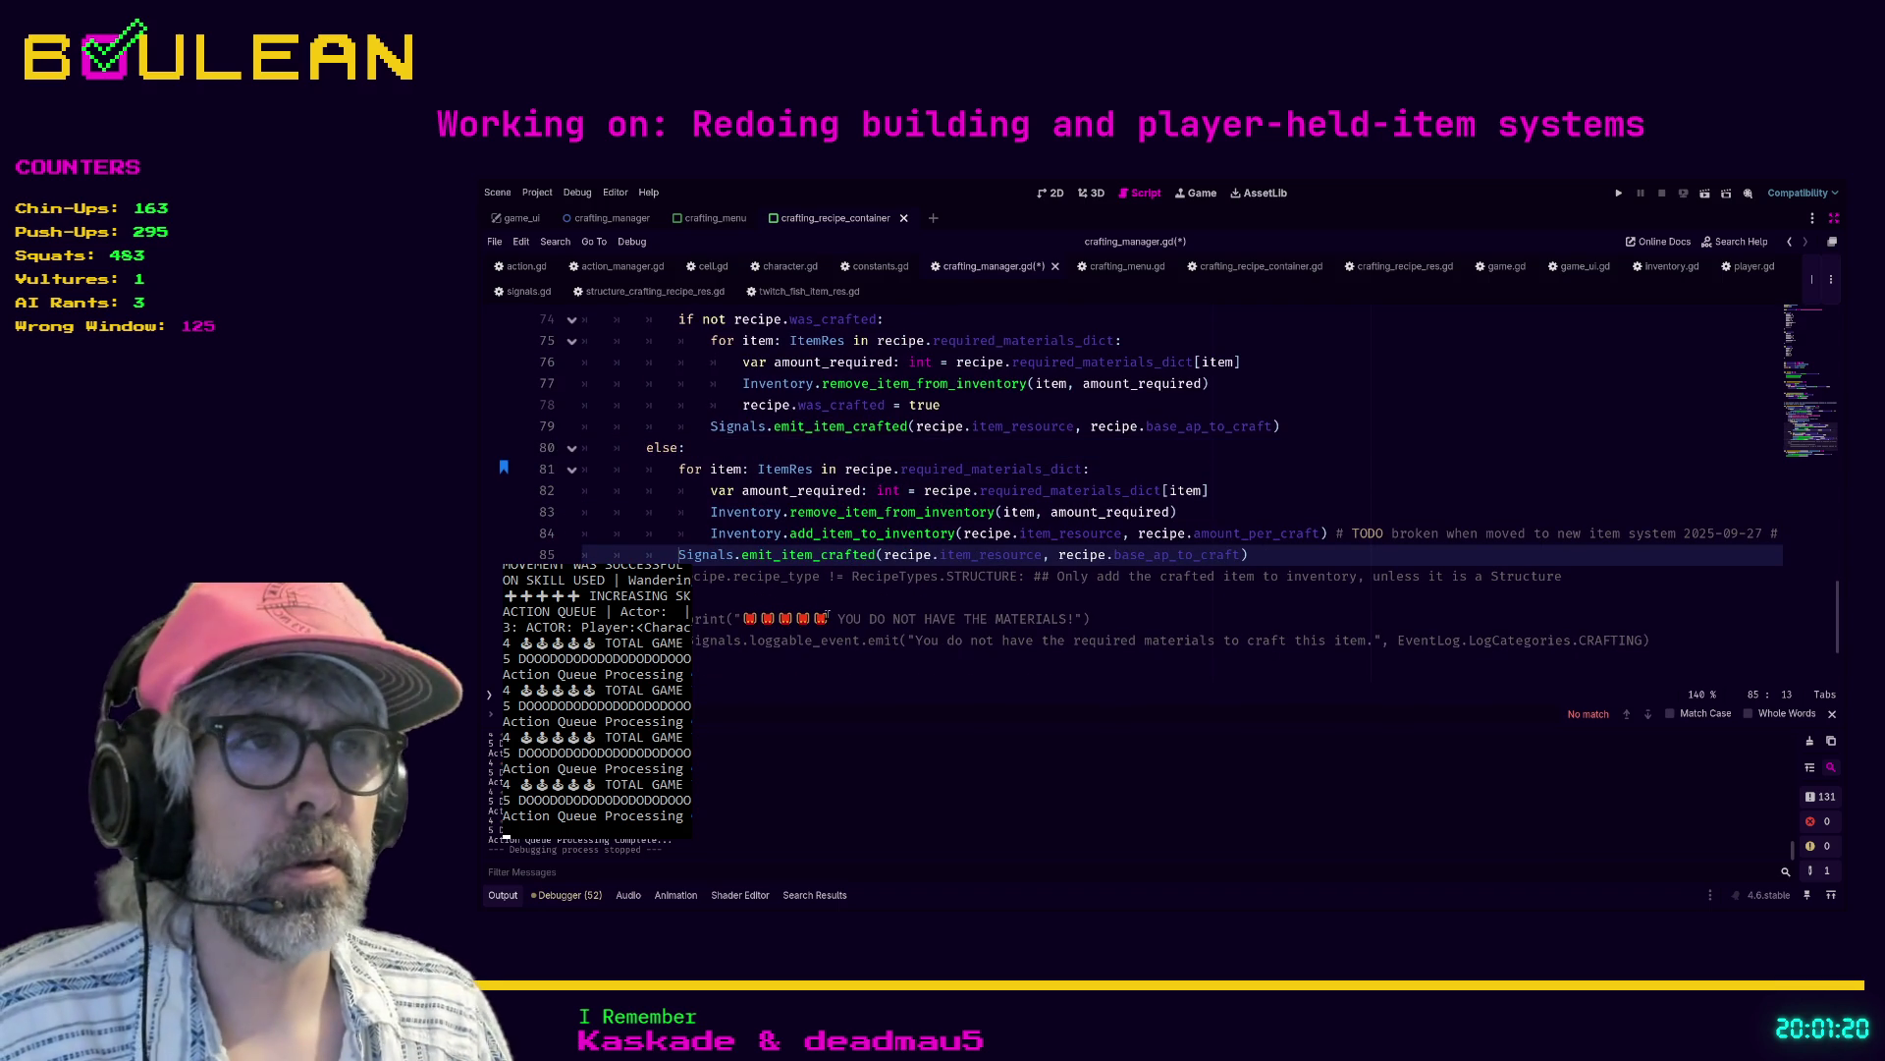
click(1217, 597)
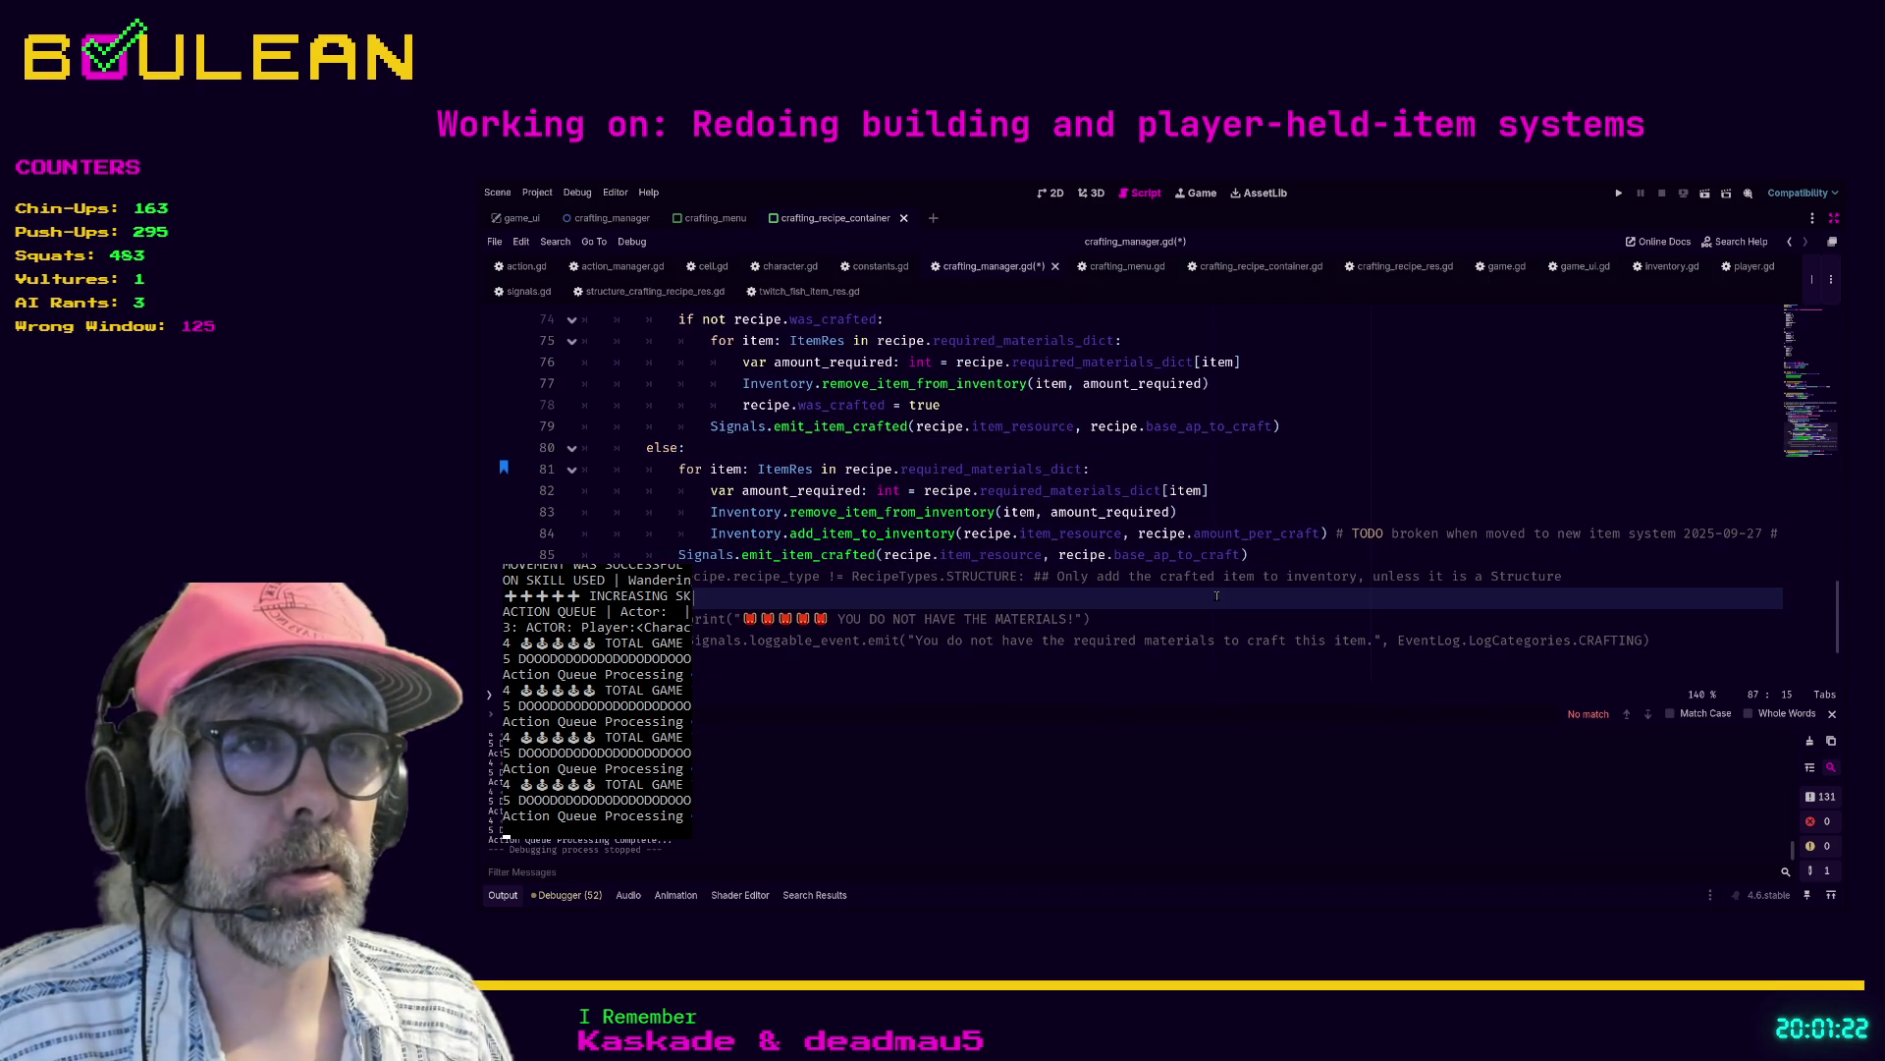
click(1282, 556)
key(ctrl+s)
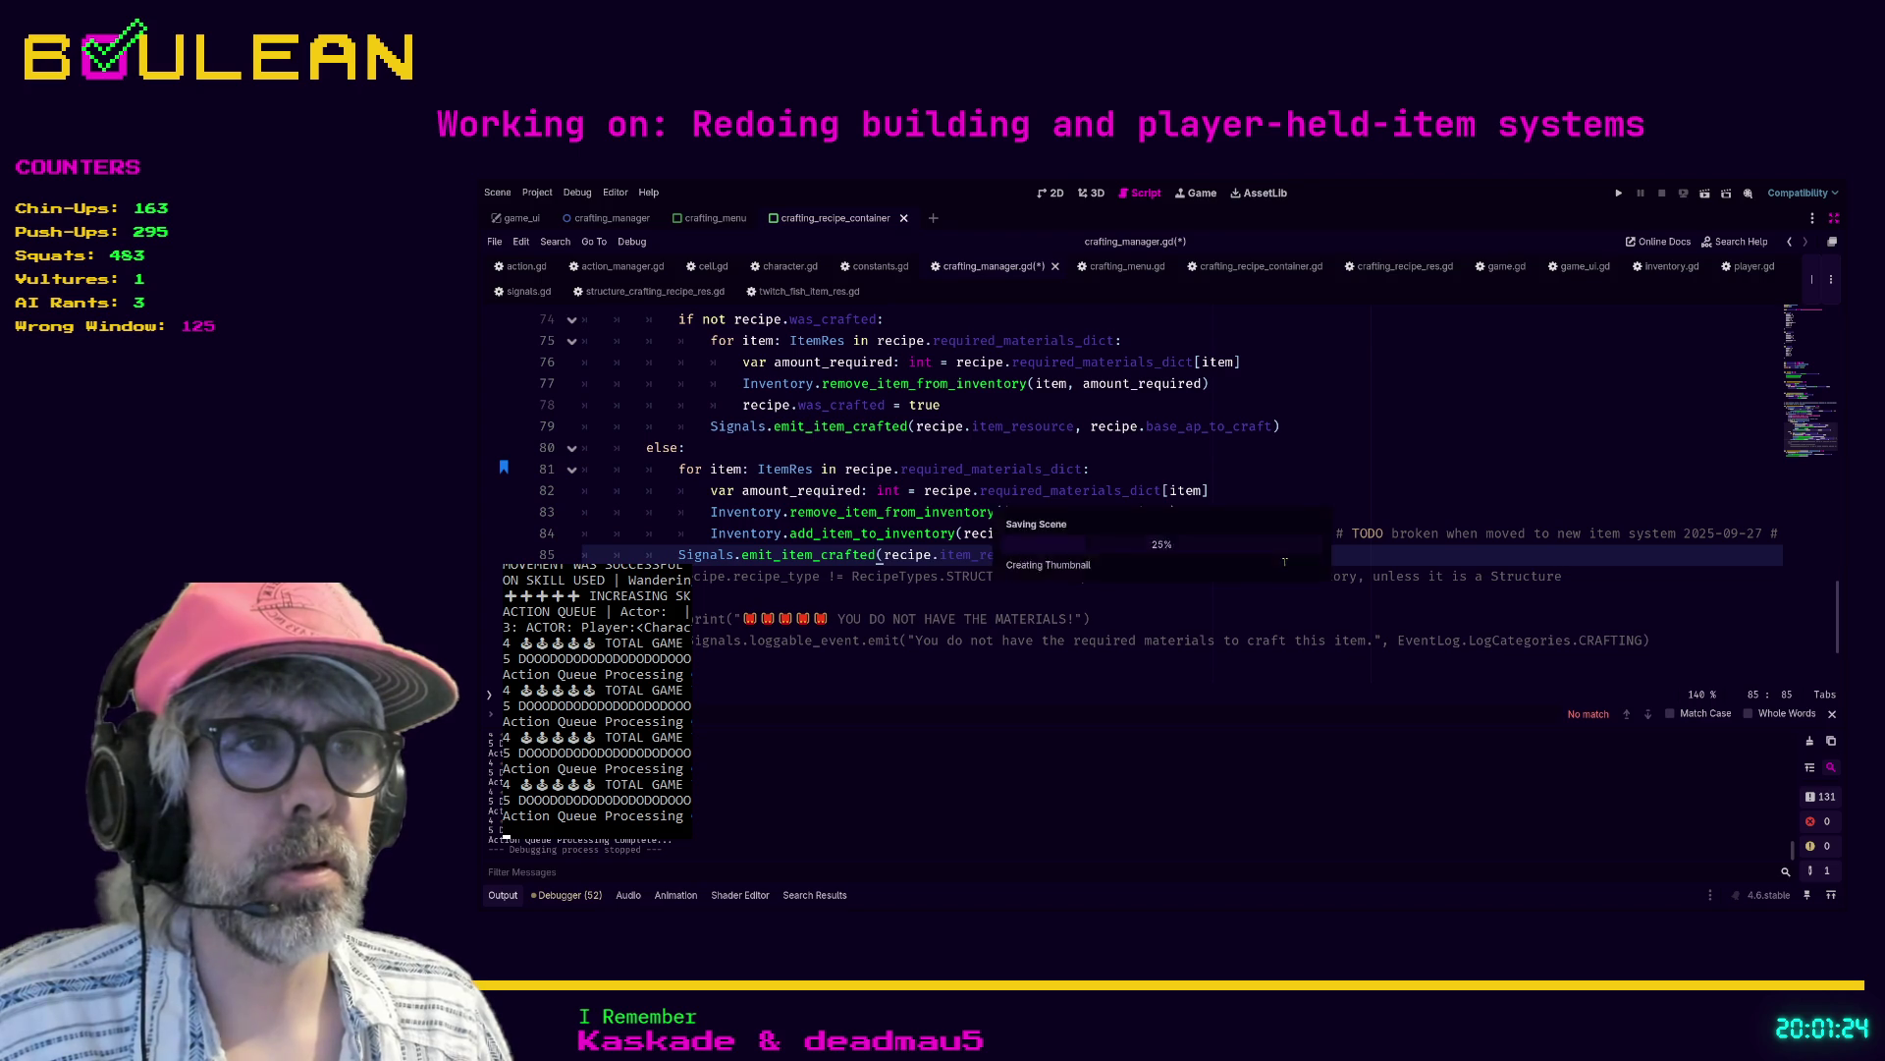
key(F5)
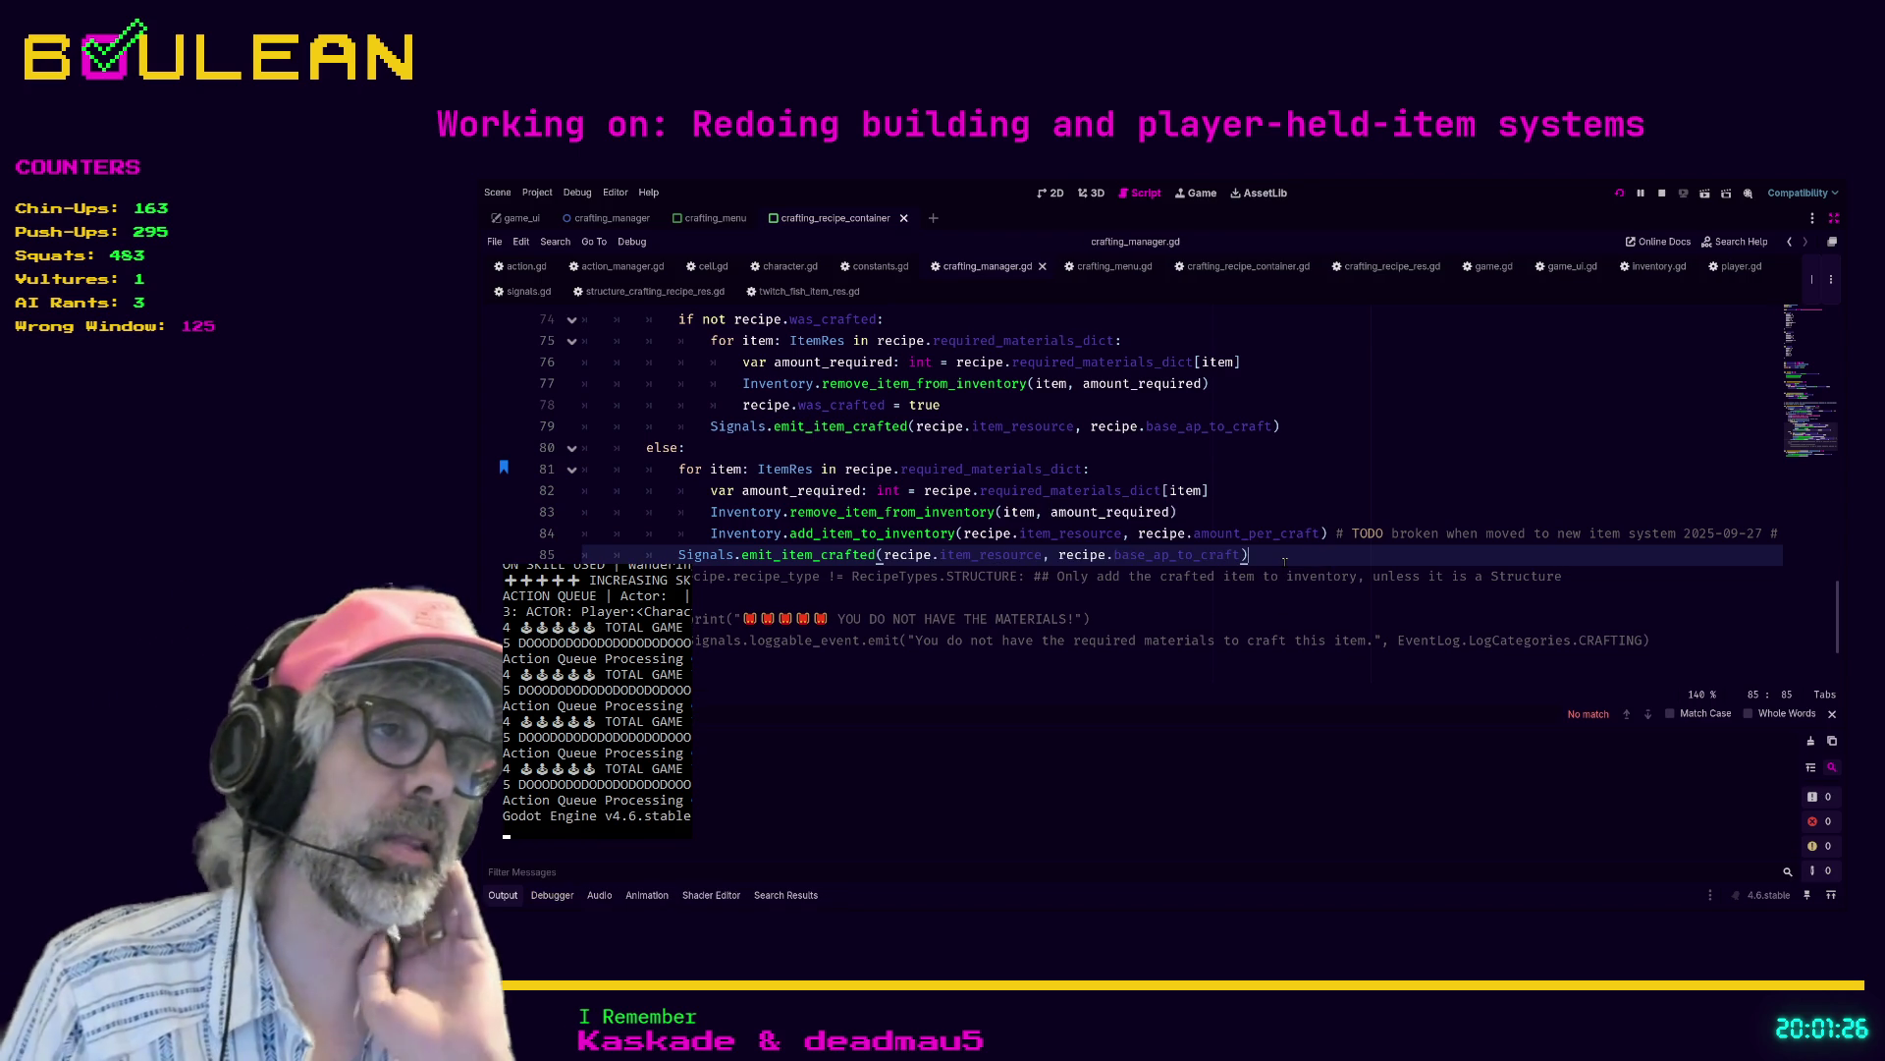